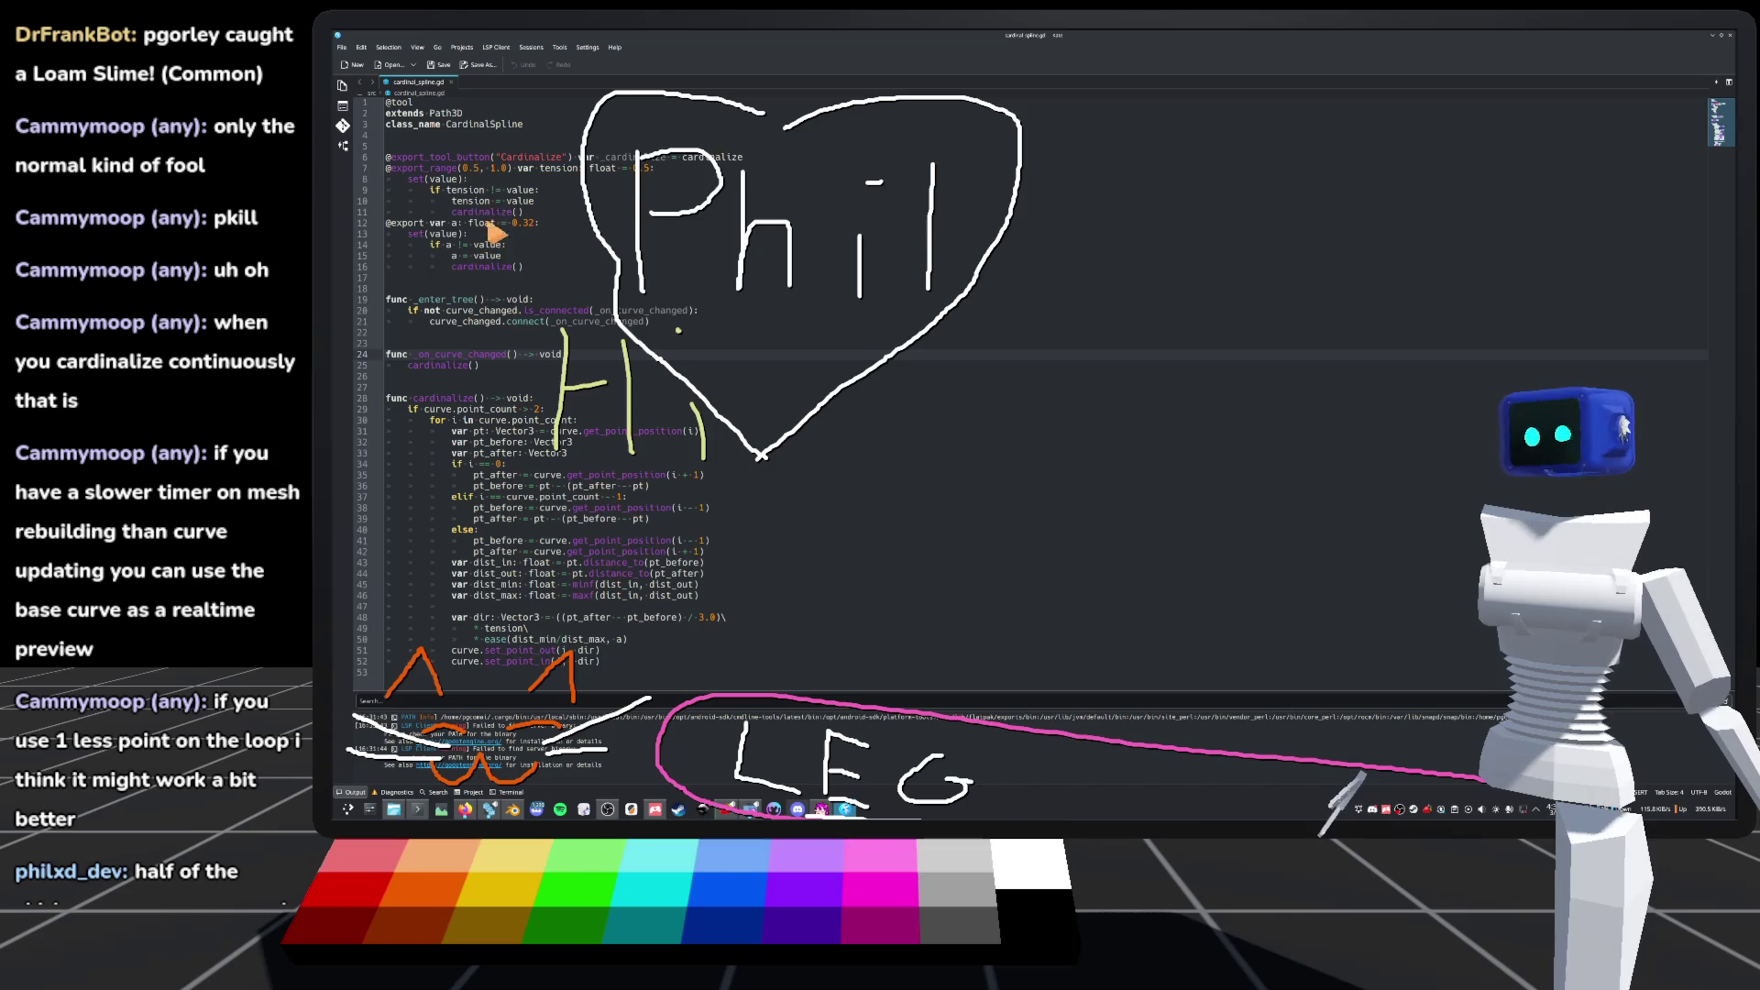
# Step: Add 'var dont := false' on a new line below the setter
pyautogui.click(525, 268)
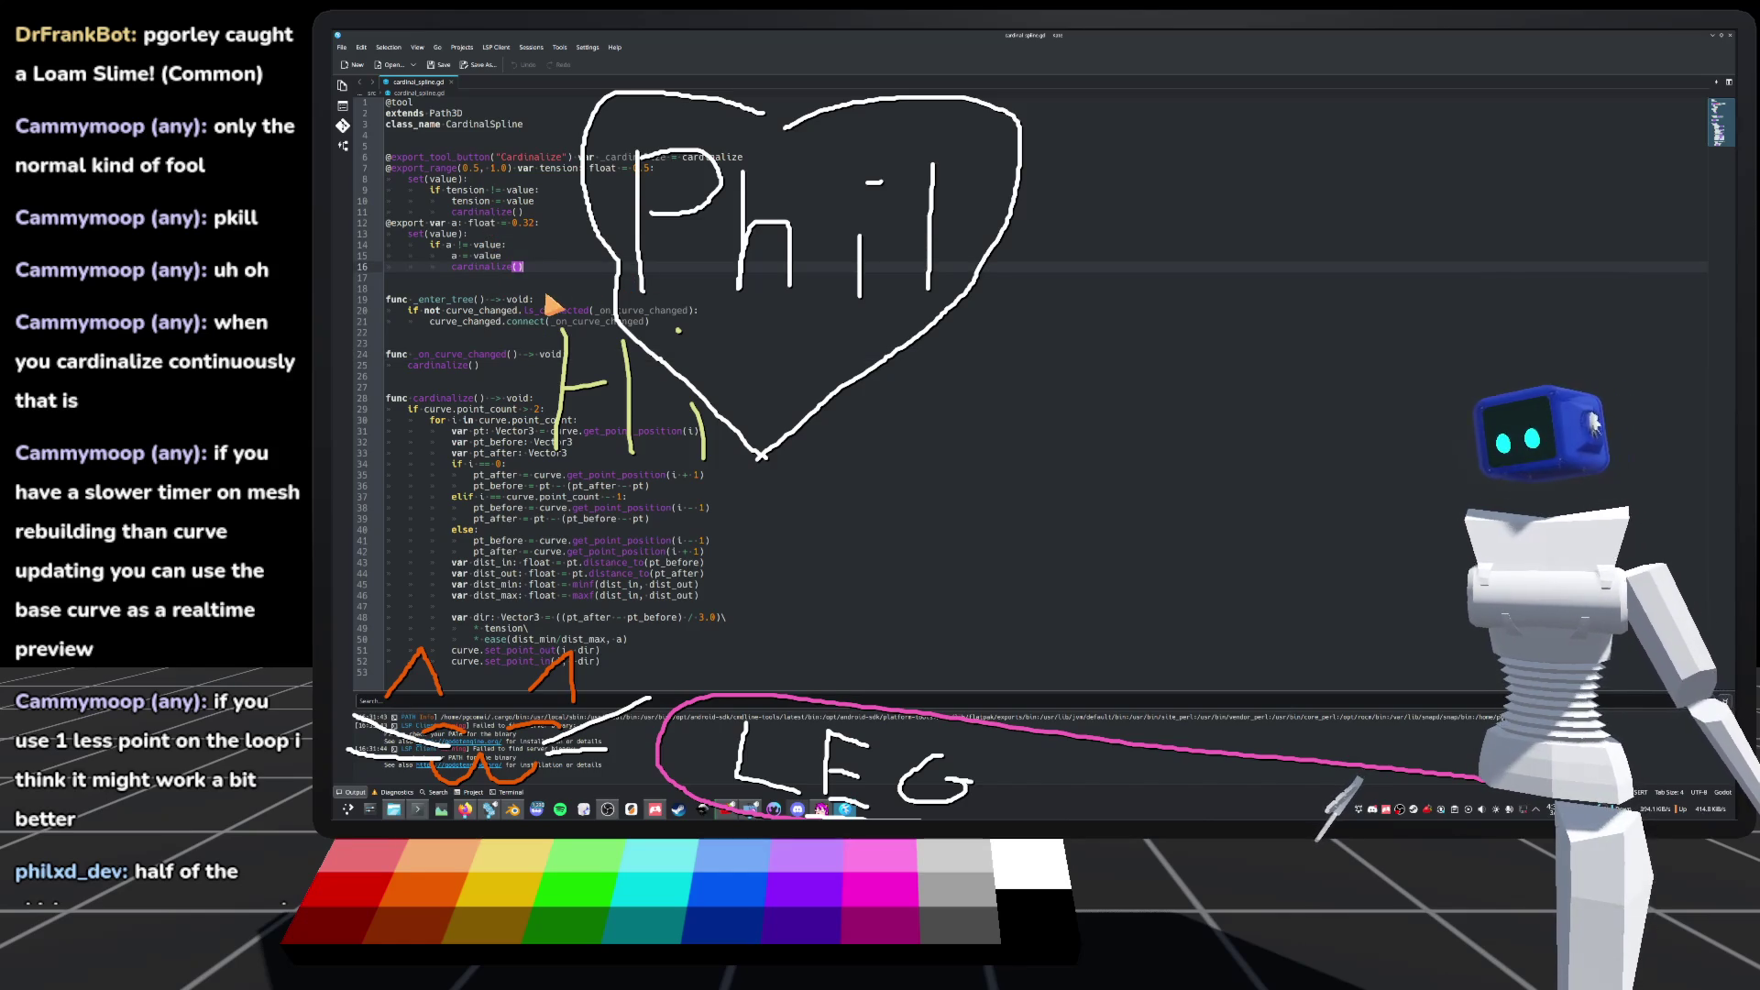
pyautogui.press('Return')
pyautogui.press('Return')
pyautogui.press('Return')
pyautogui.write('var dont_')
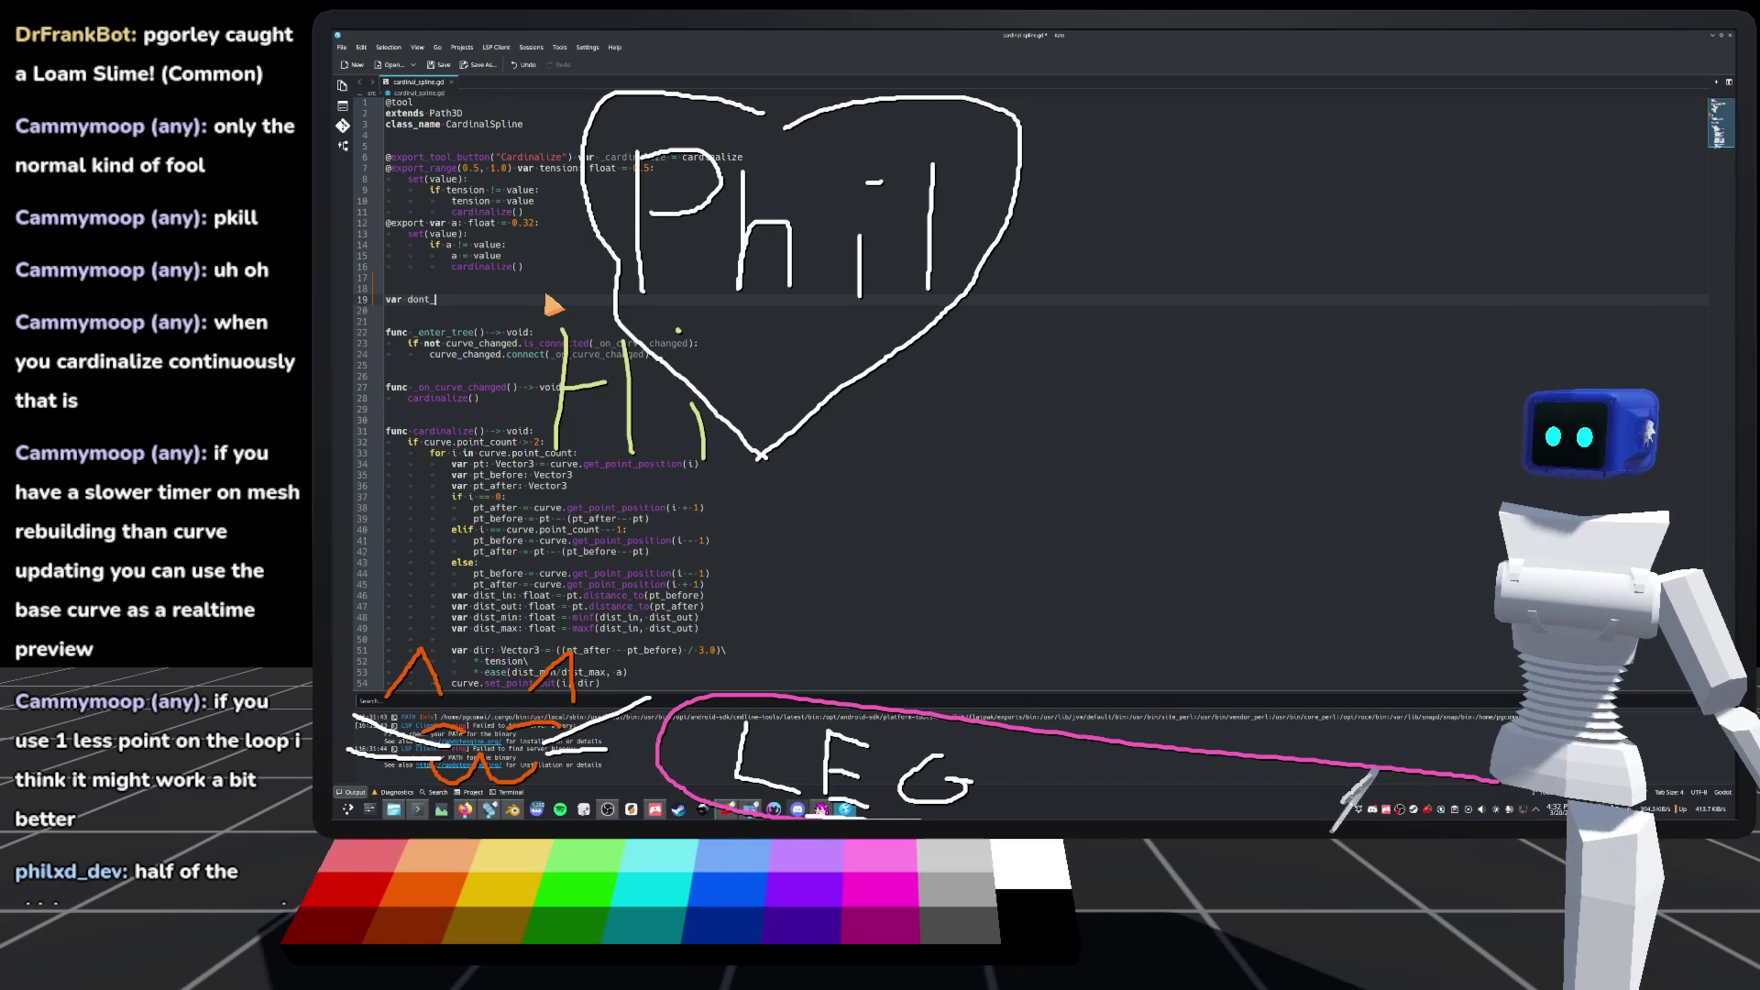
pyautogui.press('BackSpace')
pyautogui.write(':= false')
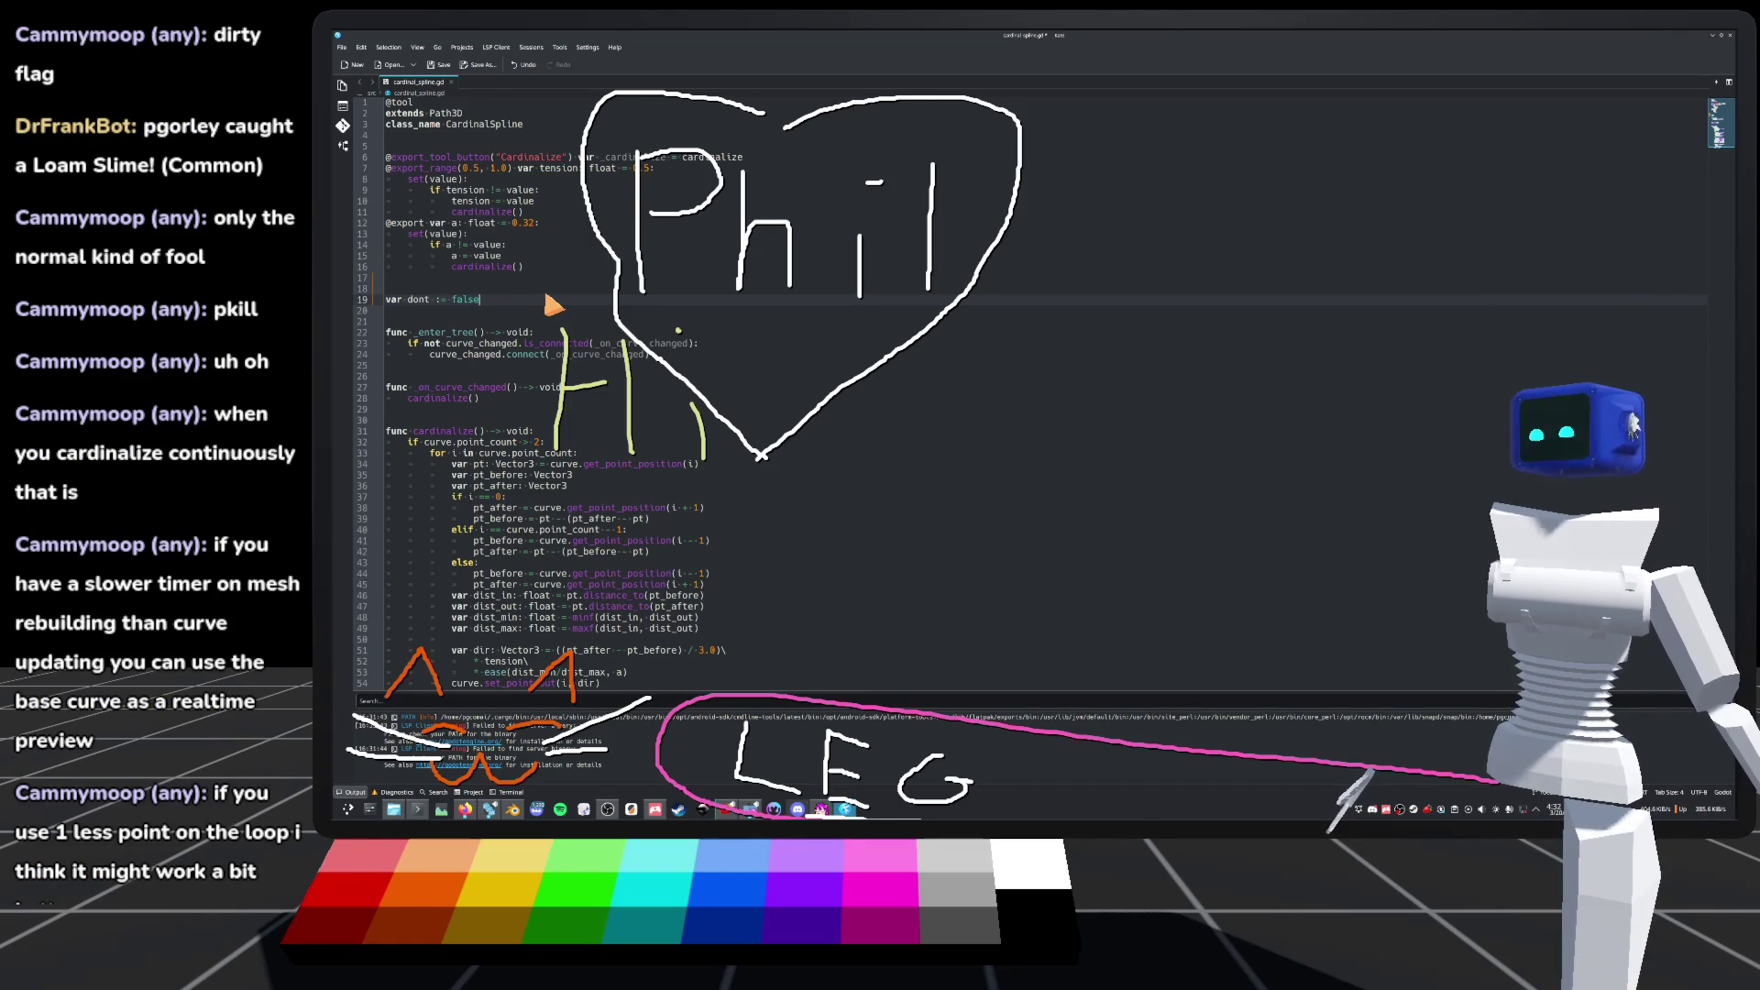
# Step: Surround cardinalize() in _on_curve_changed with 'dont = true' and 'dont = false', then save
pyautogui.click(620, 391)
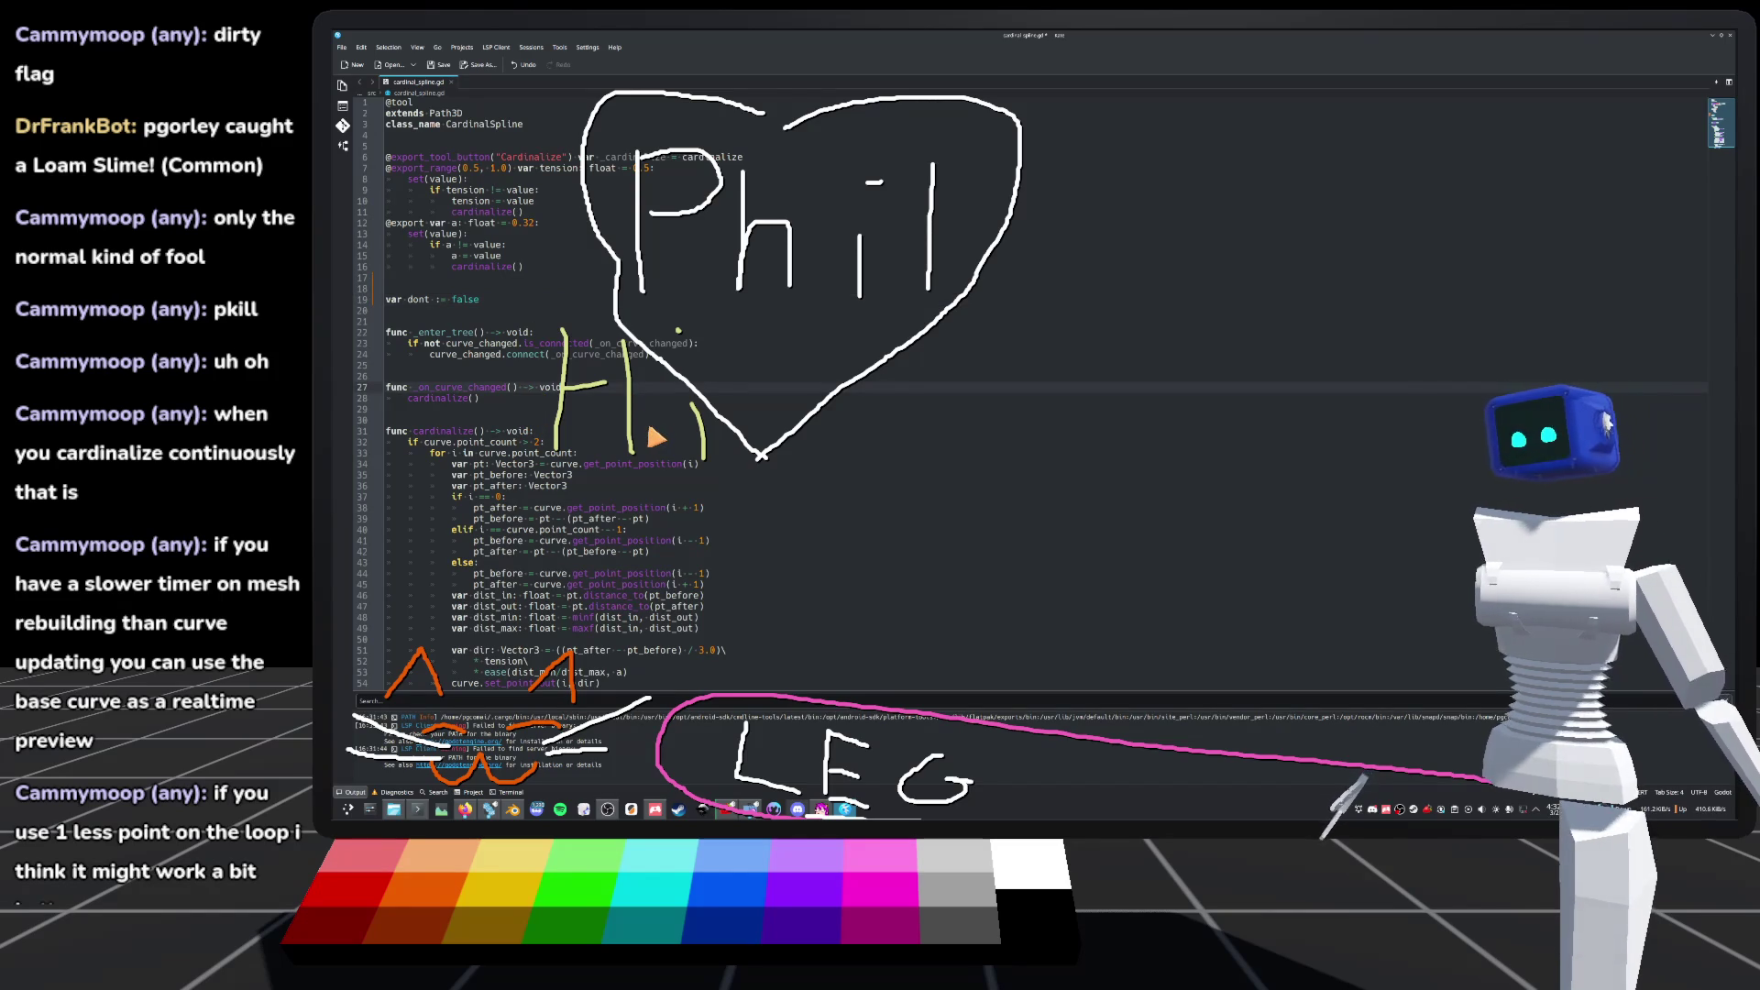
pyautogui.press('Return')
pyautogui.write('dont = true')
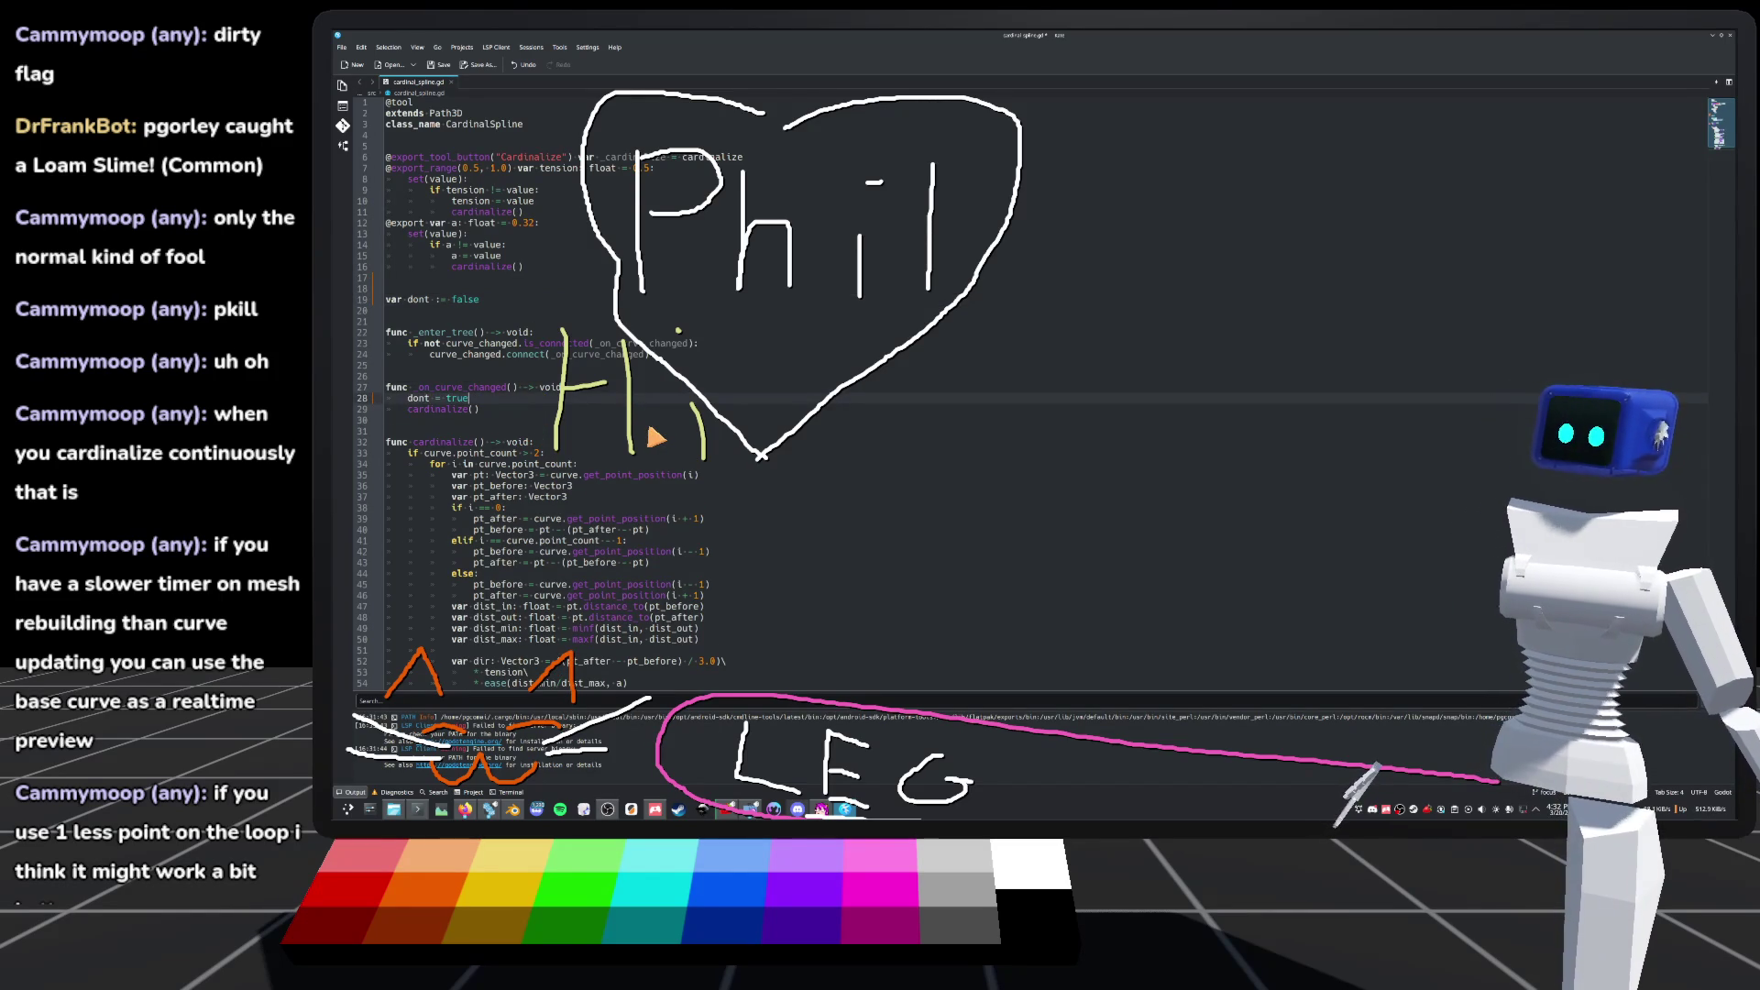
pyautogui.press('Down')
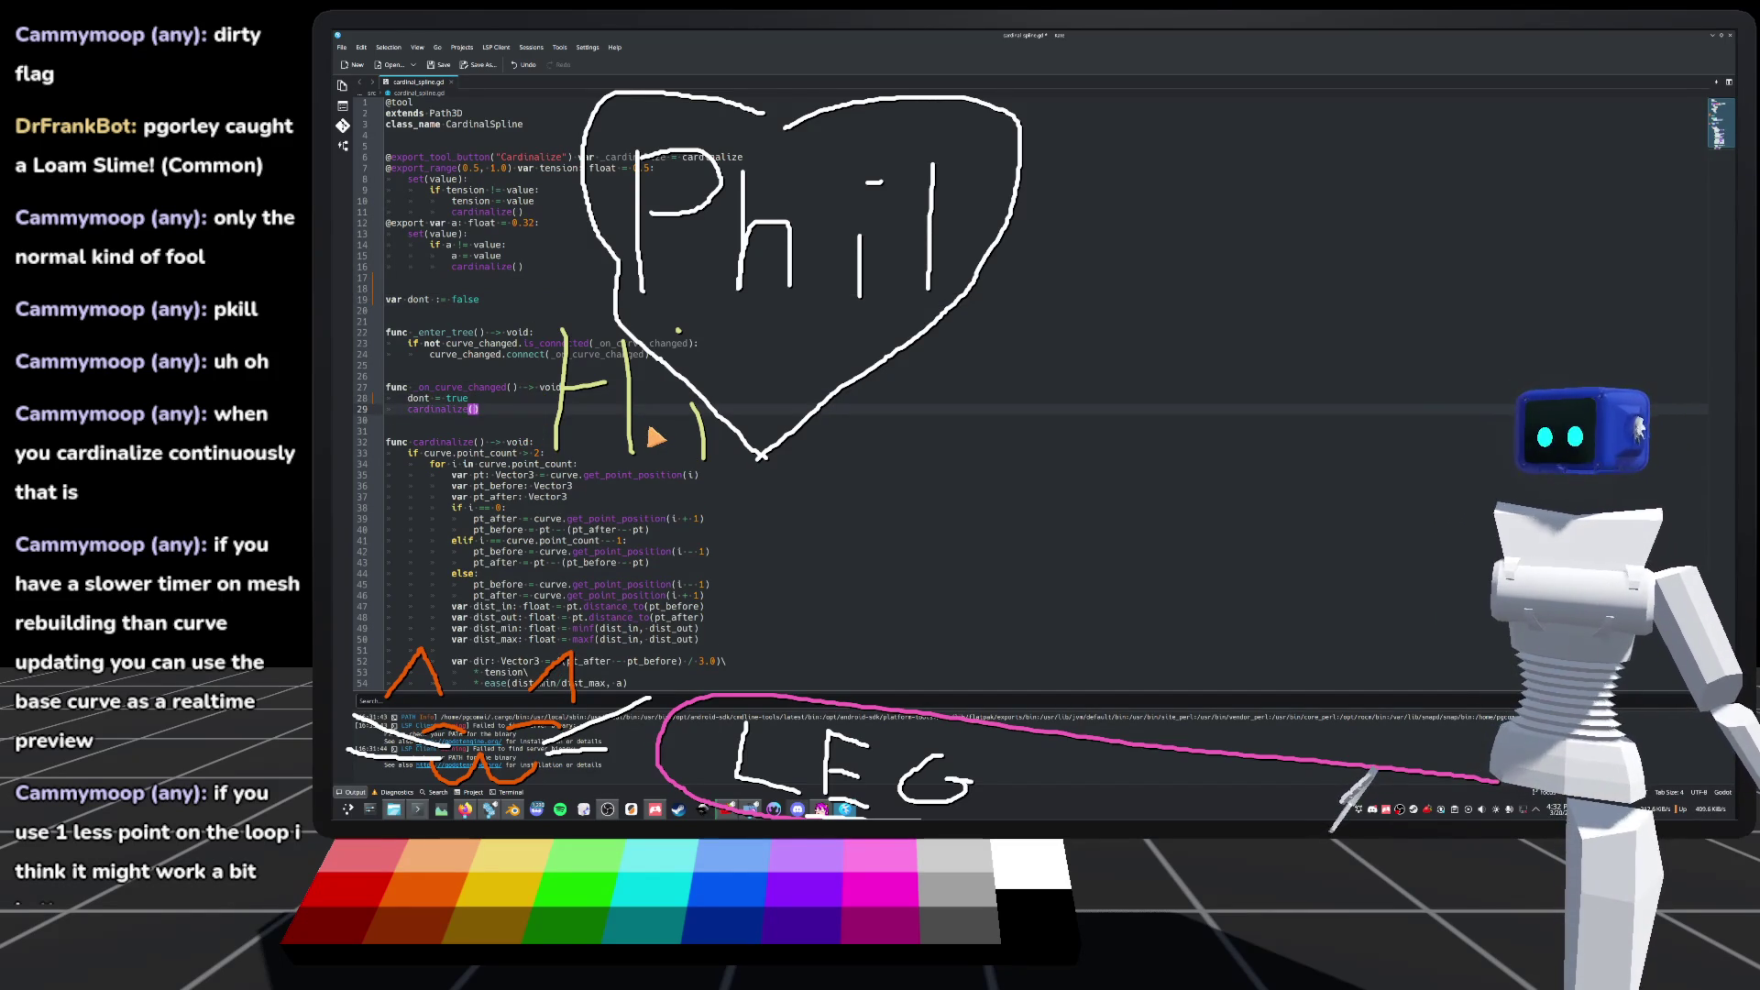
pyautogui.press('Return')
pyautogui.write('dont = fa')
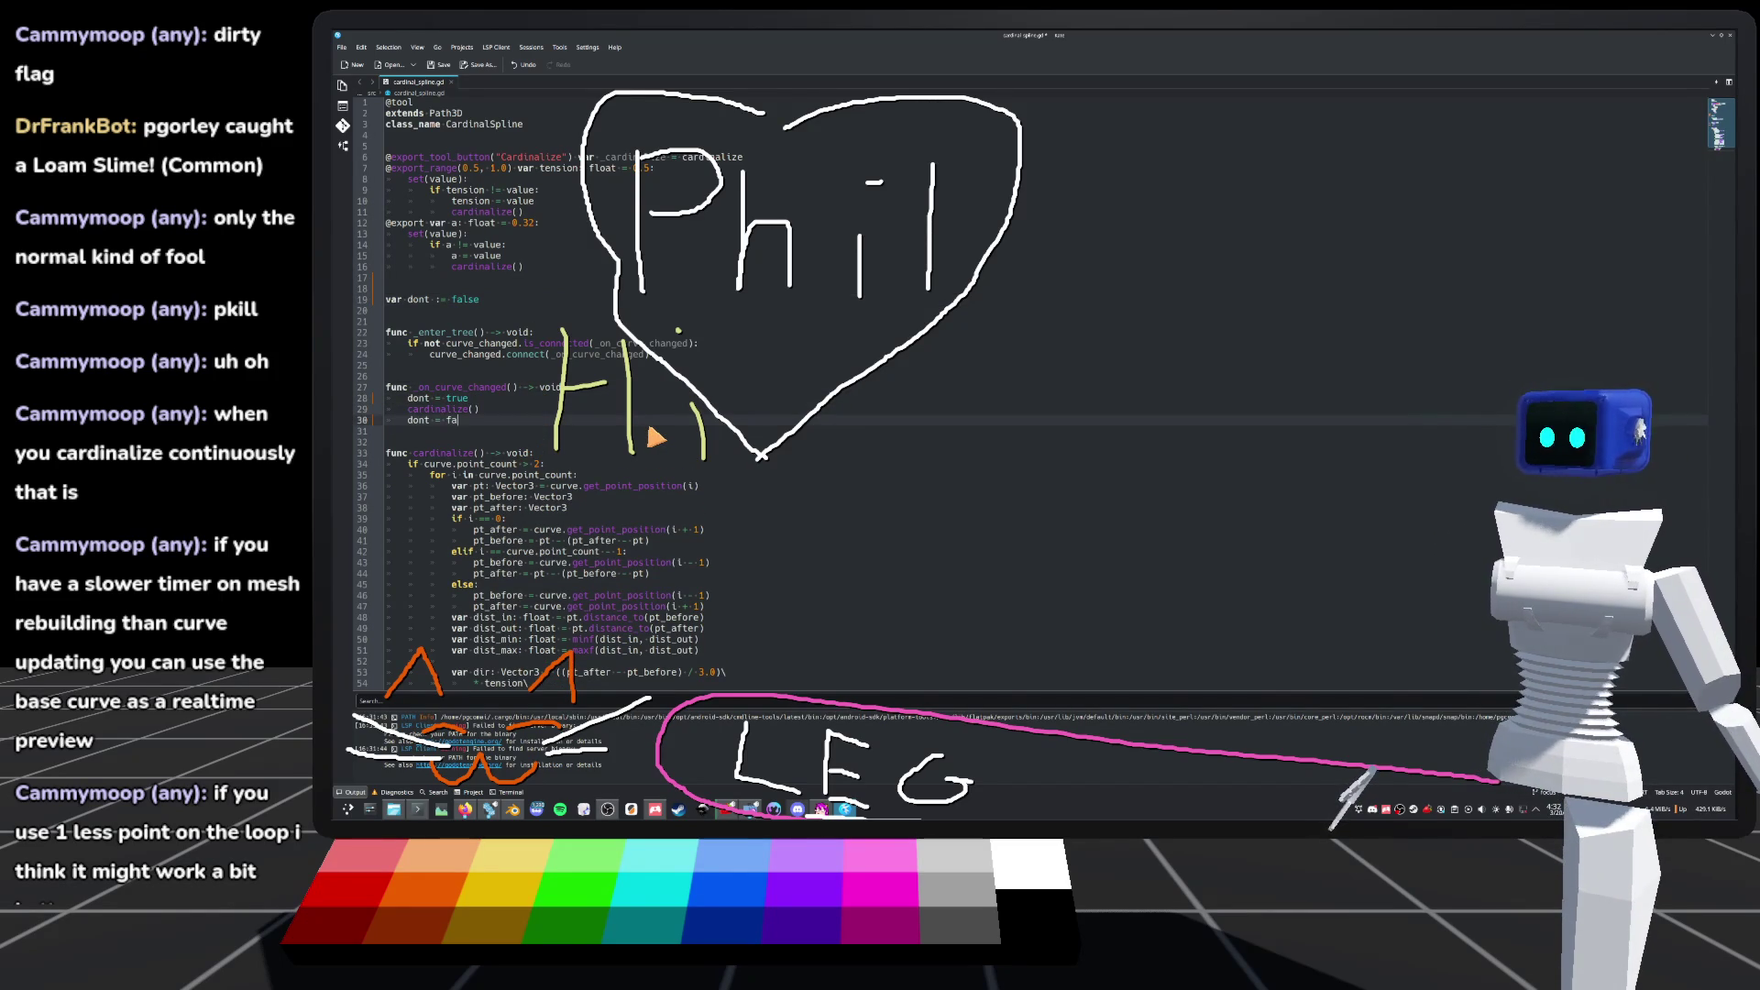
pyautogui.write('lse')
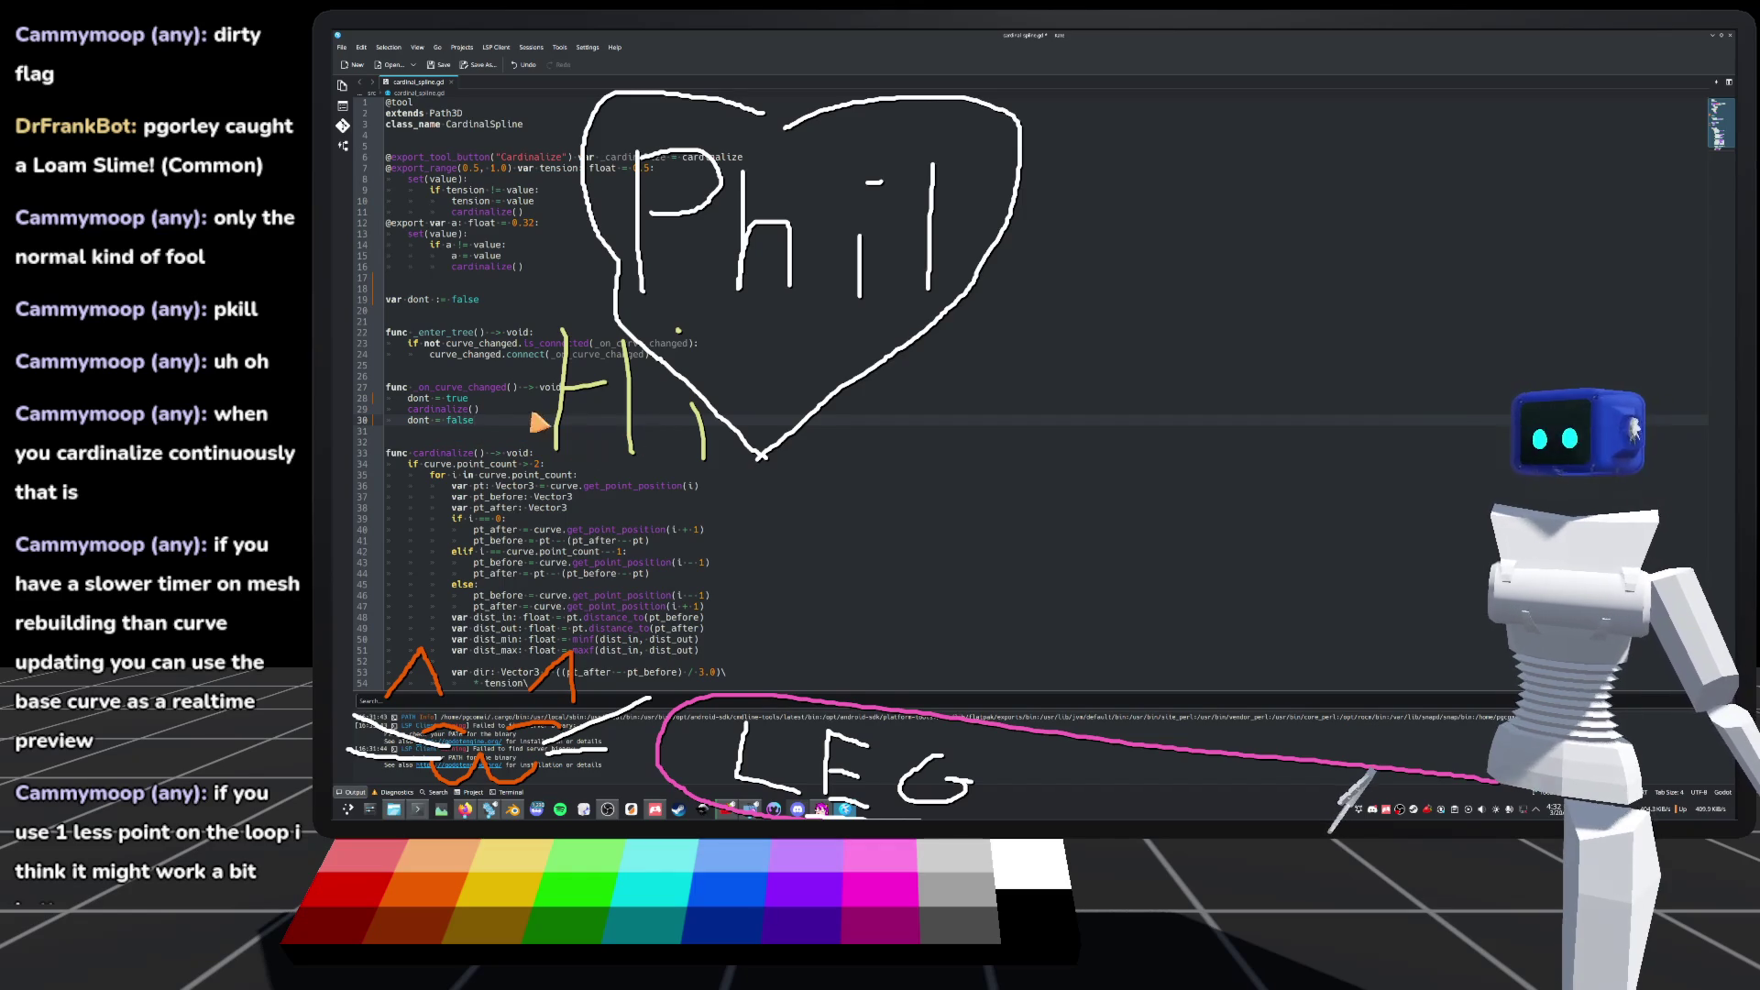
pyautogui.press('Up')
pyautogui.hotkey('ctrl', 's')
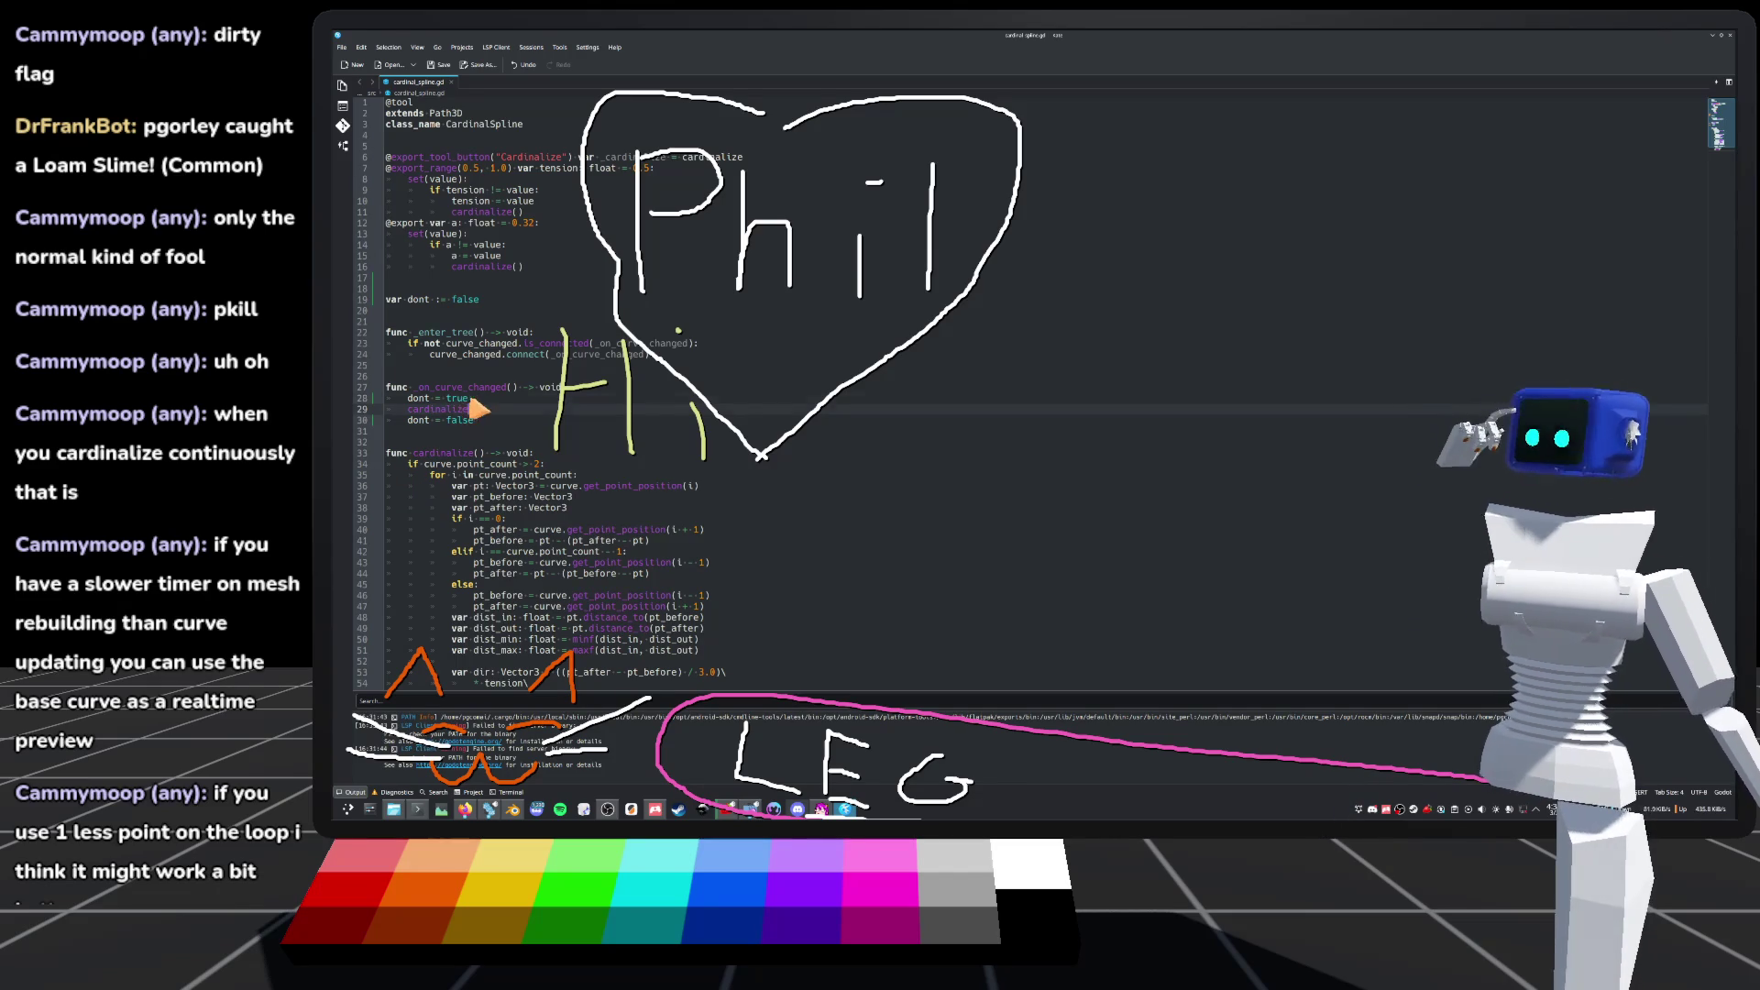
# Step: Delete the 'dont = true' and 'dont = false' lines from _on_curve_changed
pyautogui.moveTo(470, 399); pyautogui.dragTo(406, 399)
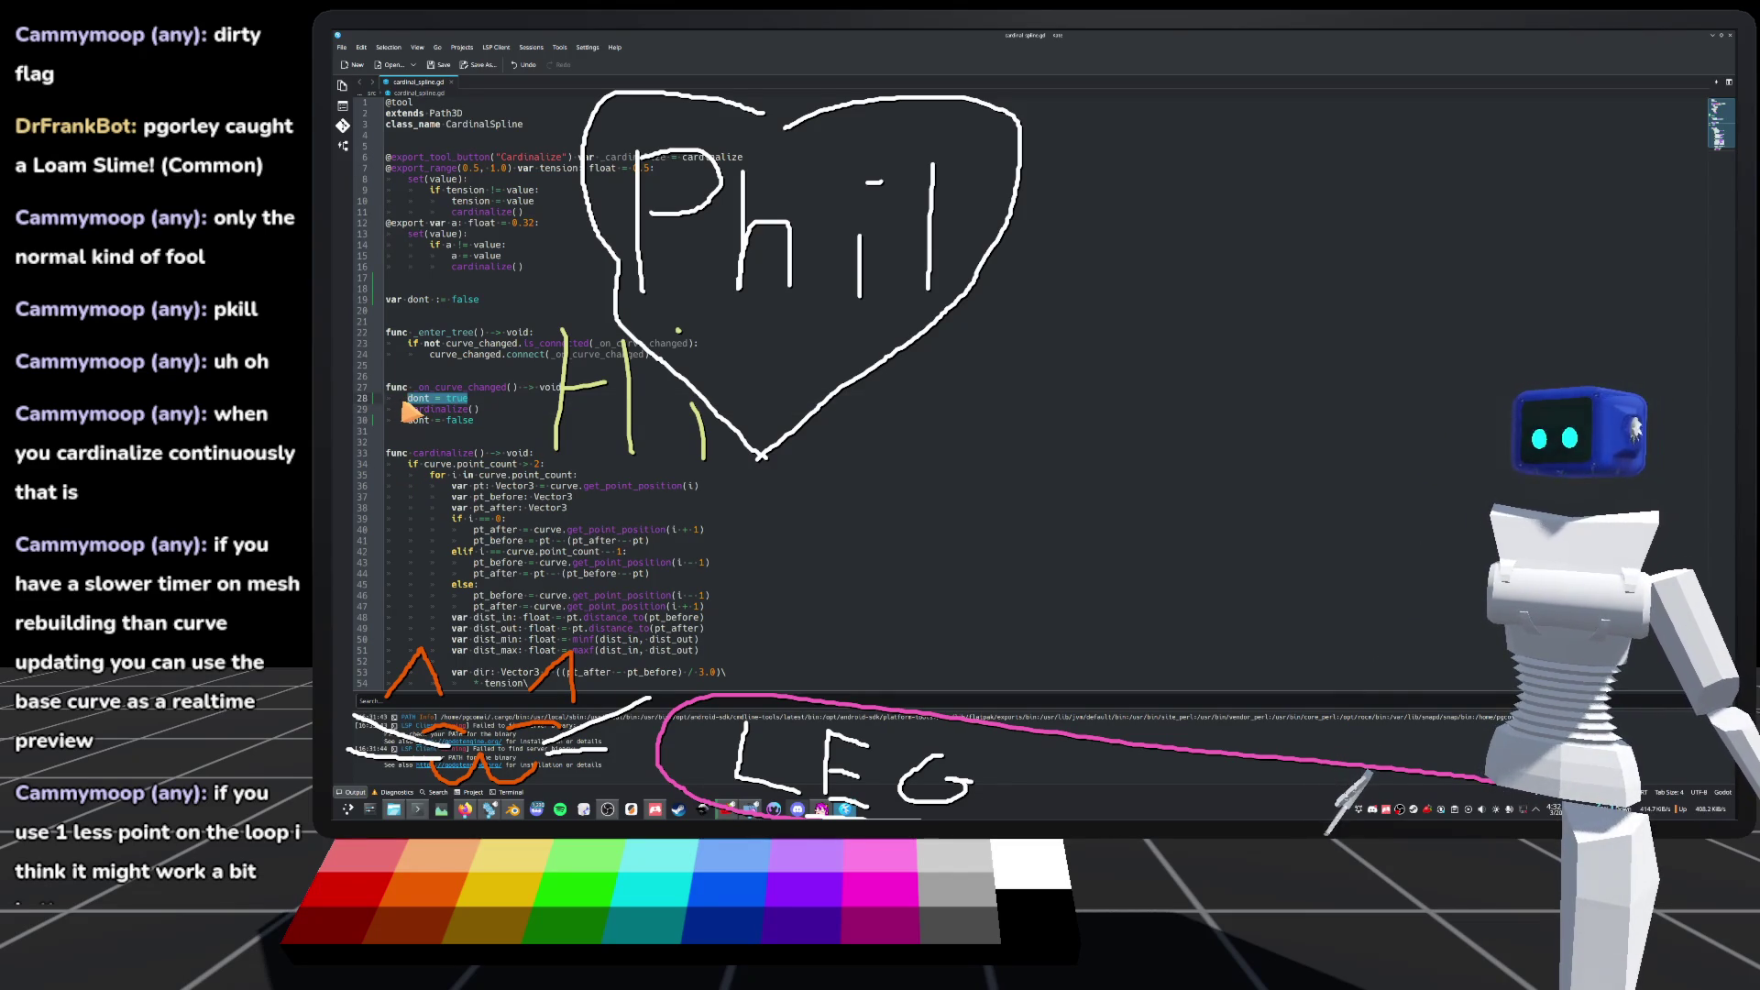
pyautogui.hotkey('ctrl', 'k')
pyautogui.moveTo(483, 413); pyautogui.dragTo(386, 414)
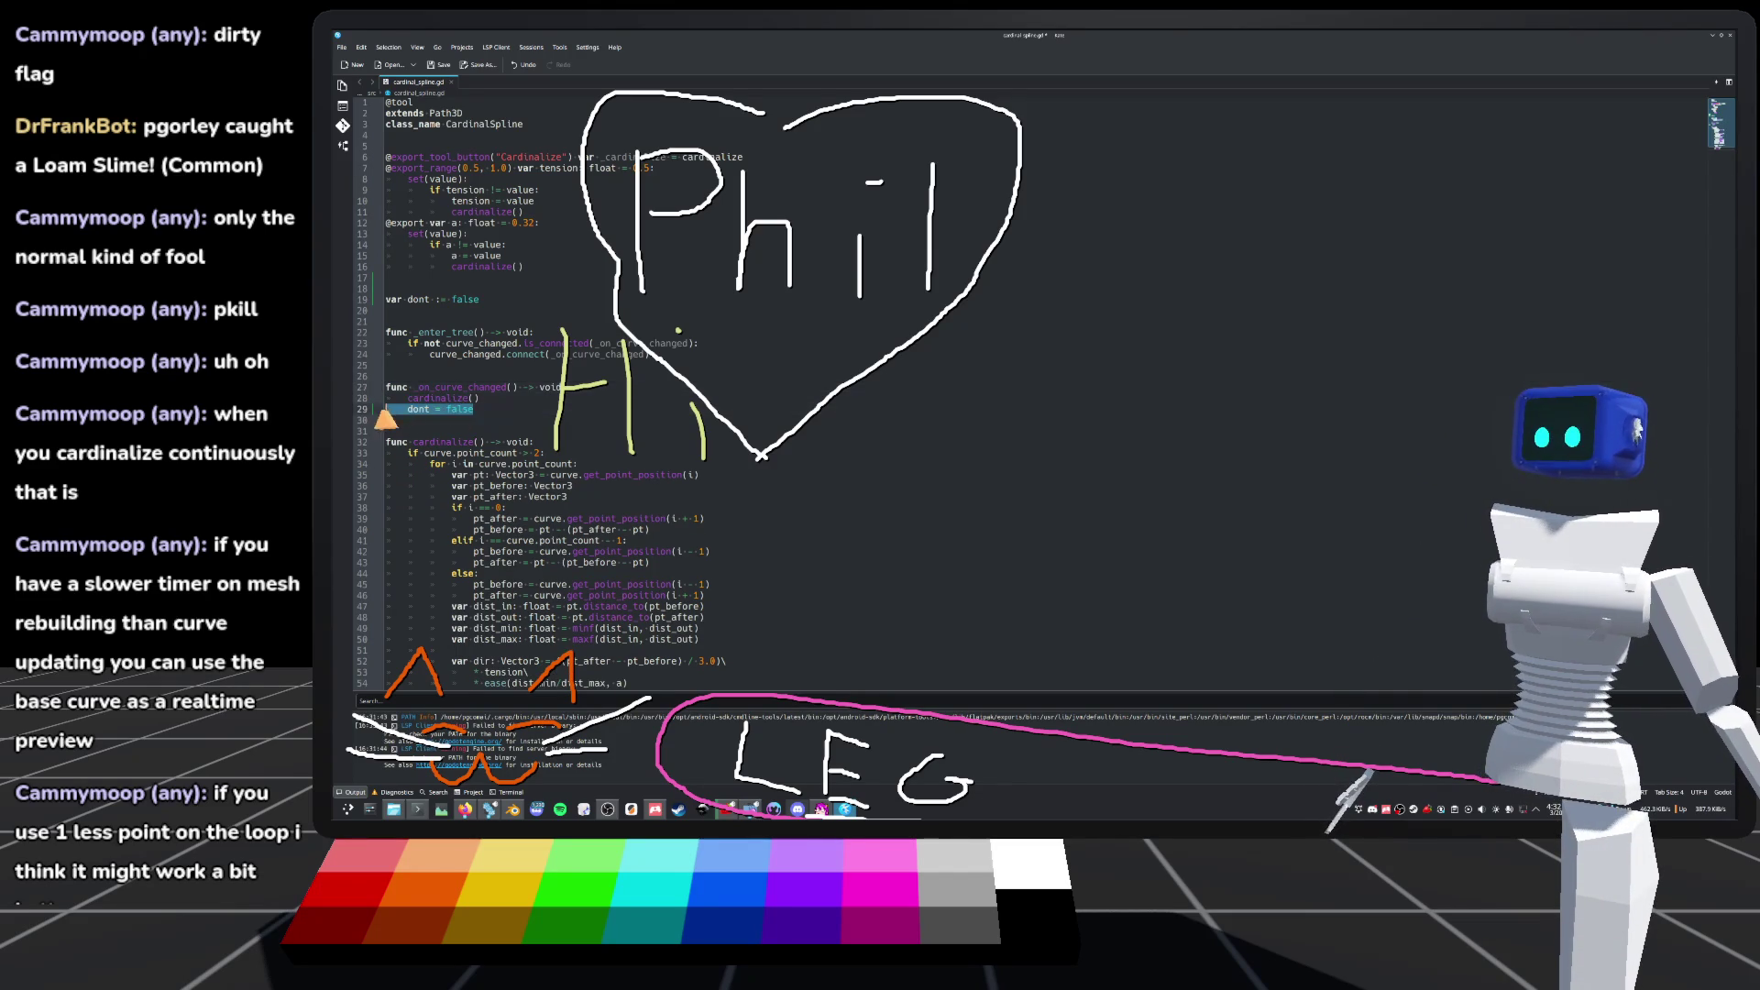
pyautogui.hotkey('ctrl', 'k')
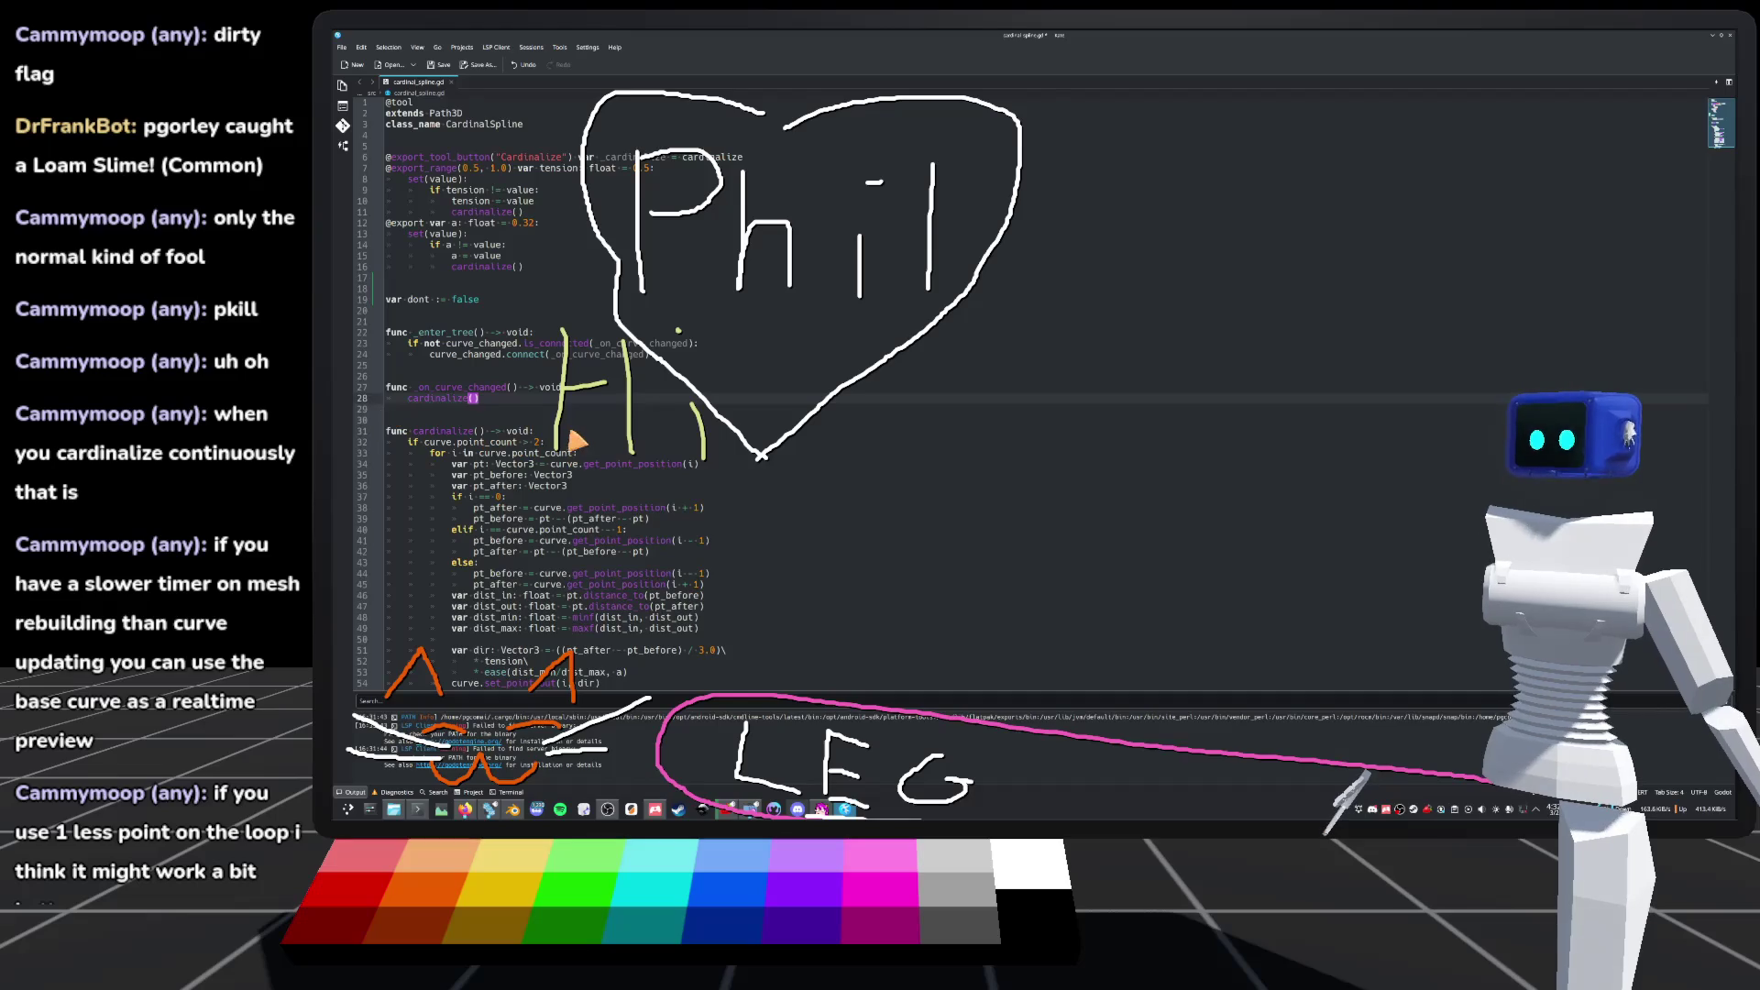
# Step: Put 'dont = true' at the start of cardinalize() and 'dont = false' at its end
pyautogui.click(557, 442)
pyautogui.press('Up')
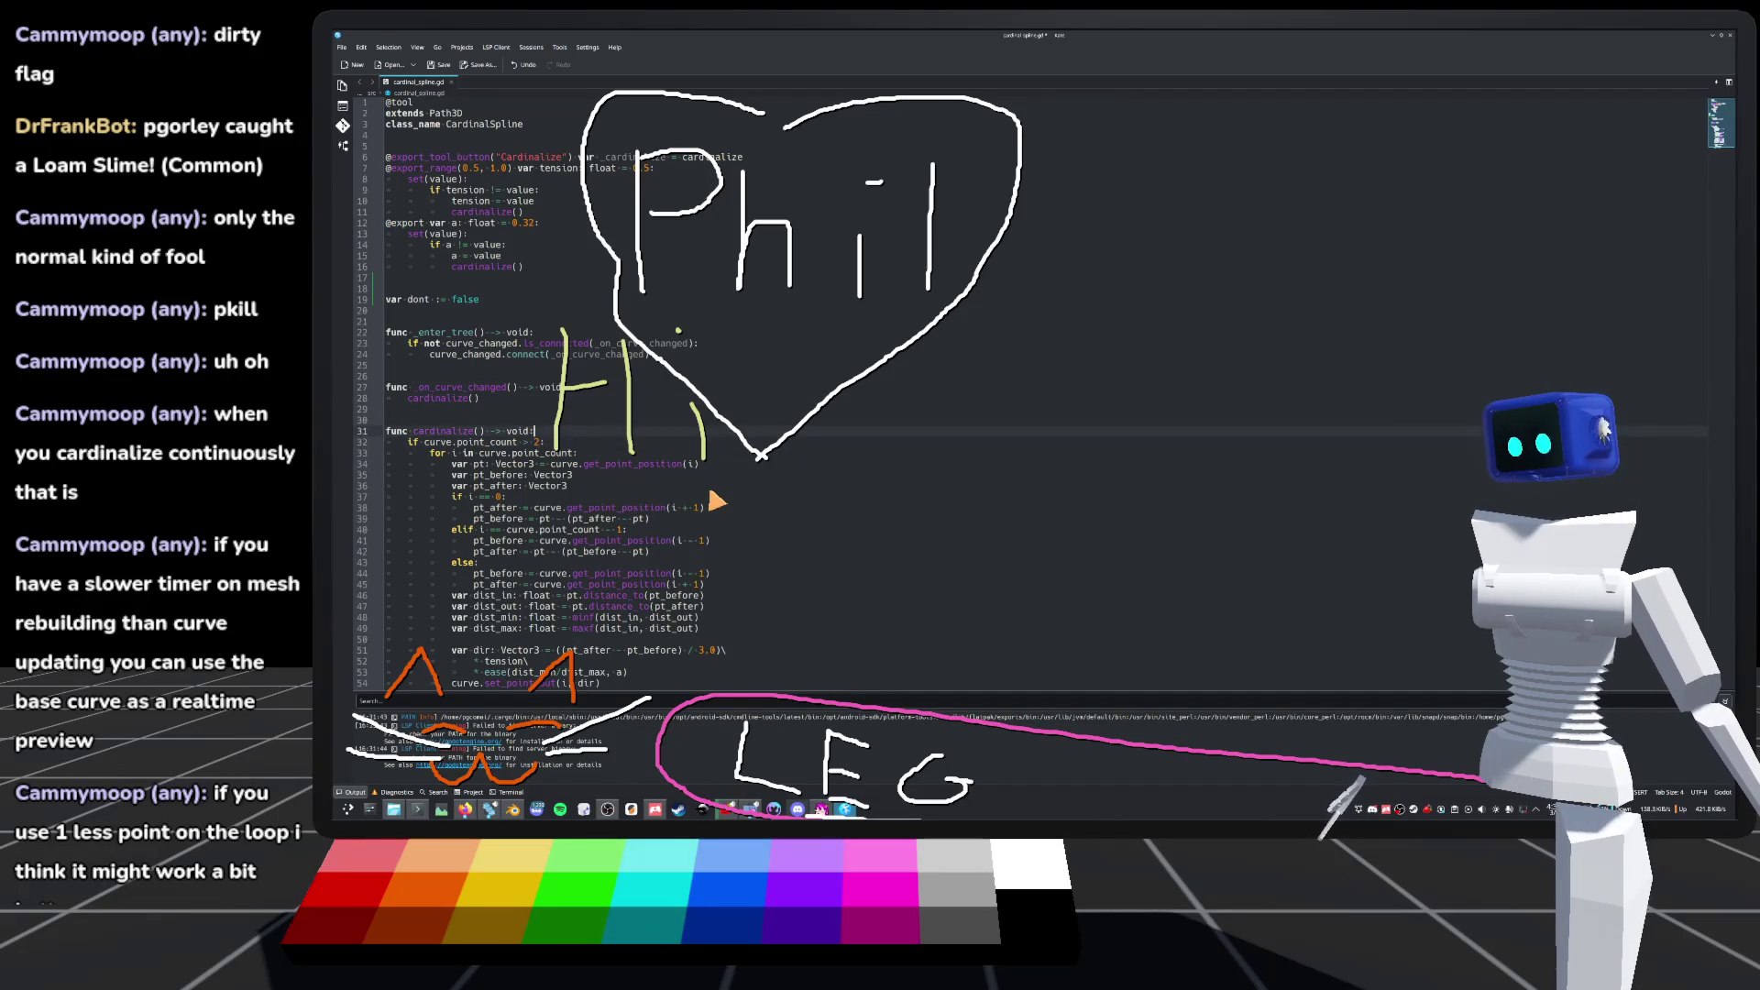
pyautogui.press('Return')
pyautogui.write('dont = true')
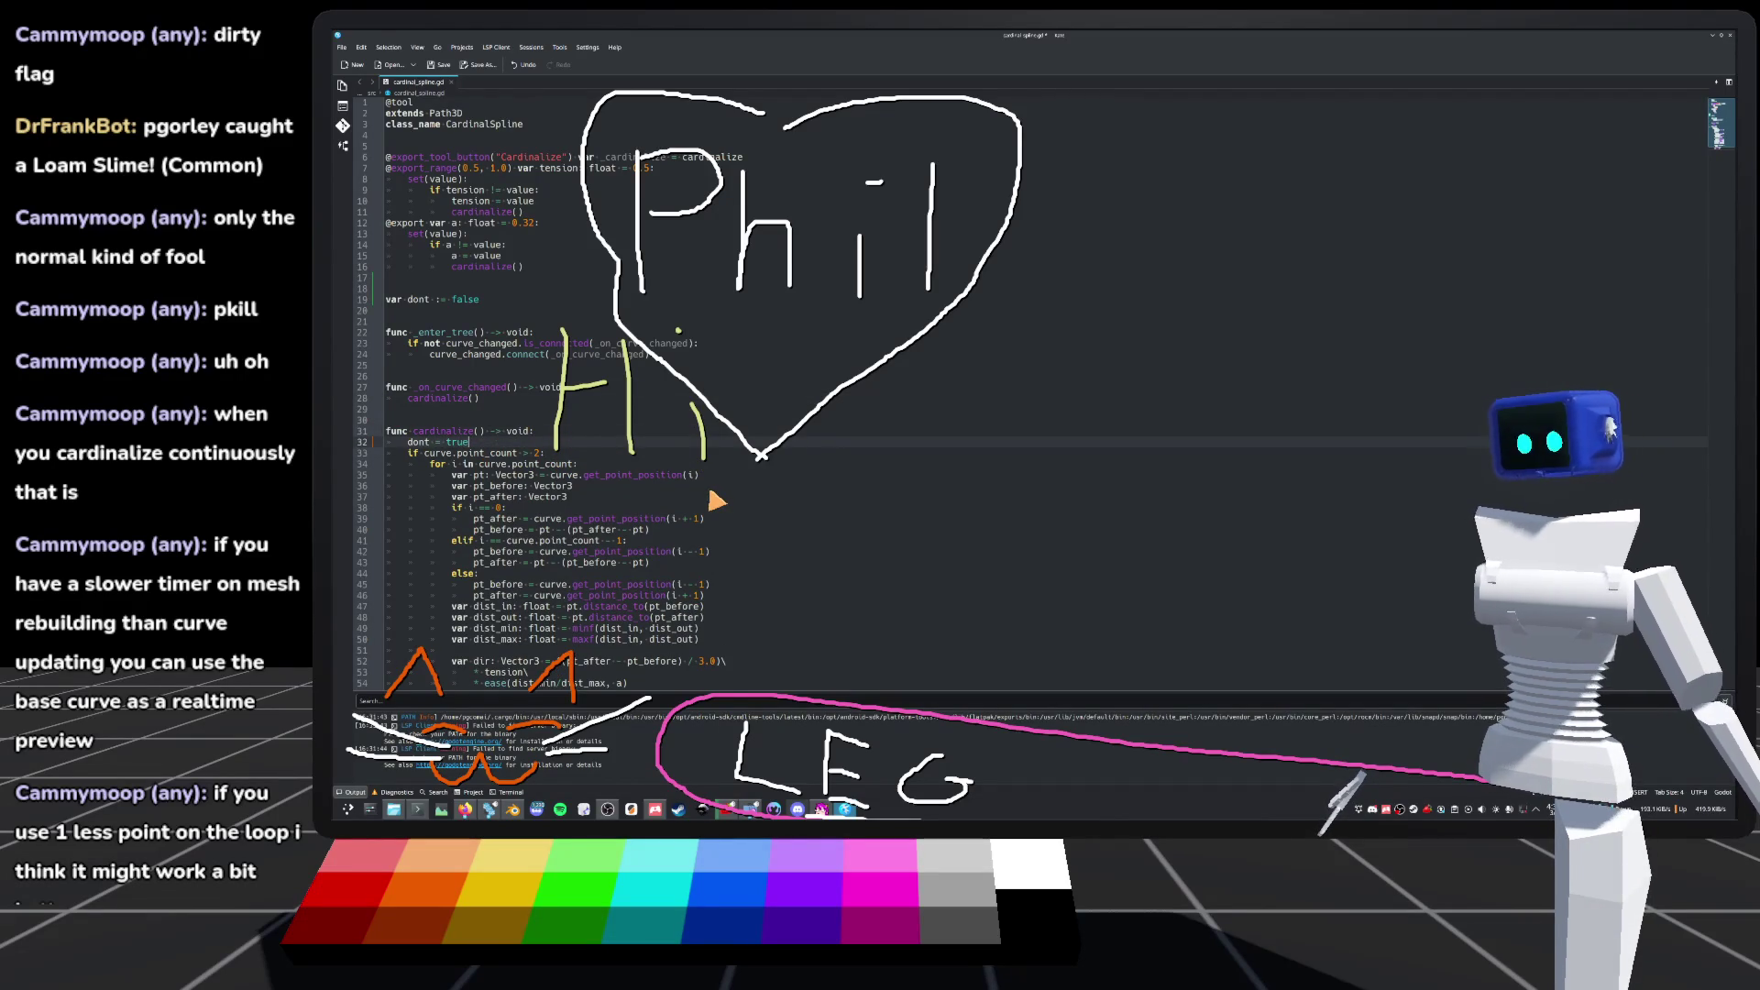
pyautogui.hotkey('ctrl', 'End')
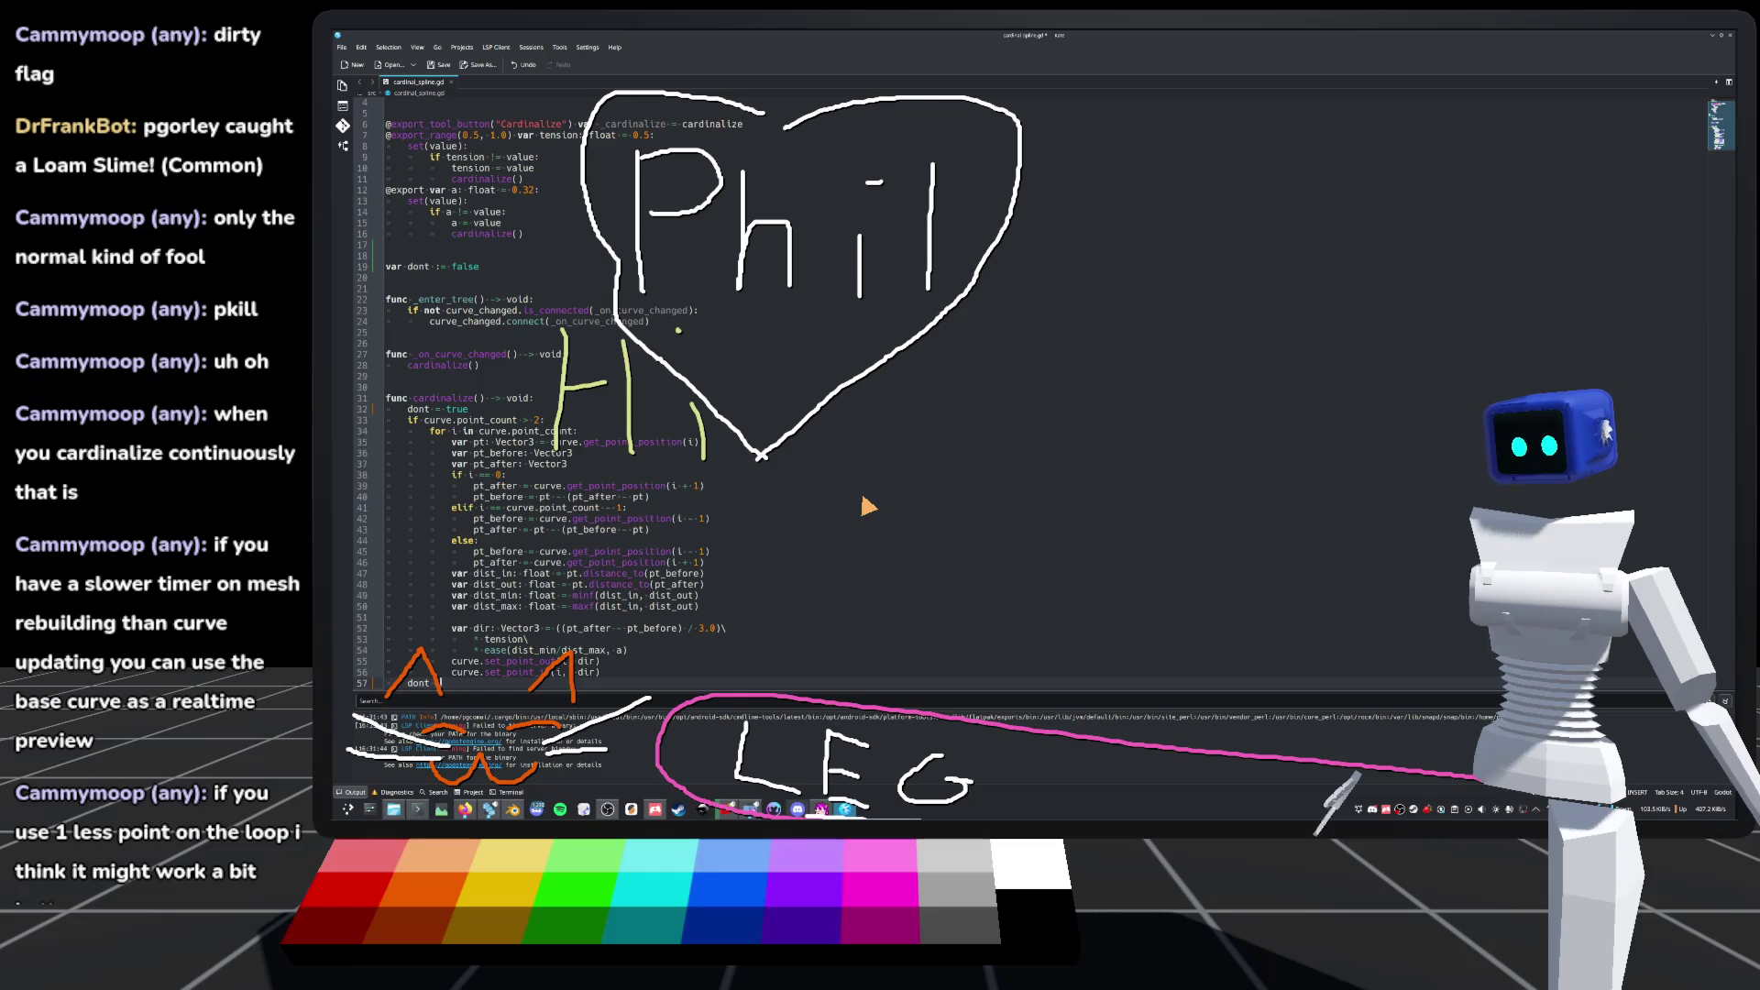
pyautogui.press('Return')
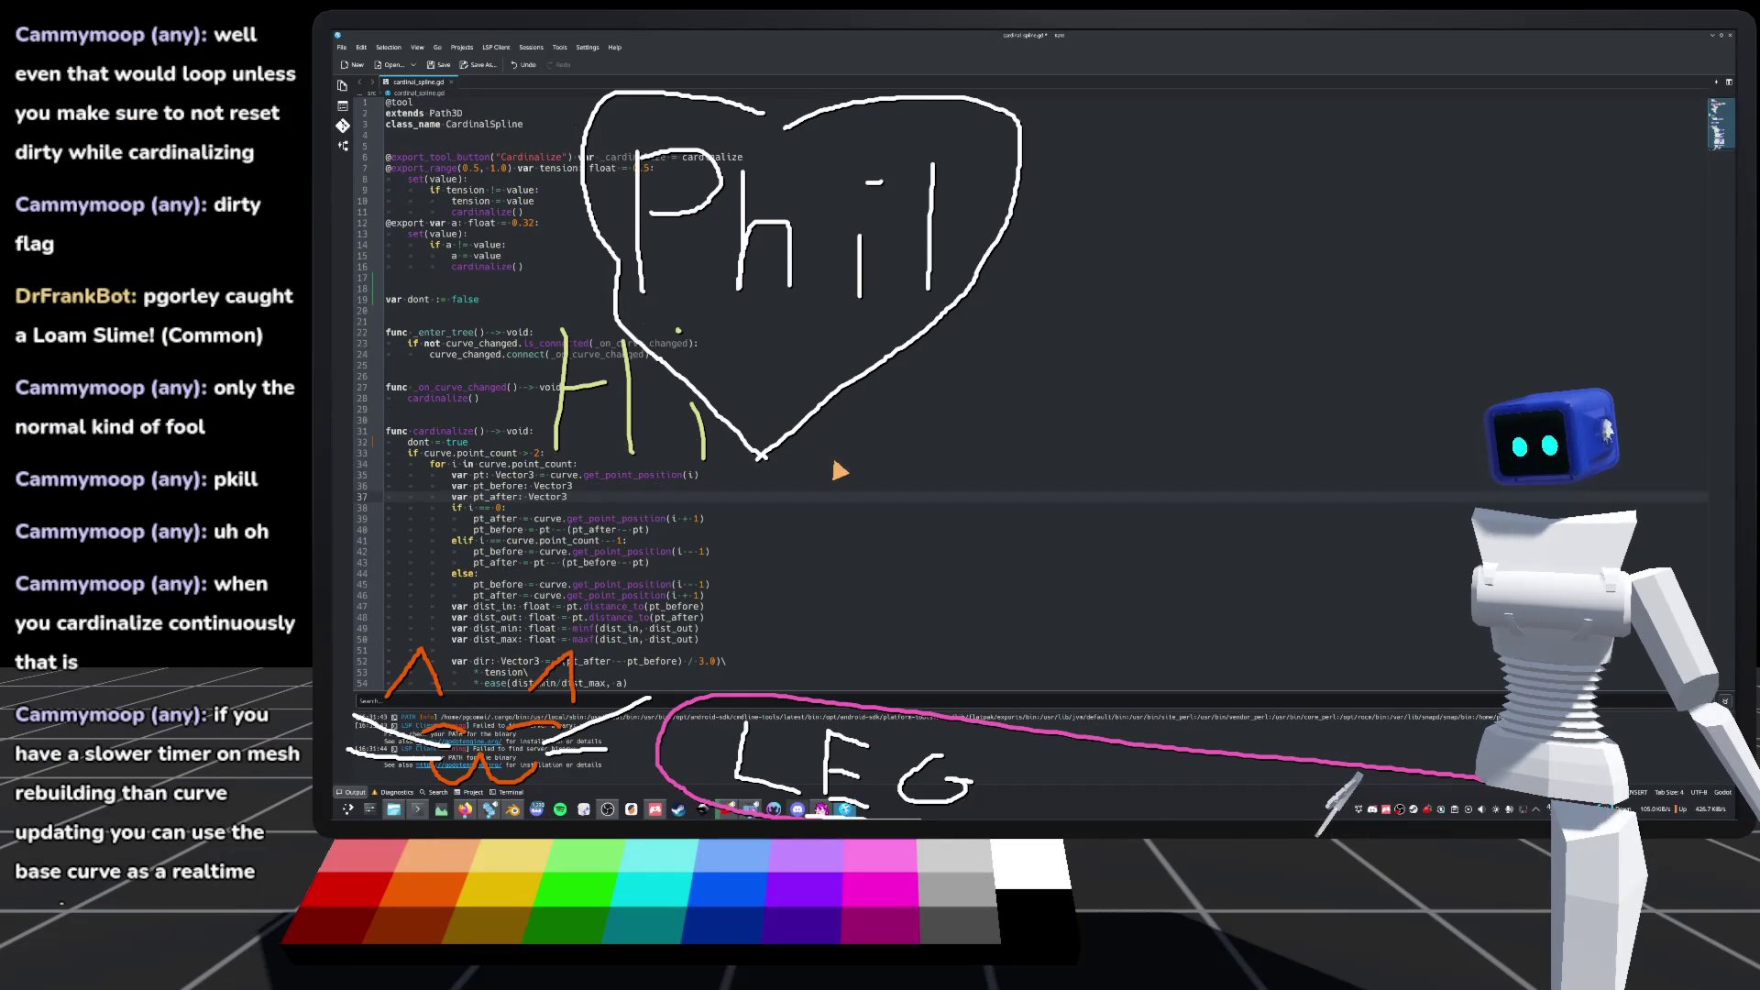
pyautogui.click(834, 458)
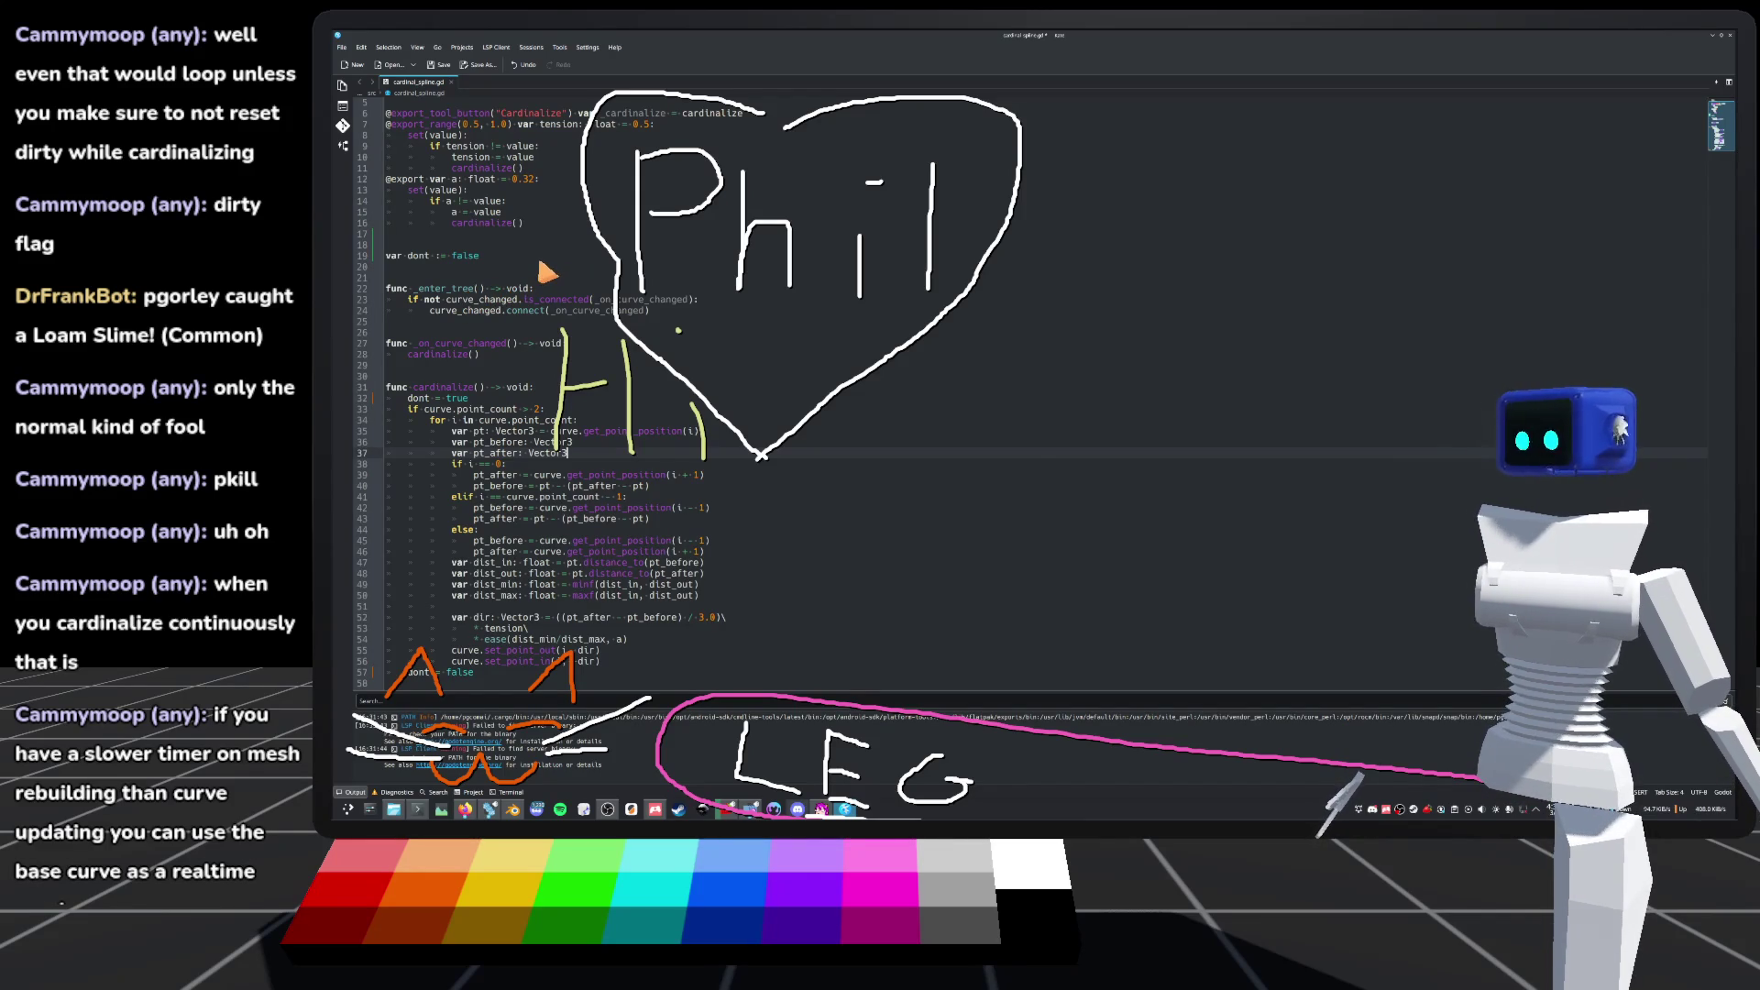
# Step: Guard the cardinalize() call in _on_curve_changed with 'if not dont:' and save cardinal_spline.gd
pyautogui.click(484, 345)
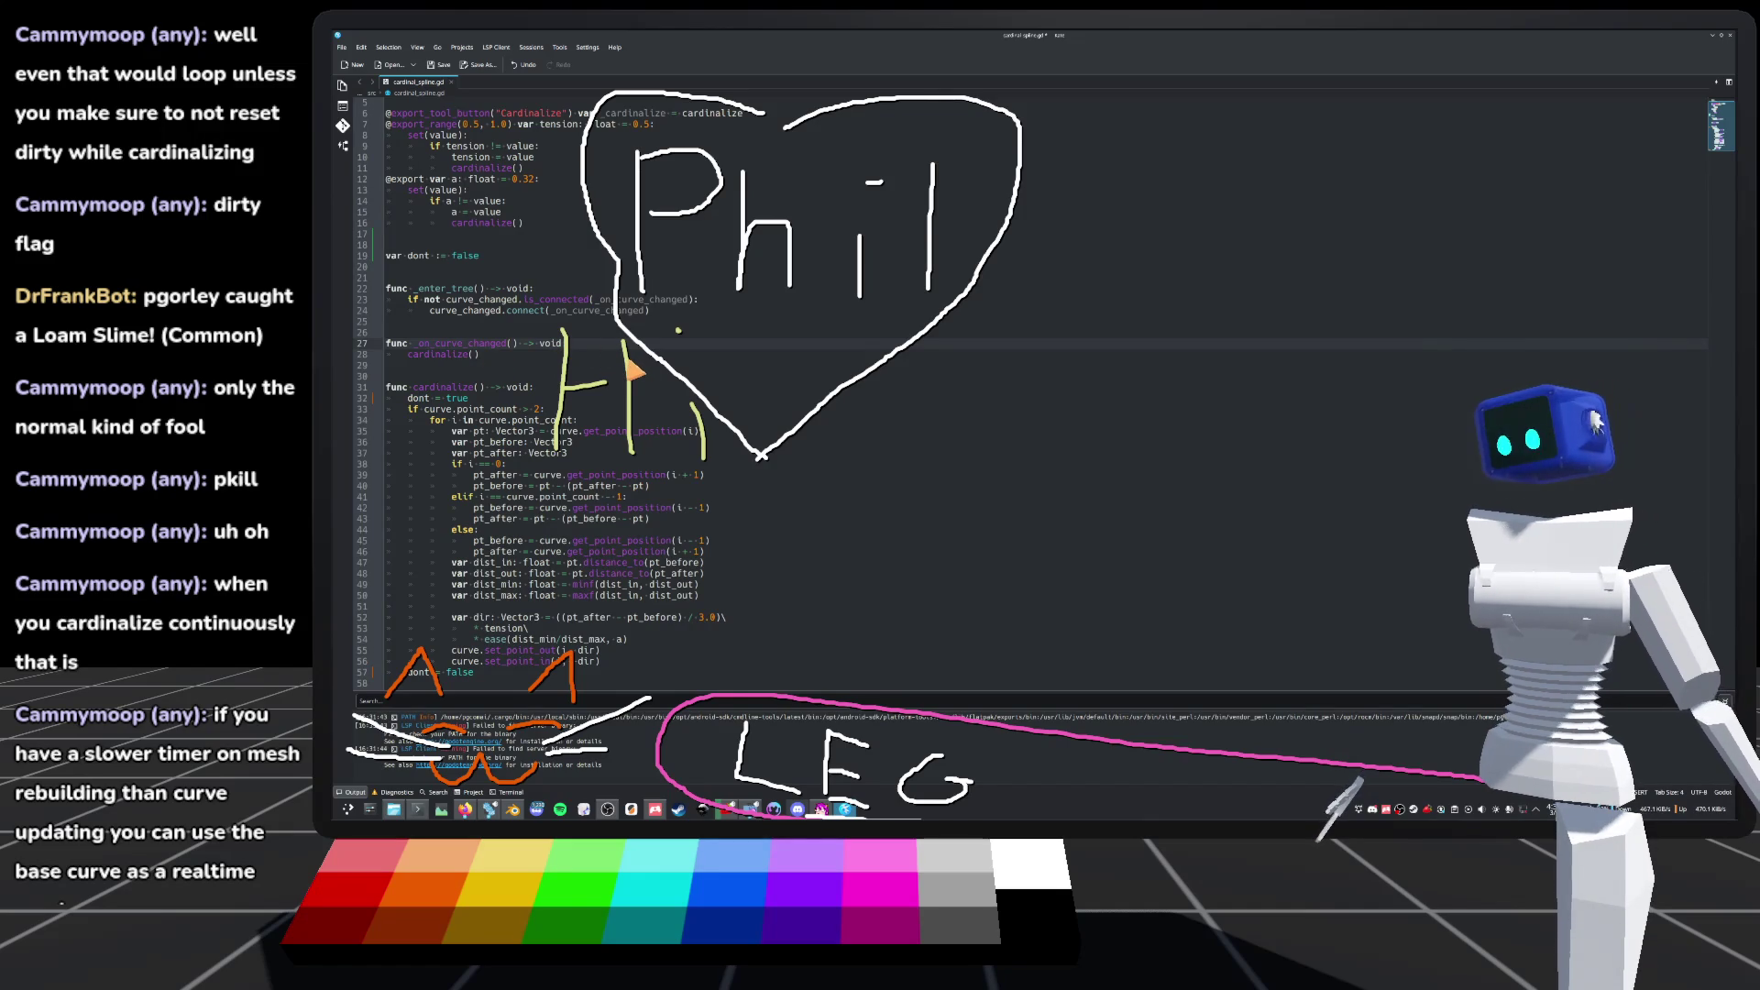
pyautogui.press('Return')
pyautogui.write('if not dont:')
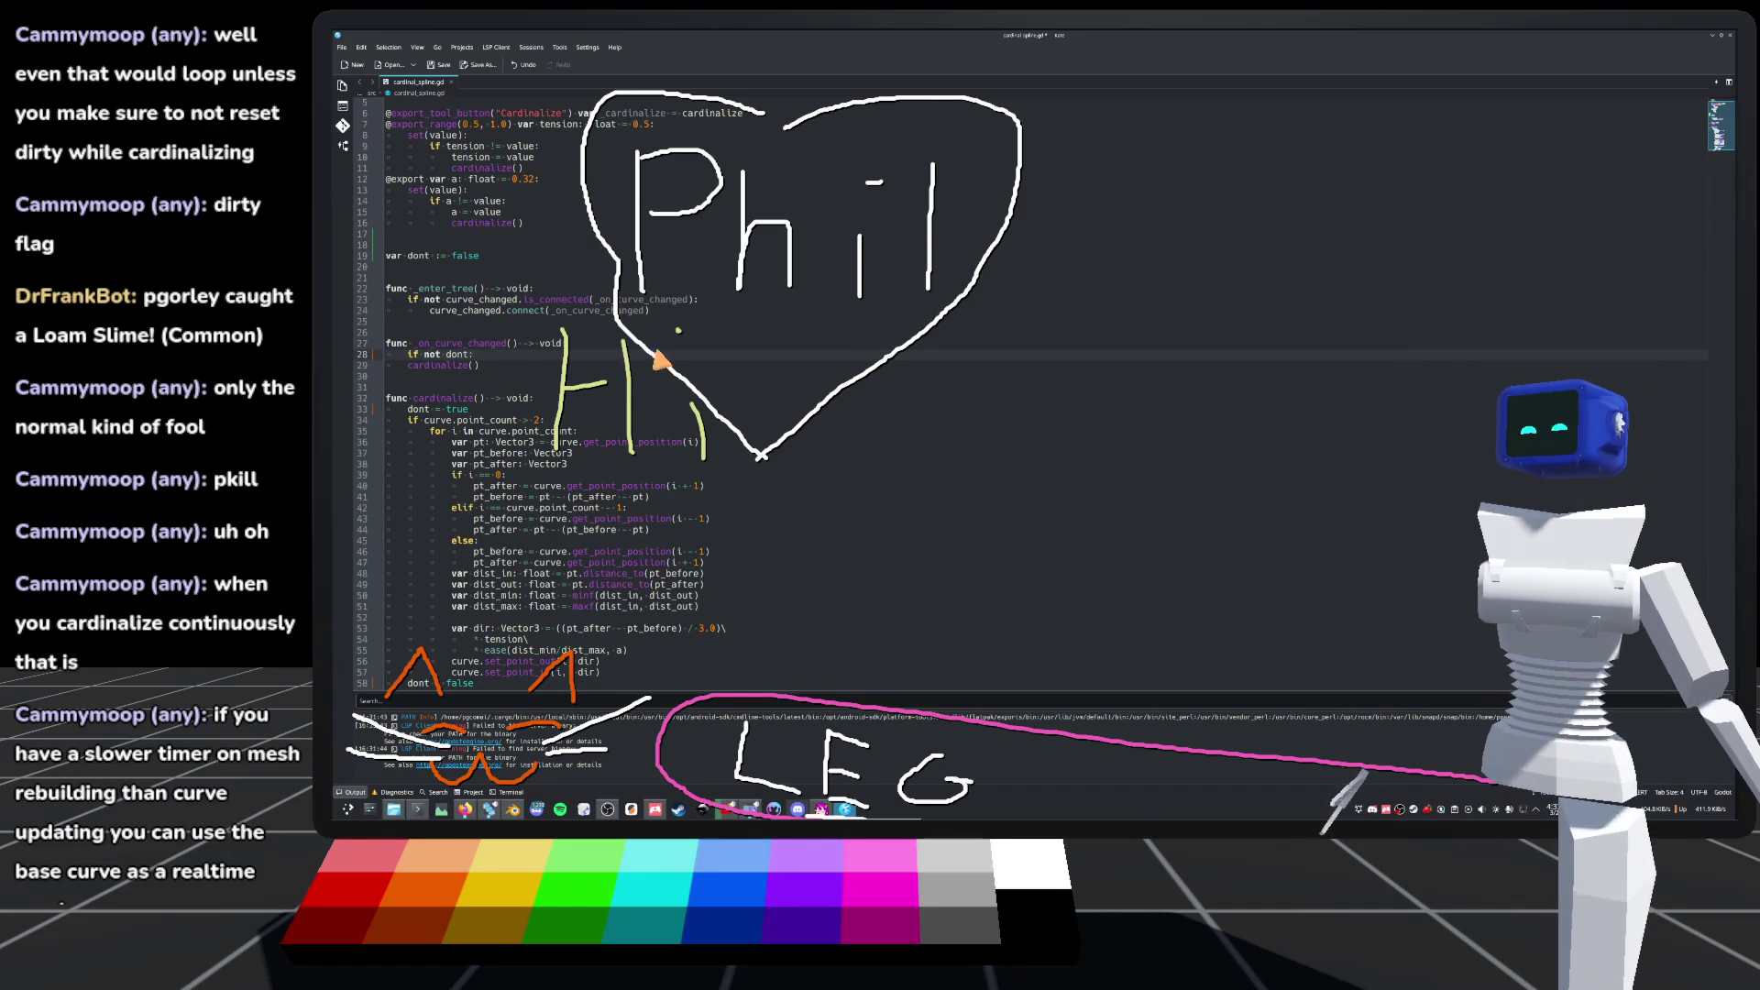
pyautogui.click(409, 377)
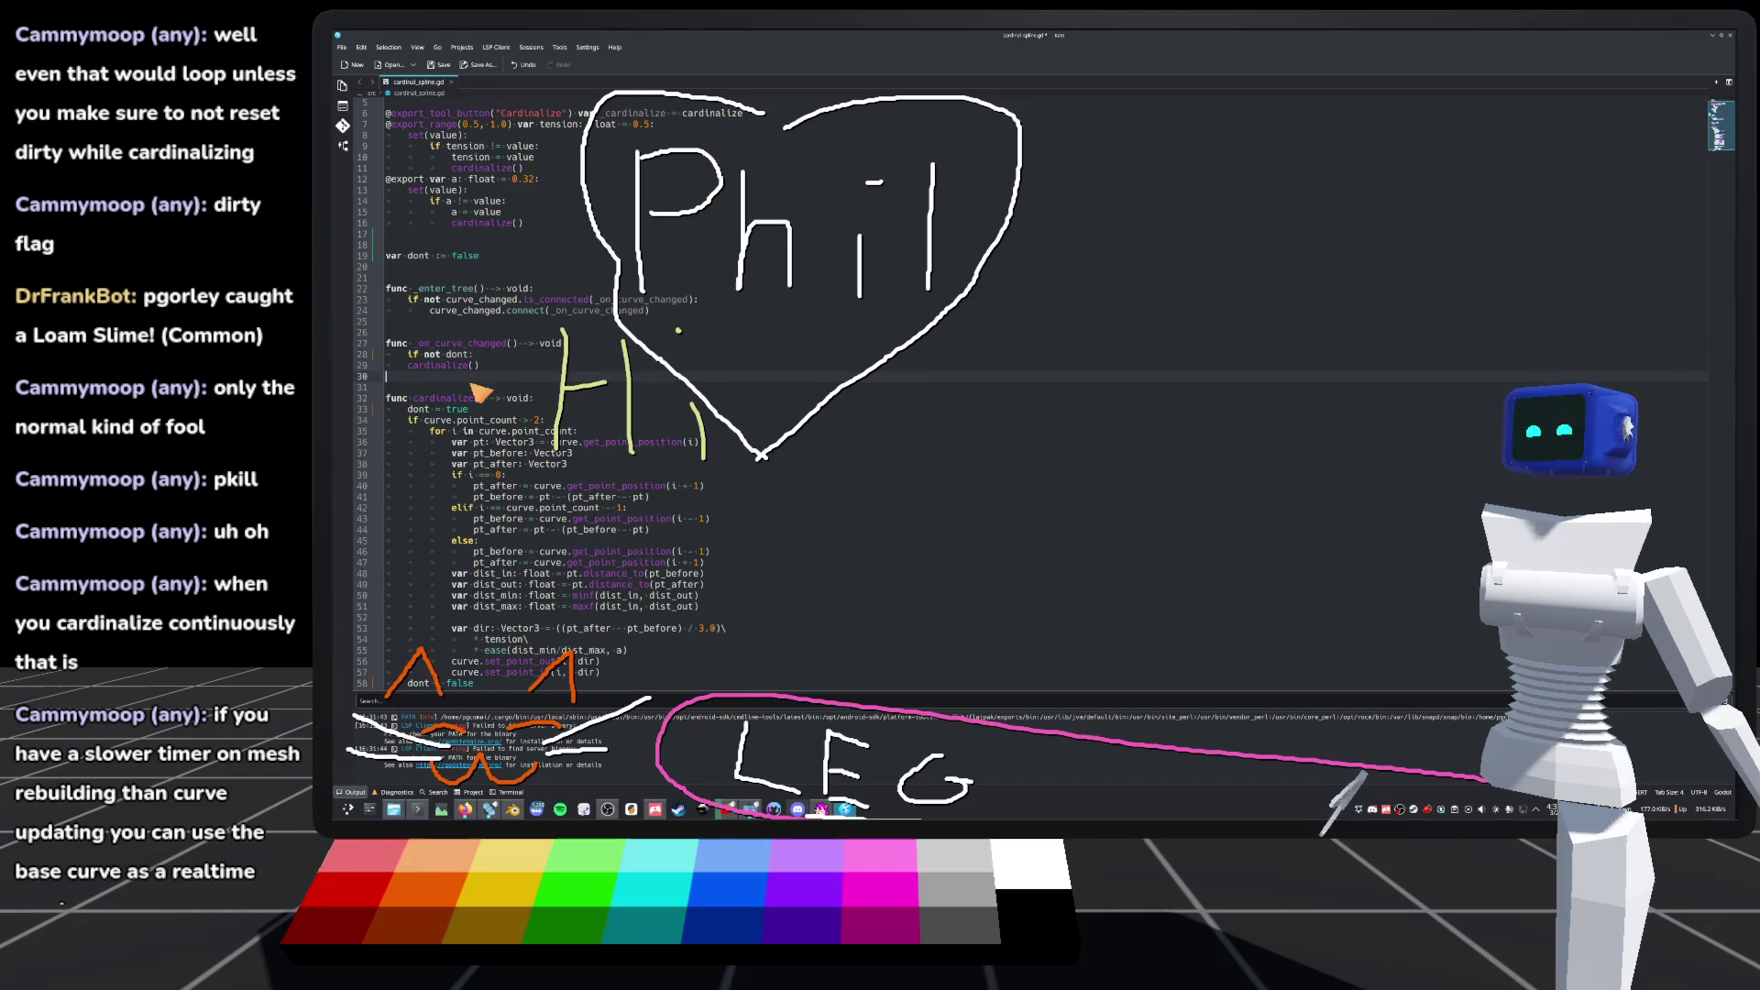
pyautogui.click(403, 366)
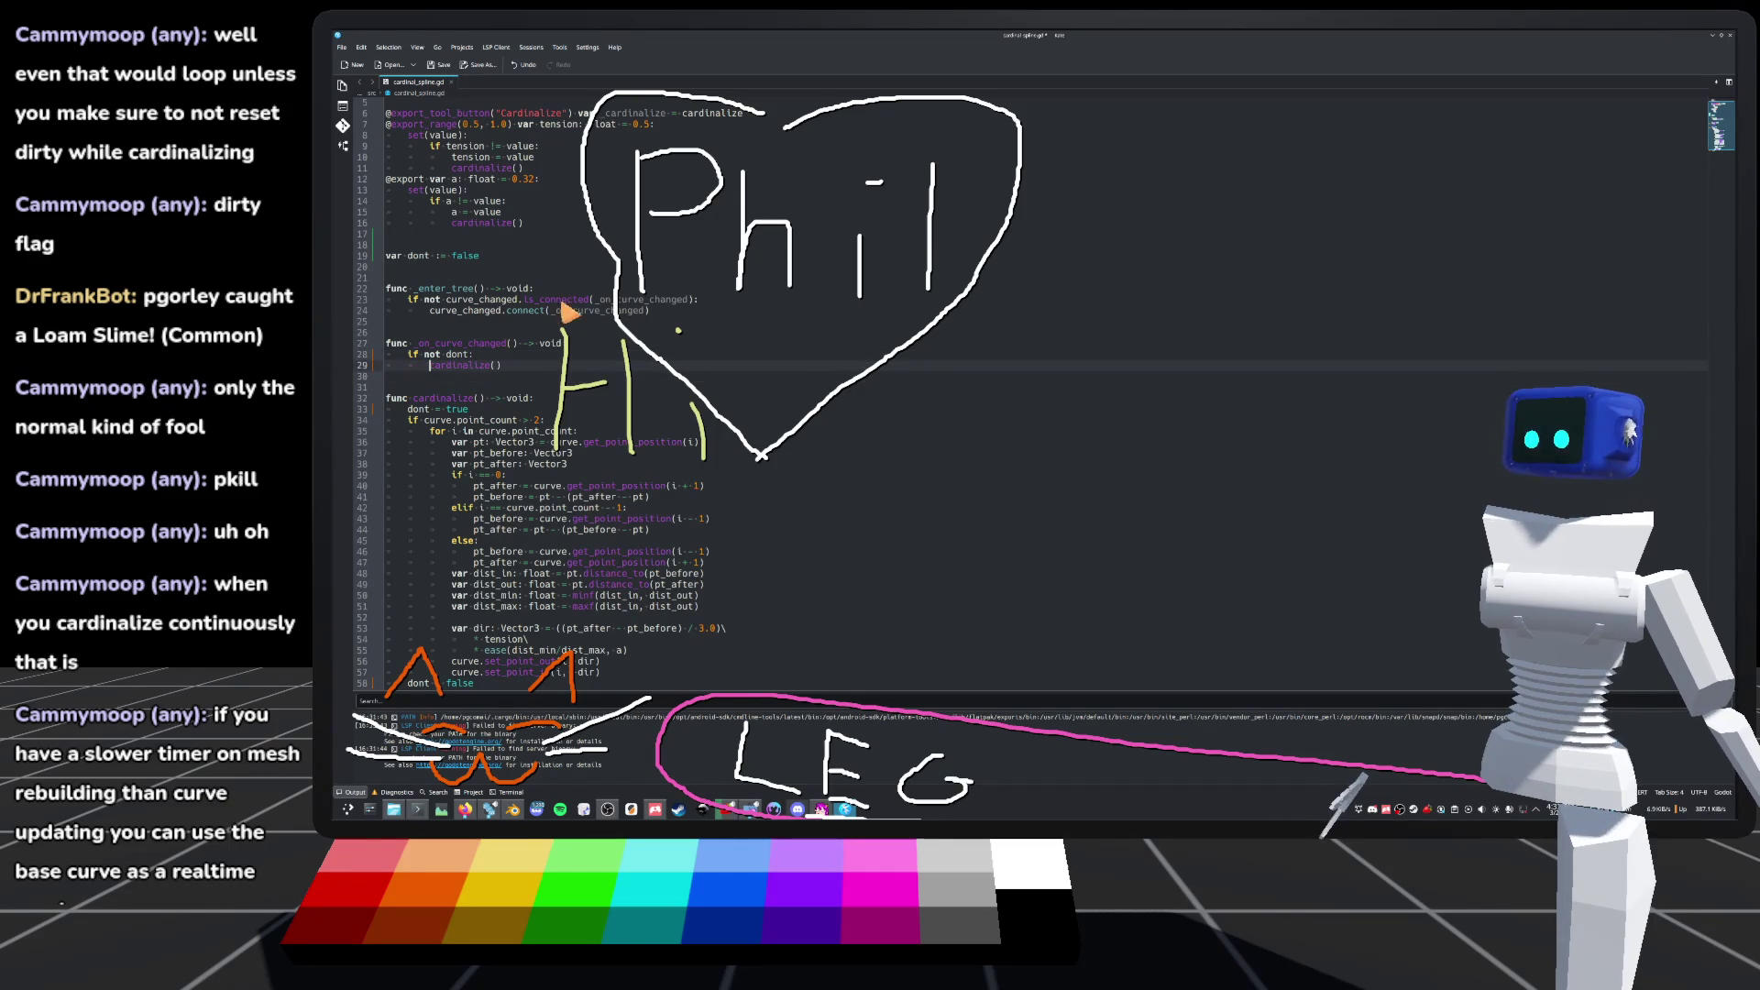
pyautogui.click(487, 332)
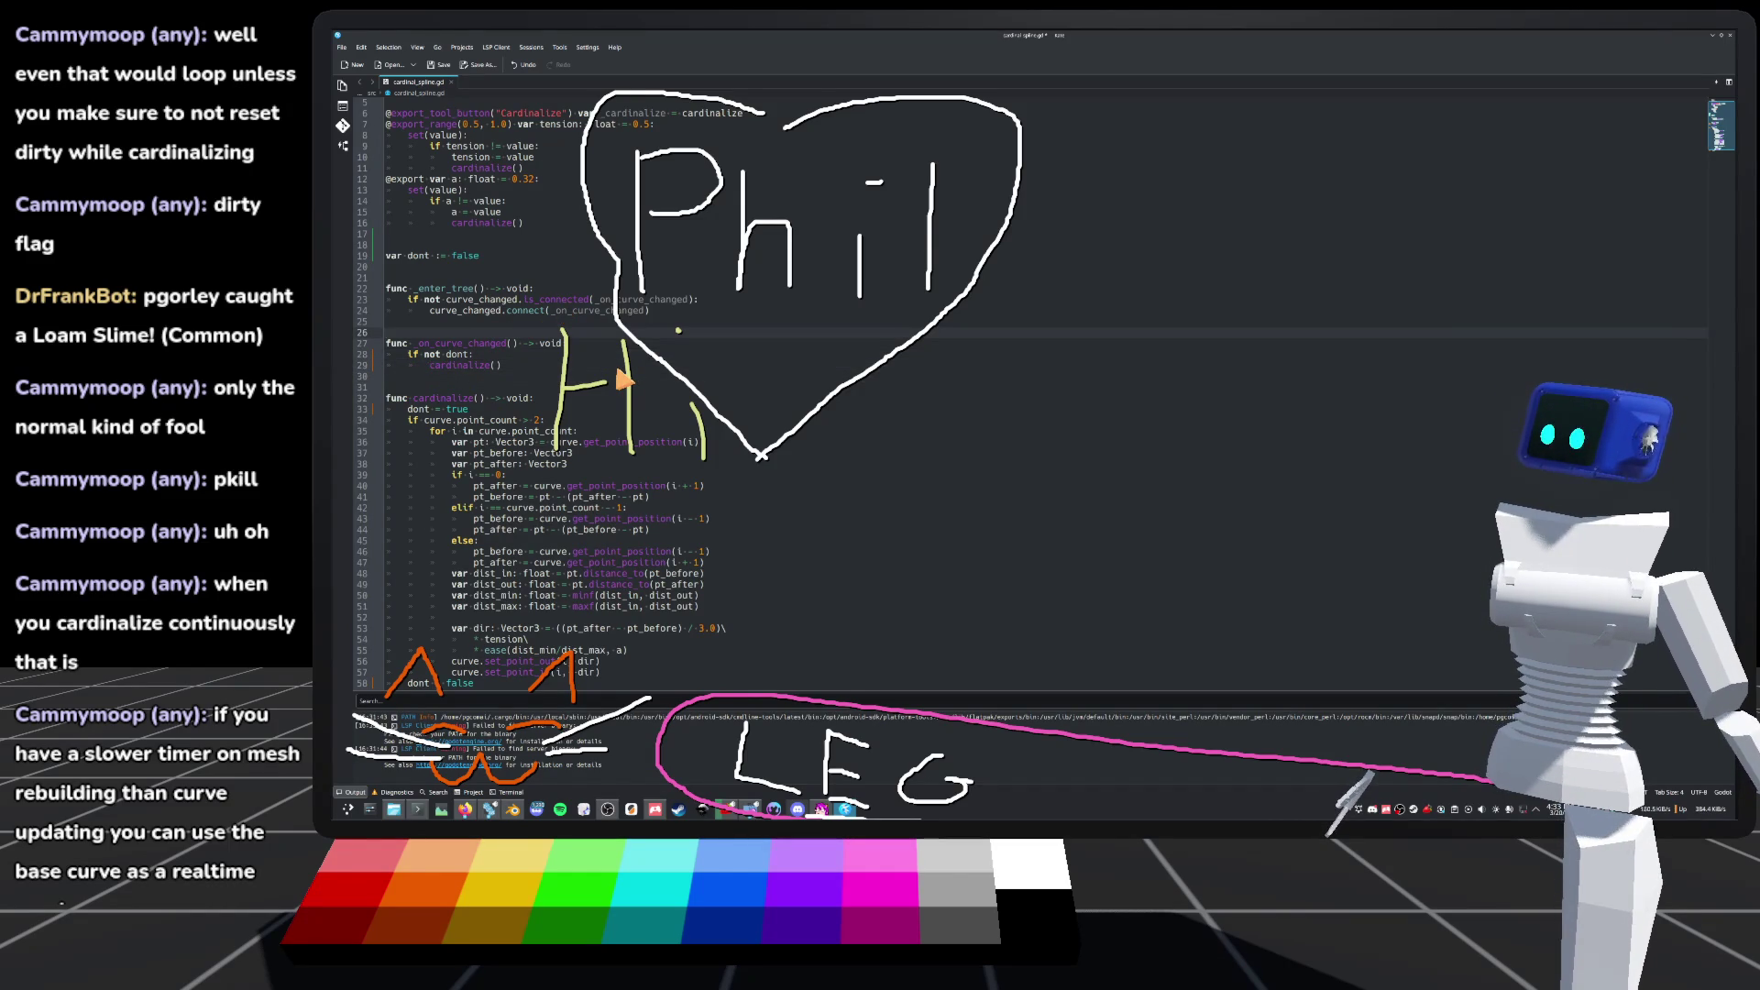
pyautogui.scroll(-1, 625, 381)
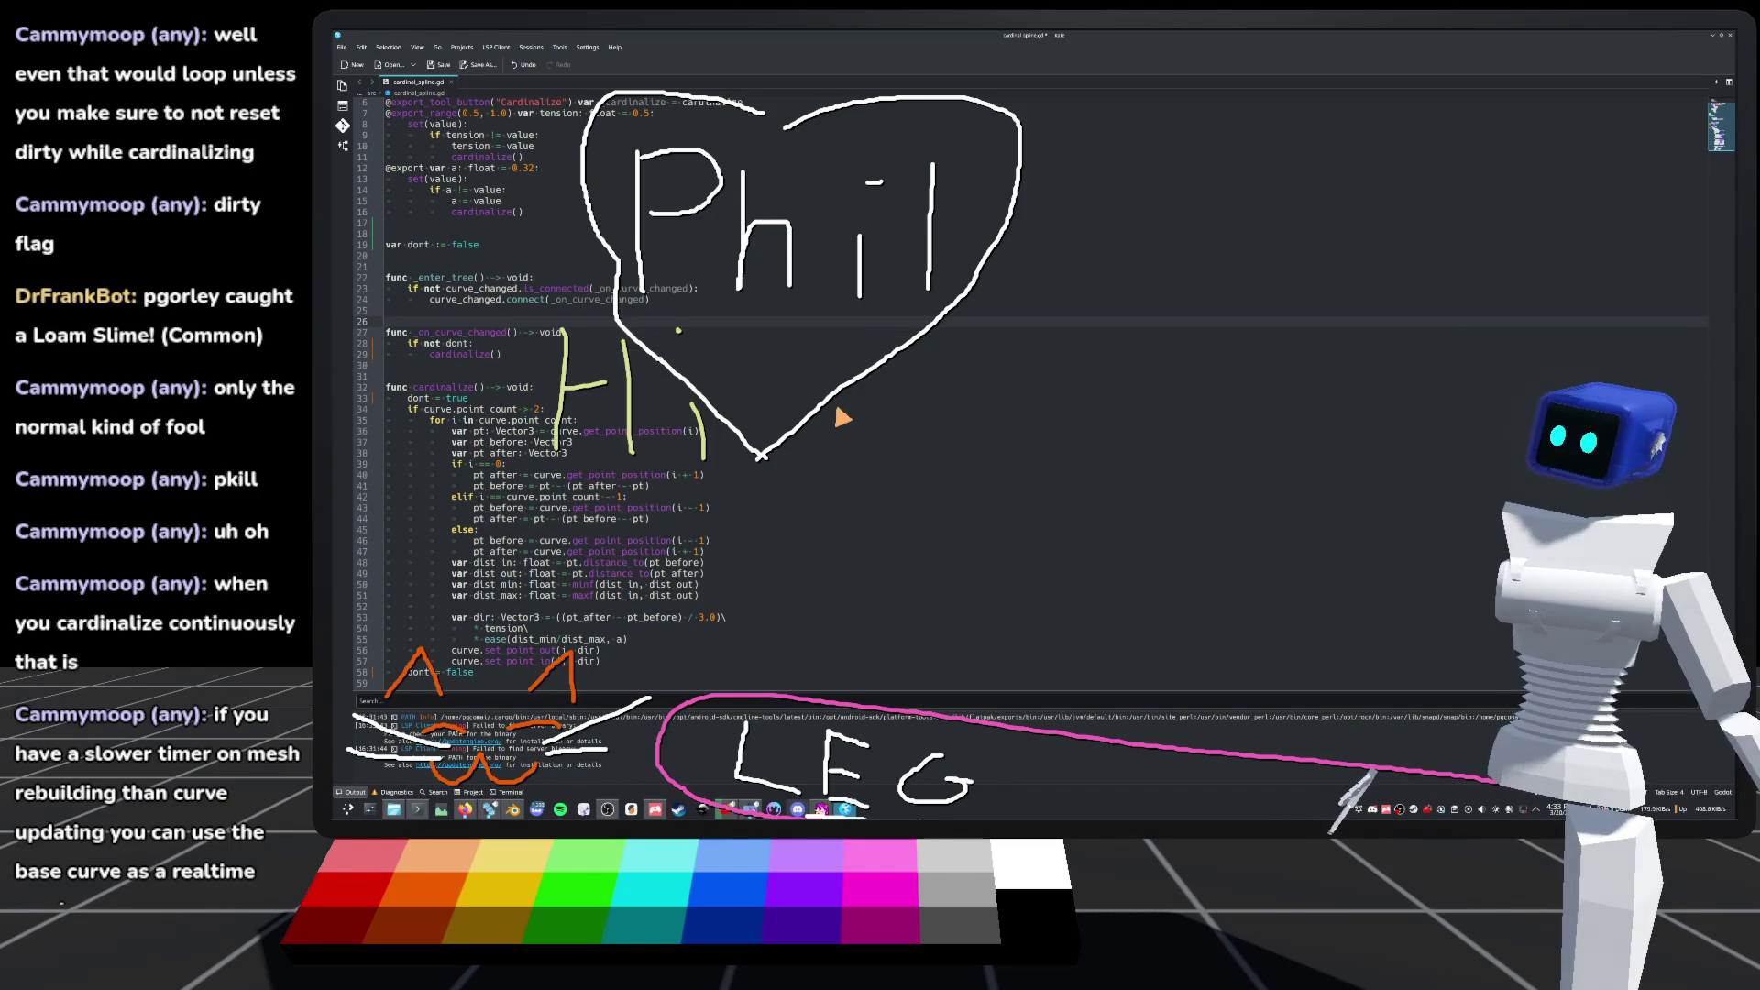
pyautogui.hotkey('ctrl', 's')
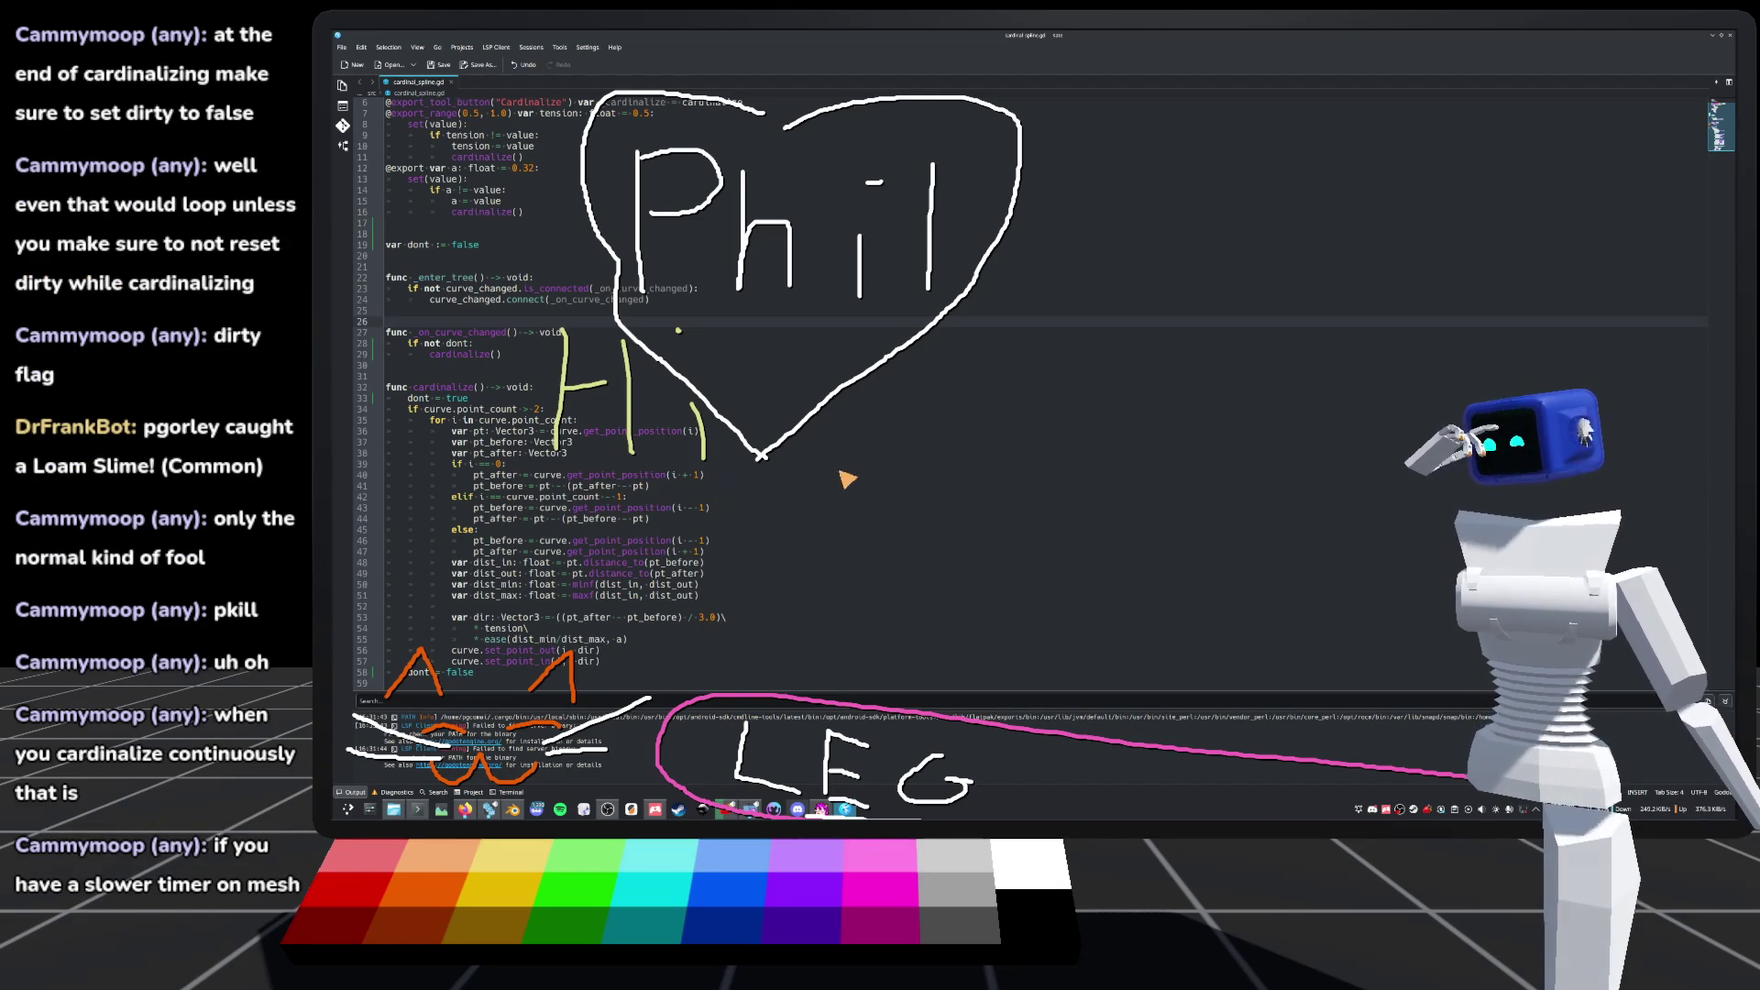
pyautogui.moveTo(385, 666)
pyautogui.mouseDown()
pyautogui.moveTo(490, 667)
pyautogui.moveTo(422, 681)
pyautogui.mouseUp()
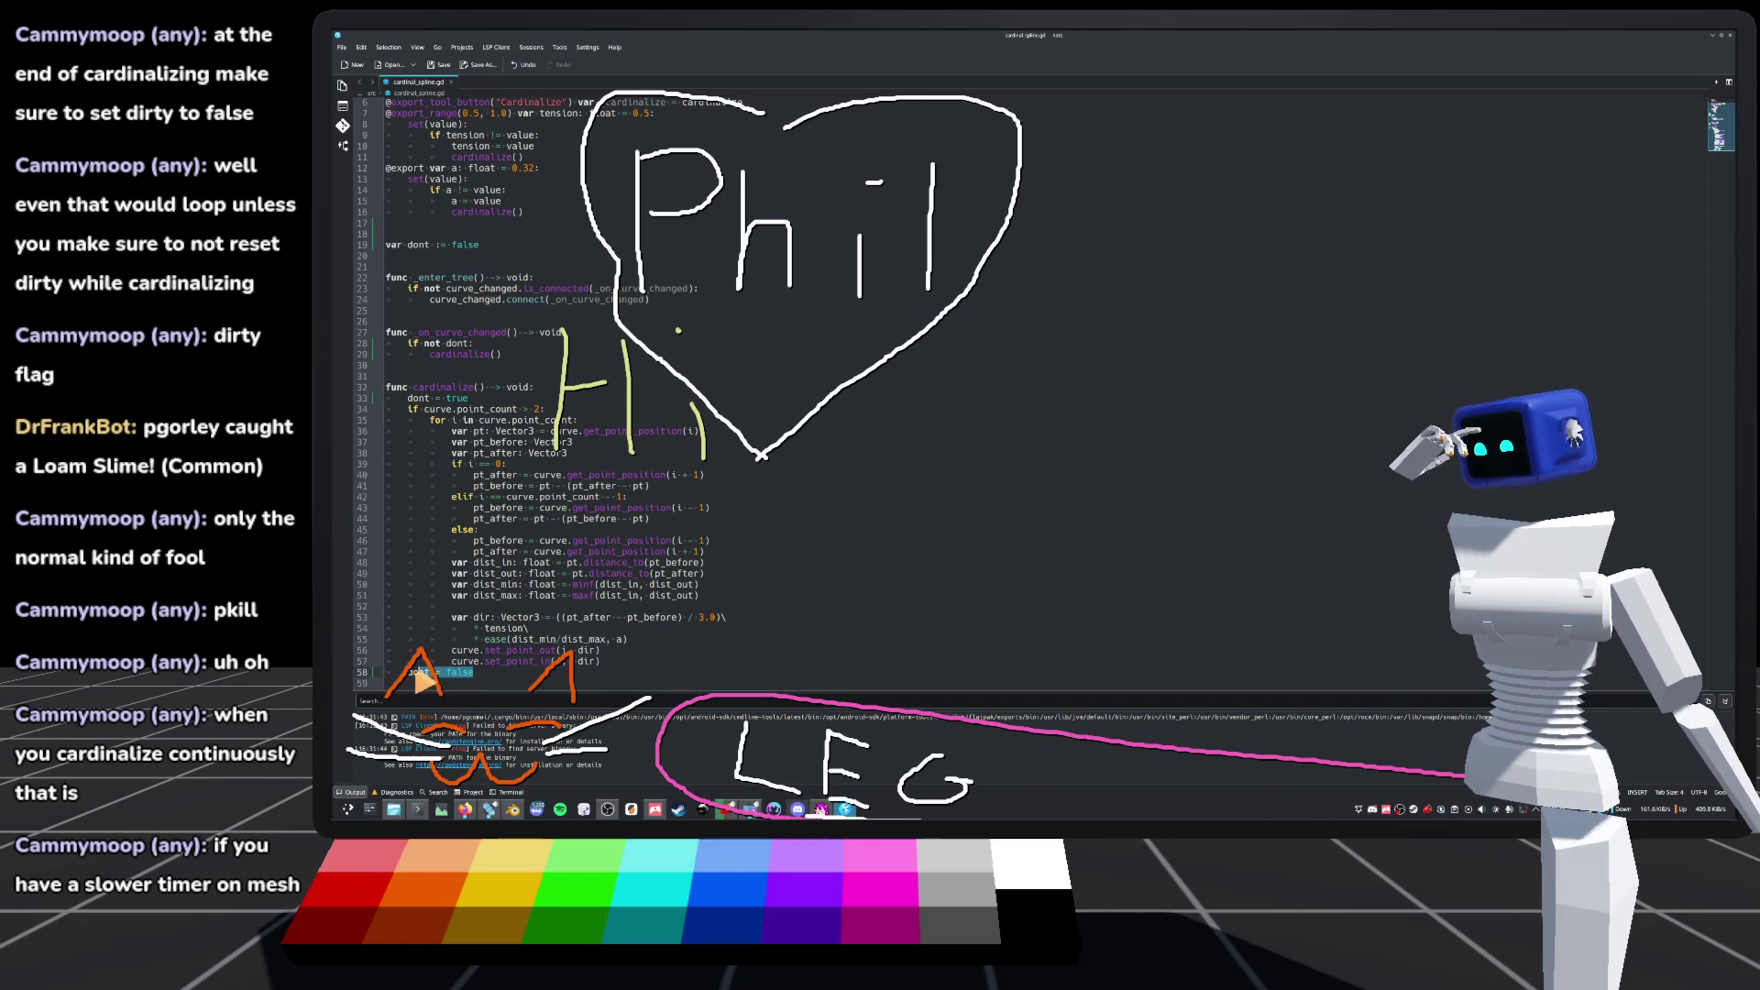
pyautogui.click(513, 388)
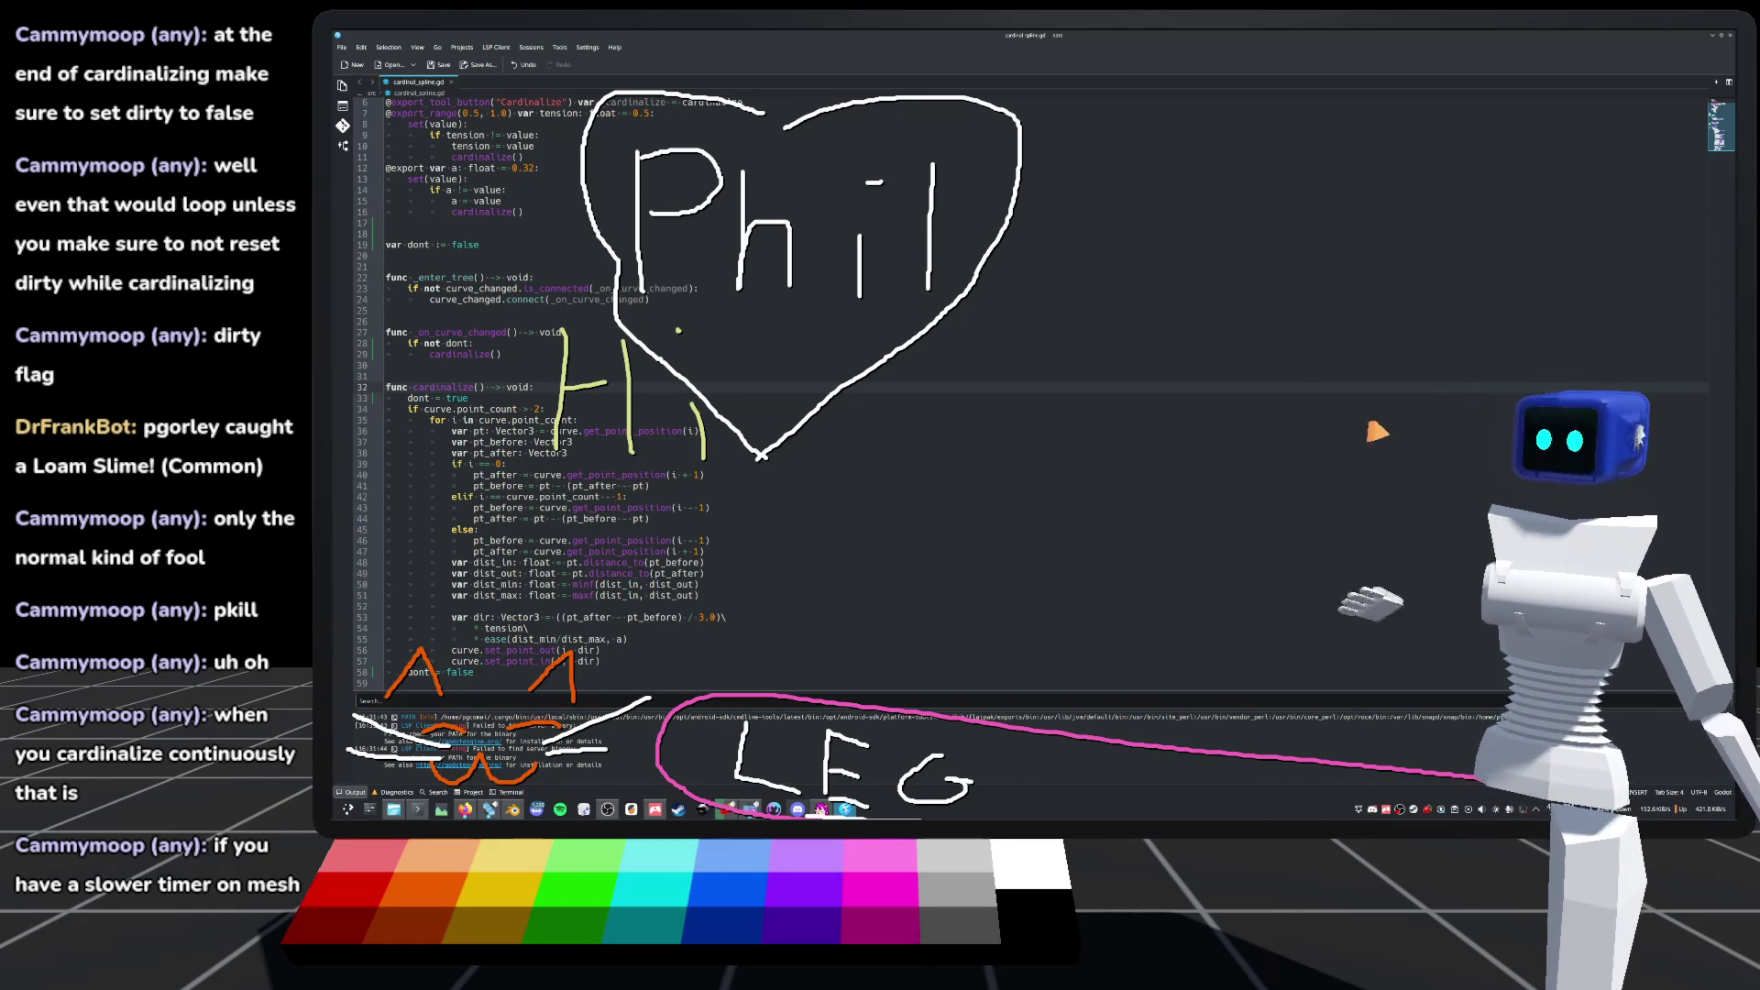
# Step: Minimise Kate, launch Godot and open the Bicycle project normally instead of in recovery mode
pyautogui.click(394, 812)
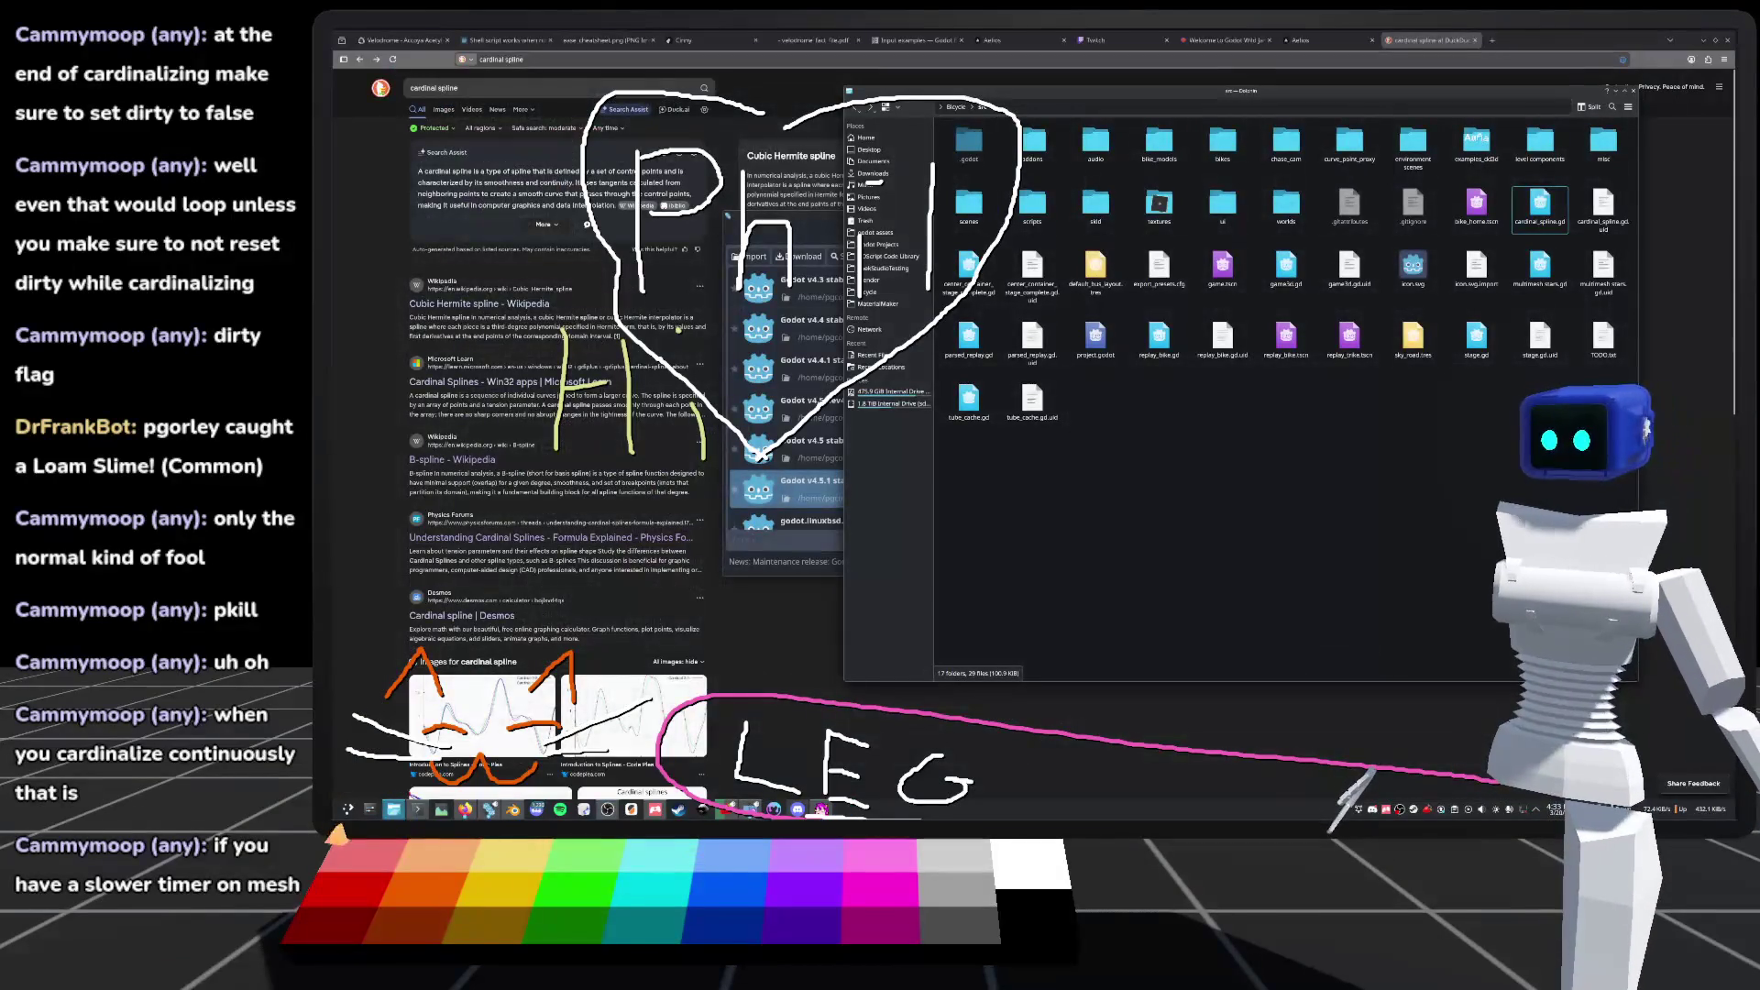
pyautogui.click(867, 492)
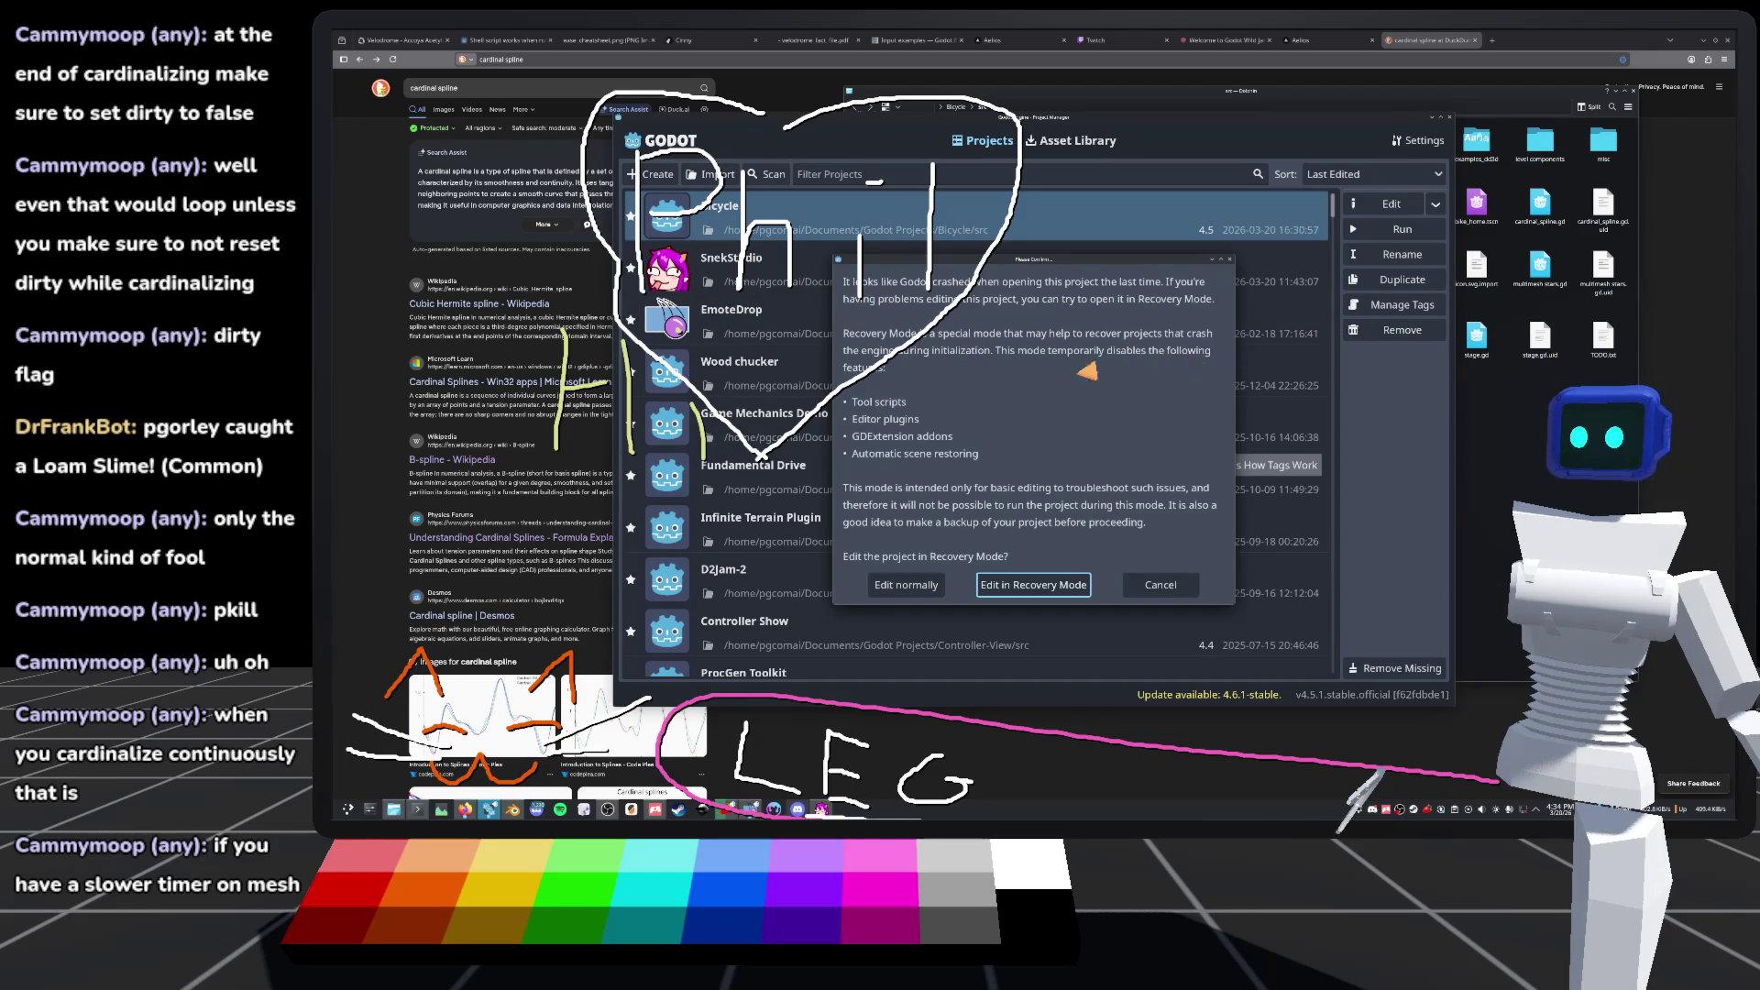
pyautogui.click(898, 590)
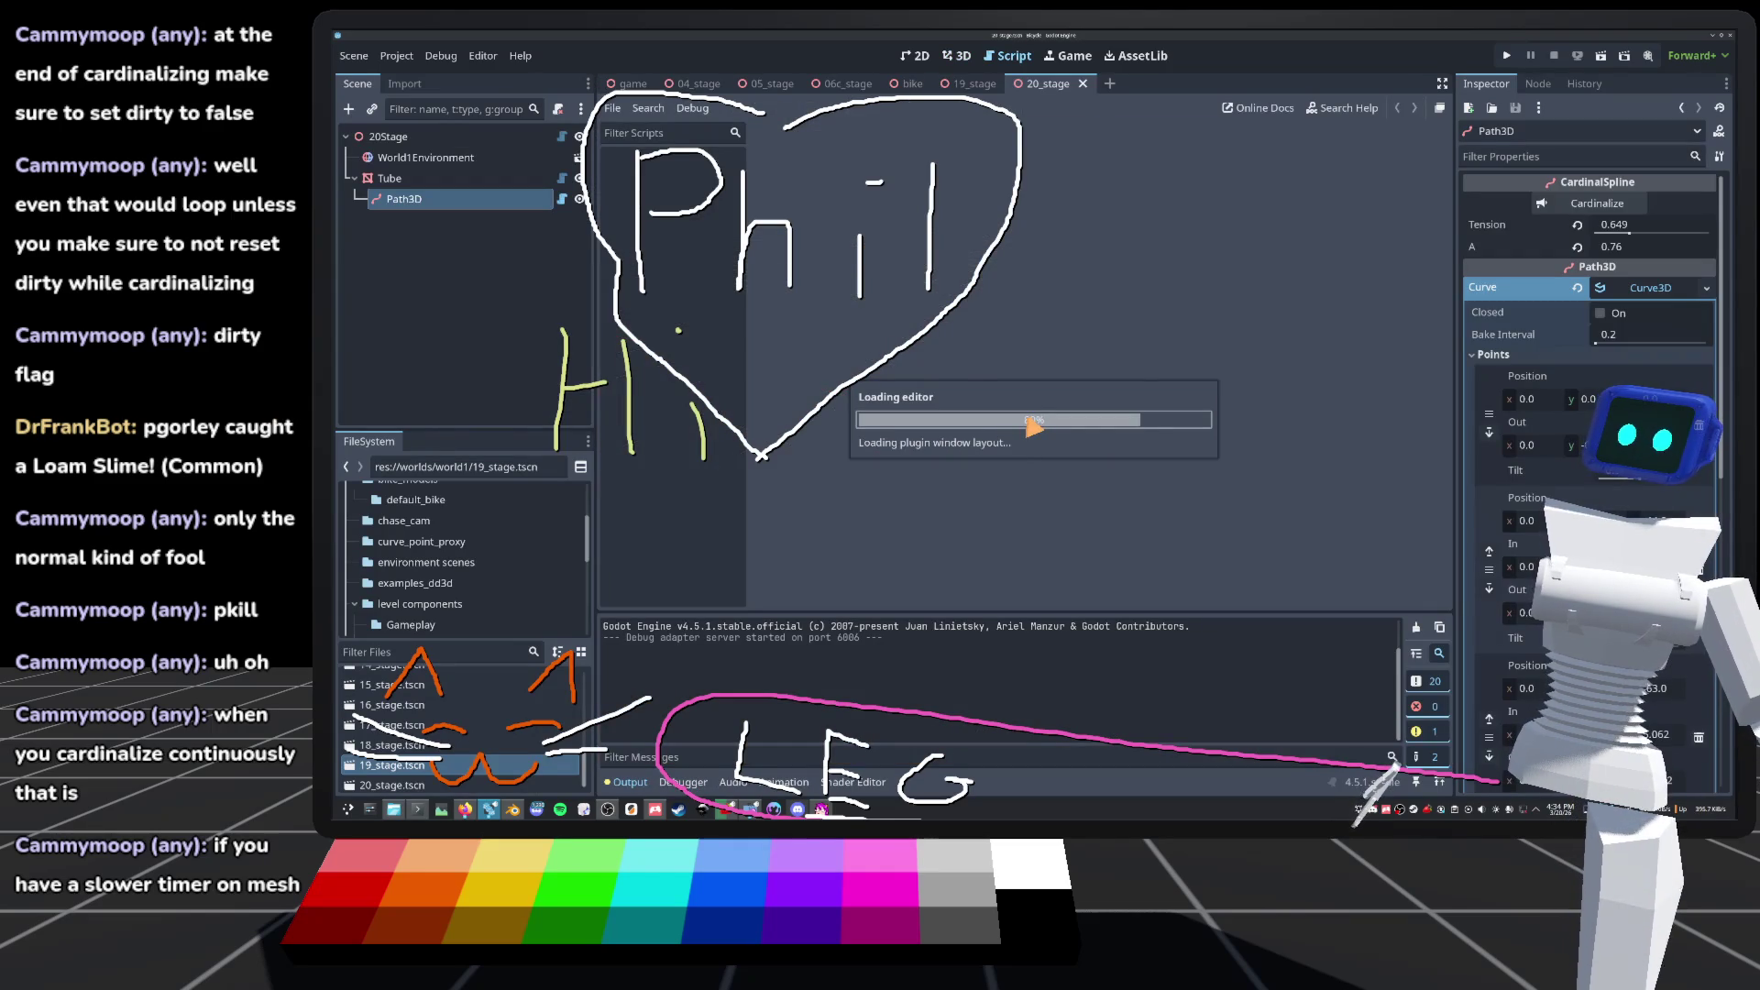
# Step: Clear the log, reload 20_stage from disk, save it, and reselect Tube and Path3D
pyautogui.click(1417, 627)
pyautogui.click(956, 55)
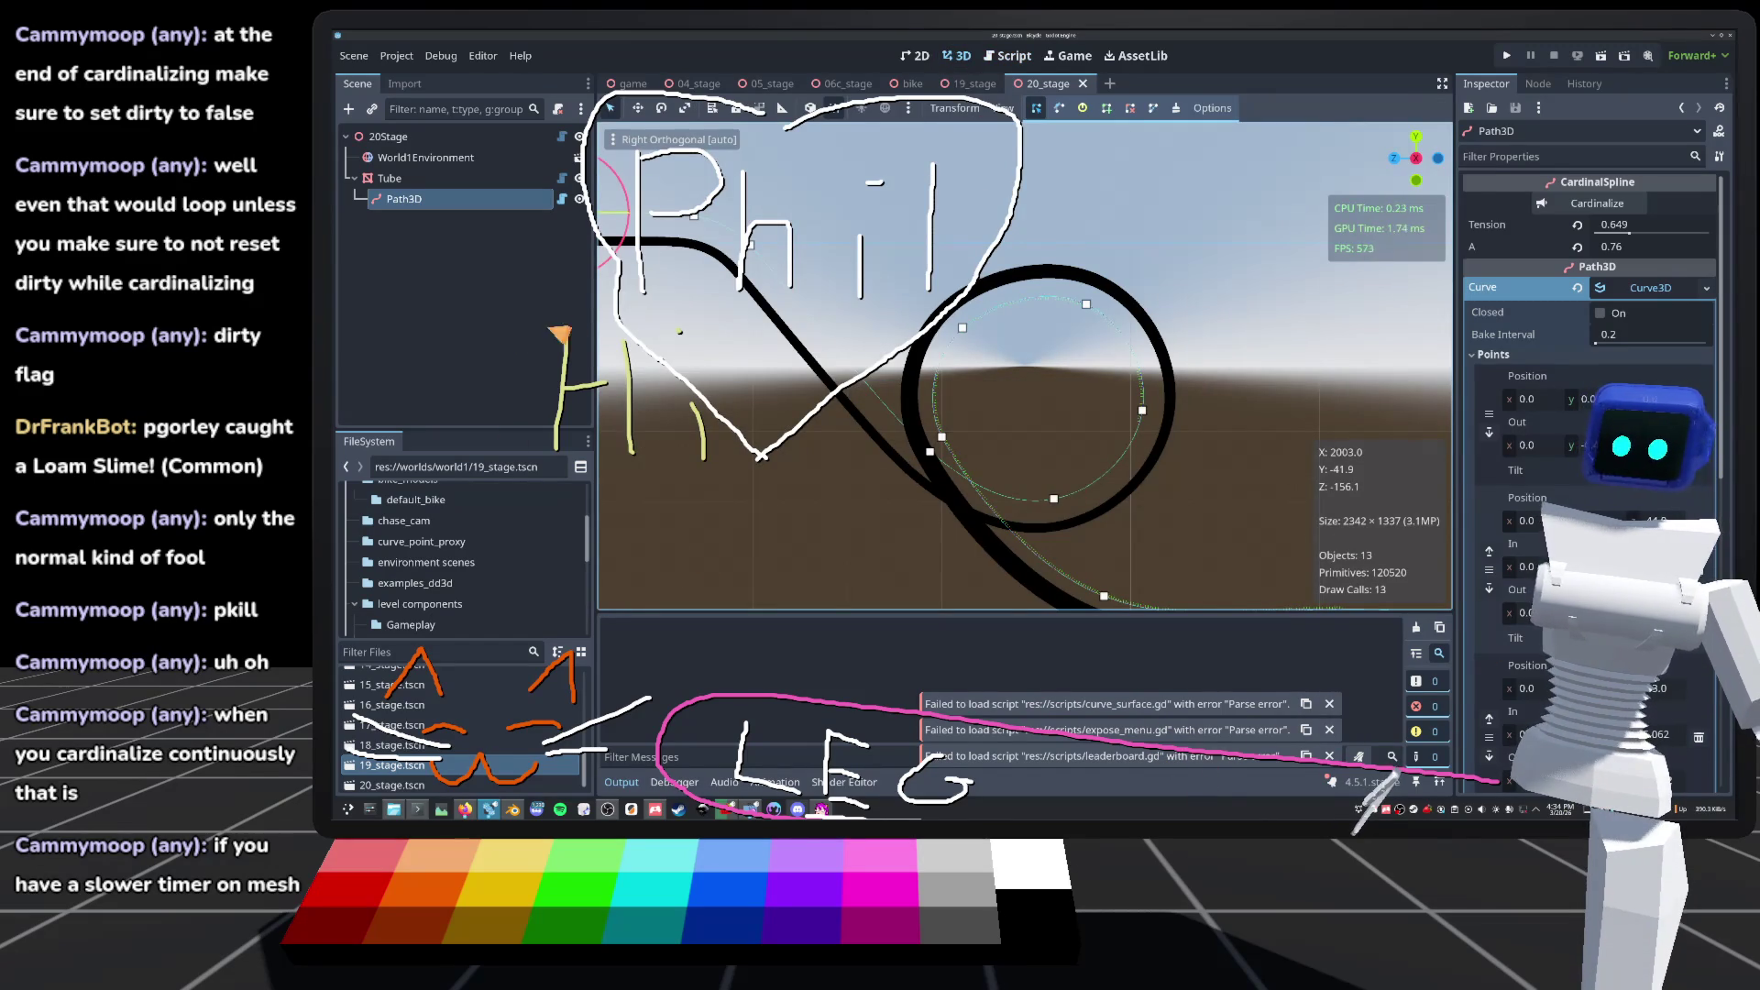
pyautogui.click(354, 56)
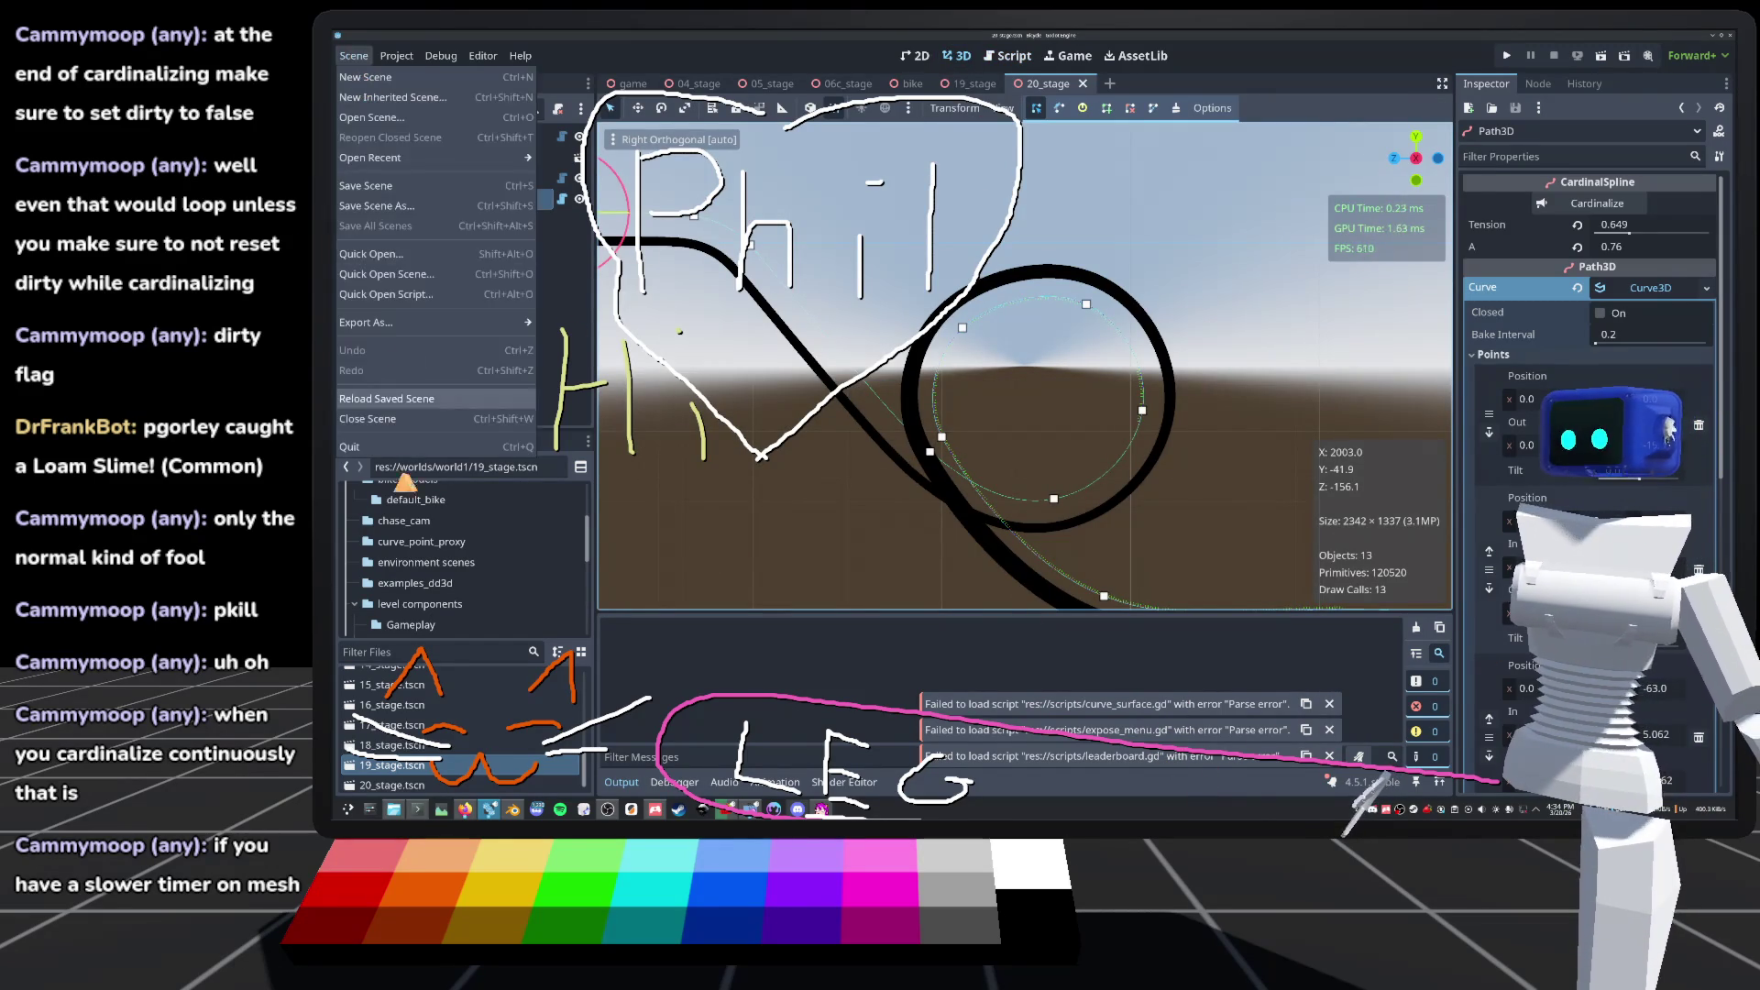
pyautogui.click(403, 400)
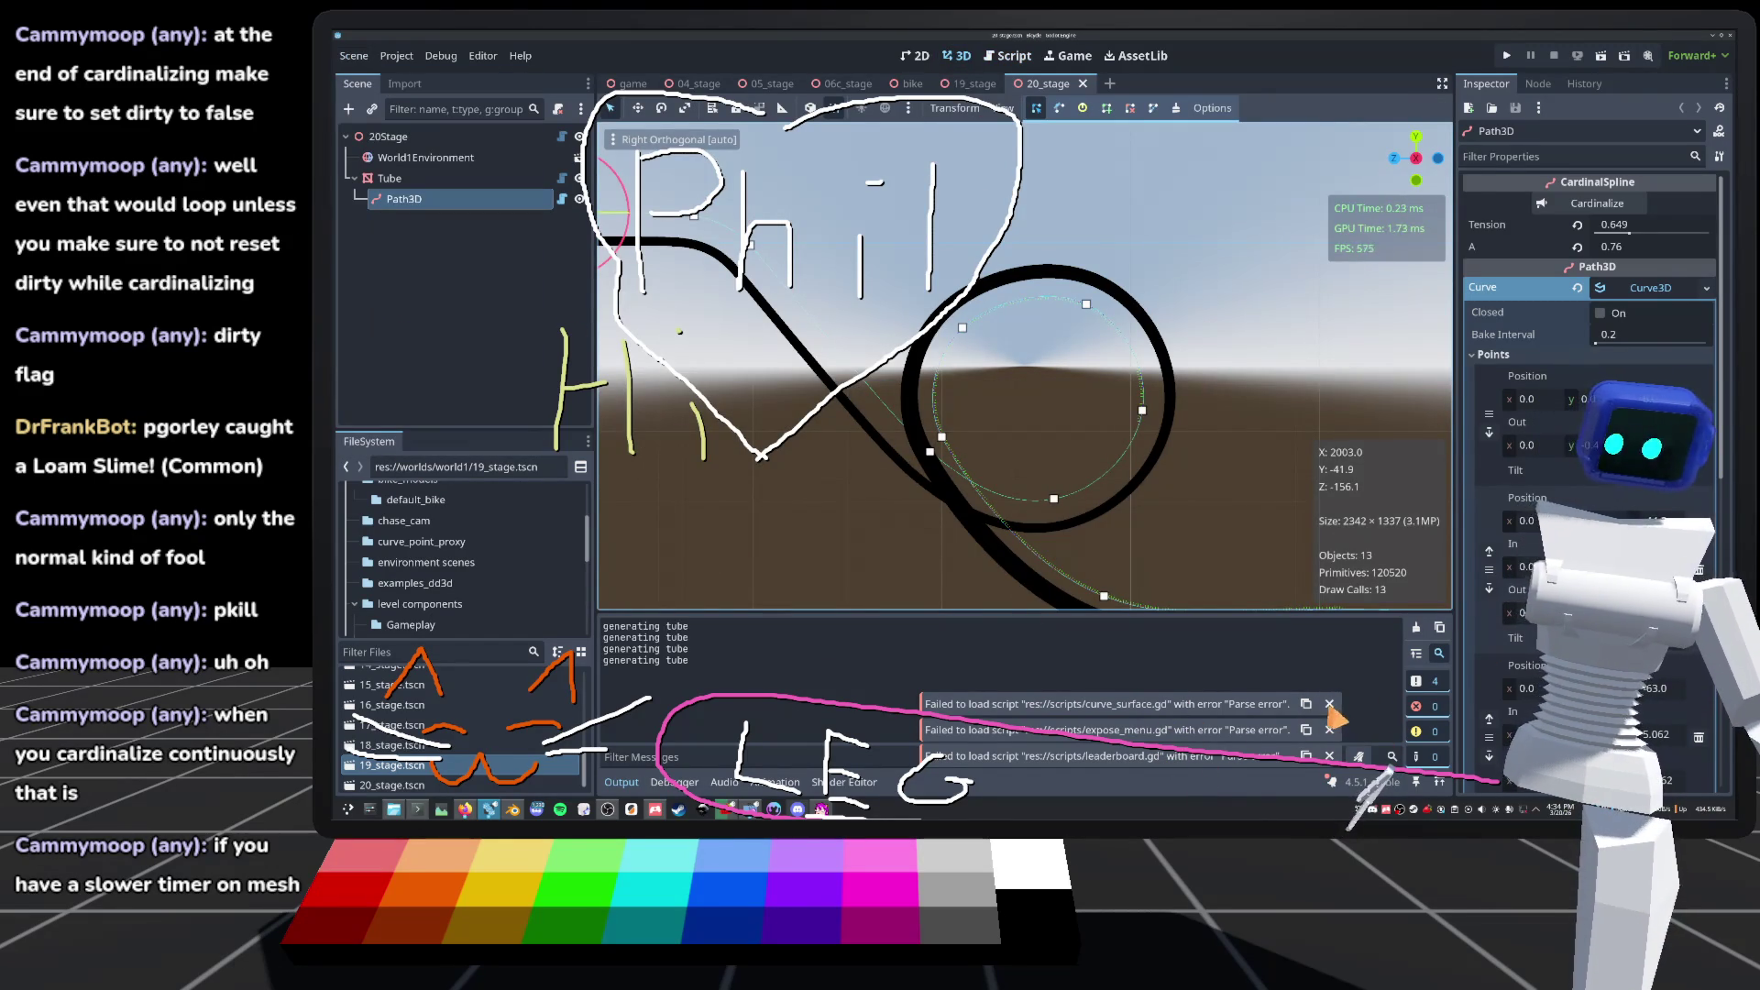
pyautogui.hotkey('ctrl', 's')
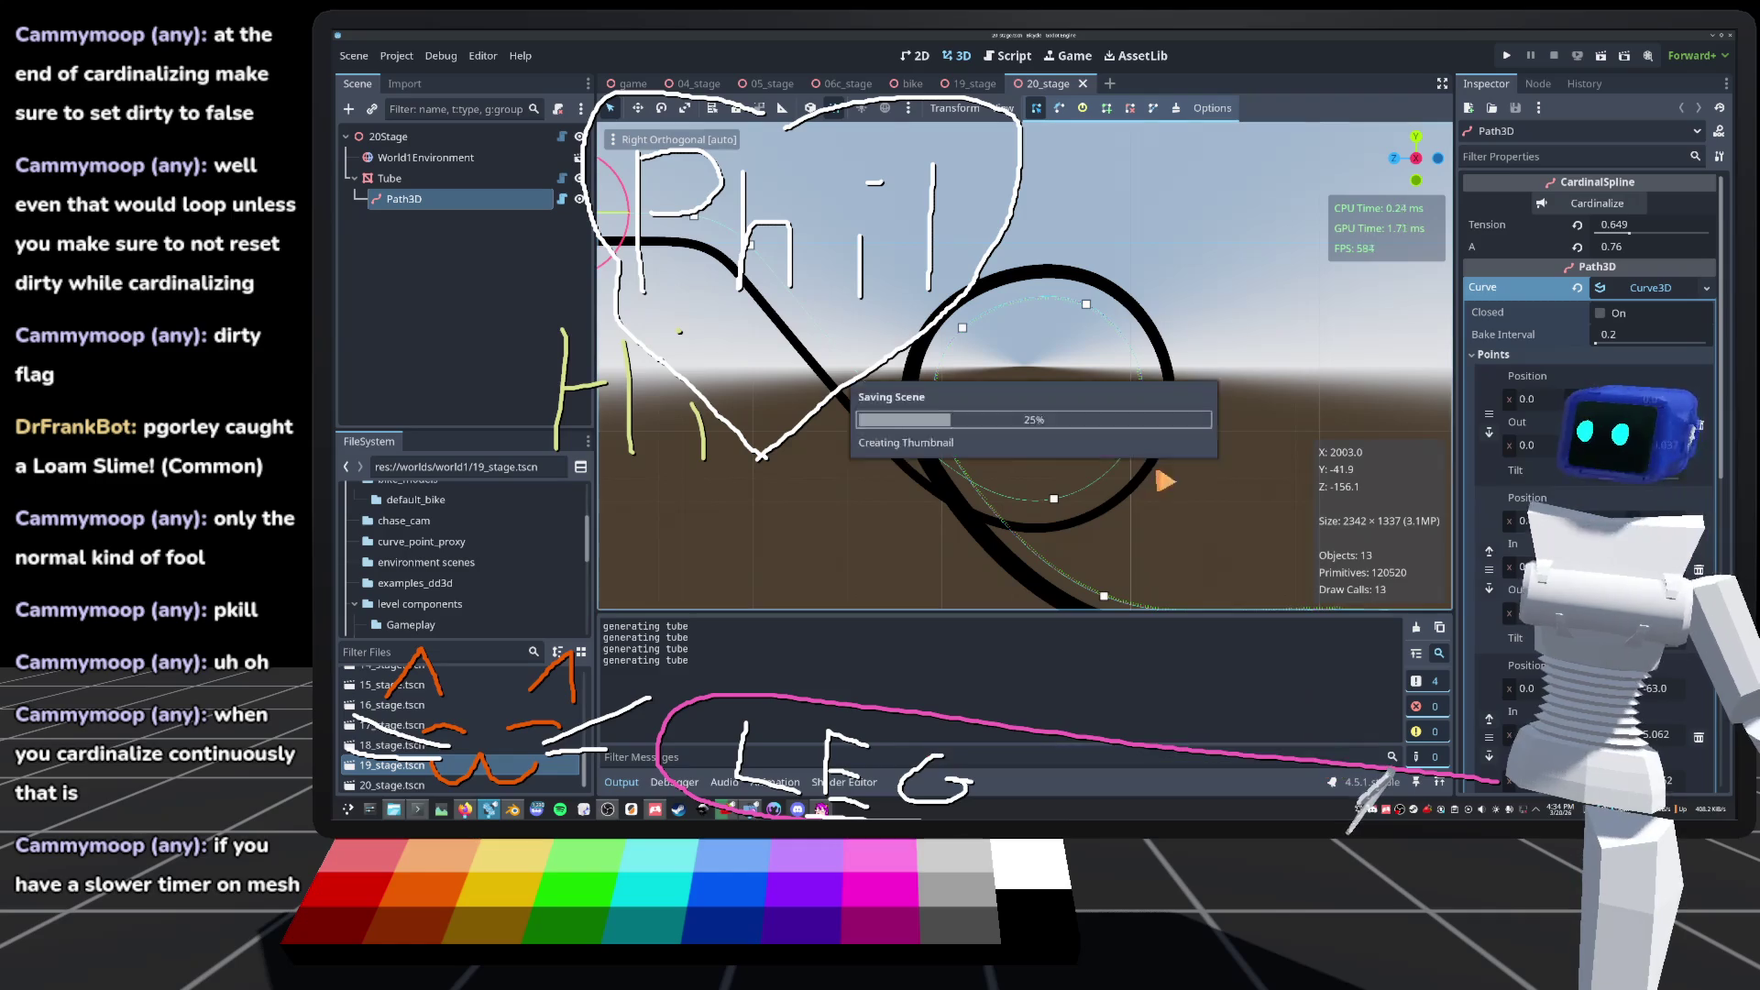
pyautogui.click(423, 178)
pyautogui.click(412, 198)
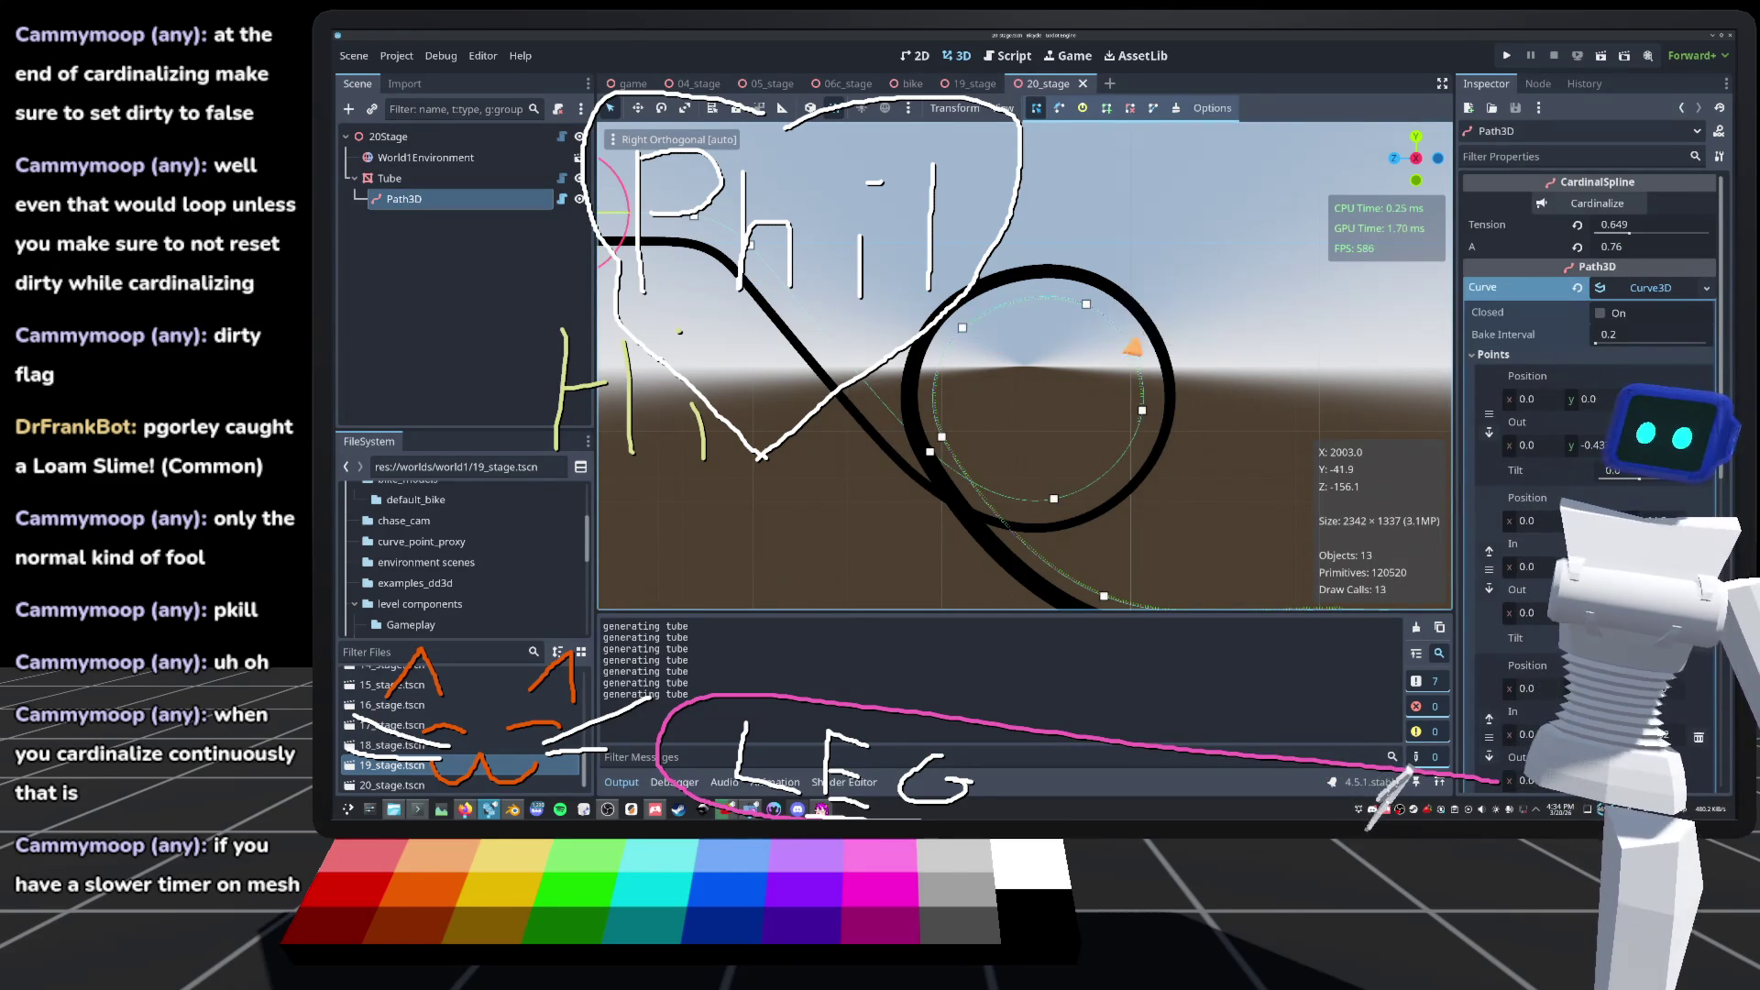
# Step: Nudge one loop curve point down slightly and delete another curve point
pyautogui.click(1086, 304)
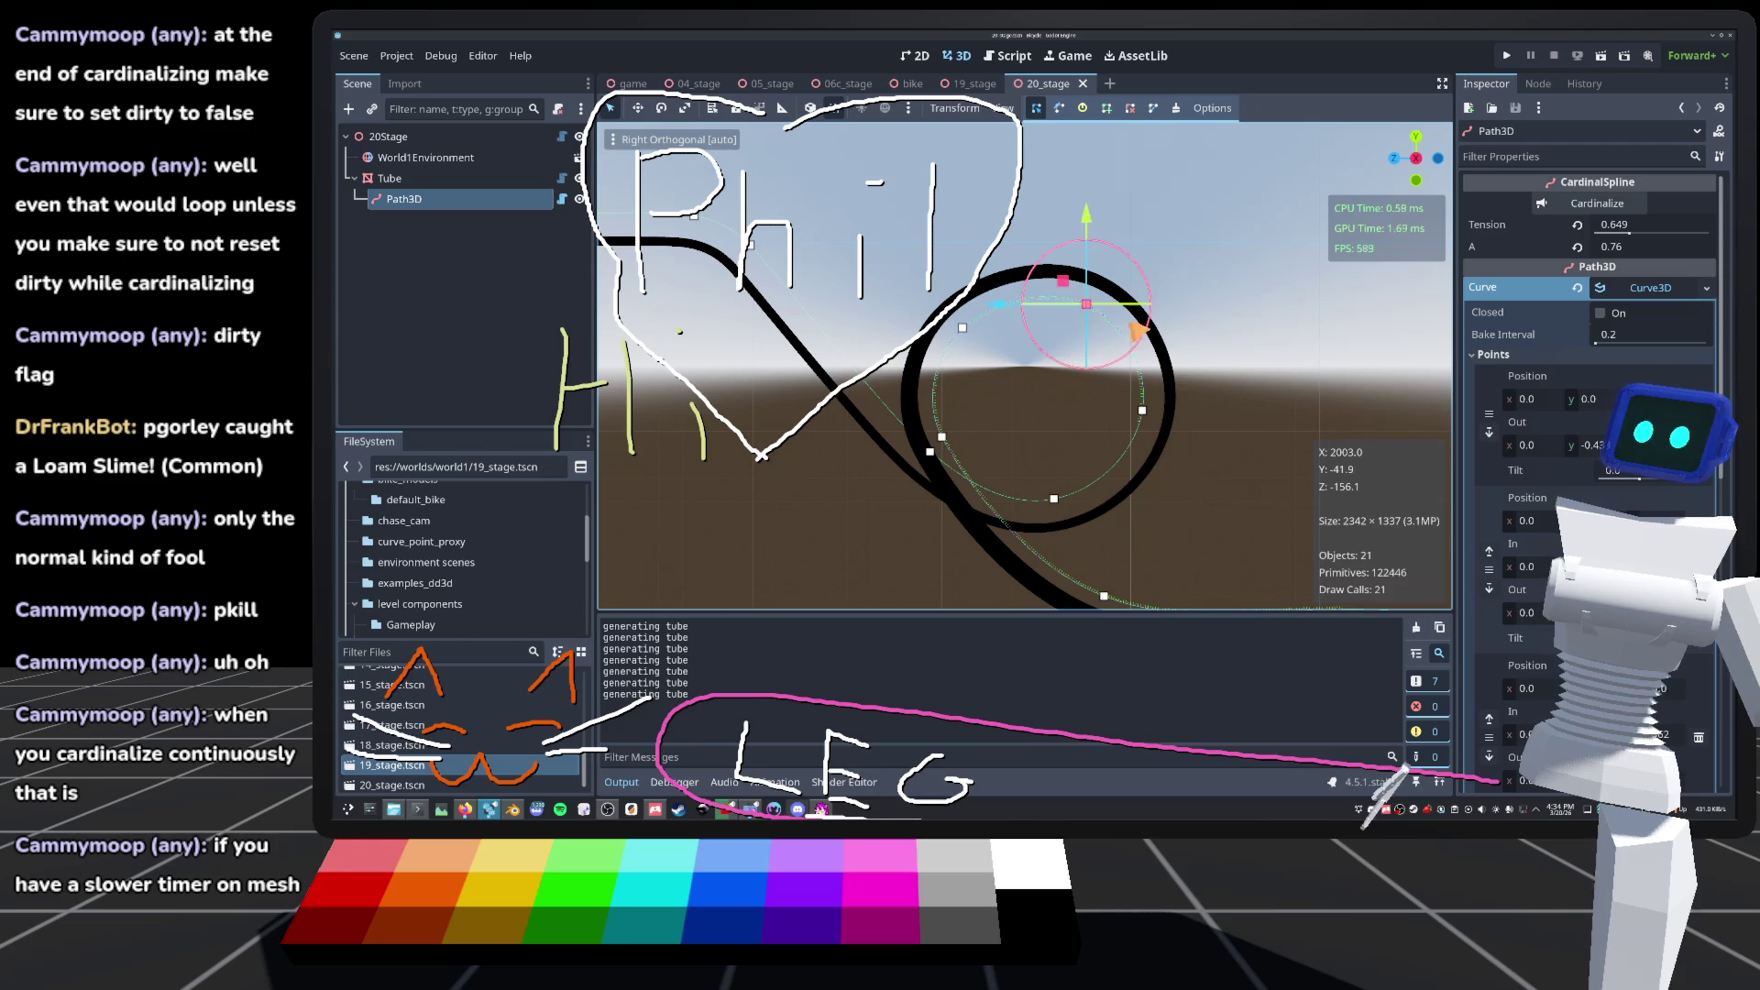
pyautogui.moveTo(1072, 286)
pyautogui.mouseDown()
pyautogui.moveTo(1045, 295)
pyautogui.moveTo(1094, 280)
pyautogui.moveTo(1100, 293)
pyautogui.moveTo(1050, 287)
pyautogui.moveTo(1063, 328)
pyautogui.moveTo(1074, 292)
pyautogui.moveTo(1091, 323)
pyautogui.moveTo(1036, 343)
pyautogui.moveTo(1063, 316)
pyautogui.moveTo(1098, 318)
pyautogui.moveTo(1074, 287)
pyautogui.mouseUp()
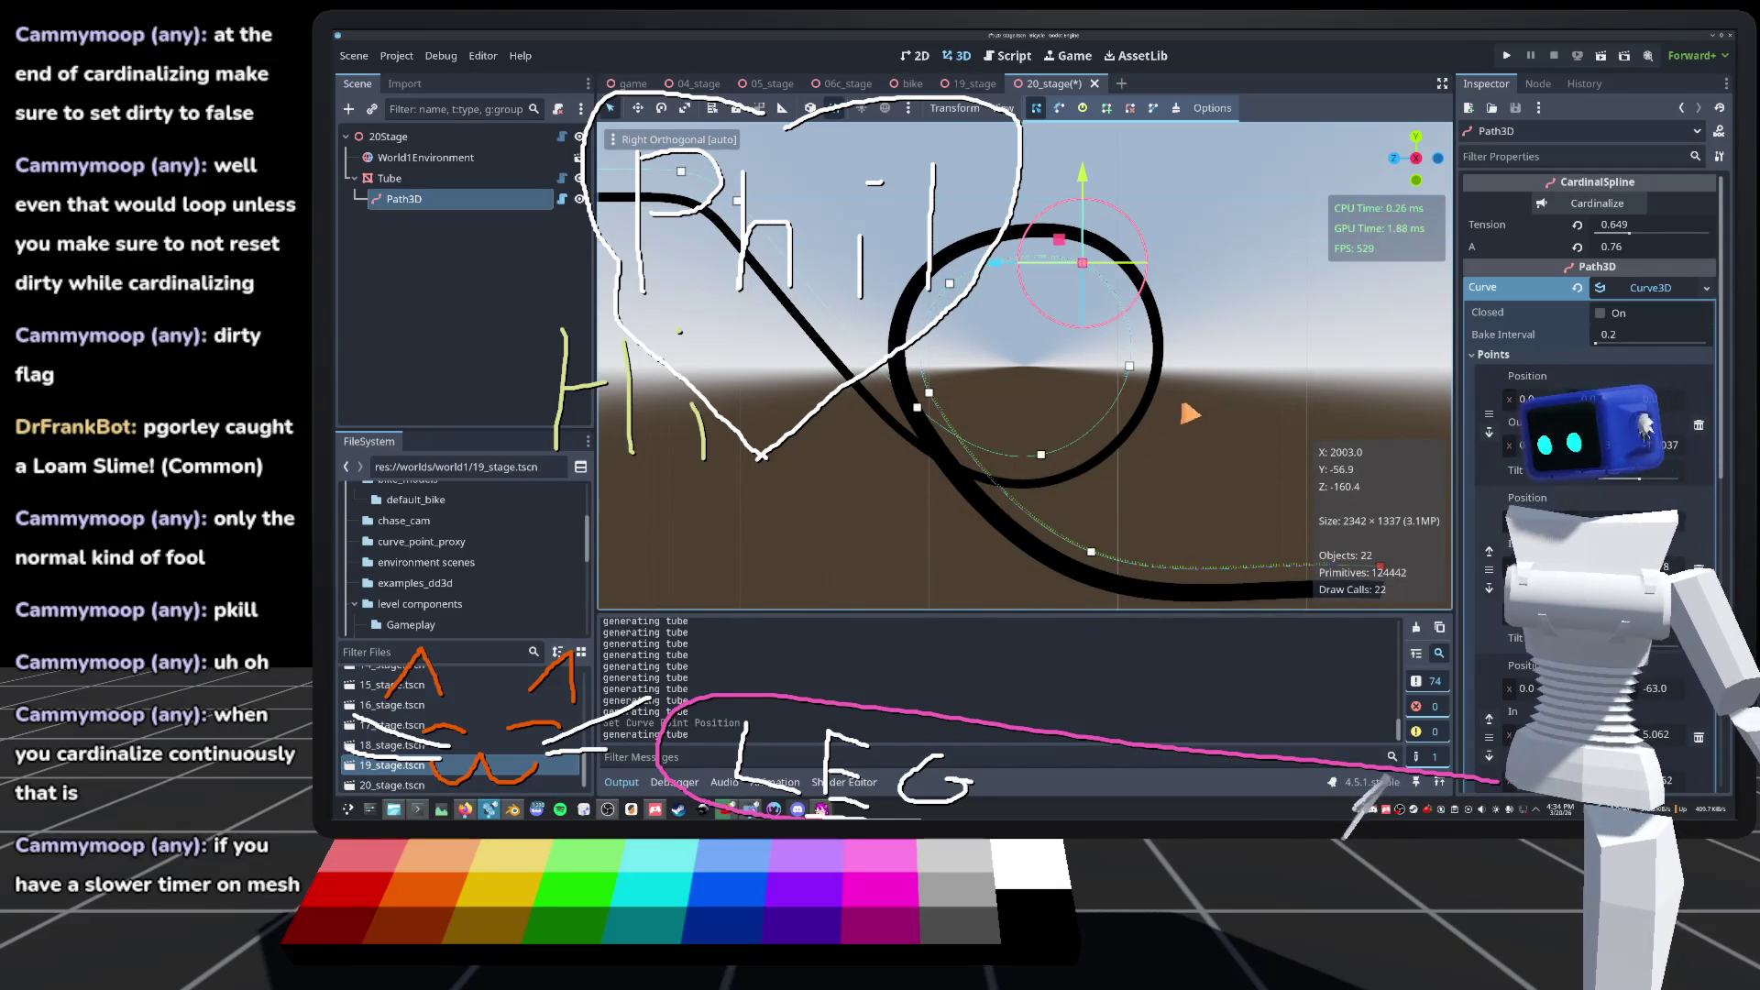
pyautogui.click(1650, 287)
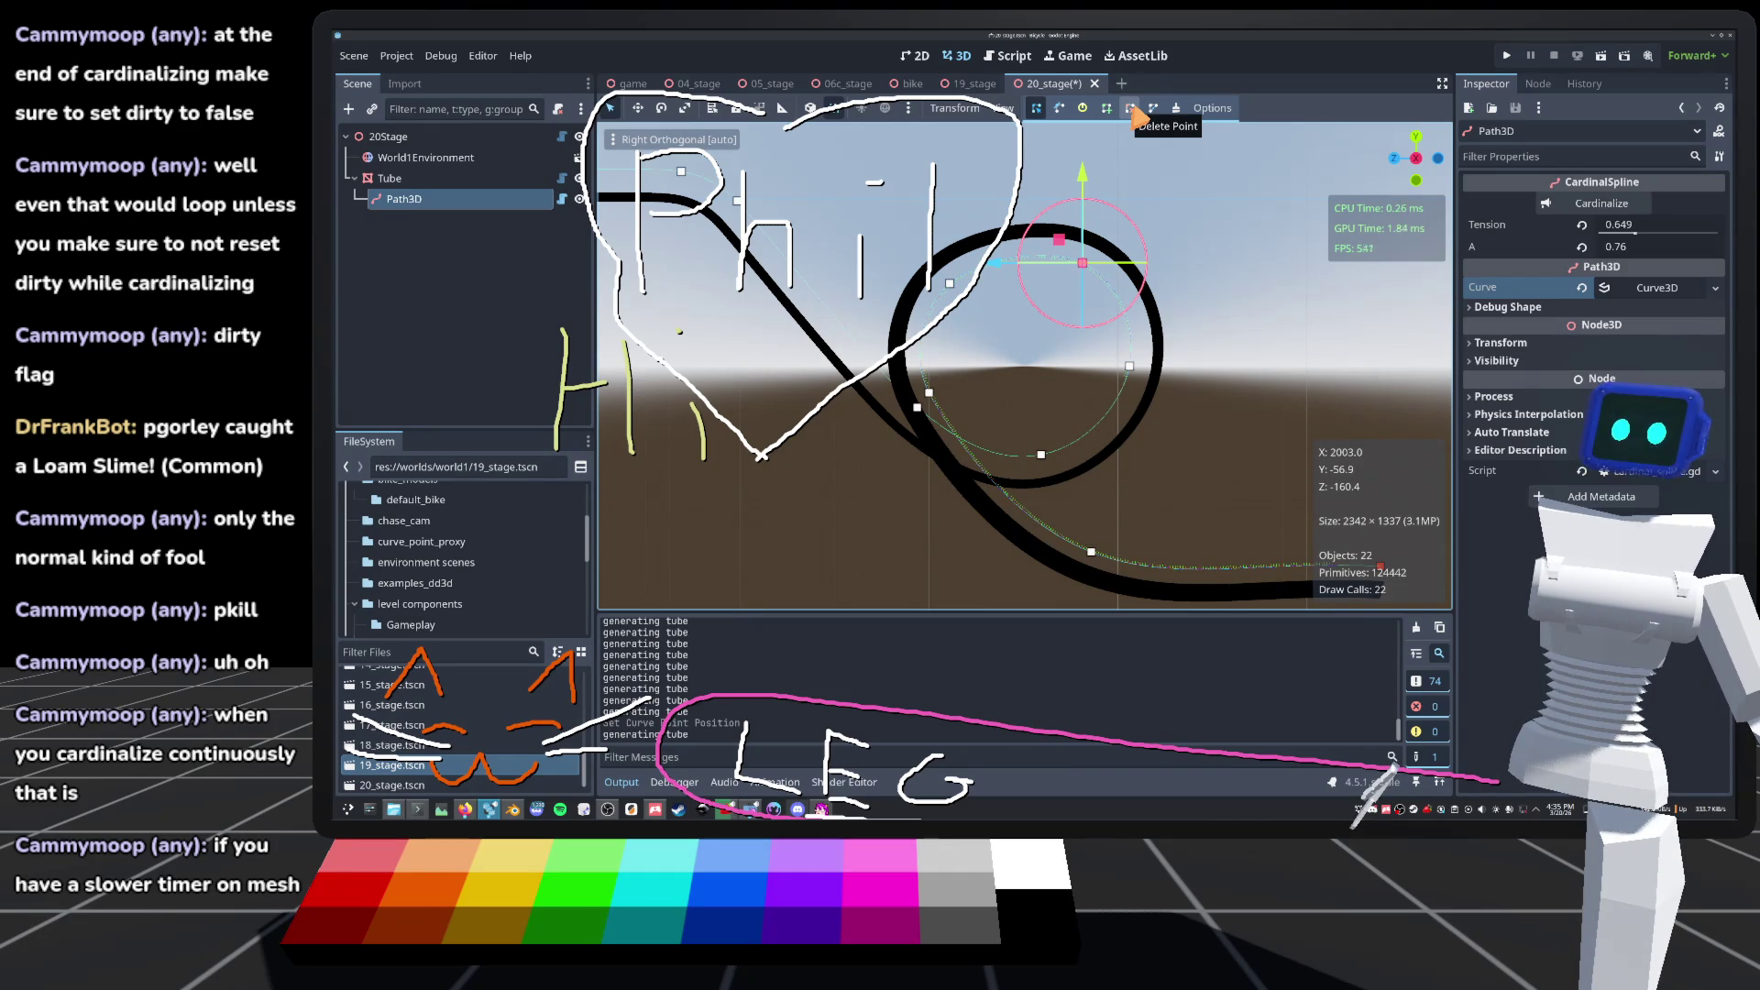
pyautogui.click(1131, 108)
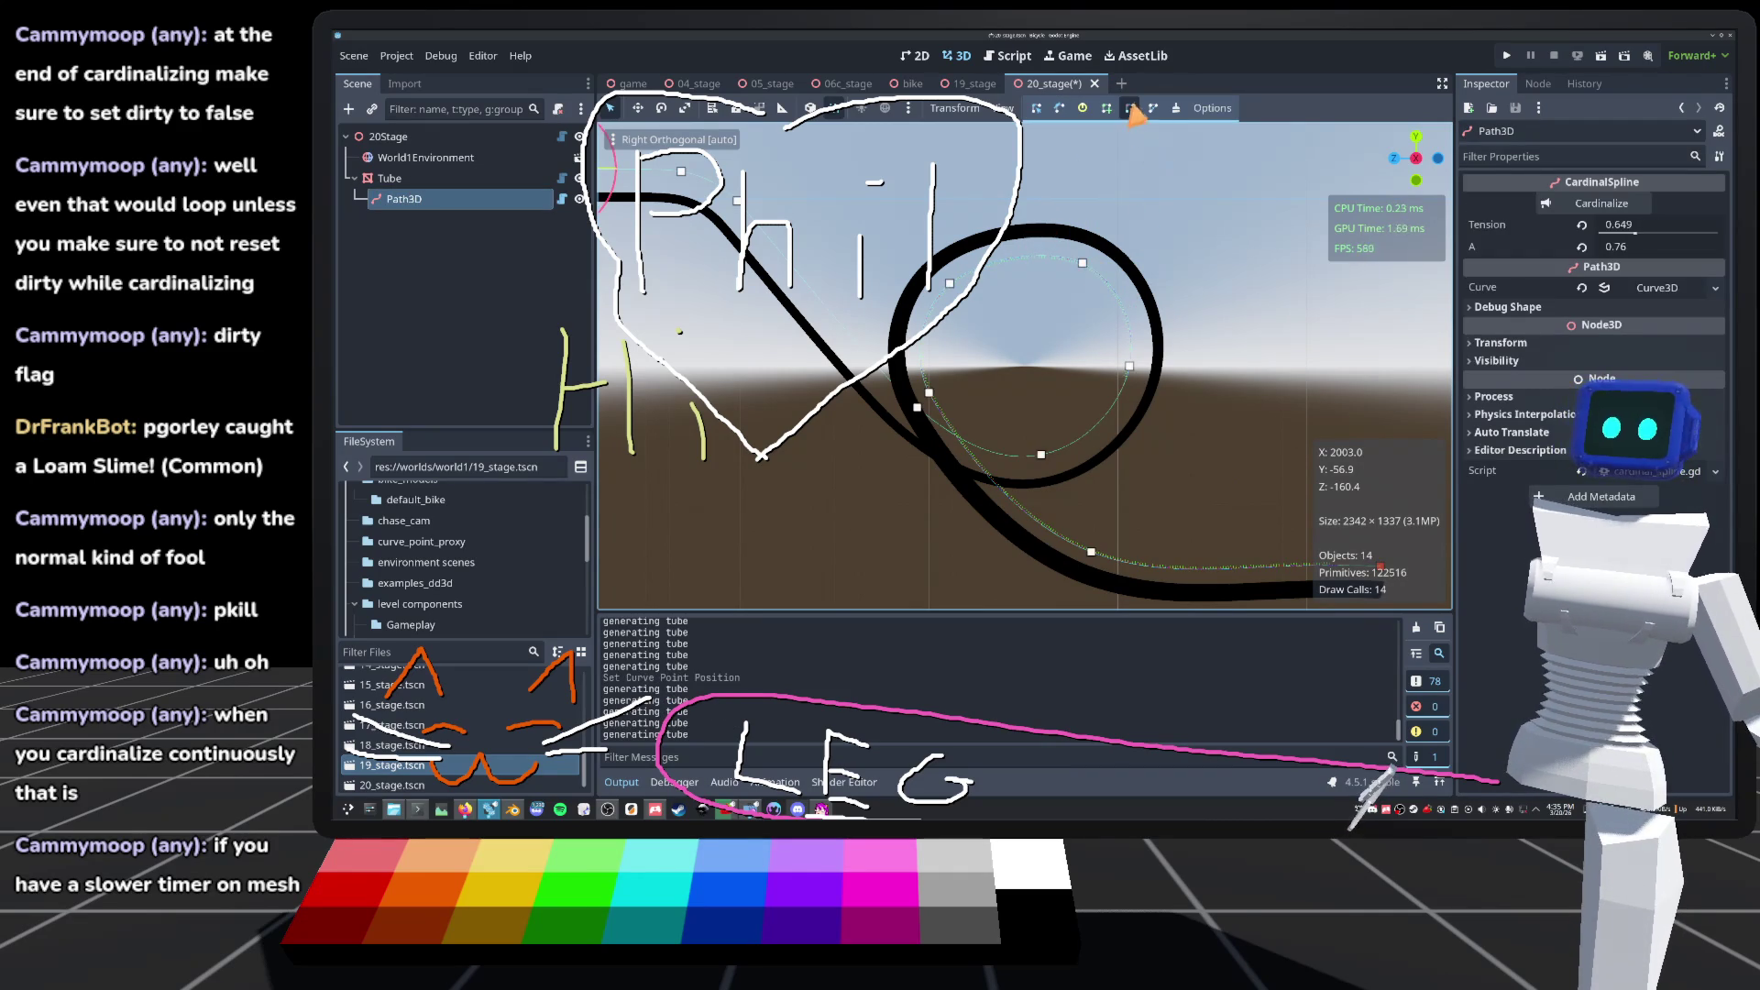
pyautogui.click(1083, 264)
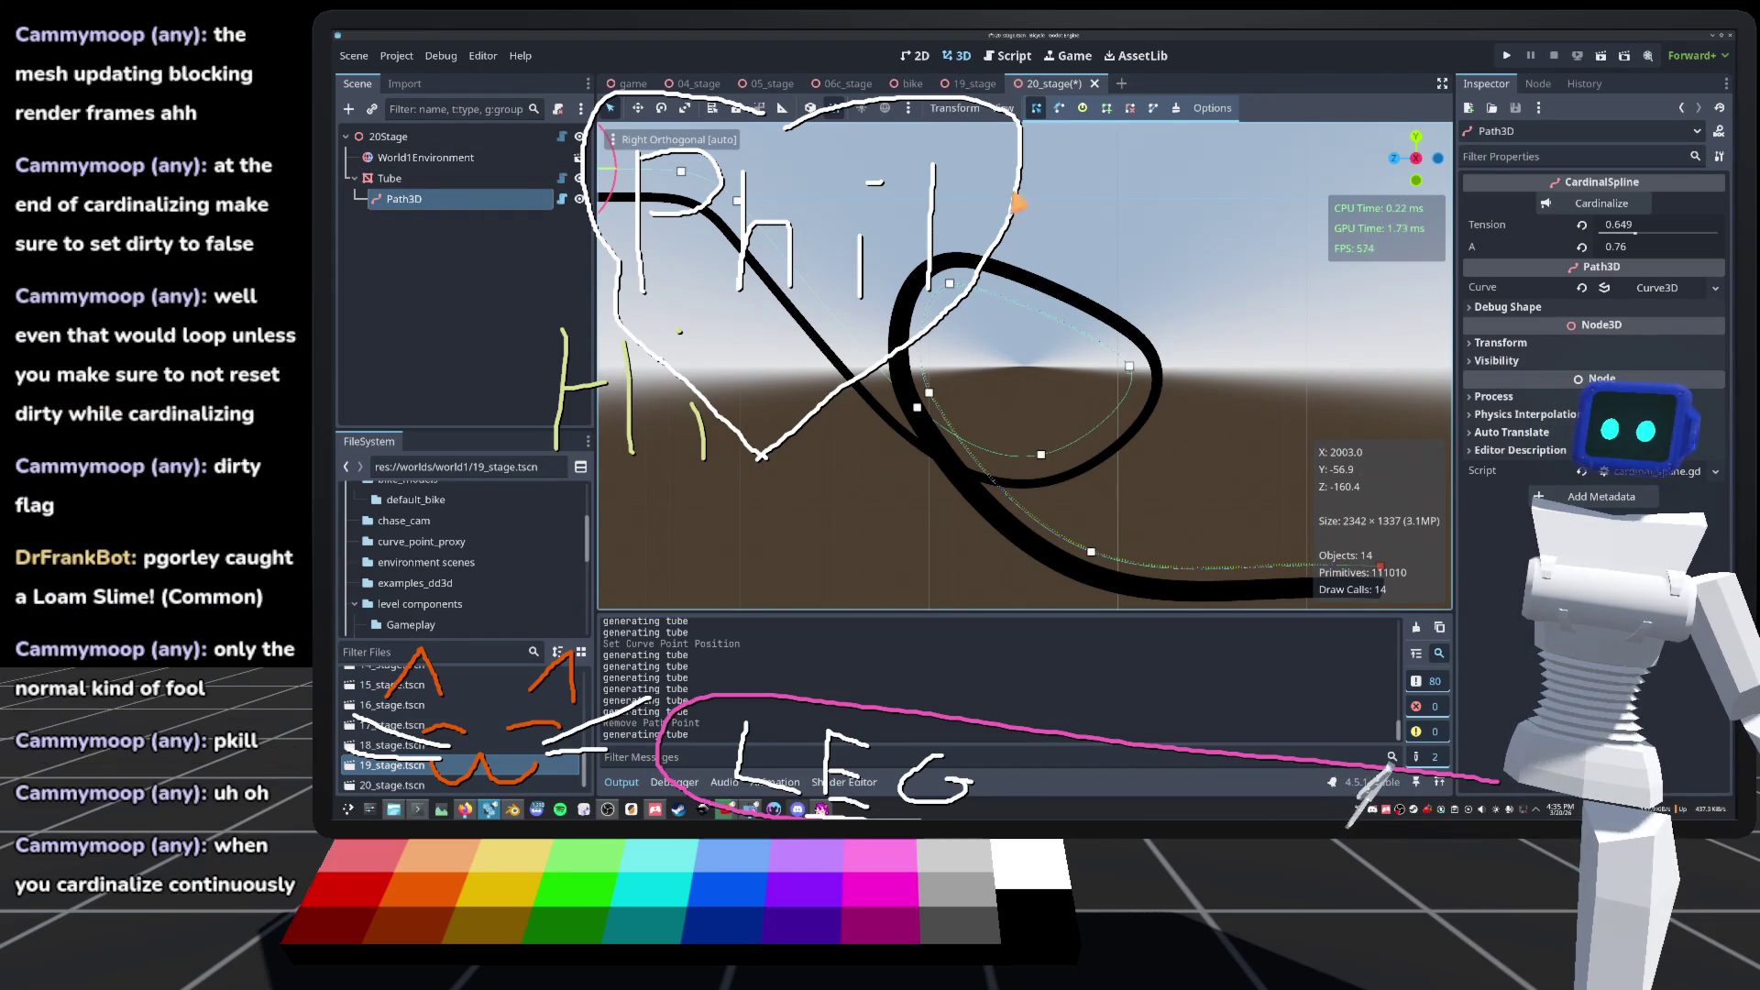
# Step: Move curve point #5 upward and pull its handle to widen the loop
pyautogui.click(1059, 108)
pyautogui.moveTo(1129, 367)
pyautogui.mouseDown()
pyautogui.moveTo(1135, 334)
pyautogui.moveTo(1043, 290)
pyautogui.mouseUp()
pyautogui.moveTo(990, 327)
pyautogui.mouseDown()
pyautogui.moveTo(1002, 412)
pyautogui.moveTo(1178, 401)
pyautogui.moveTo(1226, 322)
pyautogui.moveTo(1179, 255)
pyautogui.moveTo(1130, 301)
pyautogui.moveTo(1135, 321)
pyautogui.mouseUp()
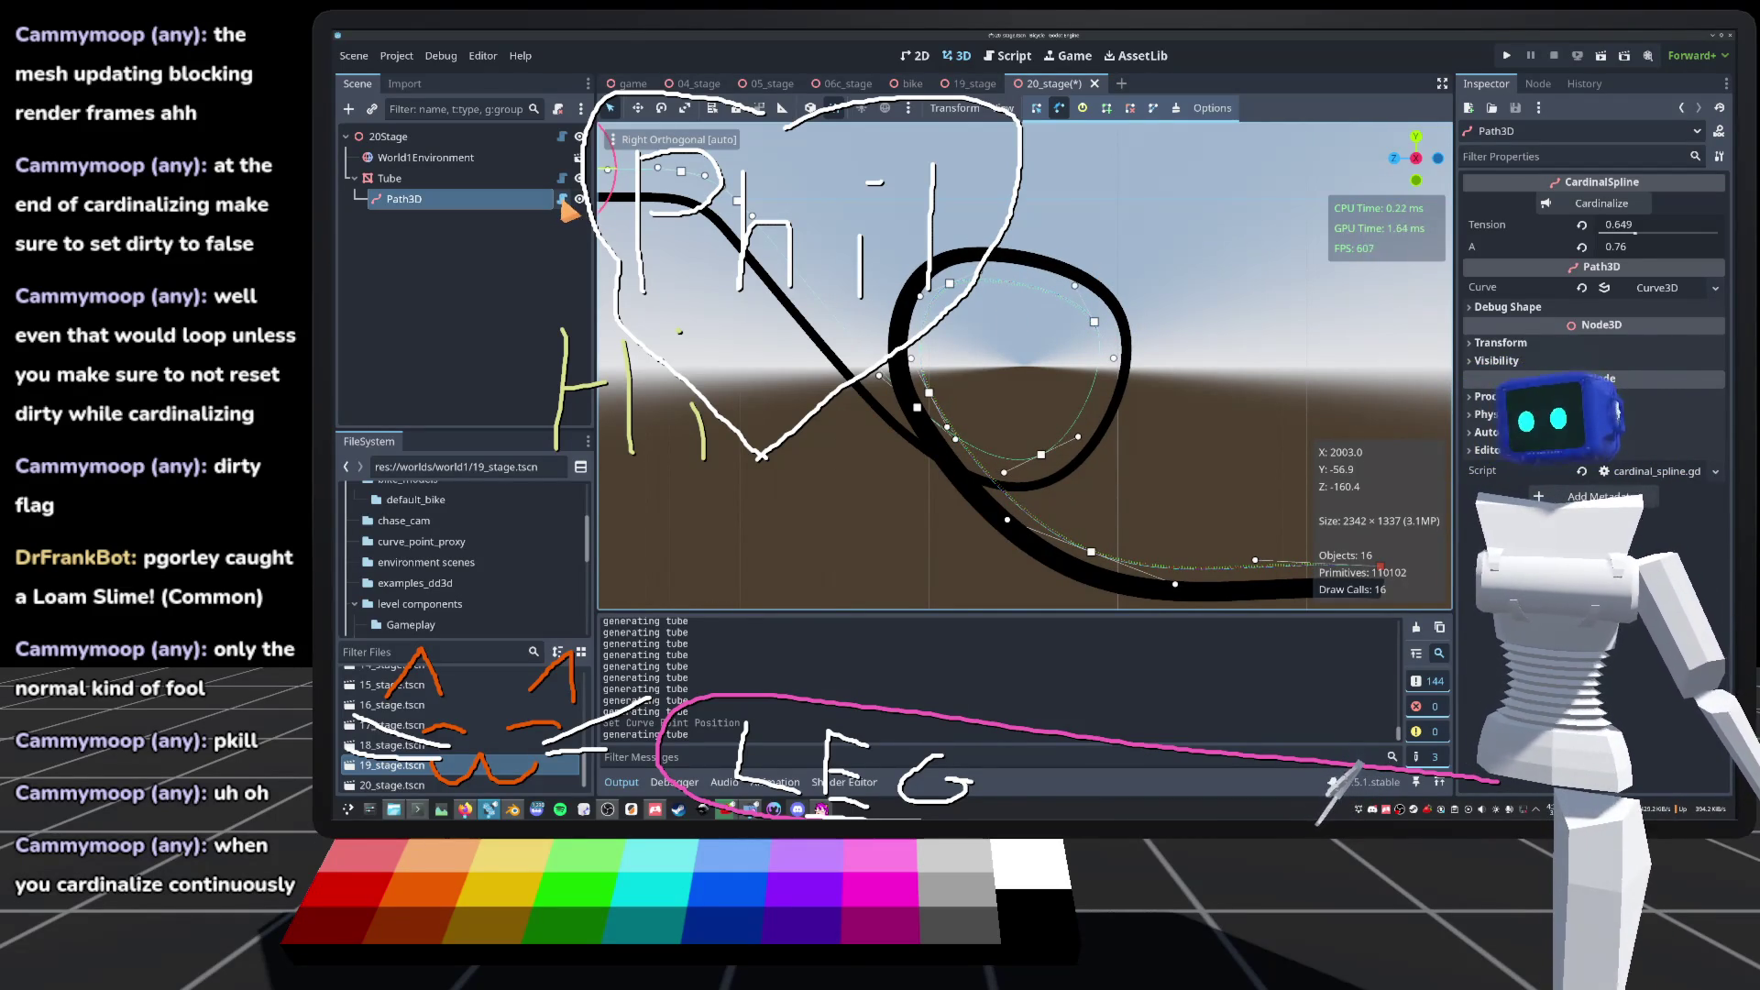
# Step: Reposition curve points #5 and #7 and raise the spline tension slightly
pyautogui.click(562, 199)
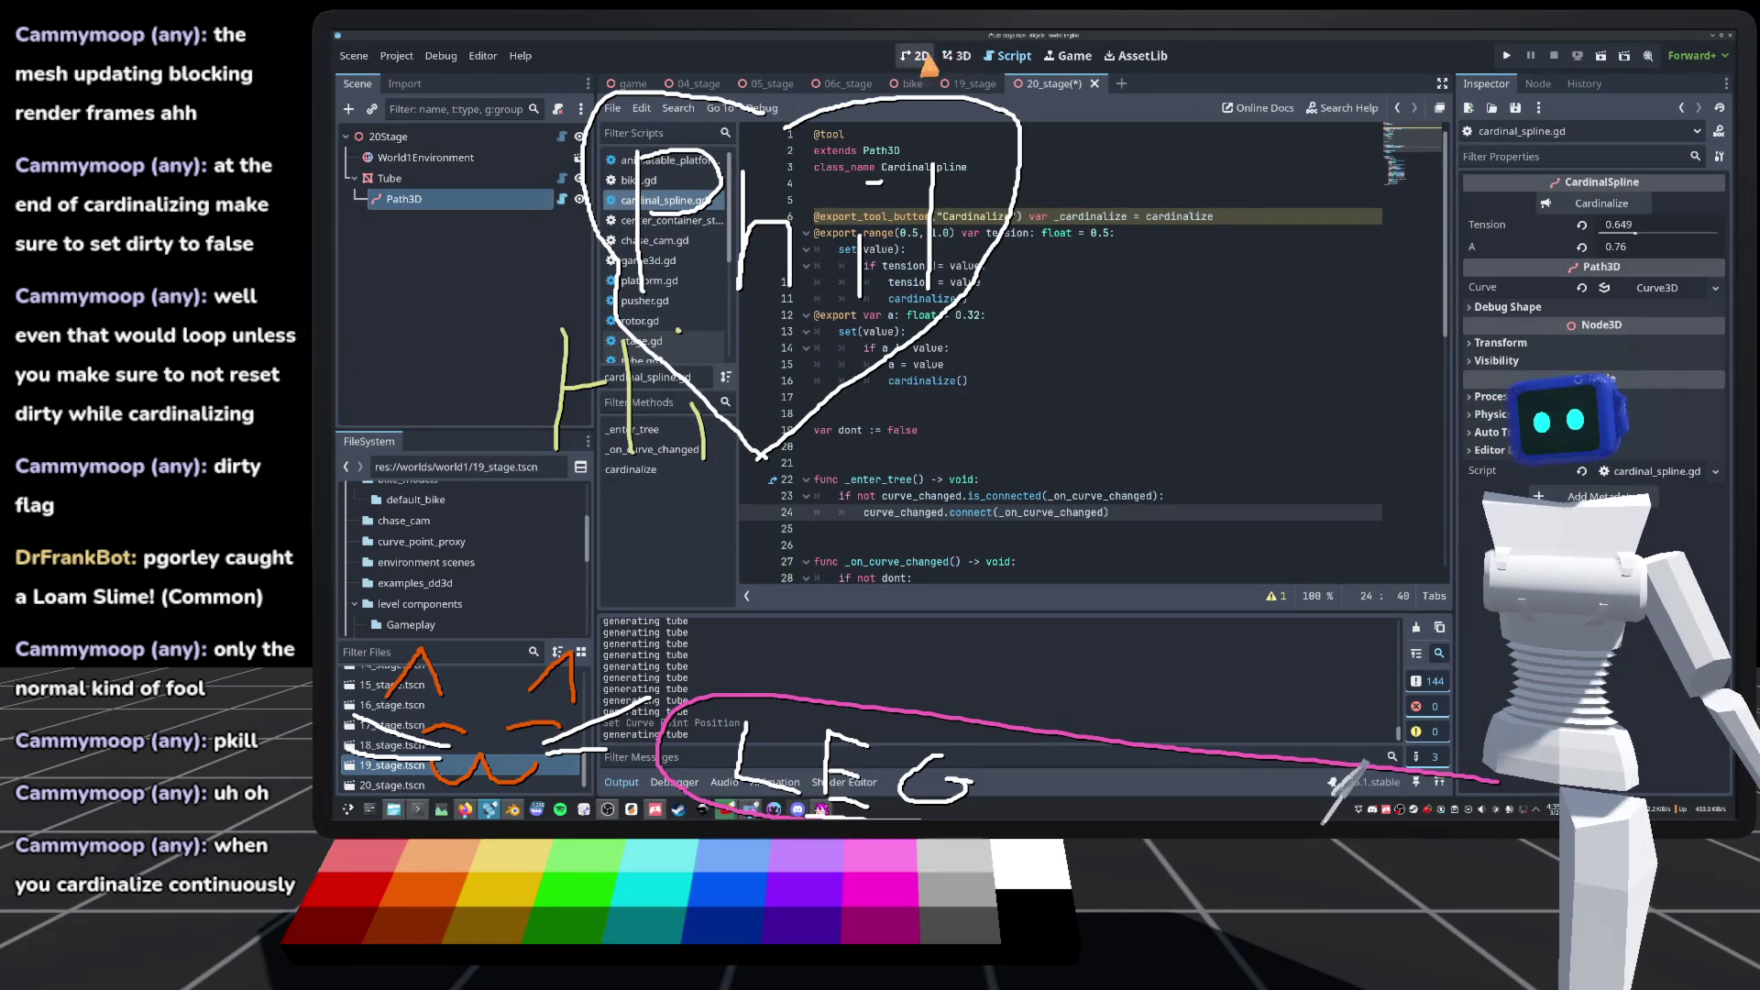
pyautogui.click(918, 56)
pyautogui.click(956, 56)
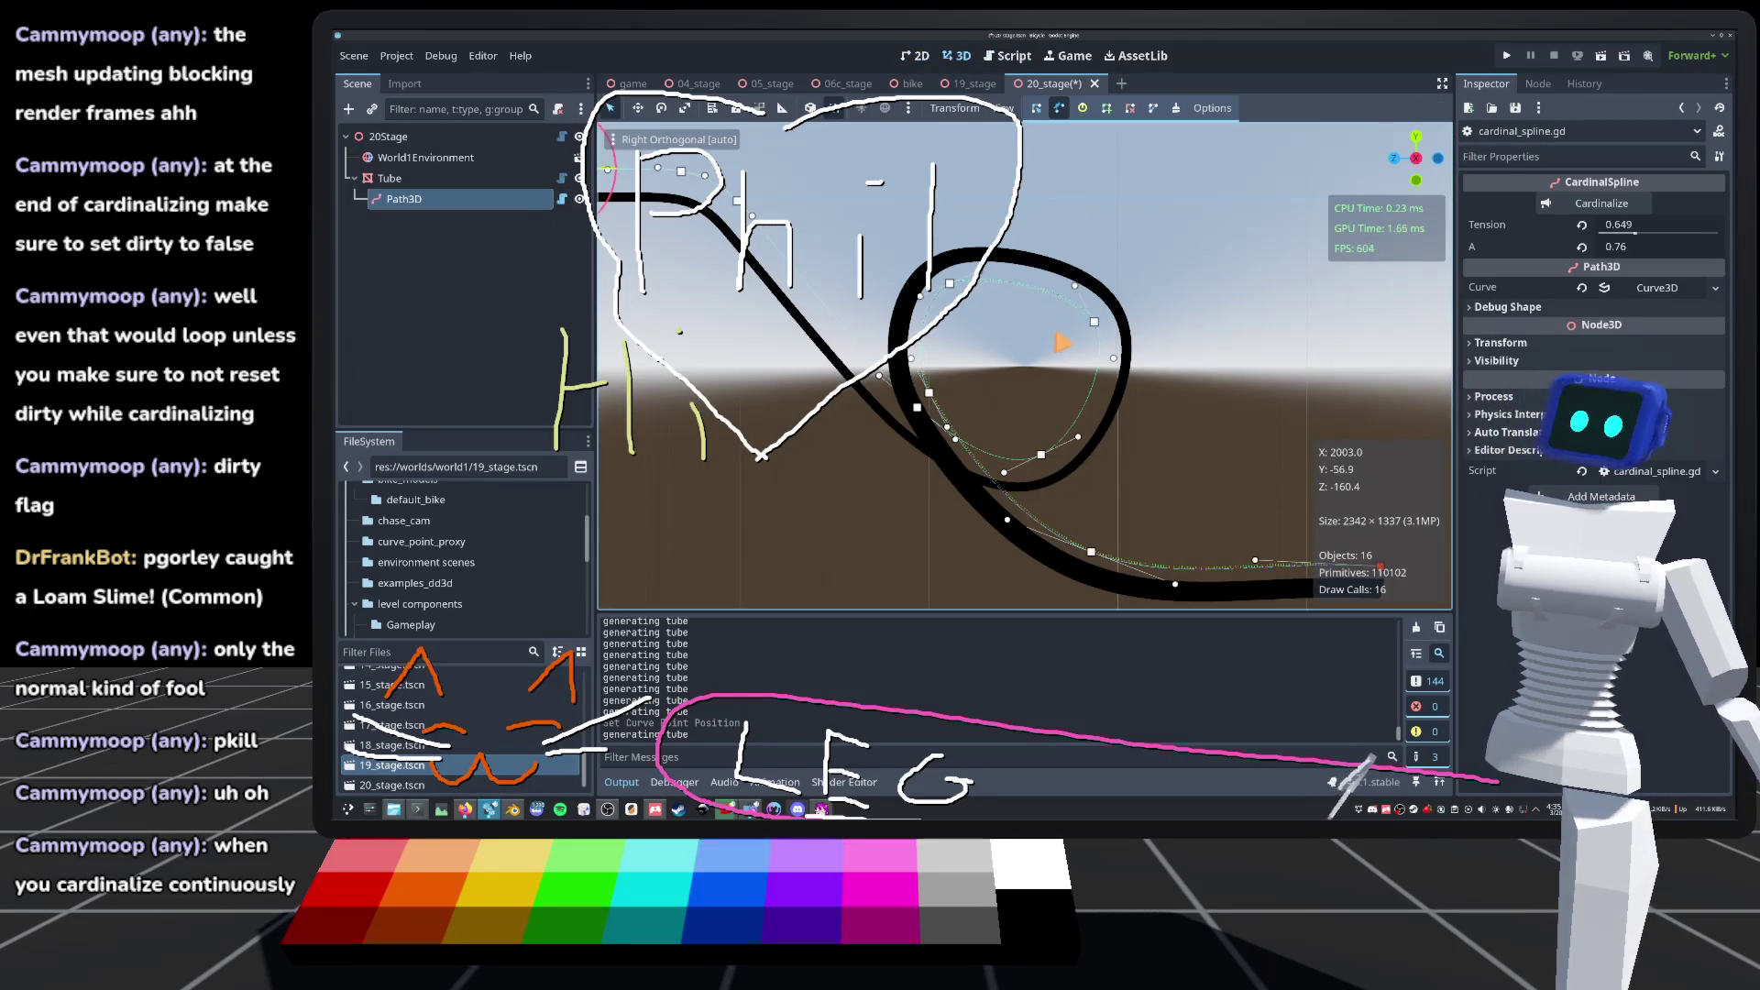
pyautogui.moveTo(1122, 319)
pyautogui.mouseDown()
pyautogui.moveTo(1133, 299)
pyautogui.moveTo(1076, 284)
pyautogui.moveTo(1110, 315)
pyautogui.moveTo(1097, 325)
pyautogui.moveTo(1128, 295)
pyautogui.moveTo(1089, 308)
pyautogui.moveTo(1105, 356)
pyautogui.mouseUp()
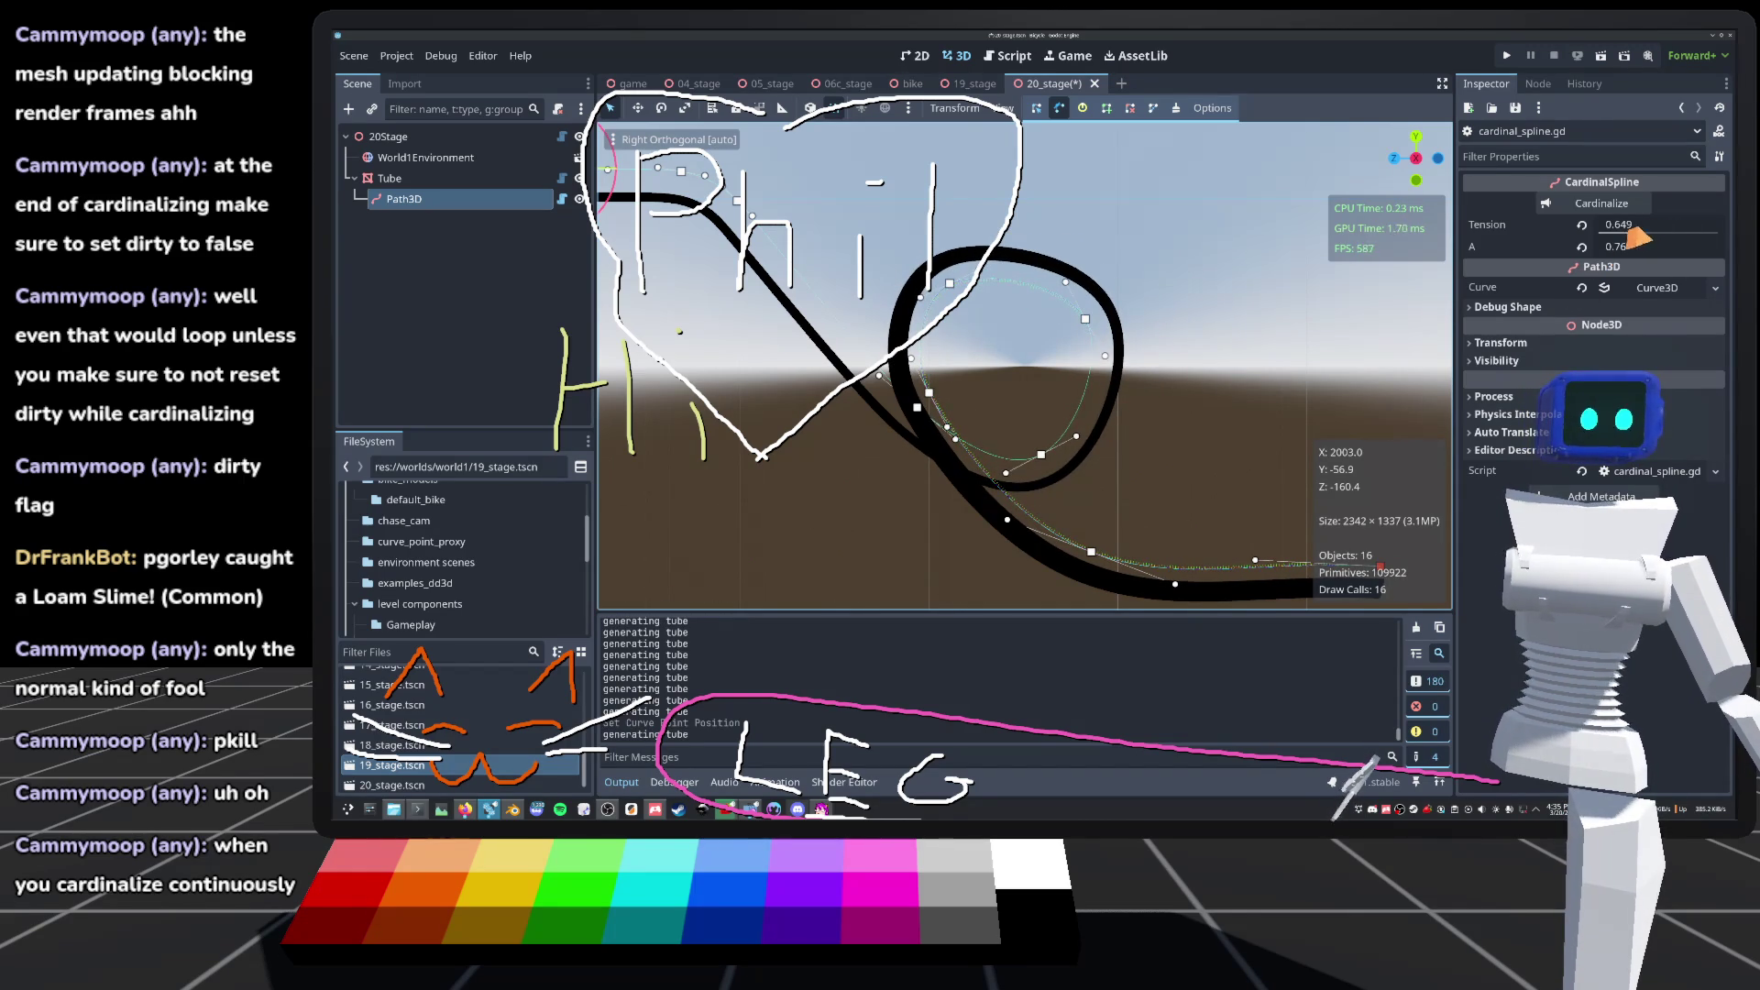
pyautogui.moveTo(1636, 235)
pyautogui.mouseDown()
pyautogui.moveTo(1708, 242)
pyautogui.moveTo(1692, 246)
pyautogui.mouseUp()
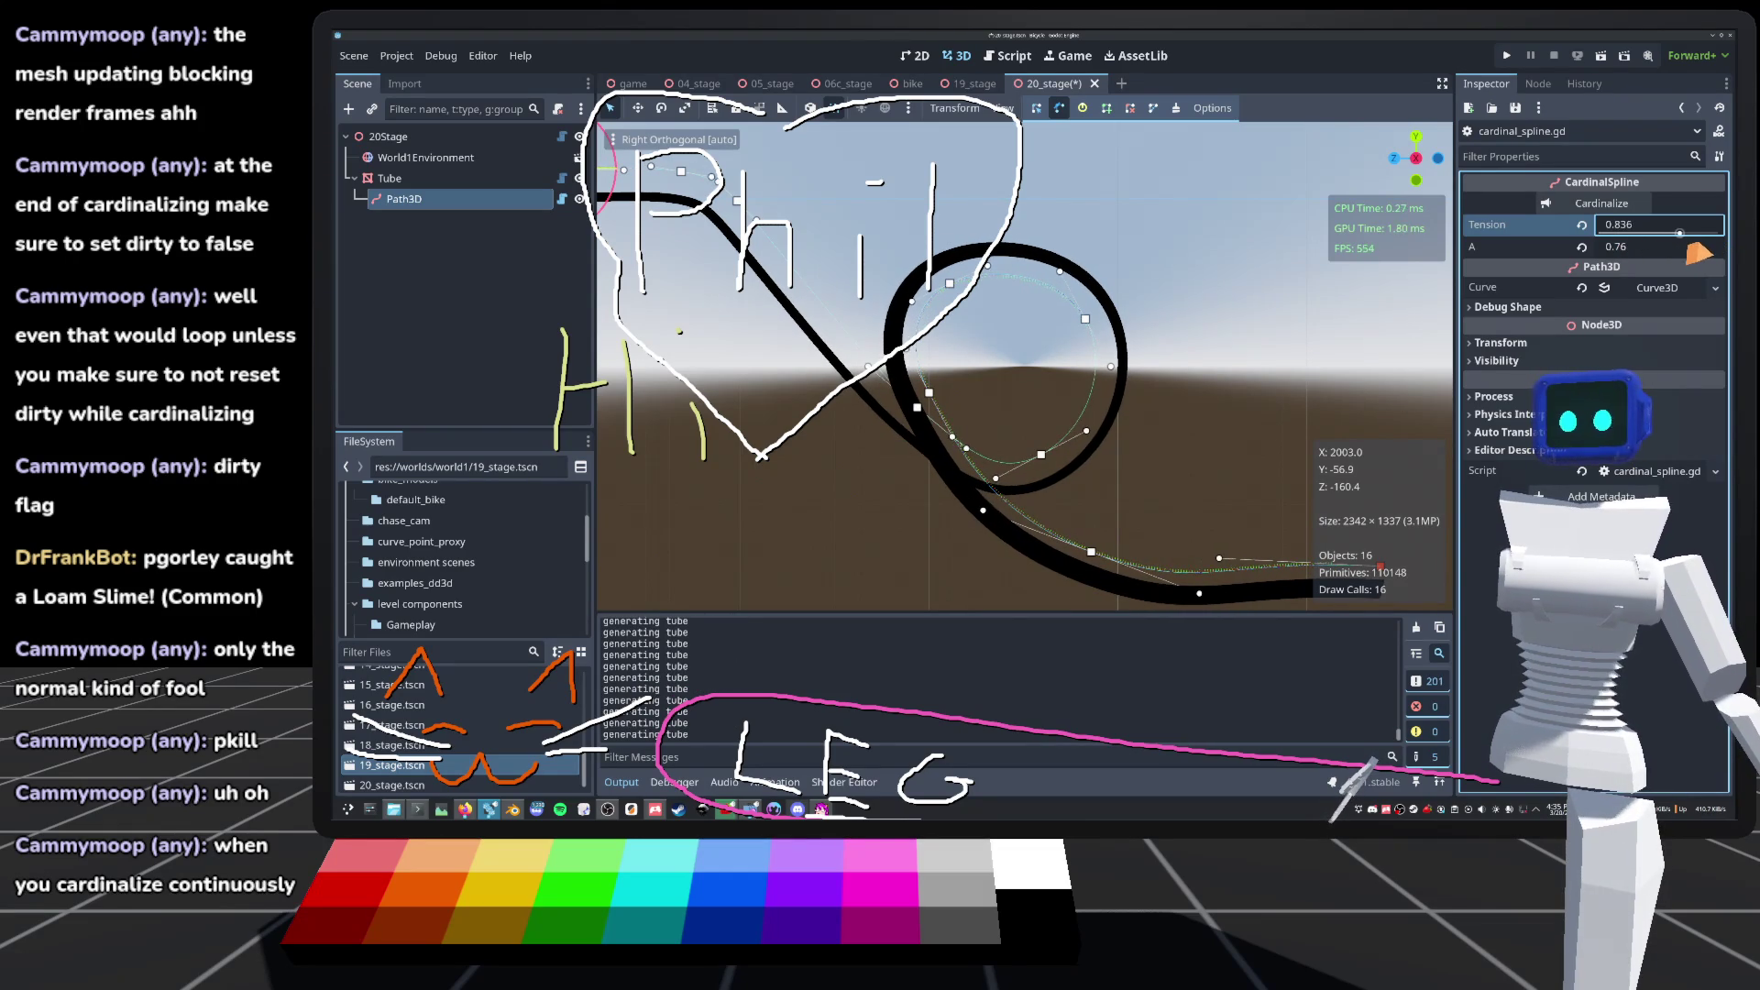
pyautogui.moveTo(1087, 321)
pyautogui.mouseDown()
pyautogui.moveTo(1099, 313)
pyautogui.moveTo(1054, 449)
pyautogui.moveTo(1050, 424)
pyautogui.mouseUp()
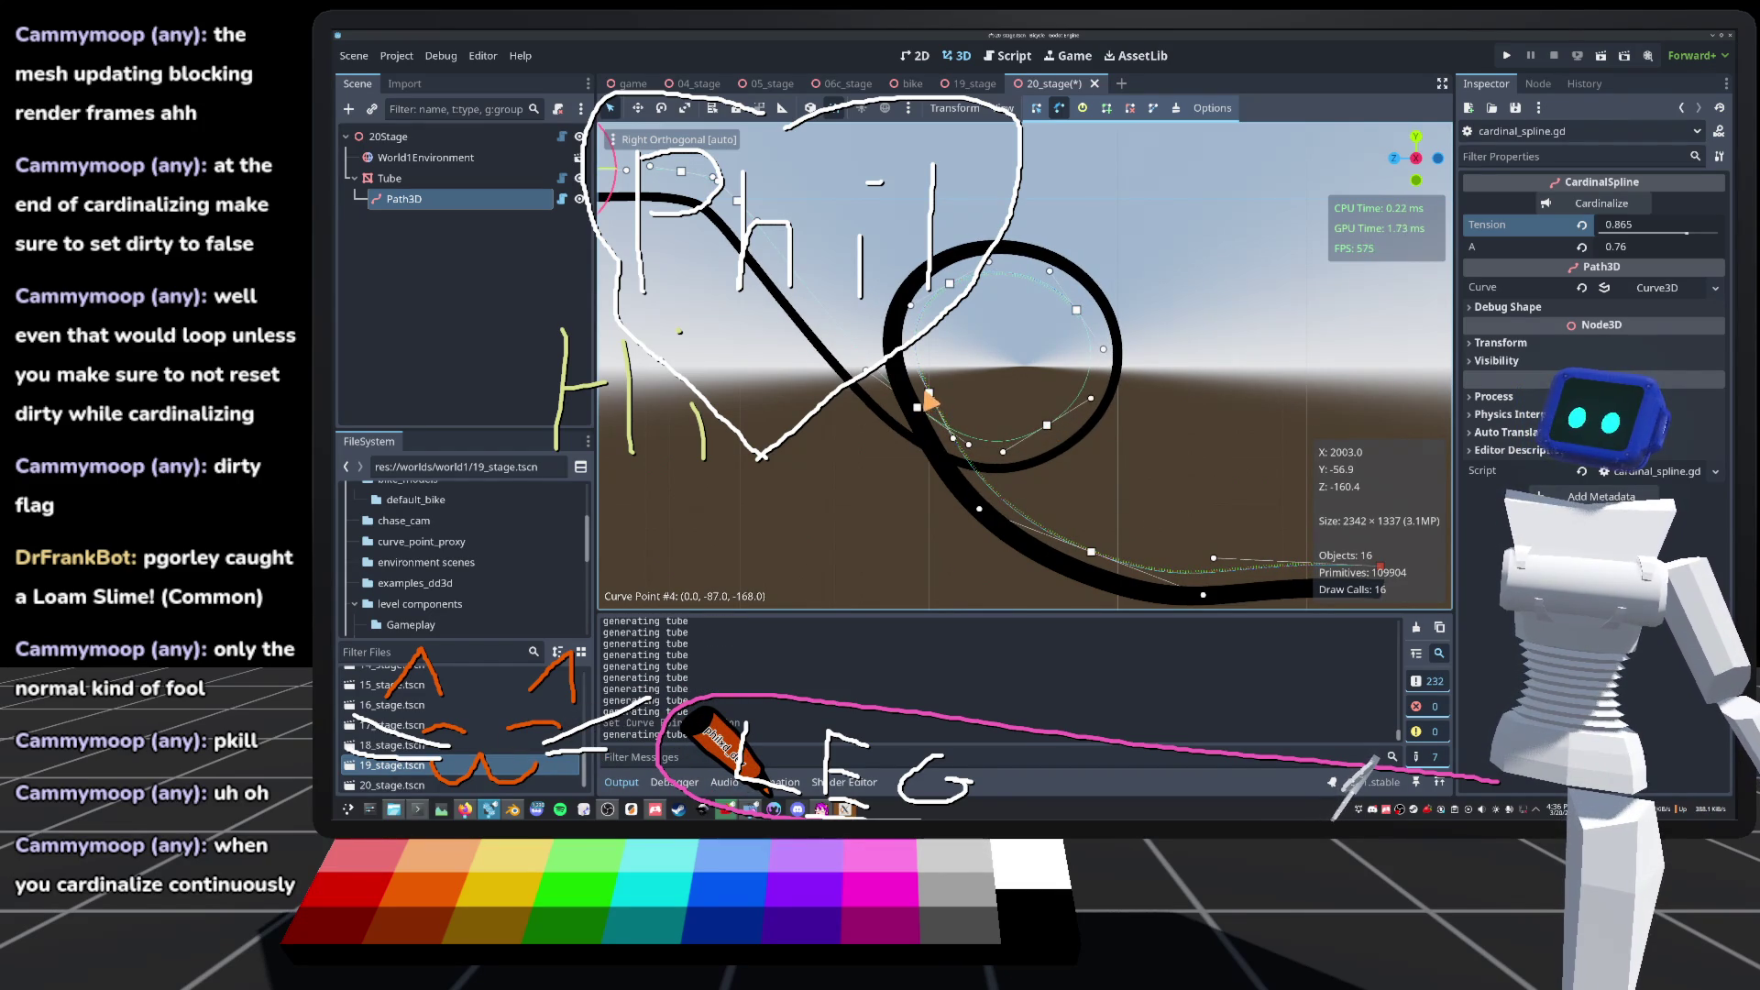
pyautogui.moveTo(928, 399); pyautogui.dragTo(933, 417)
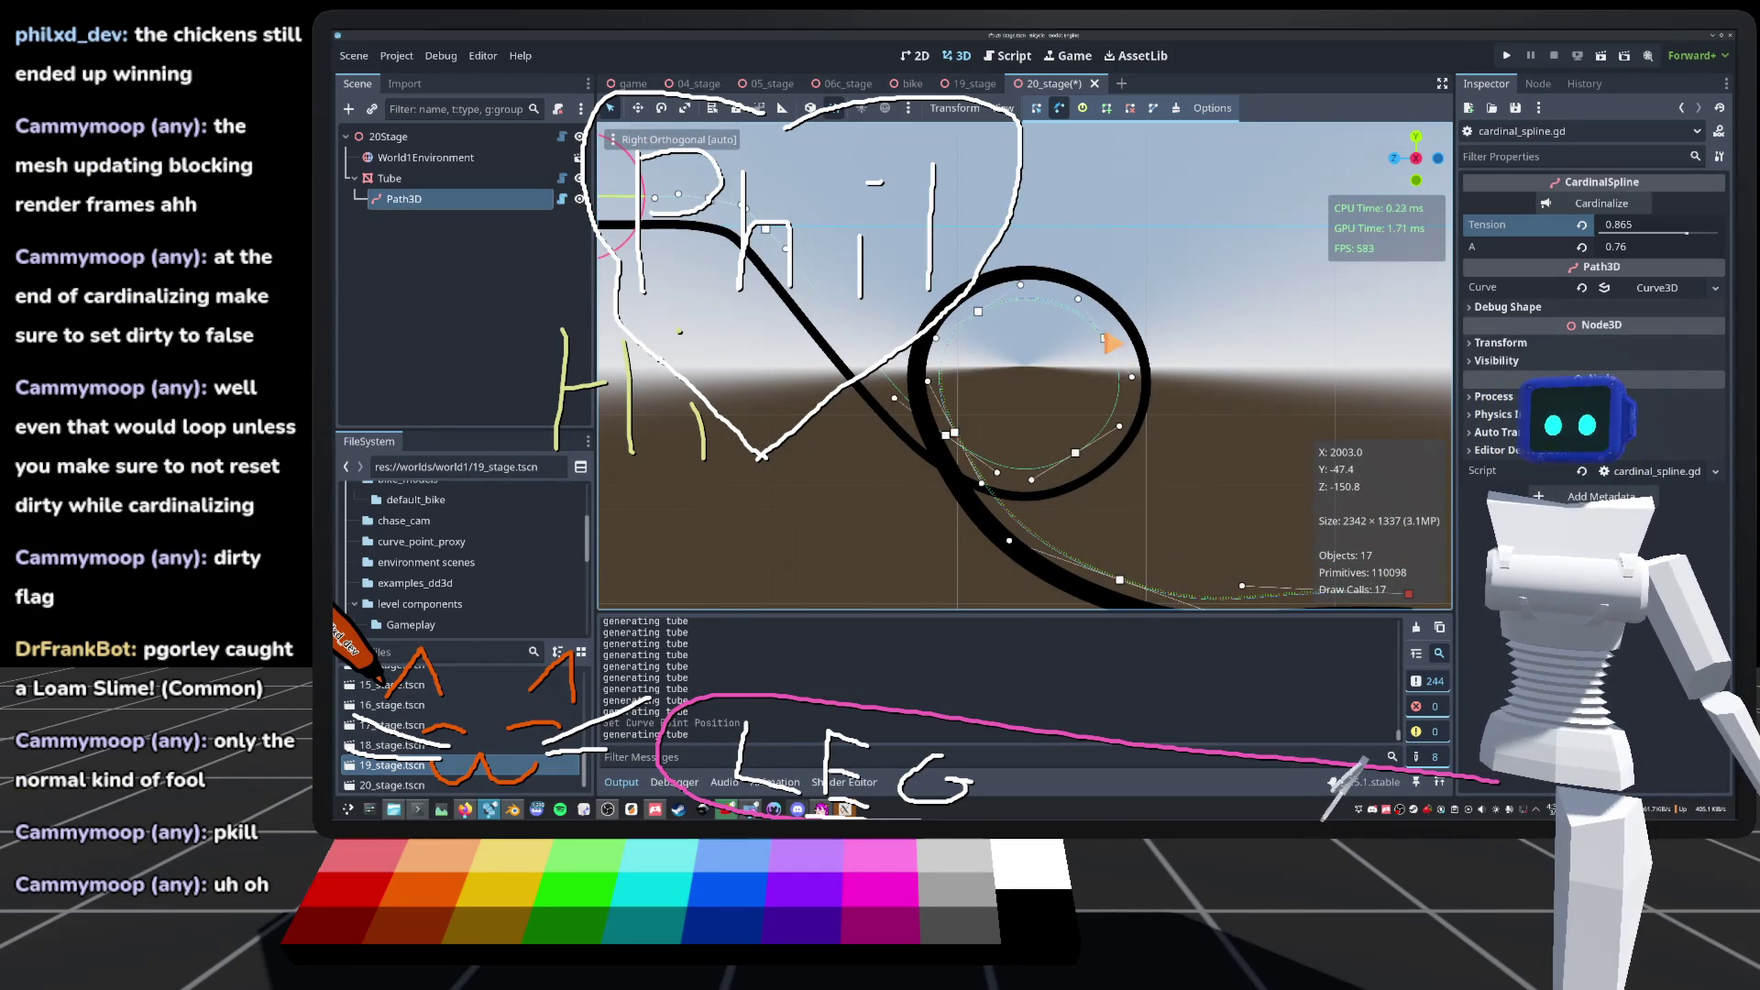
pyautogui.moveTo(1105, 338); pyautogui.dragTo(1096, 335)
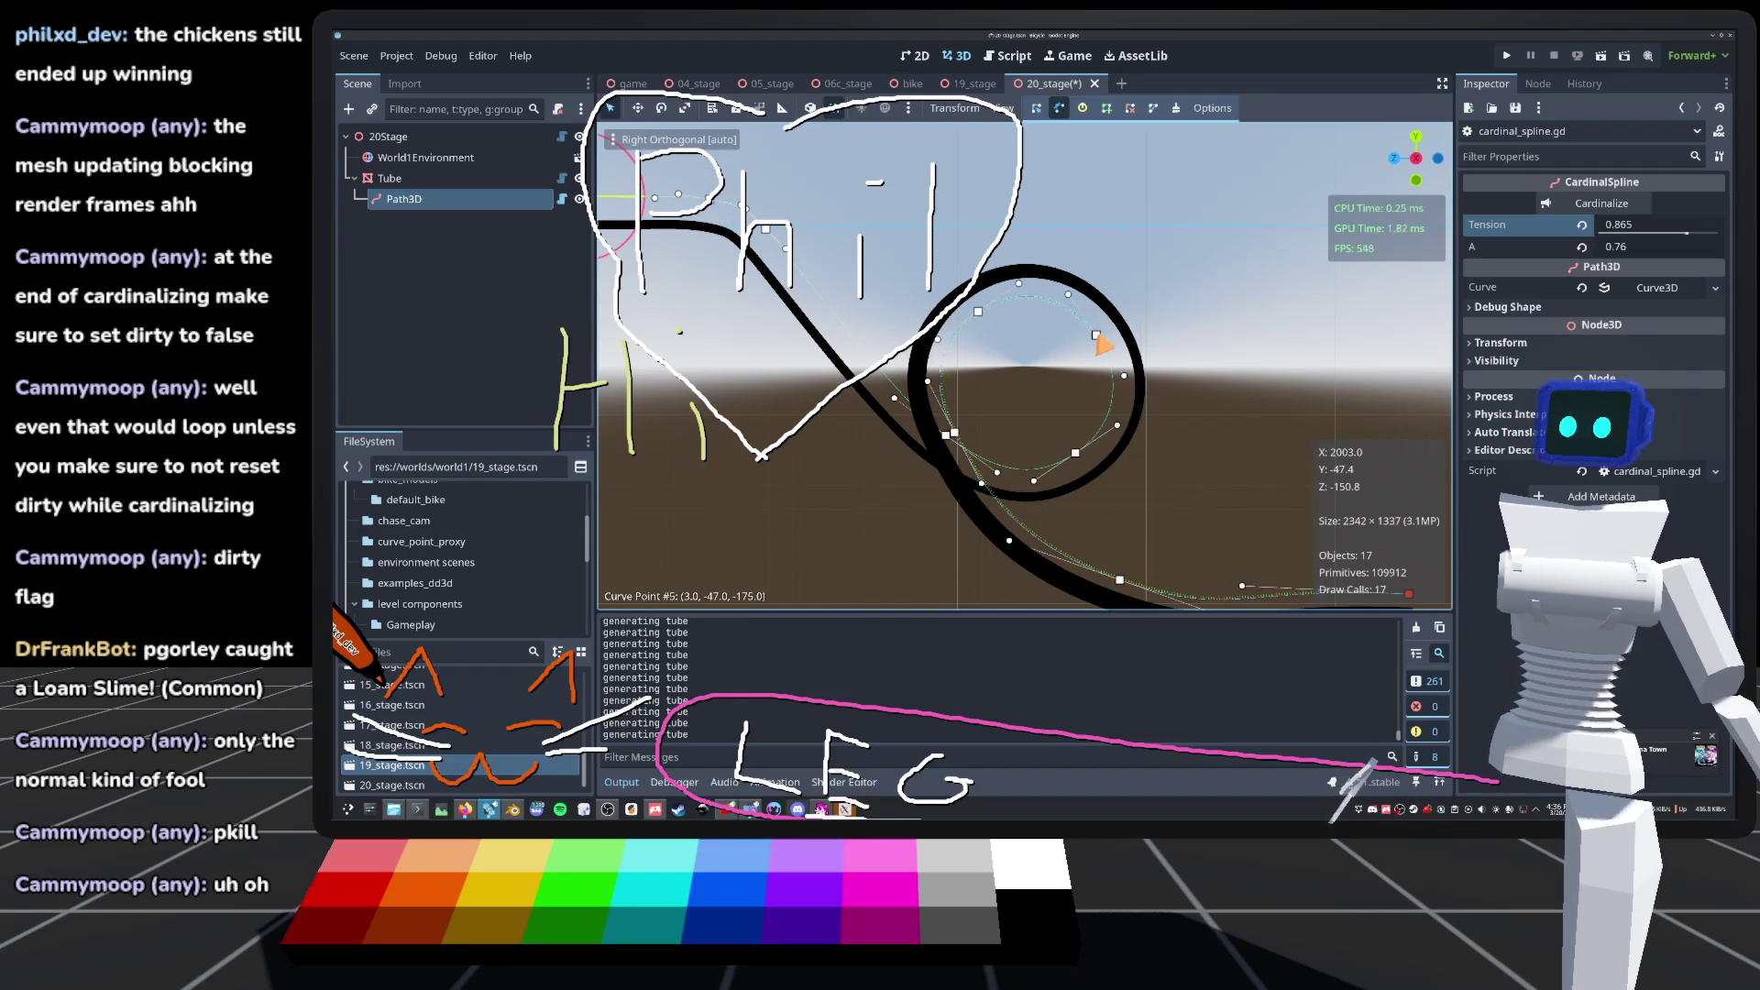
# Step: Inspect the tube from several angles, nudging curve point #7 up and left
pyautogui.scroll(-10, 1164, 367)
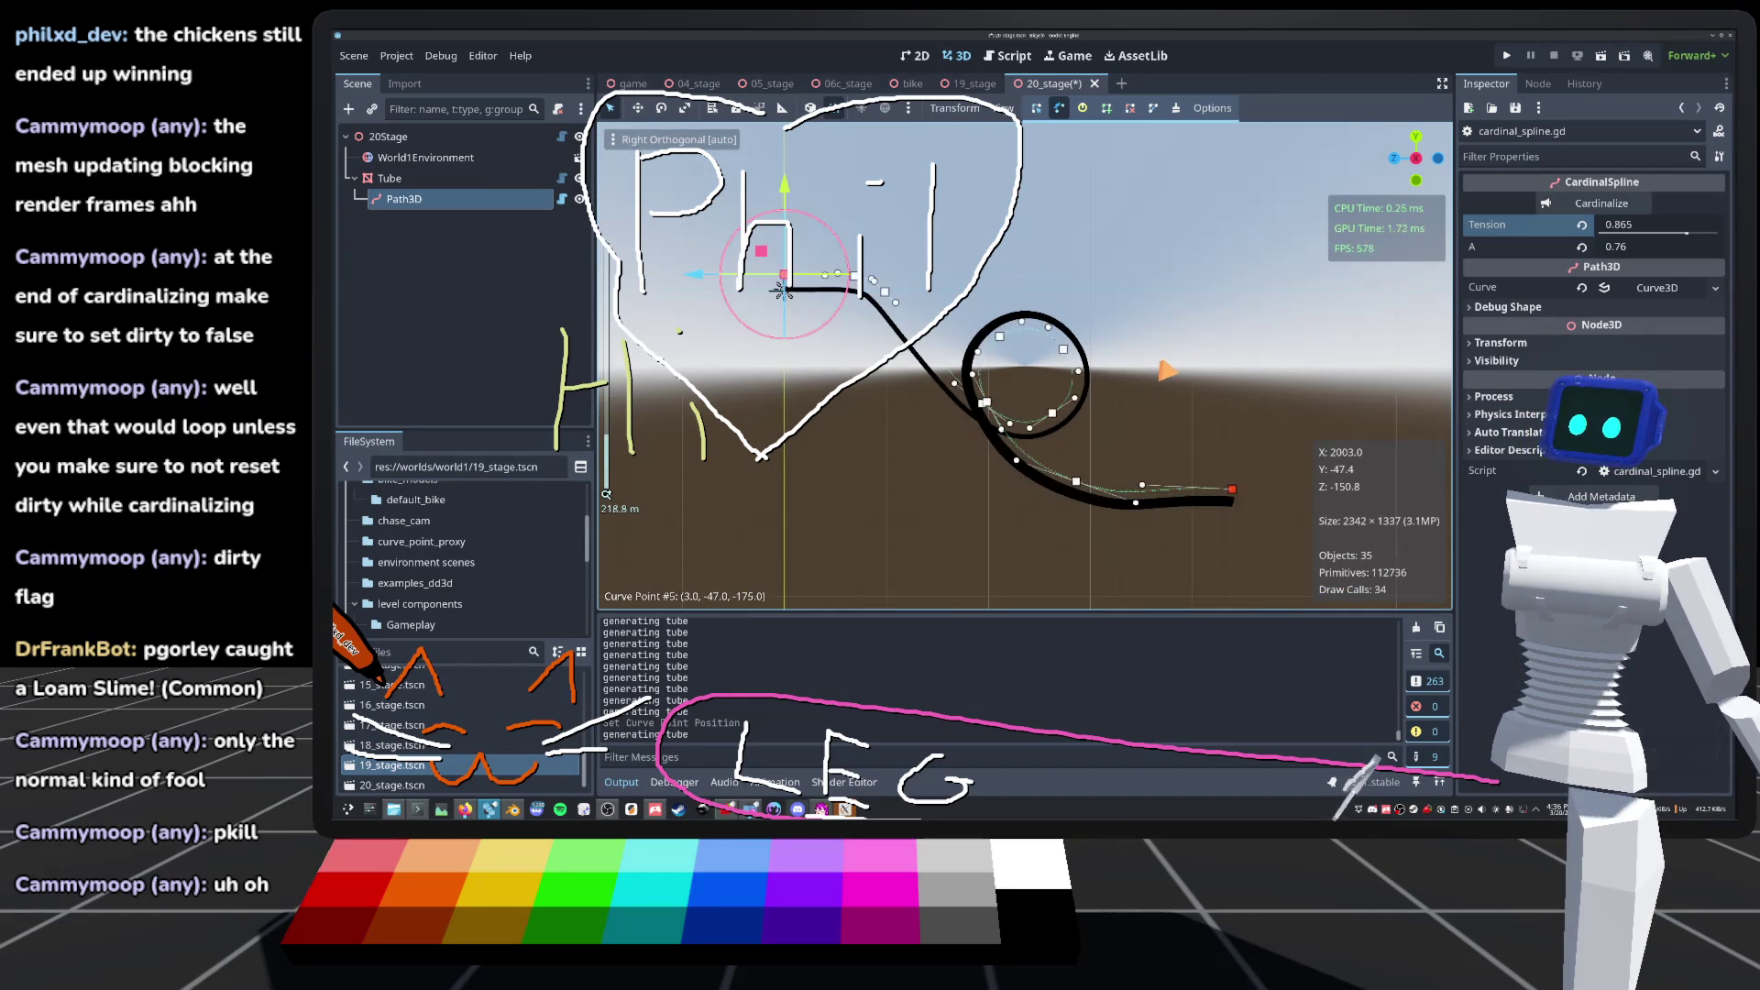
pyautogui.scroll(5, 1174, 367)
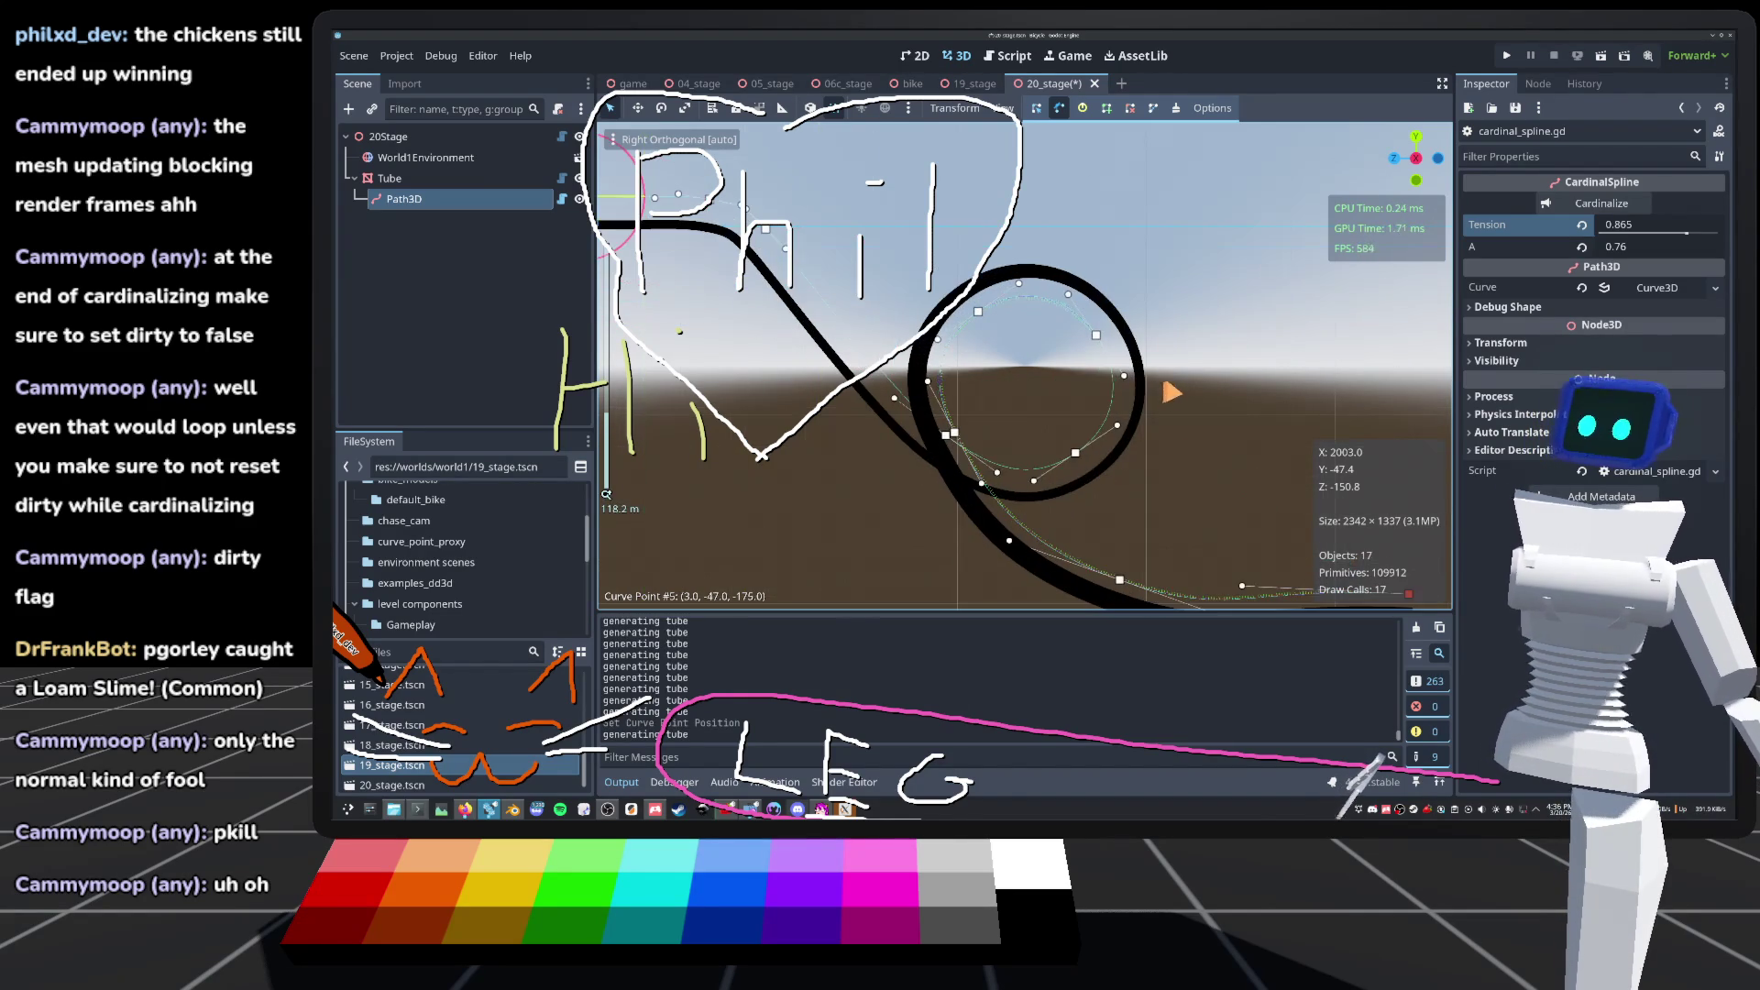
pyautogui.moveTo(1007, 385); pyautogui.dragTo(1006, 458)
pyautogui.scroll(5, 1007, 459)
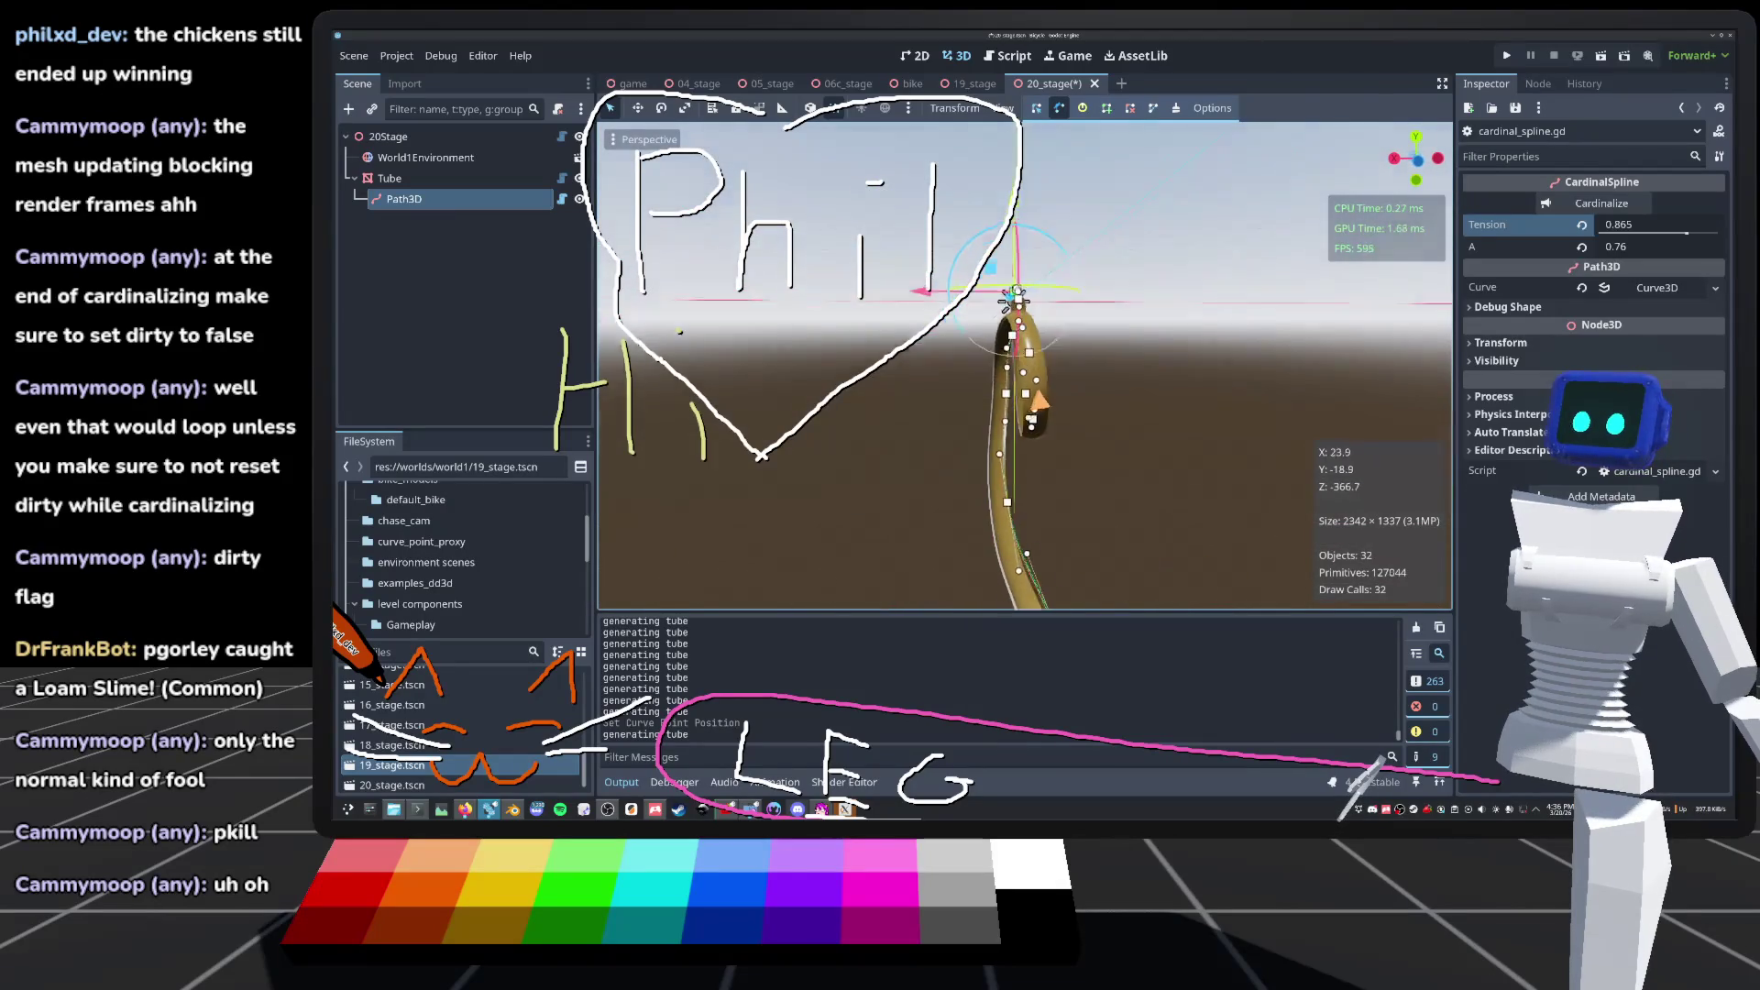
pyautogui.scroll(3, 1017, 403)
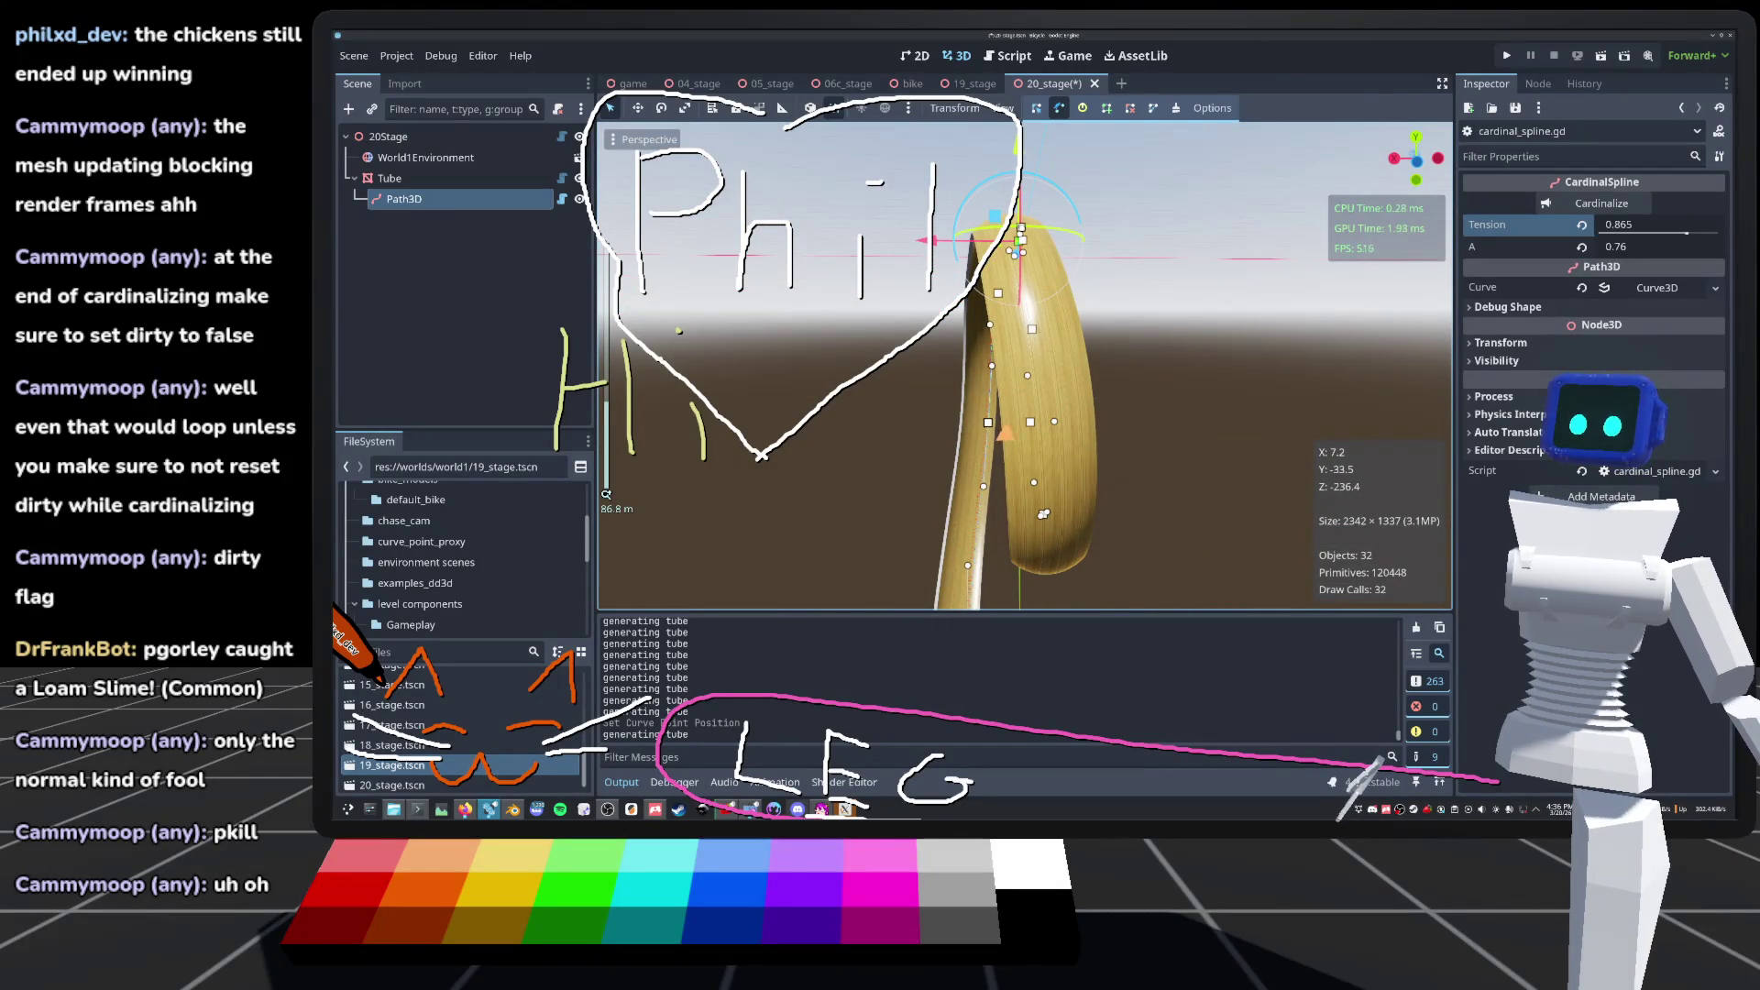
pyautogui.press('ctrl+KP_1')
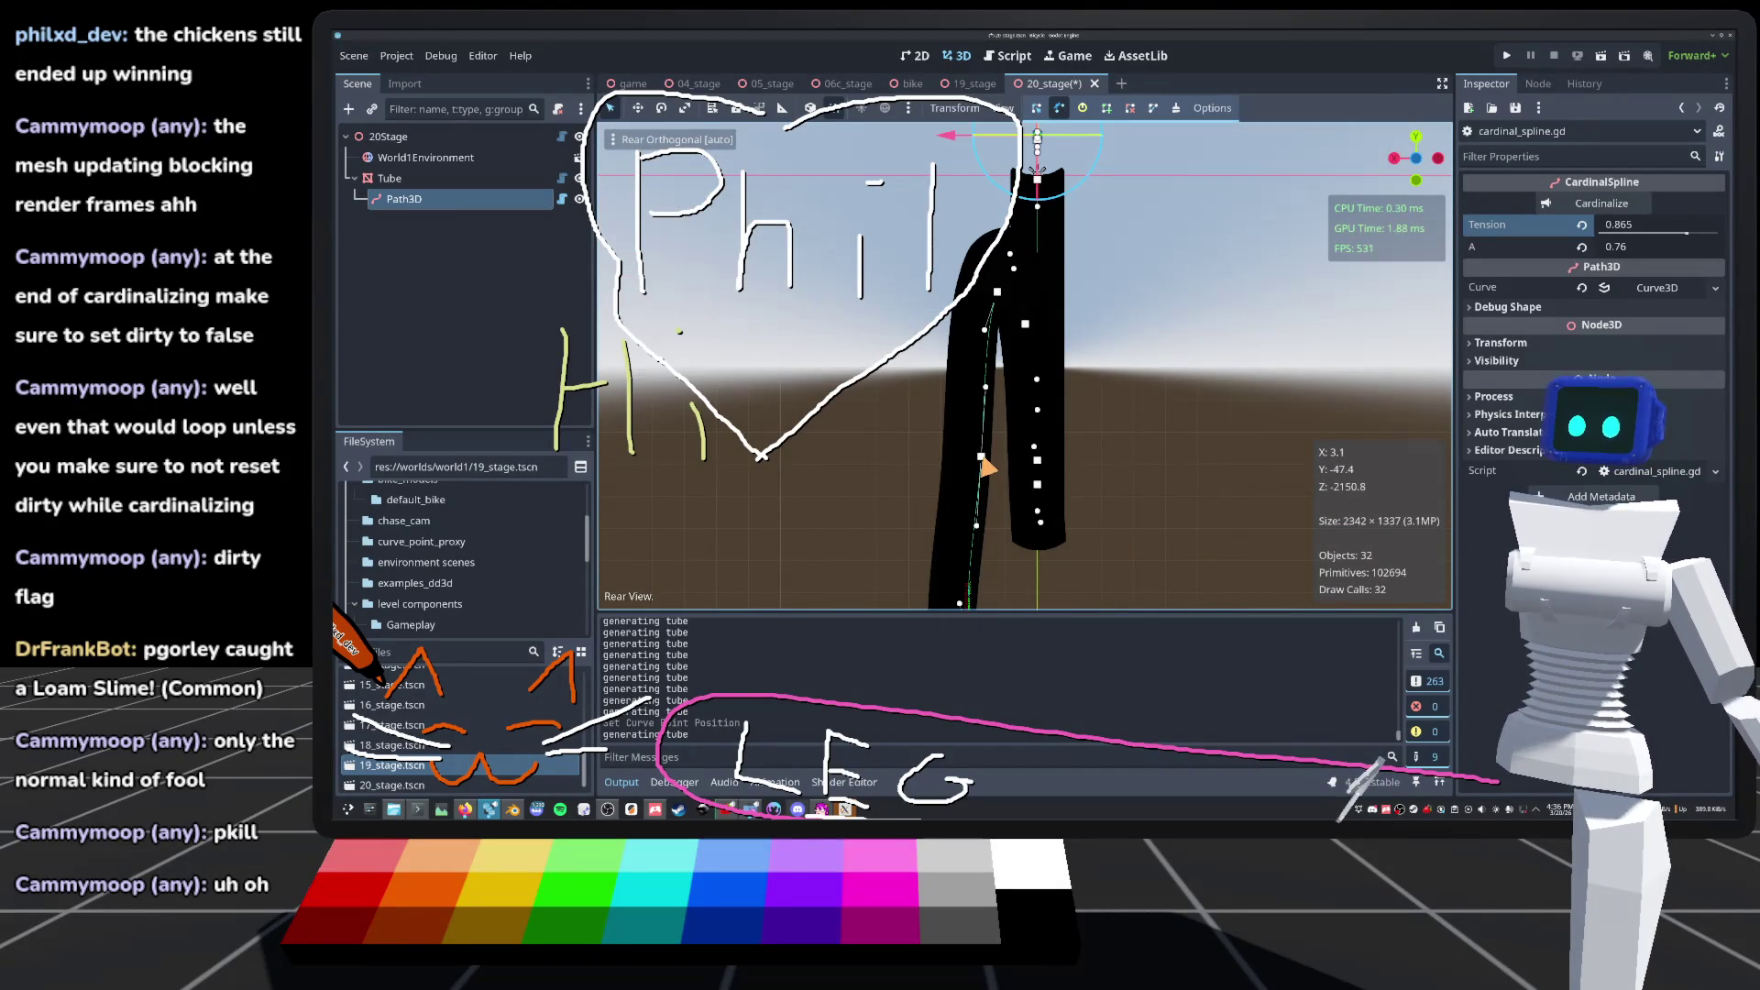
pyautogui.moveTo(981, 456); pyautogui.dragTo(977, 452)
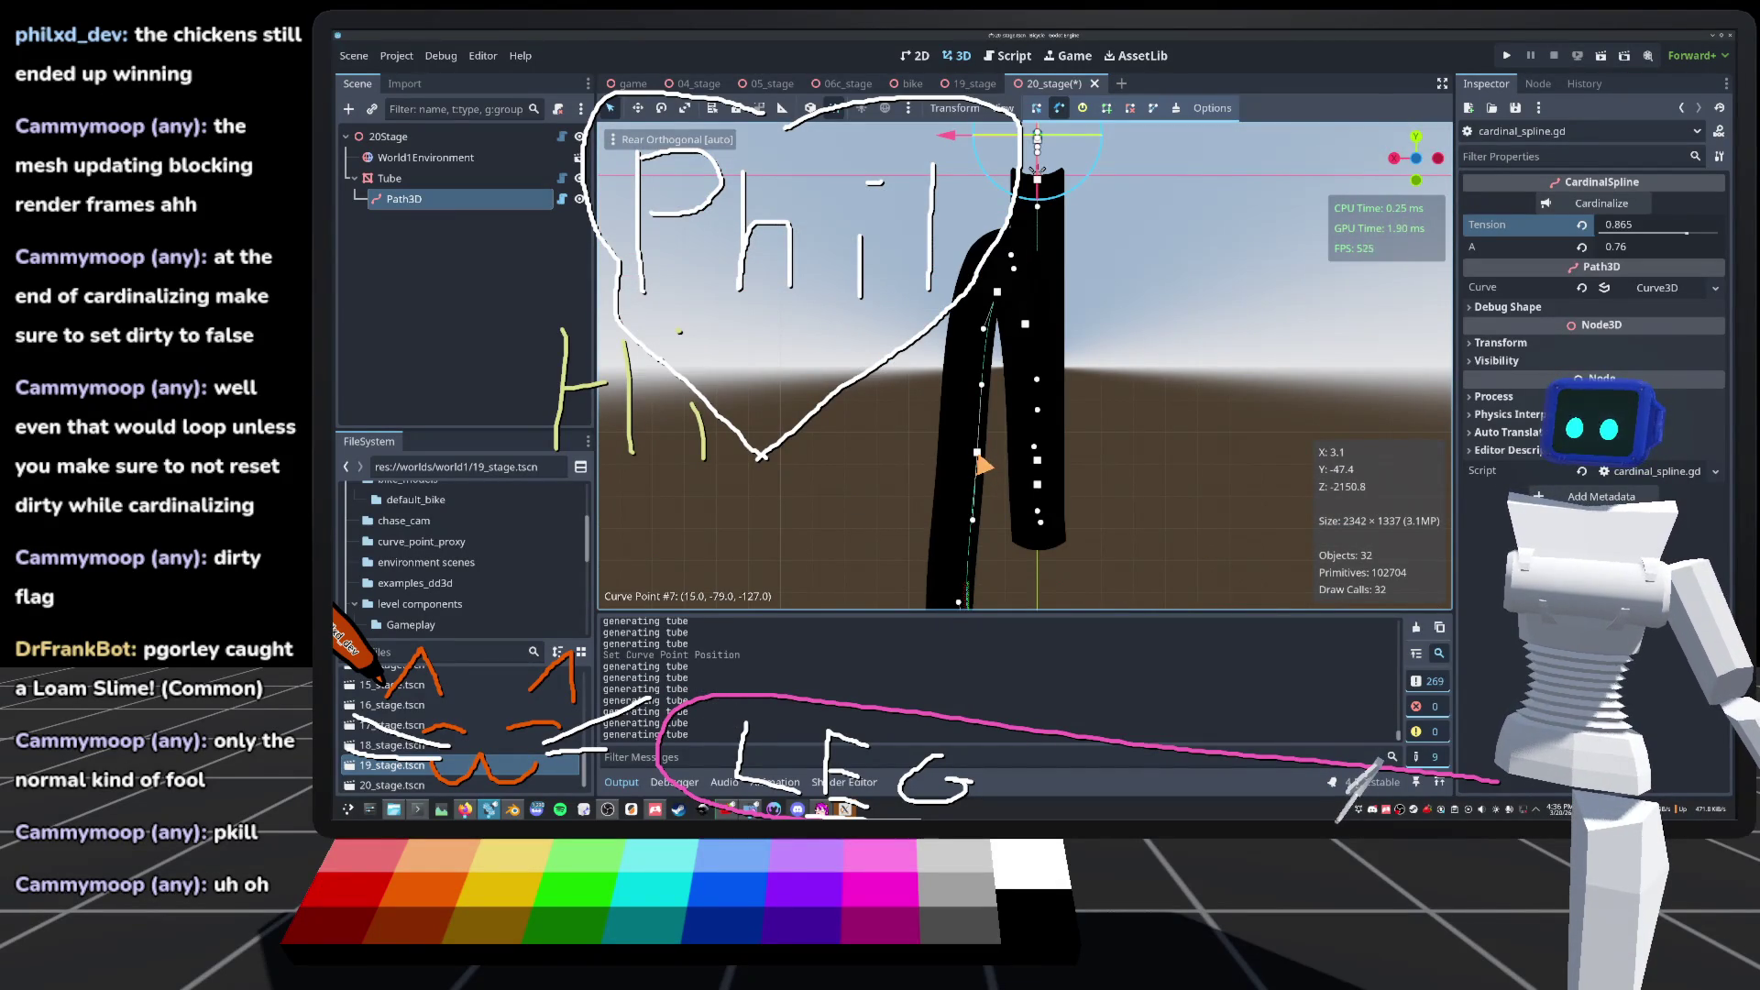
pyautogui.scroll(-3, 1031, 253)
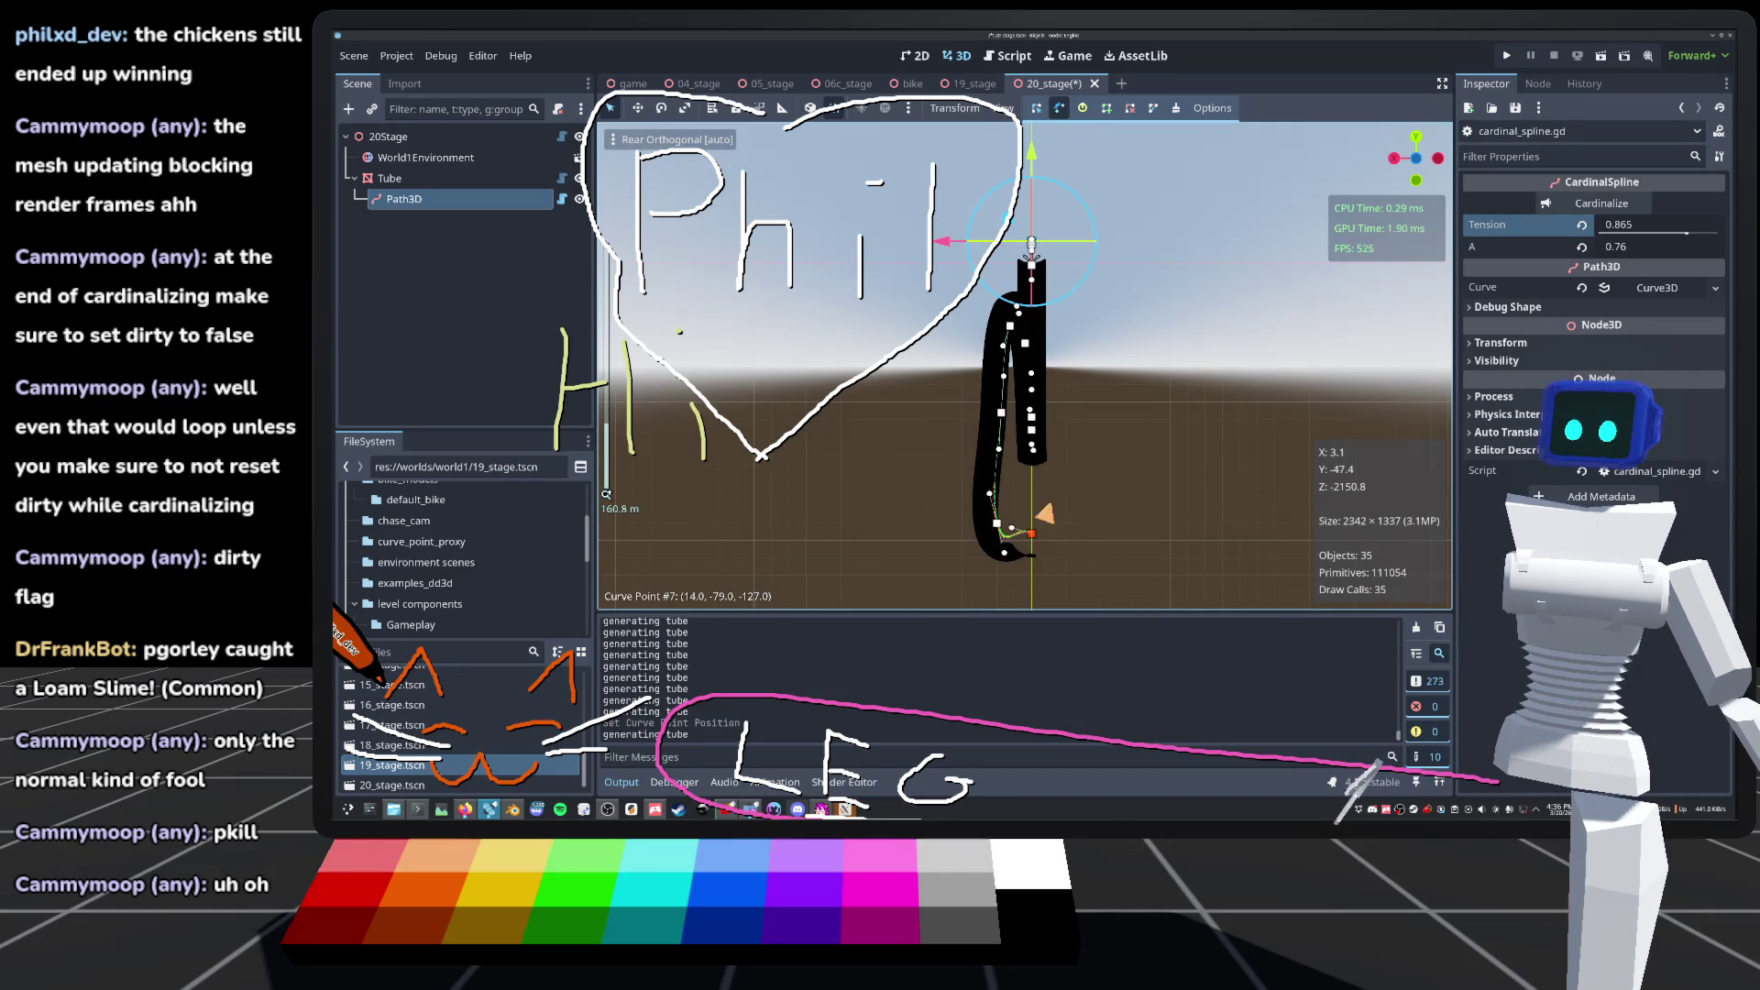
pyautogui.moveTo(1026, 367); pyautogui.dragTo(917, 303)
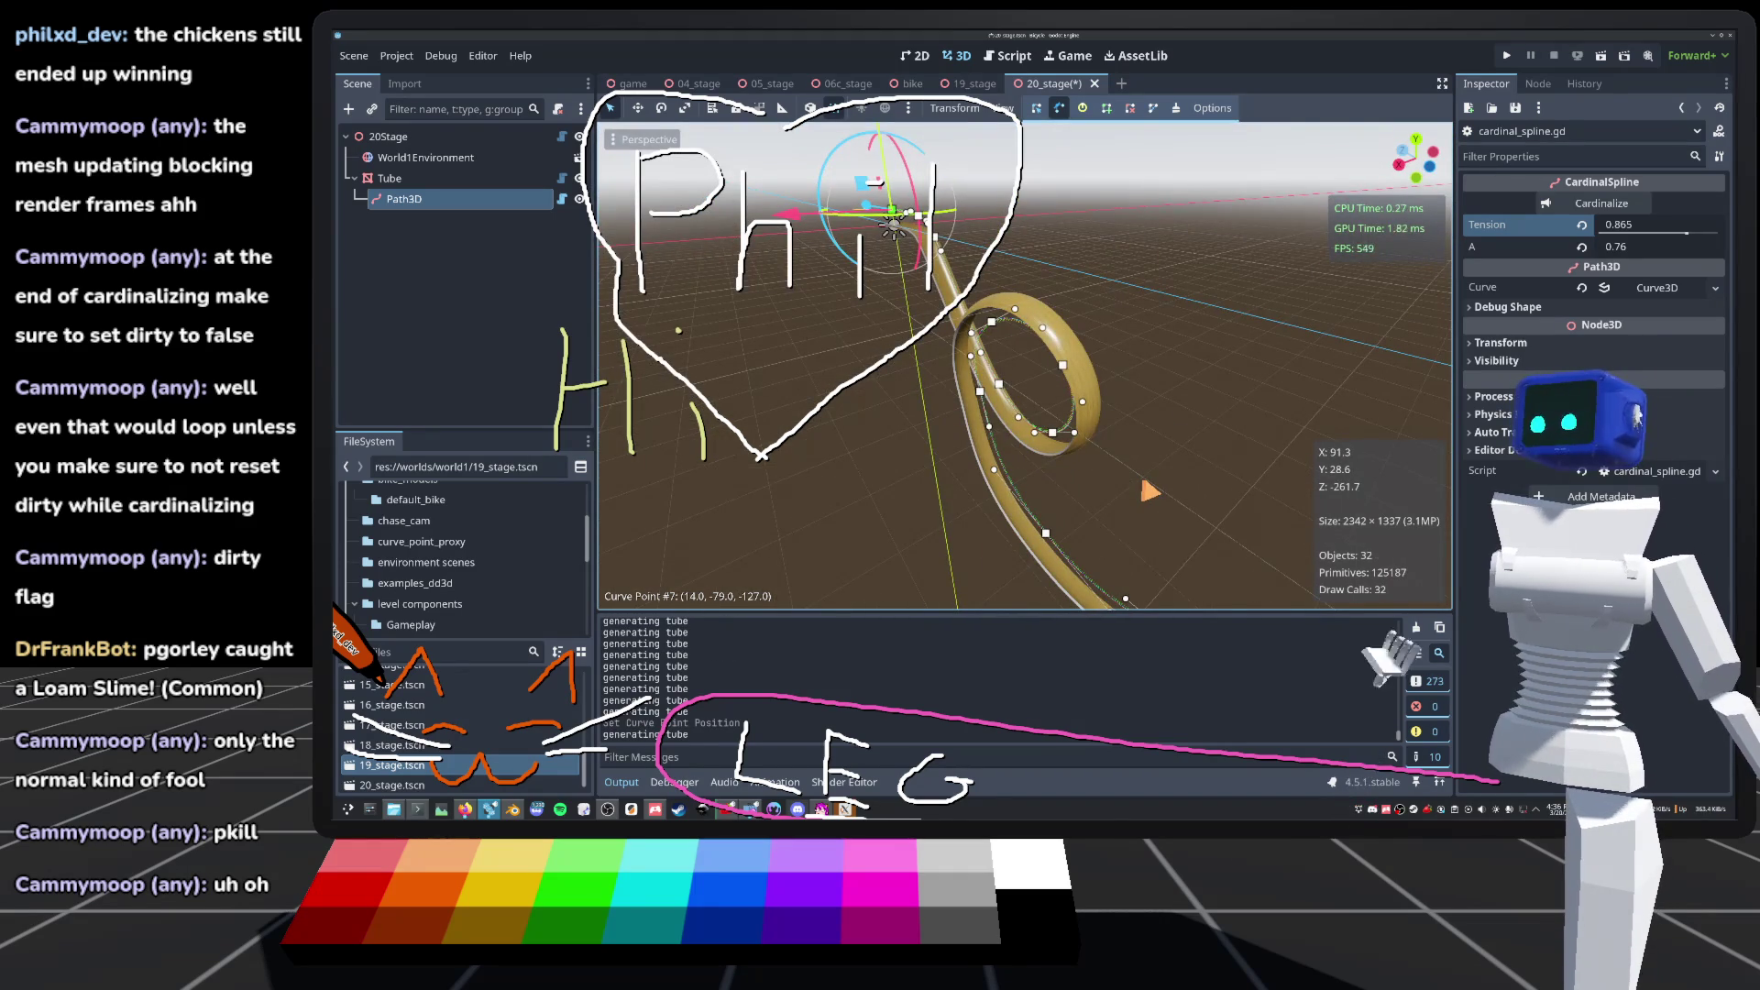
pyautogui.scroll(3, 1075, 453)
pyautogui.moveTo(1027, 367)
pyautogui.mouseDown()
pyautogui.moveTo(1027, 403)
pyautogui.moveTo(1008, 349)
pyautogui.moveTo(1026, 395)
pyautogui.moveTo(1009, 348)
pyautogui.moveTo(1027, 385)
pyautogui.moveTo(1017, 367)
pyautogui.mouseUp()
pyautogui.scroll(-3, 1017, 367)
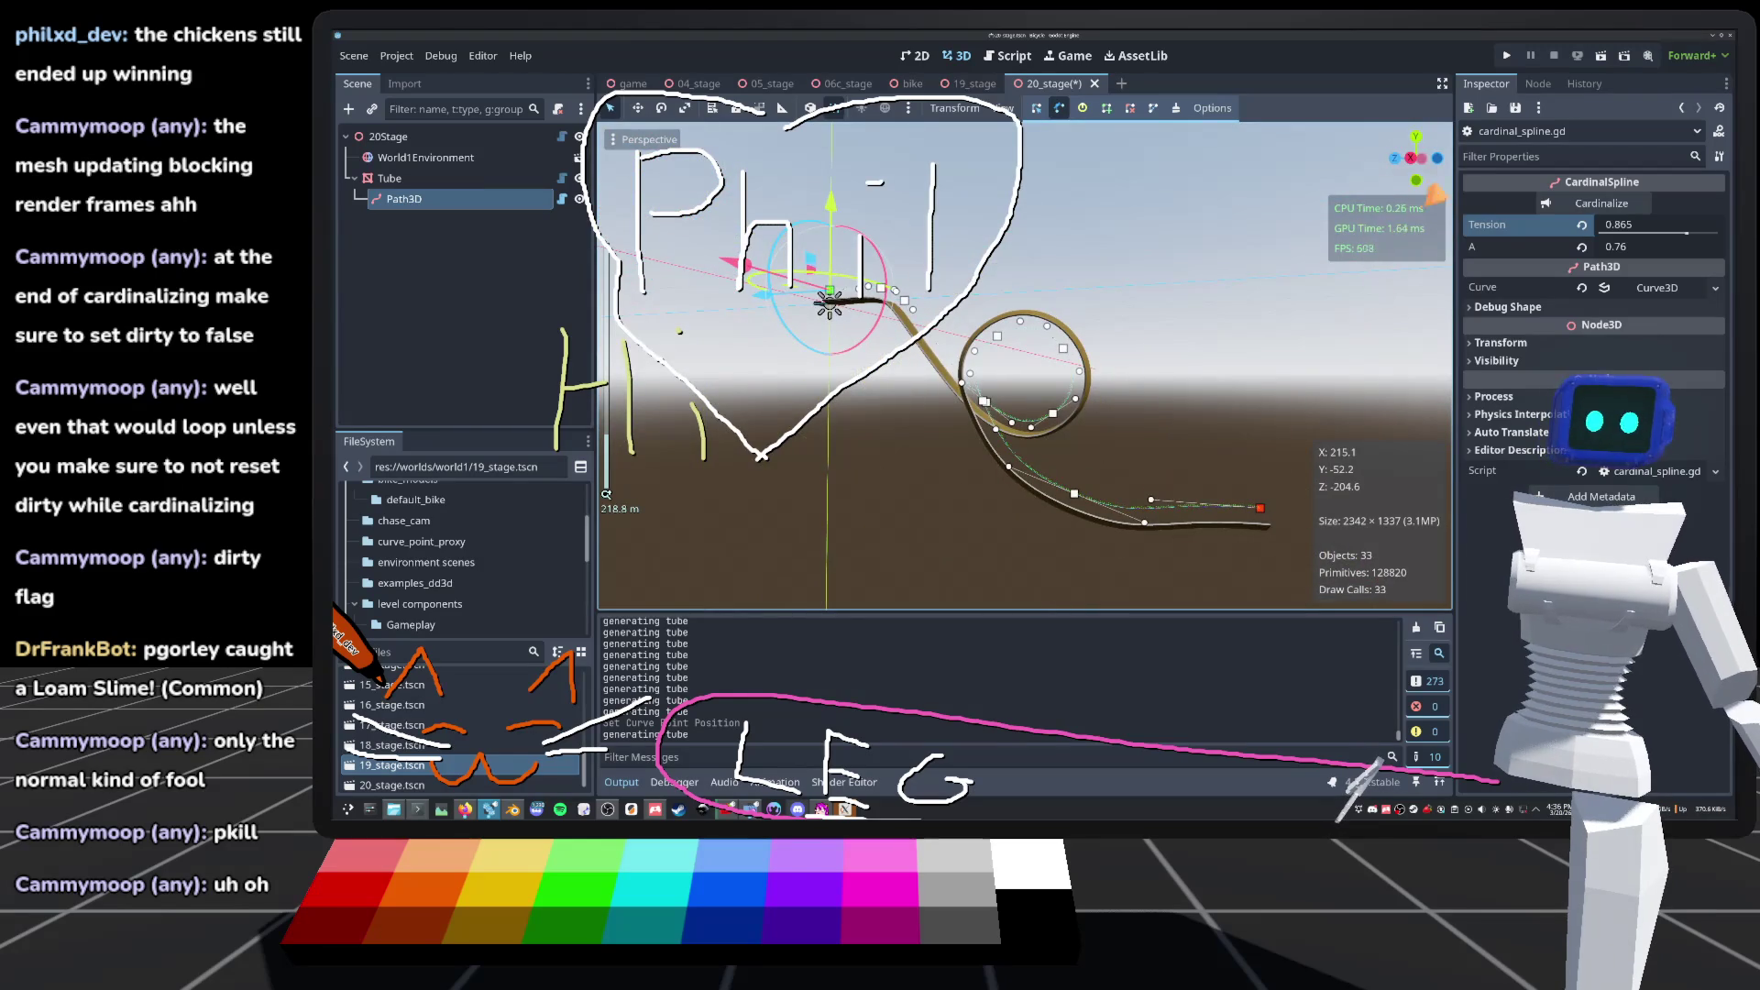
pyautogui.click(1413, 159)
pyautogui.scroll(5, 1058, 550)
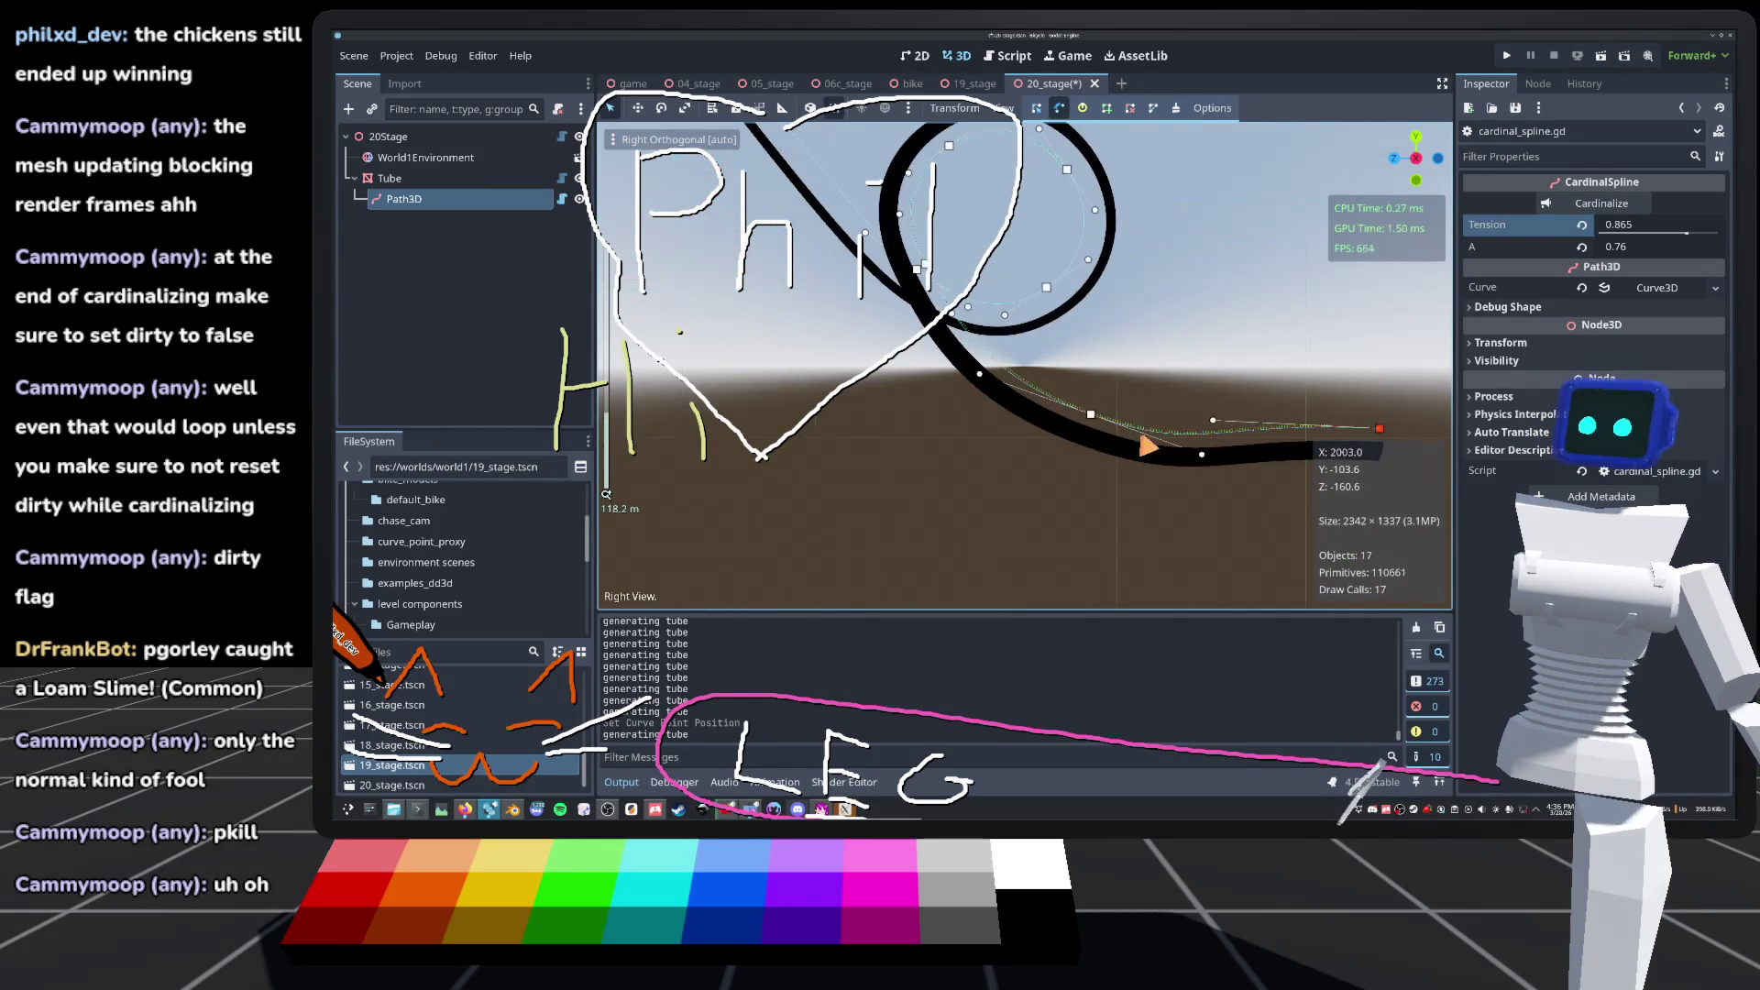
pyautogui.moveTo(1009, 367); pyautogui.dragTo(1029, 463)
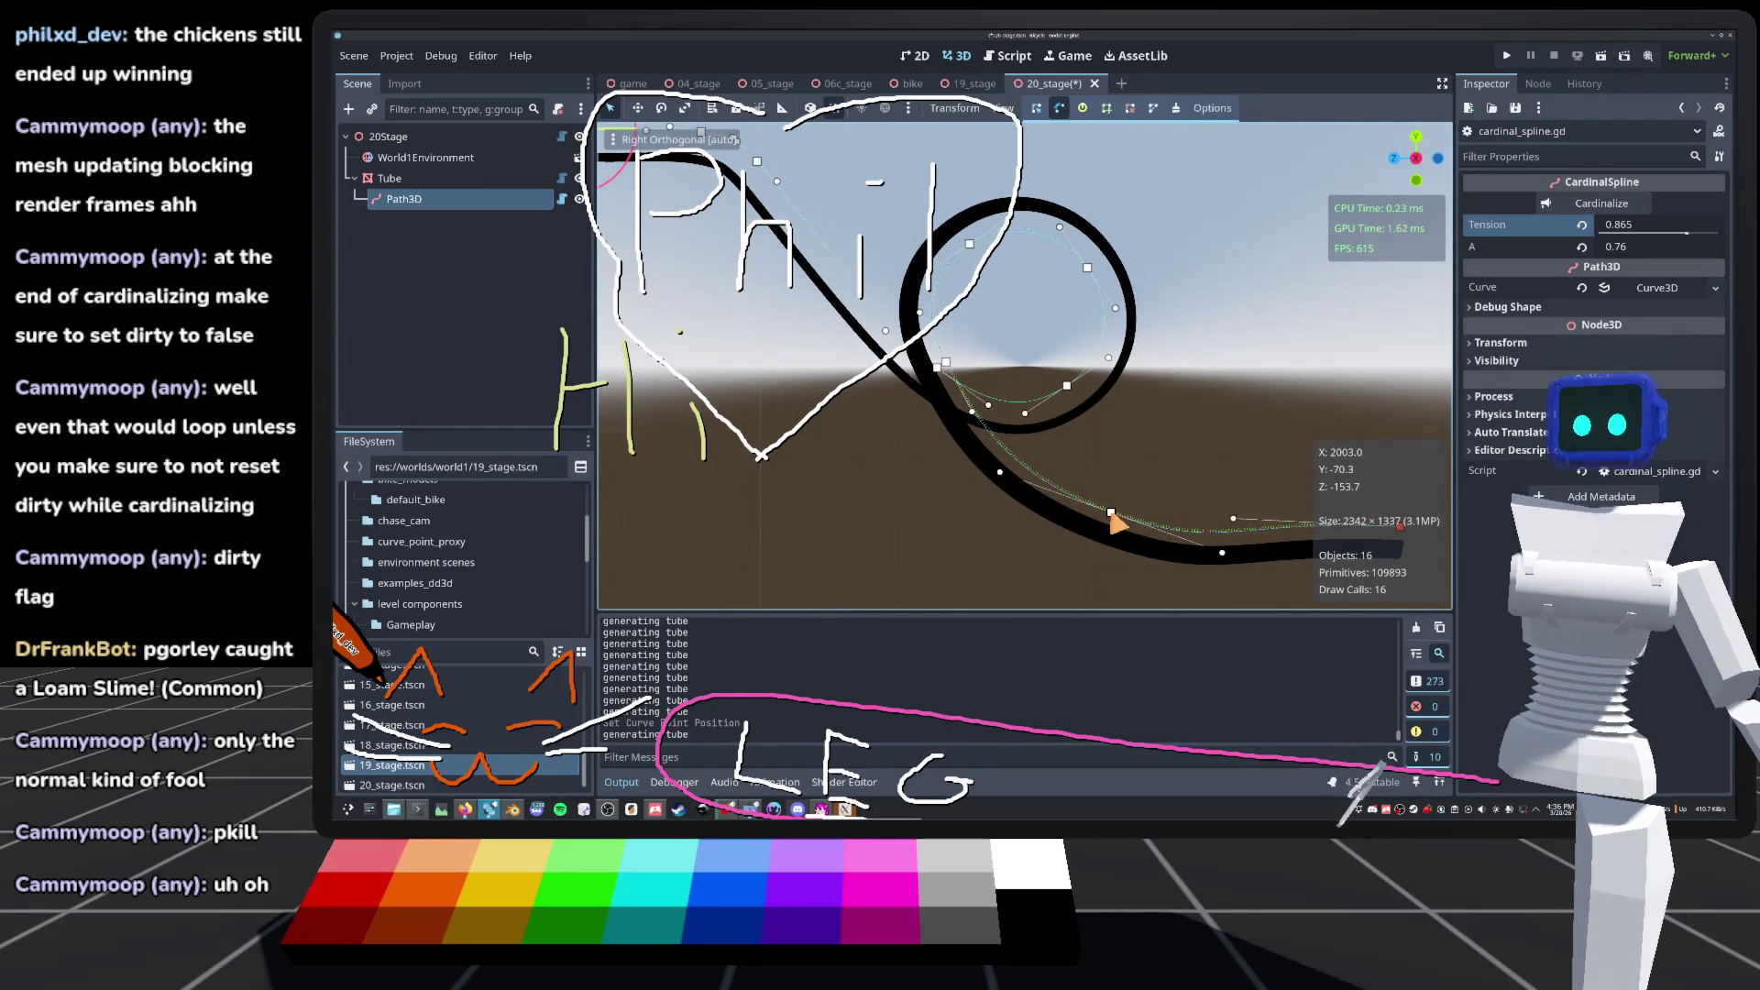
# Step: Raise curve point #8 and the tube's end point to lift the tail
pyautogui.moveTo(1112, 511); pyautogui.dragTo(1135, 498)
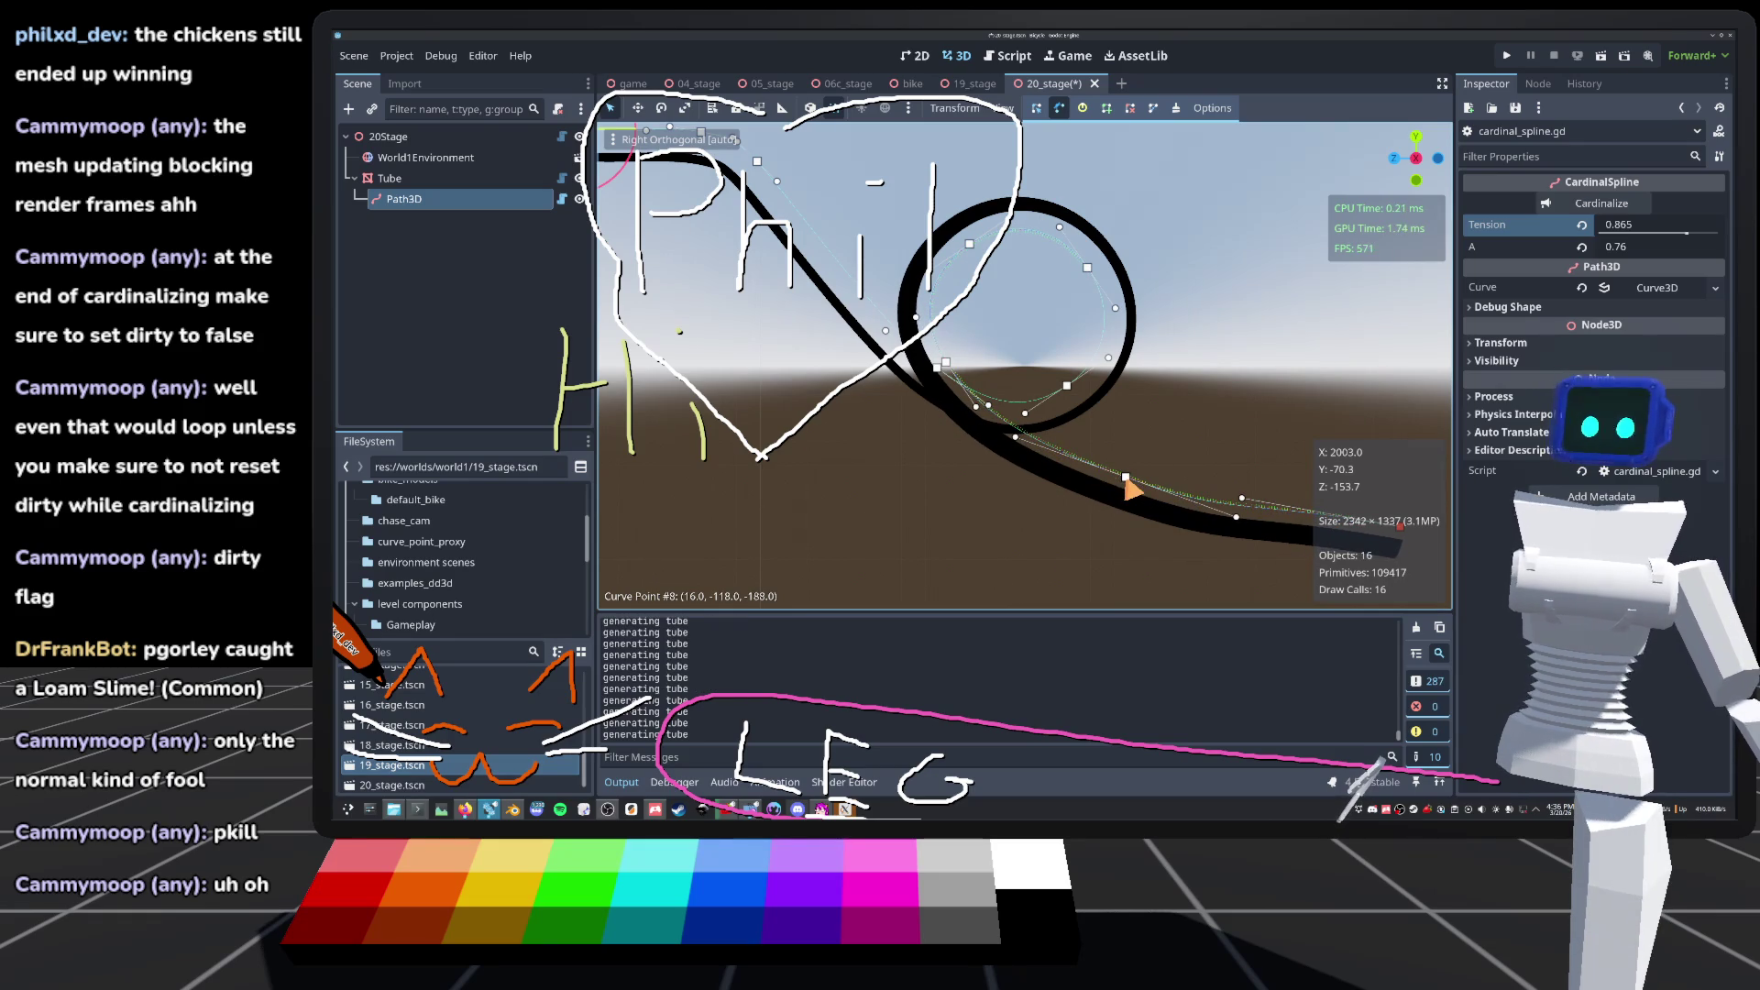
pyautogui.moveTo(1008, 366); pyautogui.dragTo(876, 367)
pyautogui.moveTo(1267, 525)
pyautogui.mouseDown()
pyautogui.moveTo(1280, 477)
pyautogui.moveTo(1192, 440)
pyautogui.moveTo(1142, 462)
pyautogui.moveTo(1194, 462)
pyautogui.moveTo(1186, 486)
pyautogui.moveTo(1246, 478)
pyautogui.moveTo(1196, 383)
pyautogui.mouseUp()
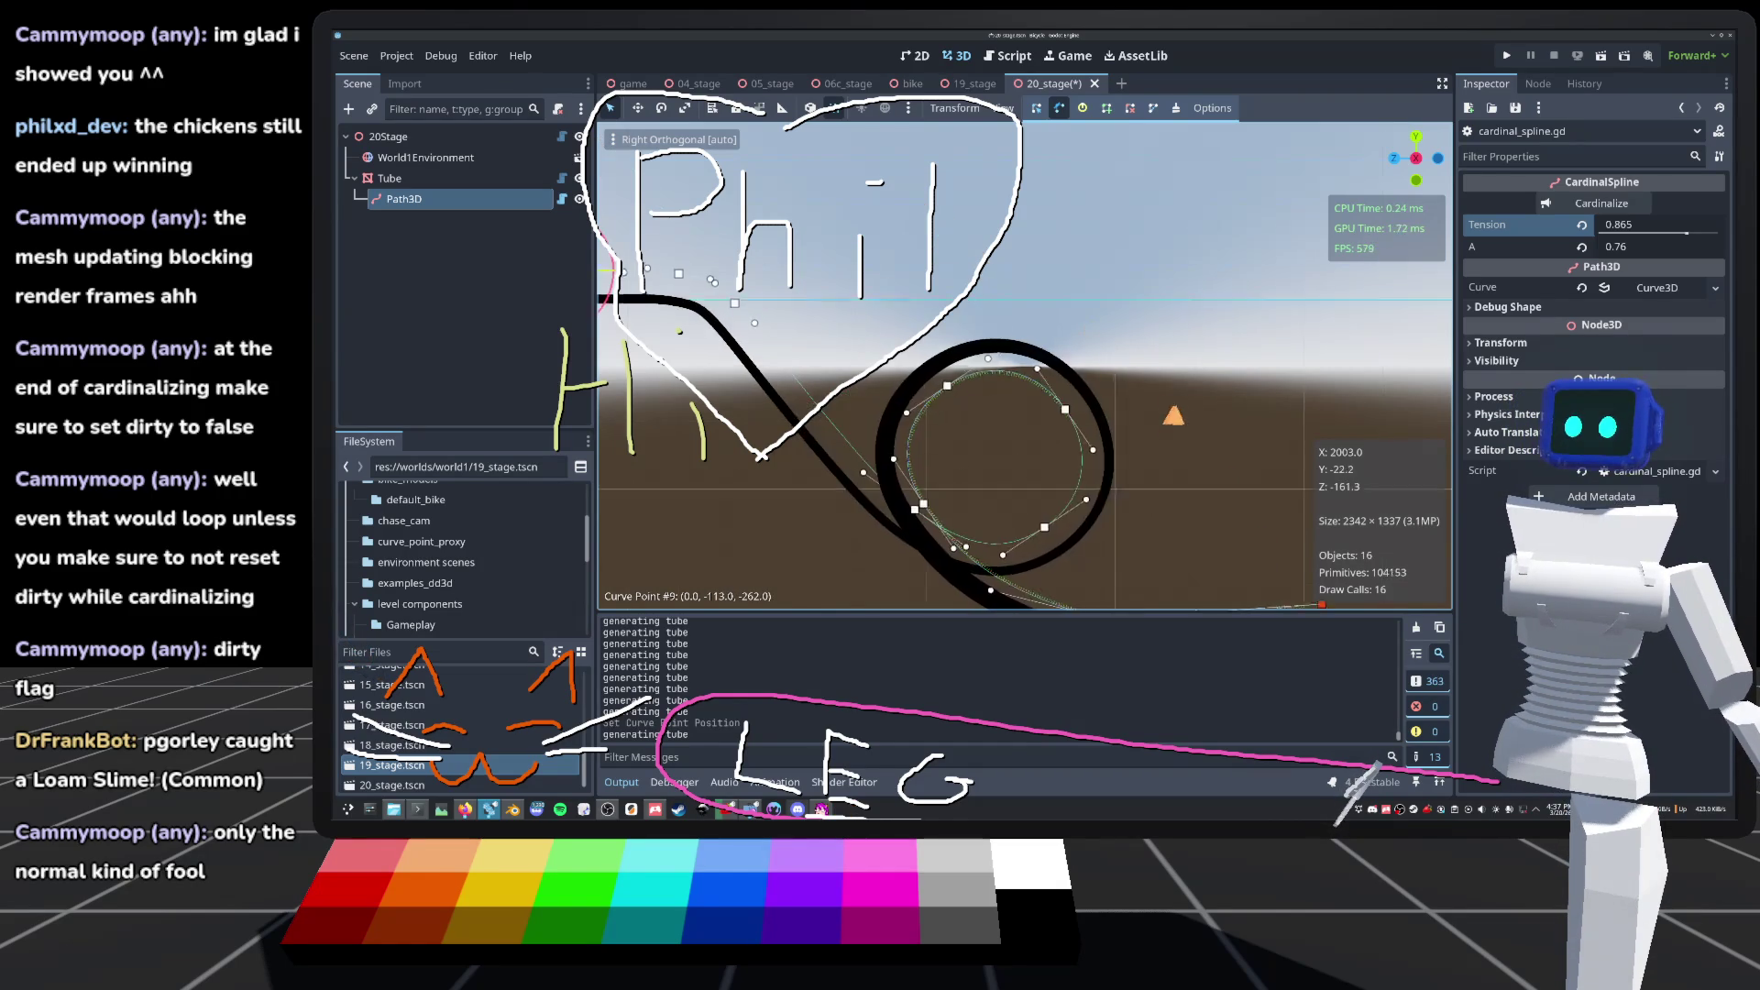
# Step: Deselect Path3D, orbit in close to the tube loop, and save 20_stage
pyautogui.click(1123, 408)
pyautogui.moveTo(1082, 404)
pyautogui.mouseDown()
pyautogui.moveTo(1123, 408)
pyautogui.moveTo(1008, 413)
pyautogui.moveTo(1024, 374)
pyautogui.moveTo(1333, 381)
pyautogui.moveTo(1247, 339)
pyautogui.mouseUp()
pyautogui.moveTo(1166, 383)
pyautogui.mouseDown()
pyautogui.moveTo(1242, 373)
pyautogui.moveTo(1196, 420)
pyautogui.moveTo(817, 472)
pyautogui.moveTo(1080, 486)
pyautogui.moveTo(1018, 397)
pyautogui.mouseUp()
pyautogui.hotkey('ctrl', 's')
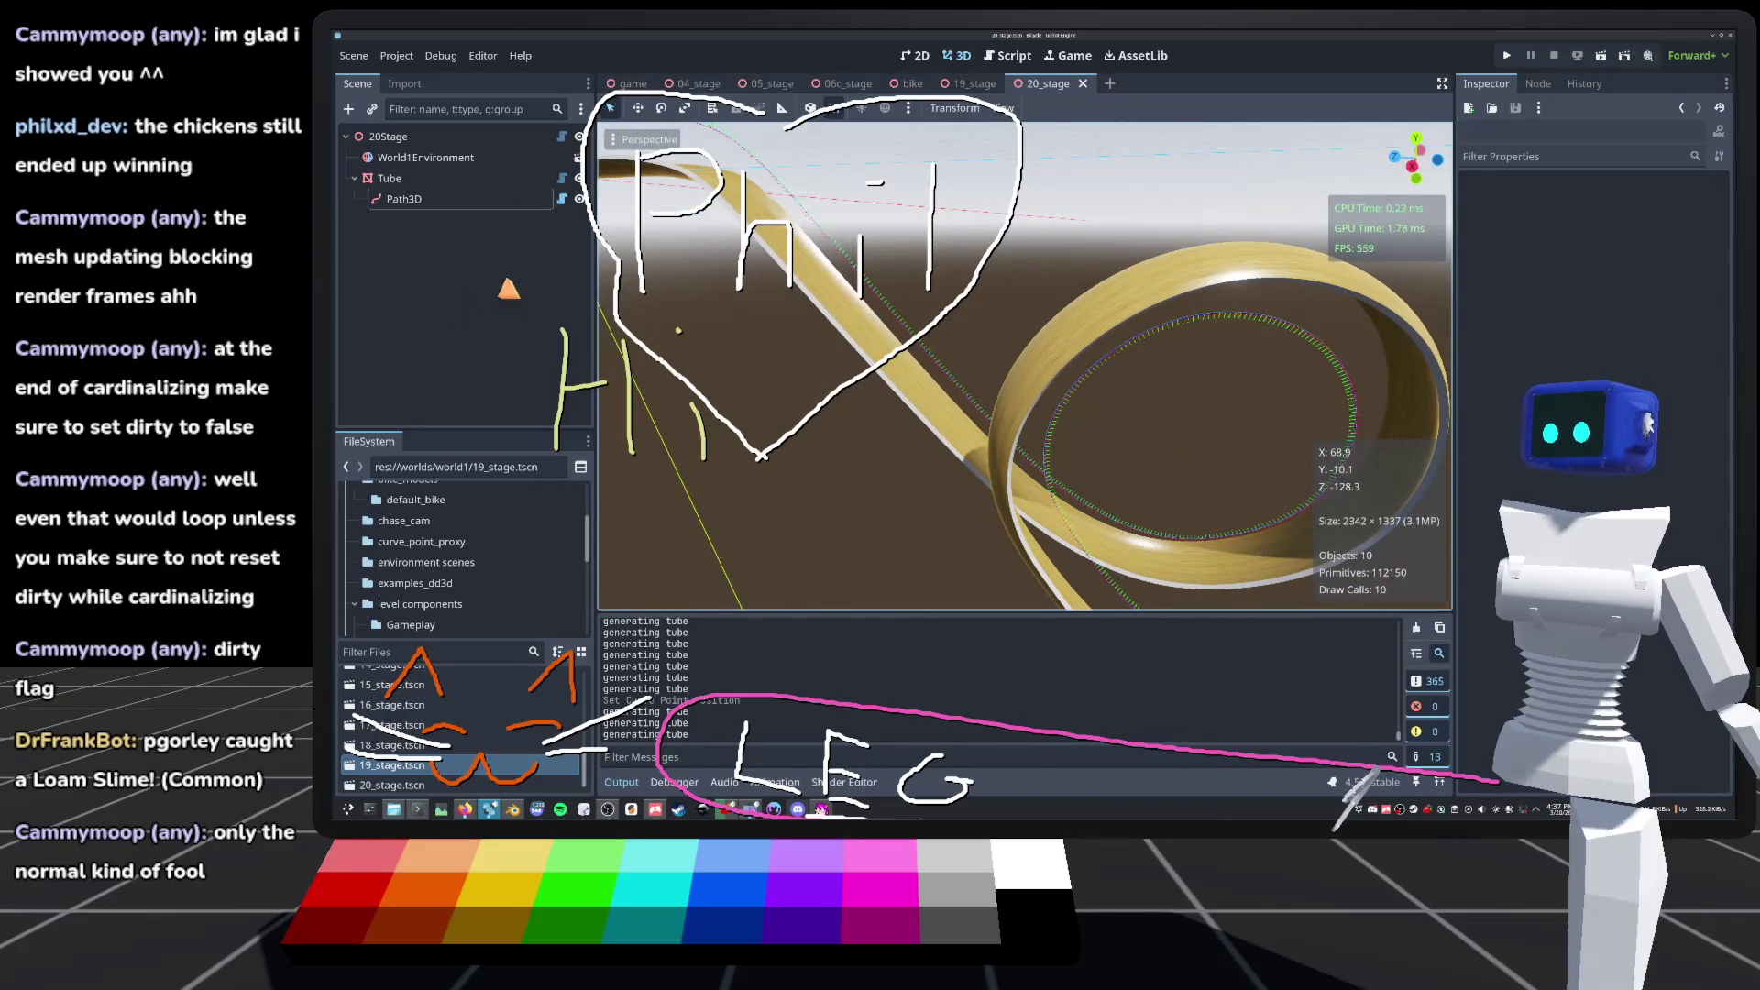
pyautogui.click(556, 182)
pyautogui.click(562, 178)
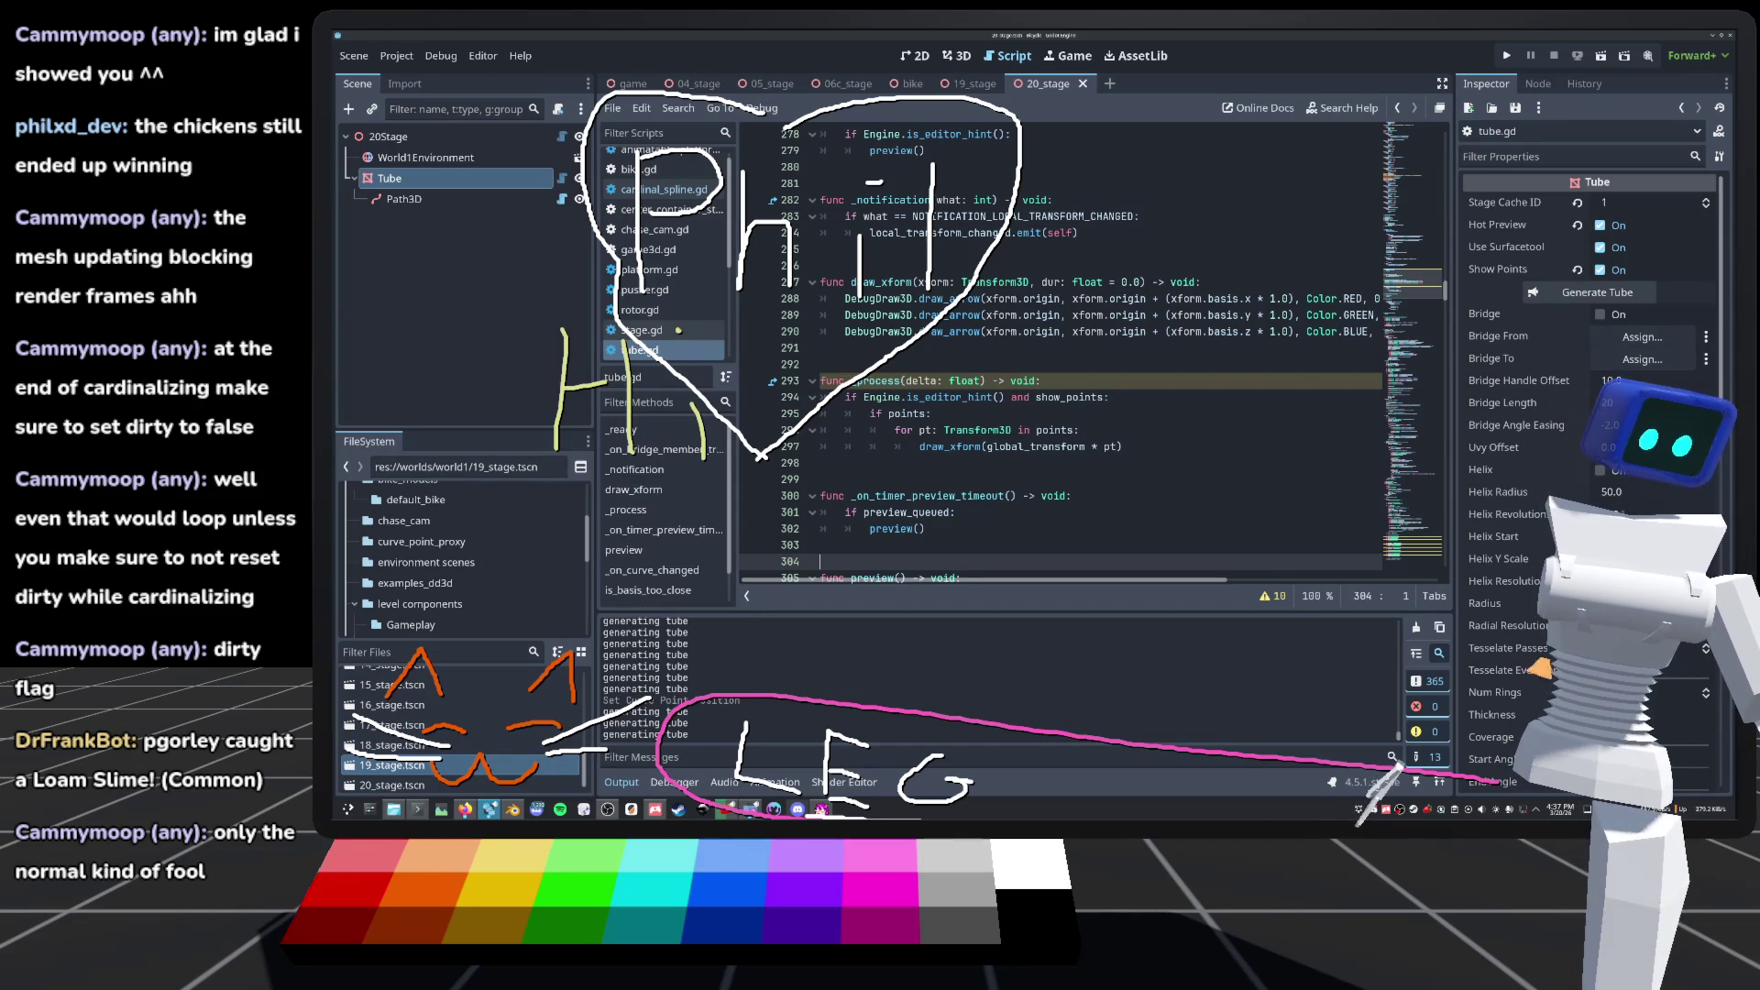
pyautogui.scroll(-4, 992, 491)
pyautogui.click(953, 356)
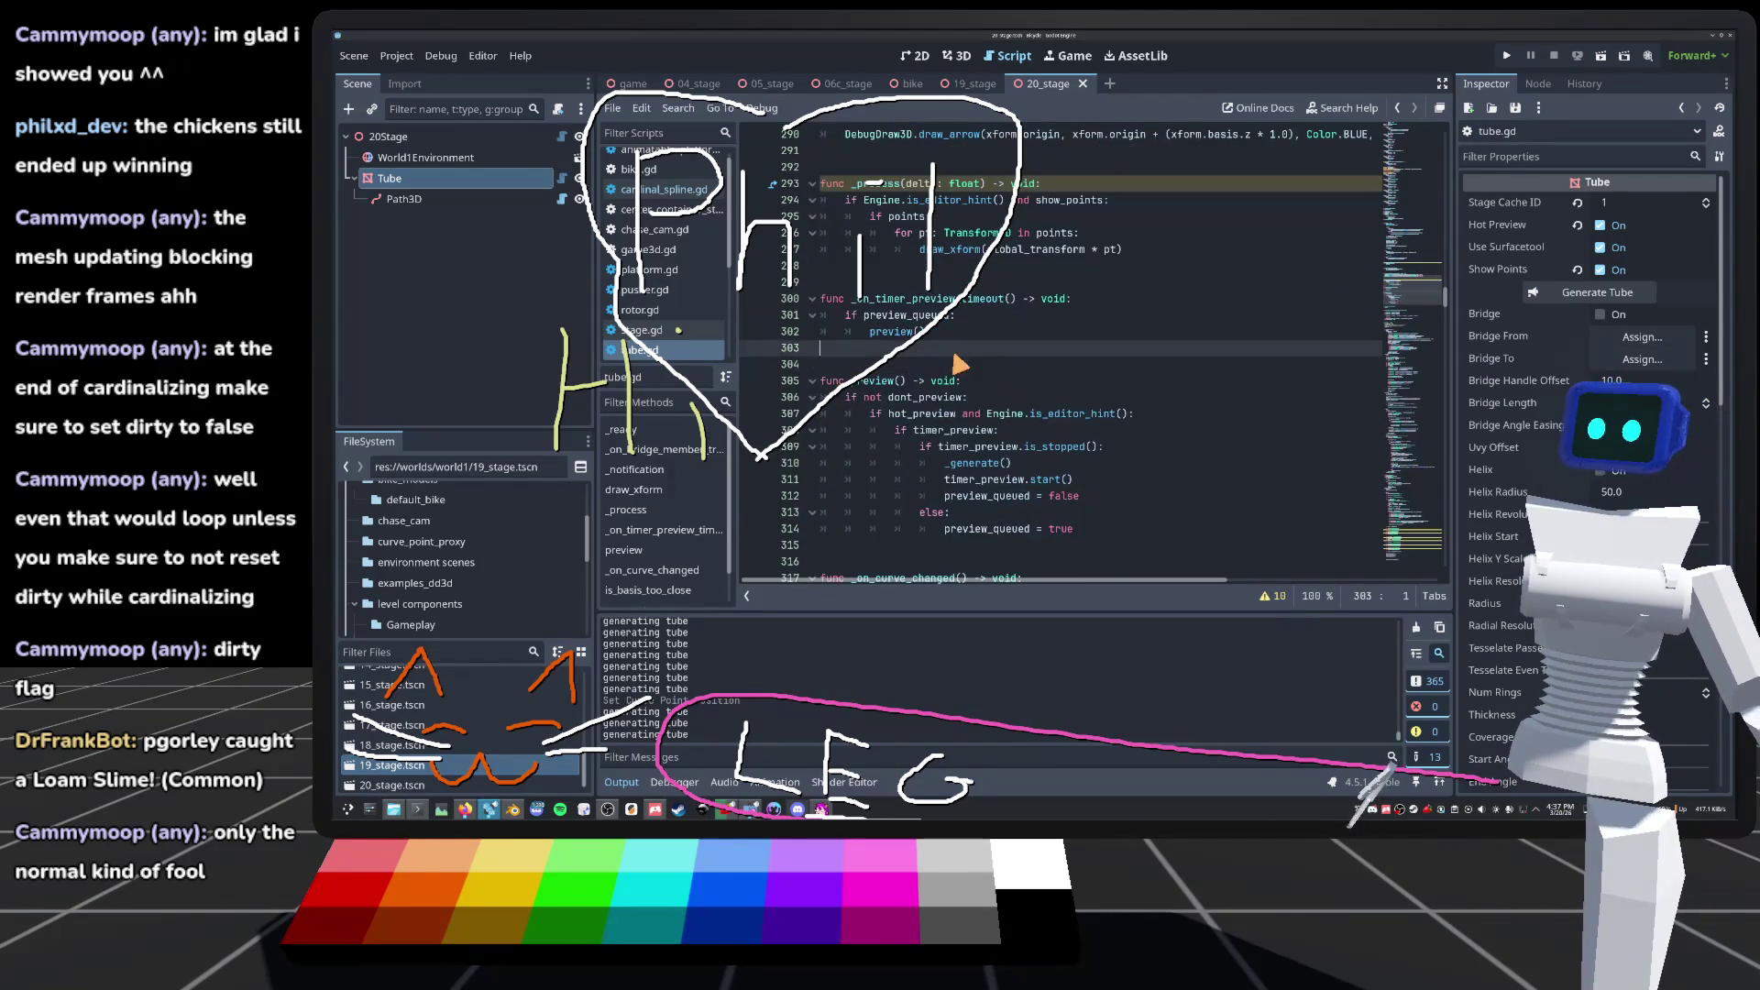
pyautogui.click(953, 57)
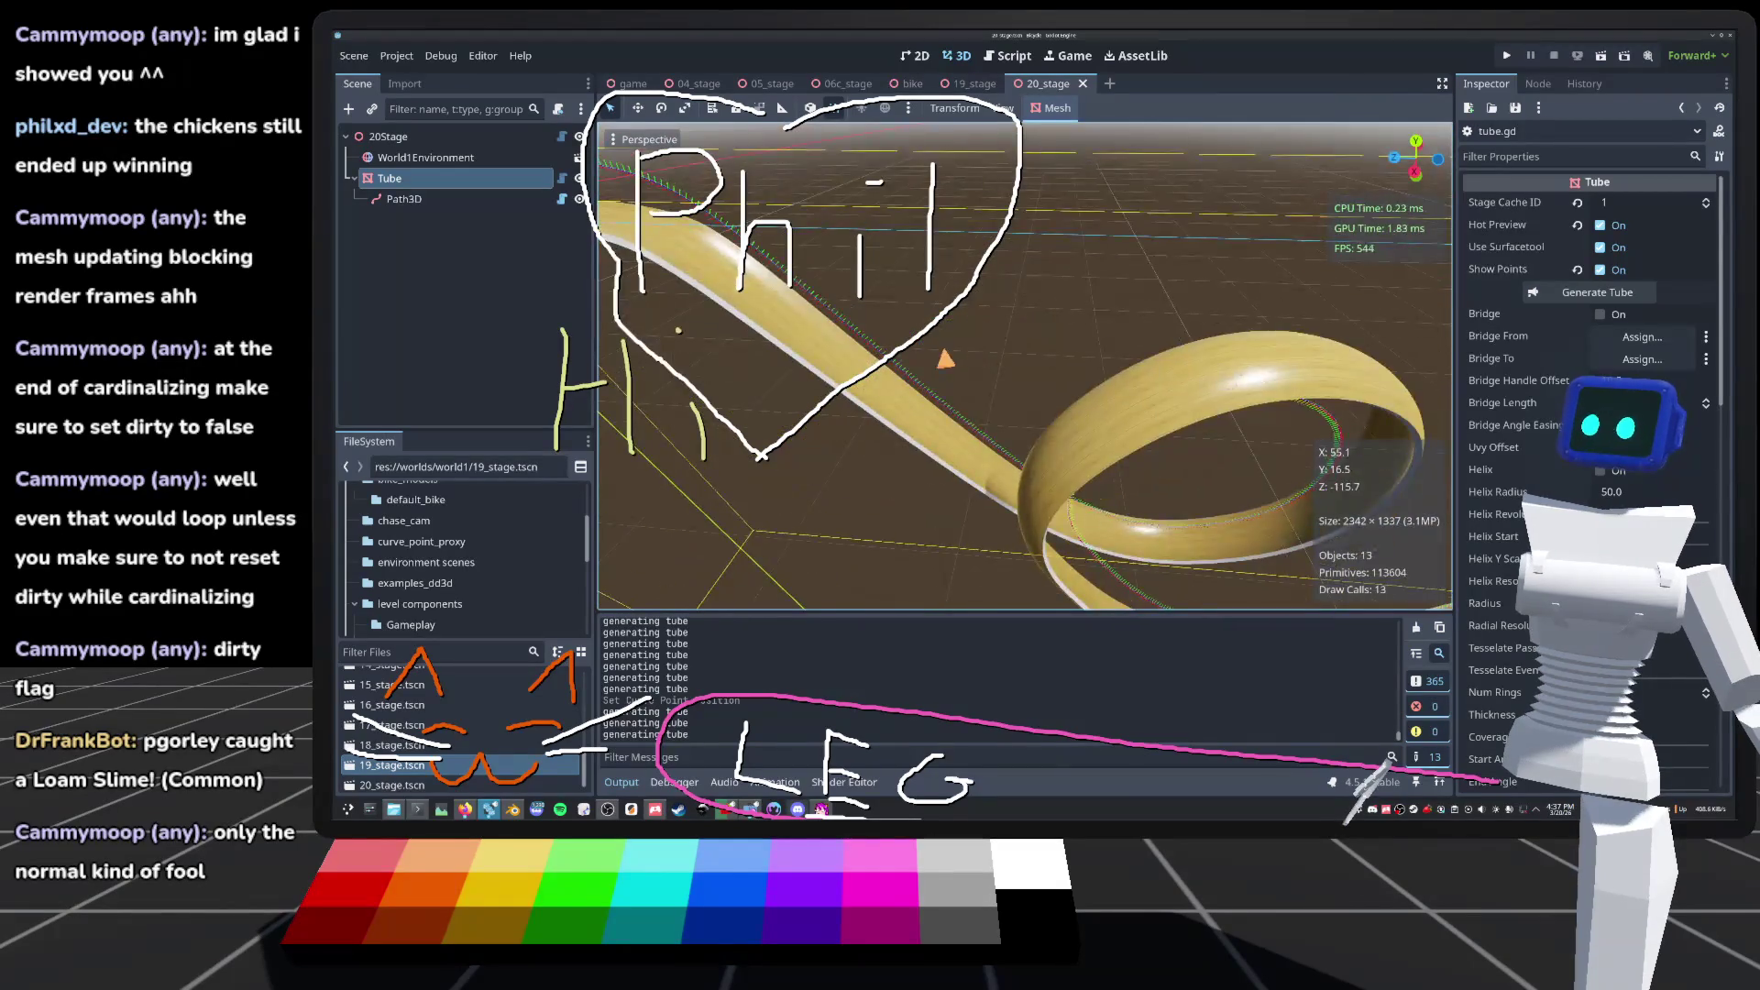
pyautogui.click(1008, 56)
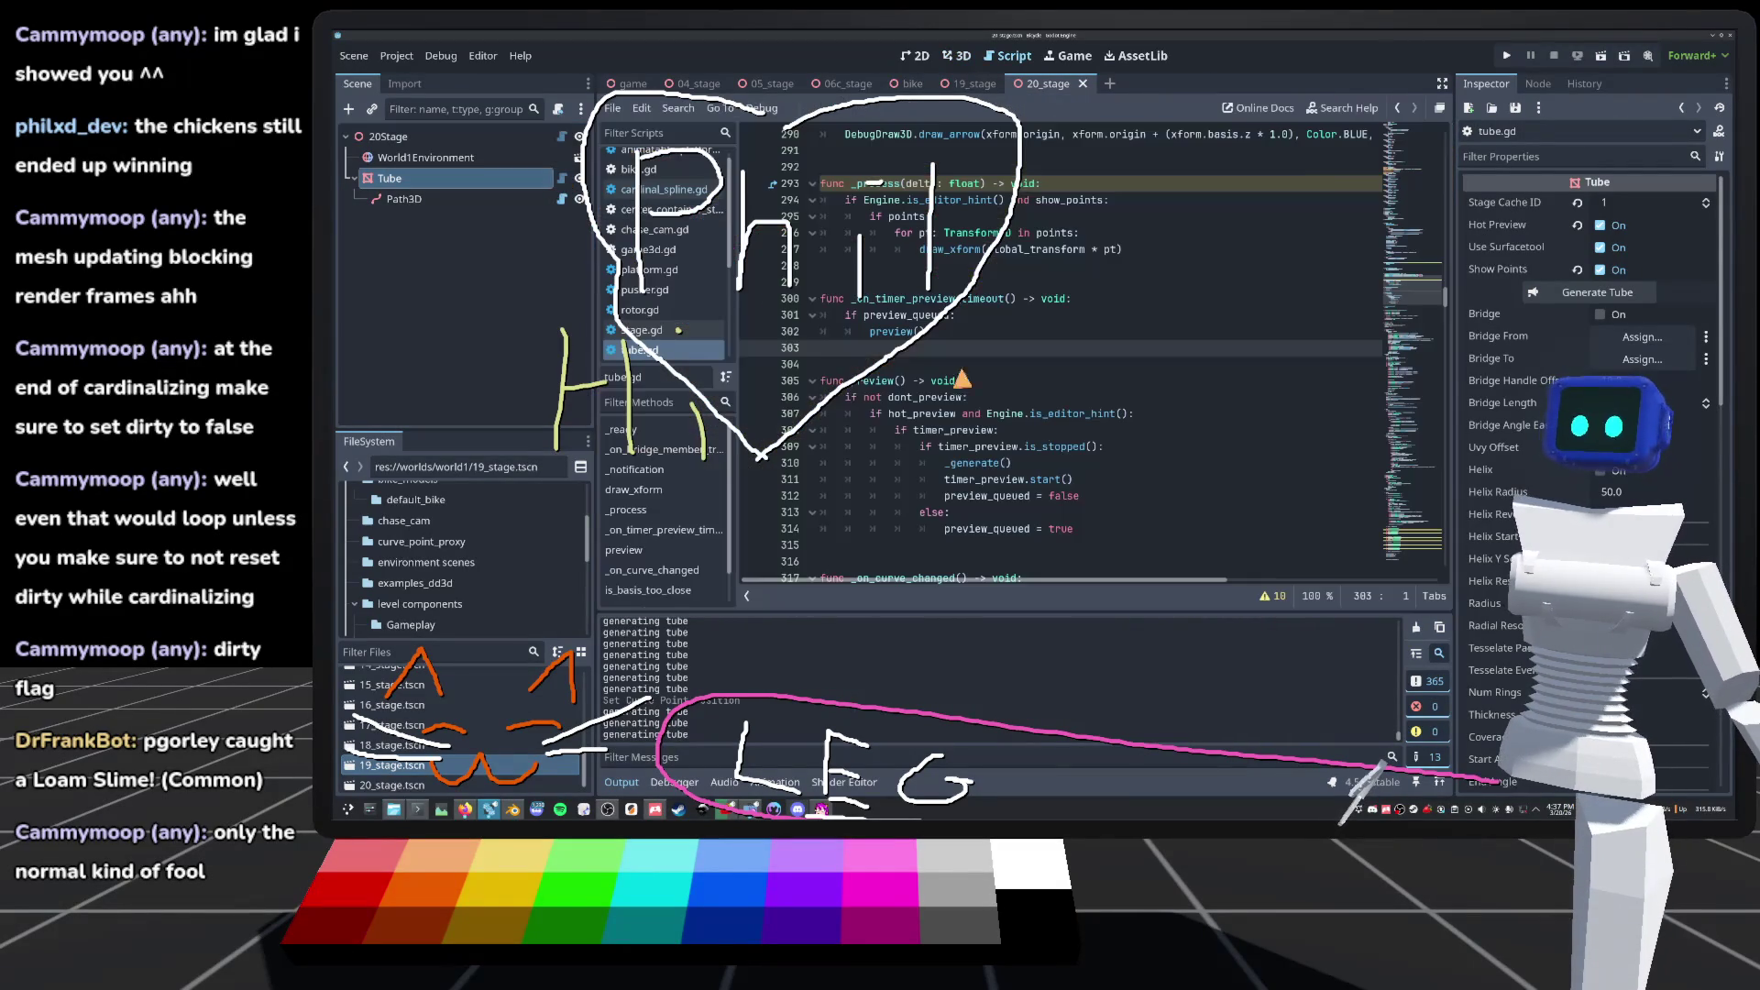
pyautogui.doubleClick(878, 316)
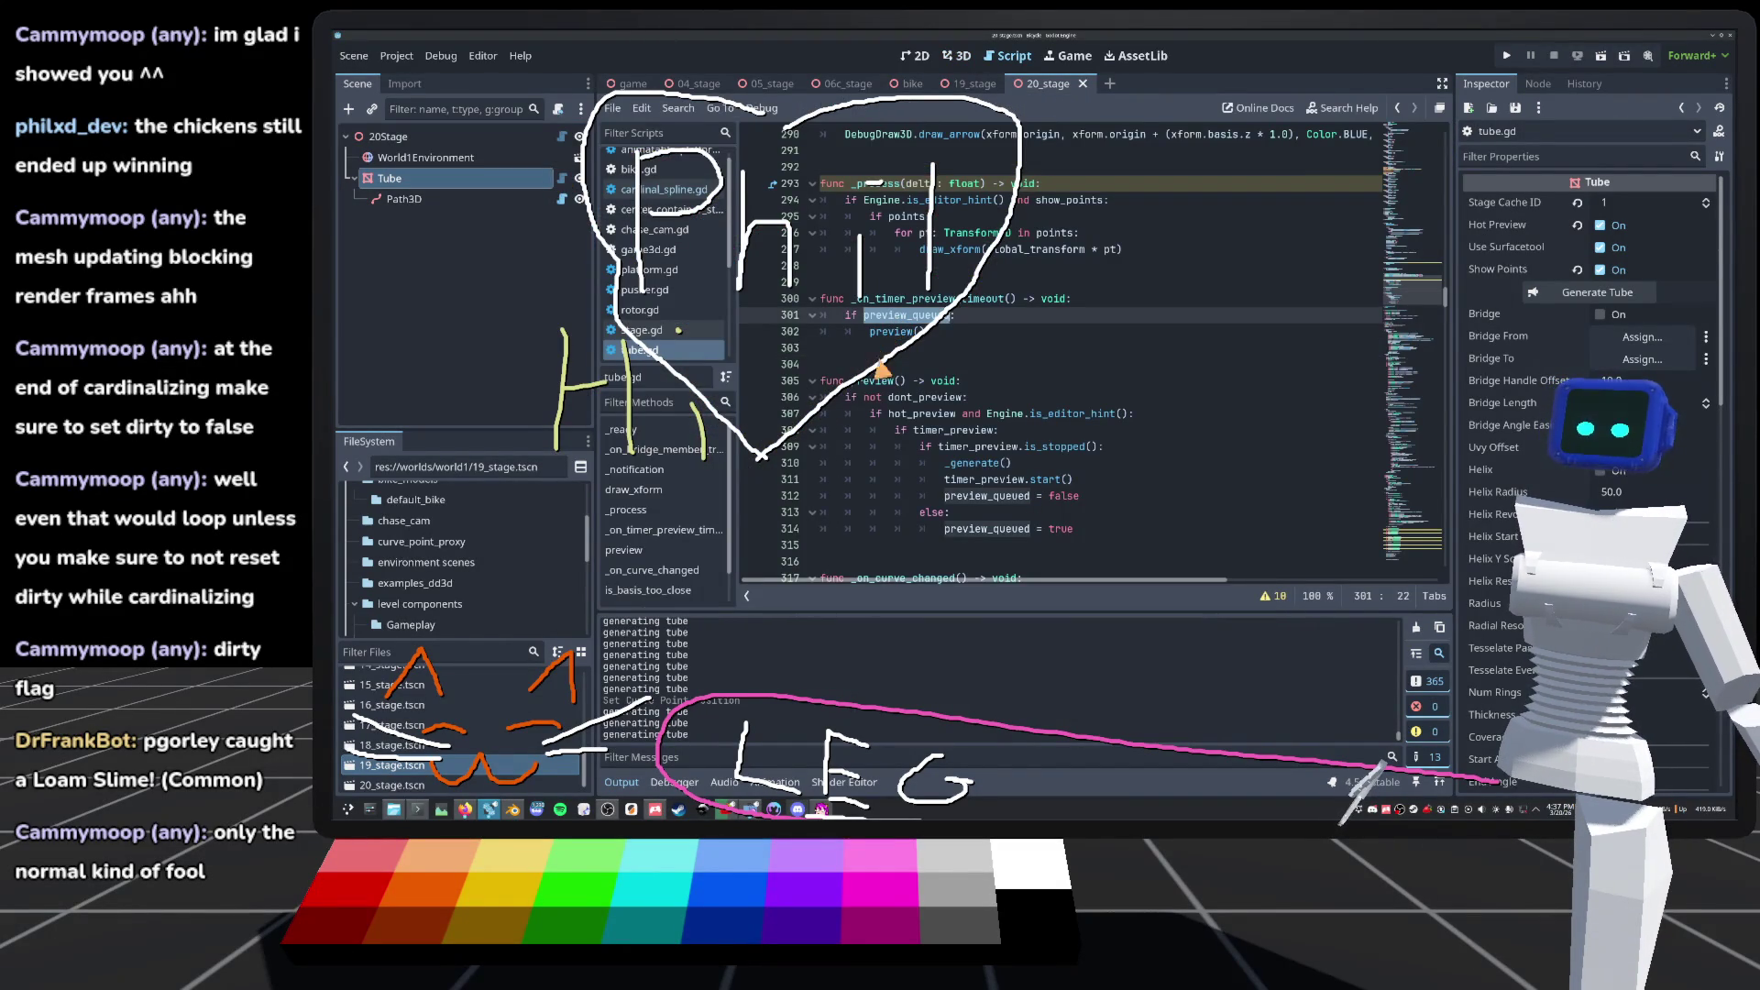
pyautogui.click(929, 354)
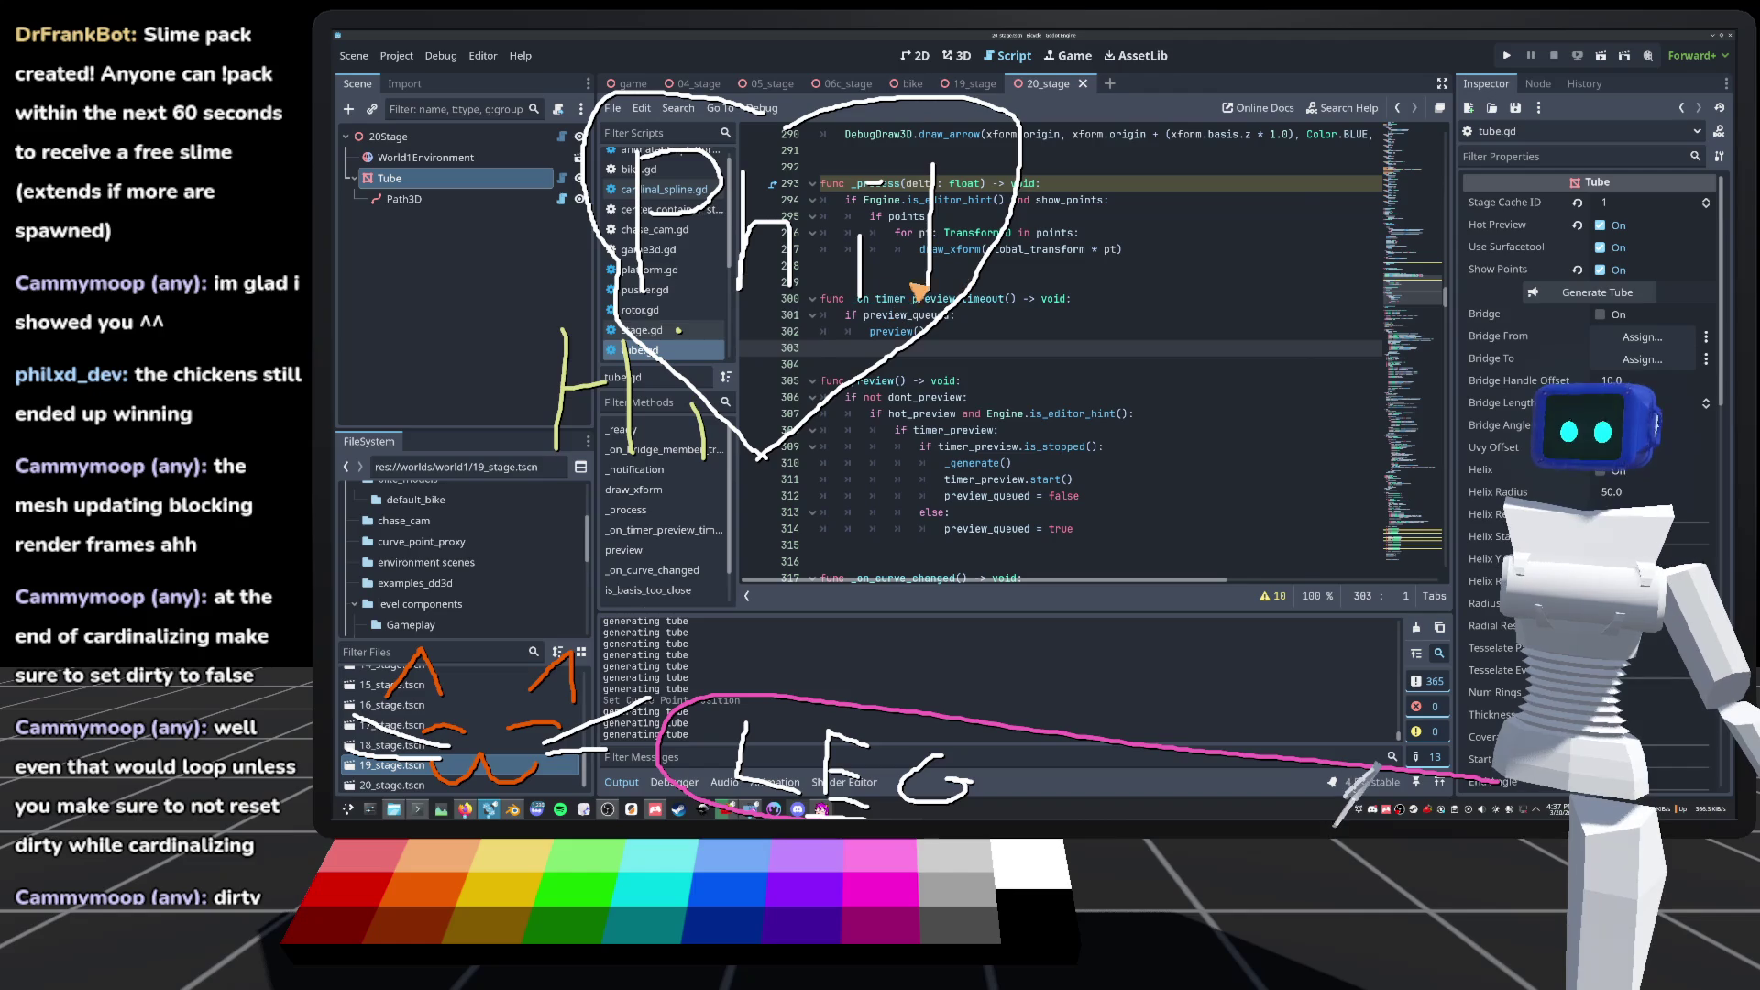
pyautogui.click(1014, 286)
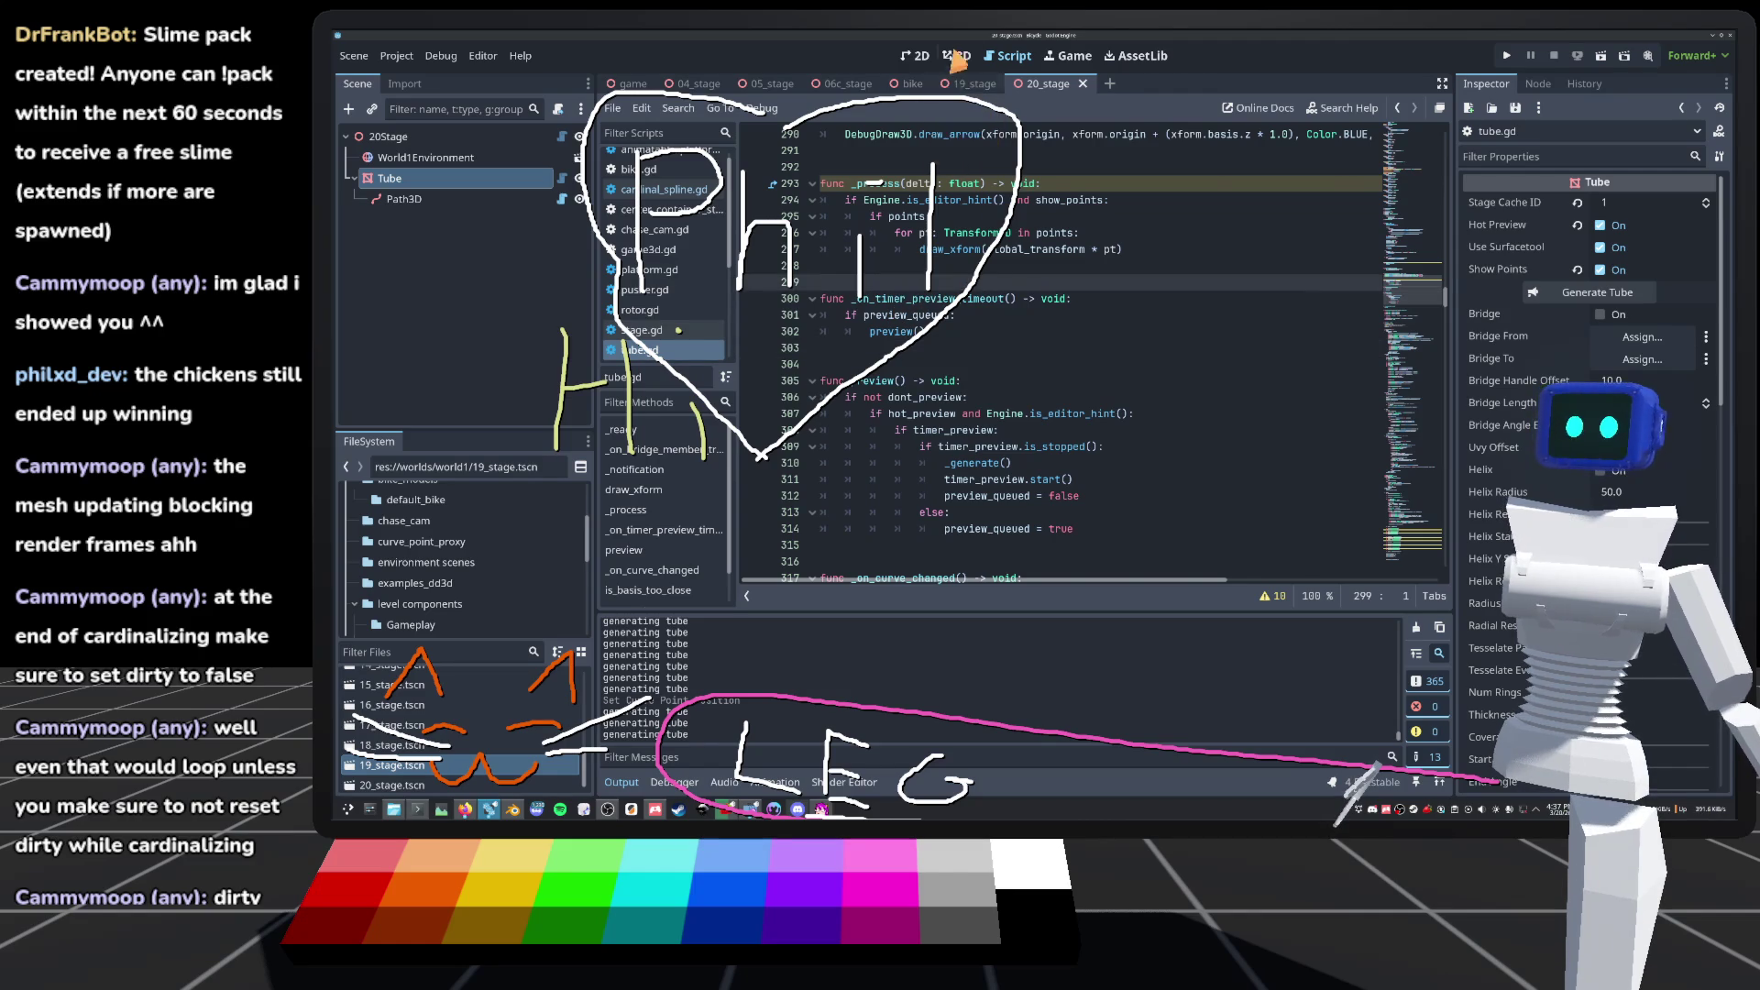
pyautogui.click(958, 57)
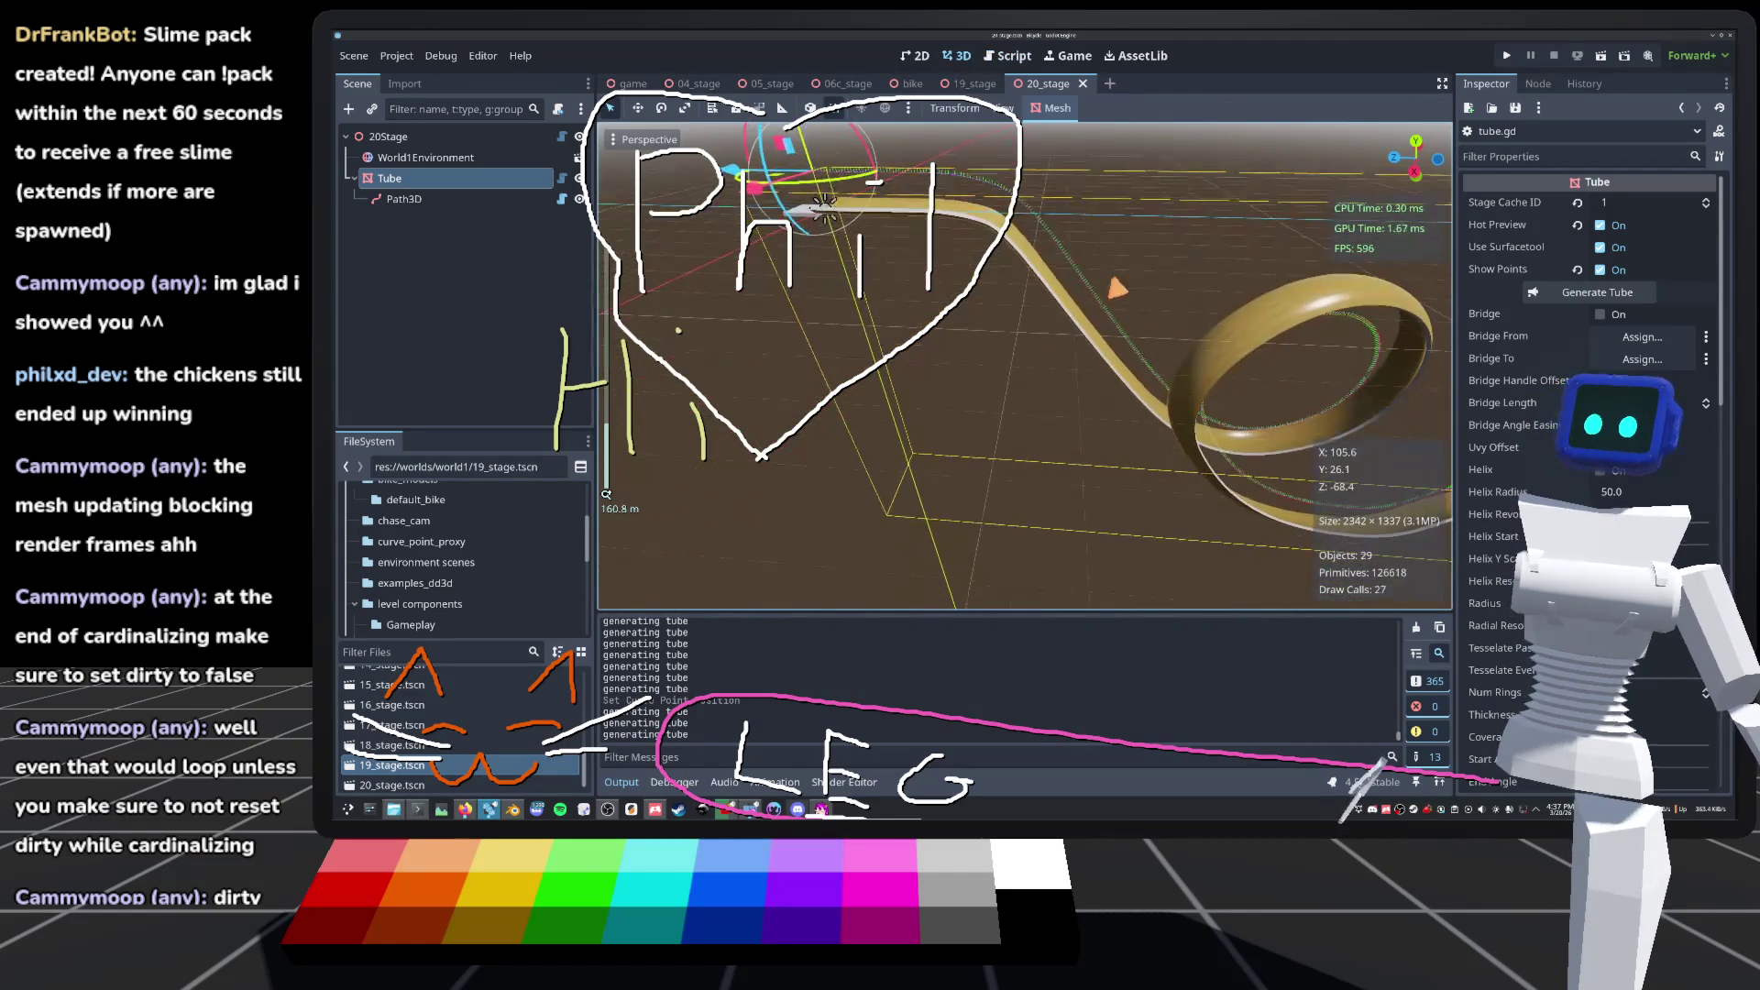
pyautogui.moveTo(1025, 366); pyautogui.dragTo(915, 395)
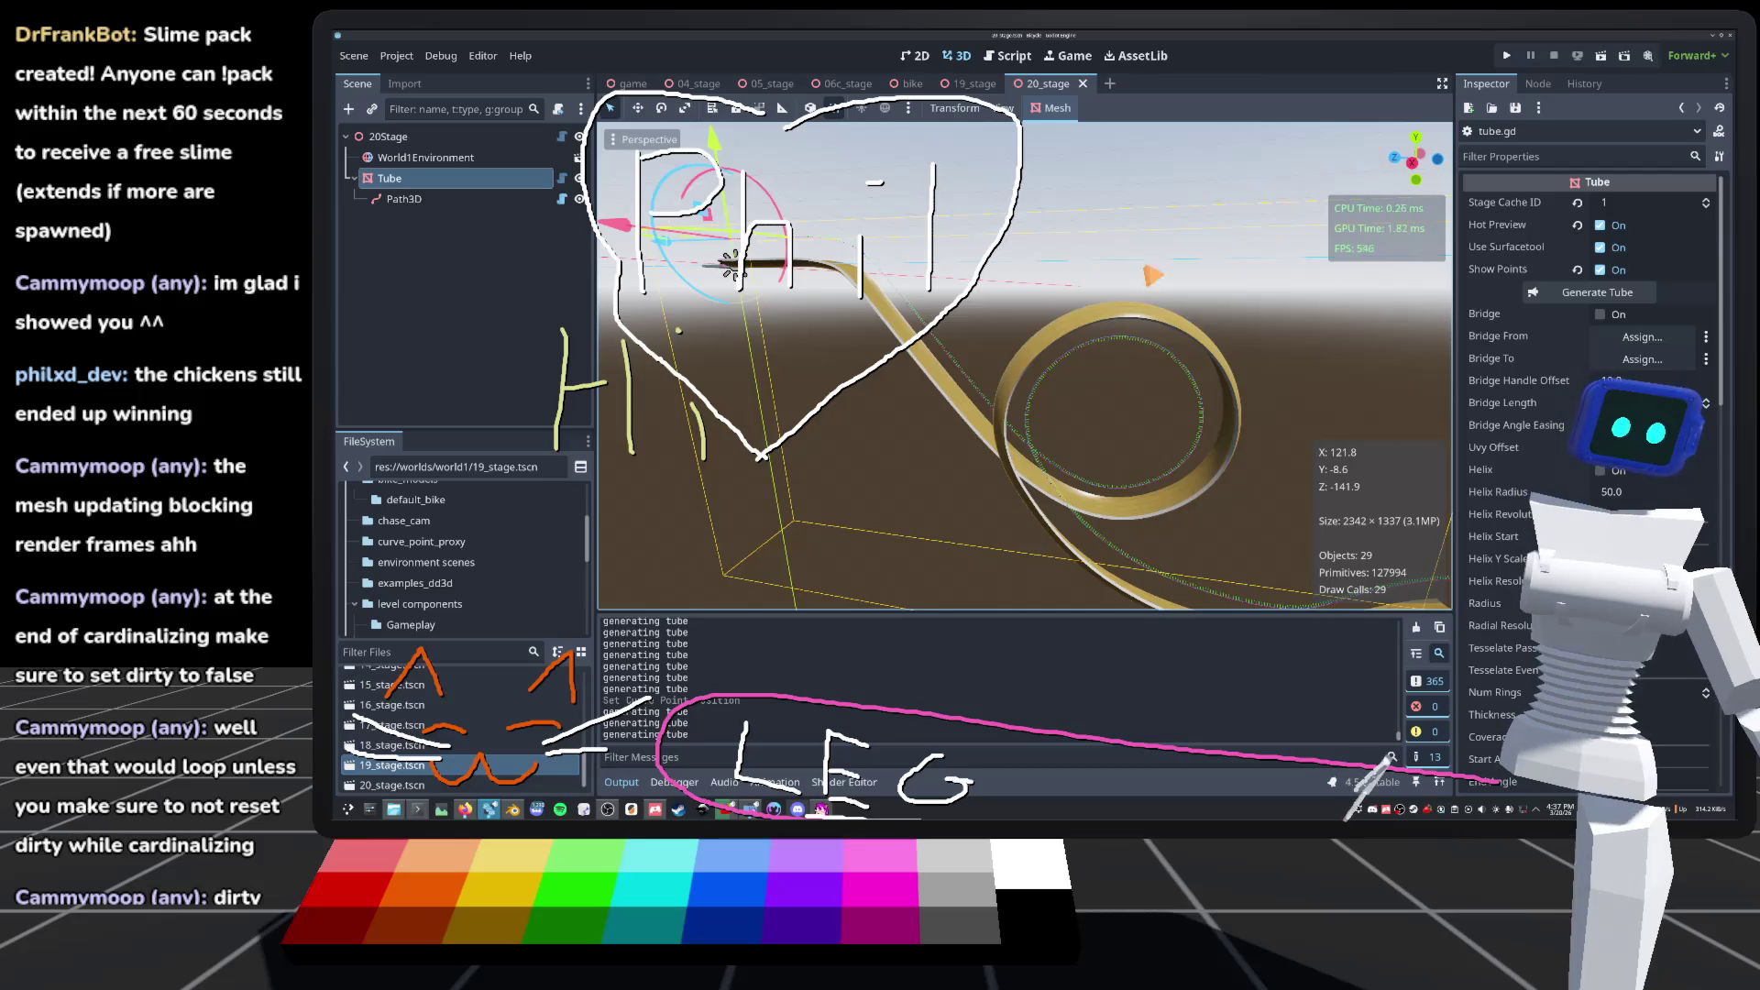
pyautogui.moveTo(731, 266)
pyautogui.mouseDown()
pyautogui.moveTo(727, 249)
pyautogui.moveTo(990, 534)
pyautogui.mouseUp()
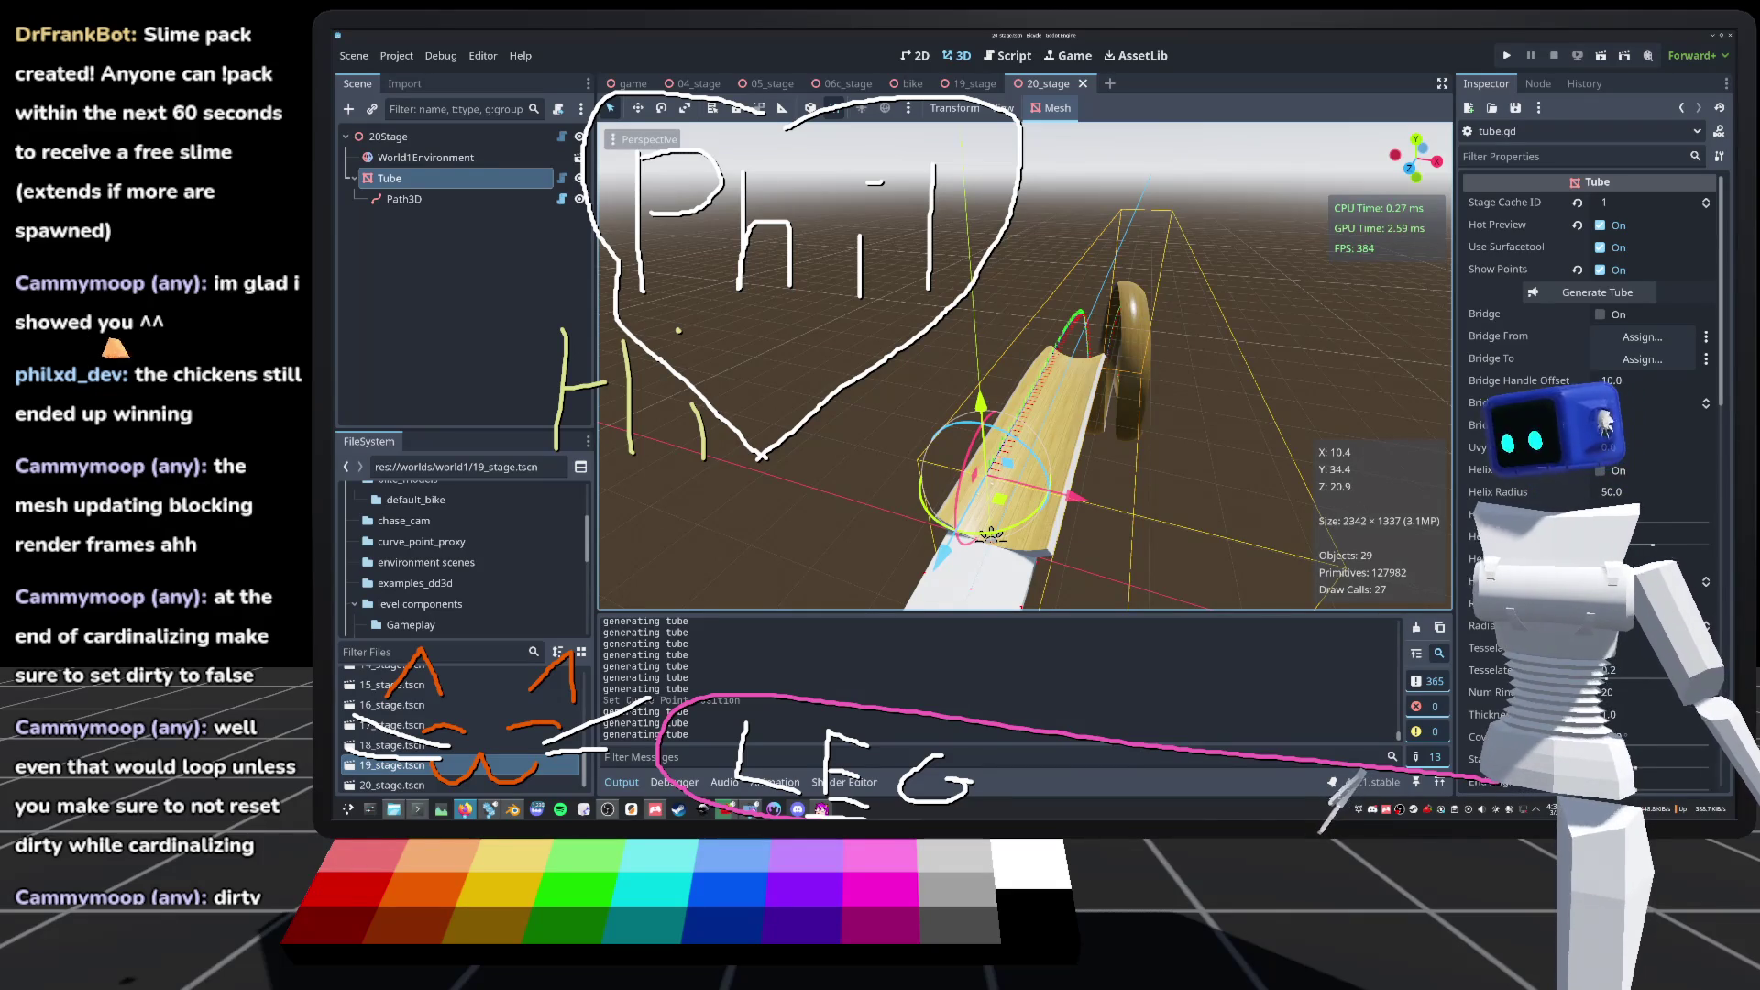
pyautogui.press('F5')
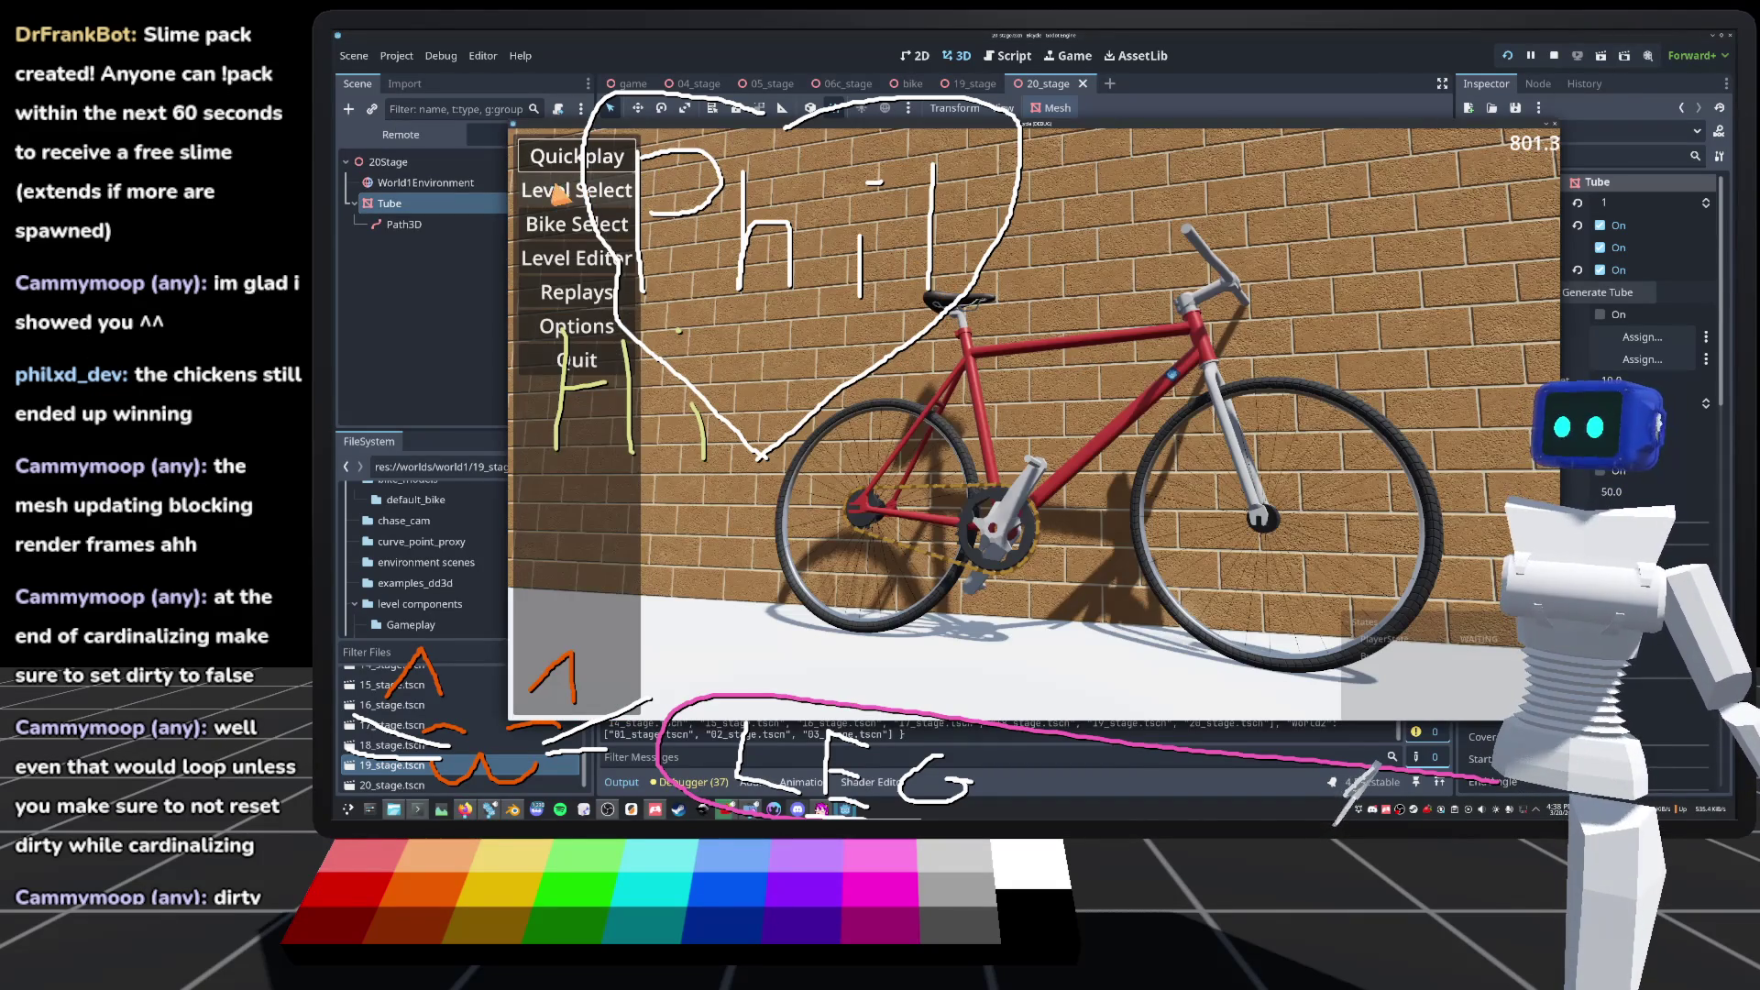
pyautogui.click(560, 193)
pyautogui.scroll(-3, 1288, 452)
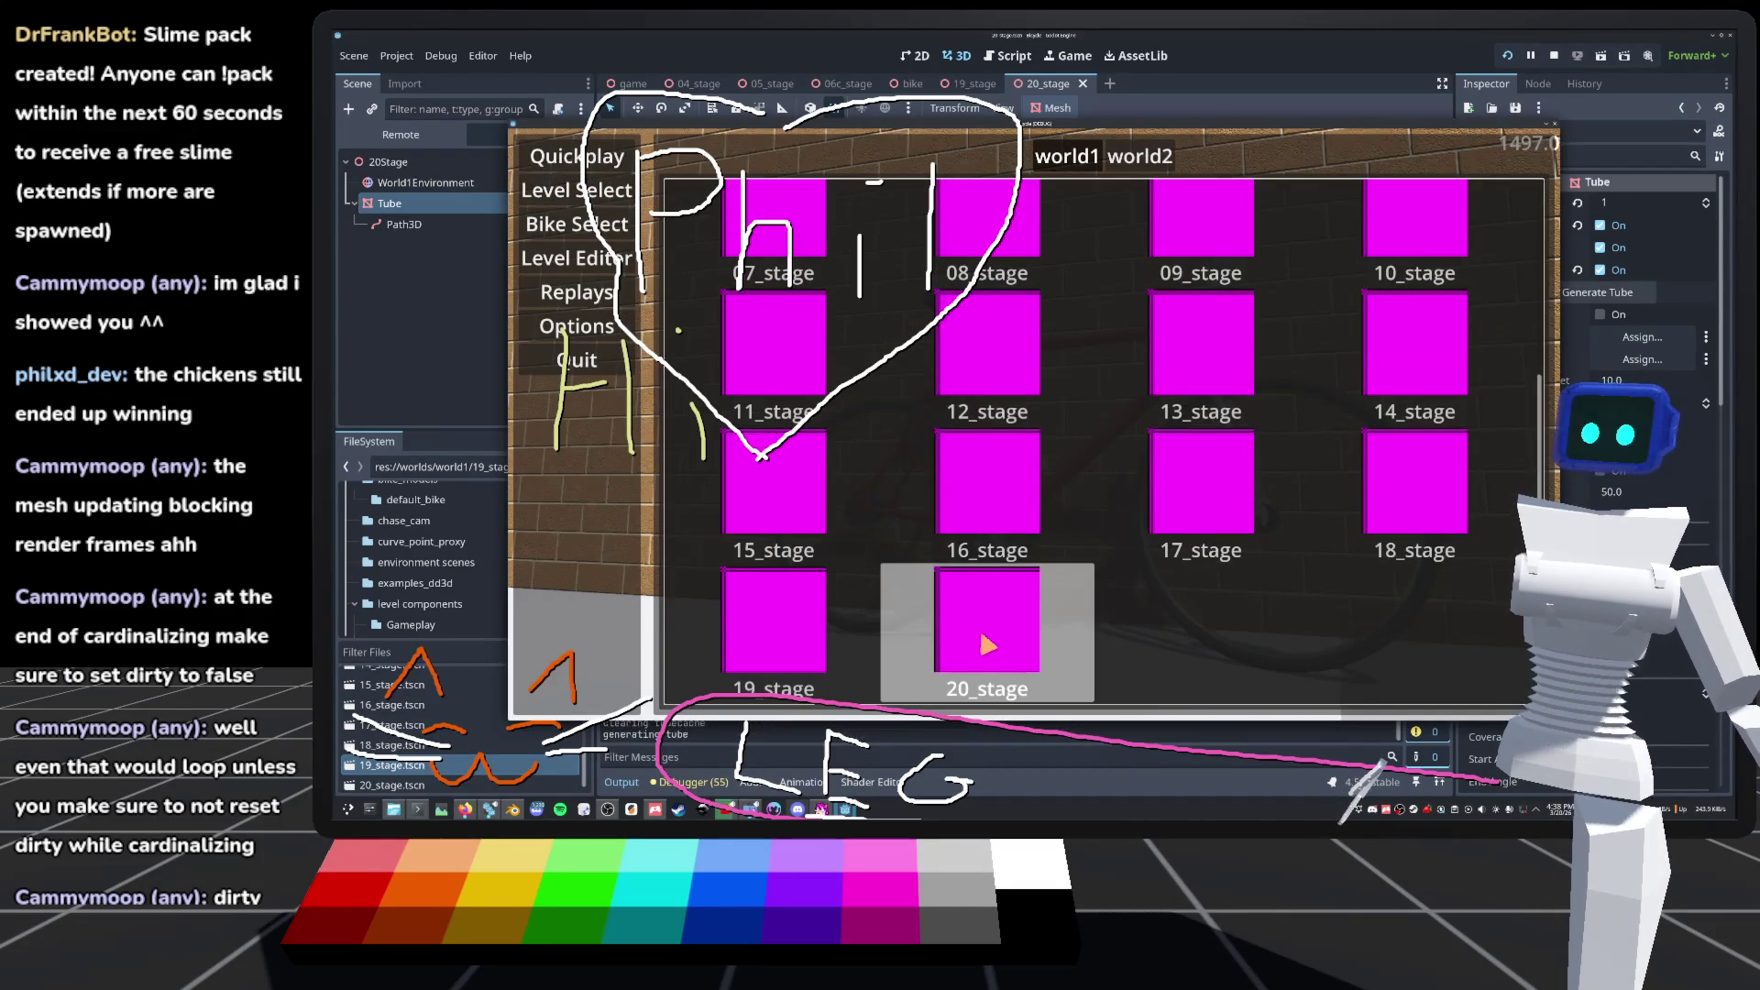
pyautogui.click(982, 639)
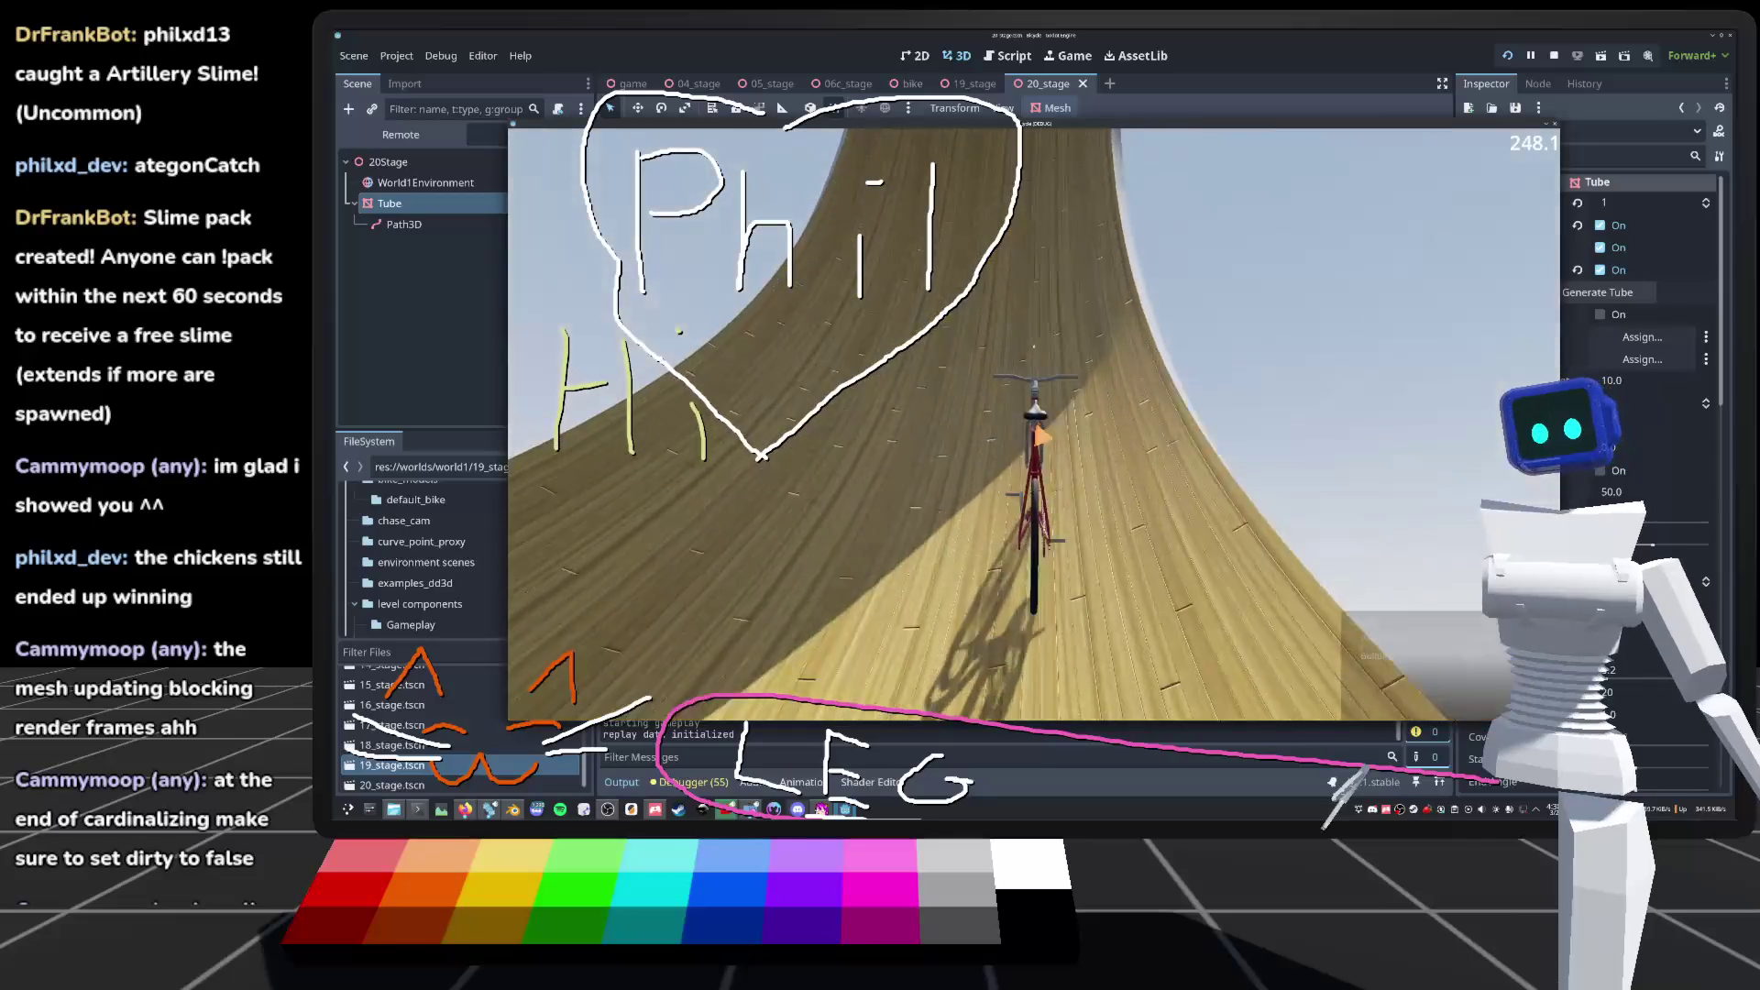
pyautogui.press('c')
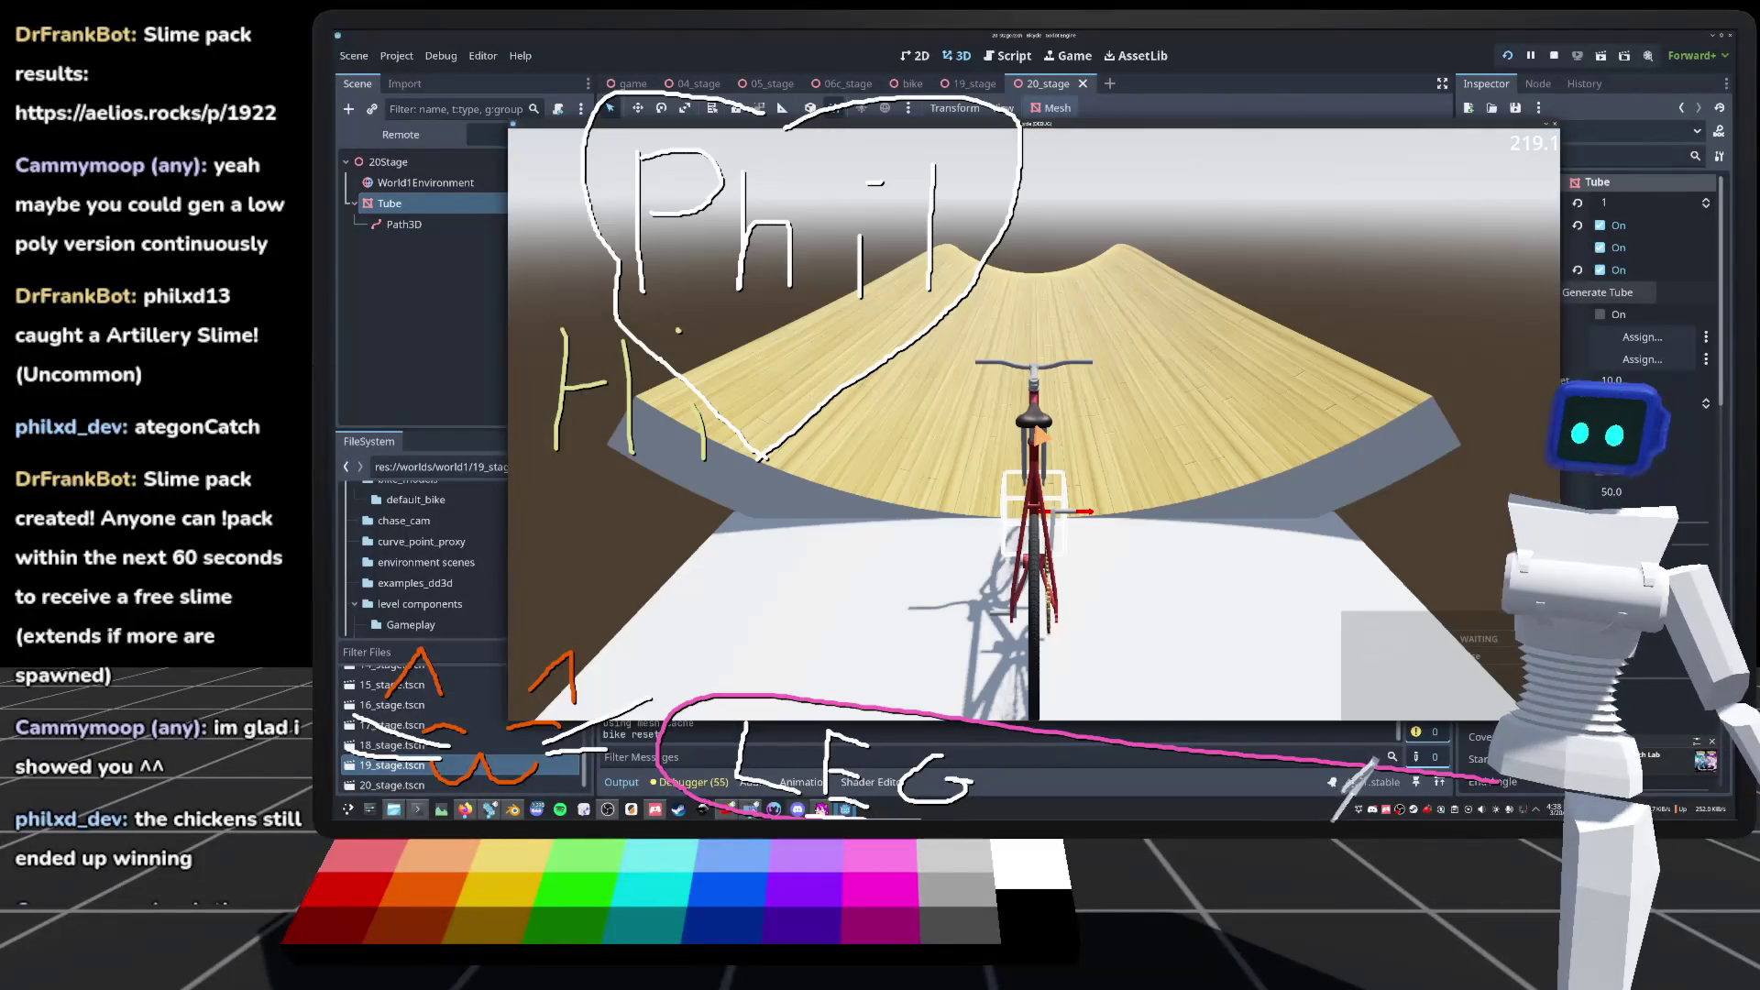
pyautogui.press('F8')
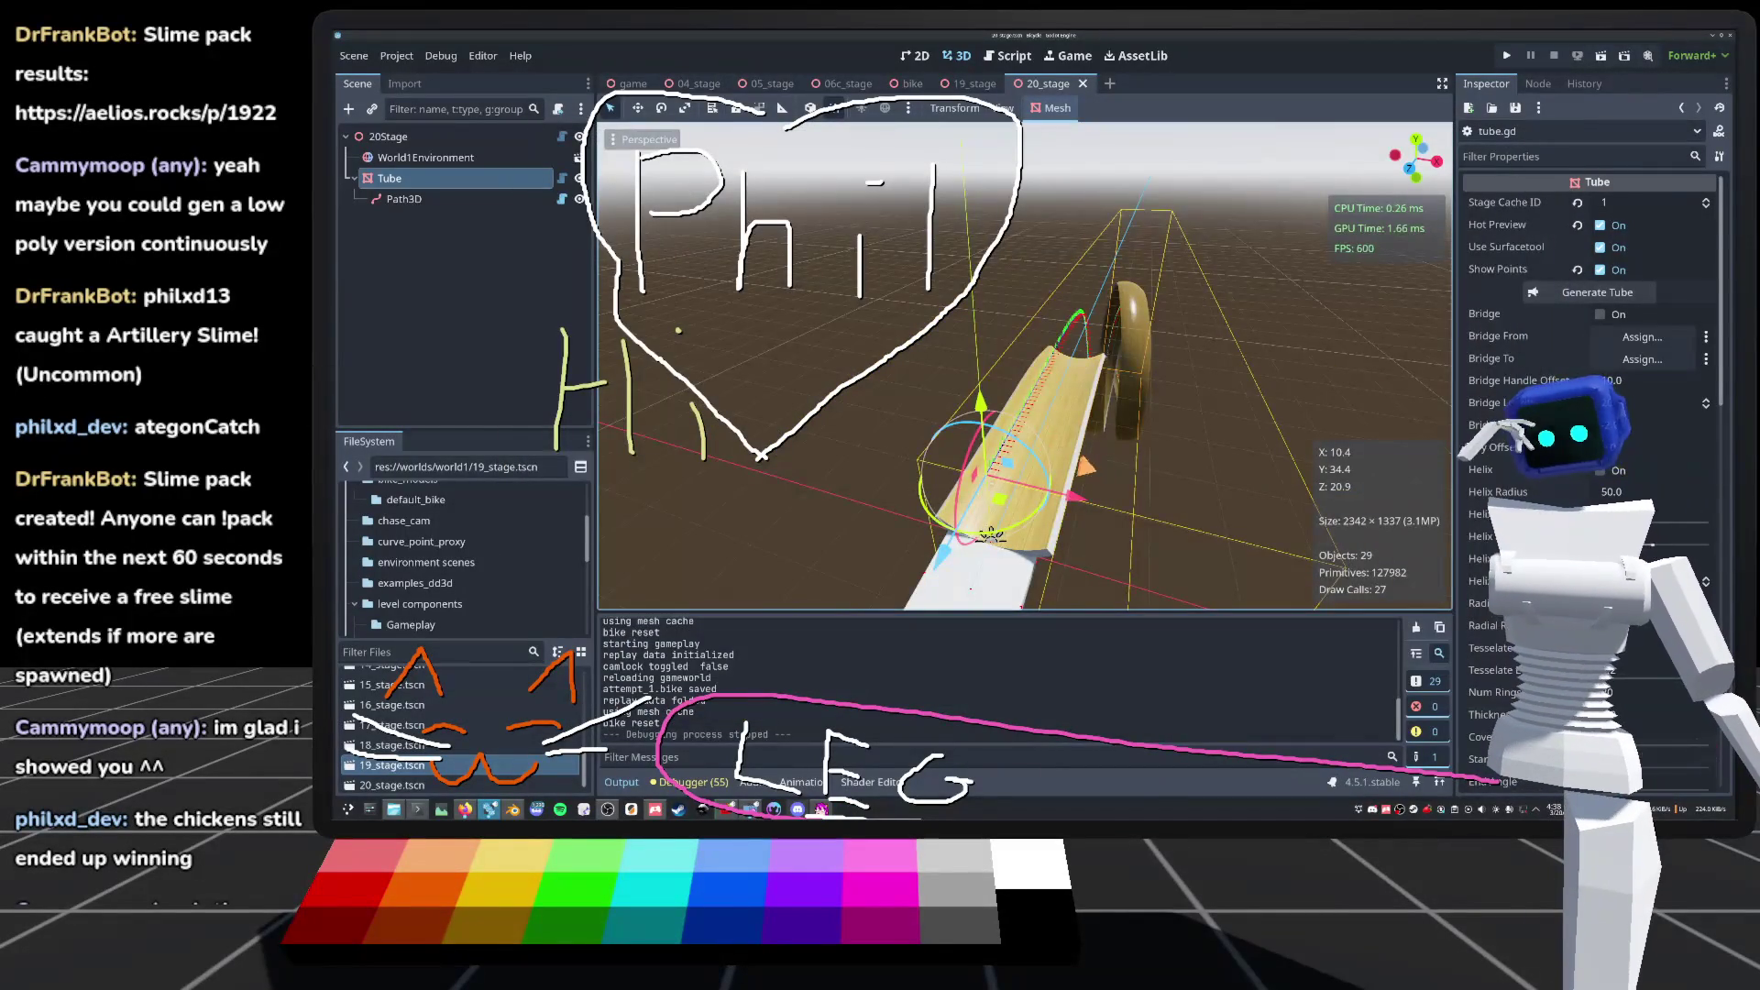
# Step: Open the Tube node's tube.gd script and scroll to the SurfaceTool block near line 722
pyautogui.scroll(5, 1123, 465)
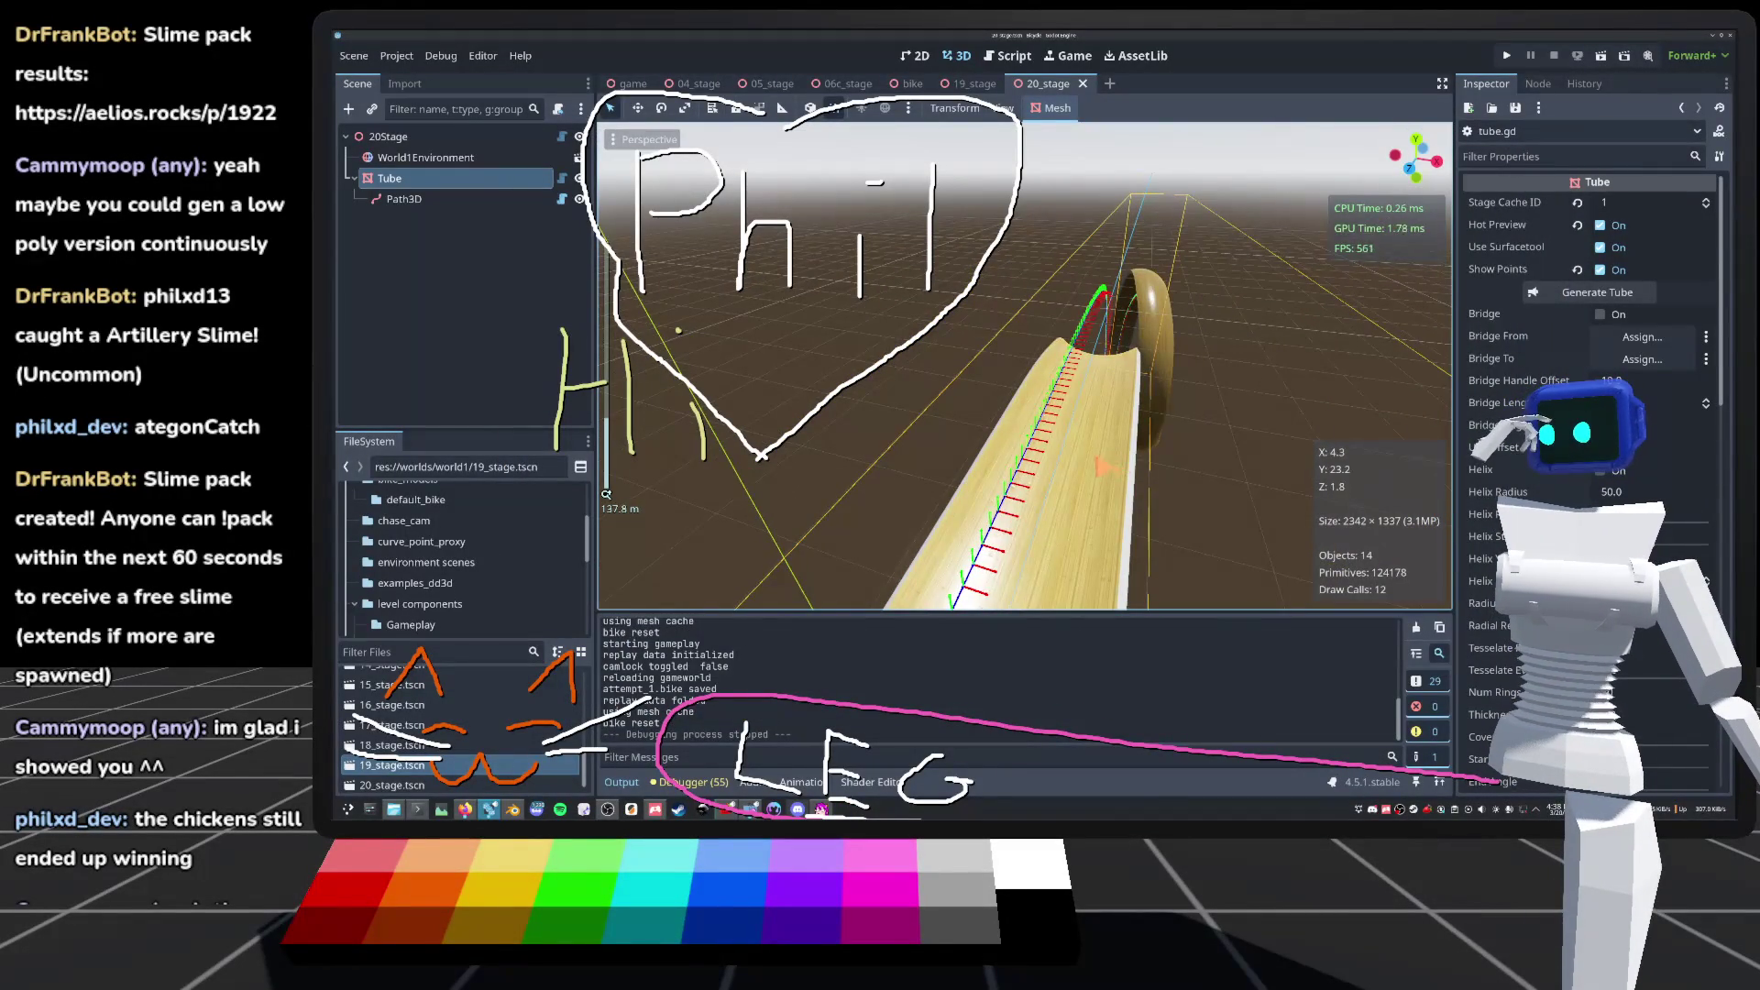
pyautogui.click(562, 178)
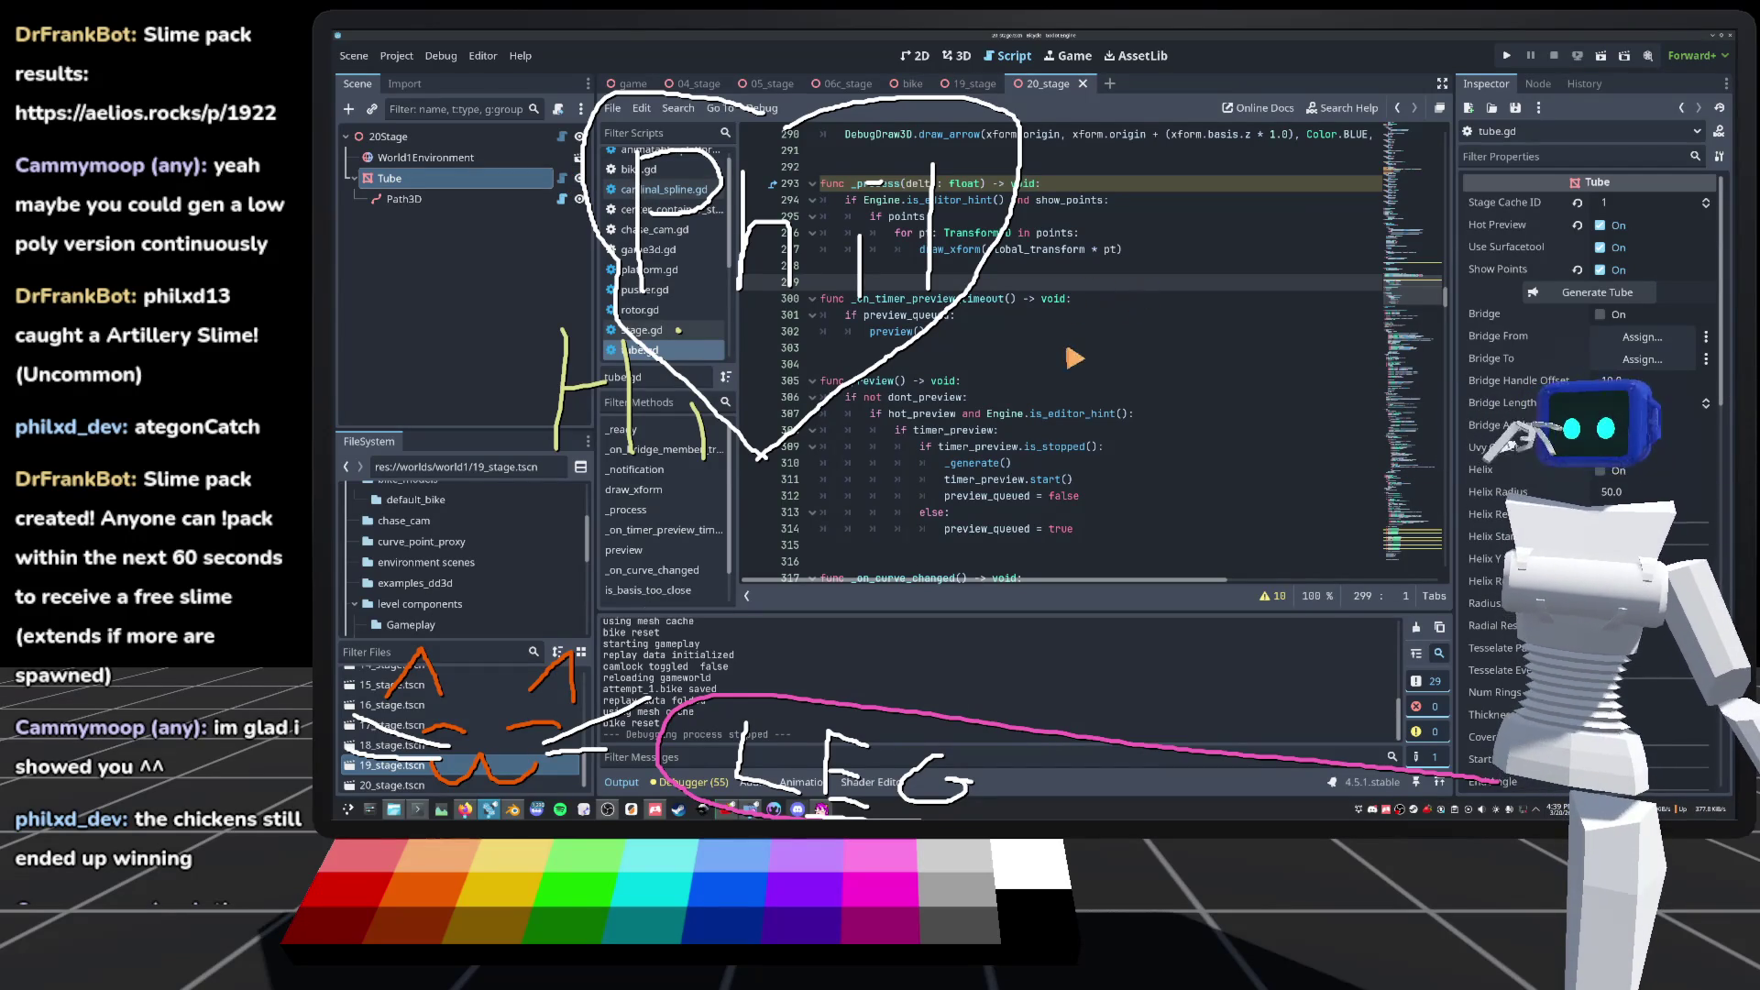
pyautogui.scroll(5, 1052, 365)
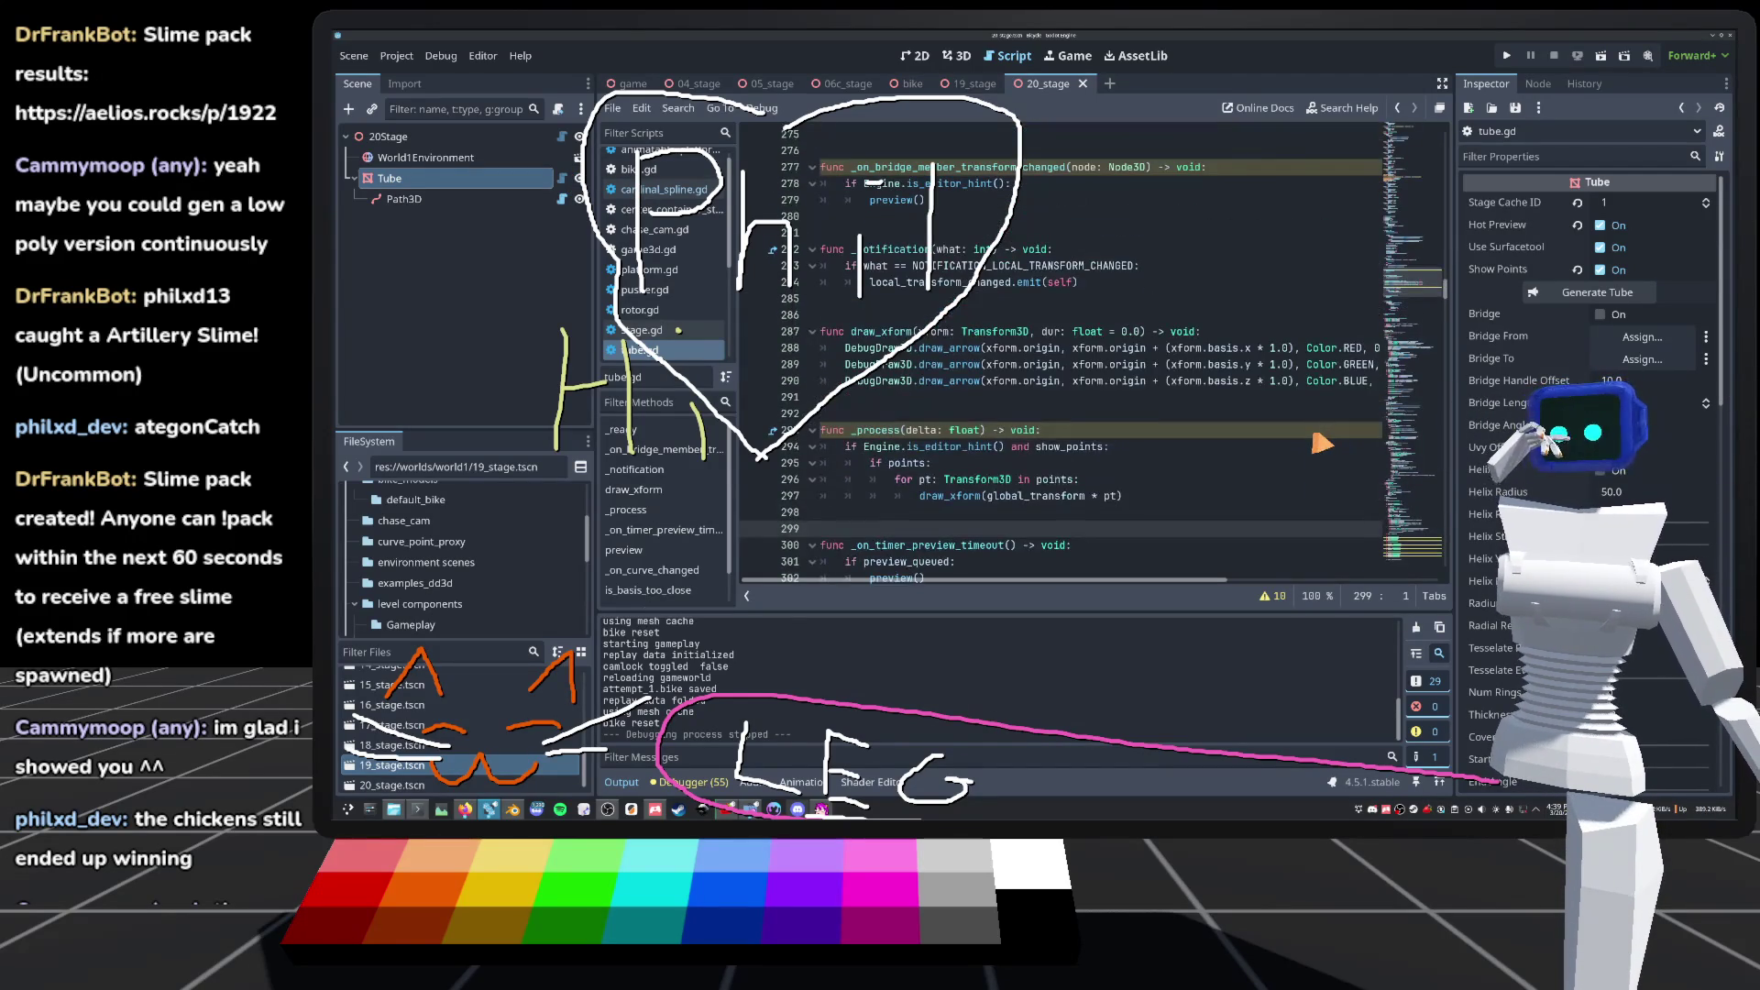
pyautogui.scroll(-13, 1321, 444)
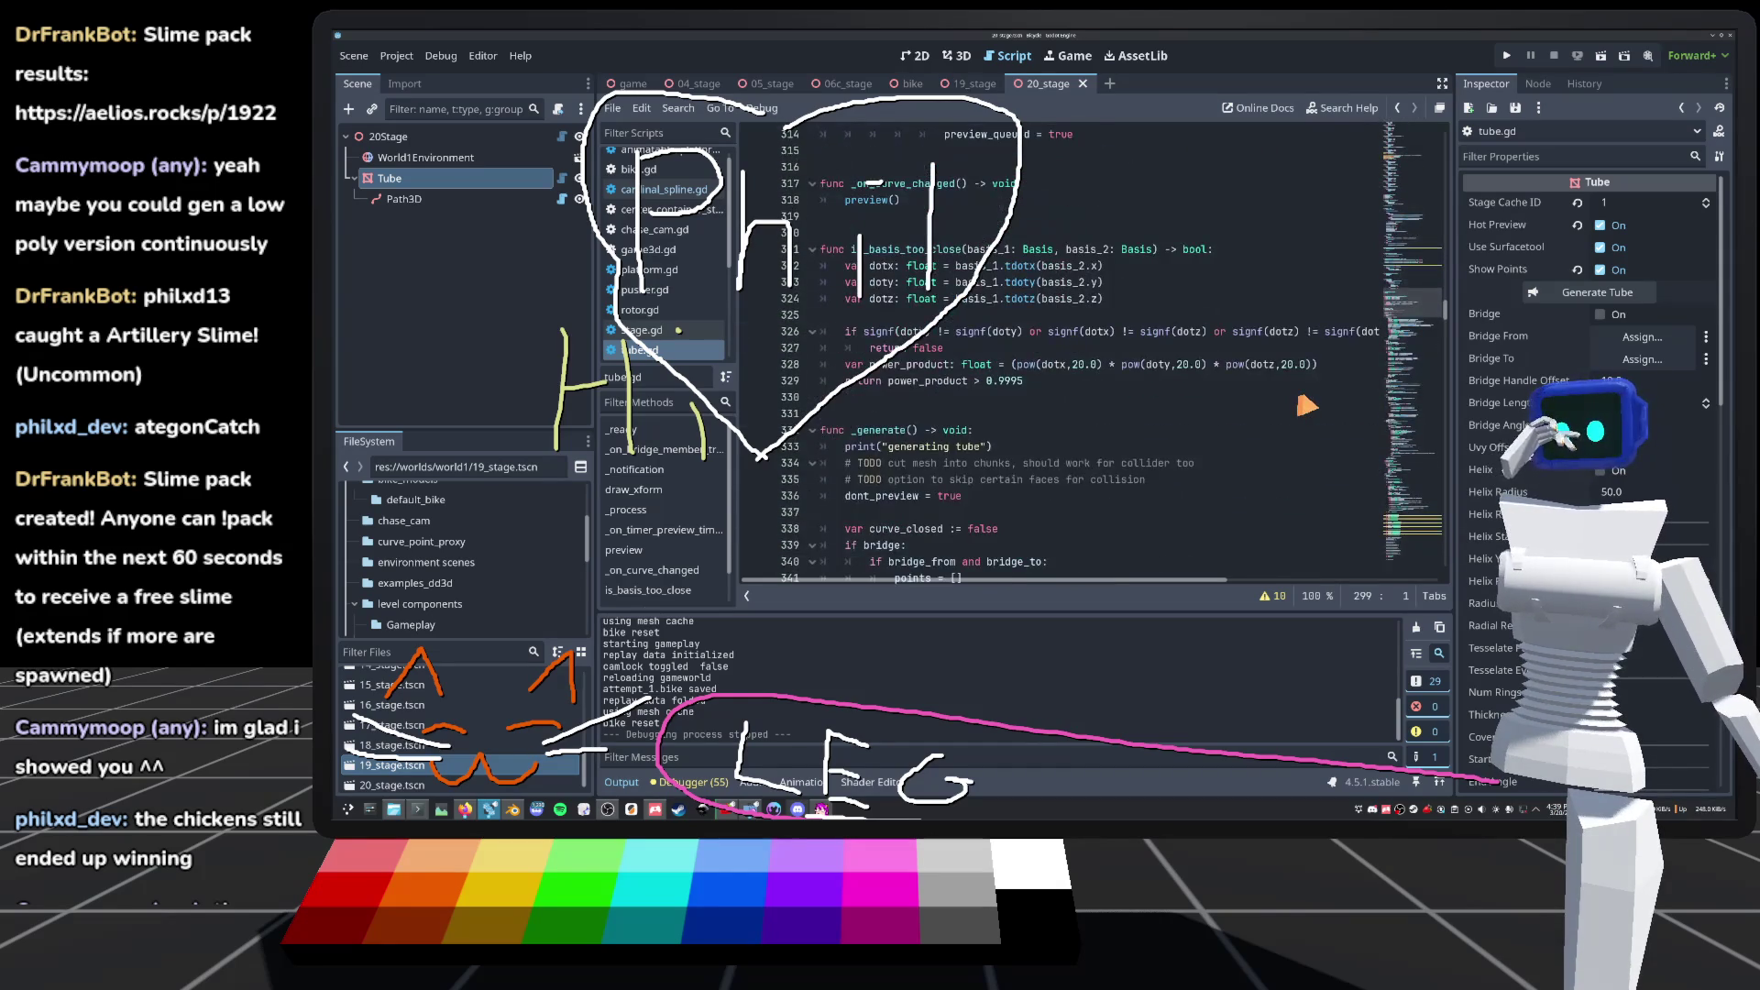
pyautogui.scroll(-20, 1306, 405)
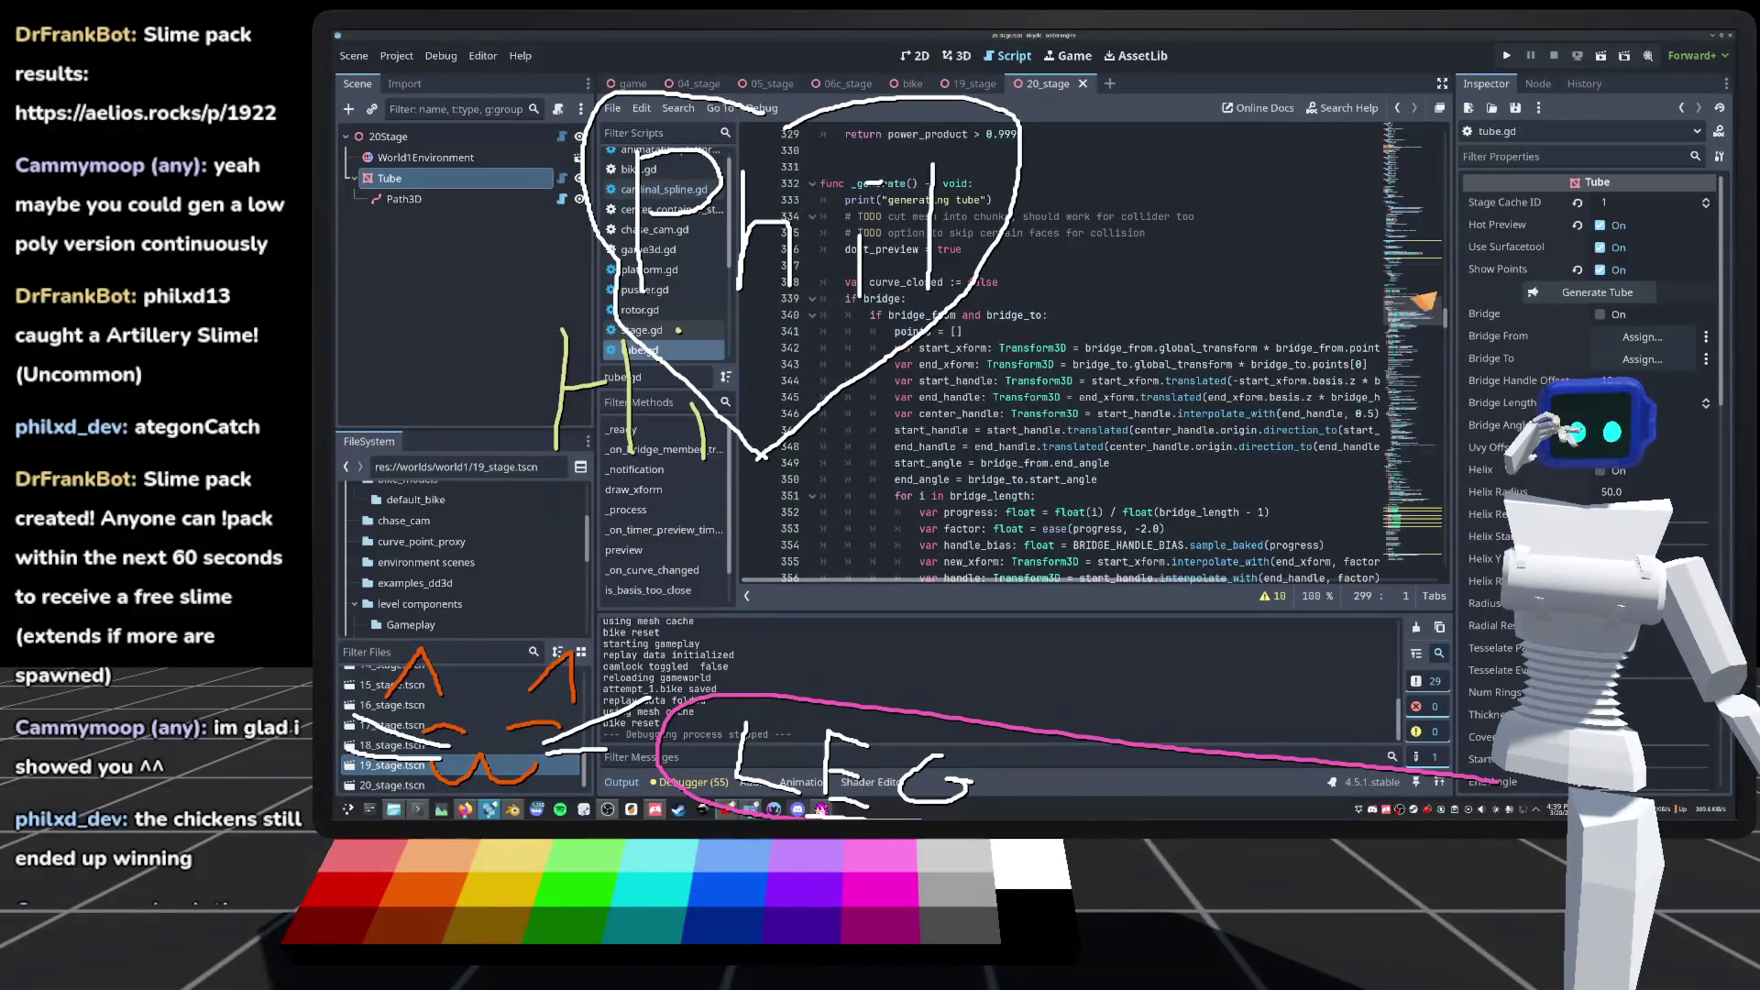
pyautogui.scroll(5, 1054, 439)
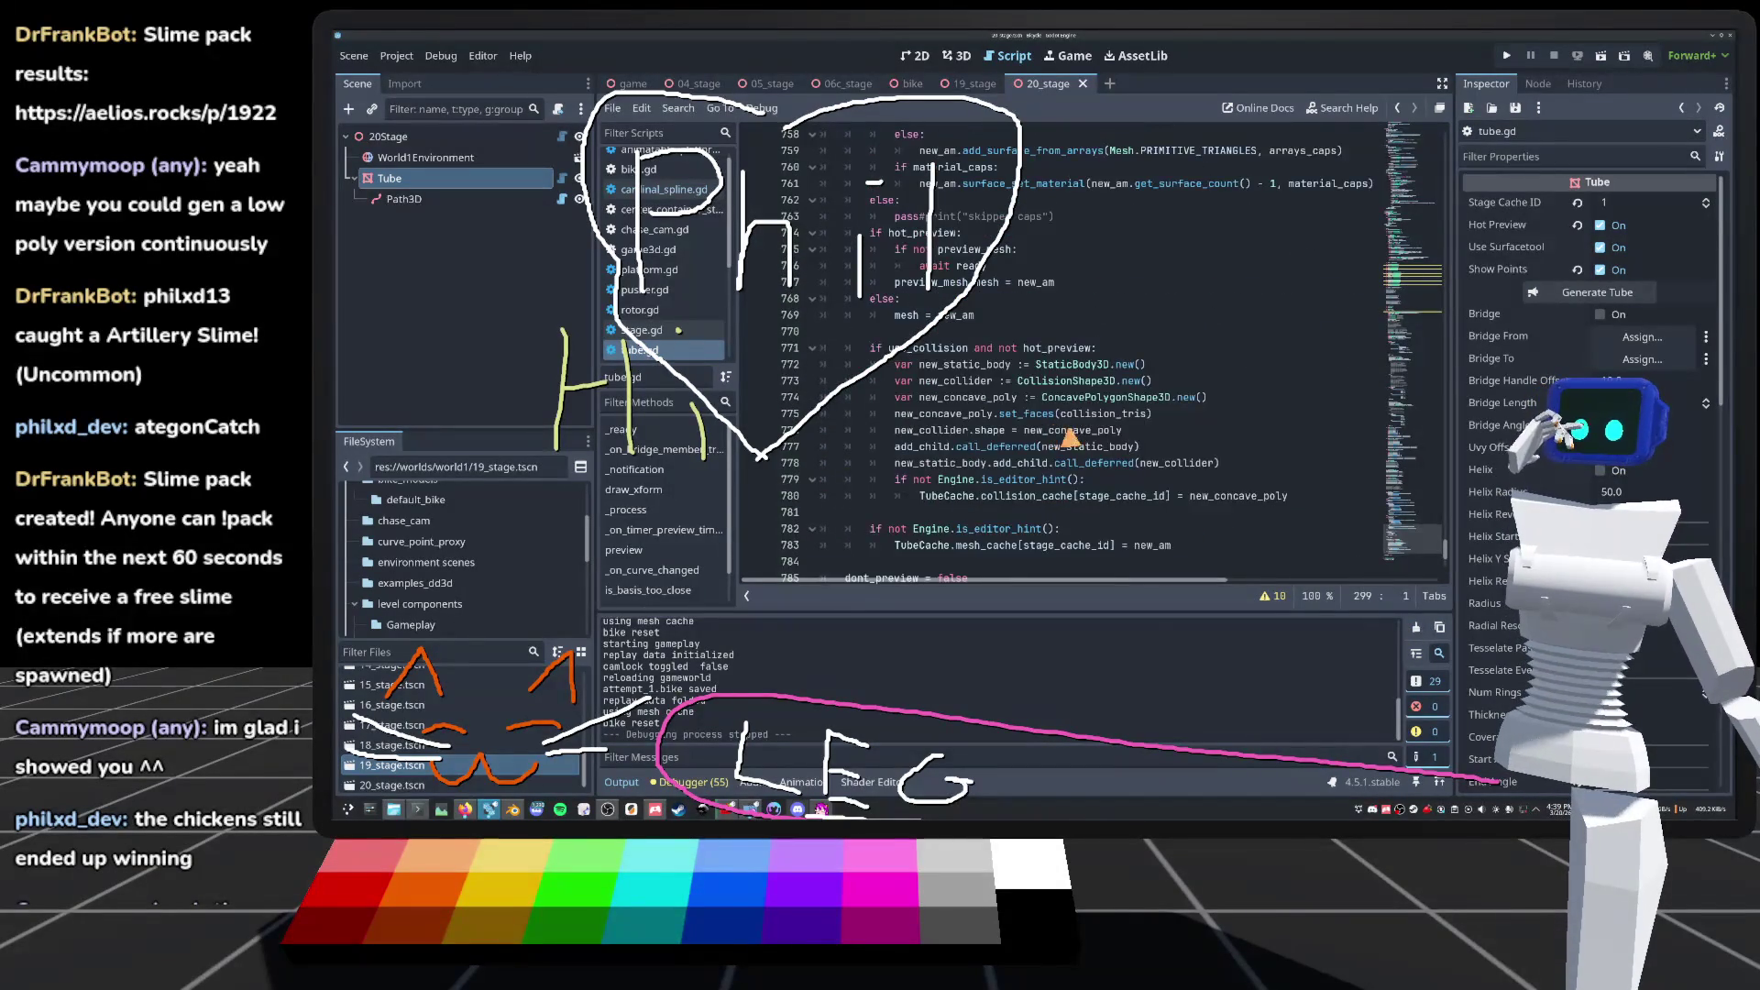
pyautogui.scroll(10, 1063, 440)
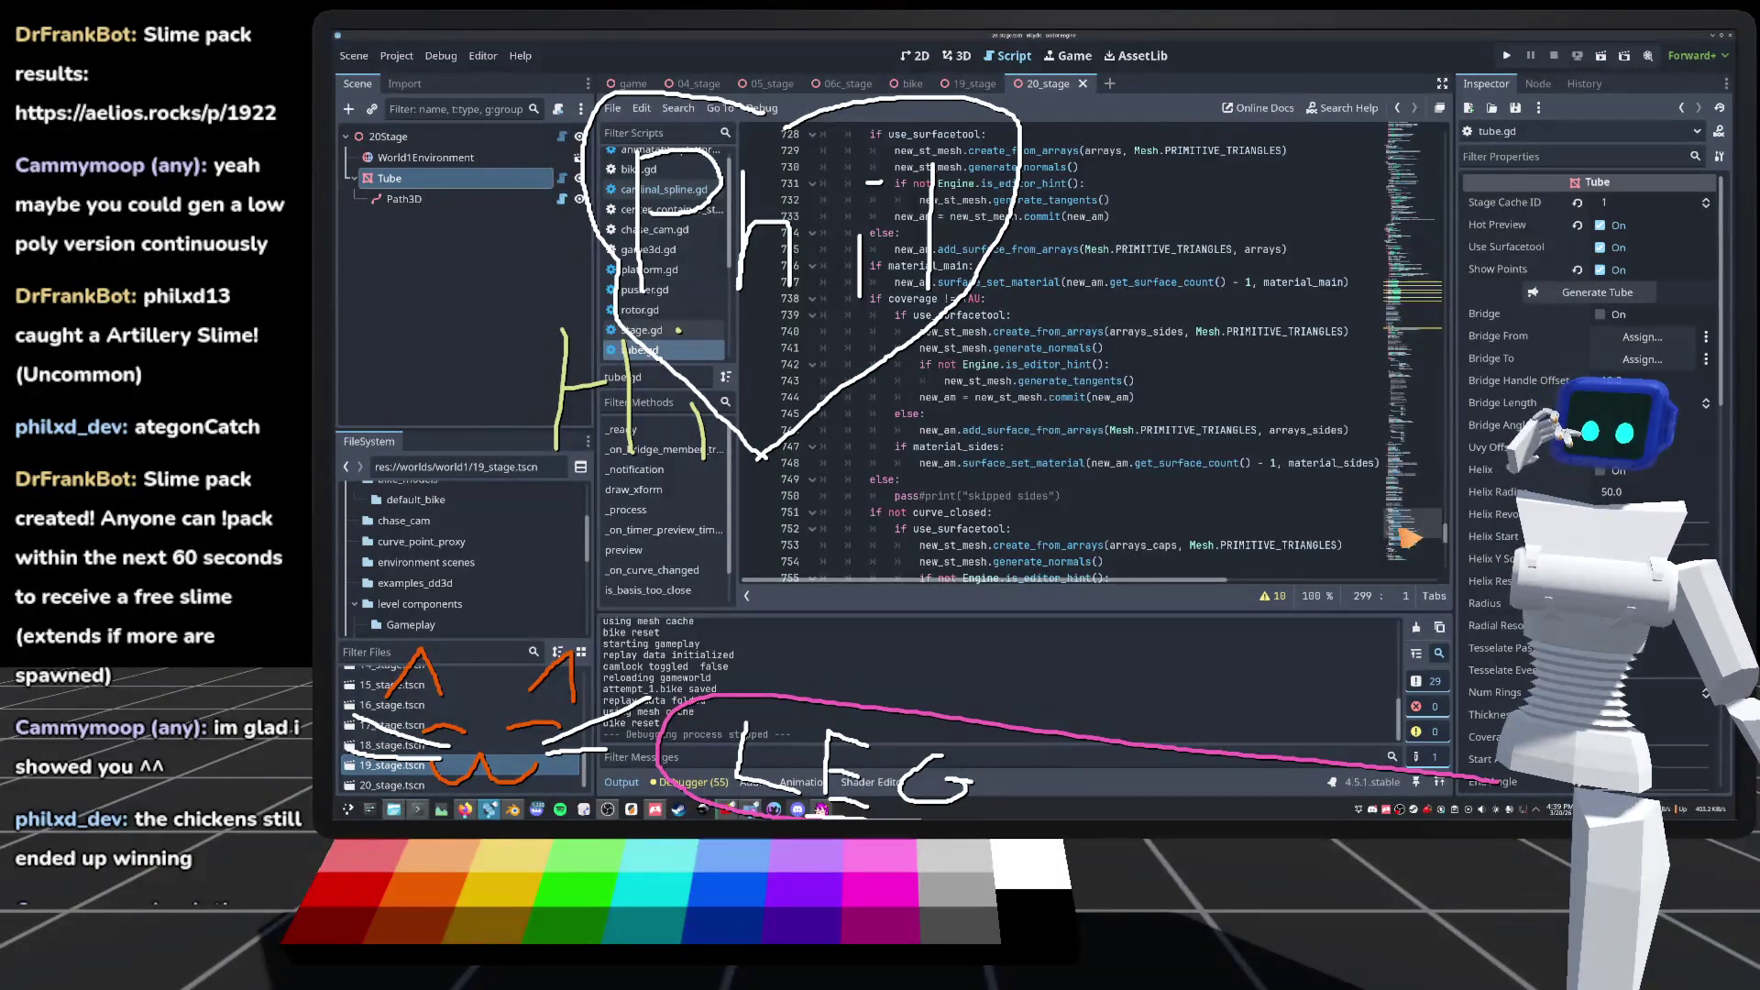
pyautogui.scroll(2, 1080, 443)
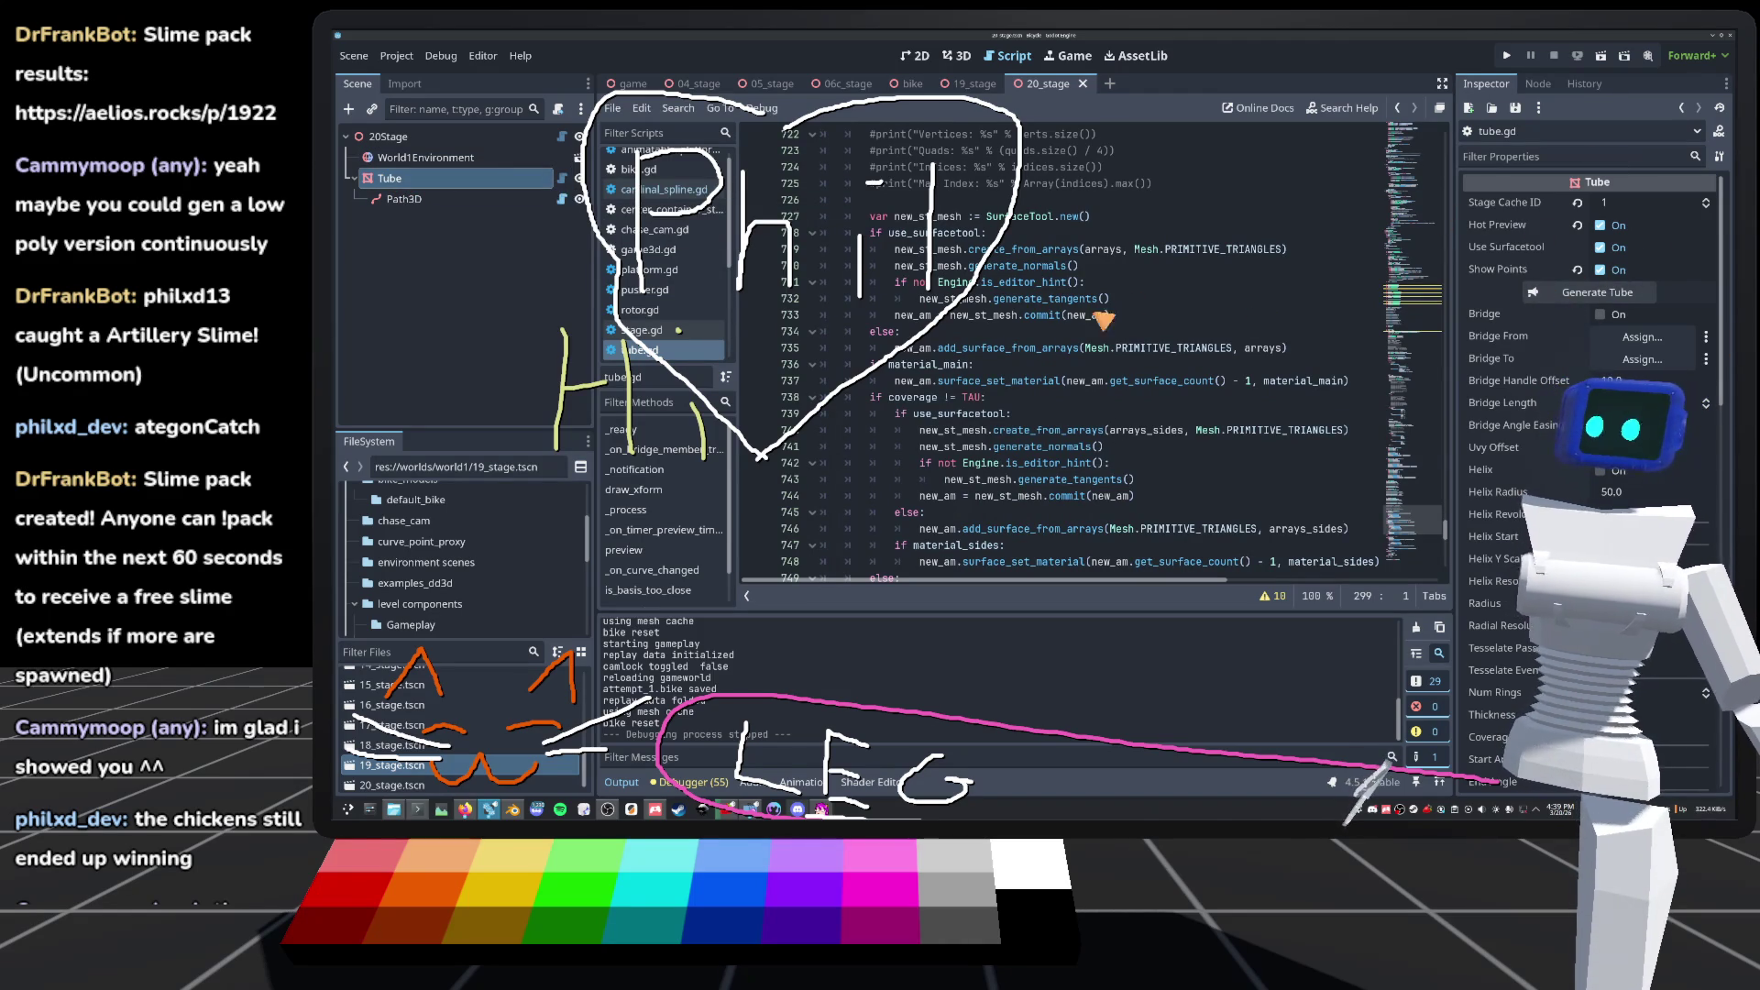
pyautogui.moveTo(920, 303); pyautogui.dragTo(895, 283)
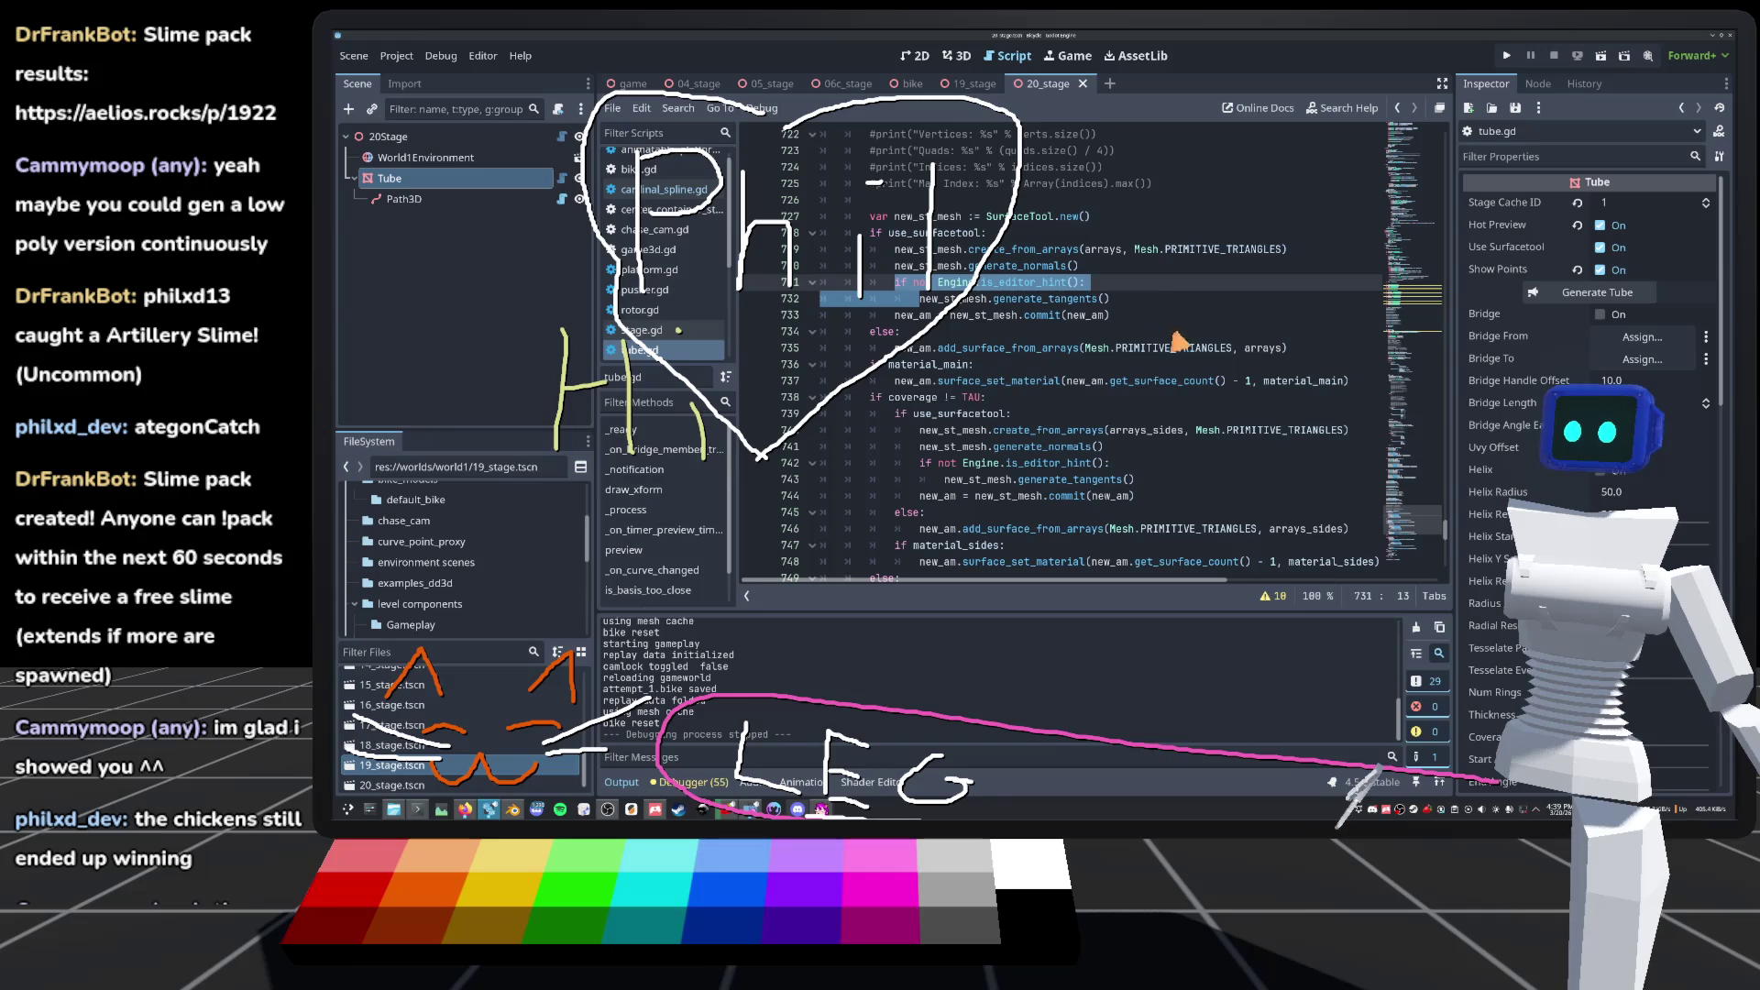
pyautogui.press('BackSpace')
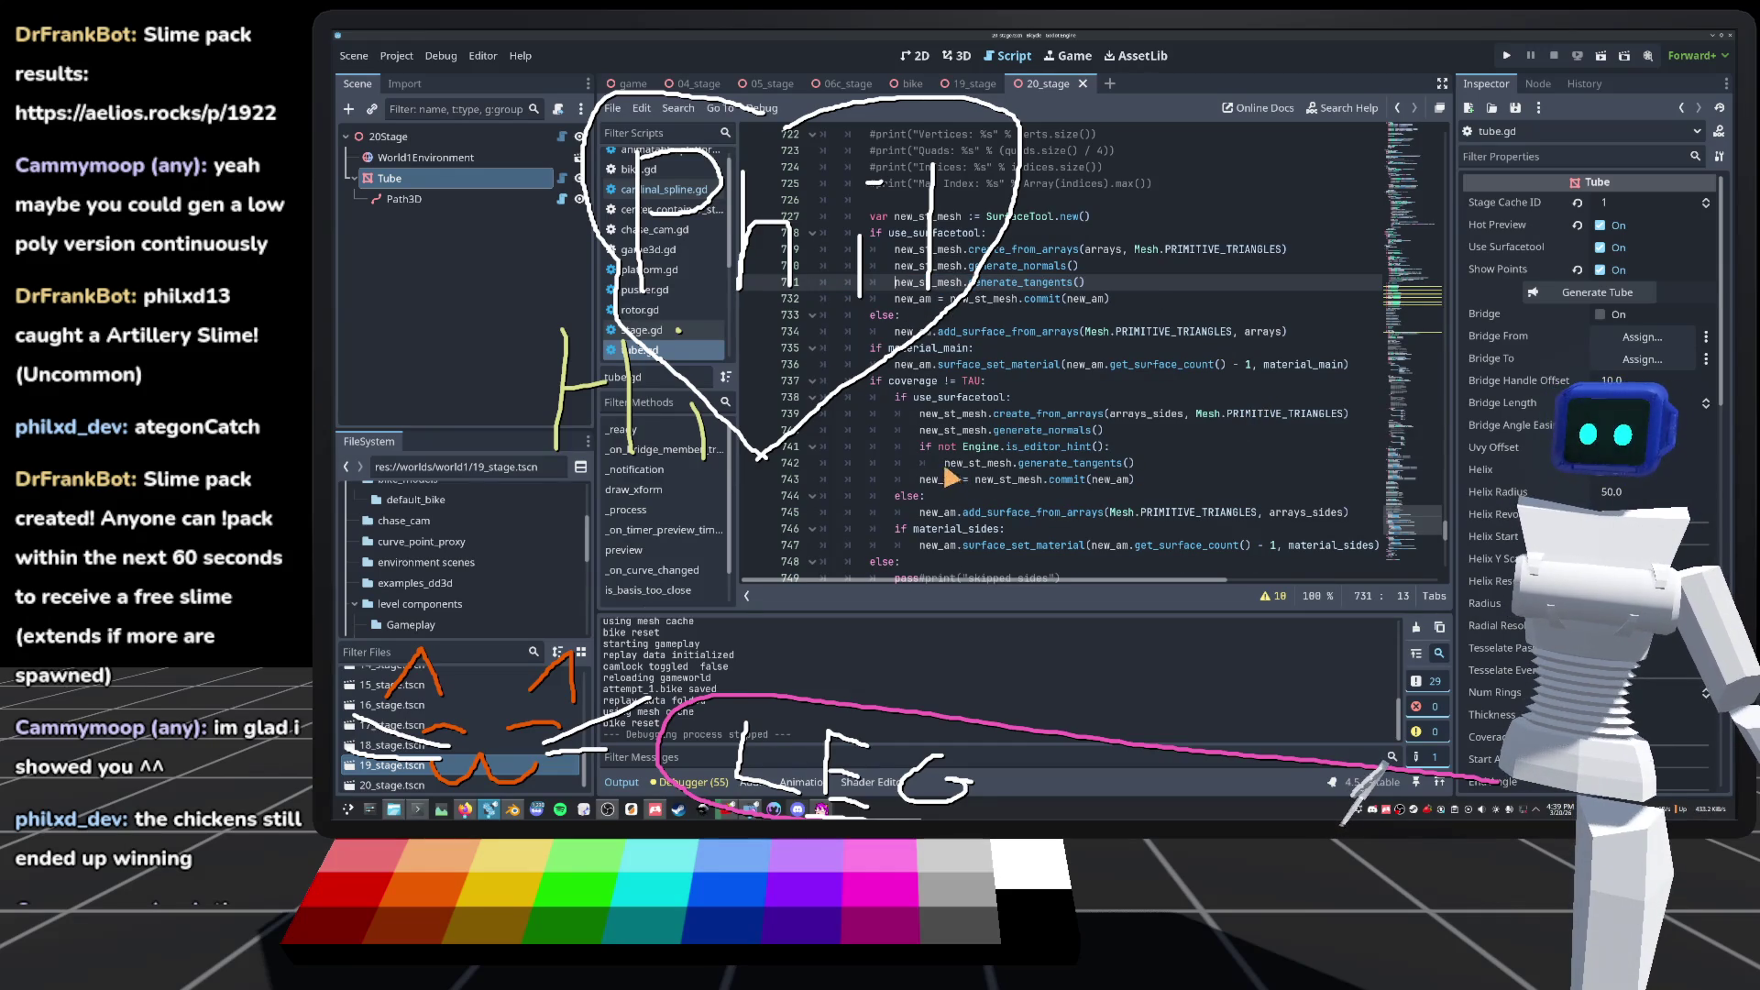
pyautogui.moveTo(921, 447); pyautogui.dragTo(930, 465)
pyautogui.press('BackSpace')
pyautogui.scroll(-5, 944, 477)
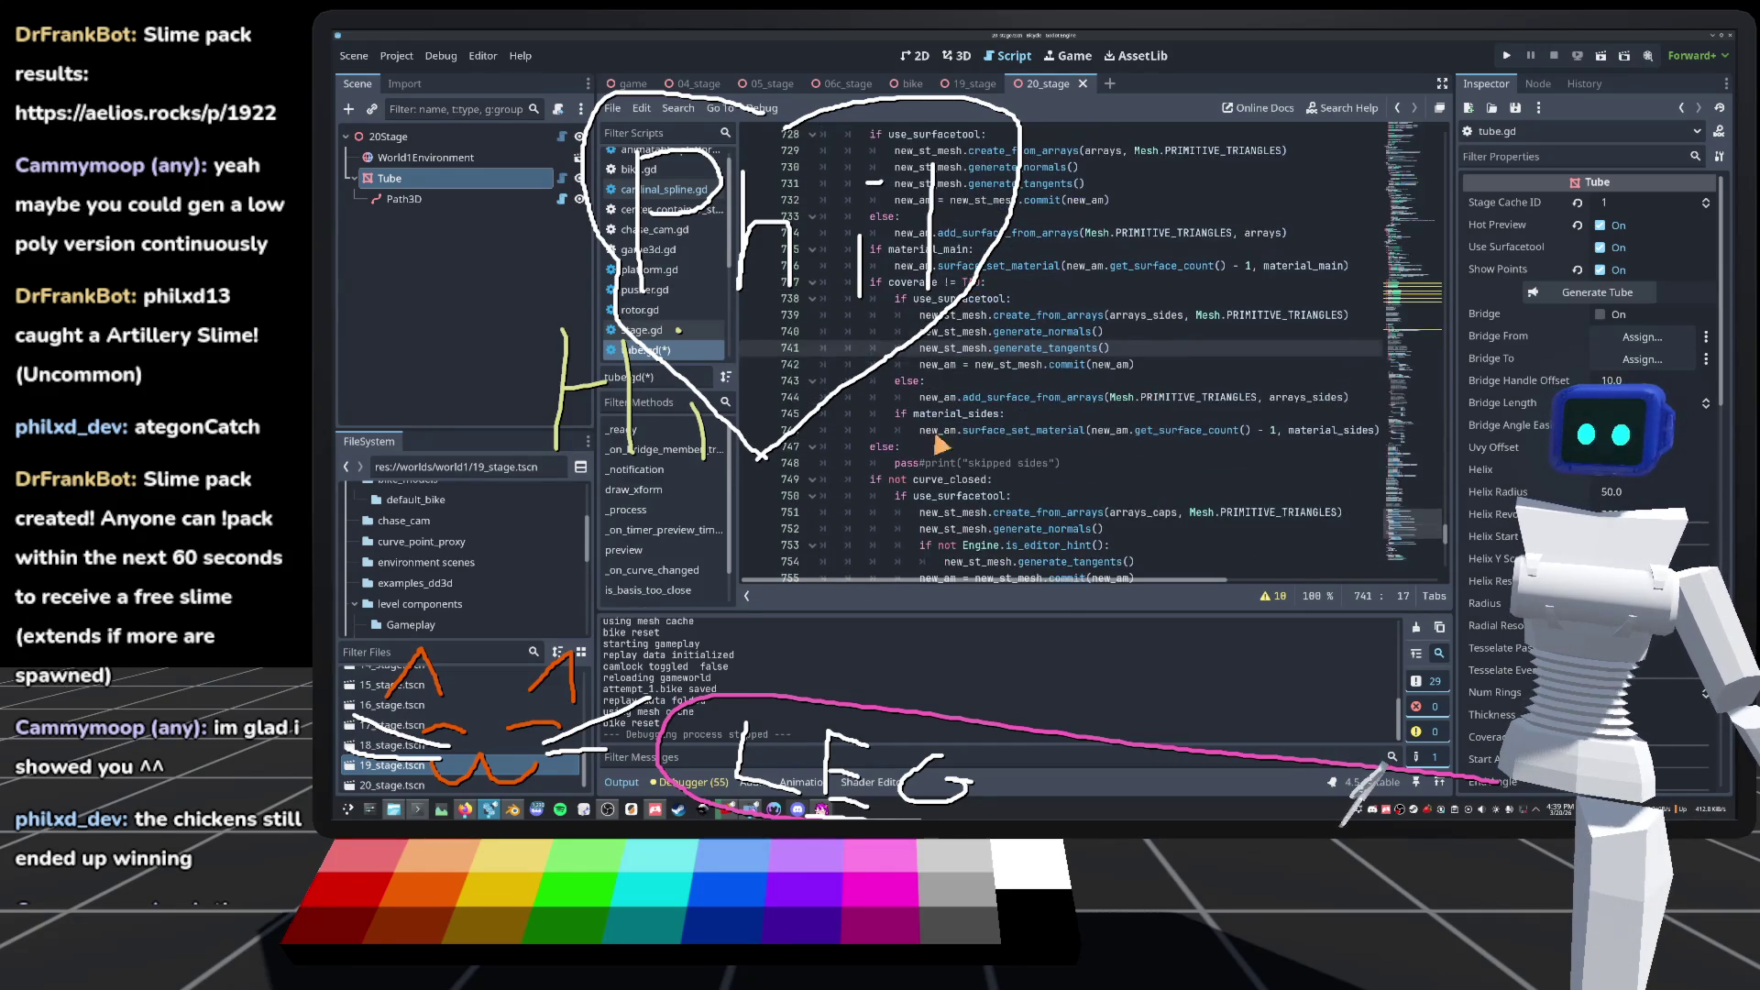
pyautogui.moveTo(947, 415); pyautogui.dragTo(920, 398)
pyautogui.press('BackSpace')
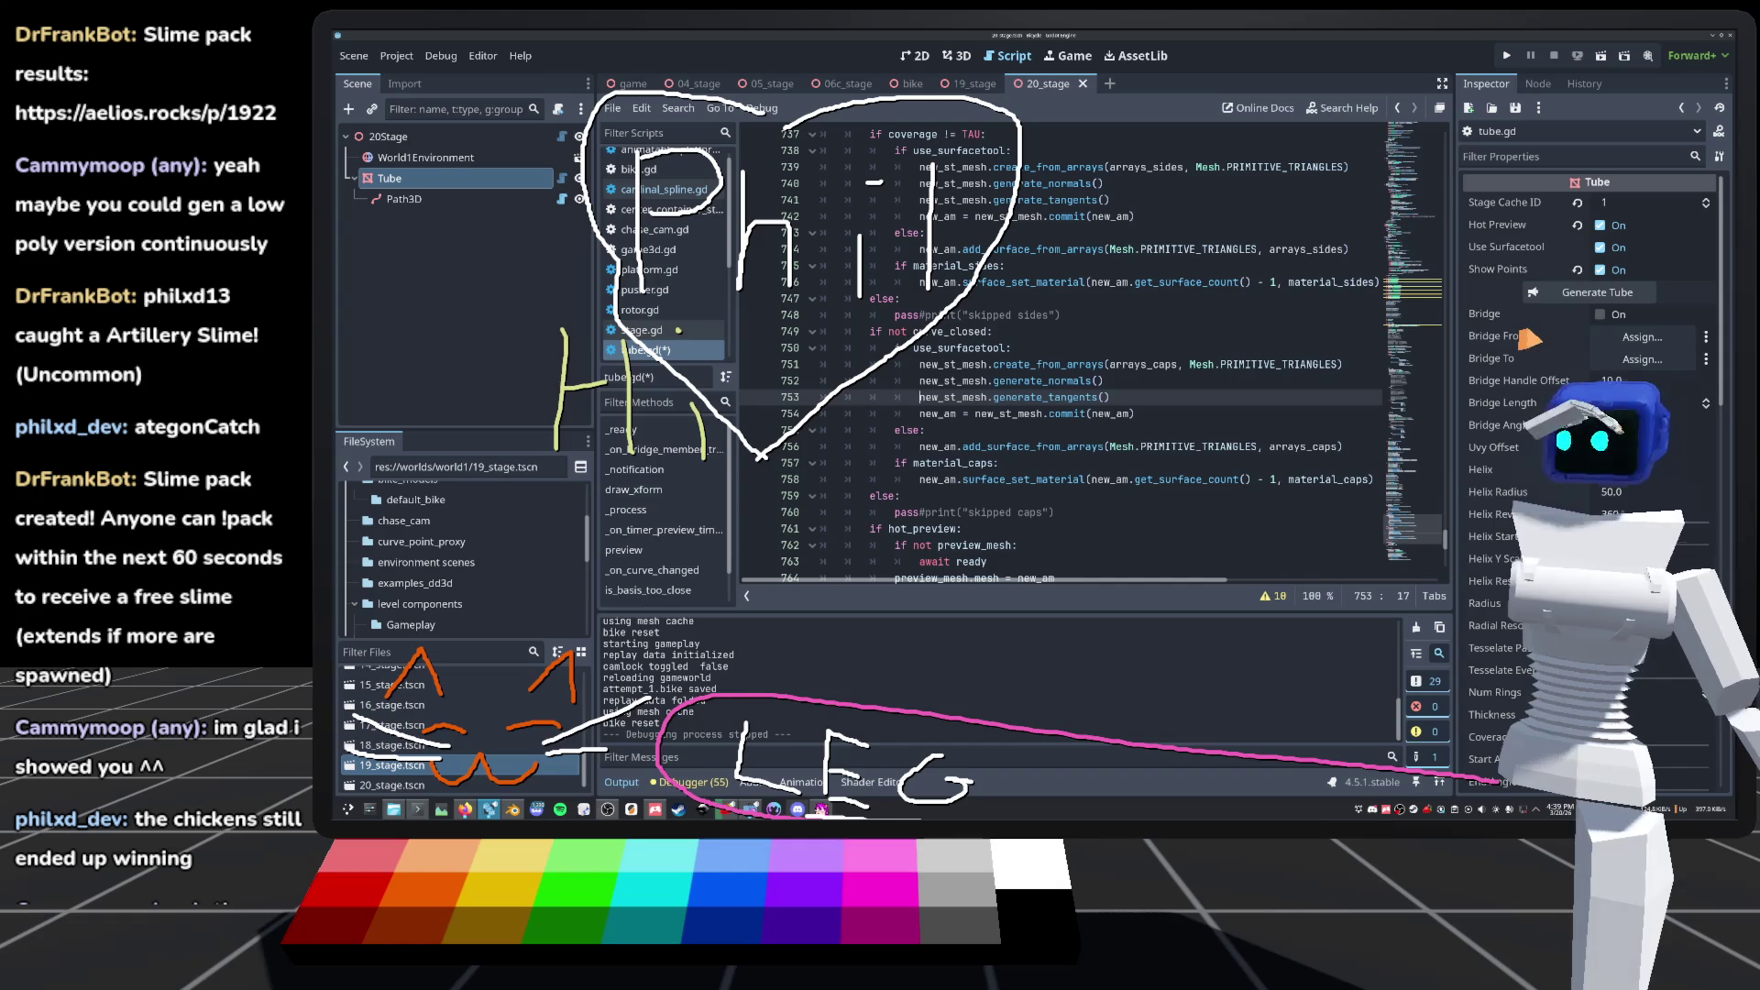
pyautogui.click(1054, 305)
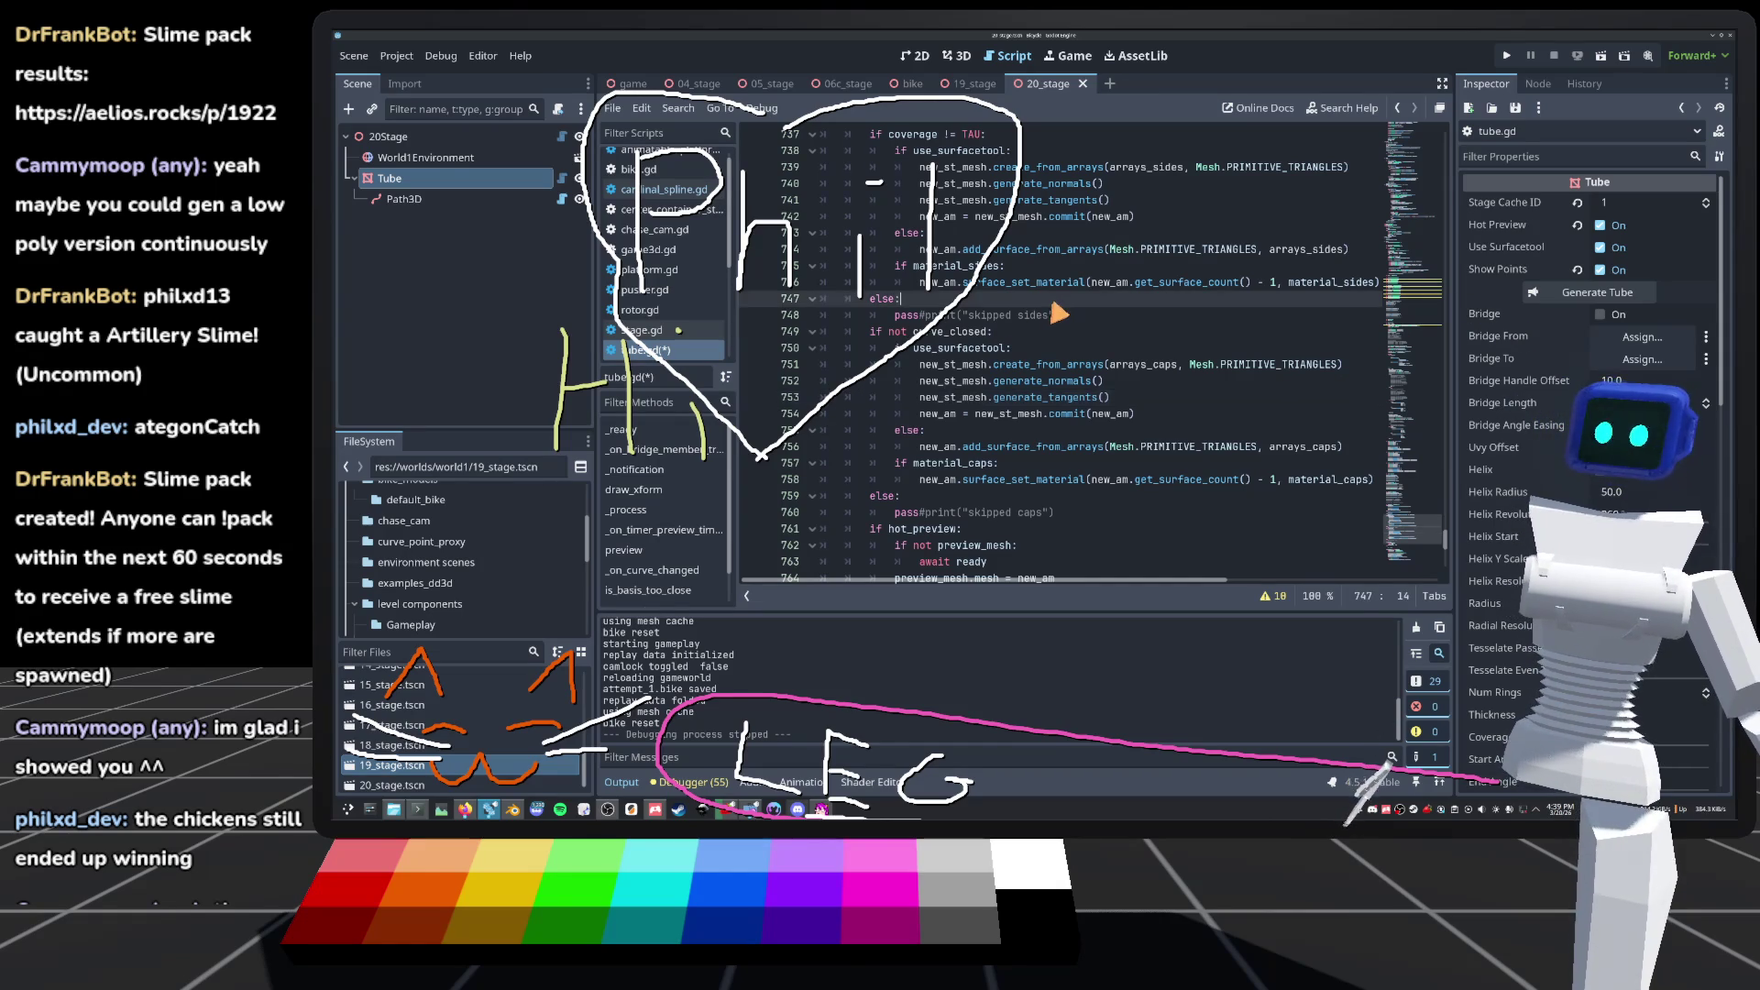
pyautogui.moveTo(1416, 525)
pyautogui.mouseDown()
pyautogui.moveTo(1326, 370)
pyautogui.moveTo(1281, 519)
pyautogui.moveTo(1249, 534)
pyautogui.mouseUp()
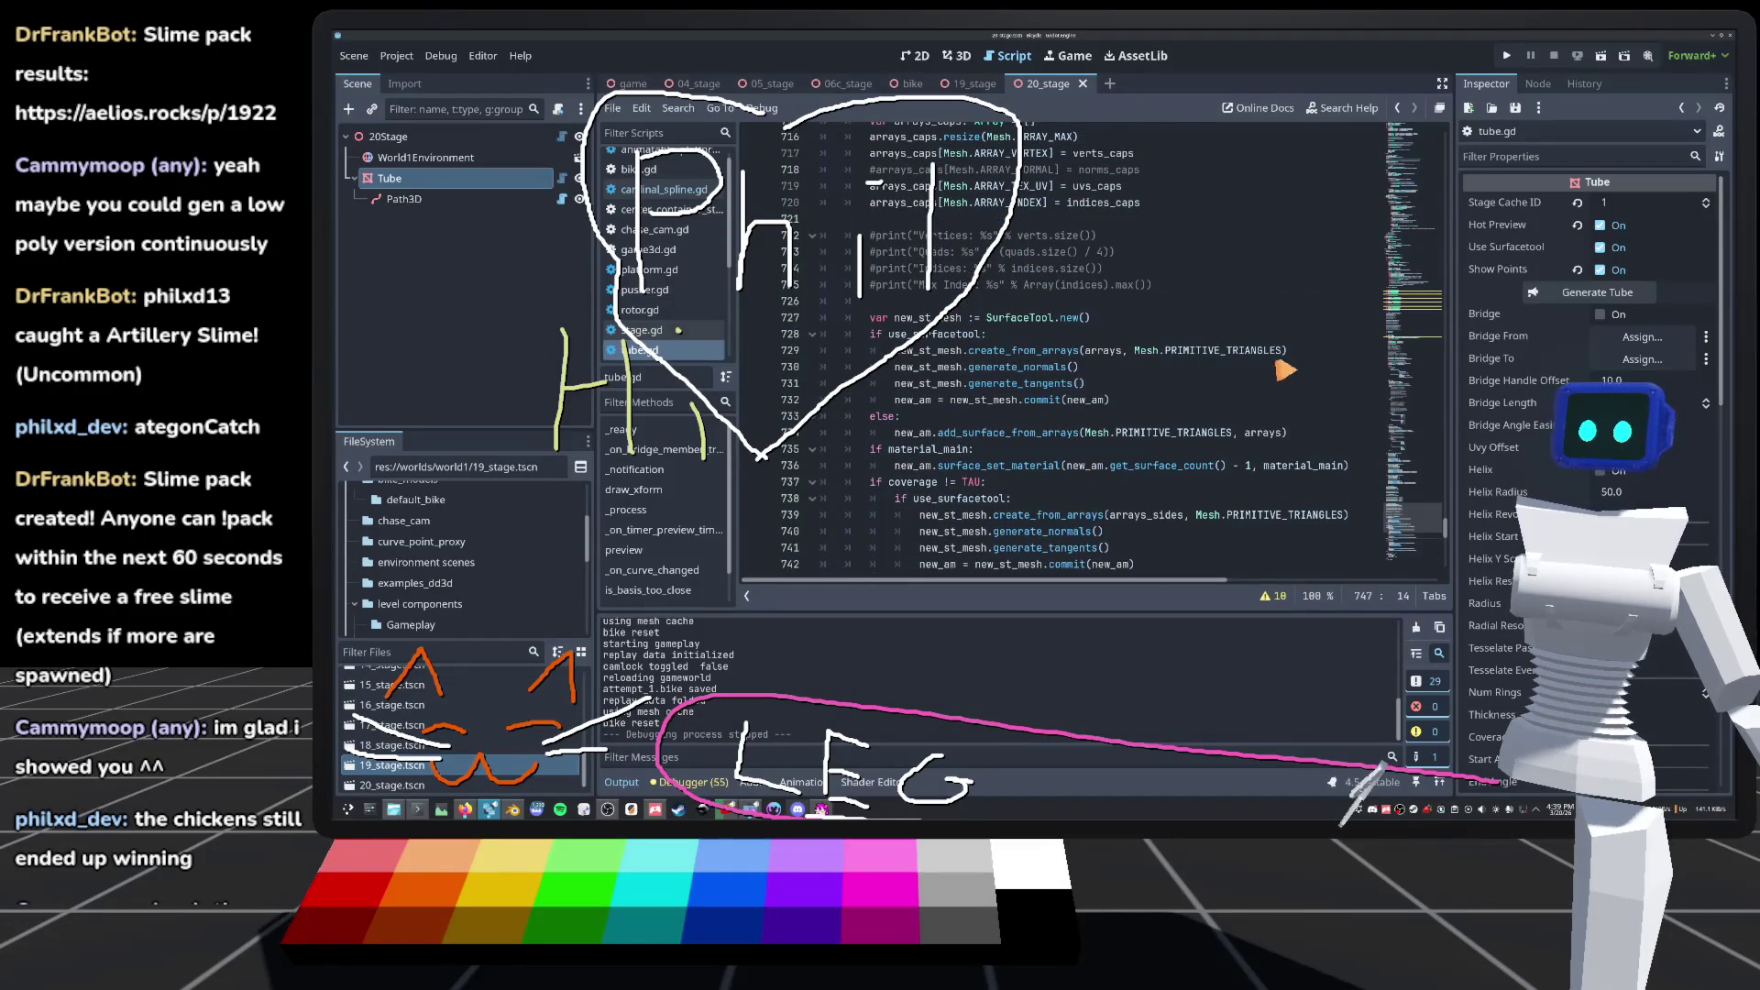
pyautogui.click(1309, 356)
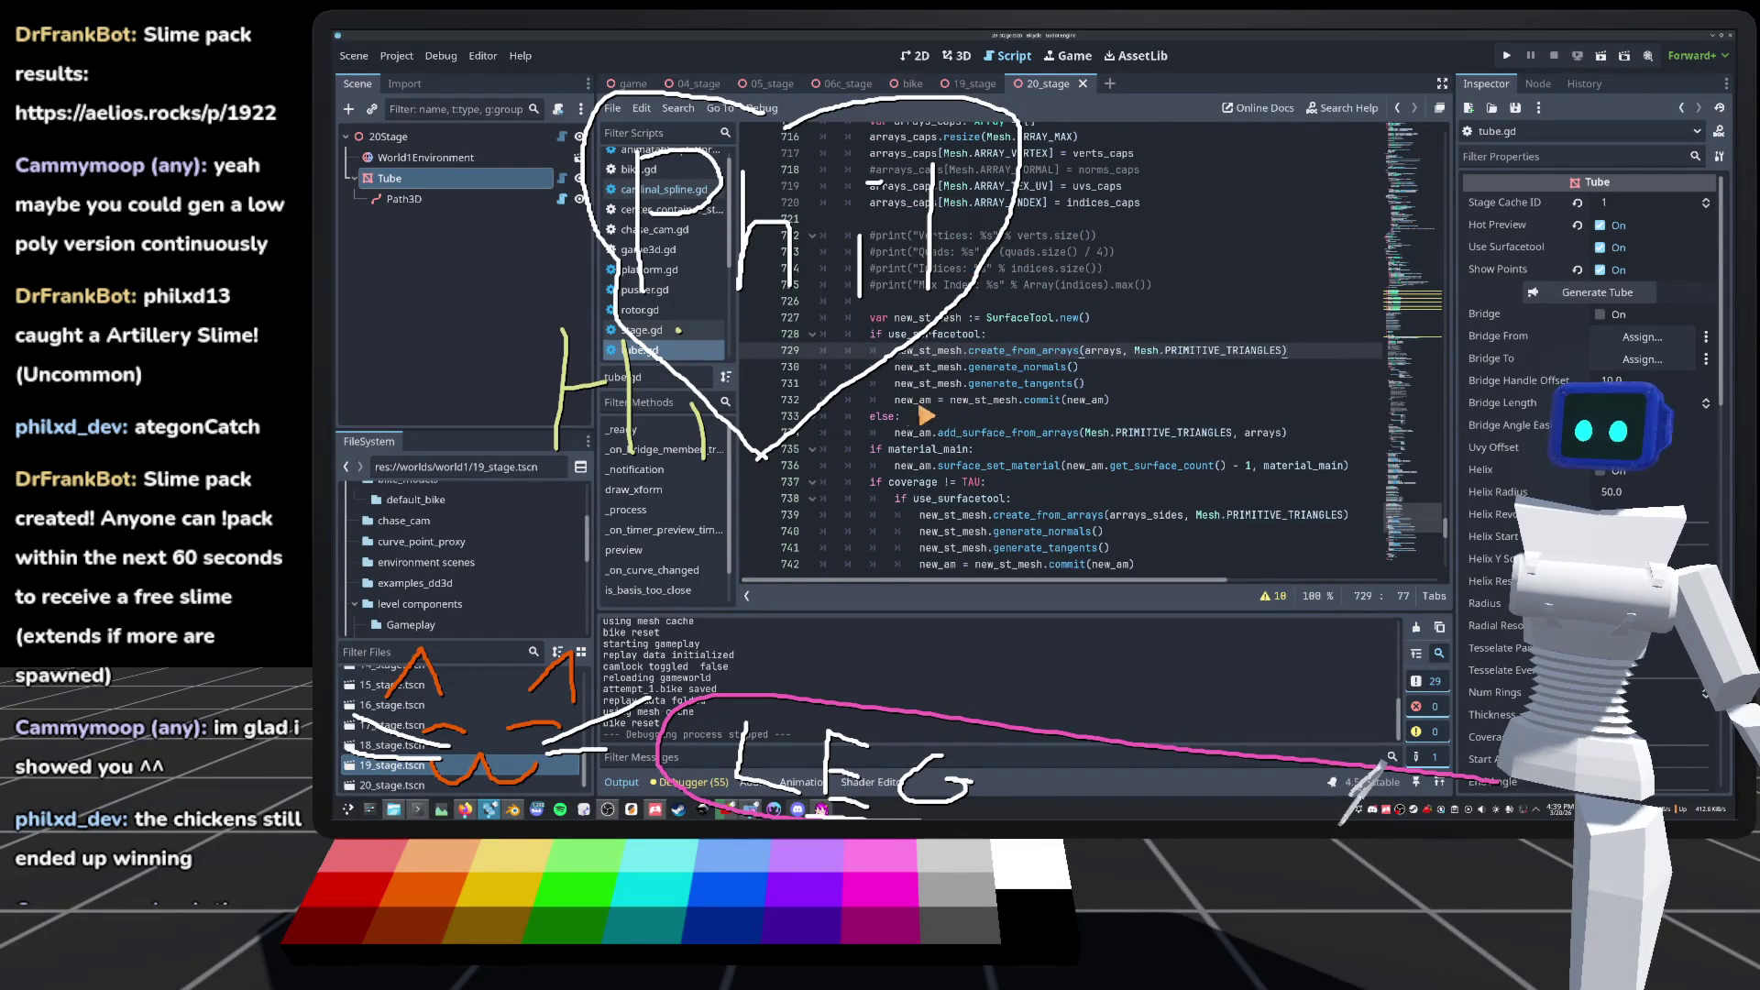
pyautogui.doubleClick(985, 400)
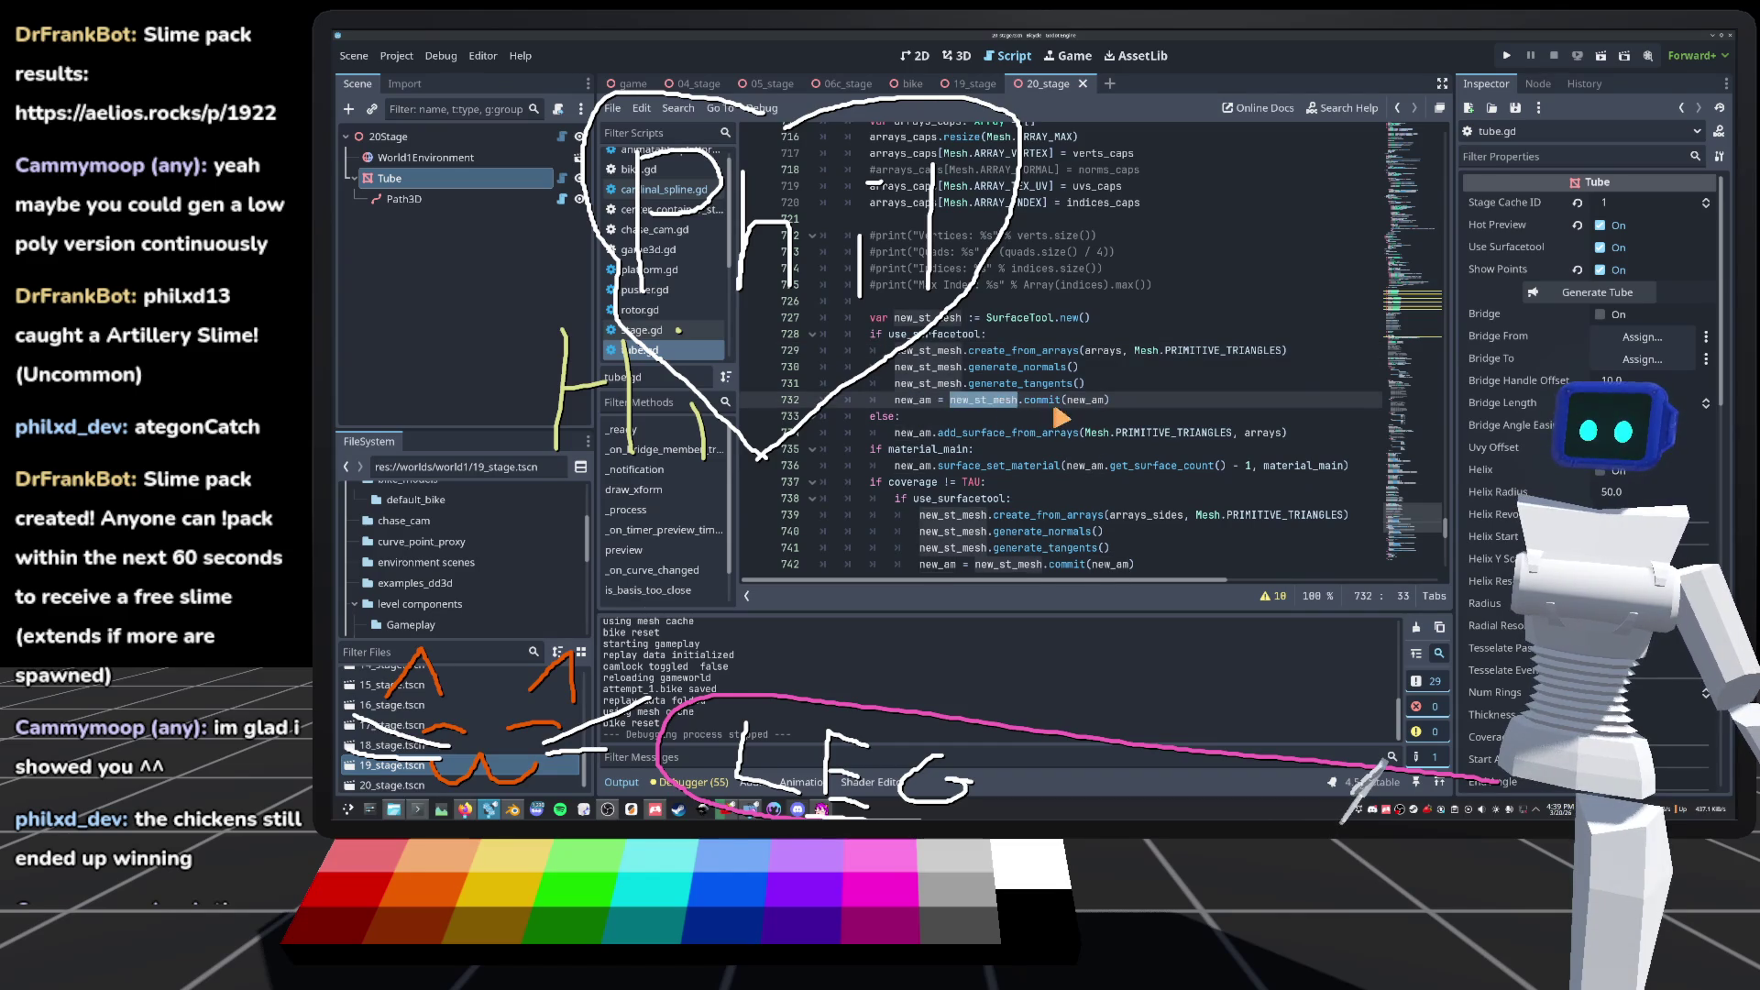
pyautogui.click(1013, 336)
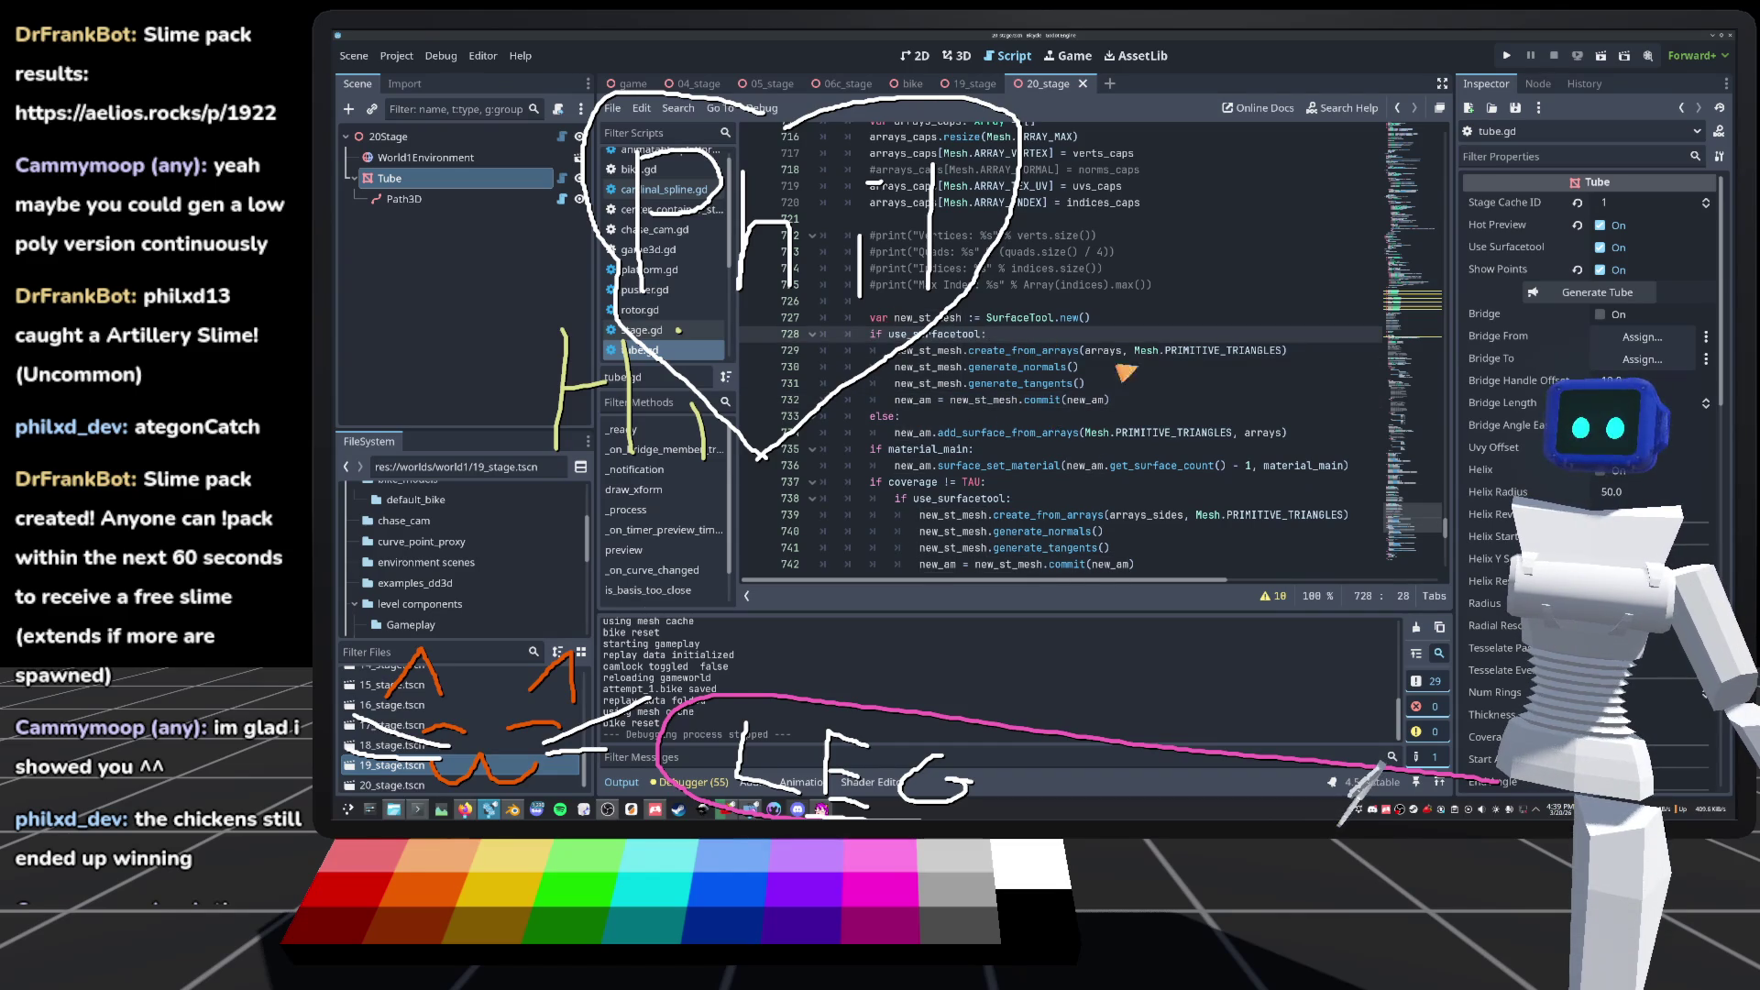
pyautogui.click(1045, 354)
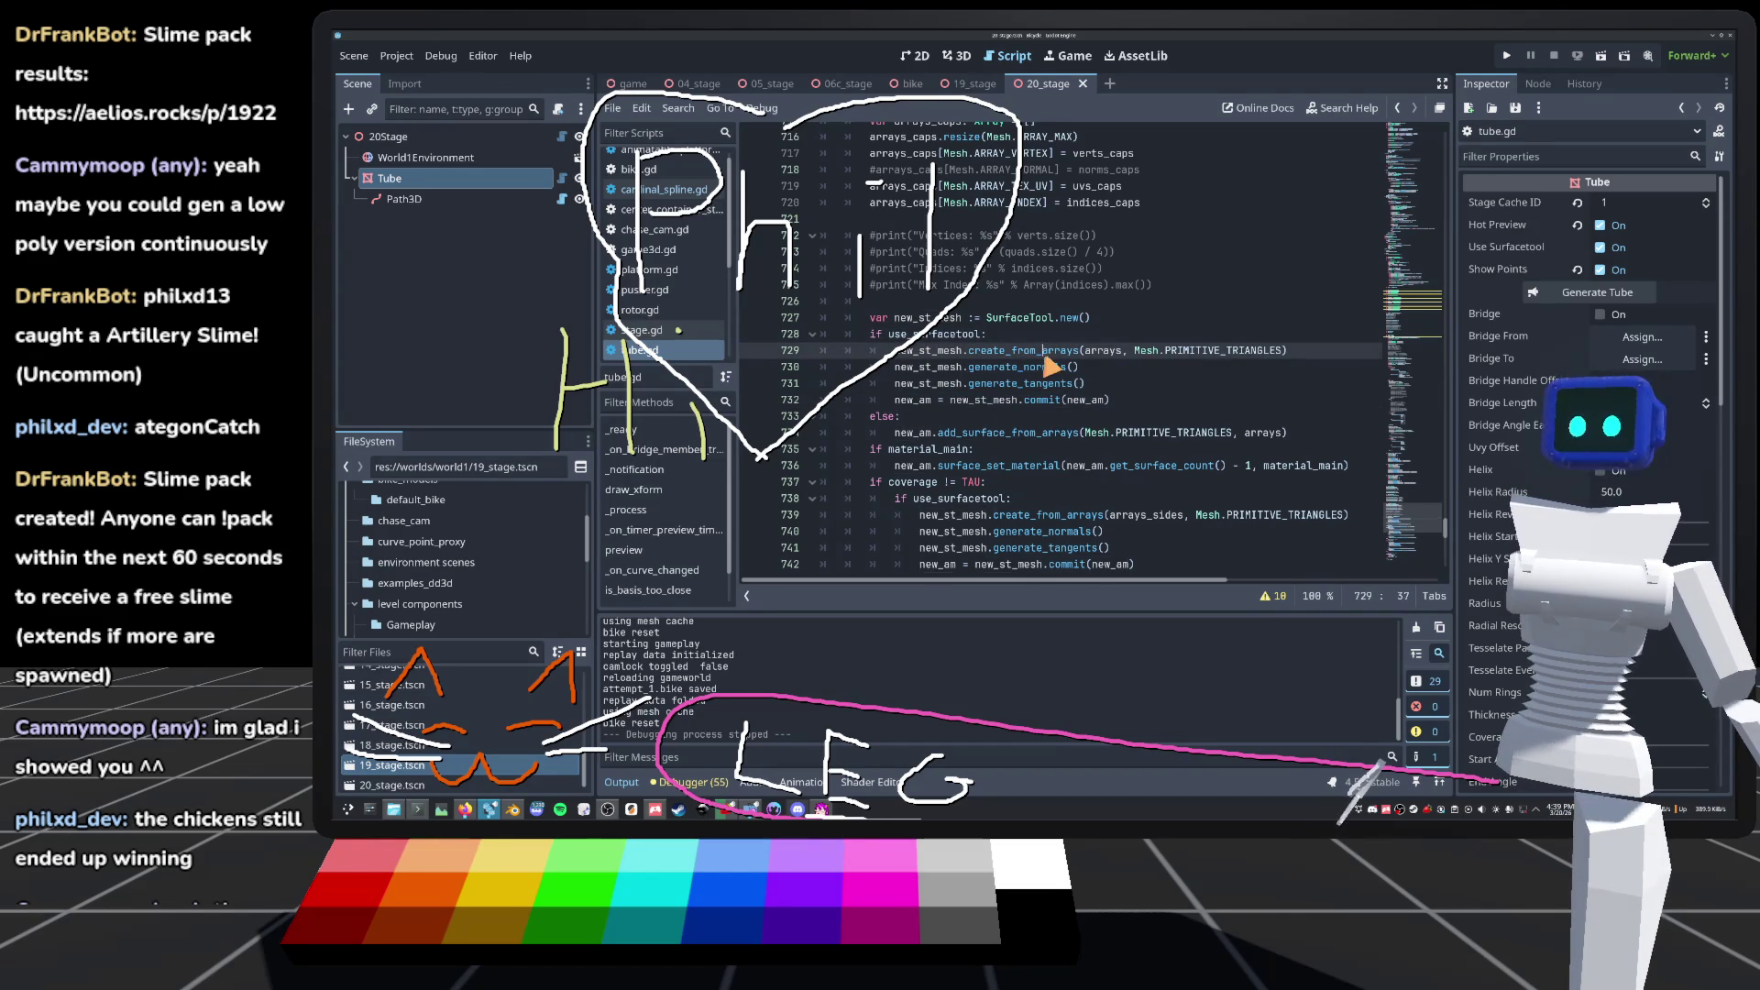
pyautogui.doubleClick(1045, 352)
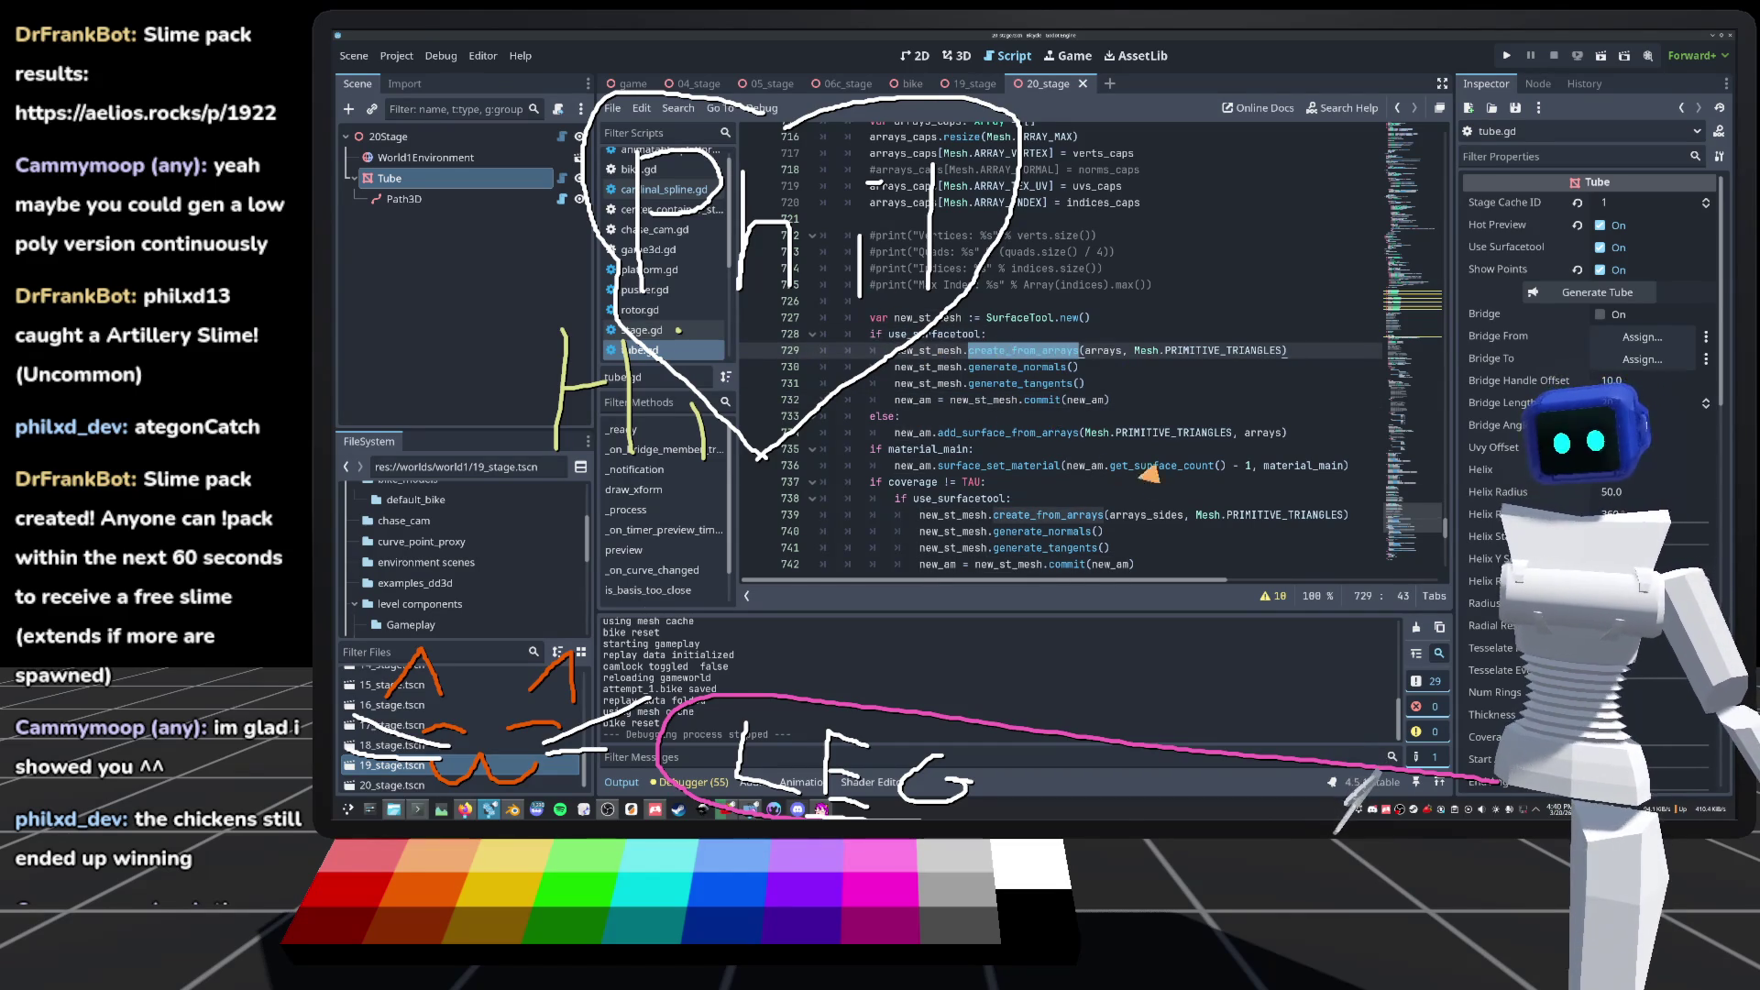
pyautogui.scroll(-4, 1008, 454)
pyautogui.scroll(-3, 939, 449)
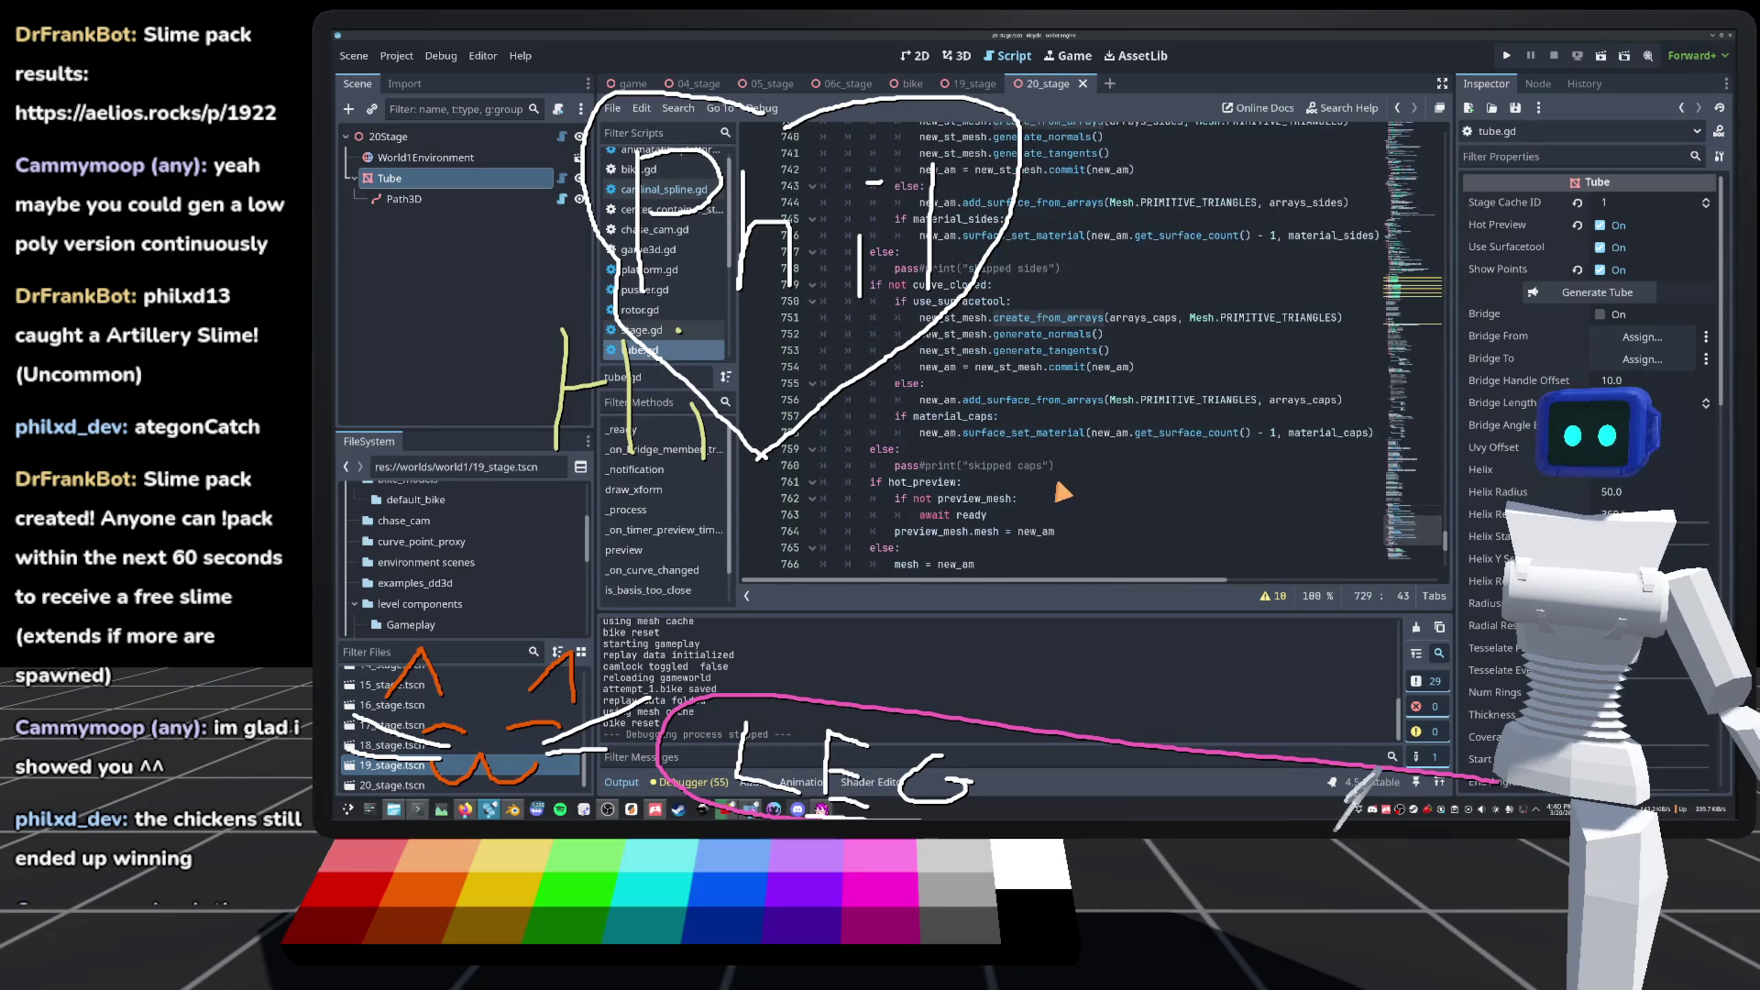
pyautogui.scroll(-4, 1059, 486)
pyautogui.scroll(6, 1036, 483)
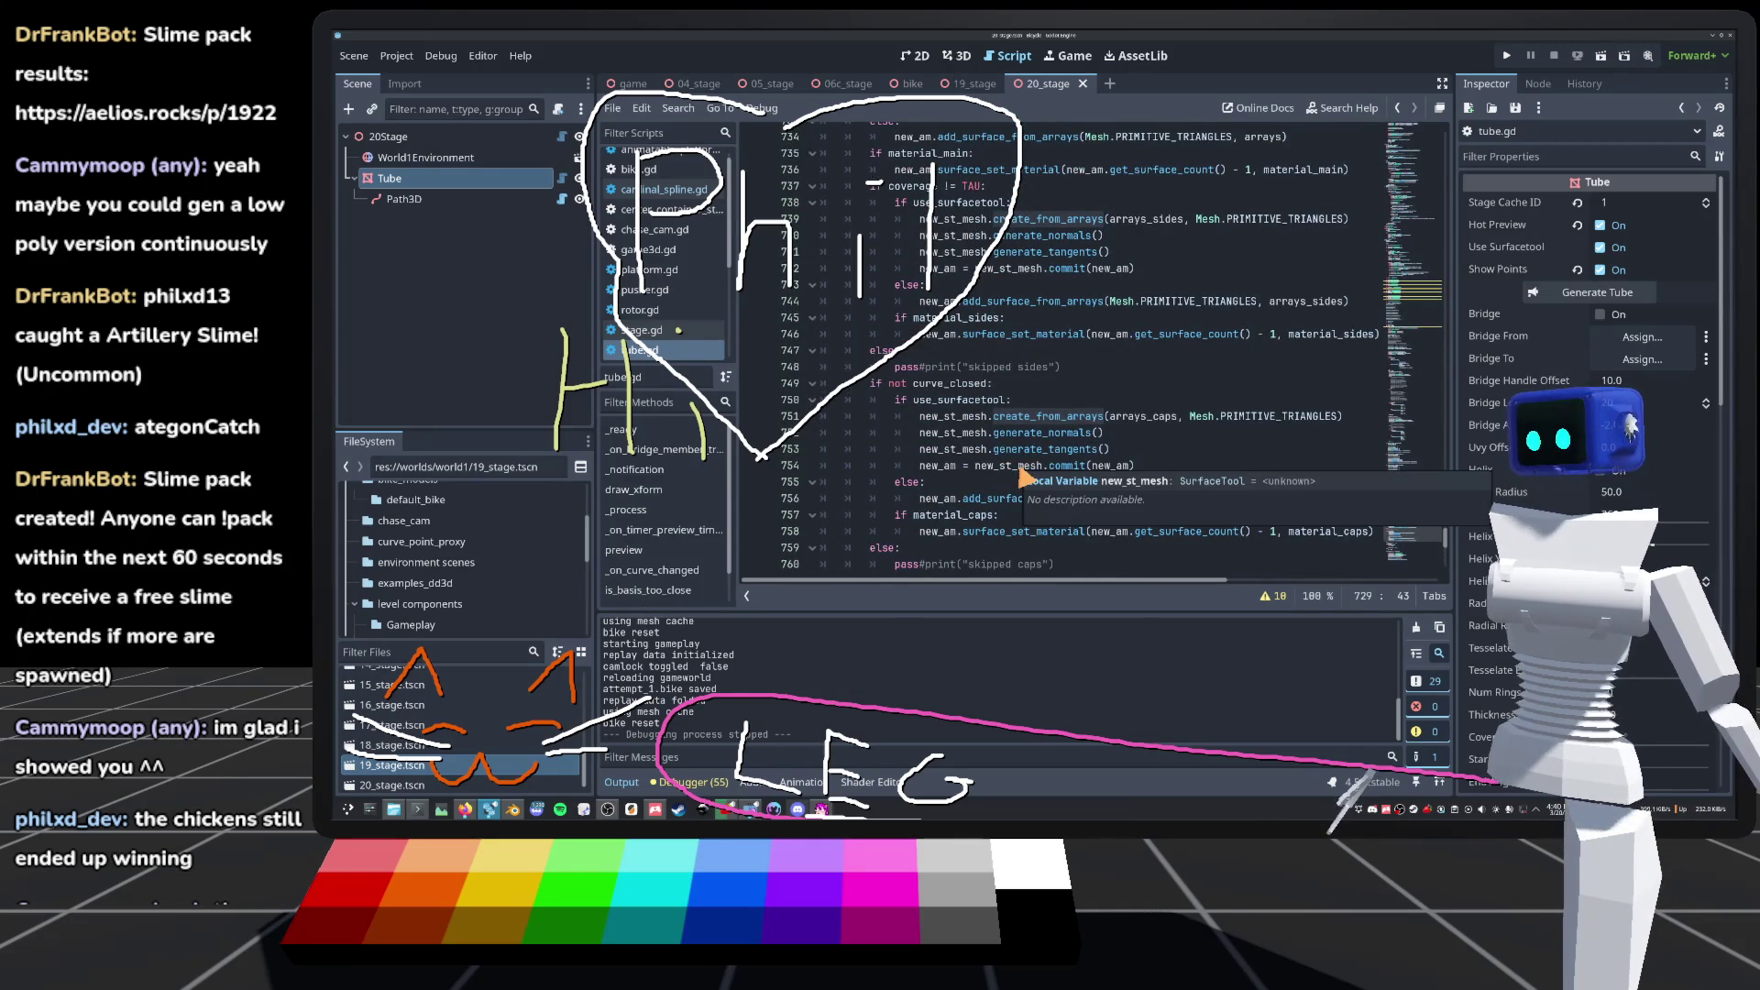
# Step: Close the Aelios slime pack results page and switch back to Godot's script editor
pyautogui.click(236, 295)
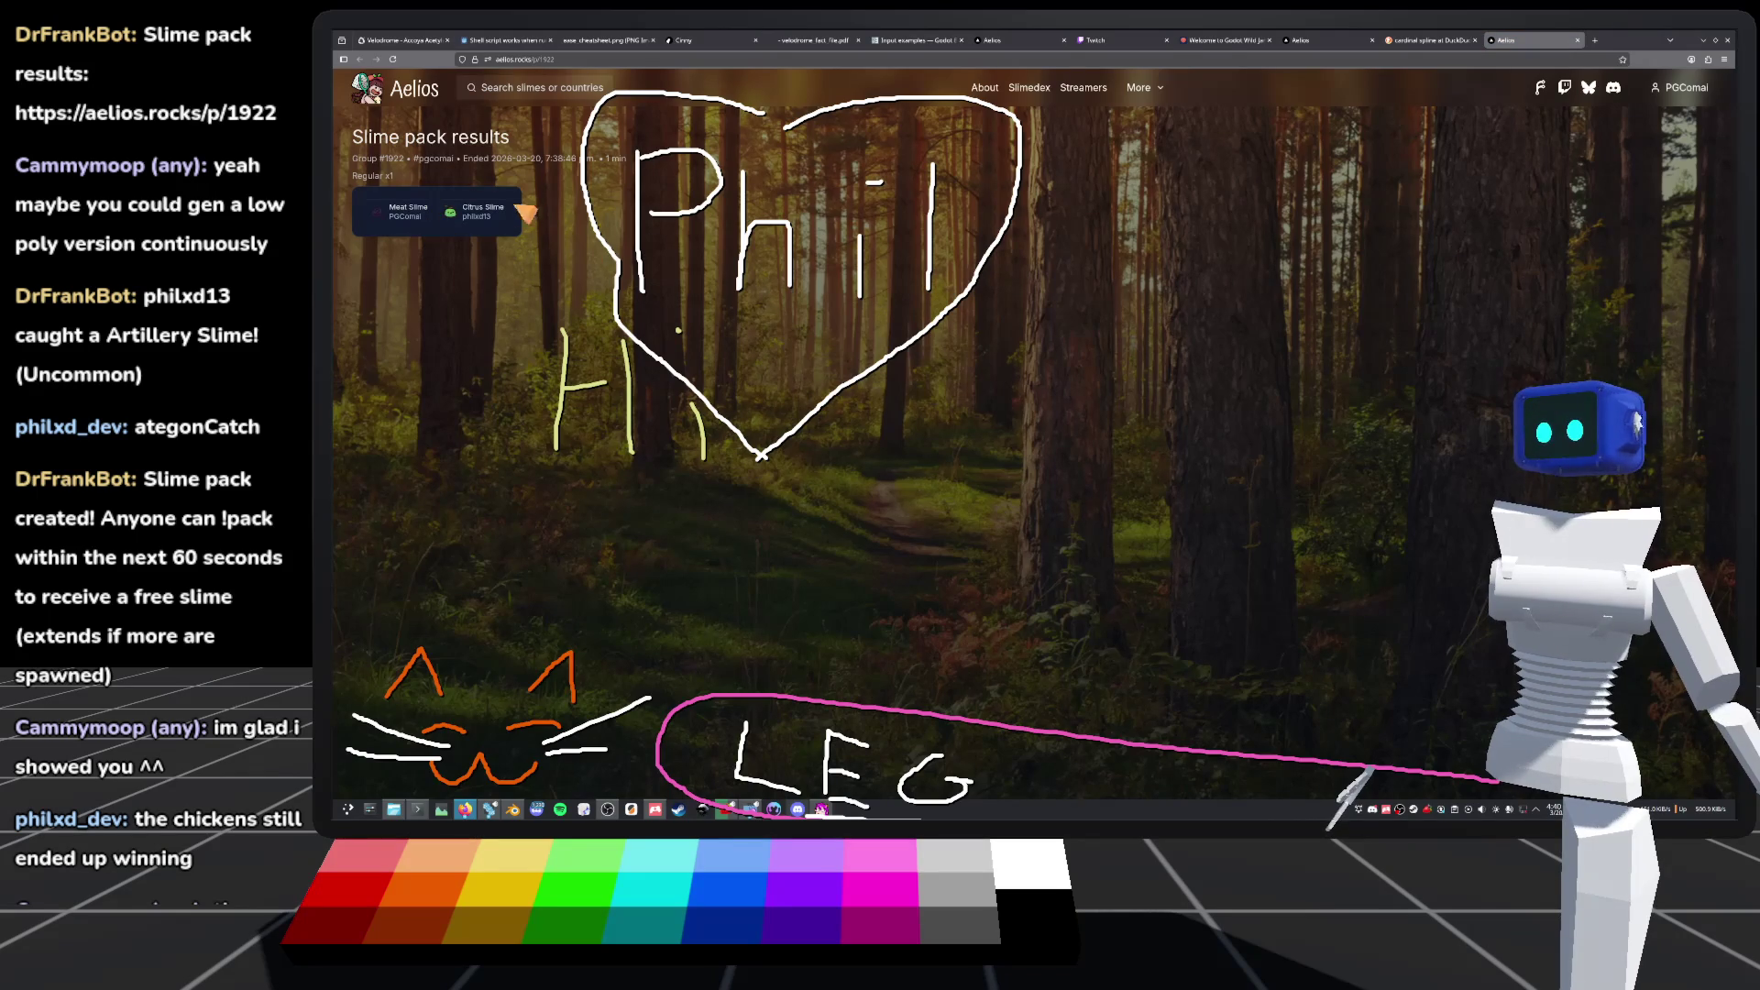
pyautogui.click(1577, 40)
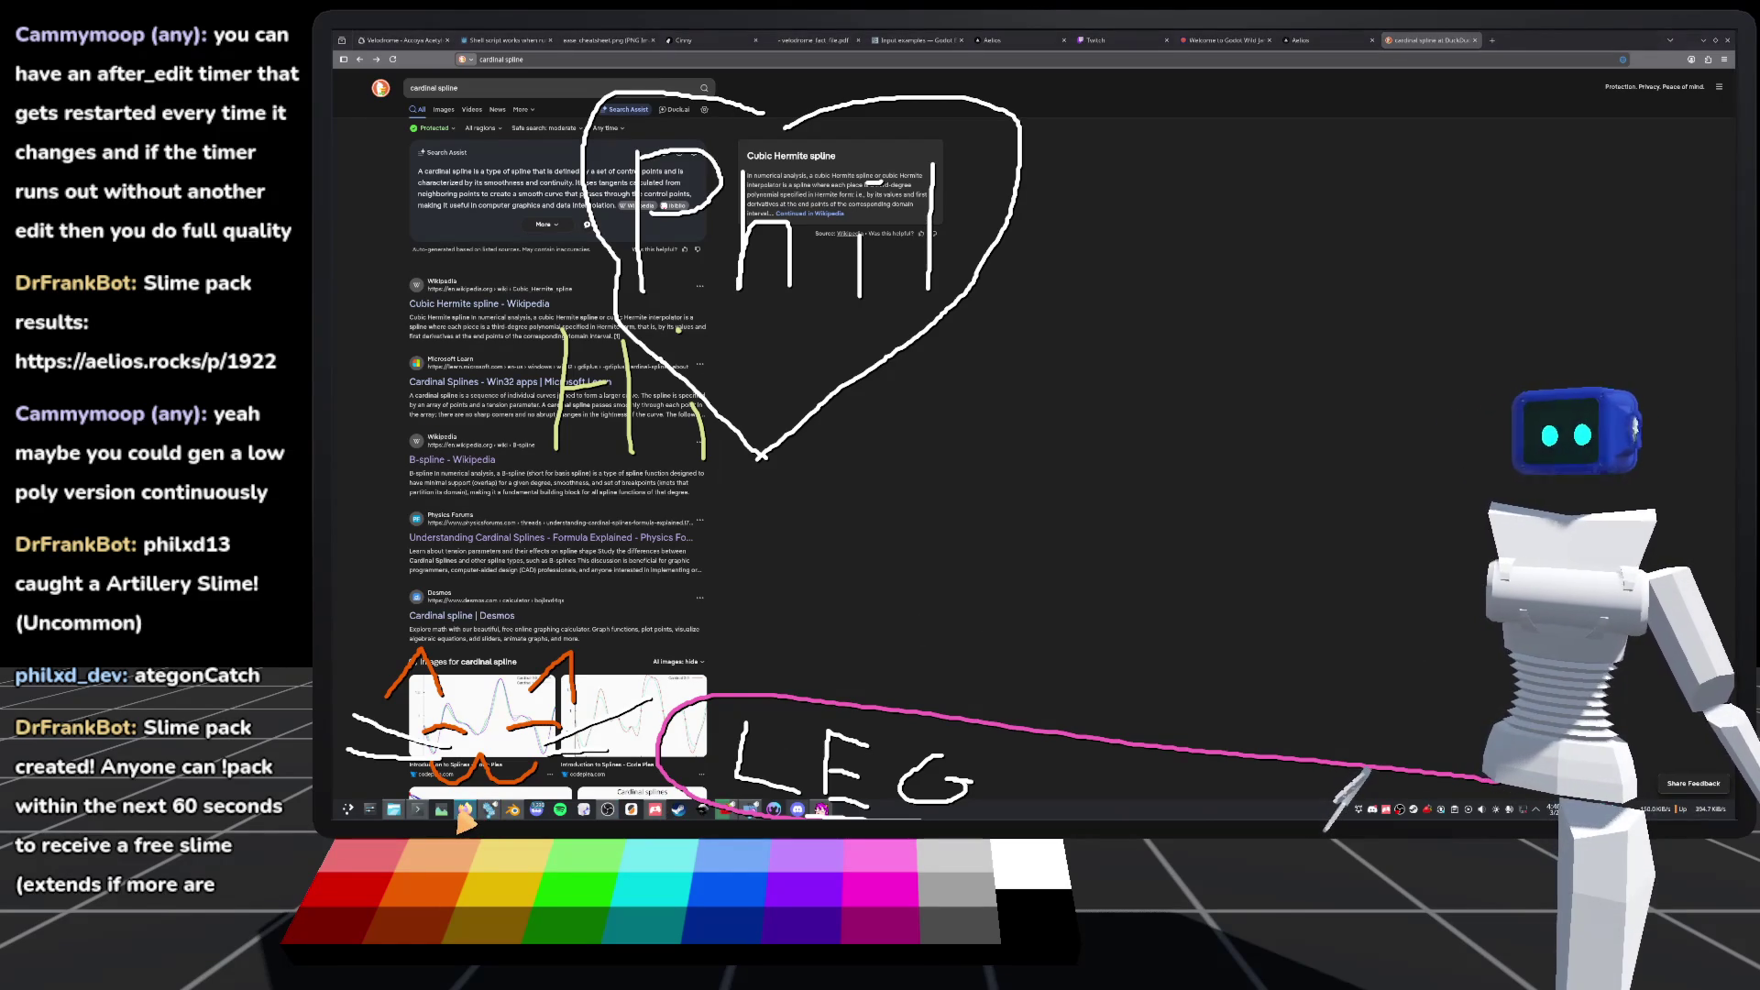
pyautogui.click(489, 810)
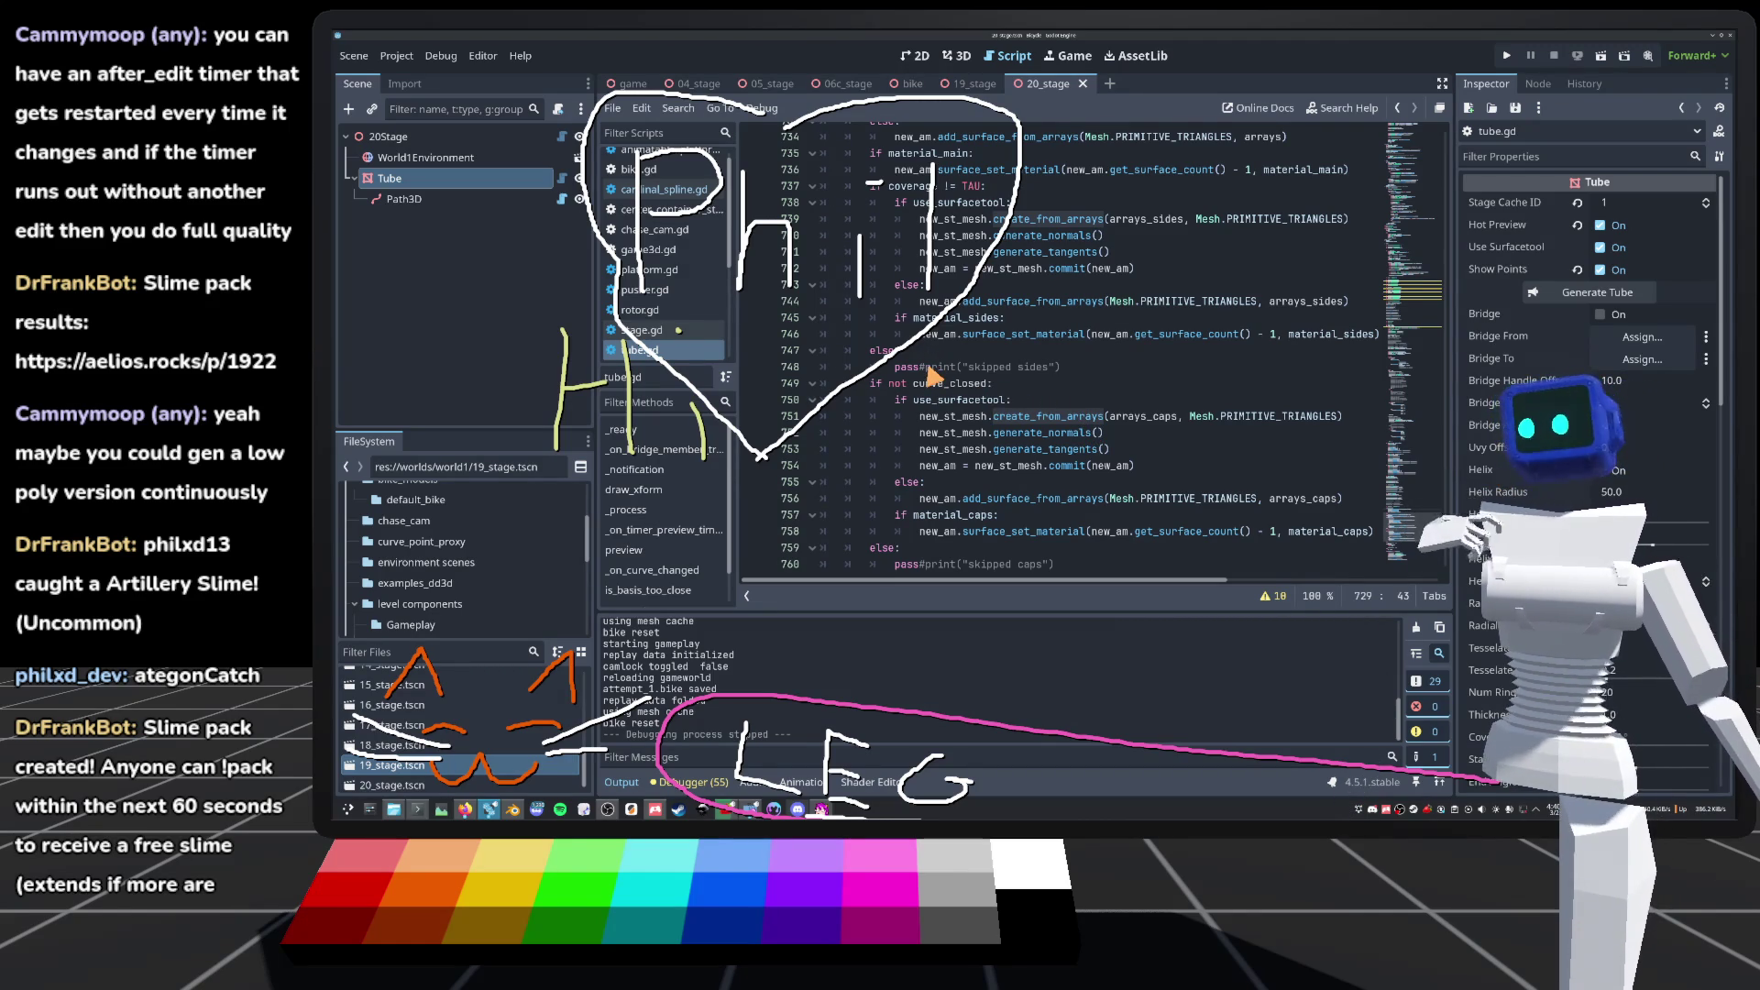
pyautogui.moveTo(915, 390)
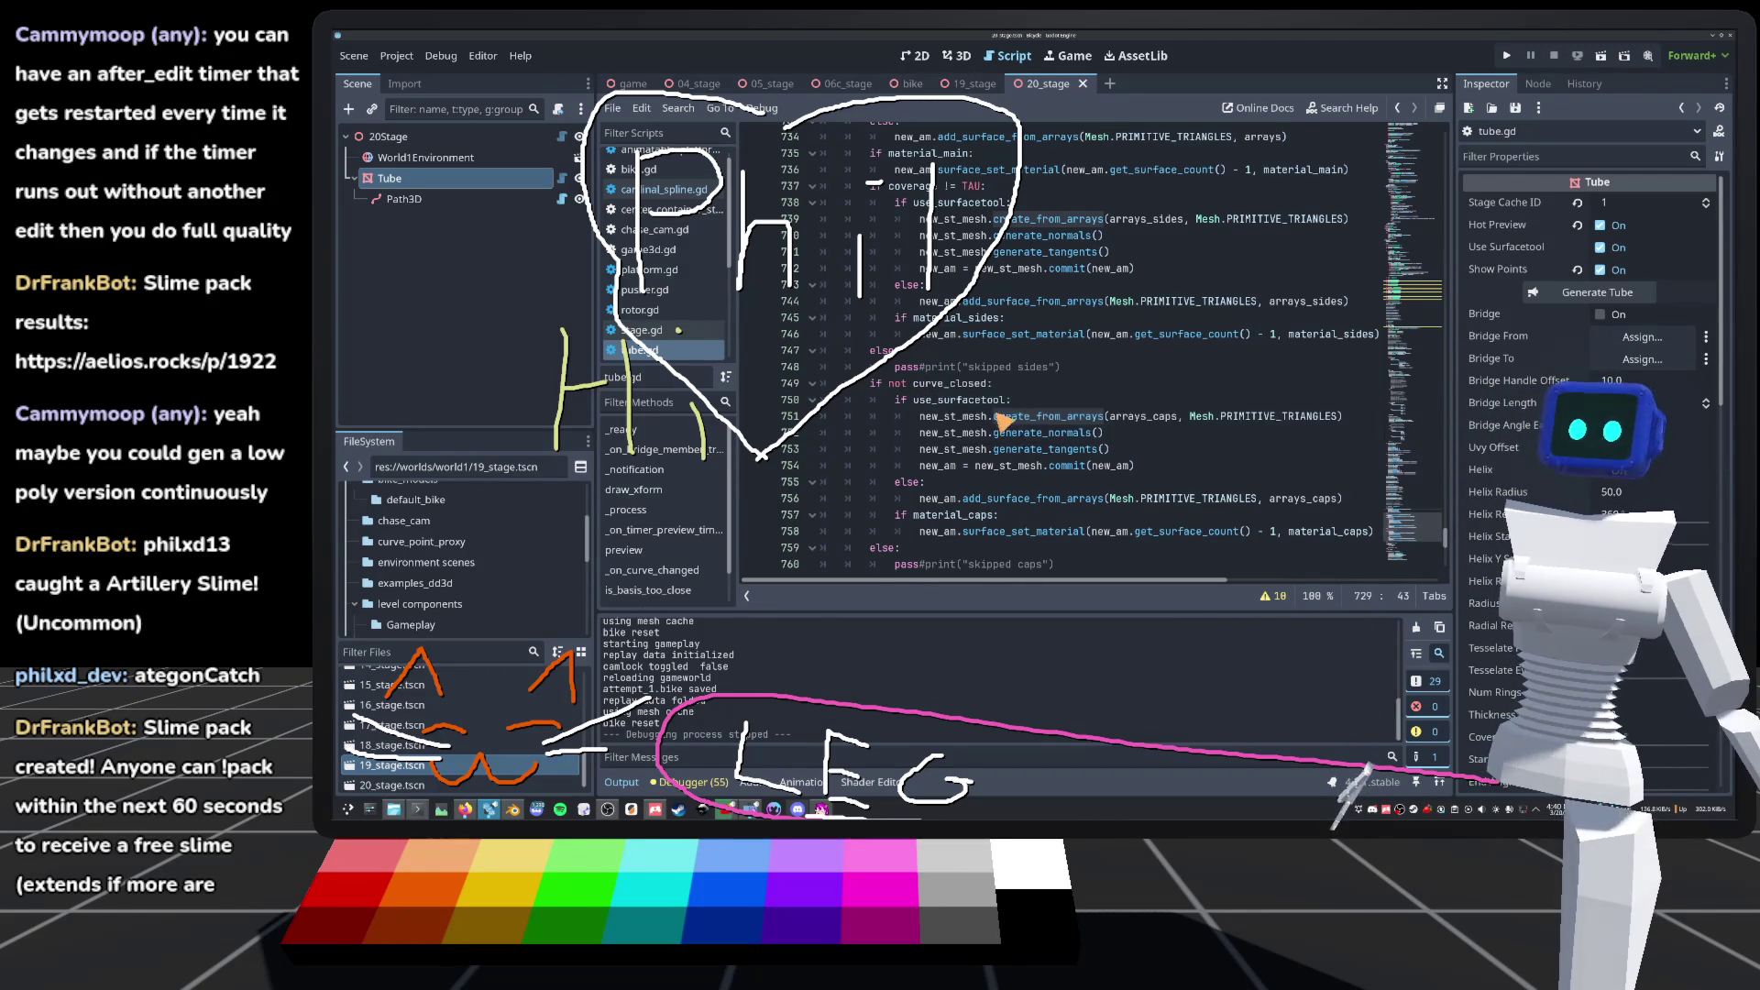
pyautogui.scroll(7, 1011, 357)
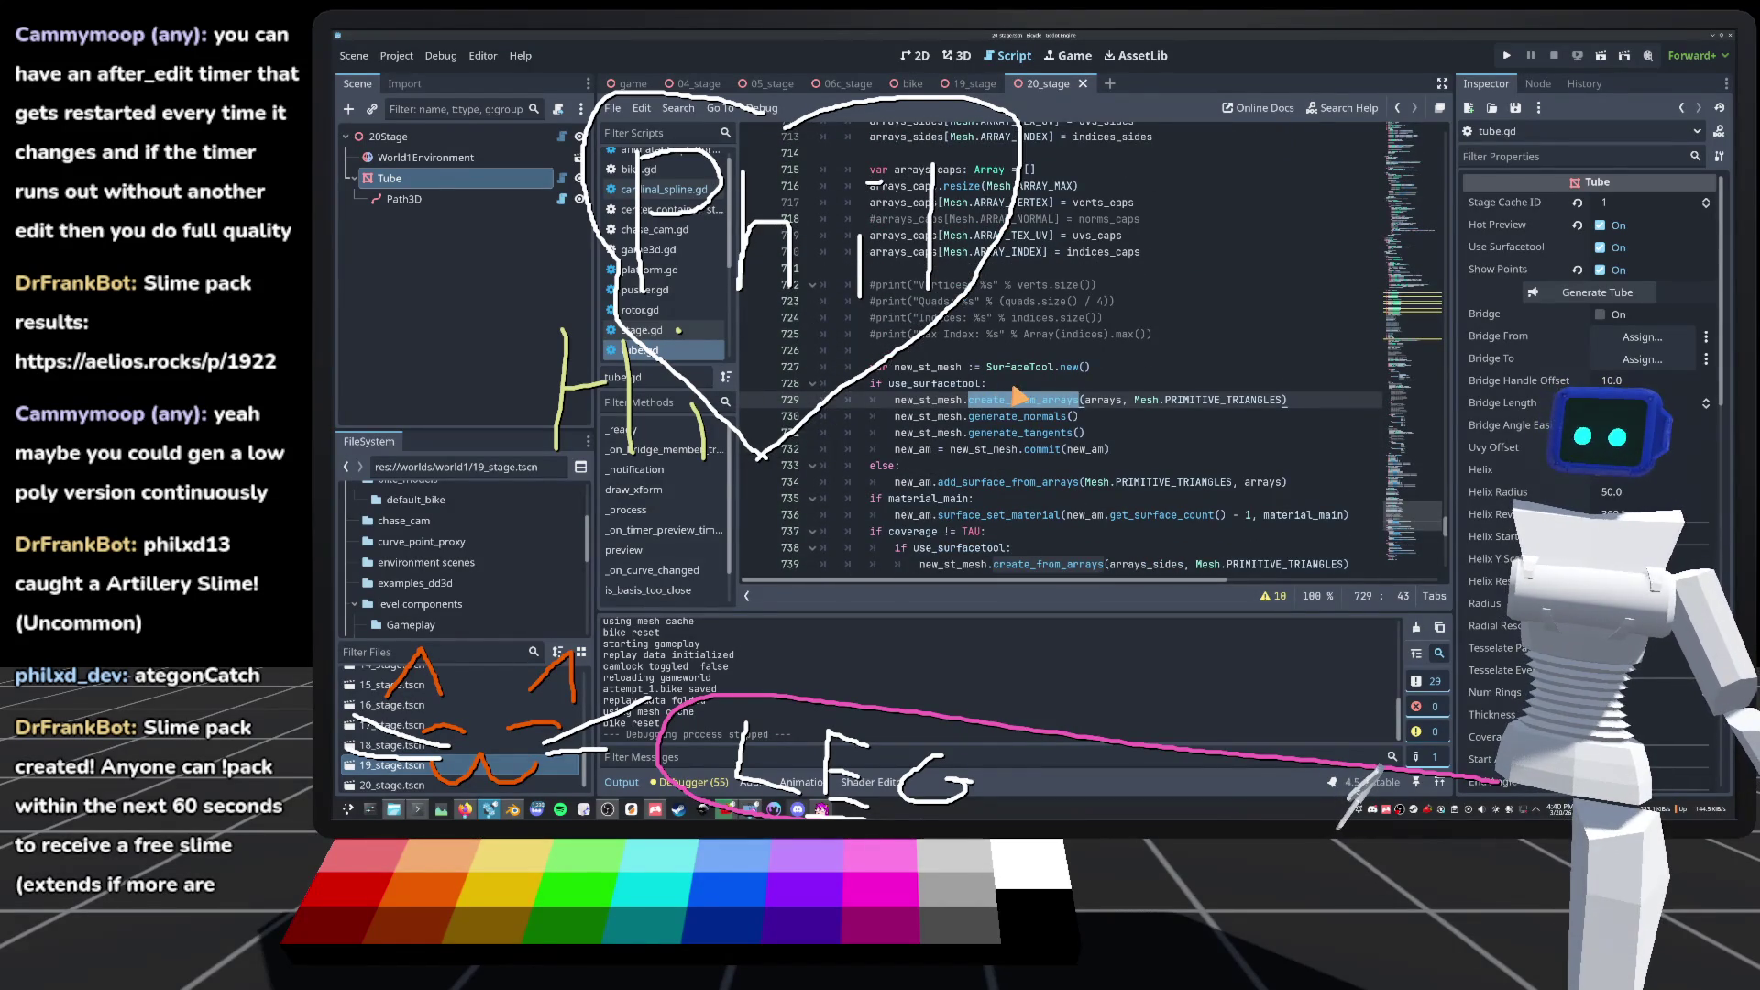
pyautogui.doubleClick(930, 386)
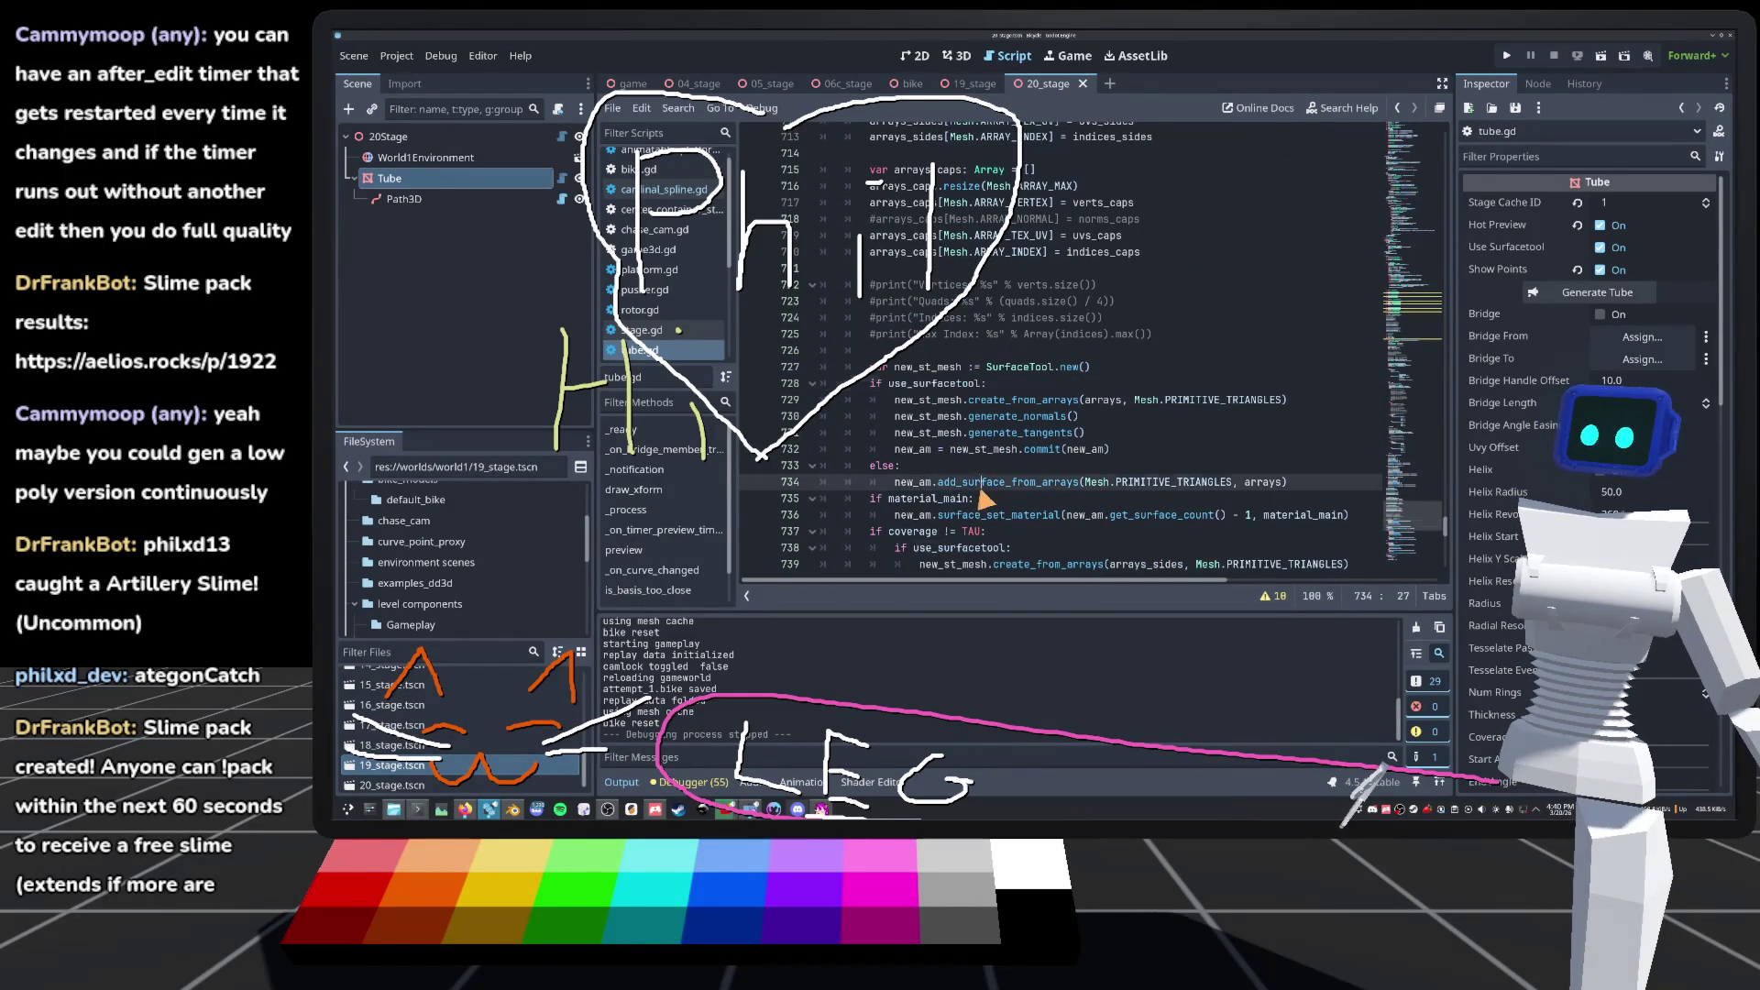
pyautogui.click(895, 482)
pyautogui.click(980, 389)
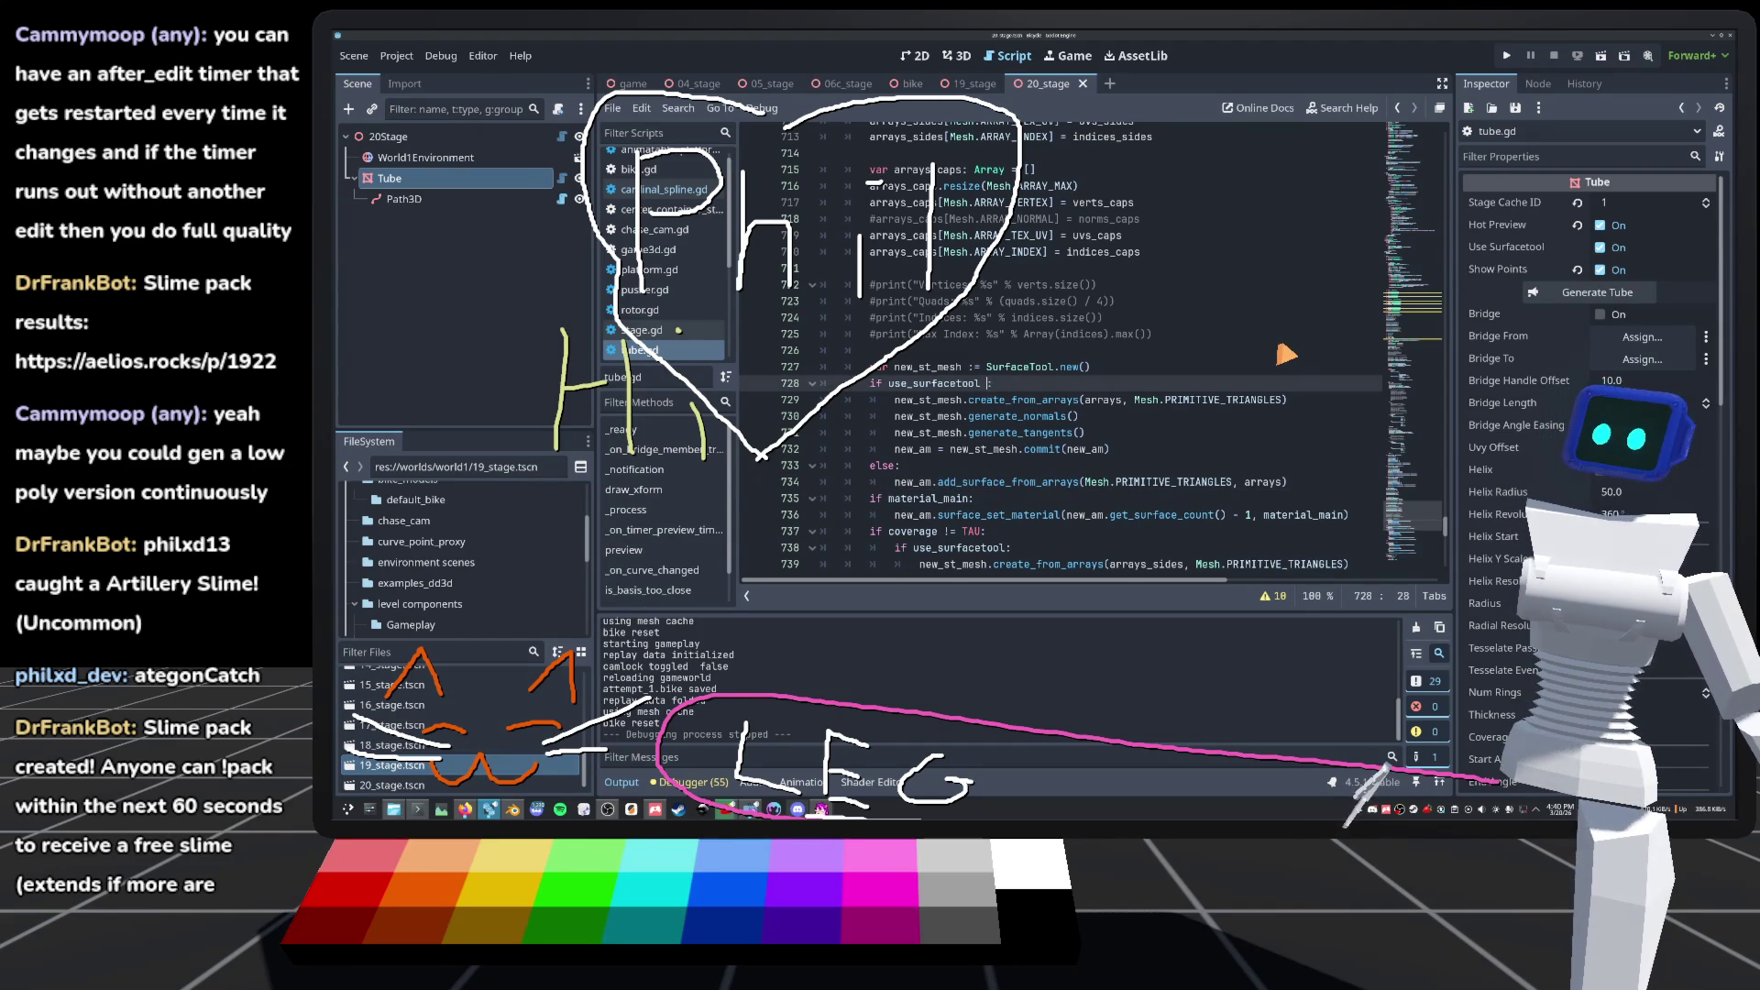
pyautogui.write('and')
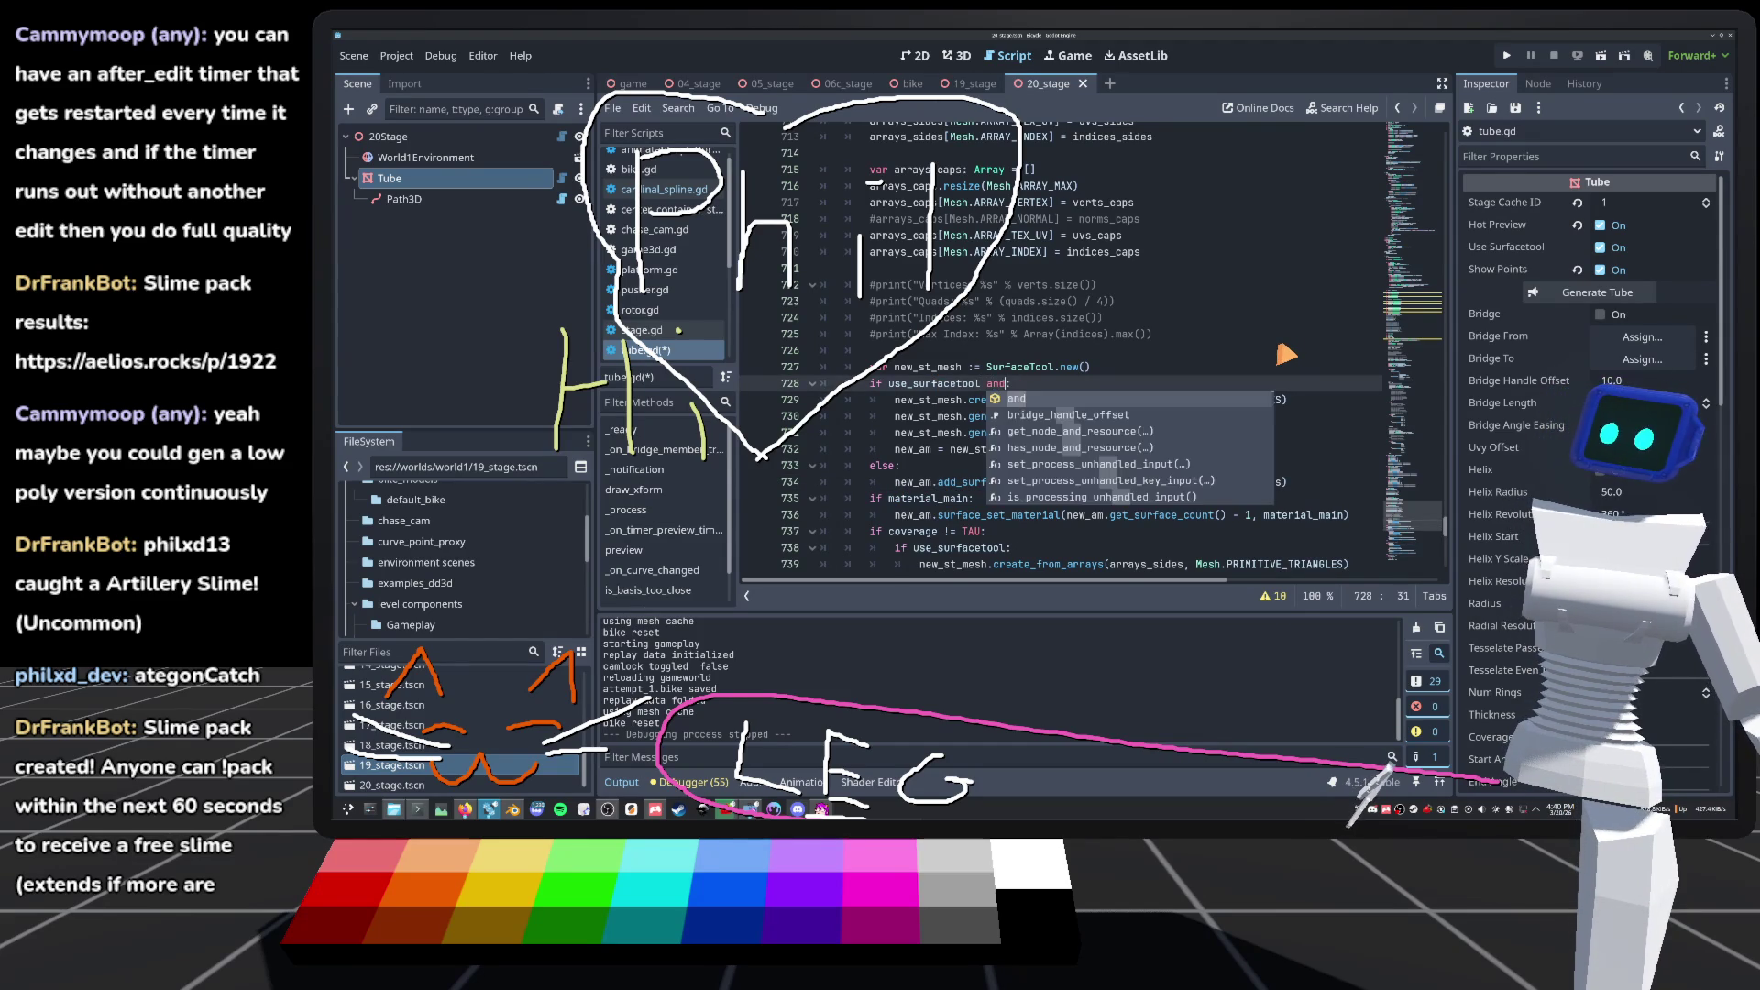
pyautogui.write(' not')
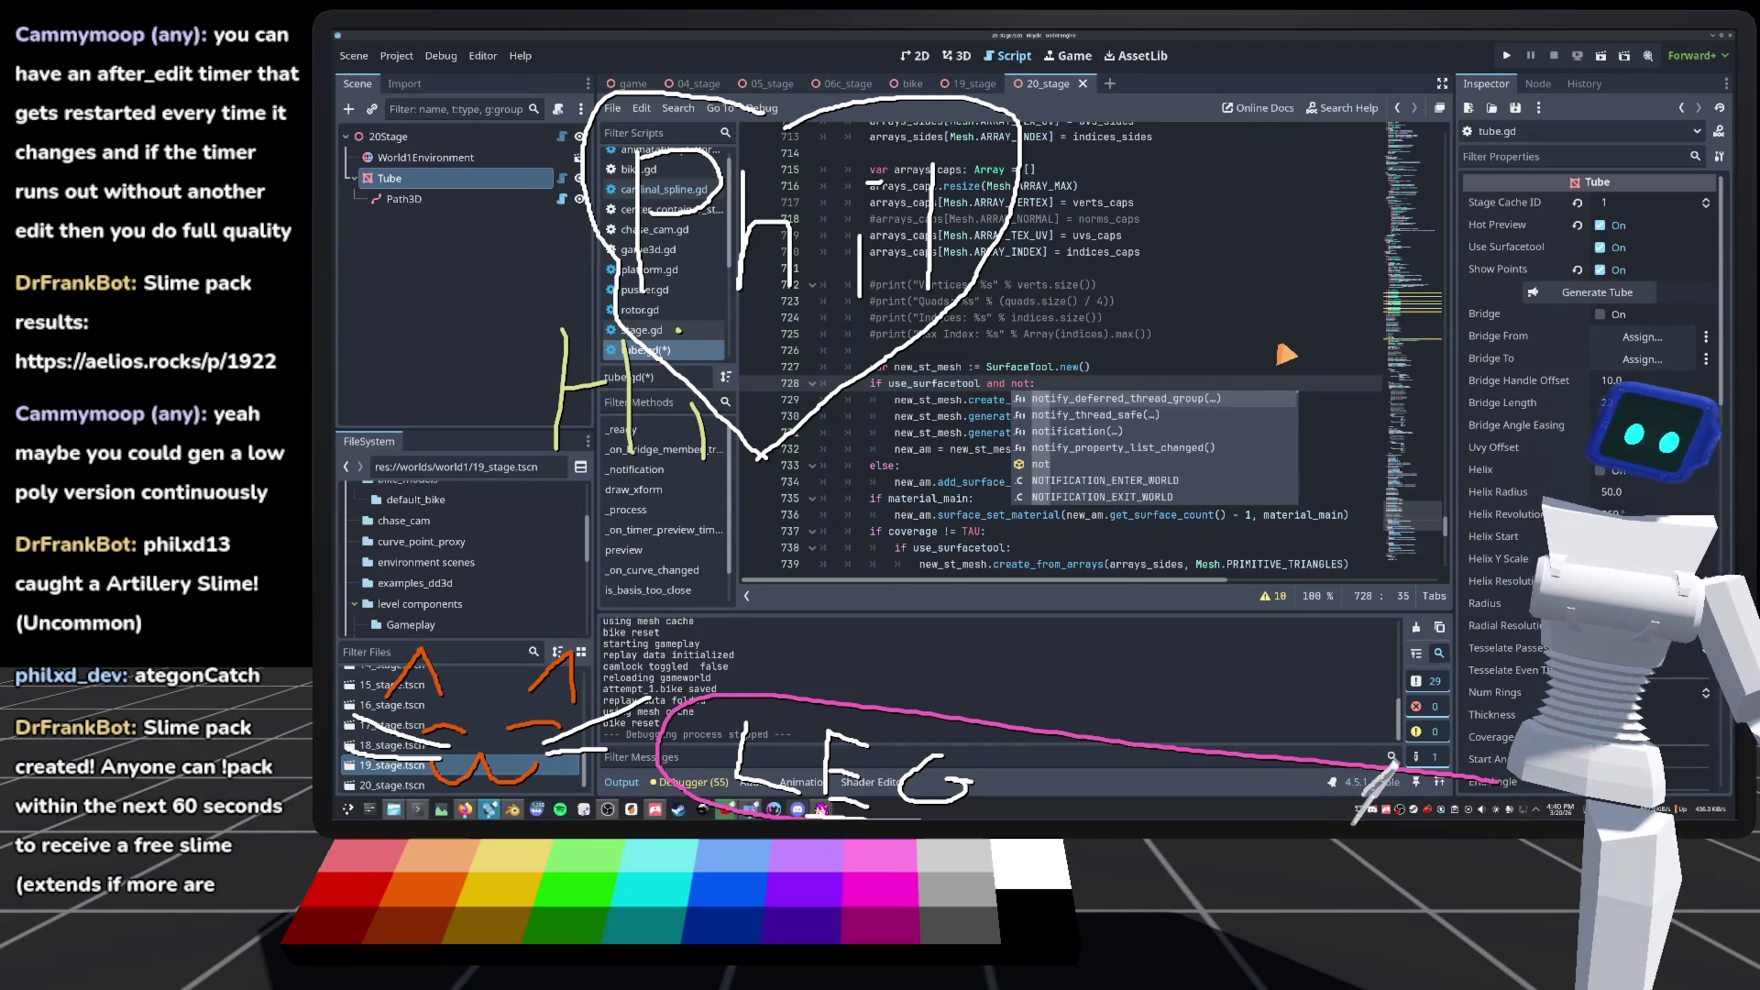
pyautogui.write(' hot_preview')
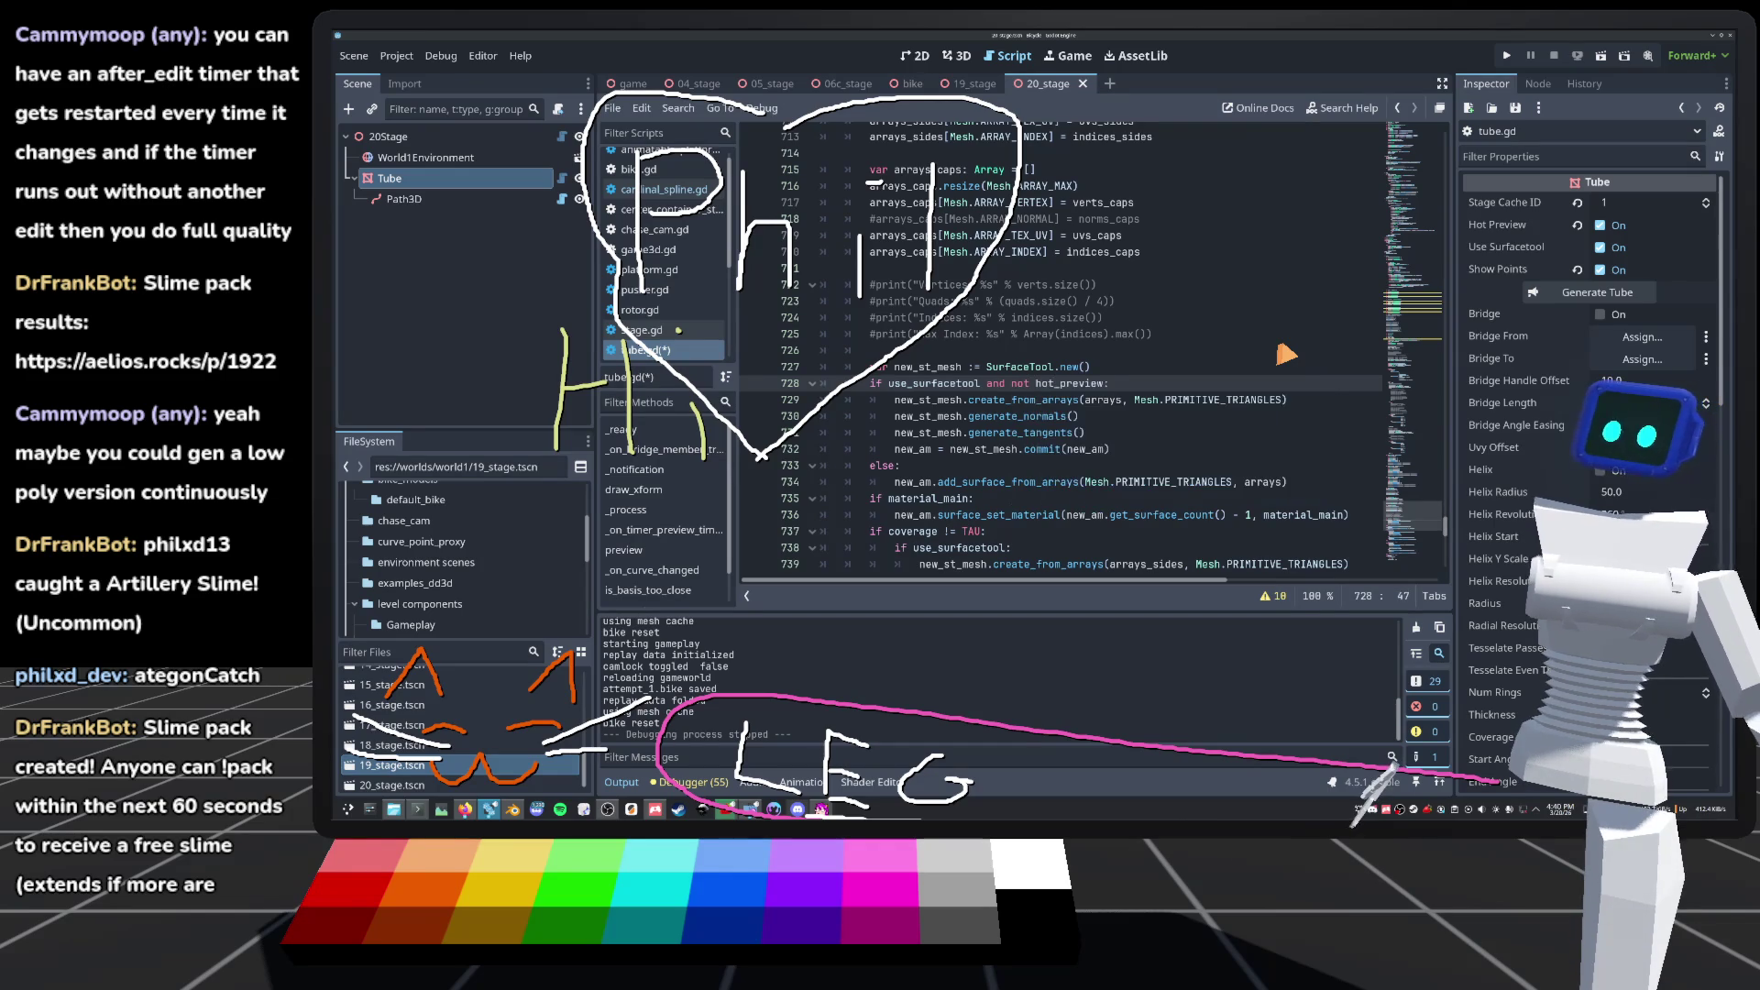
pyautogui.press('BackSpace')
pyautogui.press('BackSpace')
pyautogui.press('BackSpace')
pyautogui.write(':')
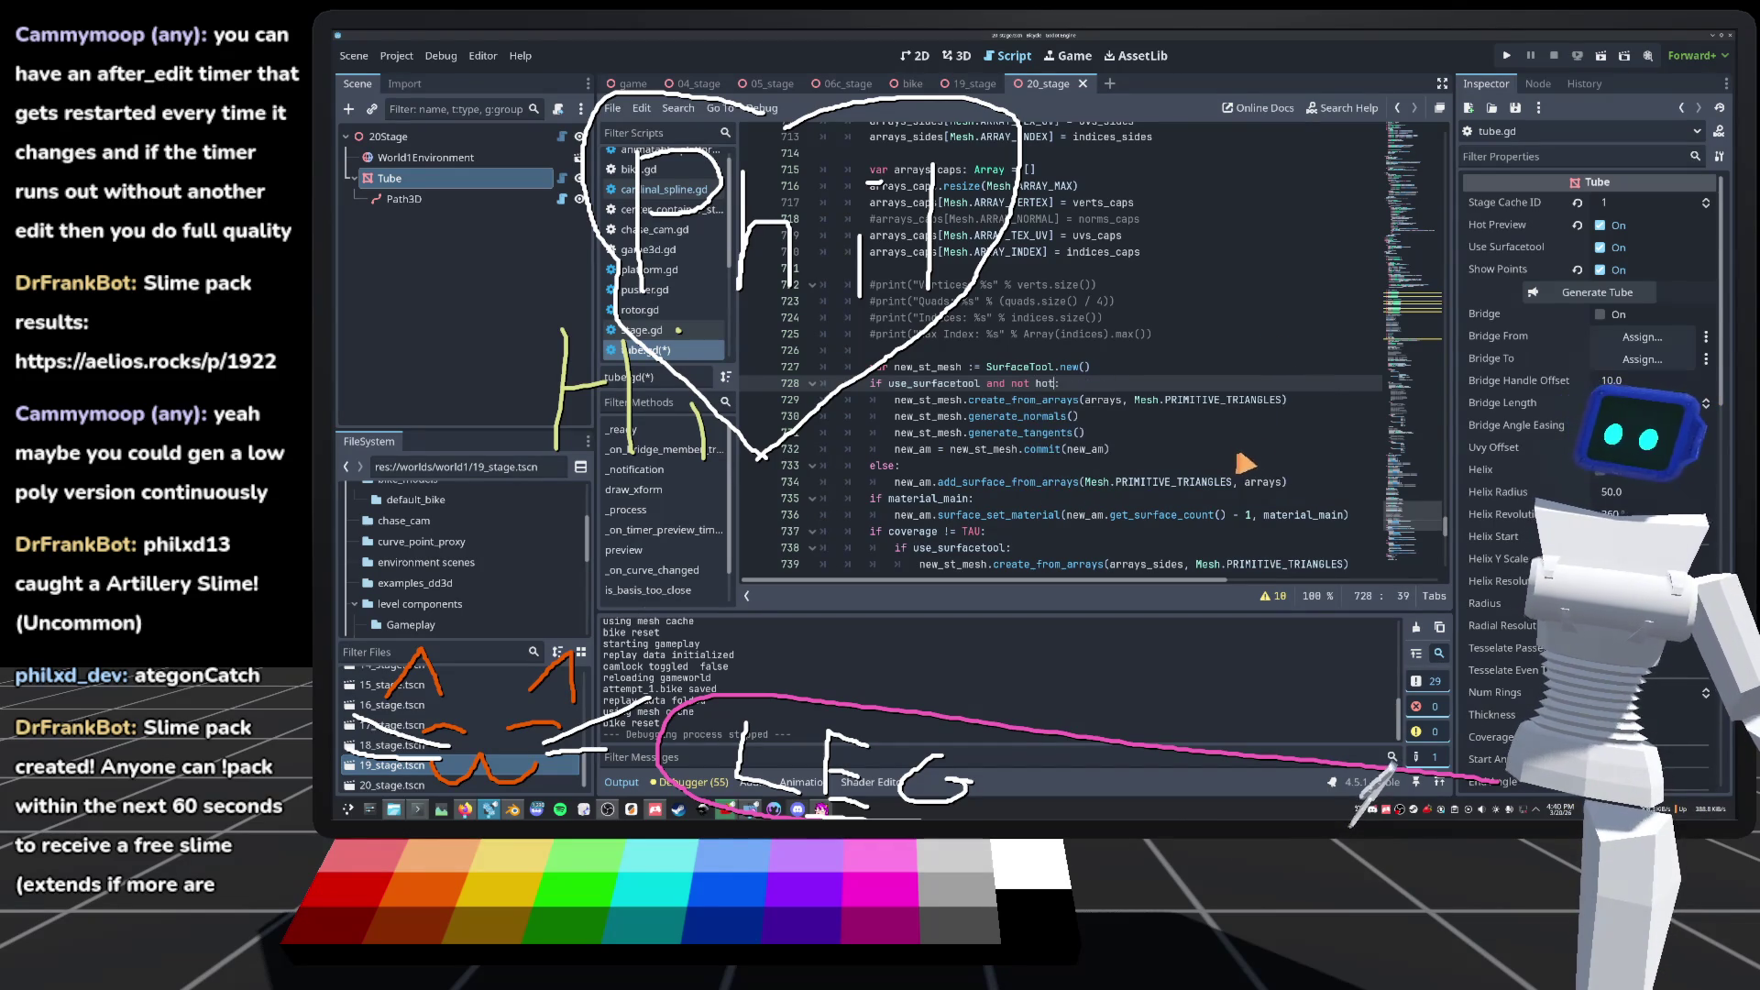
pyautogui.press('BackSpace')
pyautogui.press('BackSpace')
pyautogui.press('BackSpace')
pyautogui.hotkey('ctrl', 's')
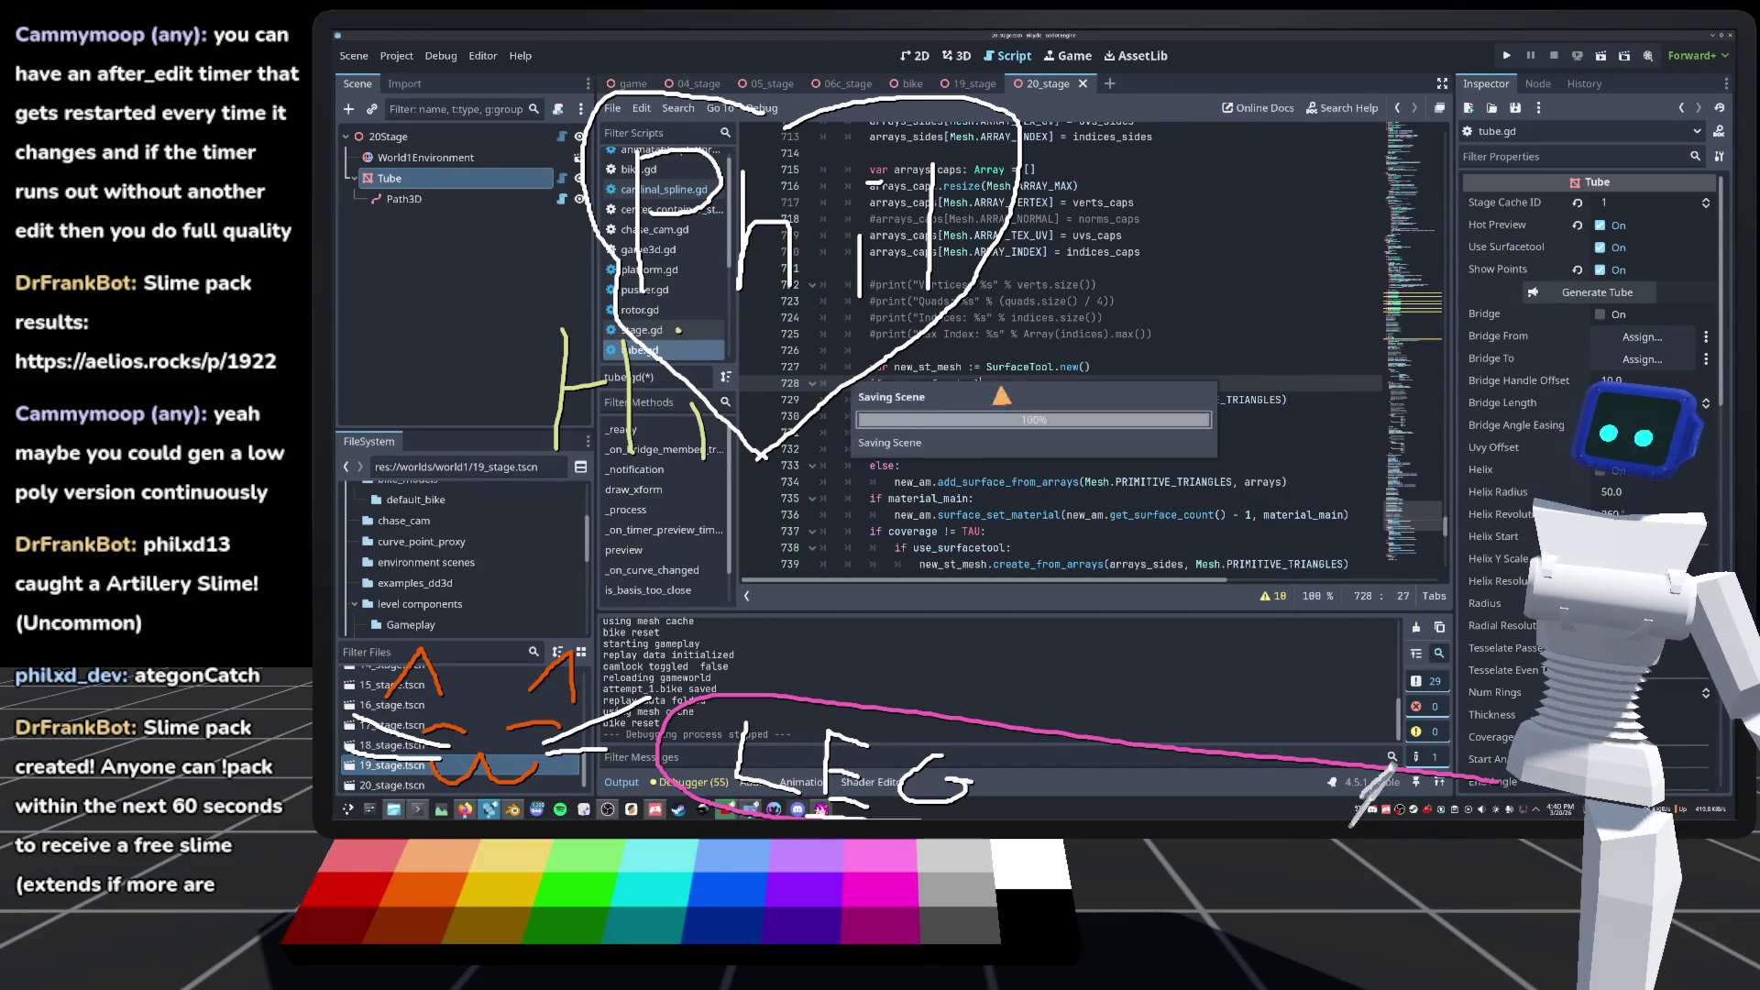
# Step: Declare 'simple: bool = true' after dont_preview = true in _generate() and save
pyautogui.moveTo(1437, 524); pyautogui.dragTo(1368, 288)
pyautogui.scroll(-10, 1364, 303)
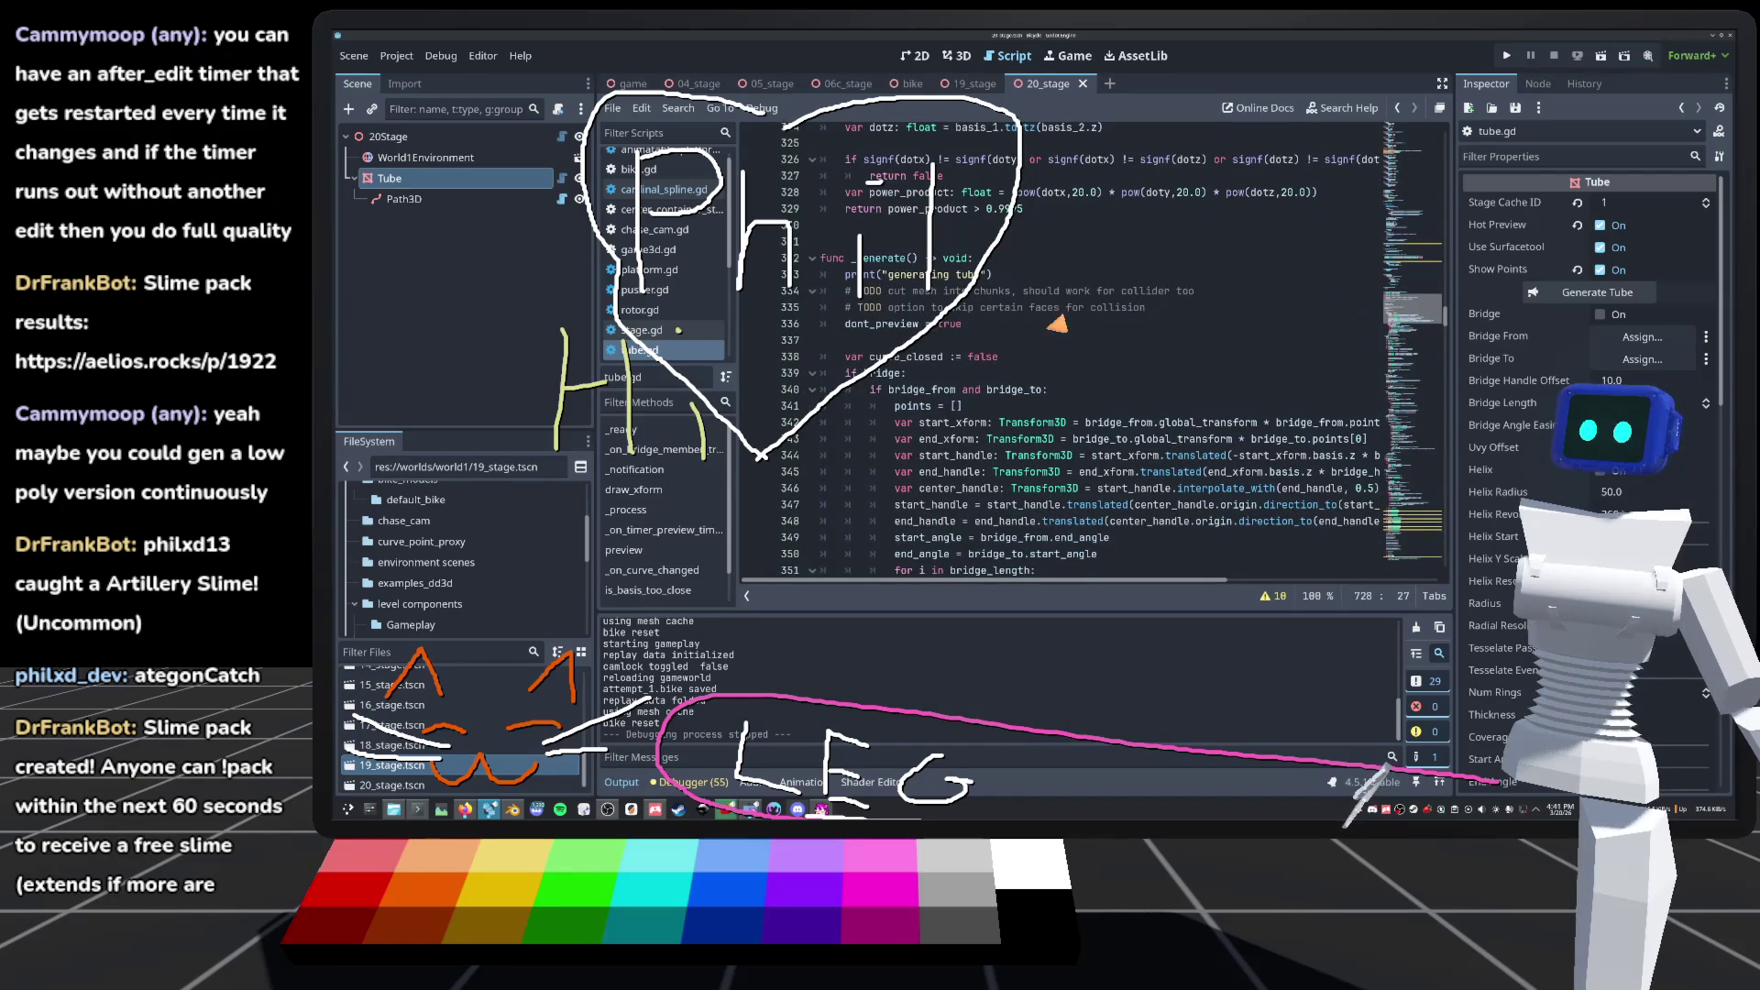
pyautogui.click(1020, 325)
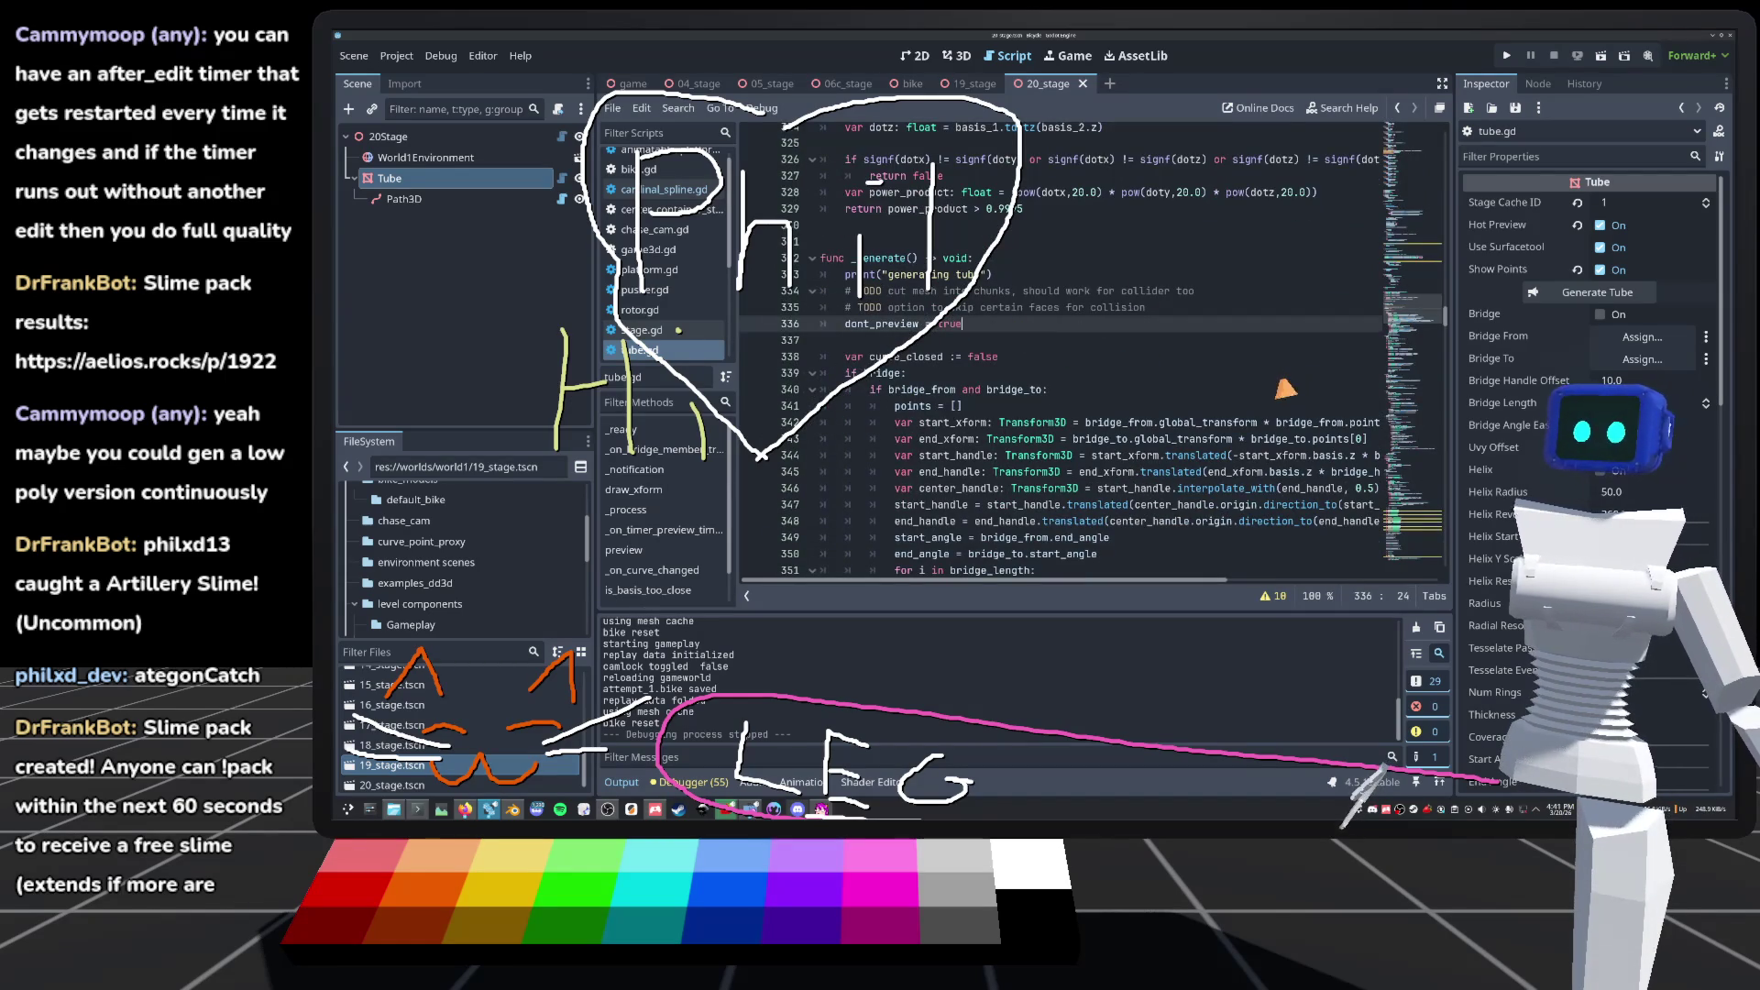
pyautogui.press('Return')
pyautogui.press('Return')
pyautogui.write('var sim')
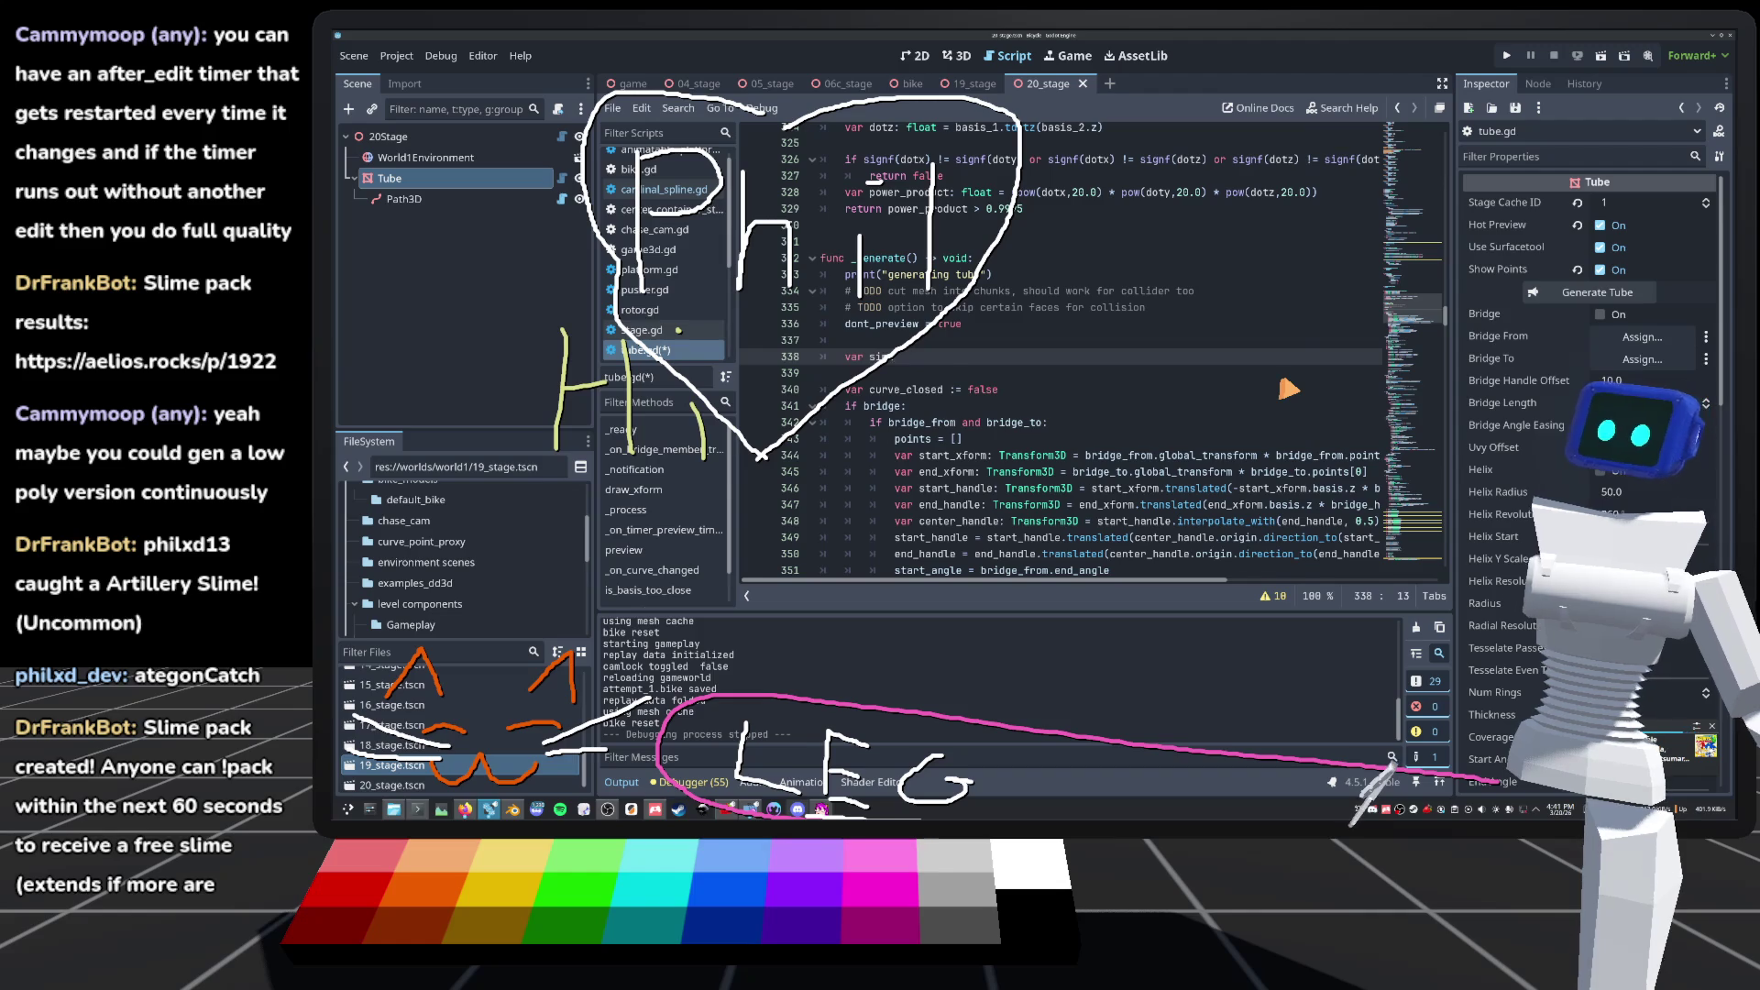
pyautogui.scroll(1, 1288, 389)
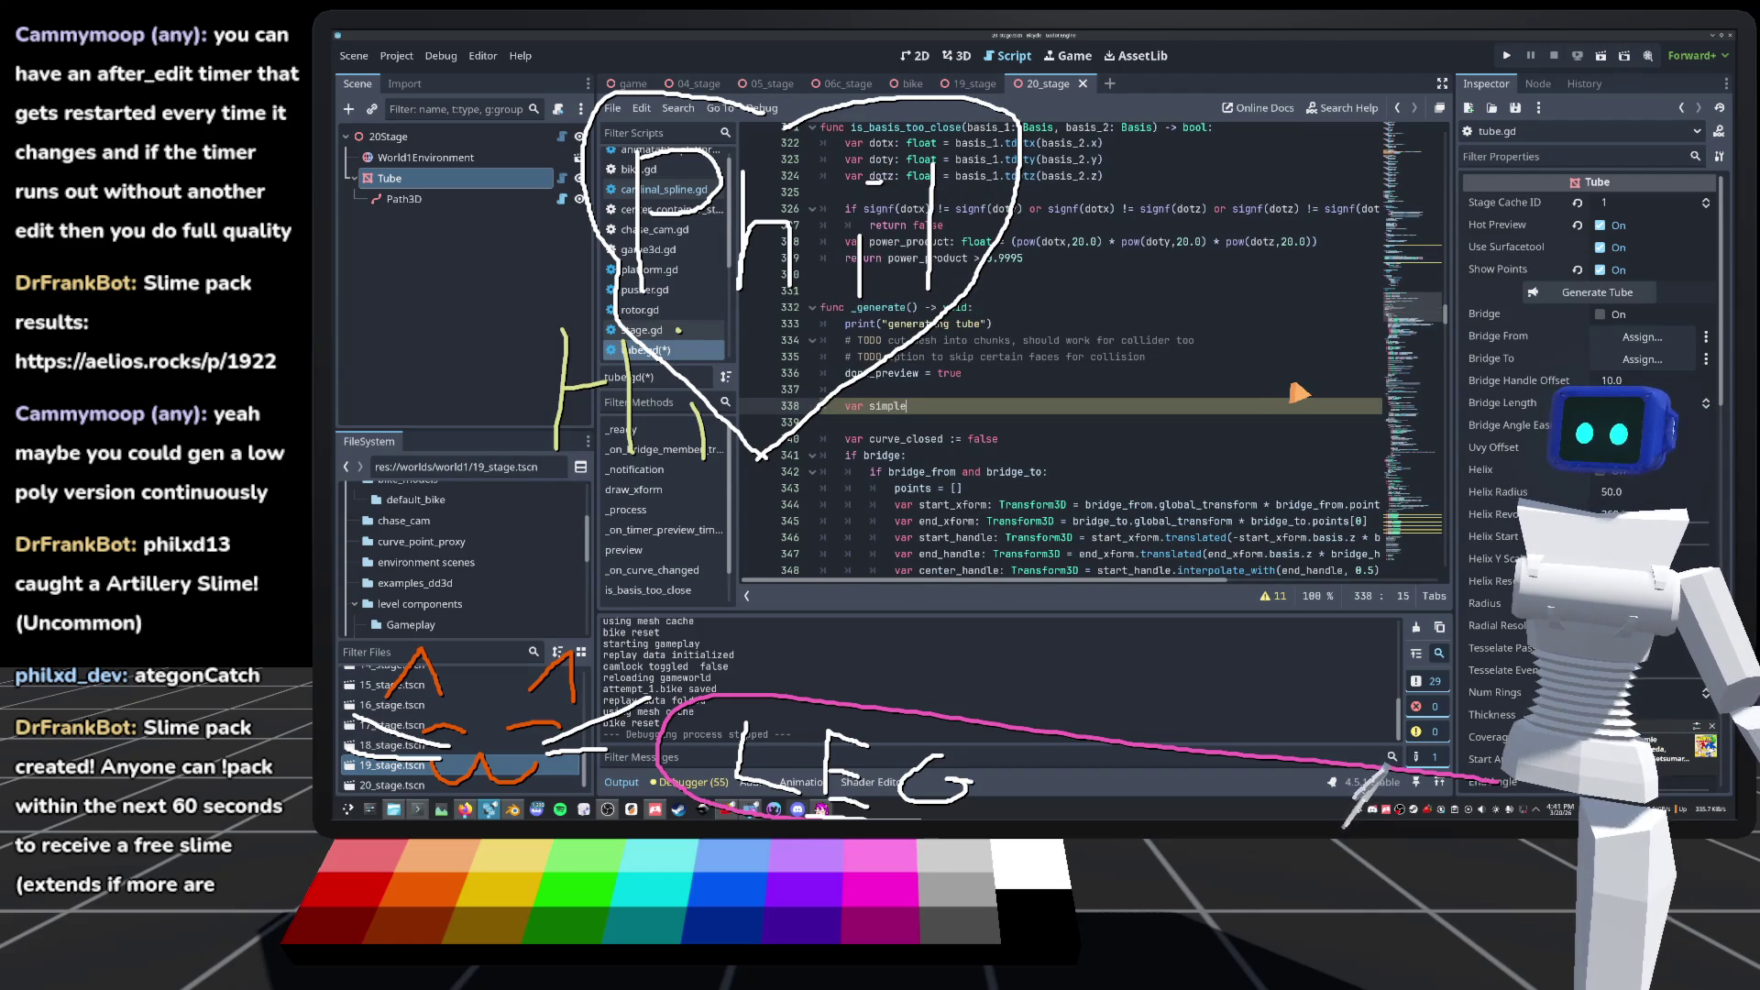
pyautogui.write(':')
pyautogui.press('BackSpace')
pyautogui.press('BackSpace')
pyautogui.write(': bo')
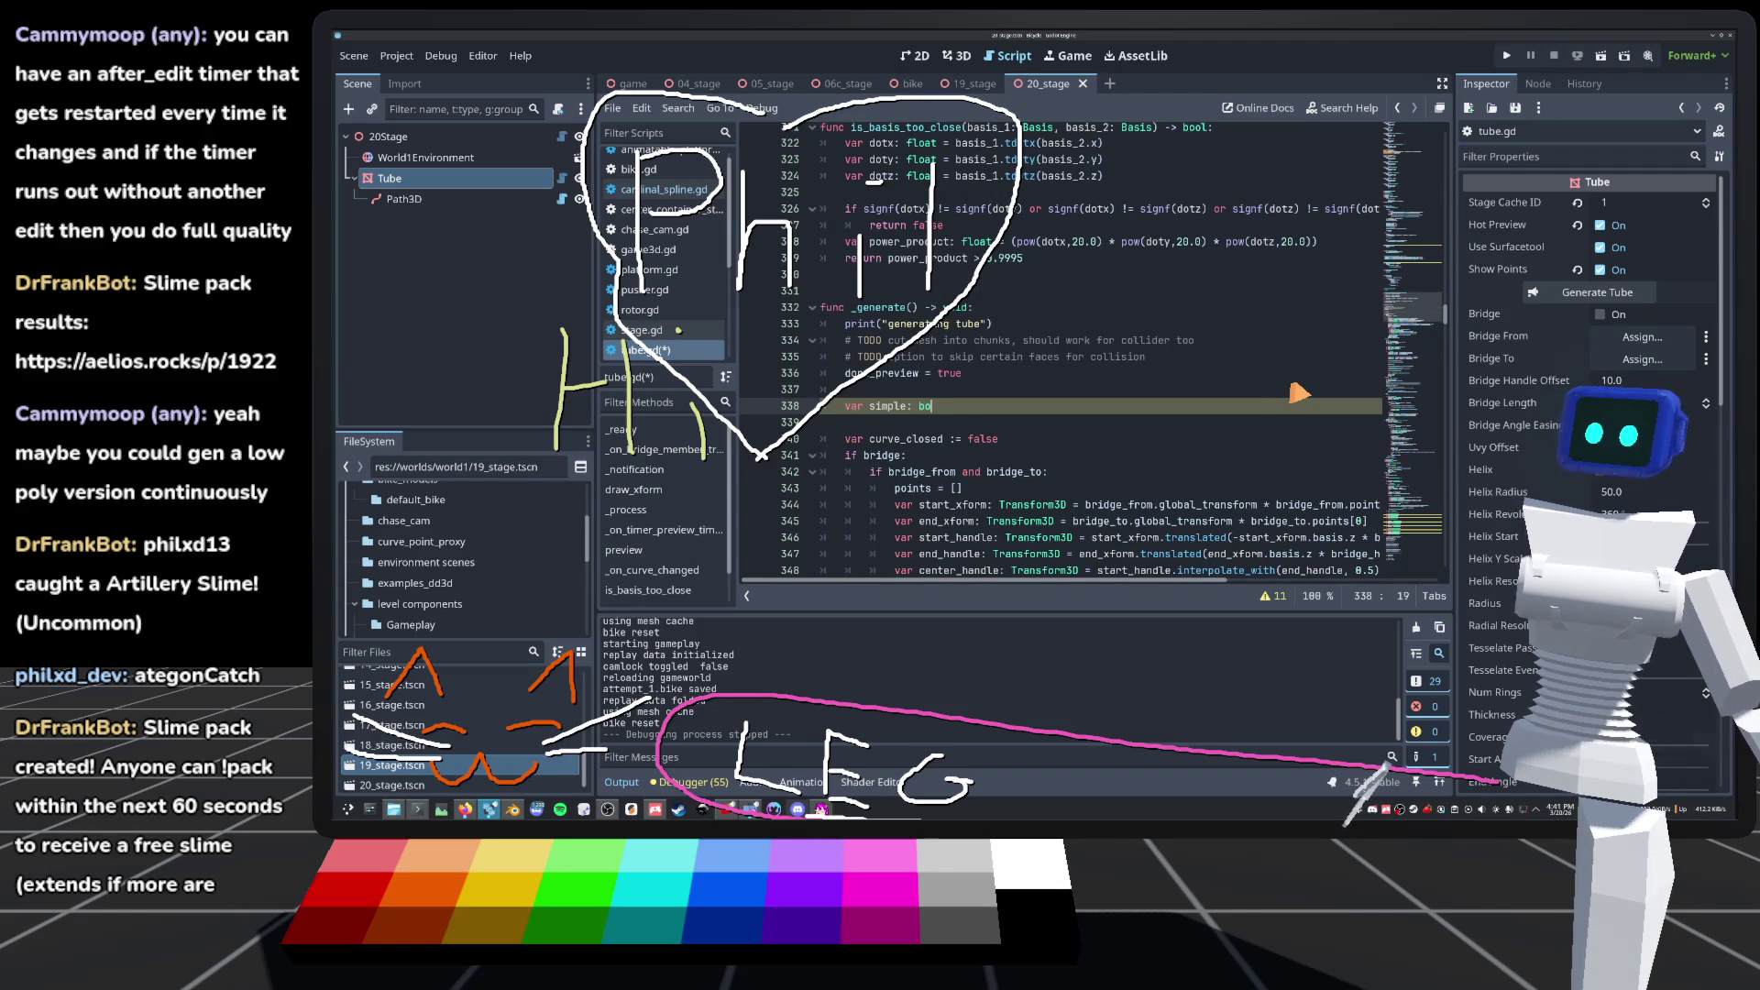
pyautogui.write('ol = ')
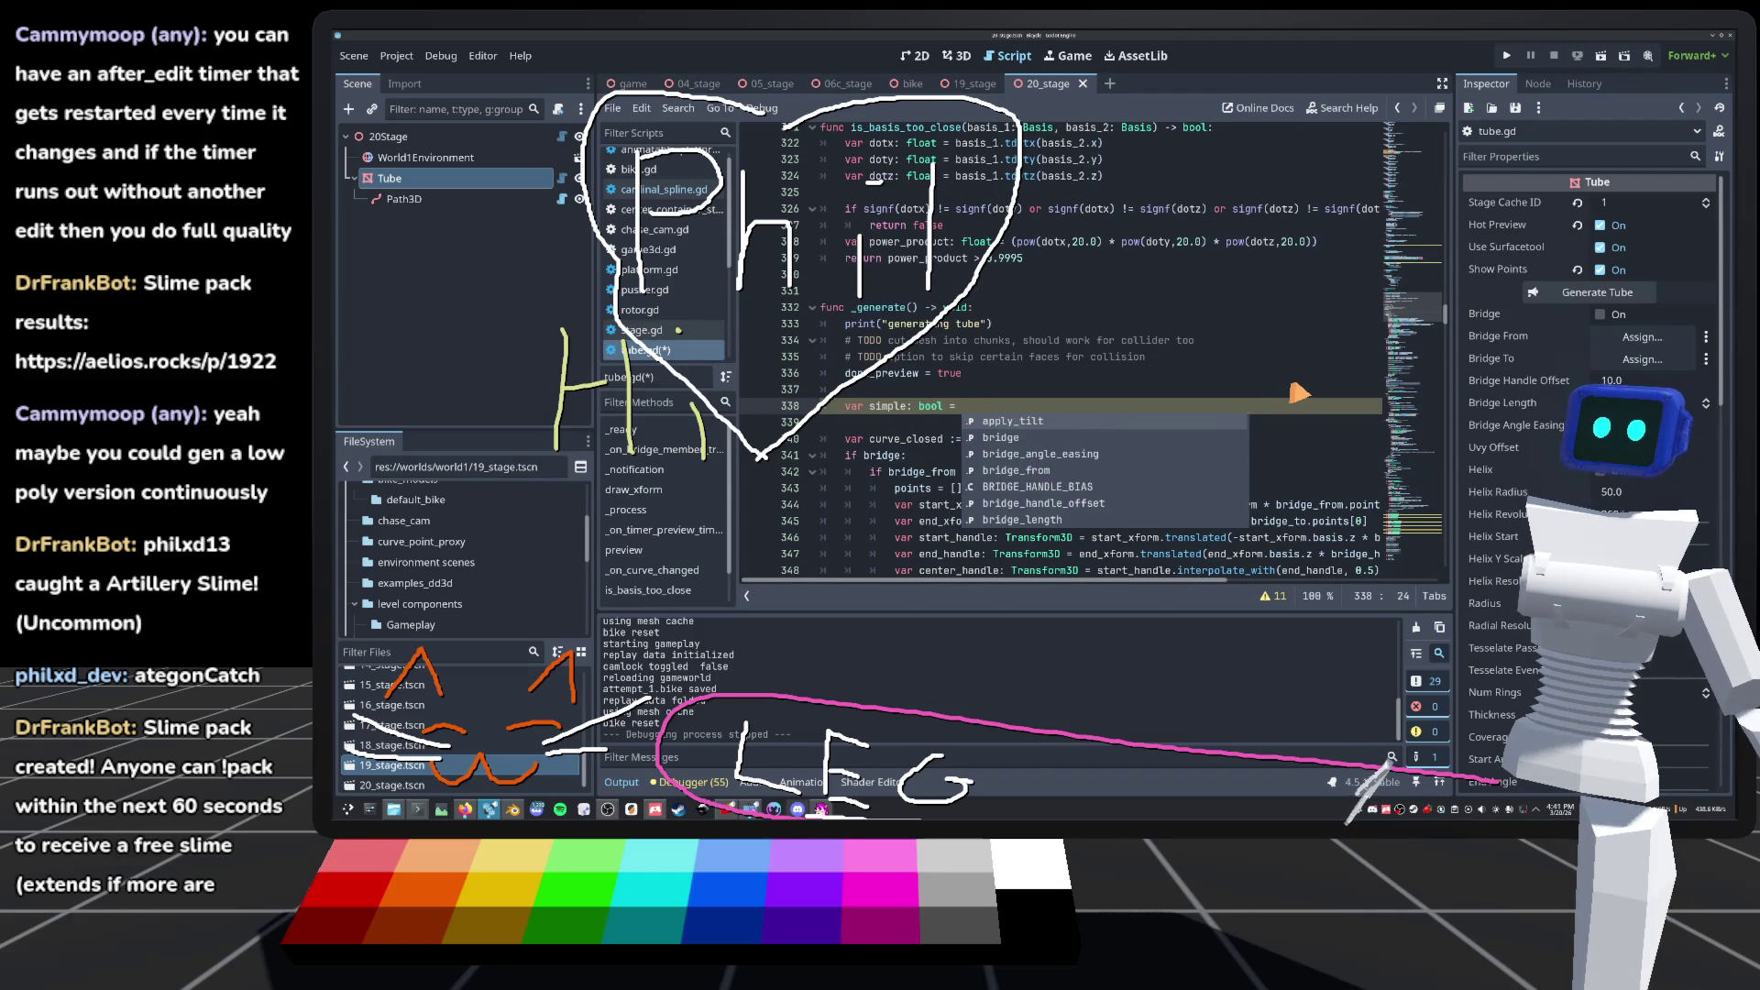
pyautogui.write('true')
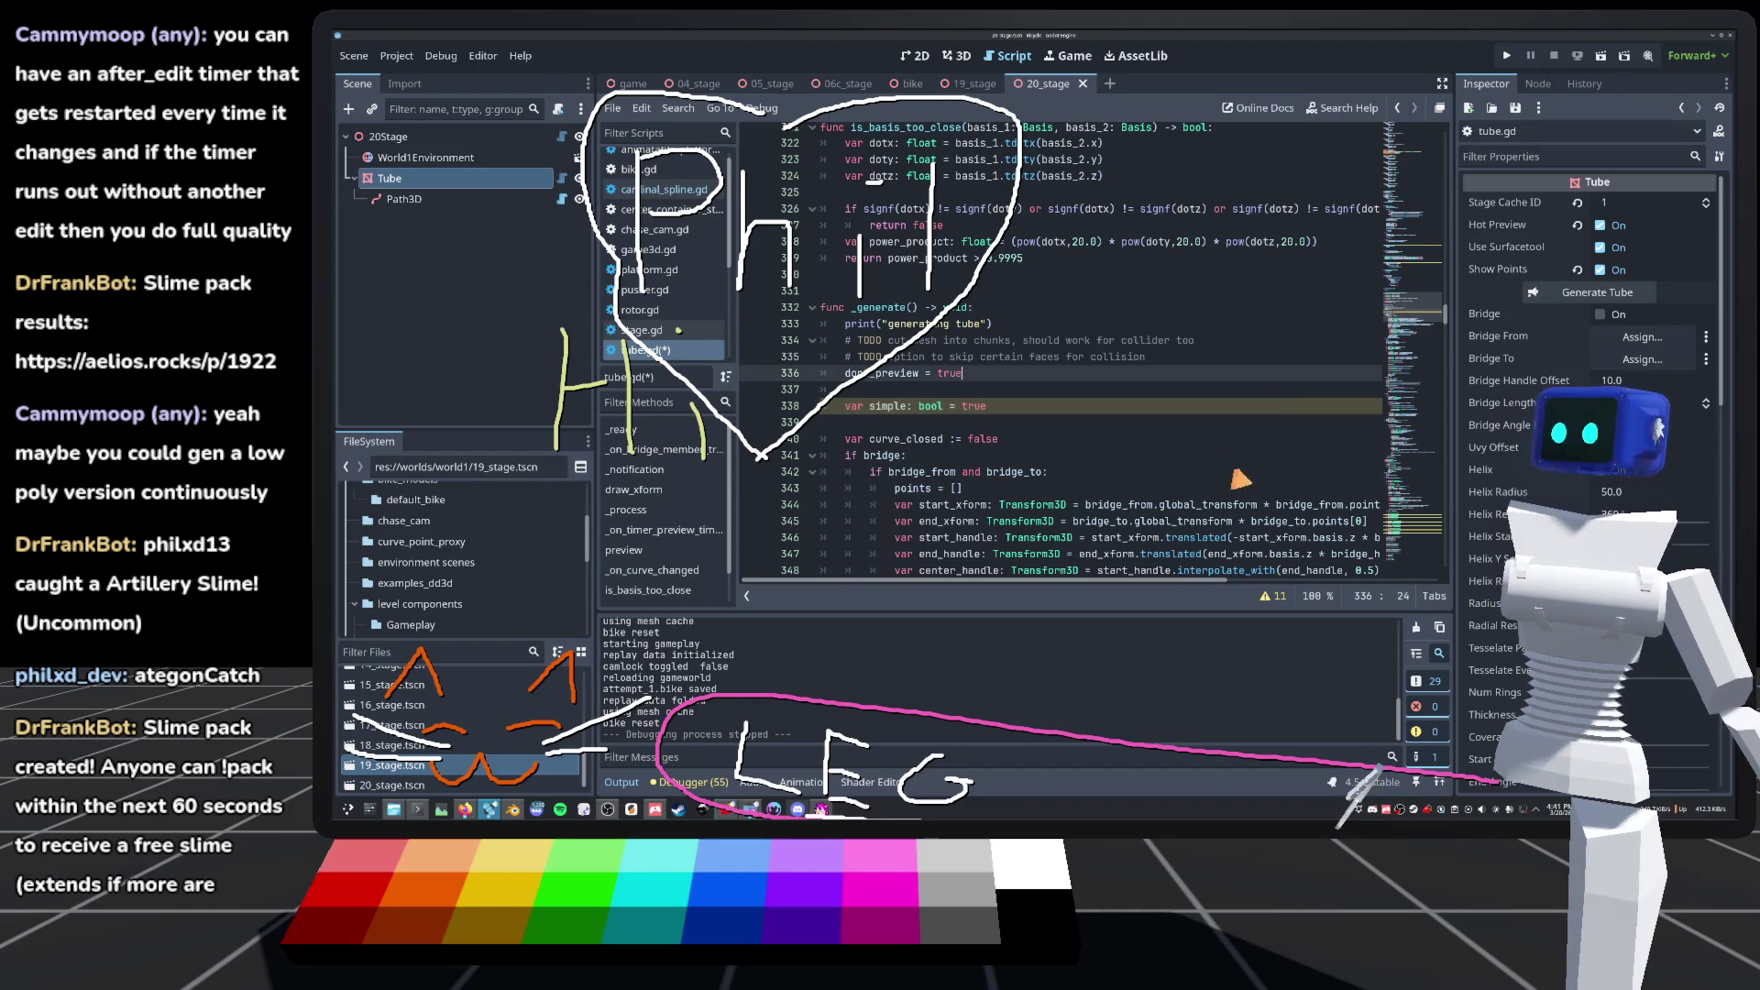
pyautogui.hotkey('ctrl', 's')
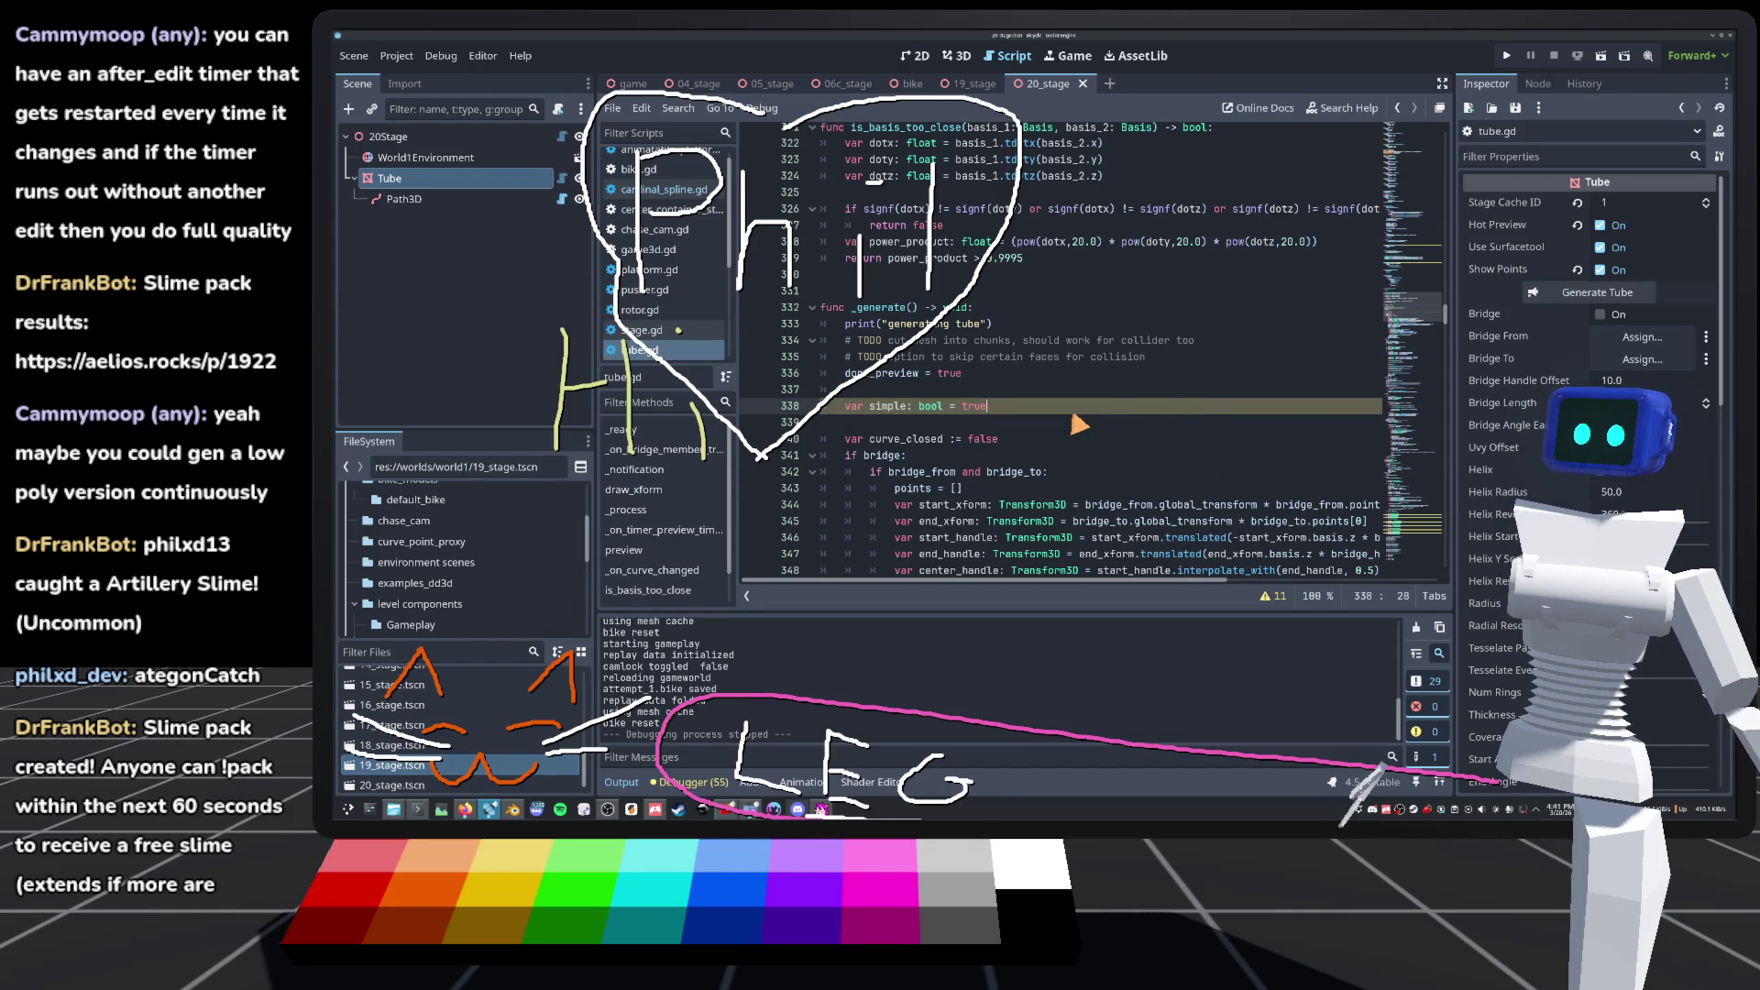
# Step: Add 'if not Engine.is_editor_hint(): simple = false' followed by an 'else: pass' branch
pyautogui.press('Return')
pyautogui.write('if')
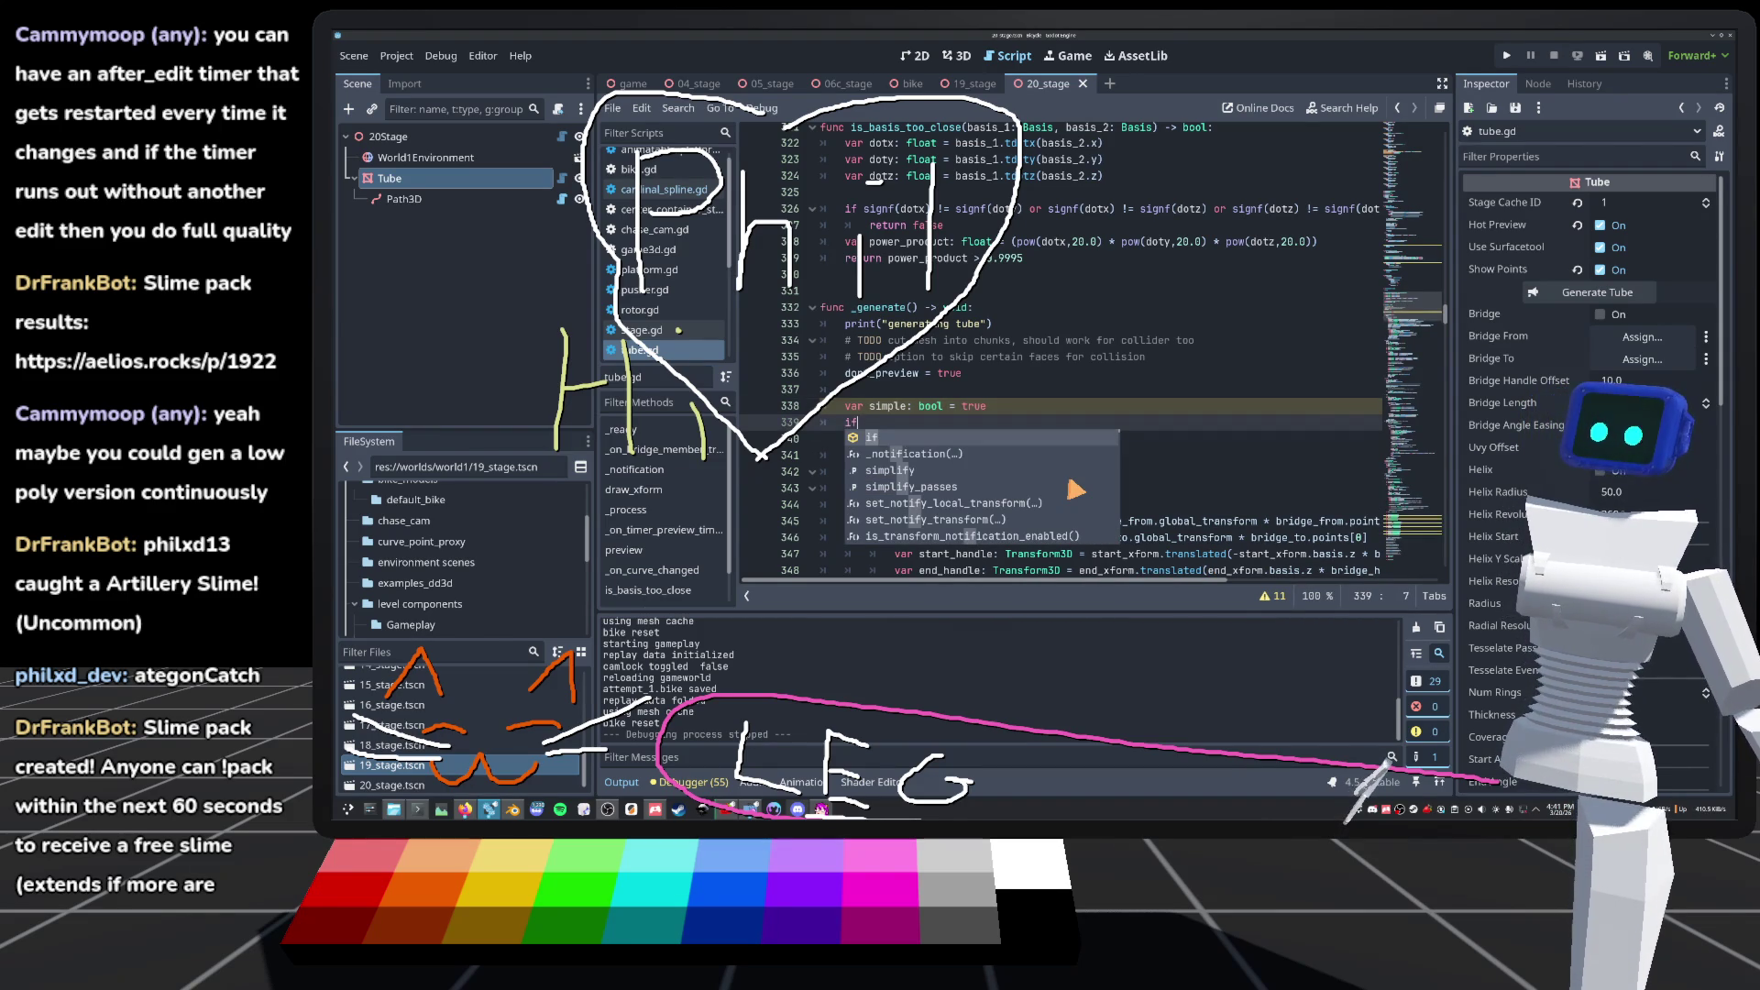
pyautogui.write(' not')
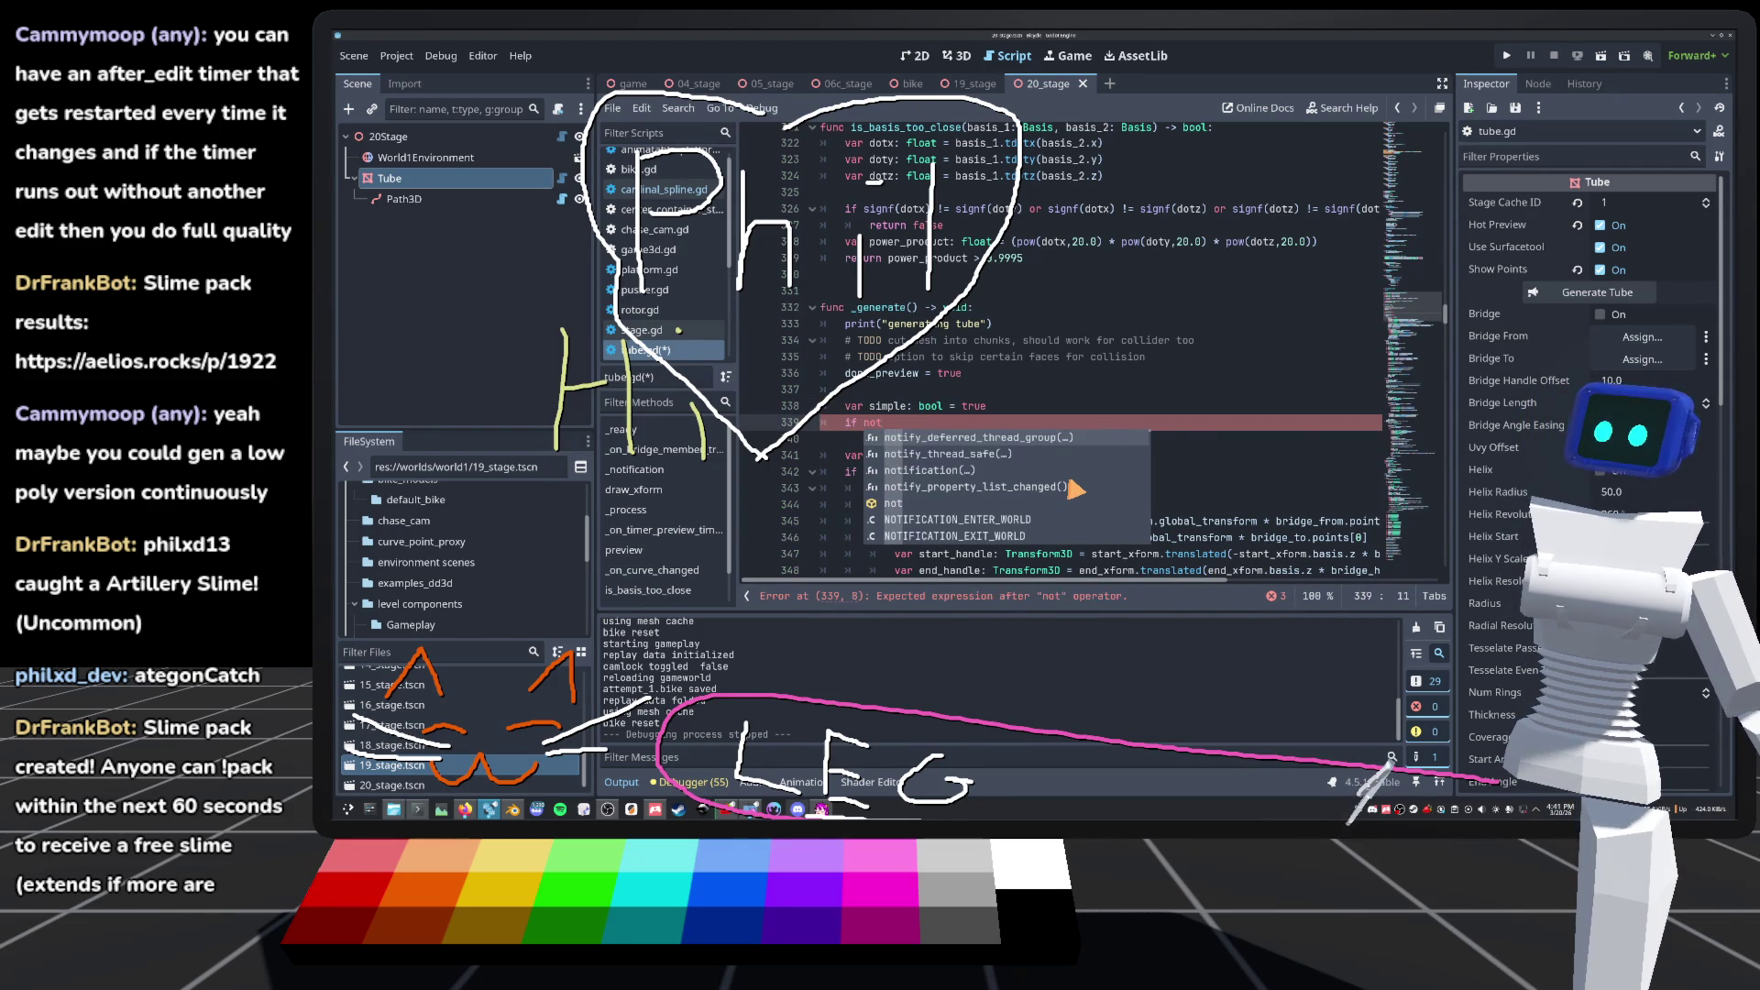
pyautogui.write(' Engine')
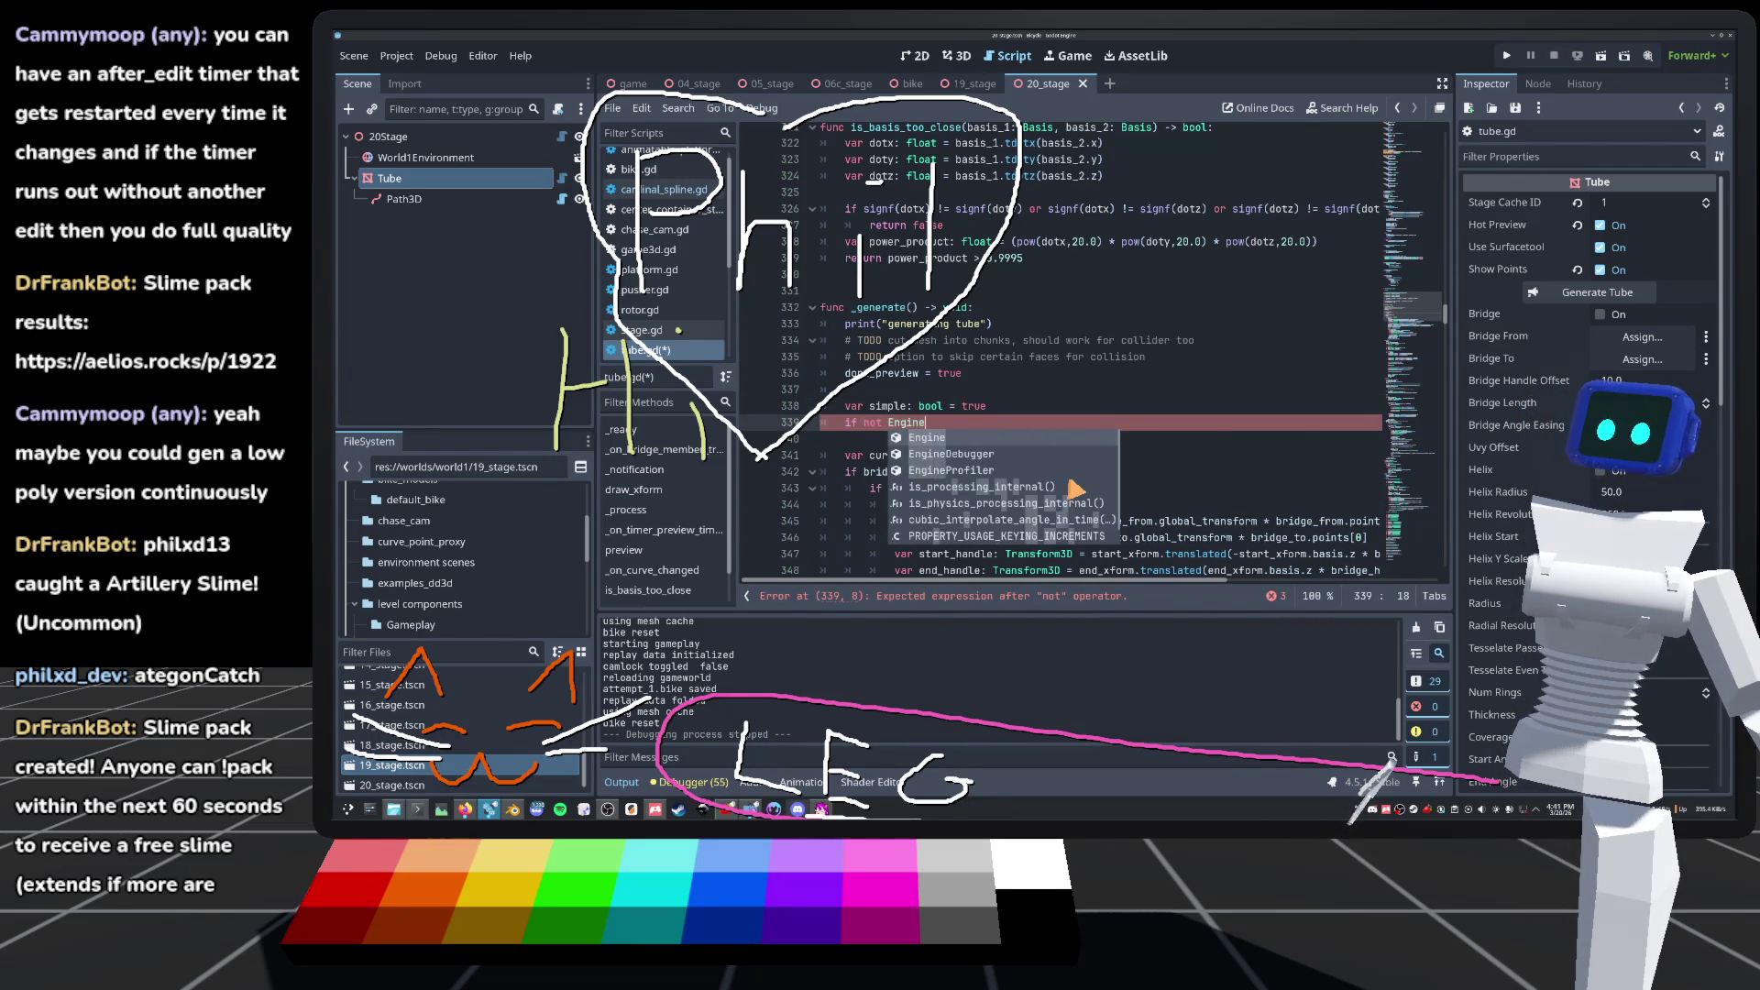
pyautogui.write('.is_editor_hint()')
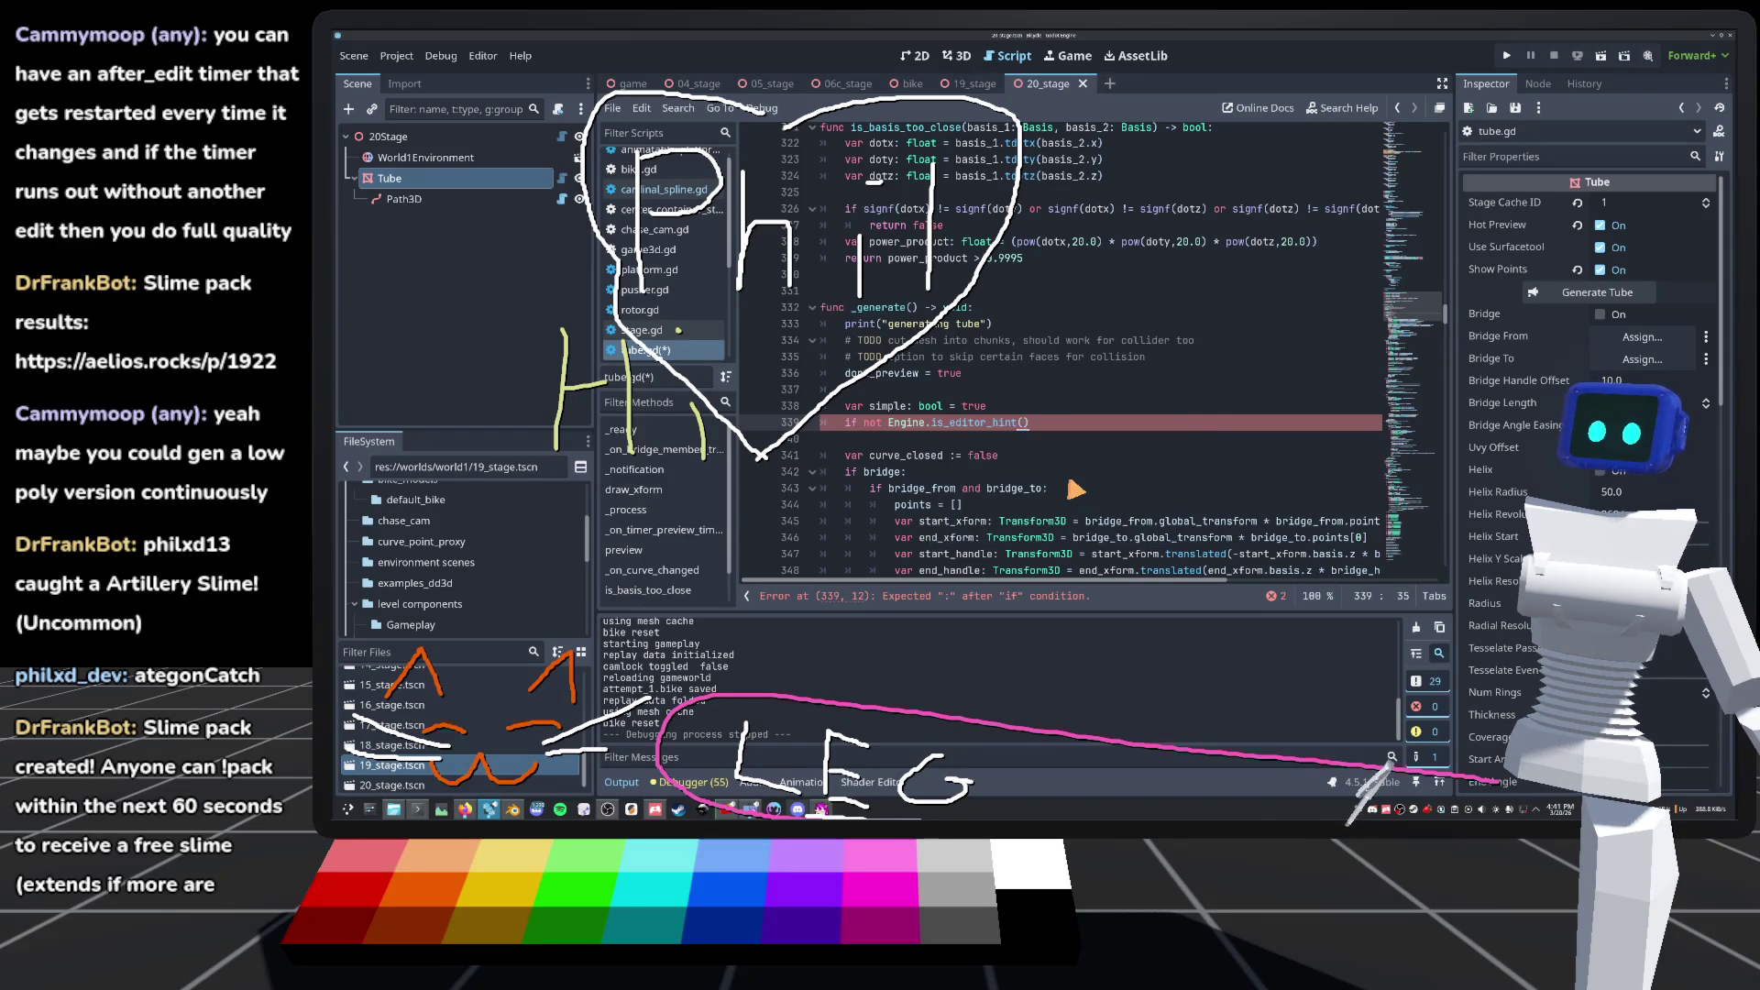
pyautogui.write(':')
pyautogui.press('Return')
pyautogui.write('simple')
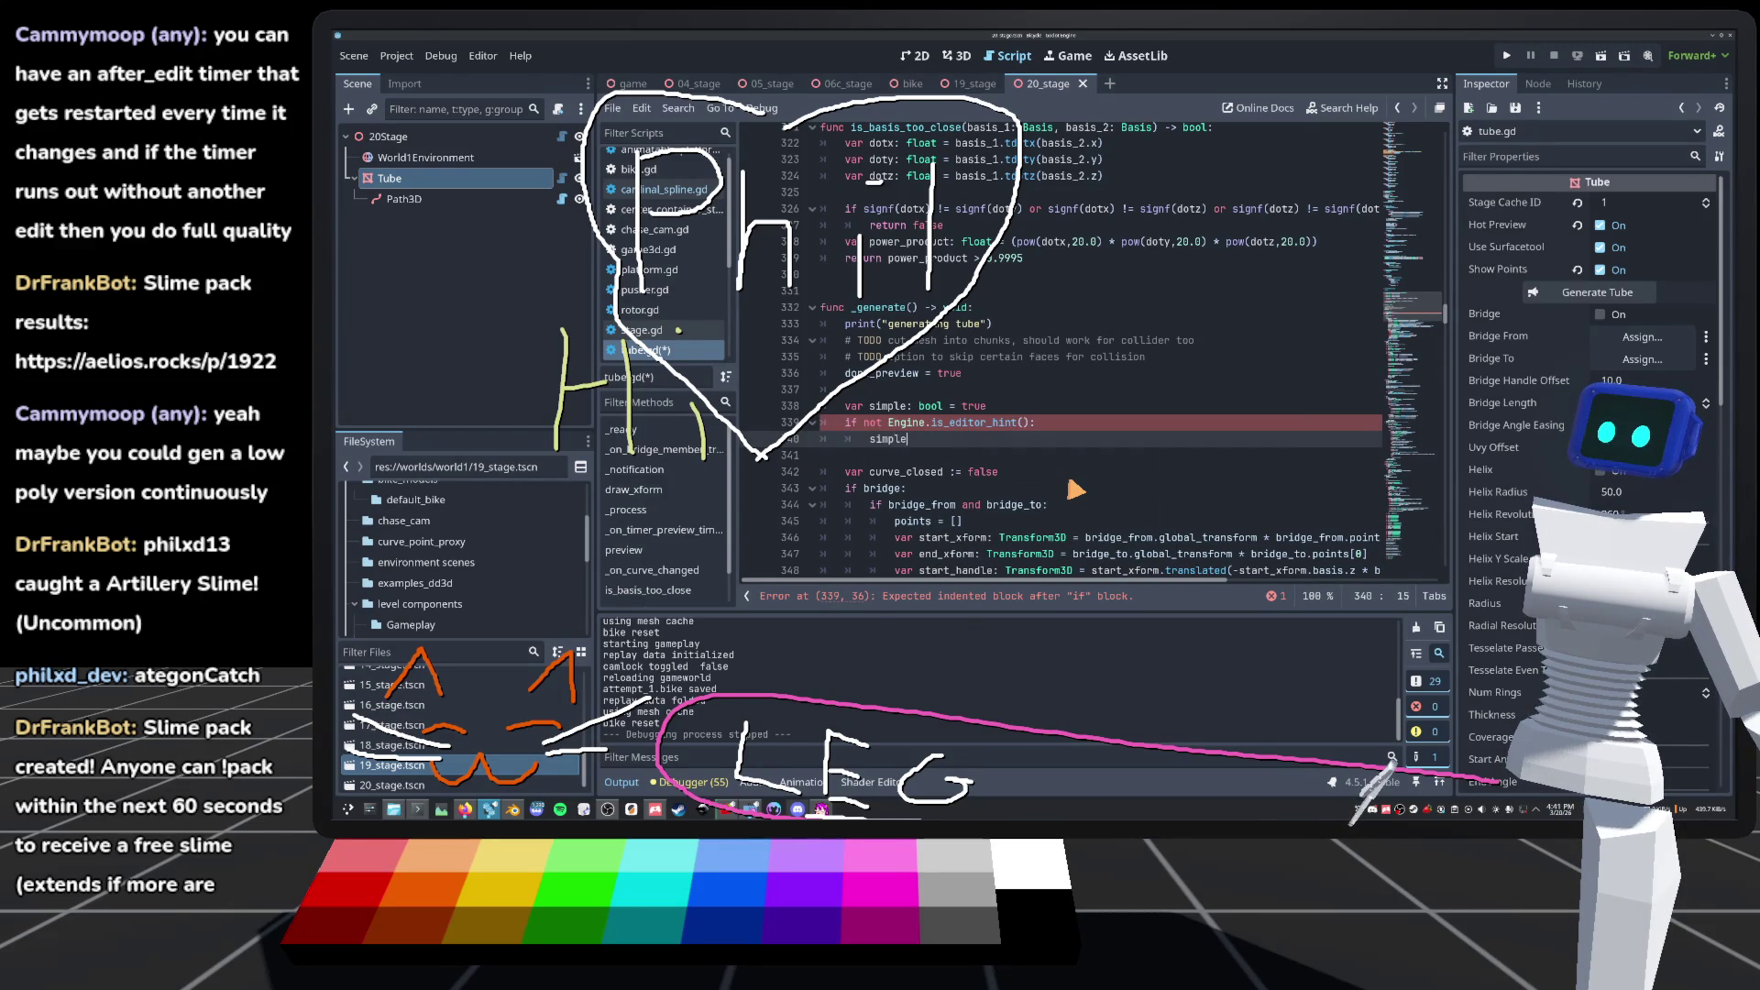
pyautogui.write(' = false')
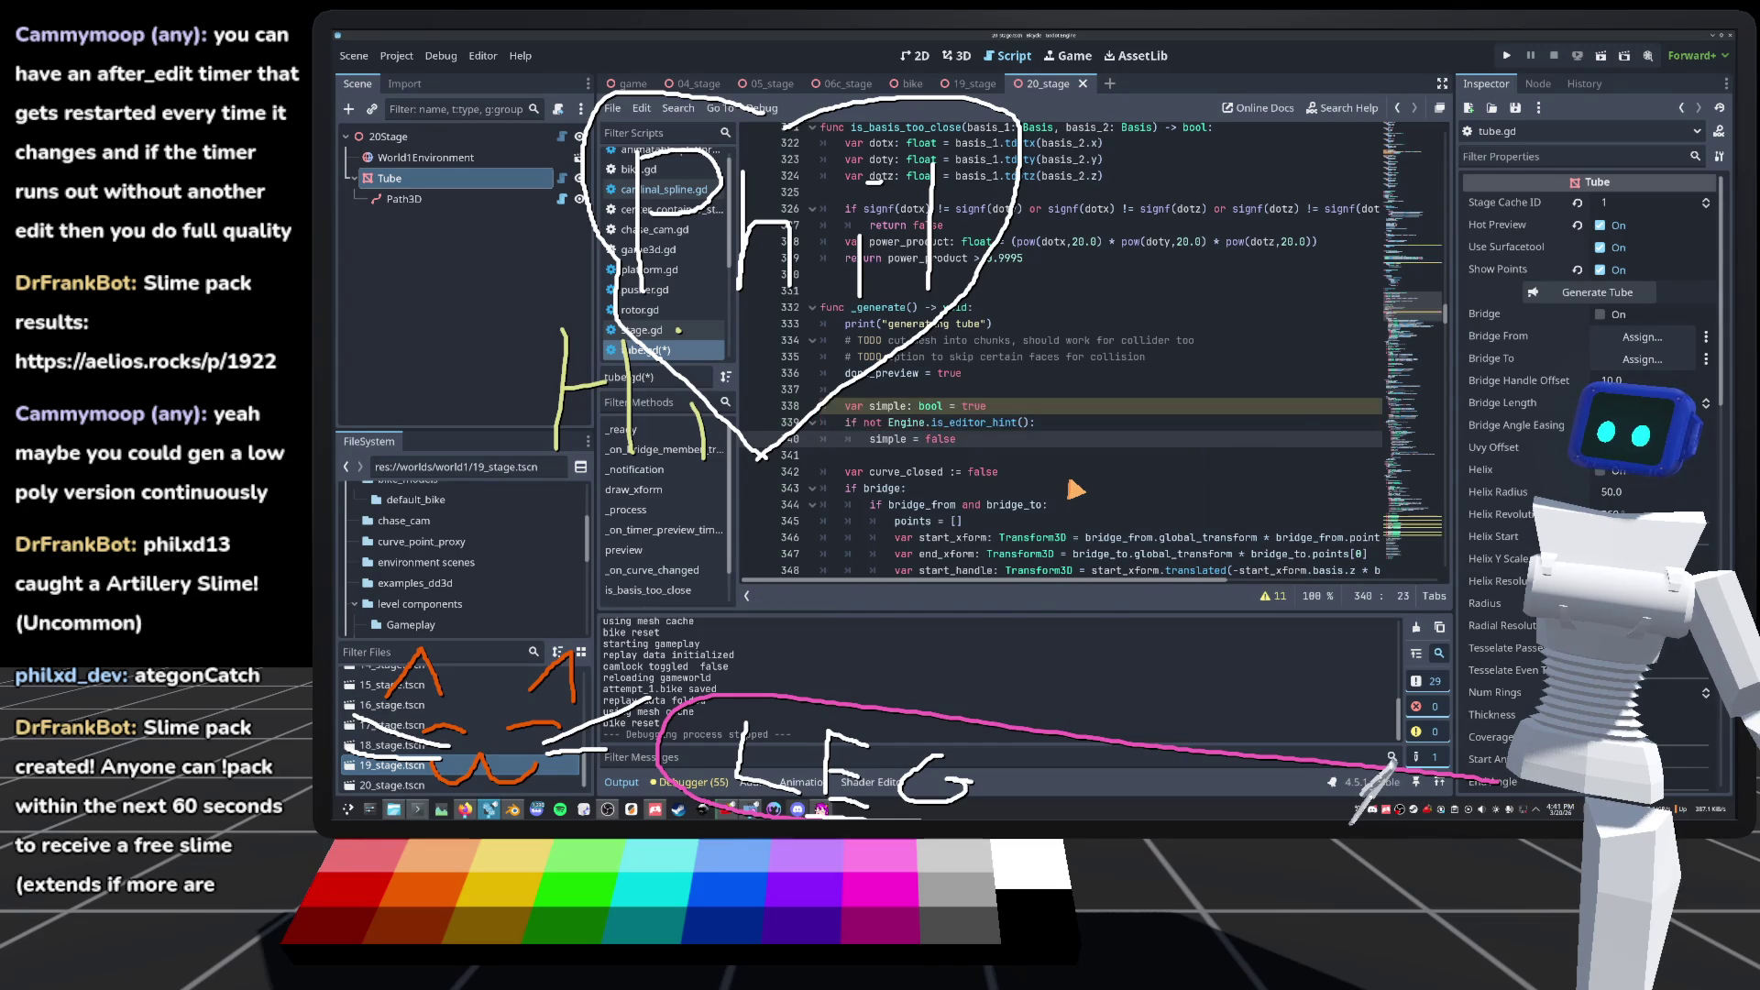
pyautogui.press('Return')
pyautogui.write(':')
pyautogui.press('Return')
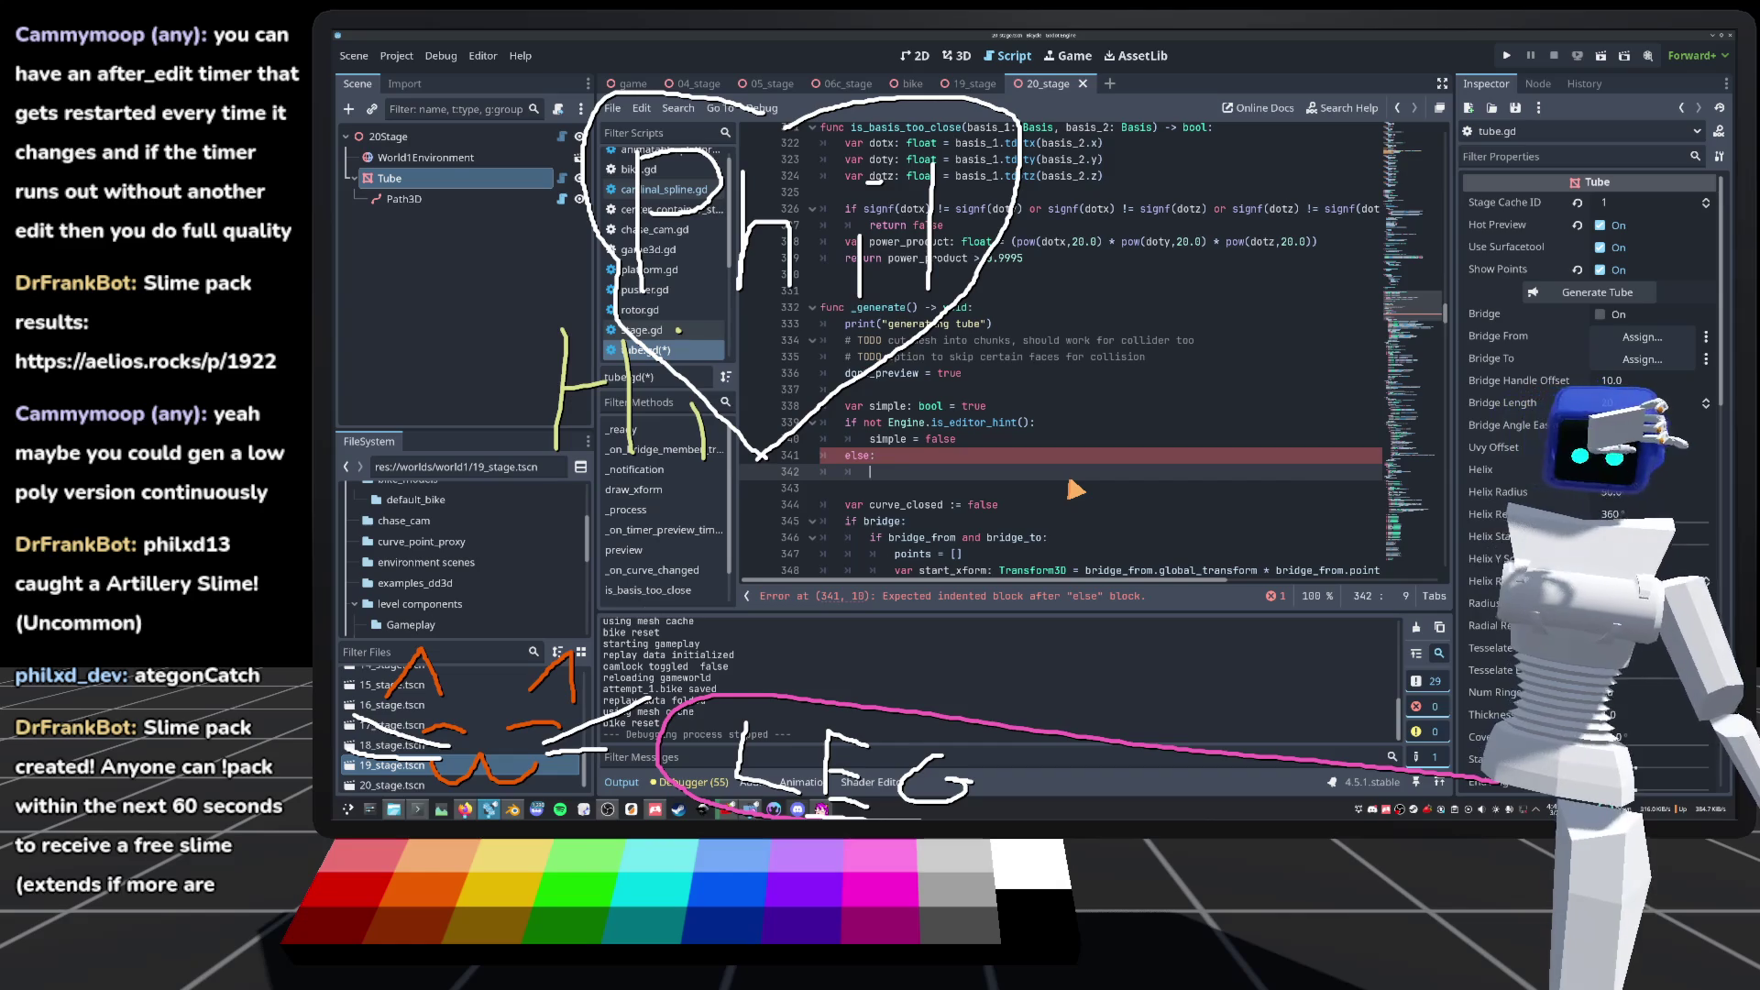
pyautogui.write('pass')
pyautogui.click(1078, 396)
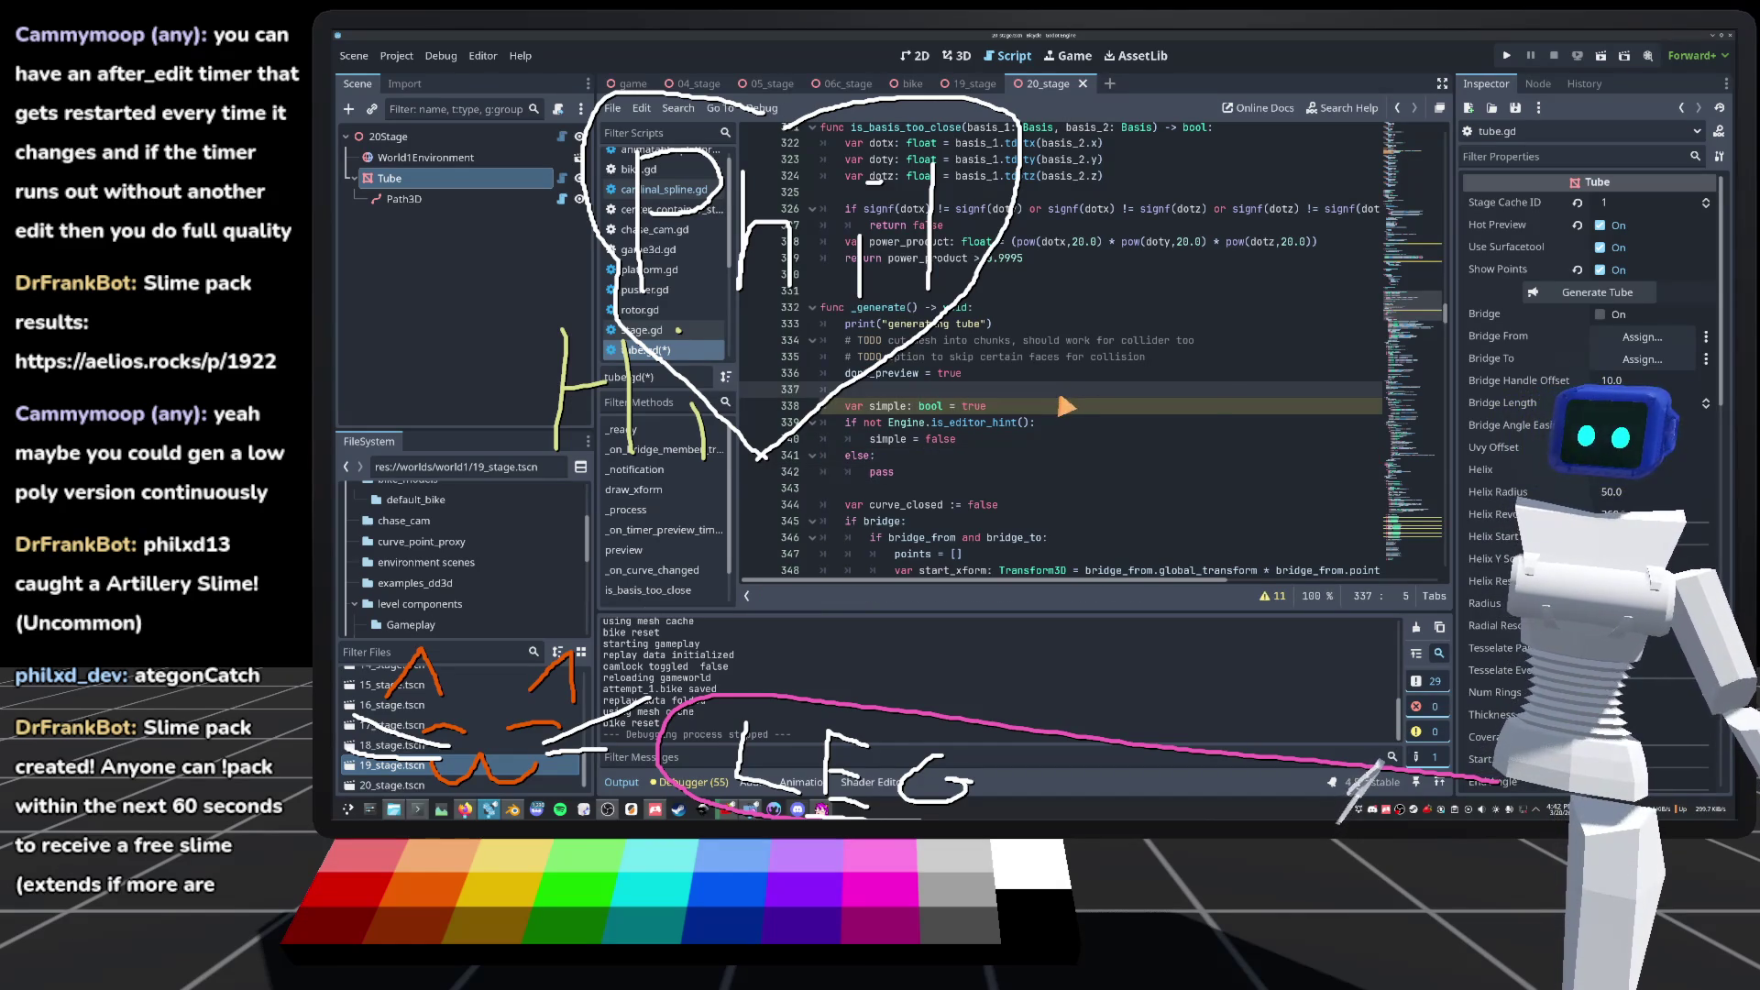
# Step: Copy 'and not simple' from line 734 into the use_surfacetool conditions on lines 744 and 756
pyautogui.scroll(5, 1426, 316)
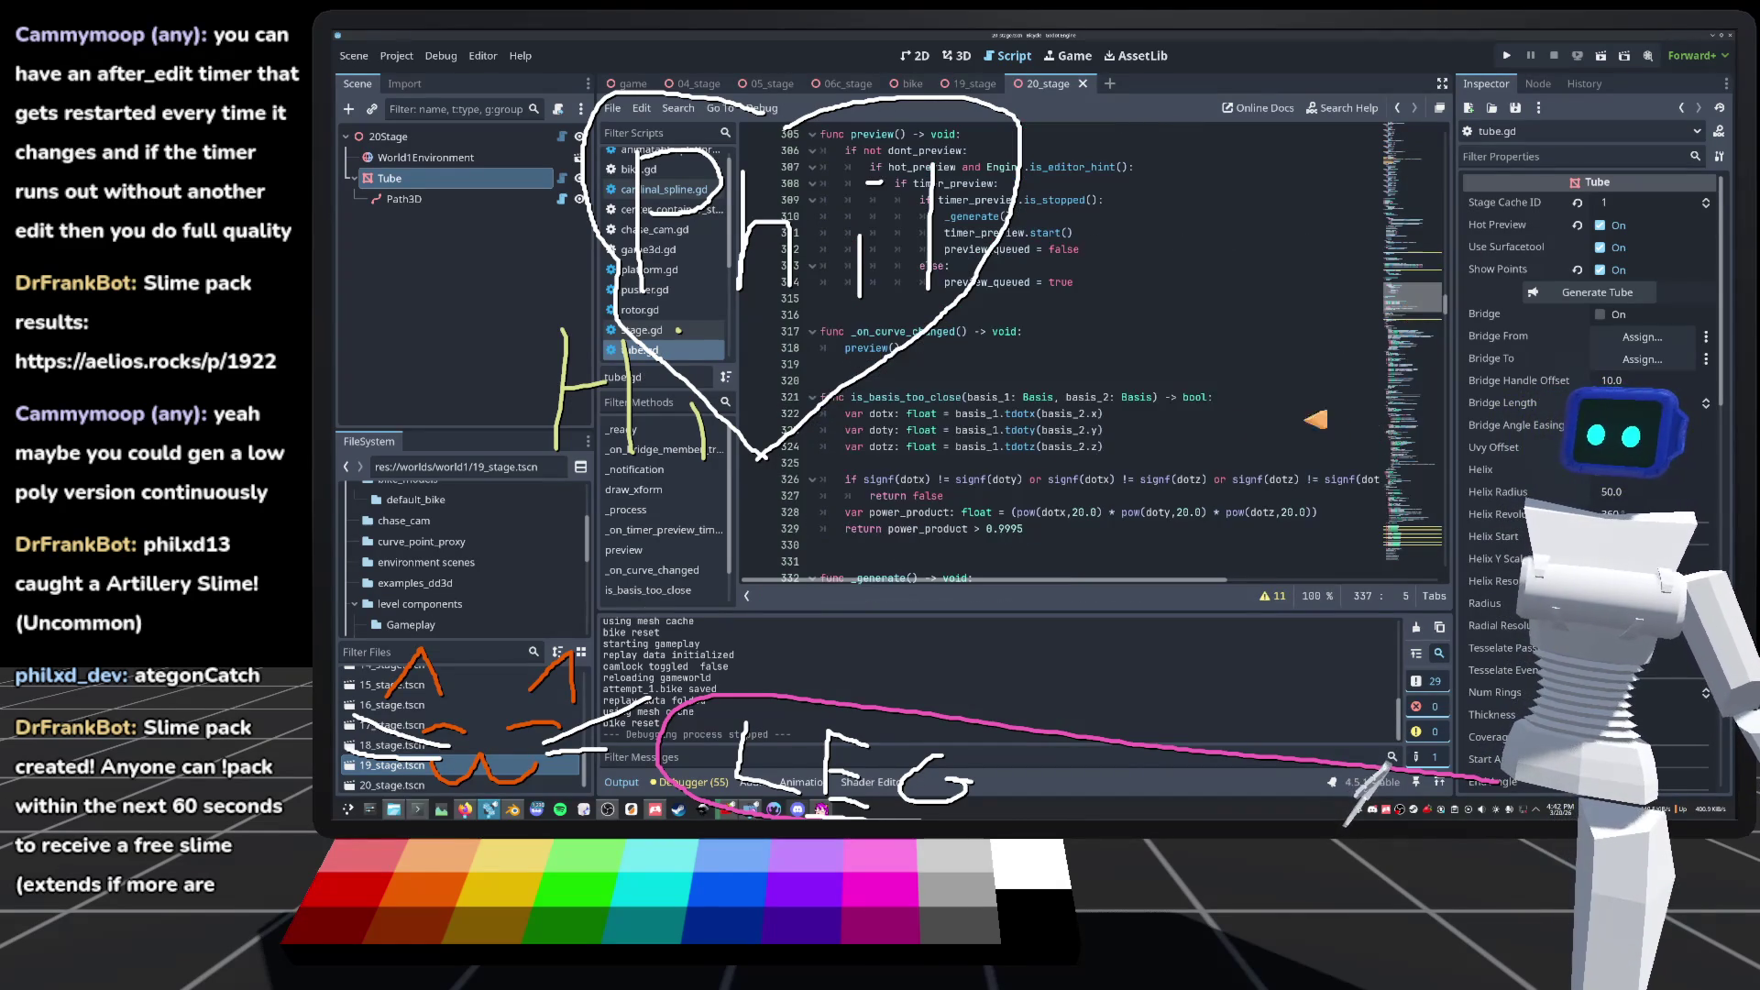
pyautogui.scroll(-20, 962, 424)
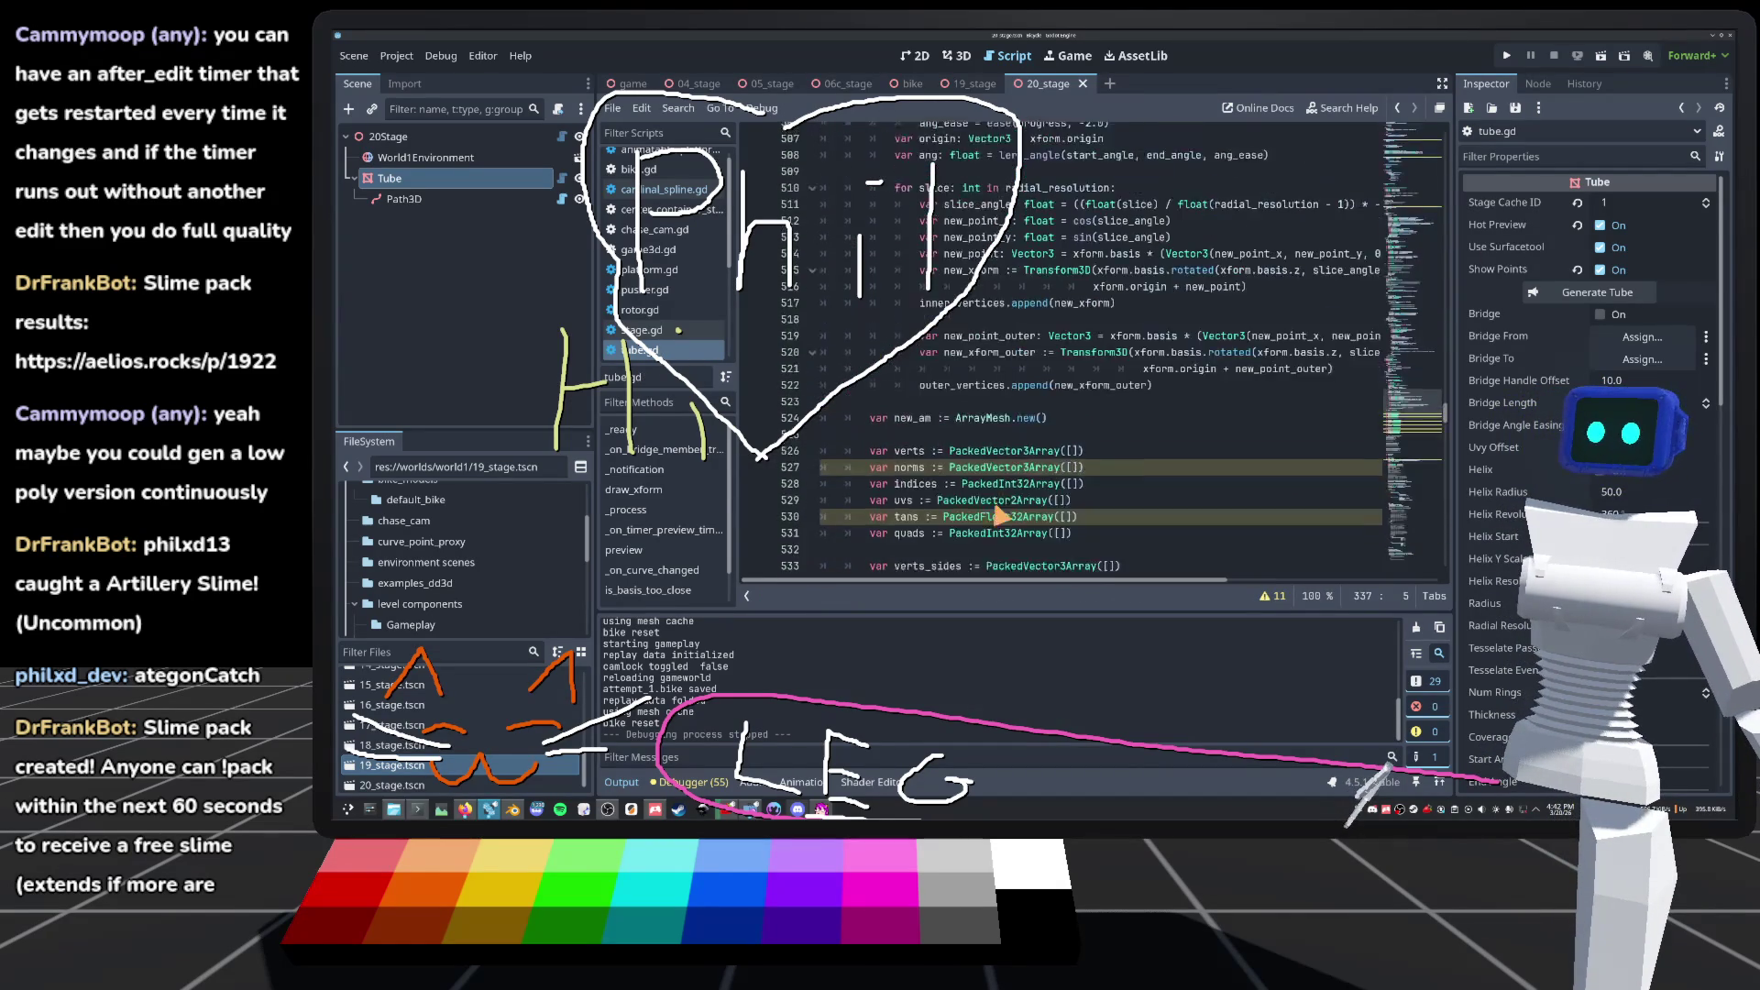
pyautogui.scroll(-18, 999, 516)
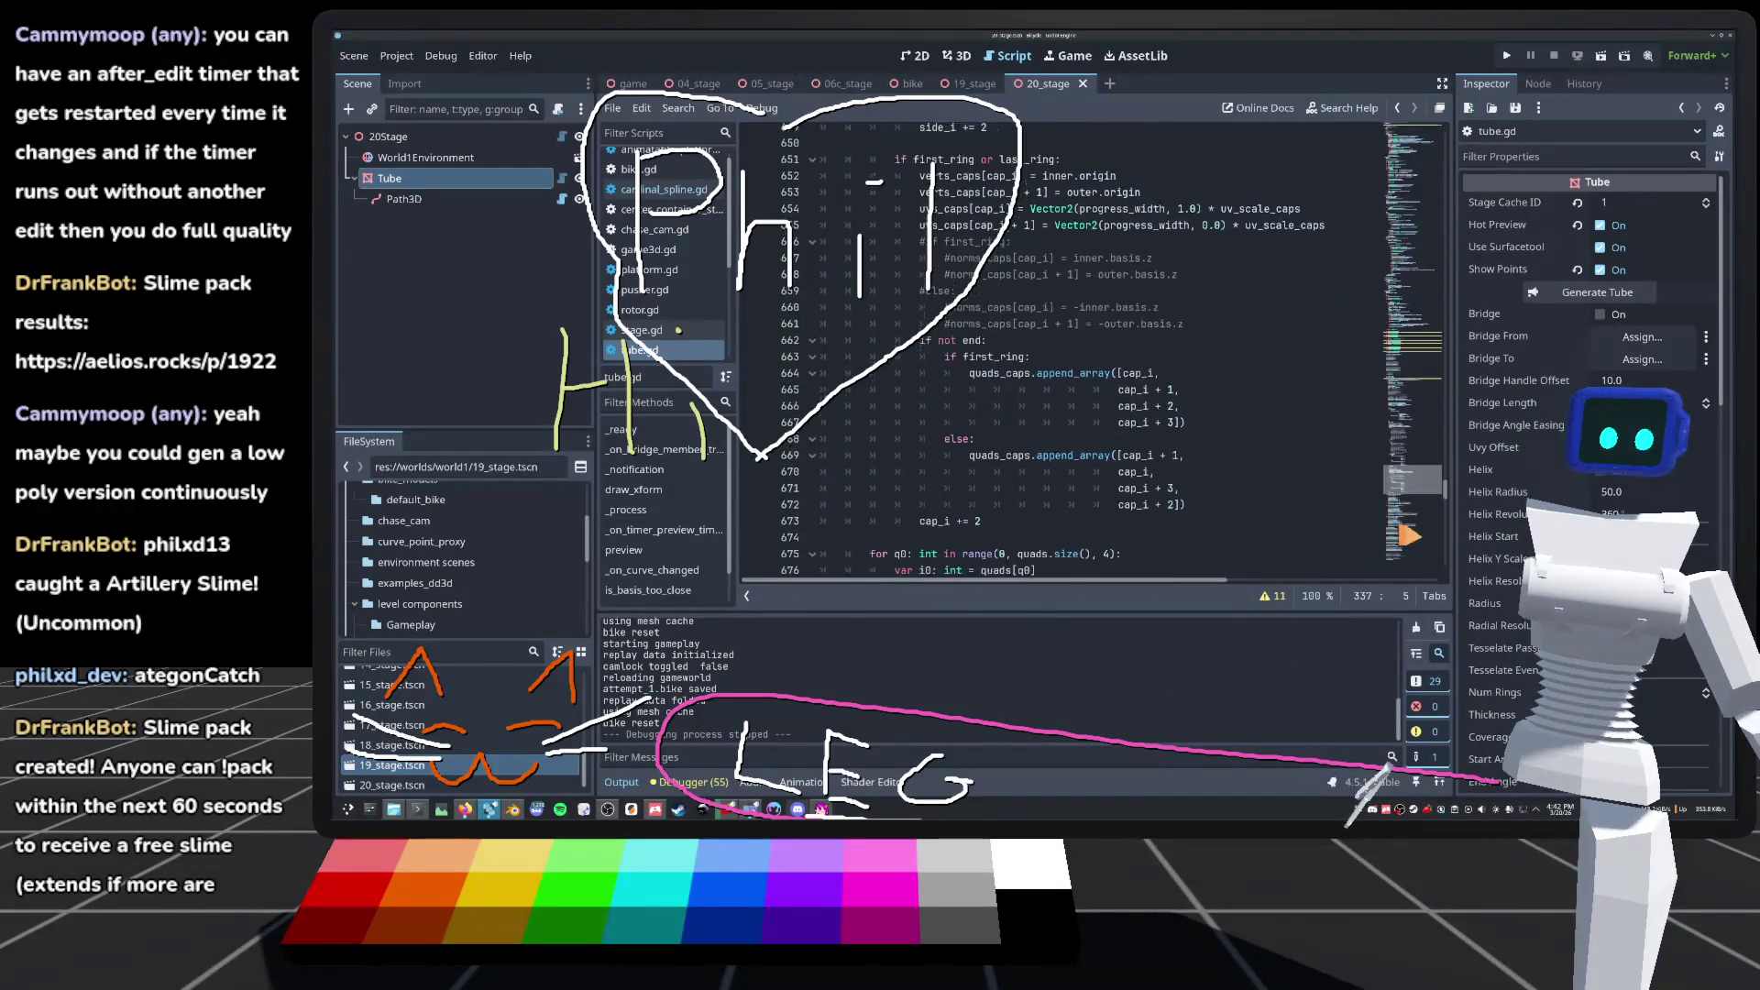
pyautogui.scroll(-17, 947, 460)
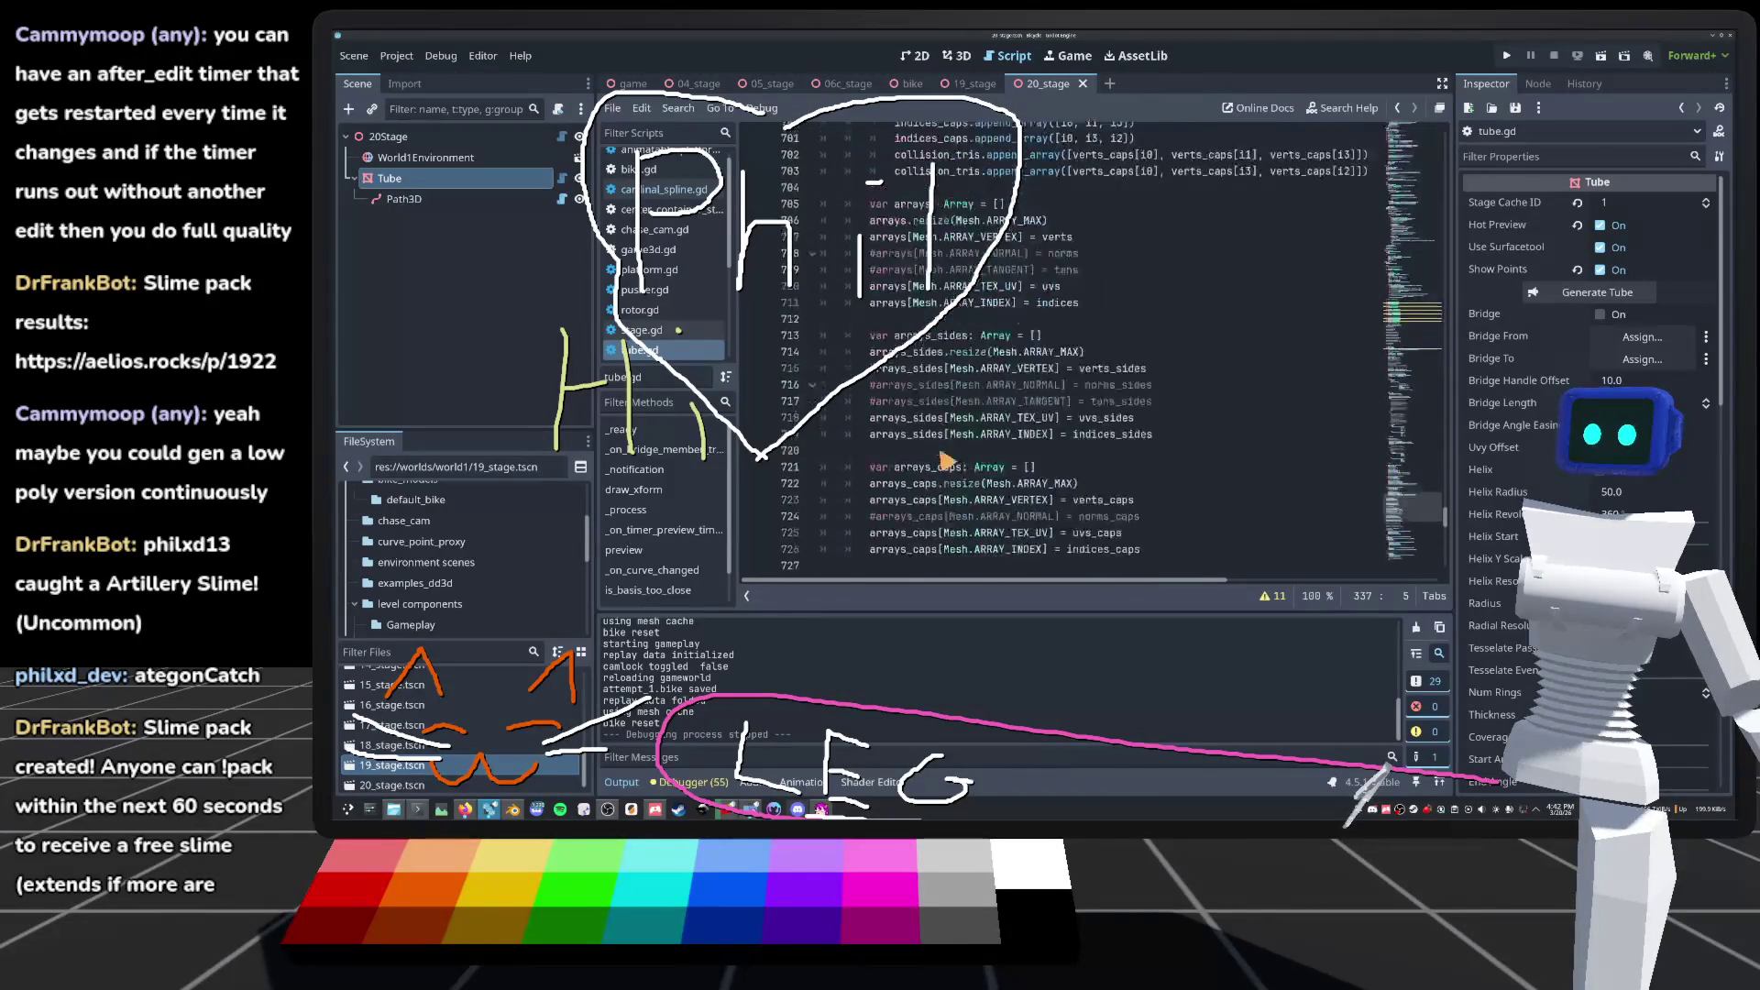
pyautogui.scroll(-7, 944, 458)
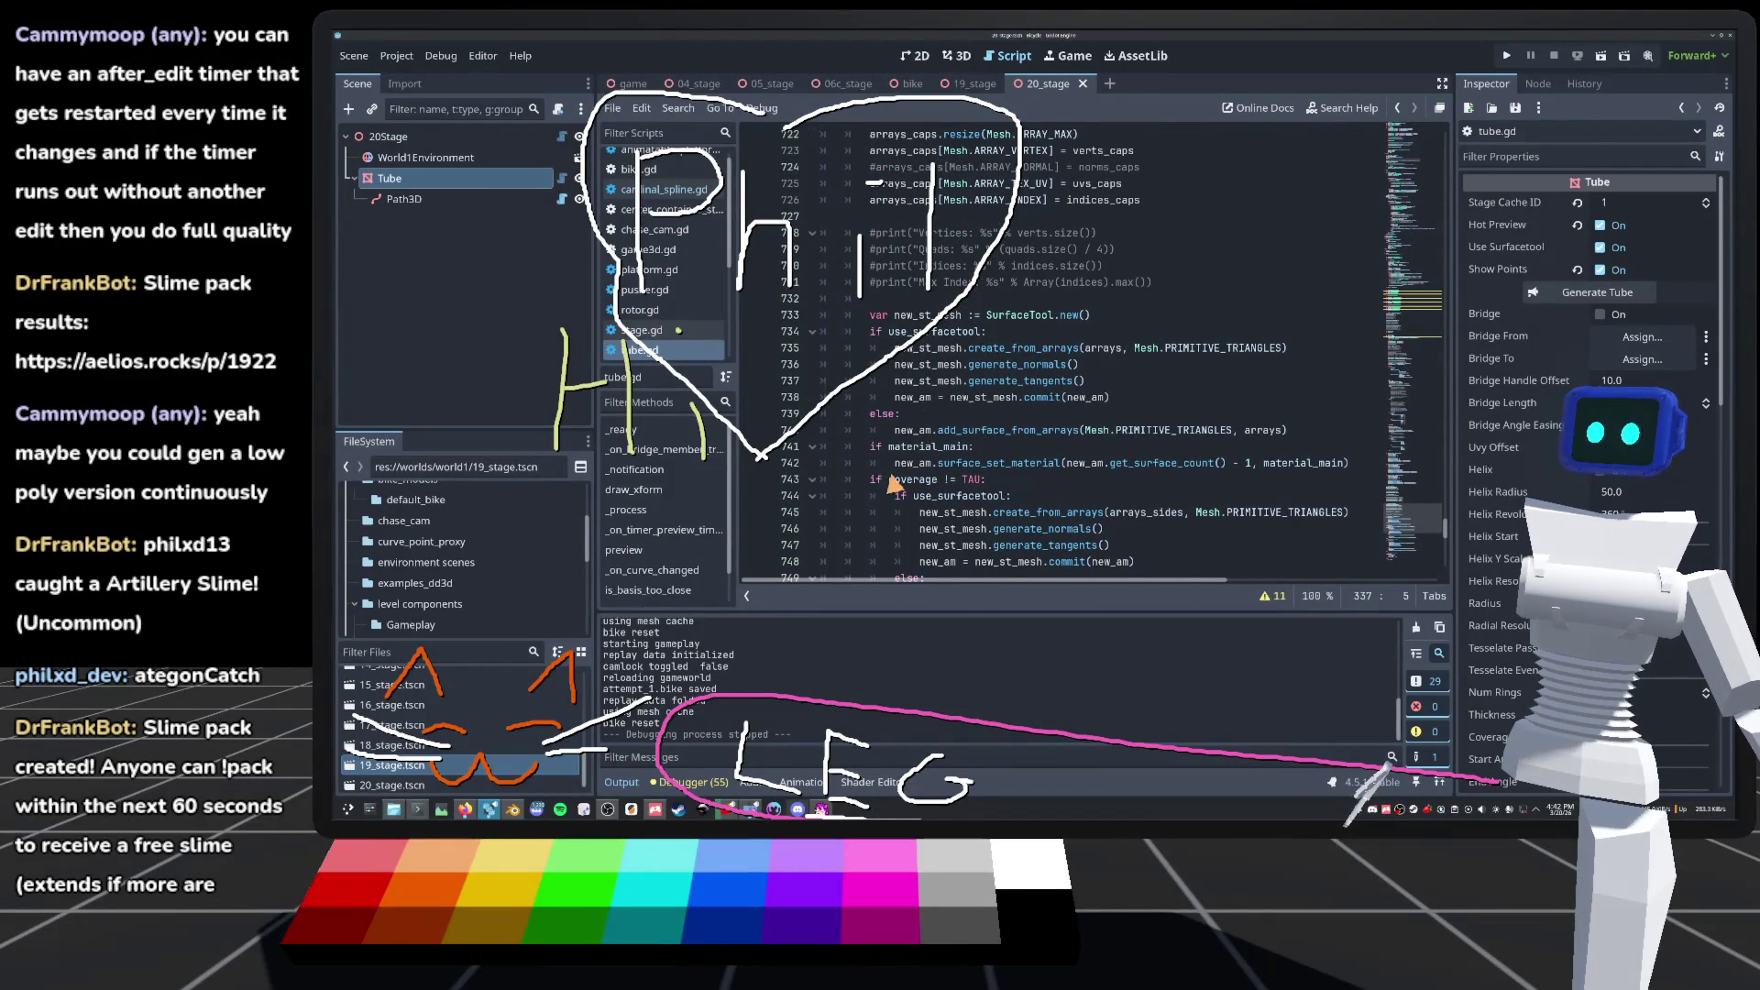
pyautogui.scroll(-2, 1044, 493)
pyautogui.scroll(4, 1112, 313)
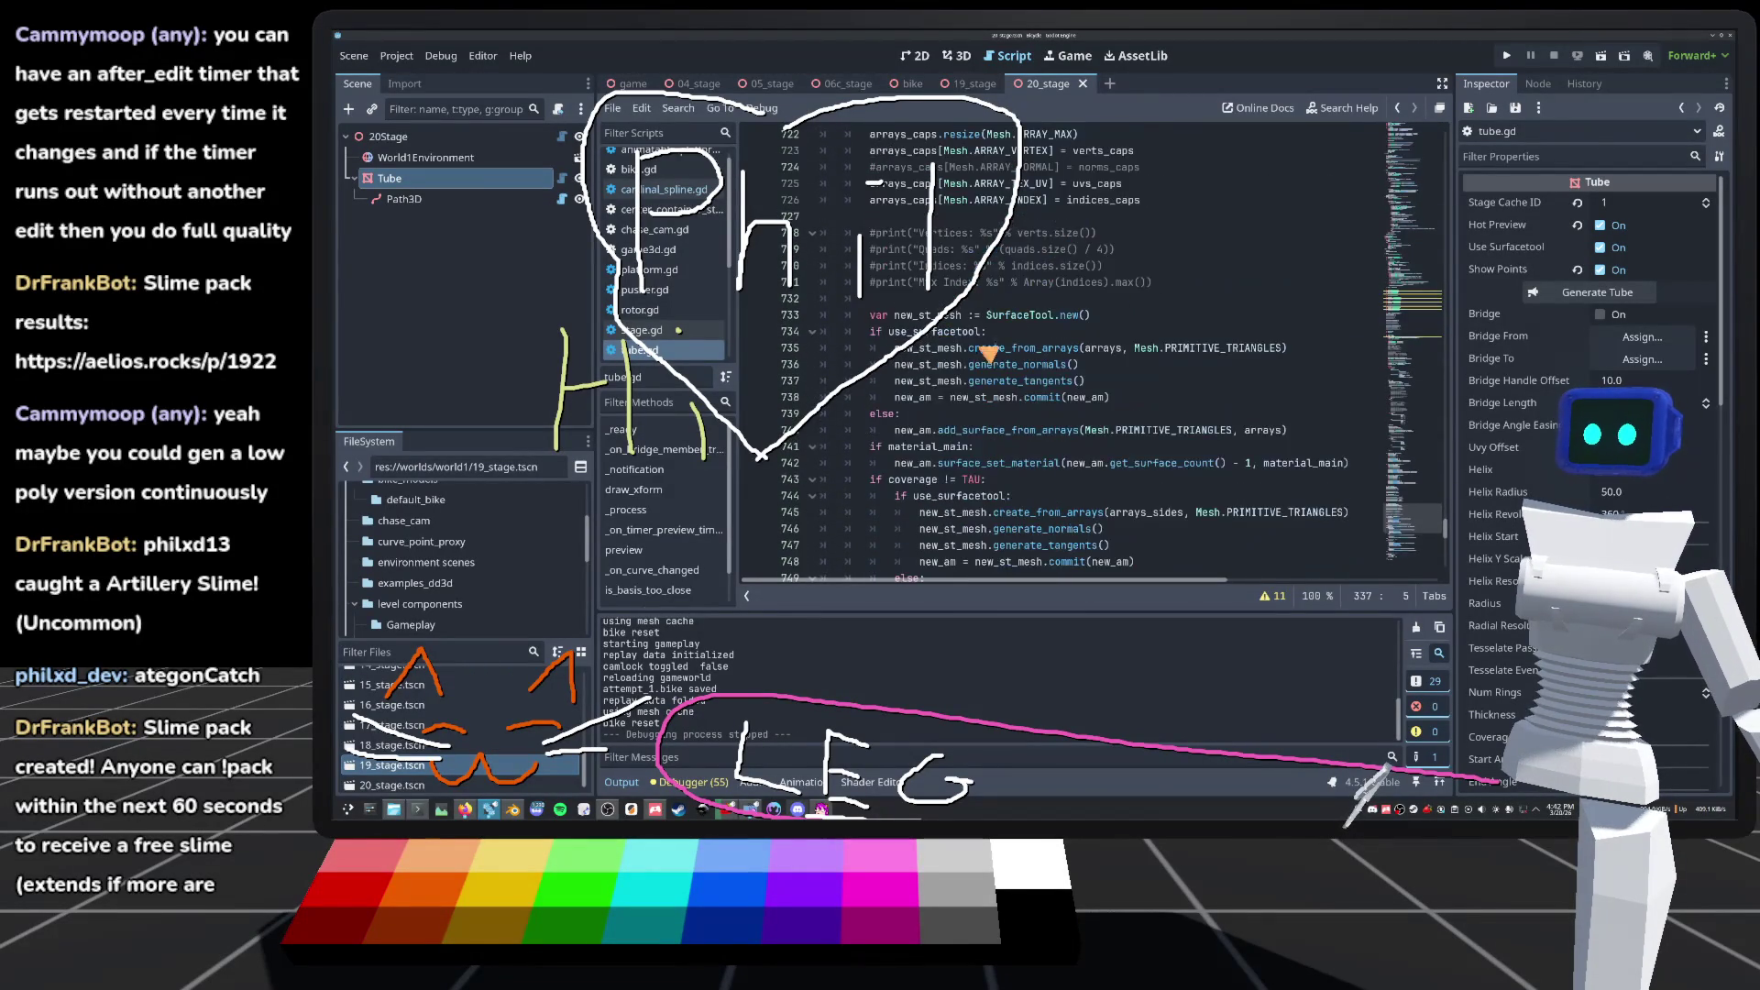
pyautogui.click(982, 431)
pyautogui.write('and not simple')
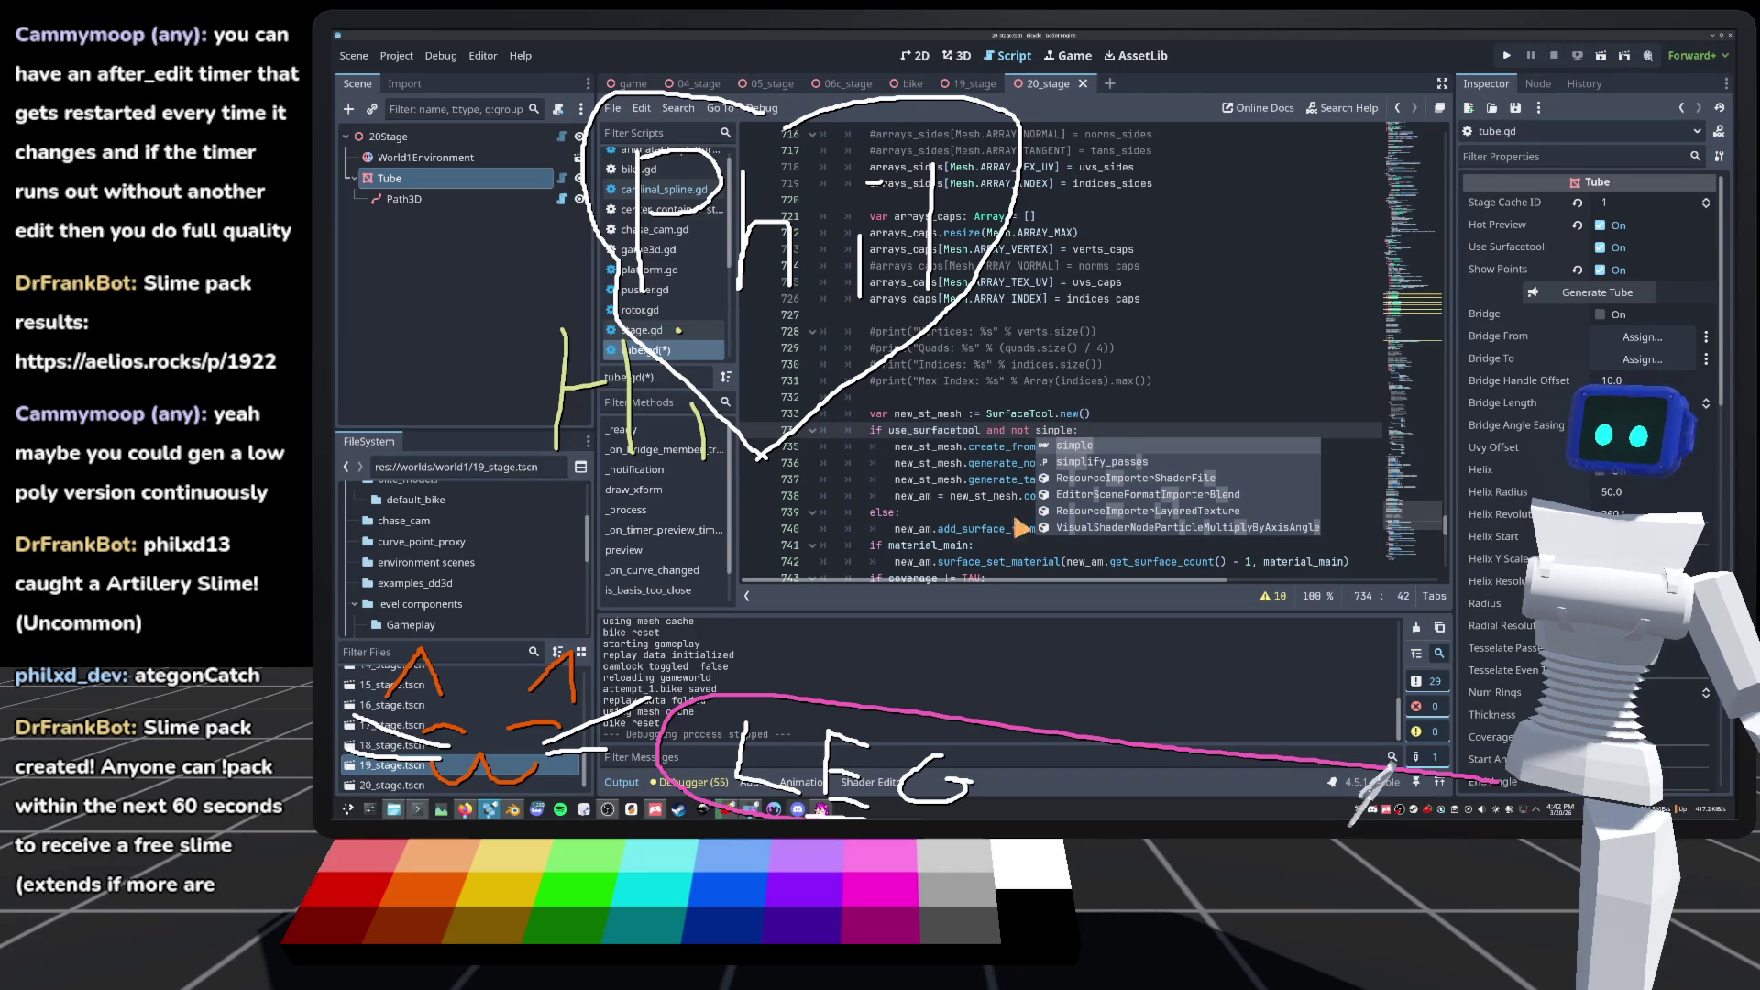
pyautogui.scroll(-2, 982, 400)
pyautogui.scroll(-3, 1056, 449)
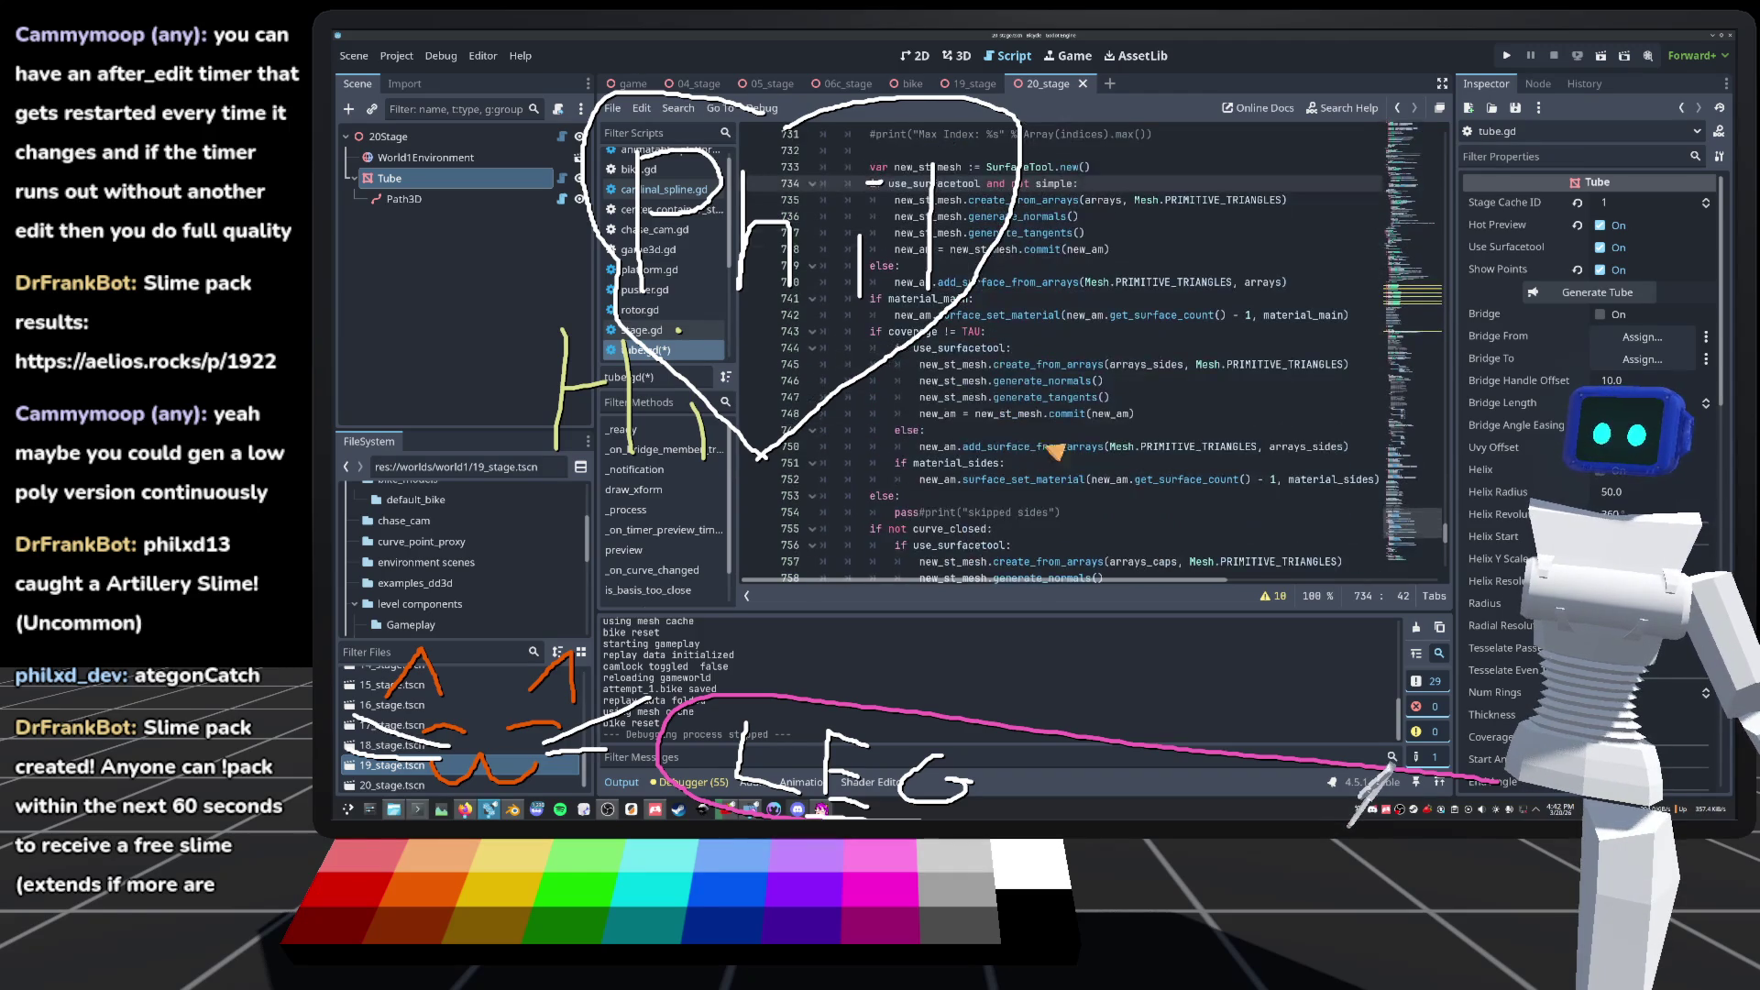
pyautogui.click(1007, 354)
pyautogui.moveTo(983, 183); pyautogui.dragTo(1072, 183)
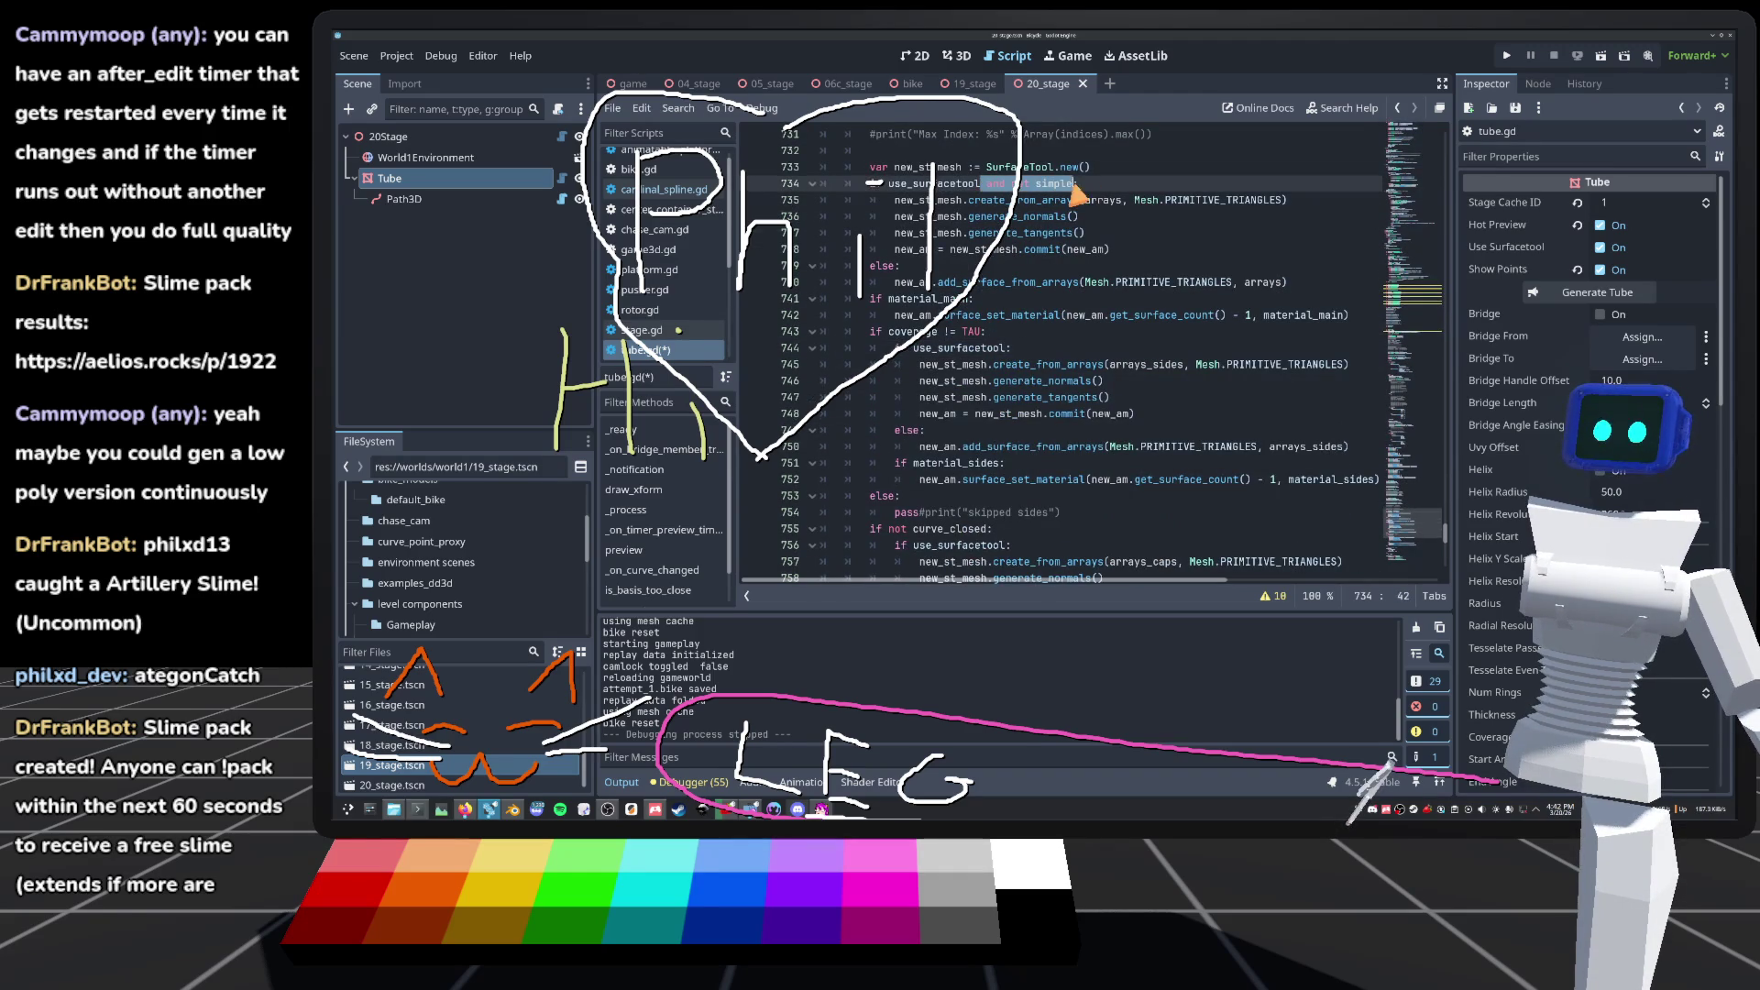
pyautogui.middleClick(1006, 349)
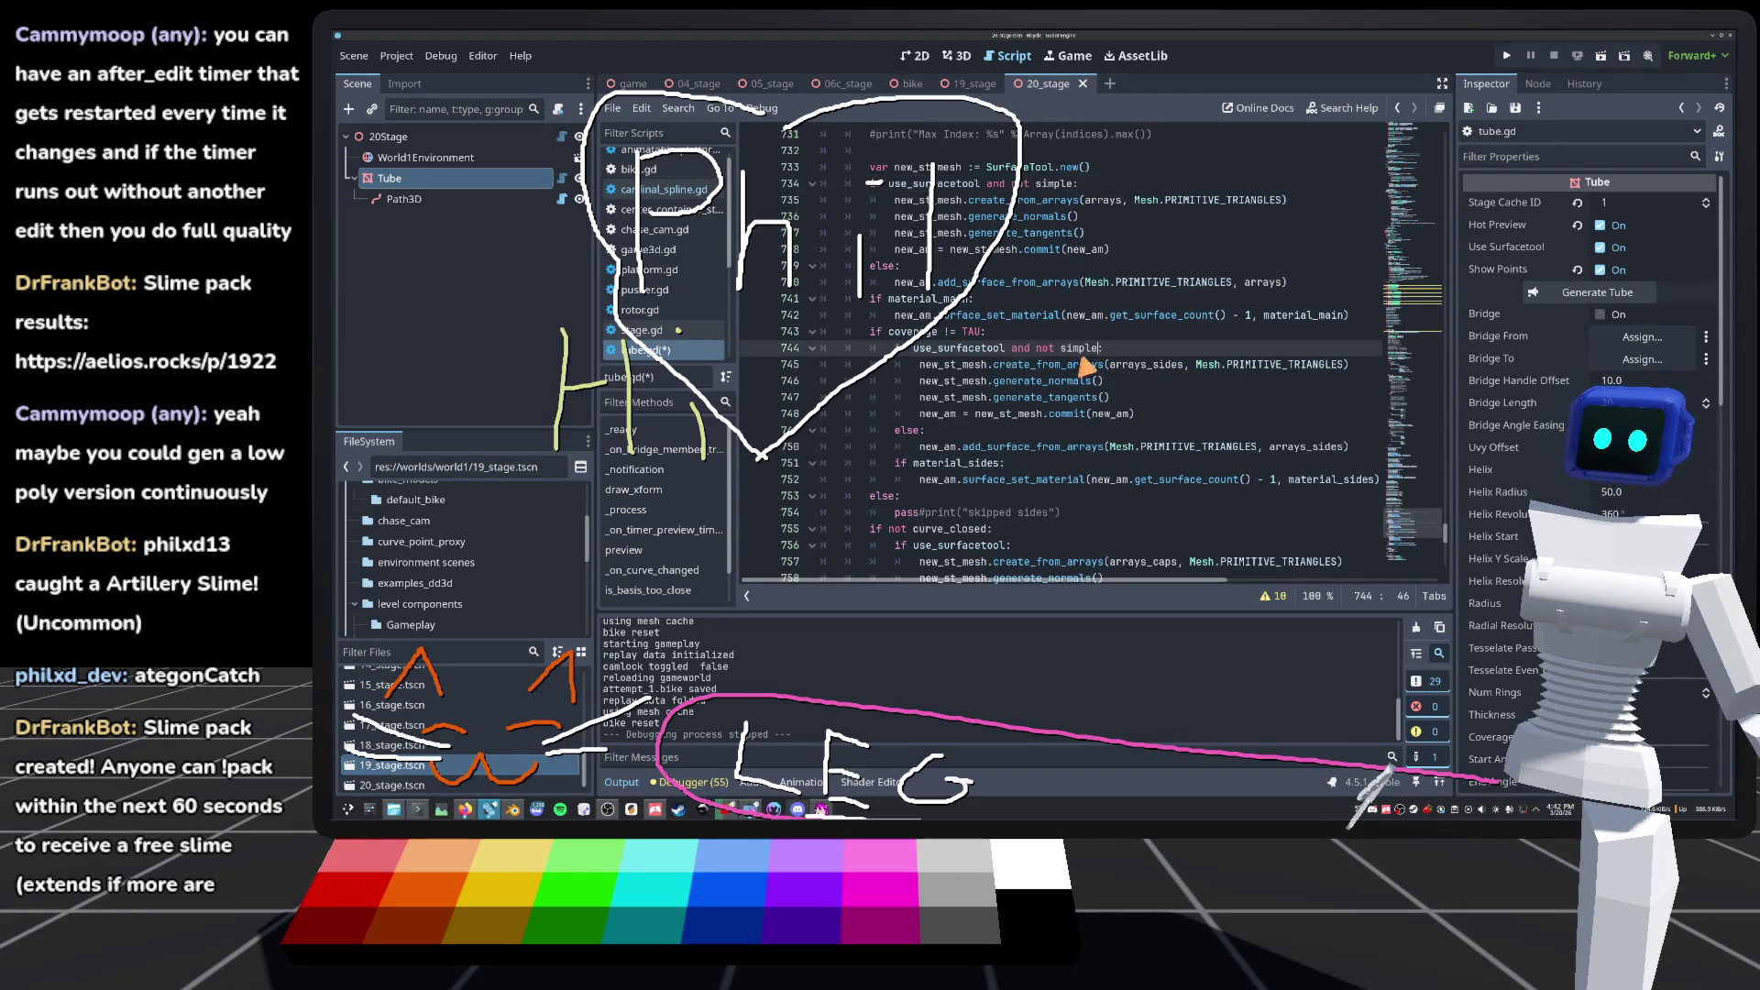
pyautogui.scroll(-2, 991, 540)
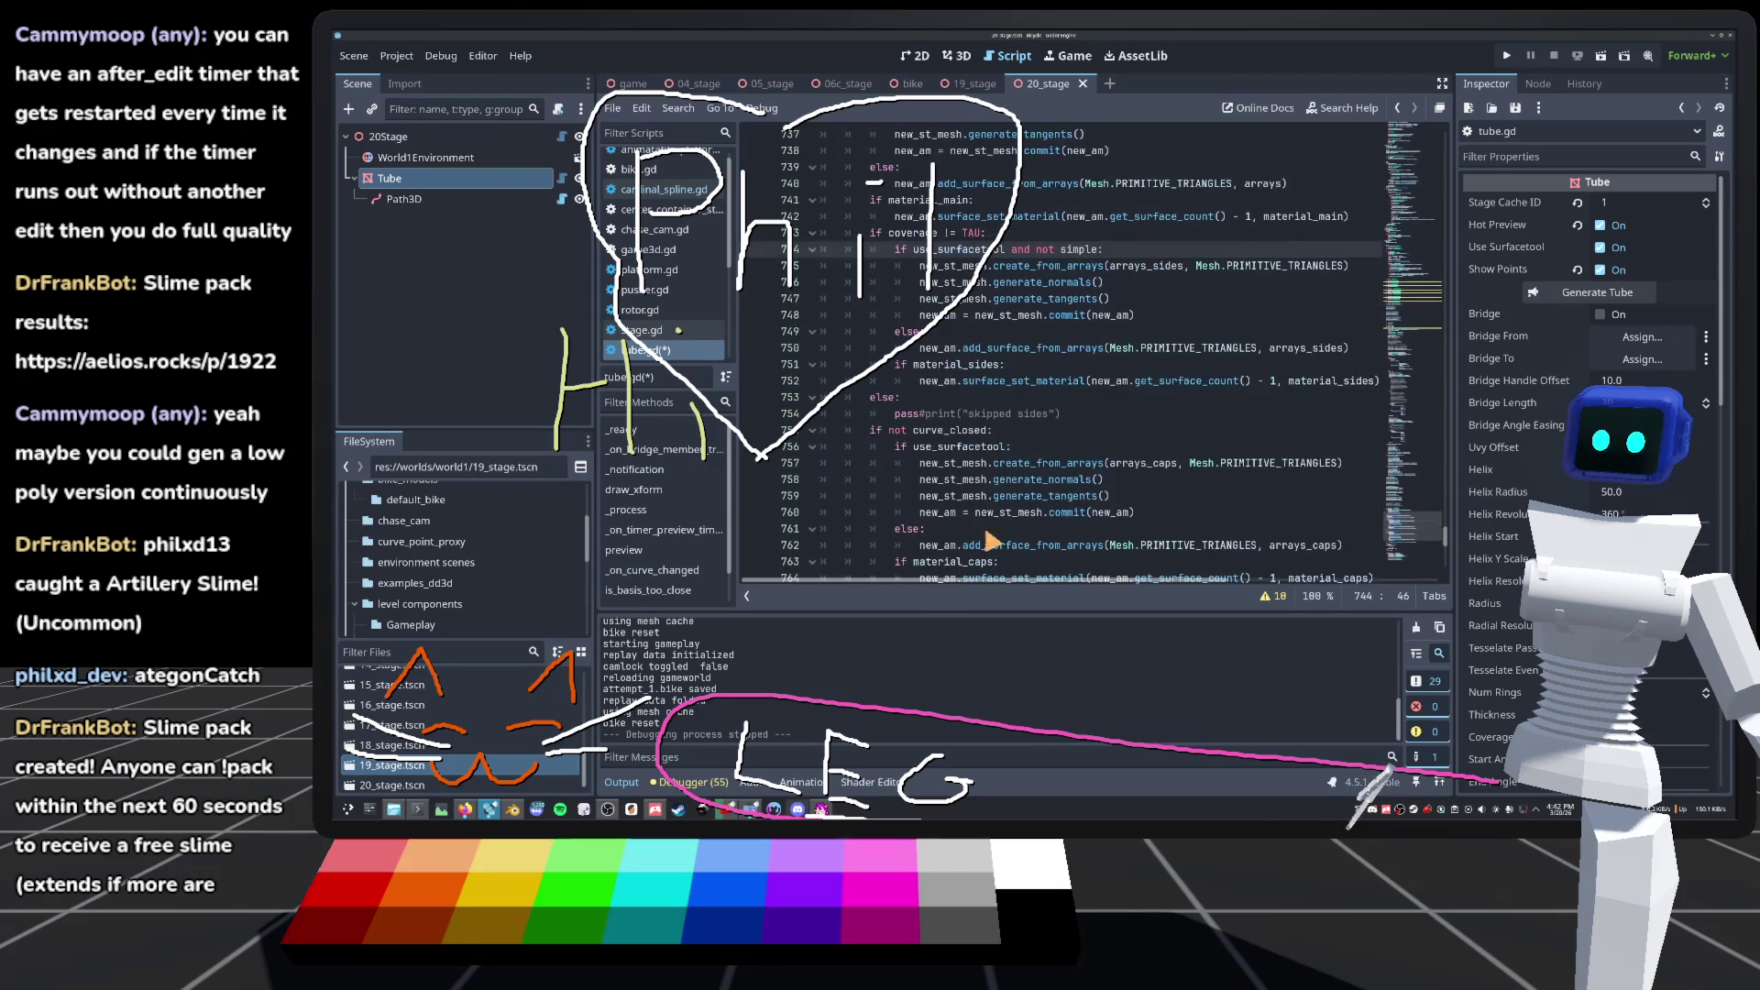
pyautogui.middleClick(1013, 463)
# Step: Save tube.gd and bring the tube's 3D view back up
pyautogui.scroll(-2, 1078, 312)
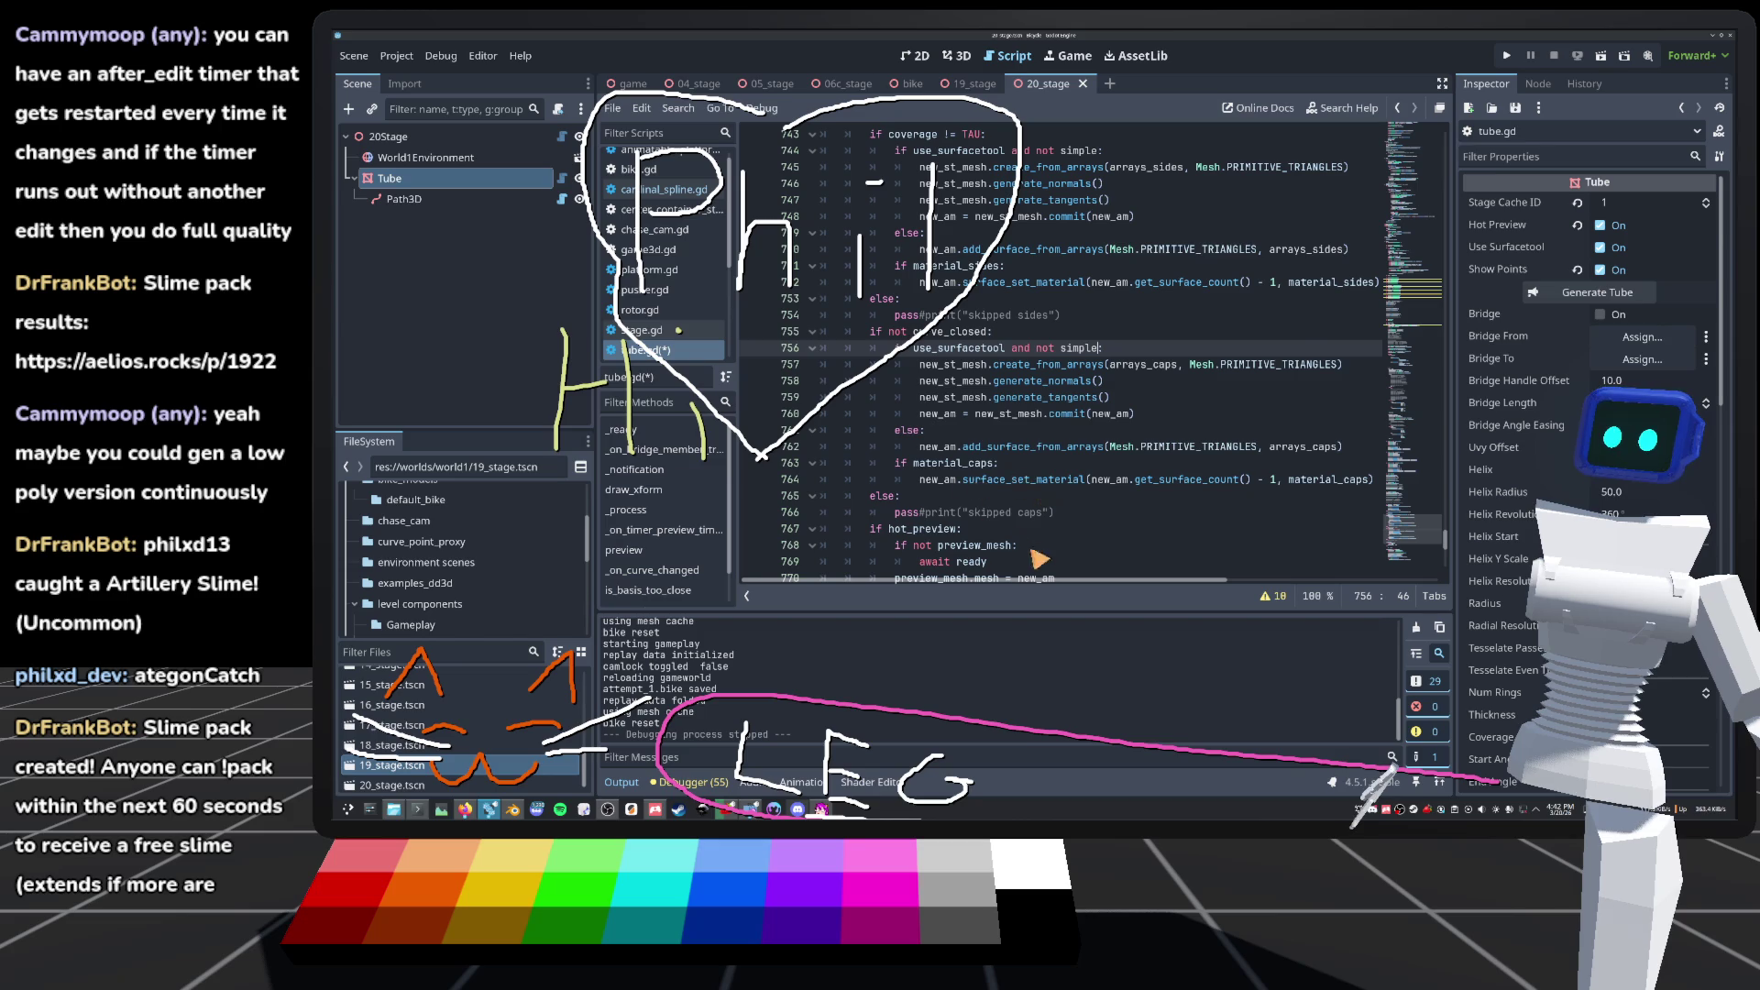
pyautogui.click(1000, 430)
pyautogui.hotkey('ctrl', 's')
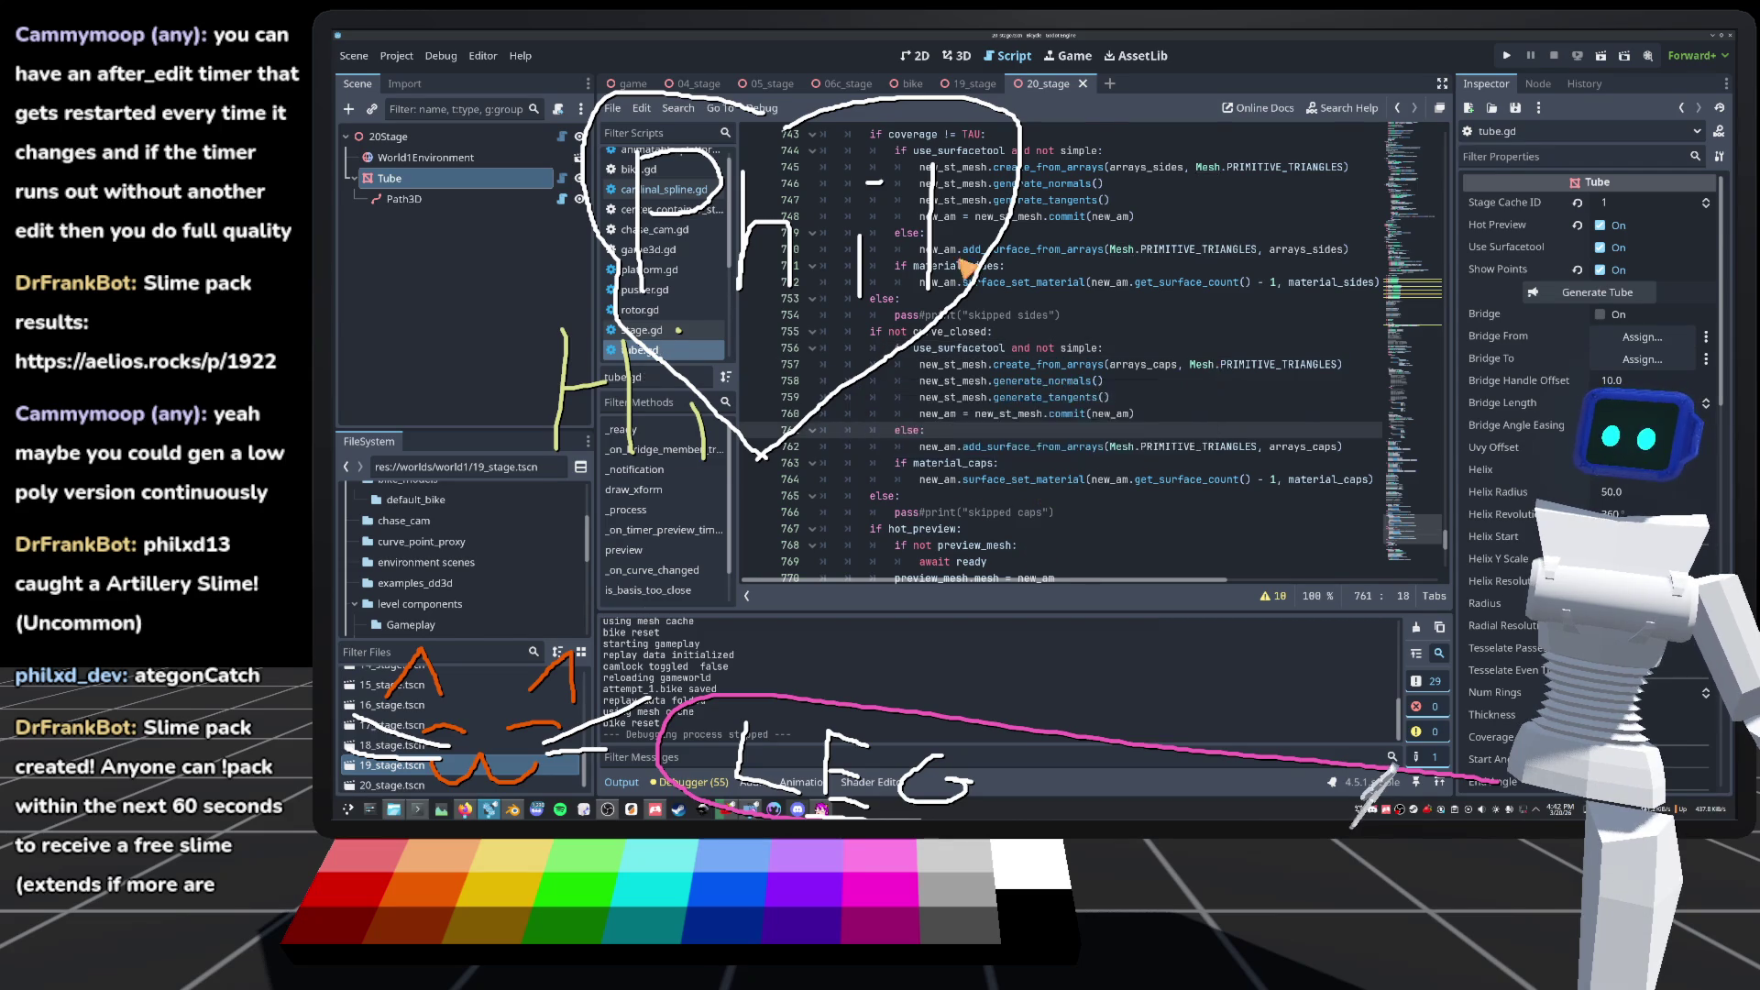
pyautogui.scroll(-4, 999, 427)
pyautogui.scroll(-4, 1114, 477)
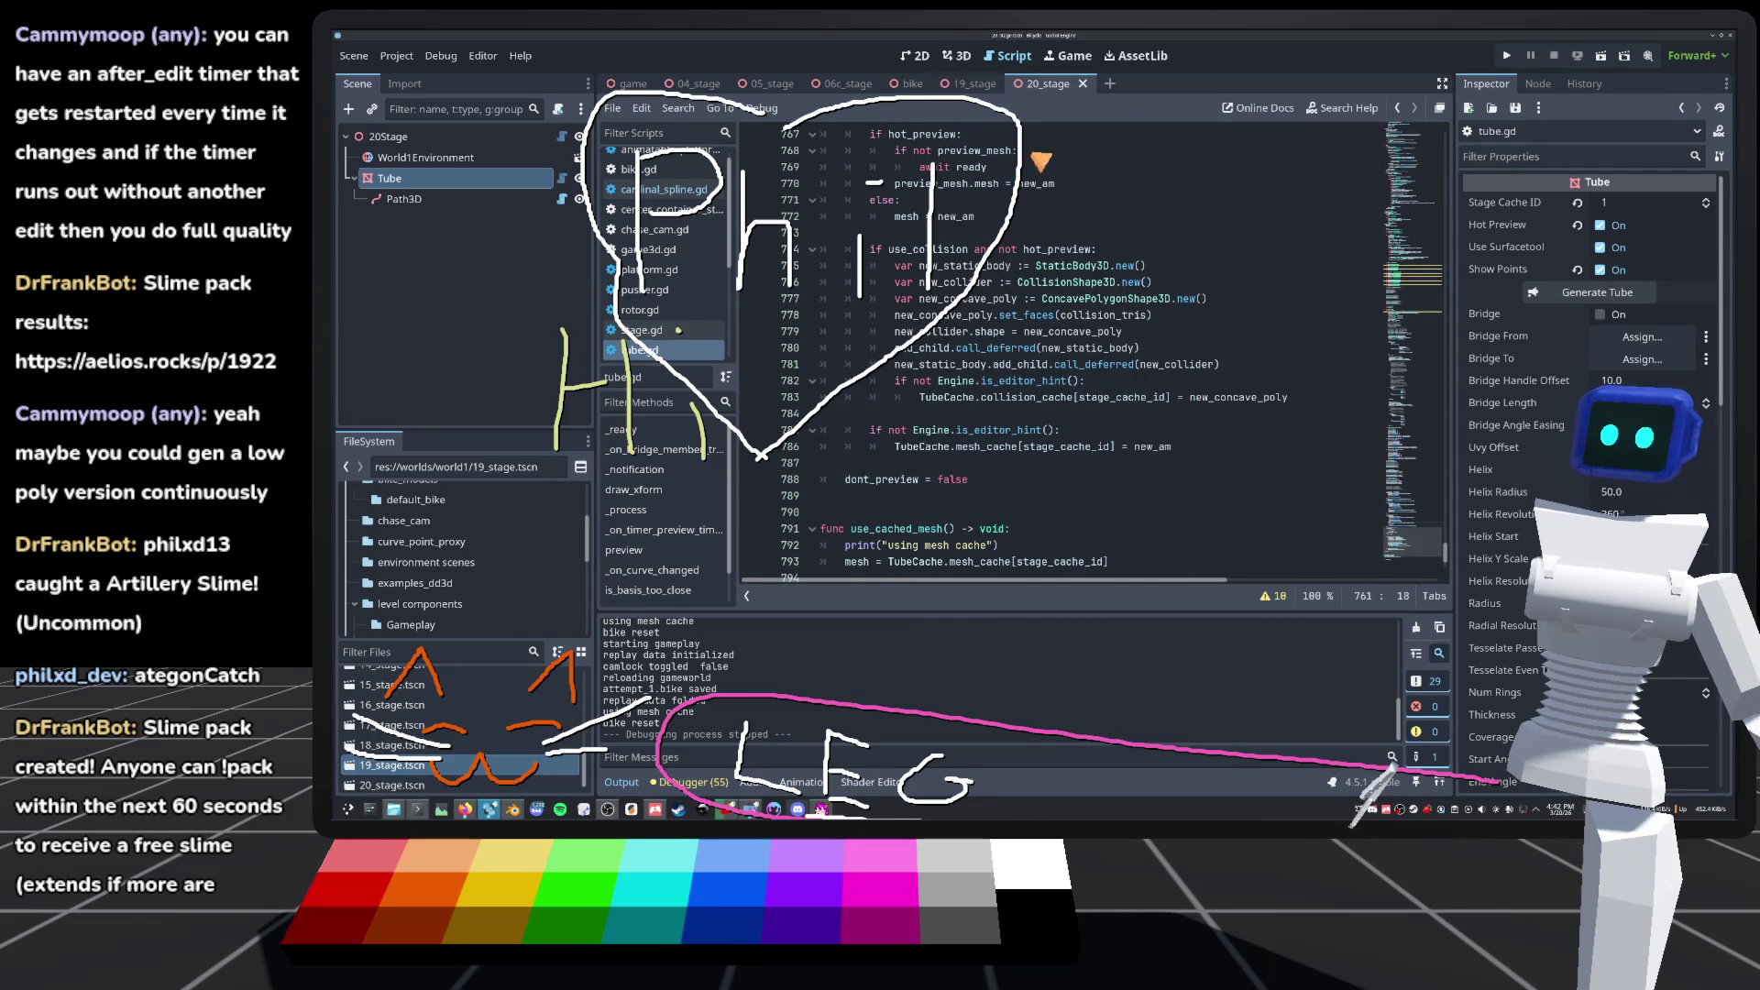
pyautogui.click(958, 55)
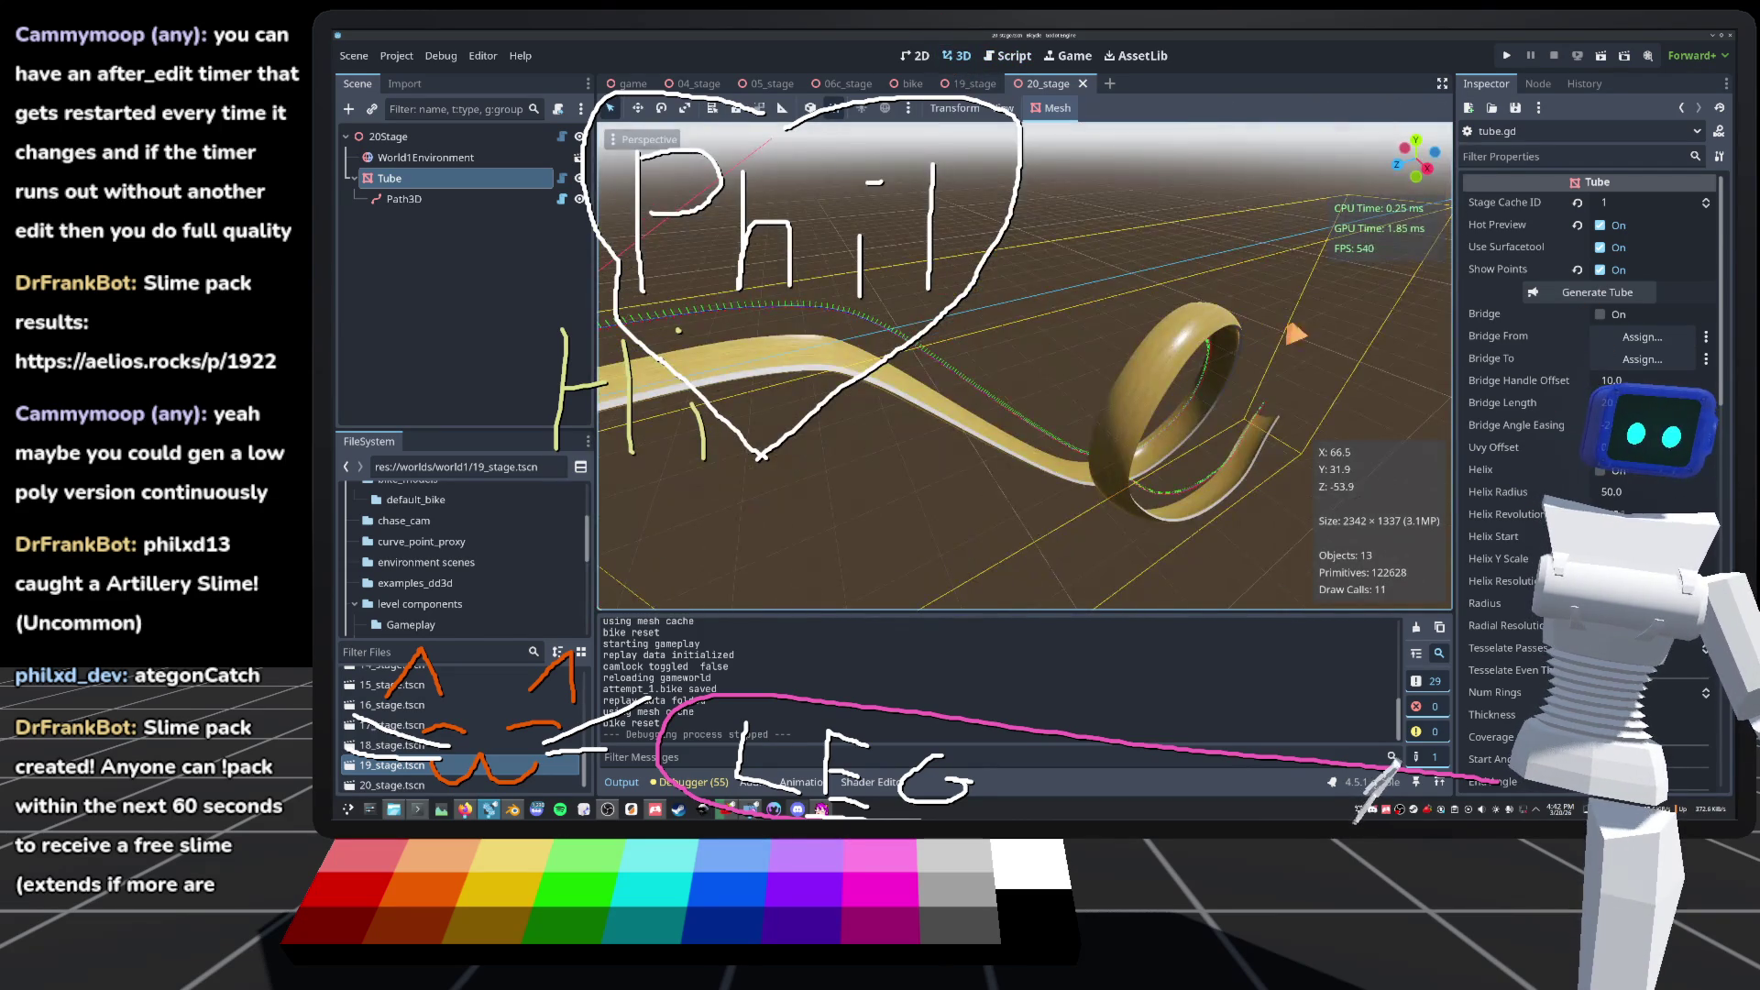
# Step: Trial-drag Path3D curve point #6 to reshape the loop, undo it, then open cardinal_spline.gd
pyautogui.click(449, 202)
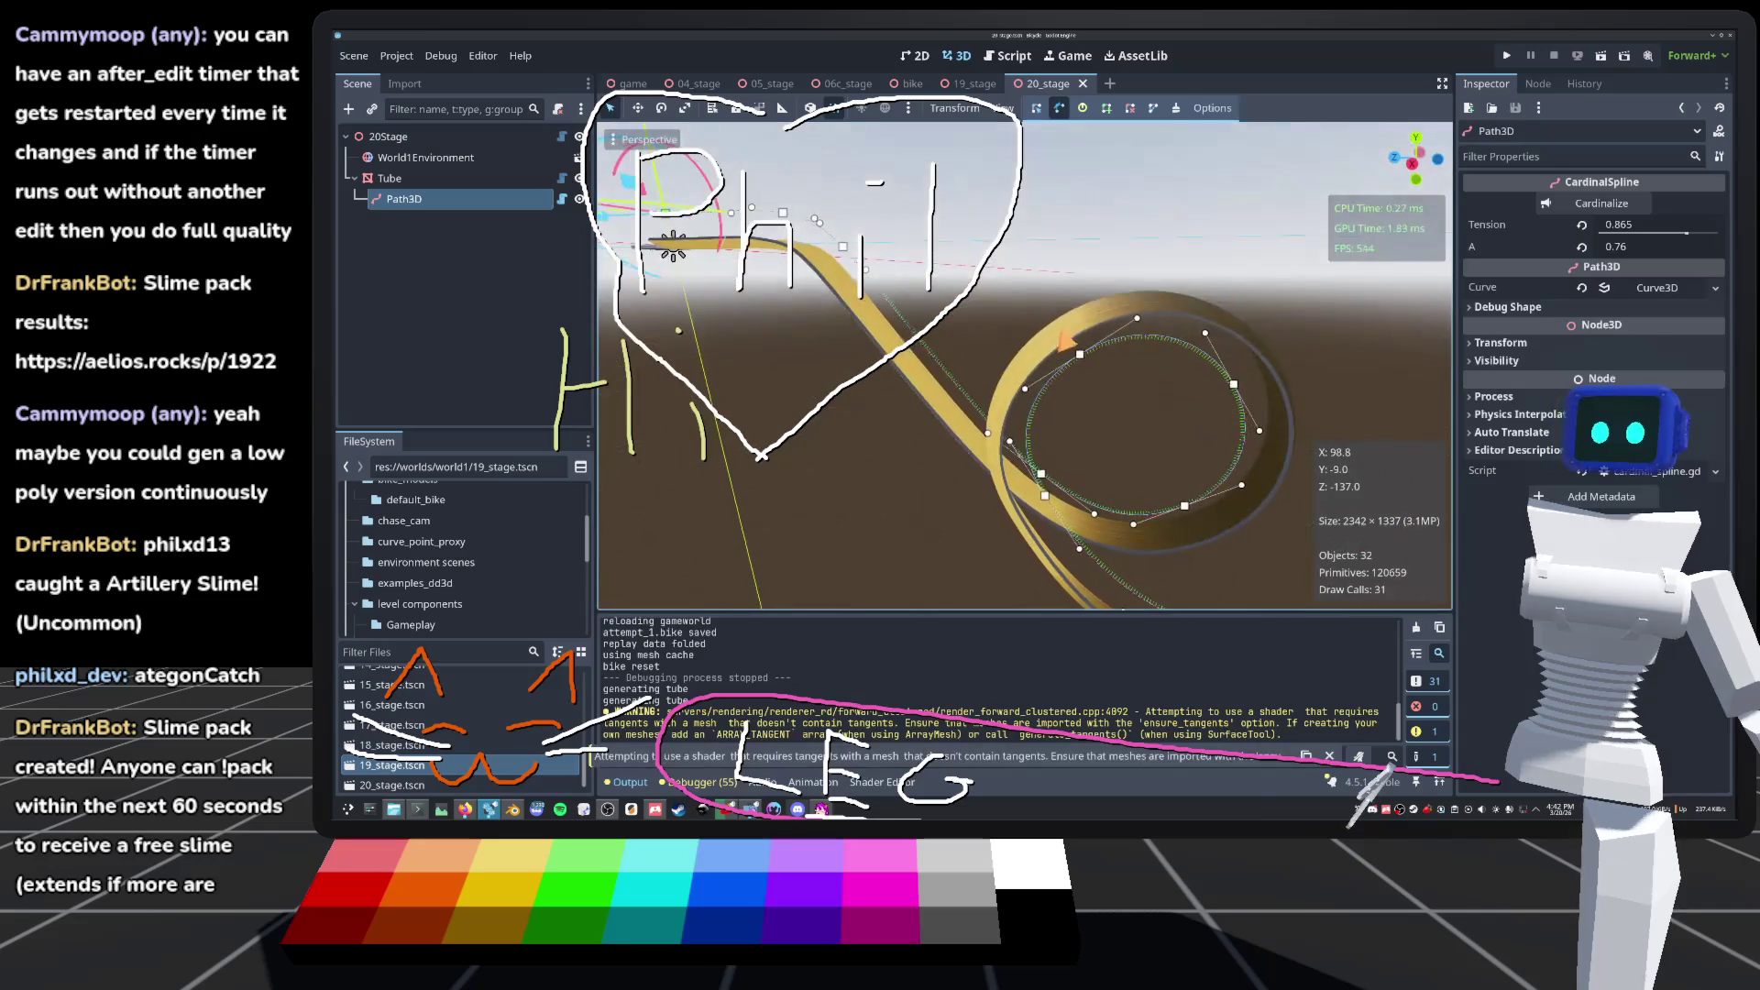
pyautogui.scroll(-5, 1151, 427)
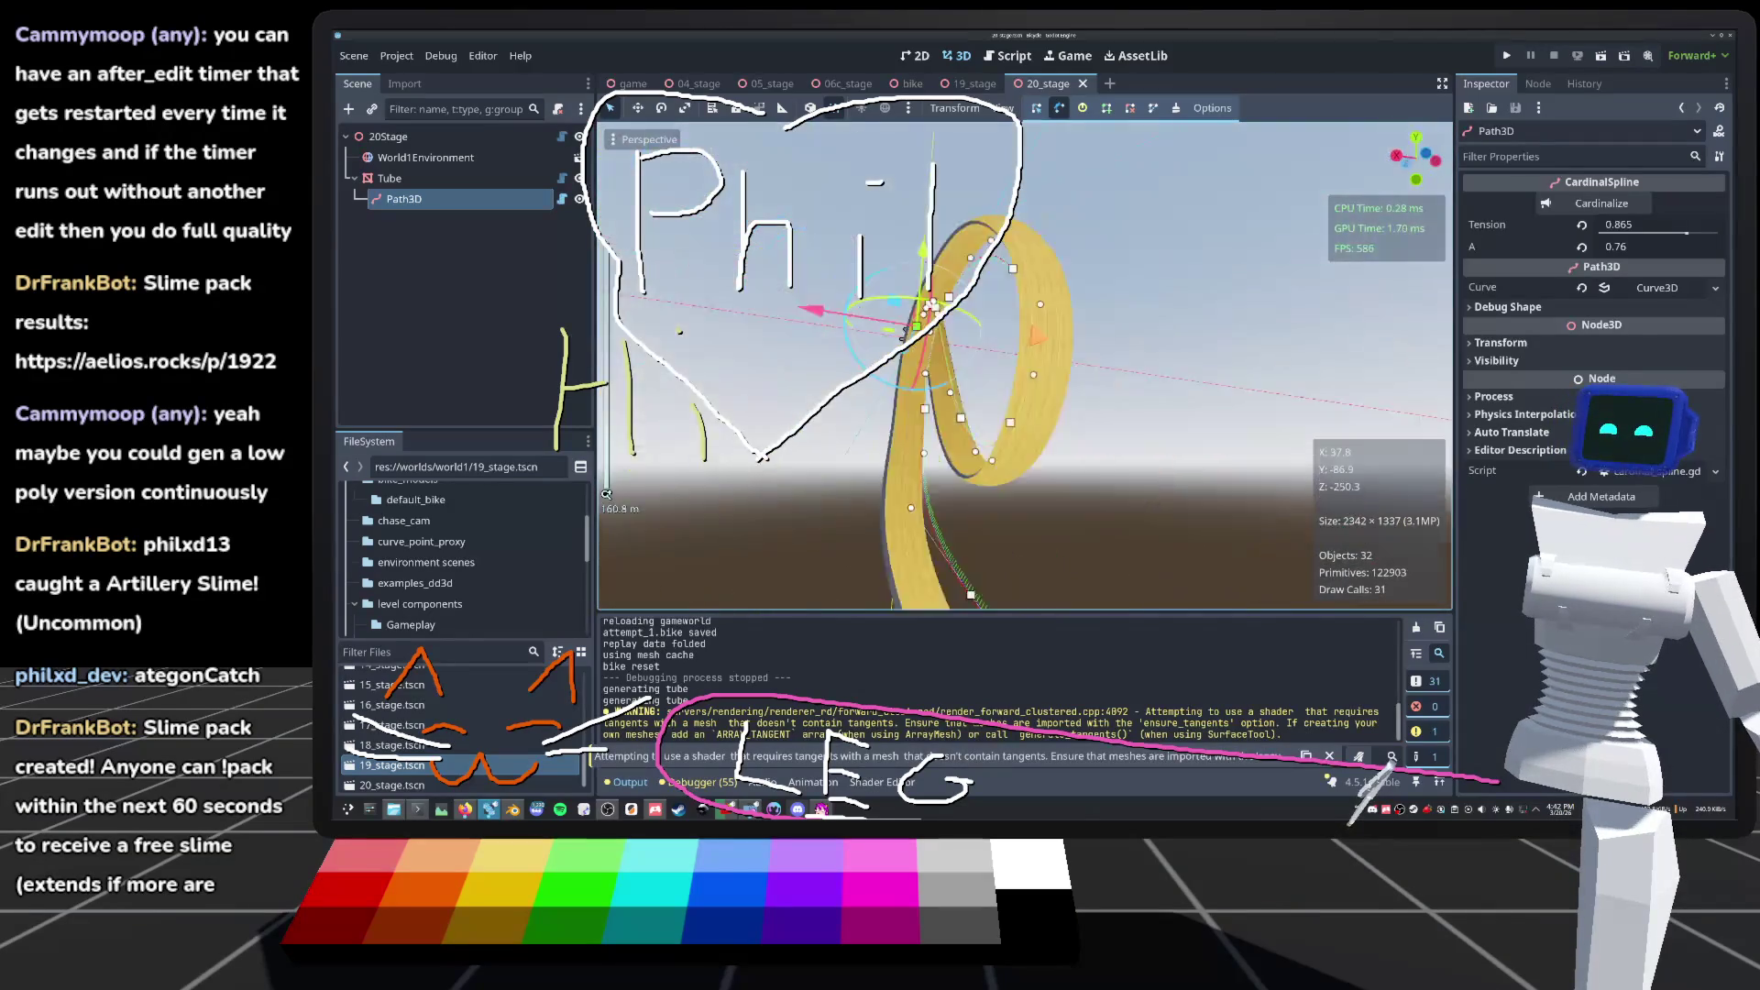
pyautogui.moveTo(1091, 332)
pyautogui.mouseDown()
pyautogui.moveTo(1061, 277)
pyautogui.moveTo(1109, 317)
pyautogui.moveTo(684, 238)
pyautogui.mouseUp()
pyautogui.hotkey('ctrl', 'z')
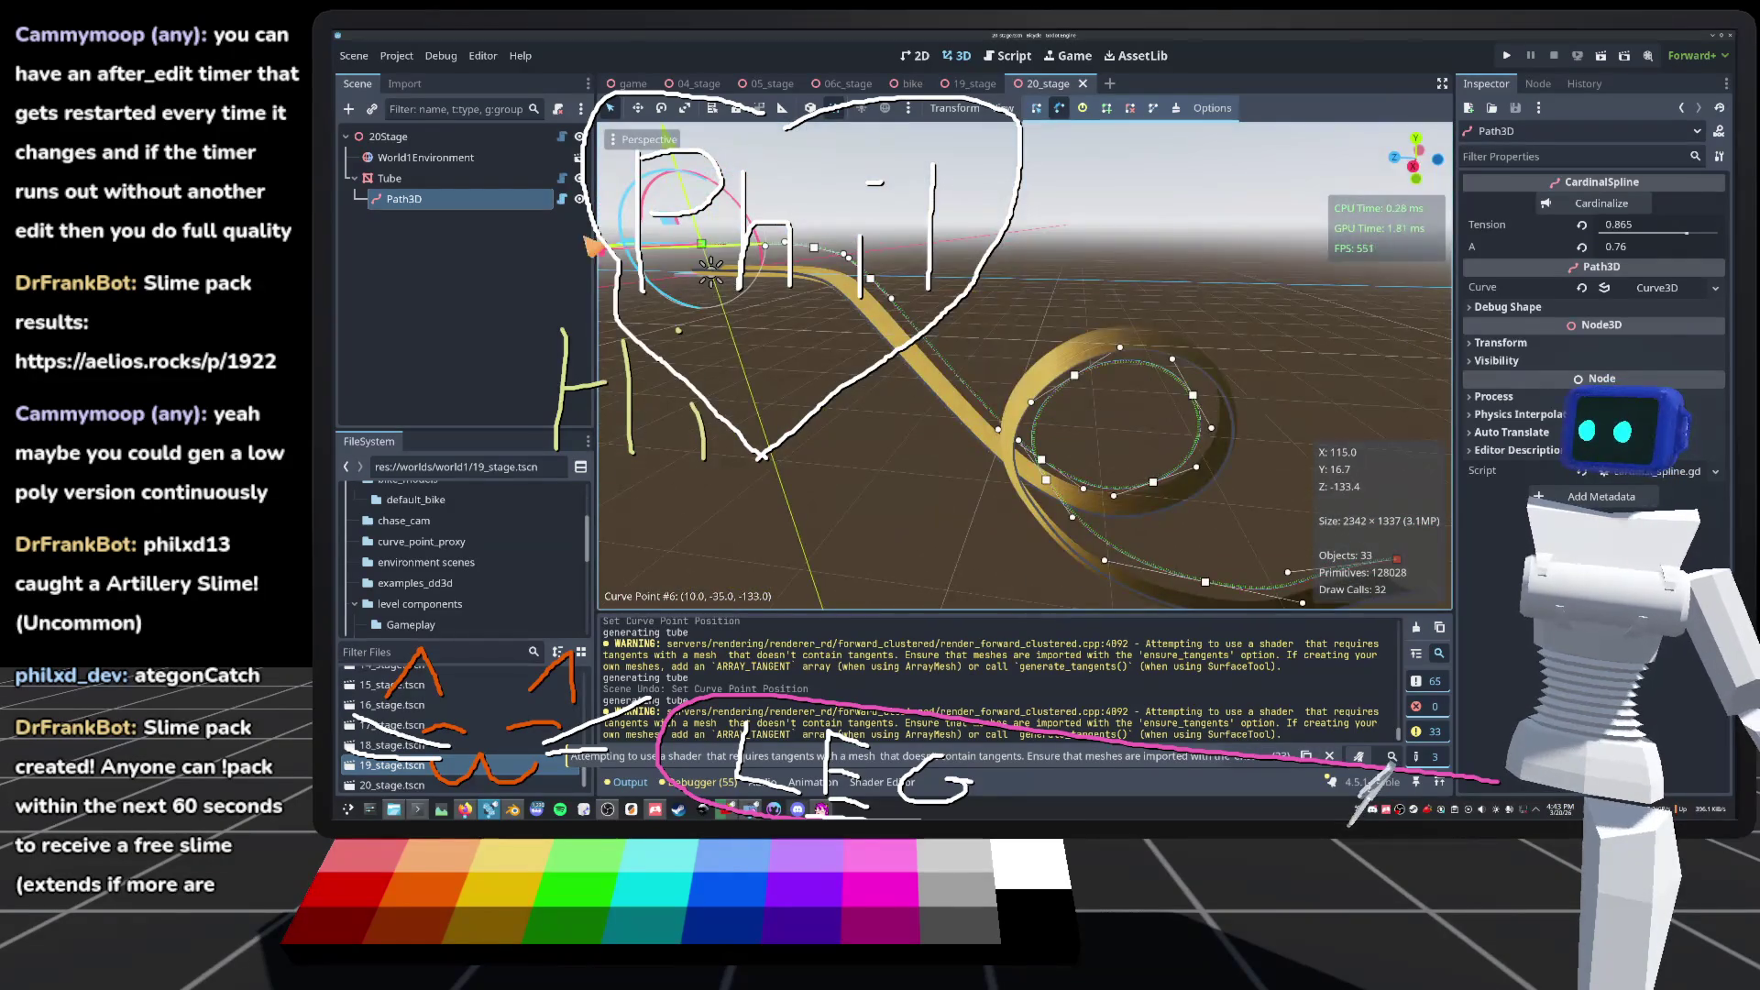
pyautogui.click(561, 199)
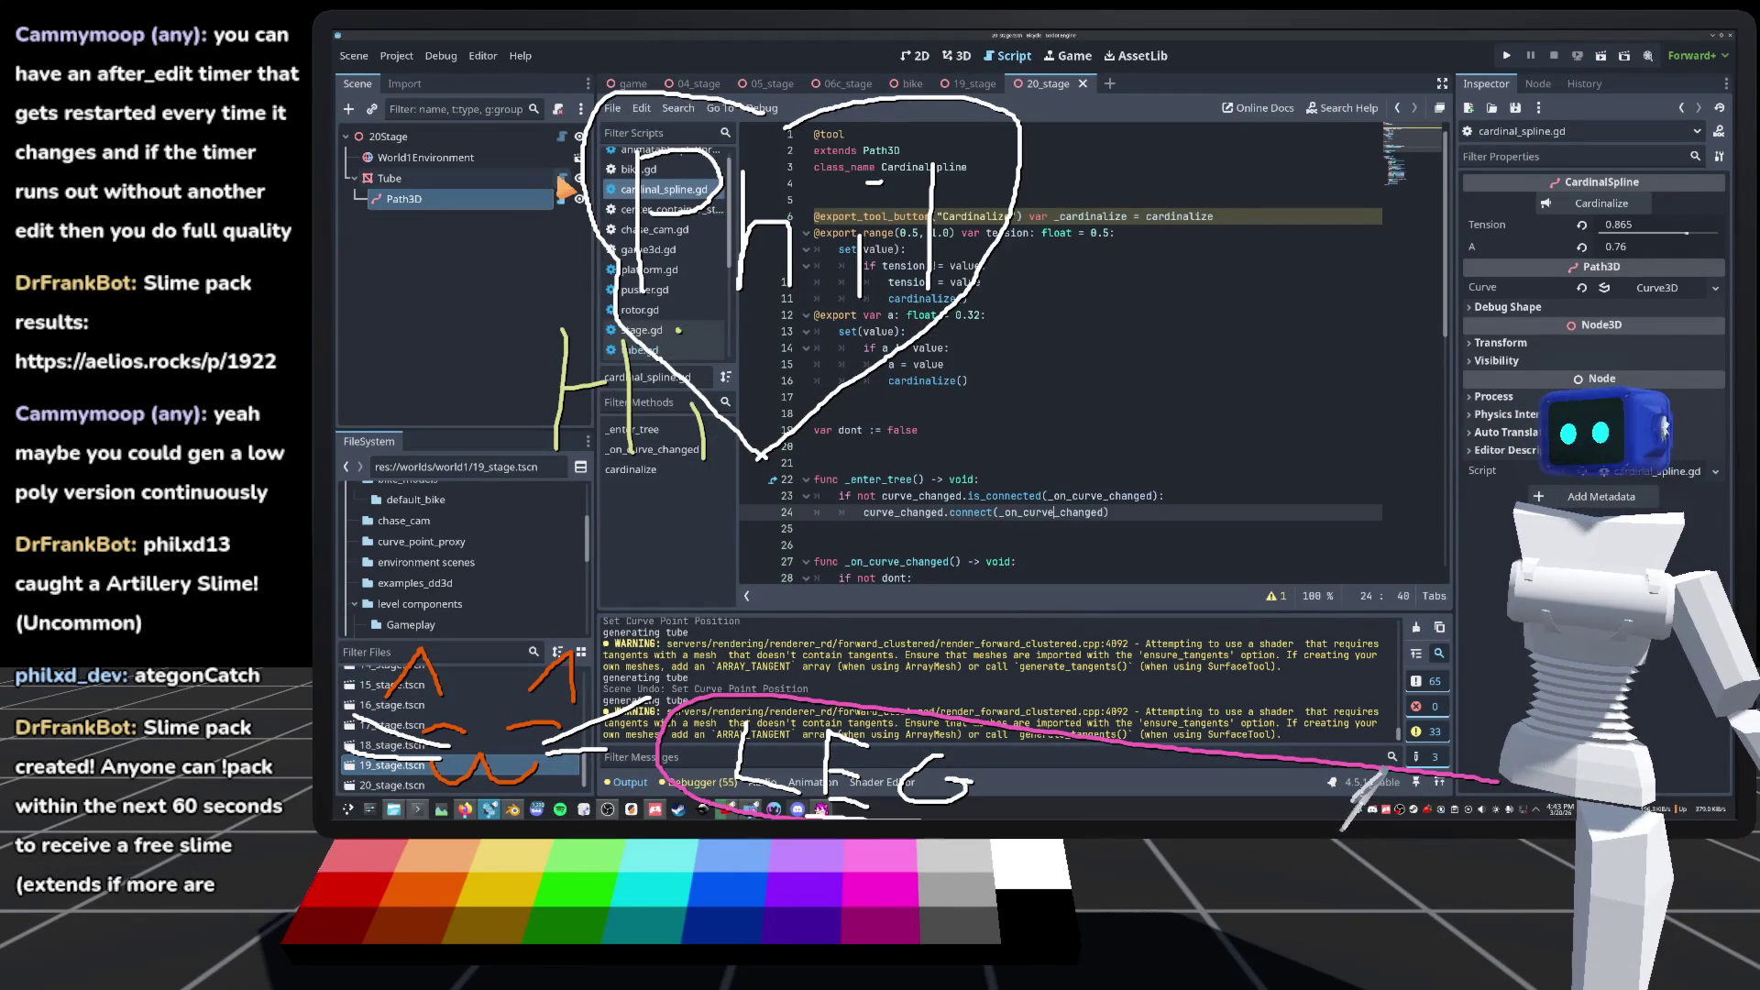
# Step: In tube.gd, replace the non-SurfaceTool PRIMITIVE_TRIANGLES with Mesh.PRIMITIVE_POINTS, then view the tube in 3D
pyautogui.click(562, 178)
pyautogui.scroll(15, 1136, 425)
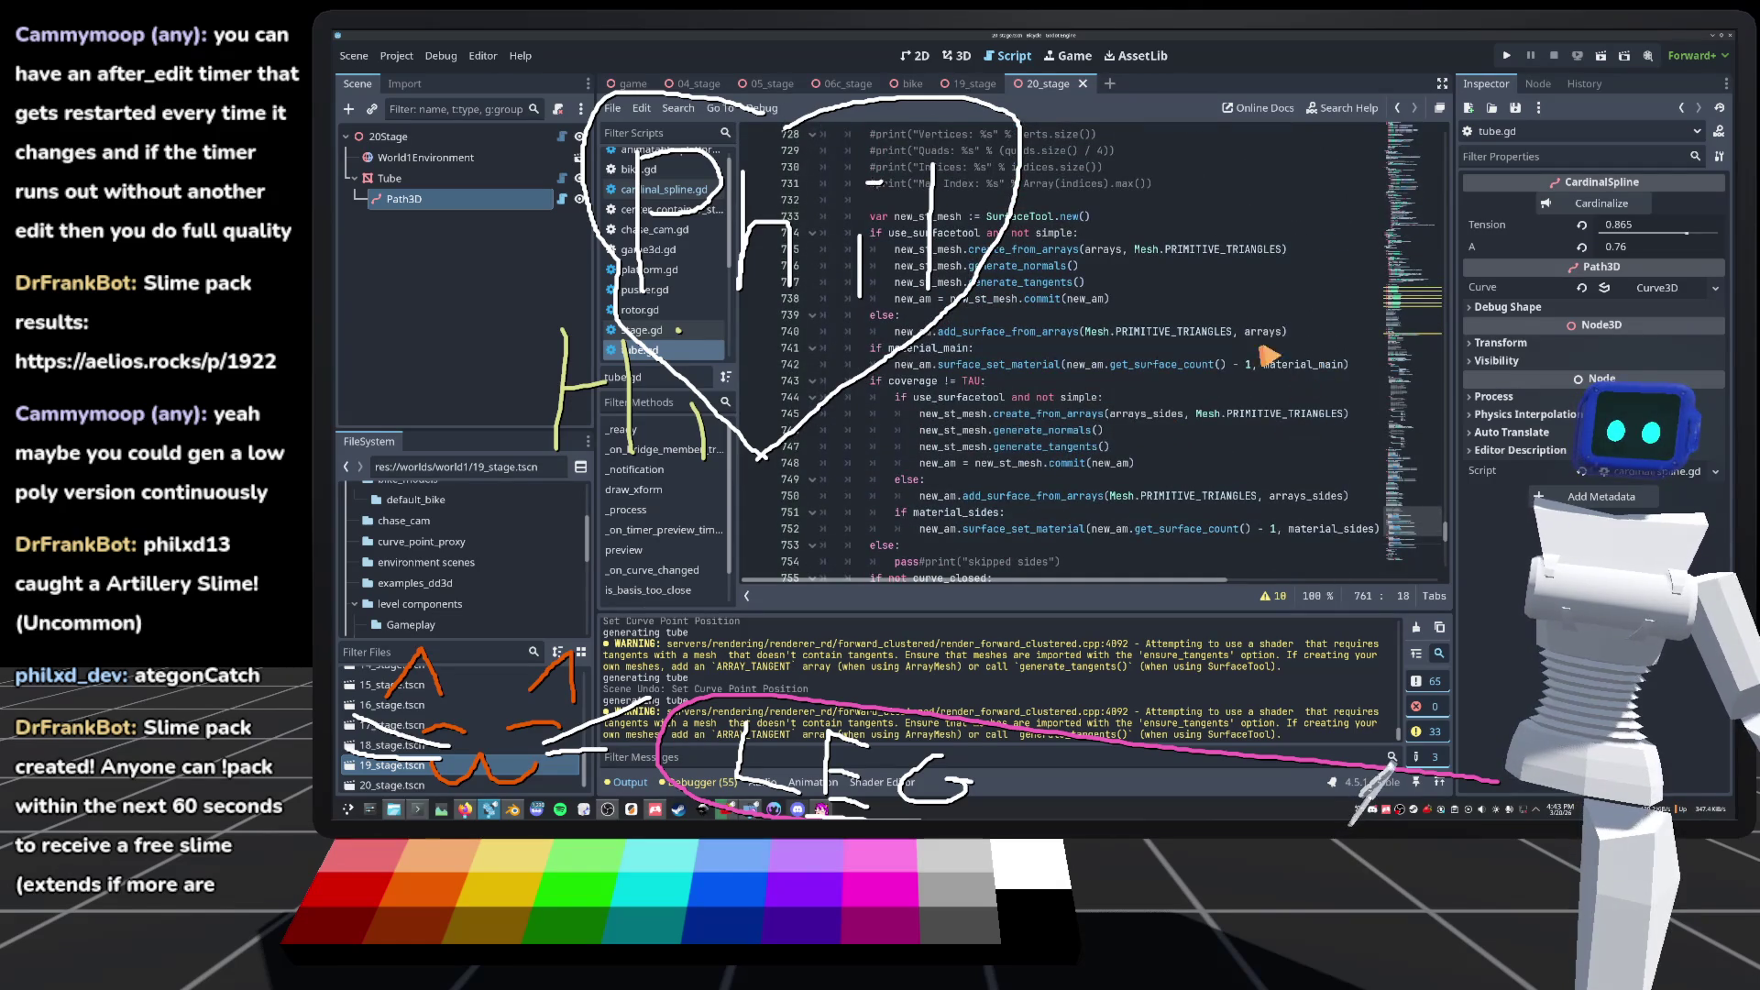
pyautogui.doubleClick(1174, 331)
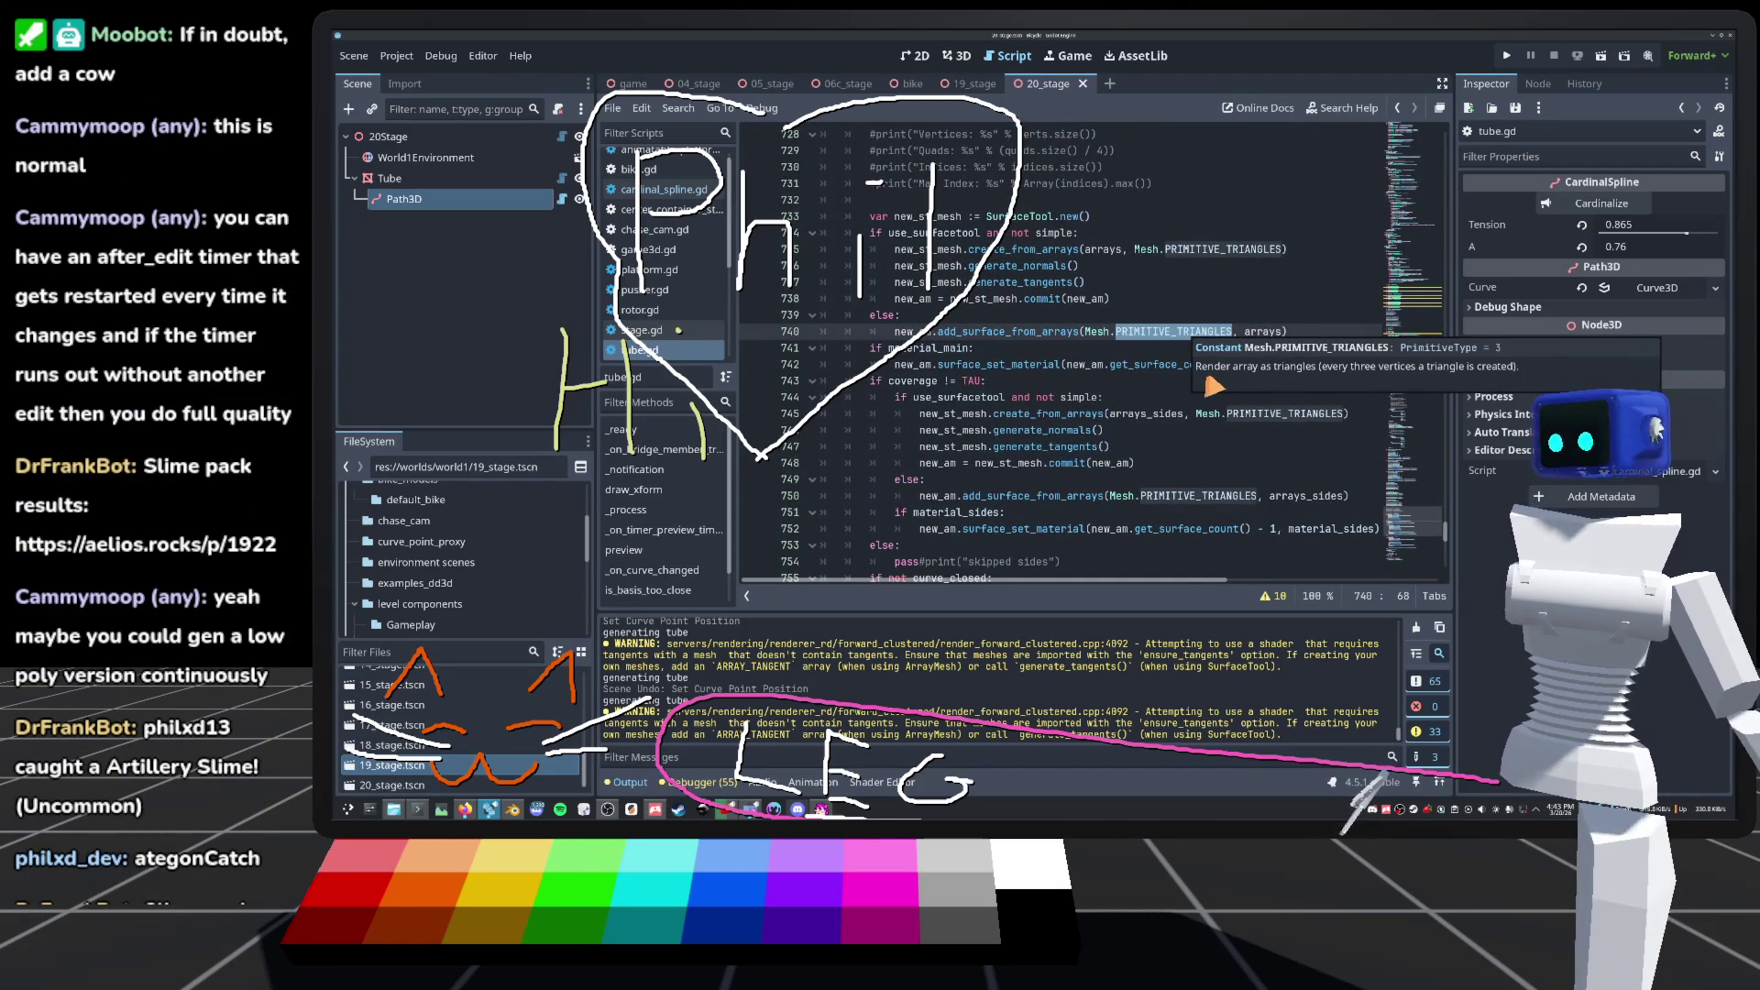
pyautogui.scroll(-1, 1295, 473)
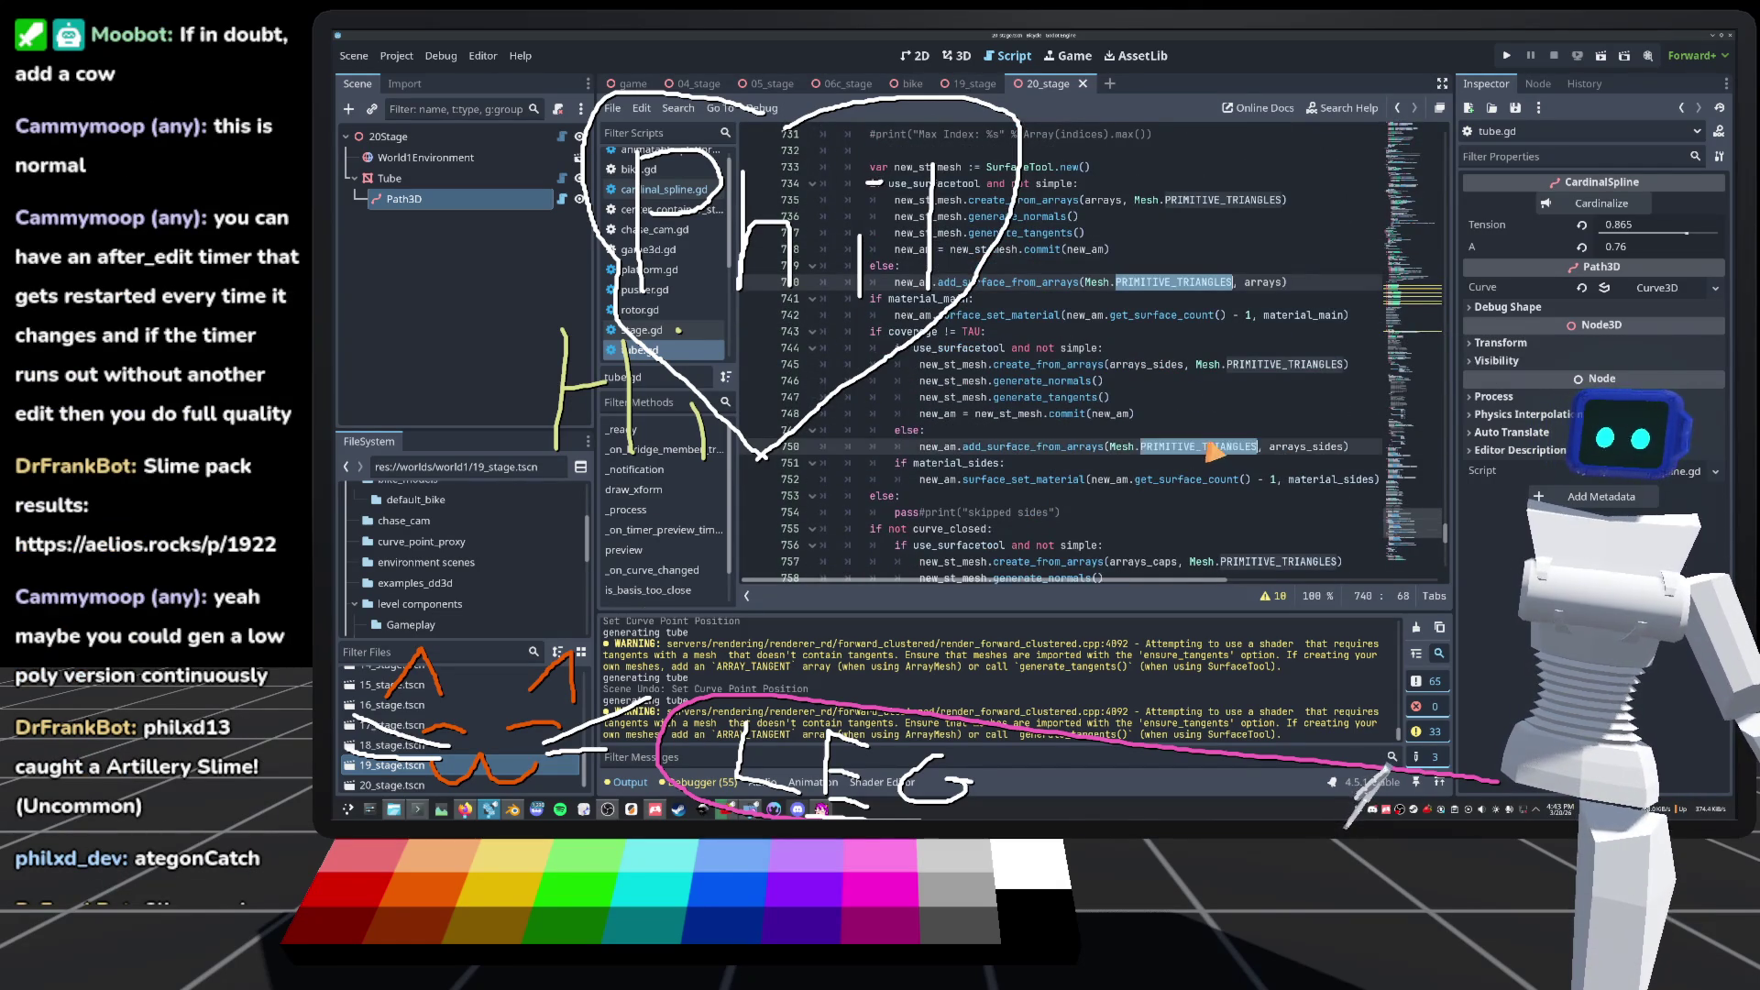
pyautogui.scroll(-3, 1258, 452)
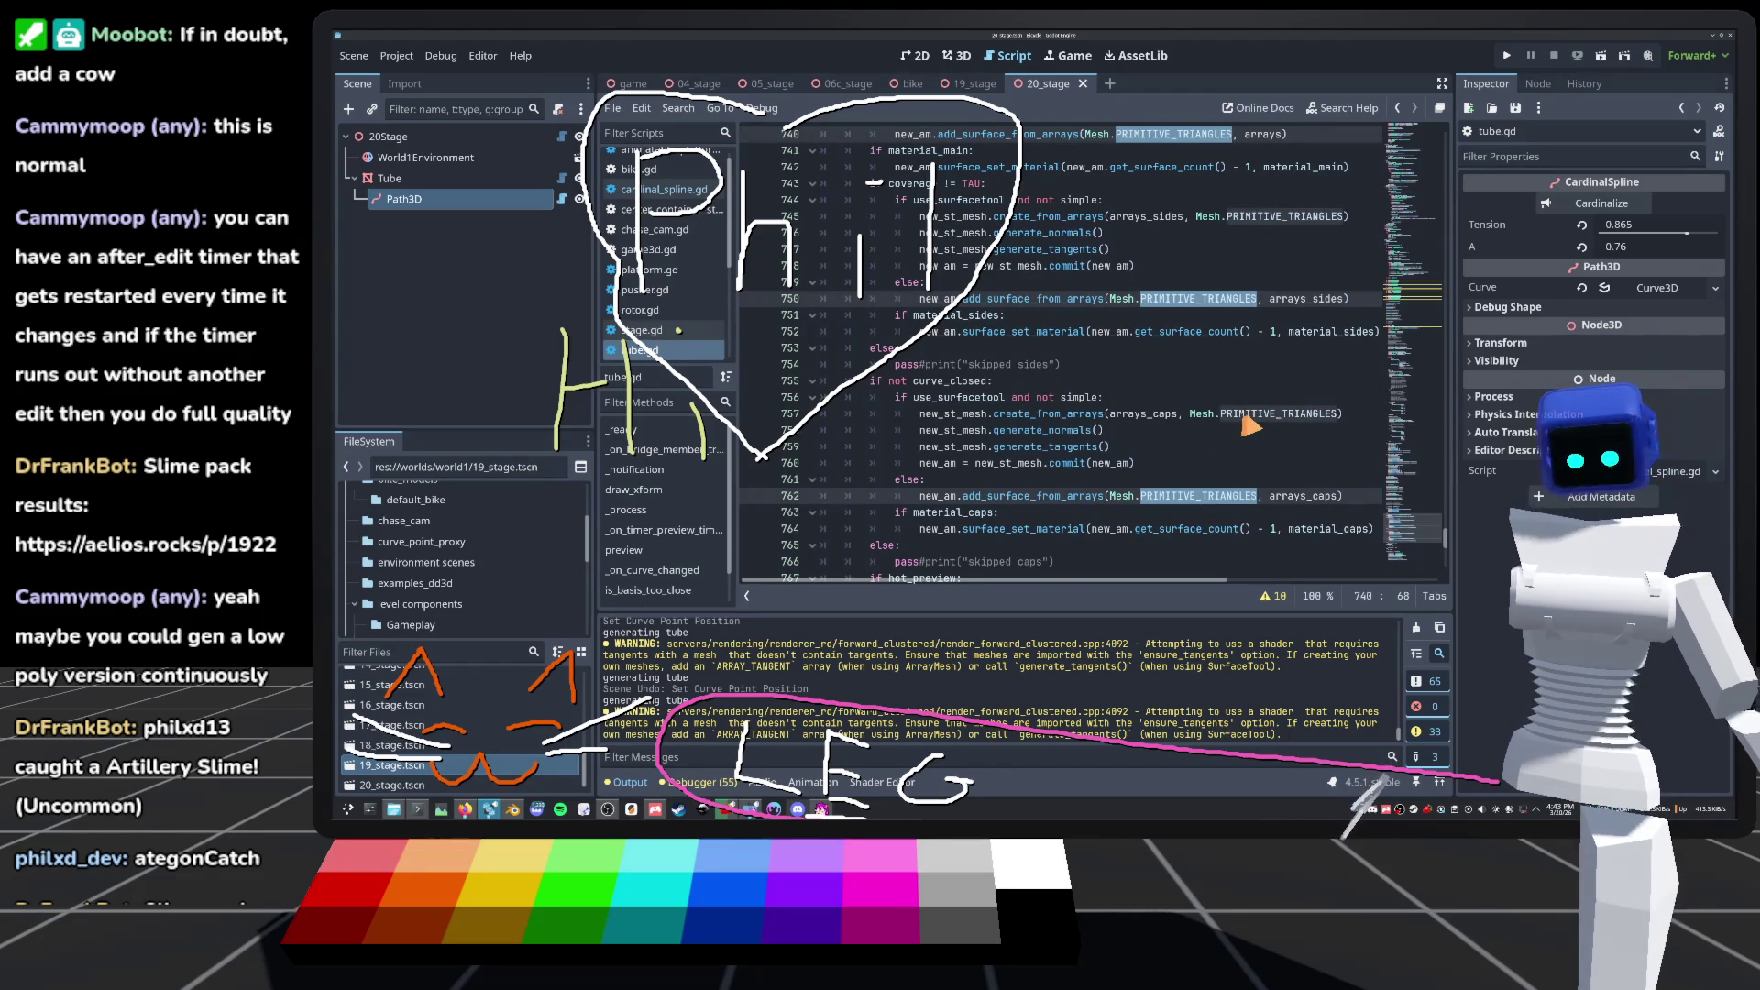
pyautogui.write('P')
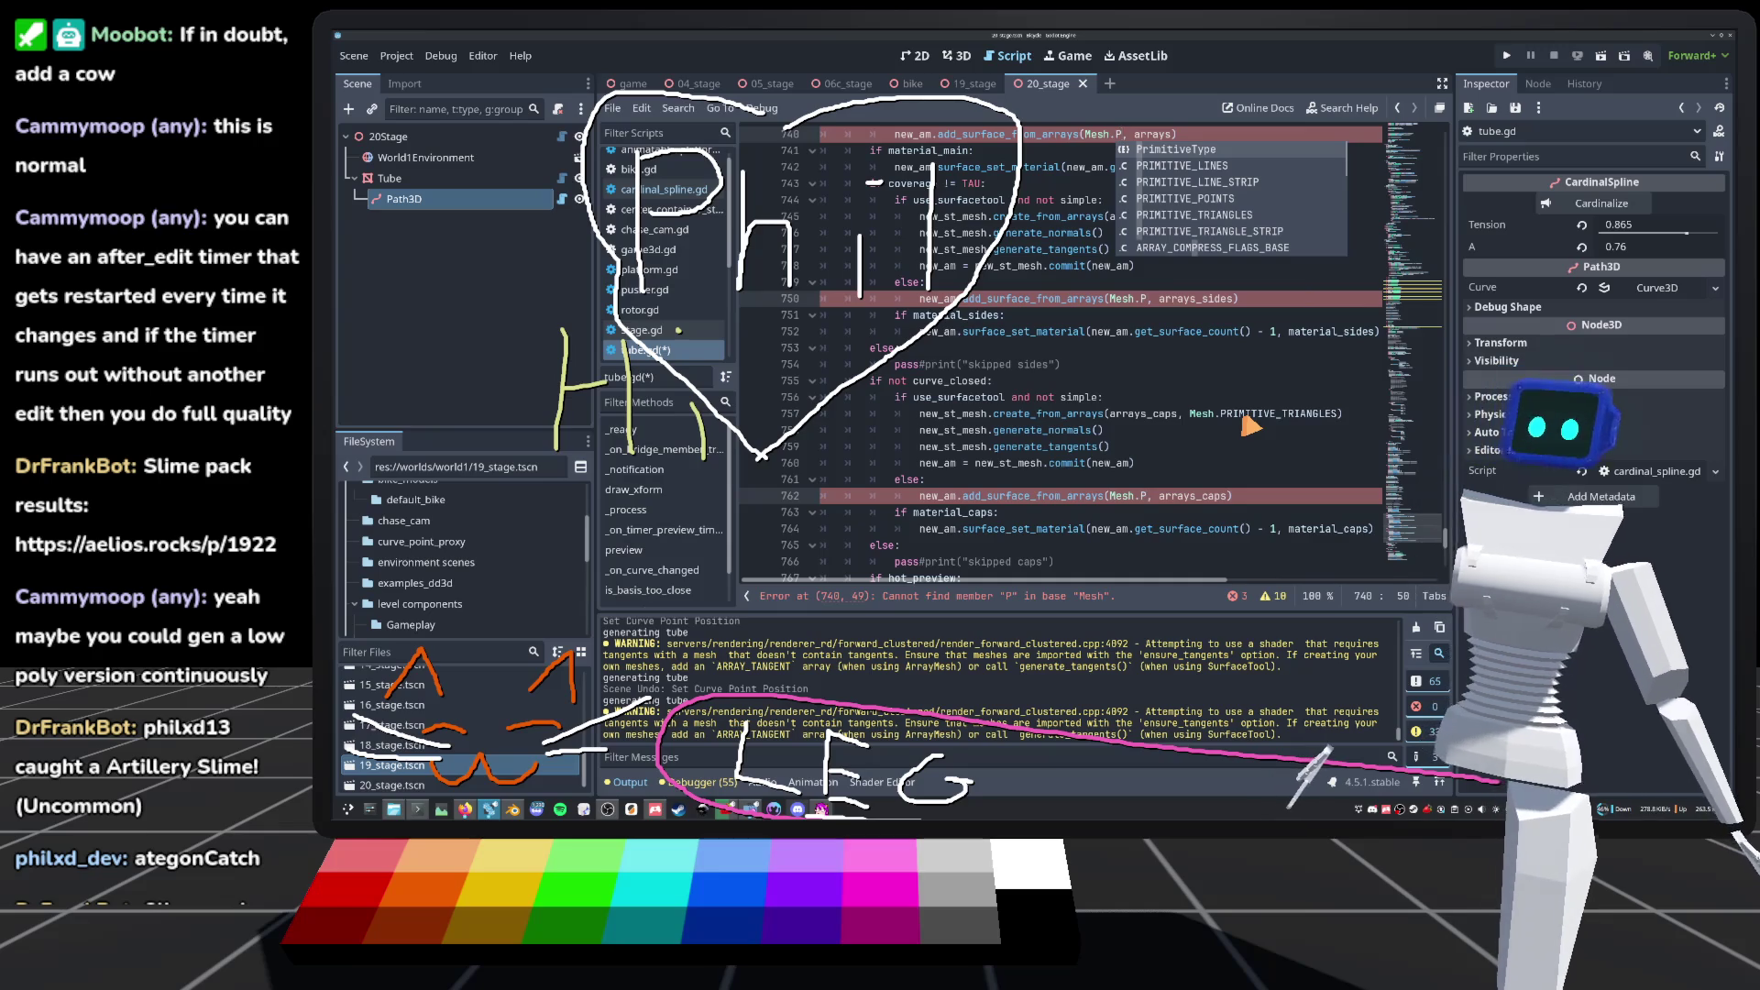
pyautogui.press('Down')
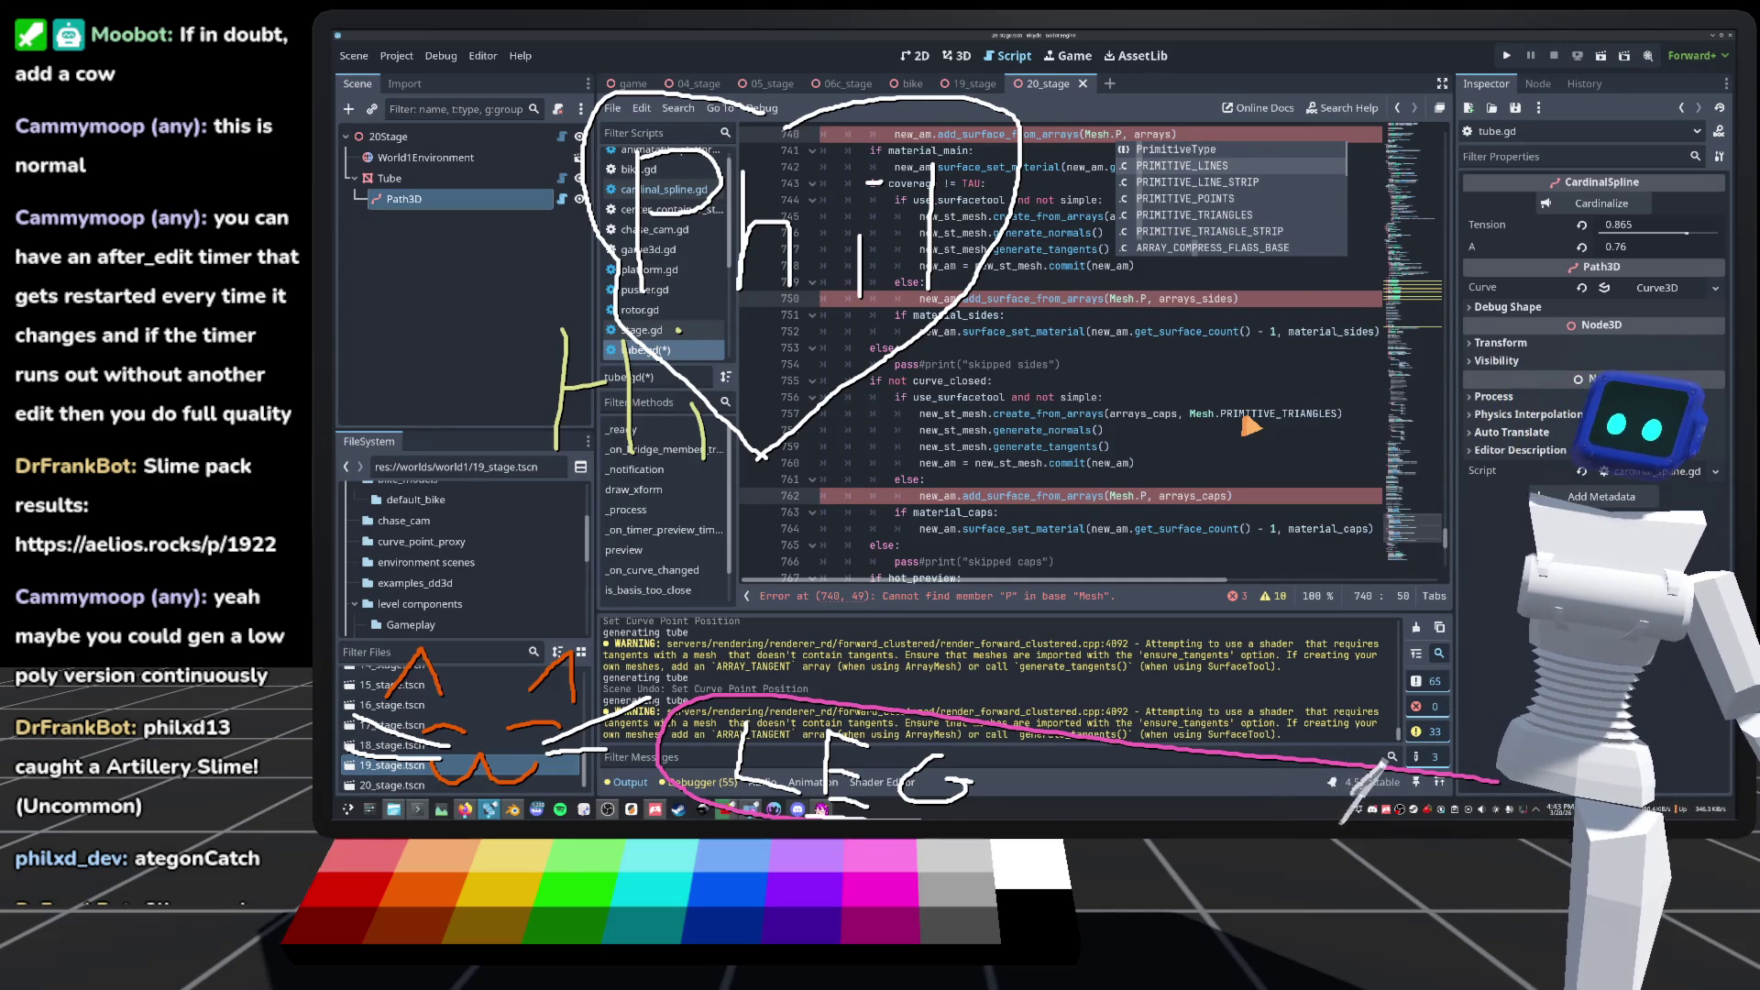
pyautogui.press('Down')
pyautogui.press('Down')
pyautogui.press('Return')
pyautogui.click(1277, 417)
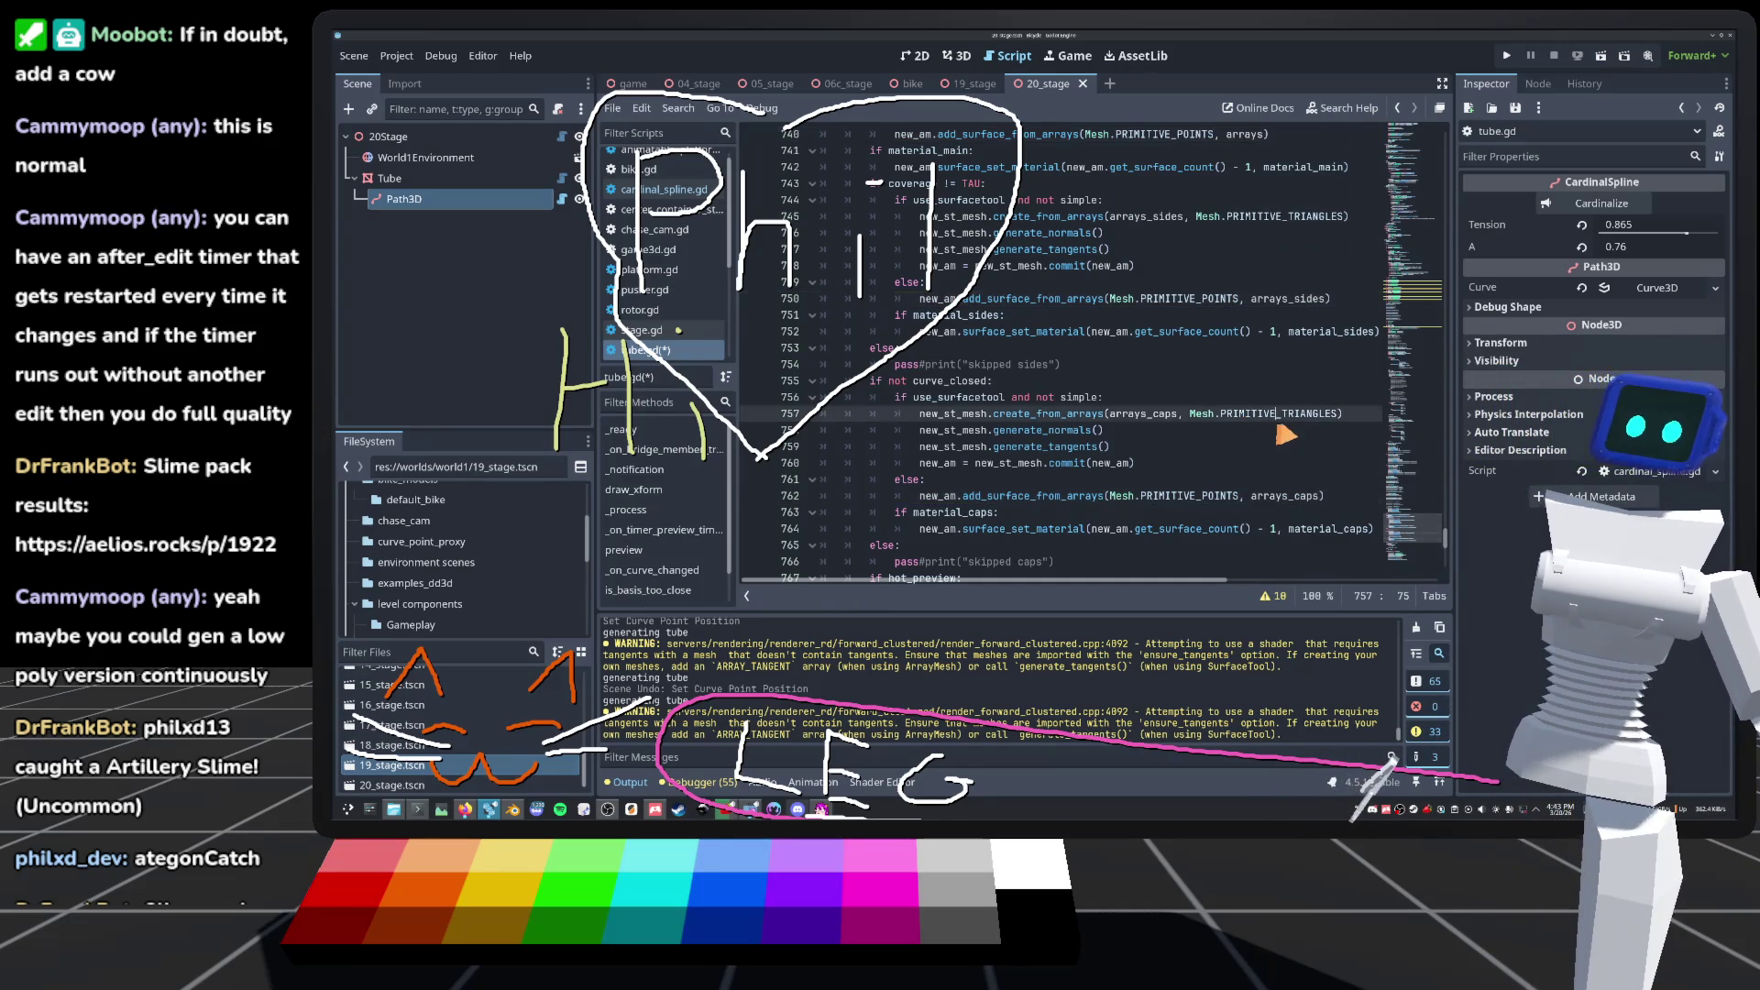
pyautogui.click(958, 55)
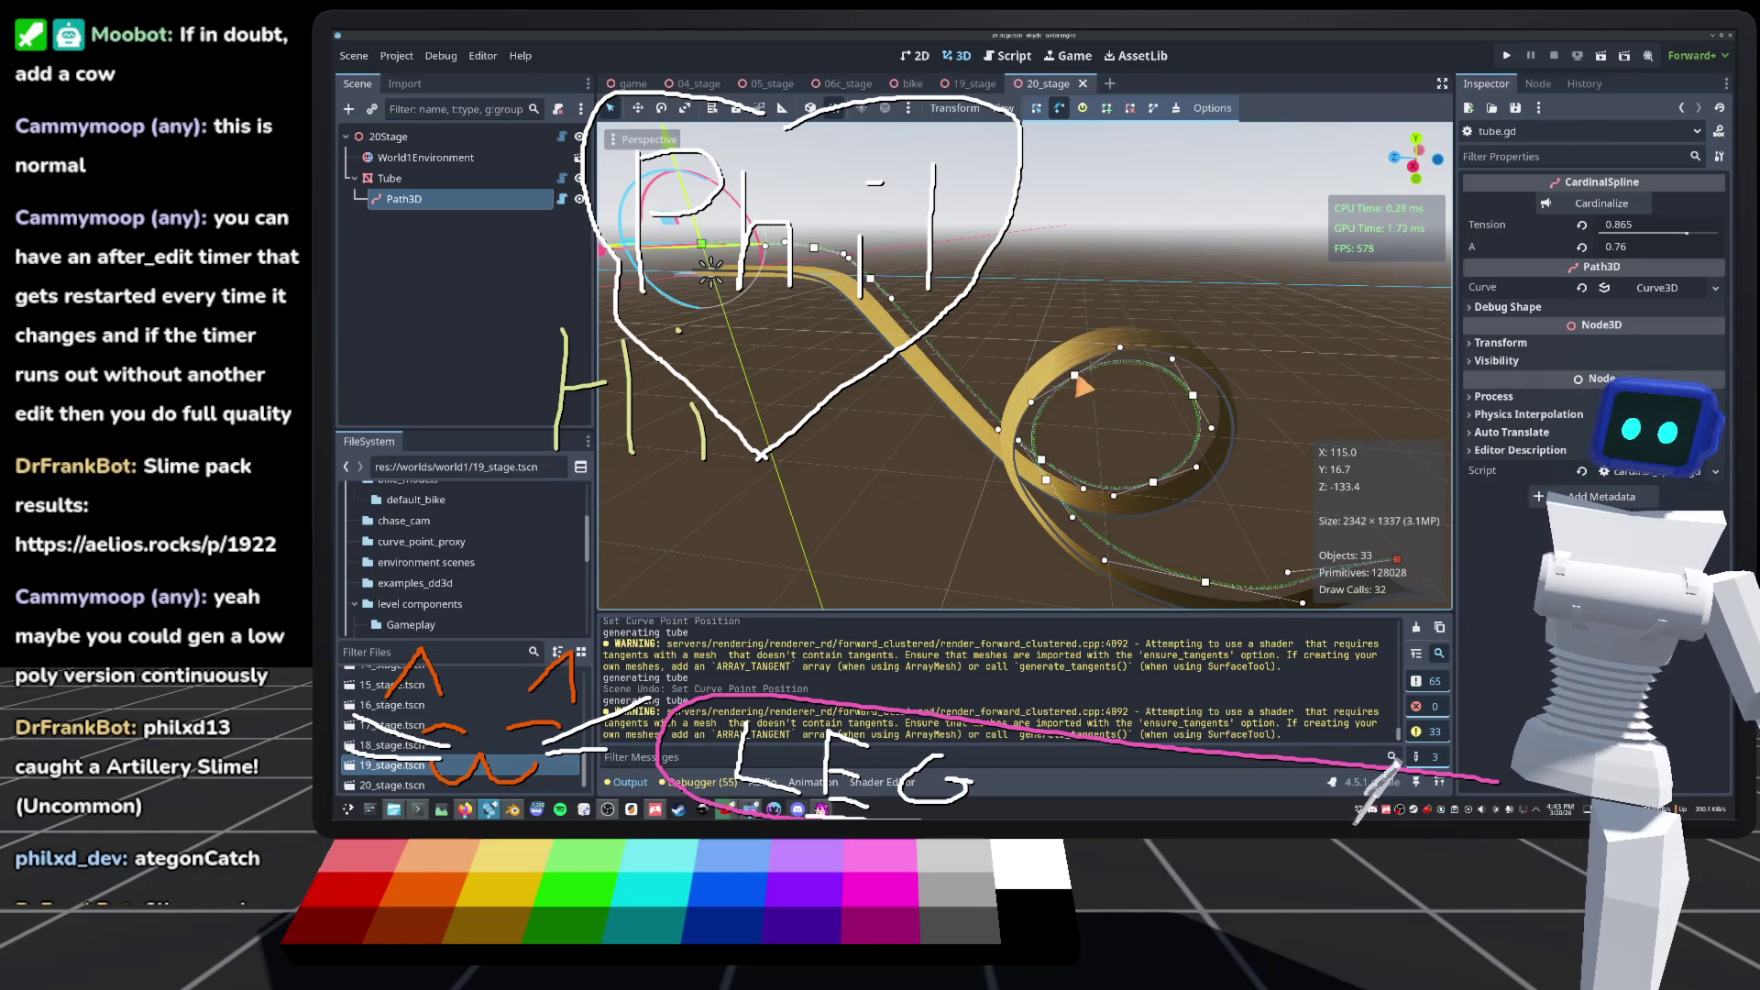
# Step: Trial-move a curve point to check the point-drawn tube, undo it, and return to the code
pyautogui.moveTo(1078, 379)
pyautogui.mouseDown()
pyautogui.moveTo(1054, 431)
pyautogui.moveTo(1036, 394)
pyautogui.mouseUp()
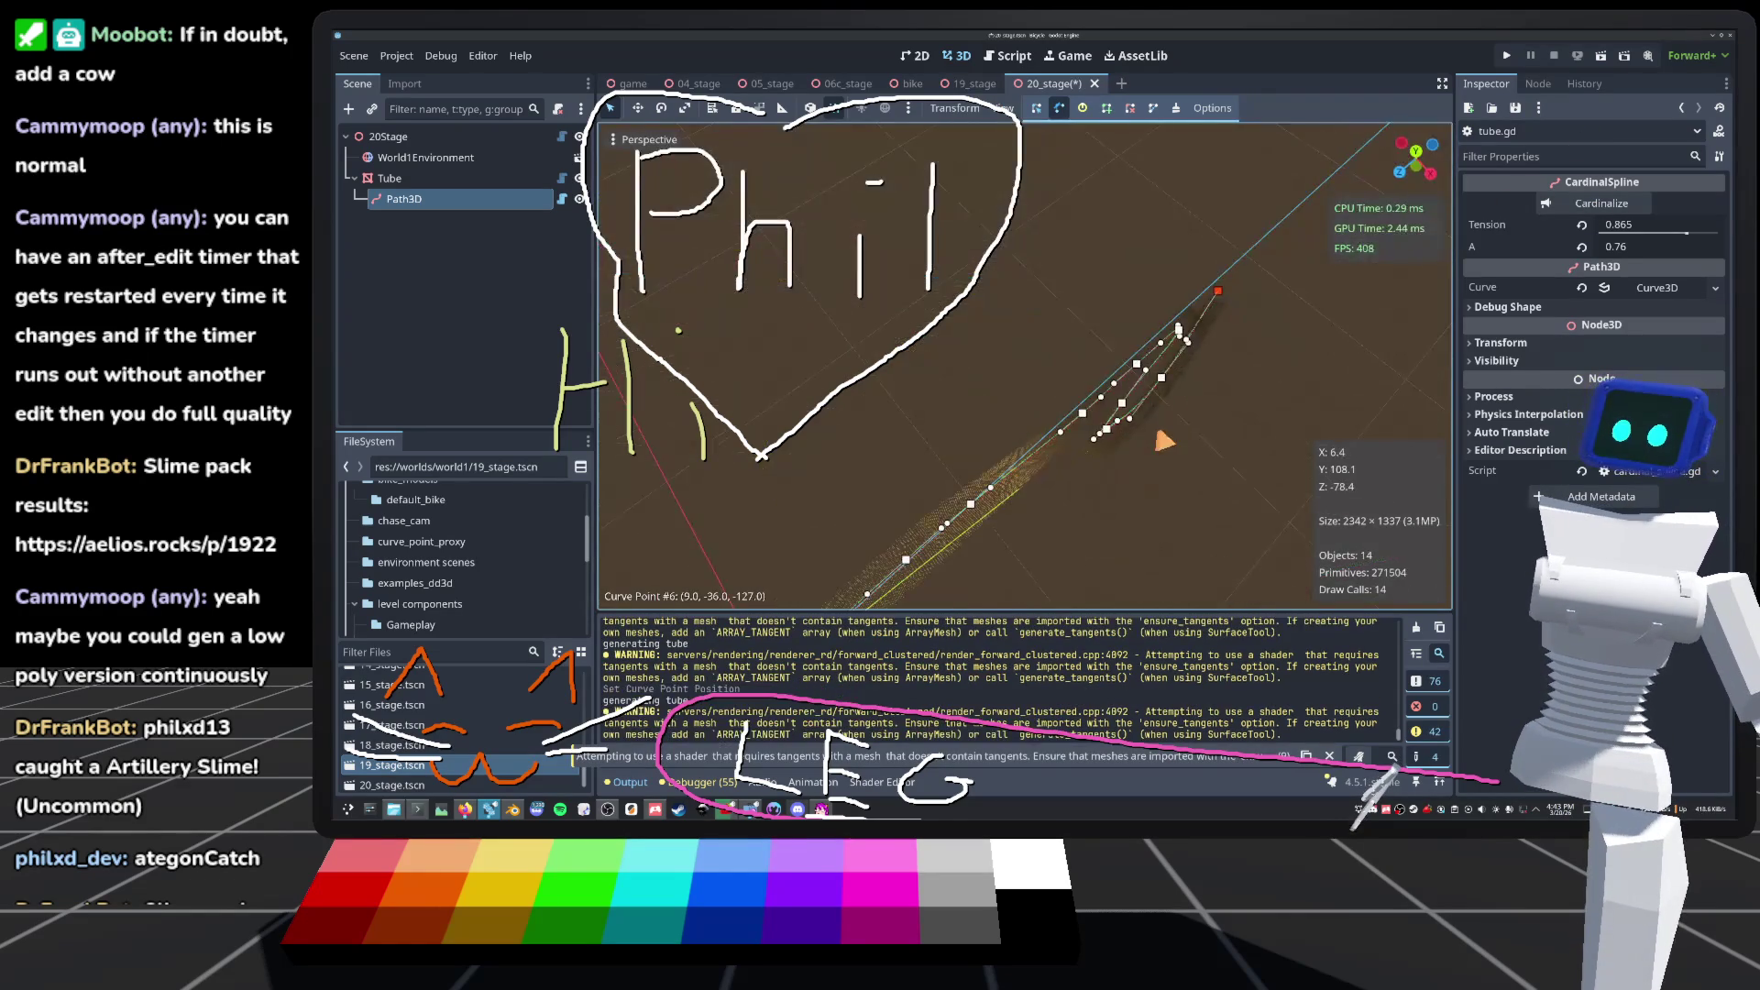
pyautogui.moveTo(1164, 441); pyautogui.dragTo(1094, 373)
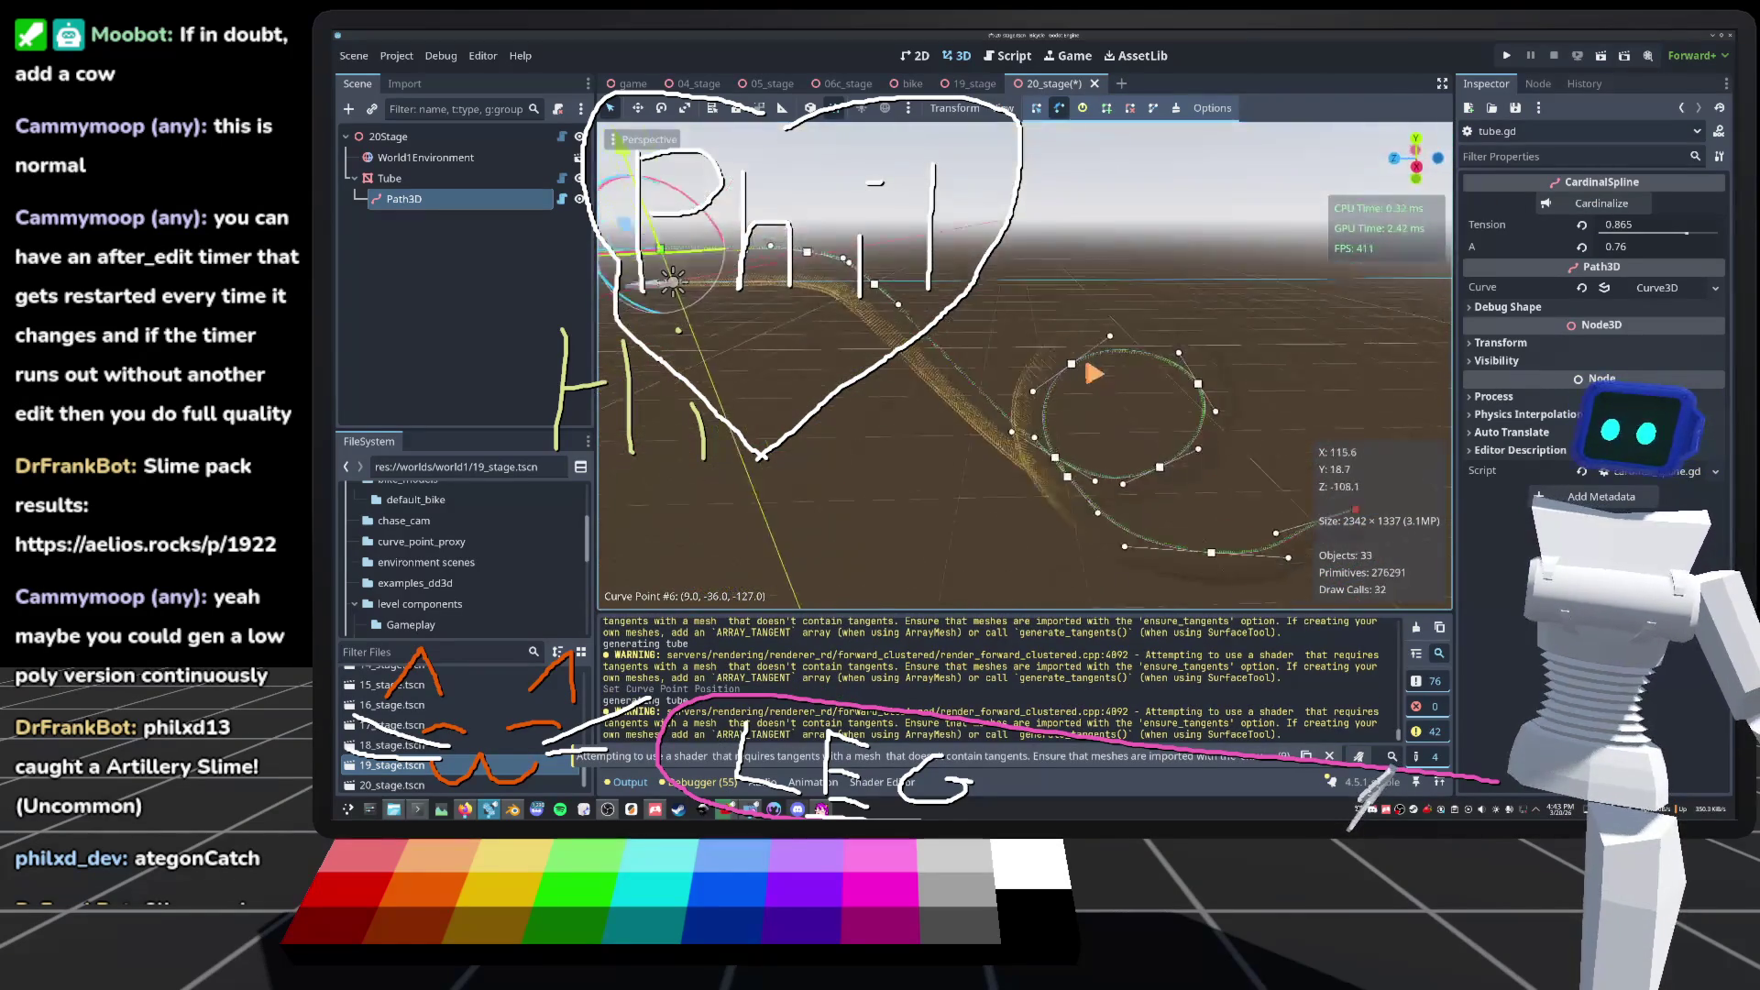
pyautogui.hotkey('ctrl', 'z')
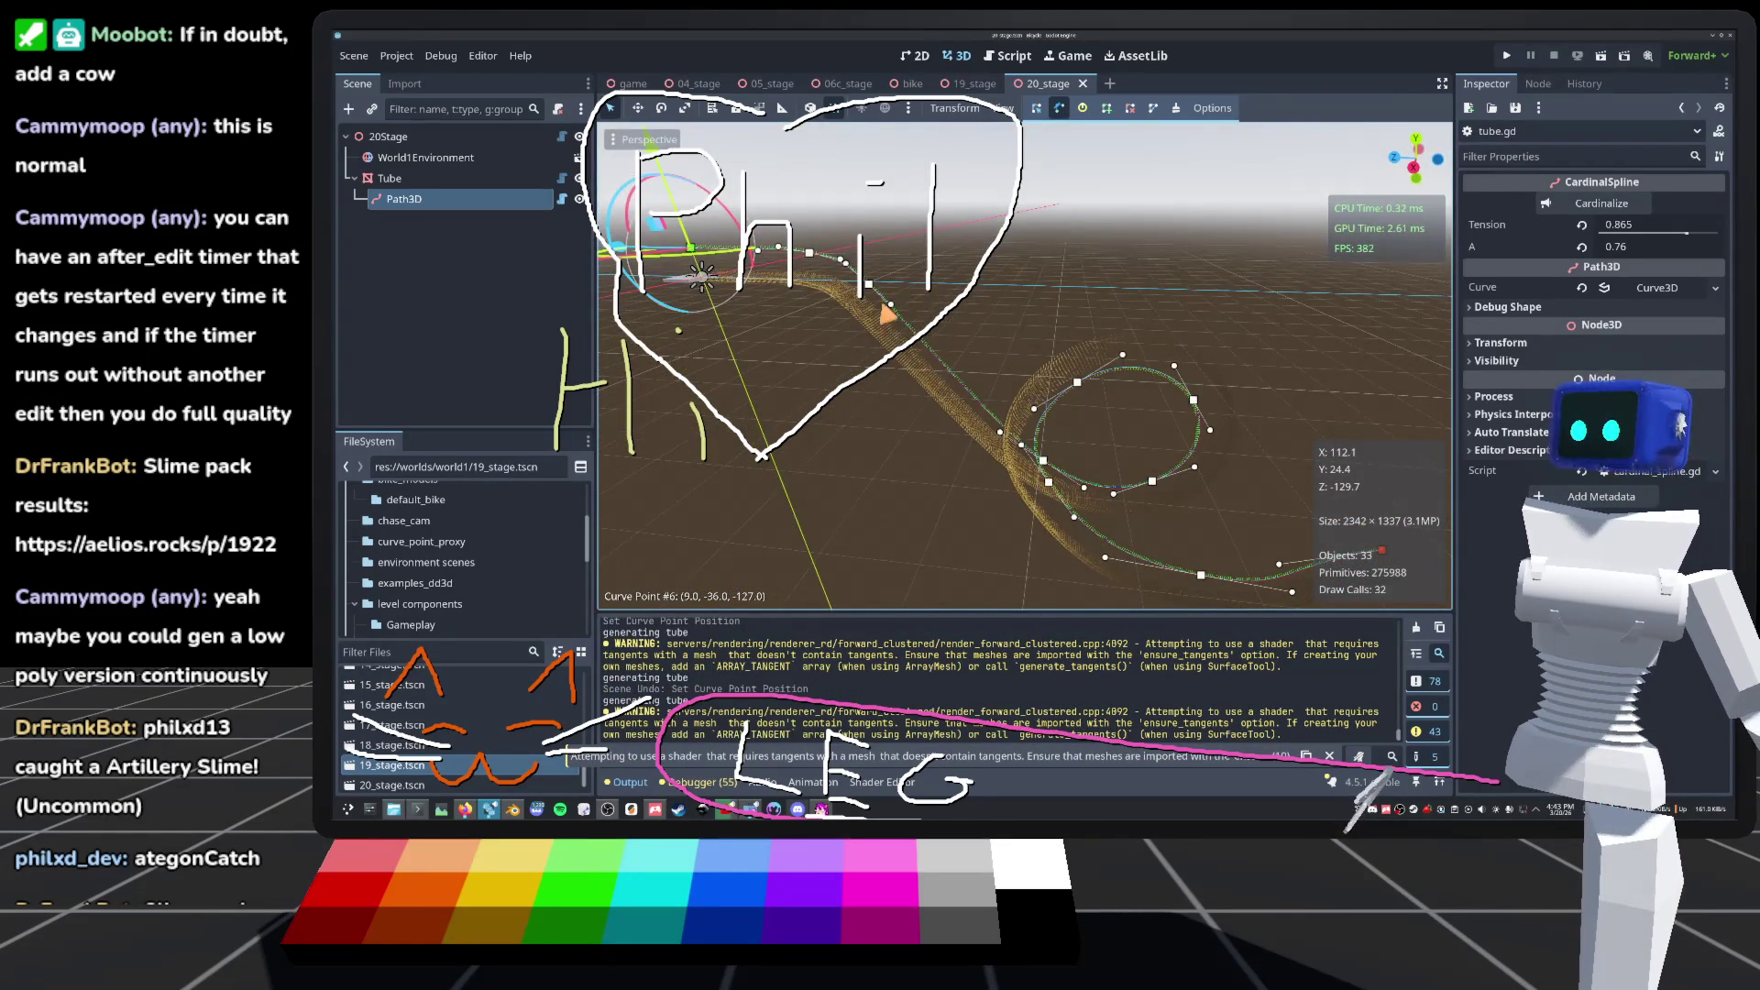
pyautogui.moveTo(701, 275)
pyautogui.mouseDown()
pyautogui.moveTo(961, 231)
pyautogui.moveTo(859, 291)
pyautogui.moveTo(759, 313)
pyautogui.mouseUp()
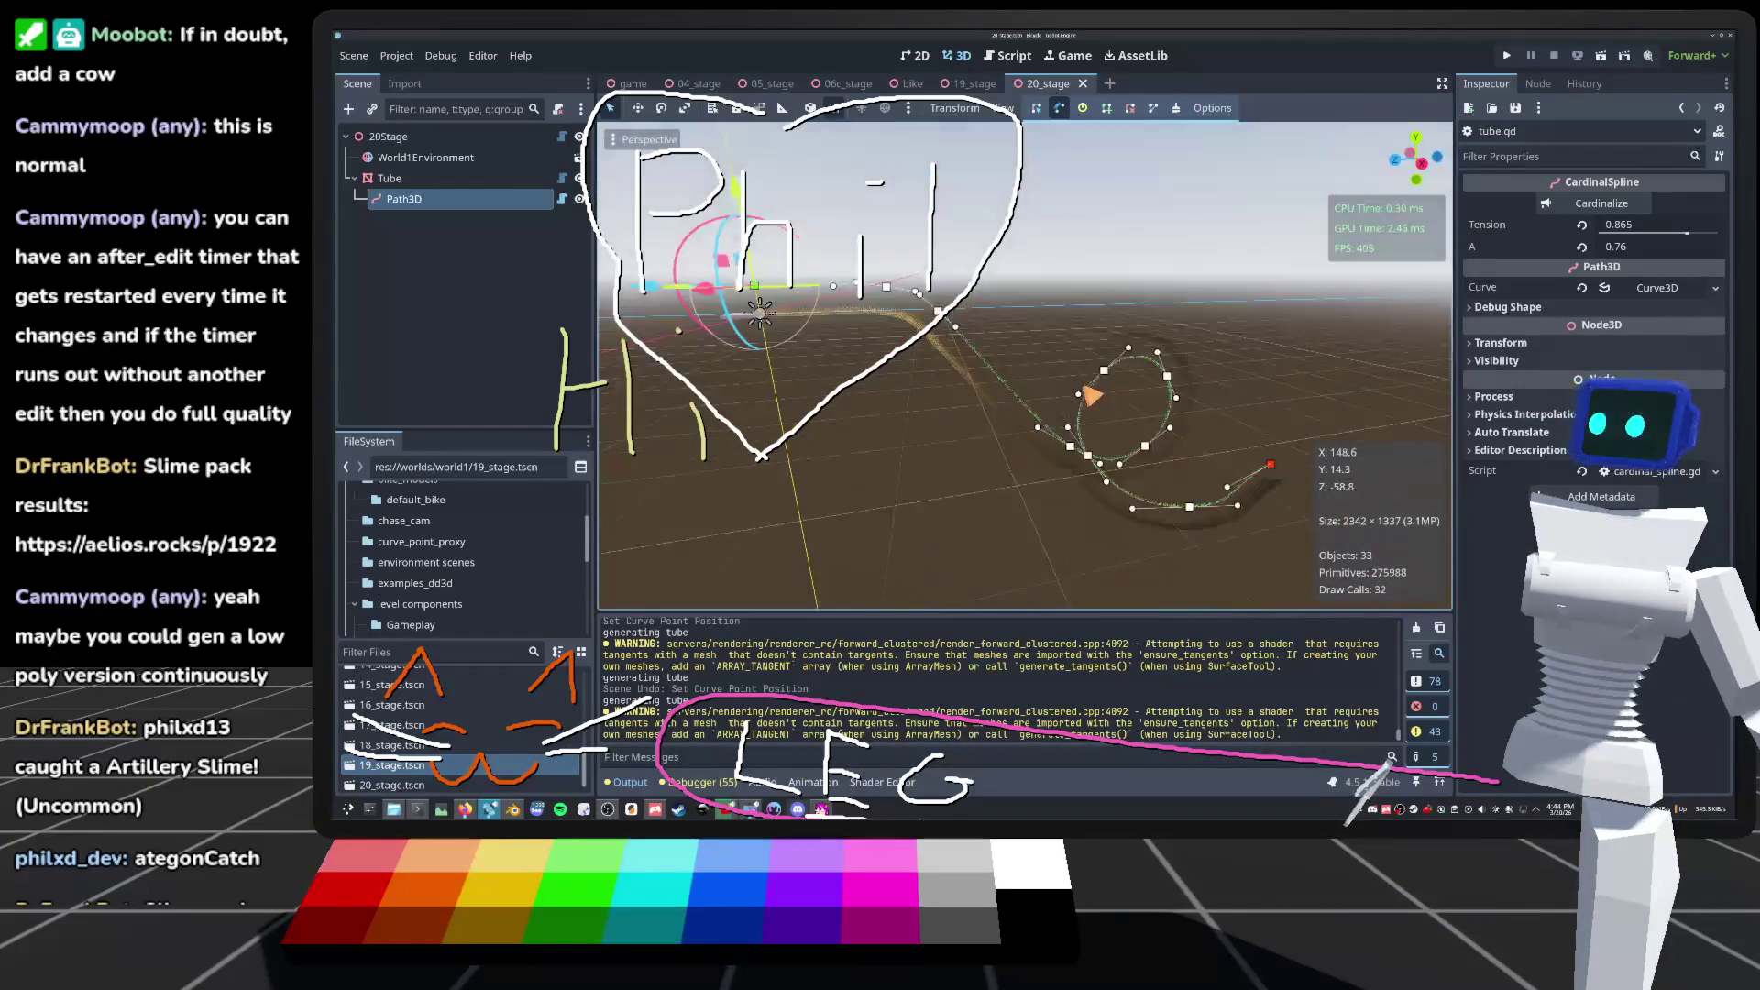
pyautogui.hotkey('ctrl', 'F3')
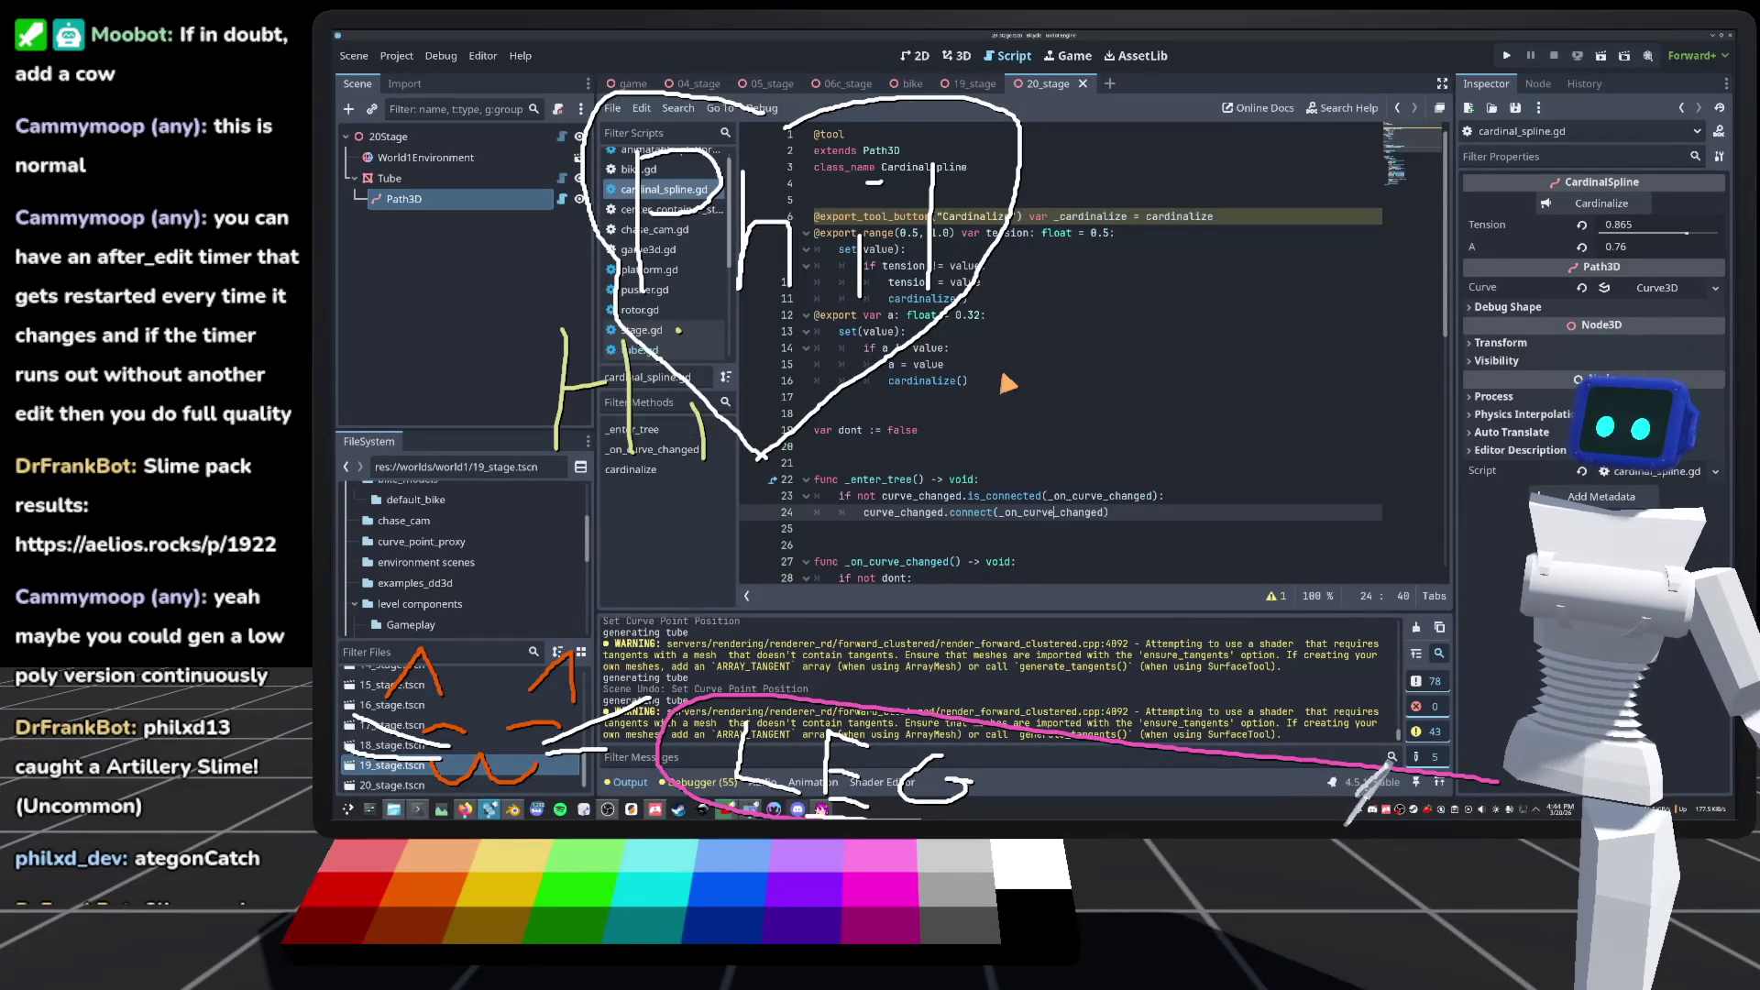
# Step: Frame the Path3D curve in the 3D view to inspect the point-drawn tube
pyautogui.hotkey('alt', 'Left')
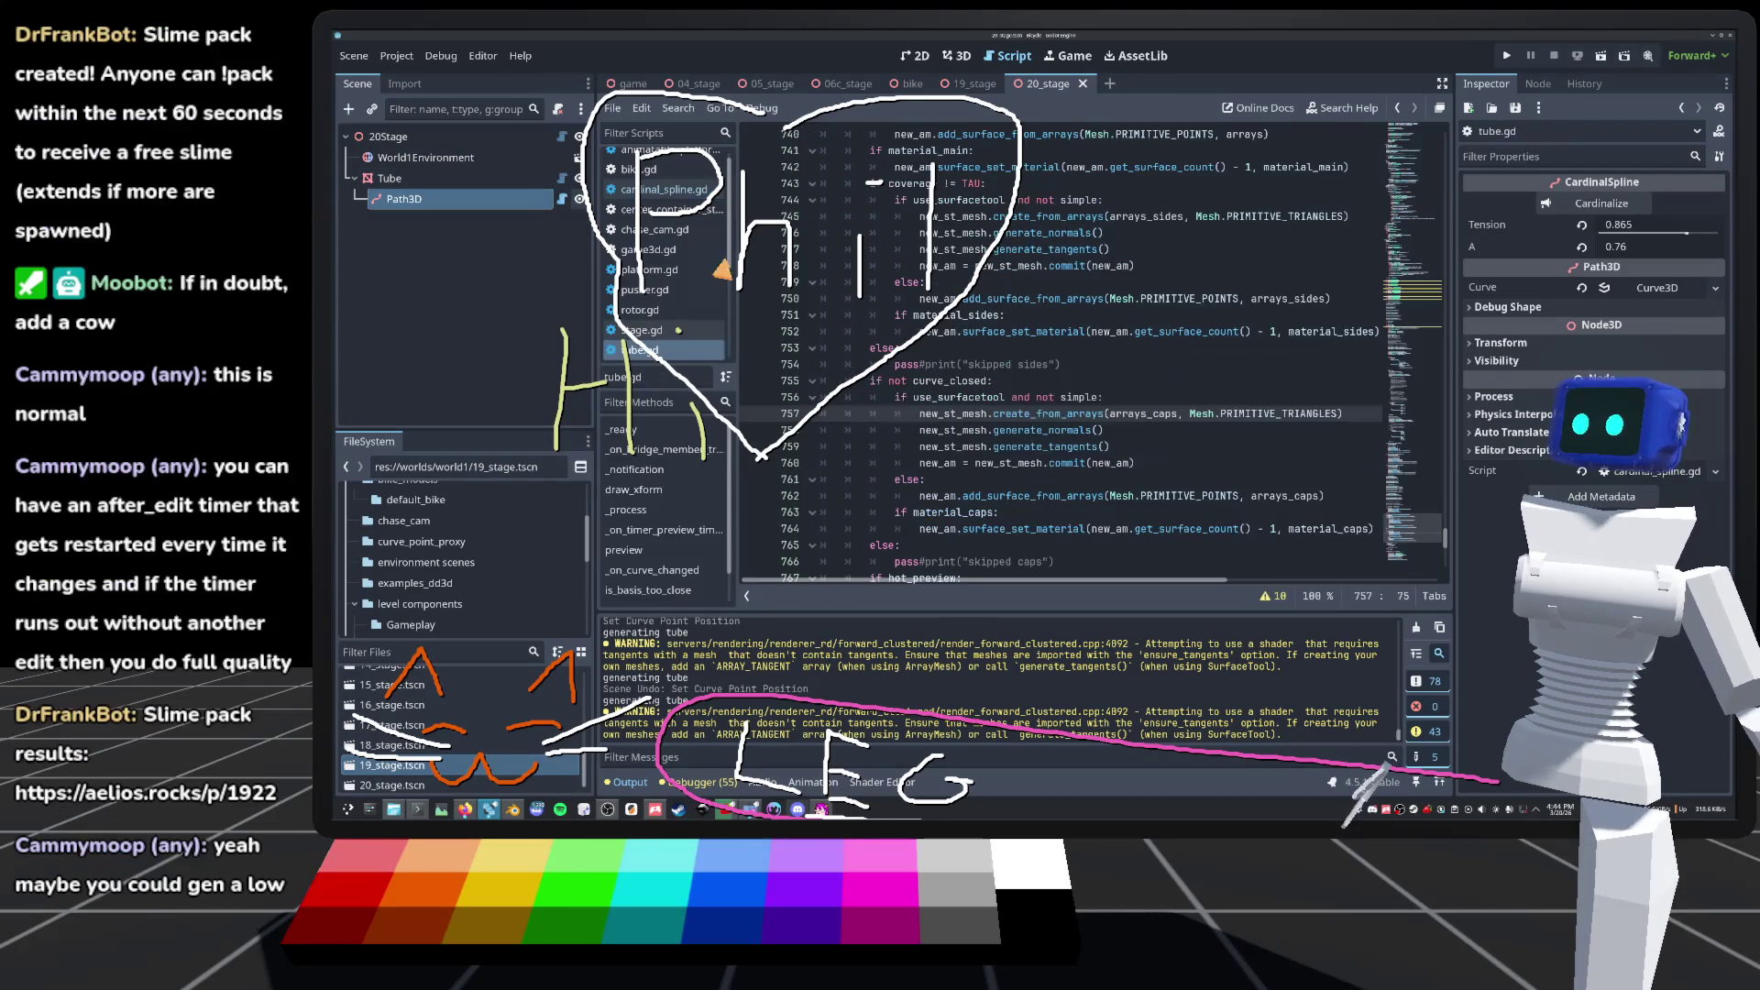
pyautogui.scroll(-5, 1020, 387)
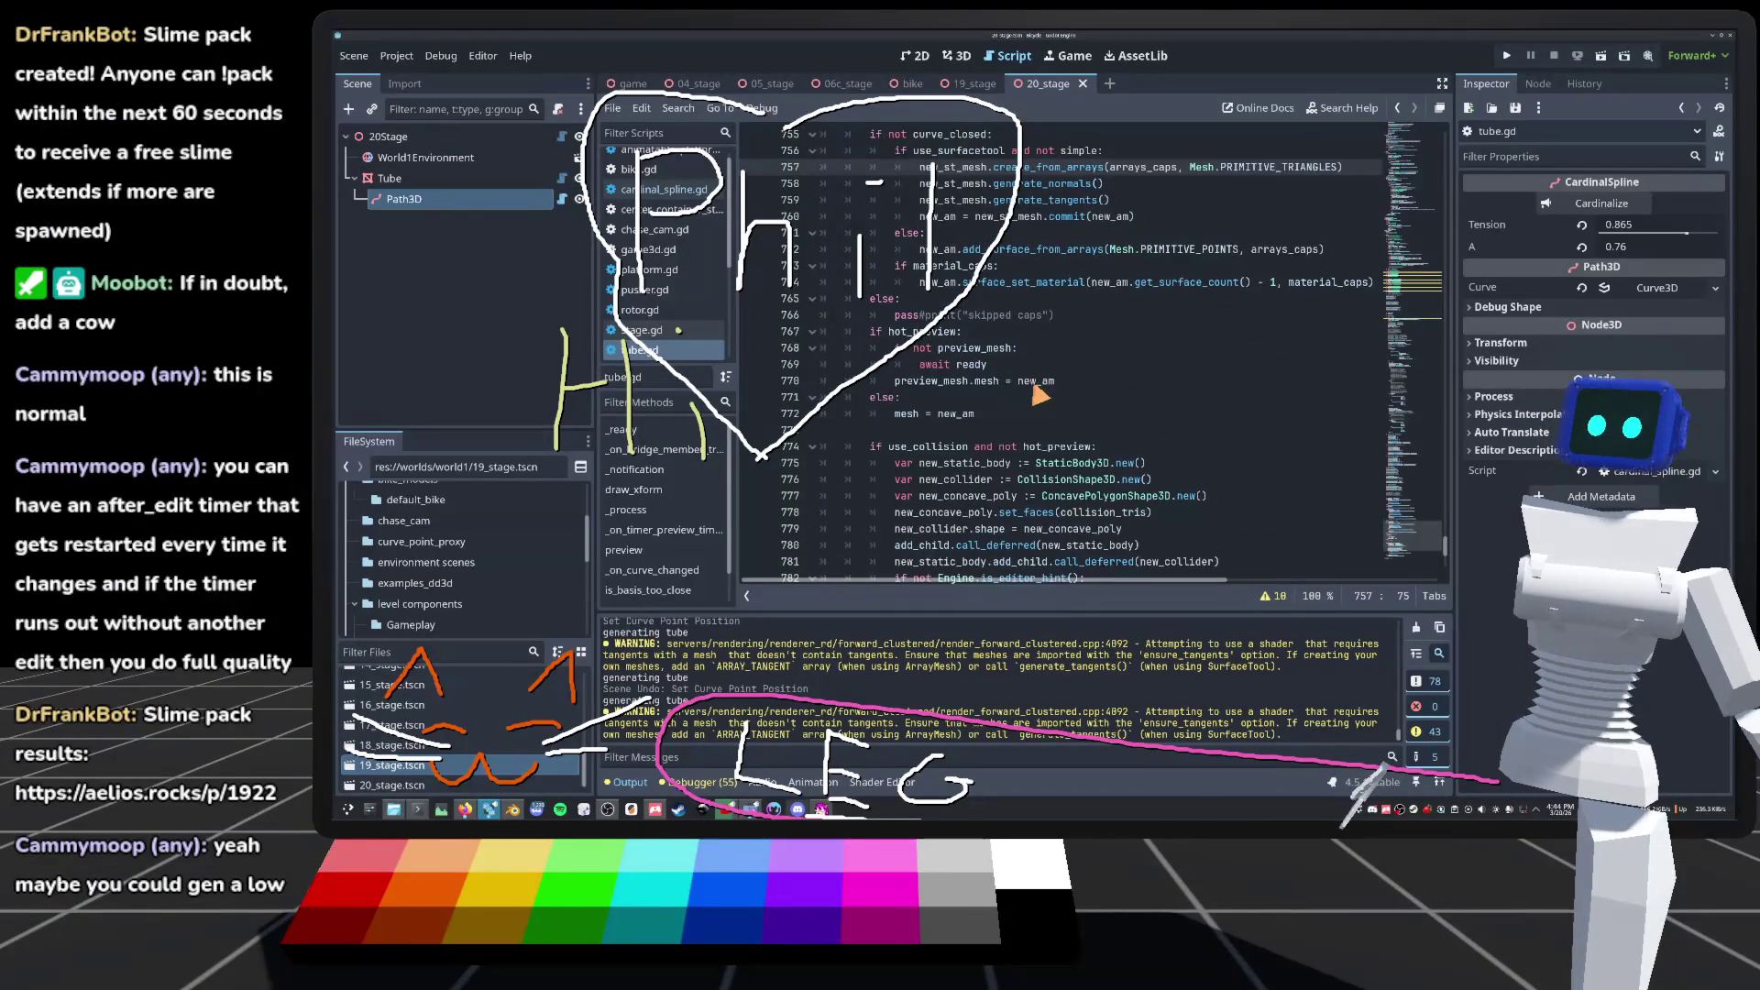
pyautogui.scroll(4, 1201, 426)
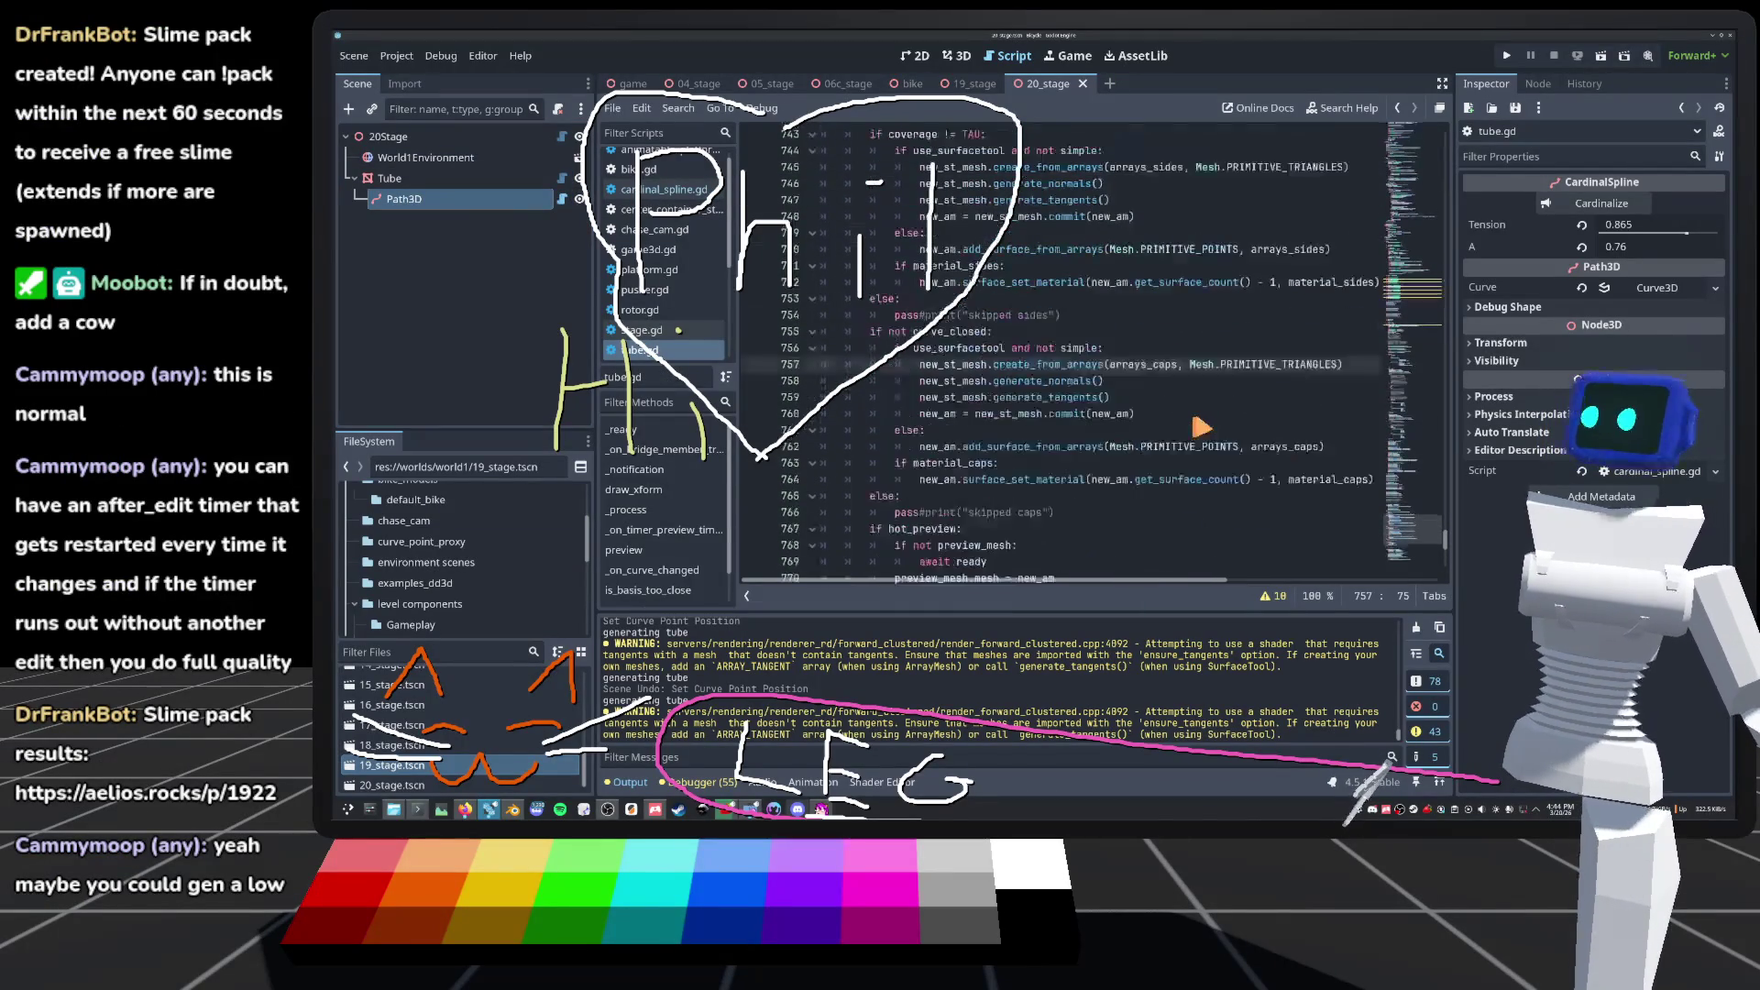
pyautogui.scroll(3, 1124, 333)
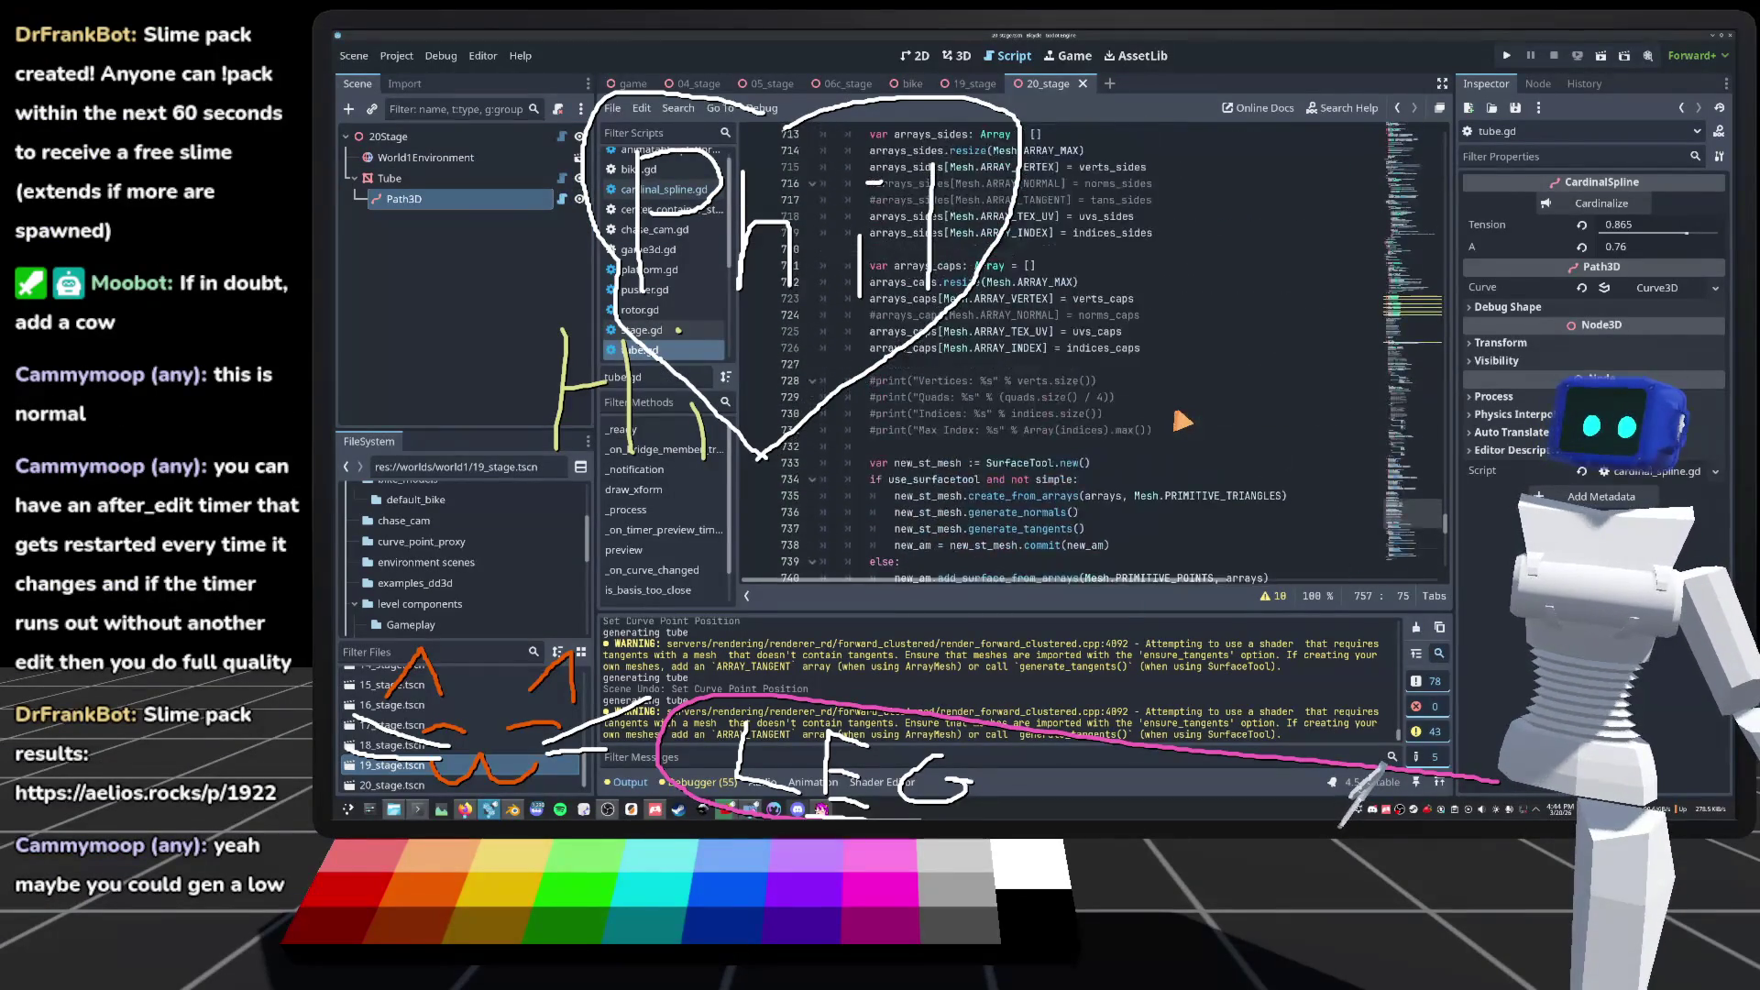
pyautogui.click(958, 55)
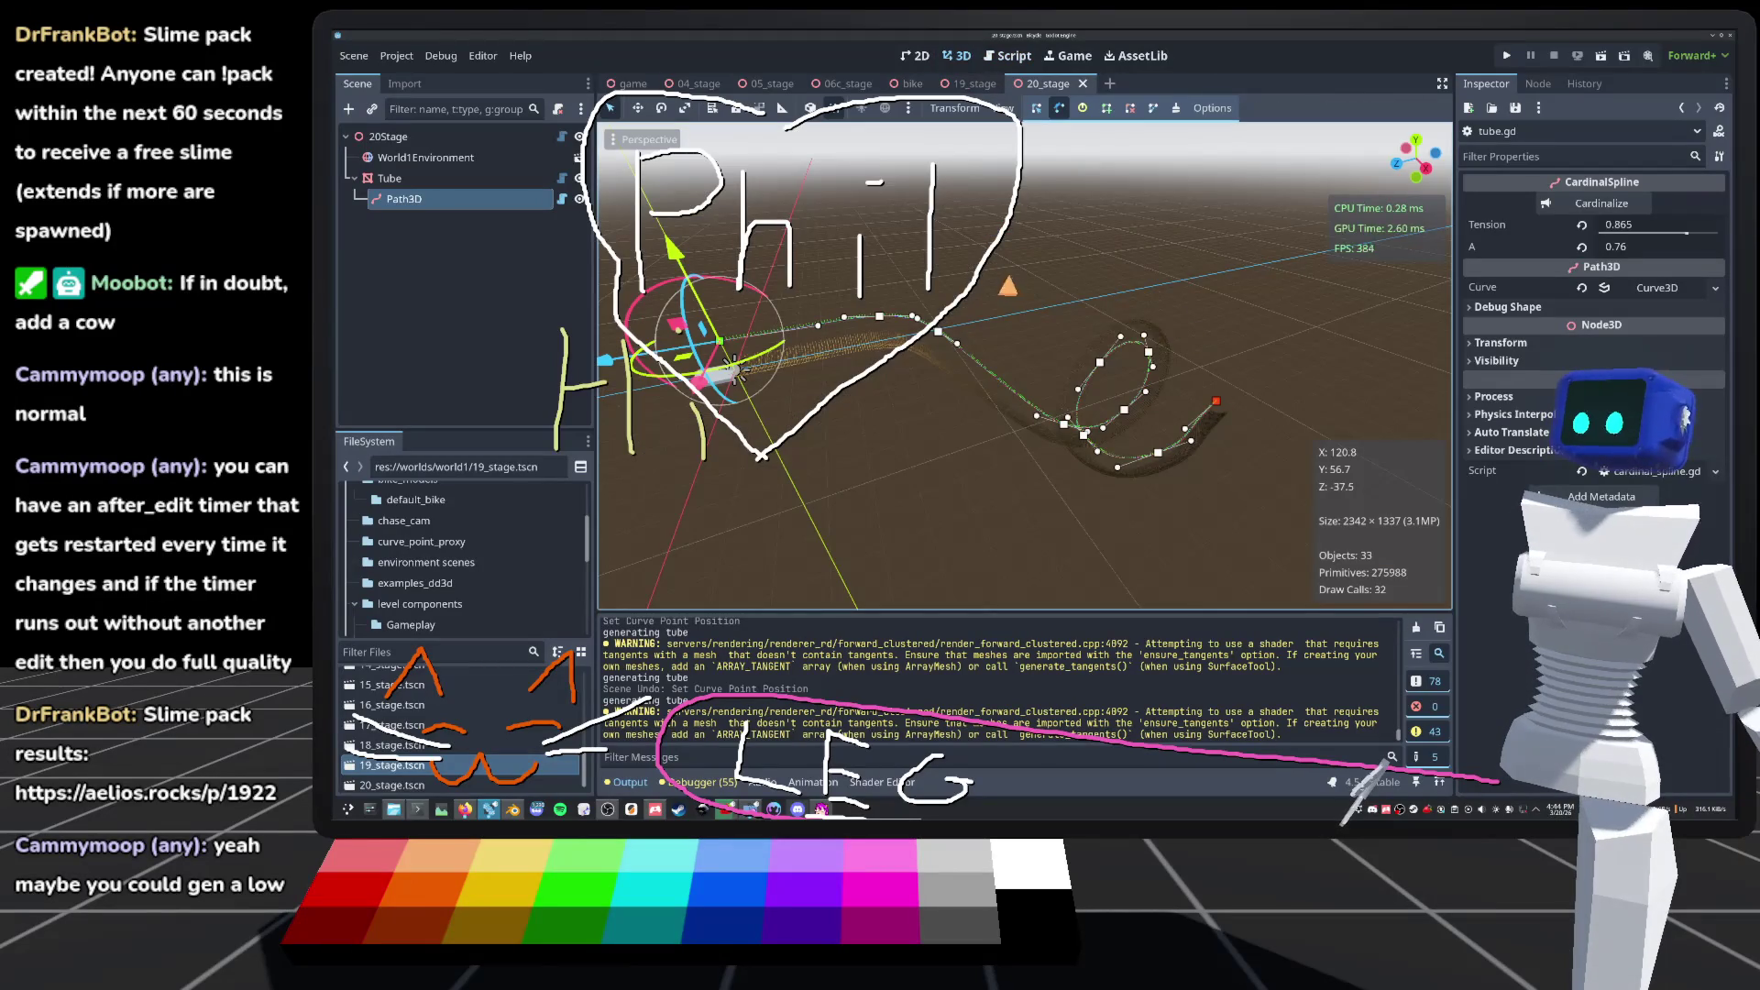
pyautogui.press('f')
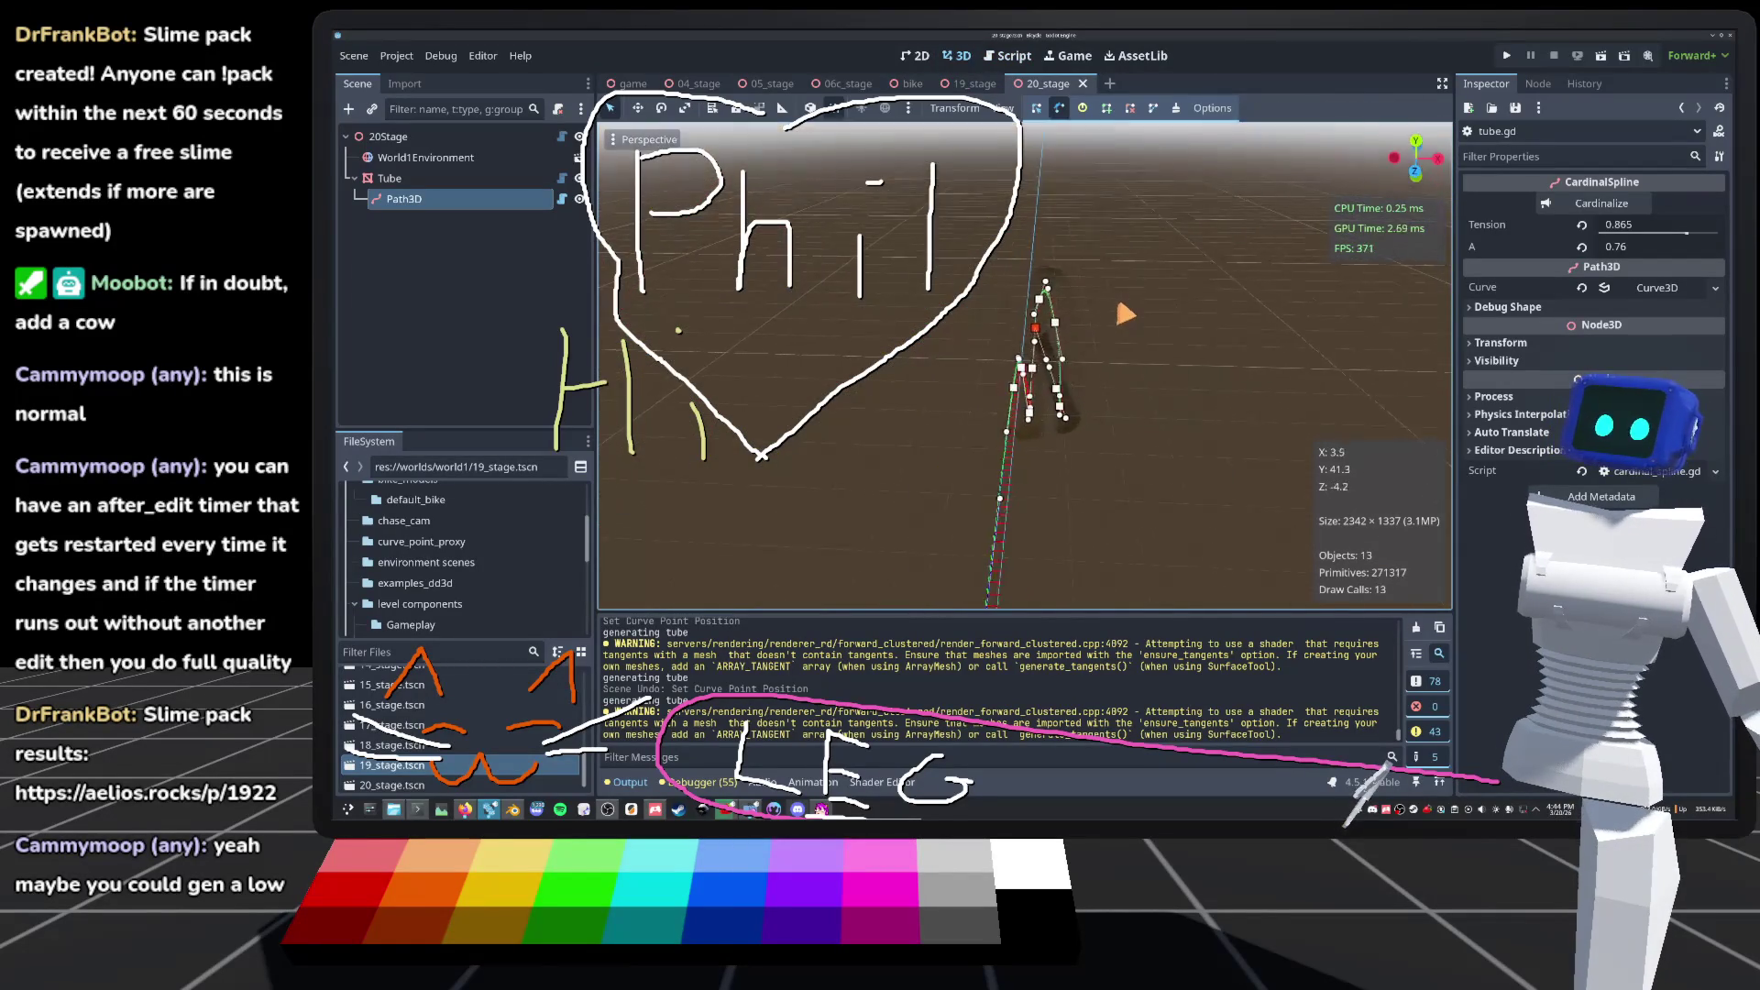
pyautogui.scroll(-3, 1025, 366)
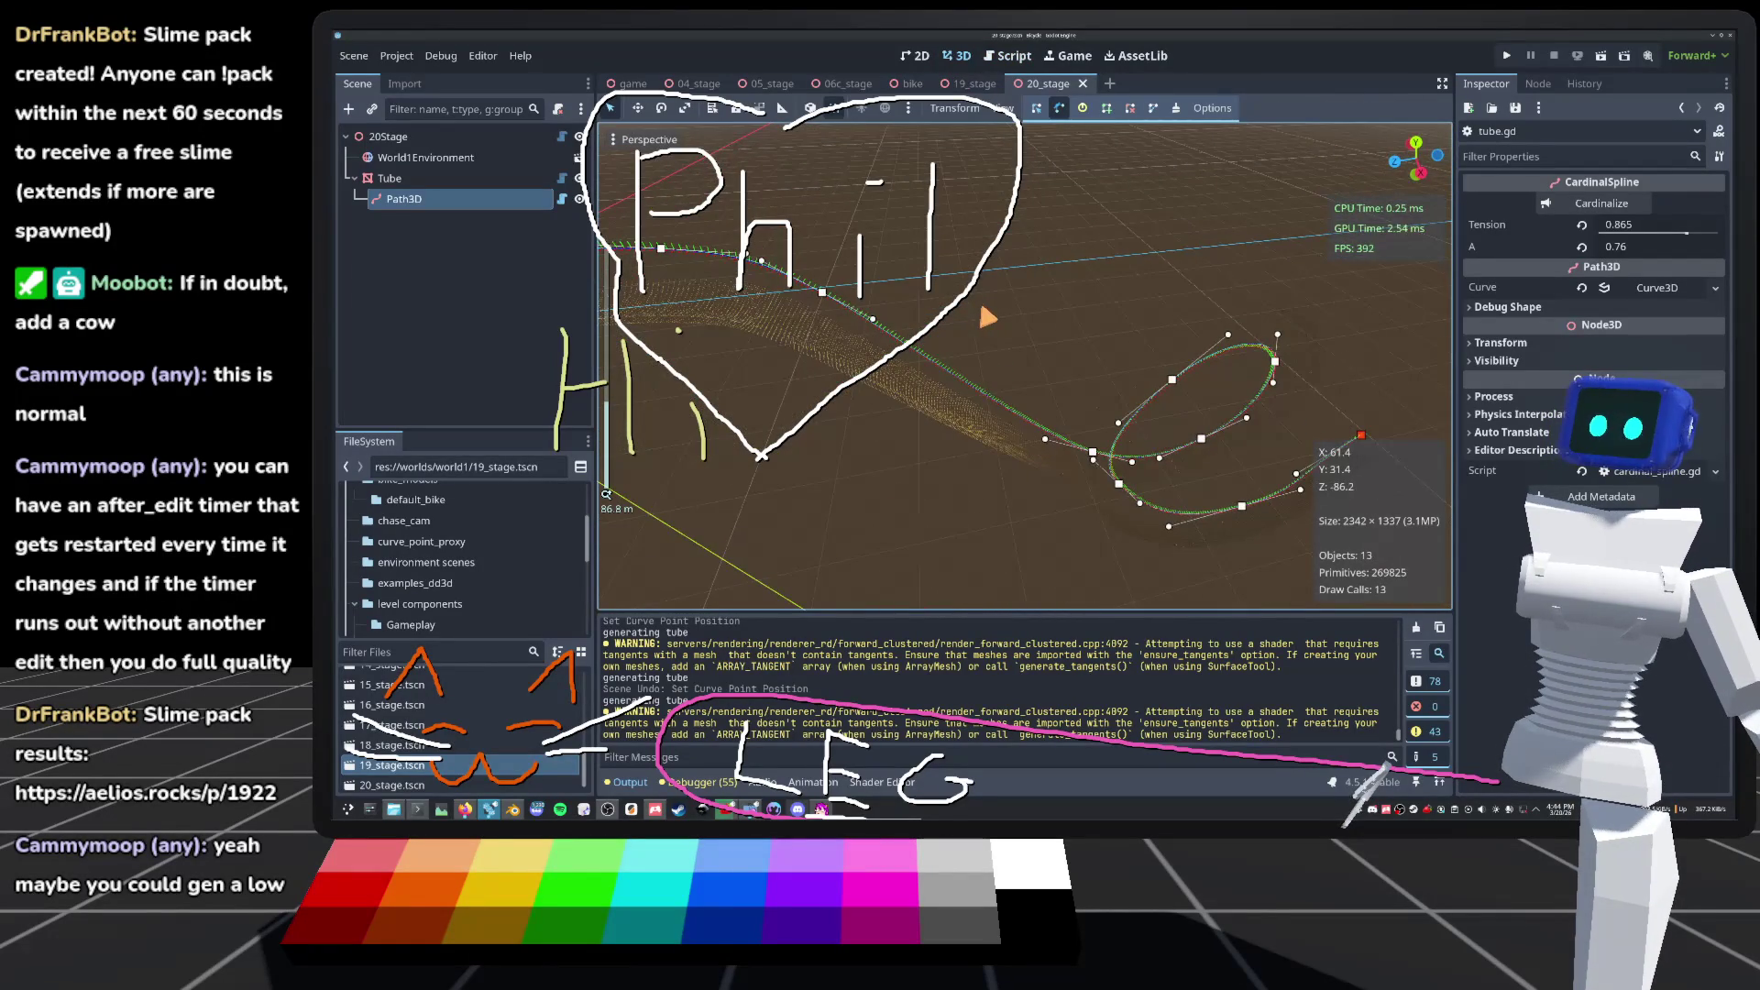
pyautogui.scroll(5, 988, 318)
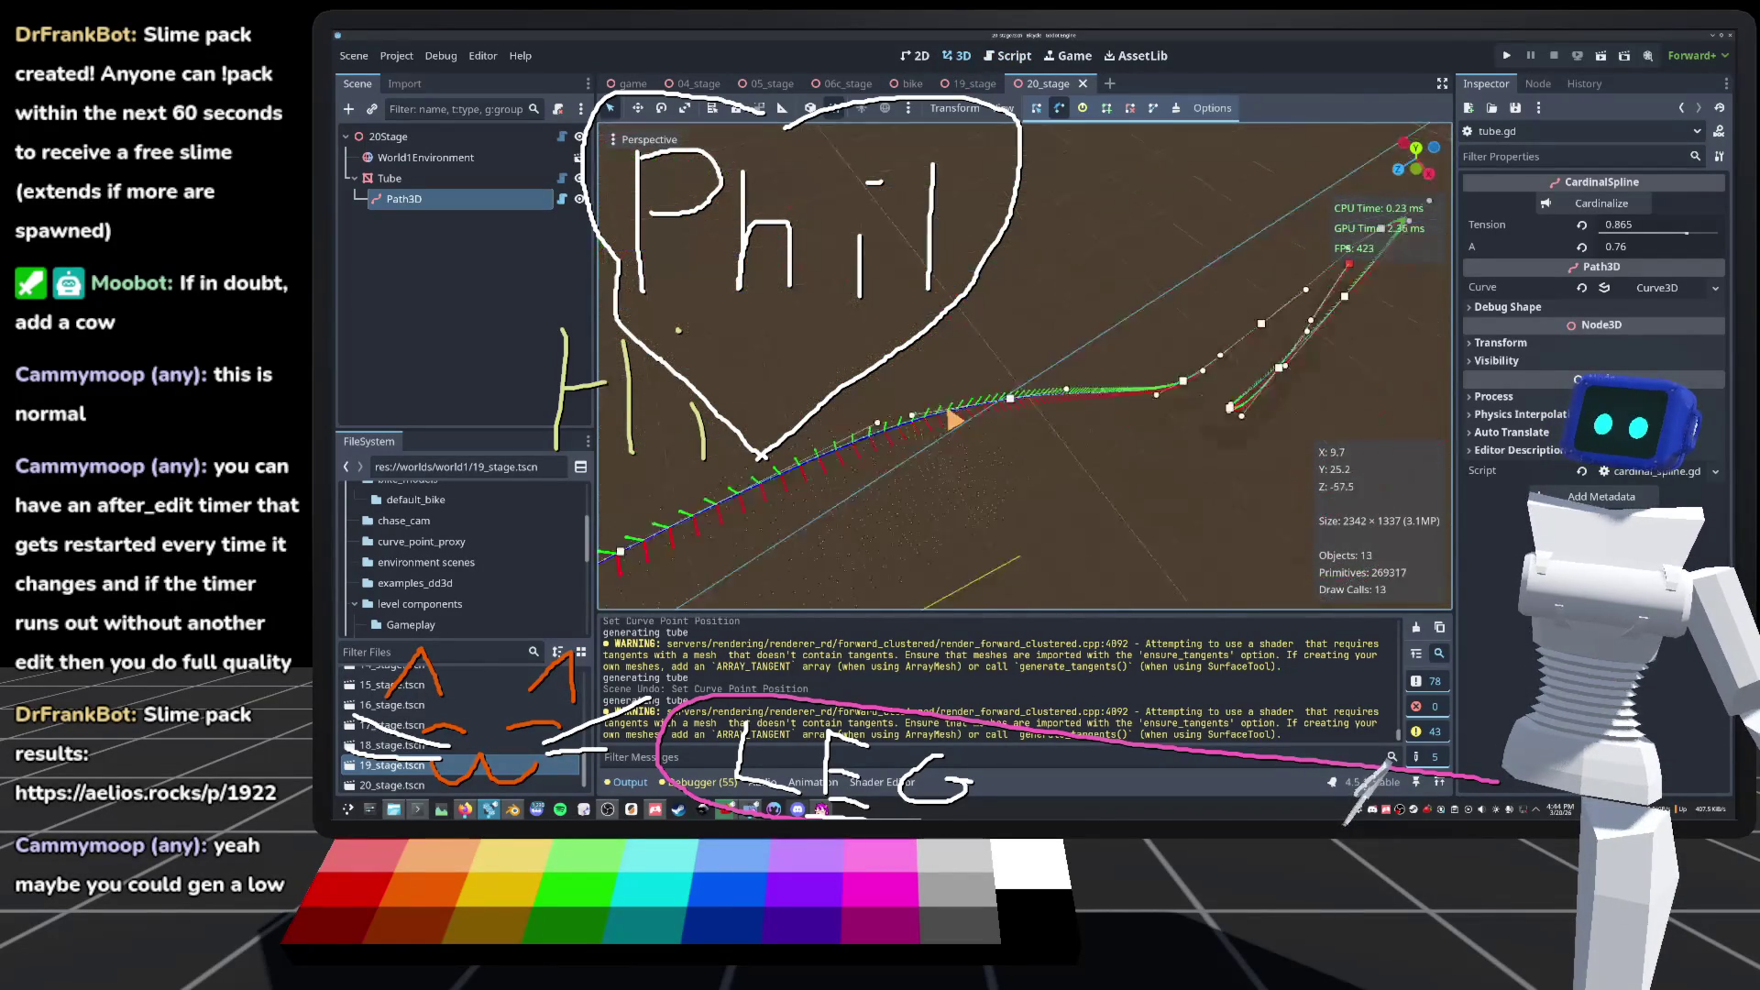
pyautogui.scroll(2, 1024, 367)
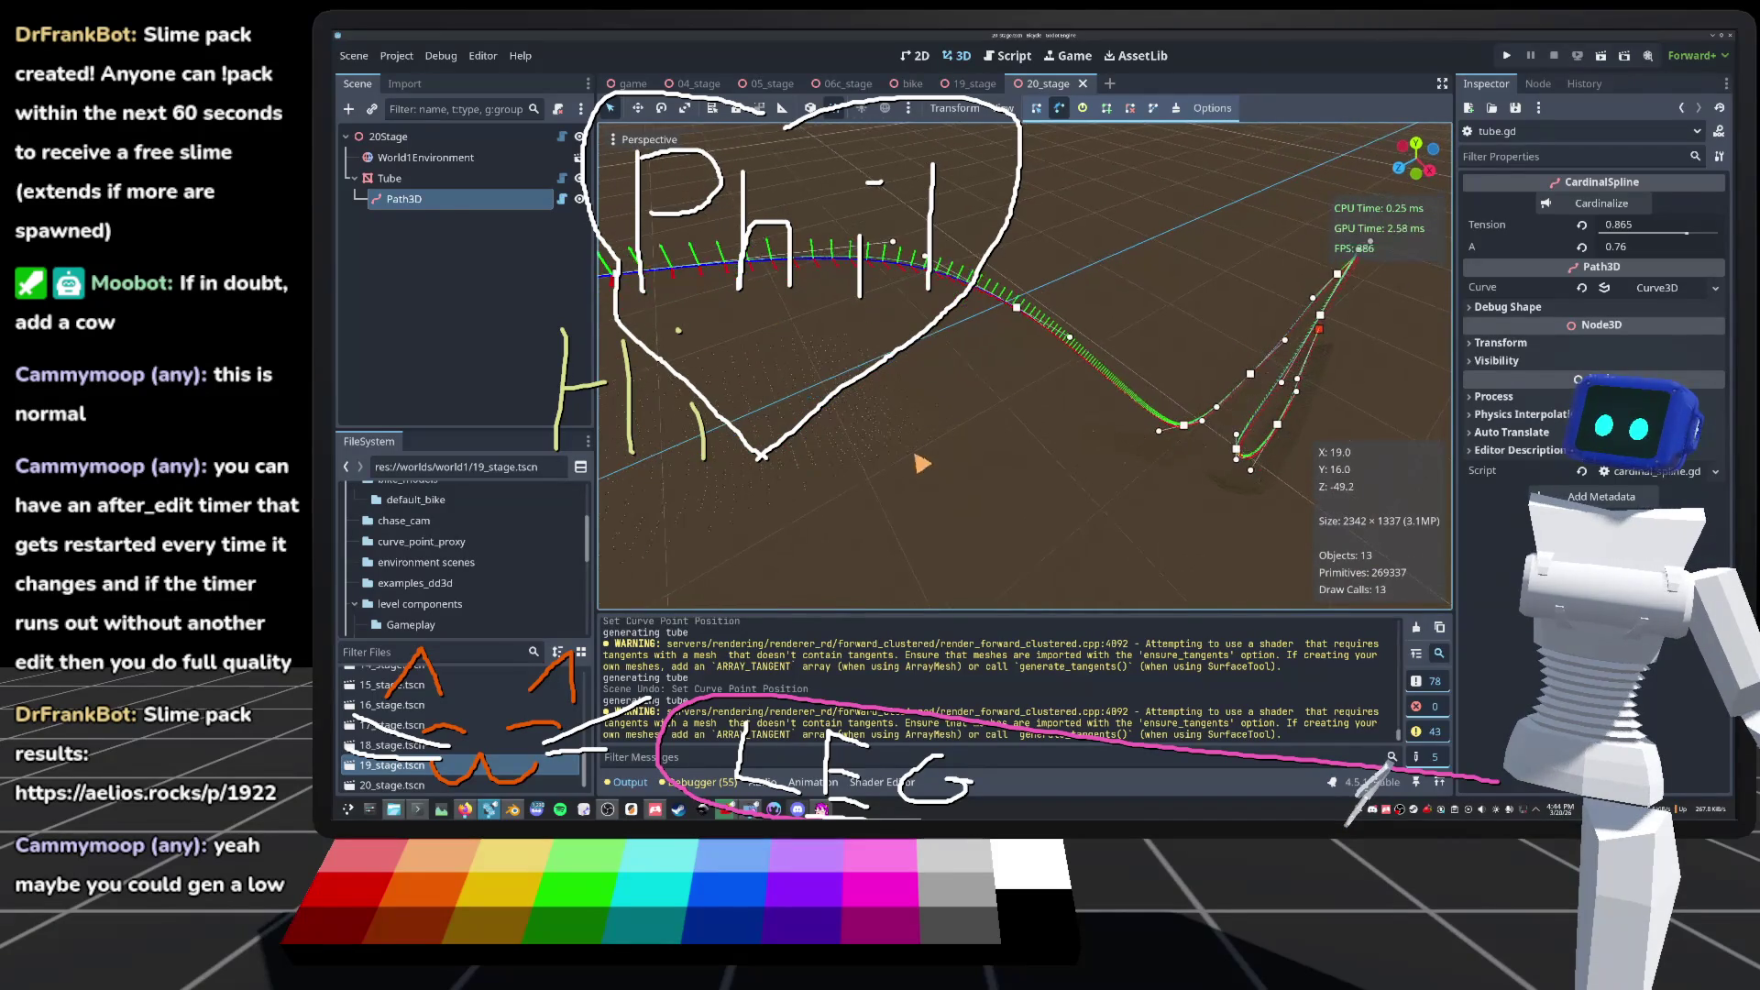
# Step: Return to tube.gd via the script list, near the PRIMITIVE_POINTS branch around line 740
pyautogui.hotkey('ctrl', 'F3')
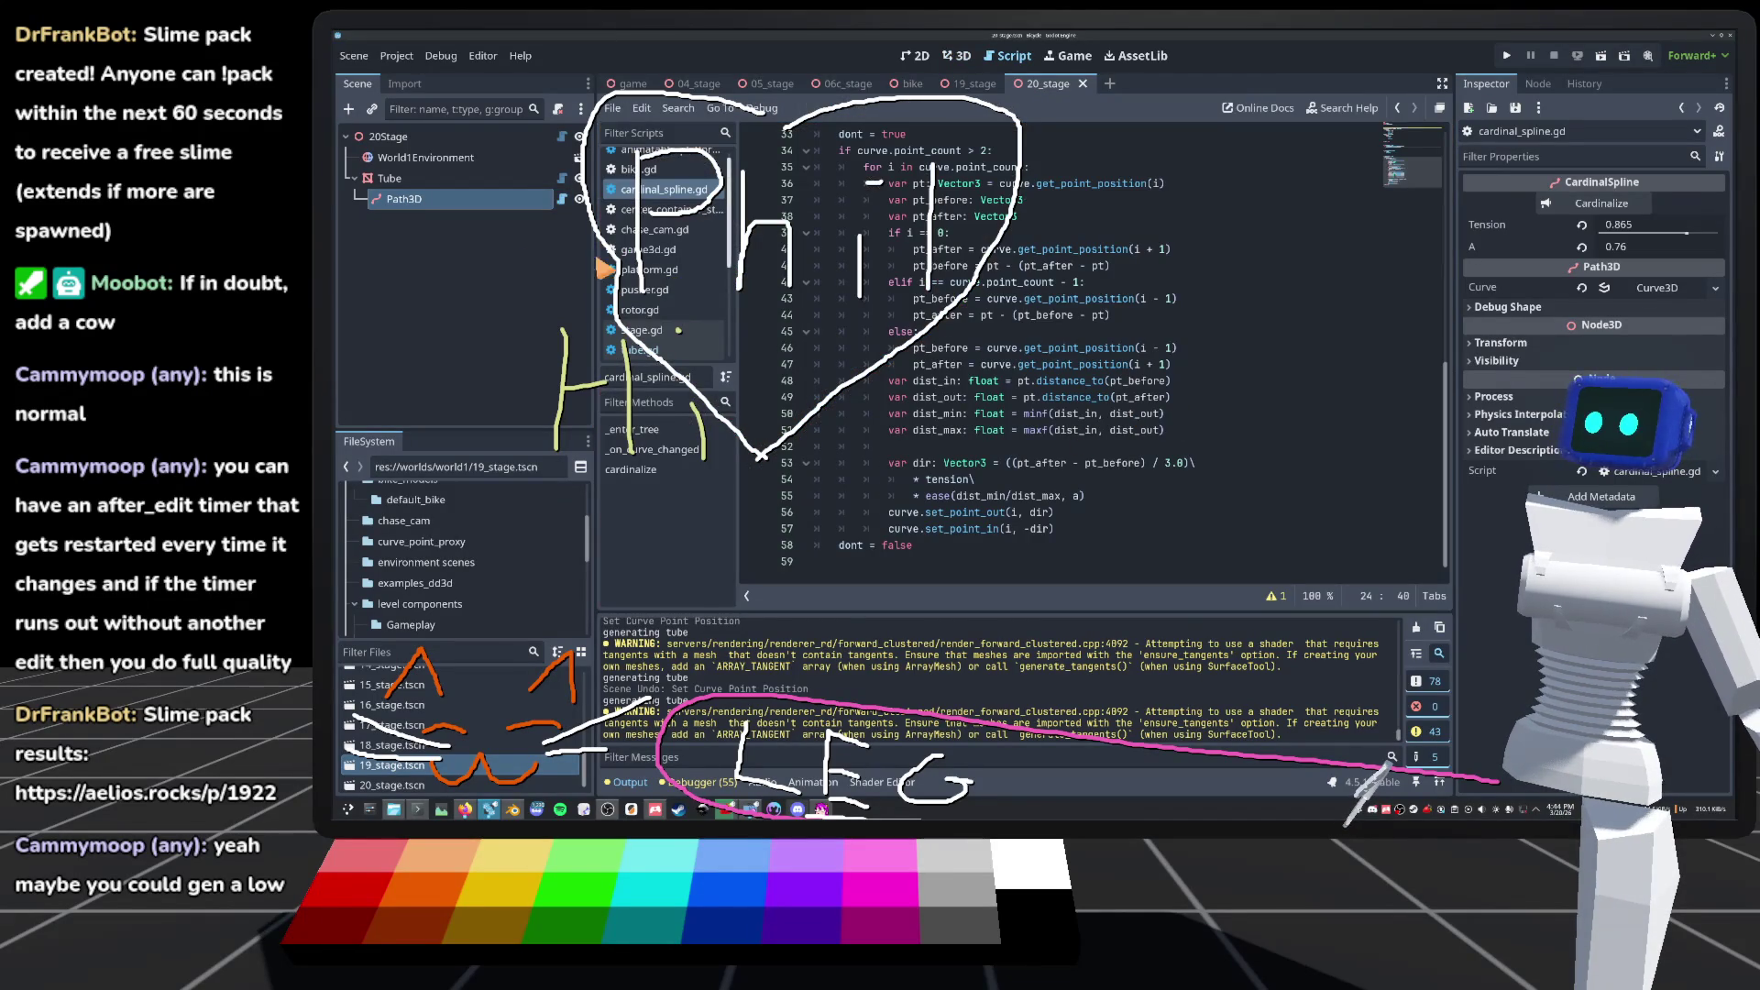
pyautogui.click(642, 330)
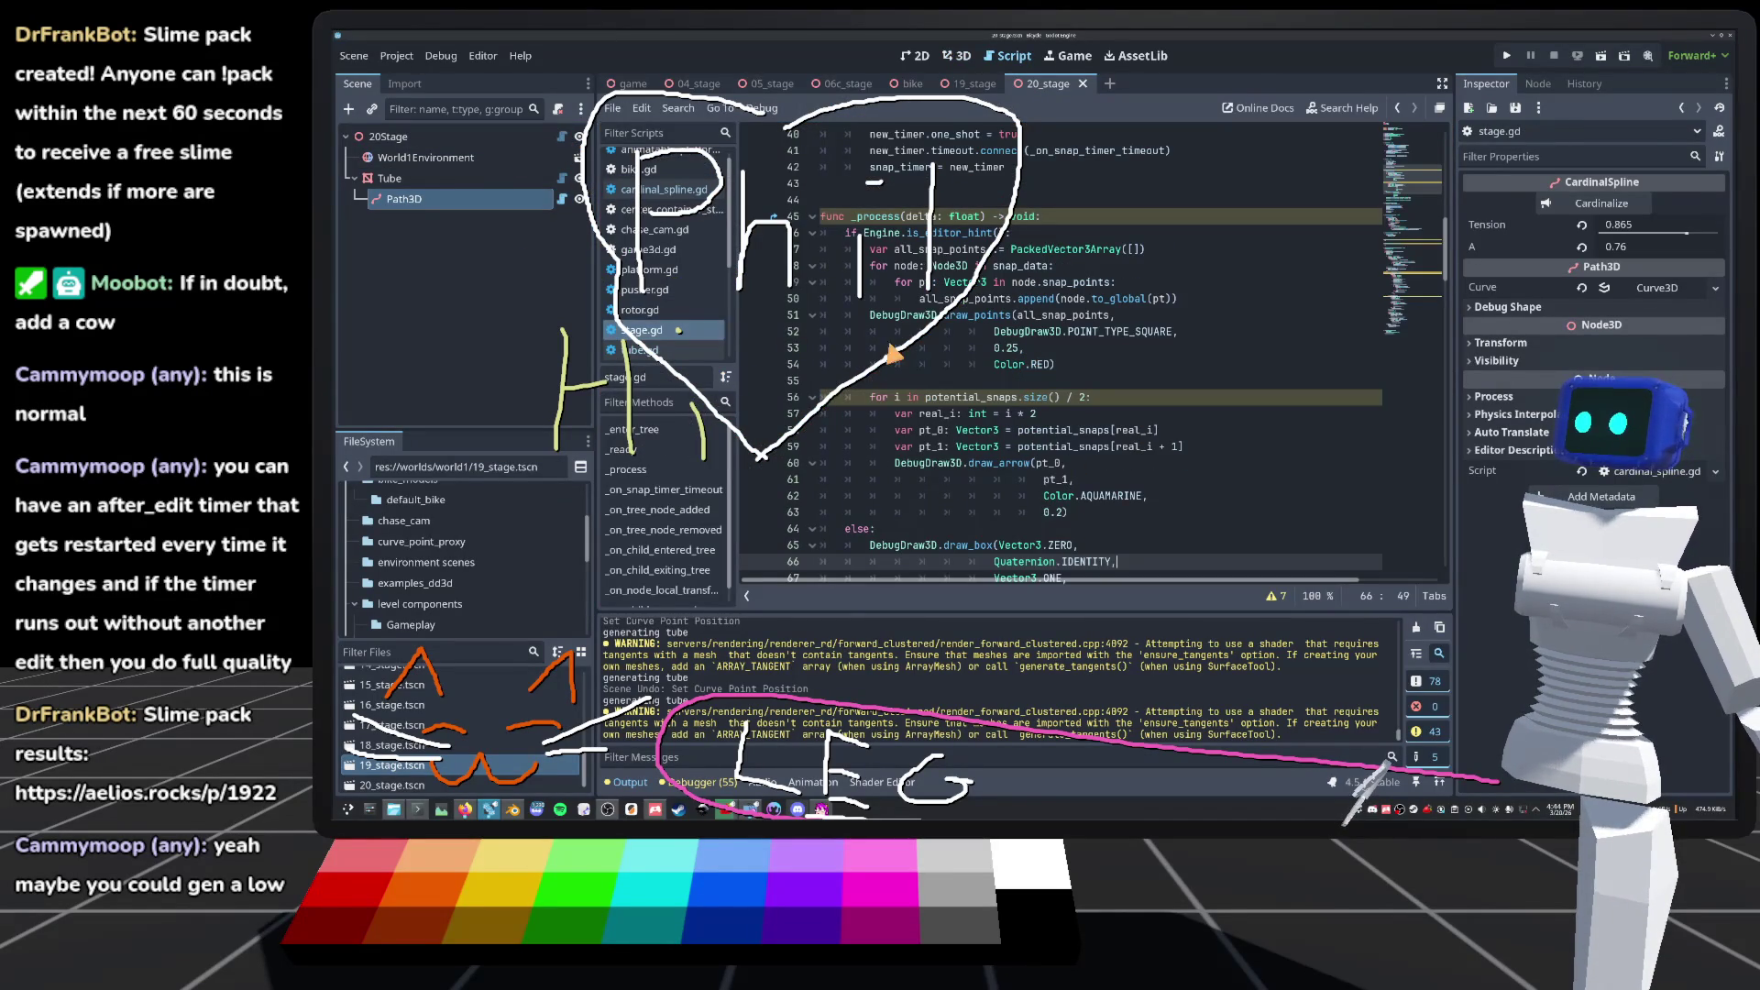
pyautogui.click(641, 351)
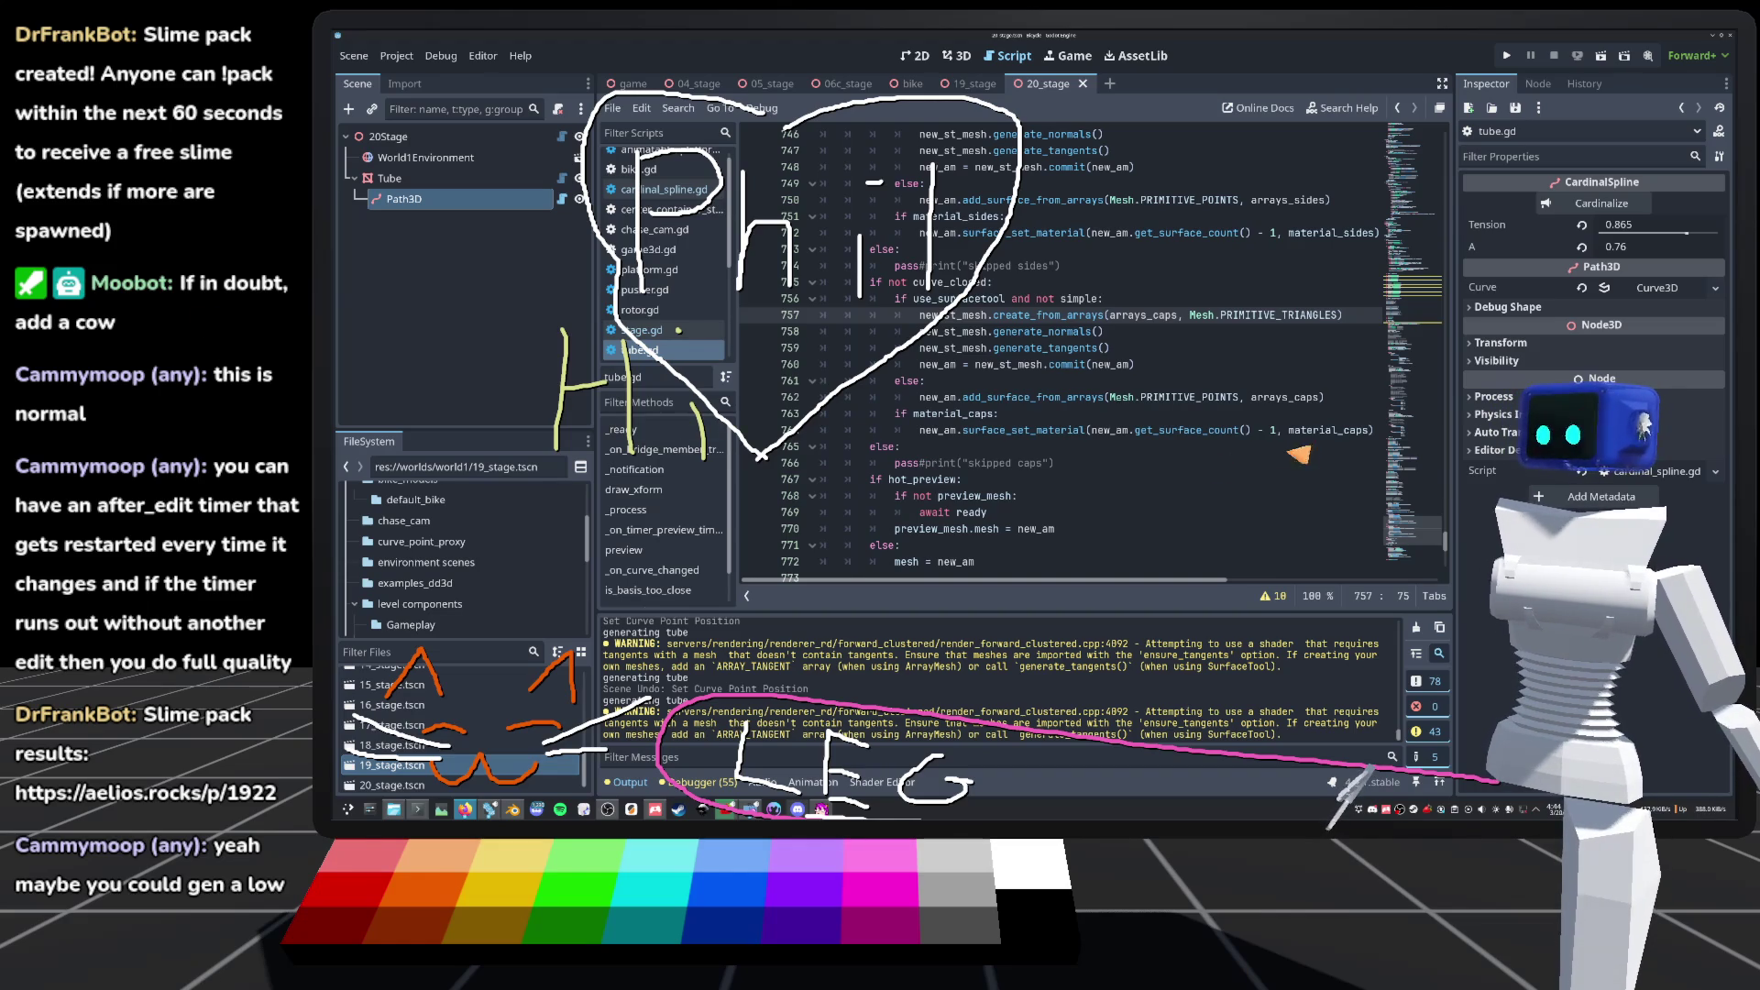
pyautogui.scroll(1, 1100, 466)
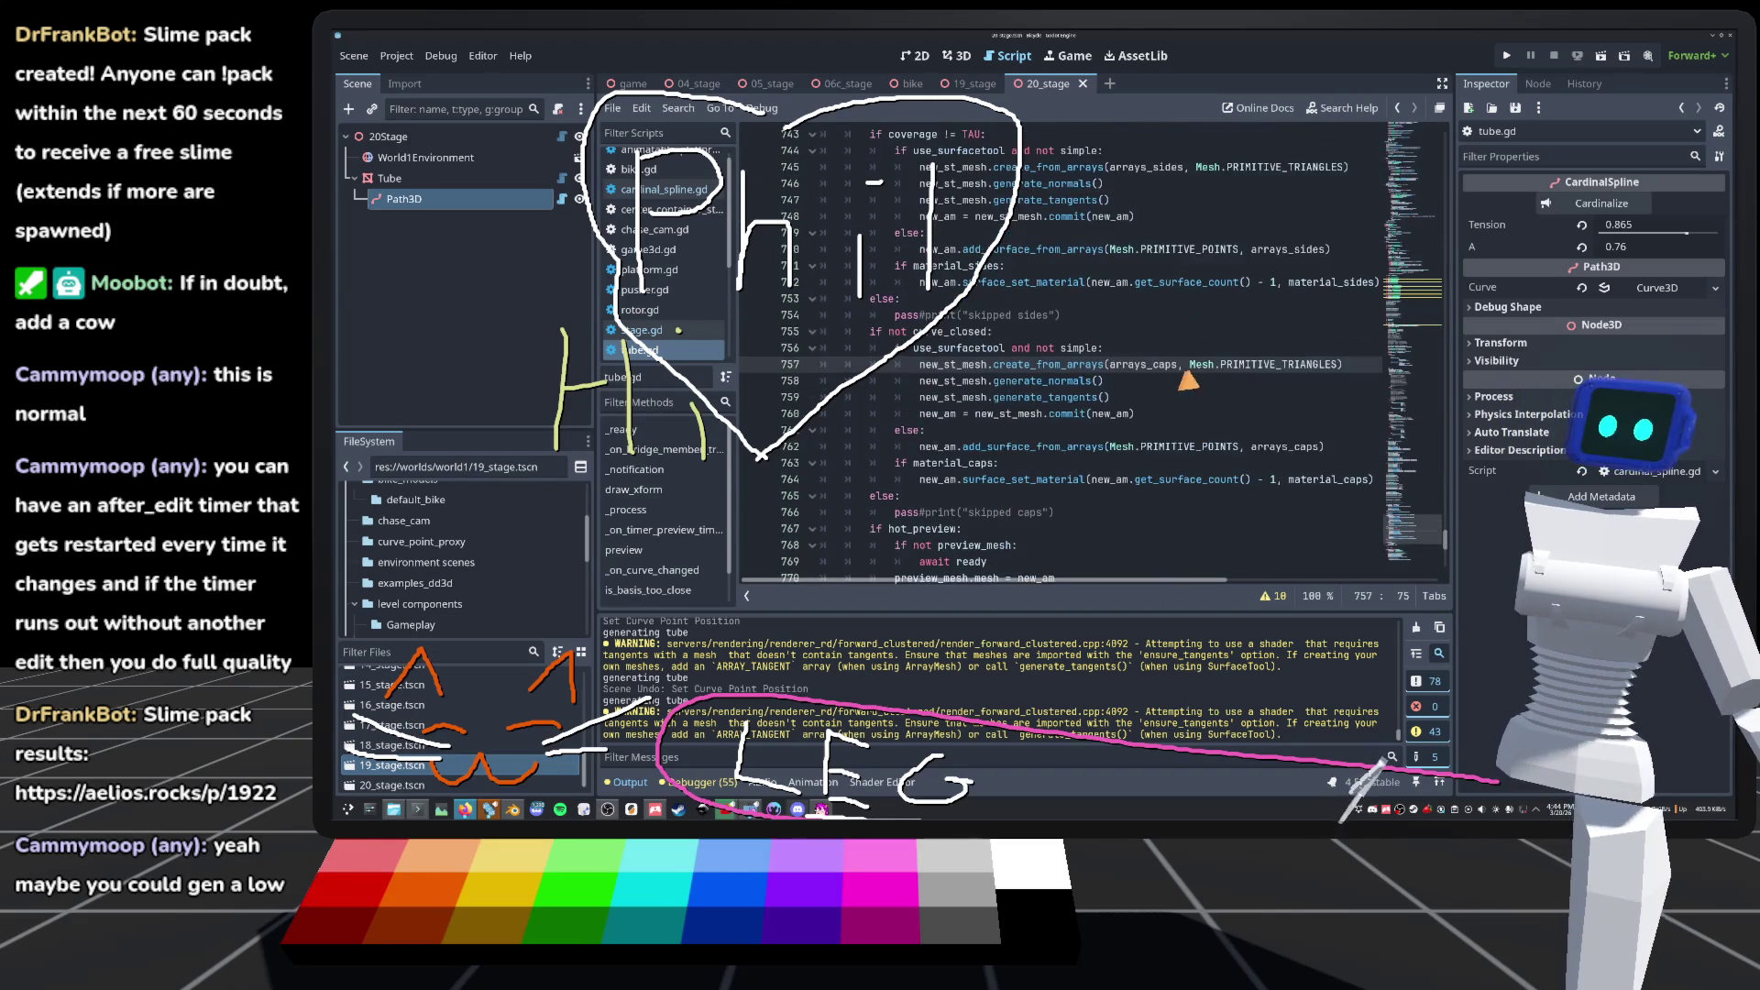
pyautogui.scroll(4, 1188, 378)
# Step: Replace Mesh.PRIMITIVE_POINTS with PRIMITIVE_LINE_STRIP in tube.gd's simple surfaces
pyautogui.doubleClick(1174, 284)
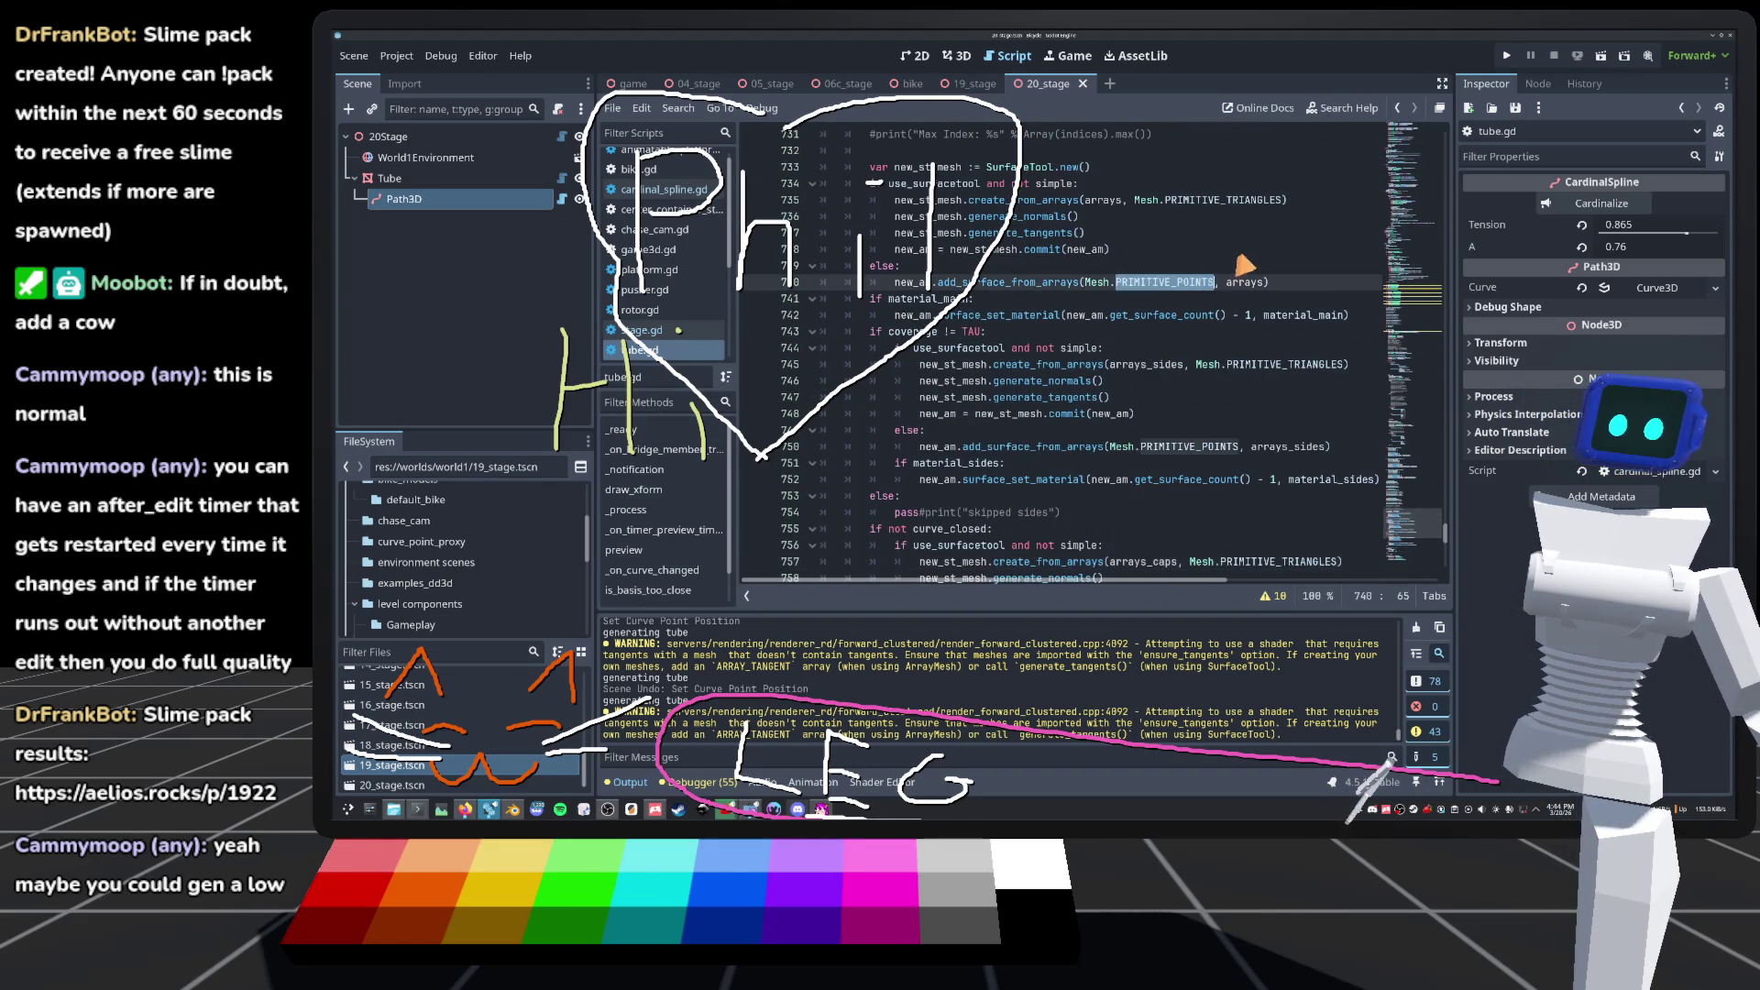
pyautogui.scroll(-2, 1249, 266)
pyautogui.write('PRI')
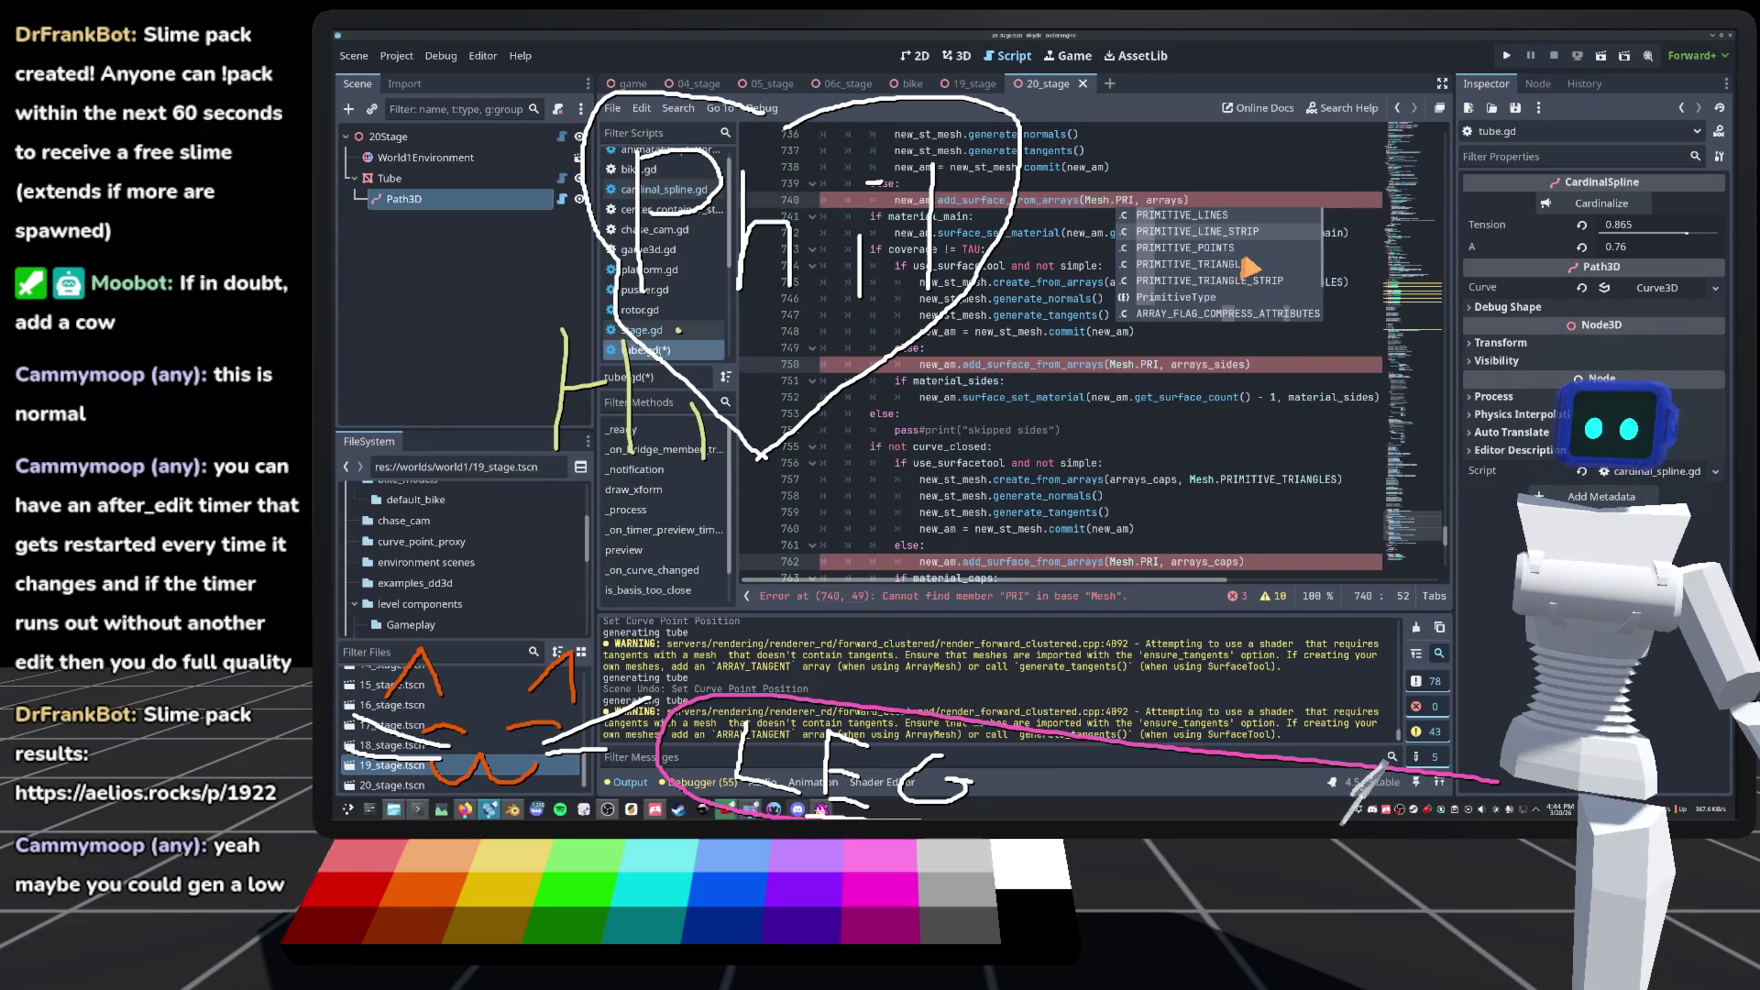
pyautogui.click(1237, 235)
# Step: Regenerate the tube with Cardinalize in 3D, inspect it, then reopen cardinal_spline.gd
pyautogui.click(956, 55)
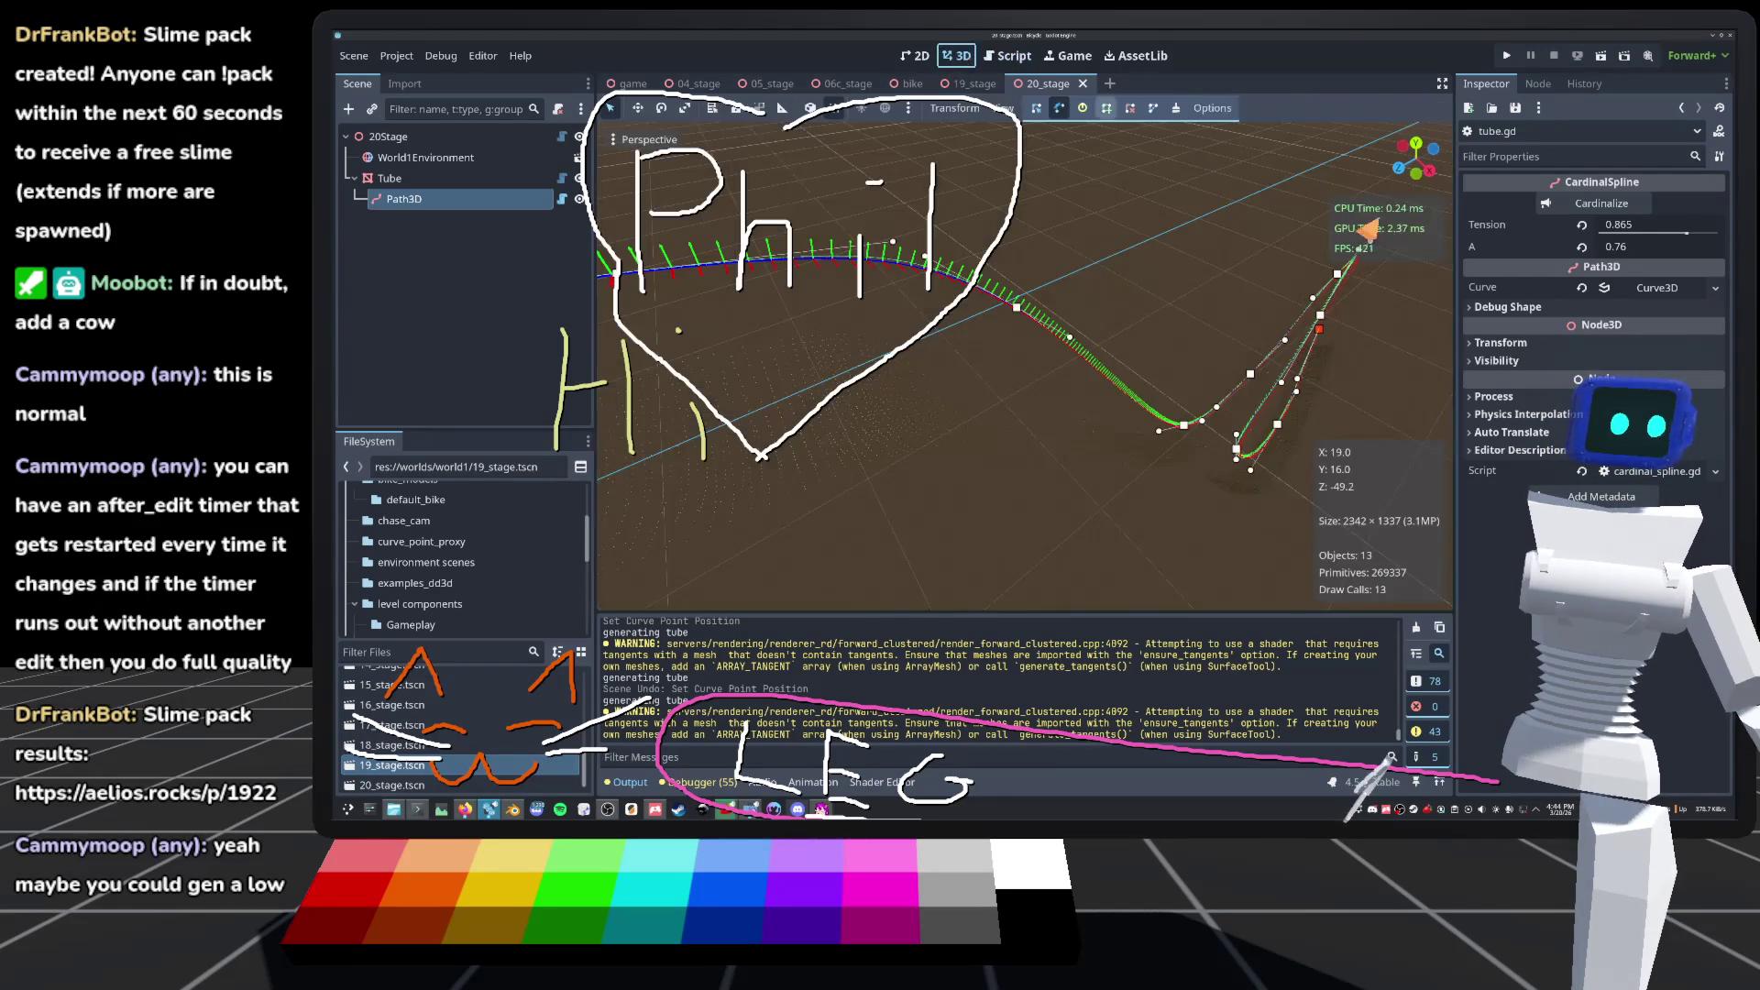
pyautogui.click(1621, 212)
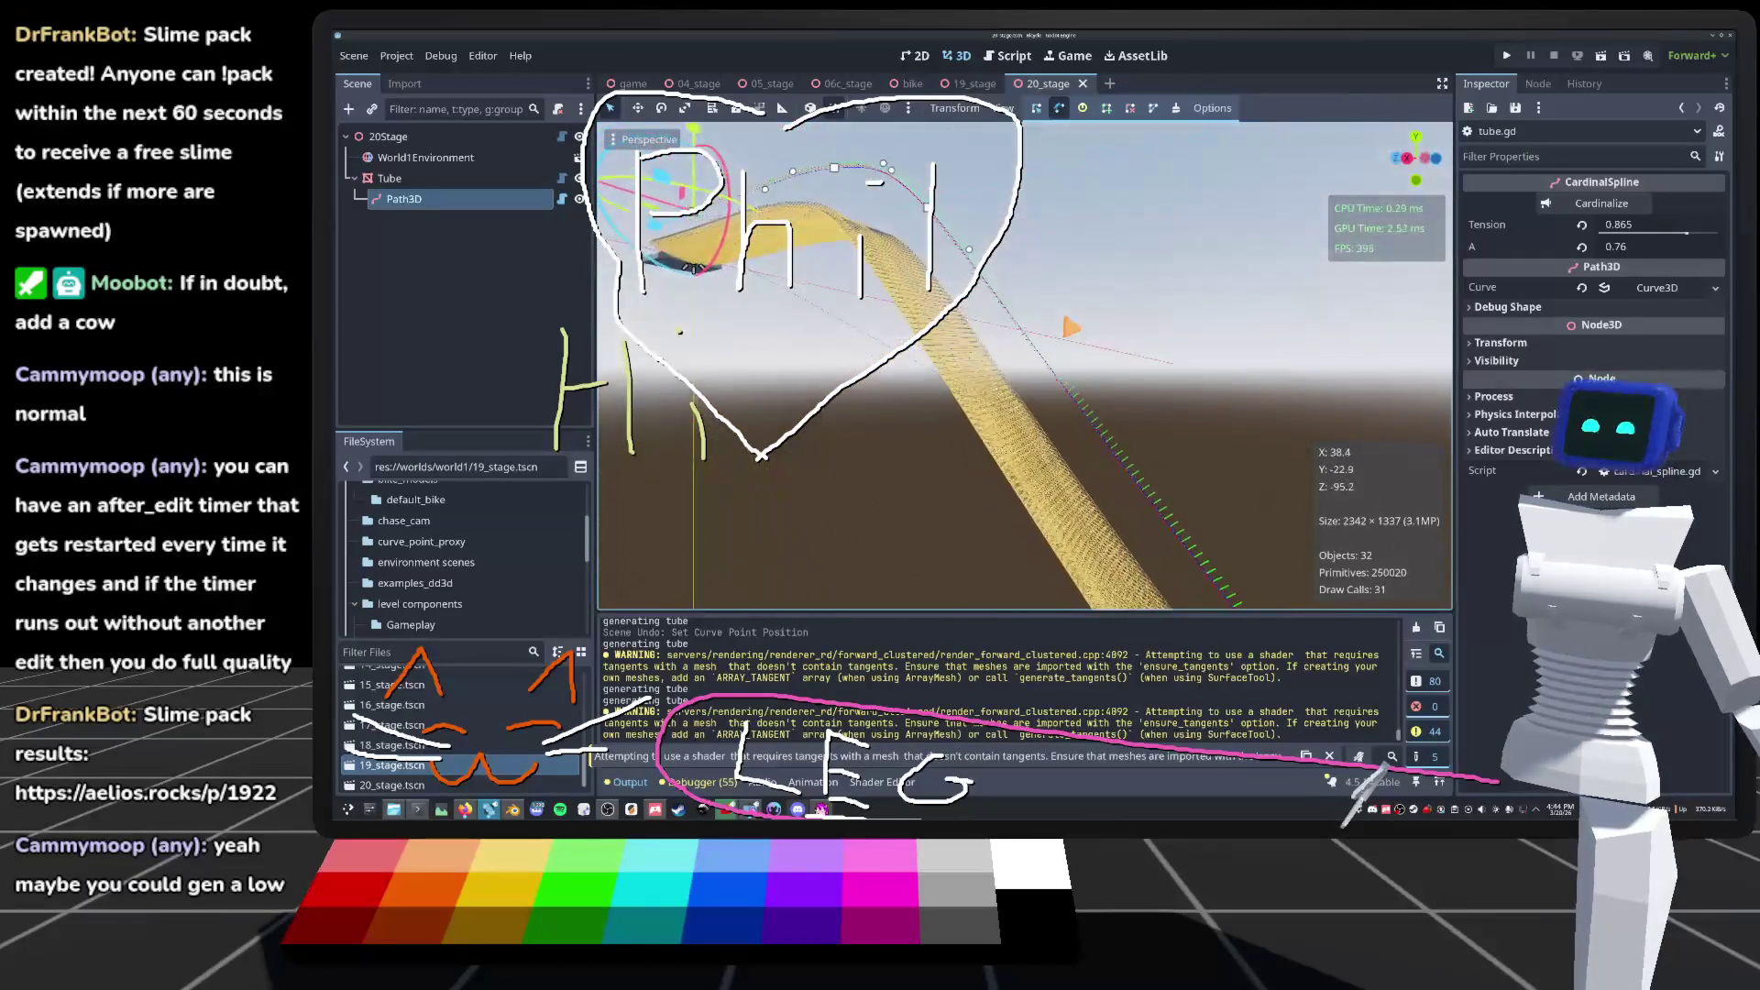
pyautogui.scroll(-5, 1024, 367)
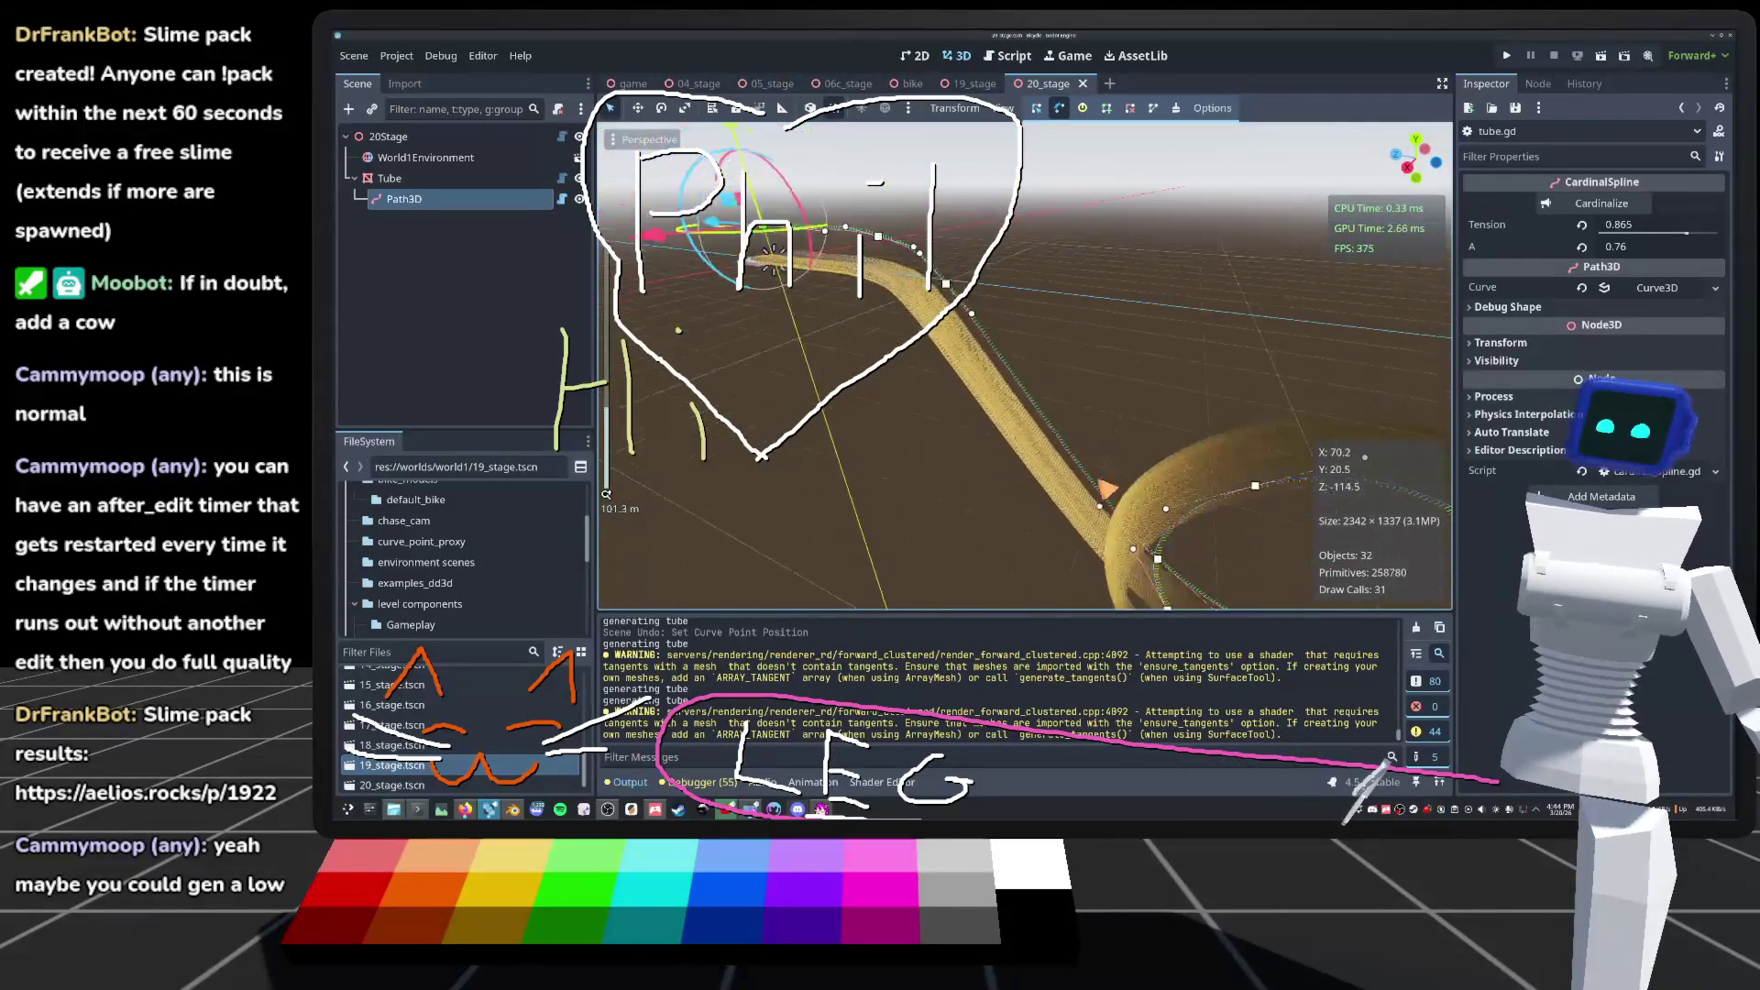
pyautogui.scroll(4, 1024, 367)
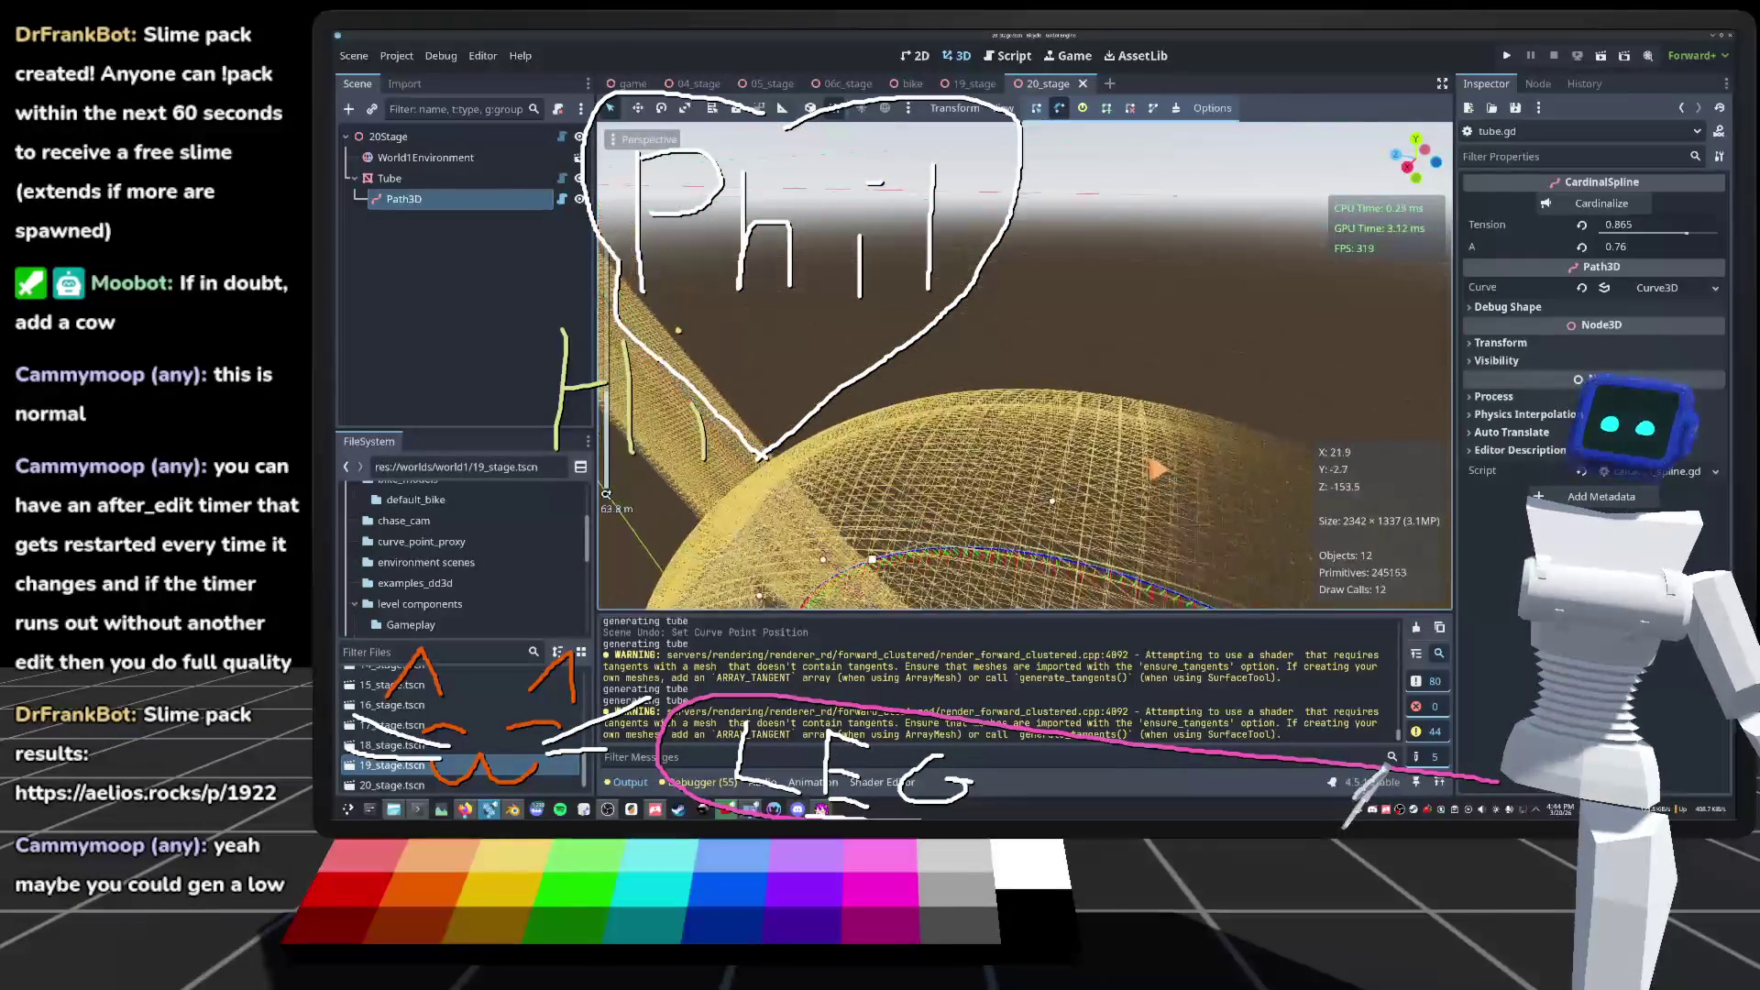
pyautogui.scroll(-5, 1024, 367)
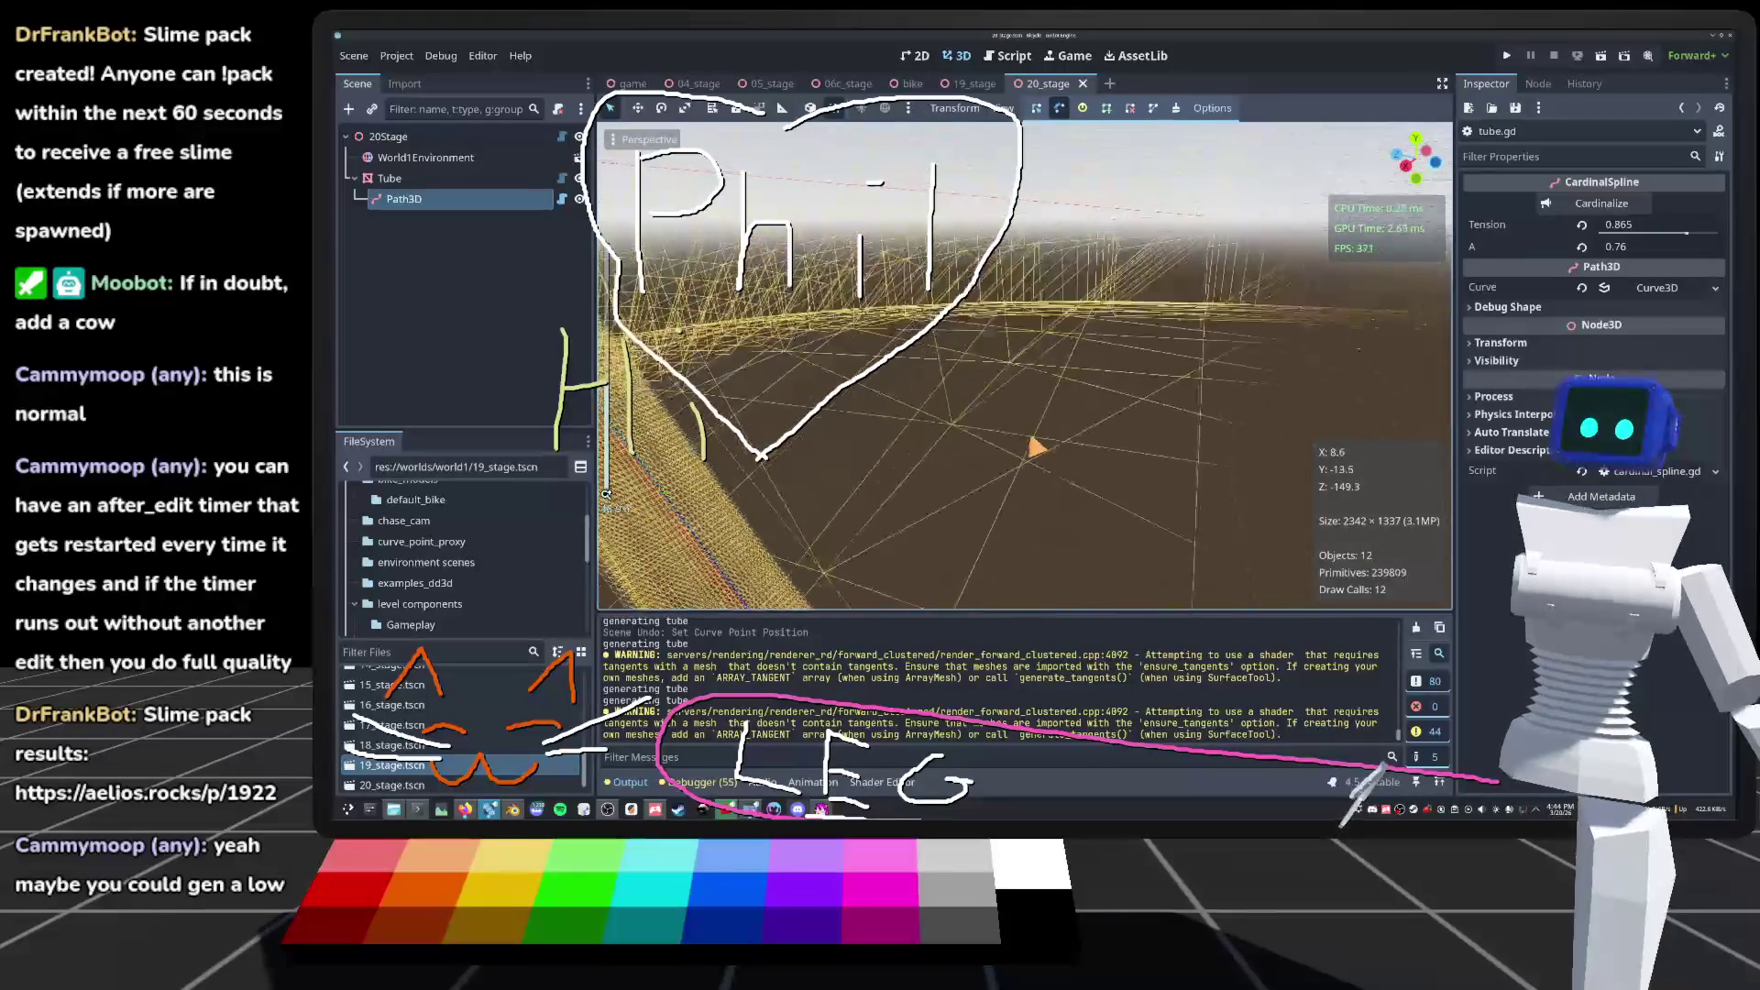
pyautogui.scroll(-4, 1024, 367)
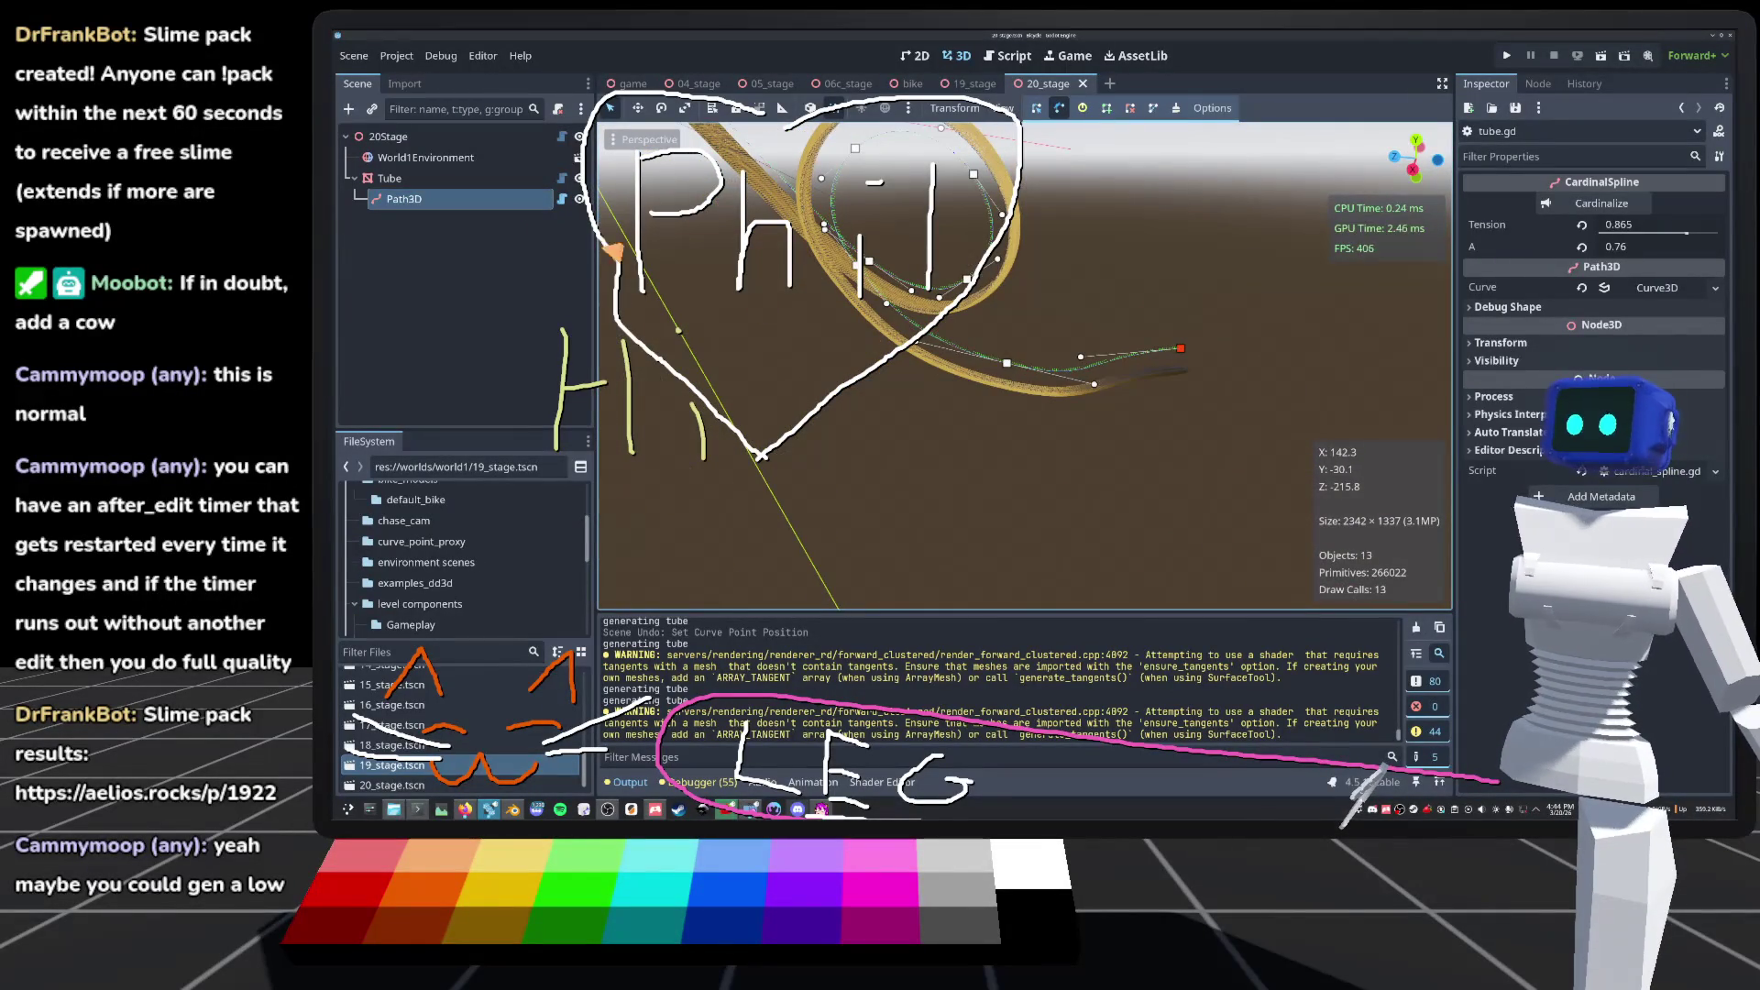
pyautogui.click(562, 198)
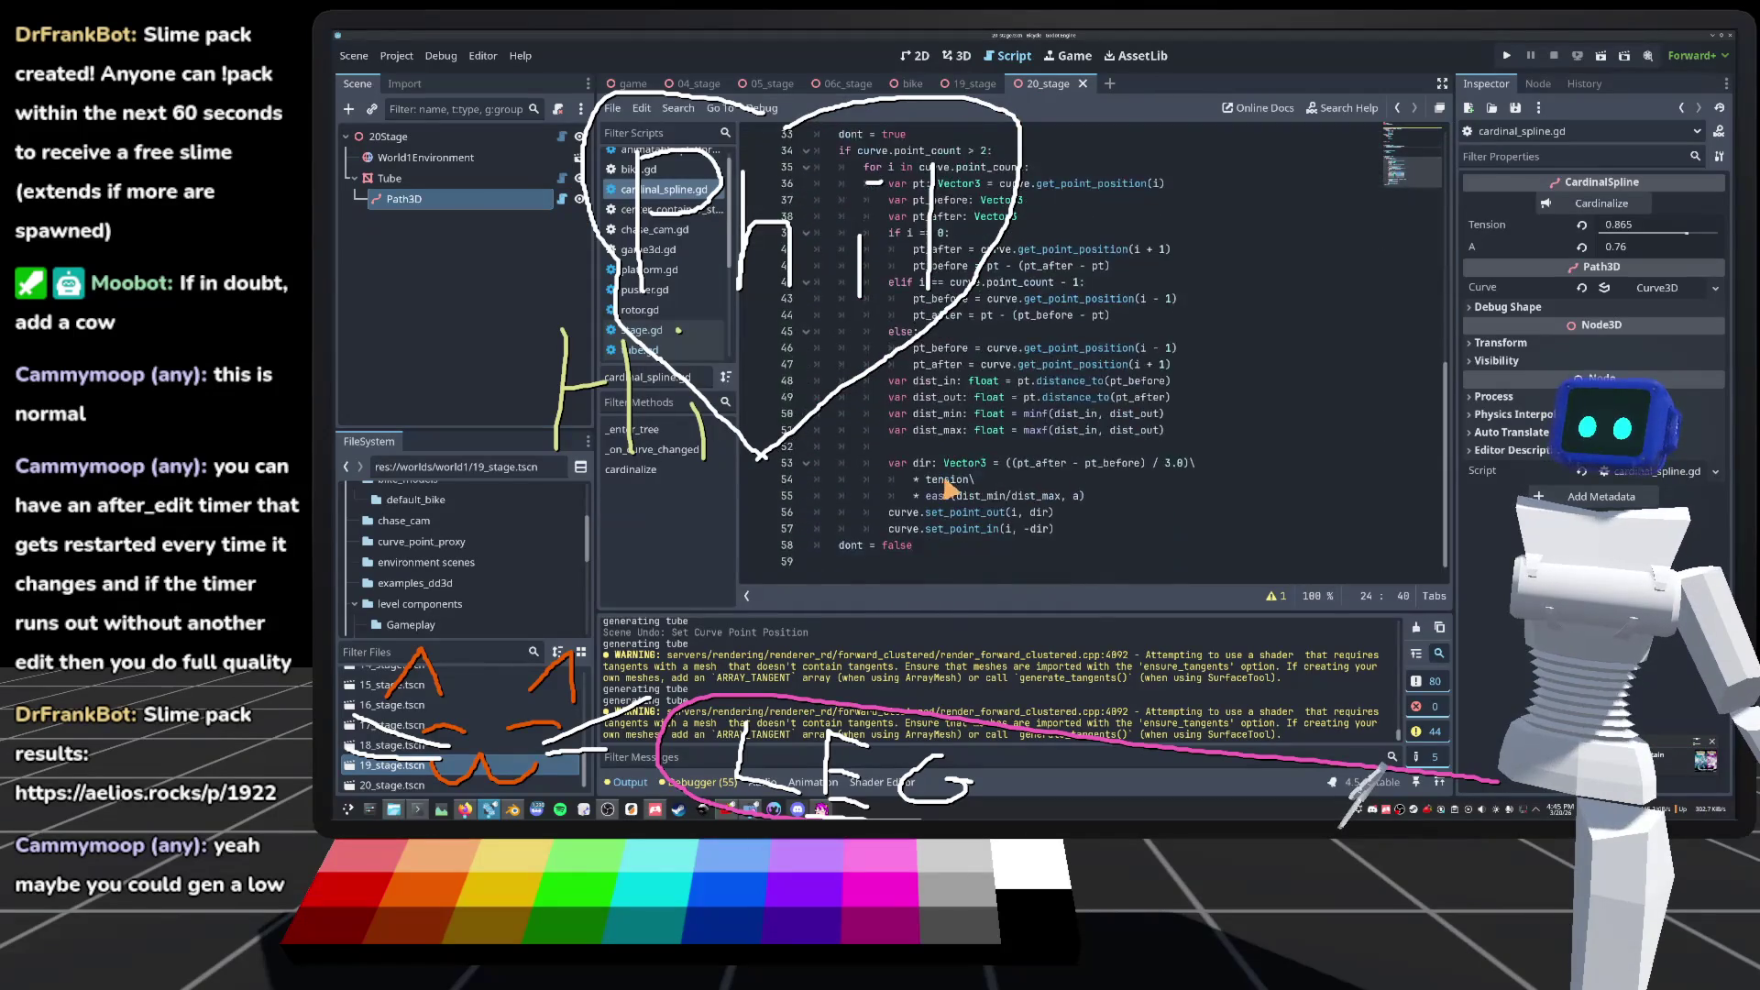
# Step: Show tube.gd with the Tube node selected, closing the slime pack browser page in between
pyautogui.click(562, 178)
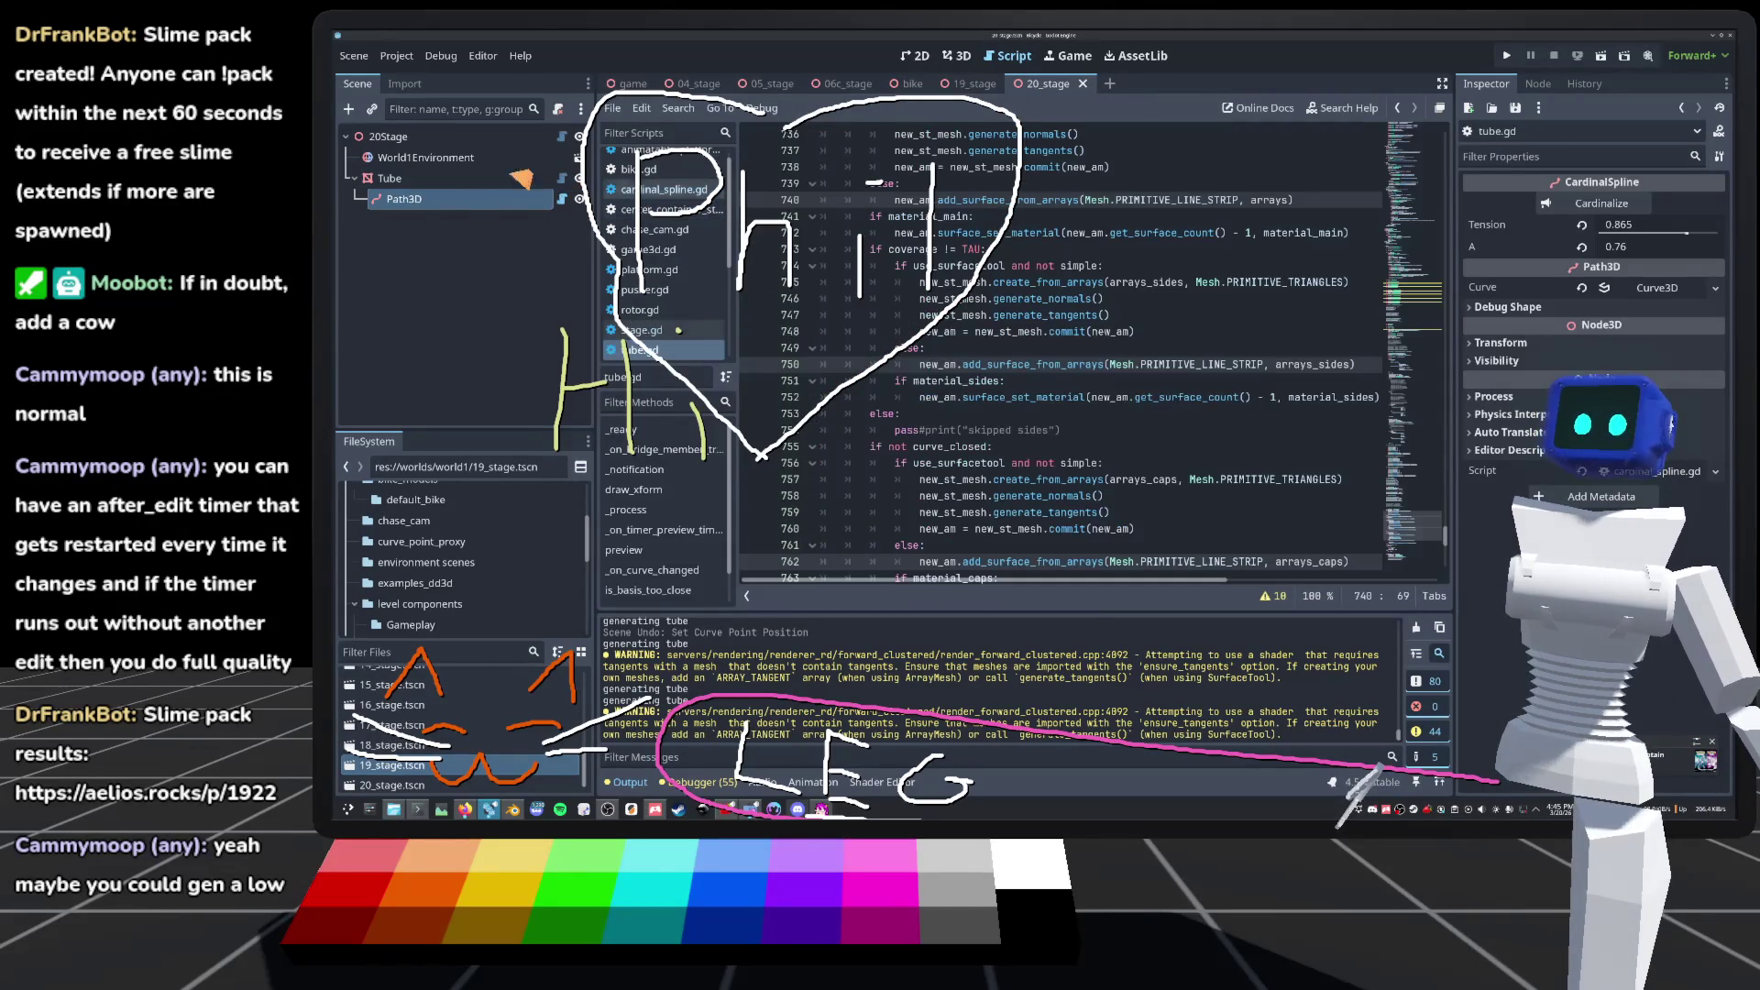
pyautogui.click(479, 179)
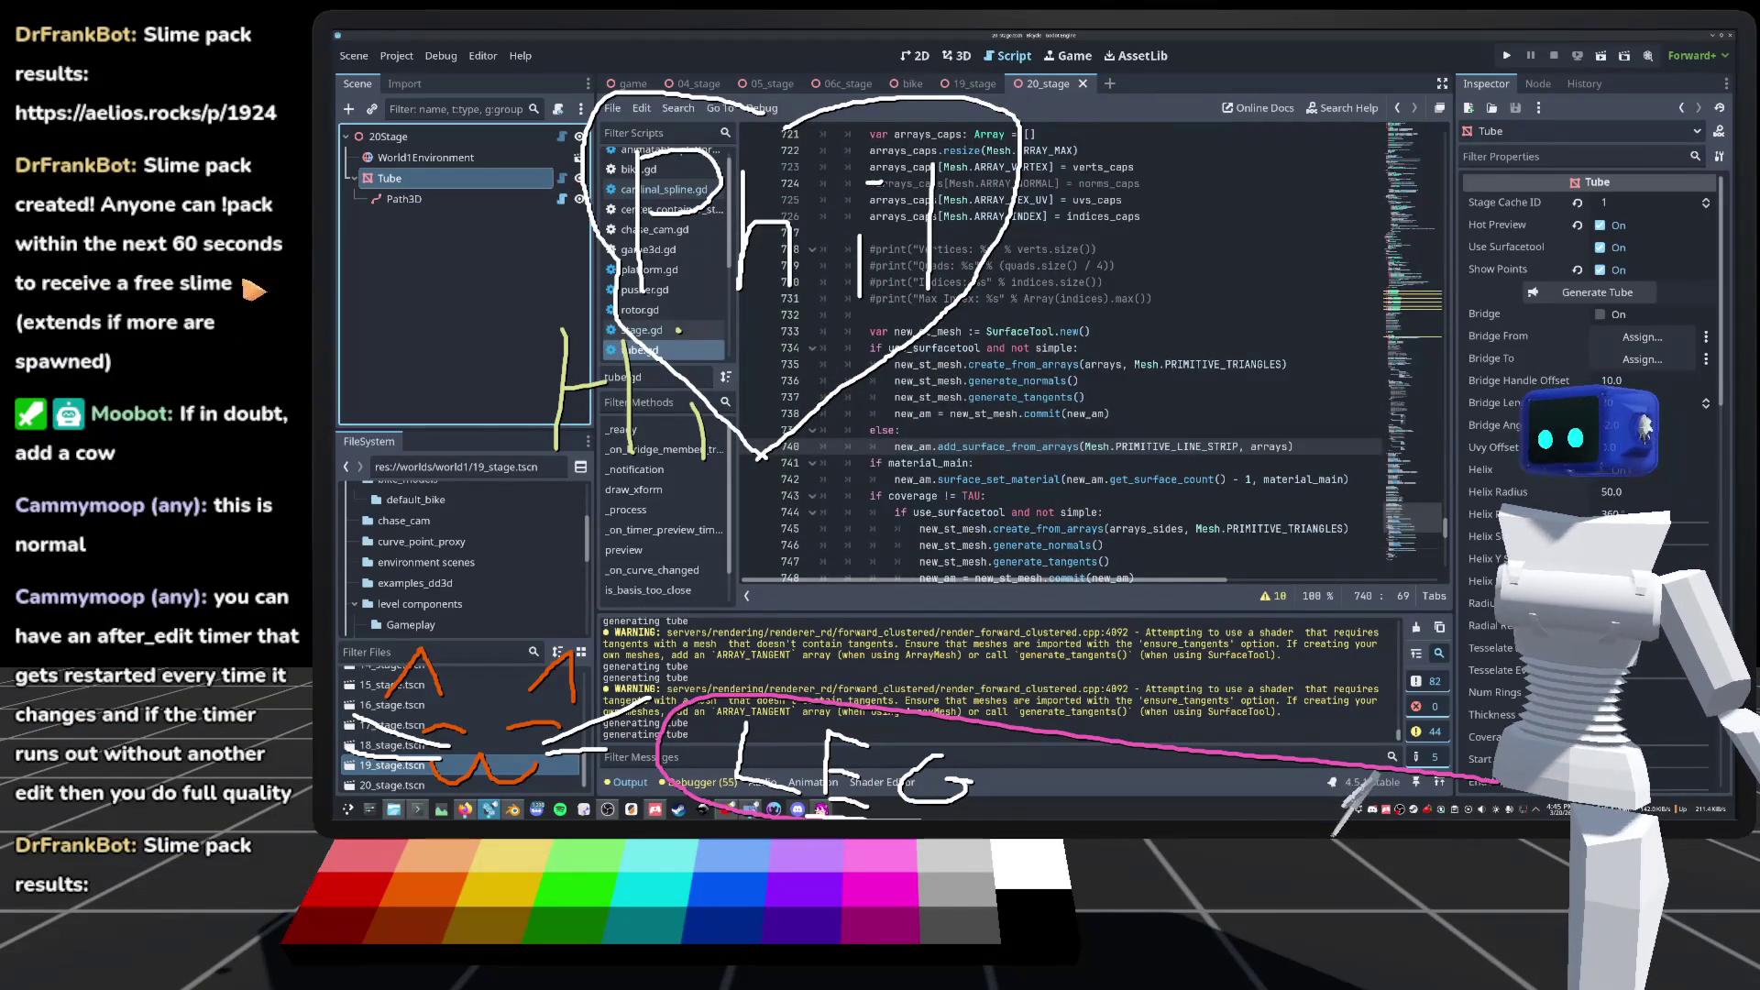
pyautogui.hotkey('alt', 'Tab')
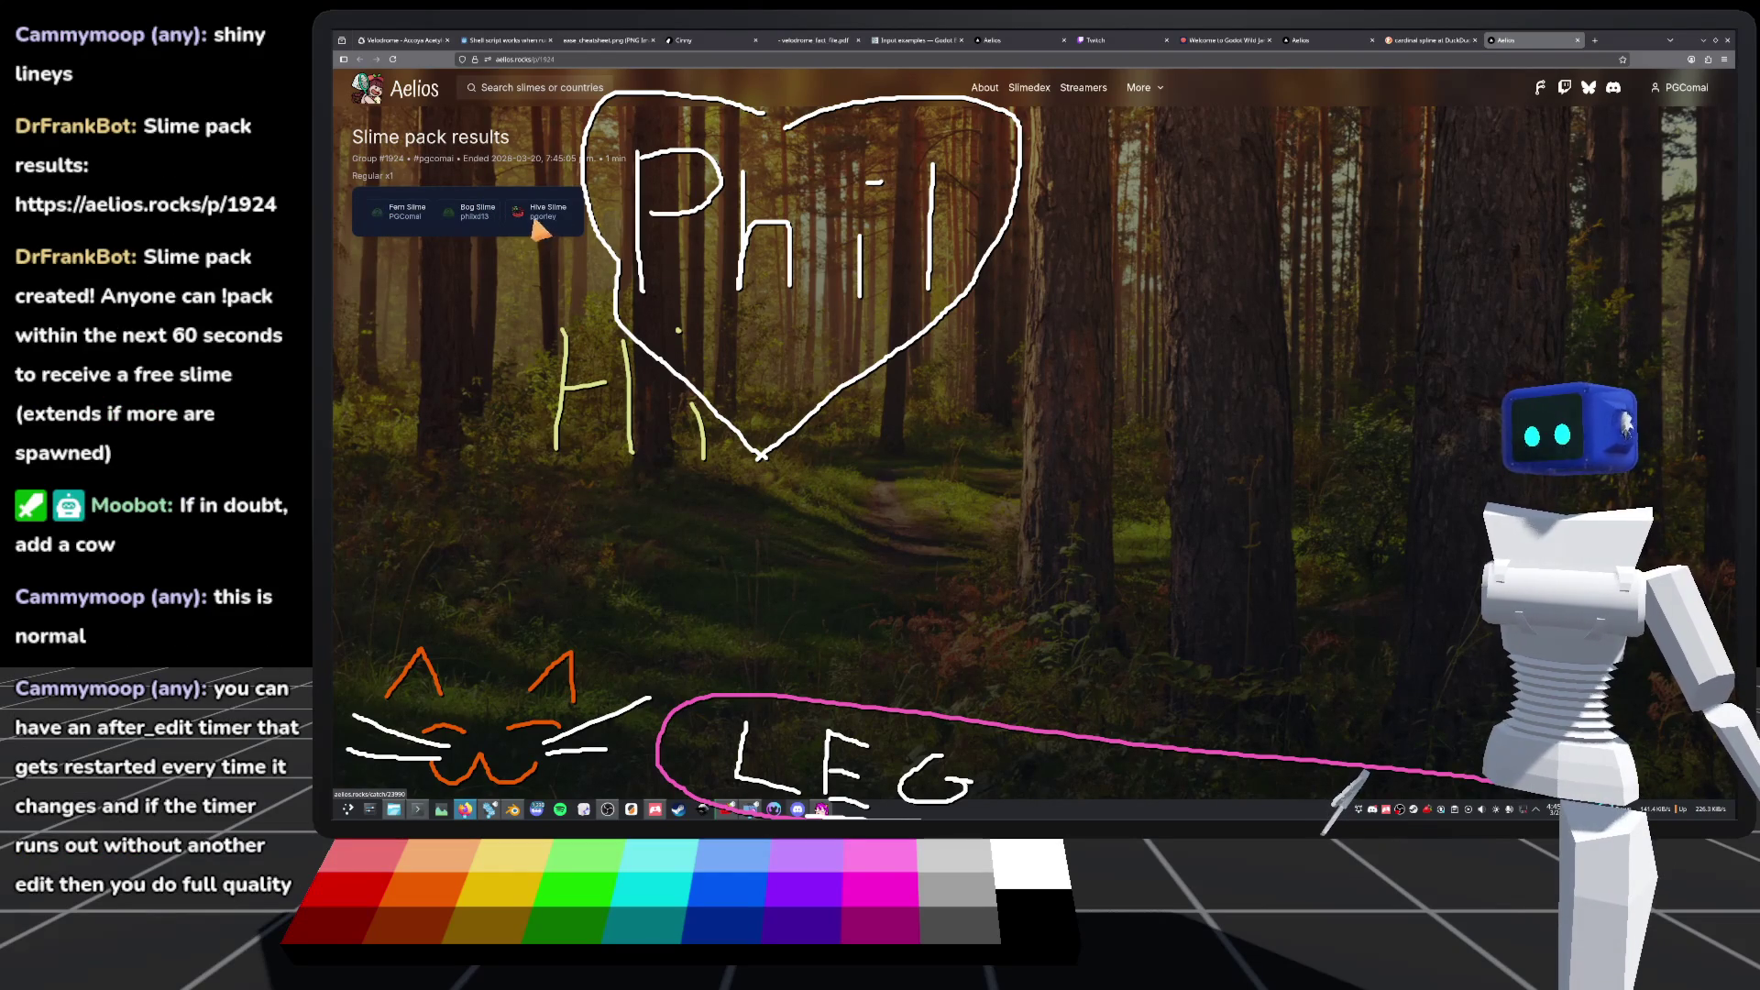
pyautogui.click(1577, 40)
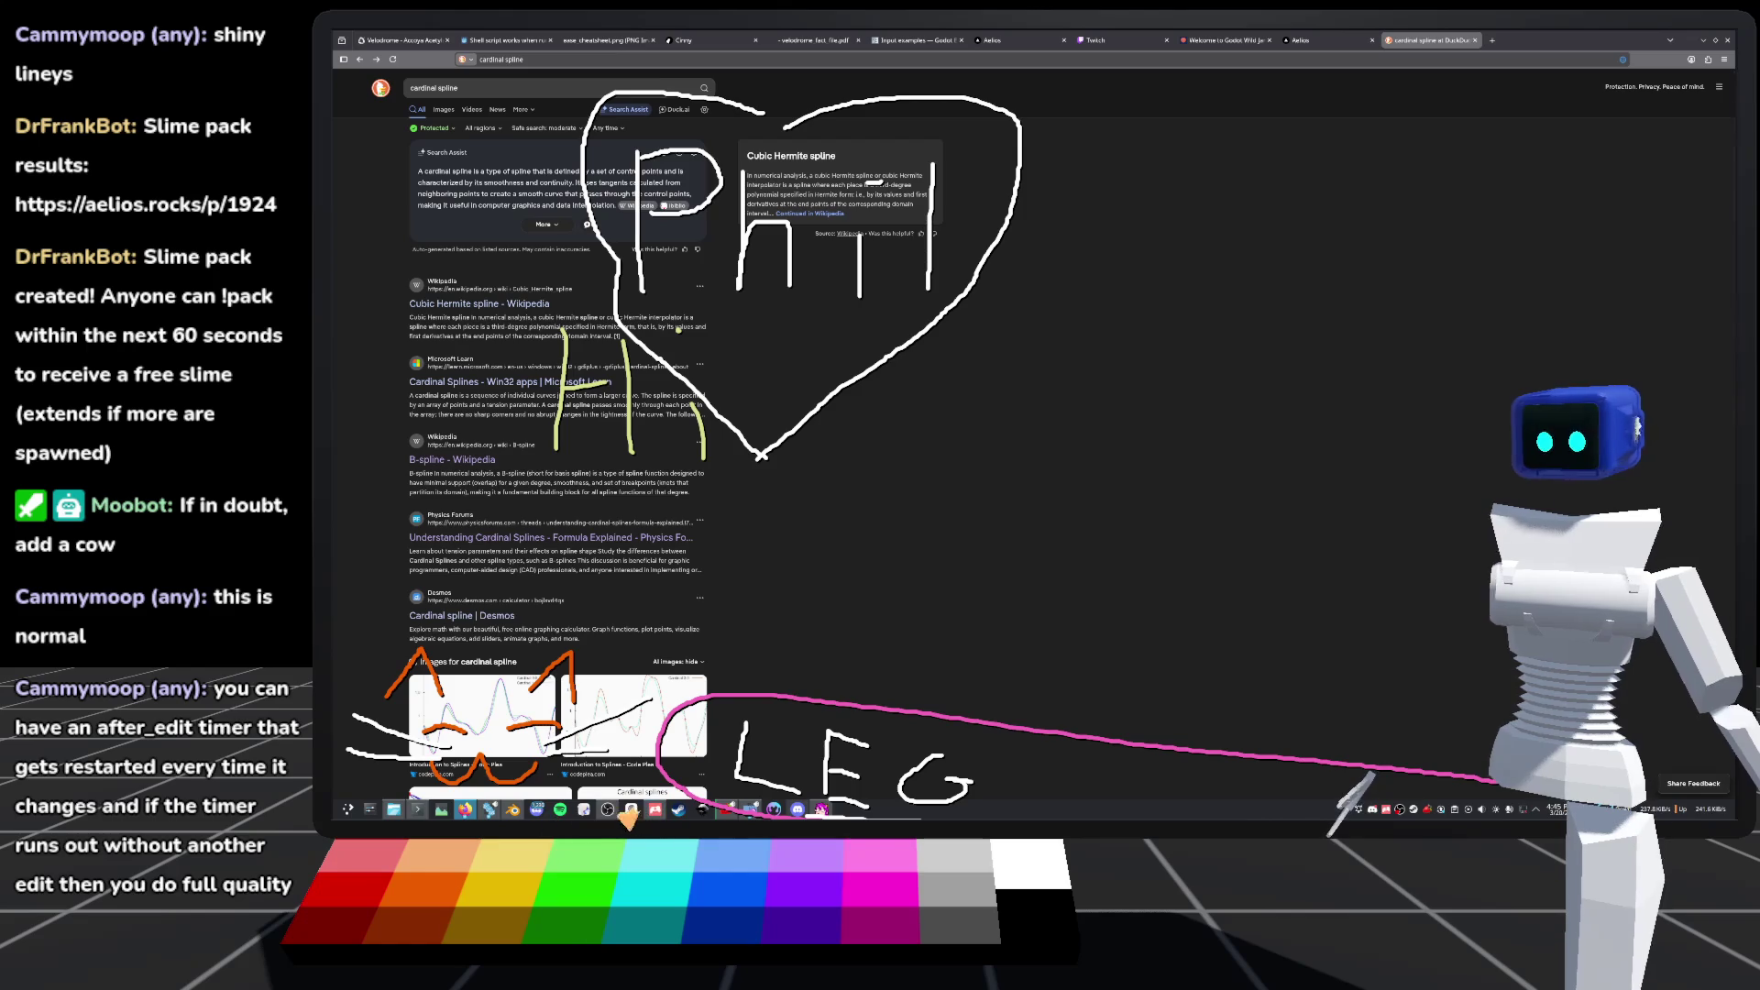
pyautogui.click(489, 810)
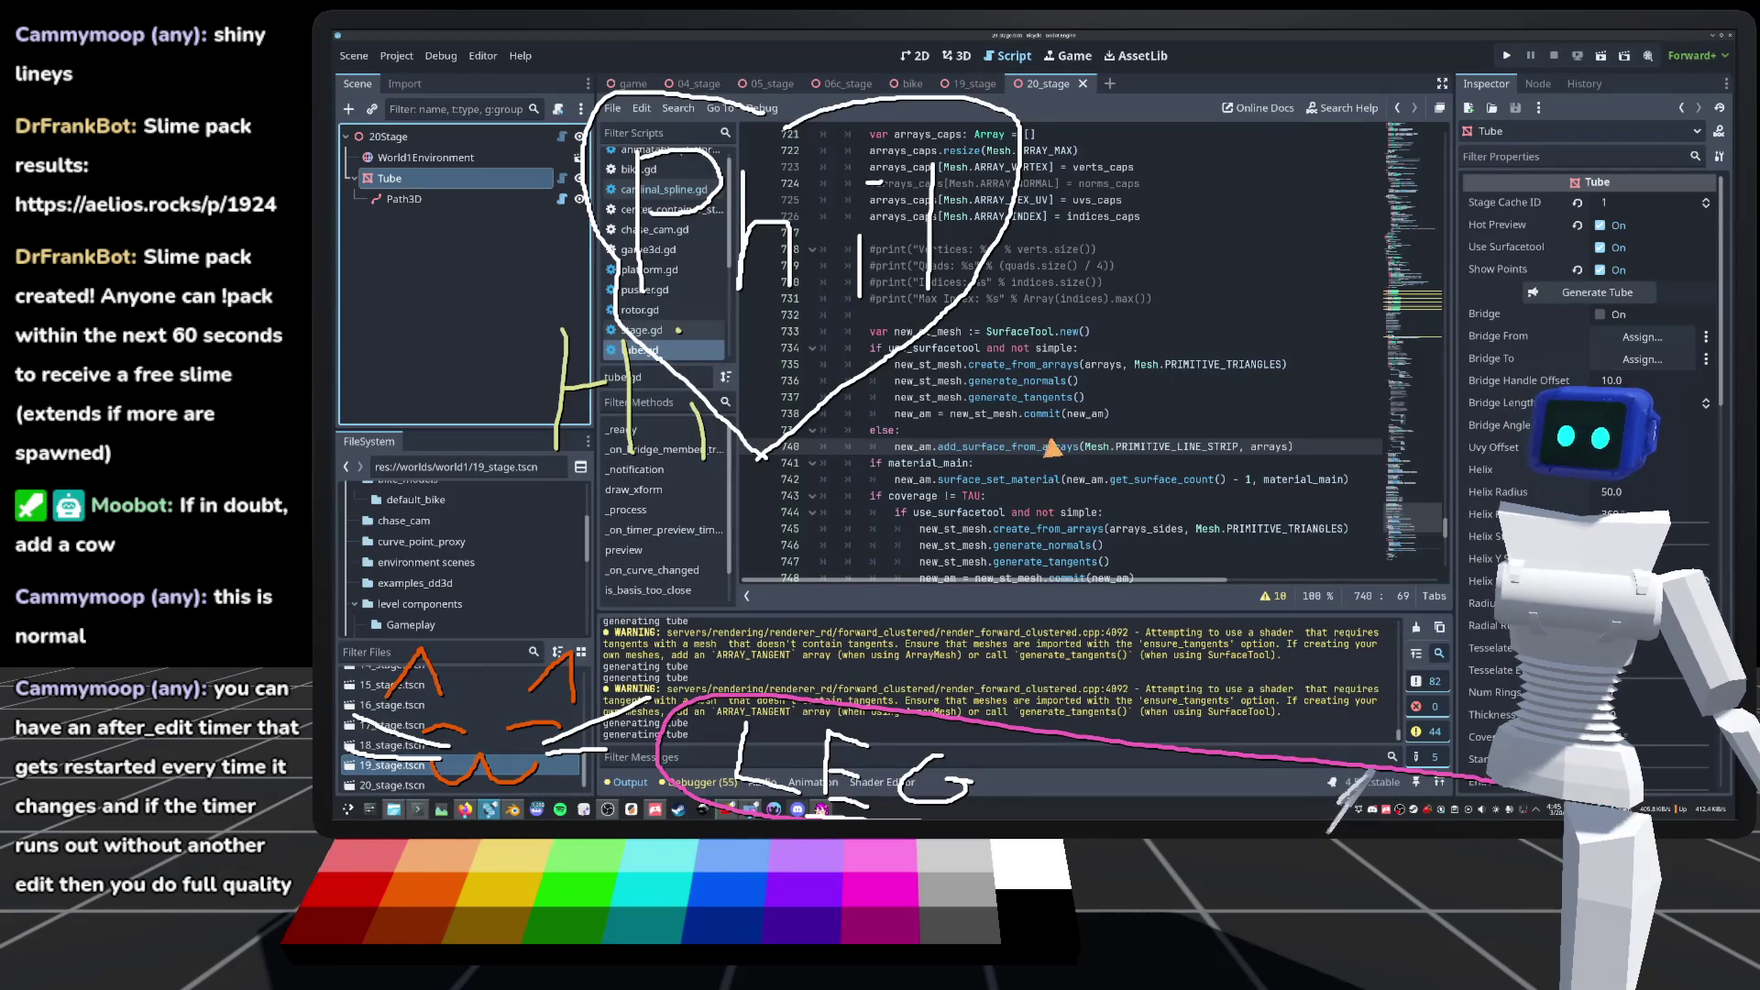
pyautogui.scroll(-1, 1060, 380)
pyautogui.scroll(-2, 1061, 381)
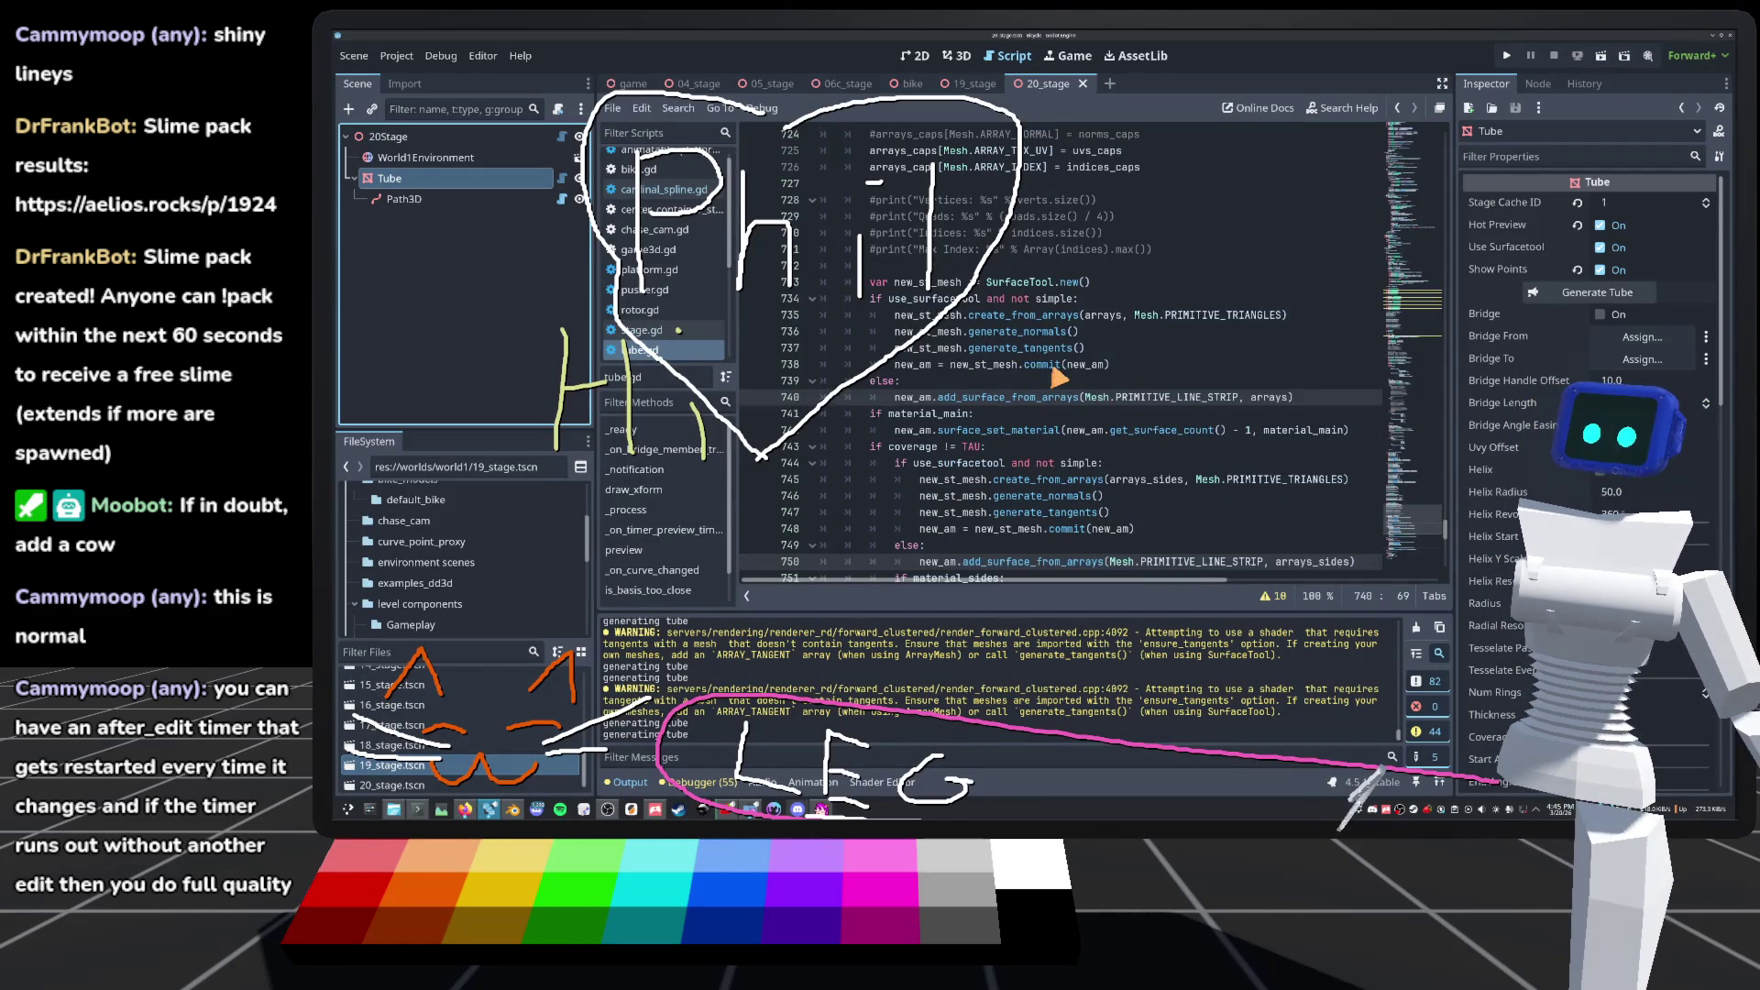
pyautogui.click(956, 57)
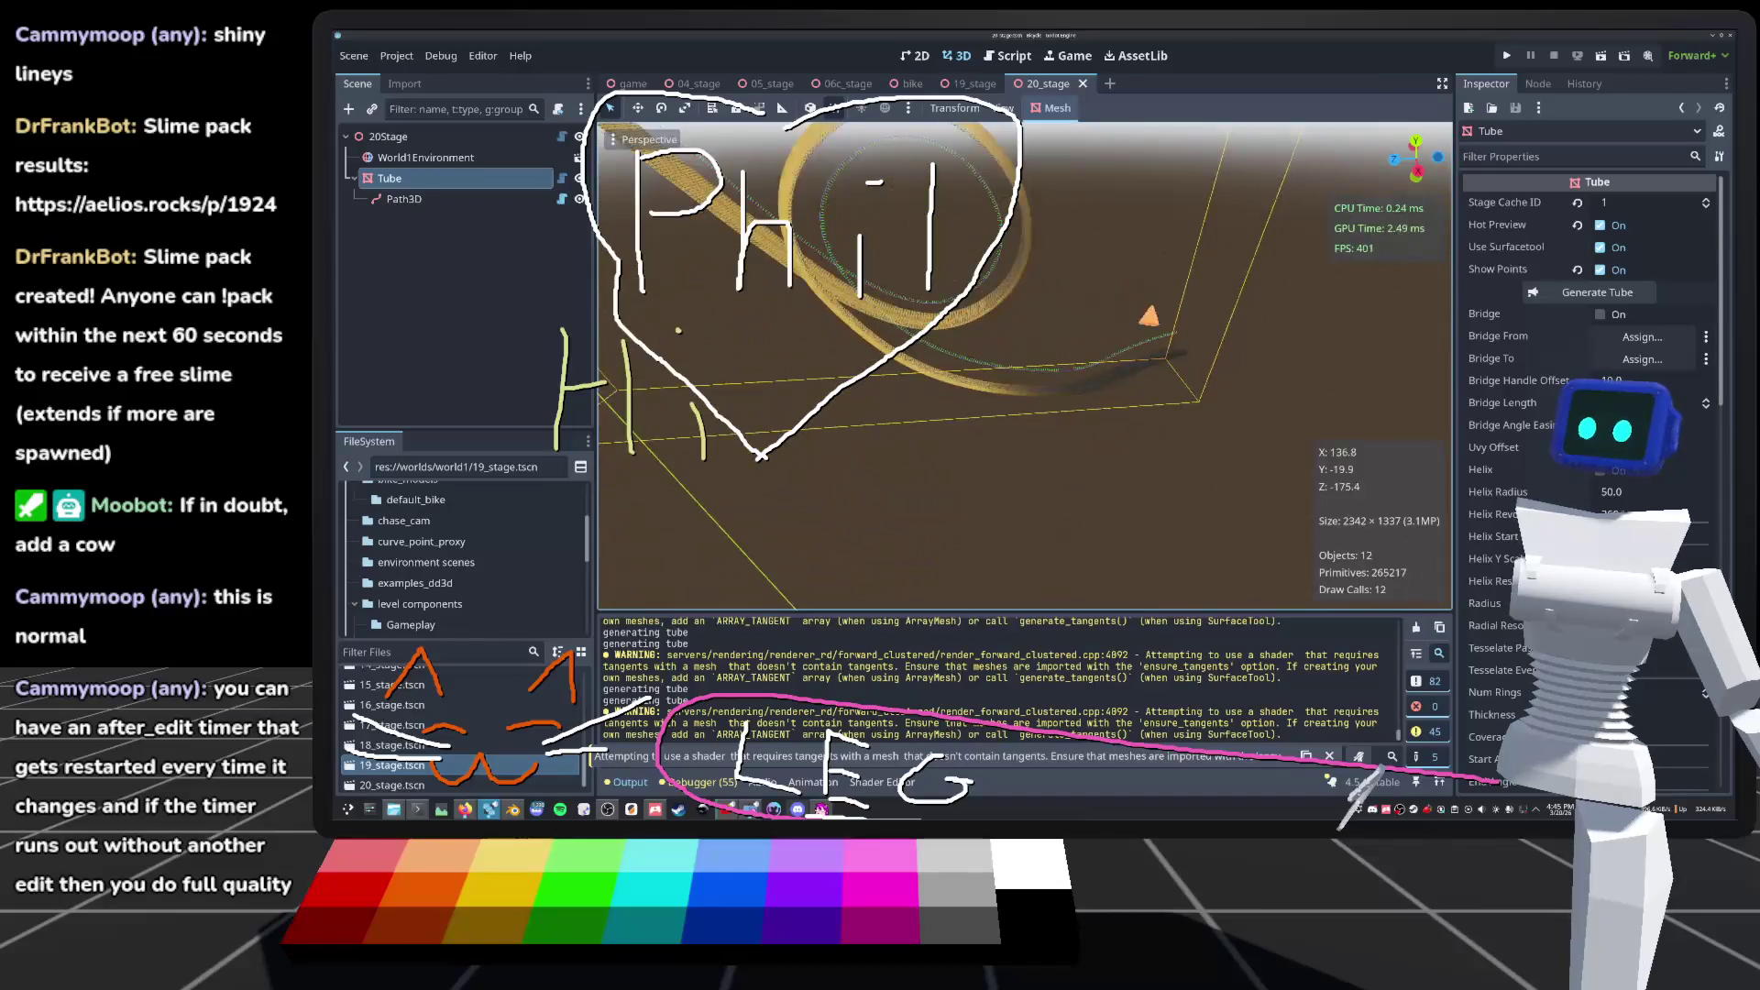
pyautogui.click(561, 178)
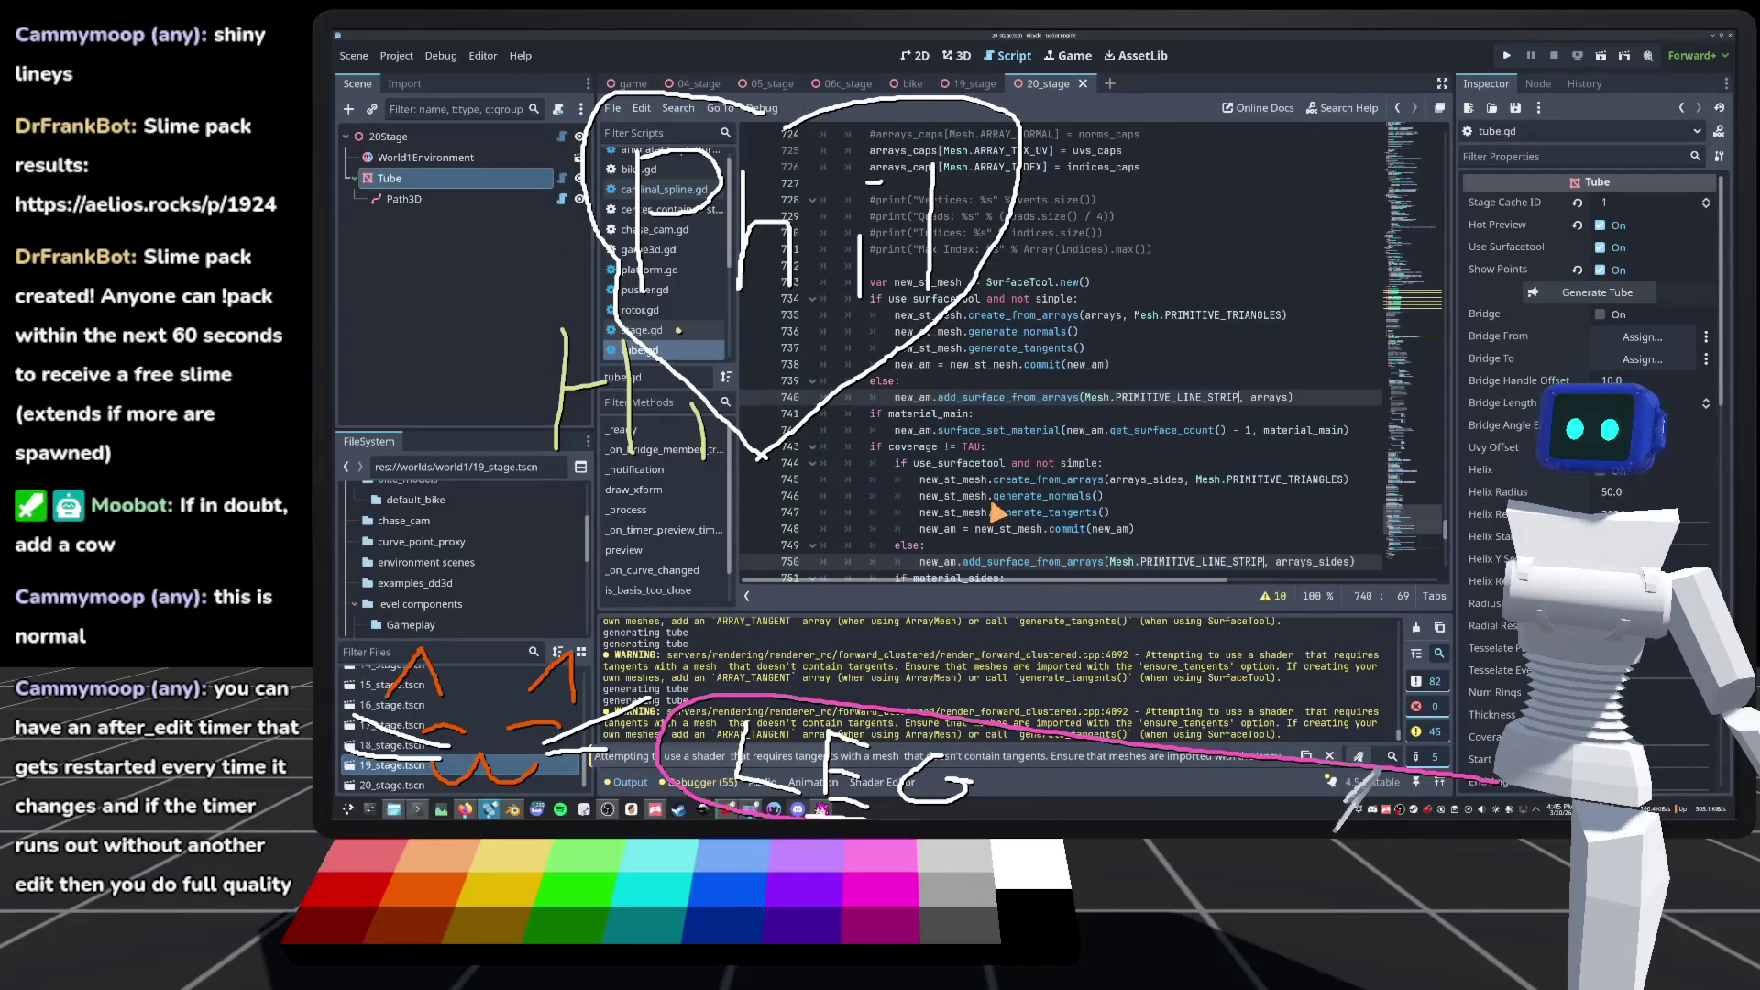
pyautogui.scroll(4, 995, 513)
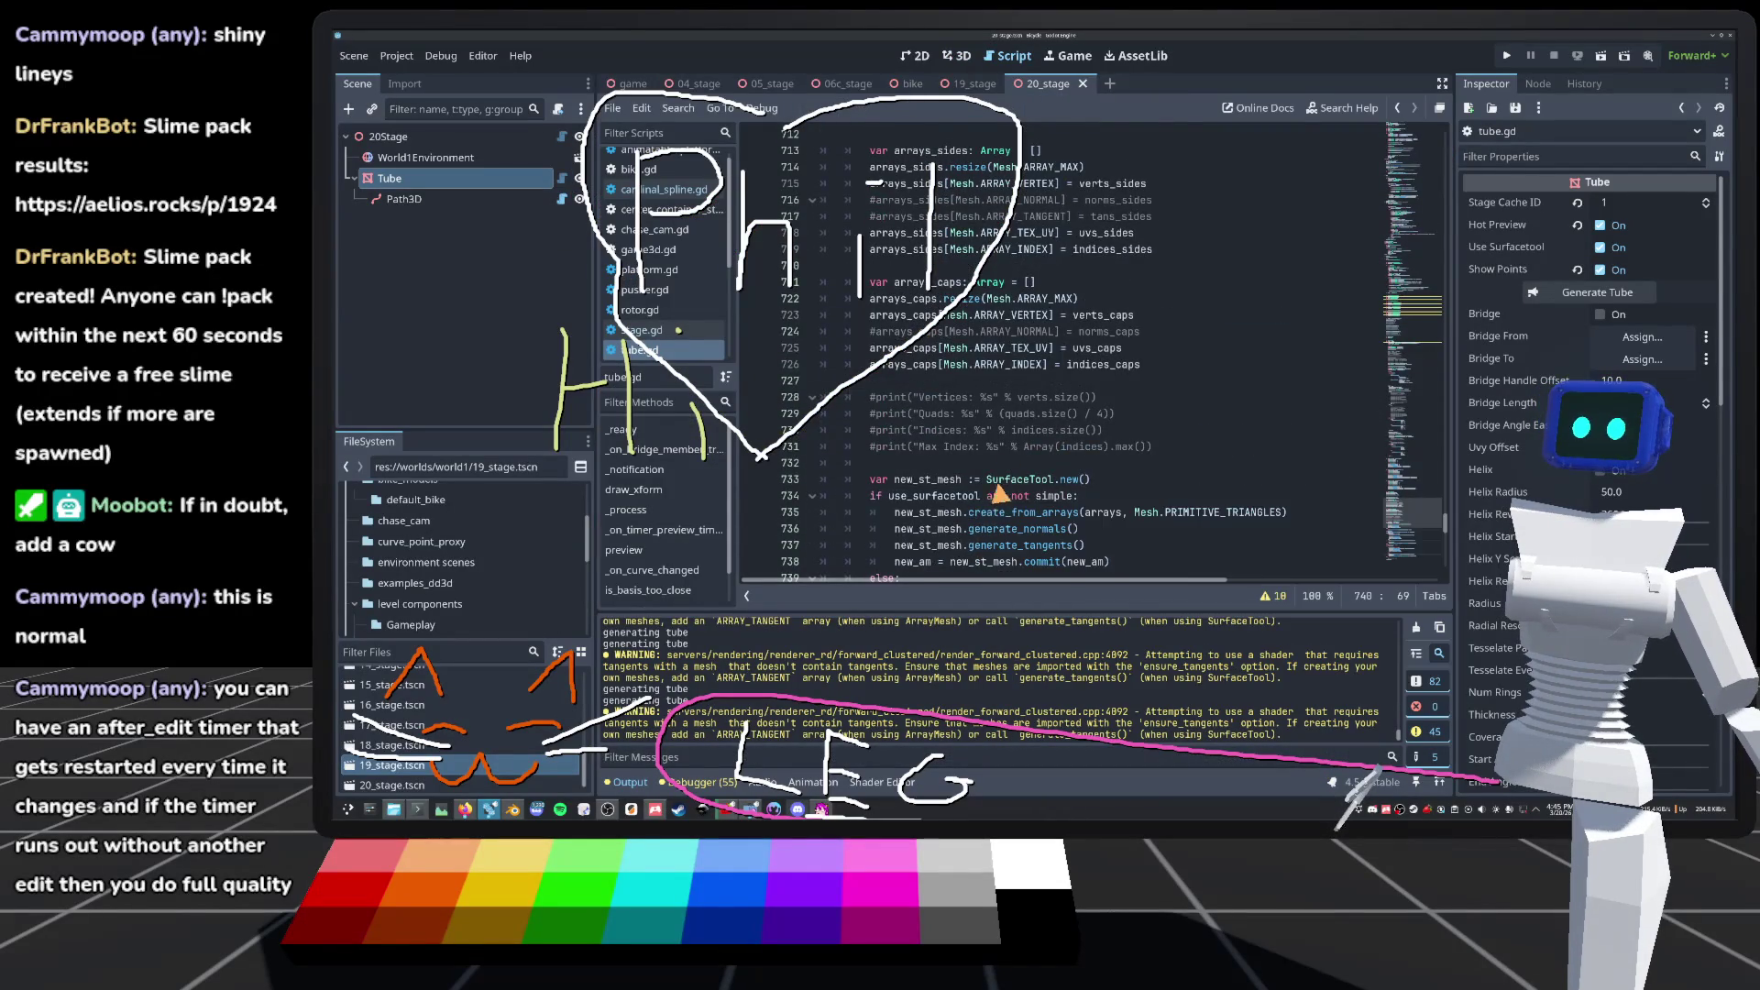
pyautogui.scroll(20, 998, 495)
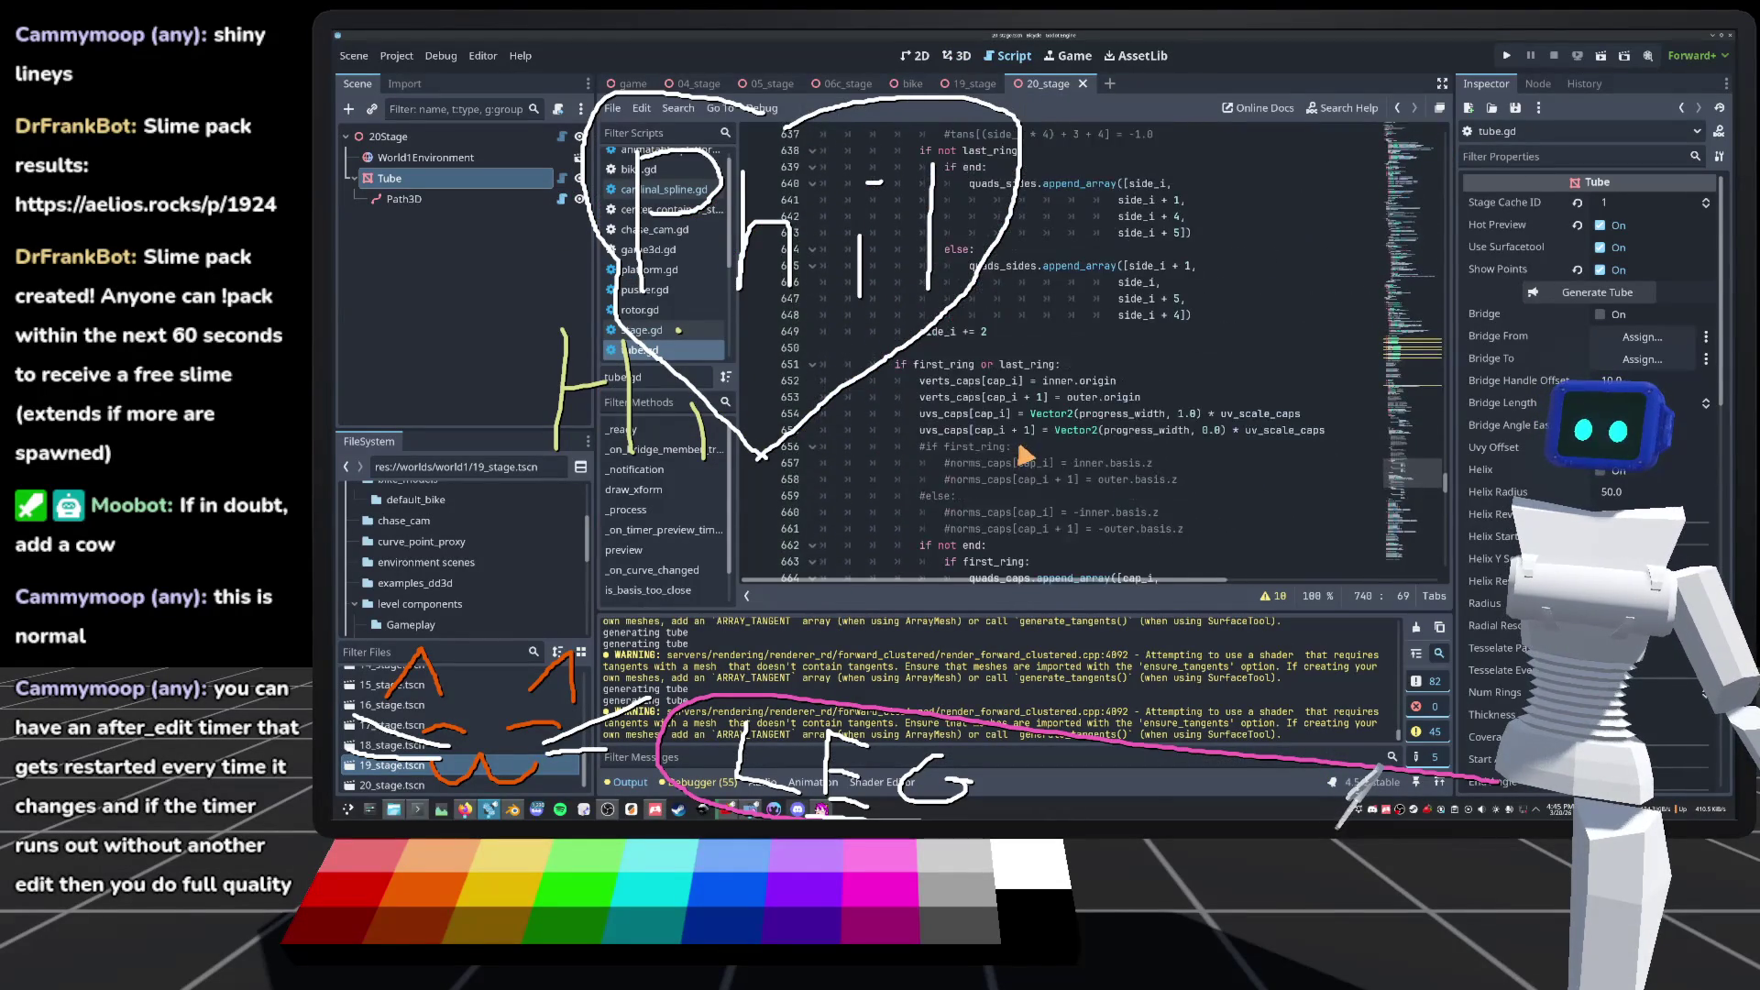
pyautogui.scroll(9, 1017, 459)
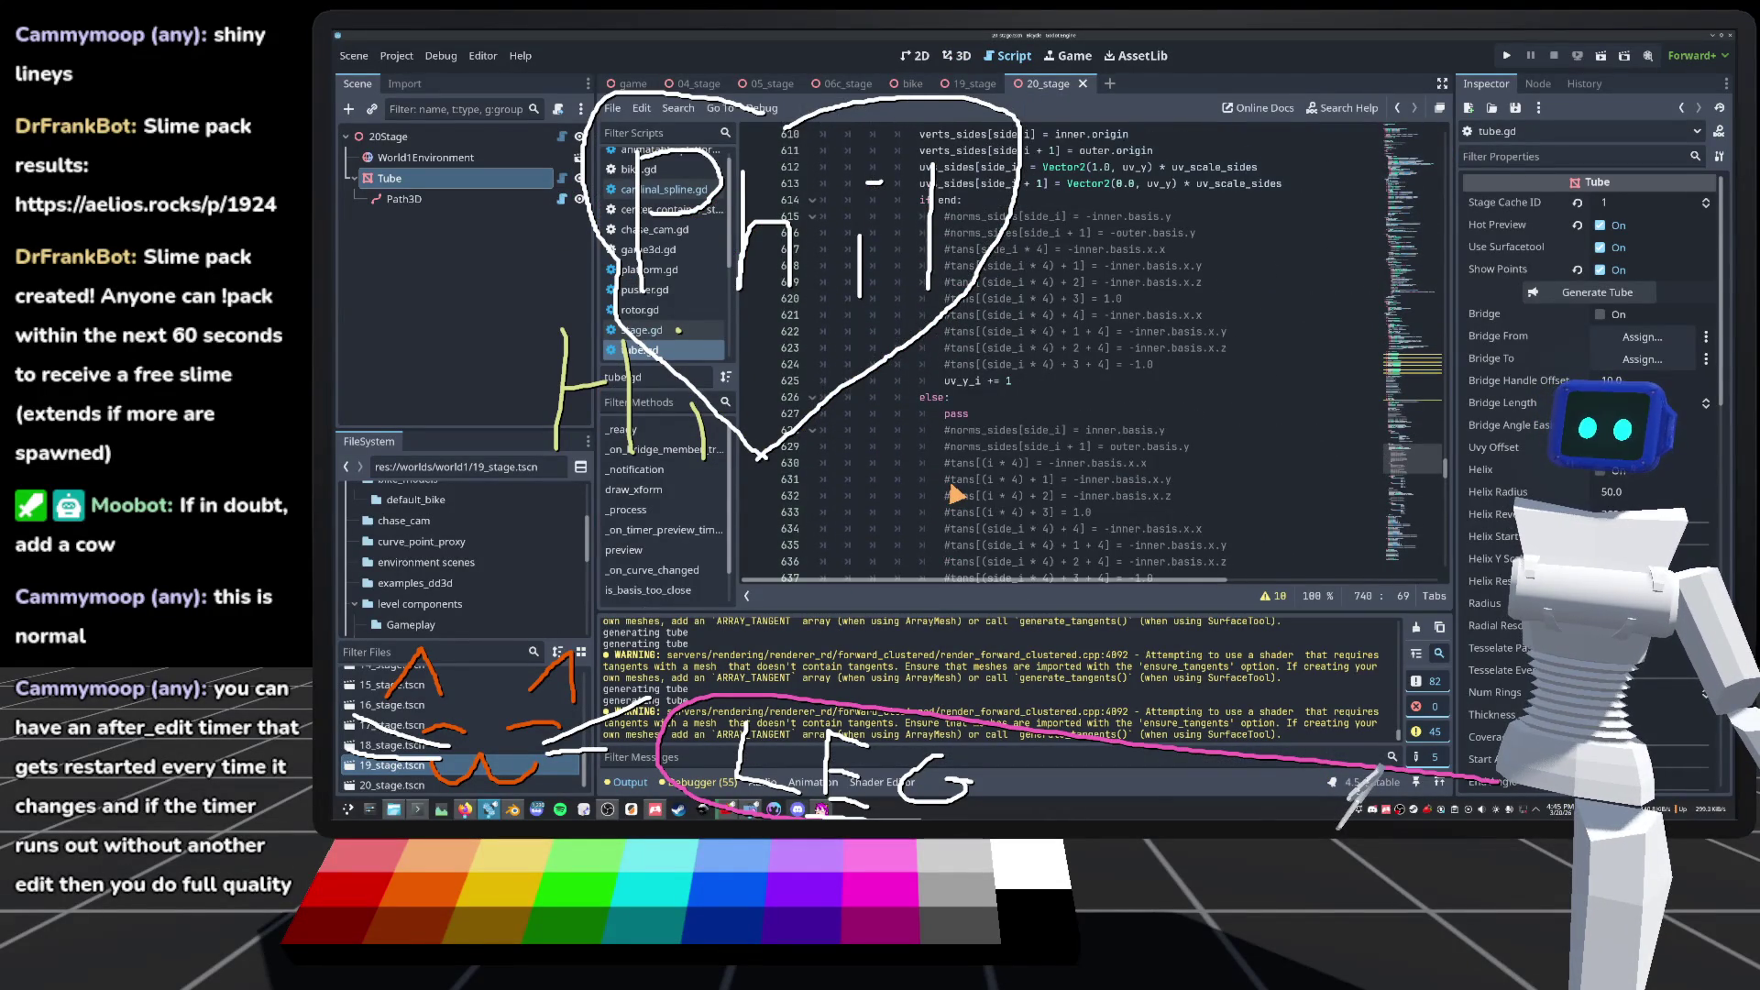
pyautogui.scroll(4, 956, 495)
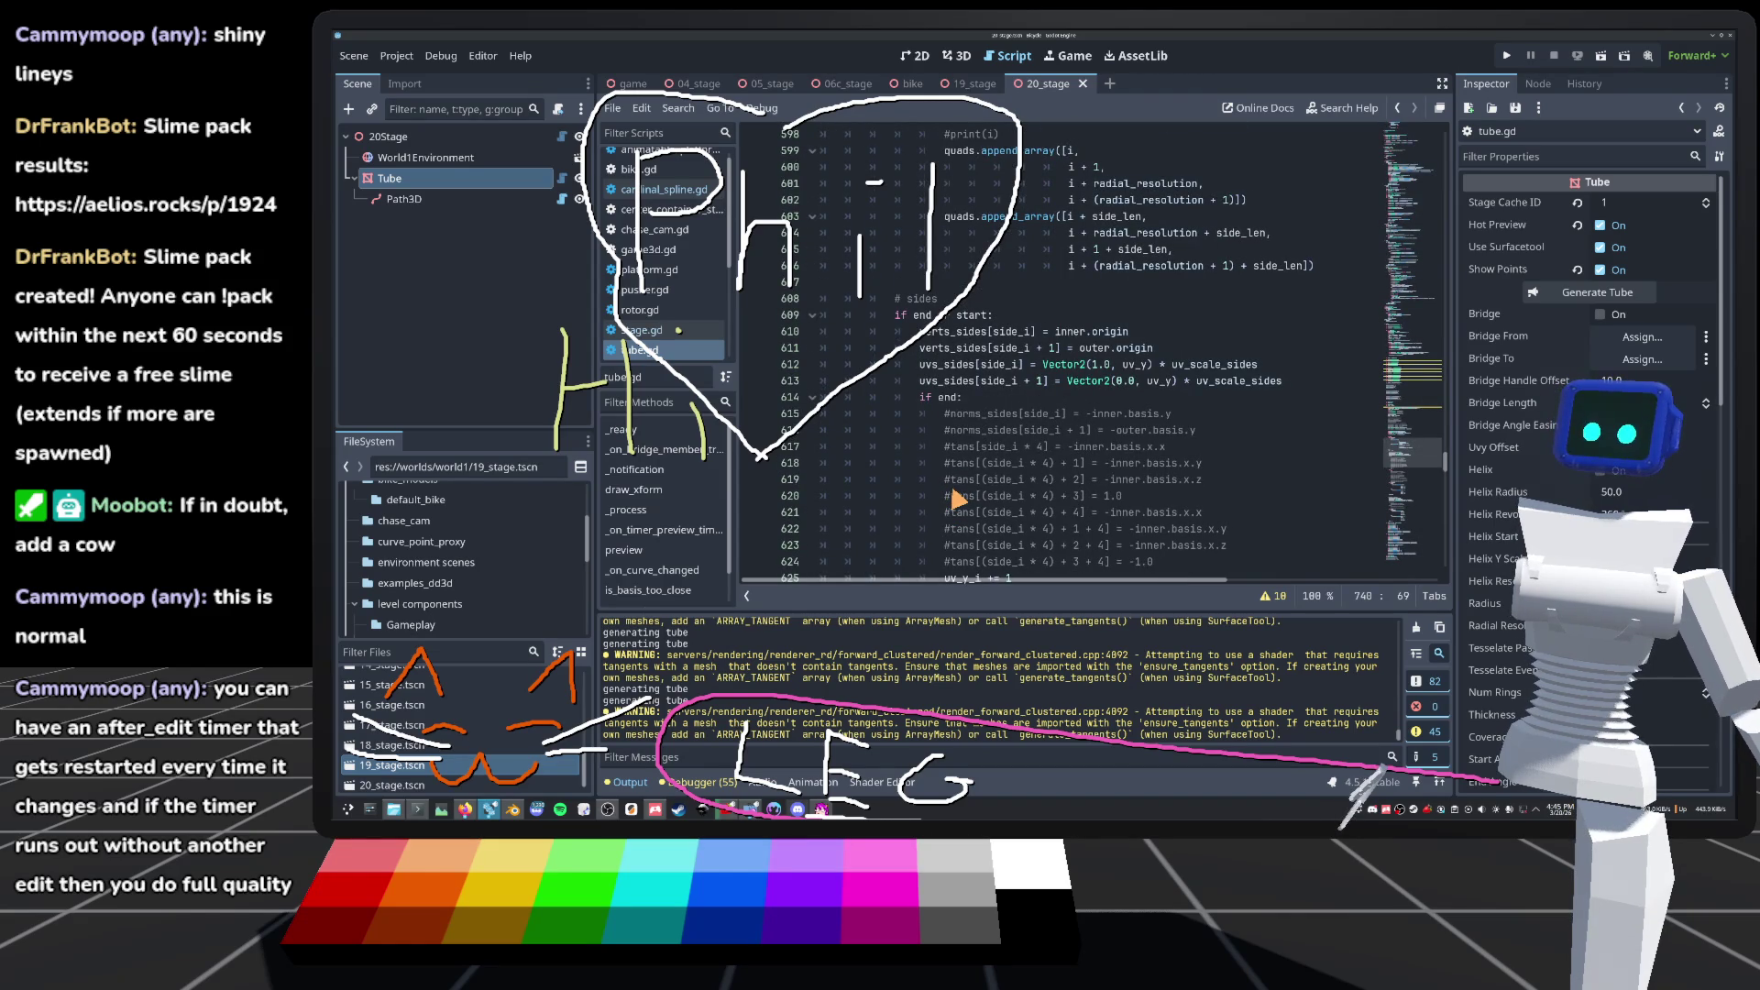
pyautogui.scroll(12, 956, 500)
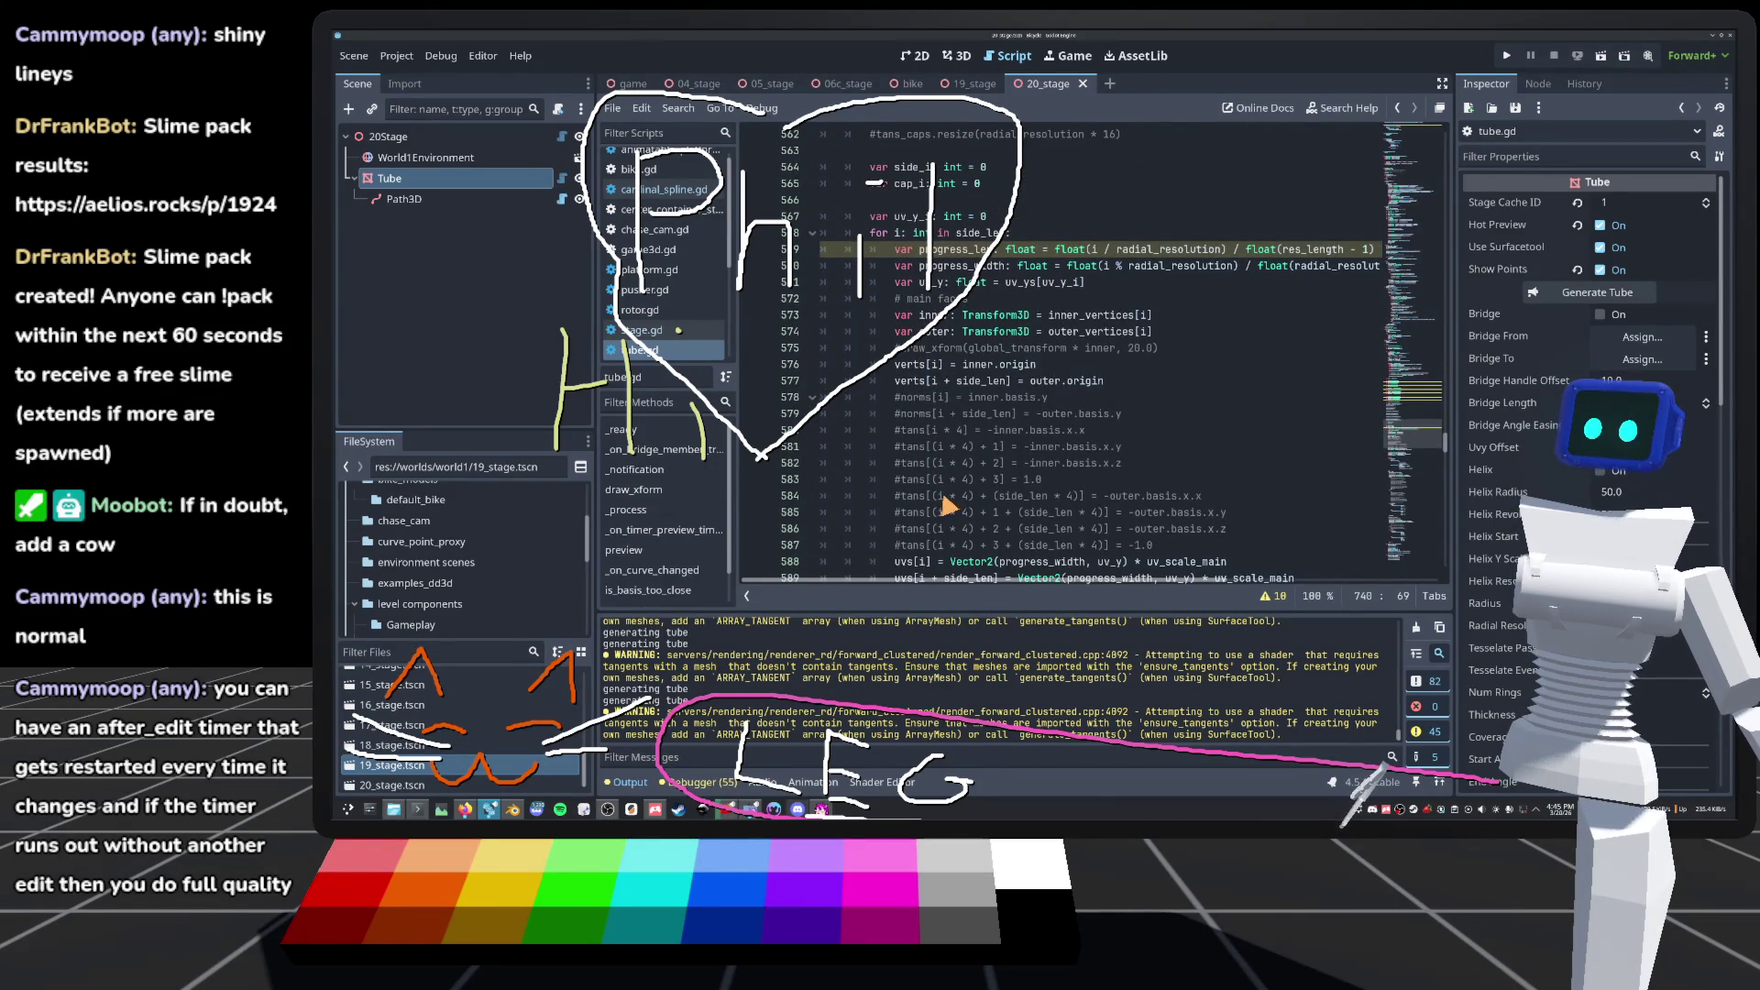
pyautogui.scroll(4, 947, 507)
pyautogui.scroll(5, 942, 519)
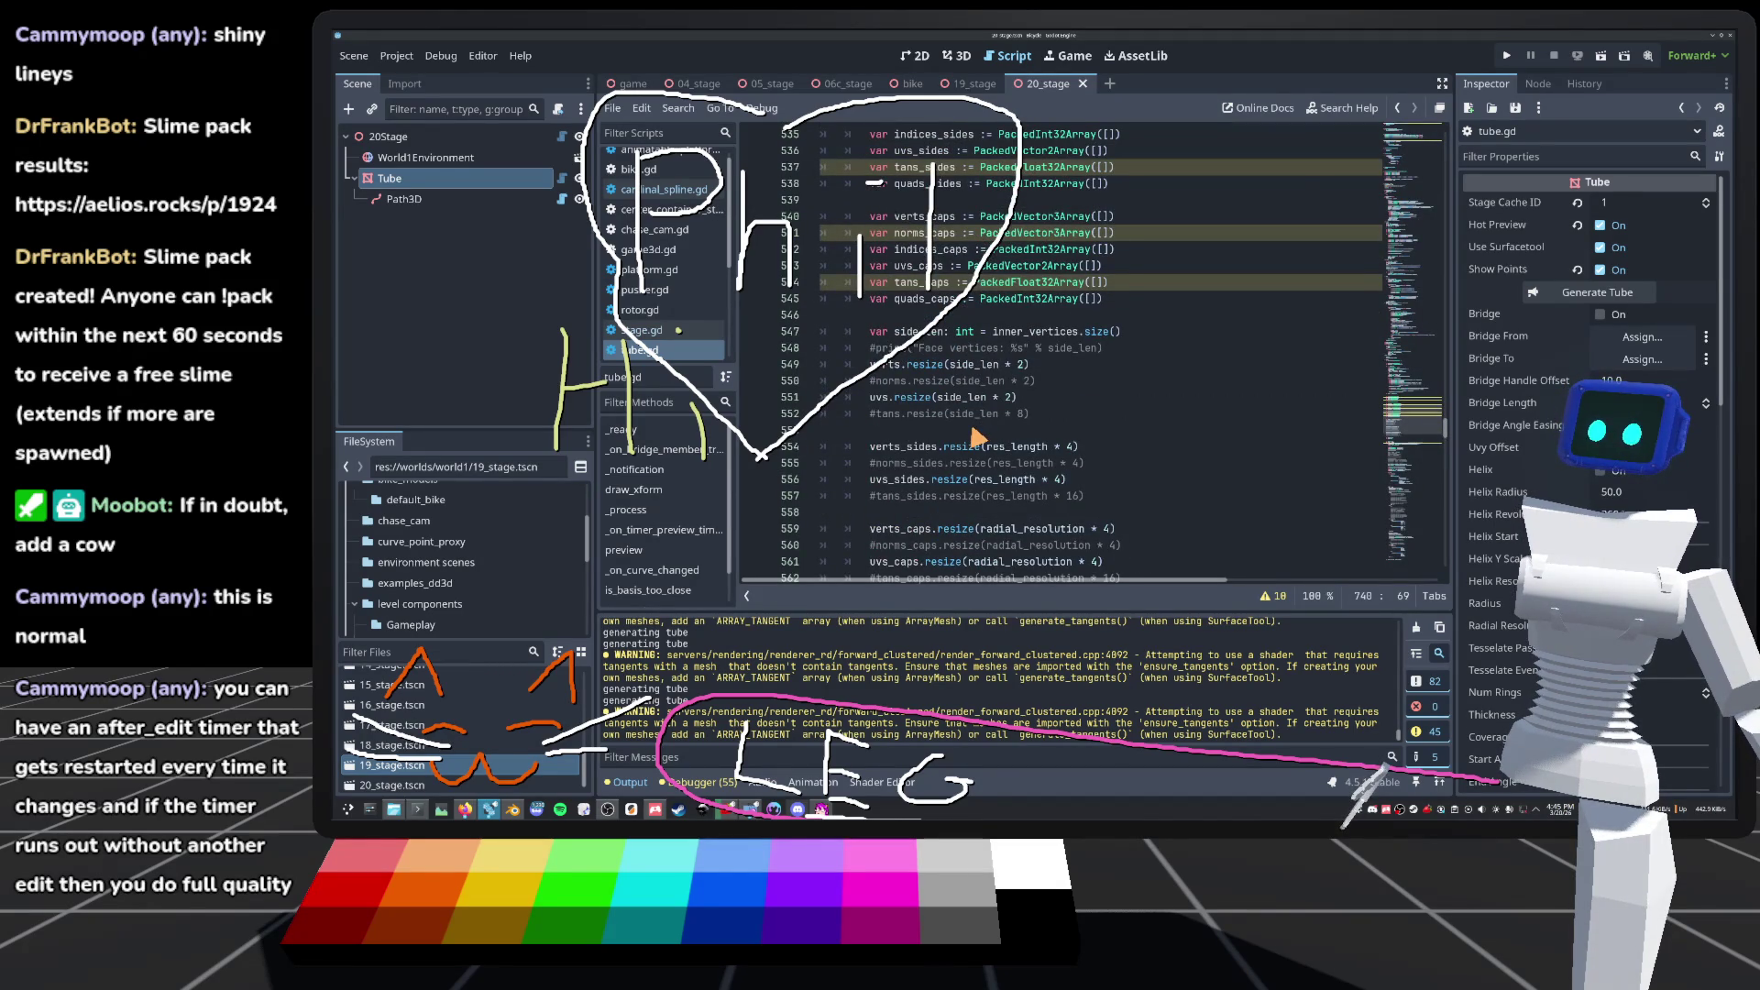
pyautogui.scroll(-20, 895, 475)
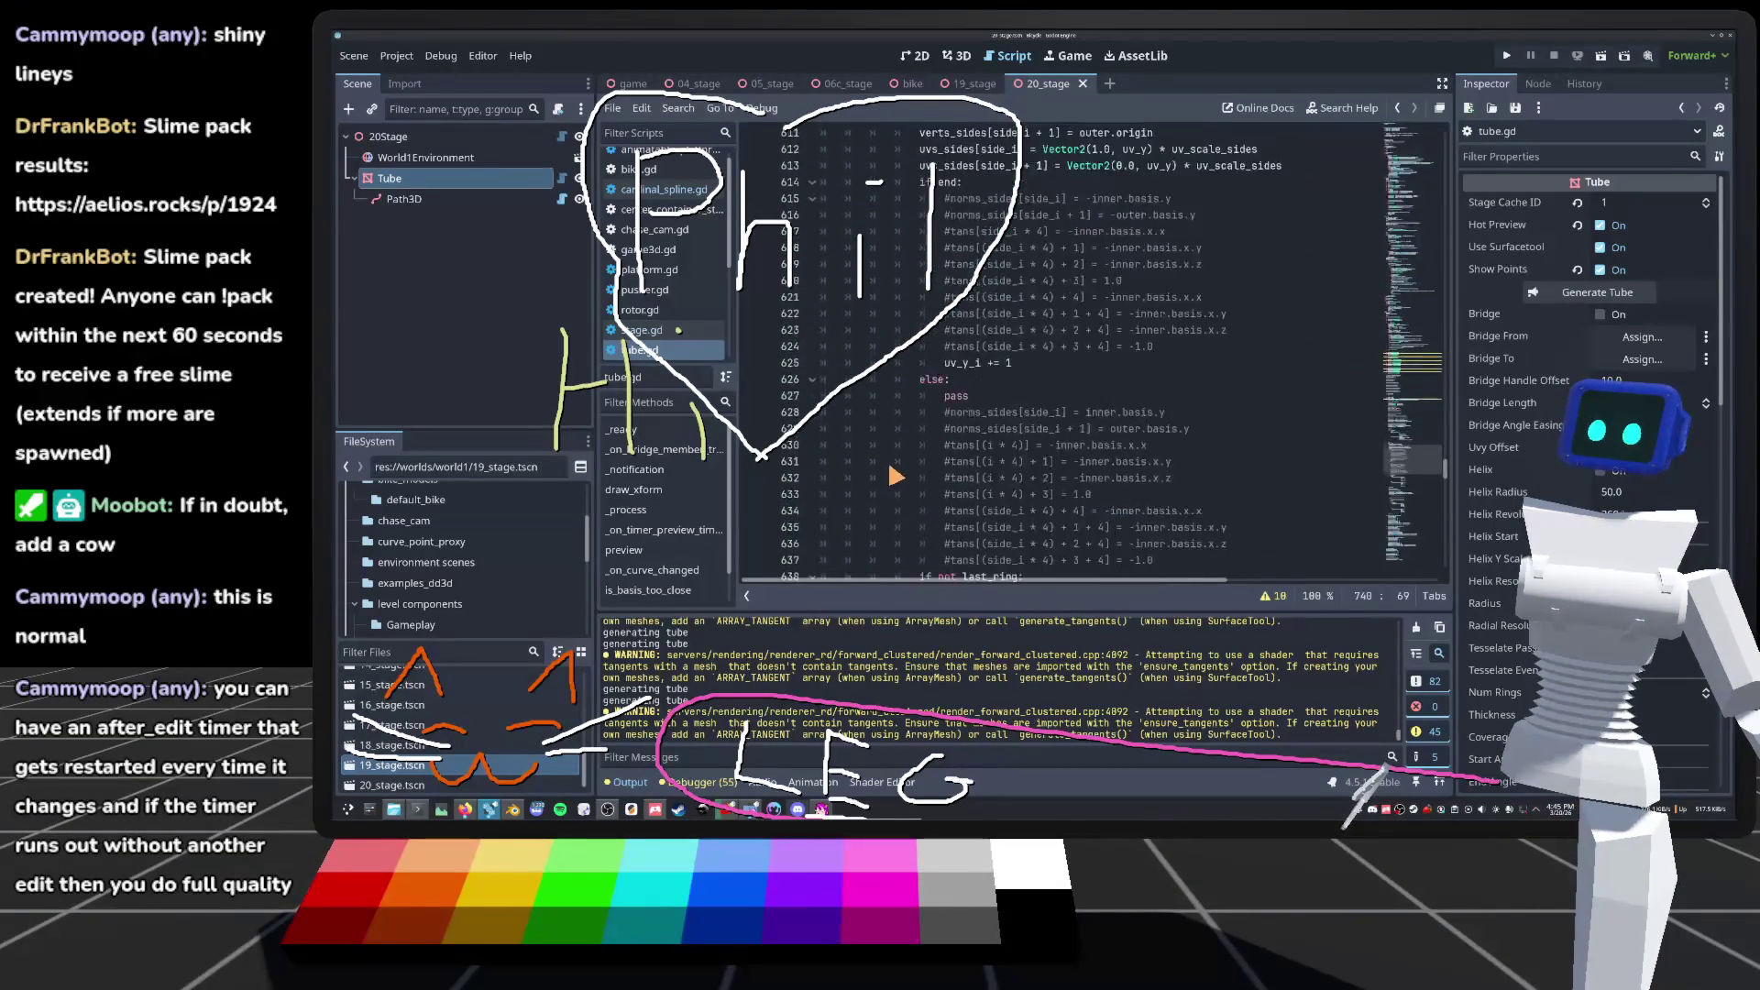
pyautogui.scroll(-20, 895, 475)
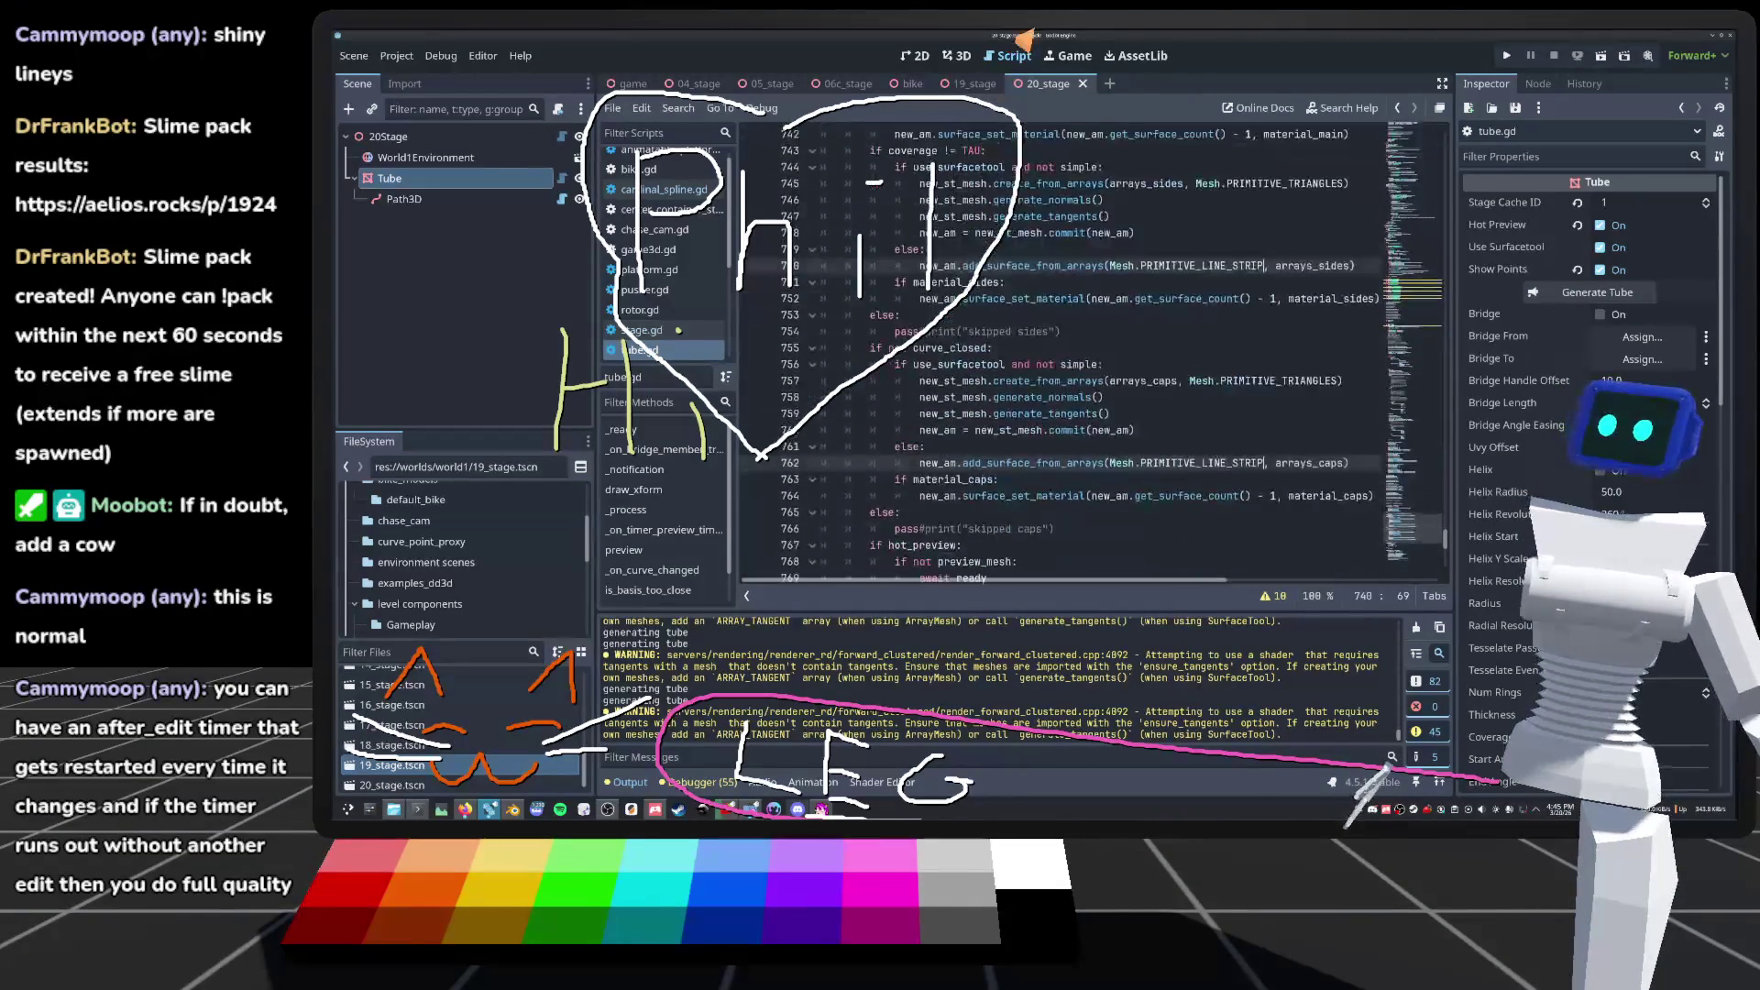
# Step: Zoom in on the line-strip tube along its curved path in the 3D viewport
pyautogui.click(960, 57)
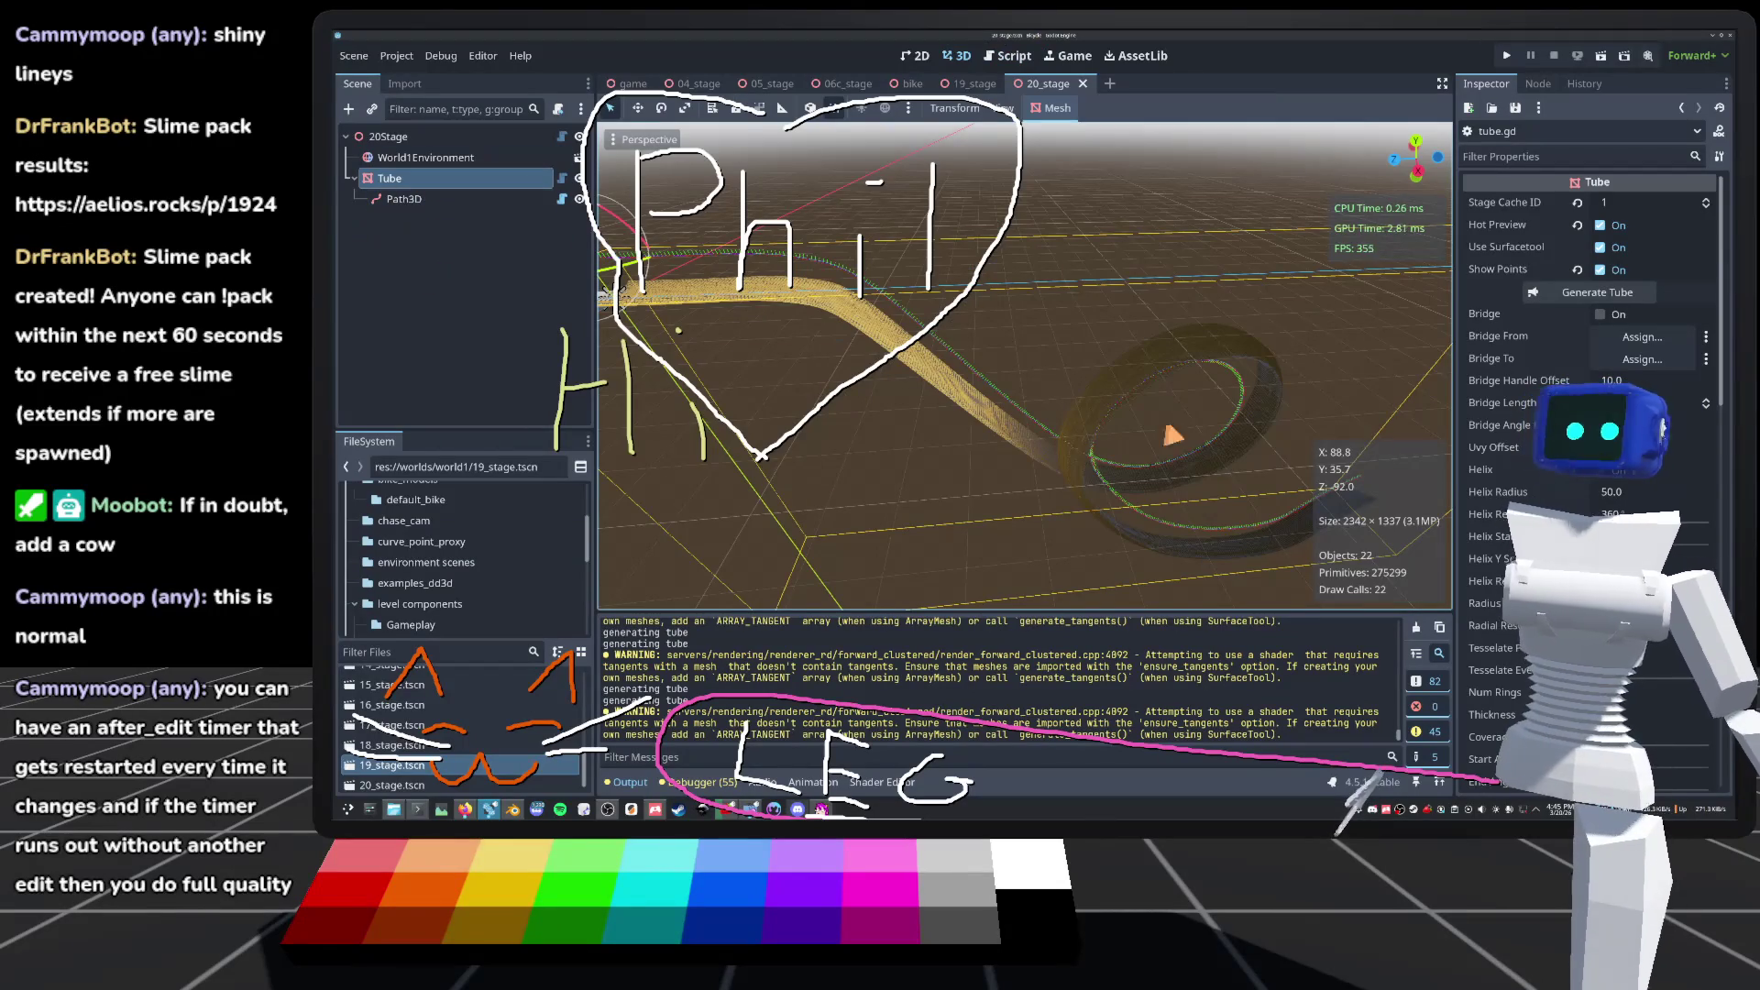
pyautogui.scroll(-15, 1590, 458)
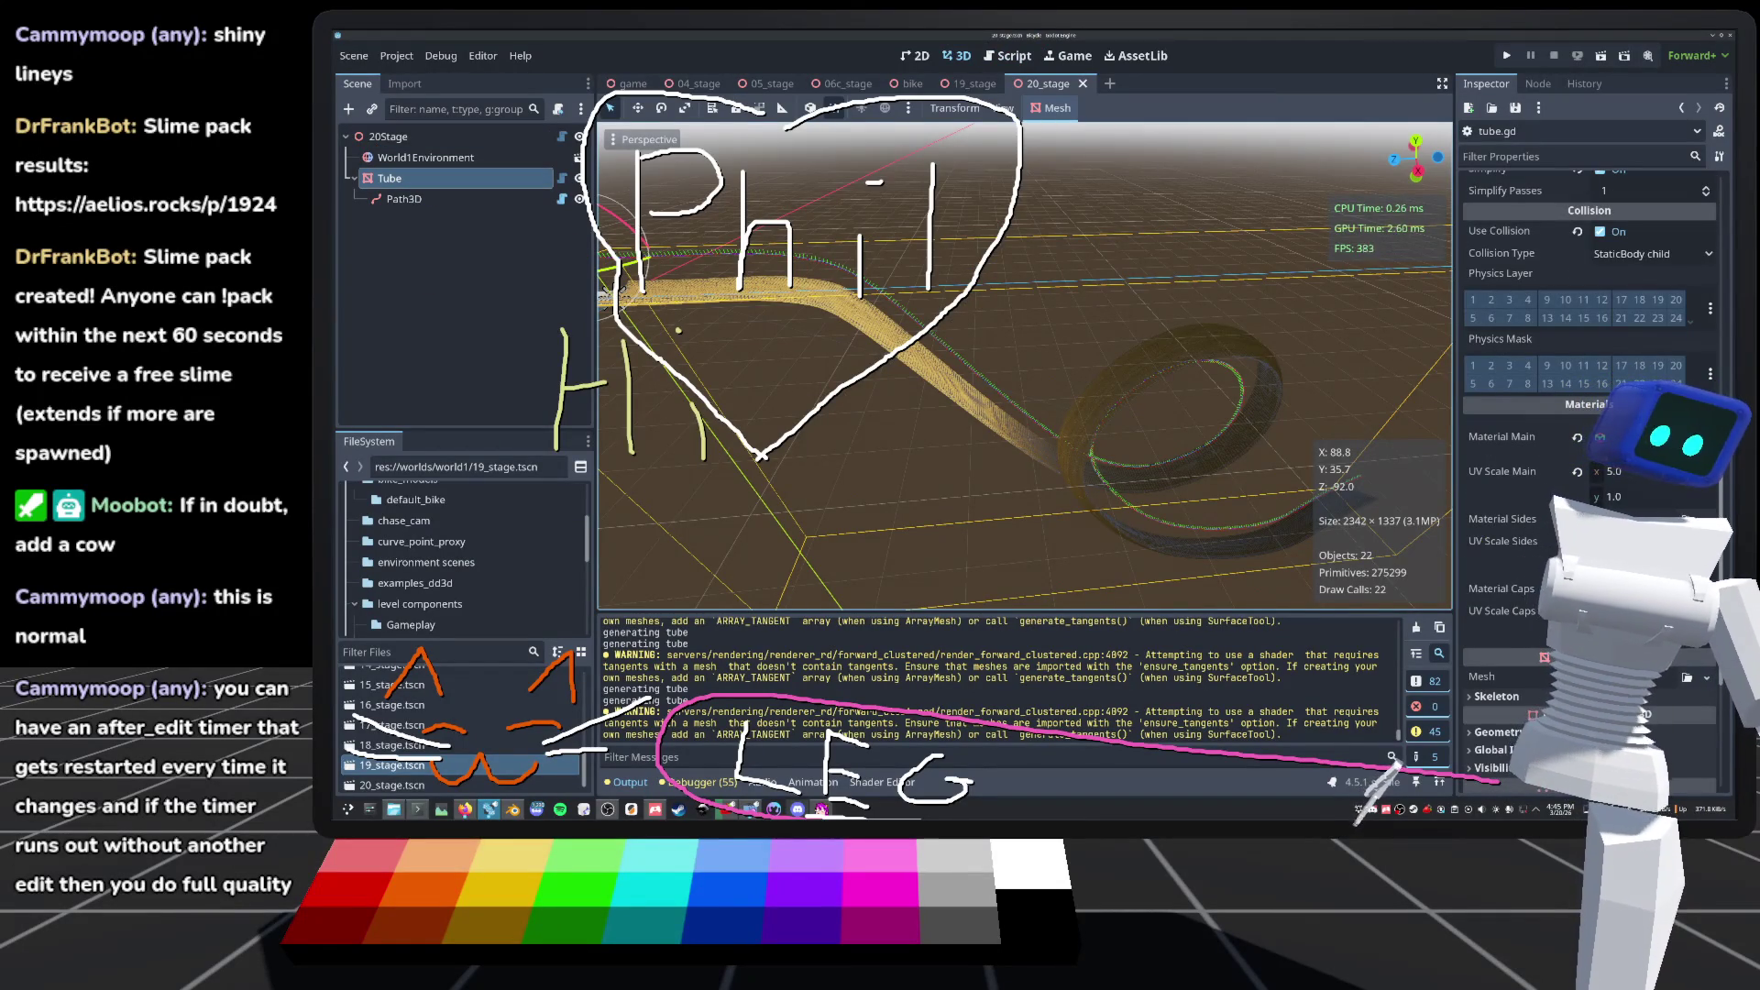
pyautogui.scroll(-5, 996, 455)
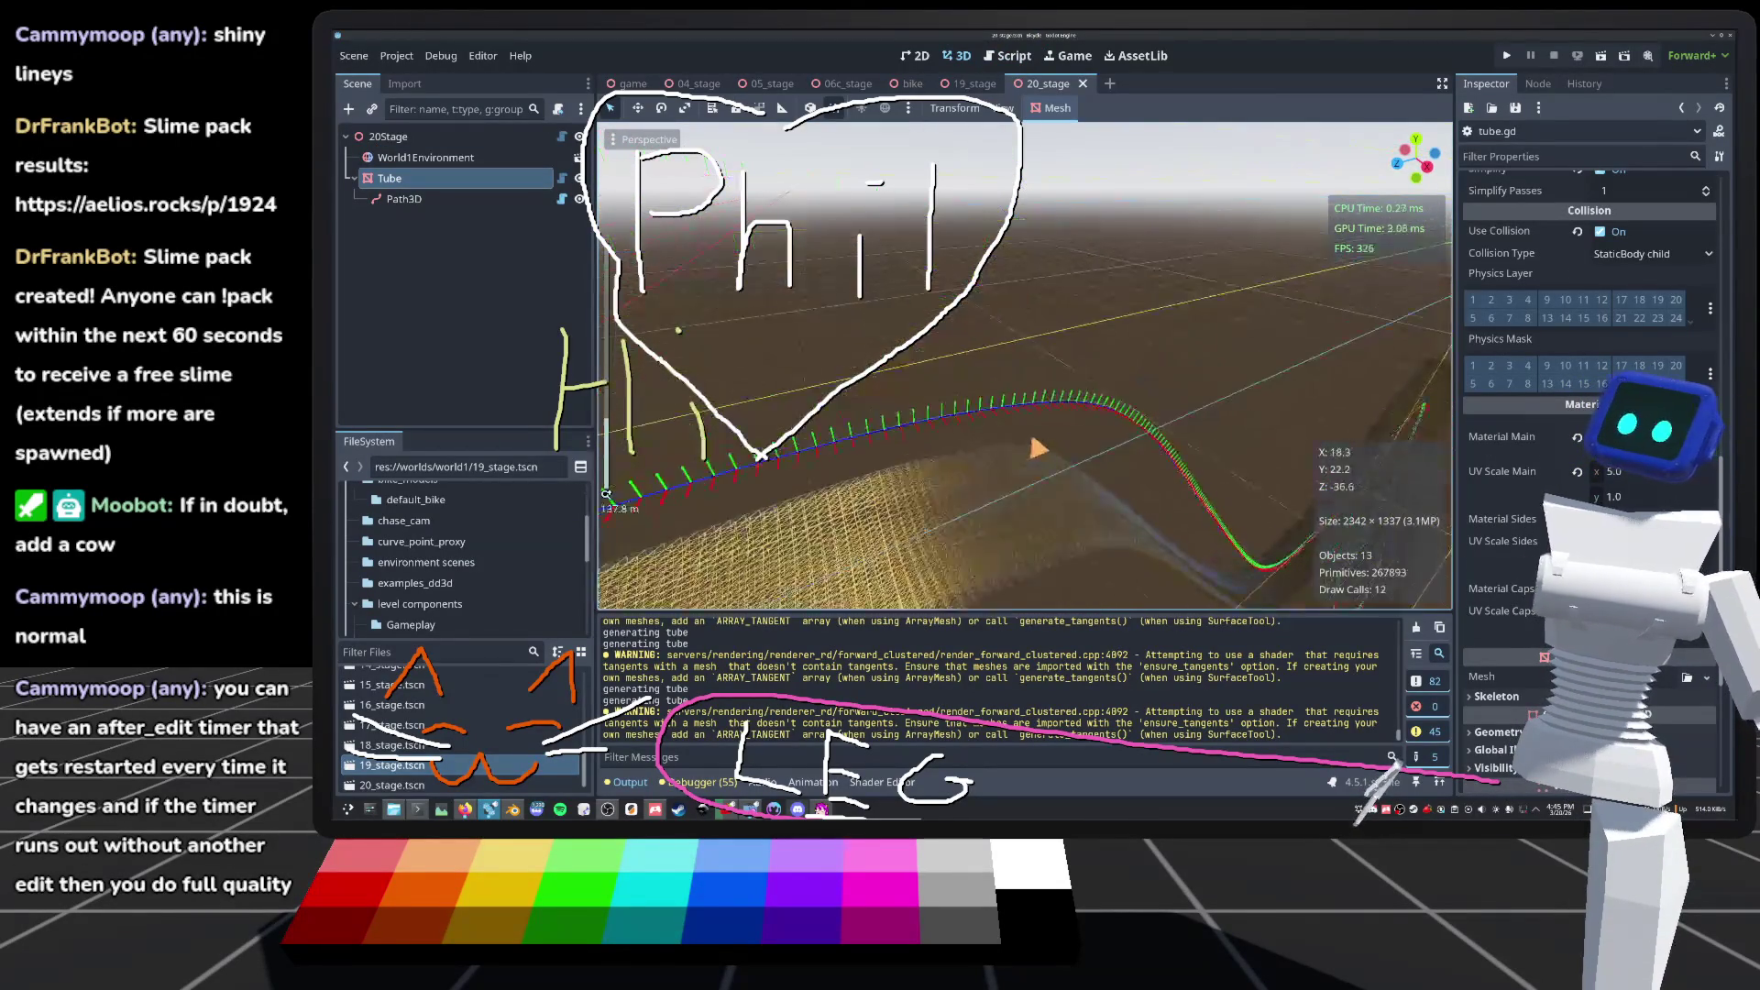
pyautogui.scroll(3, 1038, 447)
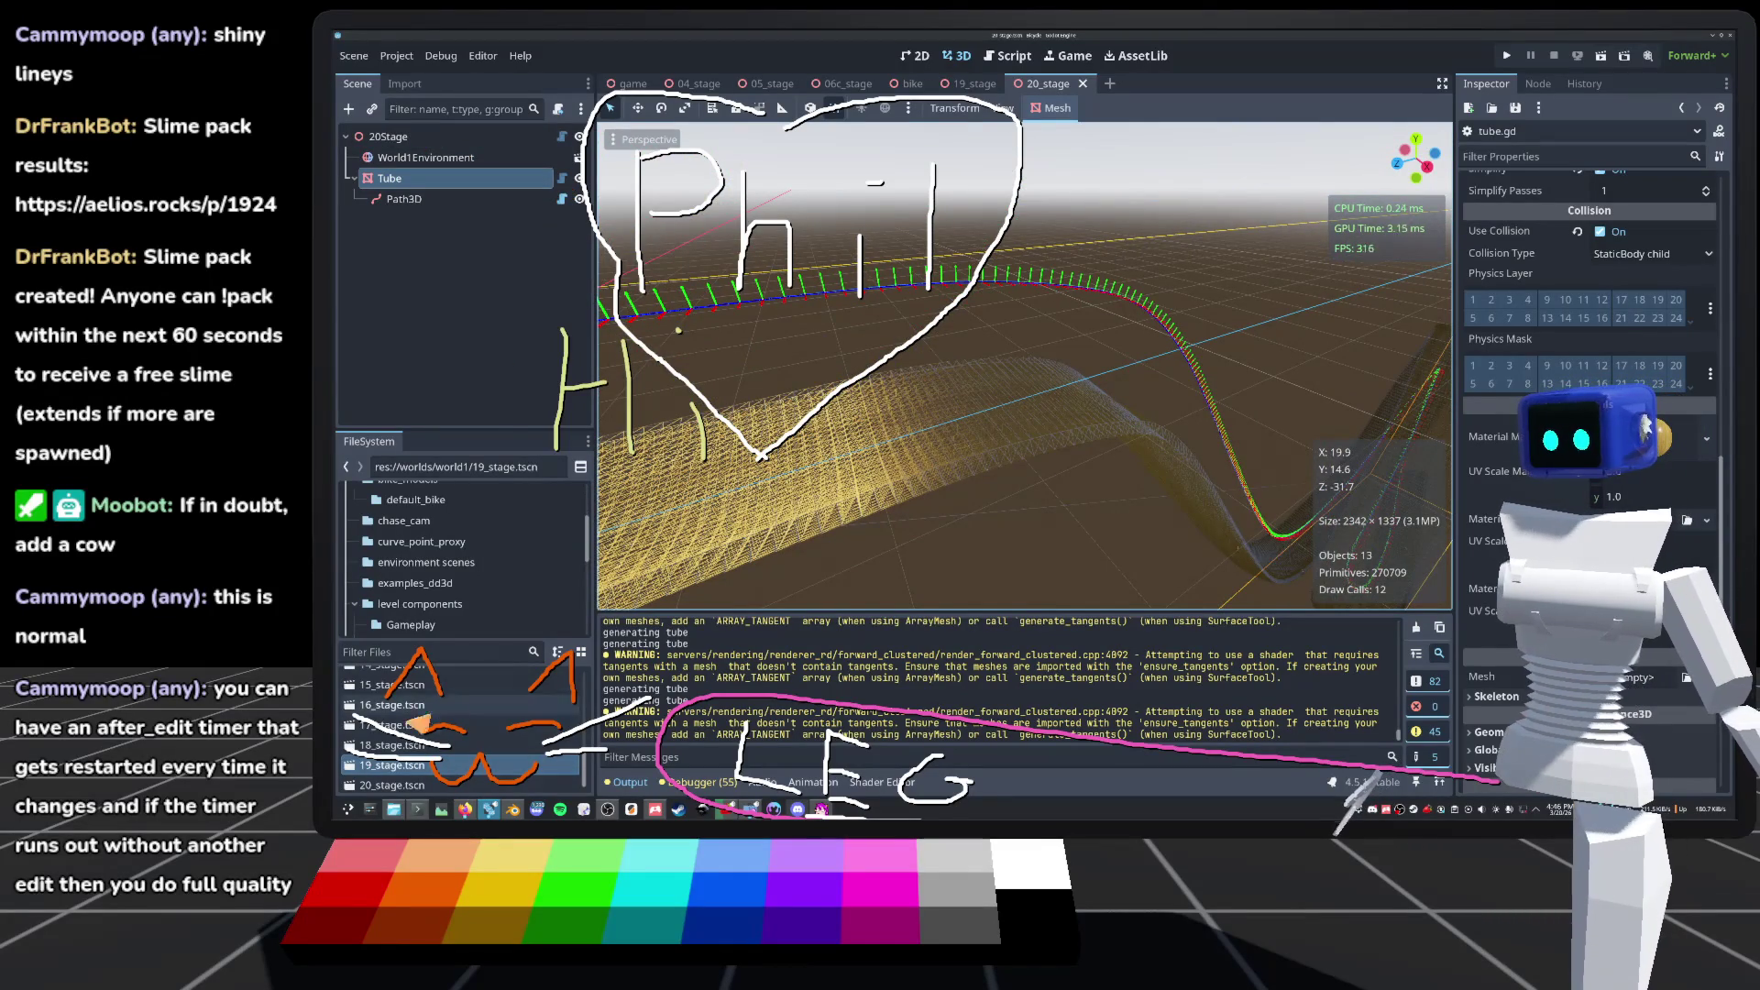
pyautogui.scroll(-3, 423, 550)
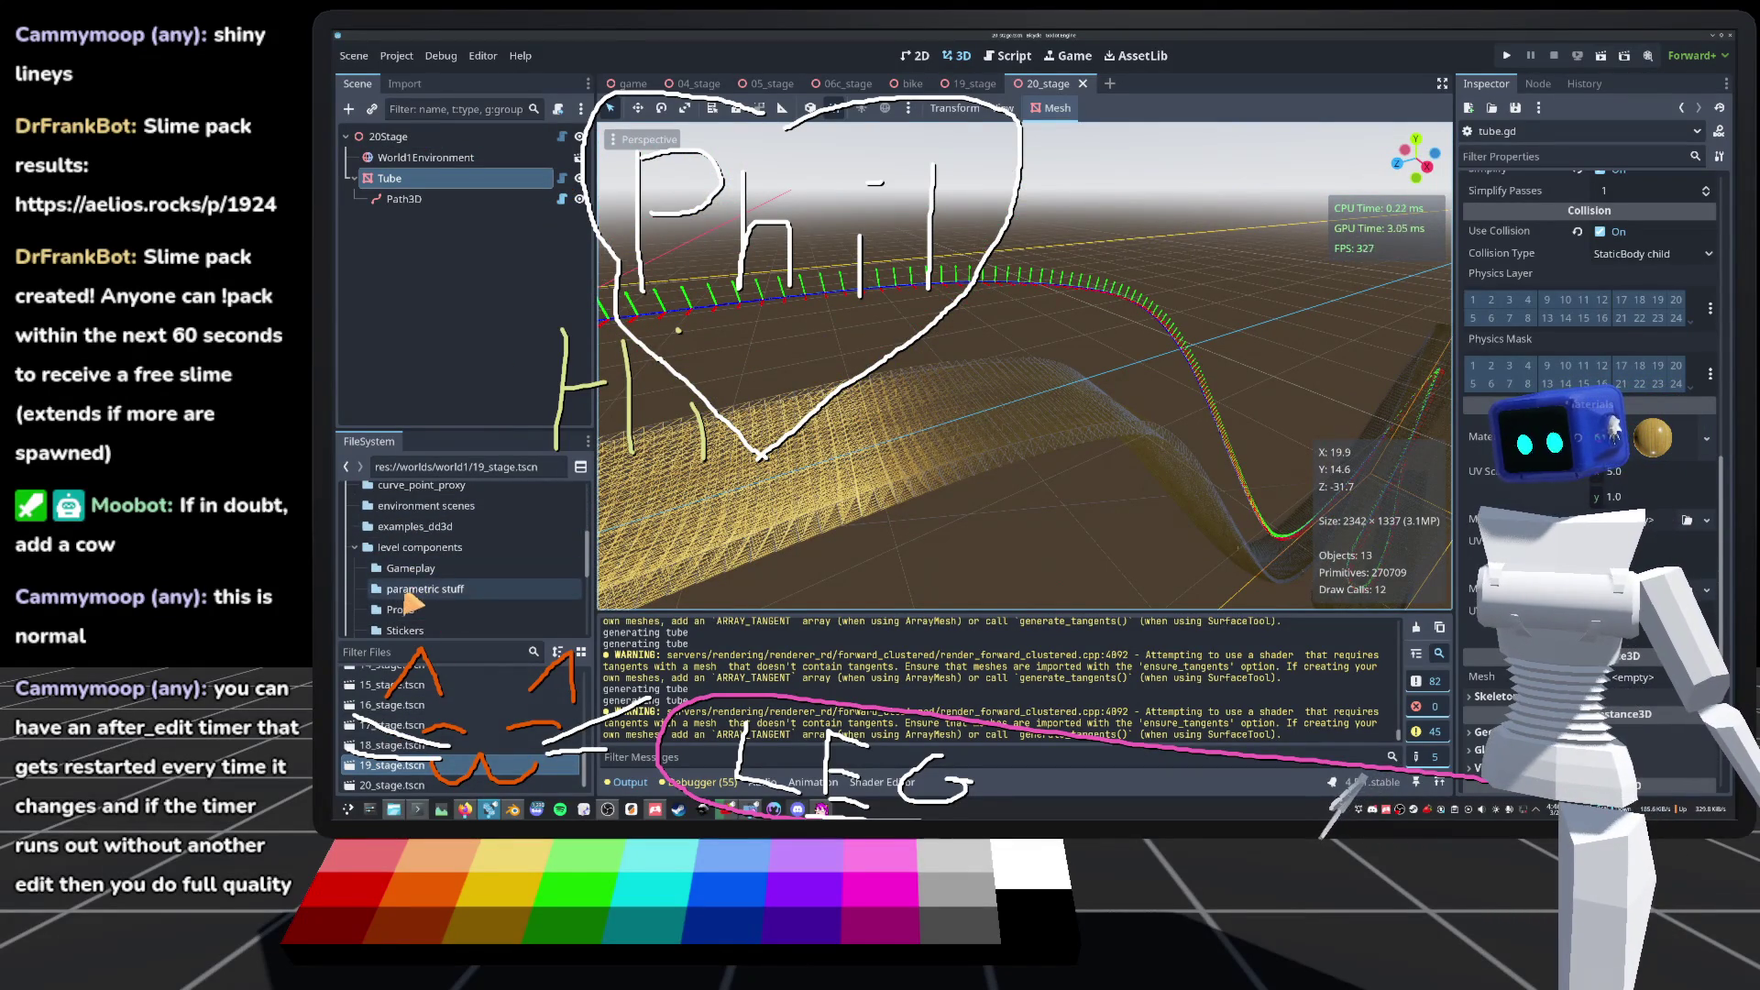
# Step: Browse the FileSystem to res://textures/materials and bring up the folder's context menu
pyautogui.click(404, 609)
pyautogui.click(413, 568)
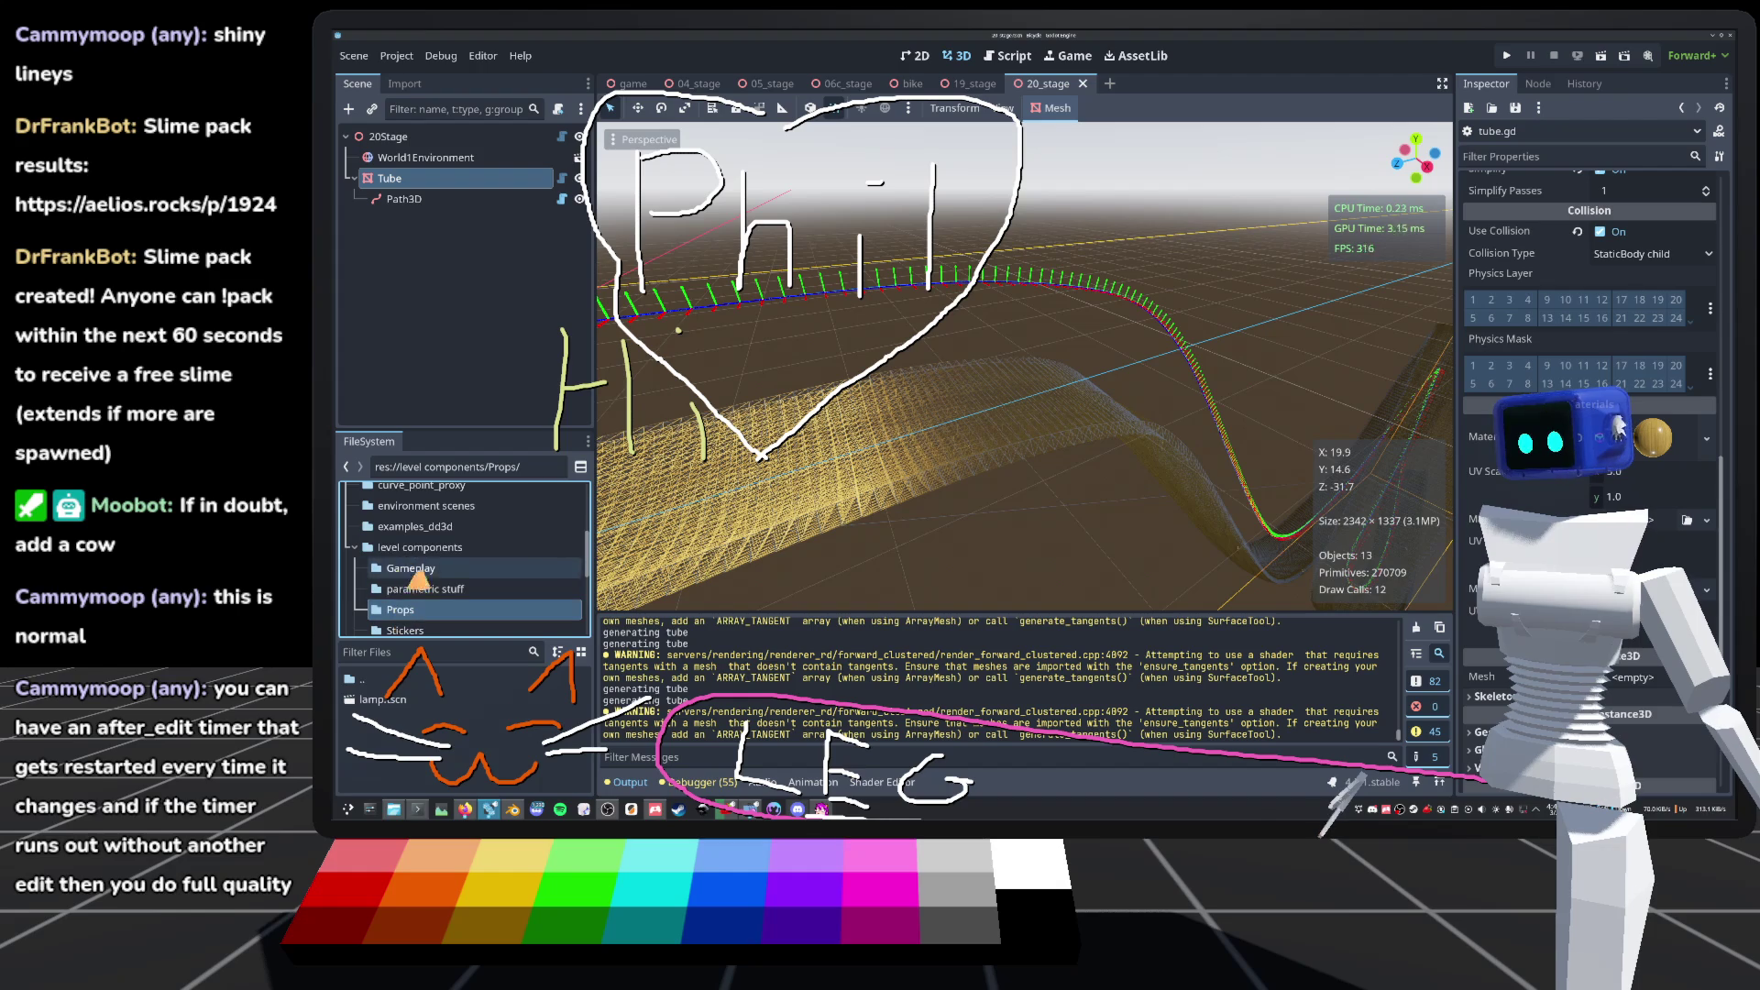
pyautogui.scroll(-5, 411, 582)
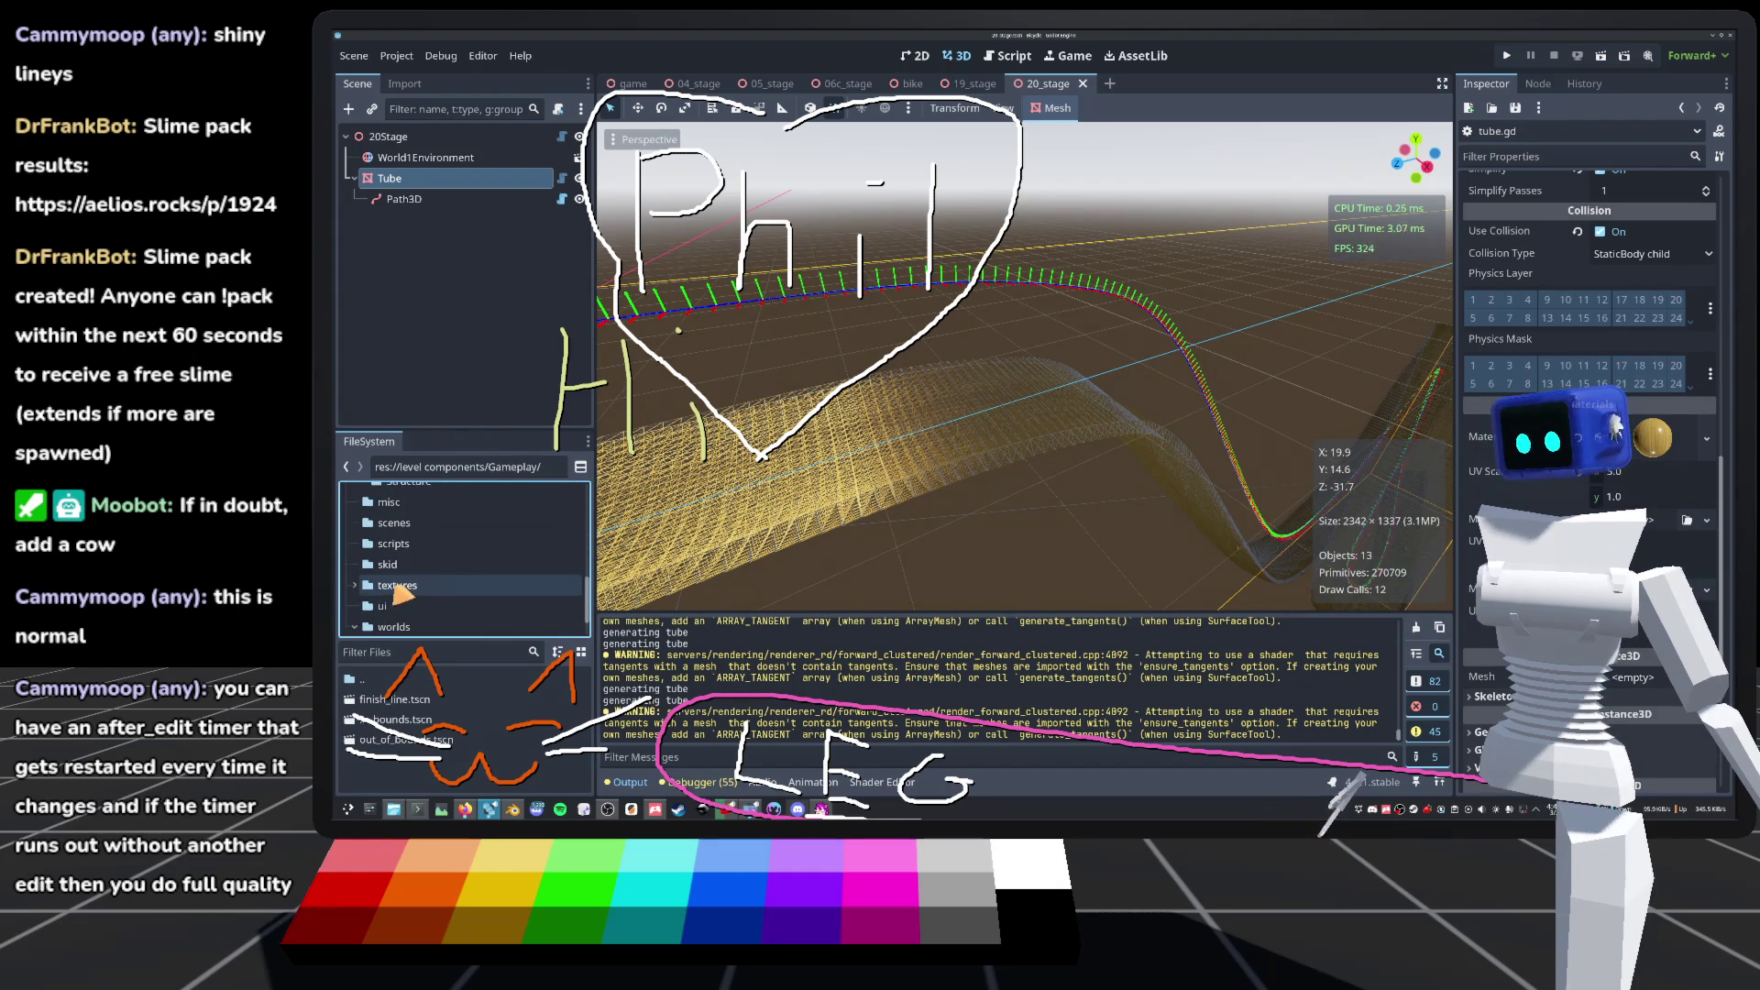
pyautogui.click(400, 585)
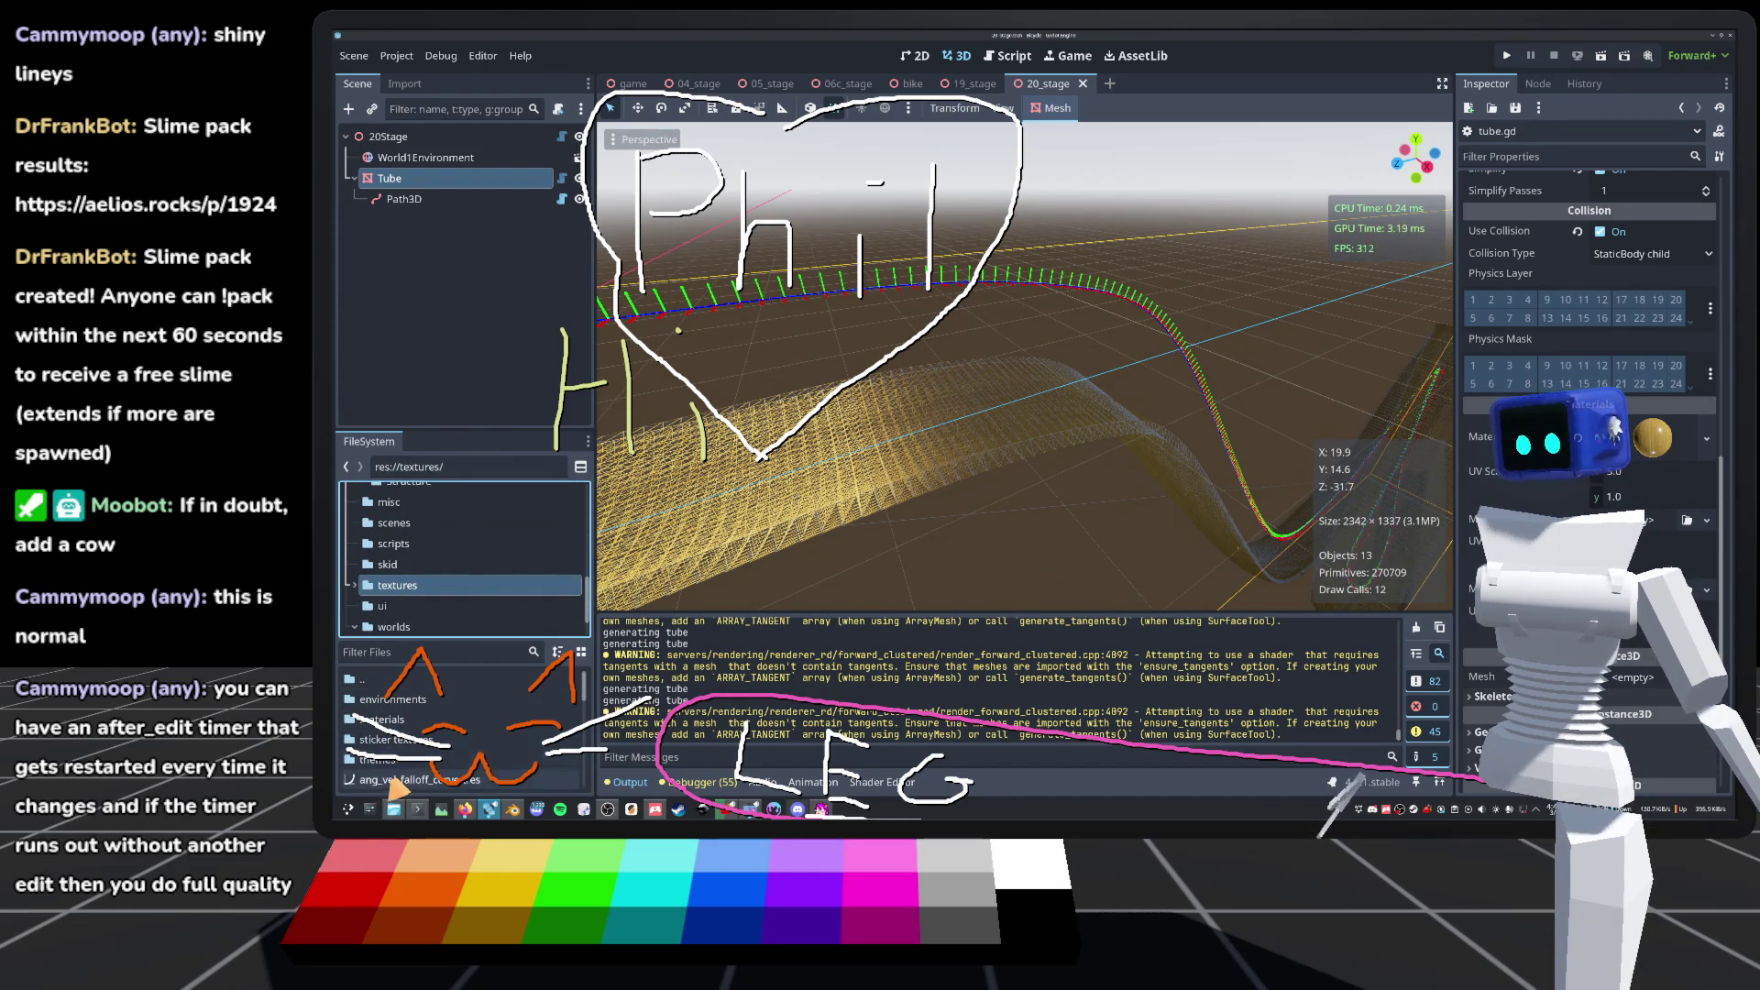
pyautogui.doubleClick(385, 721)
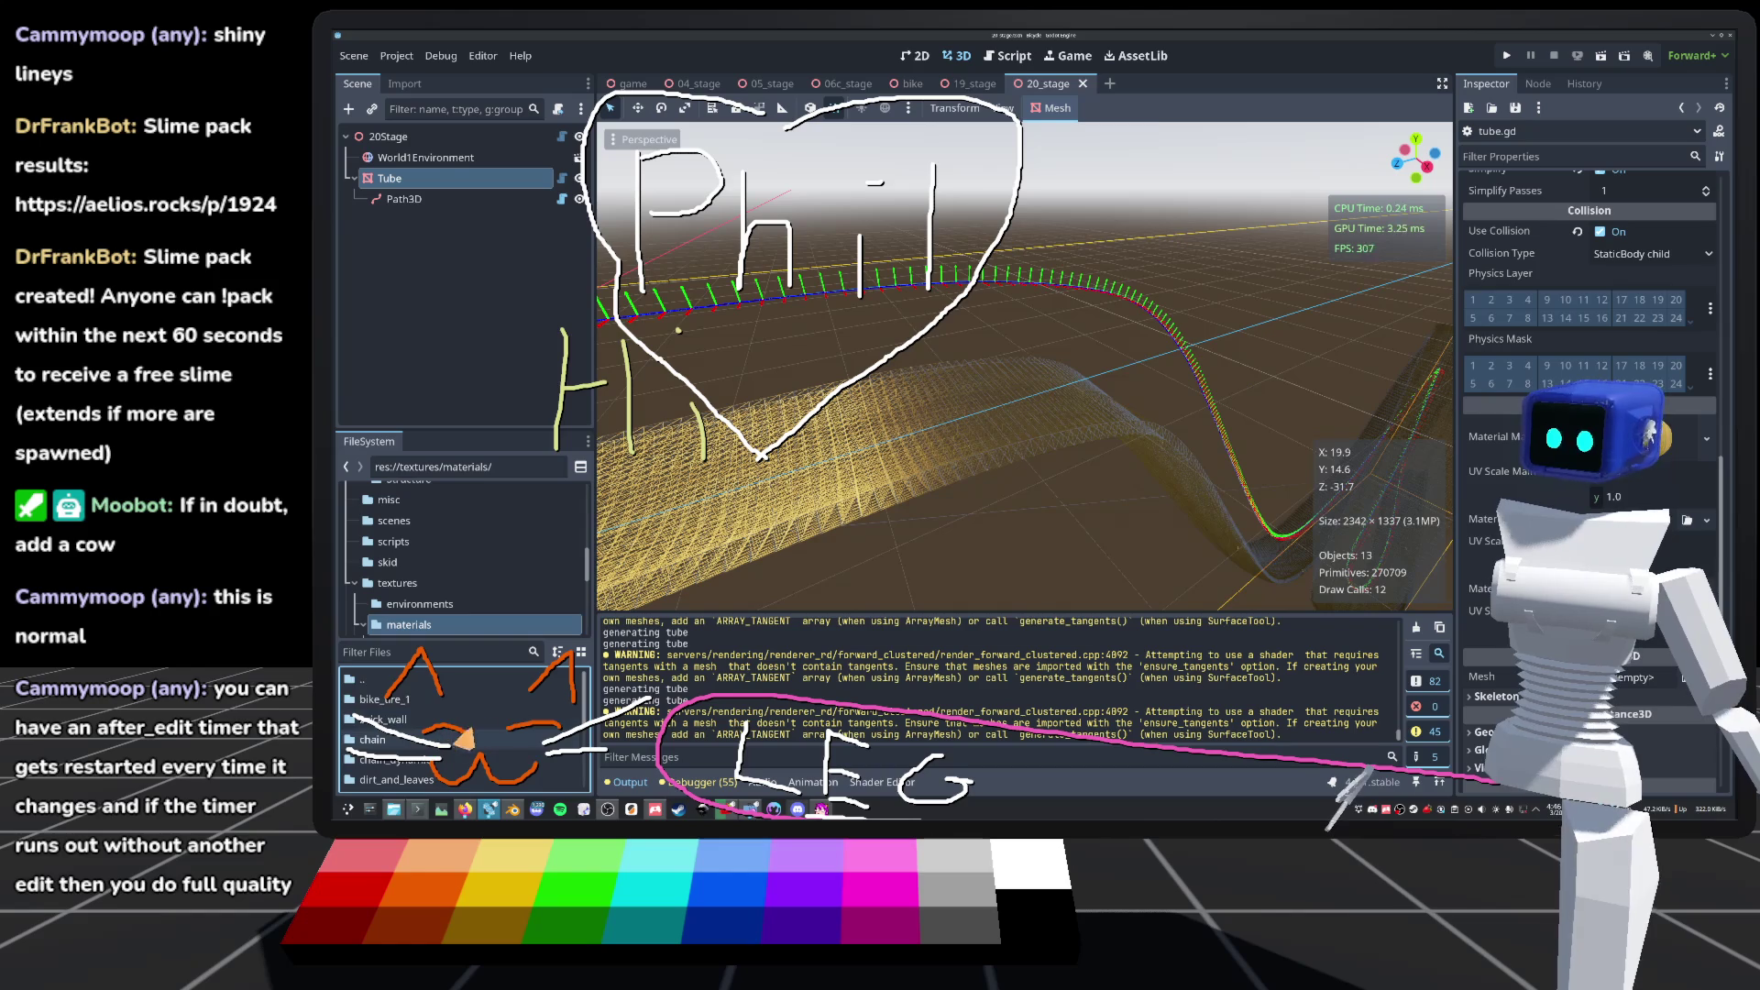
pyautogui.scroll(-3, 477, 734)
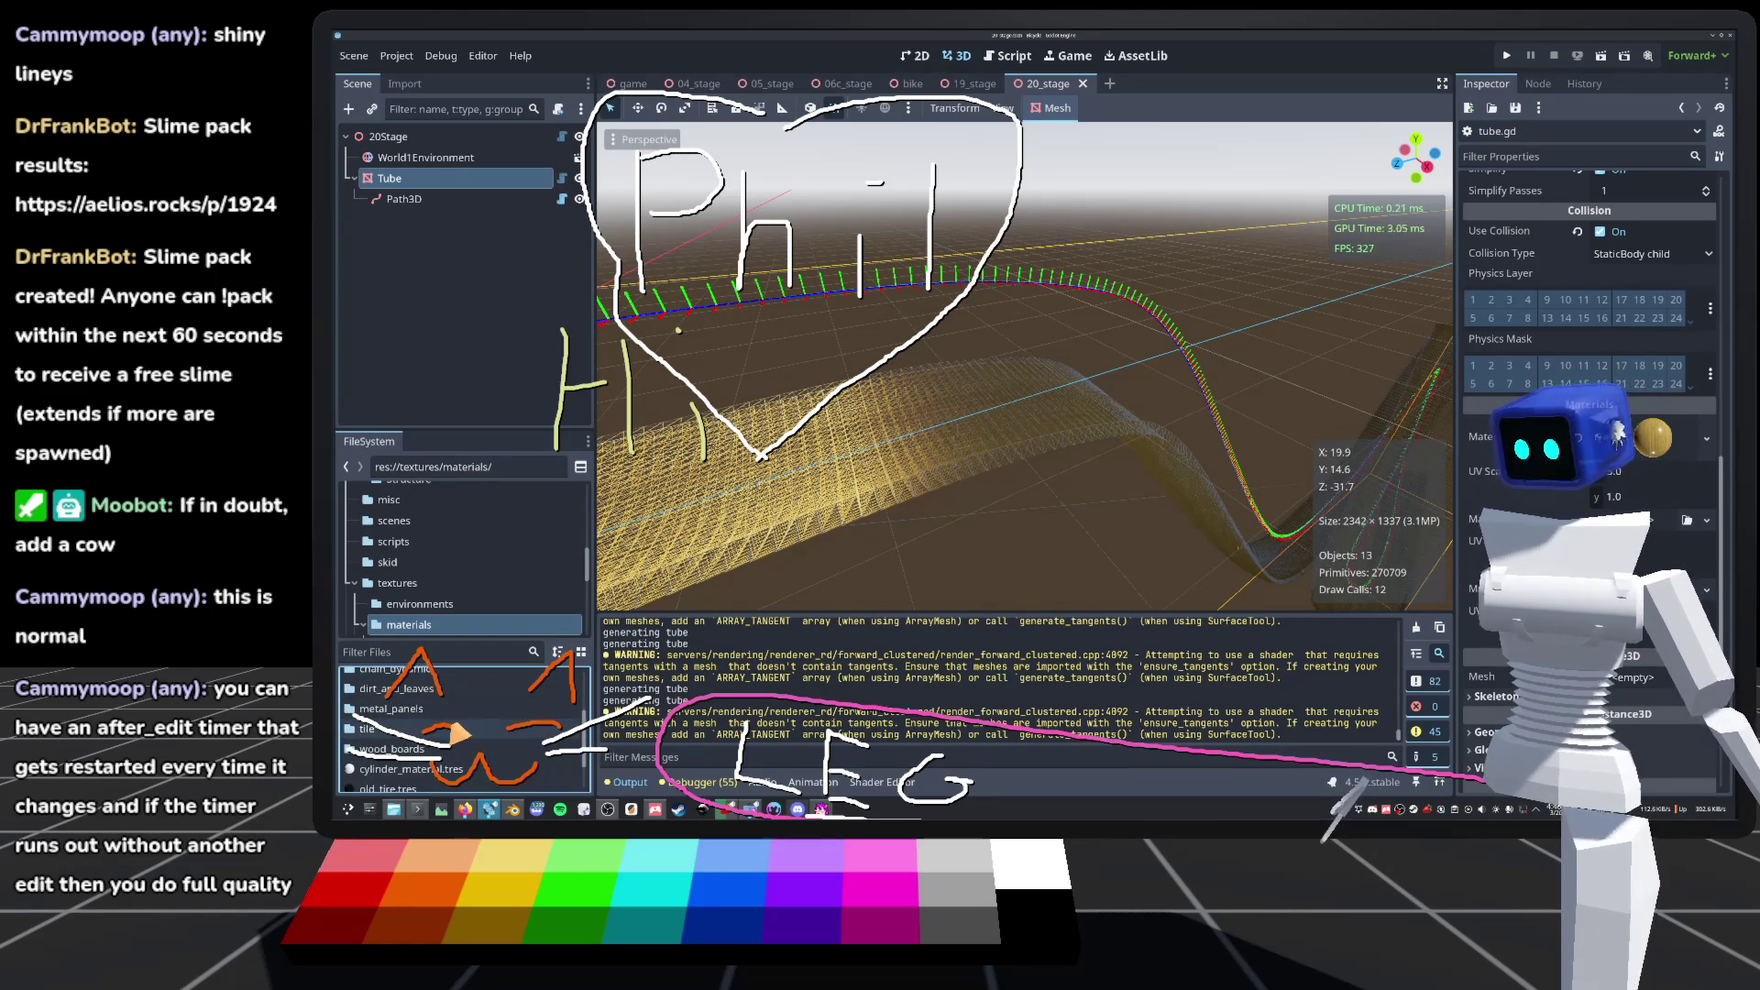
pyautogui.scroll(2, 422, 733)
pyautogui.scroll(2, 398, 734)
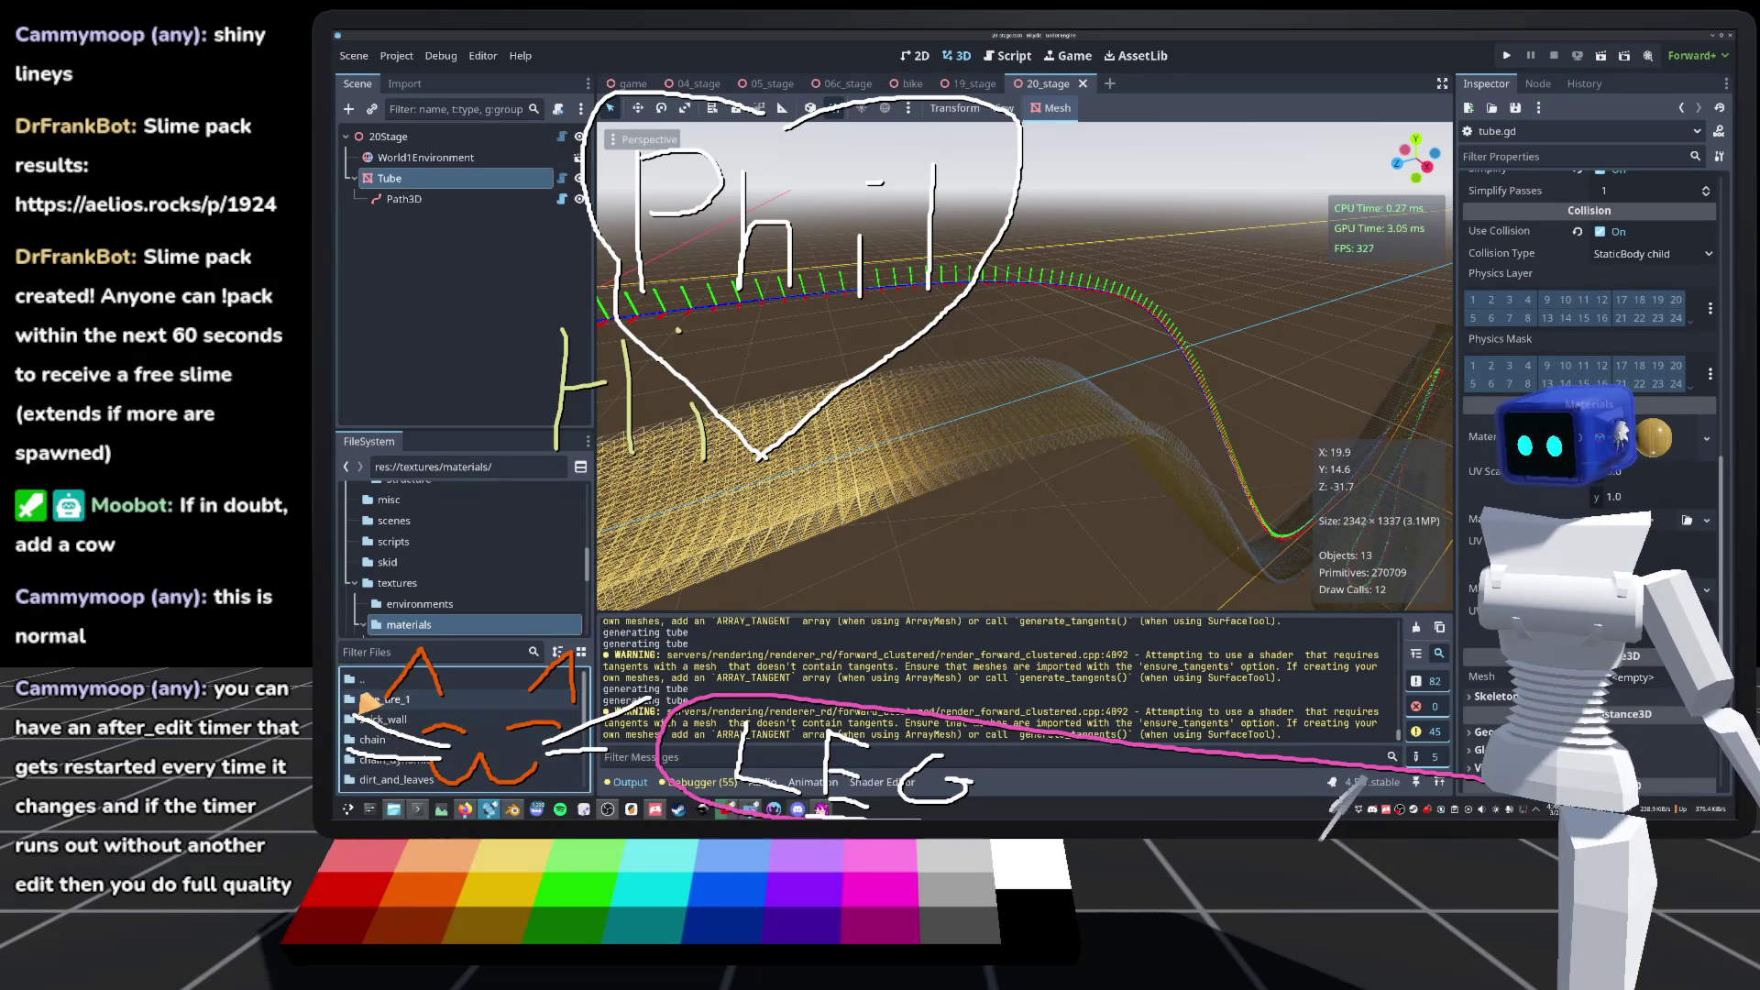
pyautogui.rightClick(398, 719)
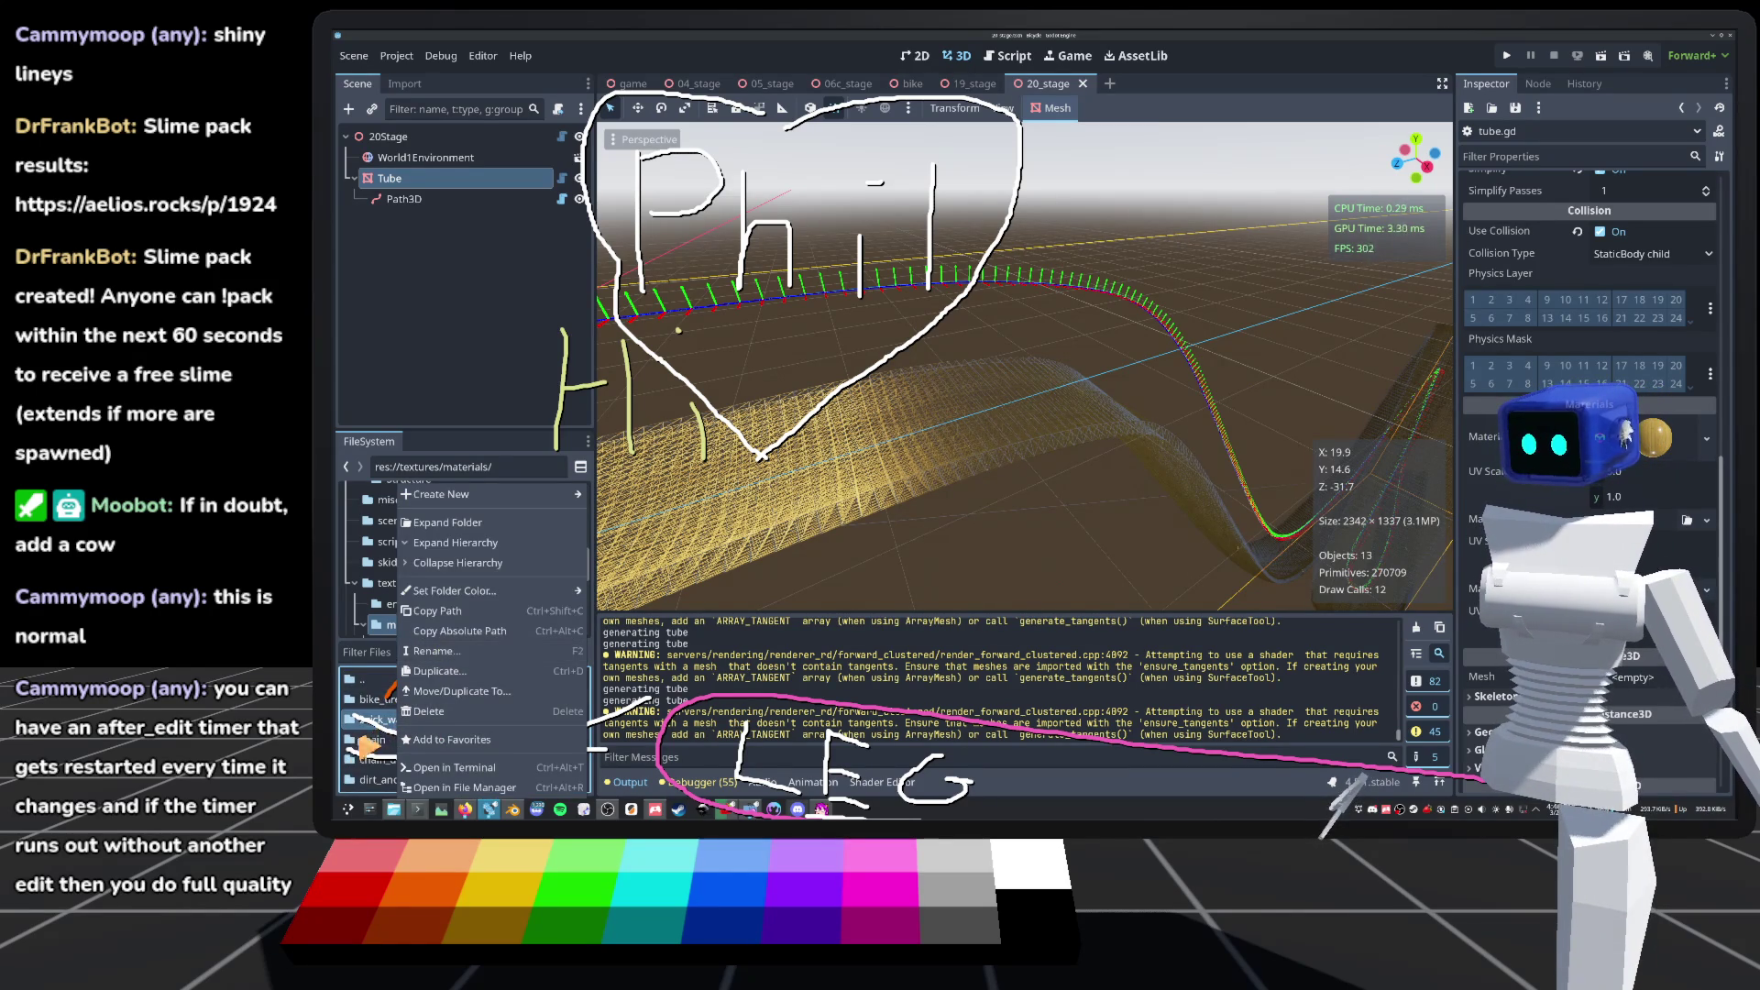
# Step: Create a StandardMaterial3D and save it as simple_material.tres in res://textures/materials
pyautogui.moveTo(532, 500)
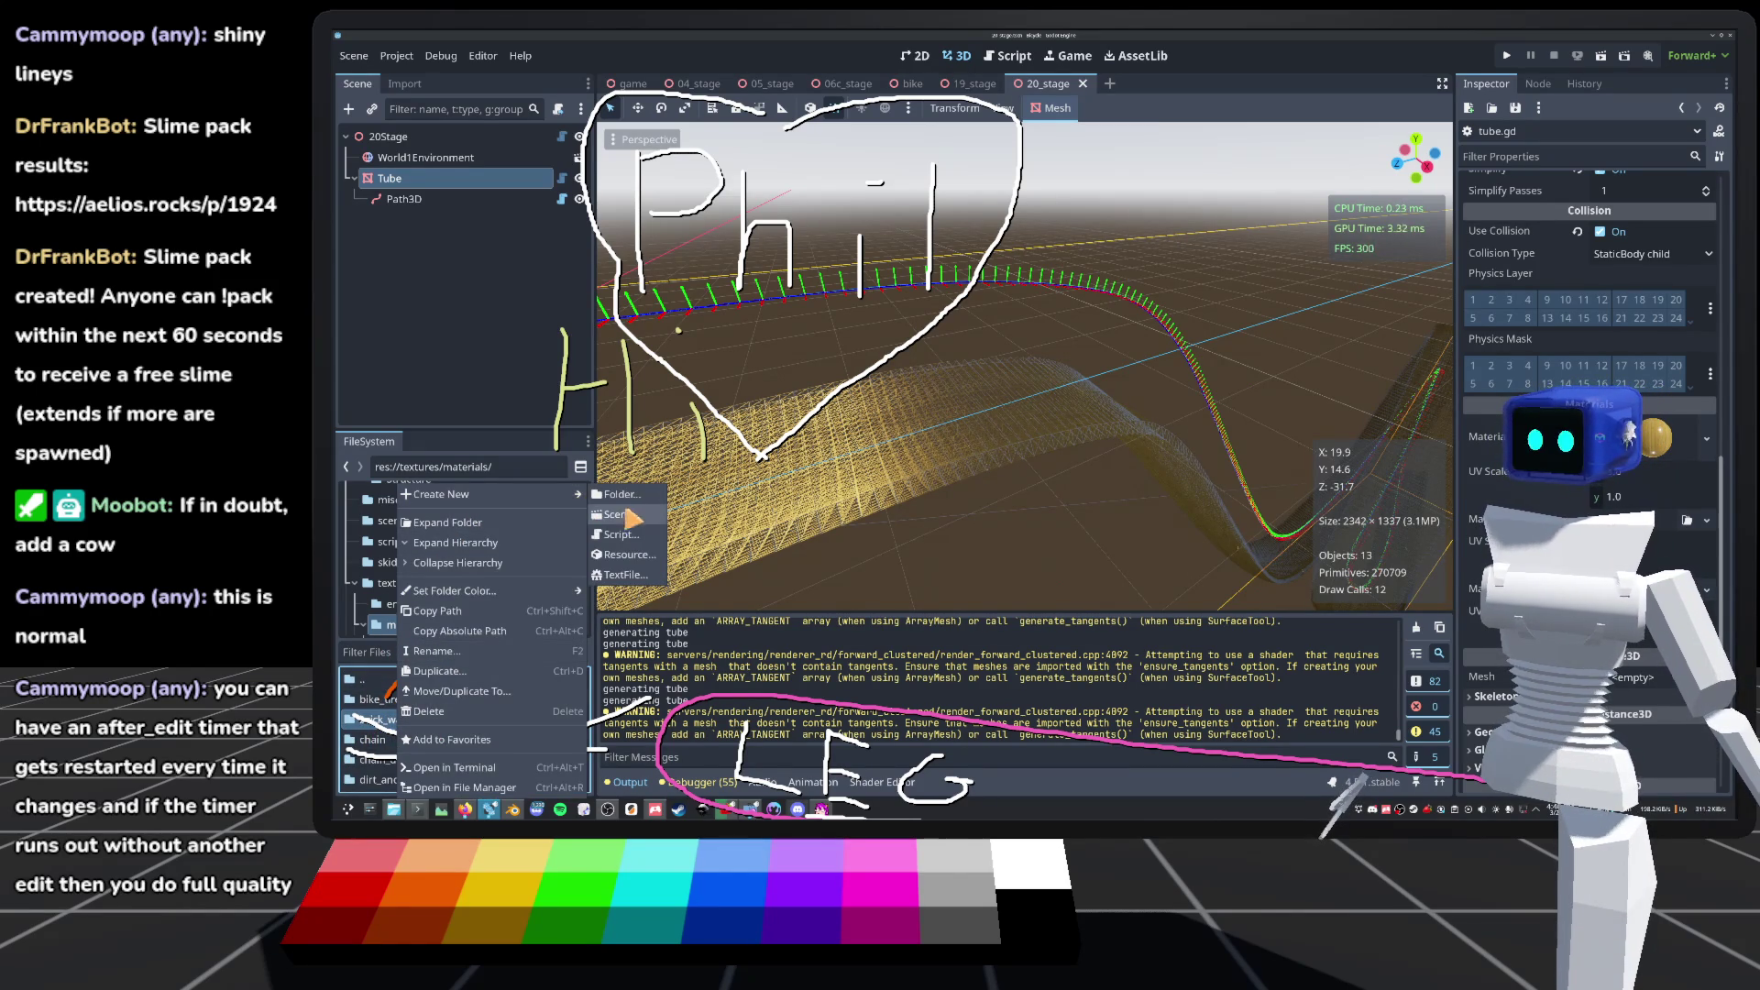
pyautogui.click(626, 555)
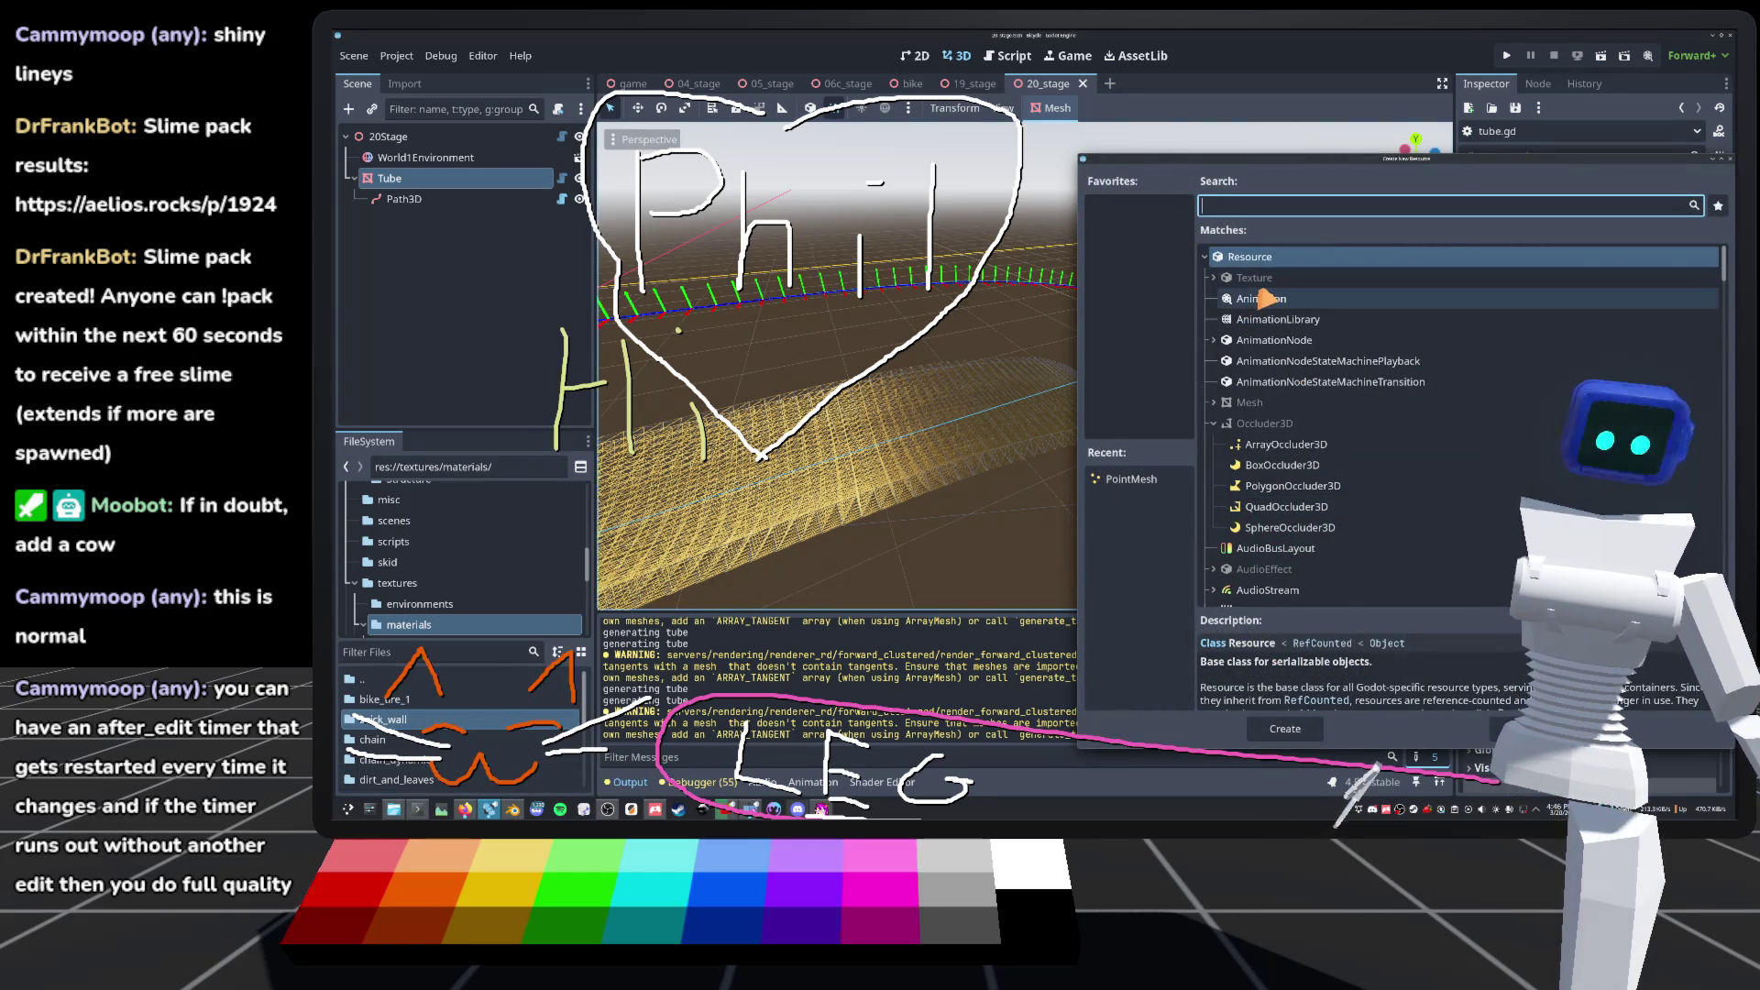
pyautogui.write('stand')
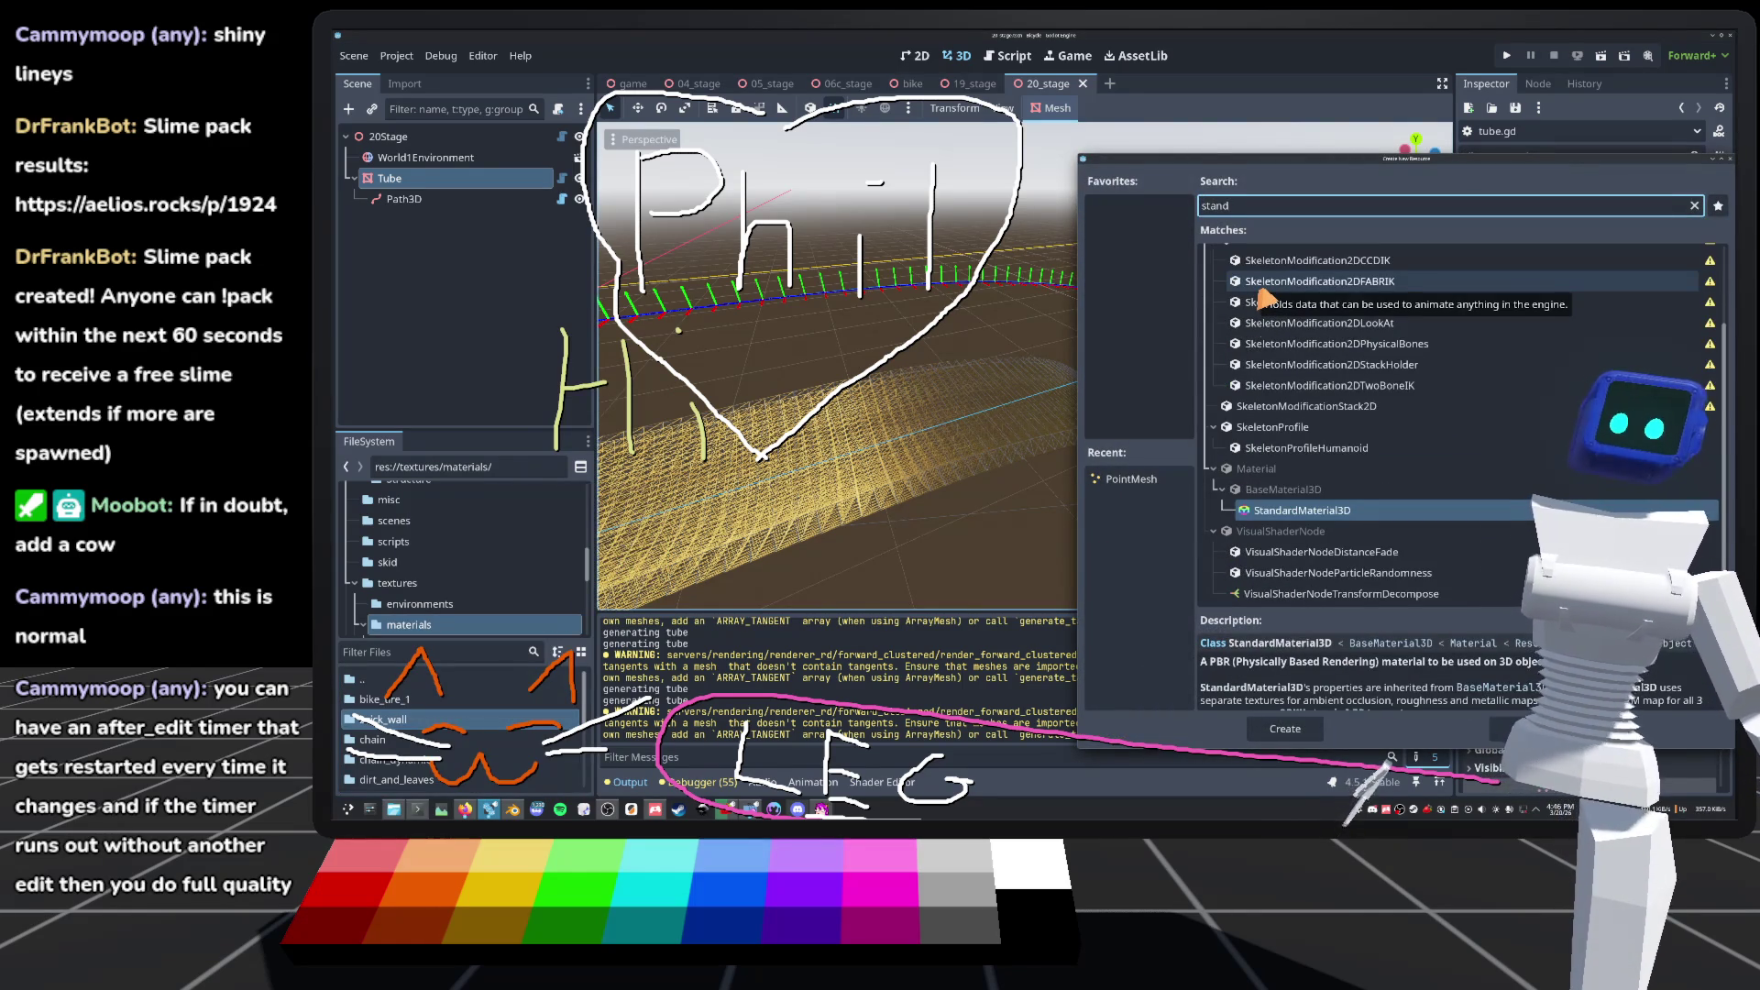
pyautogui.doubleClick(1331, 511)
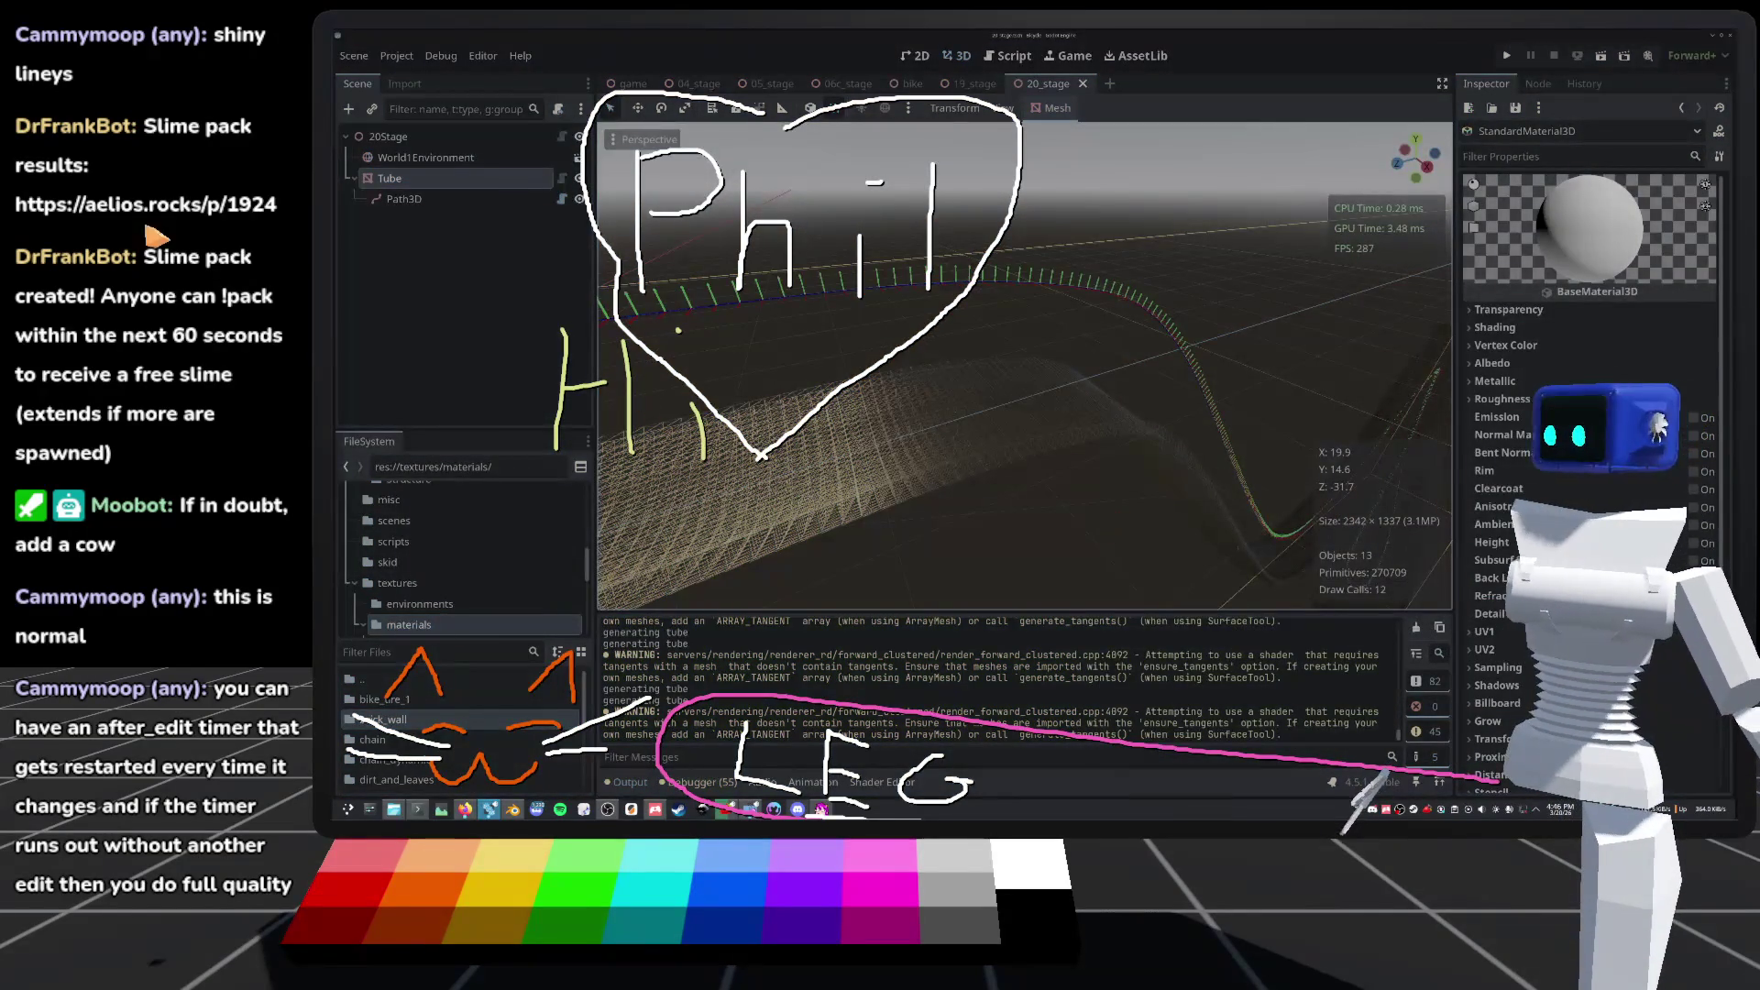
pyautogui.hotkey('ctrl', 's')
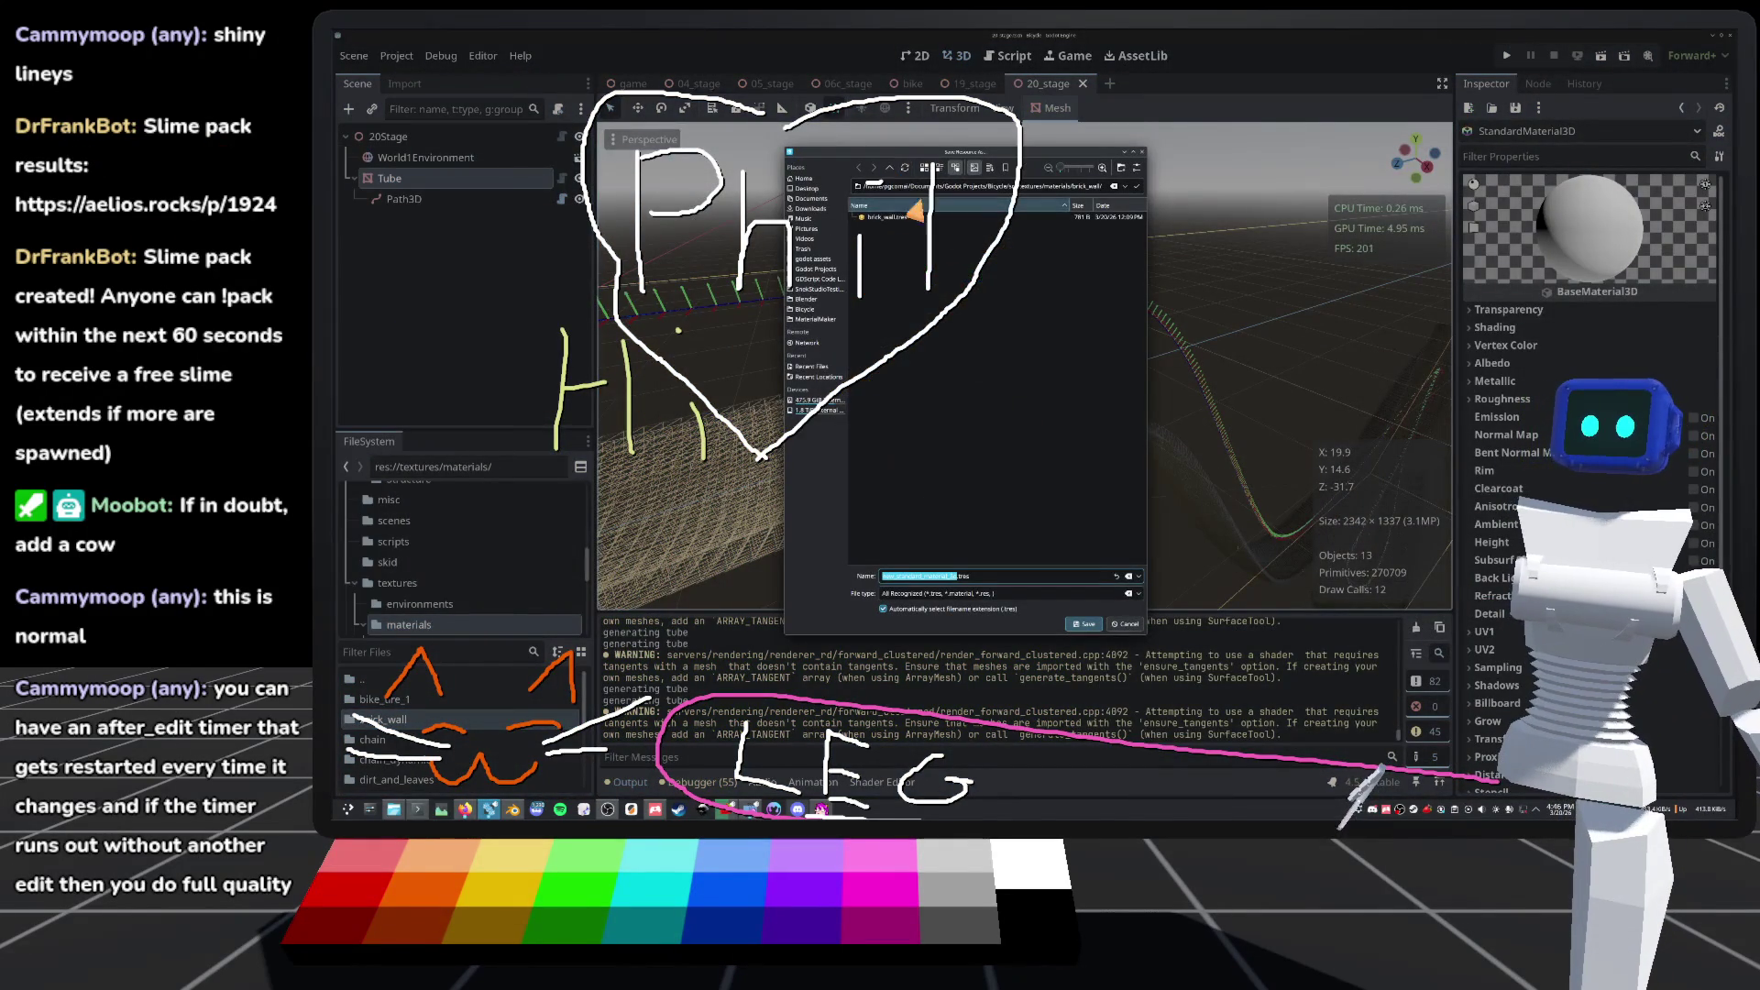
pyautogui.click(891, 170)
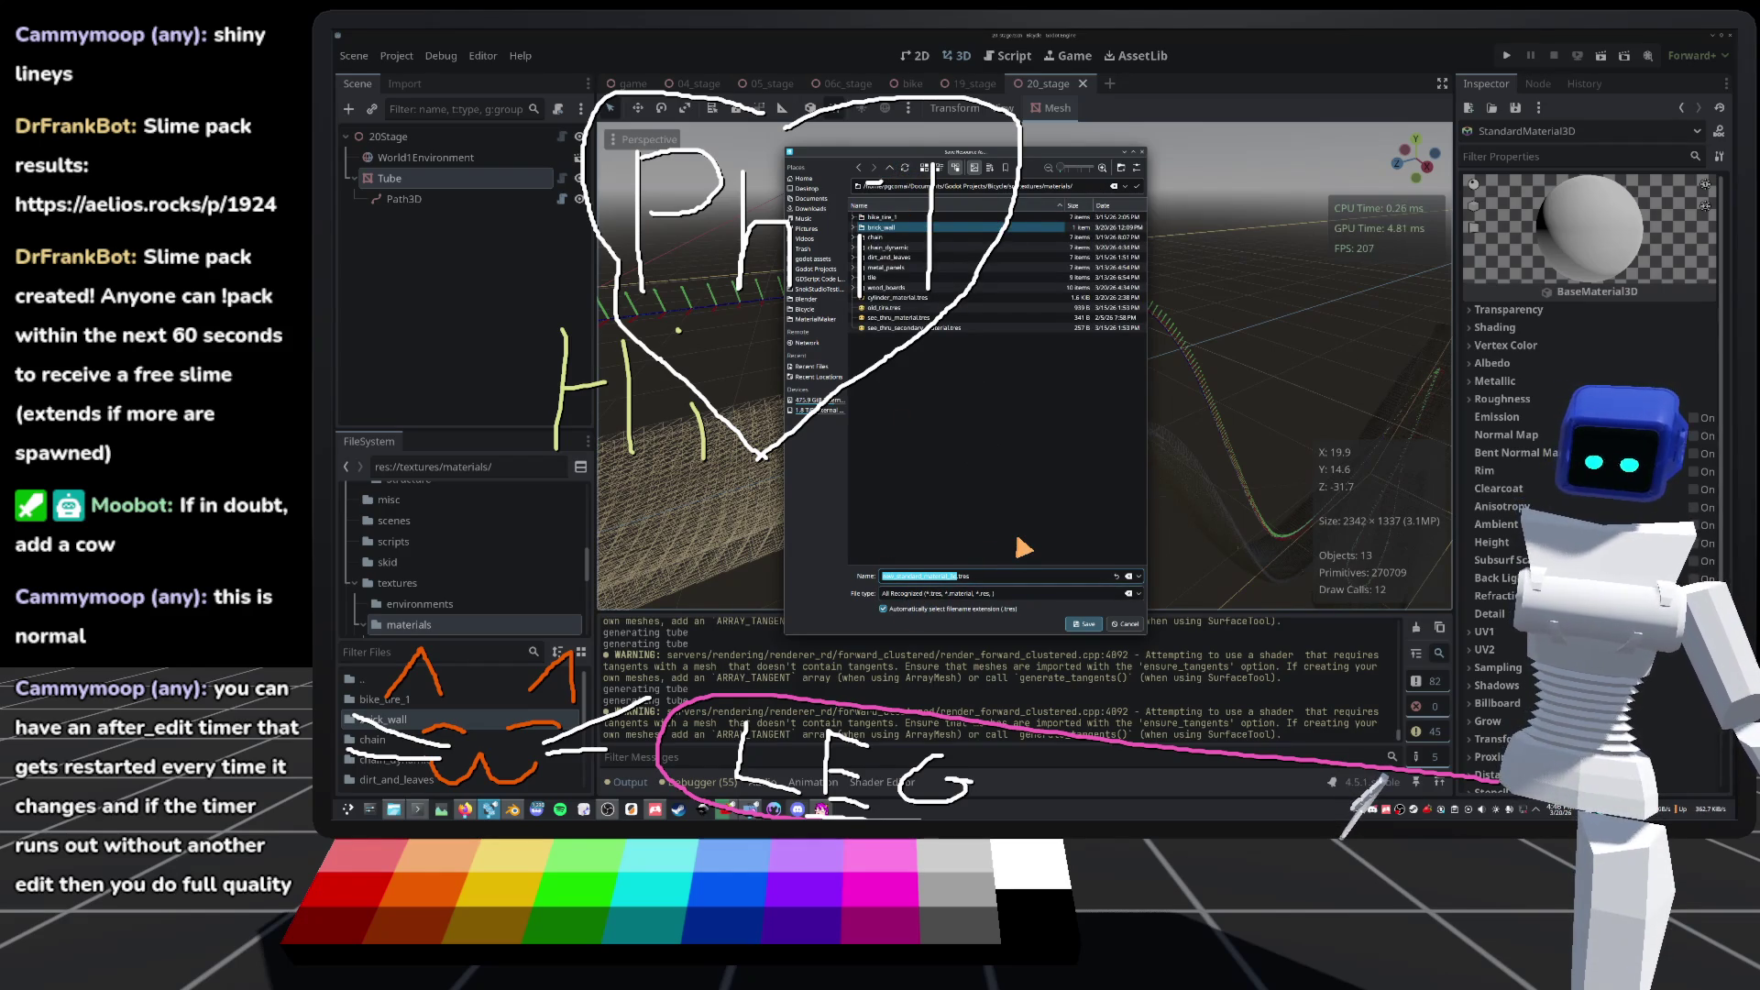
pyautogui.write('t')
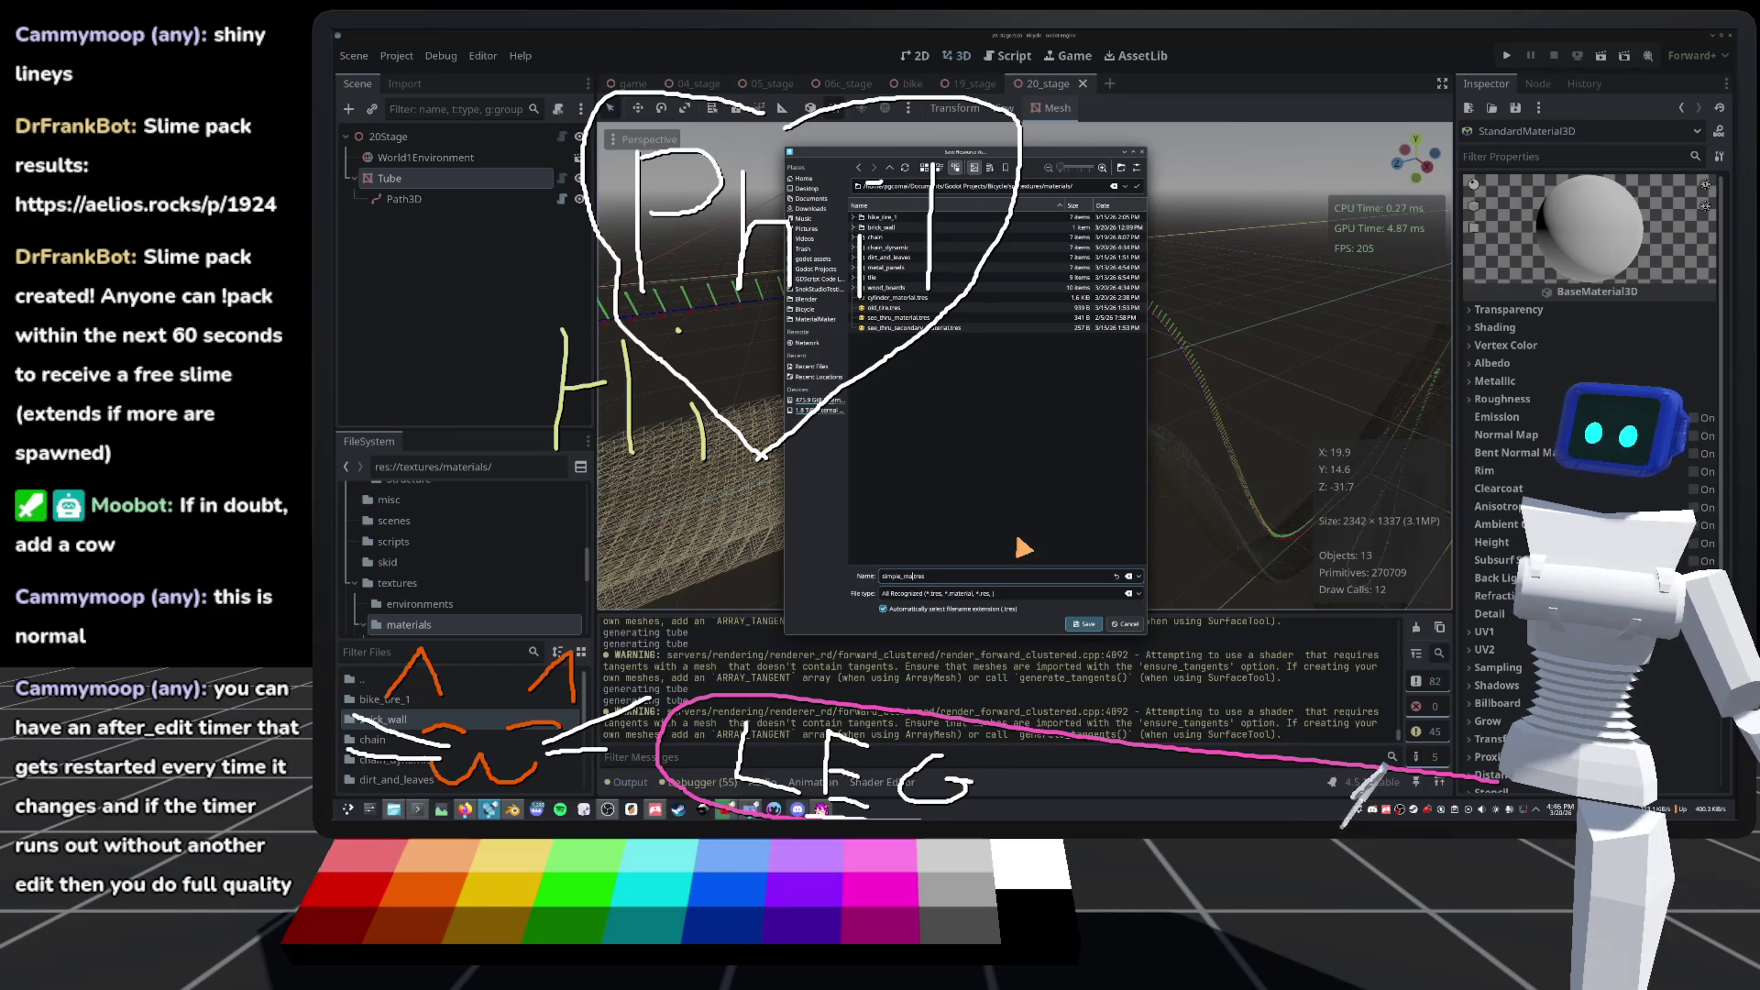
pyautogui.press('Return')
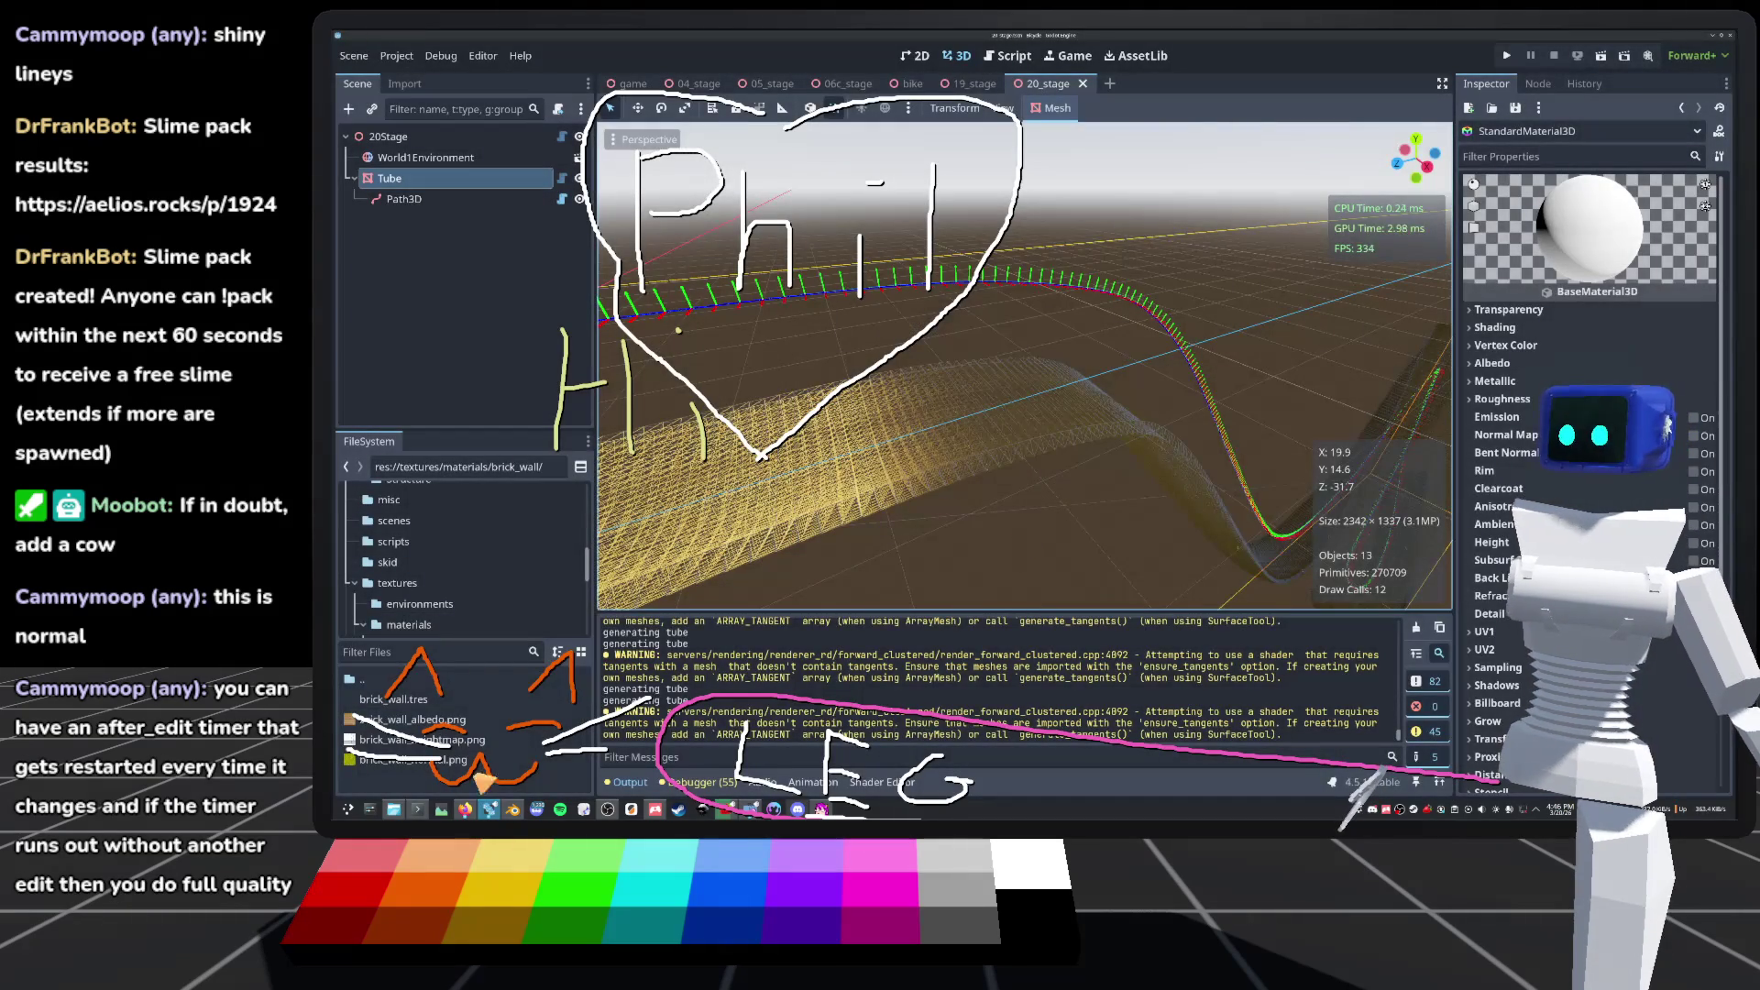
# Step: Open simple_material.tres from the materials folder and set its Shading Mode to Unshaded
pyautogui.click(406, 626)
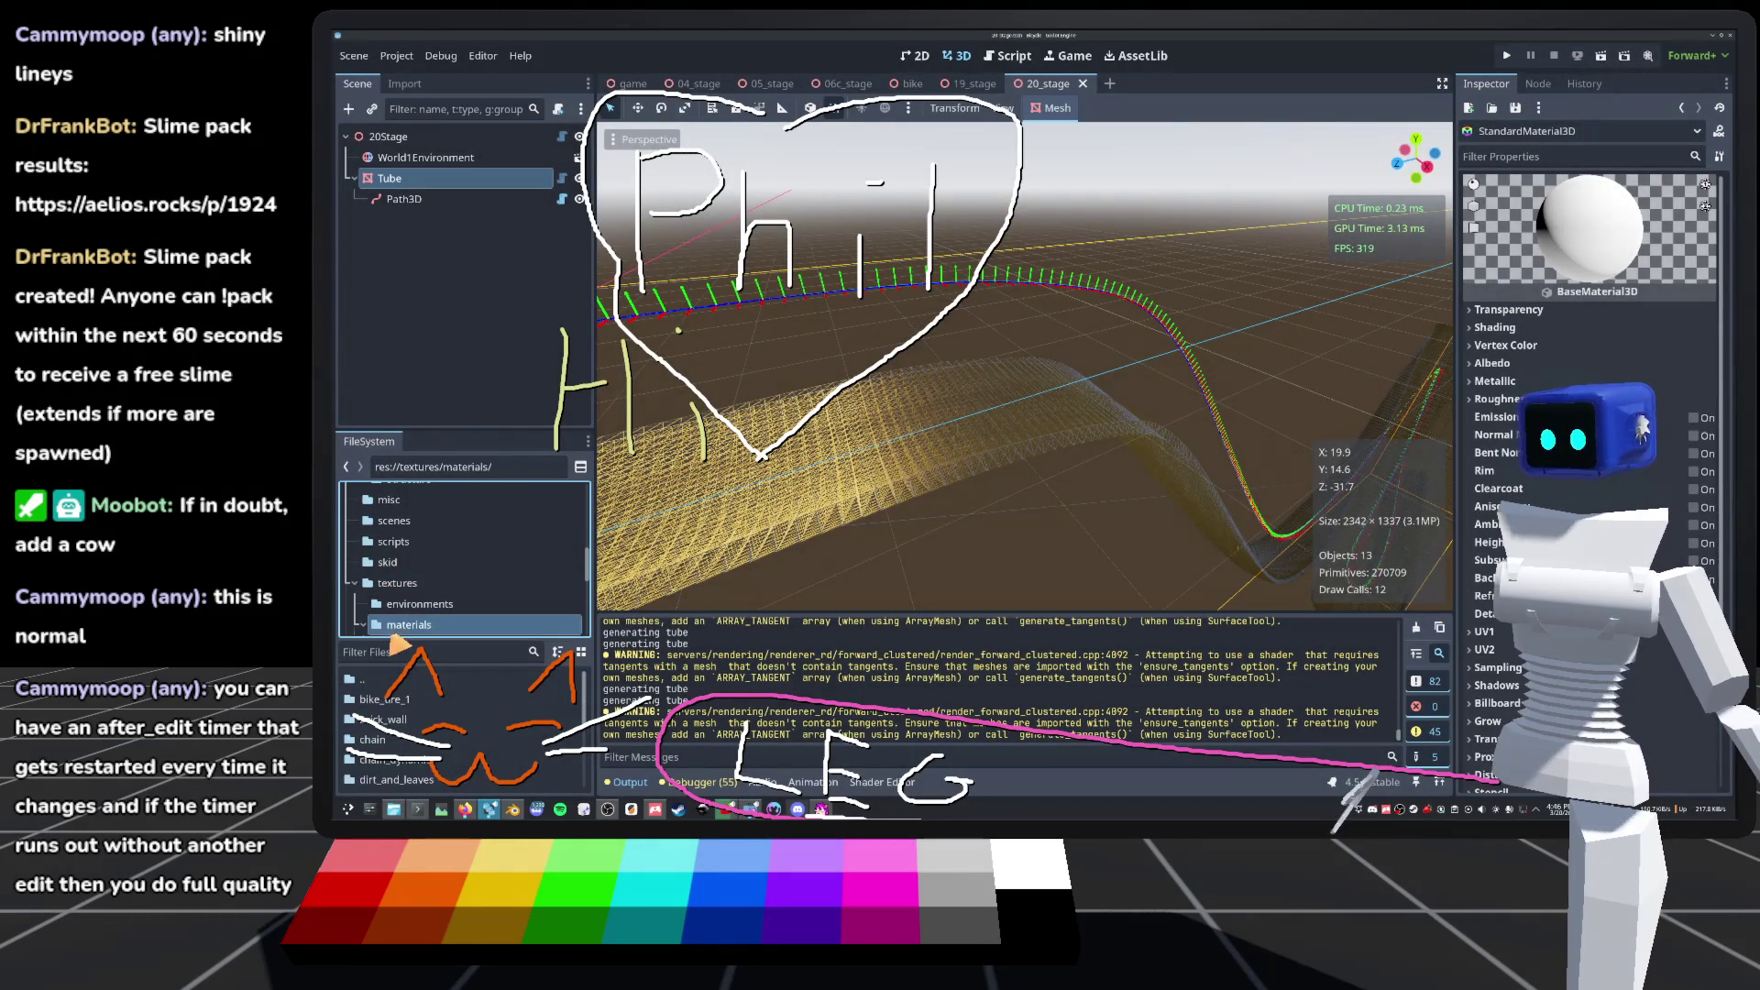
pyautogui.scroll(-5, 408, 706)
pyautogui.click(412, 781)
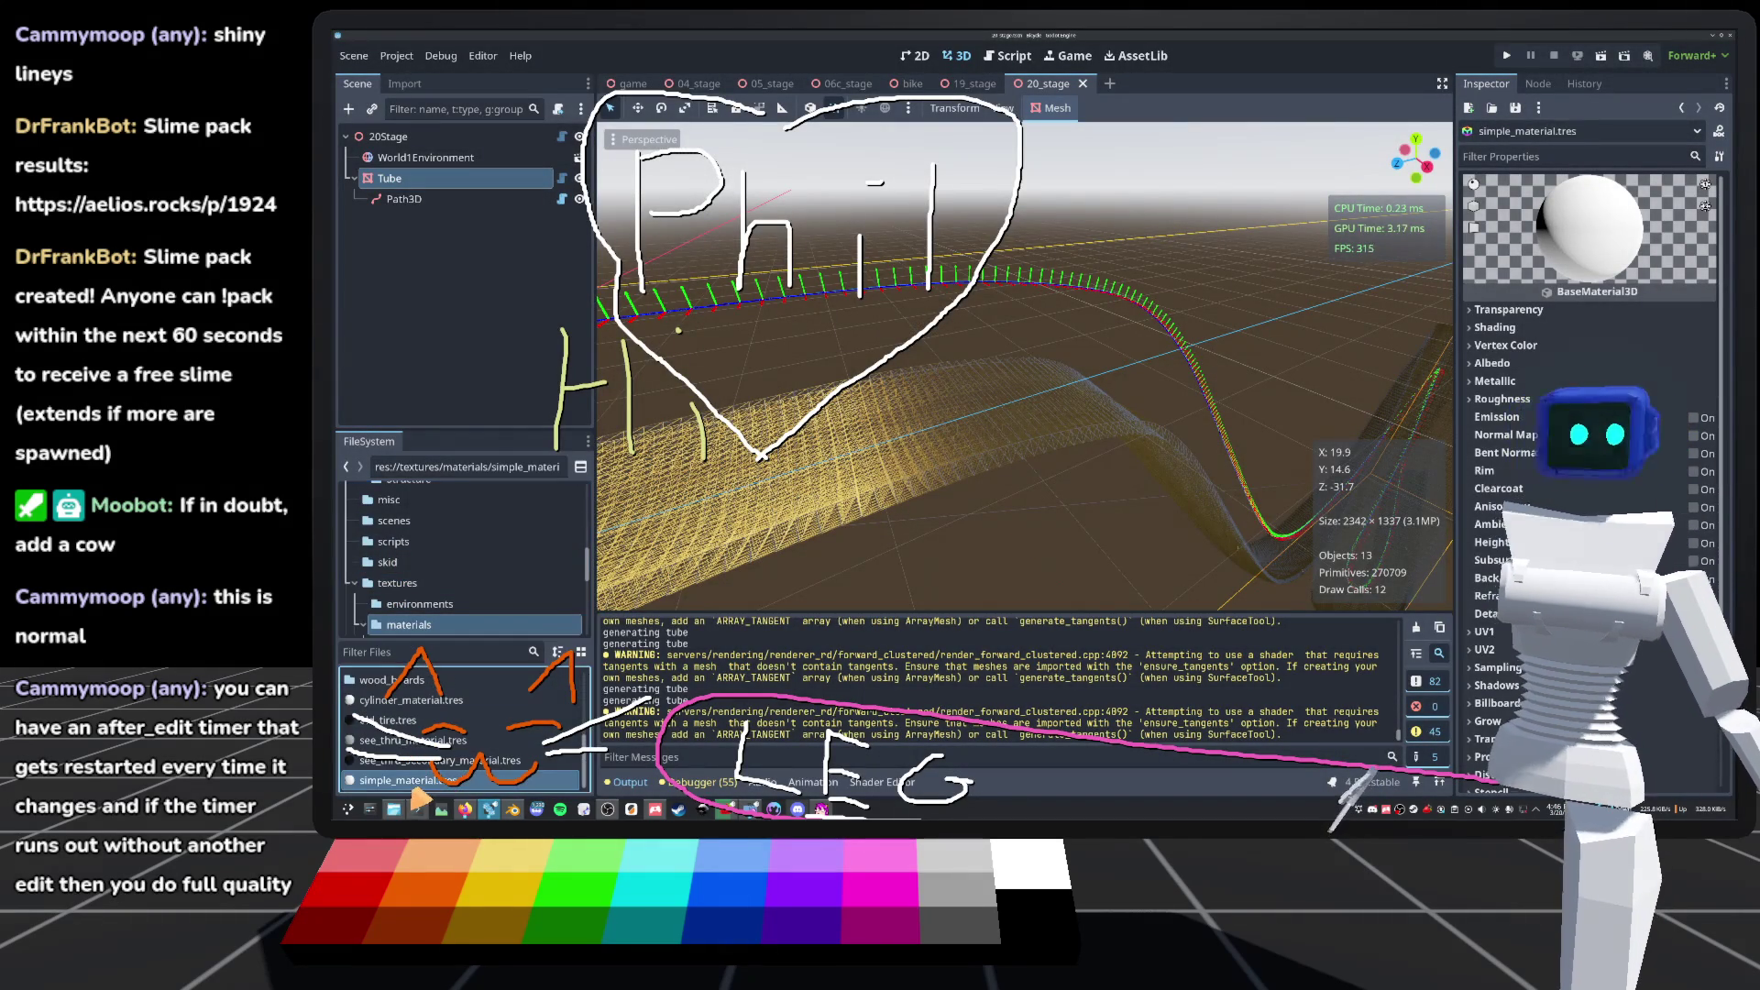
pyautogui.click(1526, 328)
pyautogui.click(1636, 350)
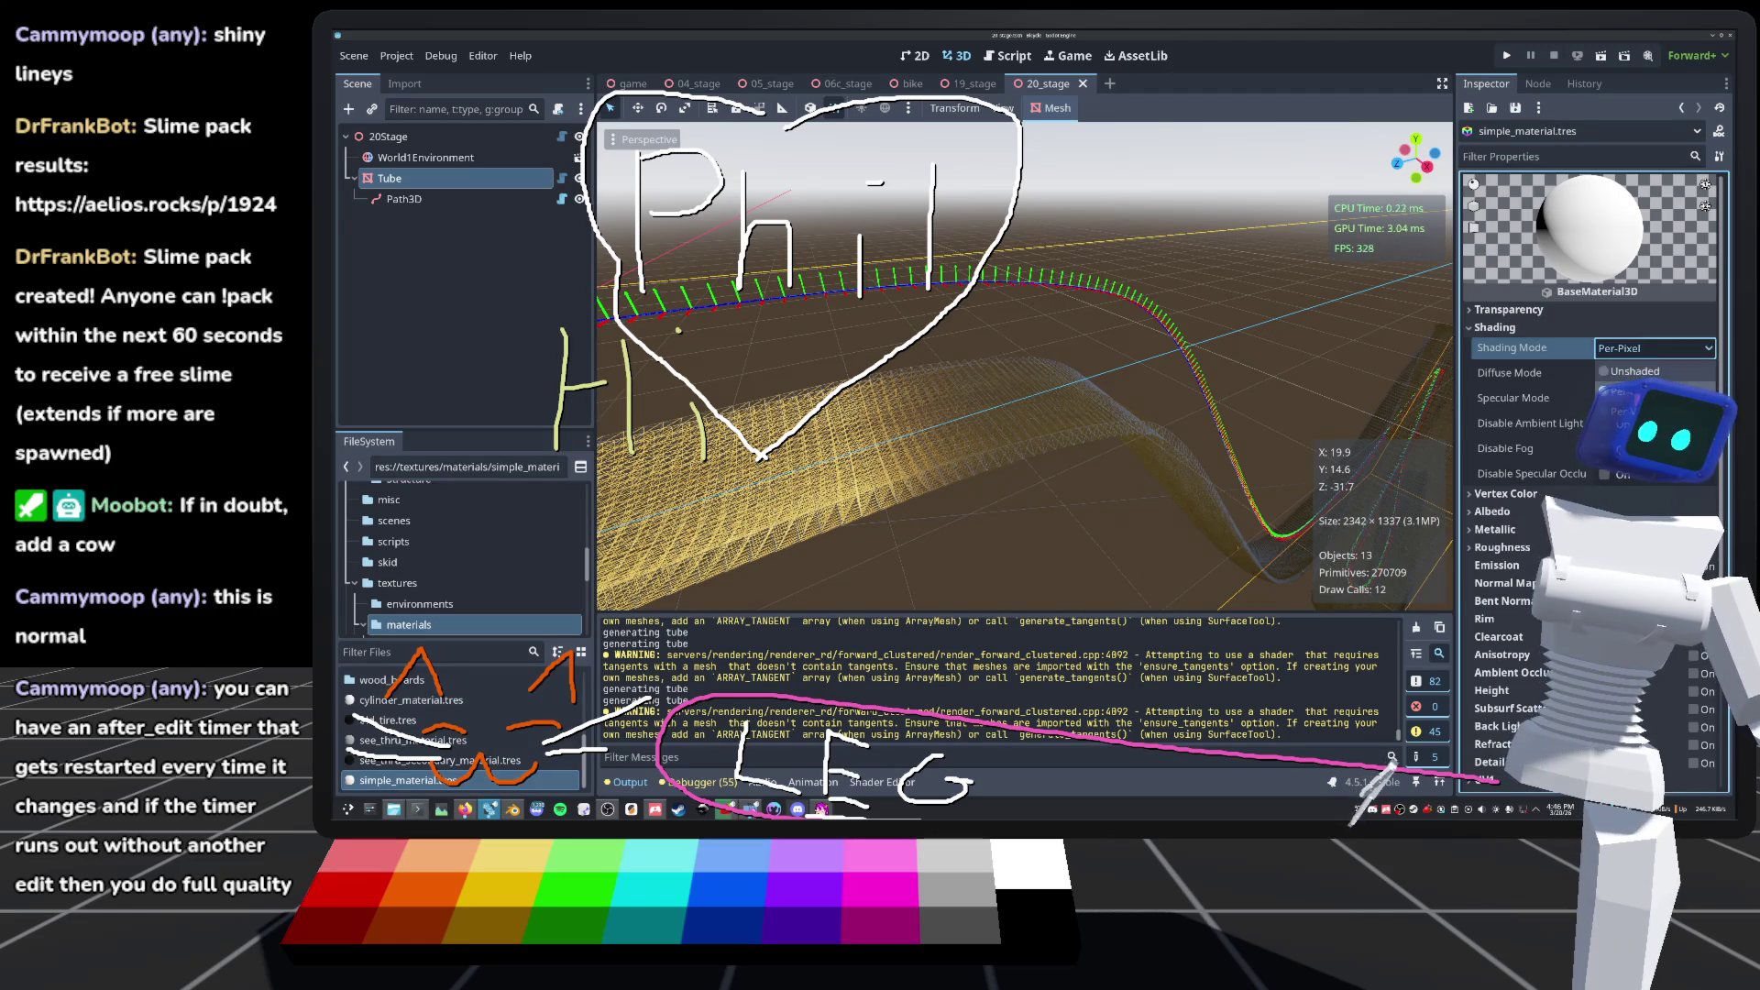
pyautogui.click(1637, 376)
# Step: Enable Use Point Size under the material's Transform settings and confirm a point size
pyautogui.scroll(-3, 1558, 367)
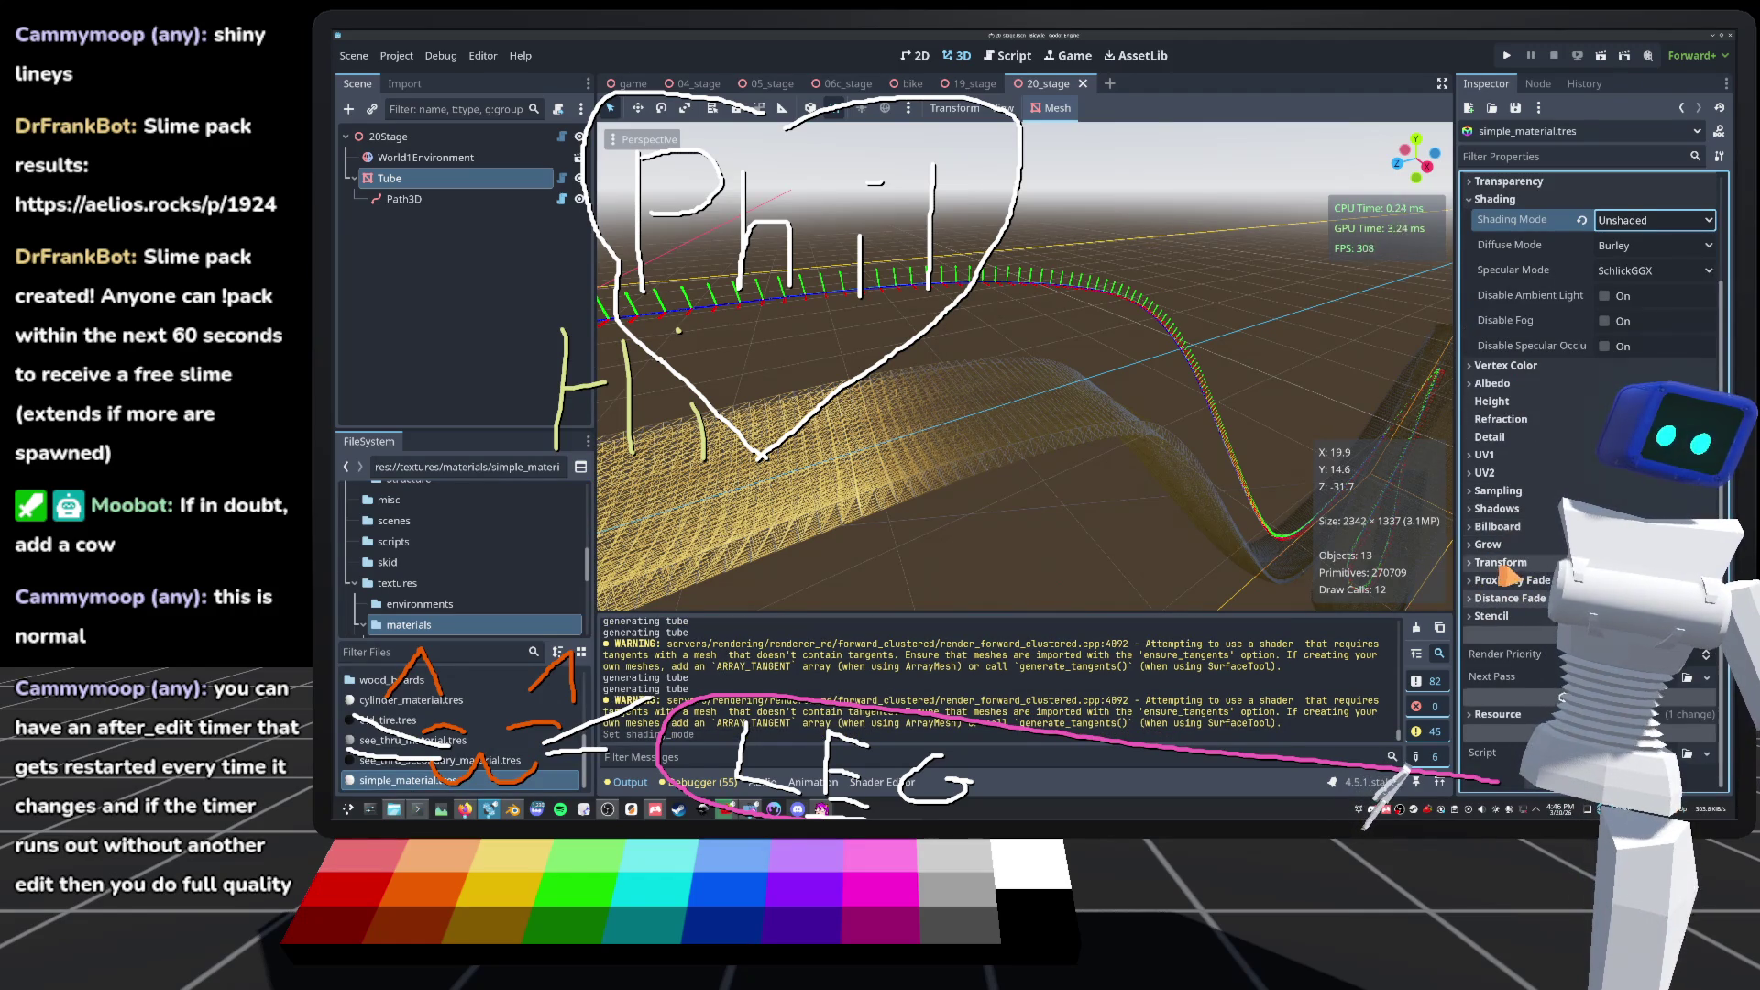
pyautogui.click(1501, 565)
pyautogui.click(1605, 607)
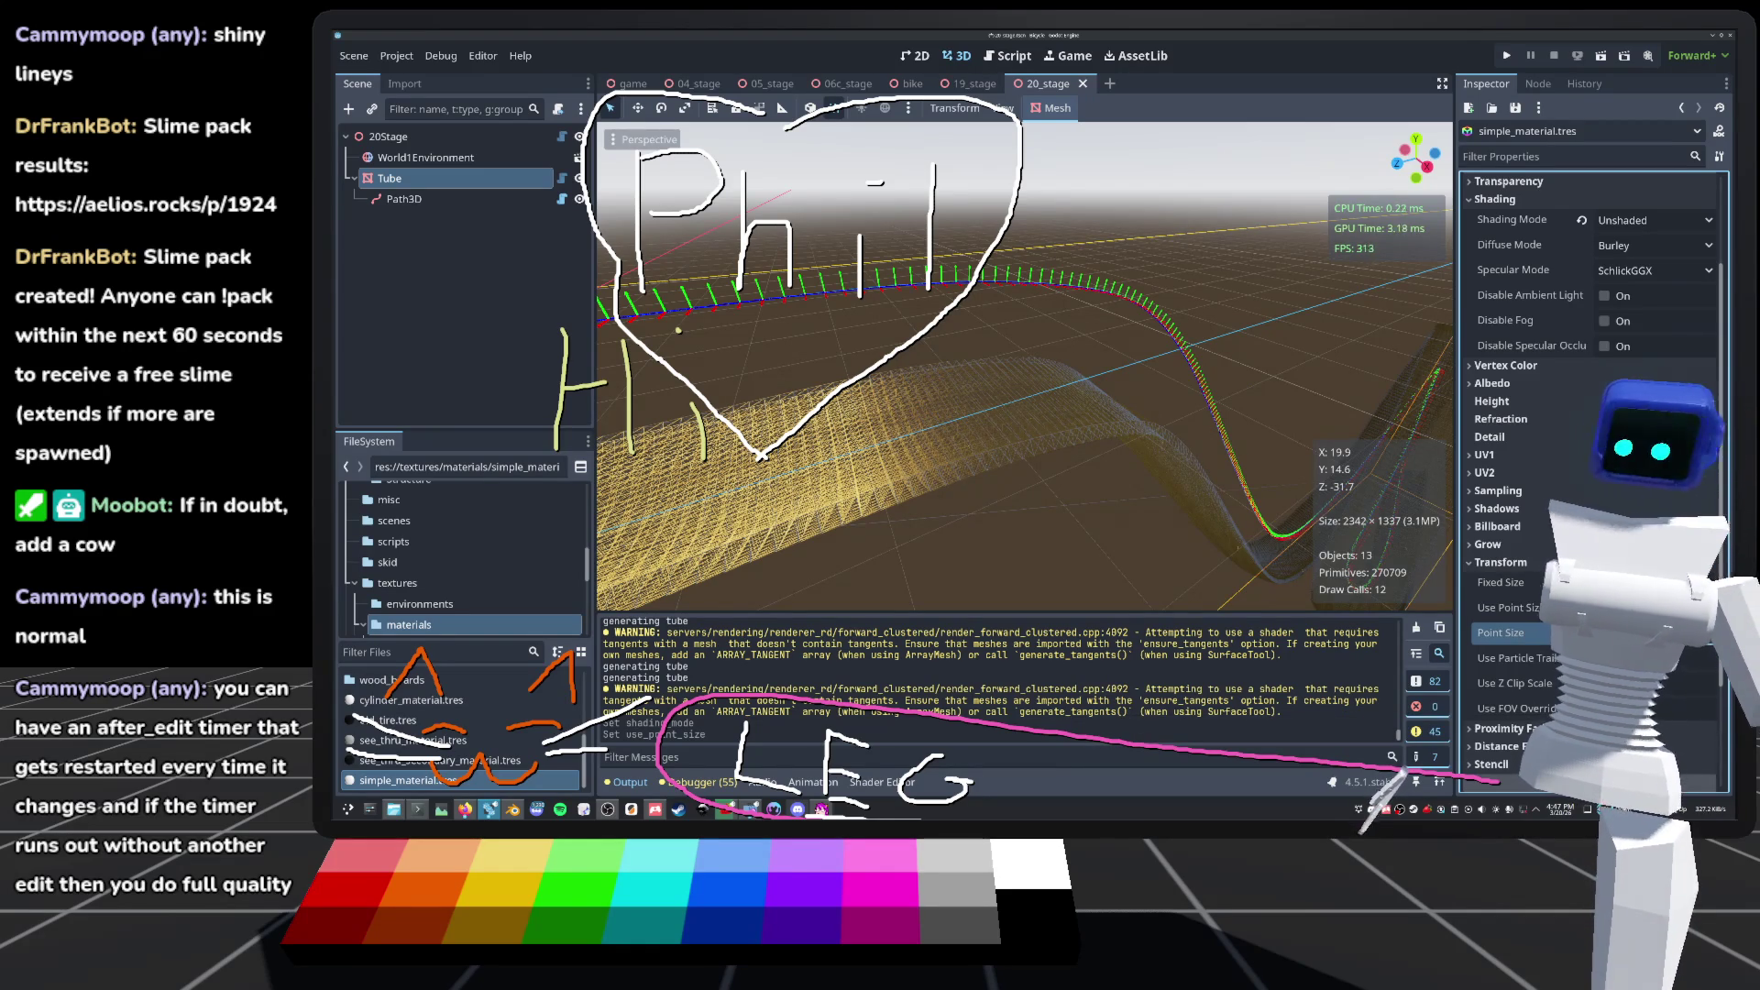
pyautogui.press('Return')
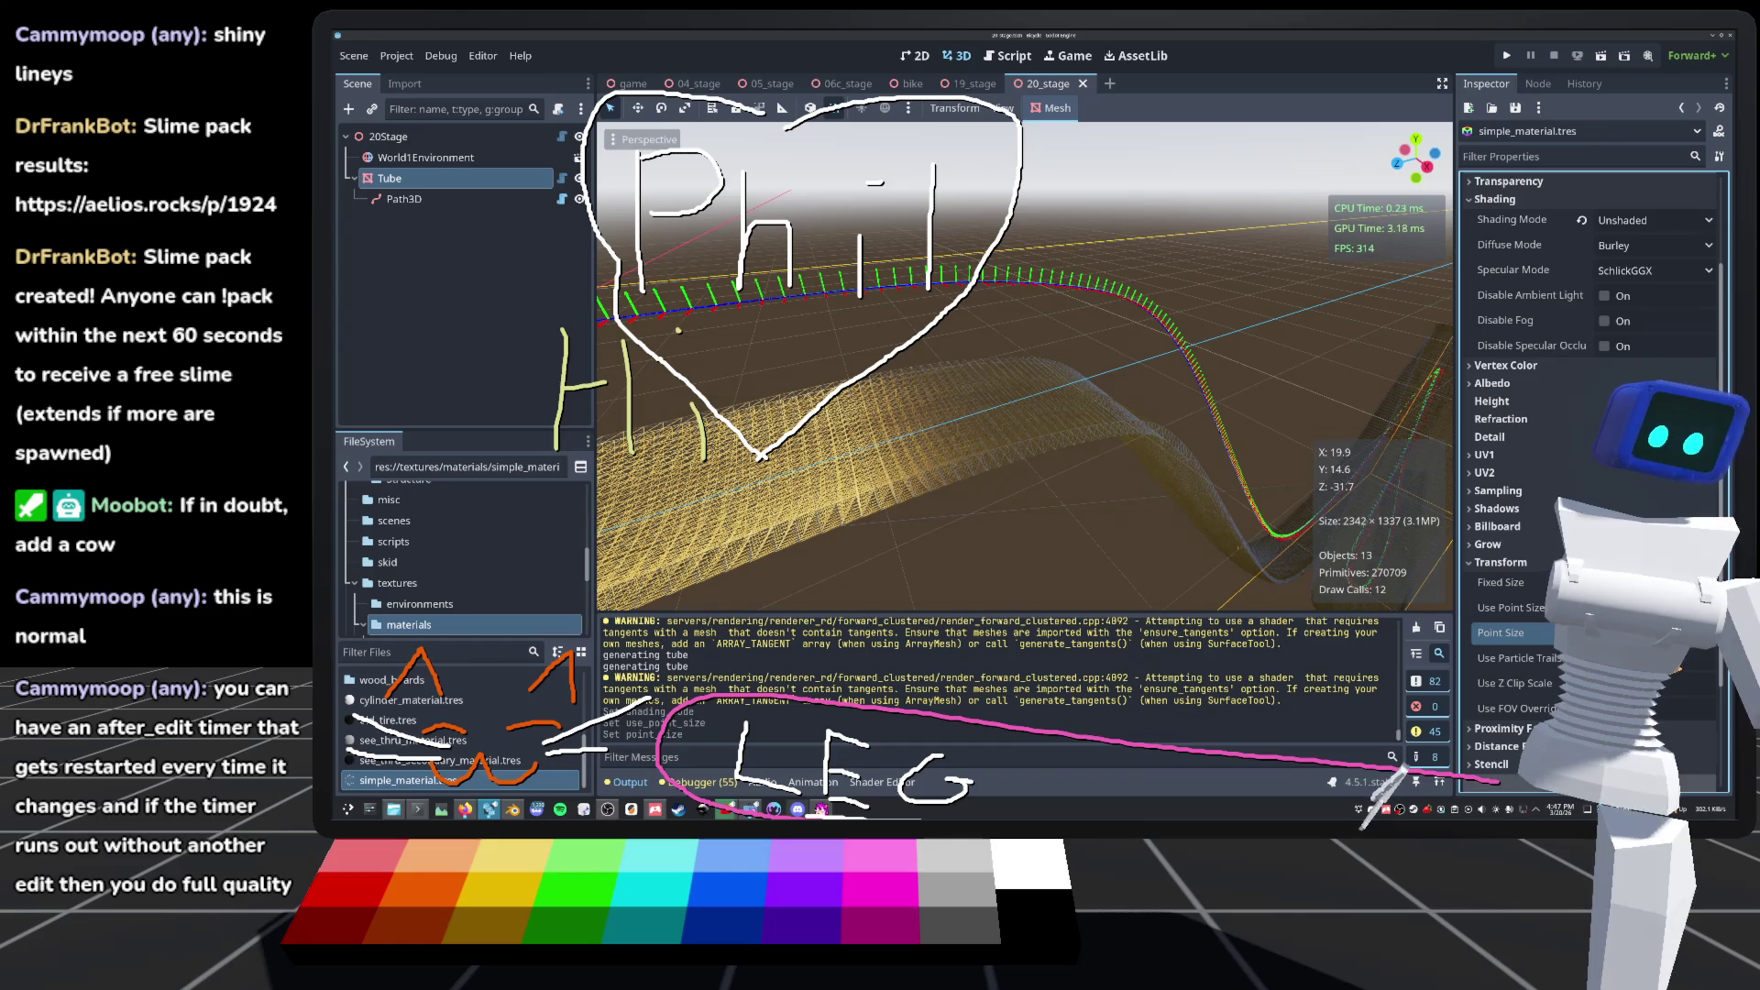
# Step: Orbit the view to inspect the tube, then select the Tube node
pyautogui.scroll(5, 1263, 442)
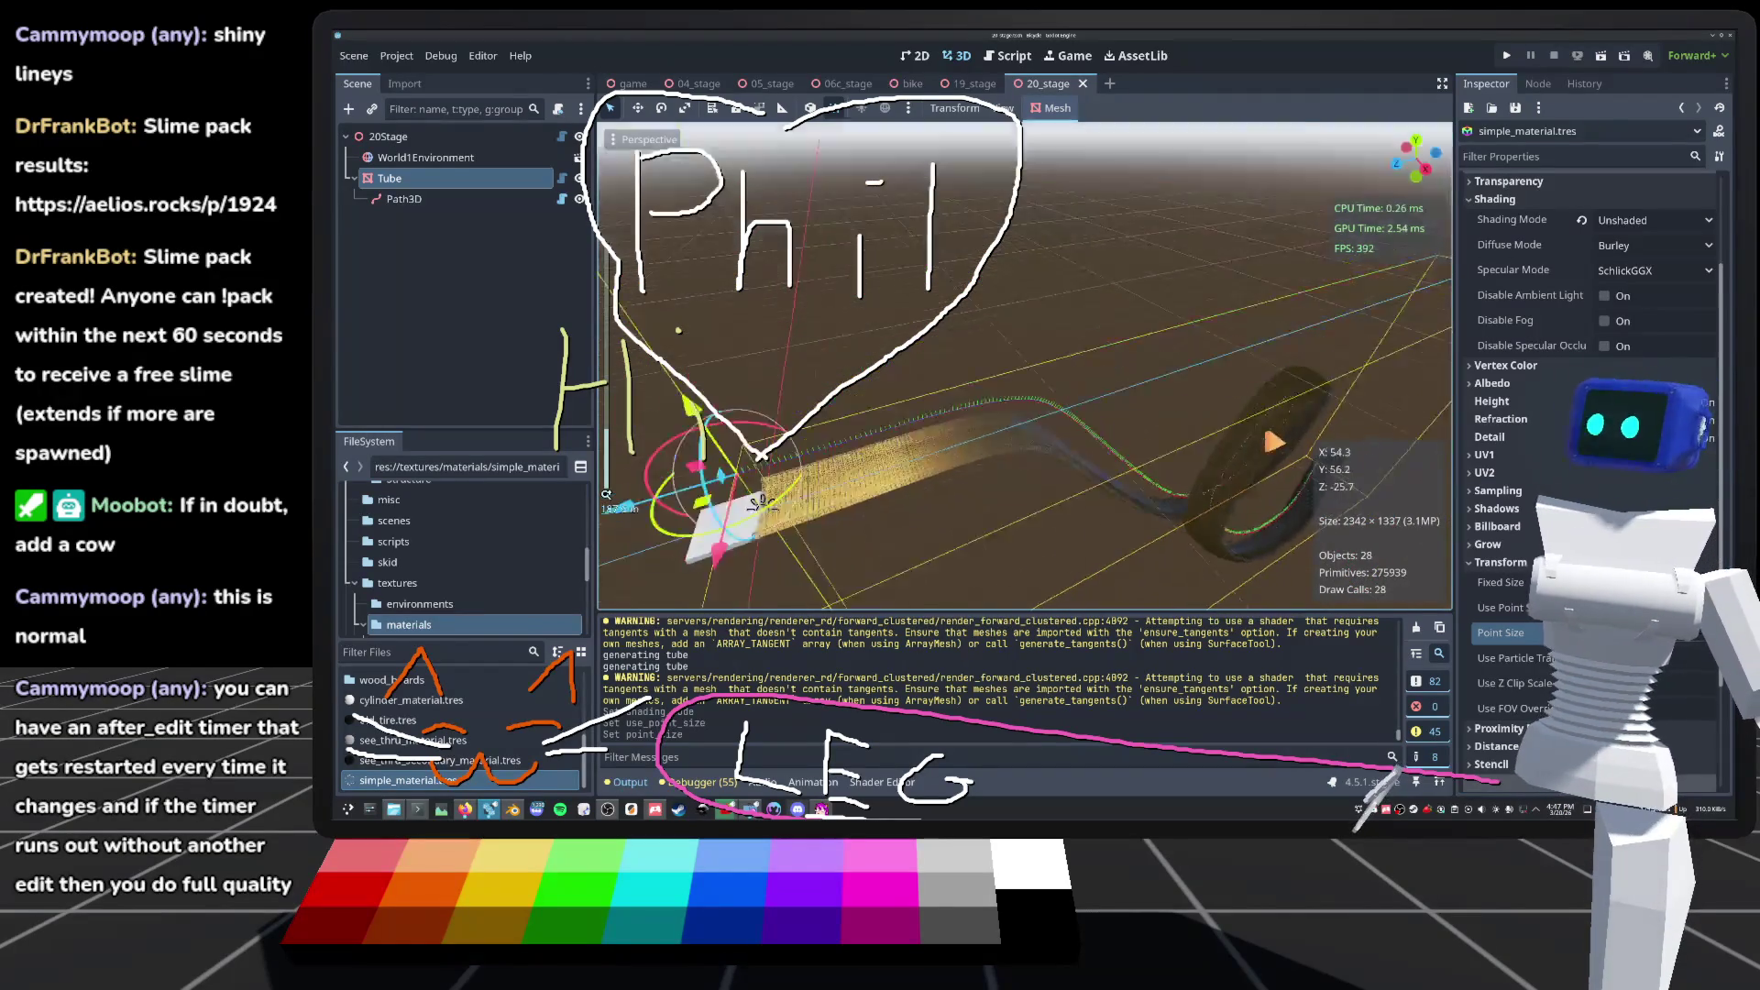
pyautogui.moveTo(1263, 443); pyautogui.dragTo(822, 364)
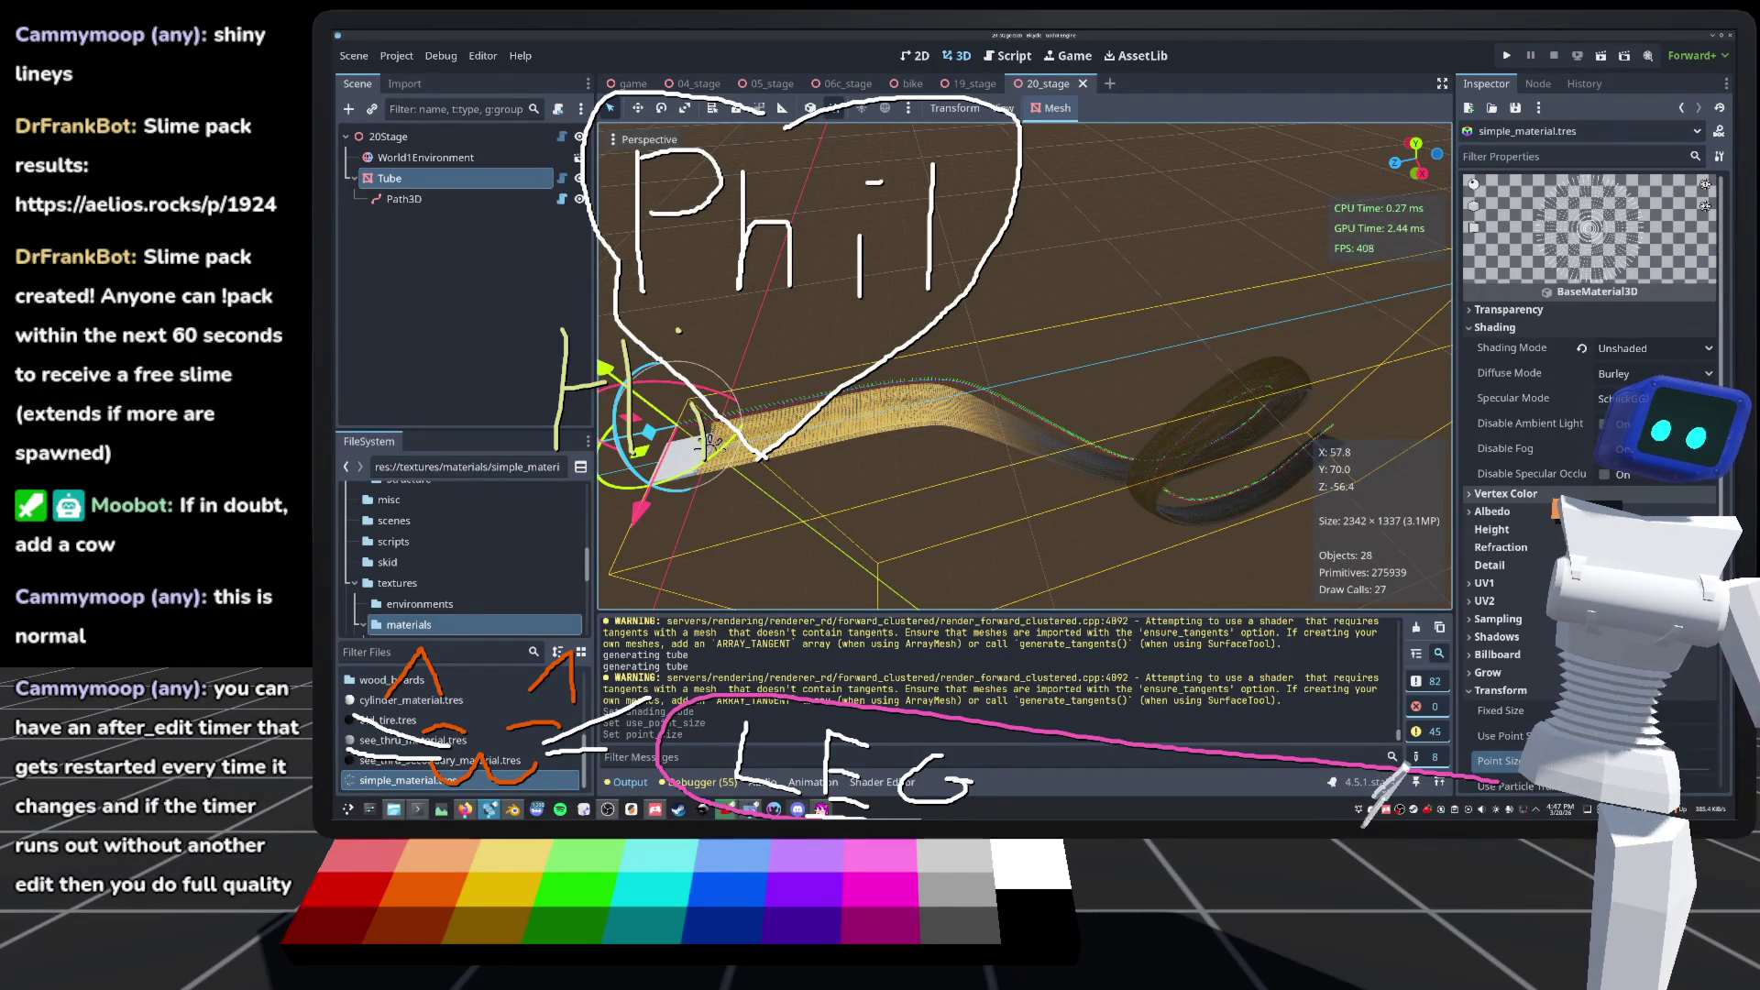
pyautogui.click(390, 178)
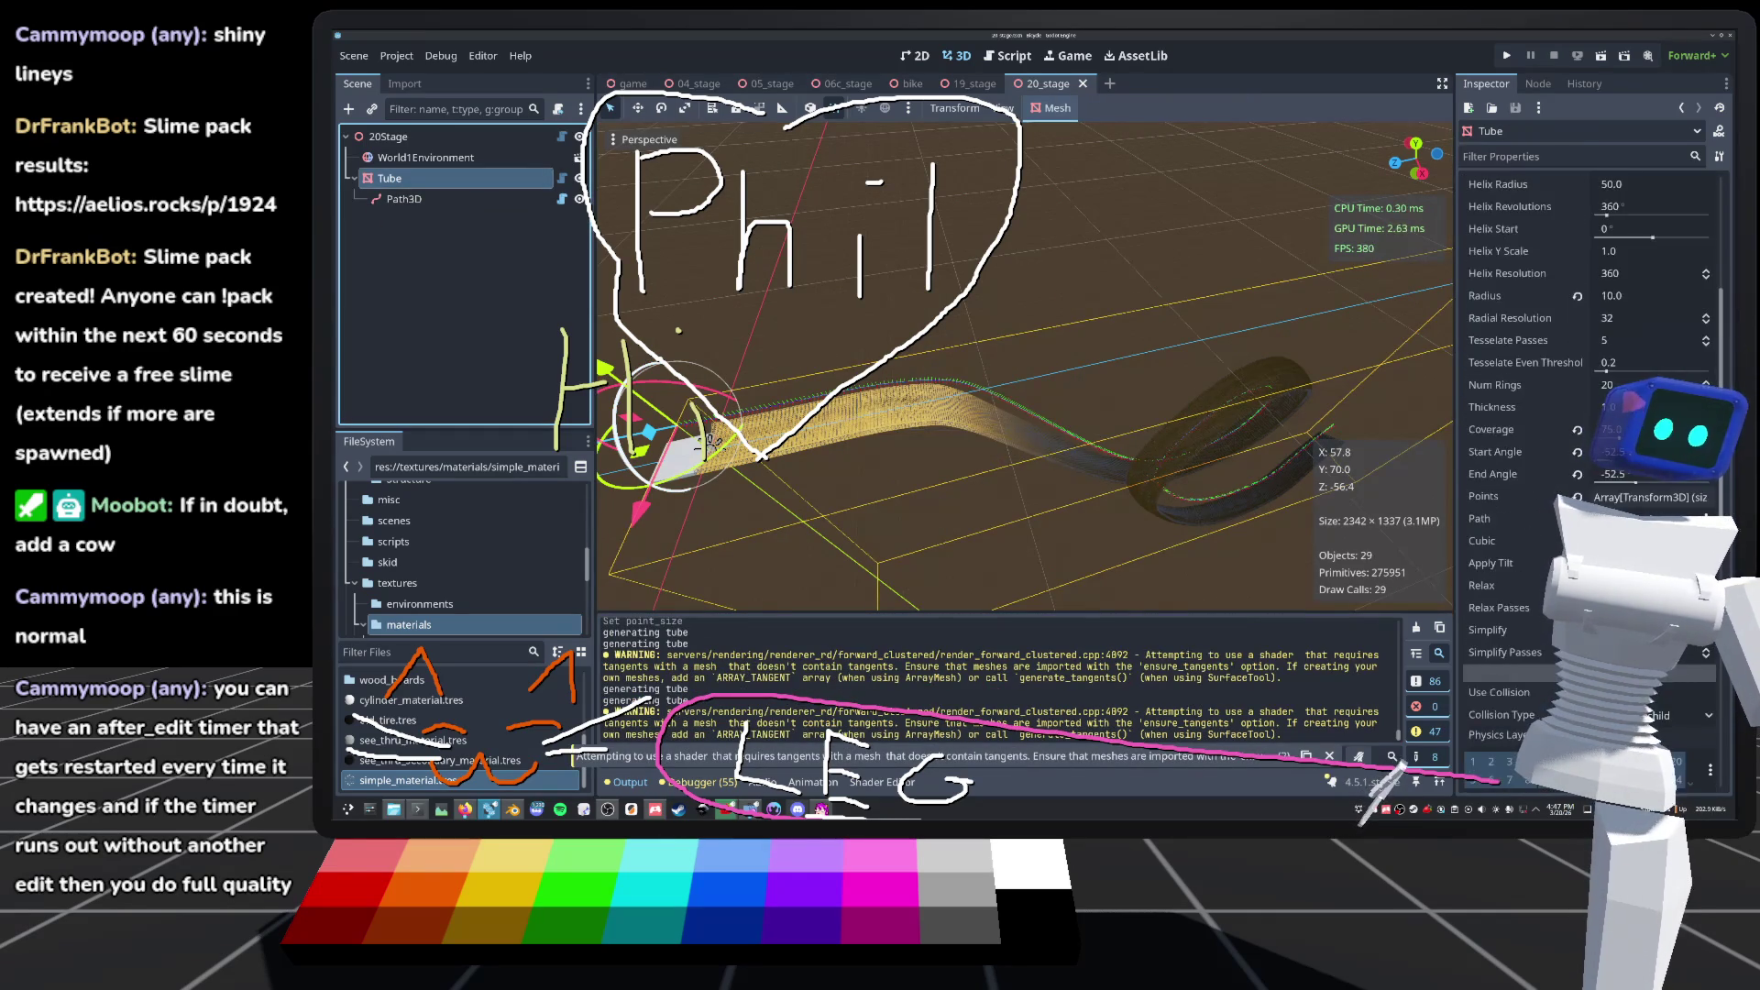
# Step: Open the Tube node's tube.gd script and insert a reference to simple_material.tres
pyautogui.click(562, 178)
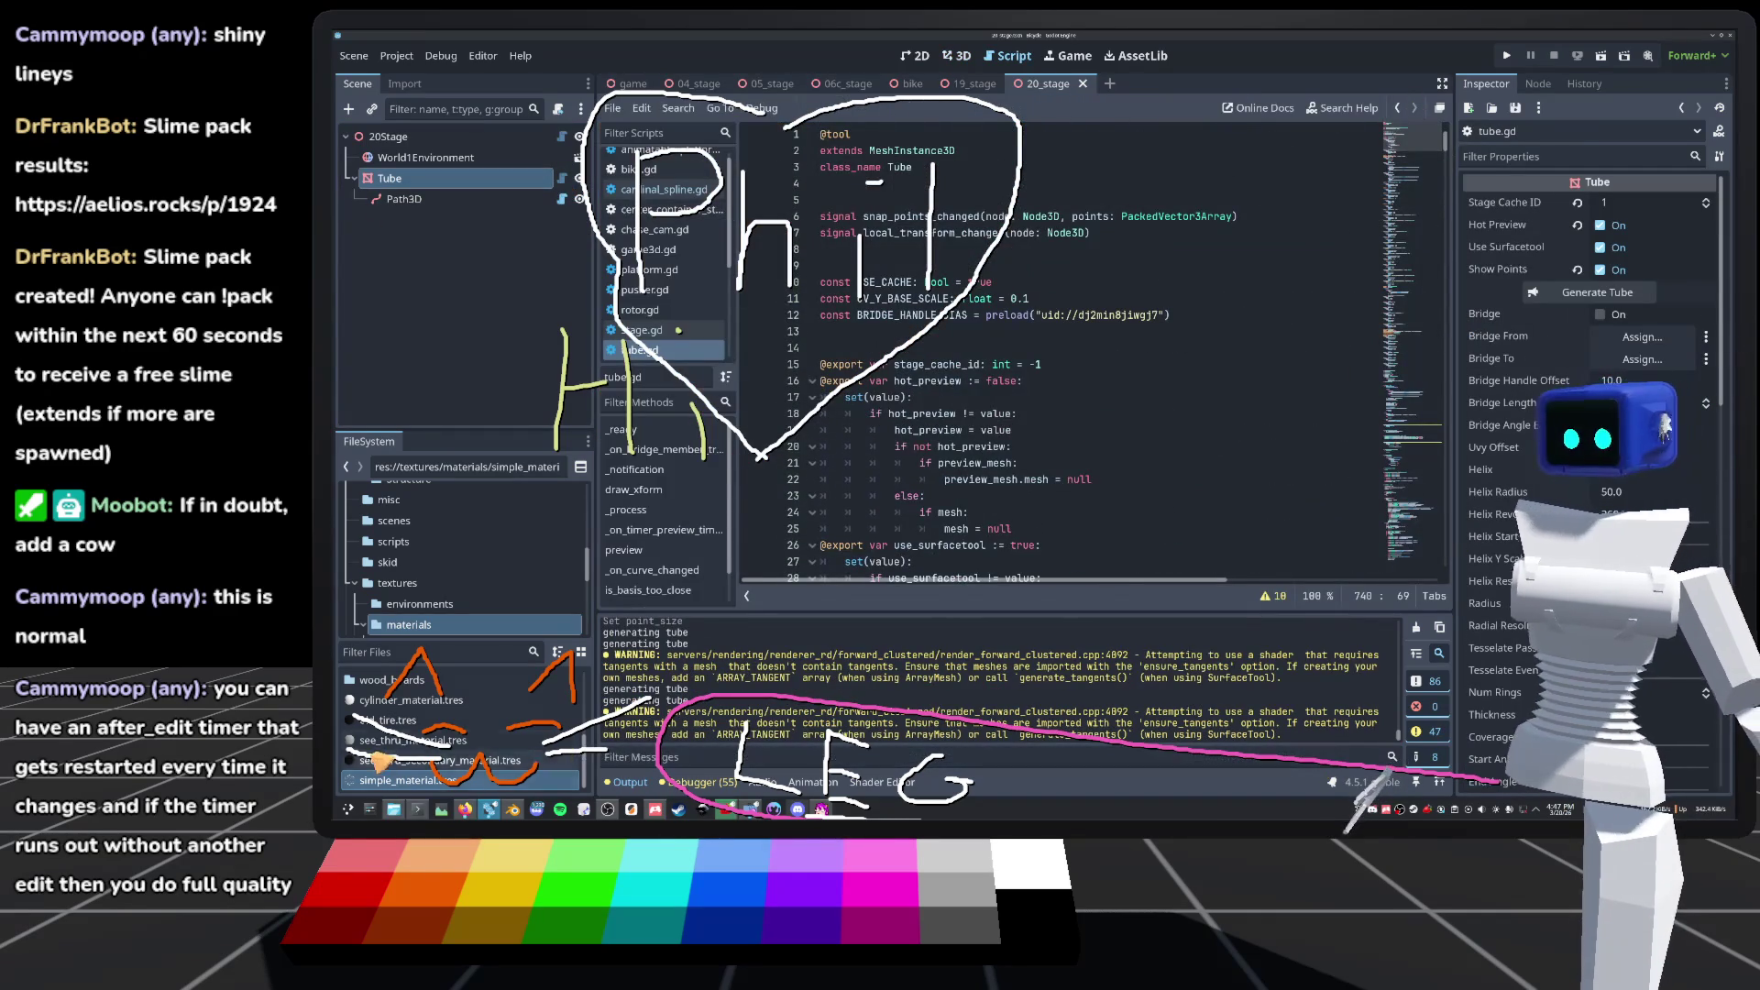
pyautogui.moveTo(395, 780)
pyautogui.mouseDown()
pyautogui.moveTo(1022, 281)
pyautogui.moveTo(1017, 339)
pyautogui.mouseUp()
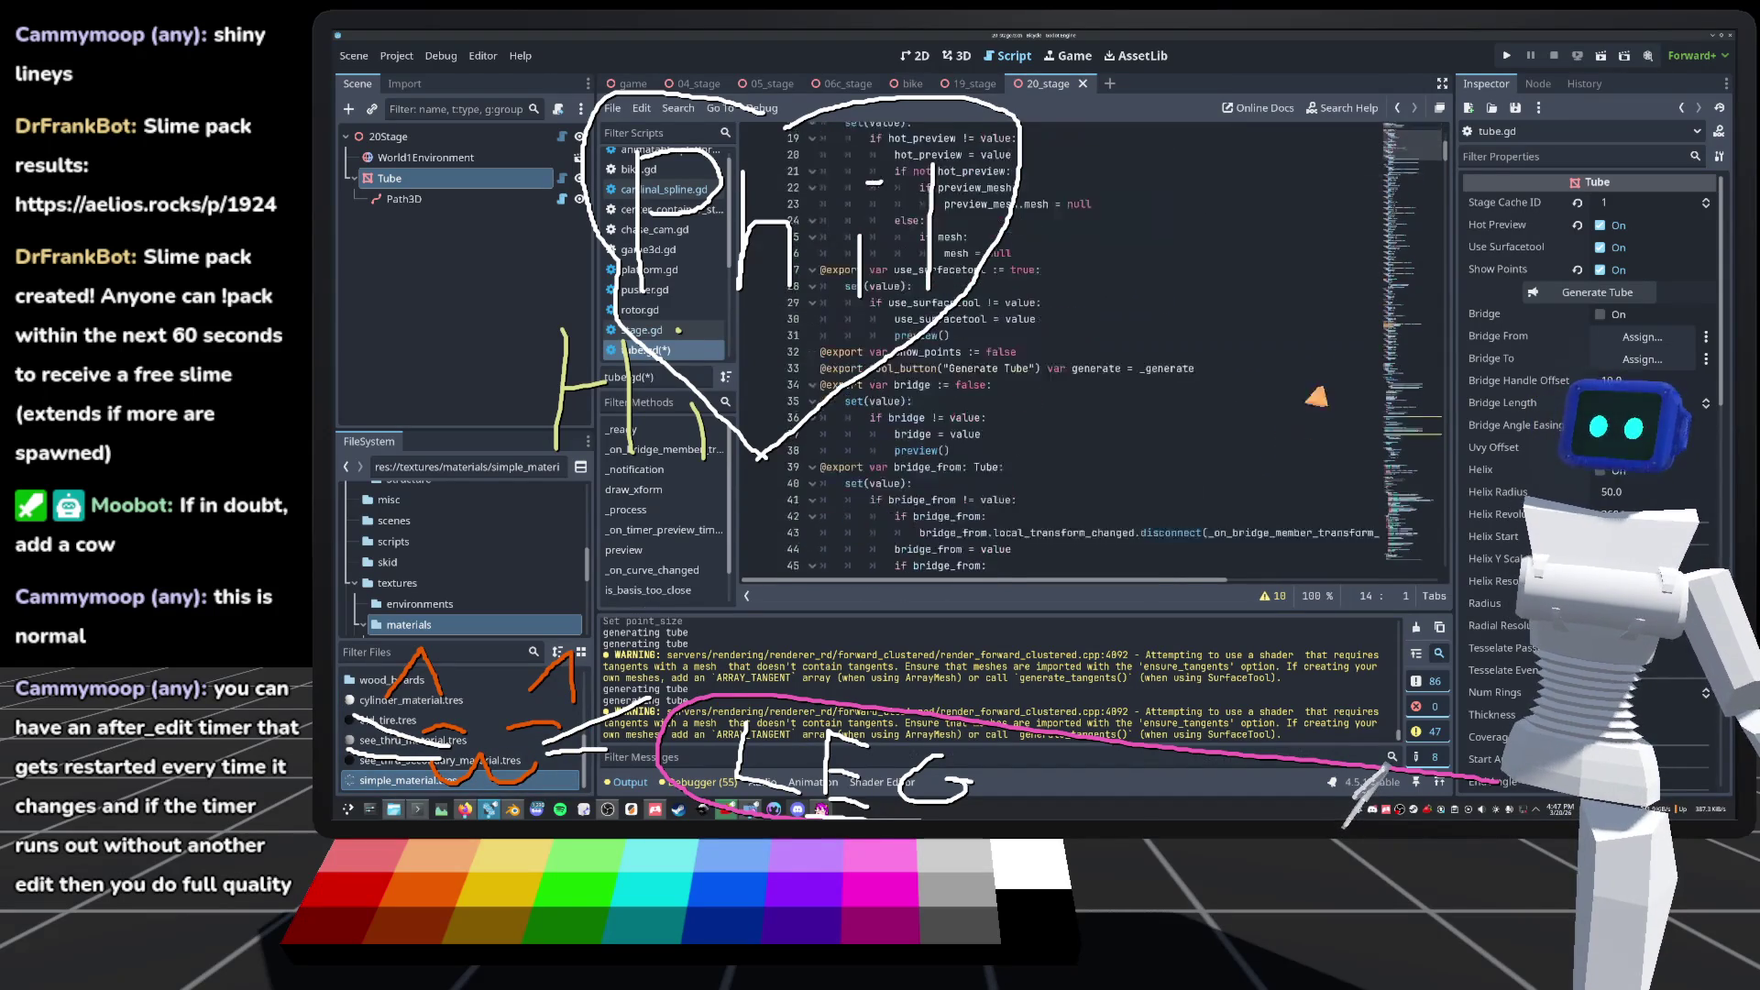
pyautogui.click(1412, 550)
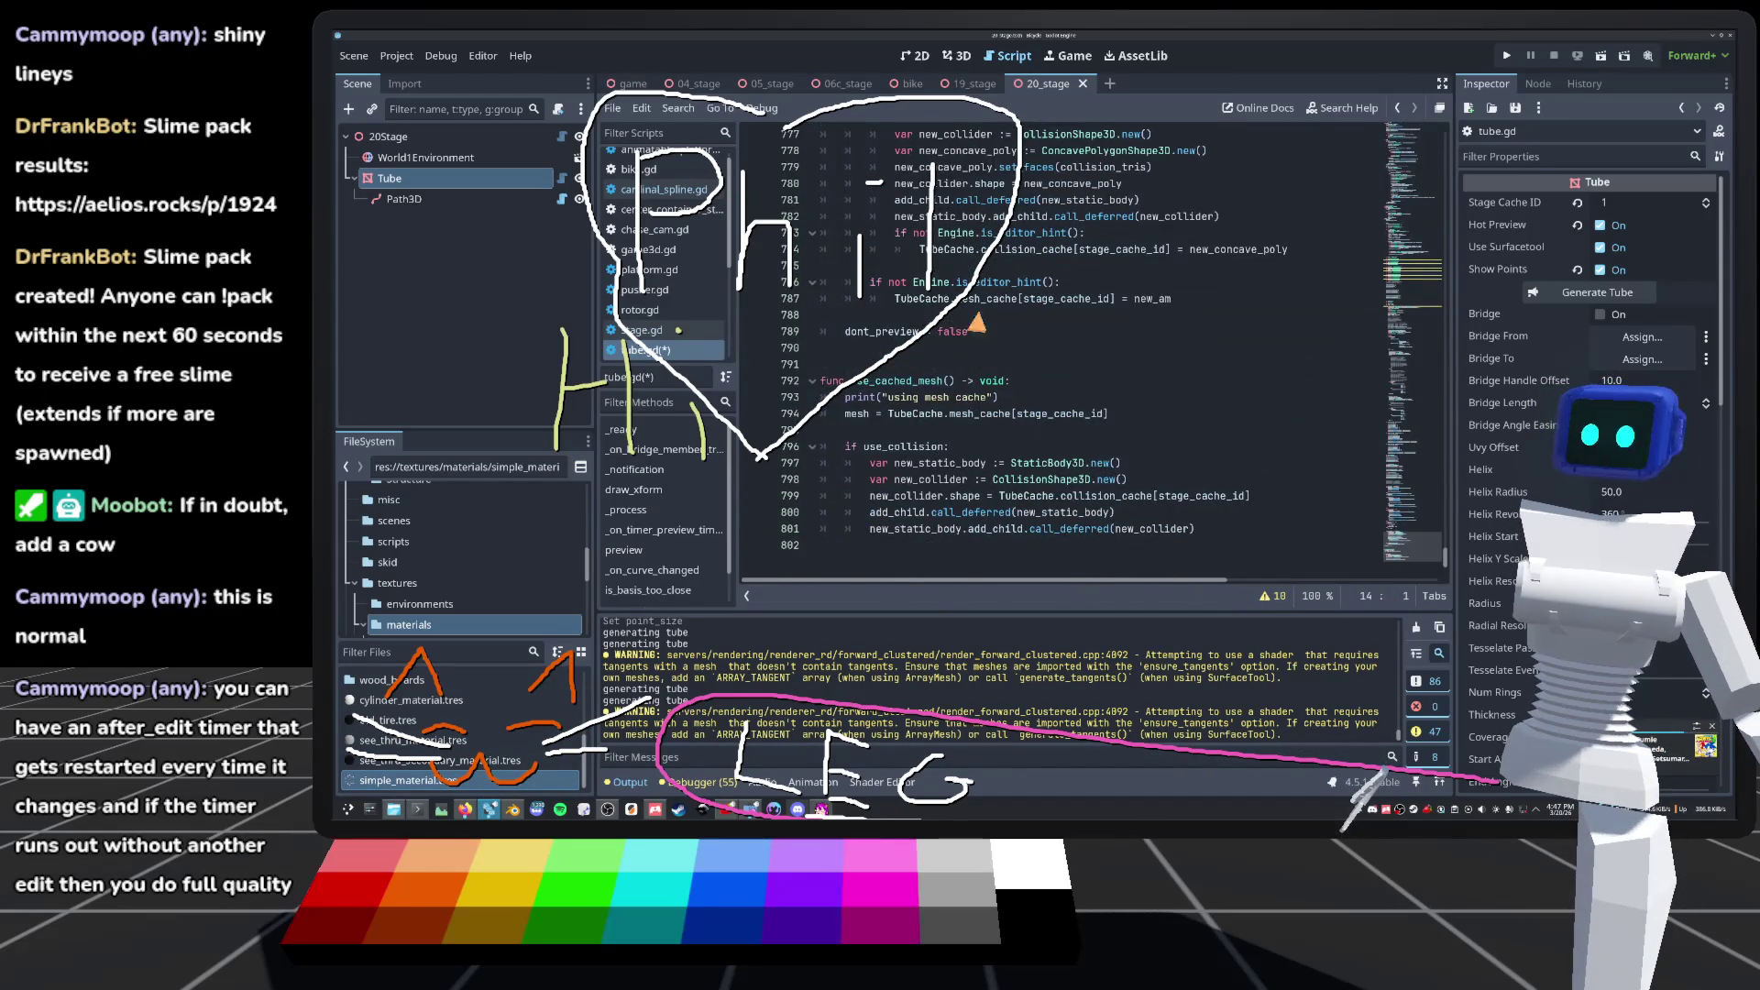
pyautogui.scroll(4, 1077, 474)
pyautogui.scroll(6, 981, 349)
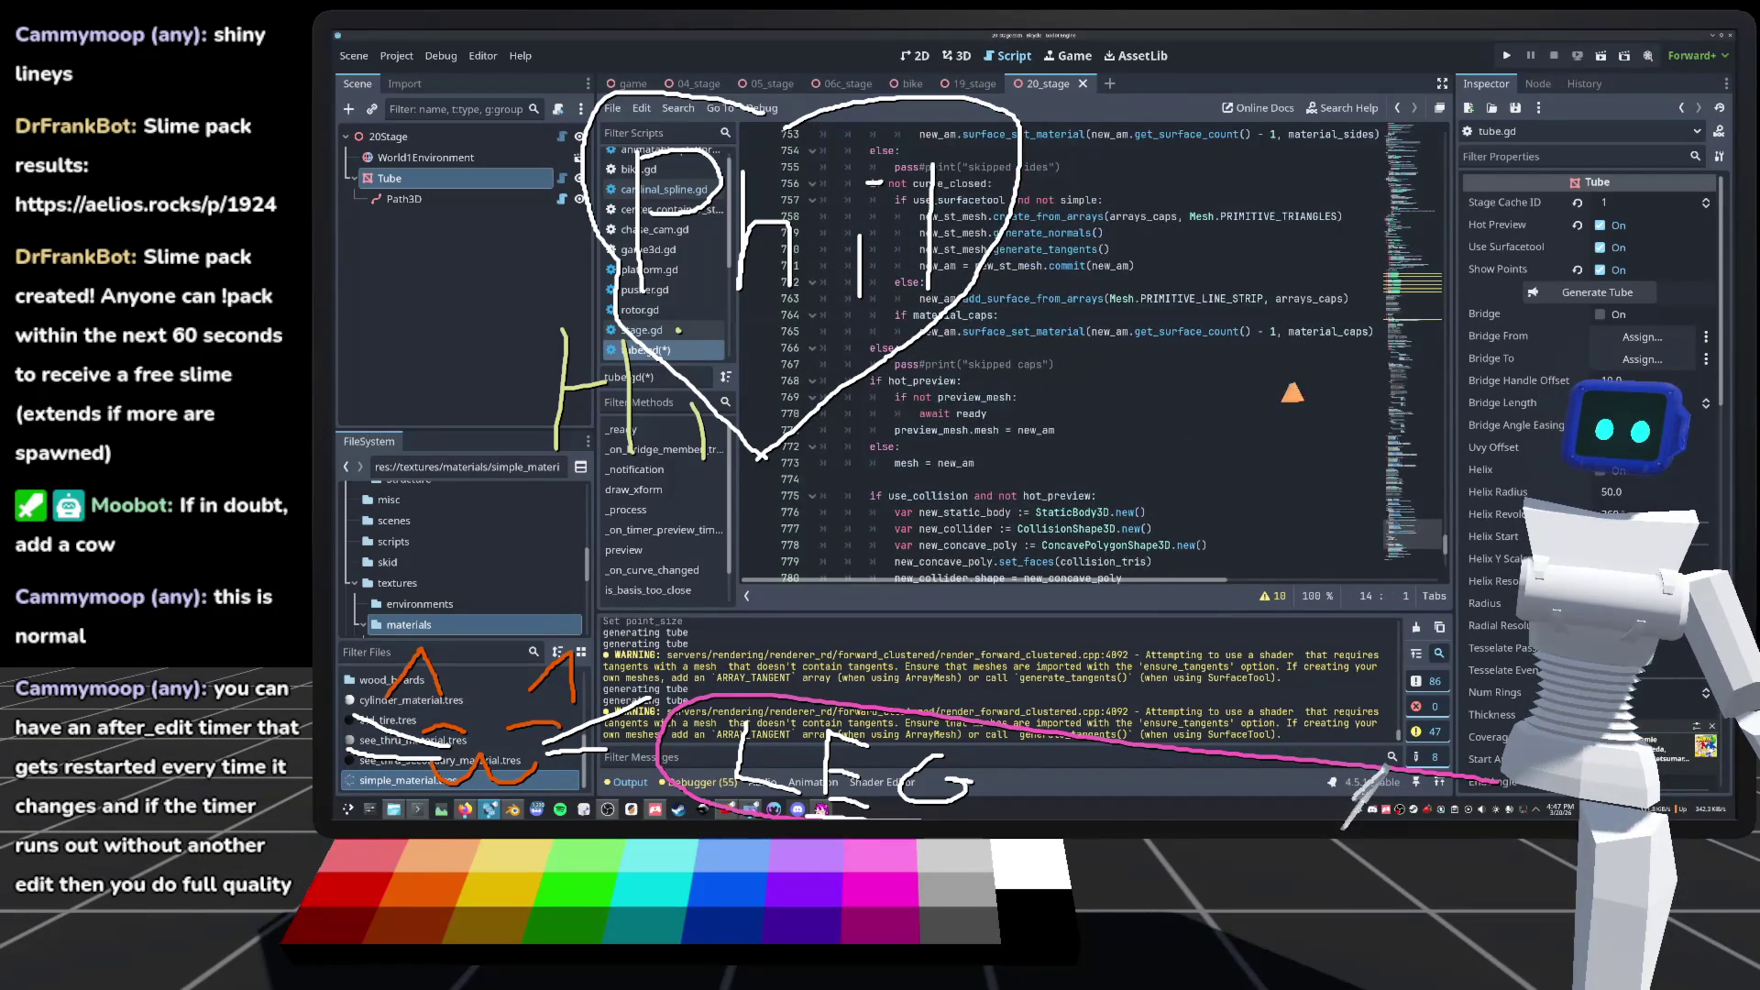
pyautogui.scroll(1, 1024, 474)
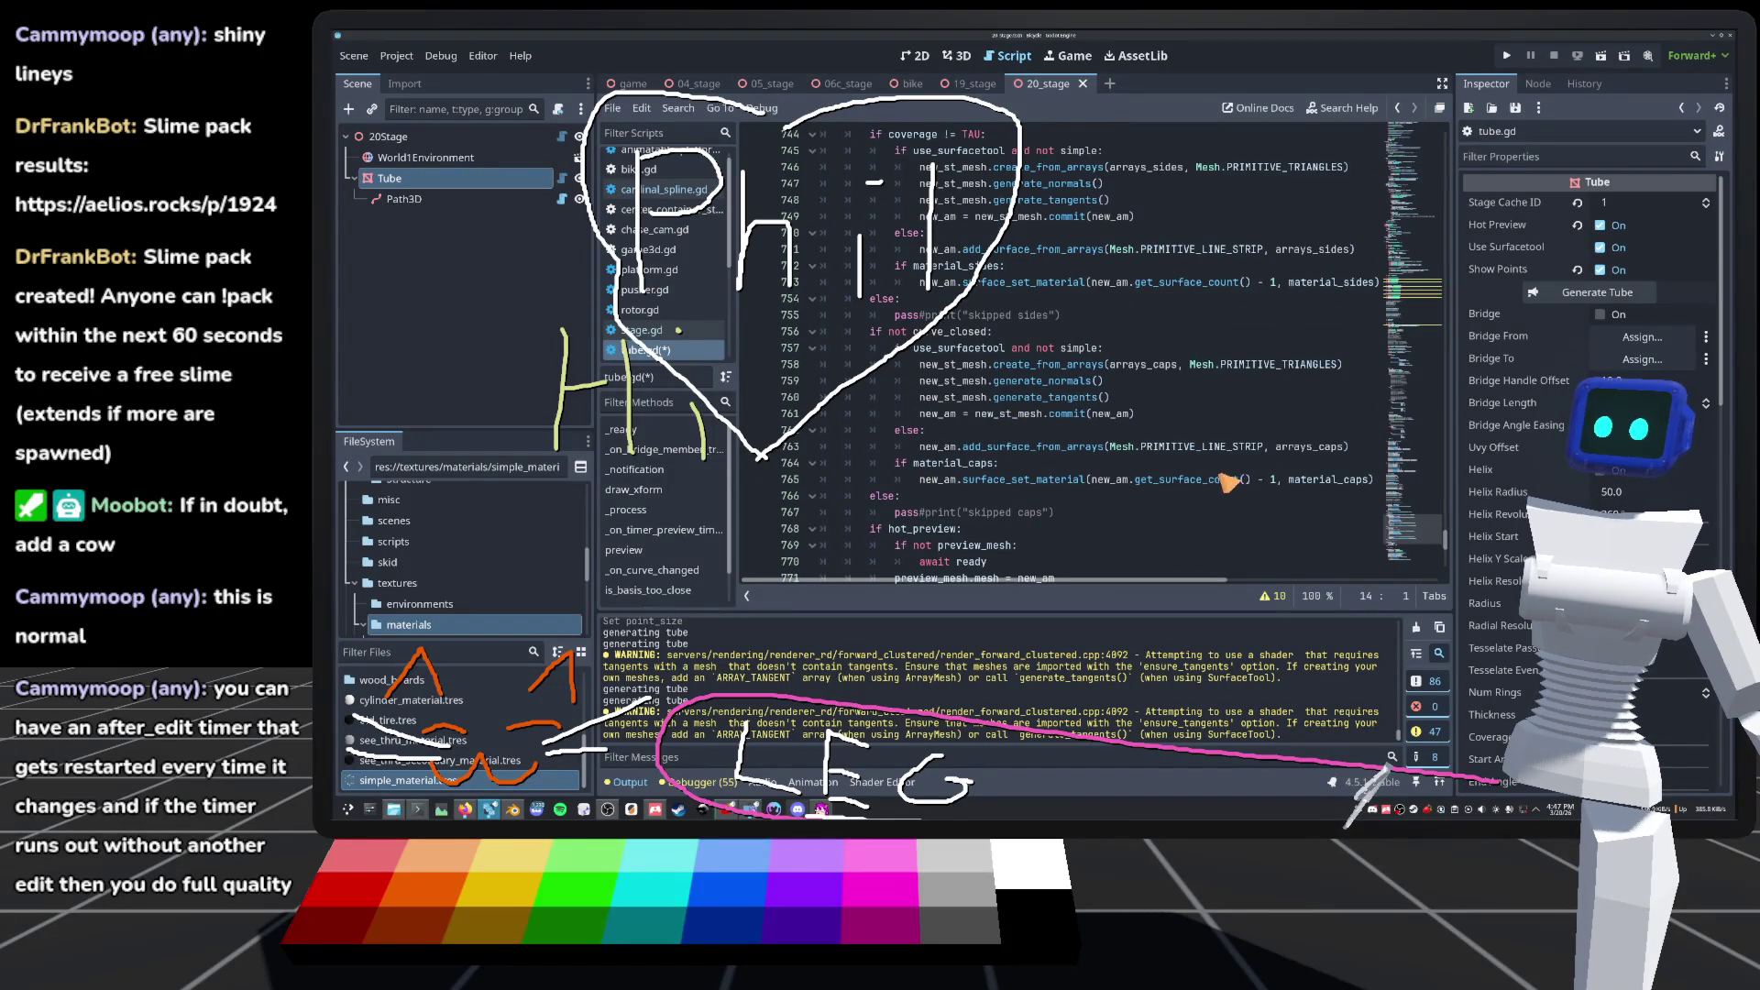
pyautogui.scroll(2, 931, 479)
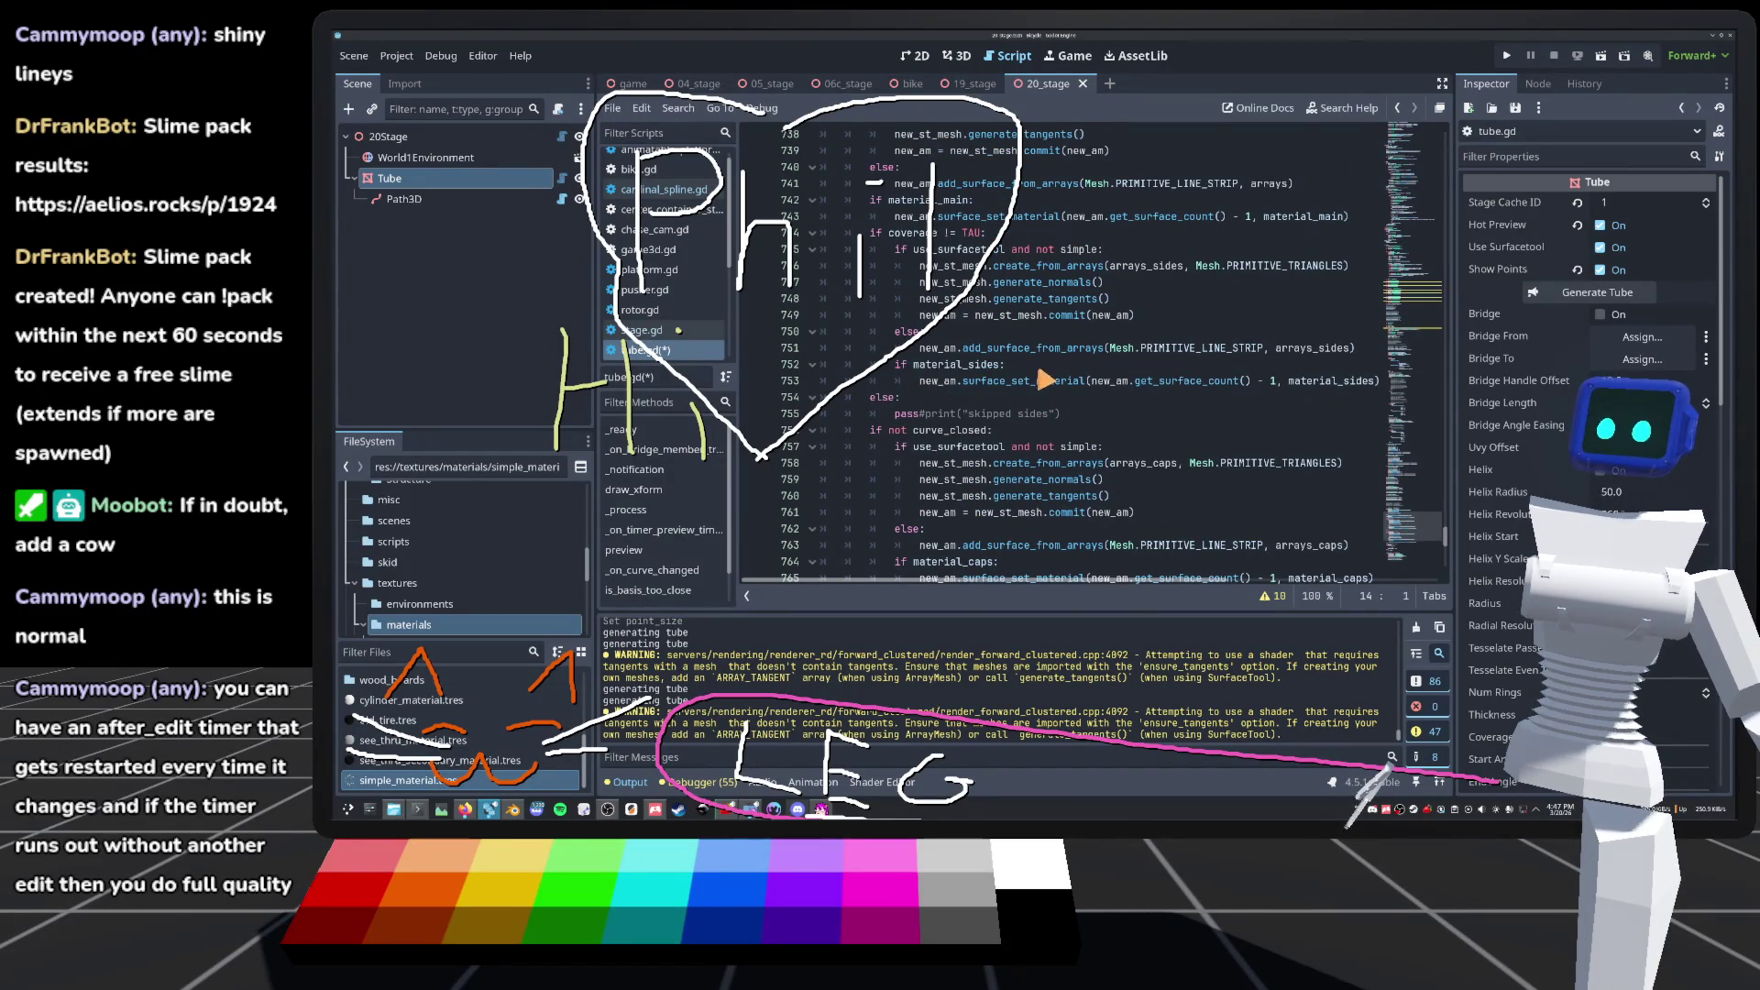
pyautogui.scroll(3, 1033, 393)
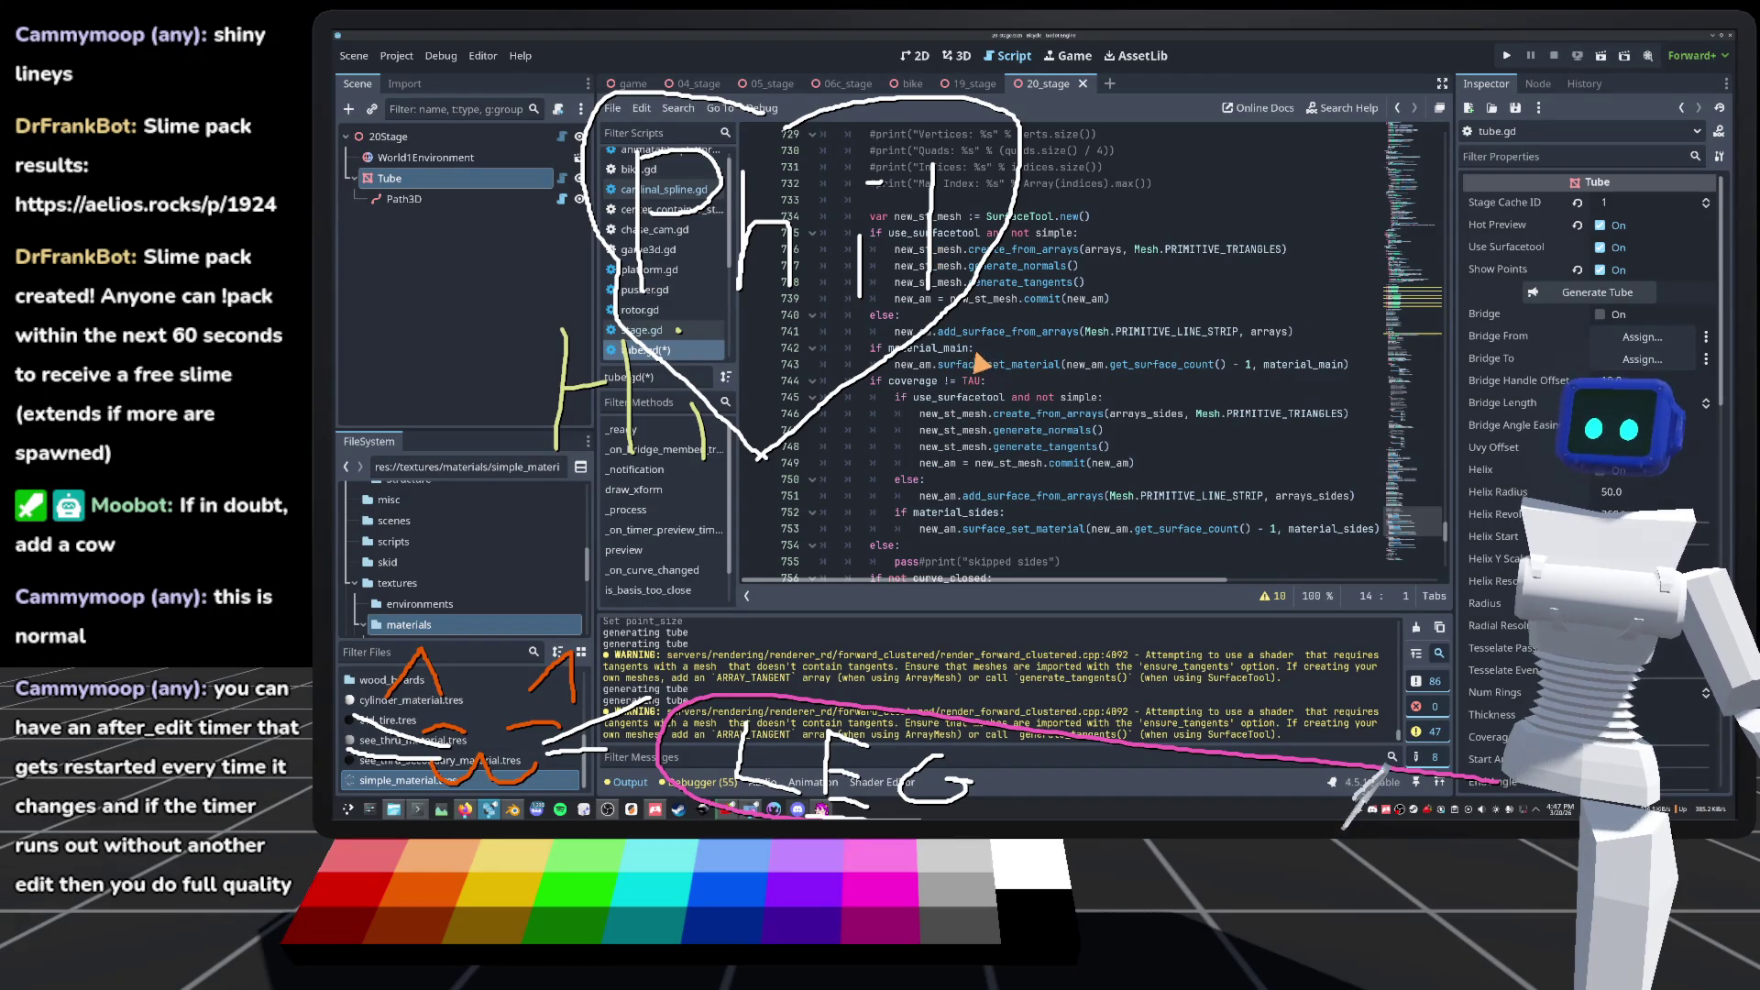
# Step: Add an 'if simple:' branch above the material_main check that sets SIMPLE_MATERIAL on the surface
pyautogui.click(869, 352)
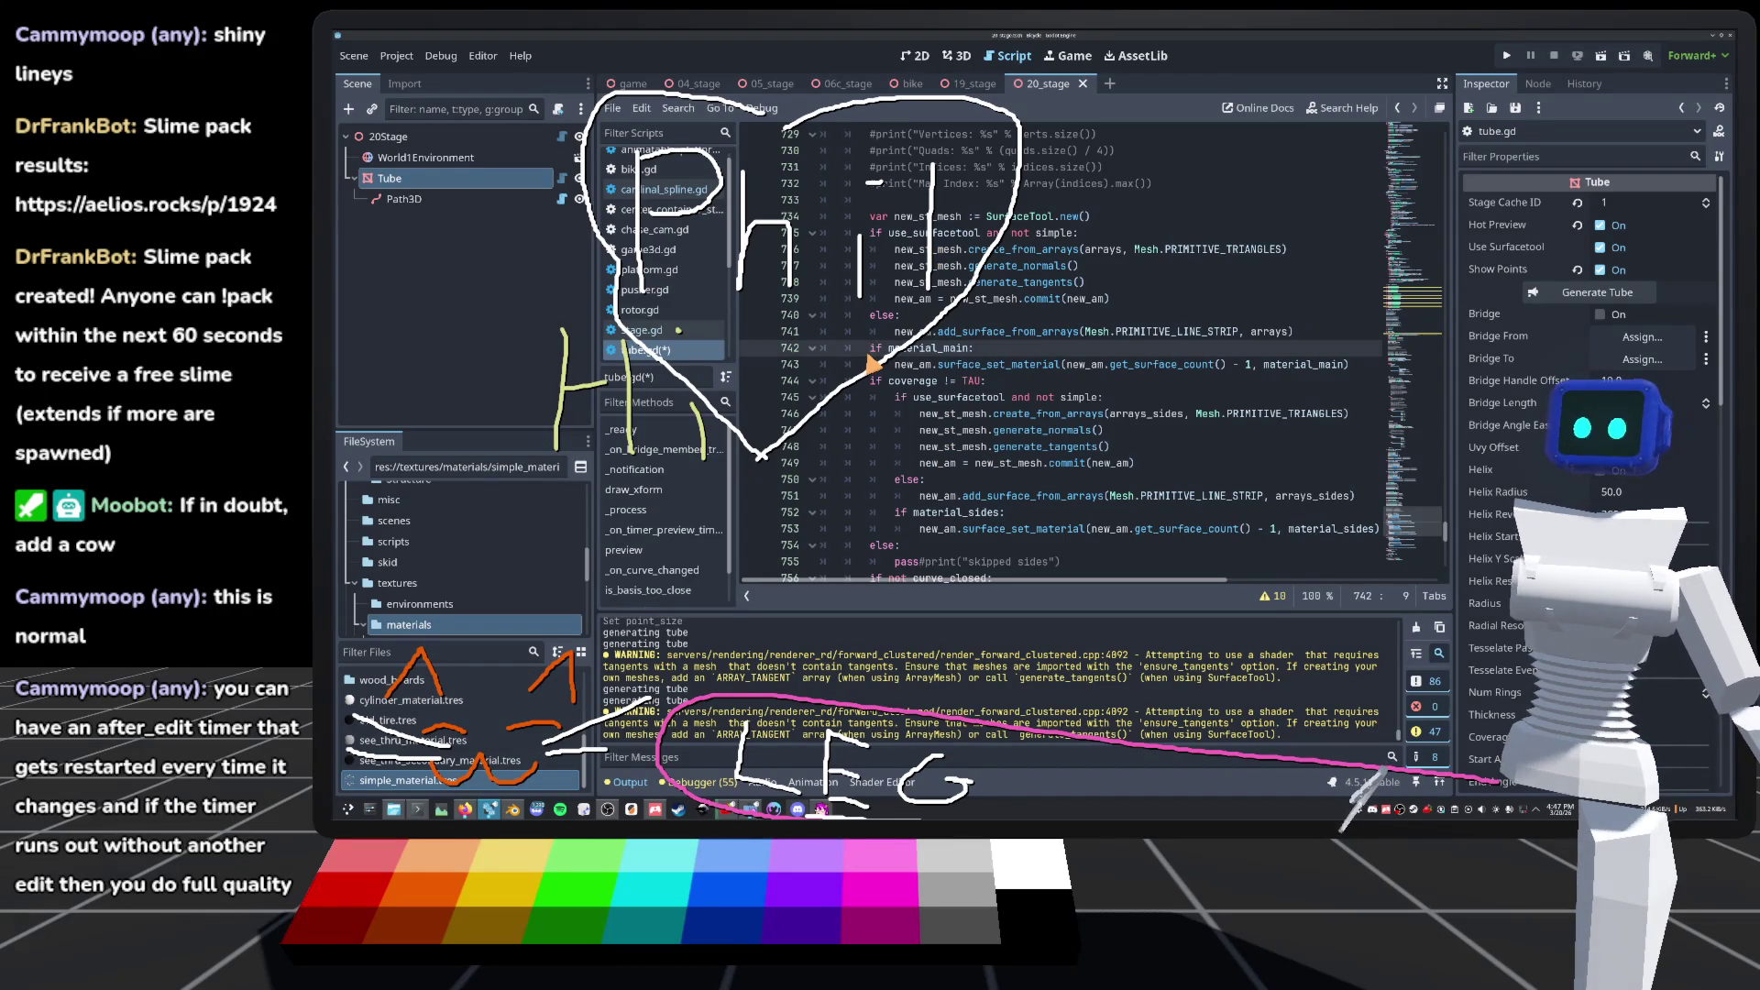
pyautogui.write('el')
pyautogui.write('if simple:')
pyautogui.press('Return')
pyautogui.press('Return')
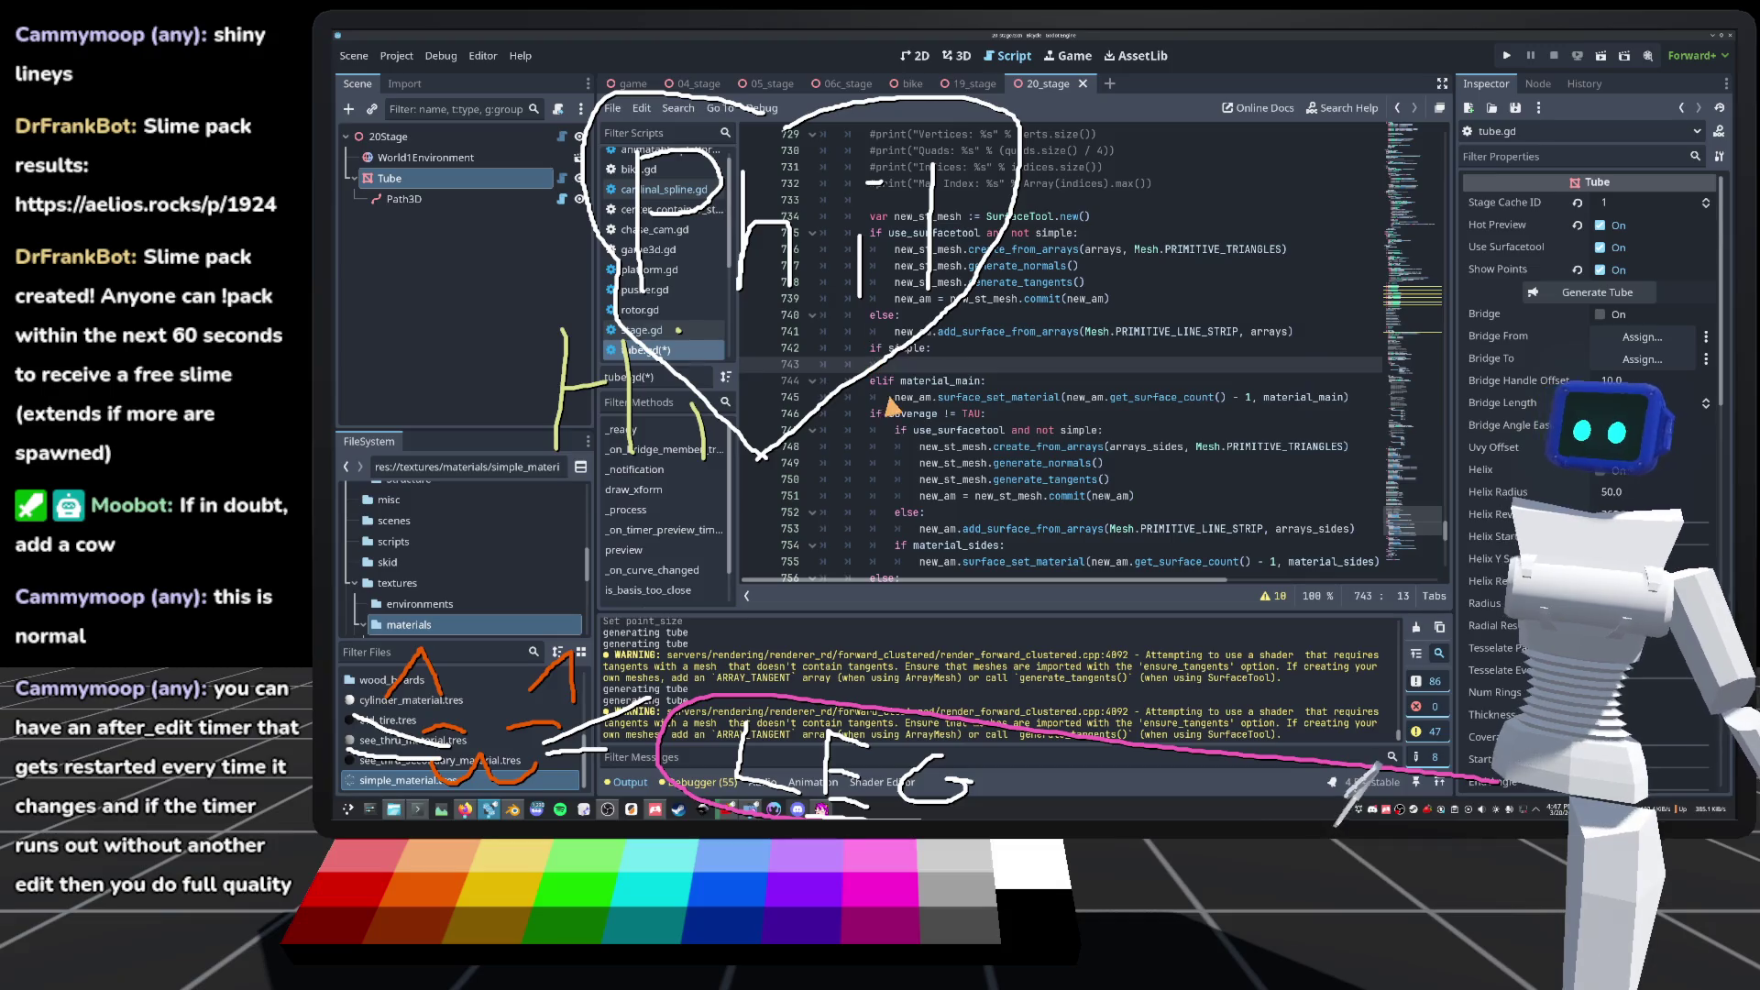
pyautogui.moveTo(1308, 397); pyautogui.dragTo(1375, 397)
pyautogui.hotkey('ctrl', 'c')
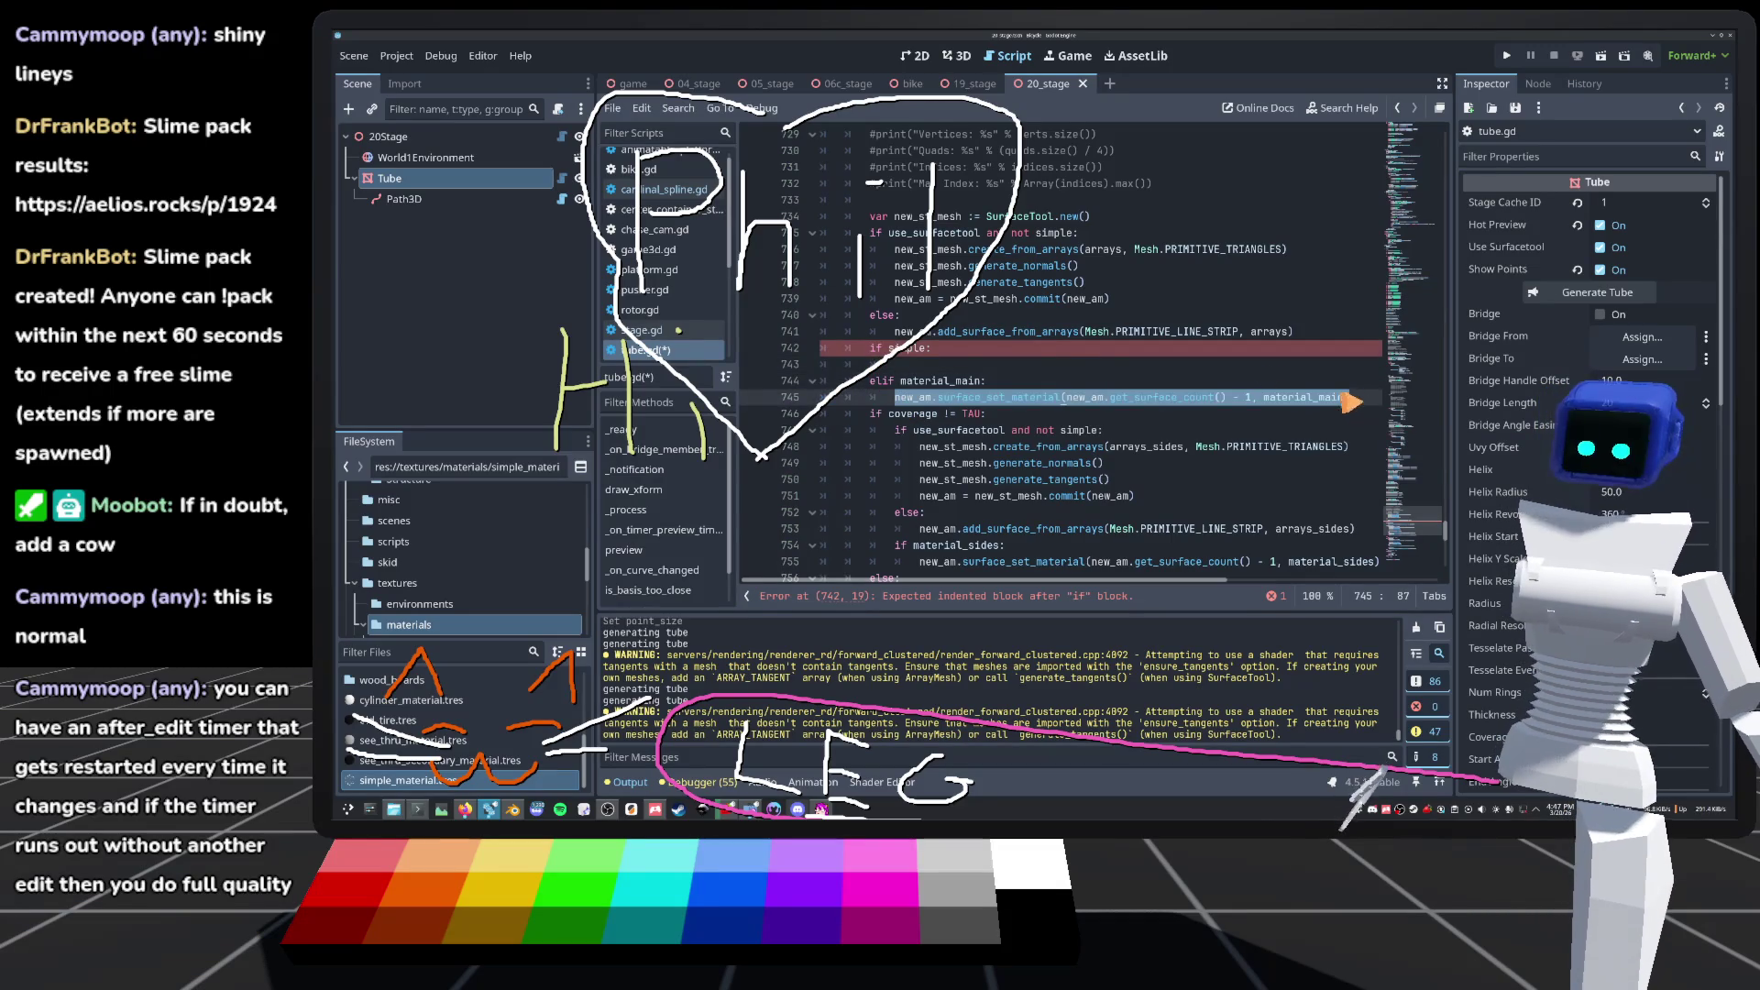
pyautogui.click(1189, 371)
pyautogui.hotkey('ctrl', 'v')
pyautogui.doubleClick(1313, 366)
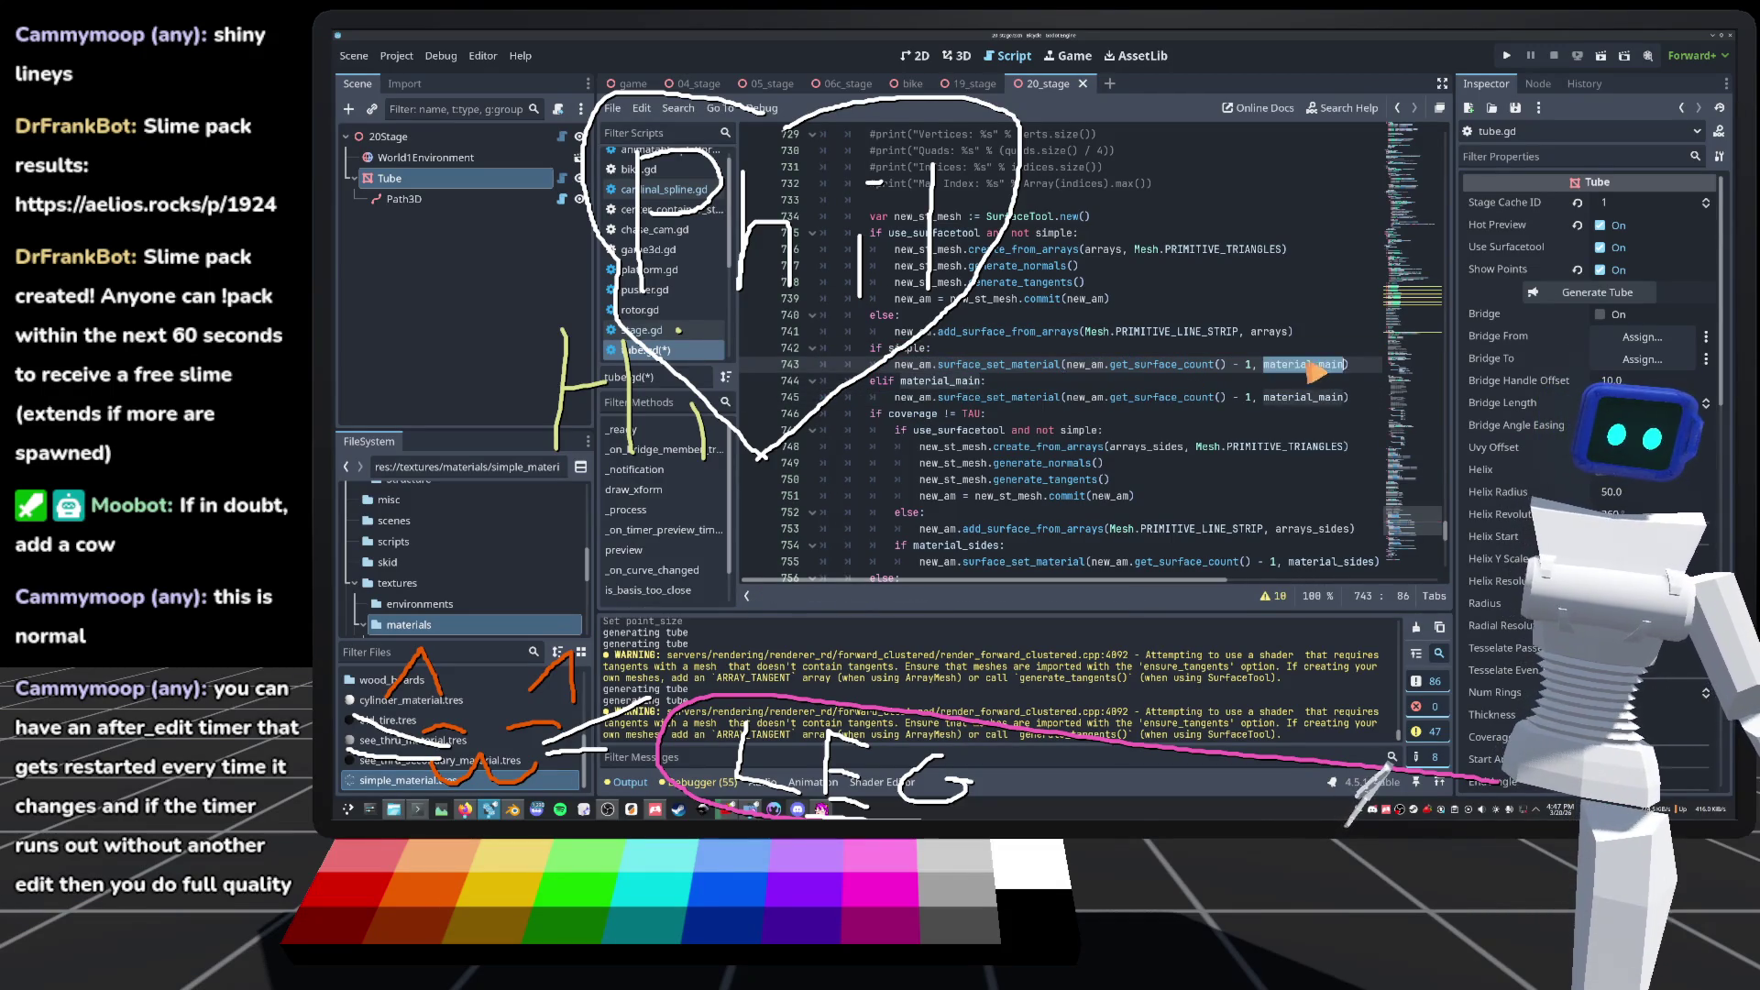
pyautogui.write('SIMPLE_MATERIAL')
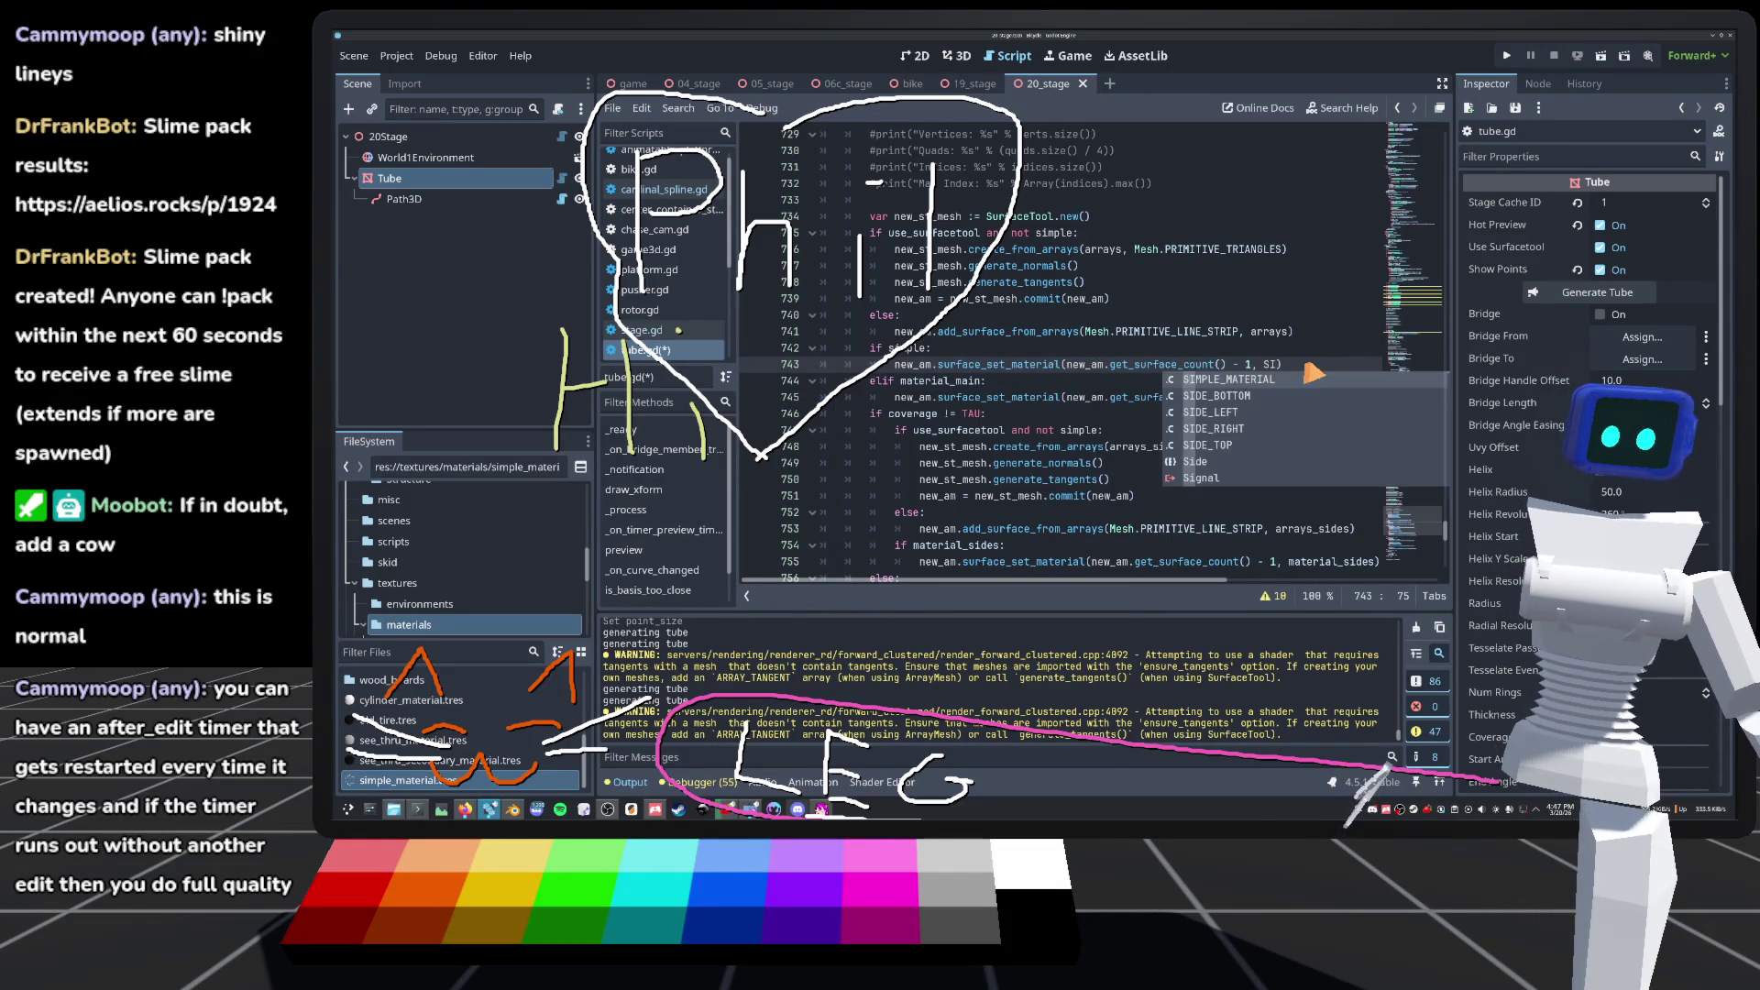
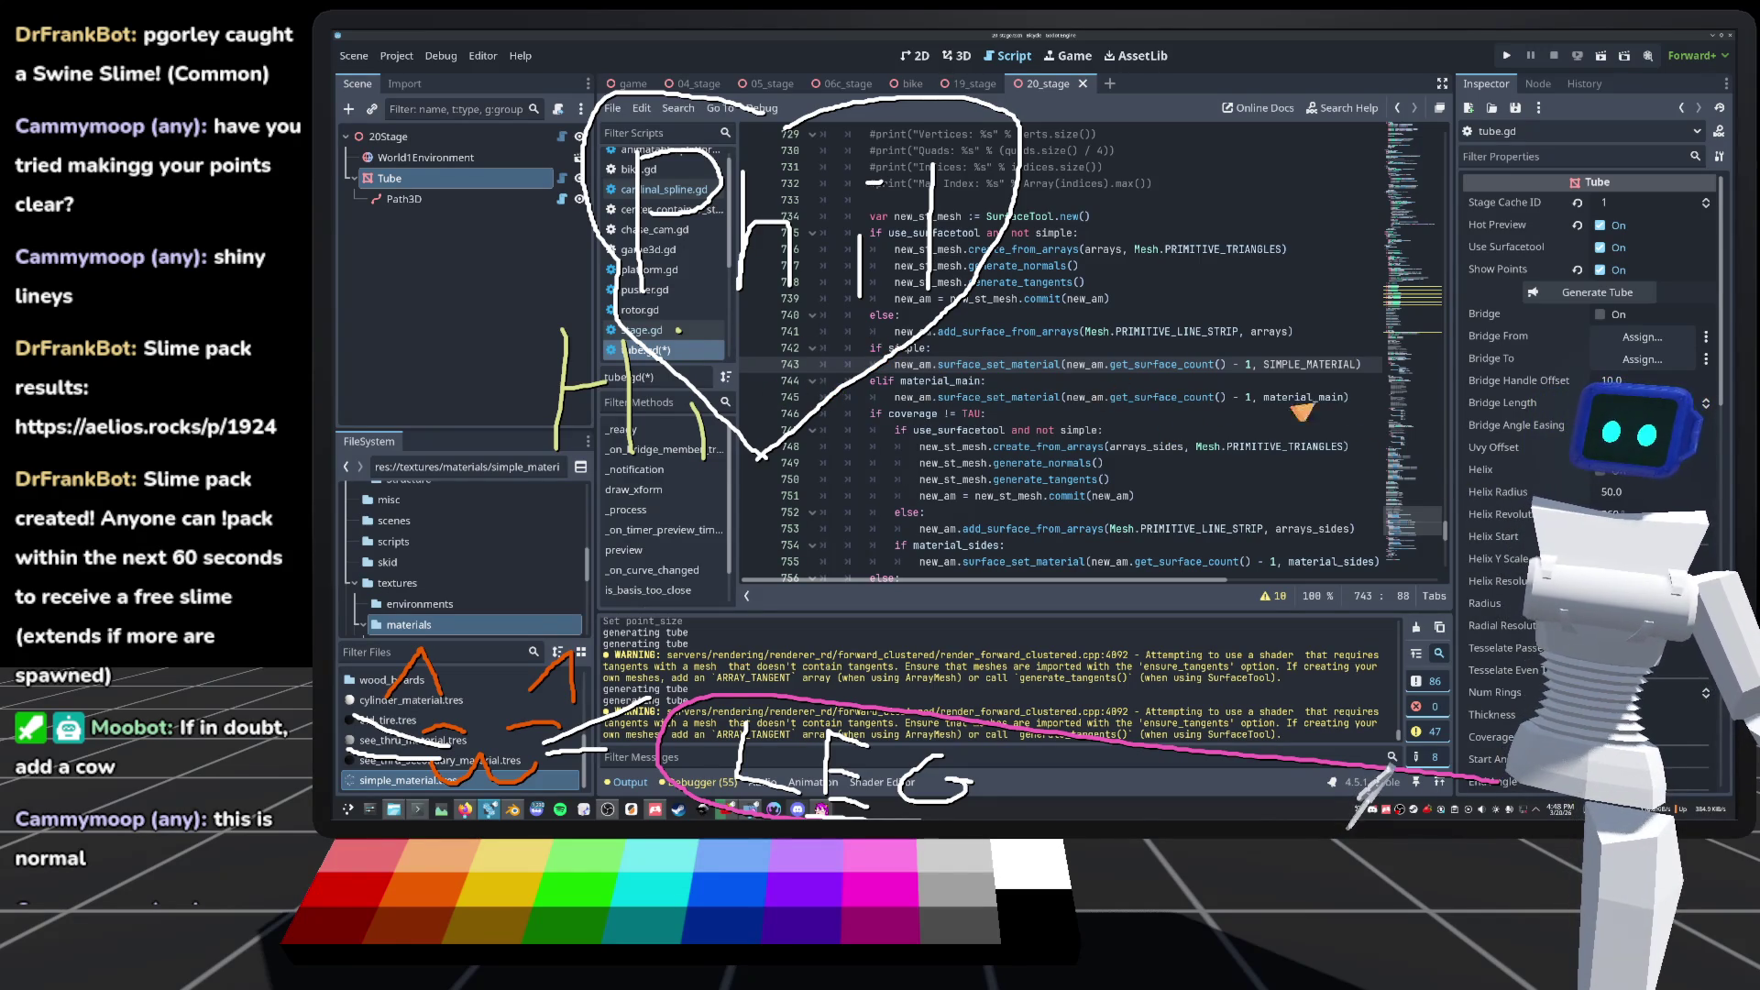
# Step: Insert an 'if simple:' line above the material_sides check in tube.gd
pyautogui.scroll(-3, 1087, 397)
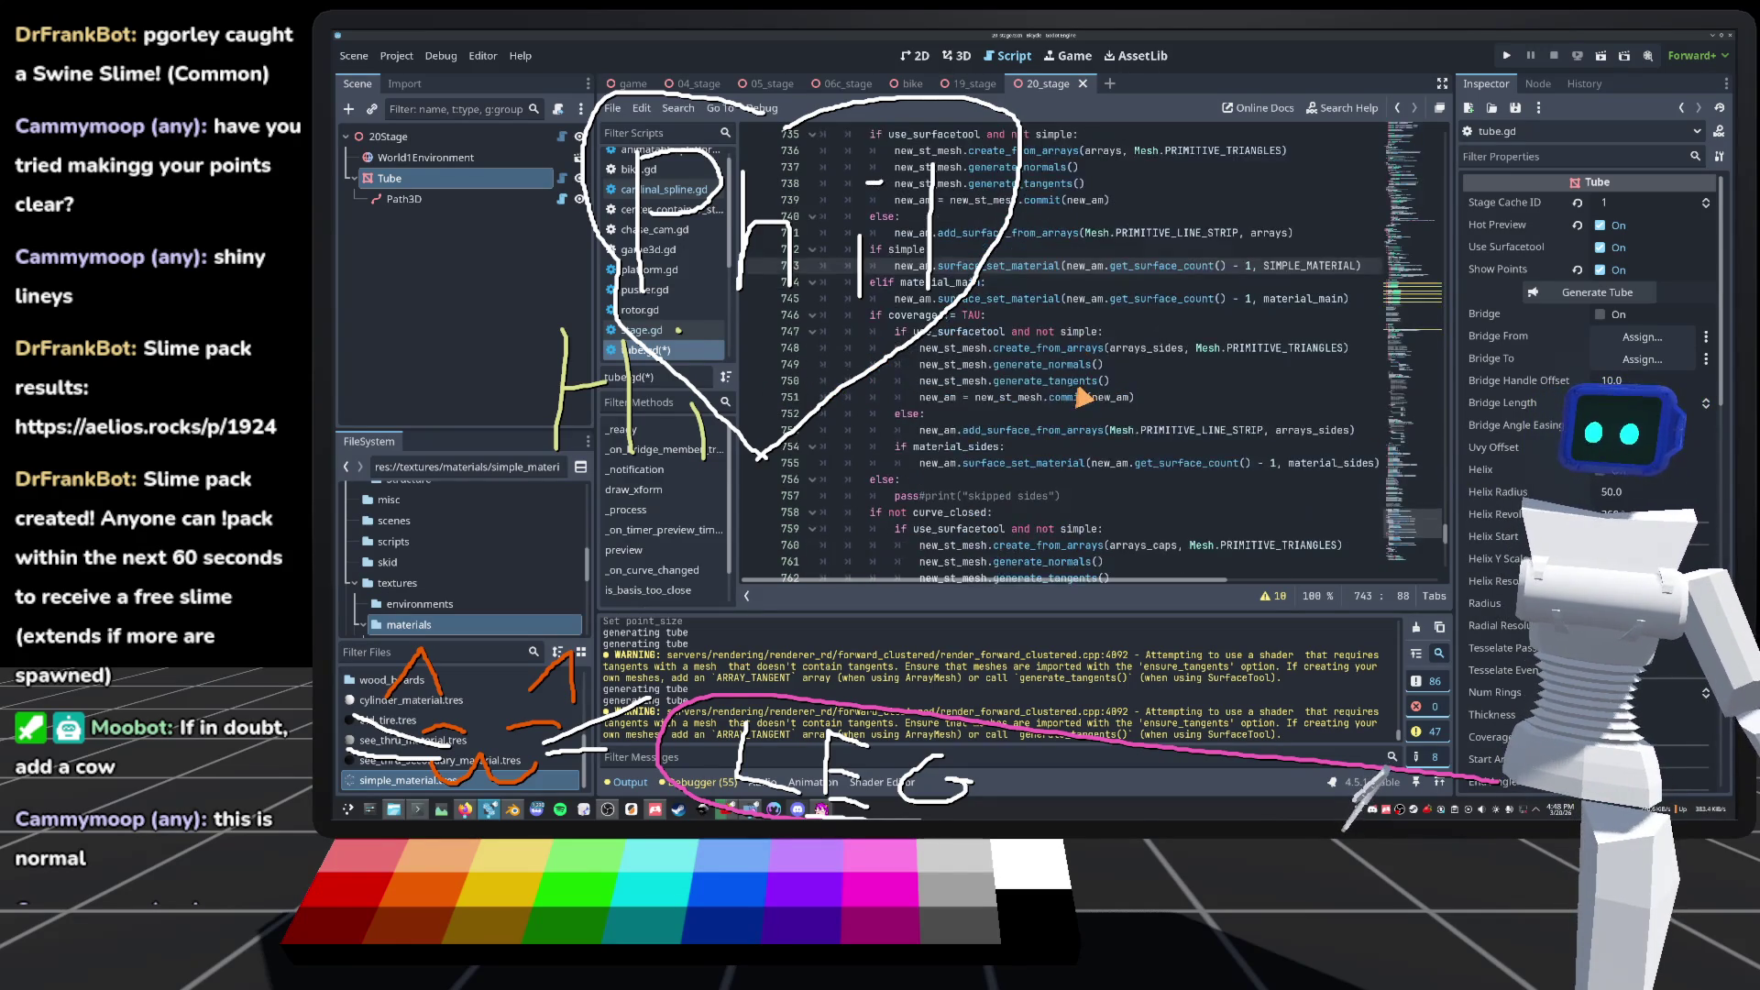
pyautogui.click(898, 398)
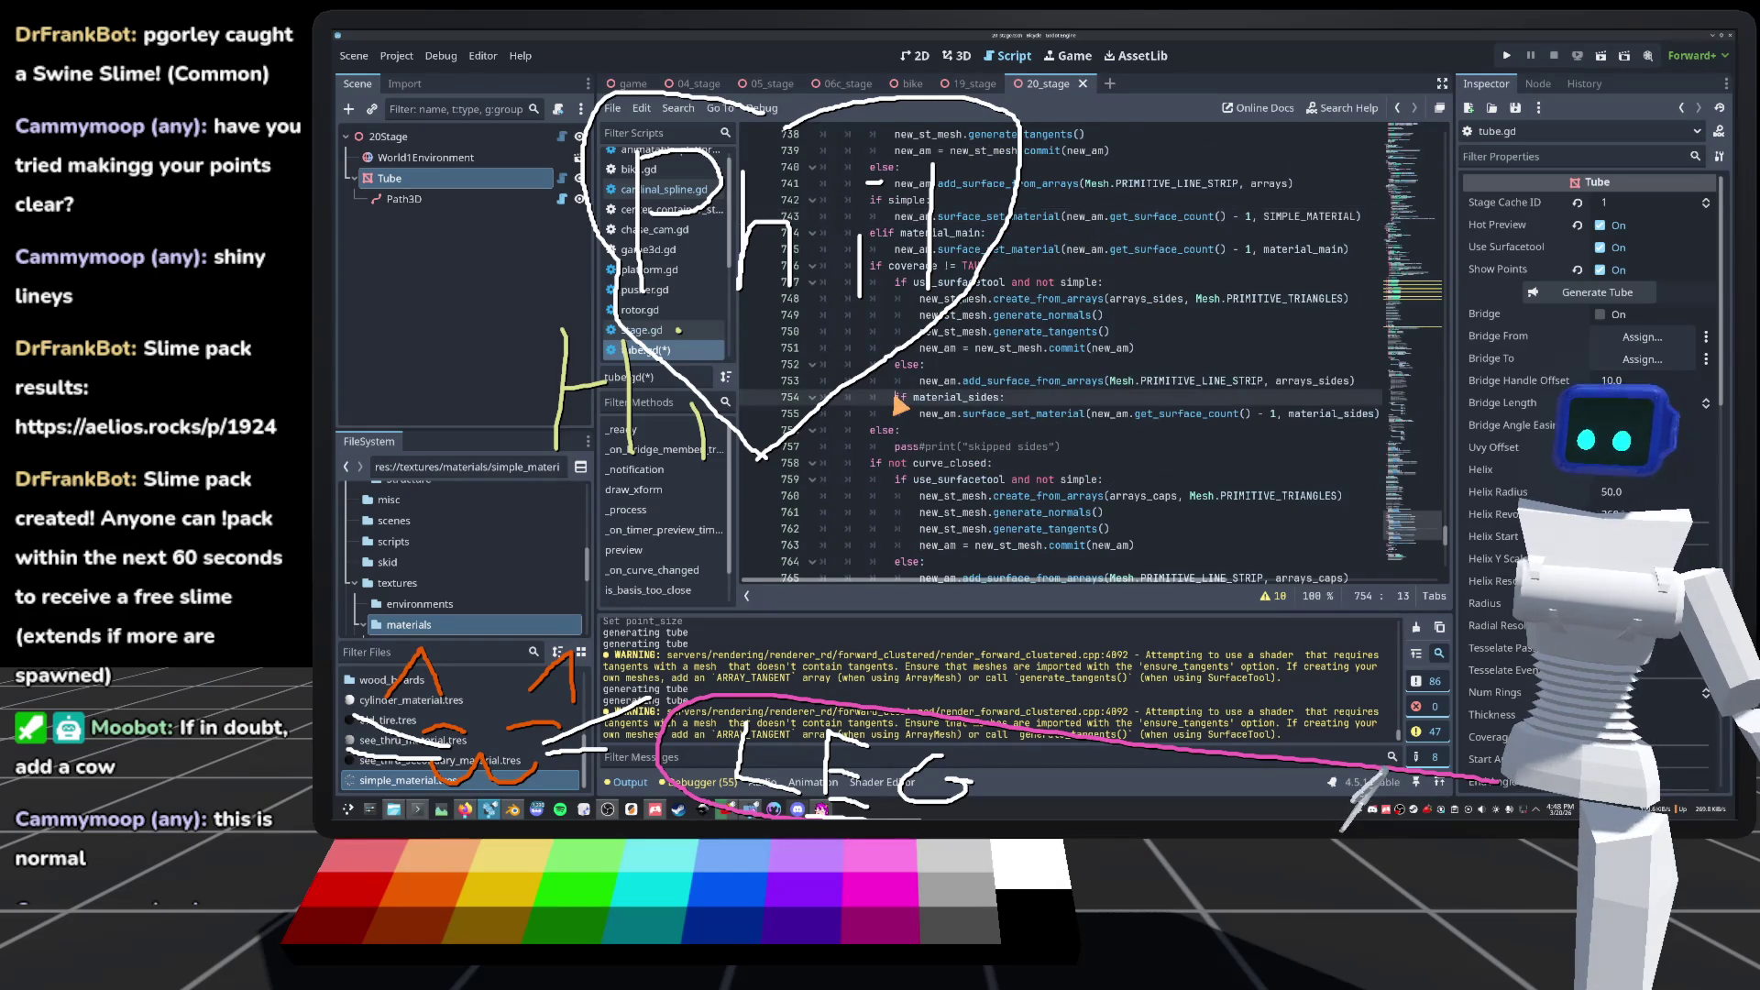
pyautogui.press('Return')
pyautogui.write('el')
pyautogui.press('Up')
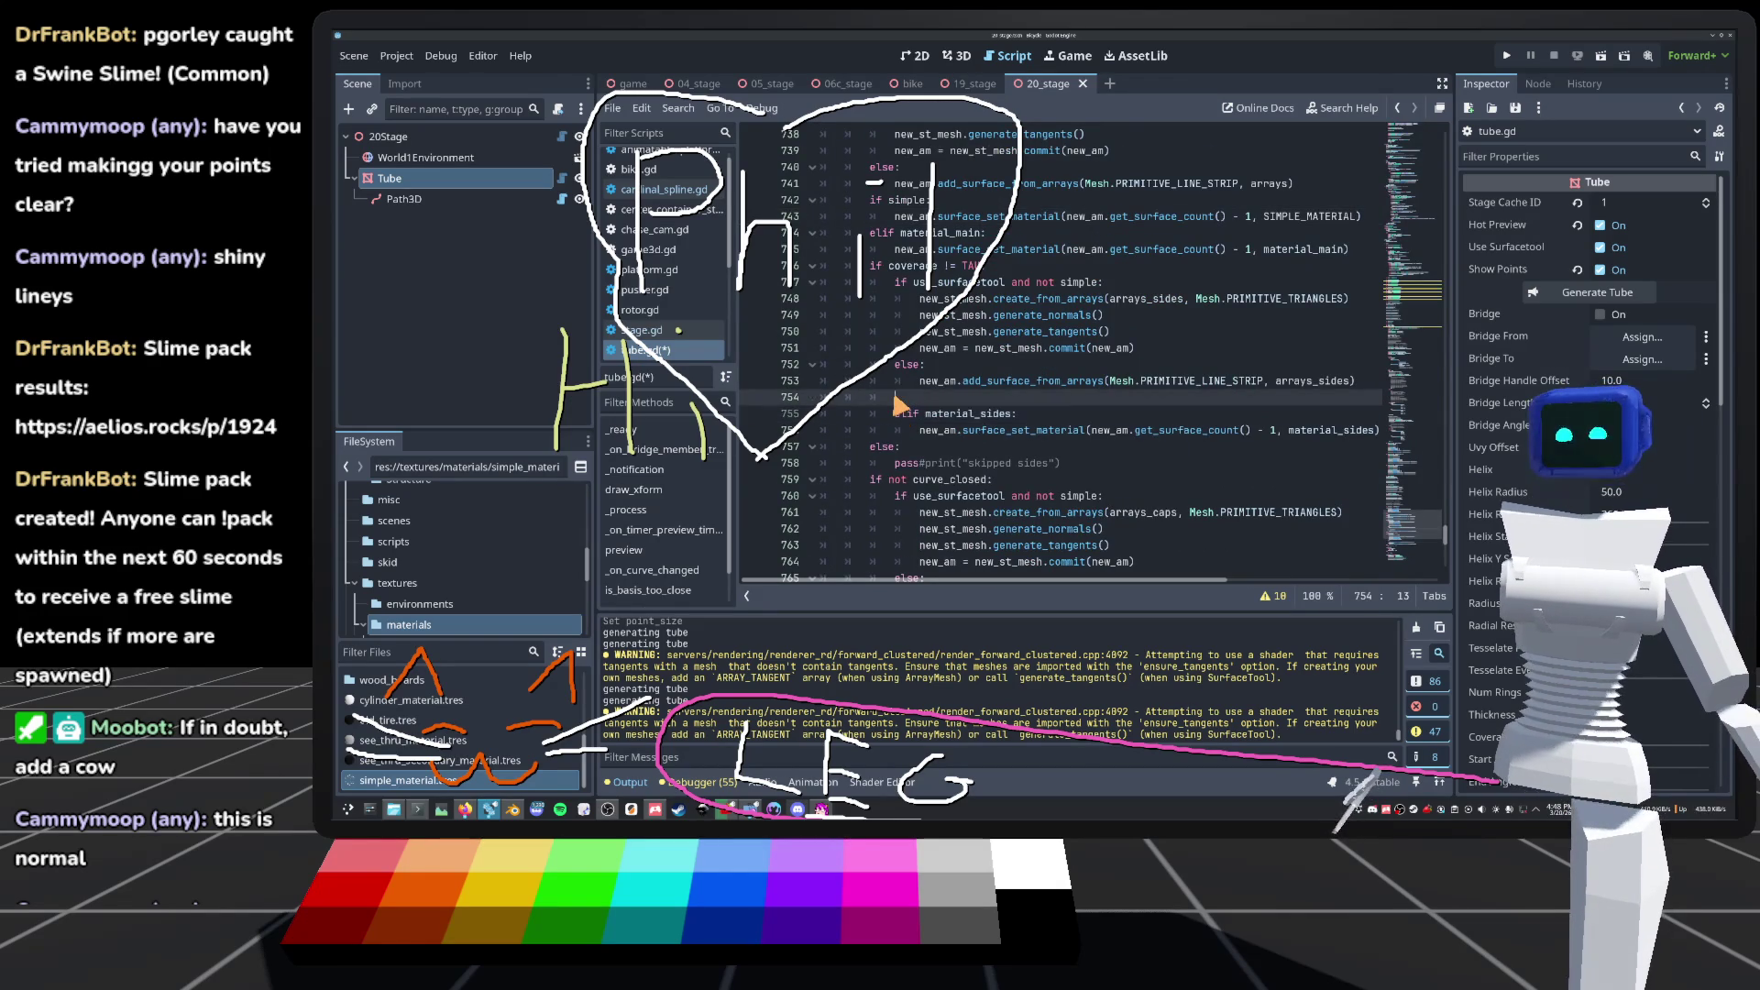
pyautogui.write('if si')
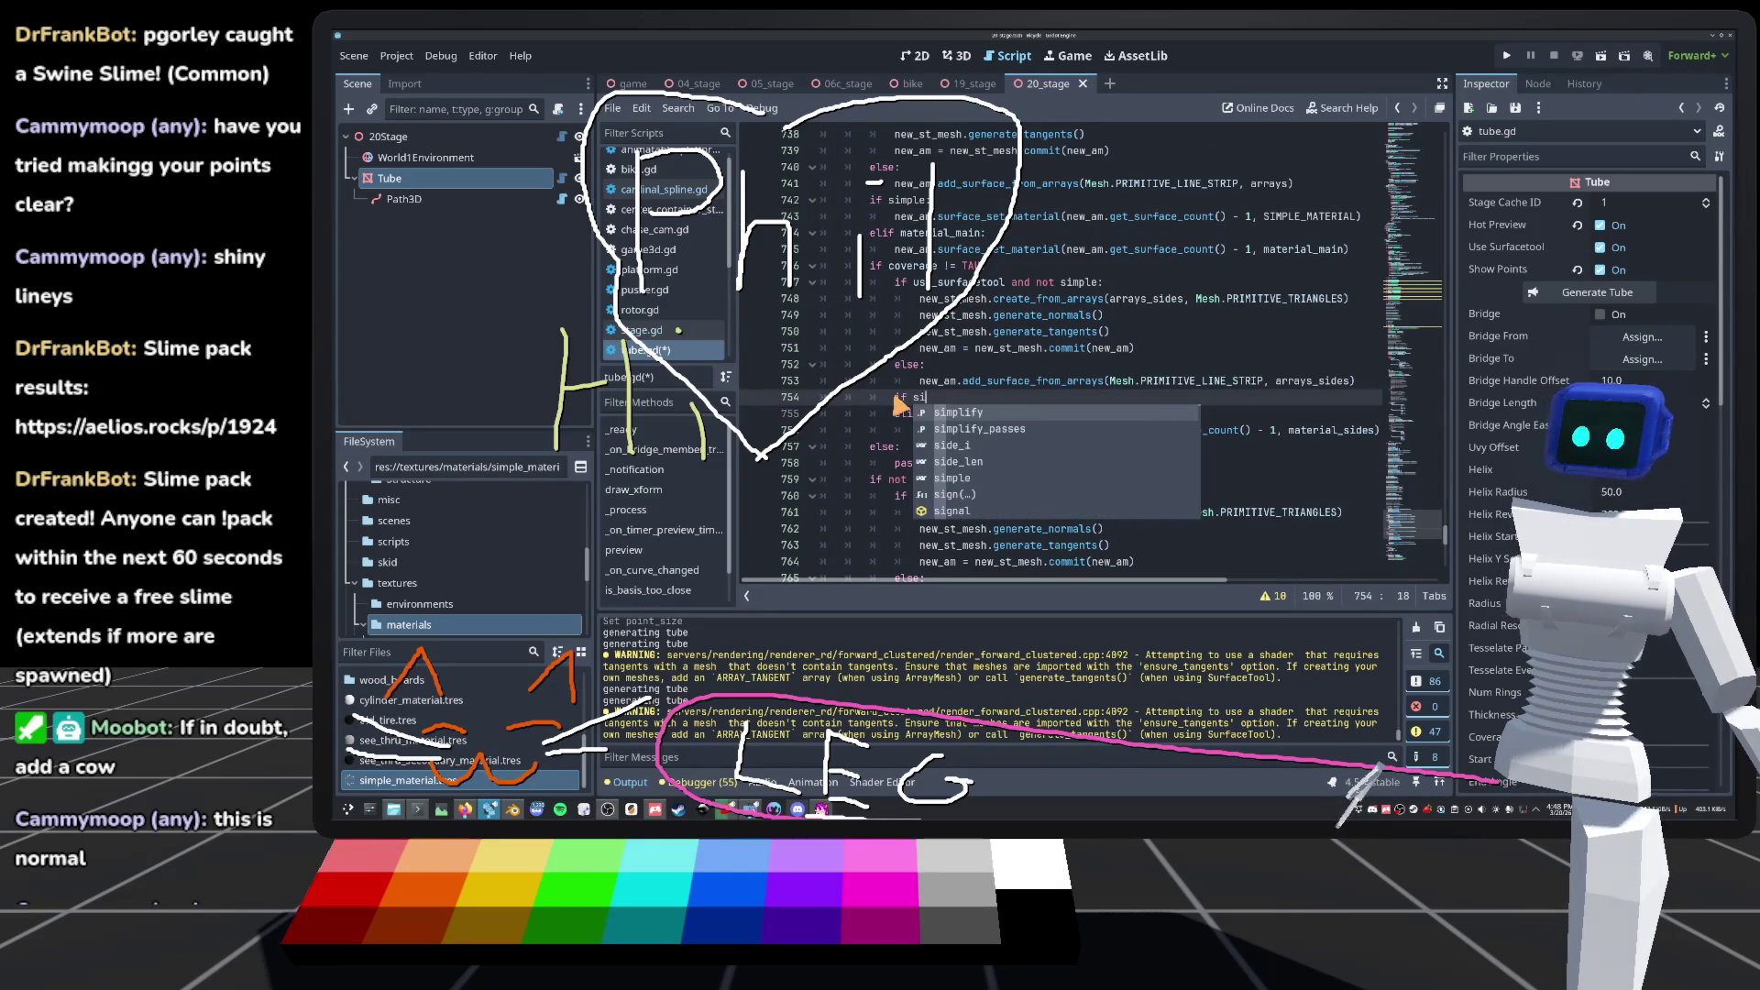
pyautogui.write('pl')
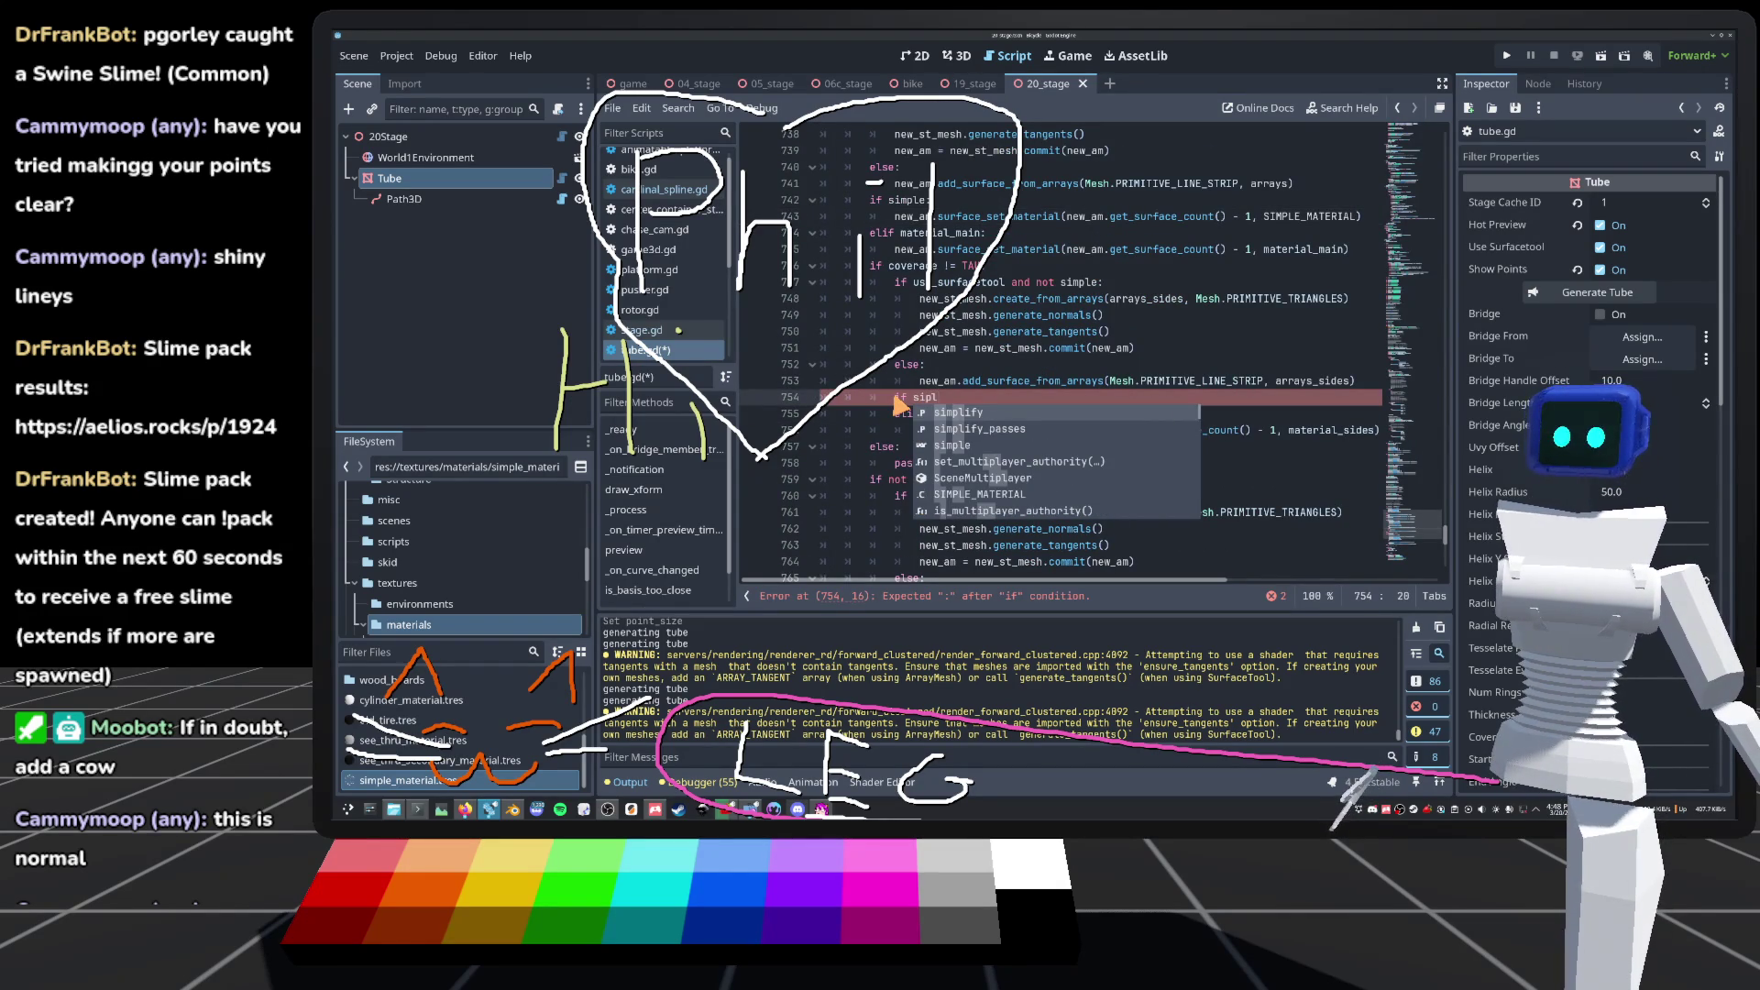
pyautogui.press('Down')
pyautogui.press('Return')
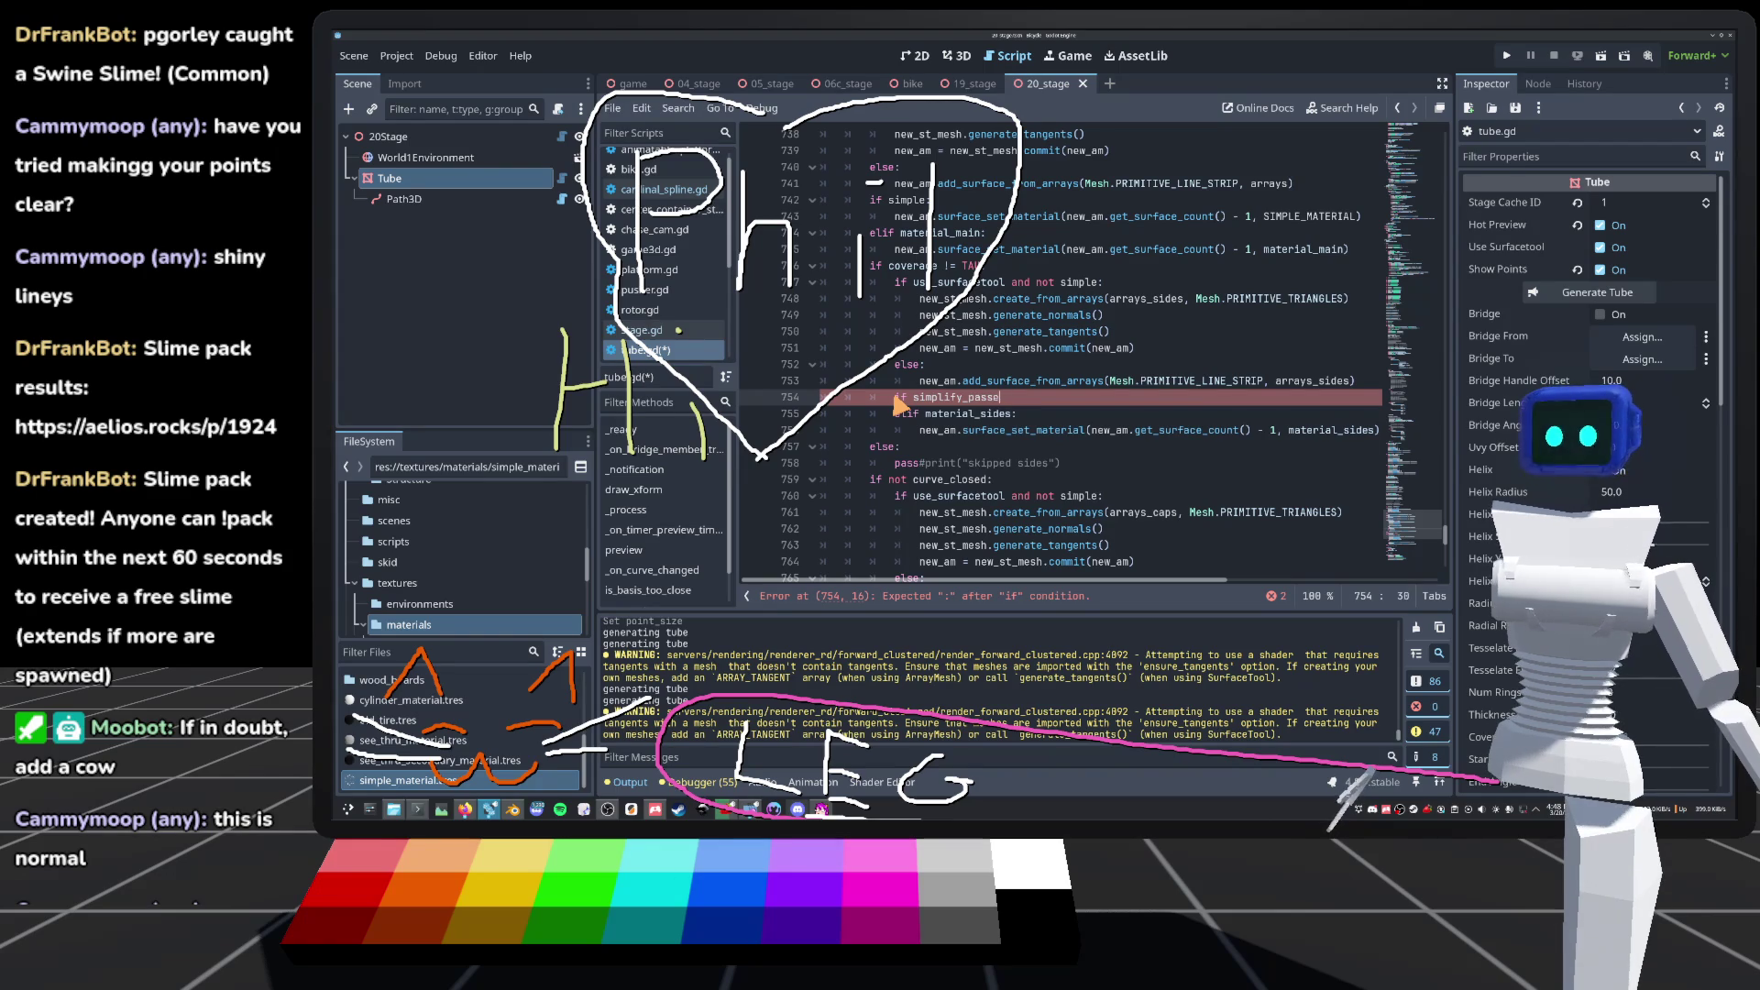
pyautogui.write(':')
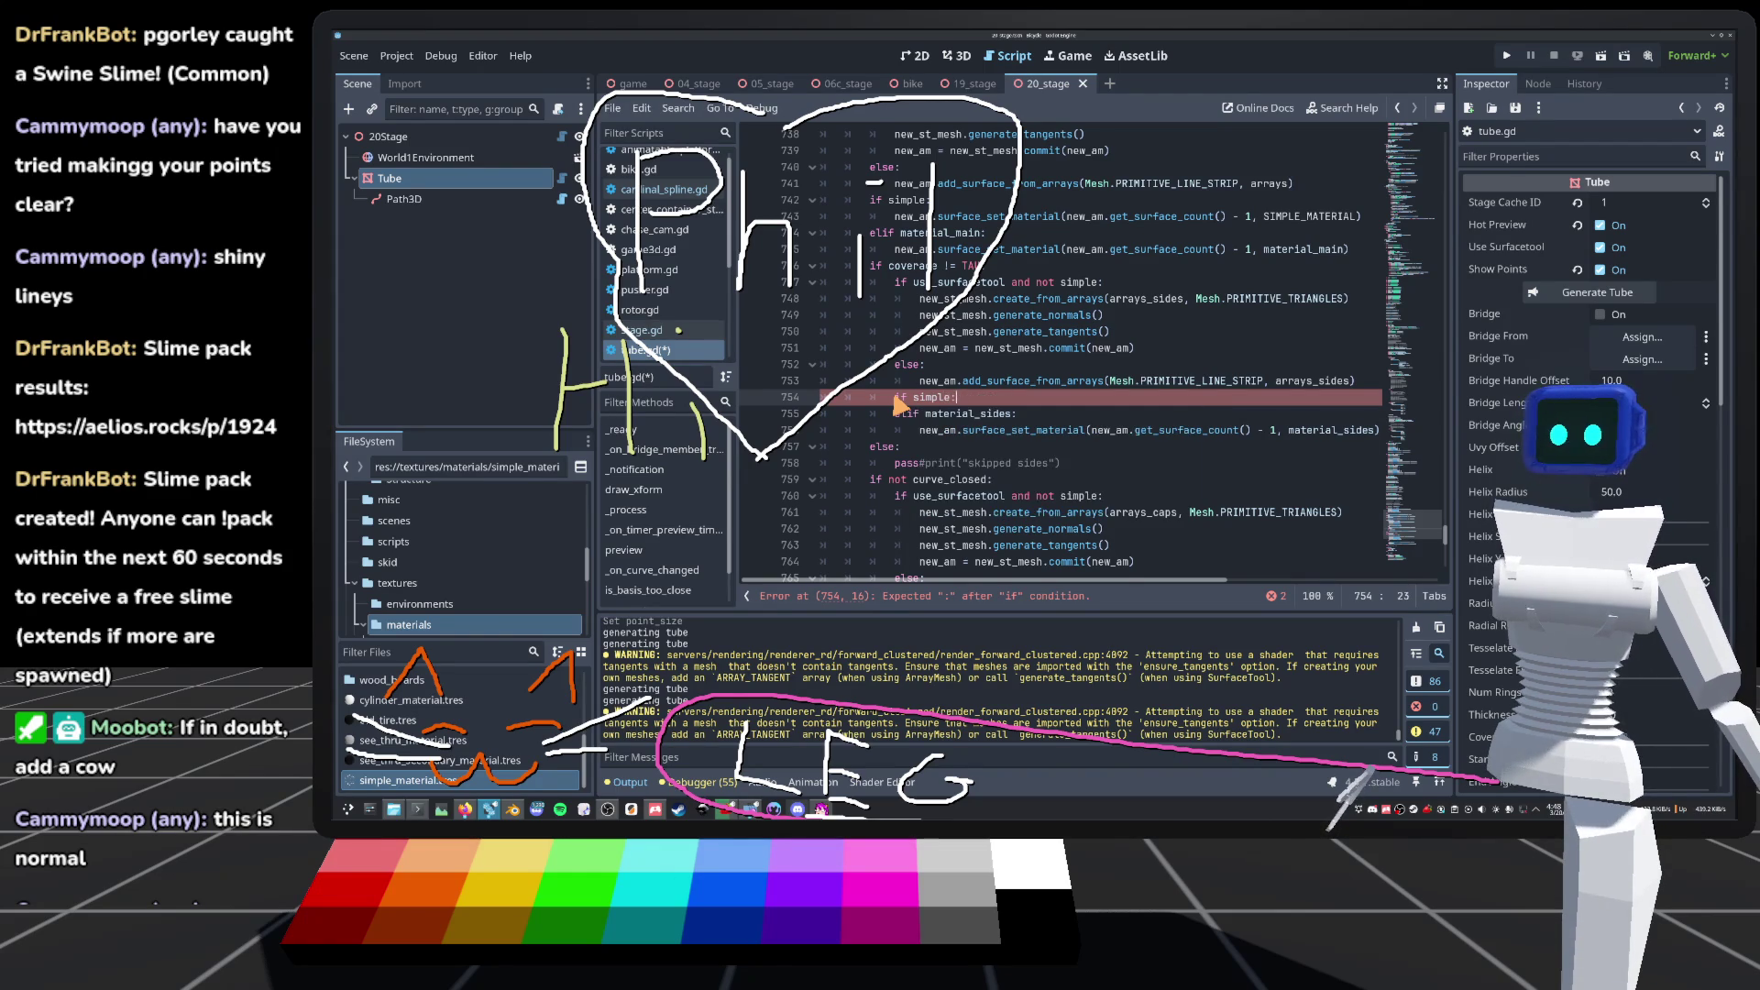
pyautogui.press('Return')
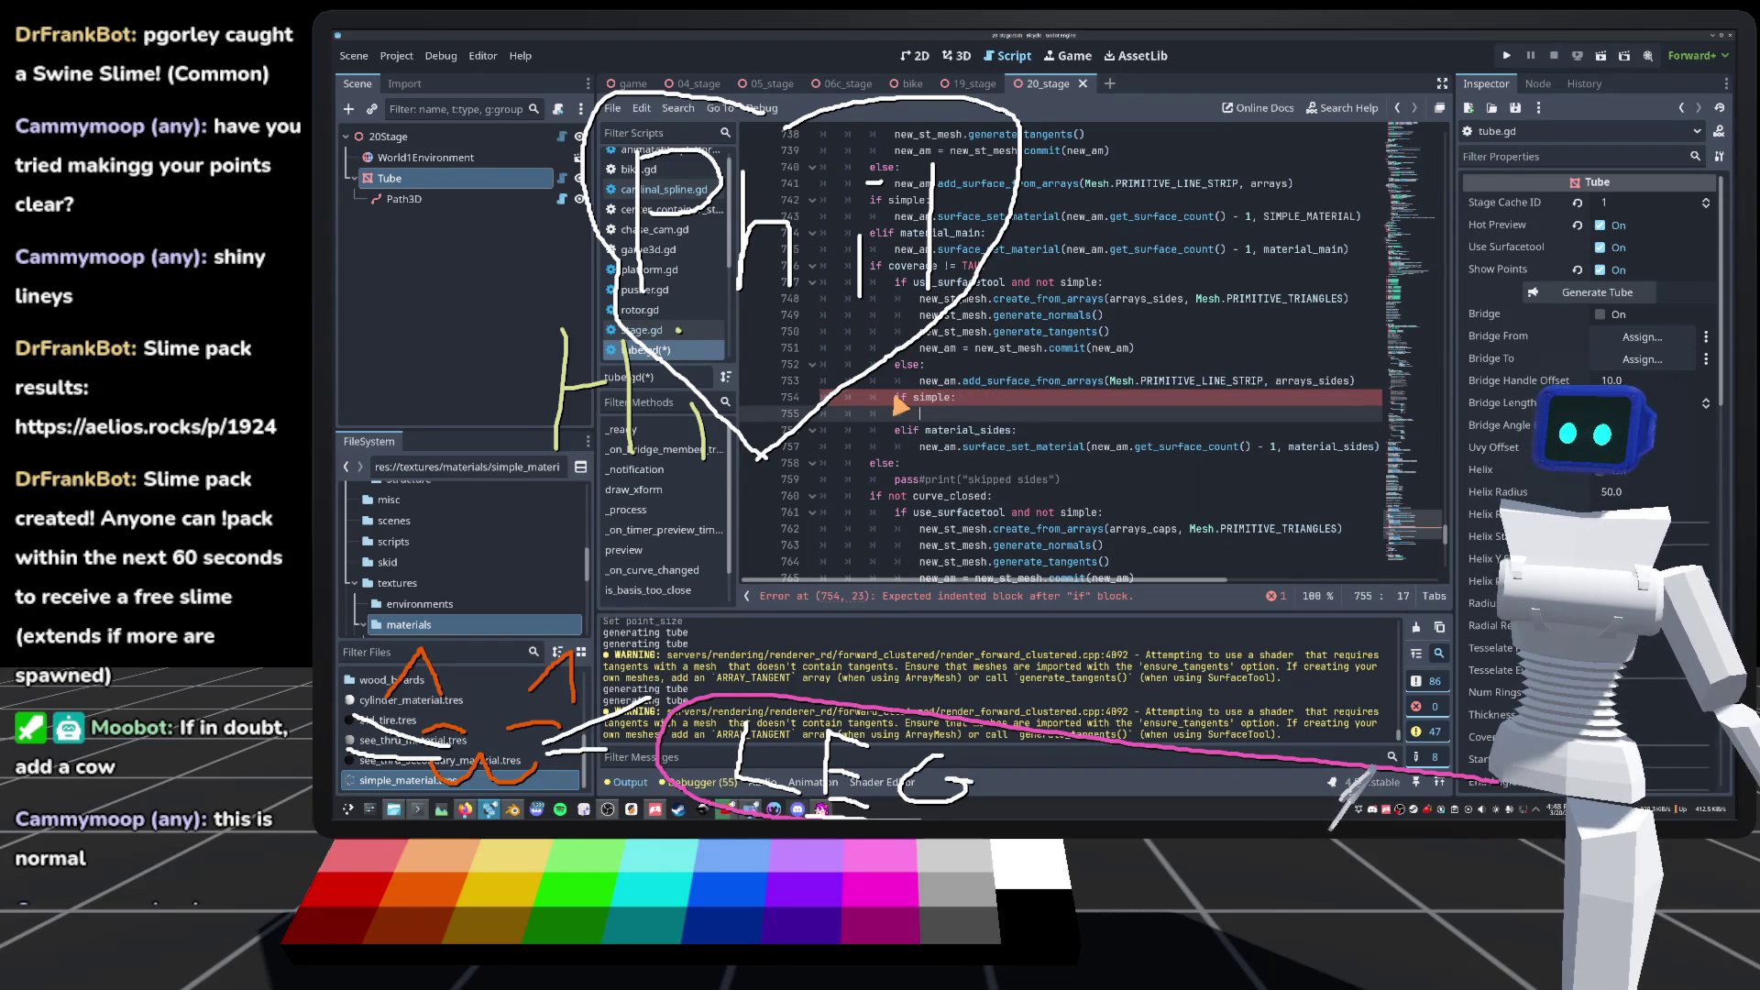
# Step: Fill the new branch with a copy of the sides set_material line using SIMPLE_MATERIAL
pyautogui.moveTo(920, 449); pyautogui.dragTo(1411, 455)
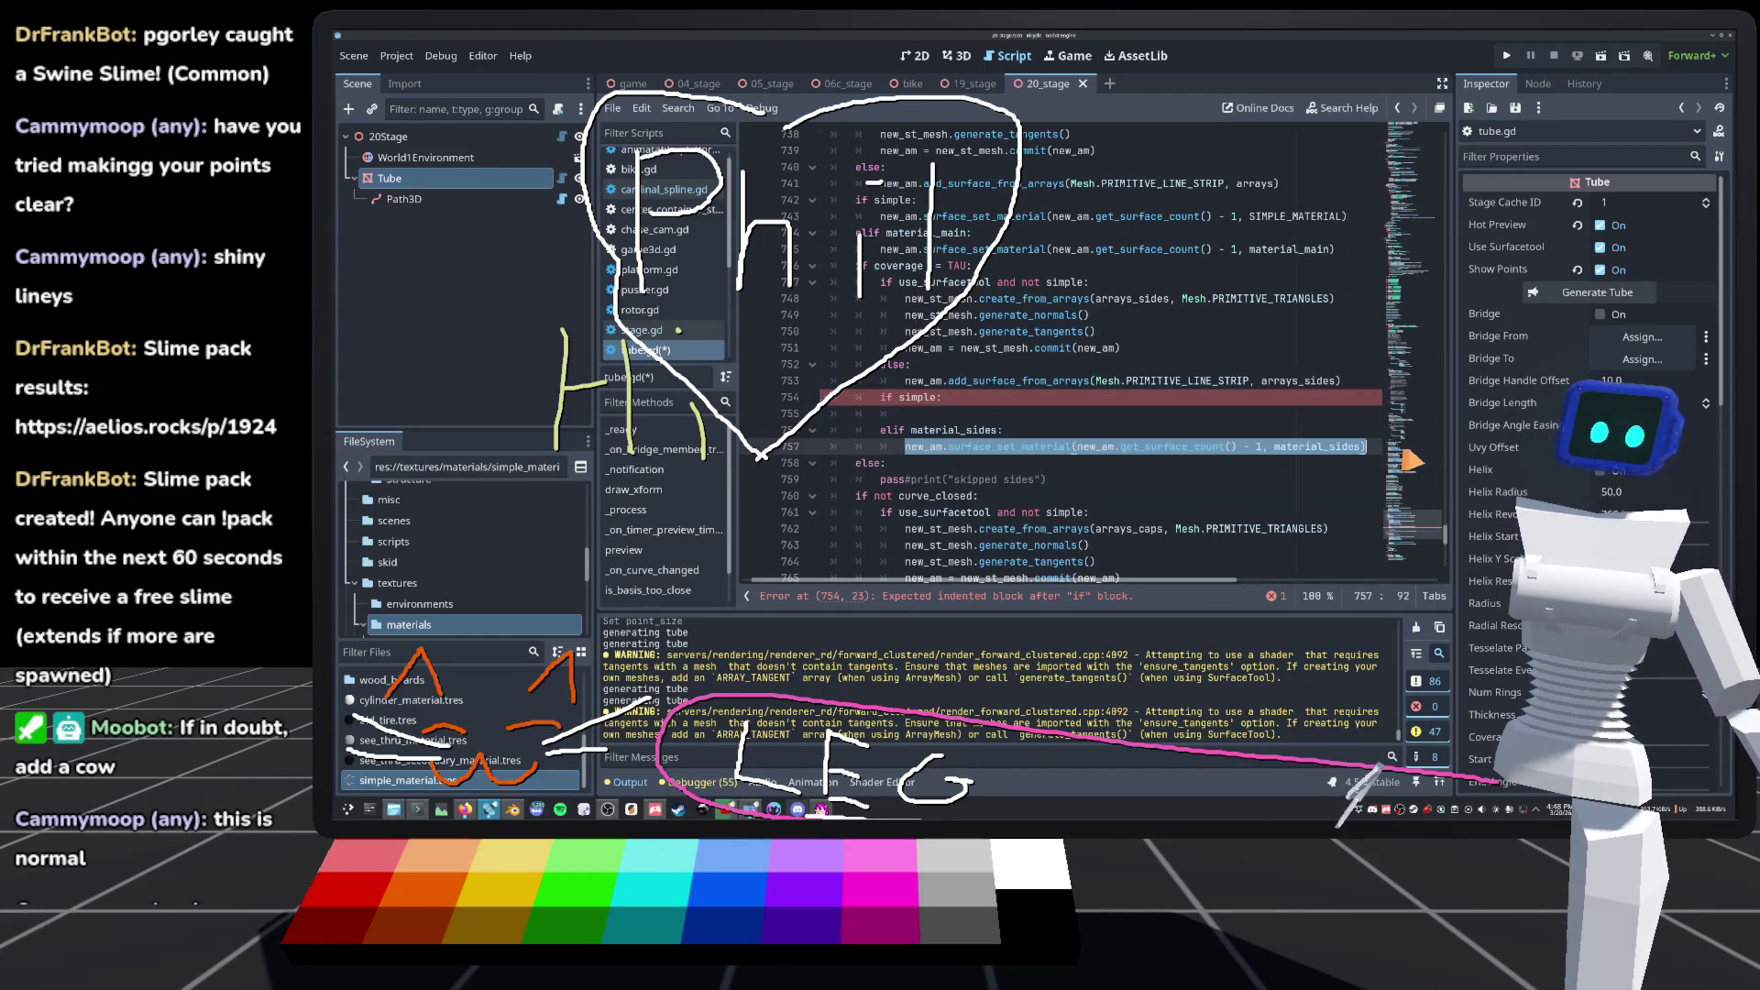
pyautogui.hotkey('ctrl', 'c')
pyautogui.click(954, 413)
pyautogui.hotkey('ctrl', 'v')
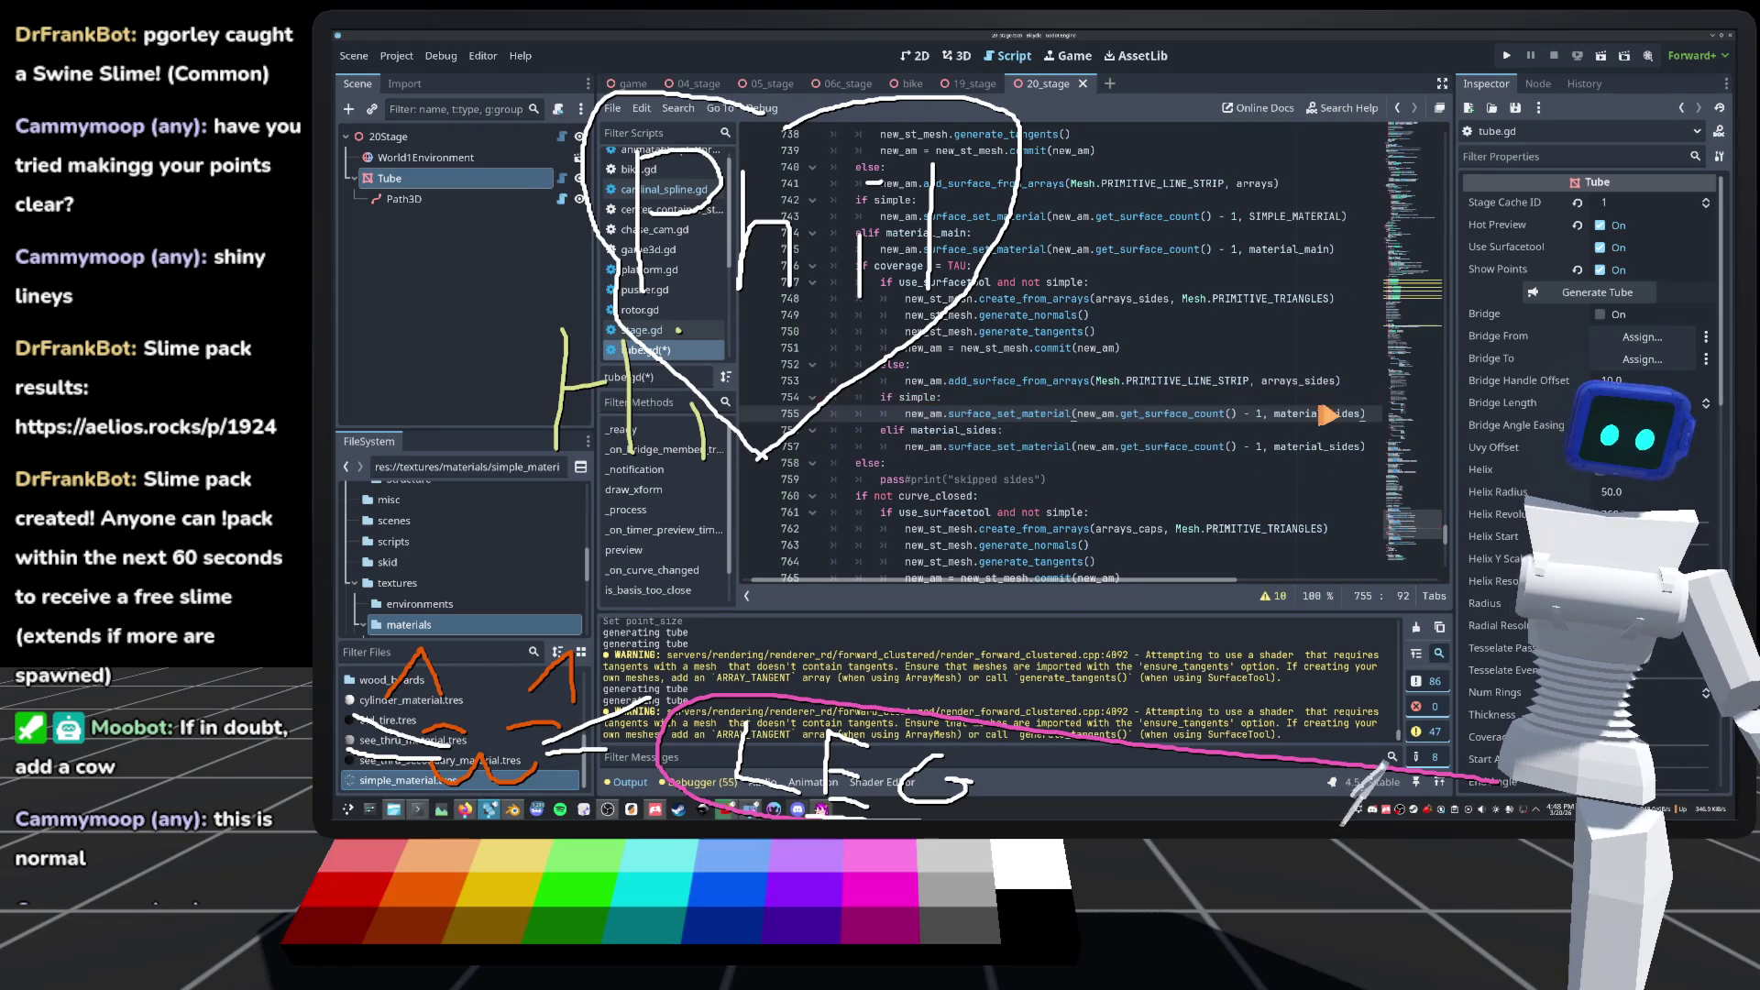
pyautogui.doubleClick(1318, 414)
pyautogui.write('SIMPLE')
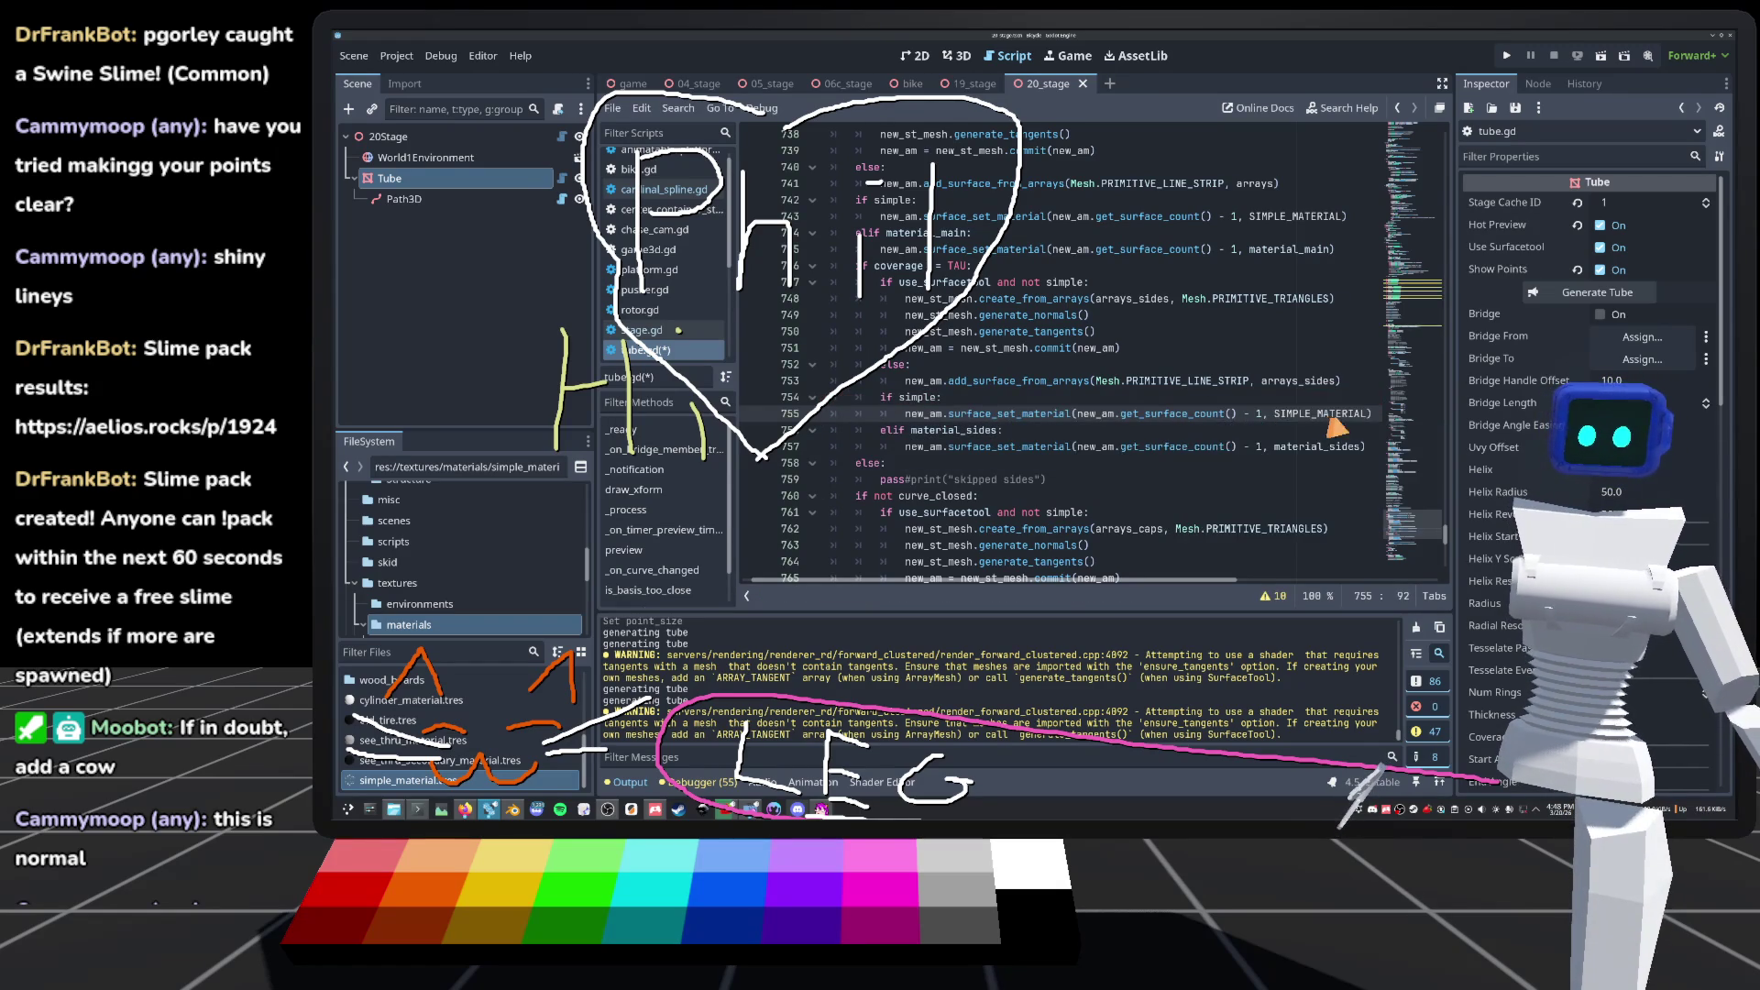
pyautogui.press('Return')
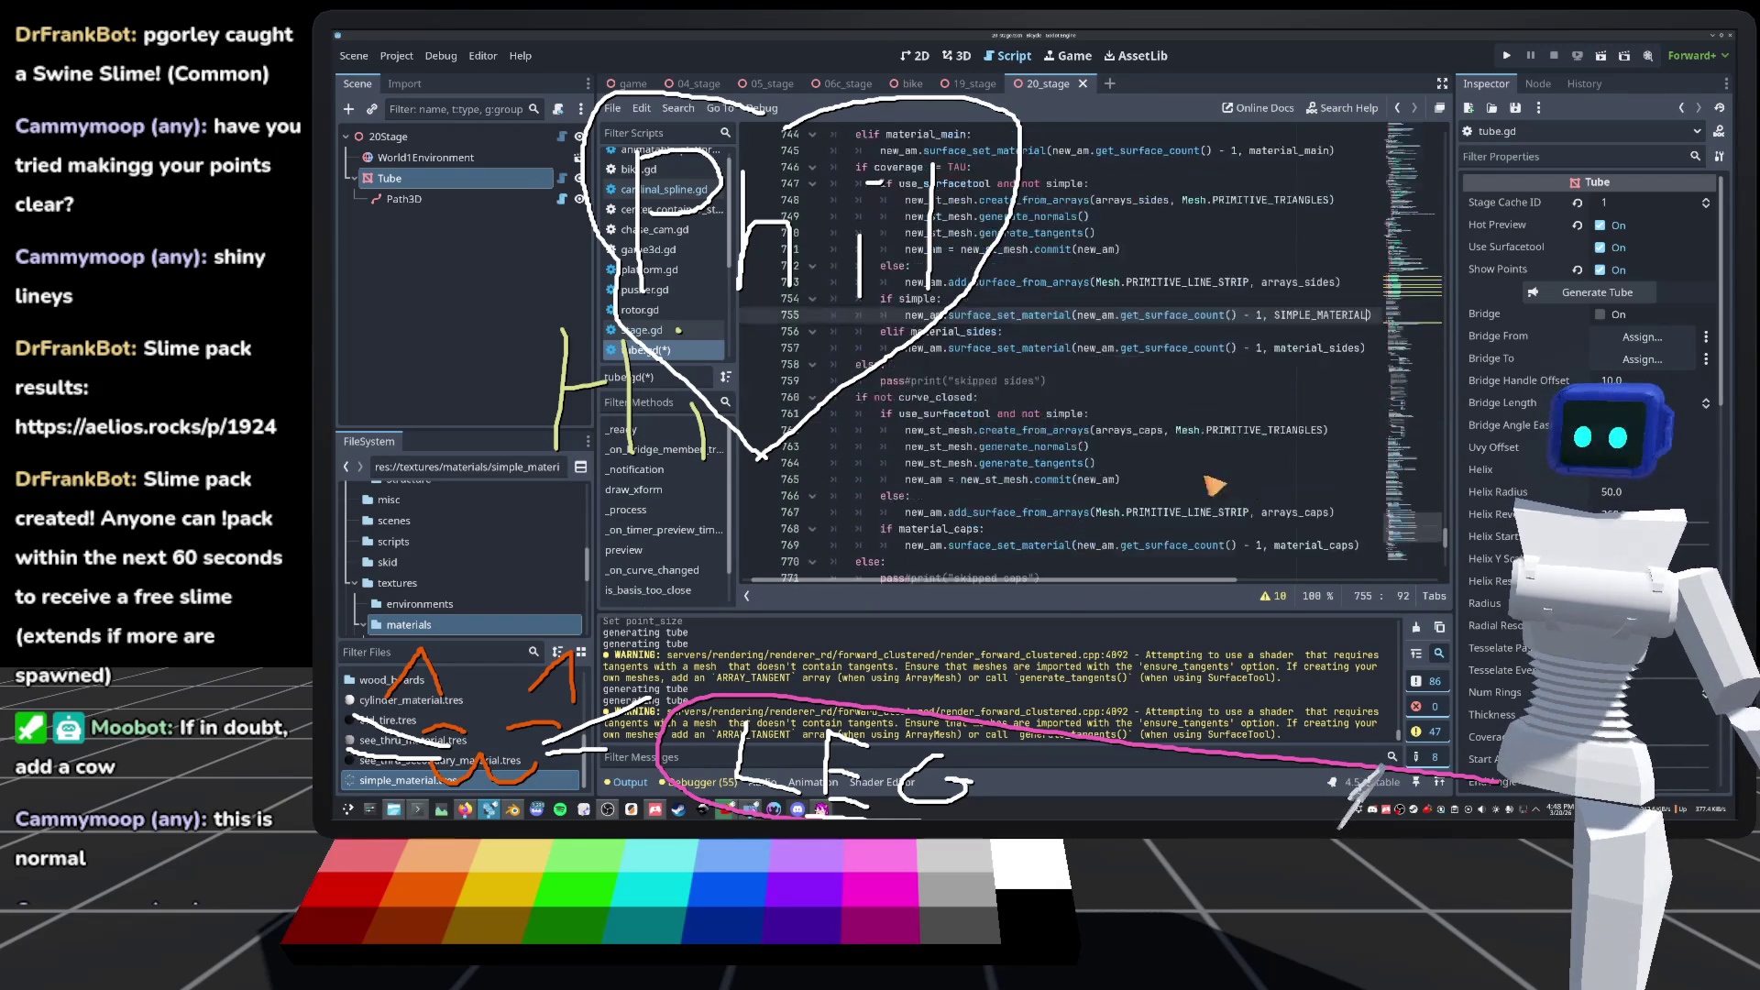
# Step: Add an 'if simple:' branch before the material_caps check that applies SIMPLE_MATERIAL to the caps
pyautogui.click(882, 530)
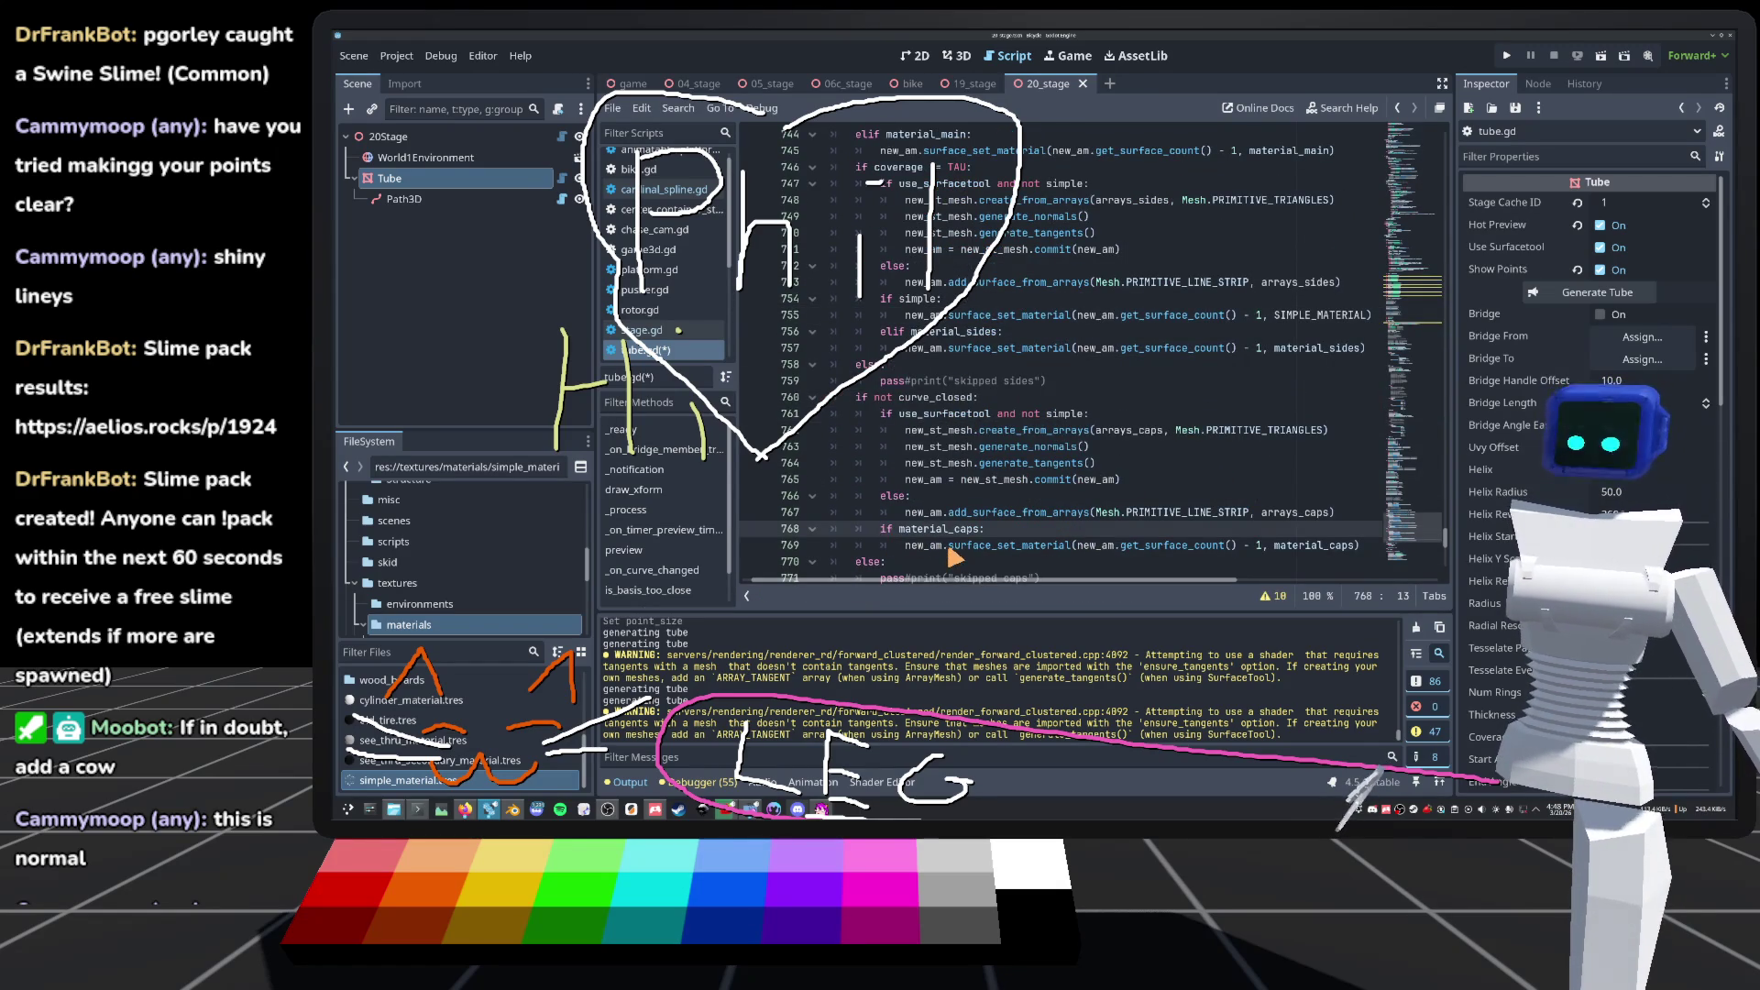
pyautogui.write('el')
pyautogui.press('Escape')
pyautogui.hotkey('ctrl', 'shift', 'Return')
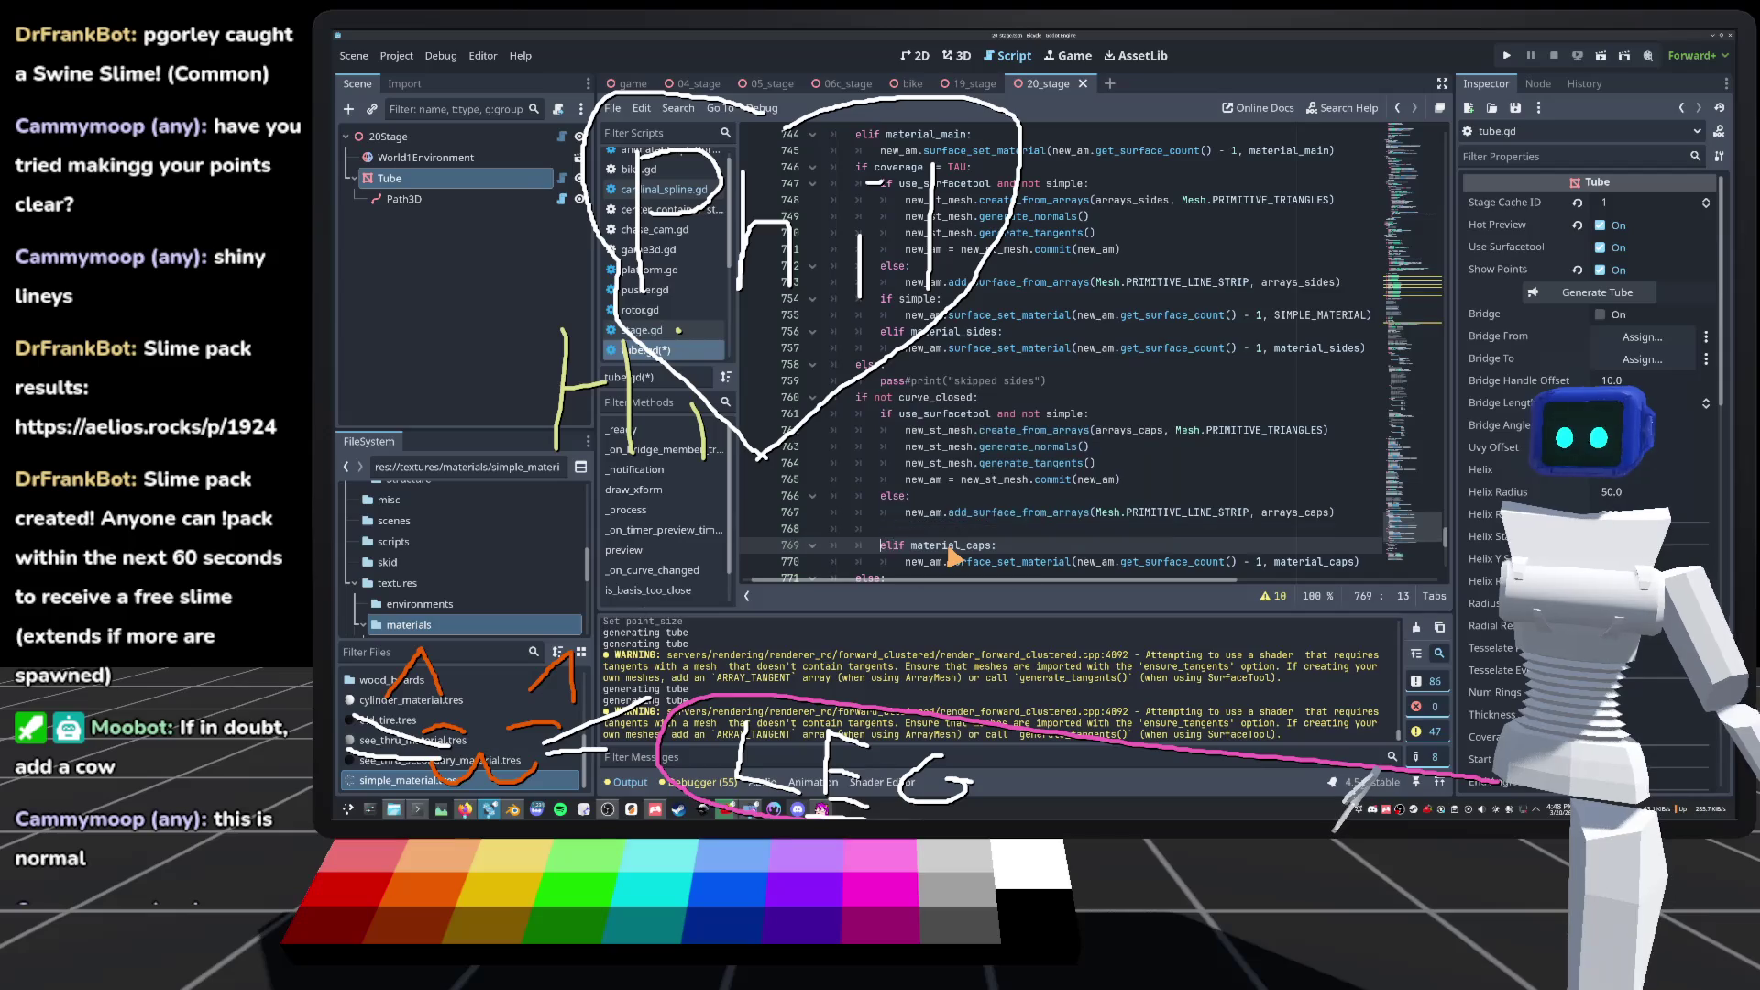
pyautogui.write('ifsimple:')
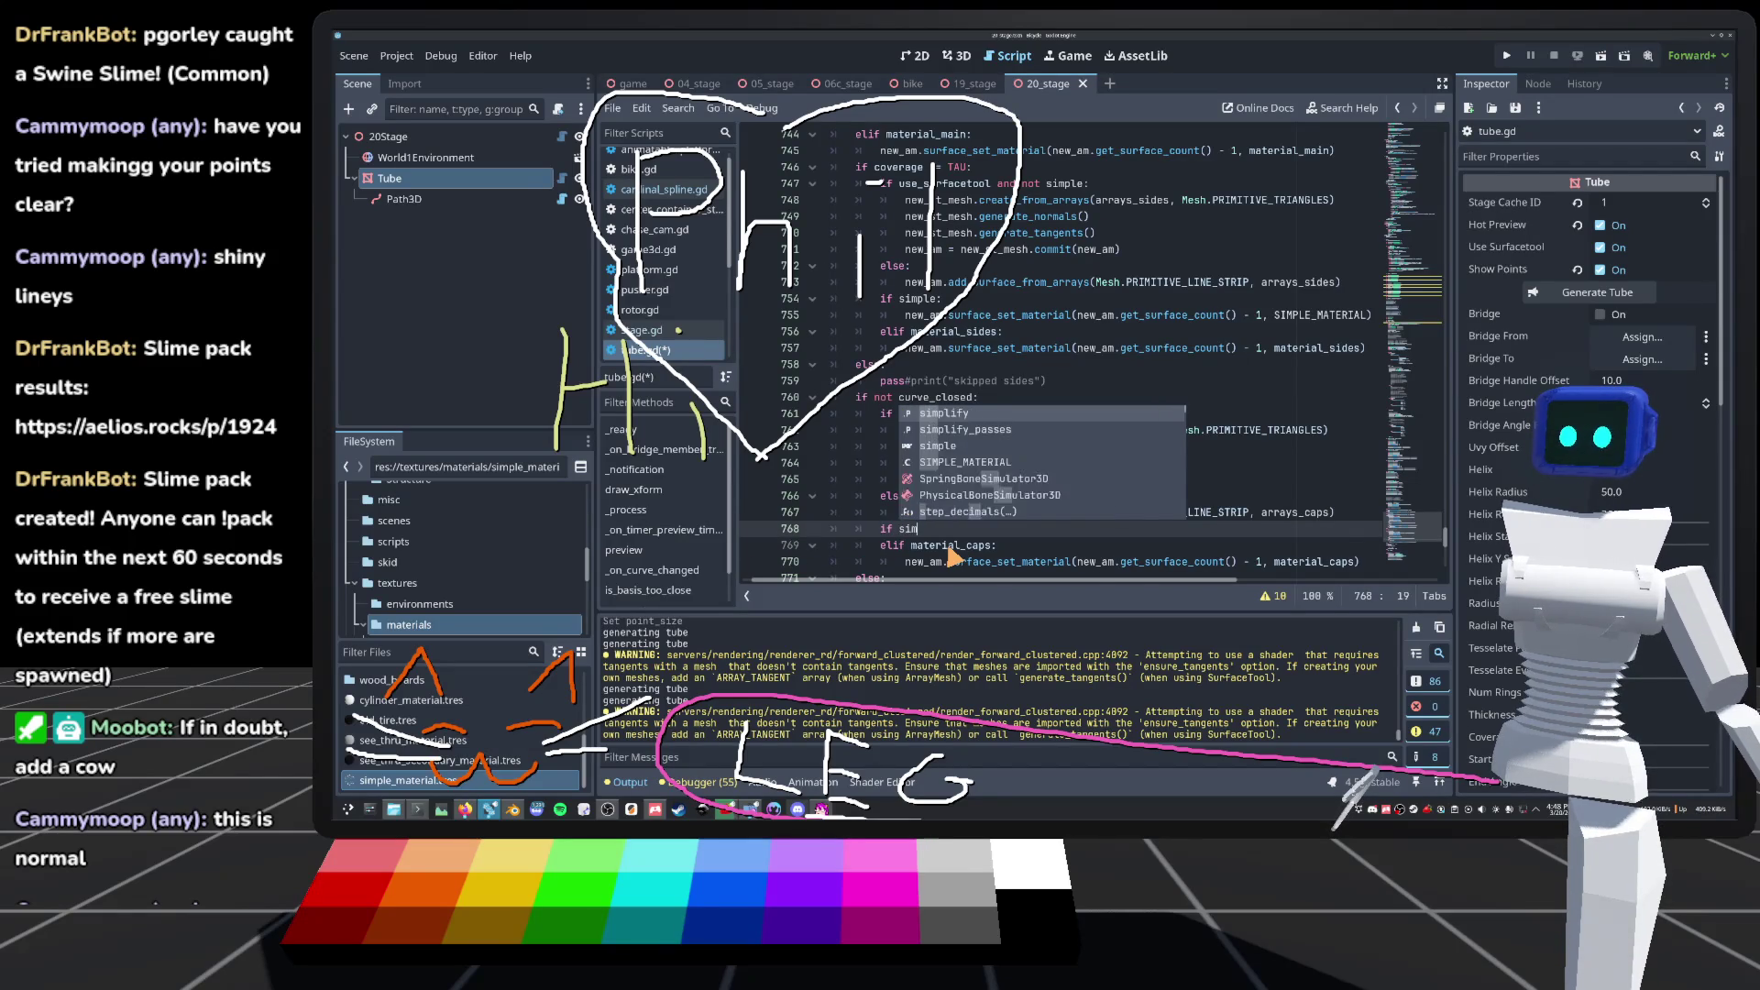
pyautogui.press('Return')
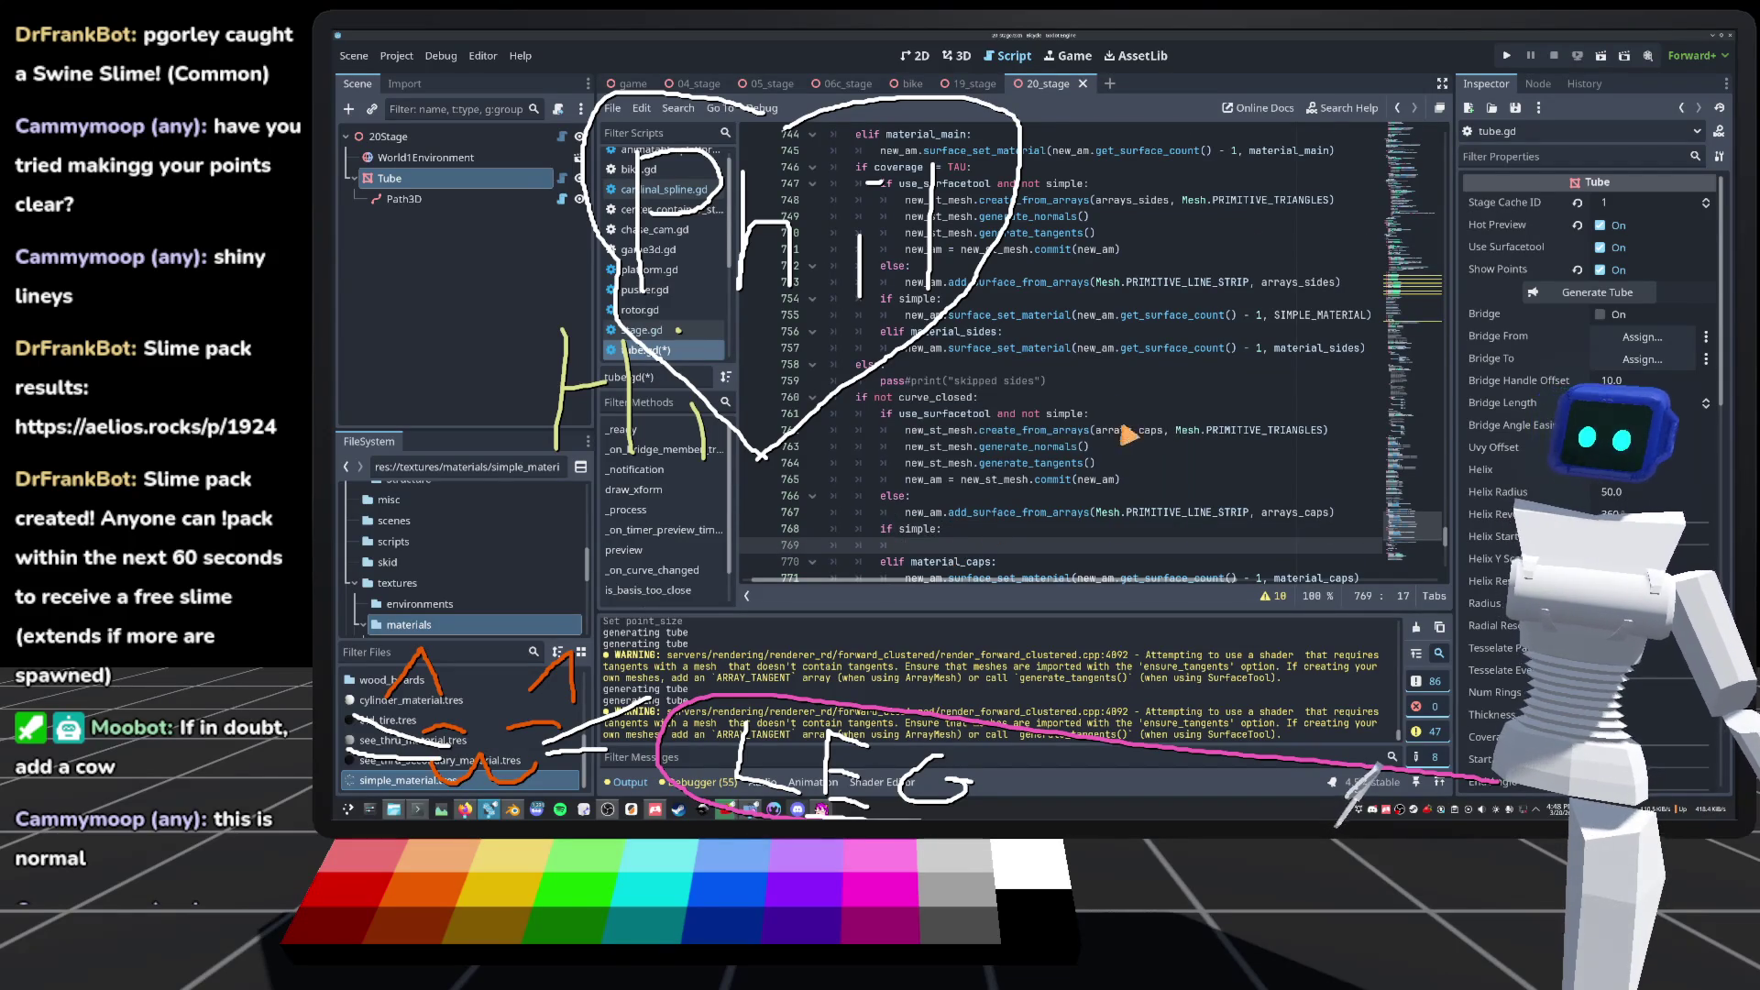
pyautogui.scroll(-2, 979, 513)
pyautogui.moveTo(906, 483); pyautogui.dragTo(1446, 493)
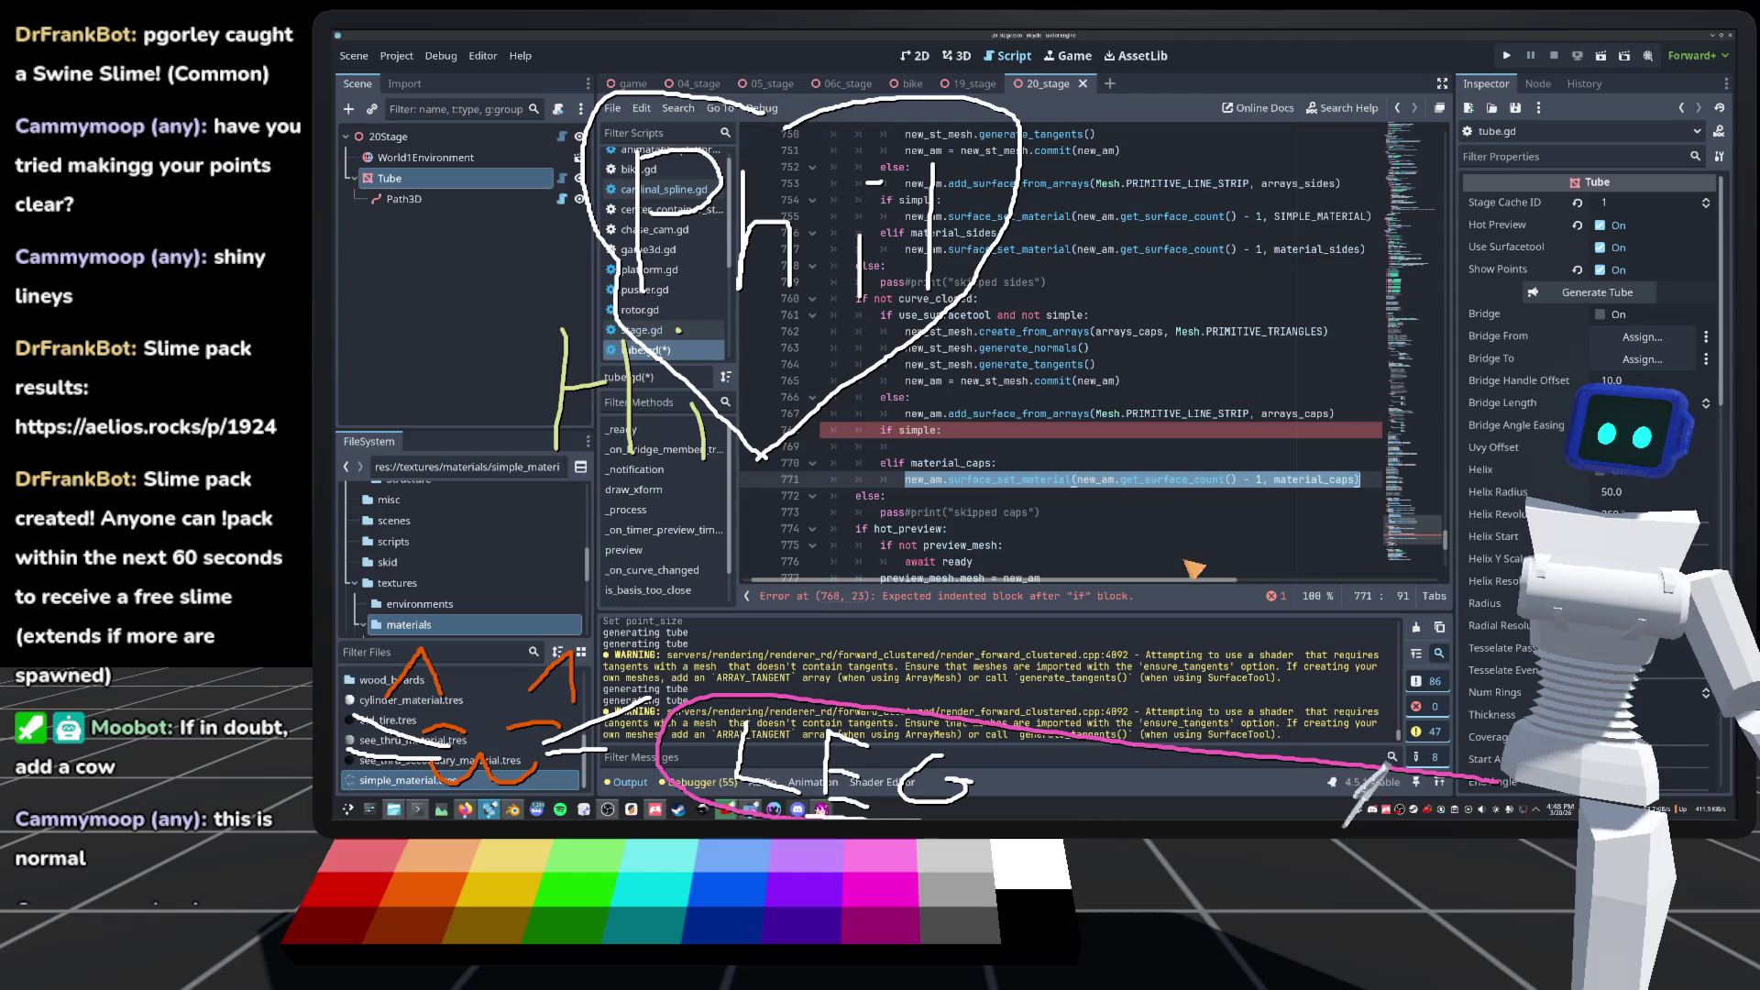
pyautogui.hotkey('ctrl', 'c')
pyautogui.click(1006, 449)
pyautogui.hotkey('ctrl', 'v')
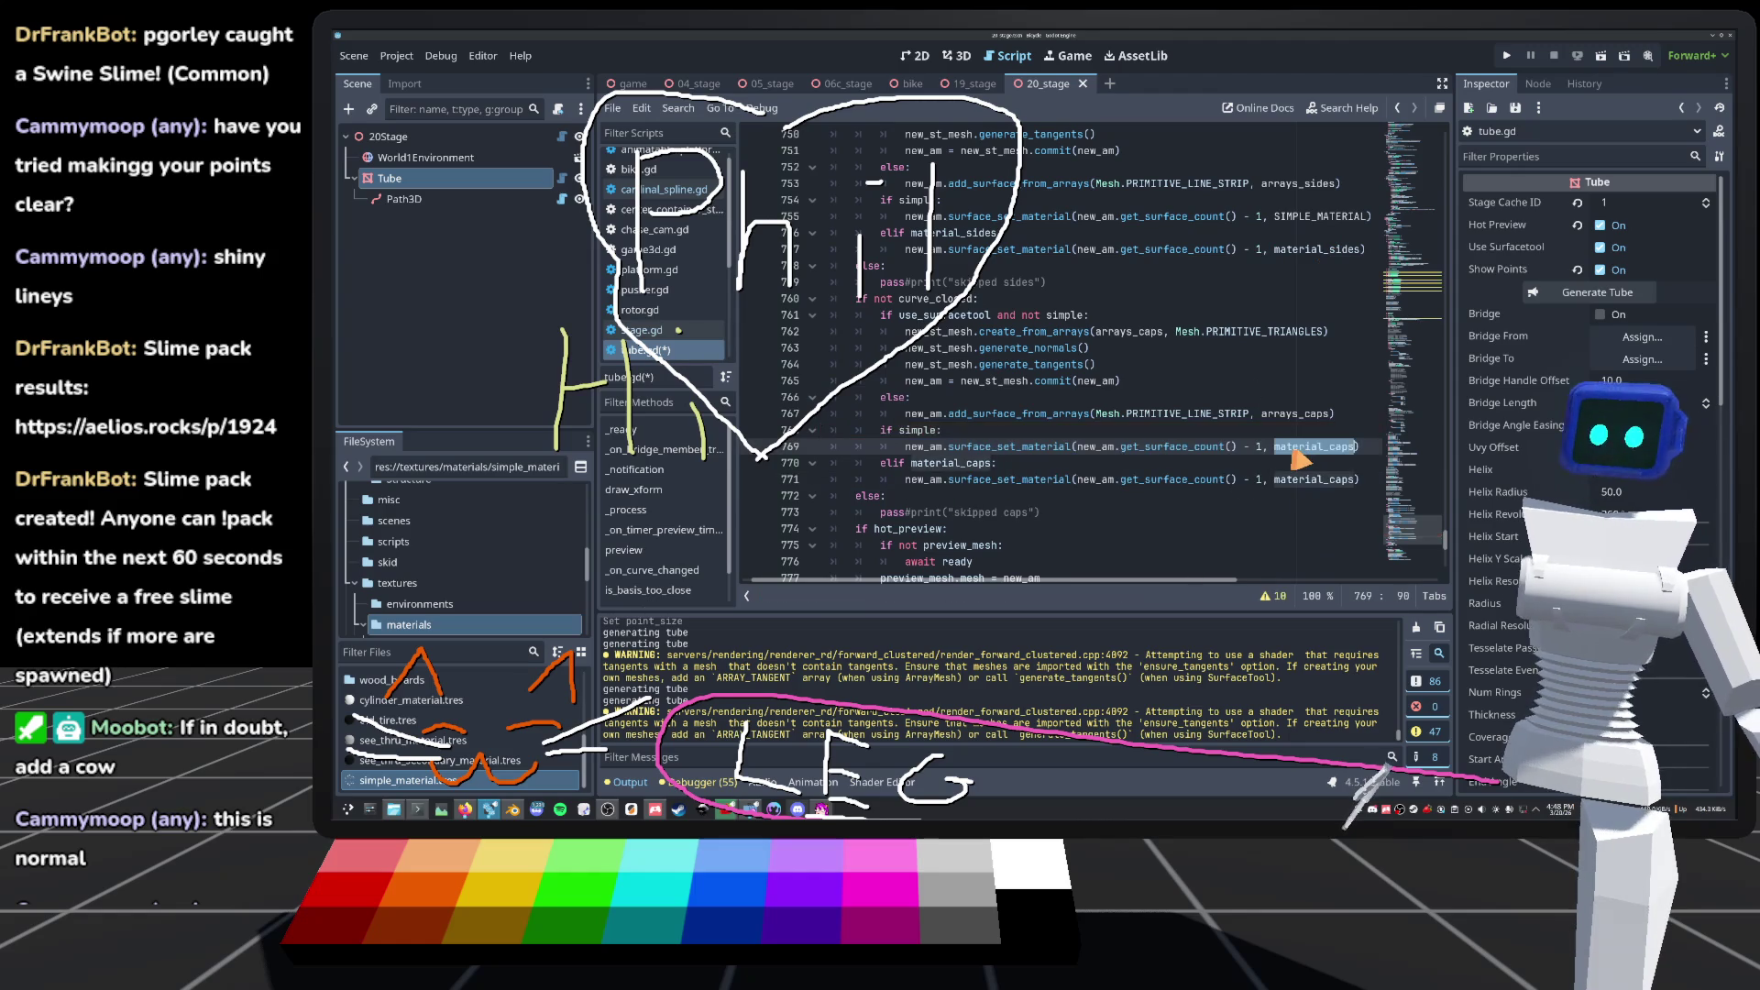
pyautogui.write('SI')
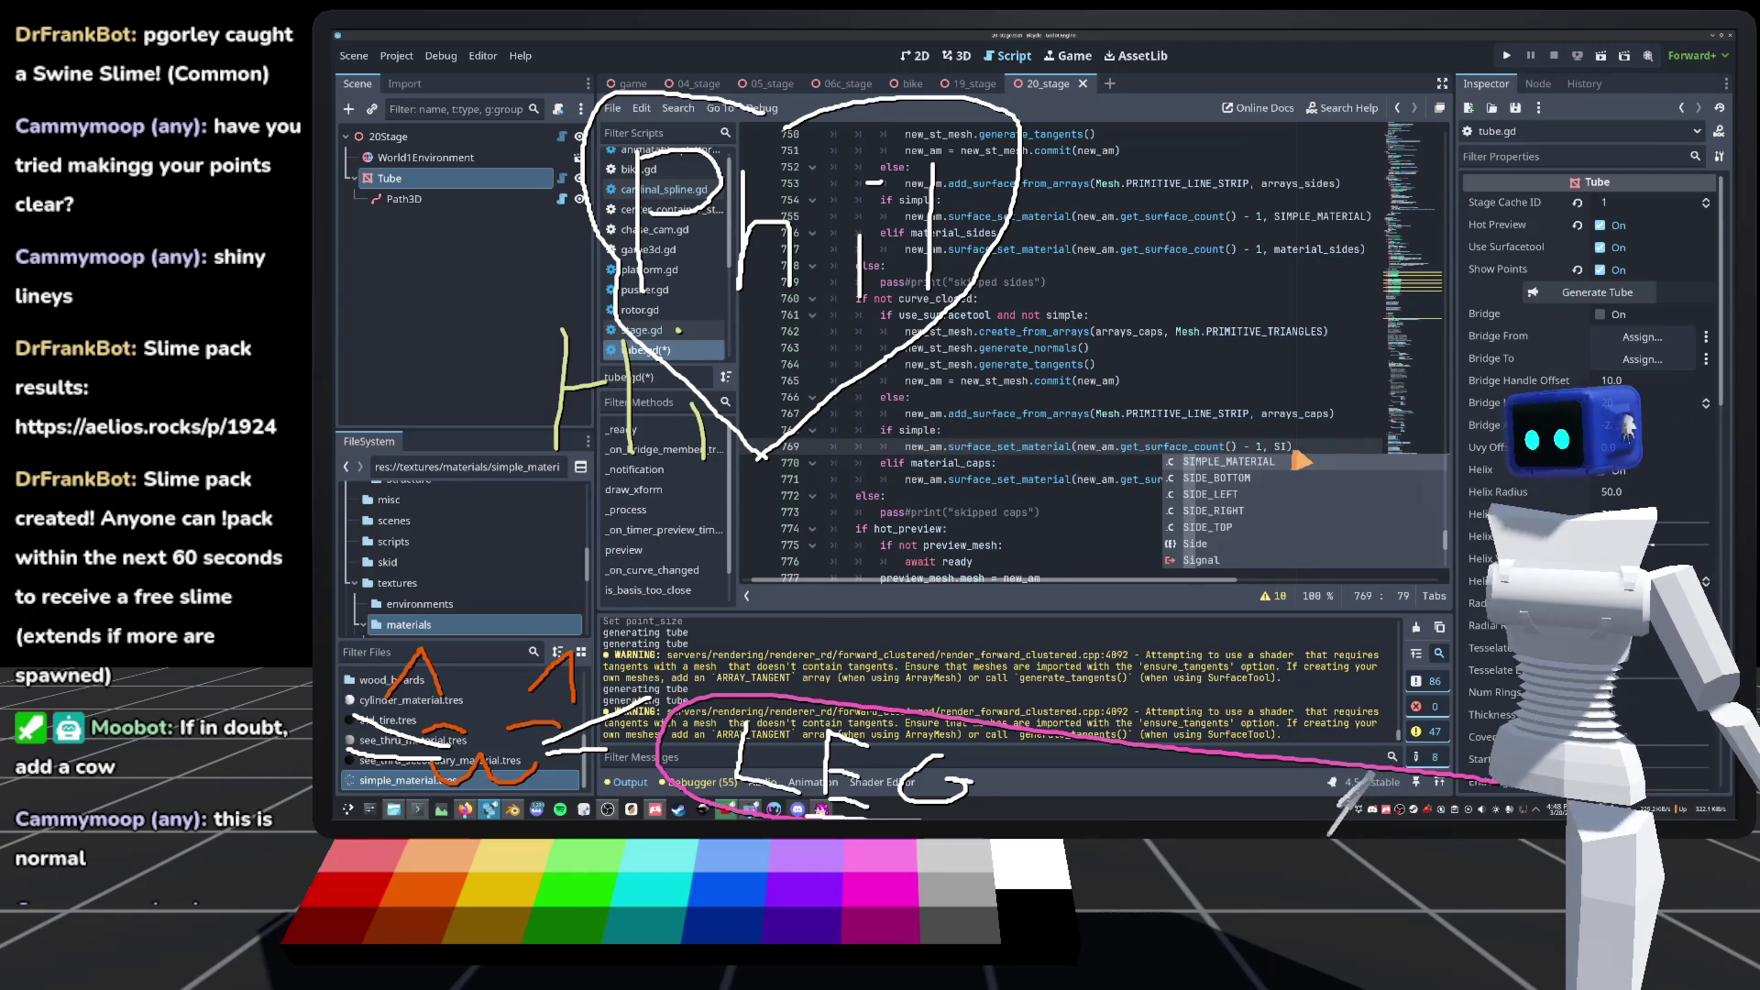
pyautogui.press('Return')
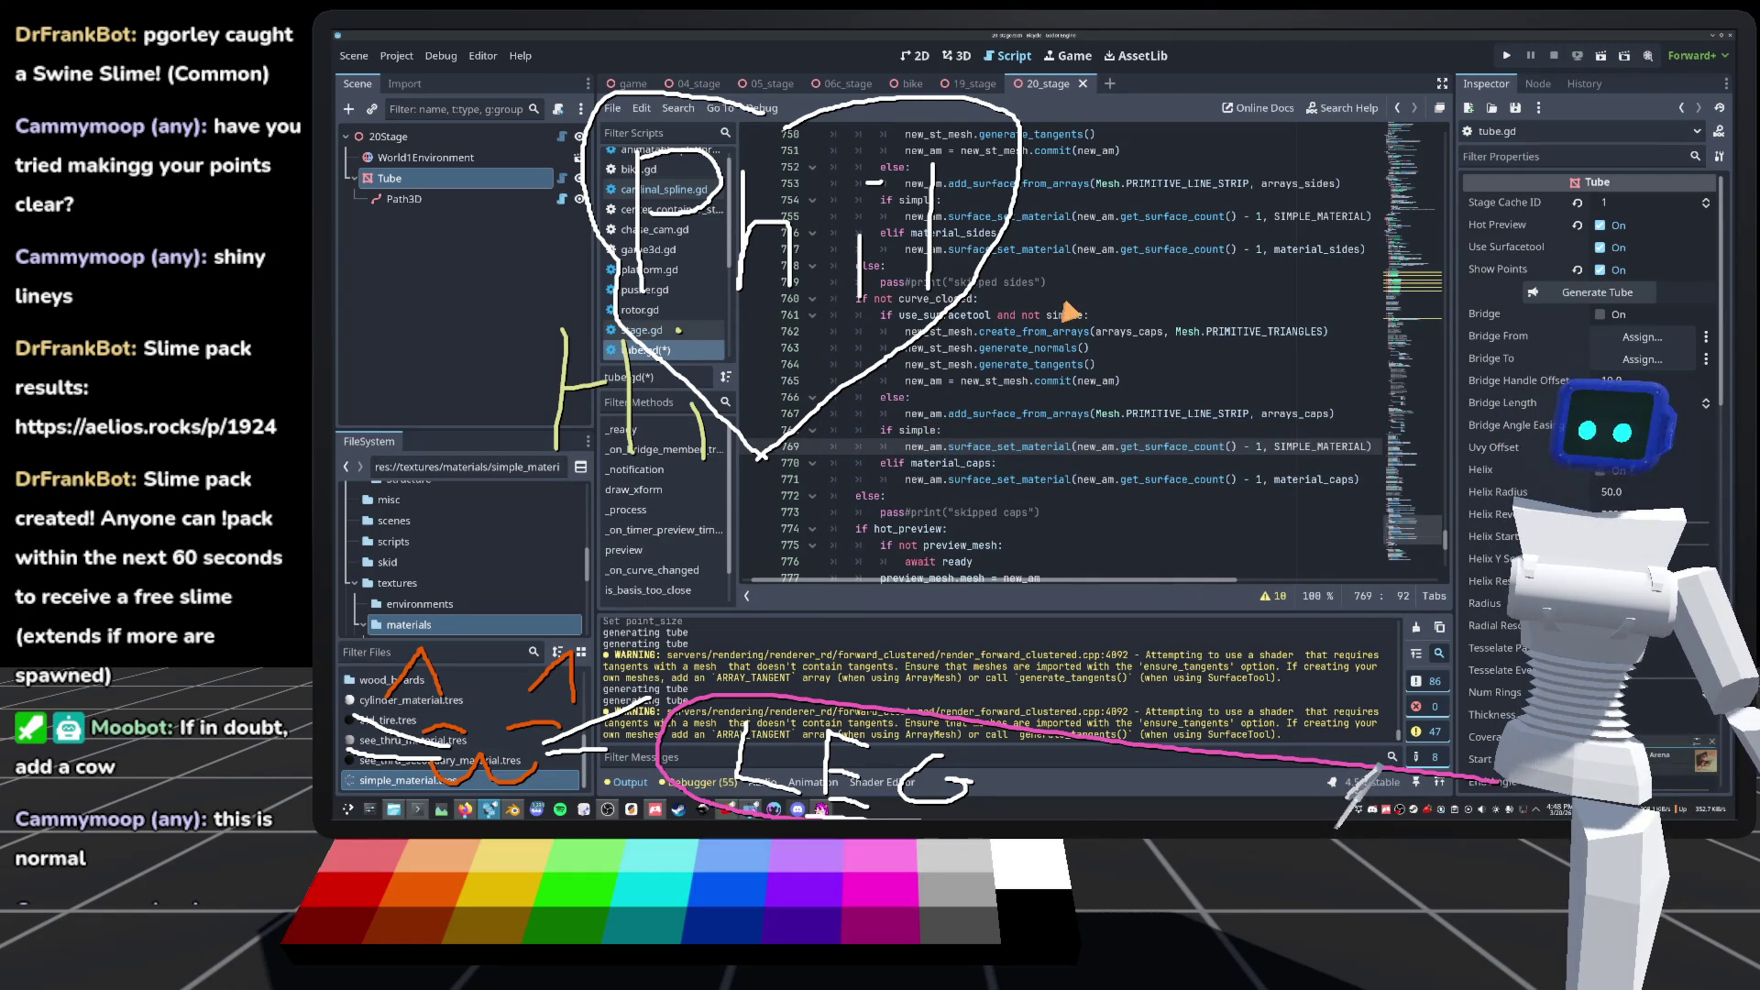
# Step: Regenerate the tube in 3D, look over the plain white loop, then return to tube.gd
pyautogui.click(958, 56)
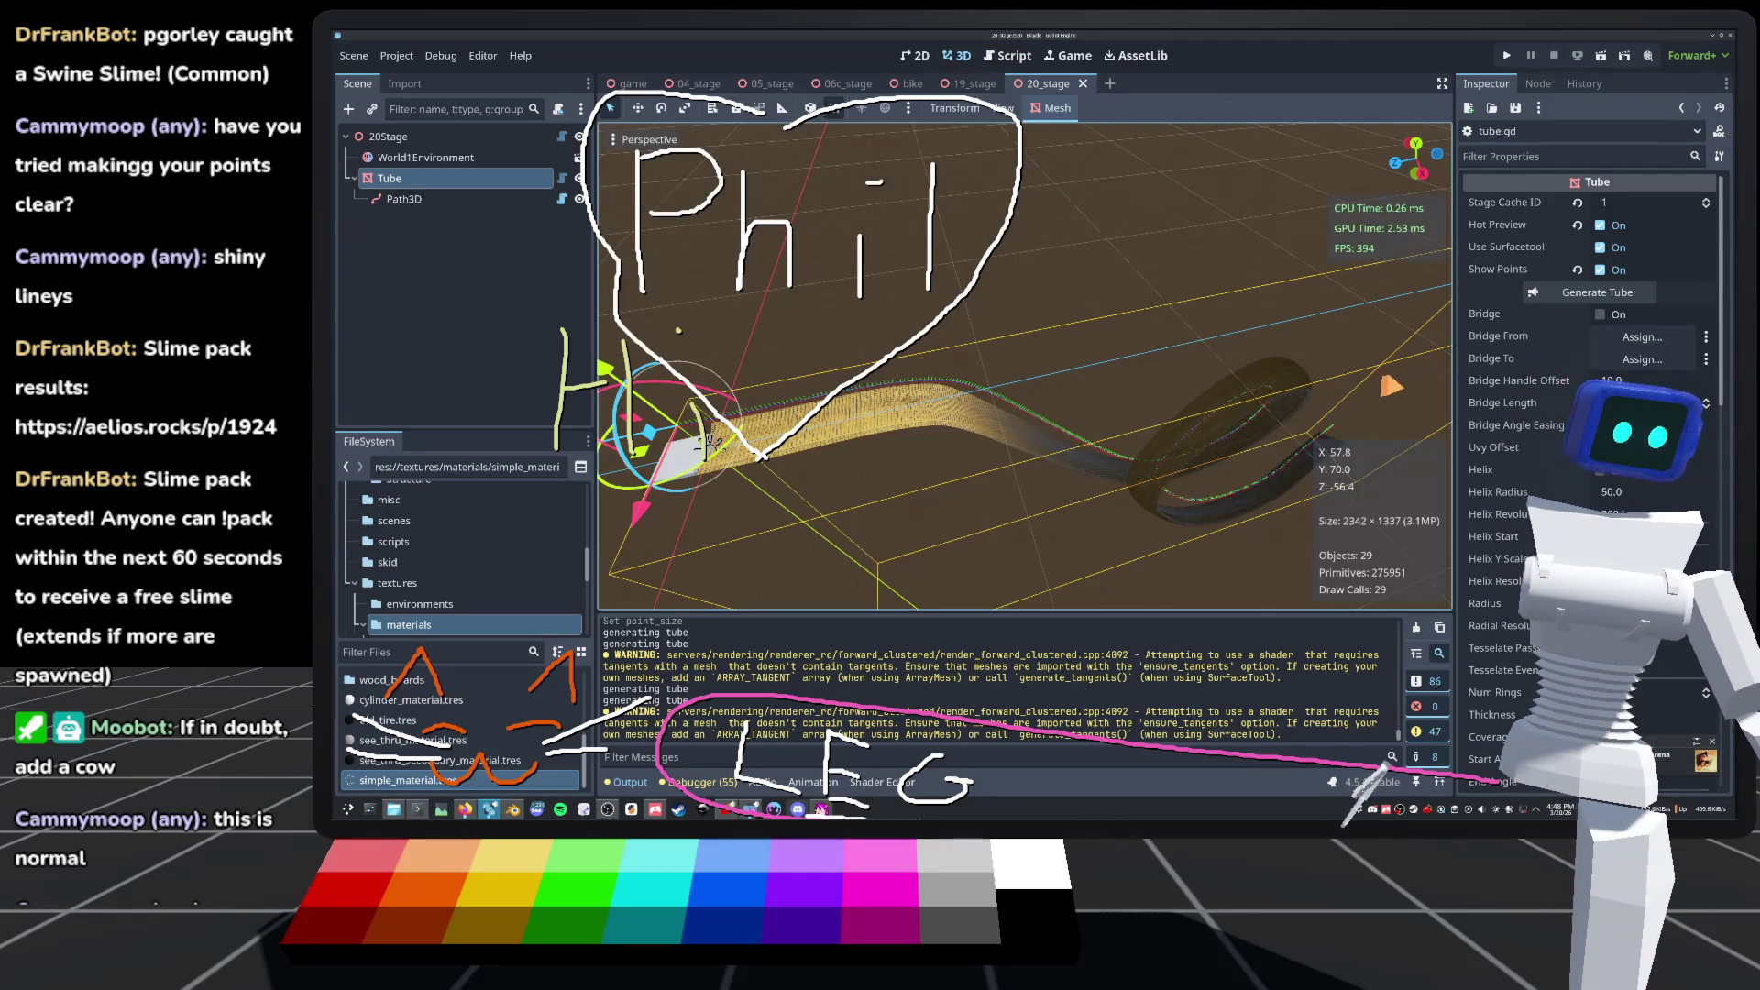
pyautogui.click(1600, 292)
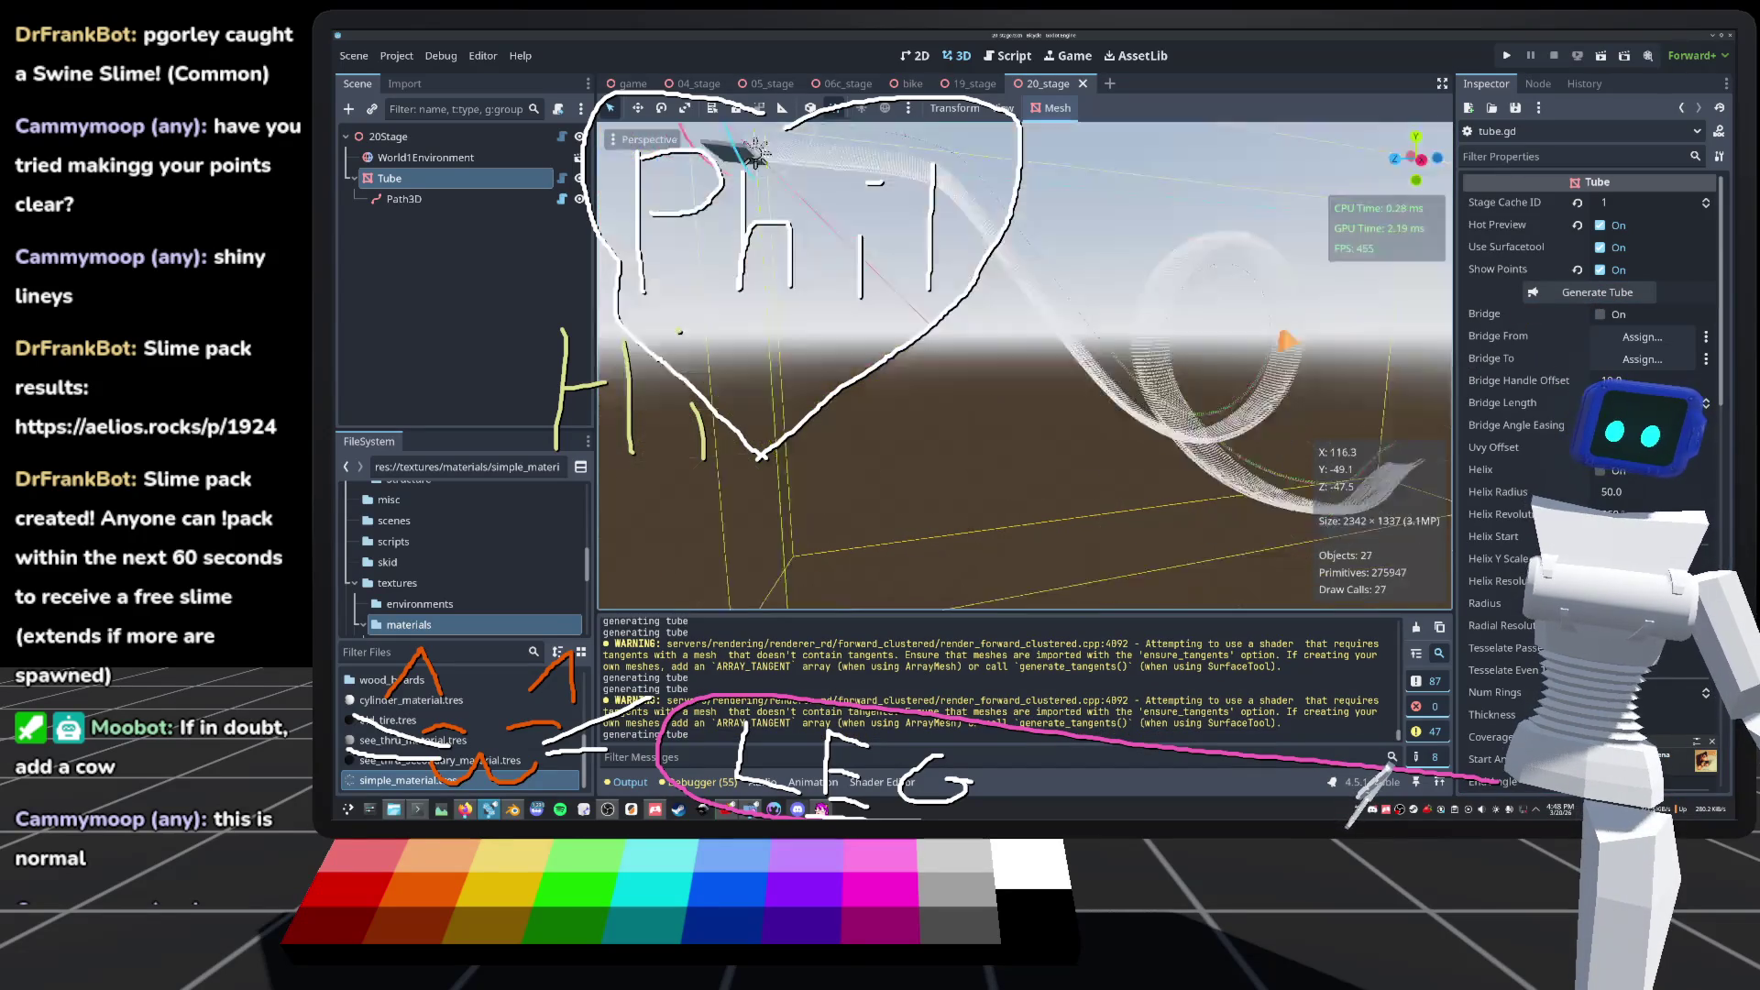
pyautogui.moveTo(757, 156); pyautogui.dragTo(713, 252)
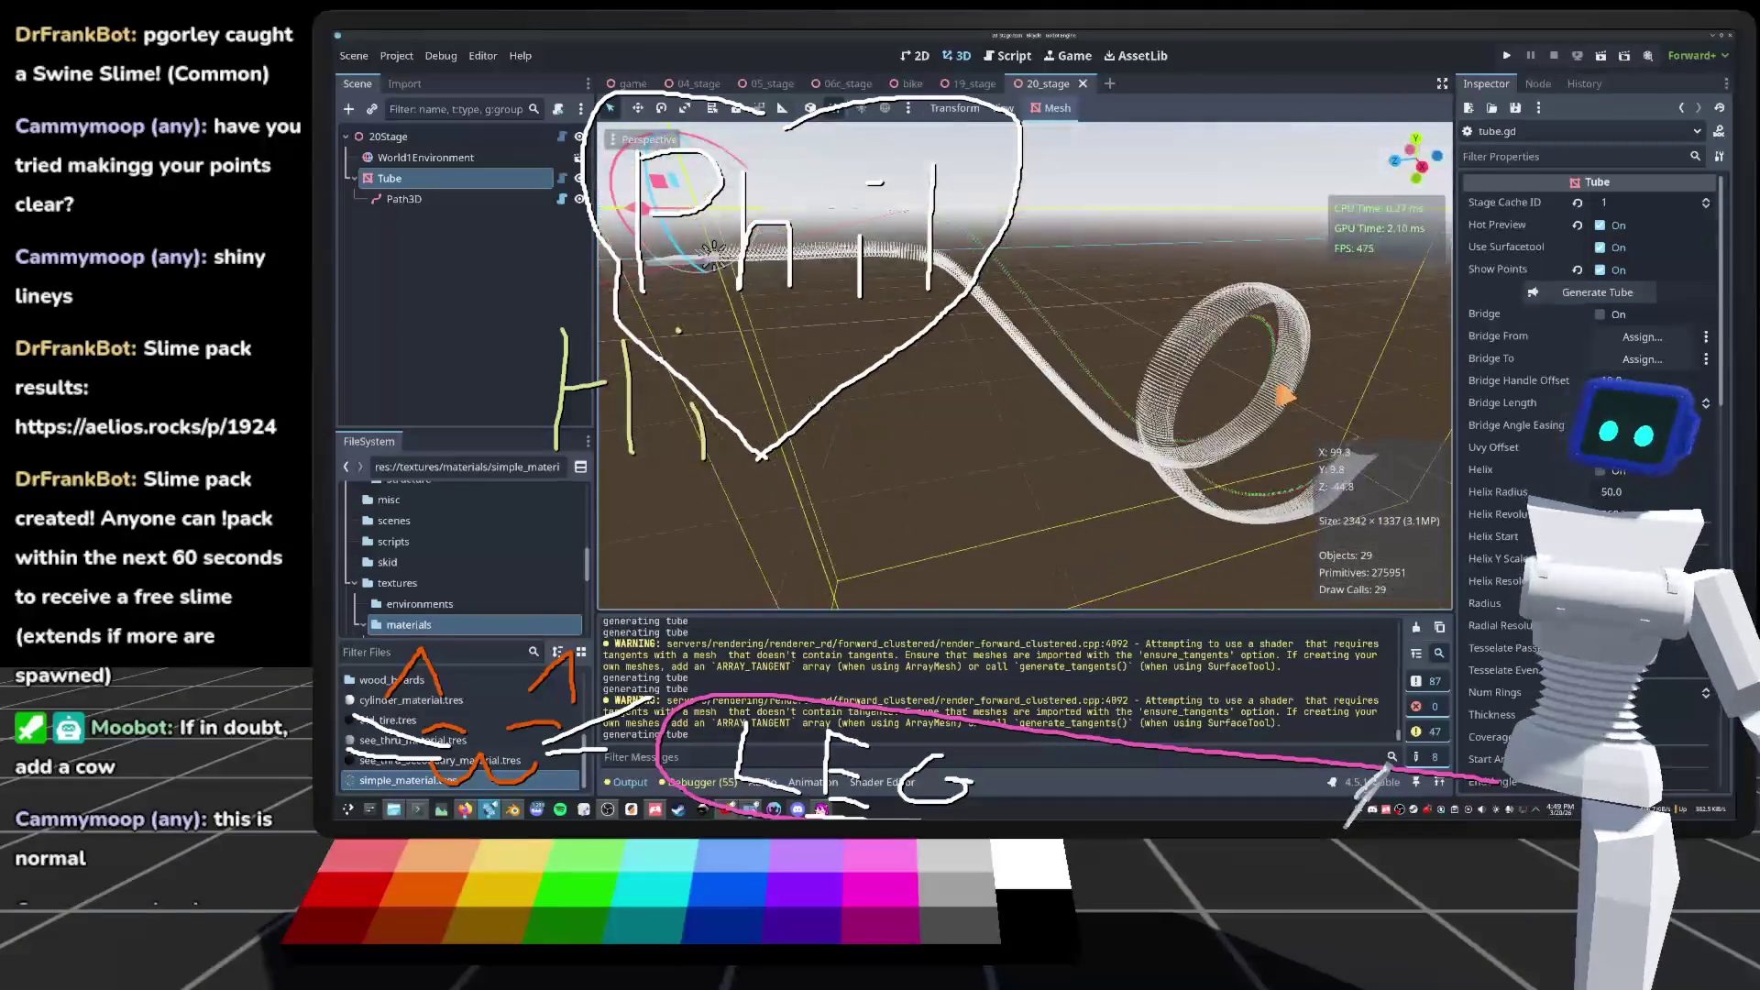
pyautogui.scroll(5, 712, 252)
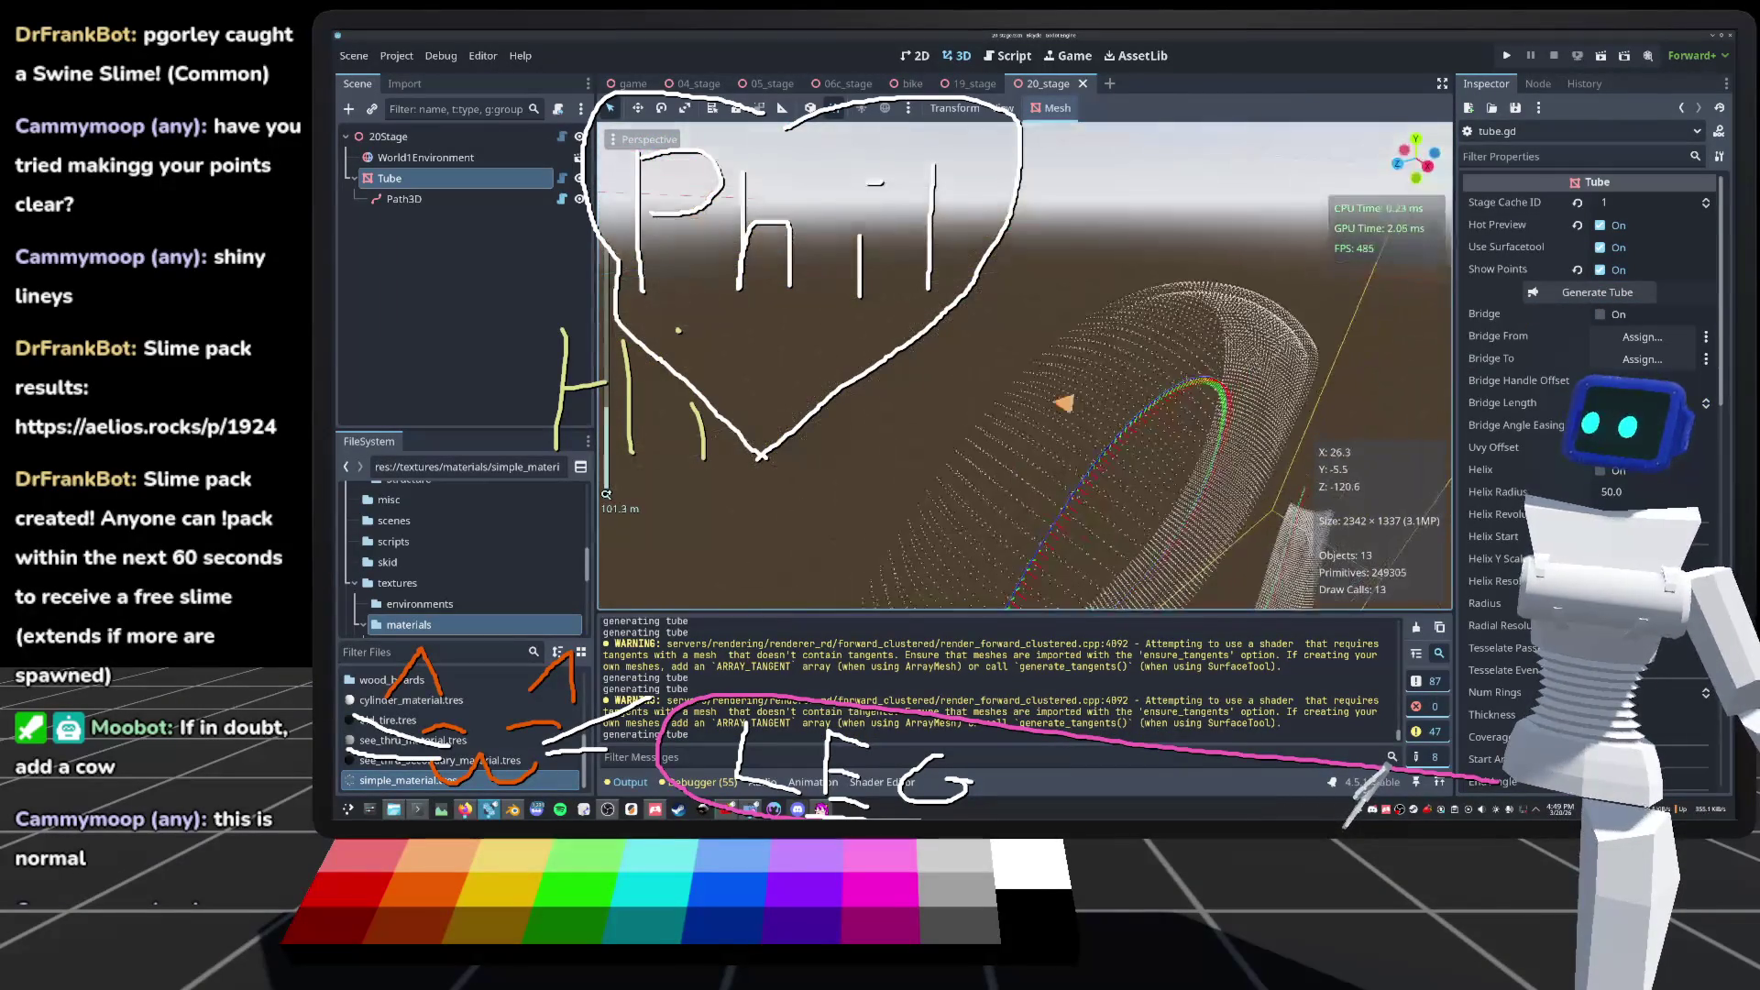
pyautogui.click(561, 178)
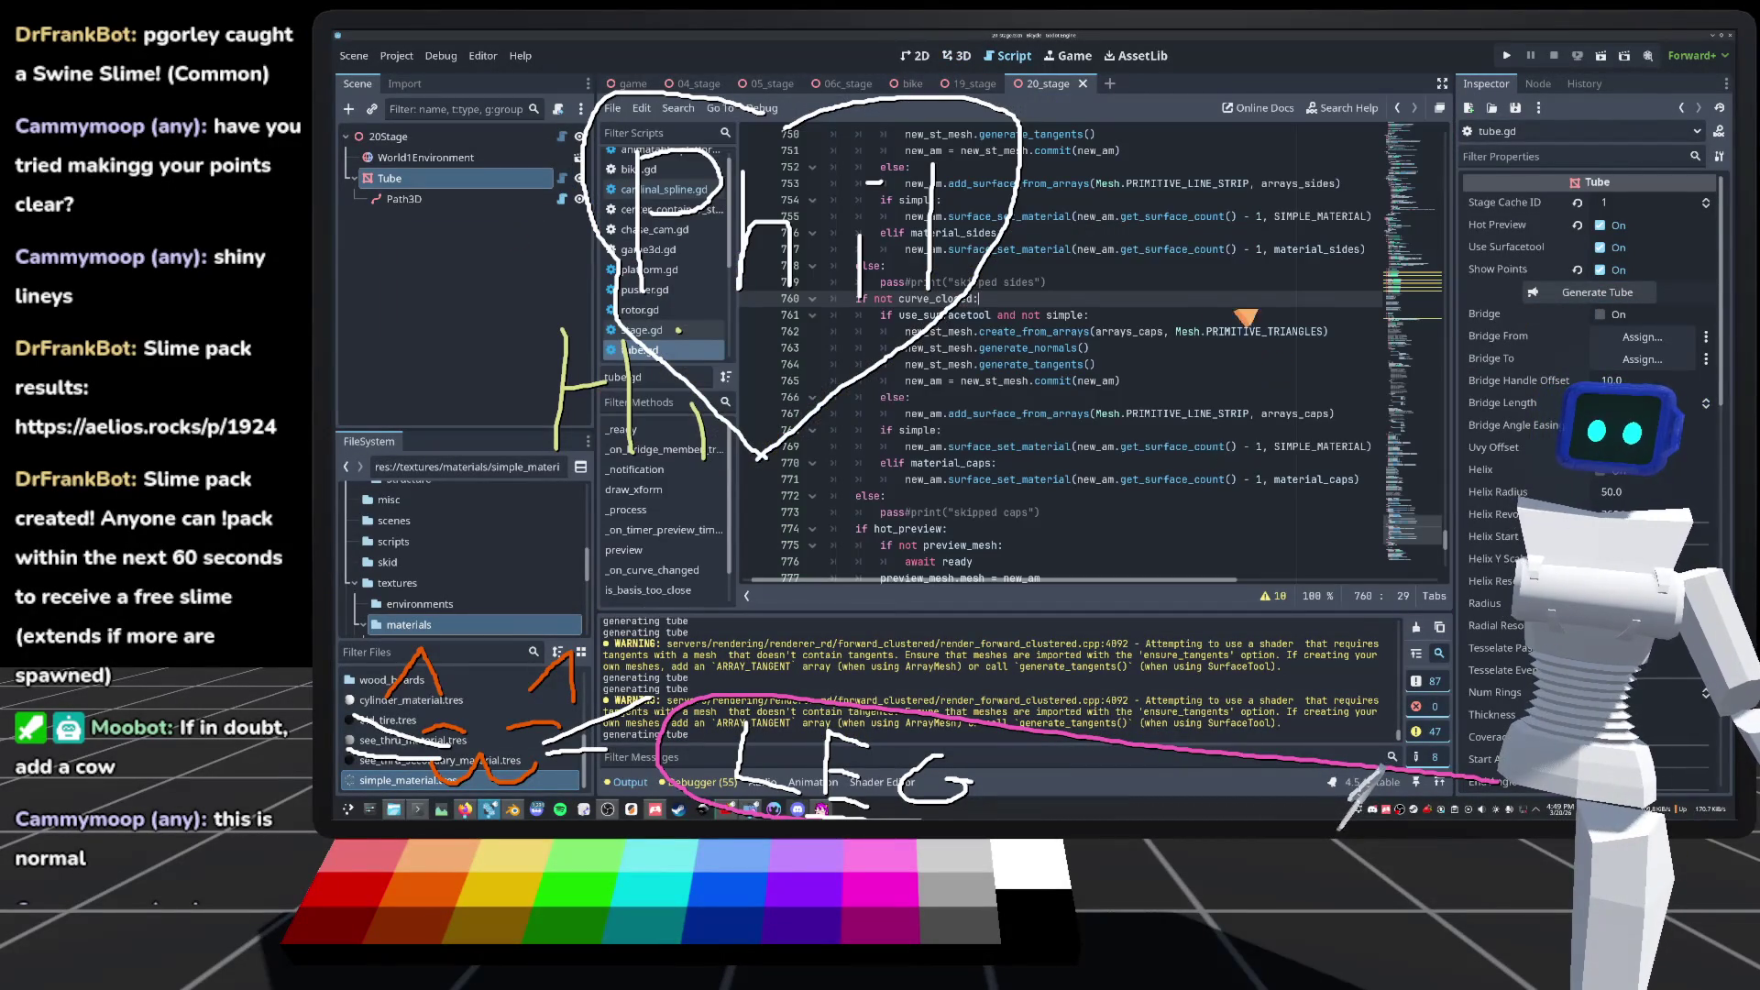
# Step: Replace PRIMITIVE_LINE_STRIP with Mesh.PRIMITIVE_POINTS on all the simple-mode surfaces
pyautogui.scroll(6, 1245, 316)
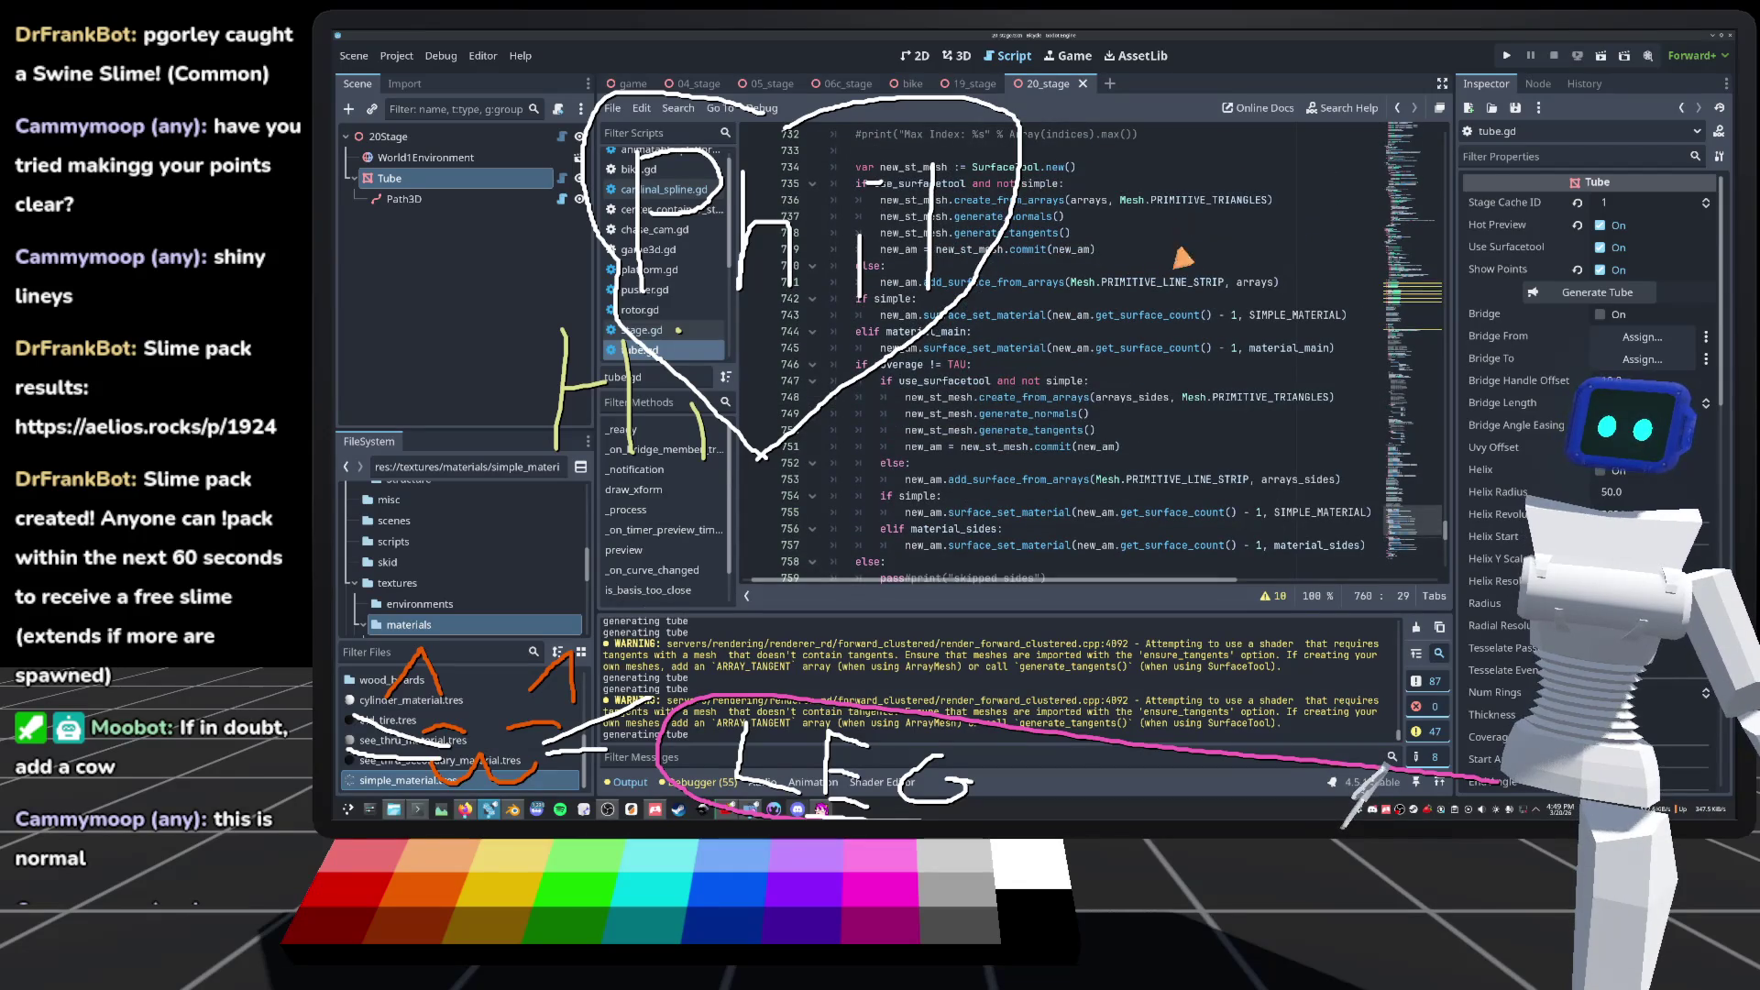
pyautogui.scroll(1, 1144, 292)
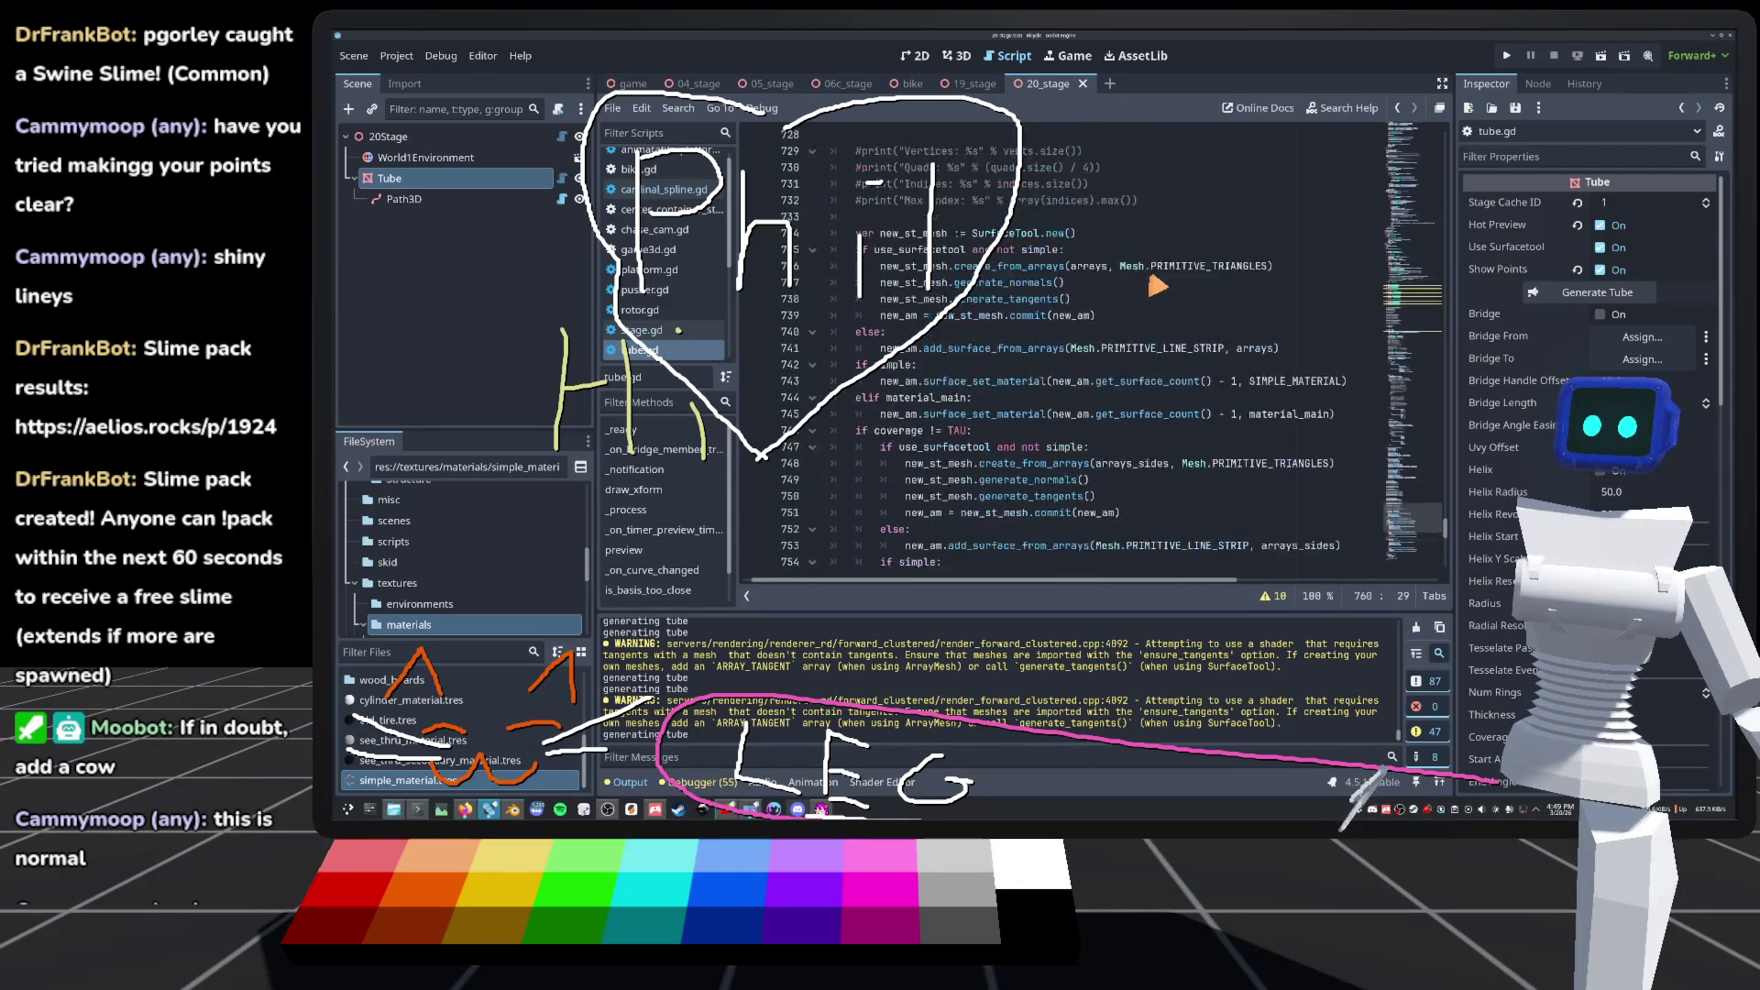
pyautogui.doubleClick(1162, 332)
pyautogui.scroll(-4, 1183, 261)
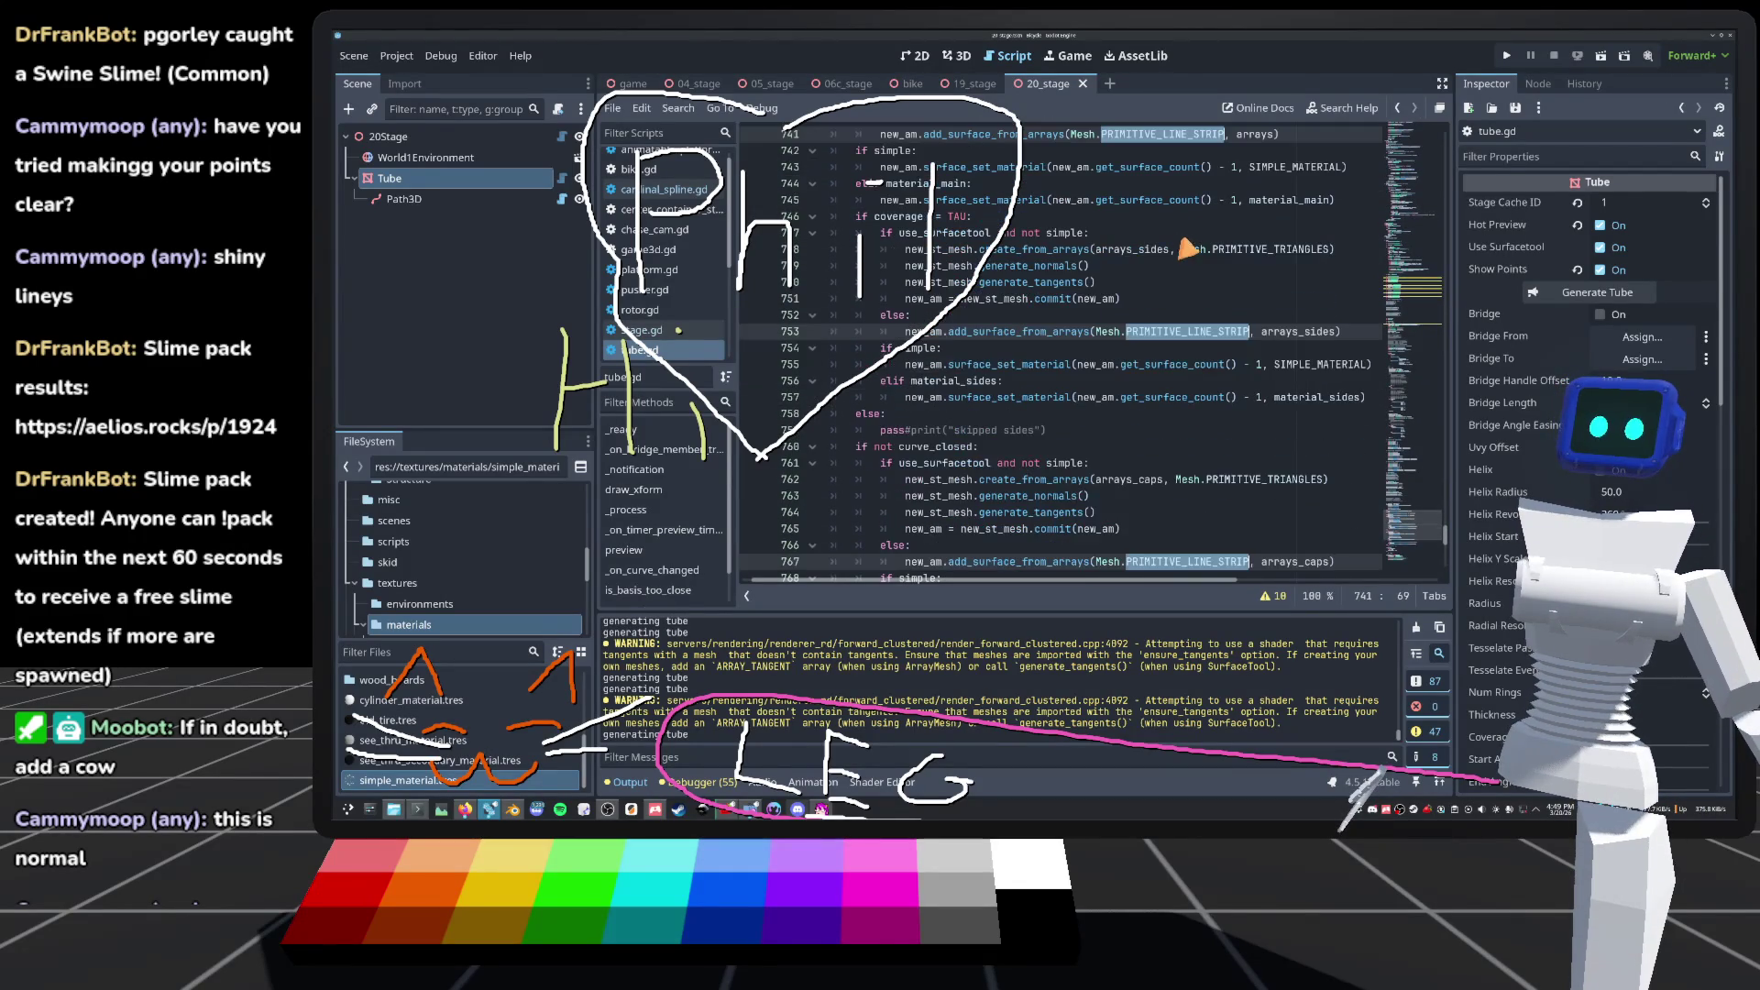
pyautogui.write('P')
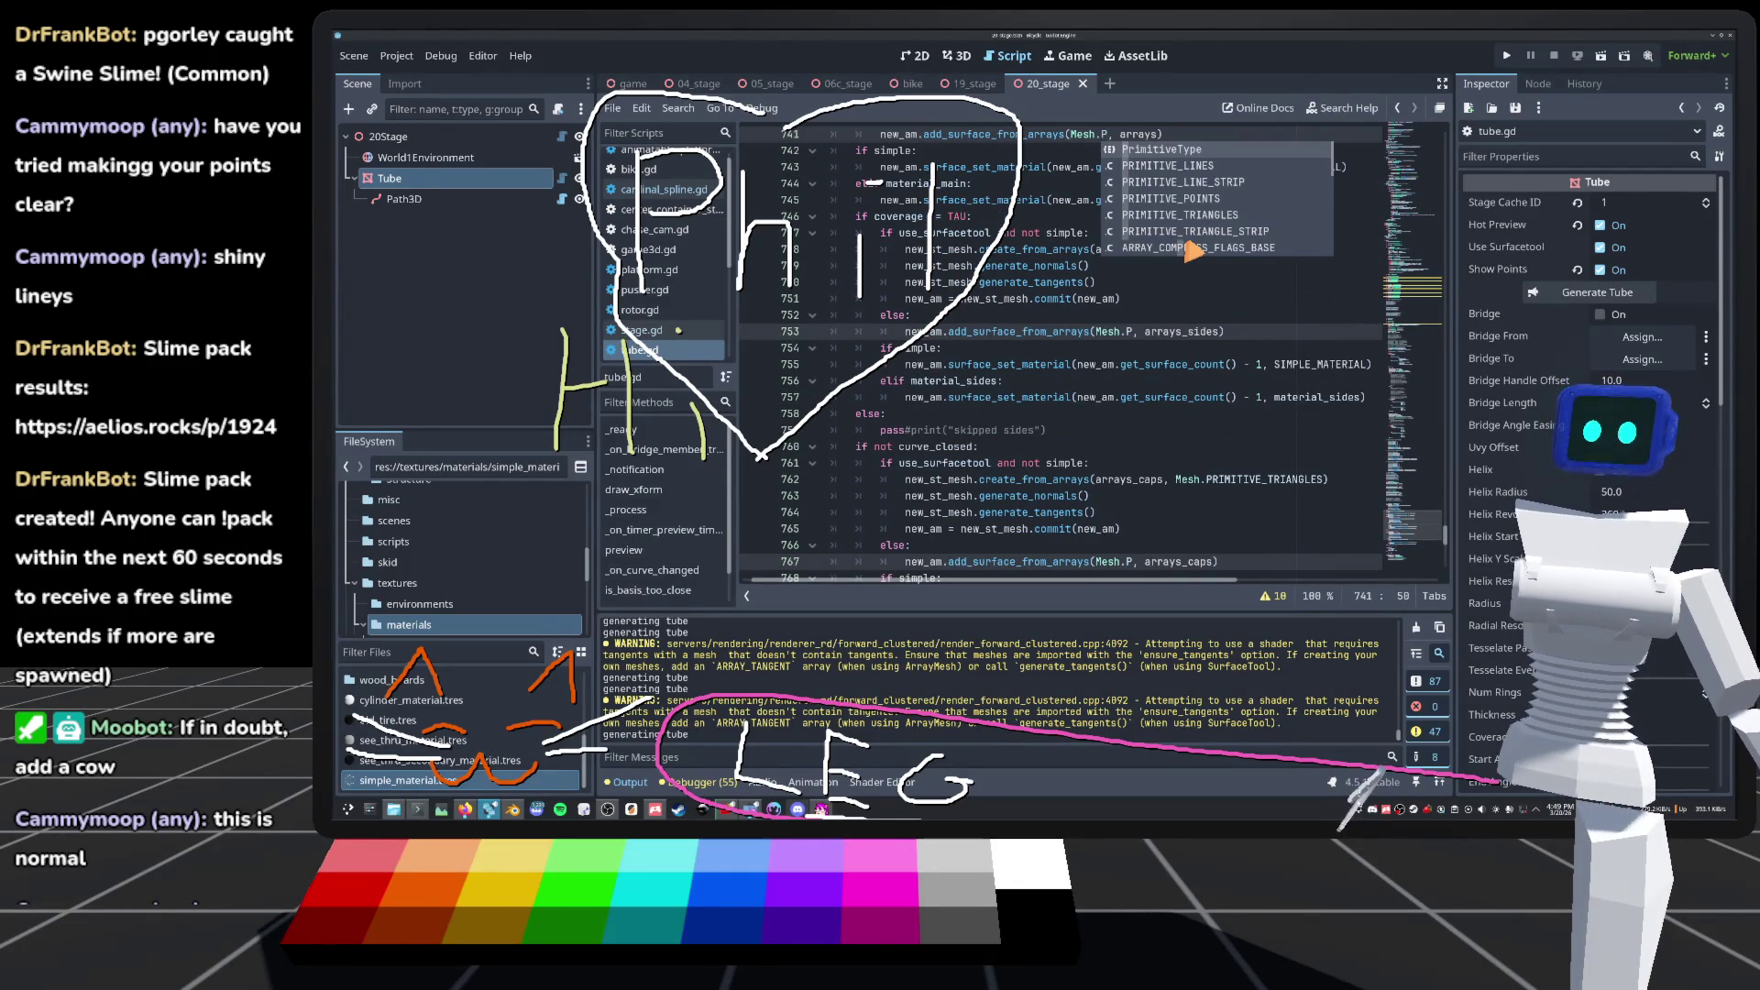
pyautogui.press('Down')
pyautogui.press('Down')
pyautogui.press('Down')
pyautogui.press('Return')
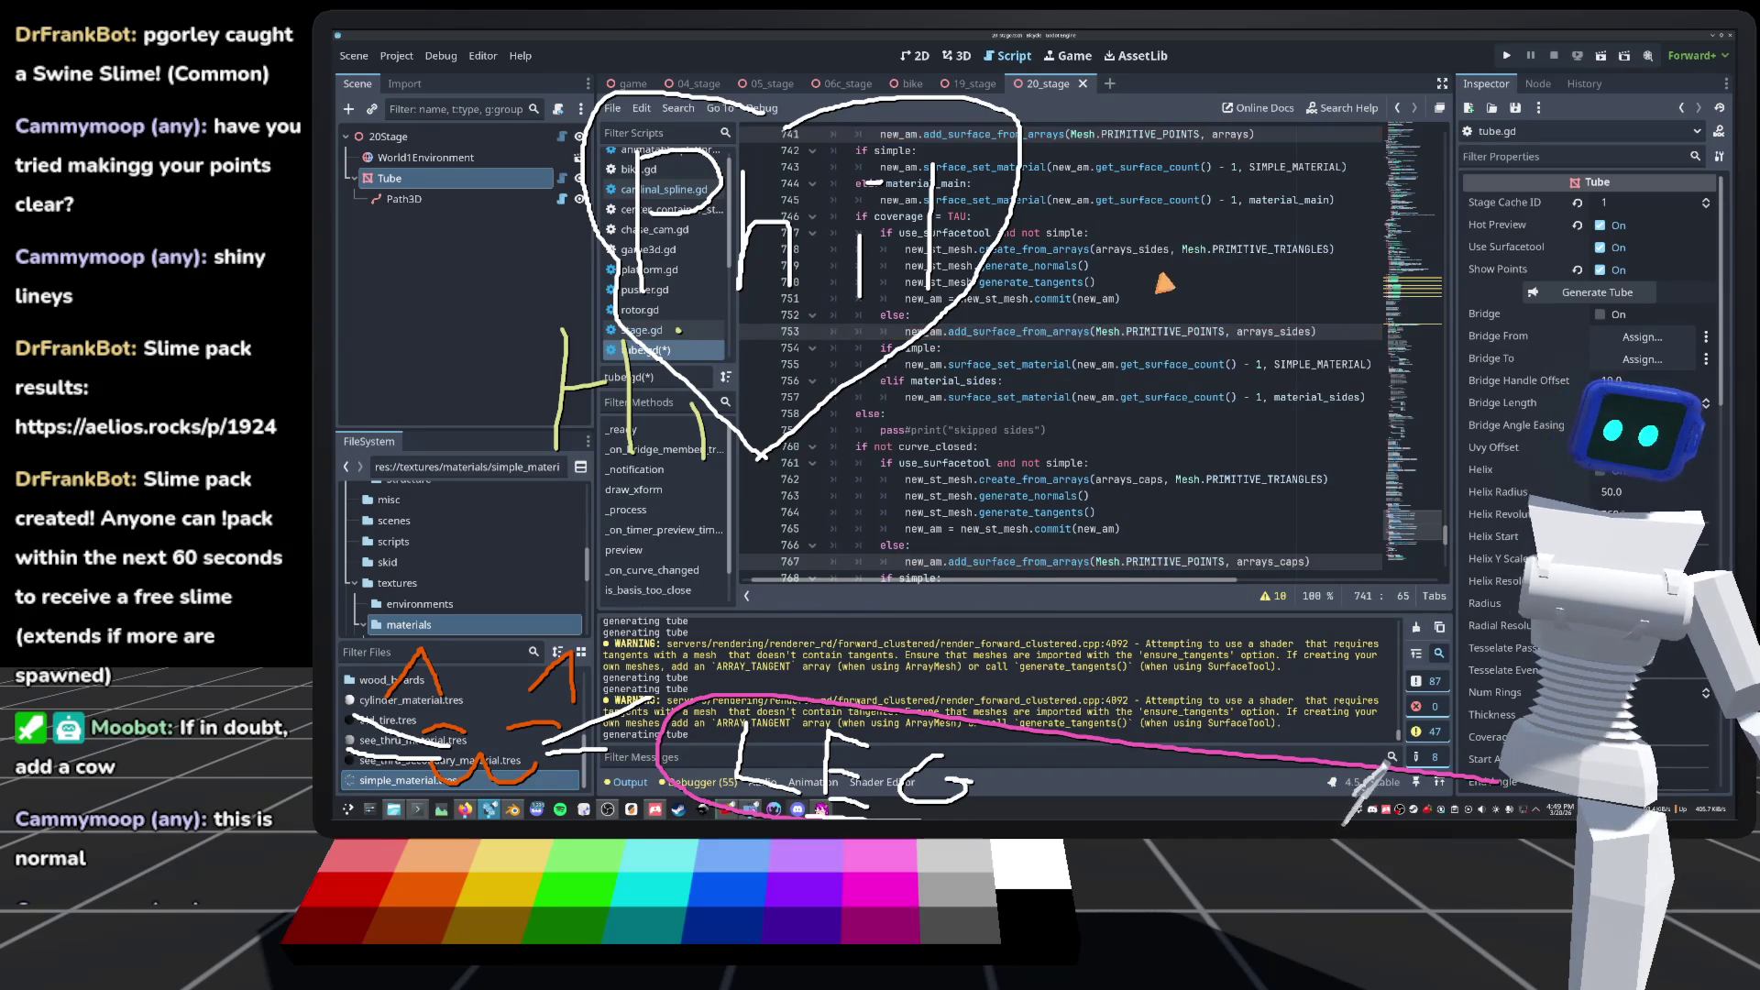
# Step: Save tube.gd and open simple_material.tres from the FileSystem
pyautogui.click(1160, 273)
pyautogui.hotkey('ctrl', 's')
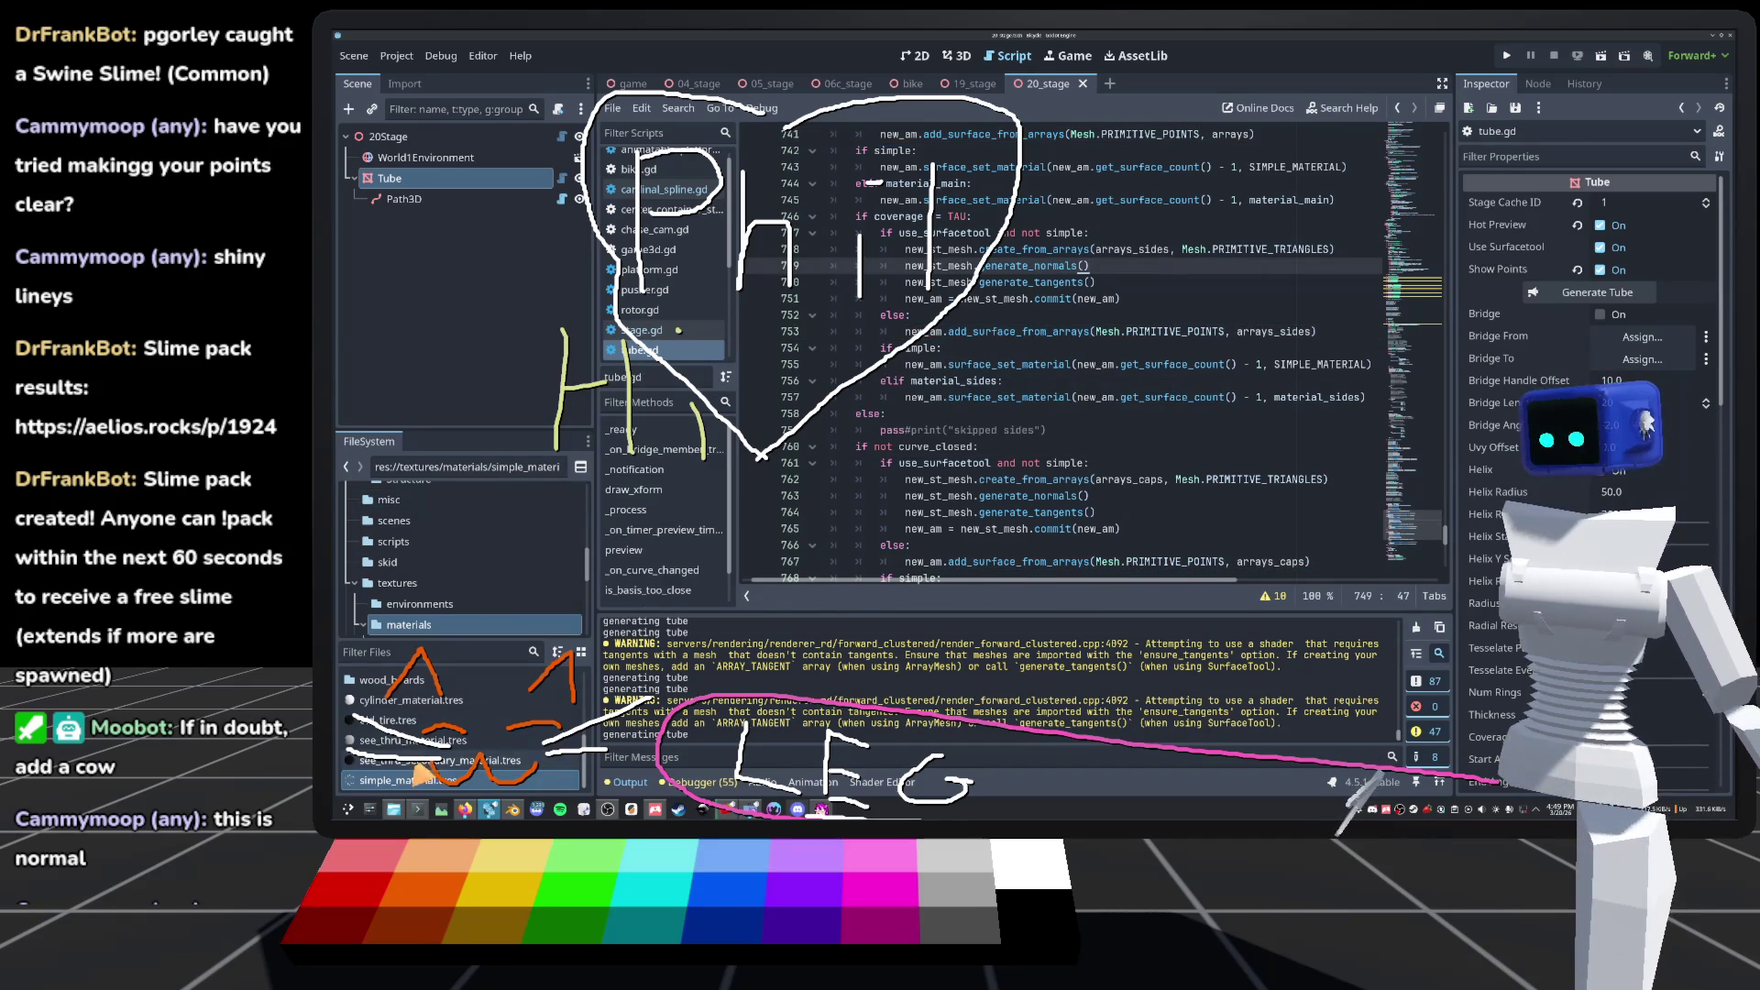
pyautogui.click(411, 777)
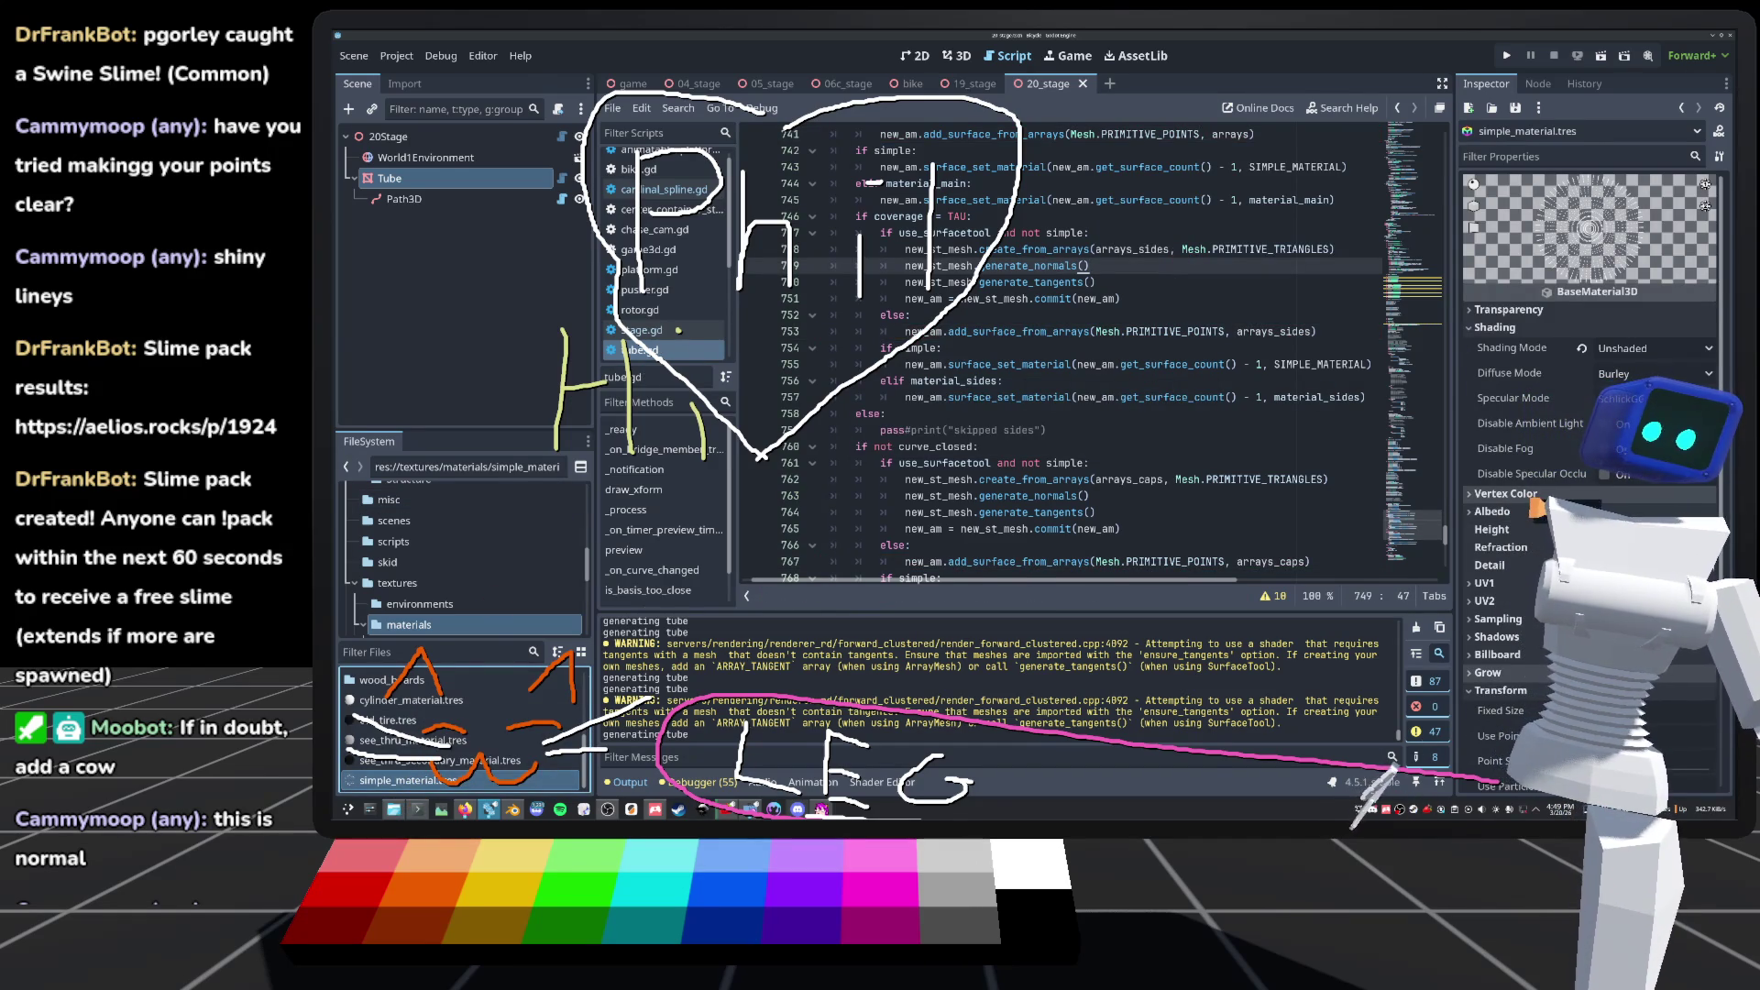
# Step: Set simple_material.tres's albedo colour to white
pyautogui.click(1505, 515)
pyautogui.click(1650, 531)
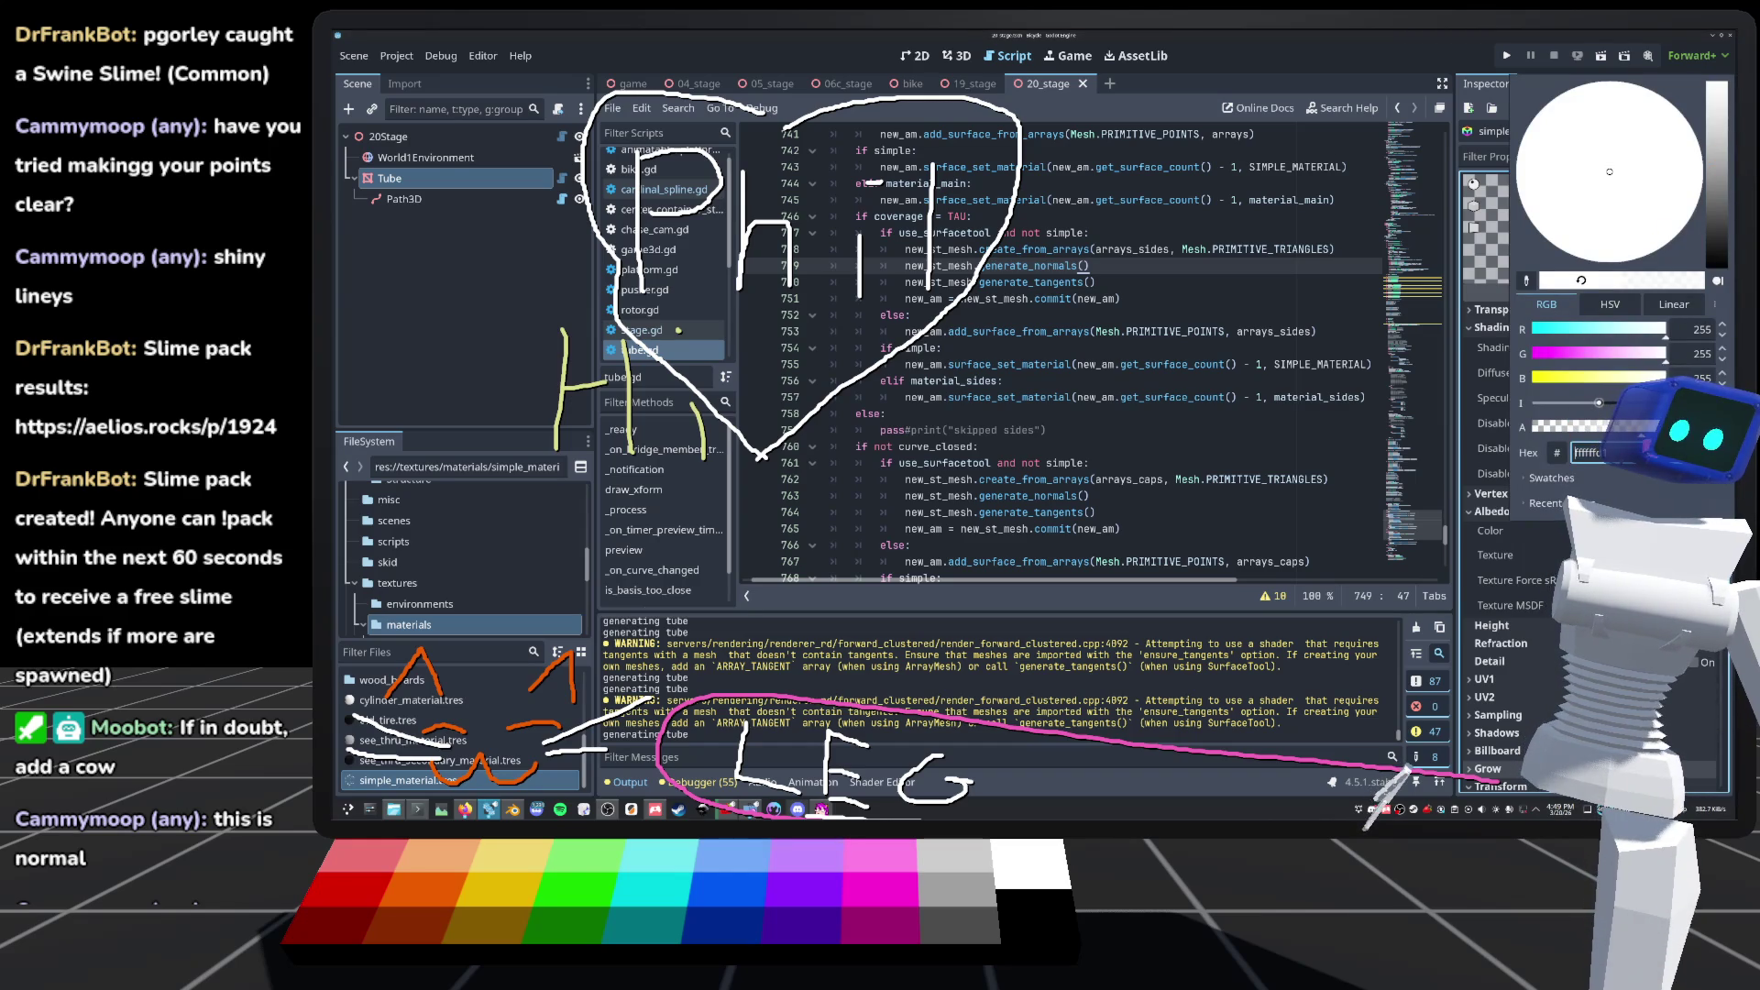
pyautogui.press('Escape')
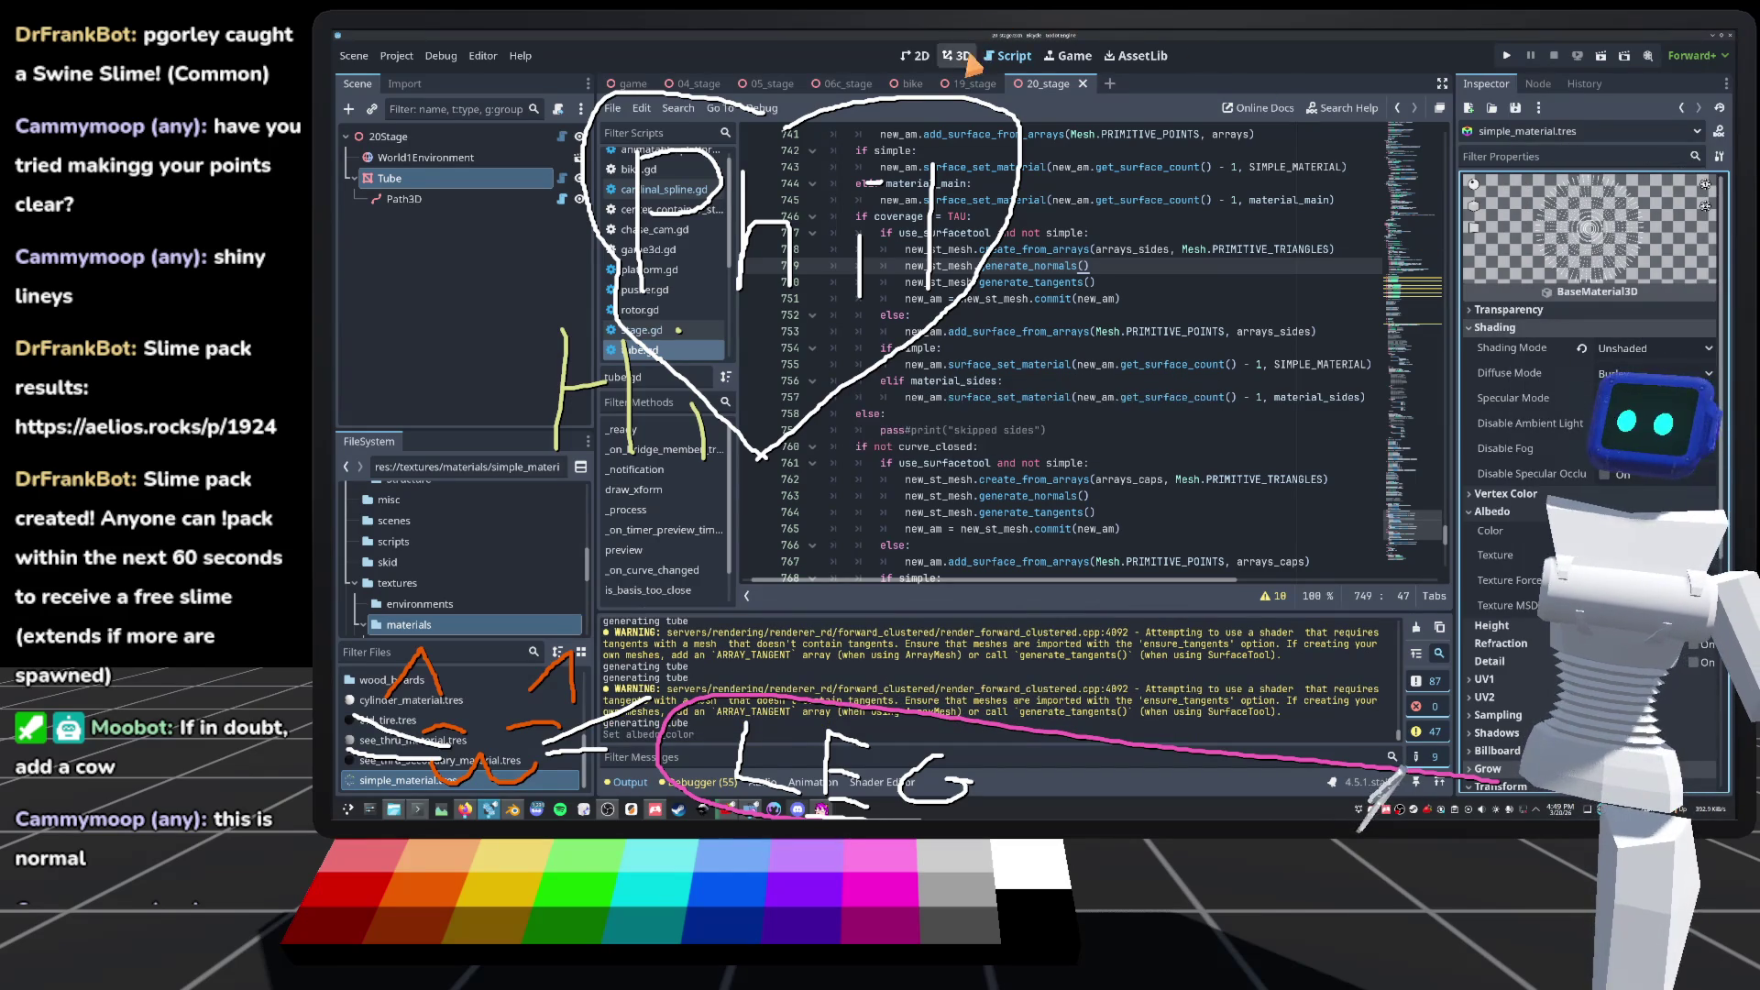
# Step: View the tube loop in the 3D scene, now drawn as white points
pyautogui.click(962, 56)
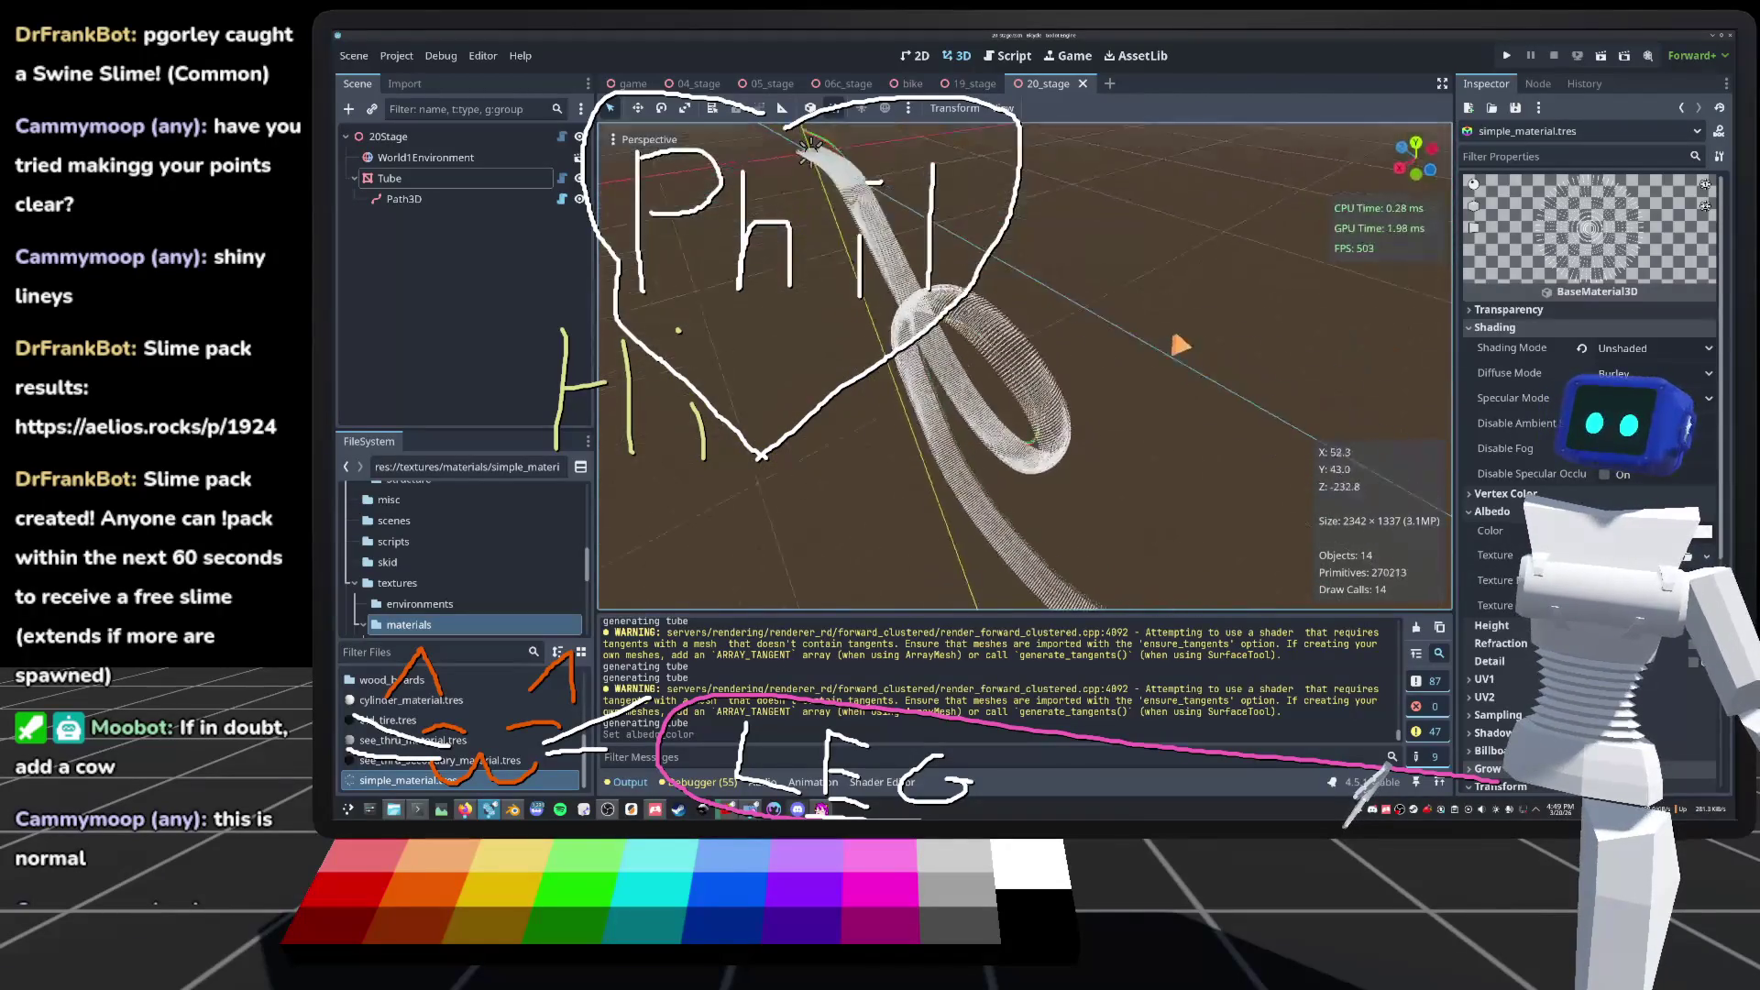
pyautogui.scroll(-3, 1025, 366)
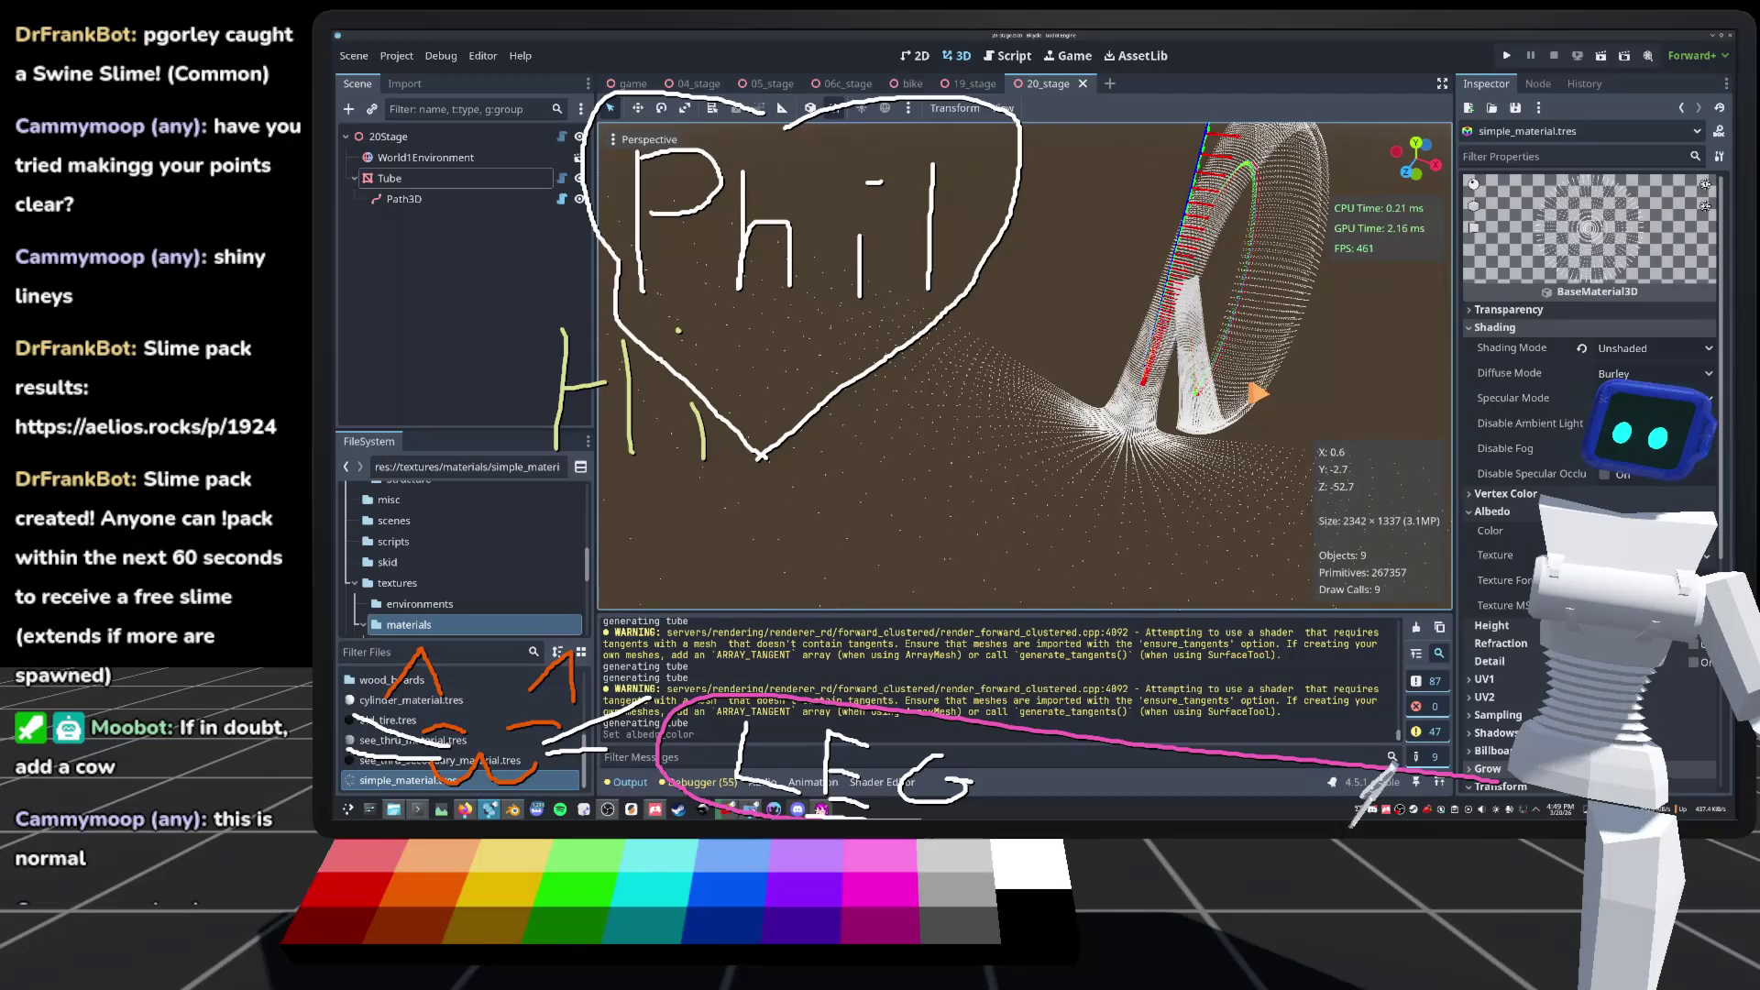
pyautogui.scroll(-2, 1025, 367)
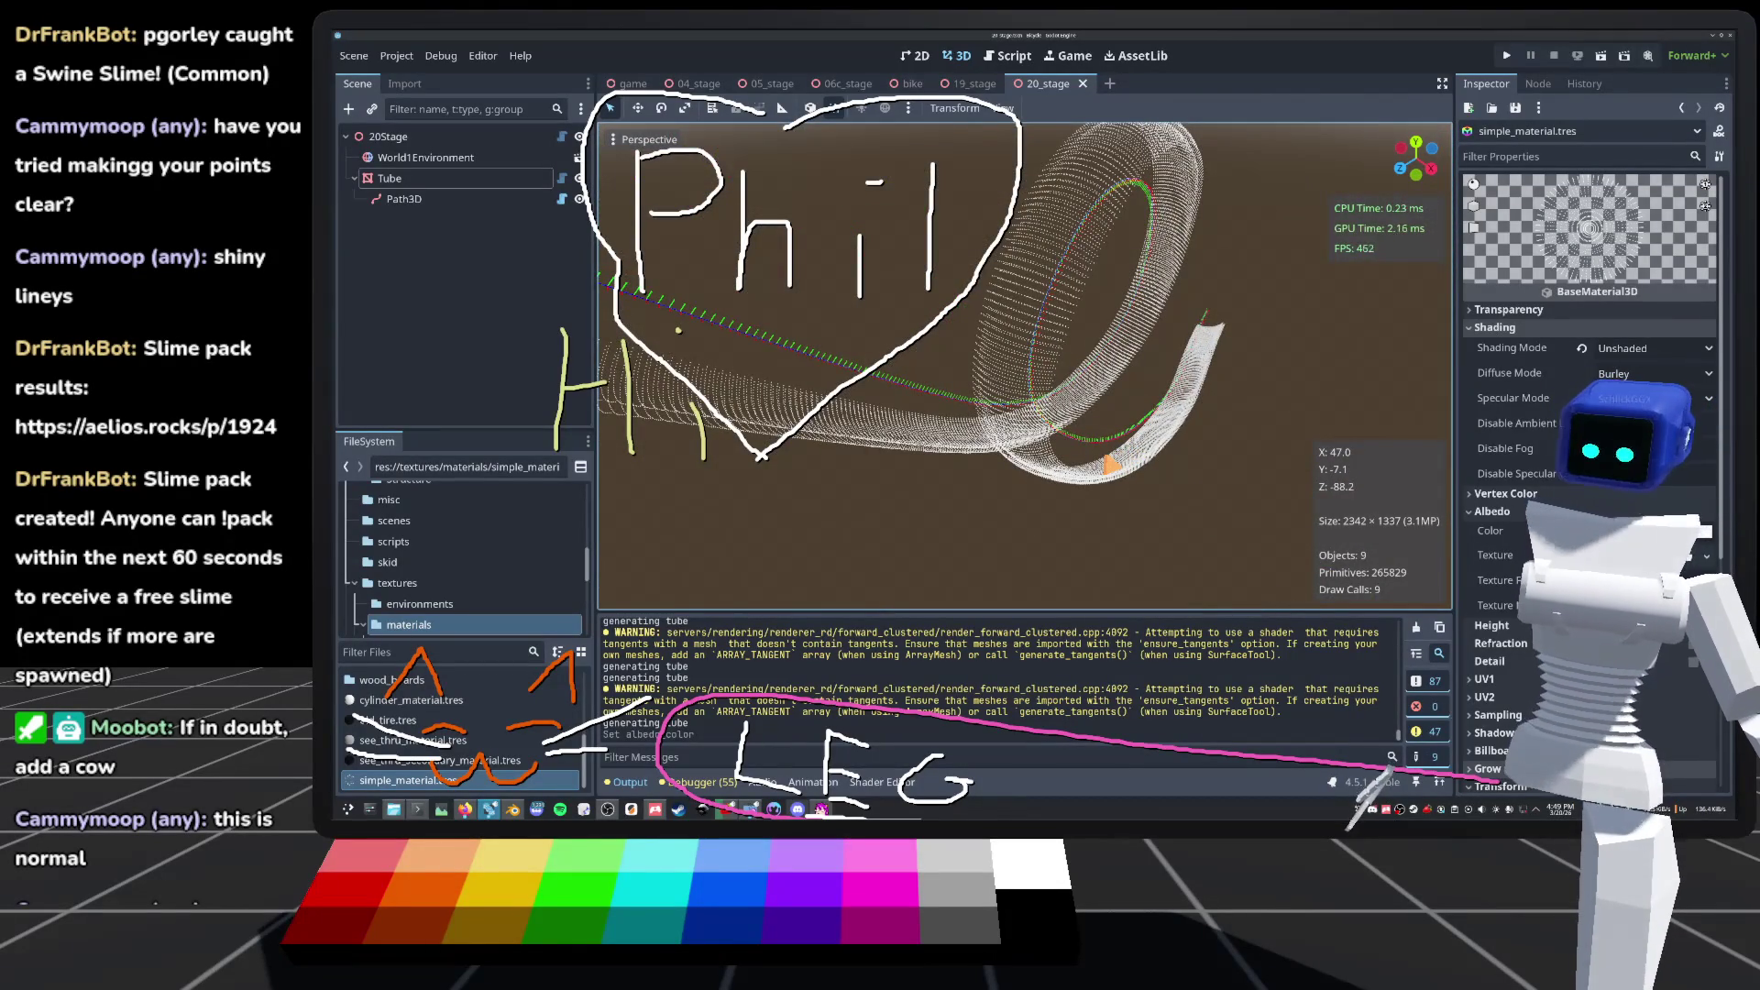
# Step: Review tube.gd's preload constants and exported settings
pyautogui.click(562, 178)
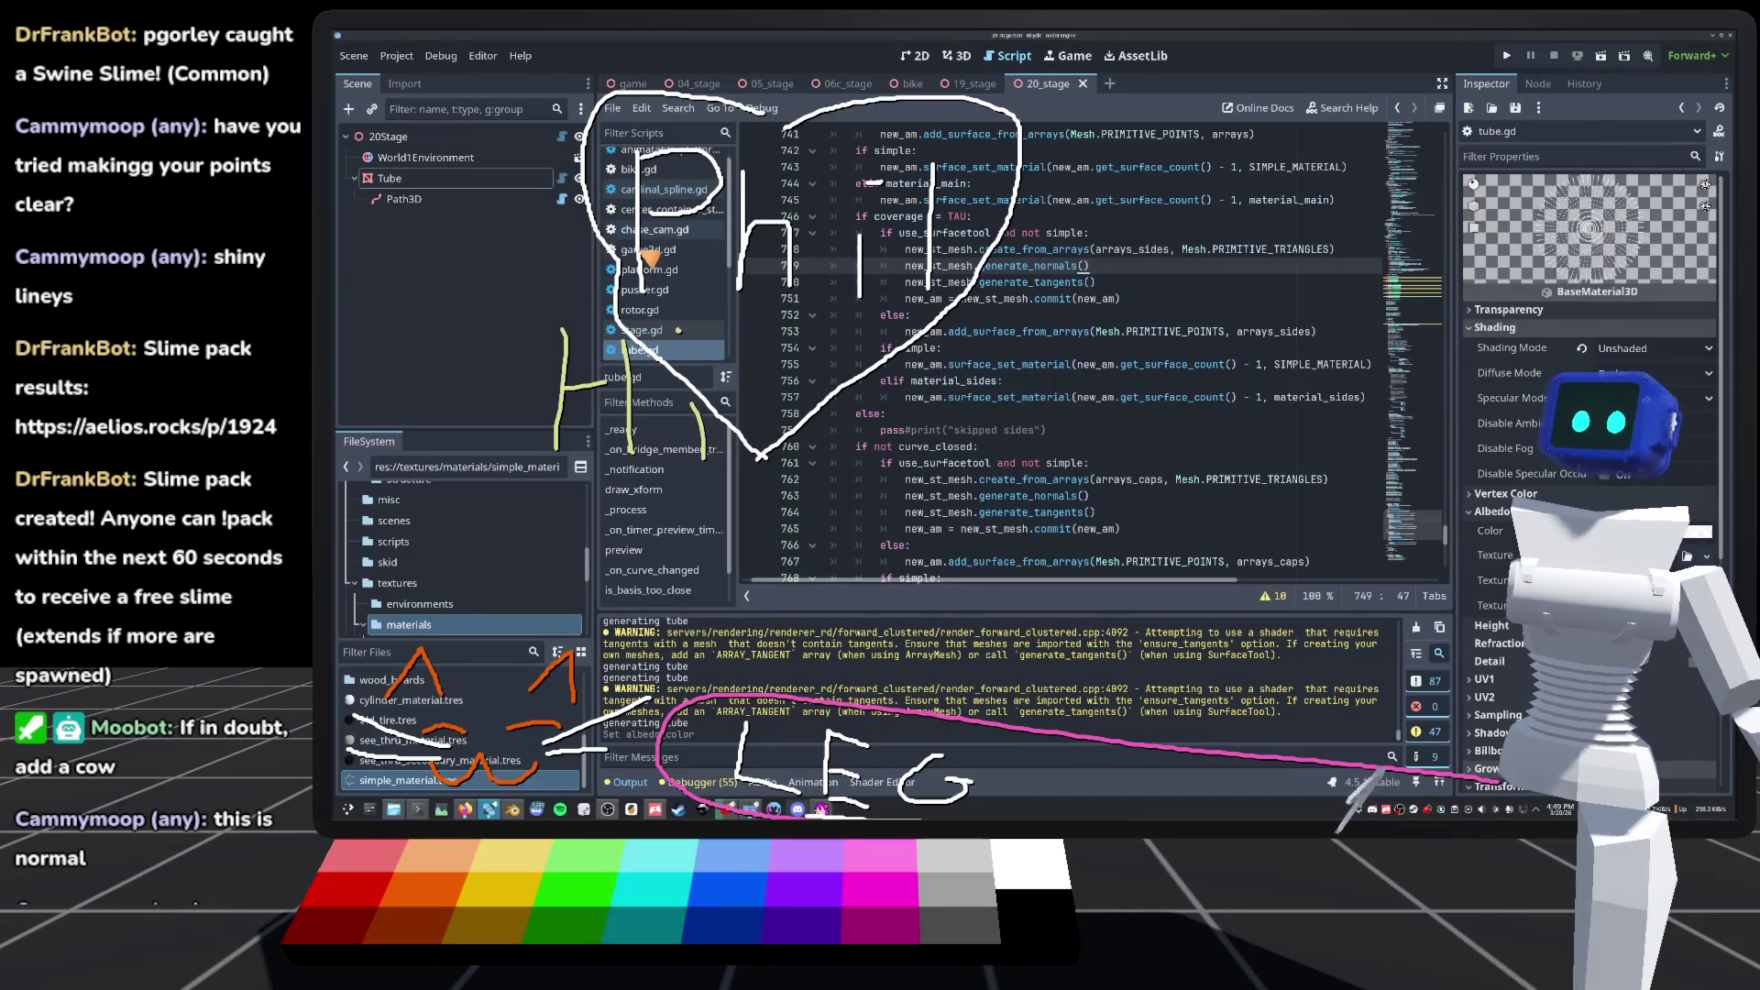
pyautogui.scroll(10, 1008, 367)
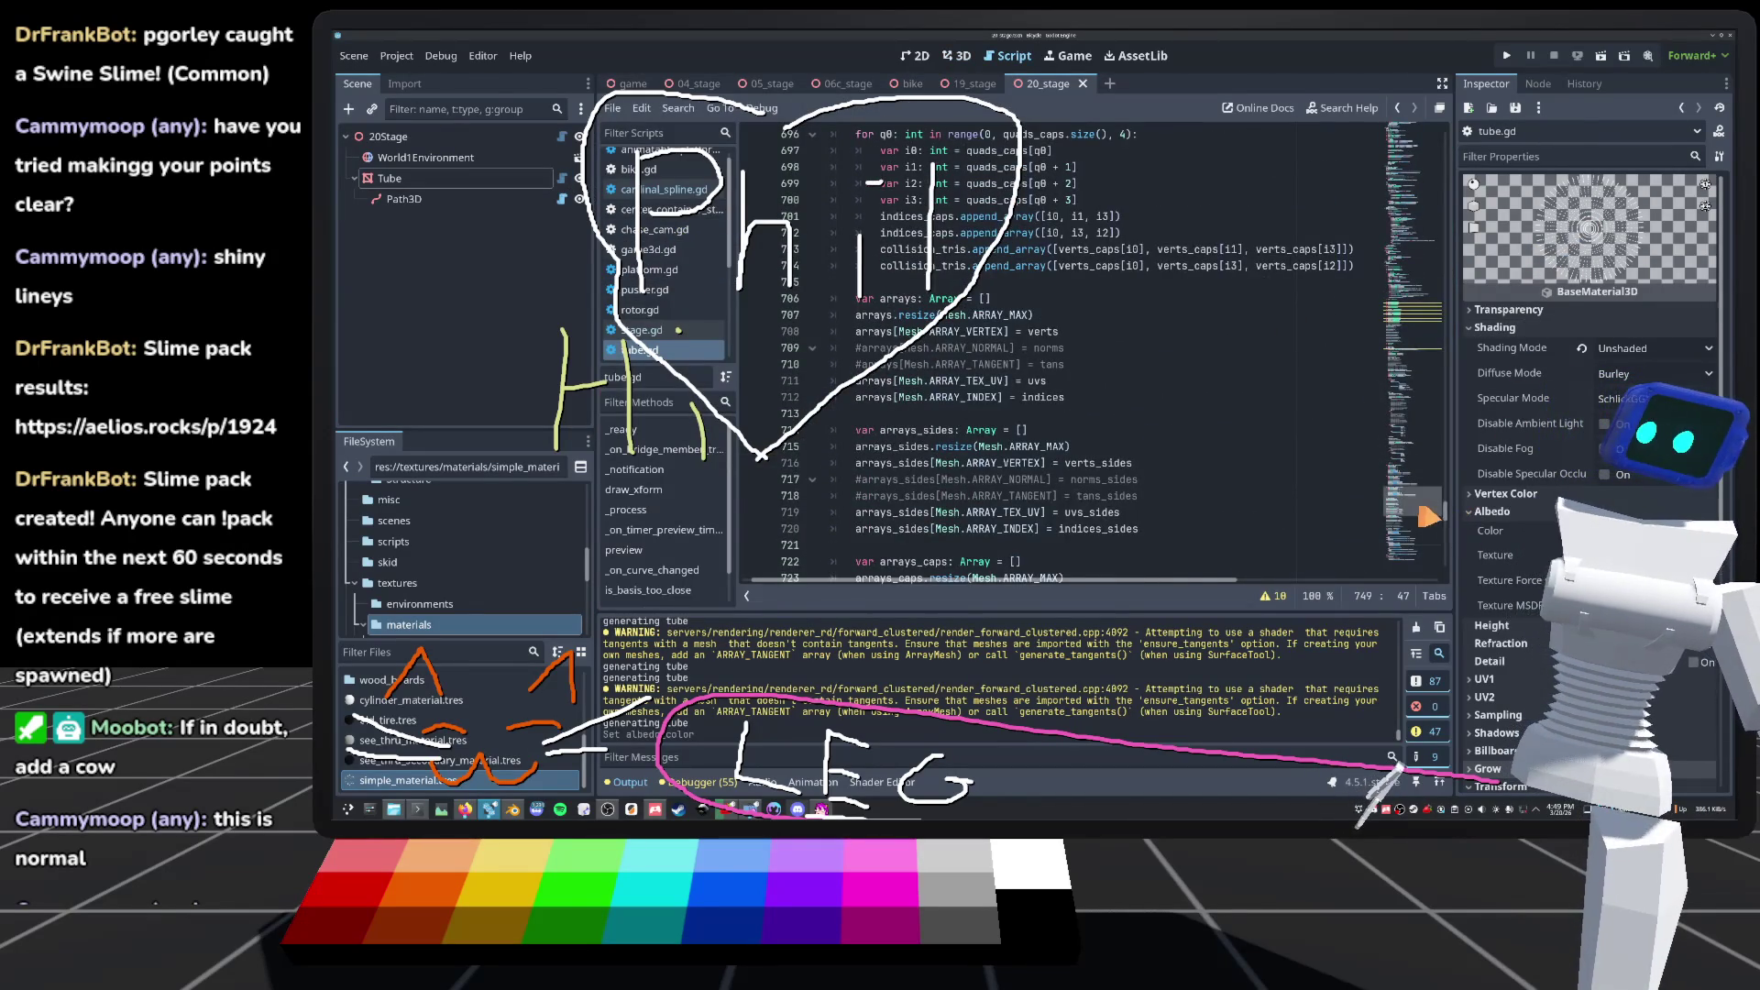
pyautogui.moveTo(1427, 516); pyautogui.dragTo(1416, 137)
pyautogui.moveTo(1013, 344); pyautogui.dragTo(722, 317)
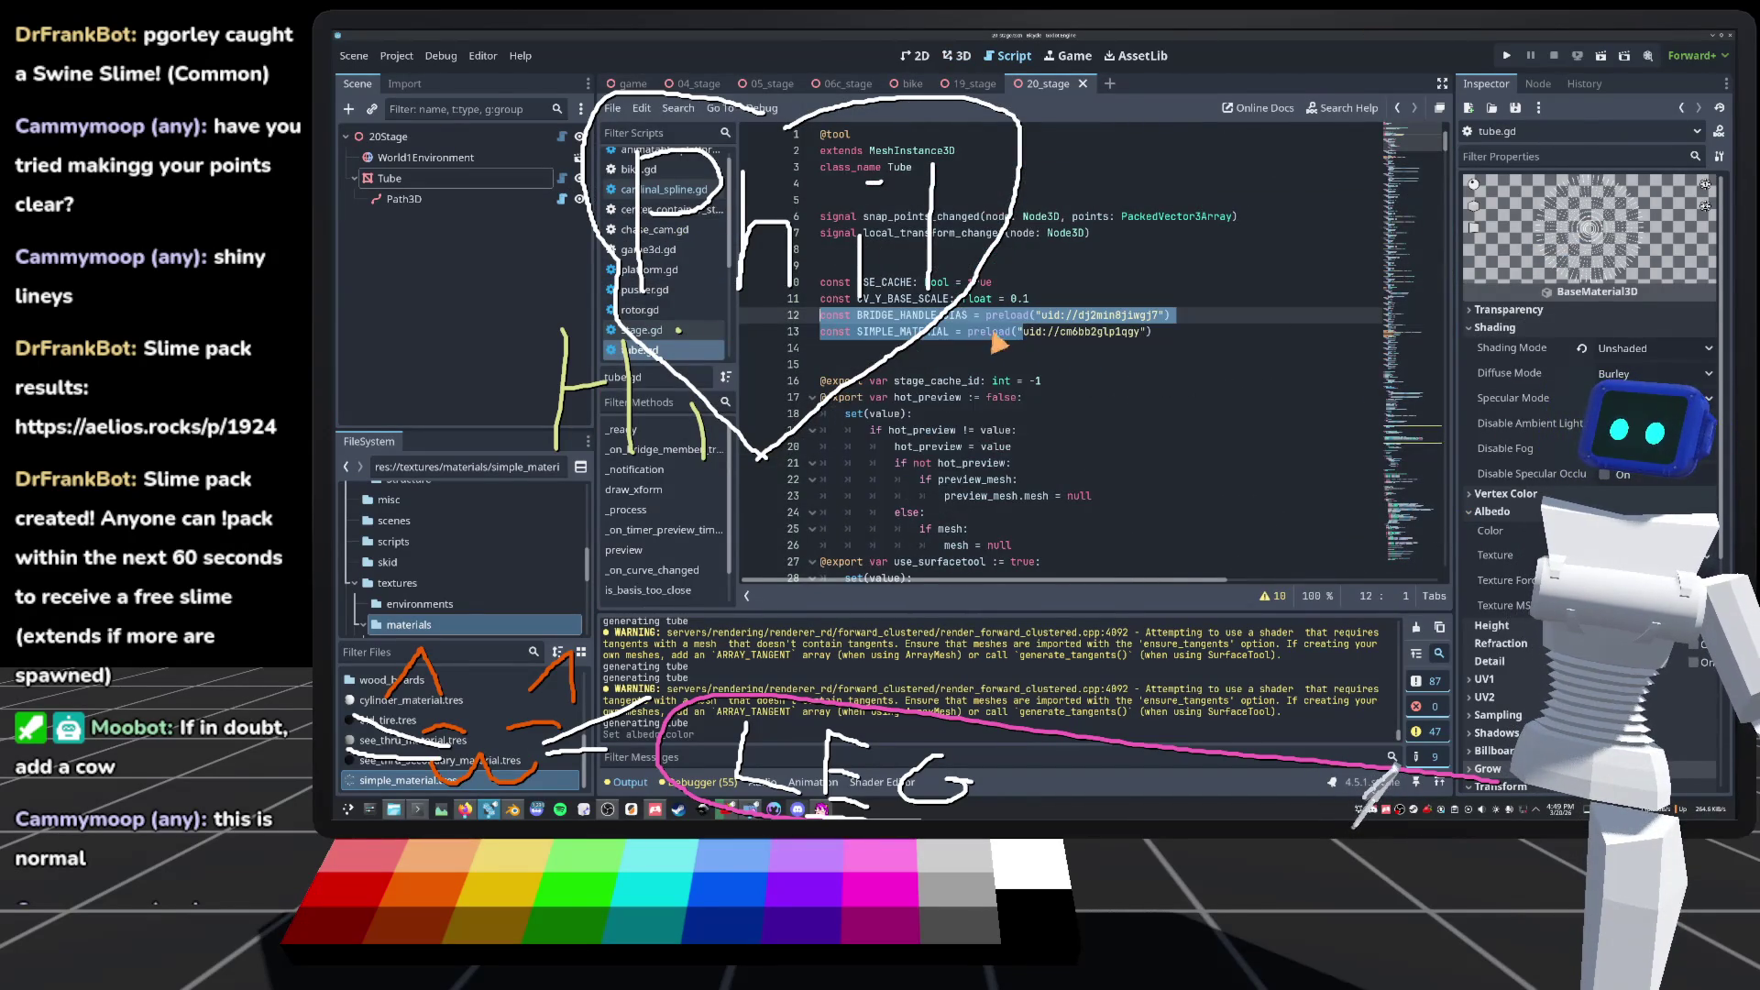
pyautogui.click(1041, 353)
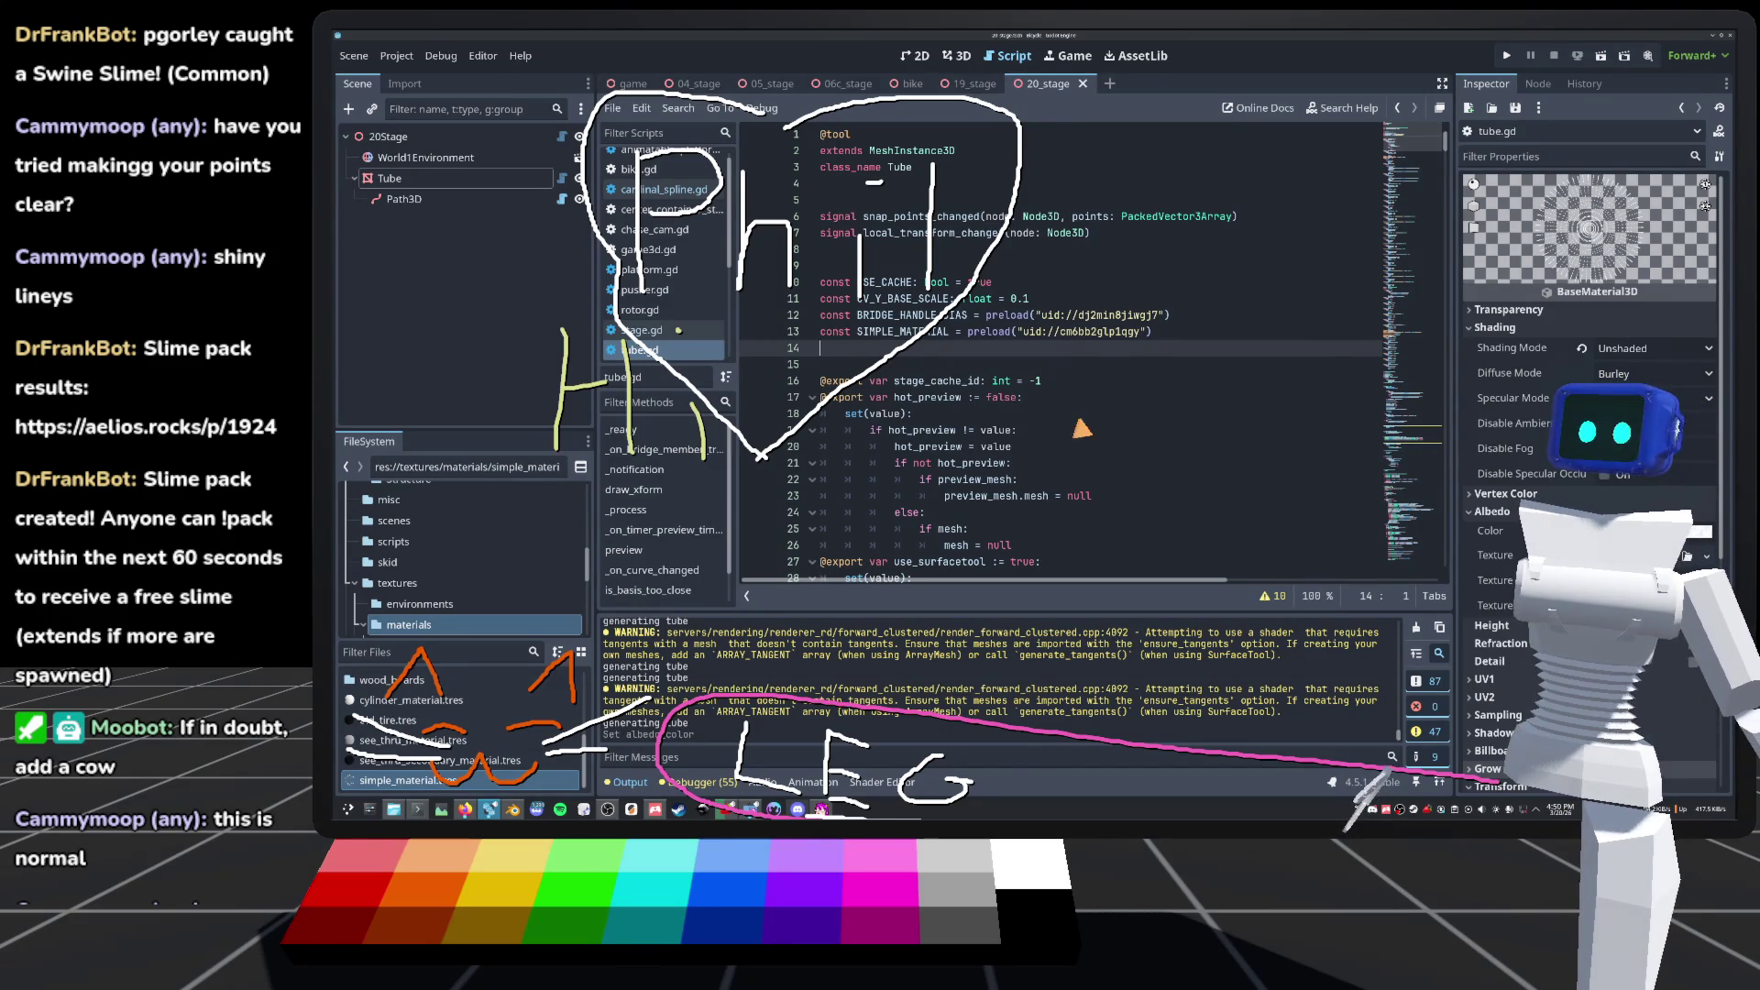
pyautogui.scroll(-20, 1082, 429)
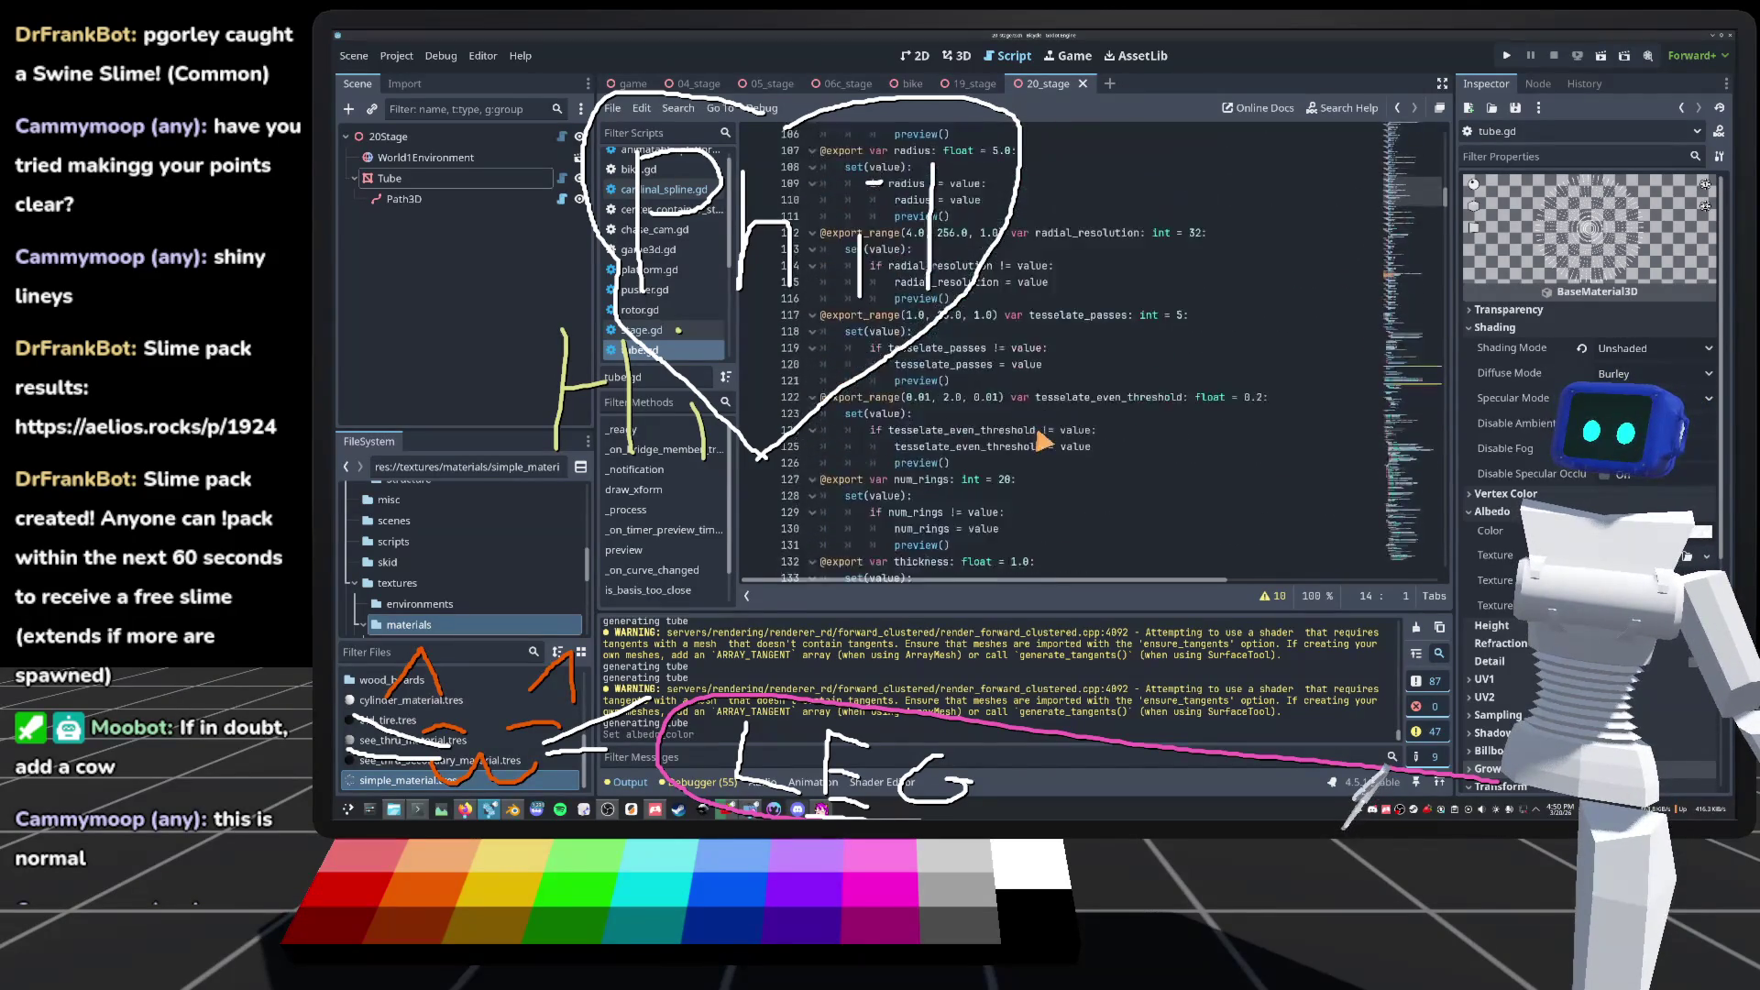
pyautogui.scroll(-20, 1043, 443)
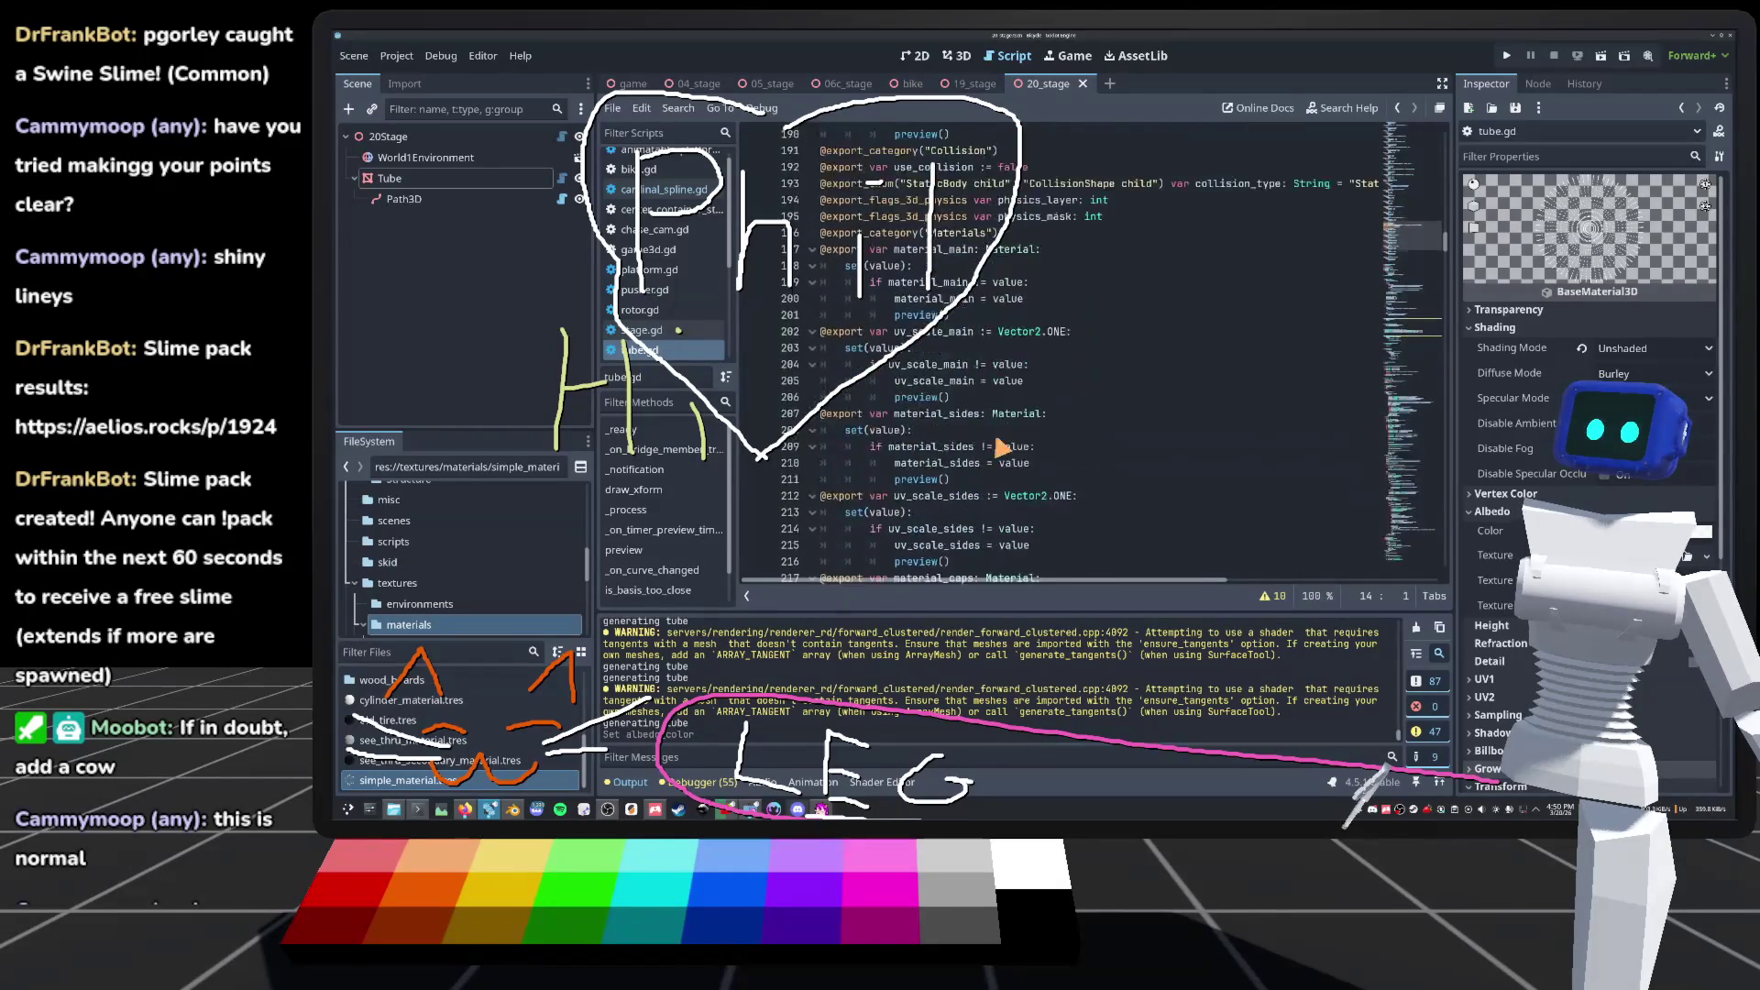
pyautogui.scroll(-12, 1001, 447)
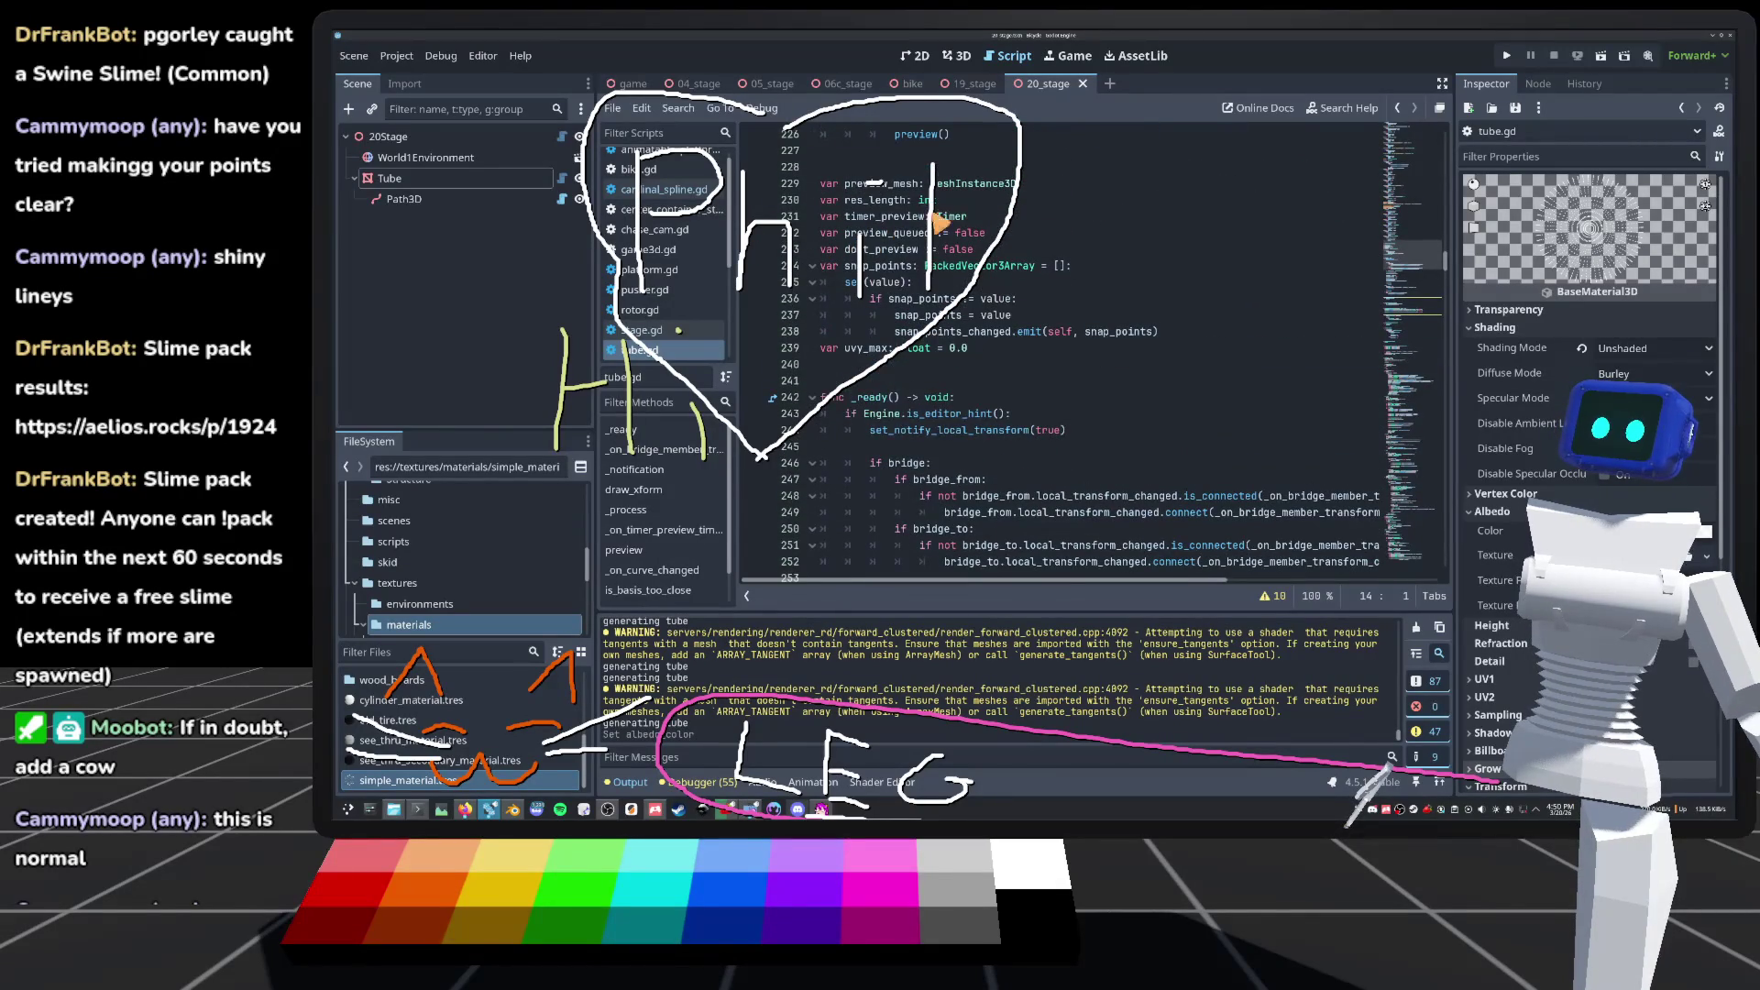
pyautogui.scroll(1, 962, 339)
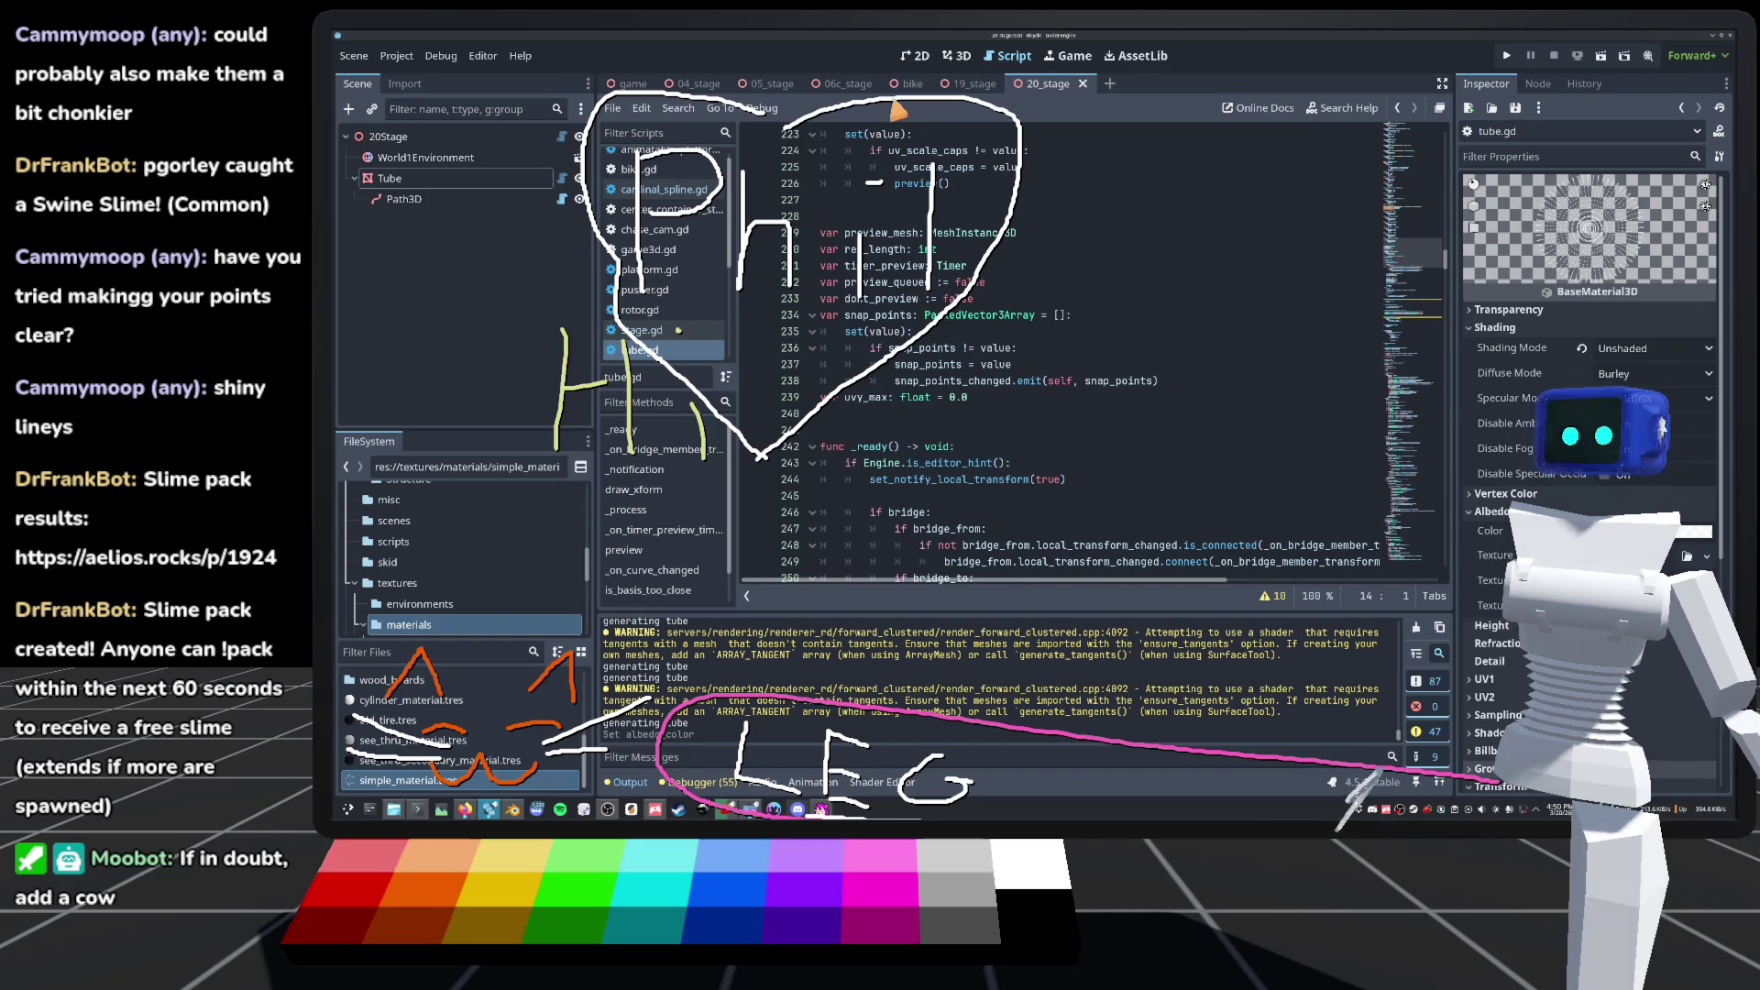
# Step: Back in 3D, raise the material's Point Size to thicken the tube points
pyautogui.click(957, 56)
pyautogui.scroll(-5, 1538, 573)
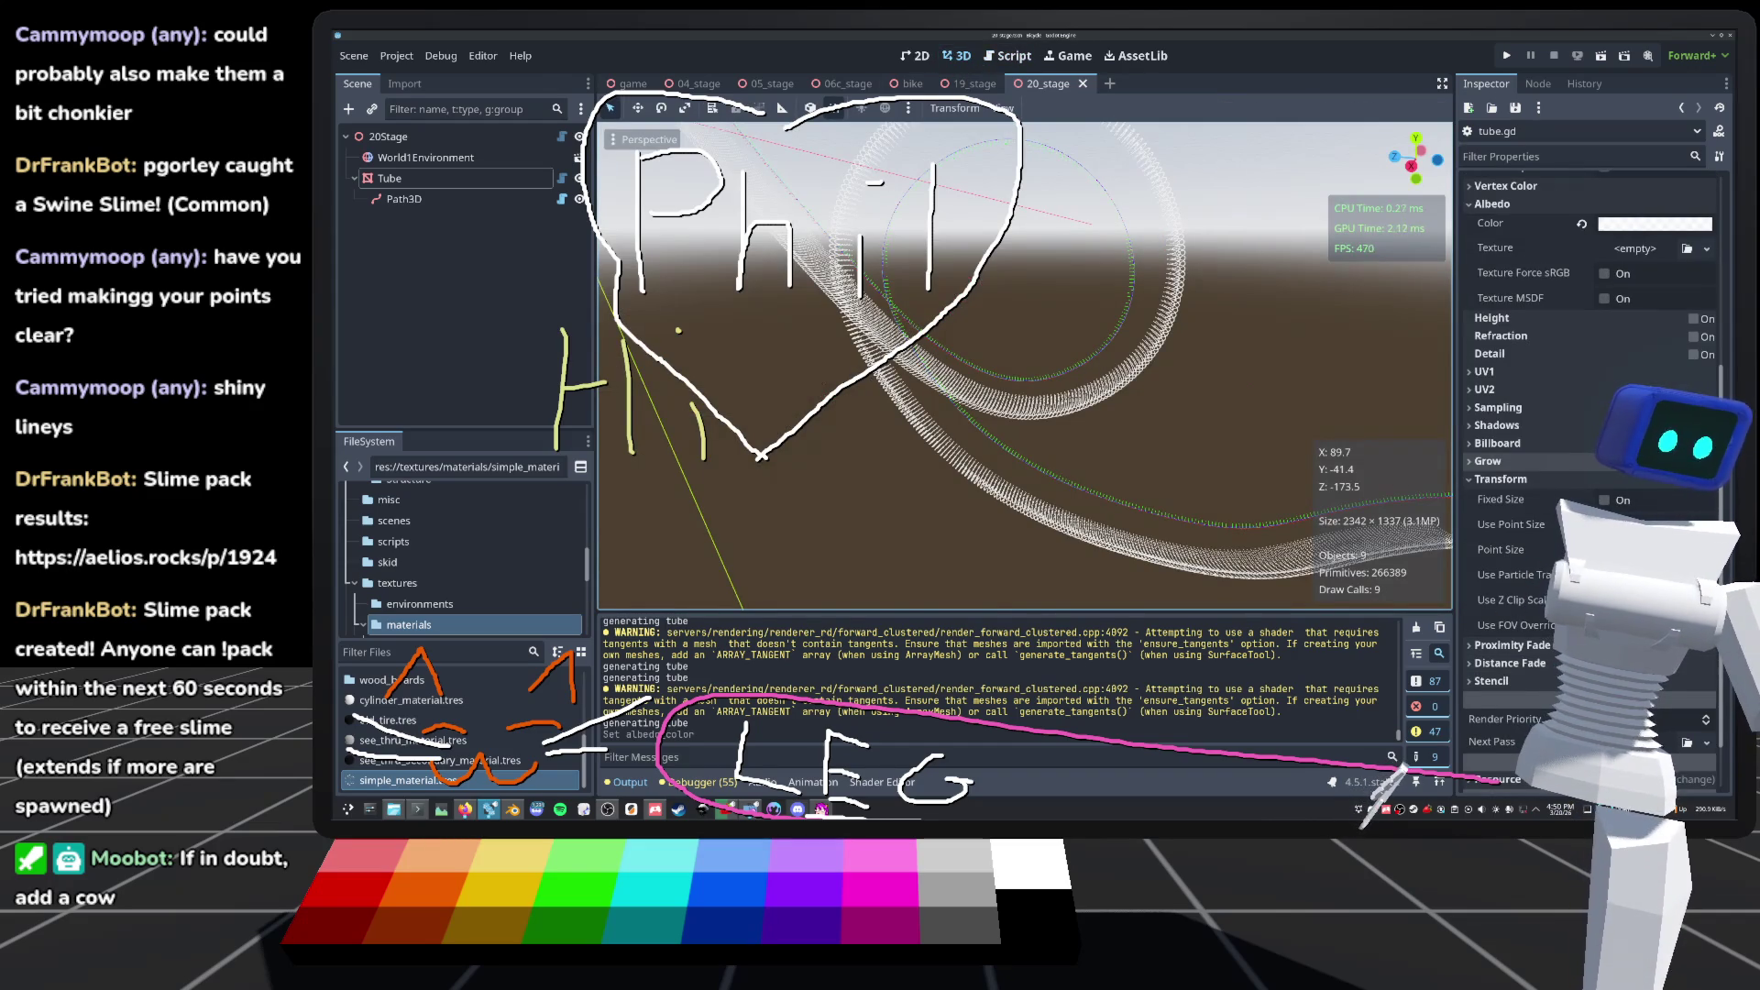
pyautogui.moveTo(1641, 549); pyautogui.dragTo(1678, 549)
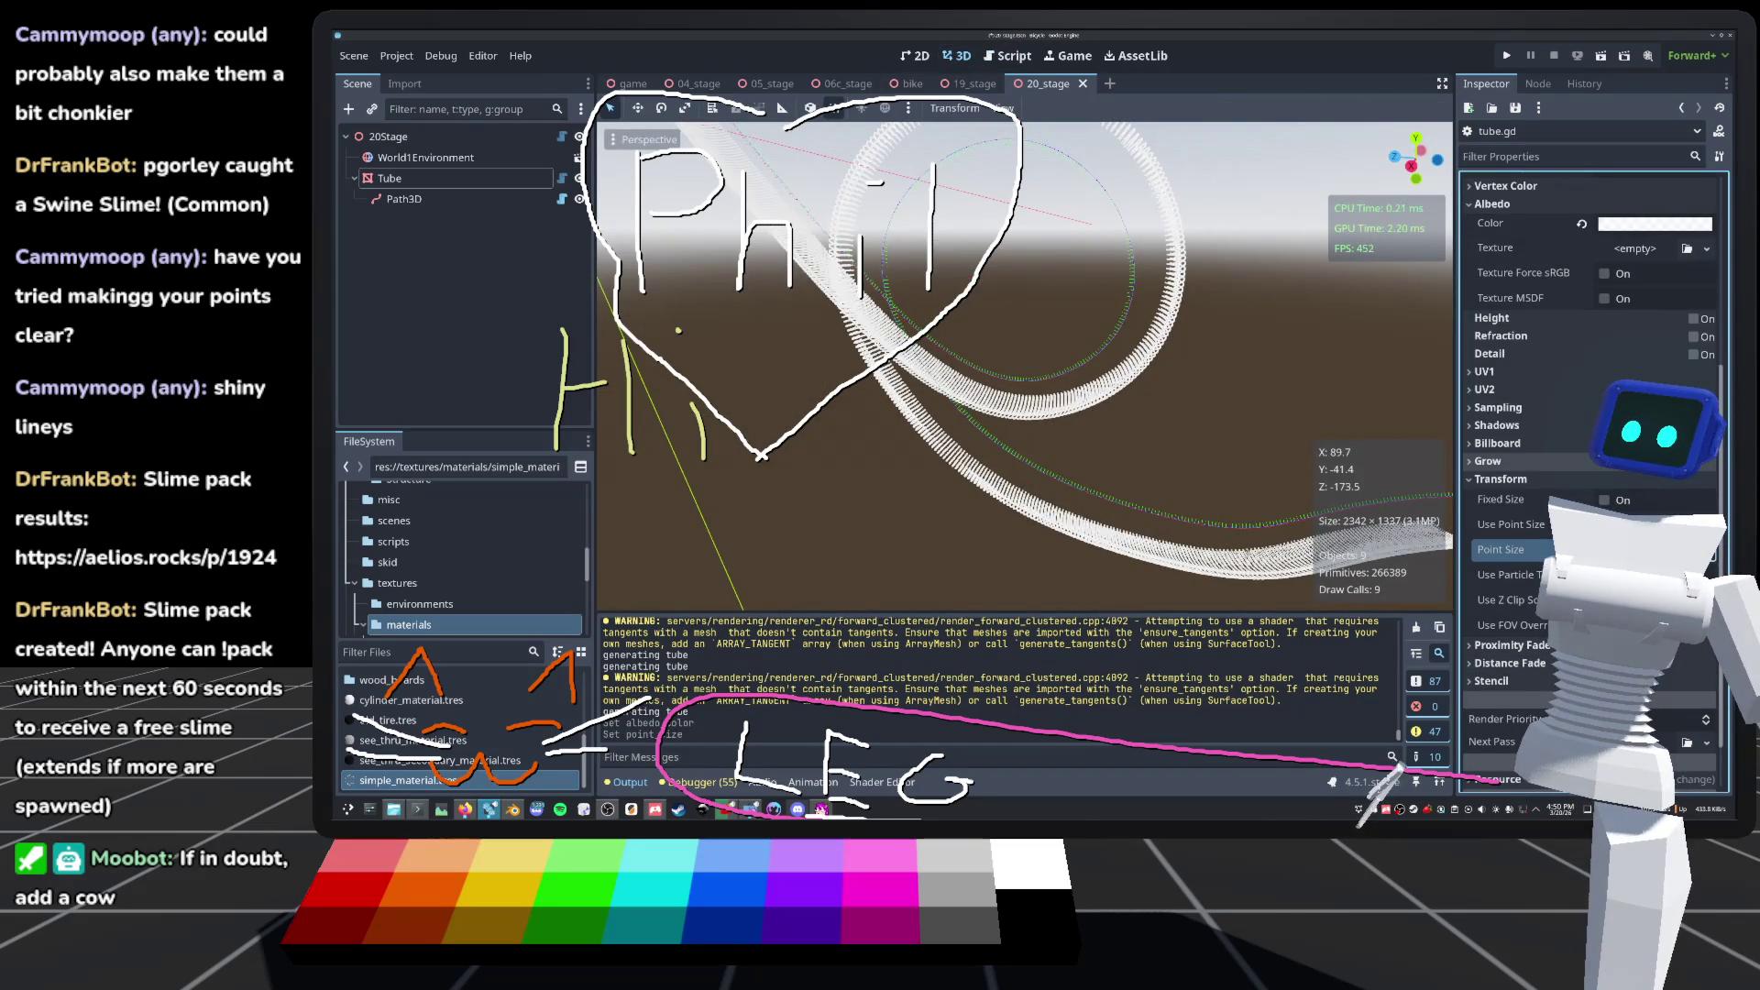
# Step: Compare an oversized Point Size that makes the tube look solid, then undo back to fine points
pyautogui.moveTo(1345, 502)
pyautogui.mouseDown()
pyautogui.moveTo(1175, 511)
pyautogui.moveTo(1251, 496)
pyautogui.moveTo(1233, 478)
pyautogui.moveTo(1163, 517)
pyautogui.moveTo(1660, 508)
pyautogui.mouseUp()
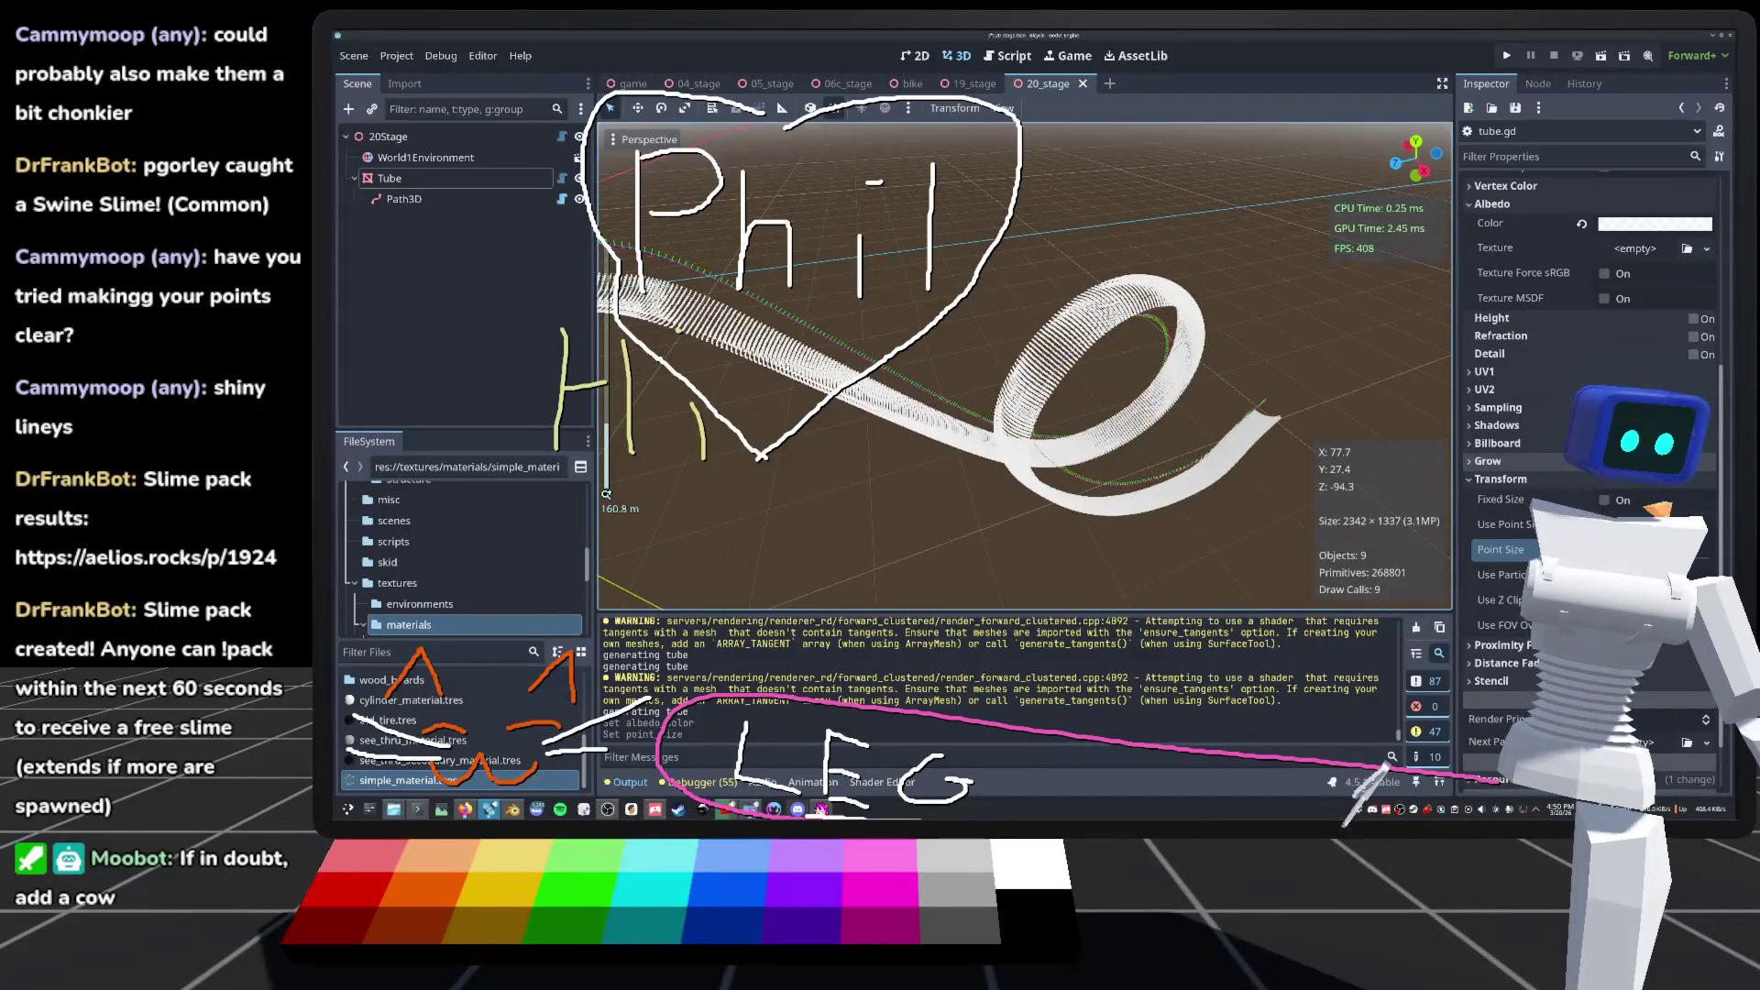
pyautogui.hotkey('ctrl', 'z')
pyautogui.moveTo(1191, 438)
pyautogui.mouseDown()
pyautogui.moveTo(751, 413)
pyautogui.moveTo(1202, 526)
pyautogui.mouseUp()
pyautogui.hotkey('ctrl', 'shift', 'z')
pyautogui.scroll(3, 1134, 503)
pyautogui.scroll(5, 1025, 367)
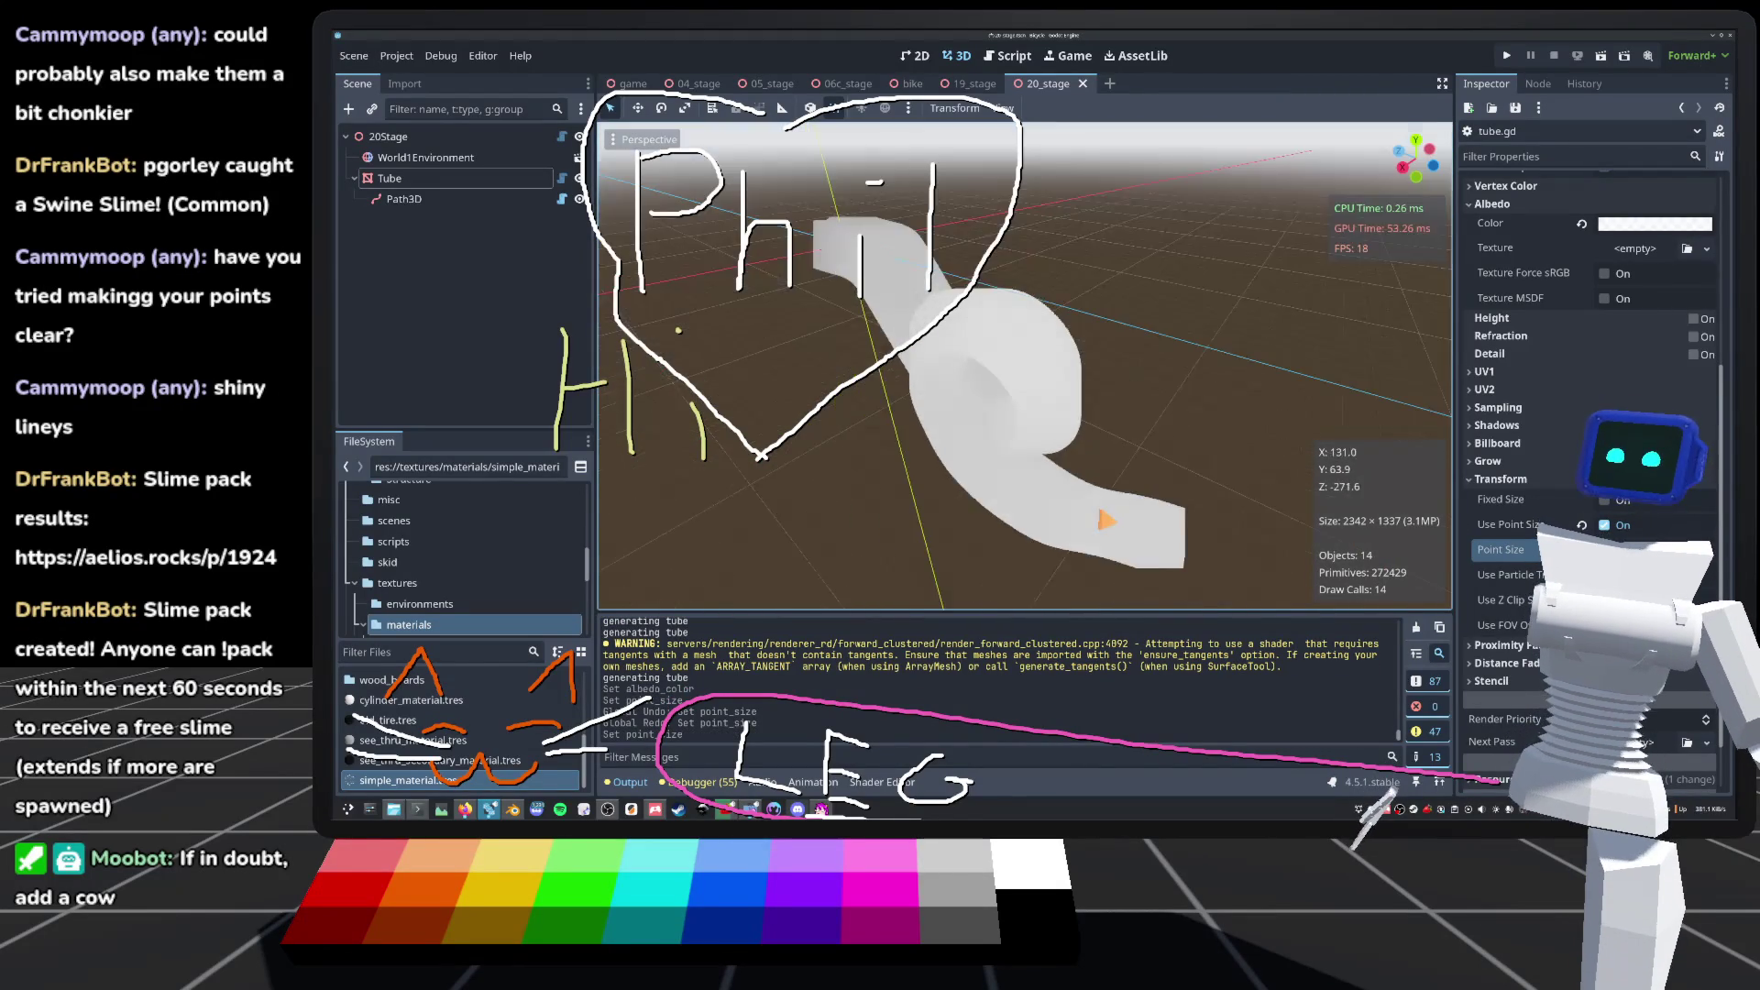
pyautogui.moveTo(1025, 367); pyautogui.dragTo(898, 352)
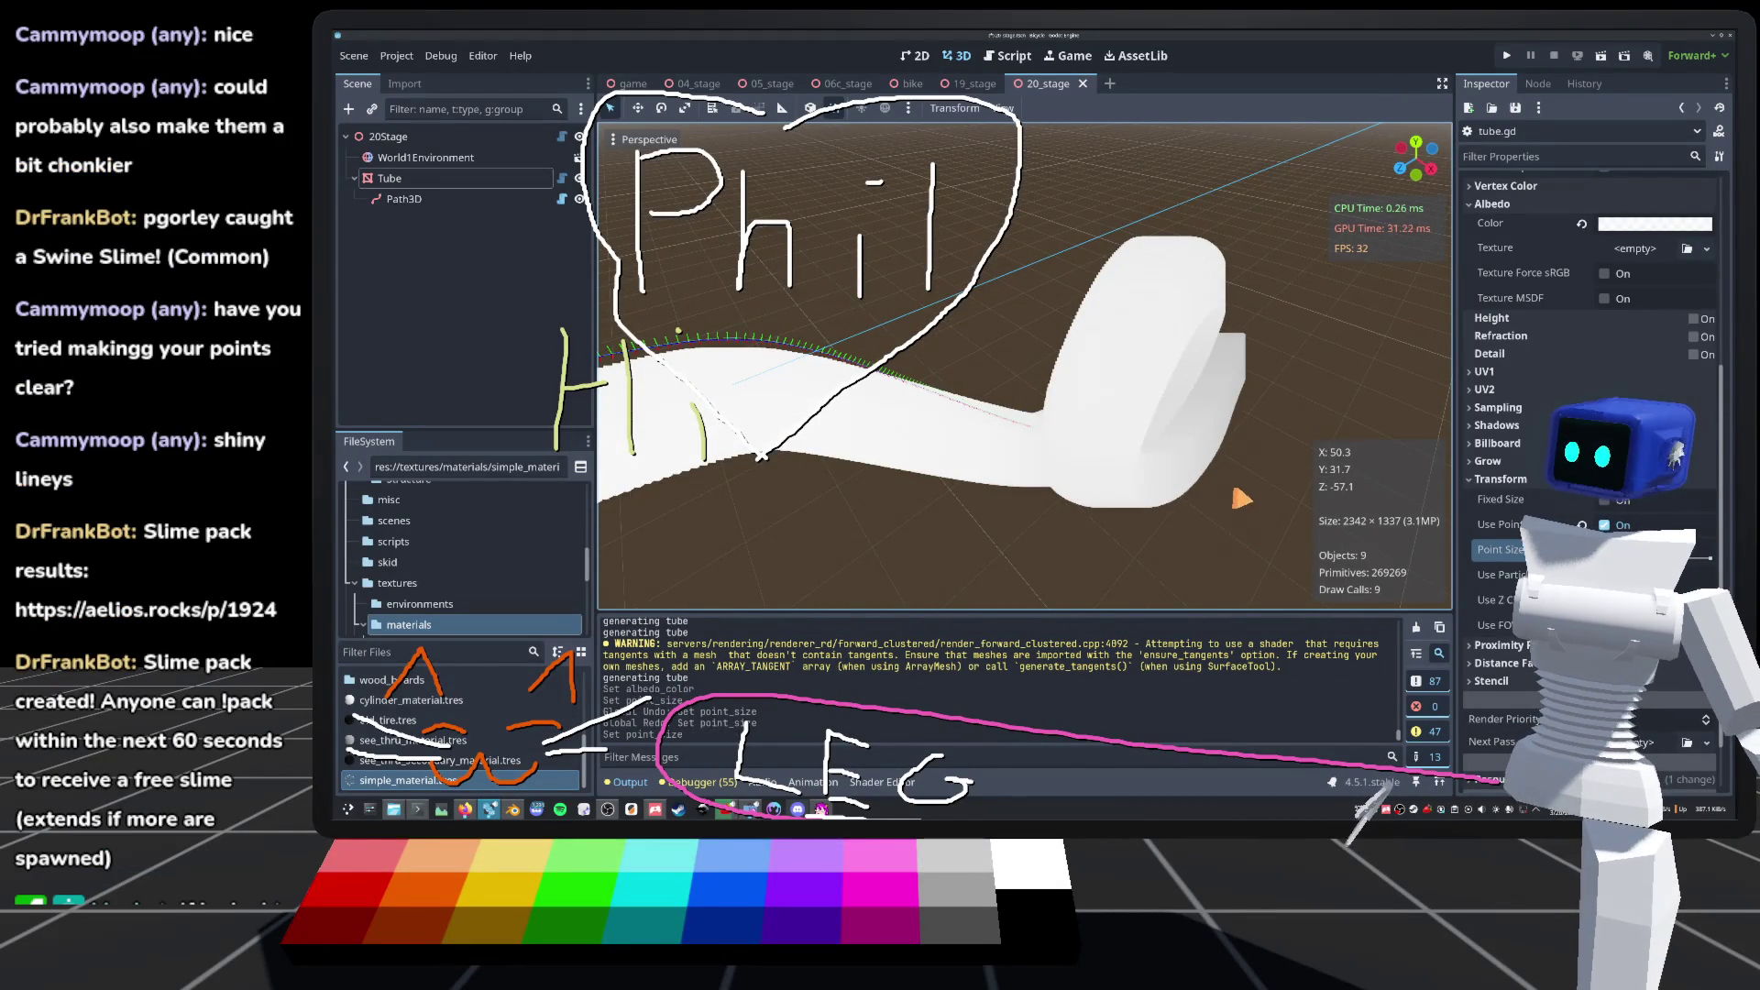
pyautogui.hotkey('ctrl', 'z')
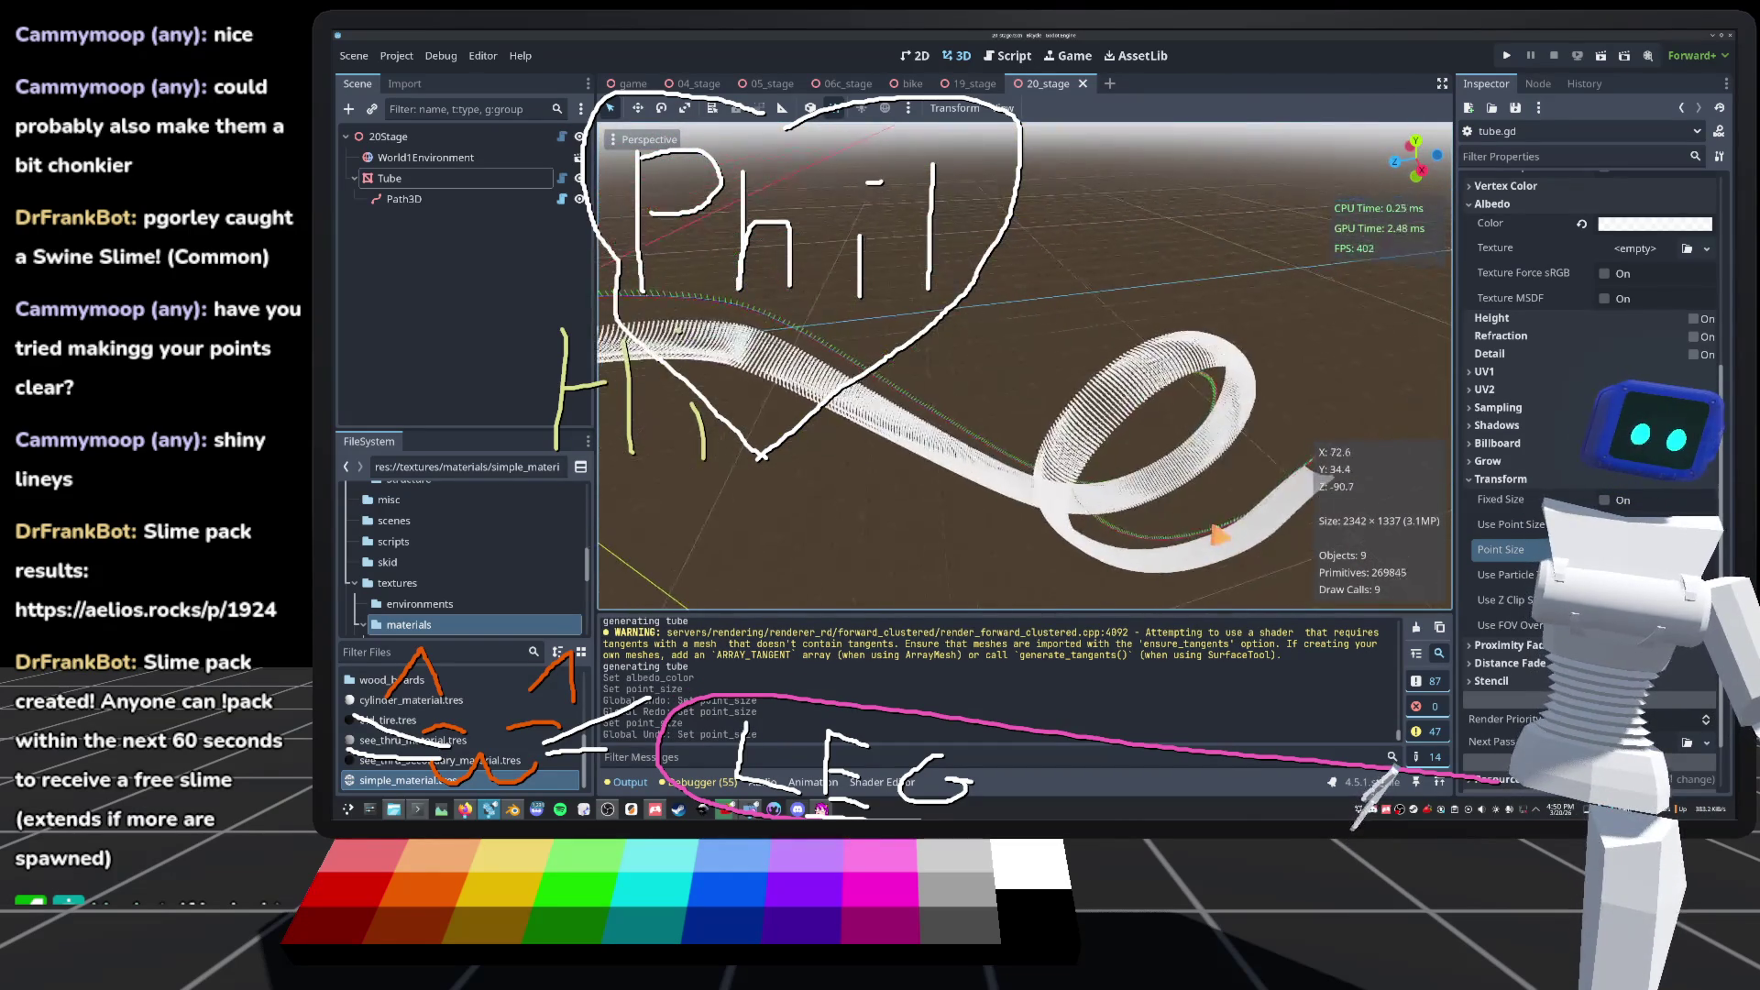
# Step: Try Use FOV Override with a changed value, disable it again, and return to tube.gd
pyautogui.click(1604, 624)
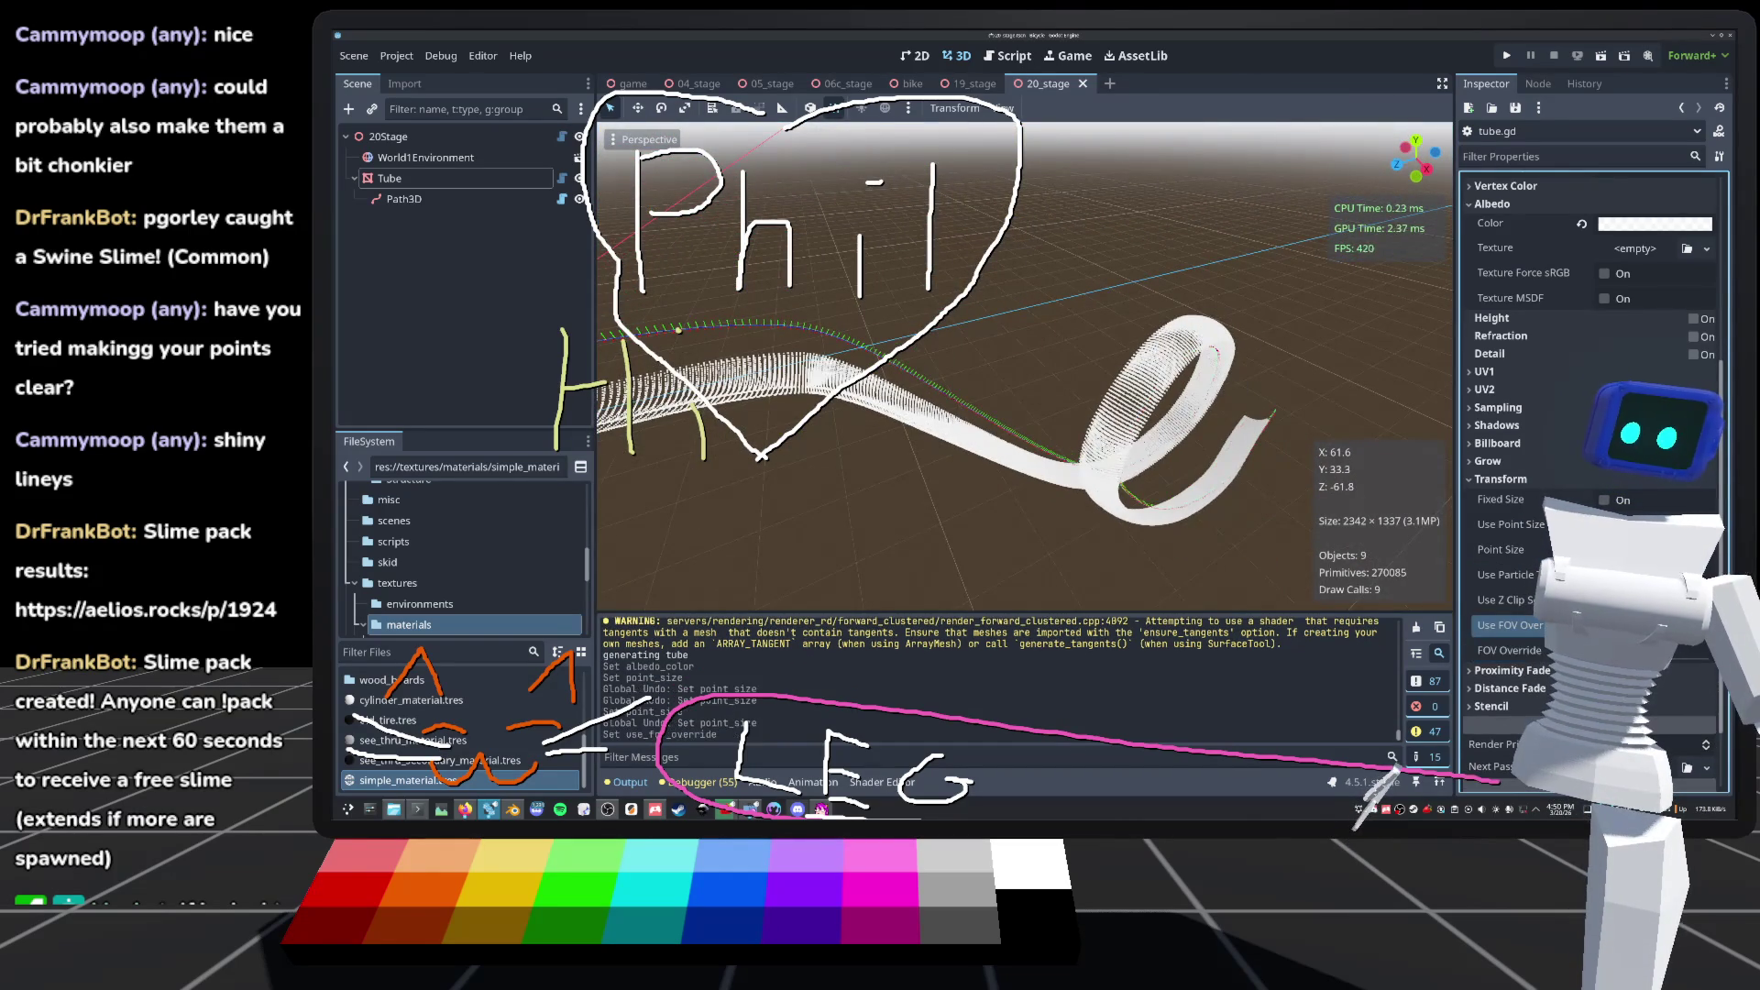
pyautogui.click(1632, 650)
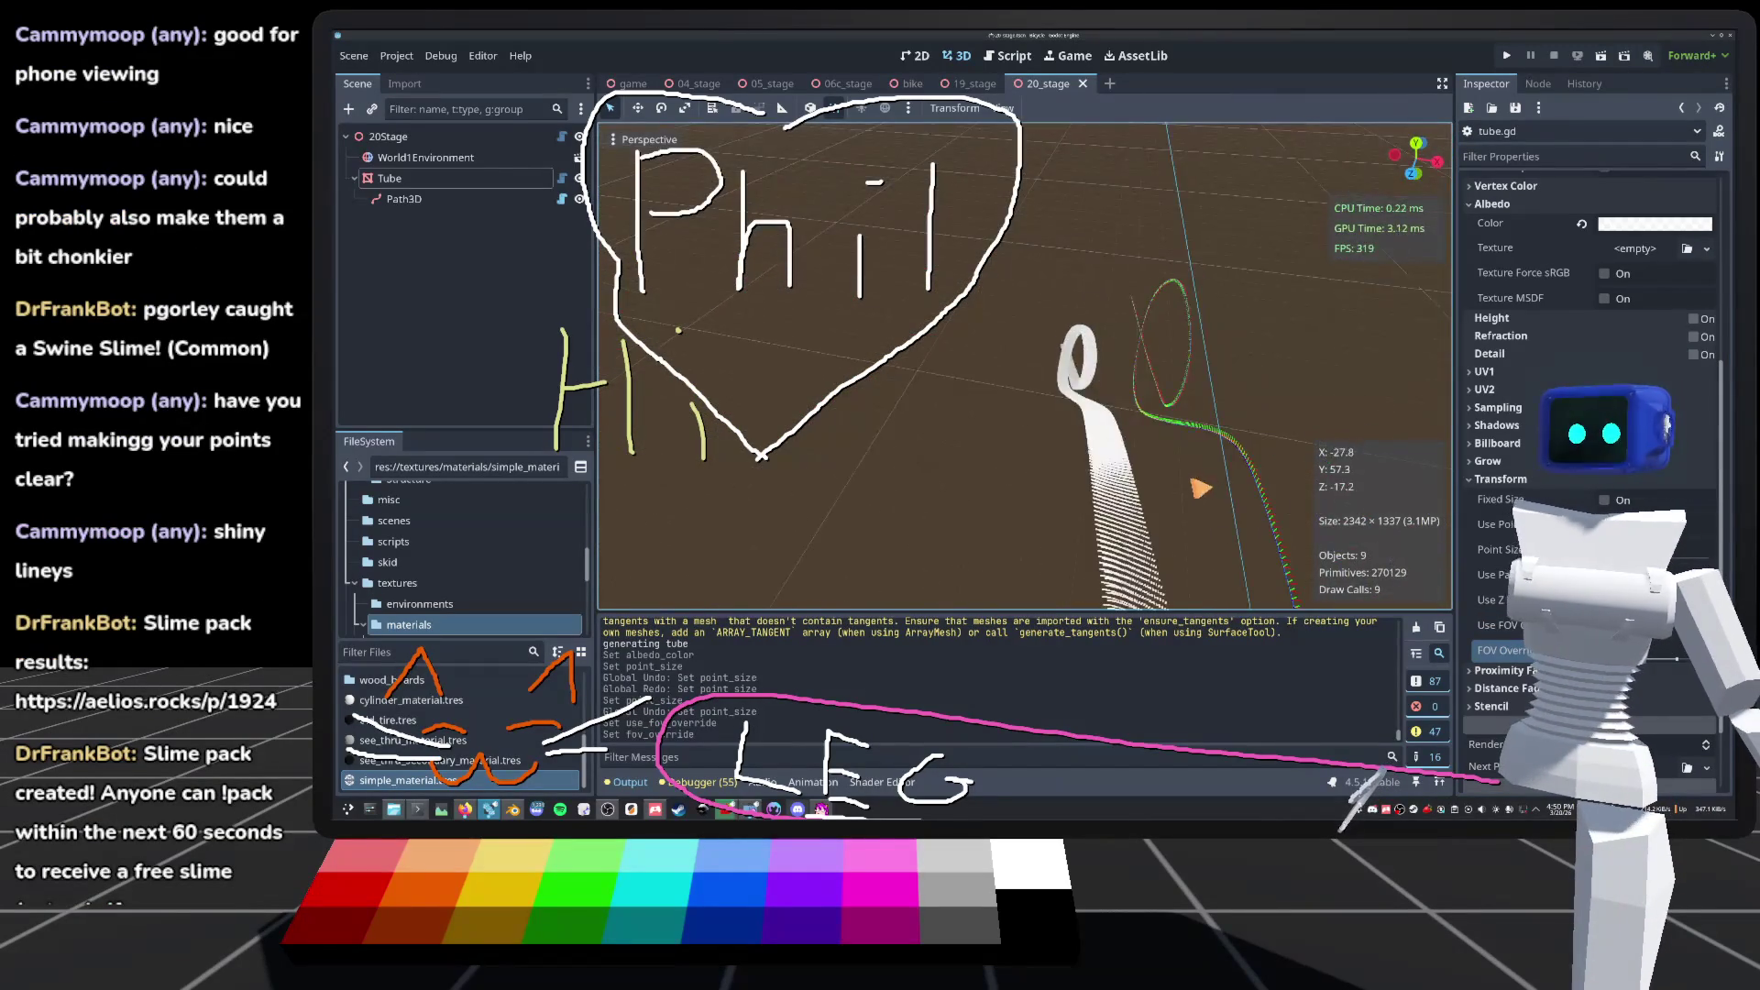
pyautogui.scroll(3, 1025, 367)
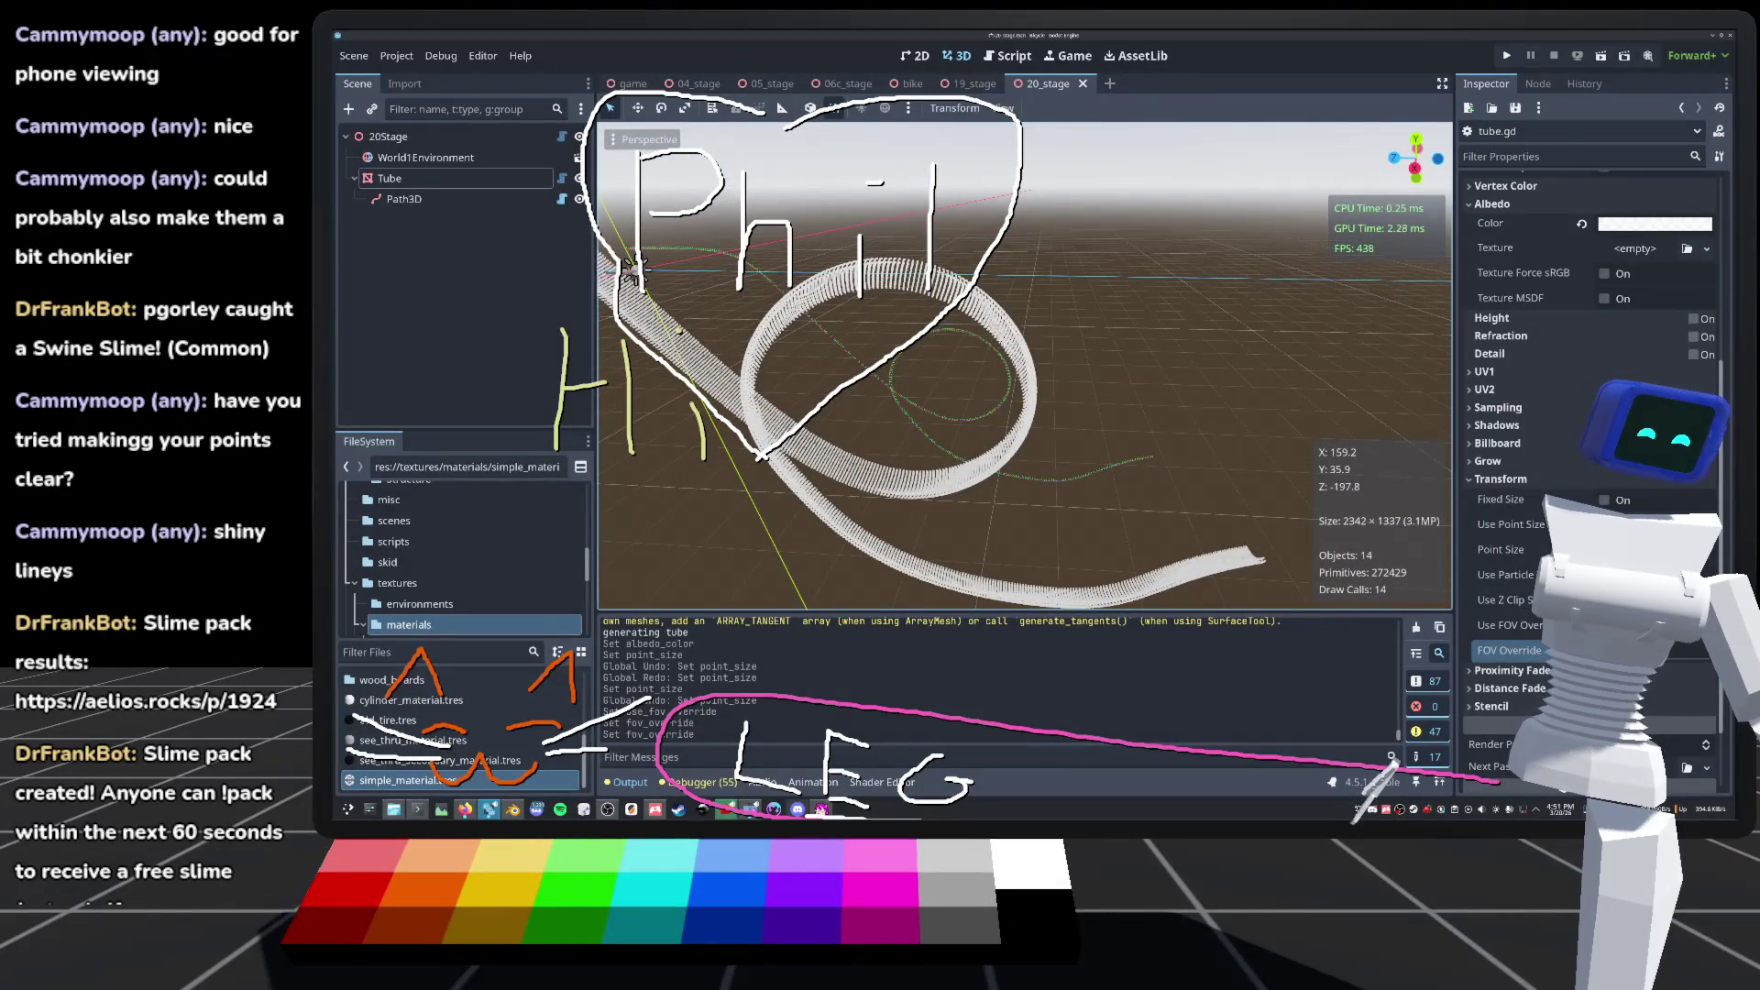
pyautogui.click(1604, 625)
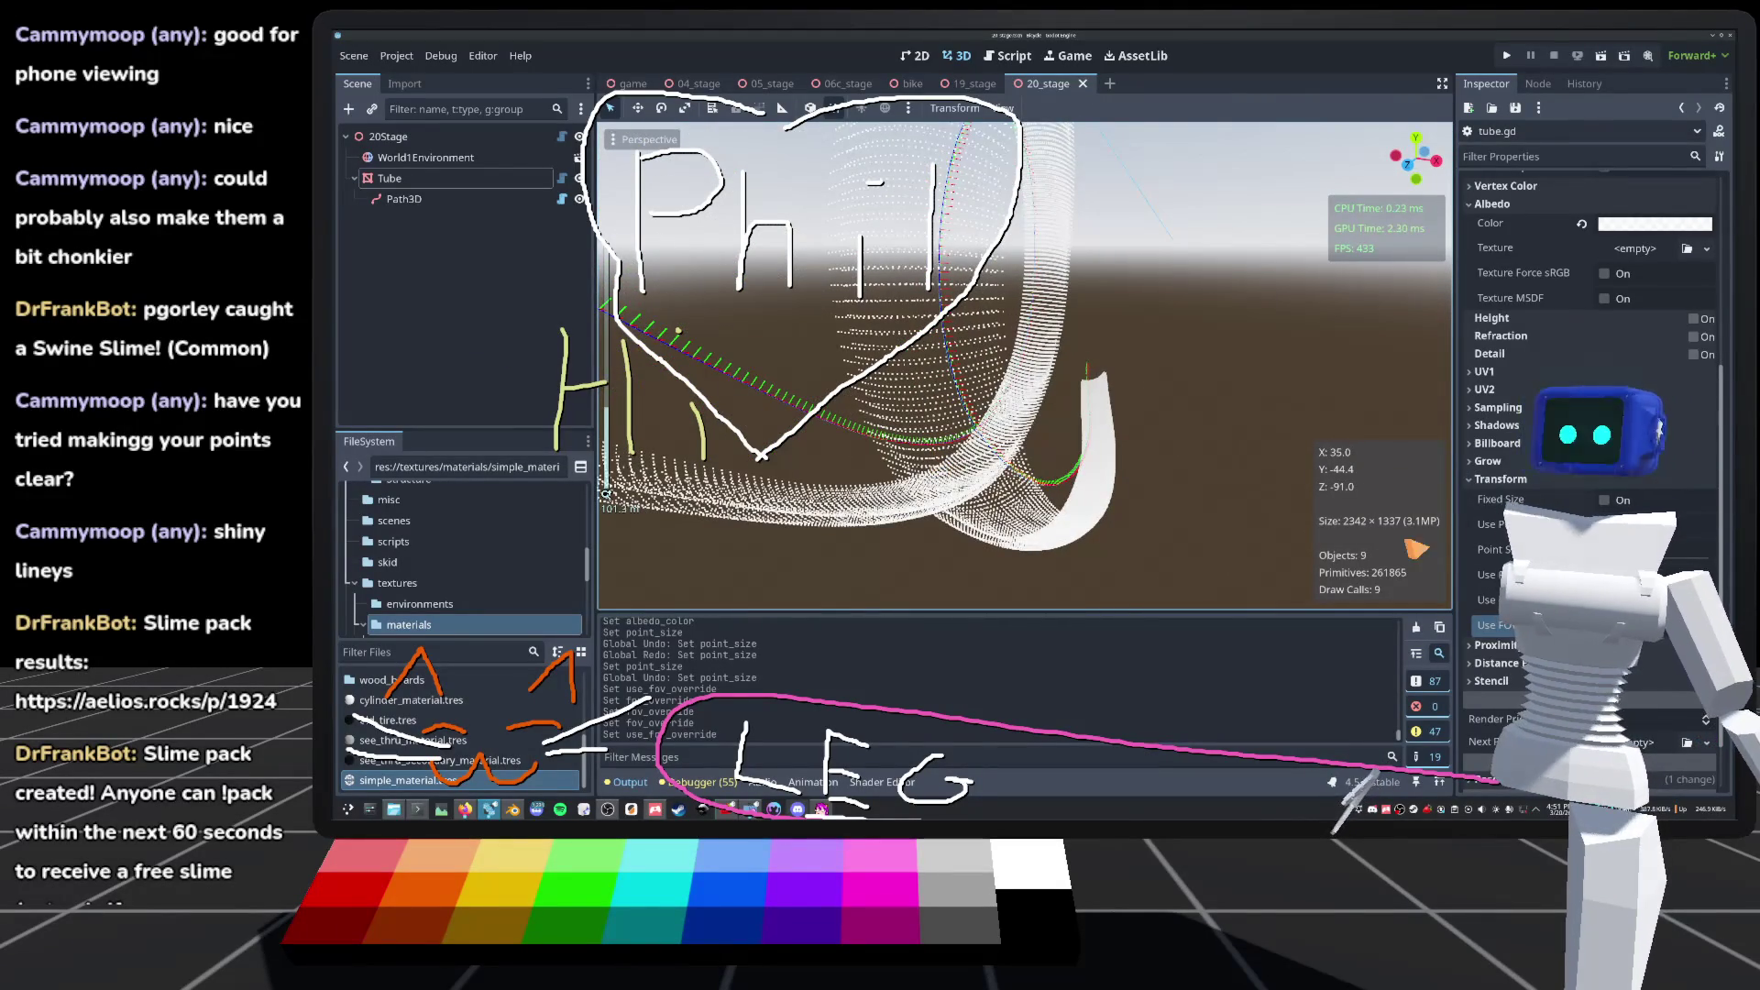
pyautogui.click(1622, 549)
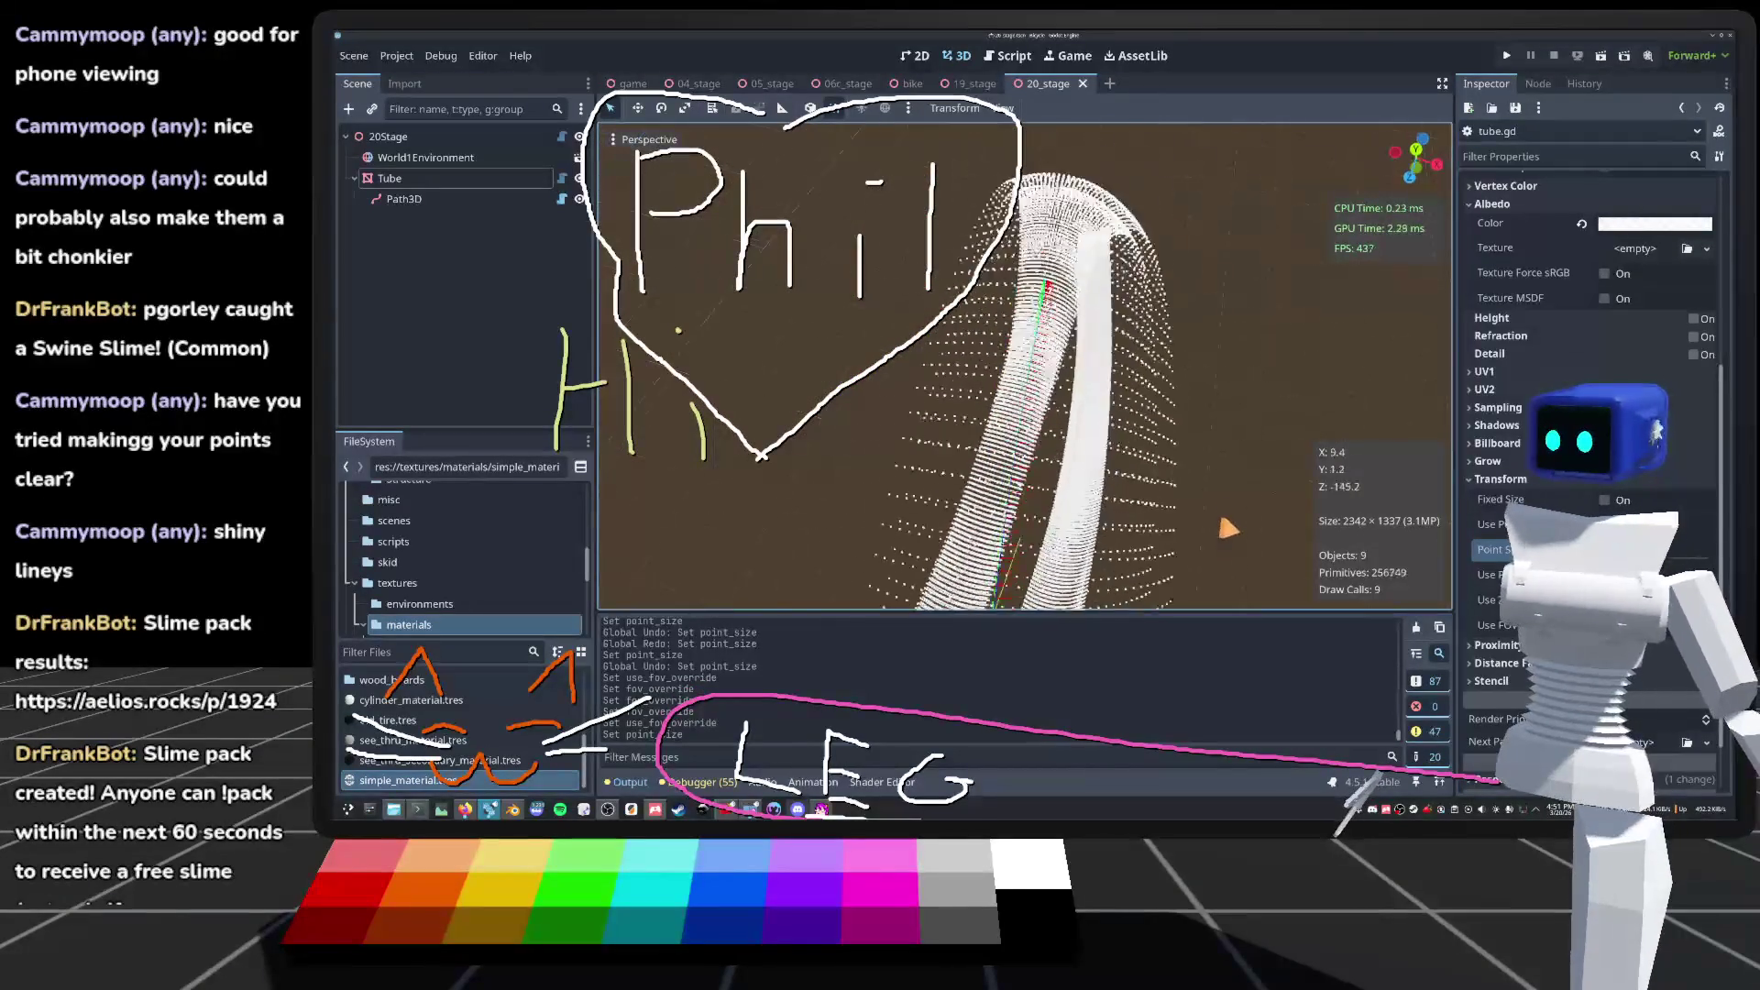
pyautogui.scroll(-3, 1025, 367)
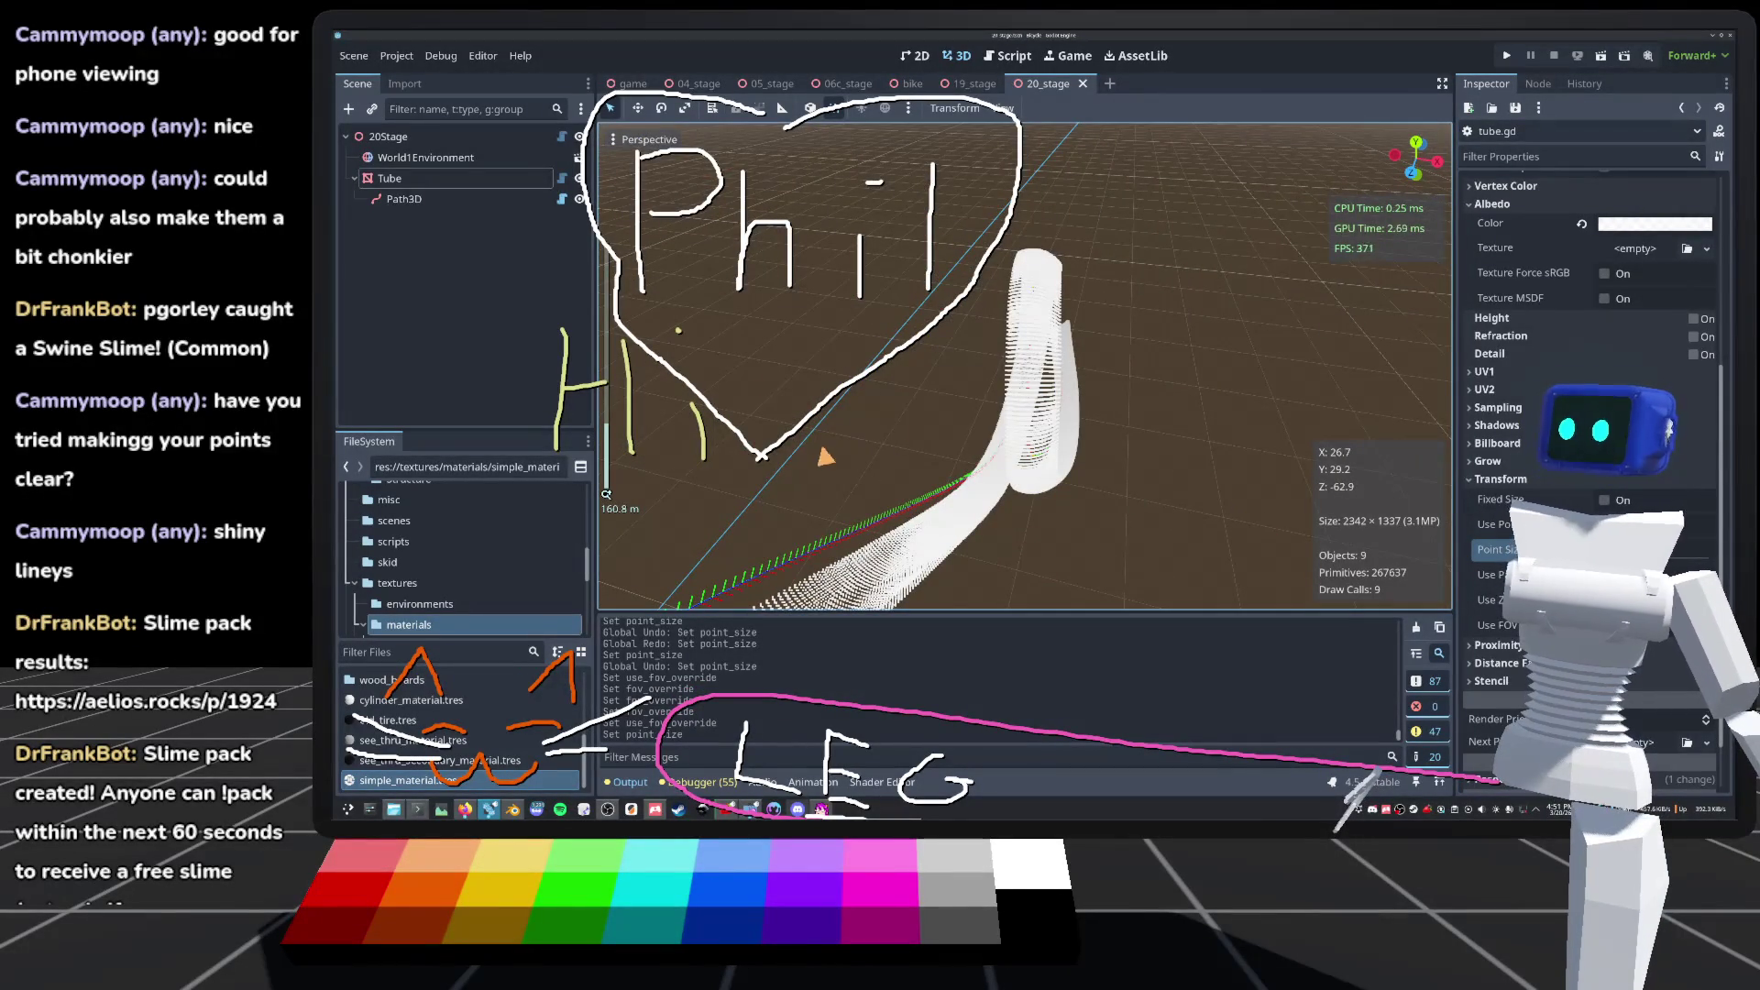
pyautogui.click(561, 178)
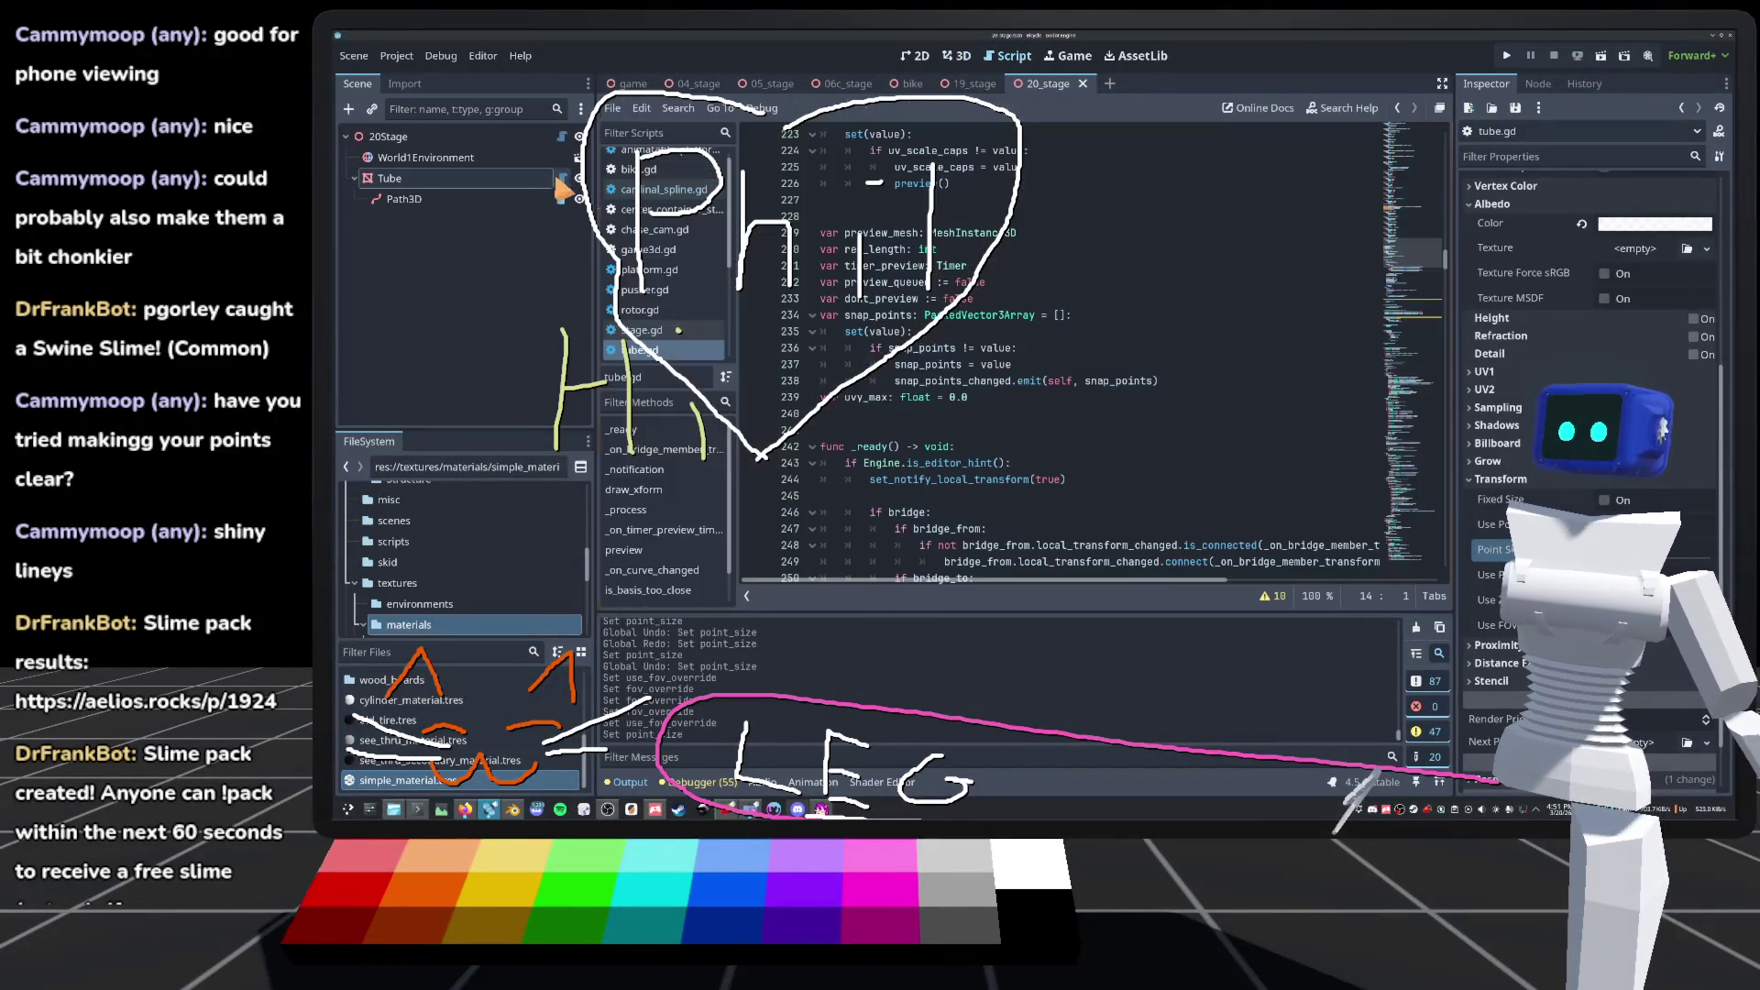
# Step: Check the generated tube in 3D with the Tube node selected
pyautogui.click(992, 403)
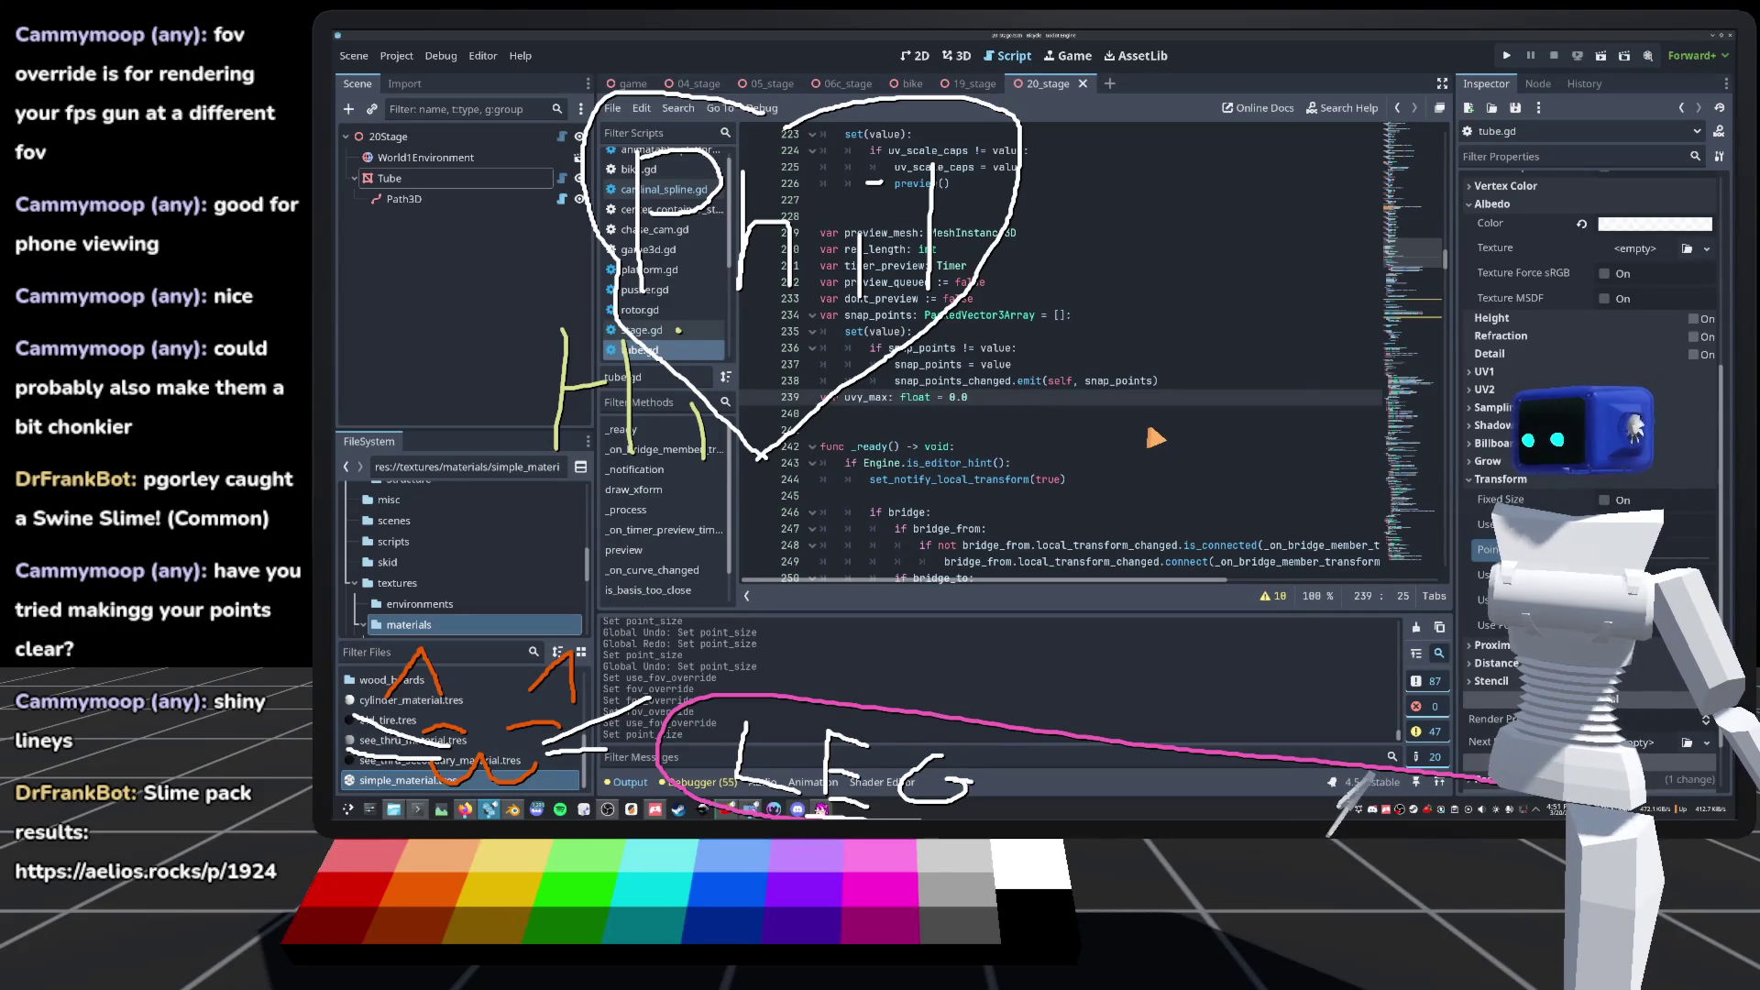
pyautogui.moveTo(1141, 399)
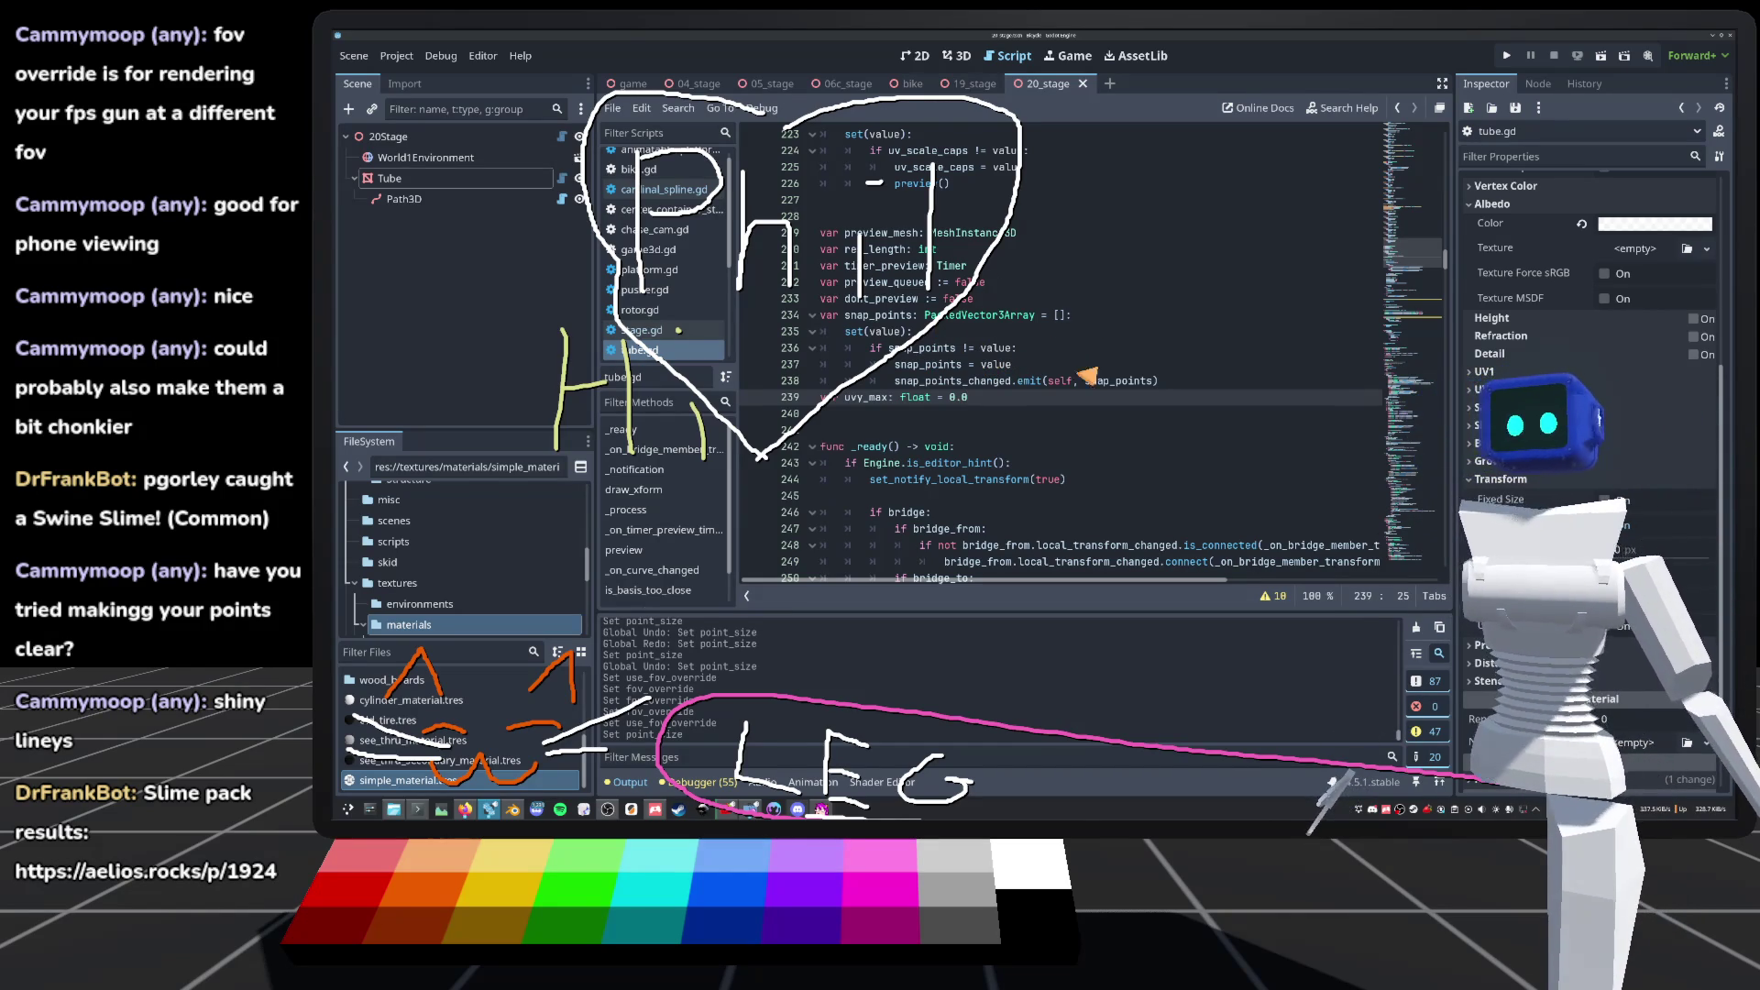
pyautogui.click(954, 57)
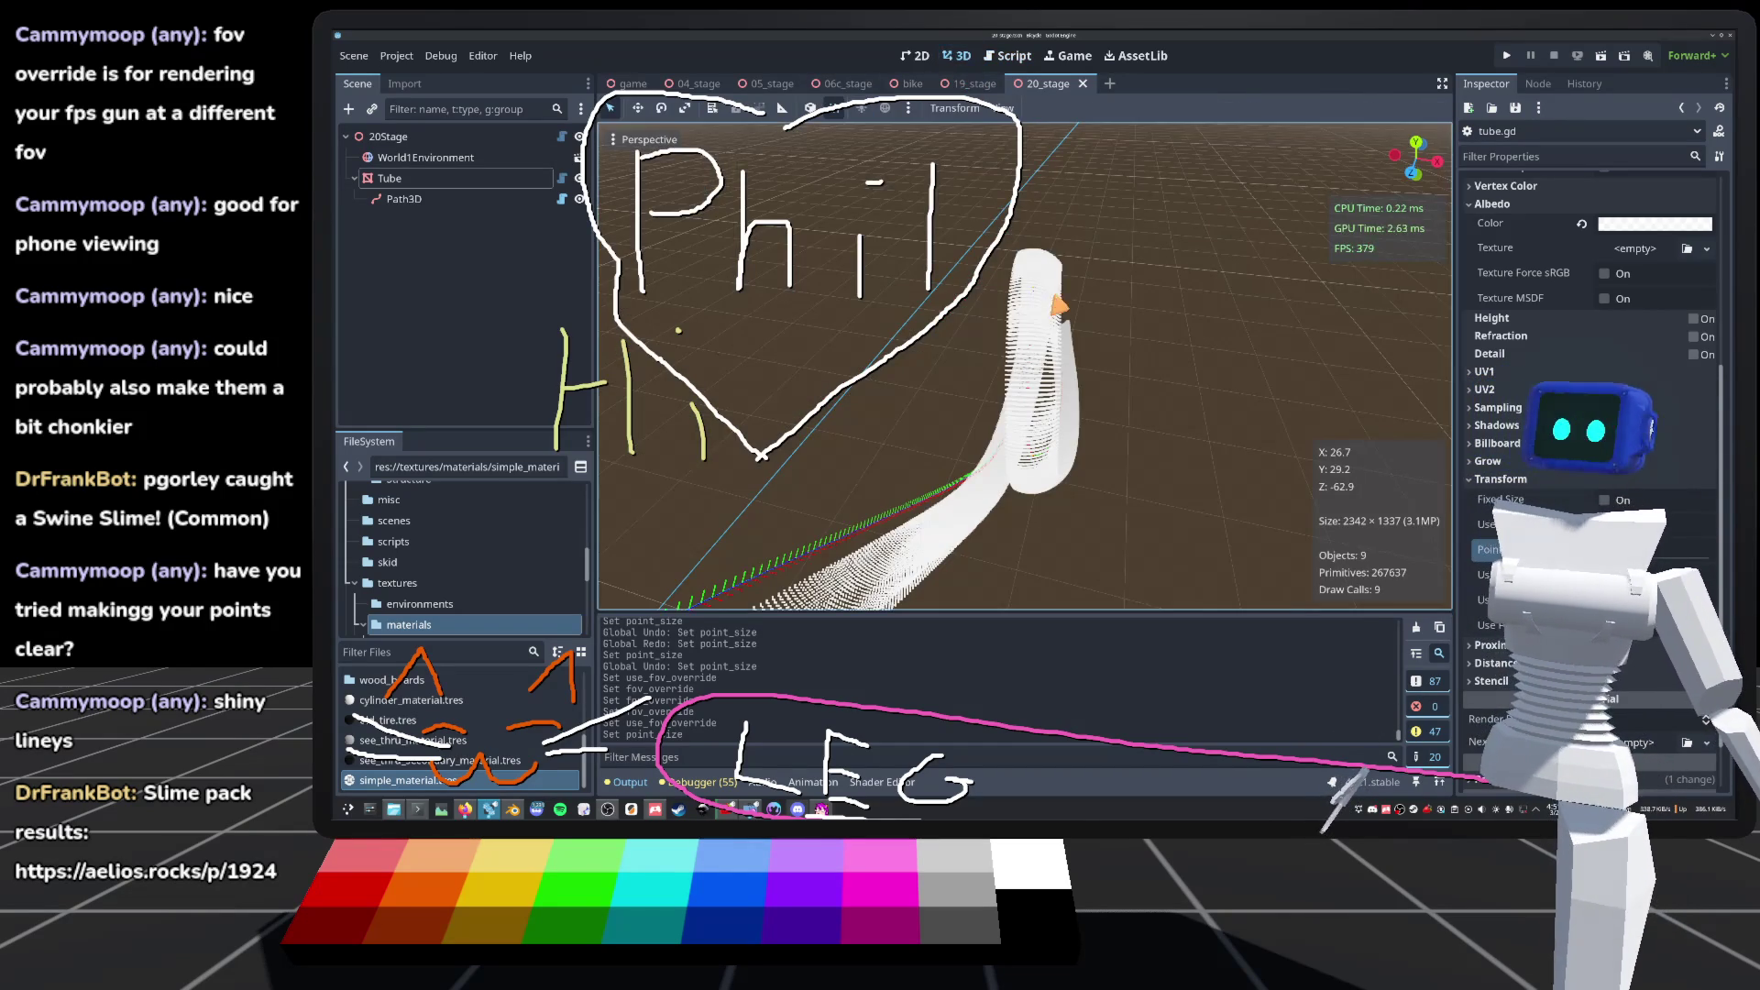
pyautogui.scroll(5, 1063, 312)
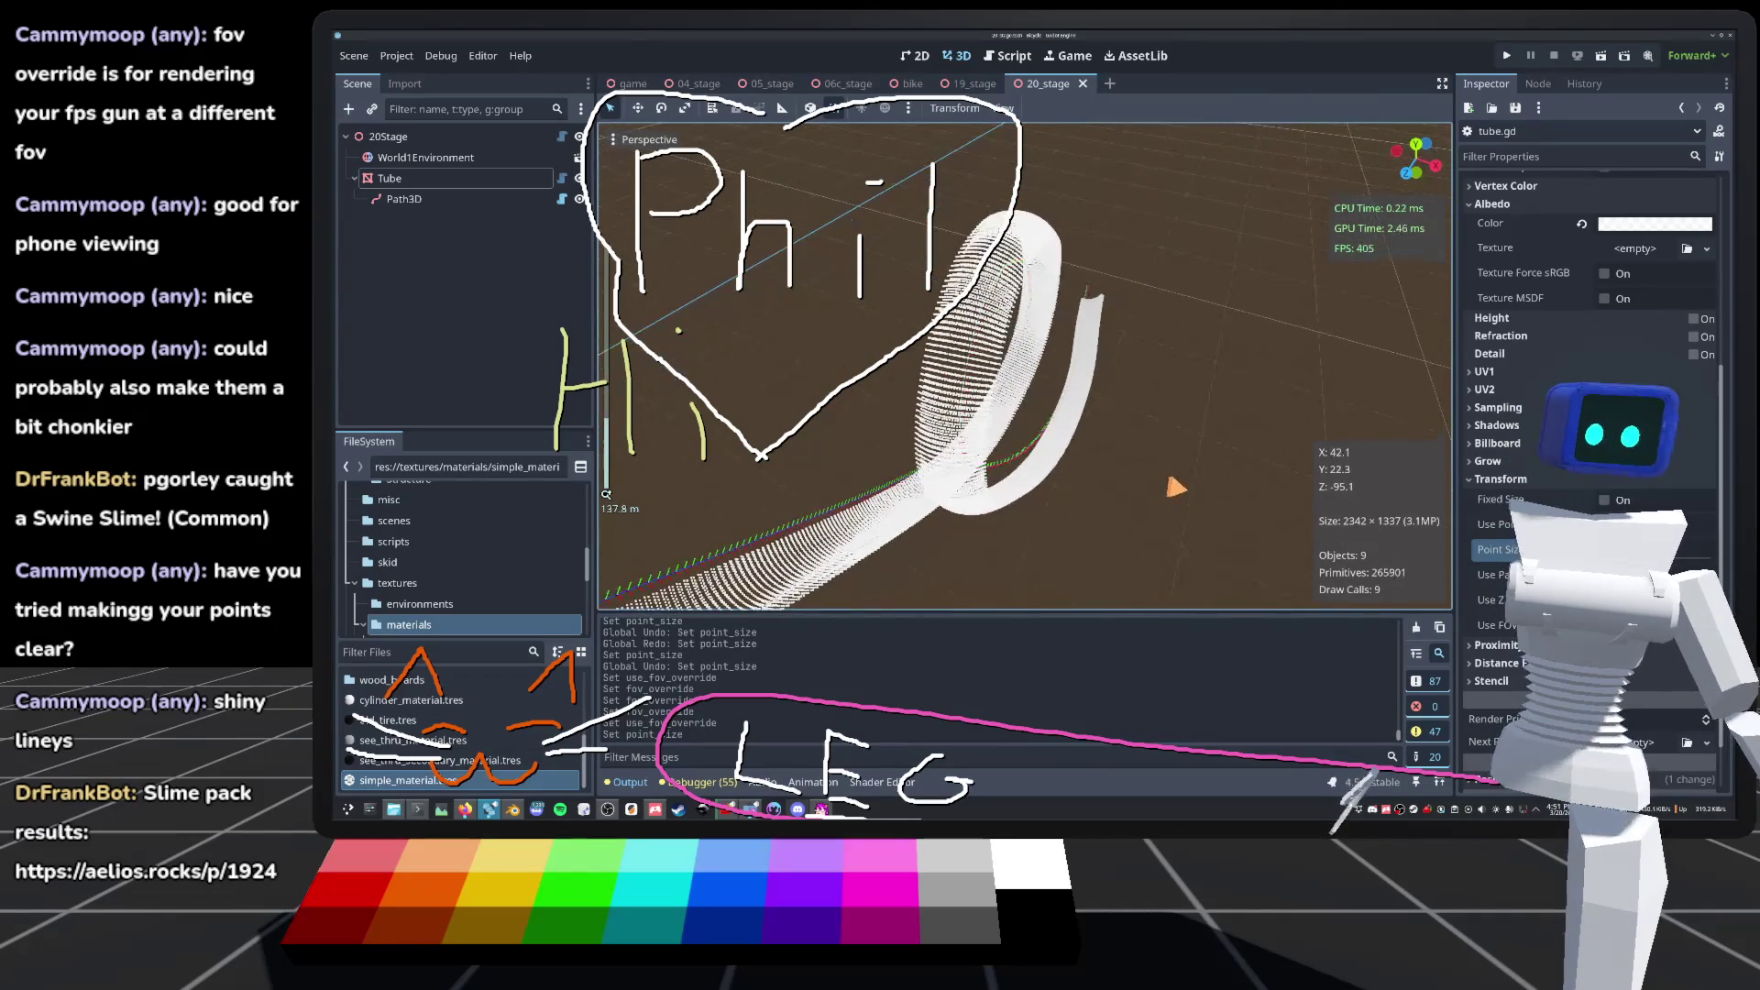
pyautogui.click(394, 178)
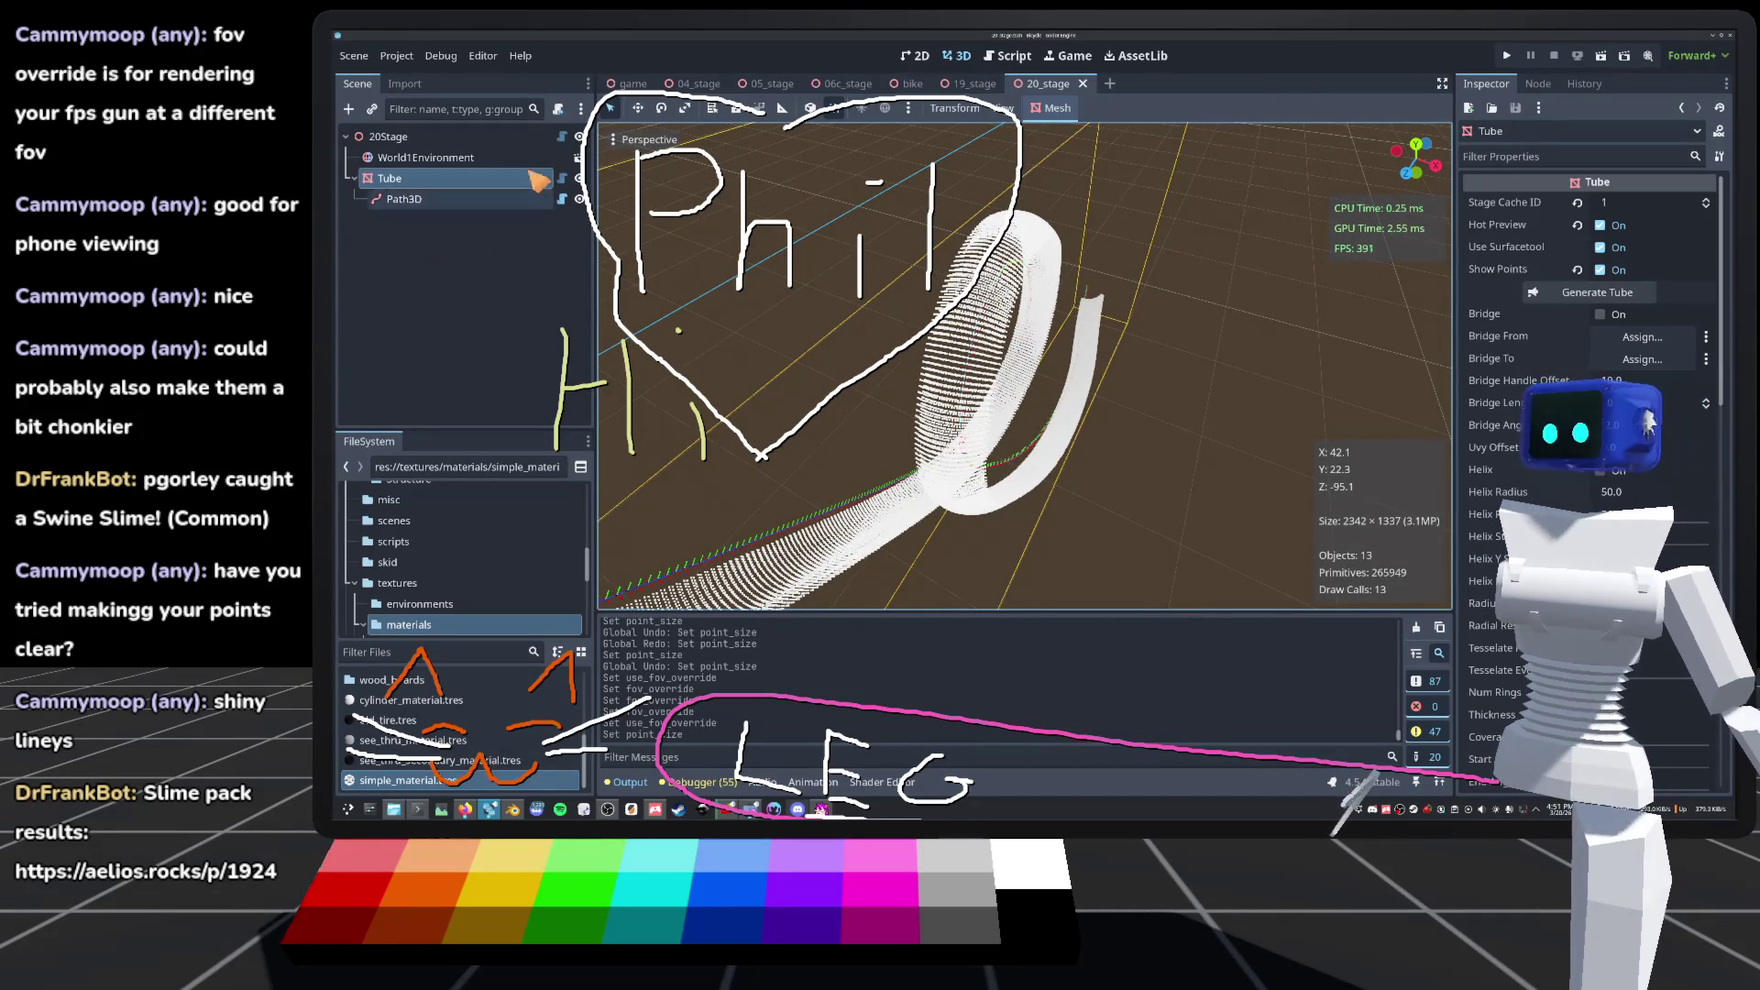
pyautogui.click(562, 178)
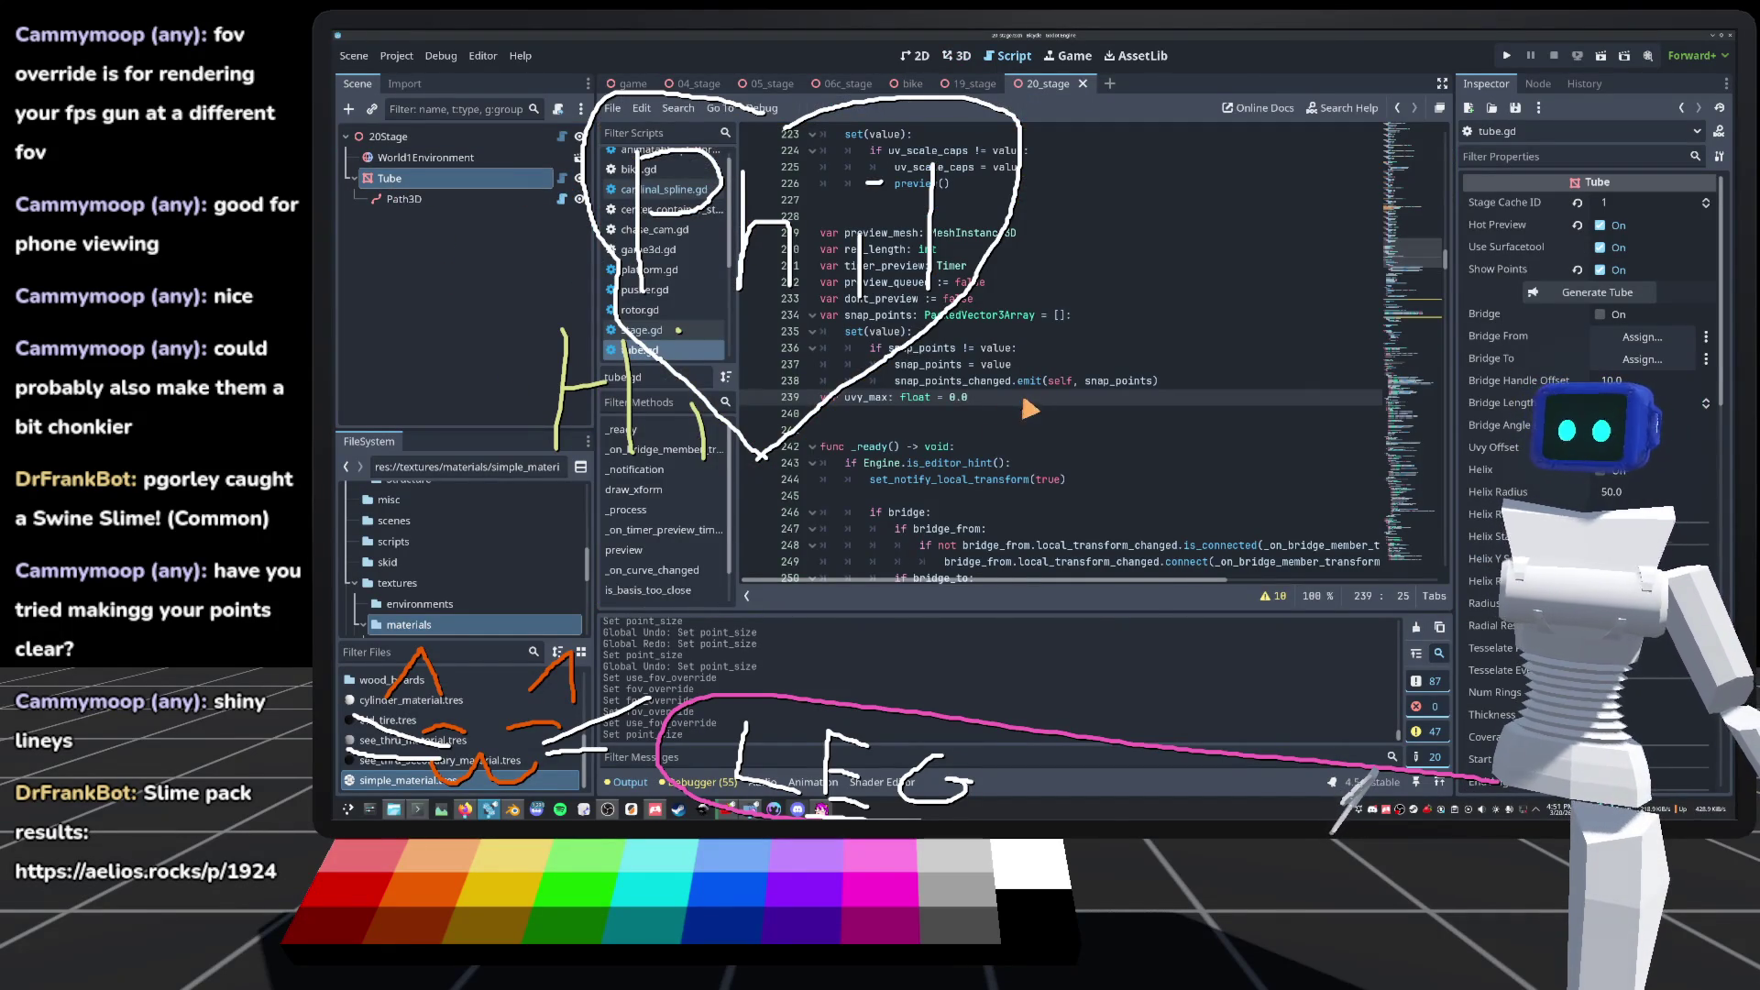
# Step: Start a new 'var timer' declaration line in tube.gd
pyautogui.press('Return')
pyautogui.write('var timer')
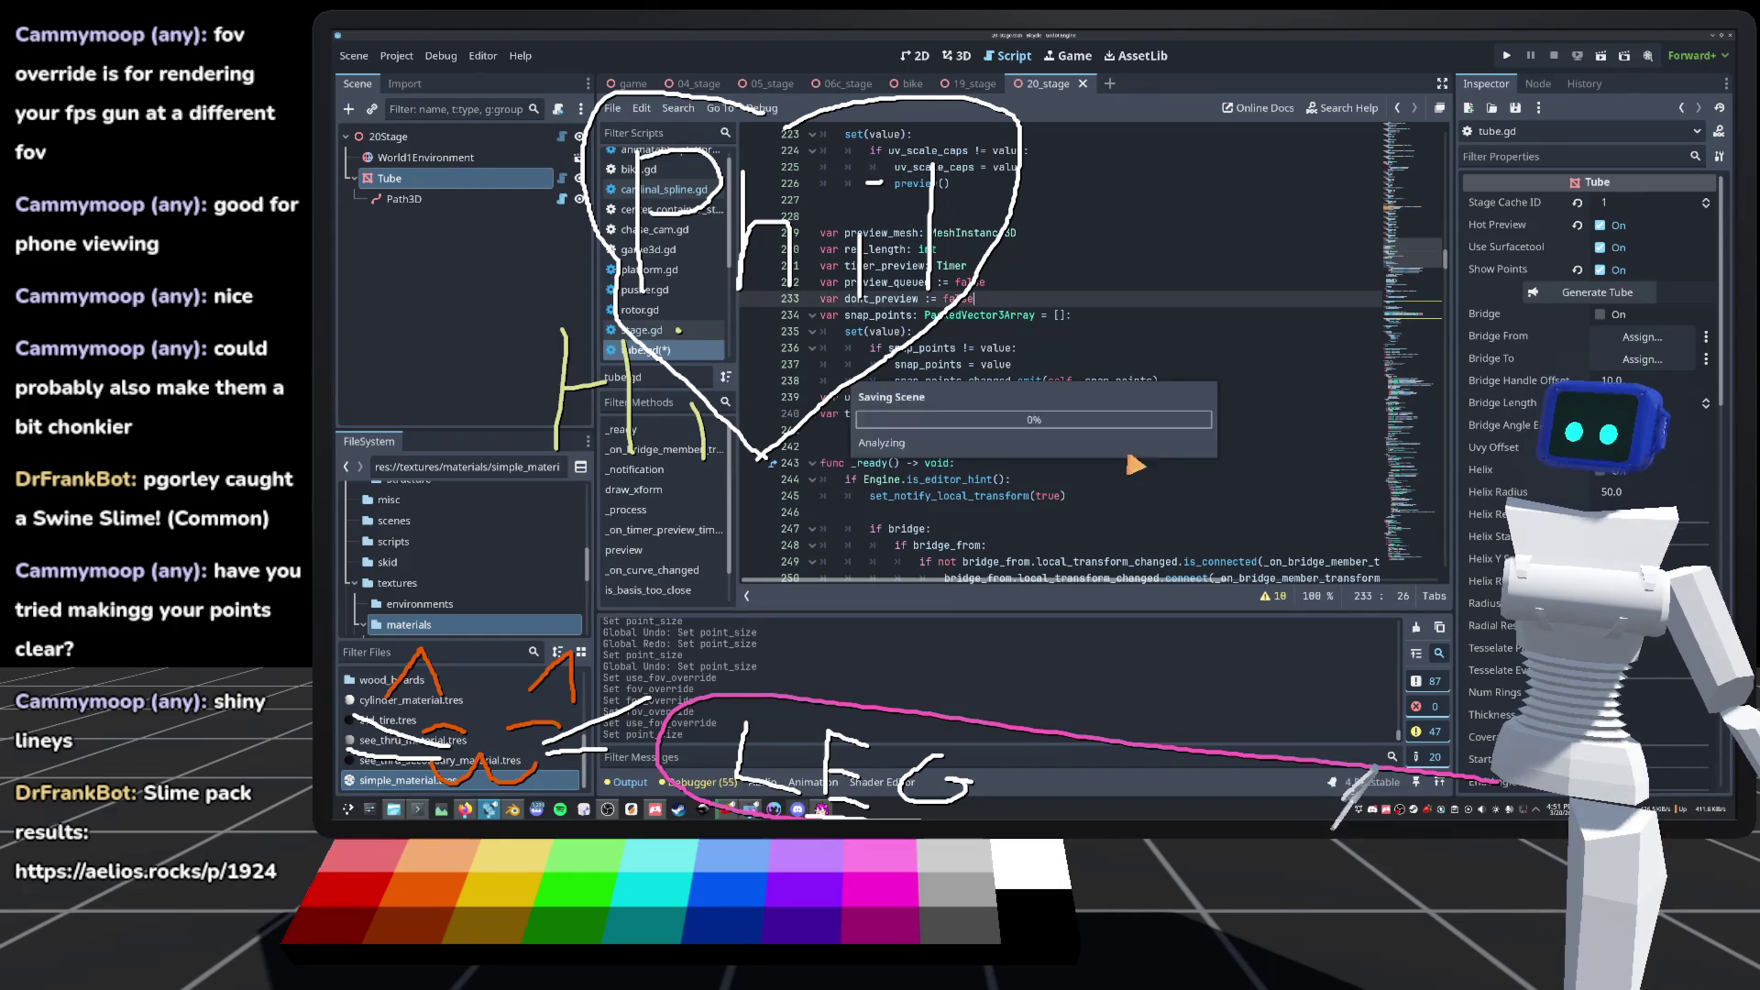
pyautogui.scroll(-4, 874, 336)
pyautogui.scroll(-2, 873, 335)
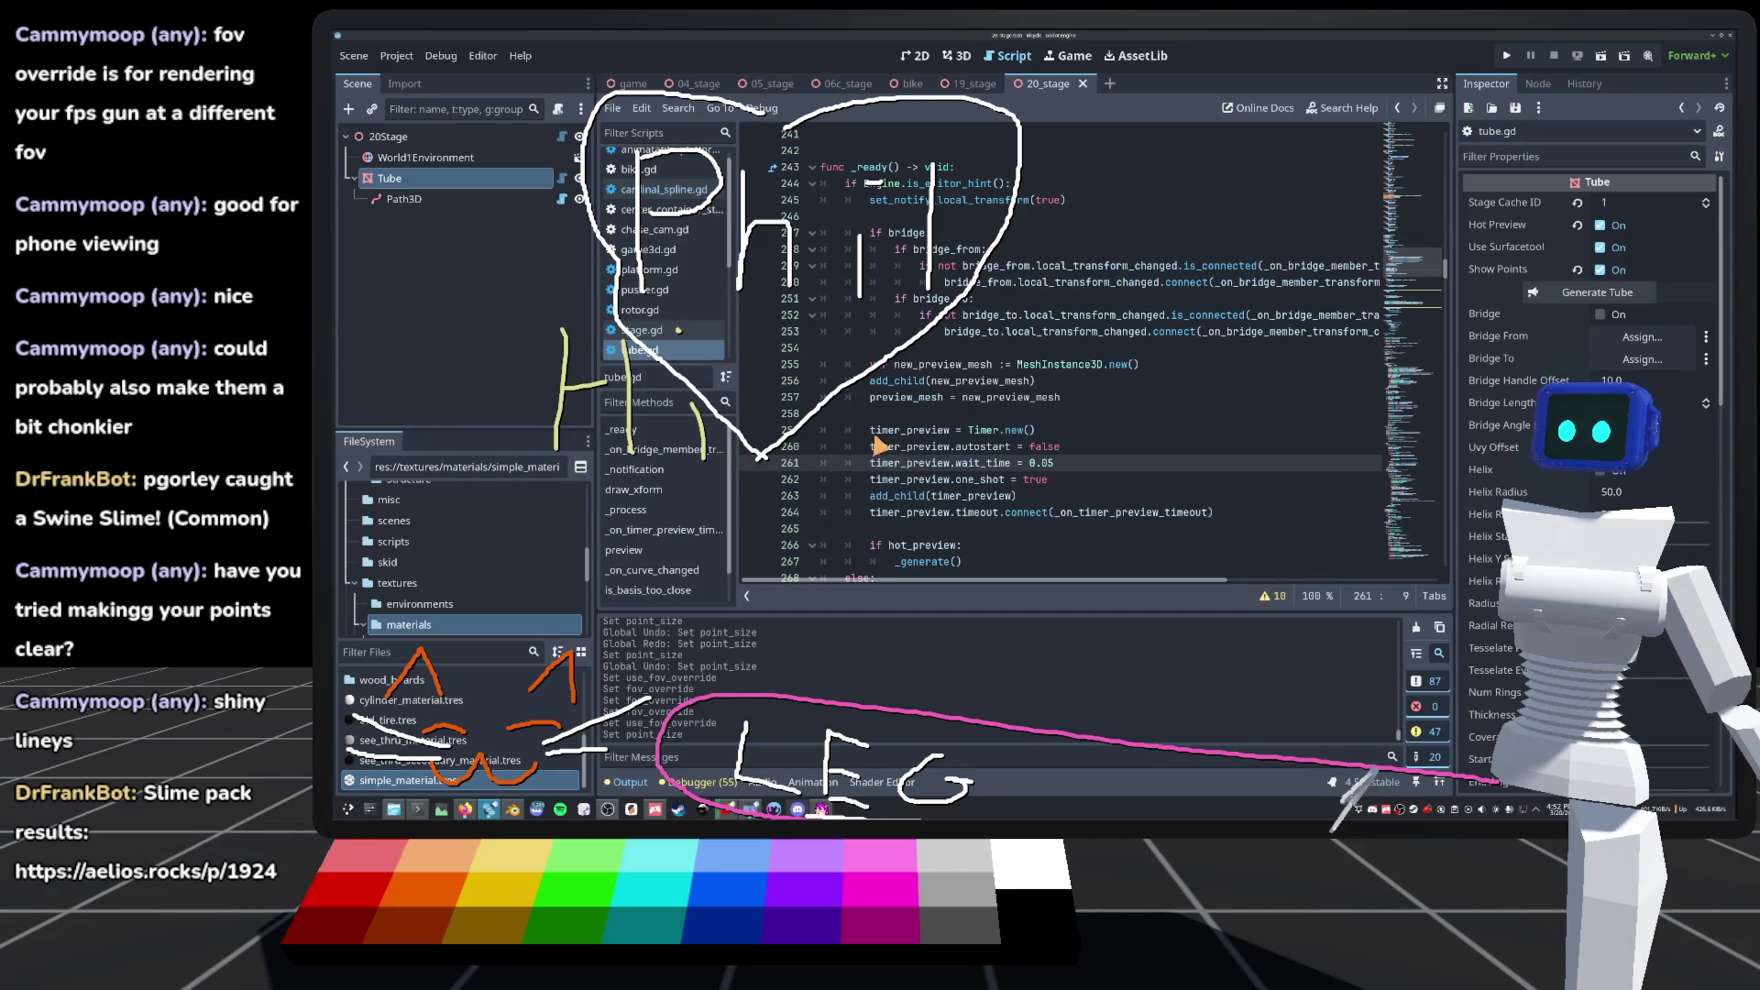
# Step: Duplicate the timer_preview setup block just below itself in _ready
pyautogui.moveTo(870, 431); pyautogui.dragTo(1306, 520)
pyautogui.hotkey('ctrl', 'c')
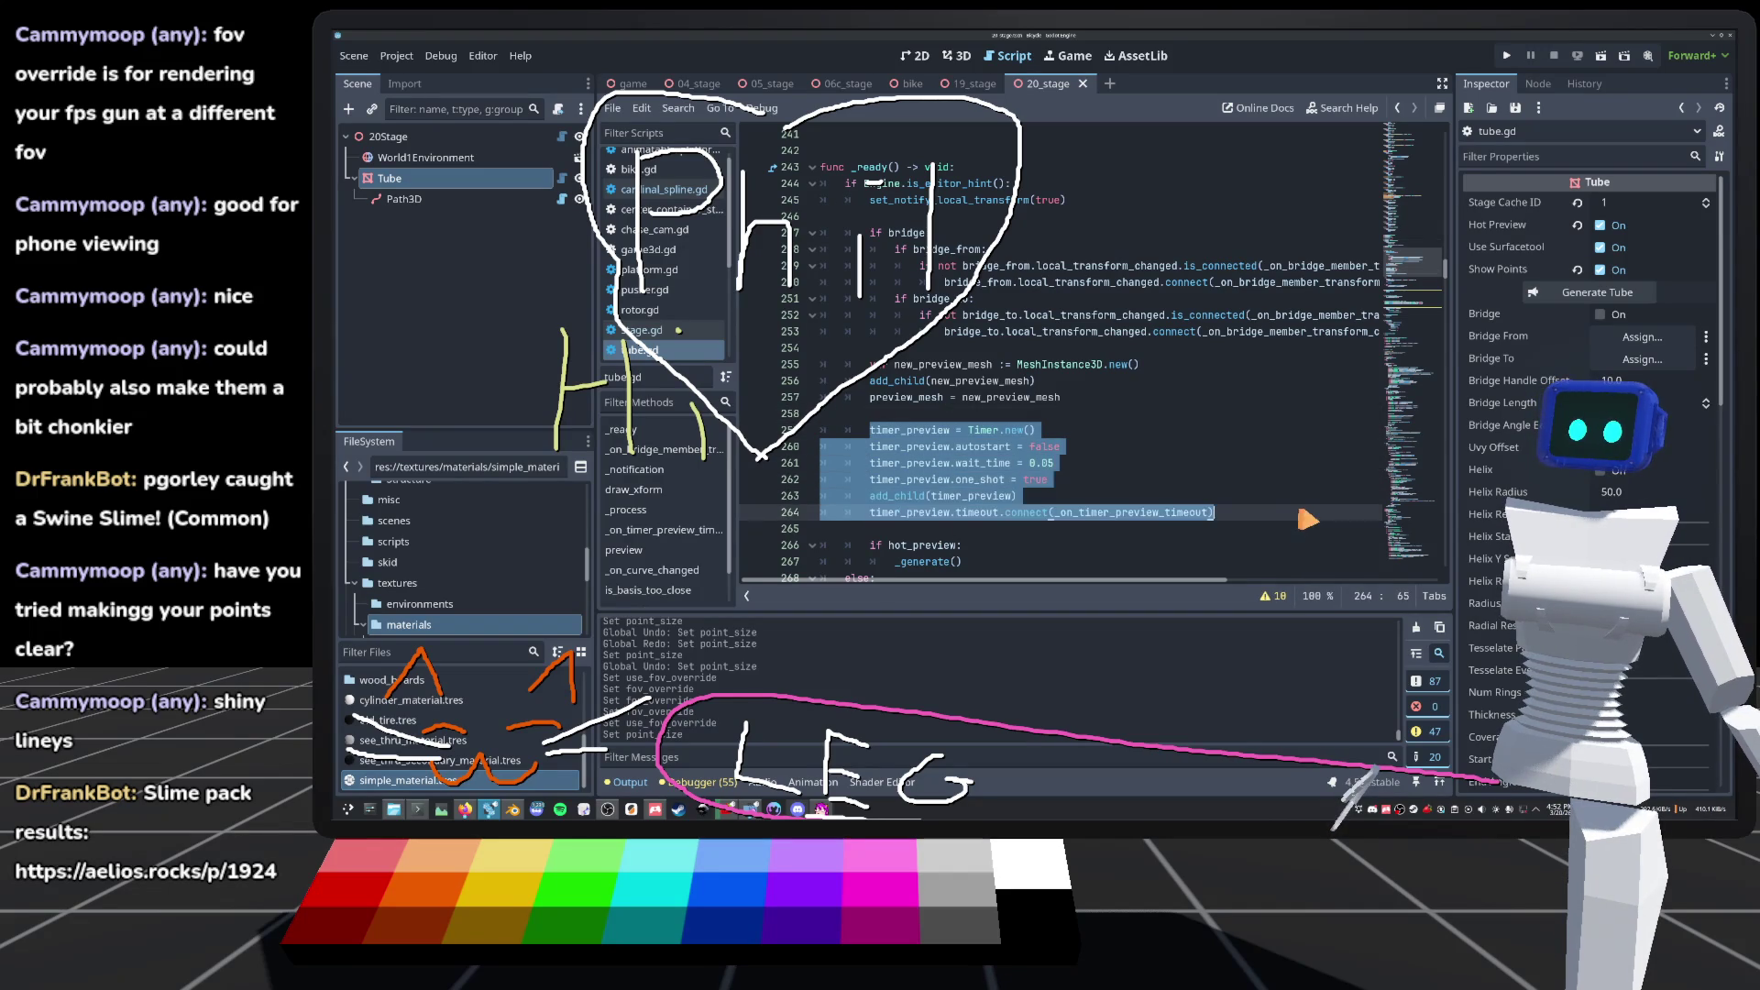
pyautogui.scroll(-3, 1183, 488)
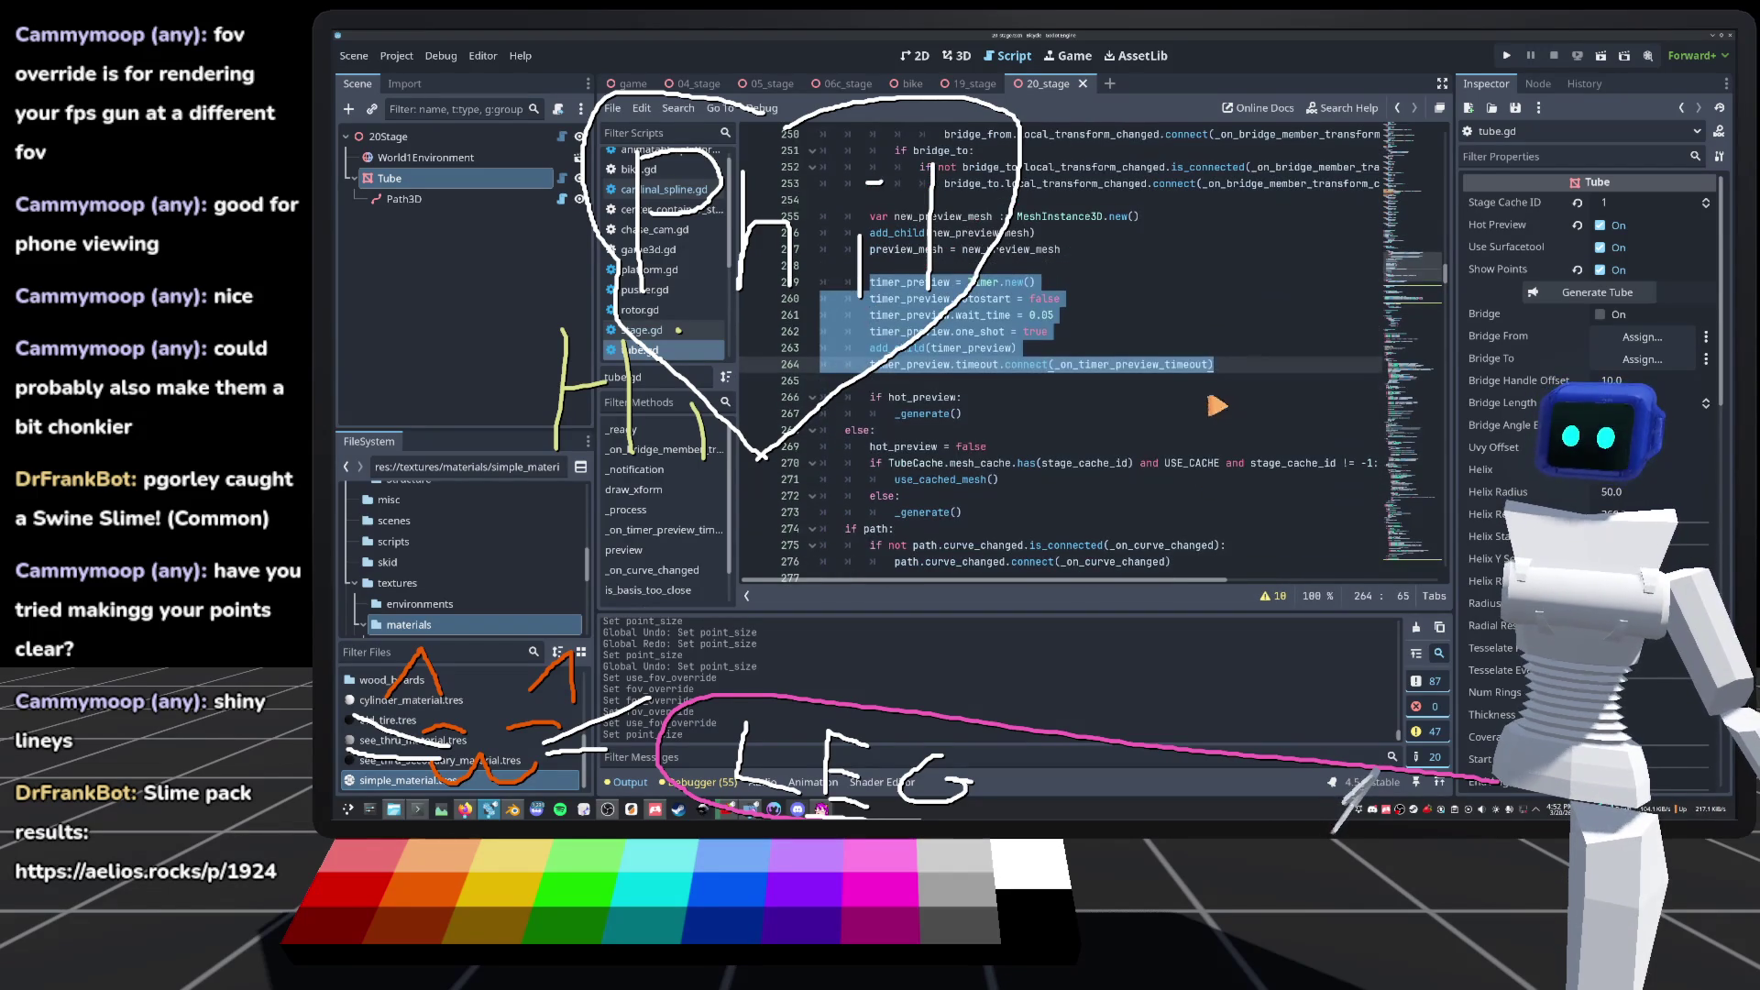
pyautogui.click(1276, 377)
pyautogui.press('Return')
pyautogui.press('Return')
pyautogui.hotkey('ctrl', 'v')
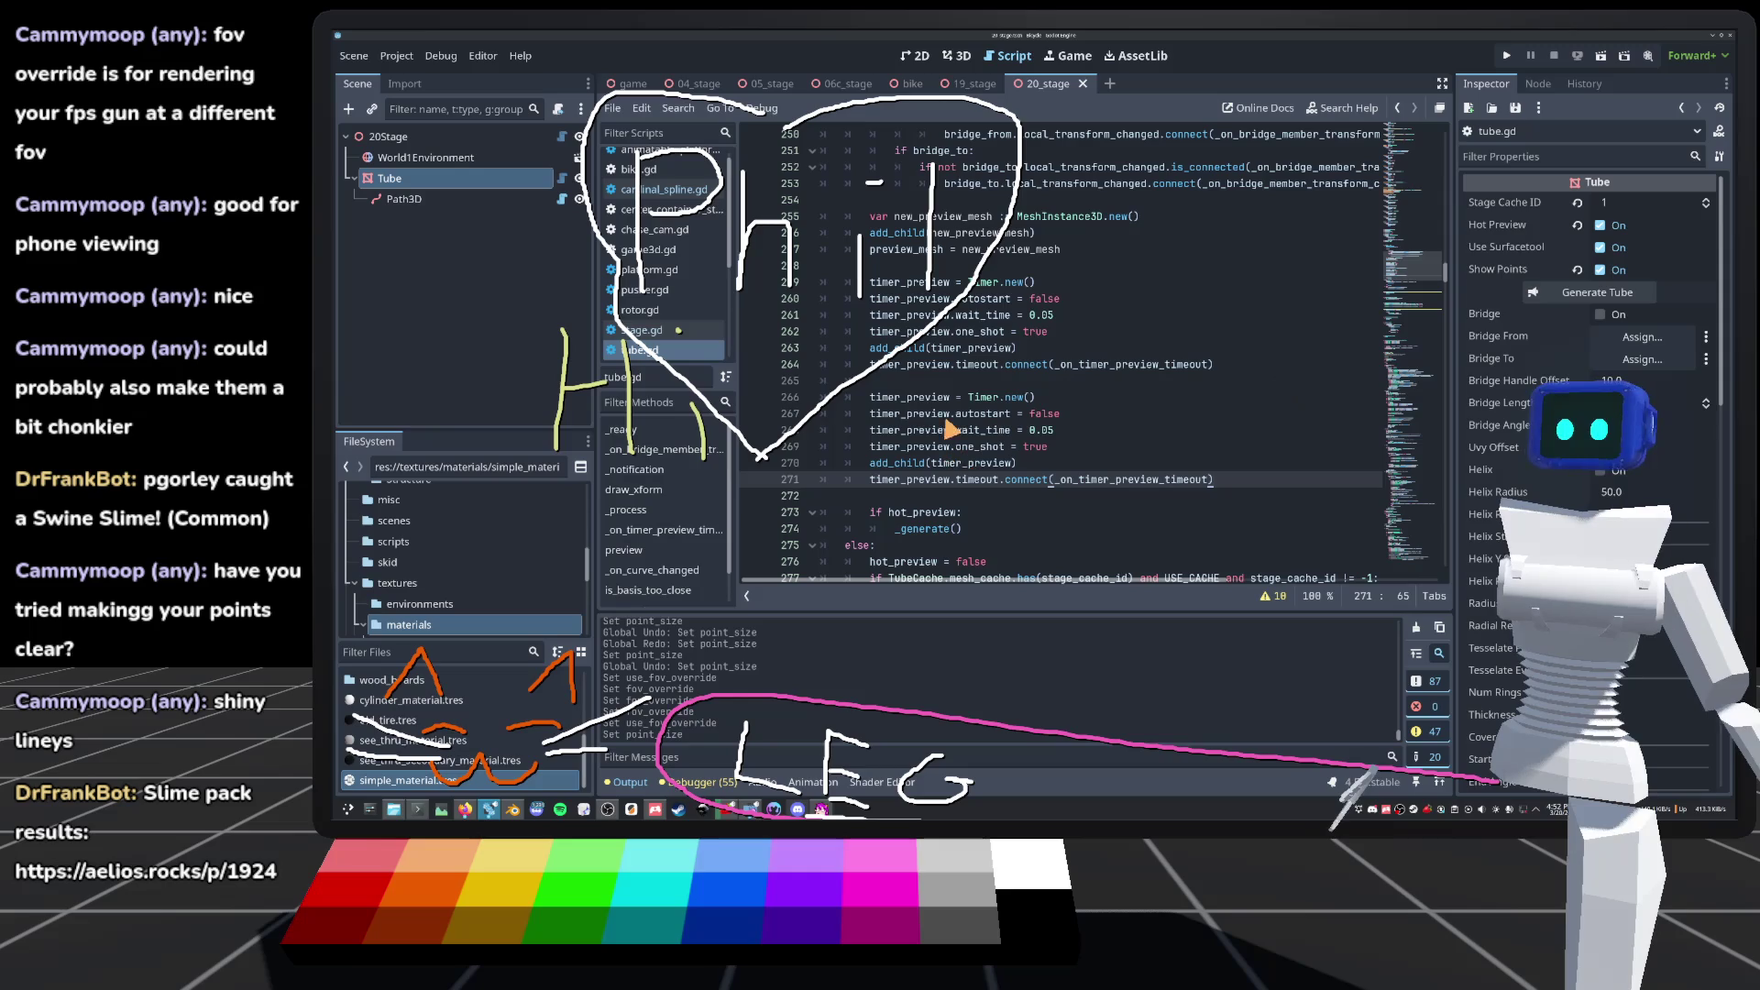
# Step: Rename every 'preview' in the copy to 'fancy' and save tube.gd
pyautogui.doubleClick(926, 397)
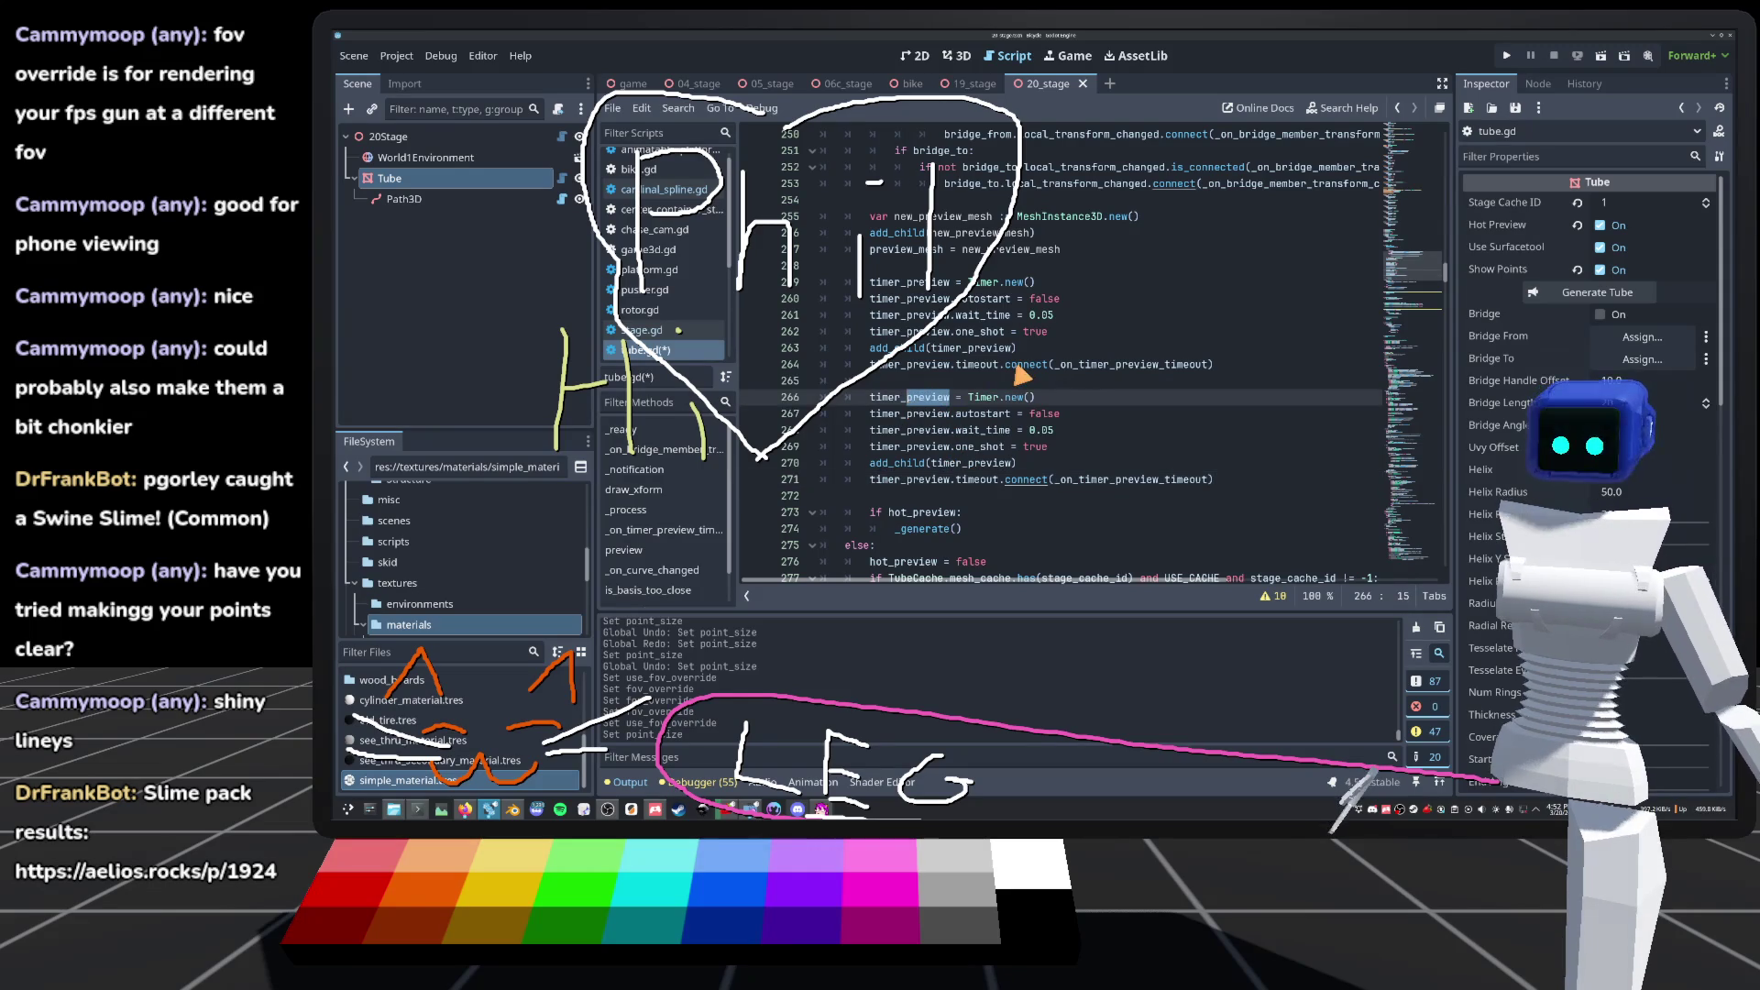
pyautogui.hotkey('ctrl', 'd')
pyautogui.hotkey('ctrl', 'd')
pyautogui.hotkey('ctrl', 'd')
pyautogui.hotkey('ctrl', 'd')
pyautogui.hotkey('ctrl', 'd')
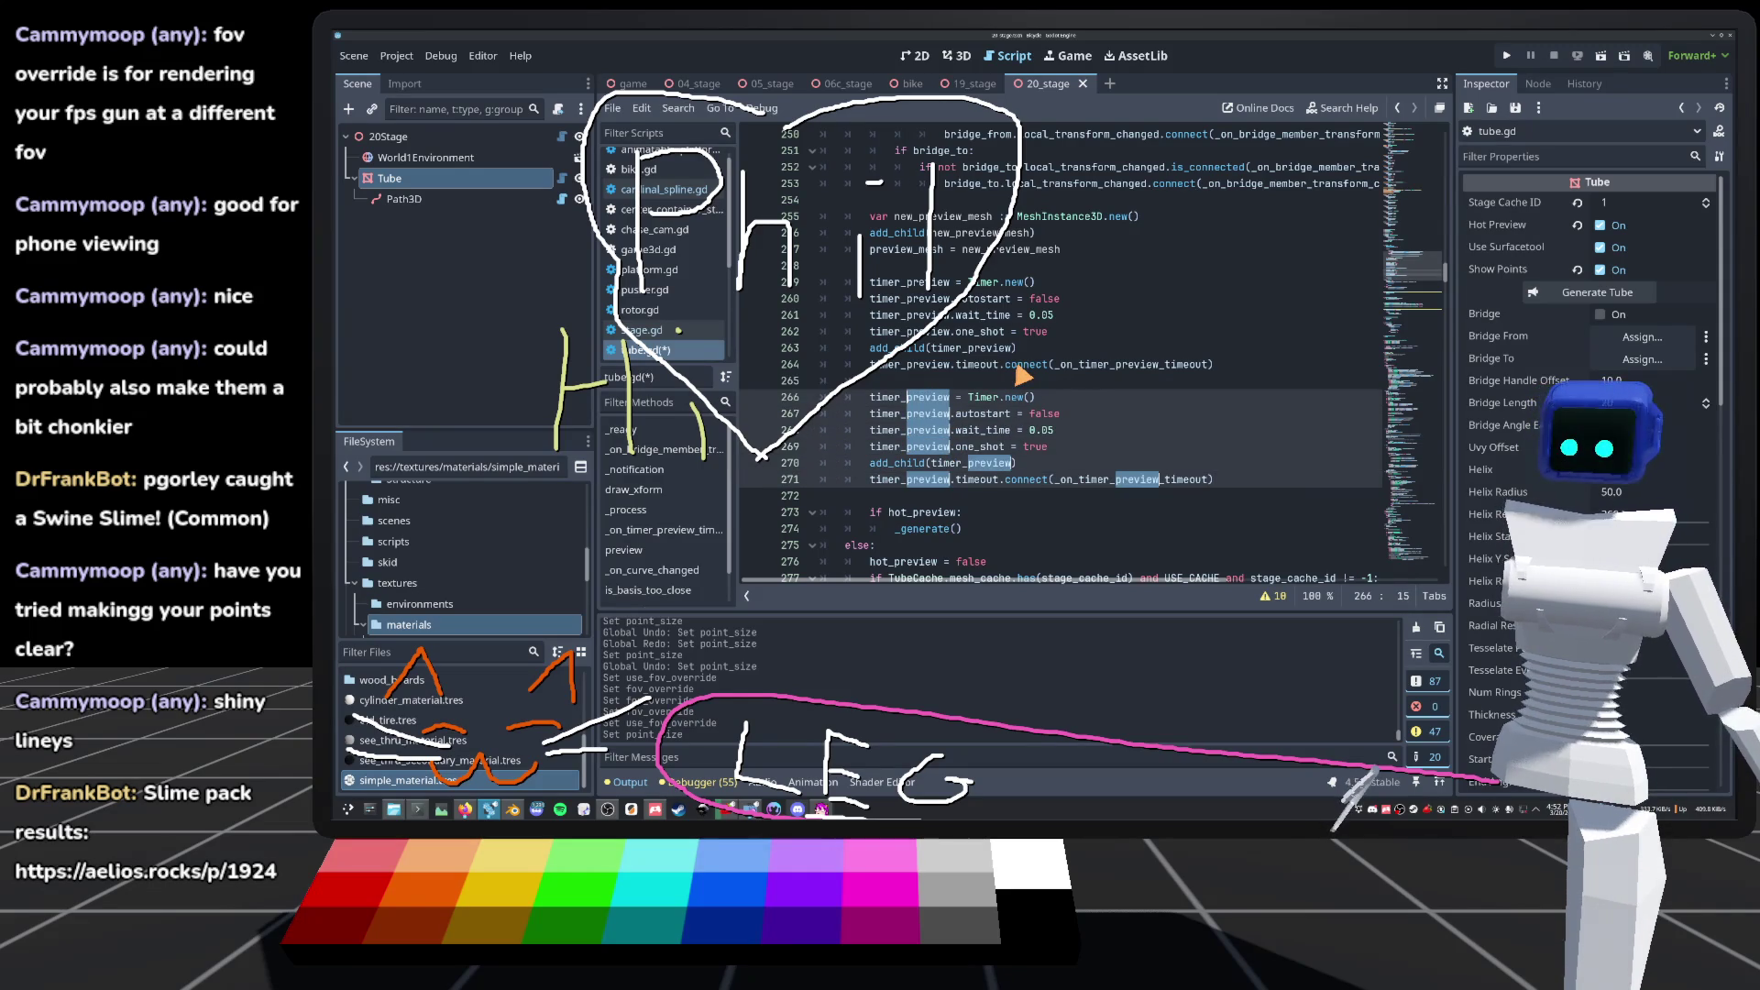
pyautogui.write('fancy')
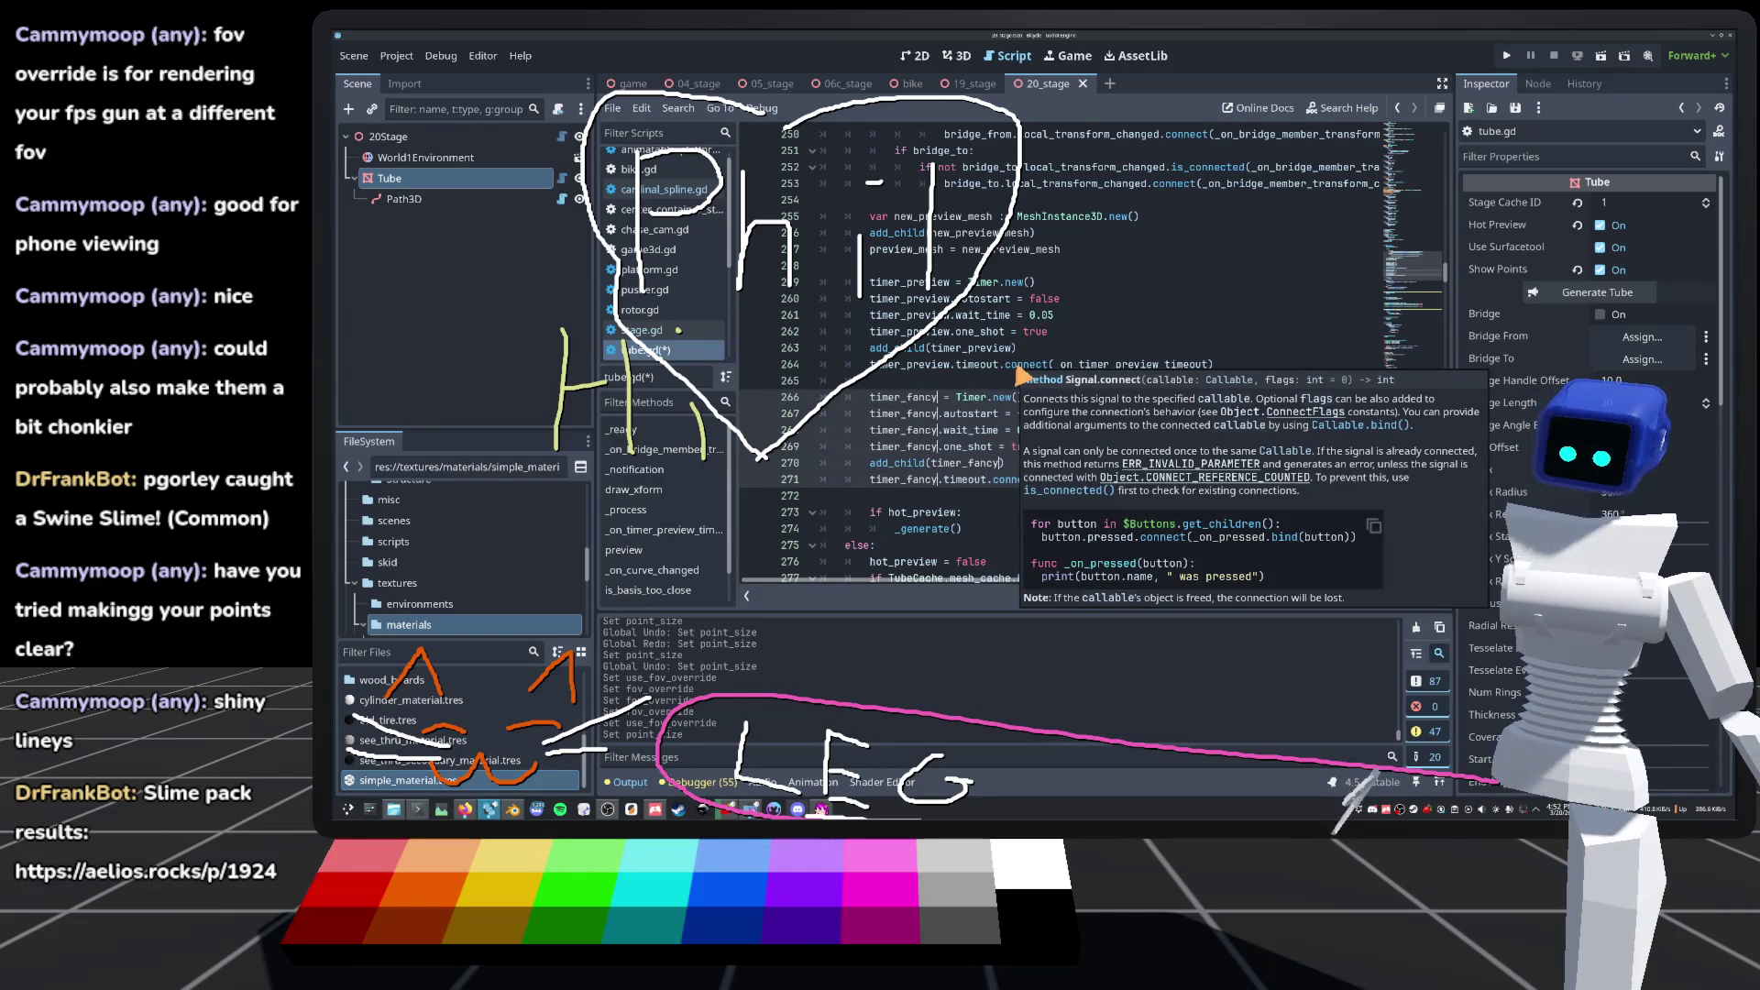
pyautogui.click(1019, 379)
pyautogui.moveTo(974, 440)
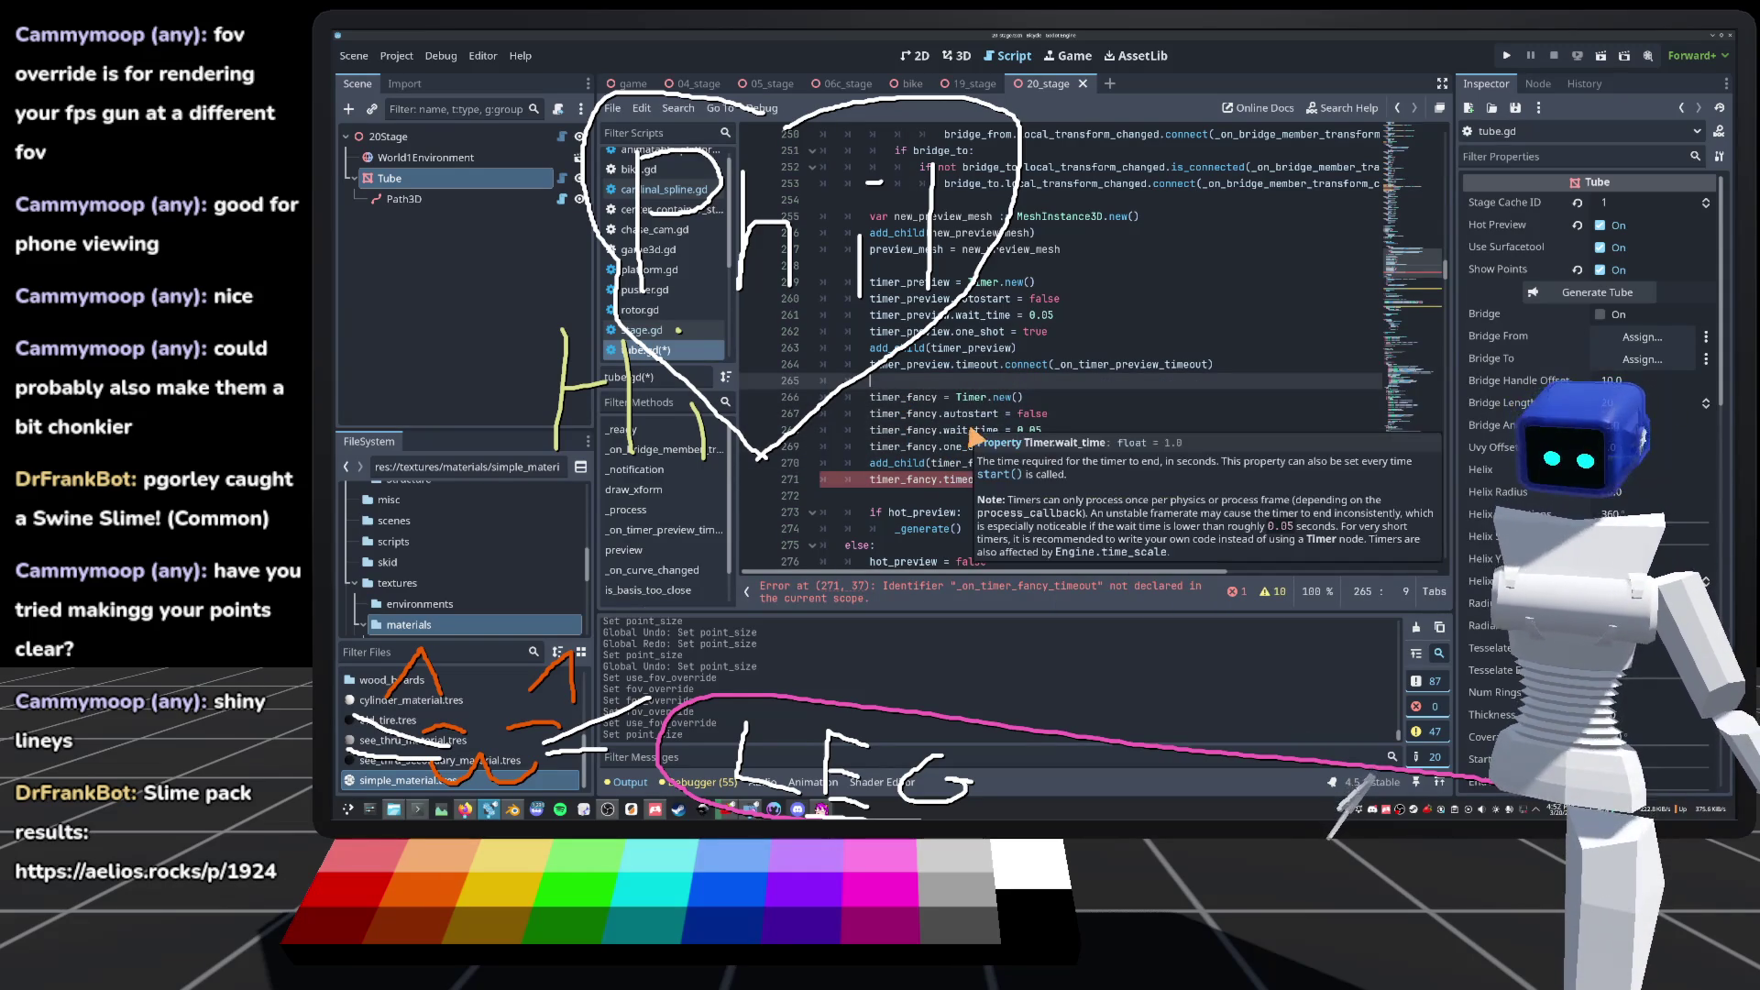
pyautogui.hotkey('ctrl', 's')
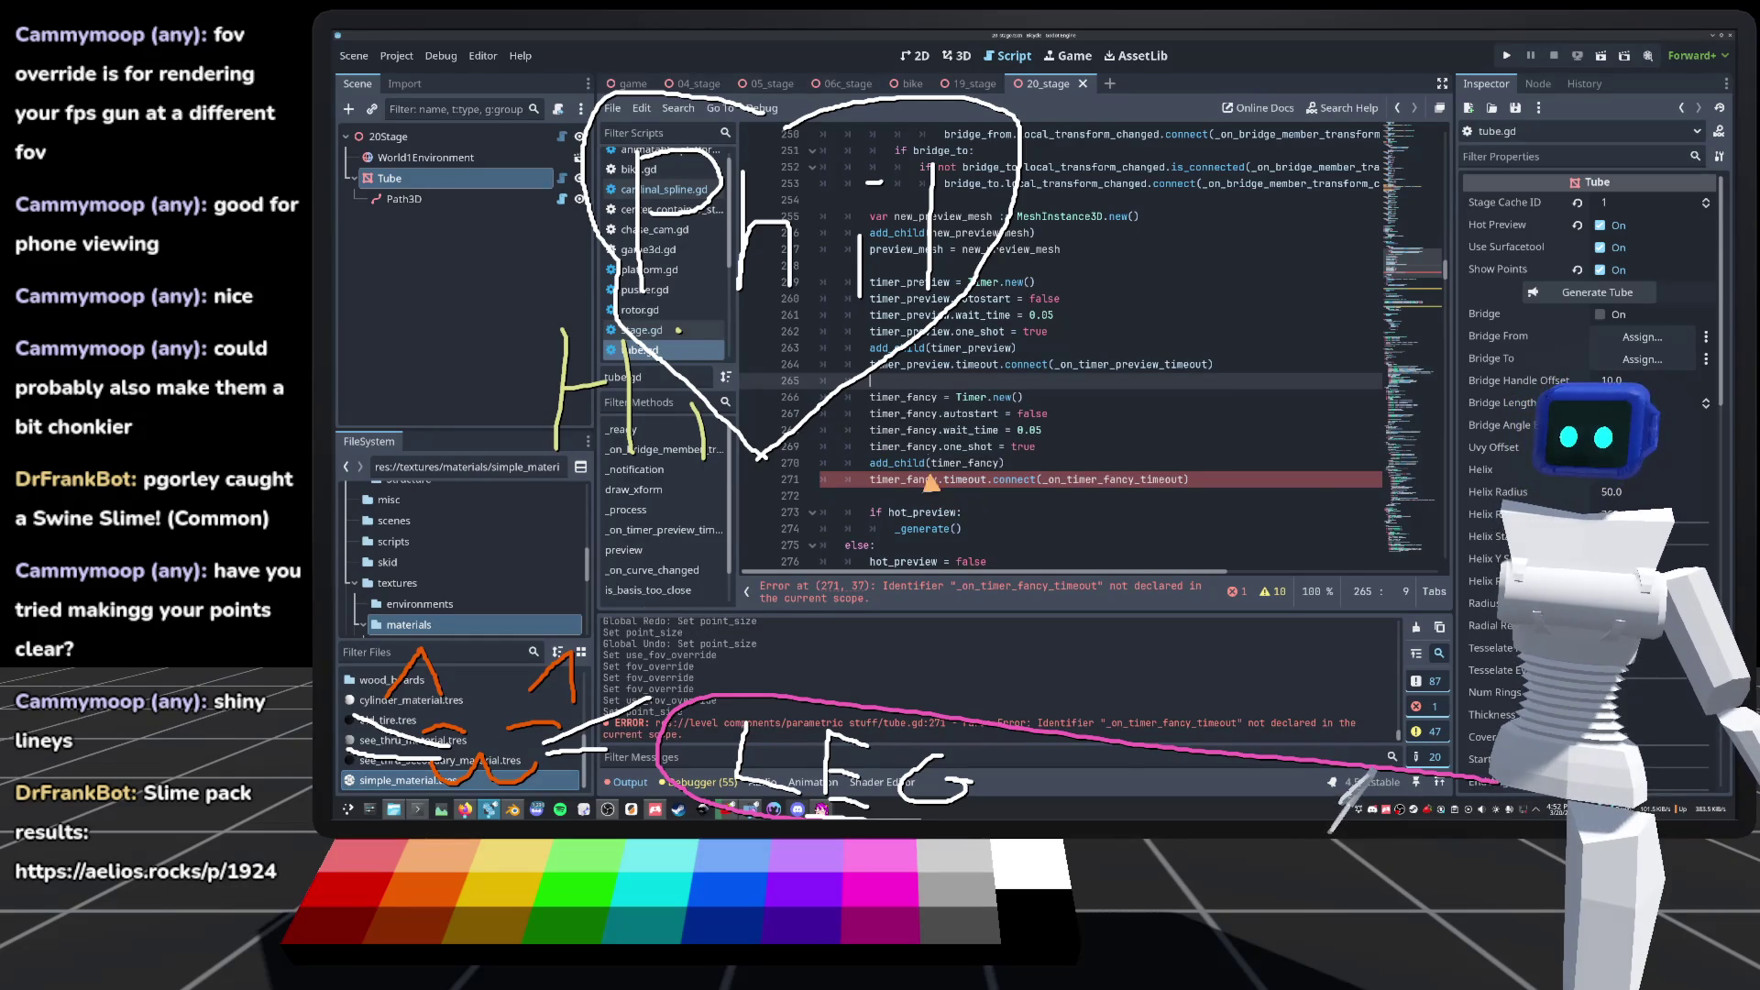
pyautogui.doubleClick(1109, 480)
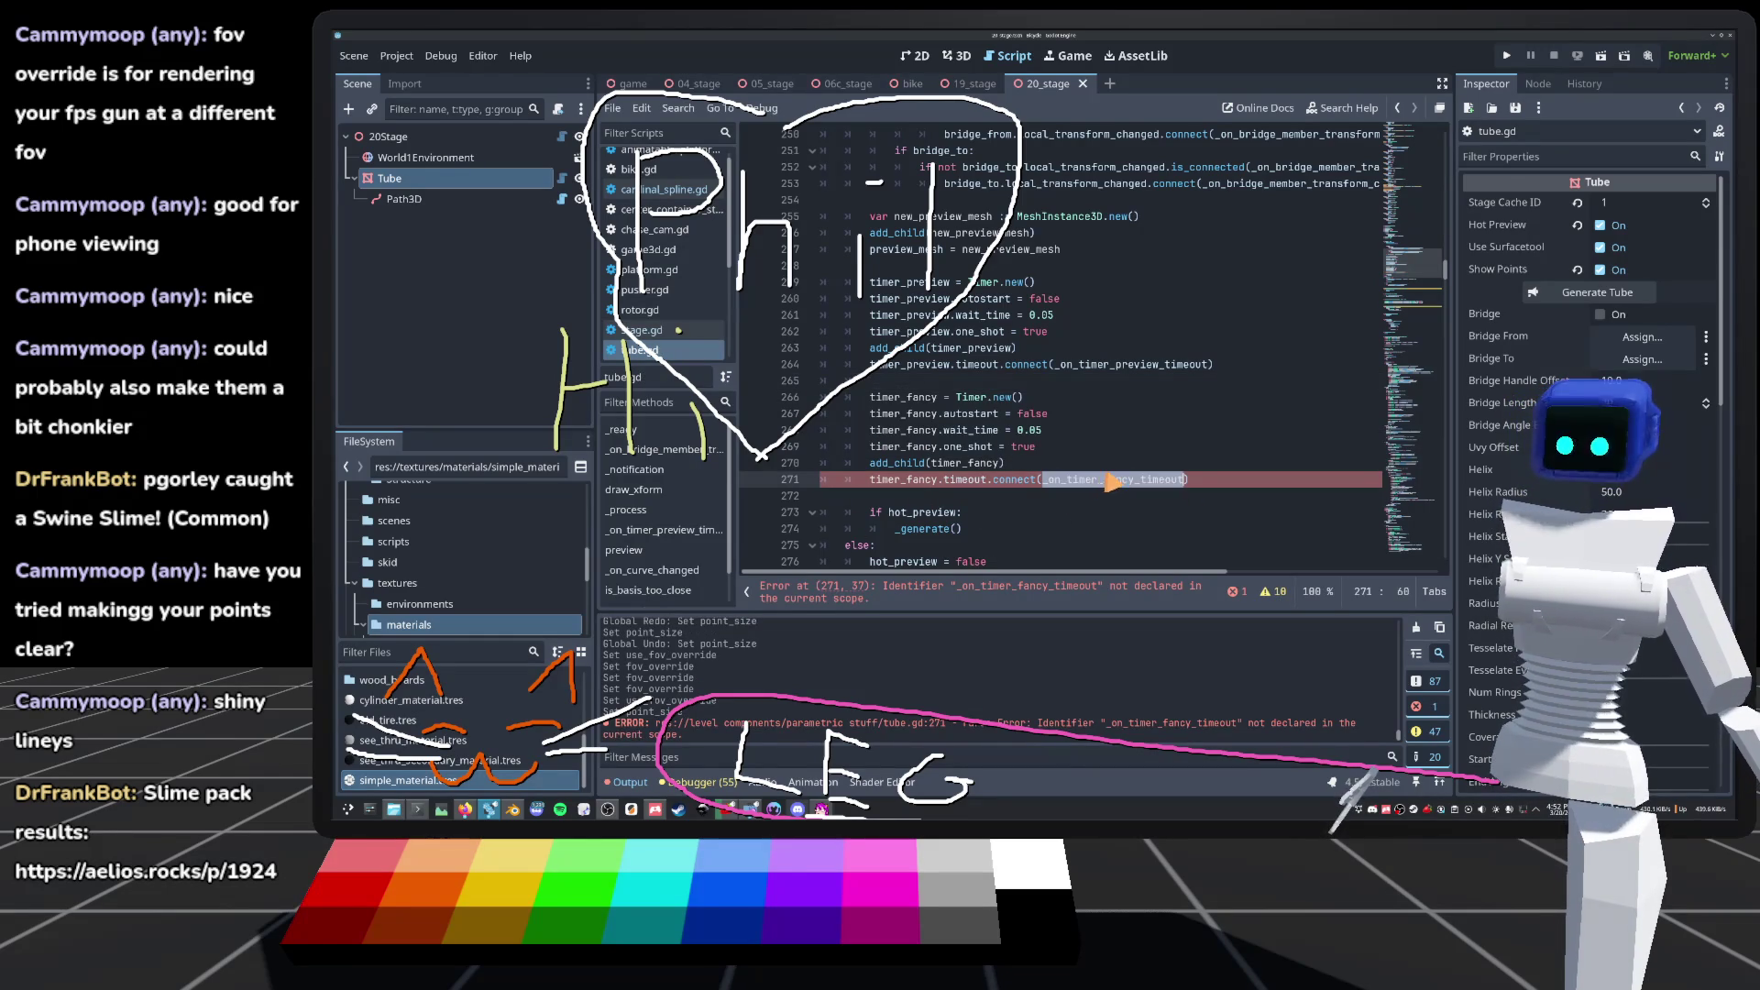
pyautogui.scroll(-10, 1080, 460)
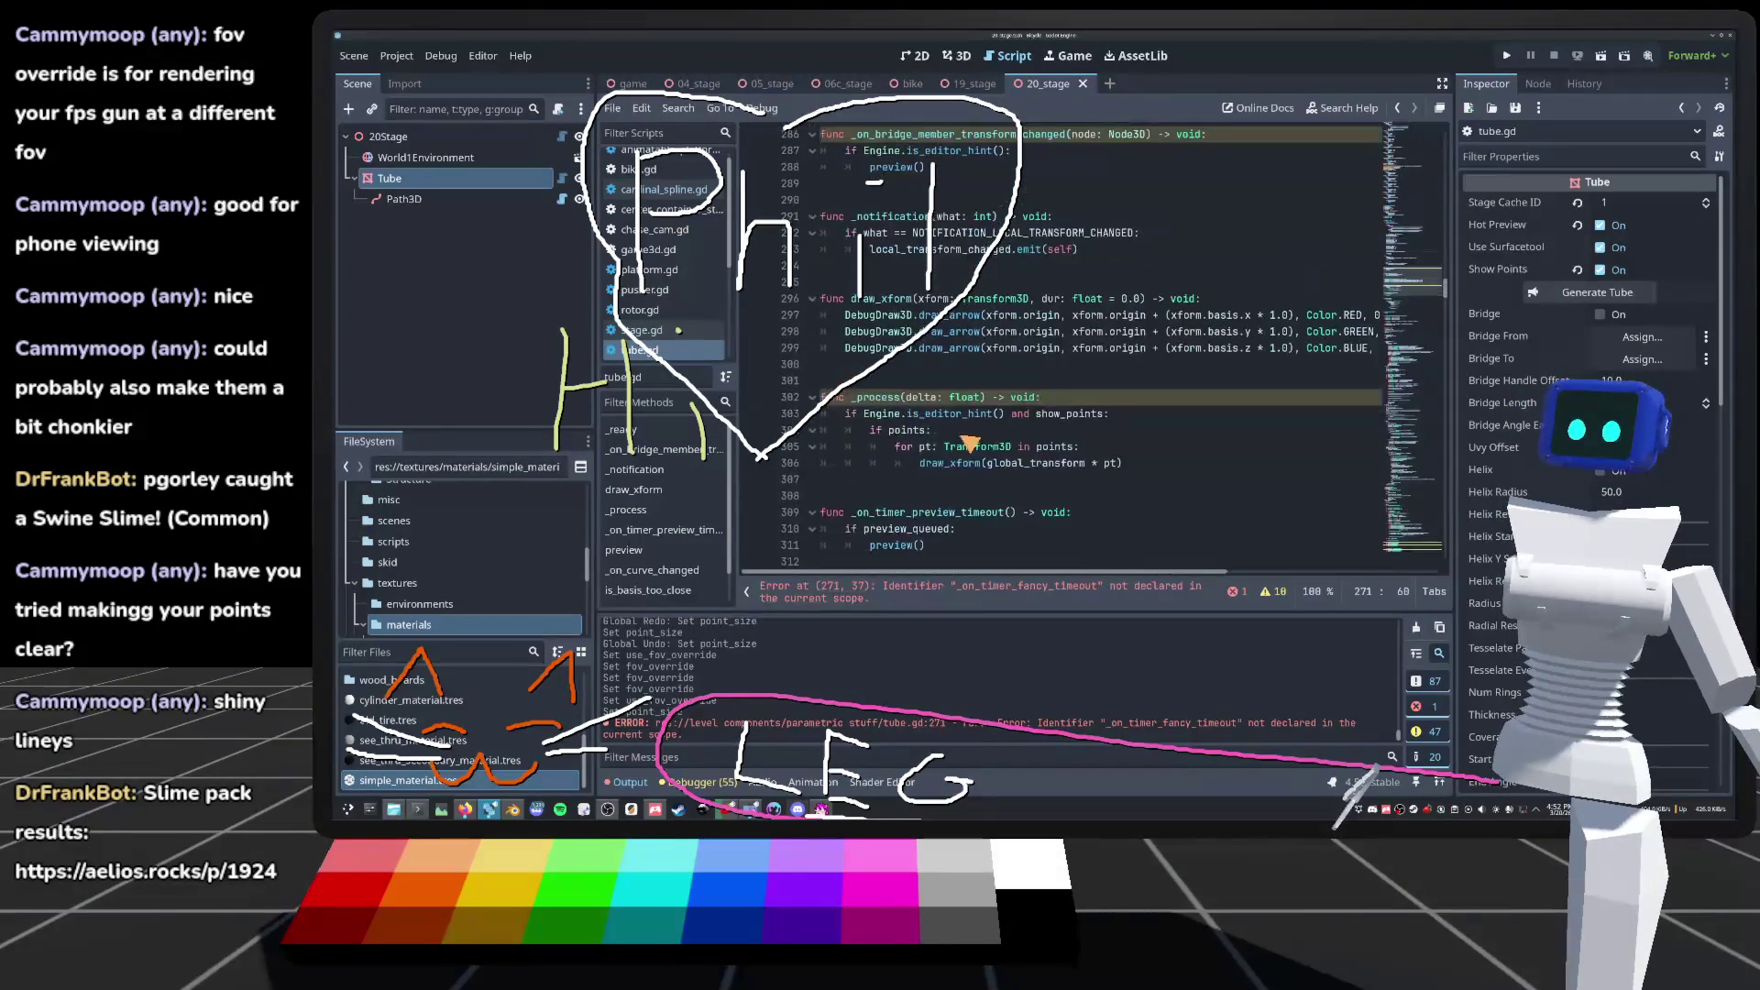
# Step: Add an empty '_on_timer_fancy_timeout() -> void:' function above the preview handler, then bring up the music player
pyautogui.scroll(-3, 913, 421)
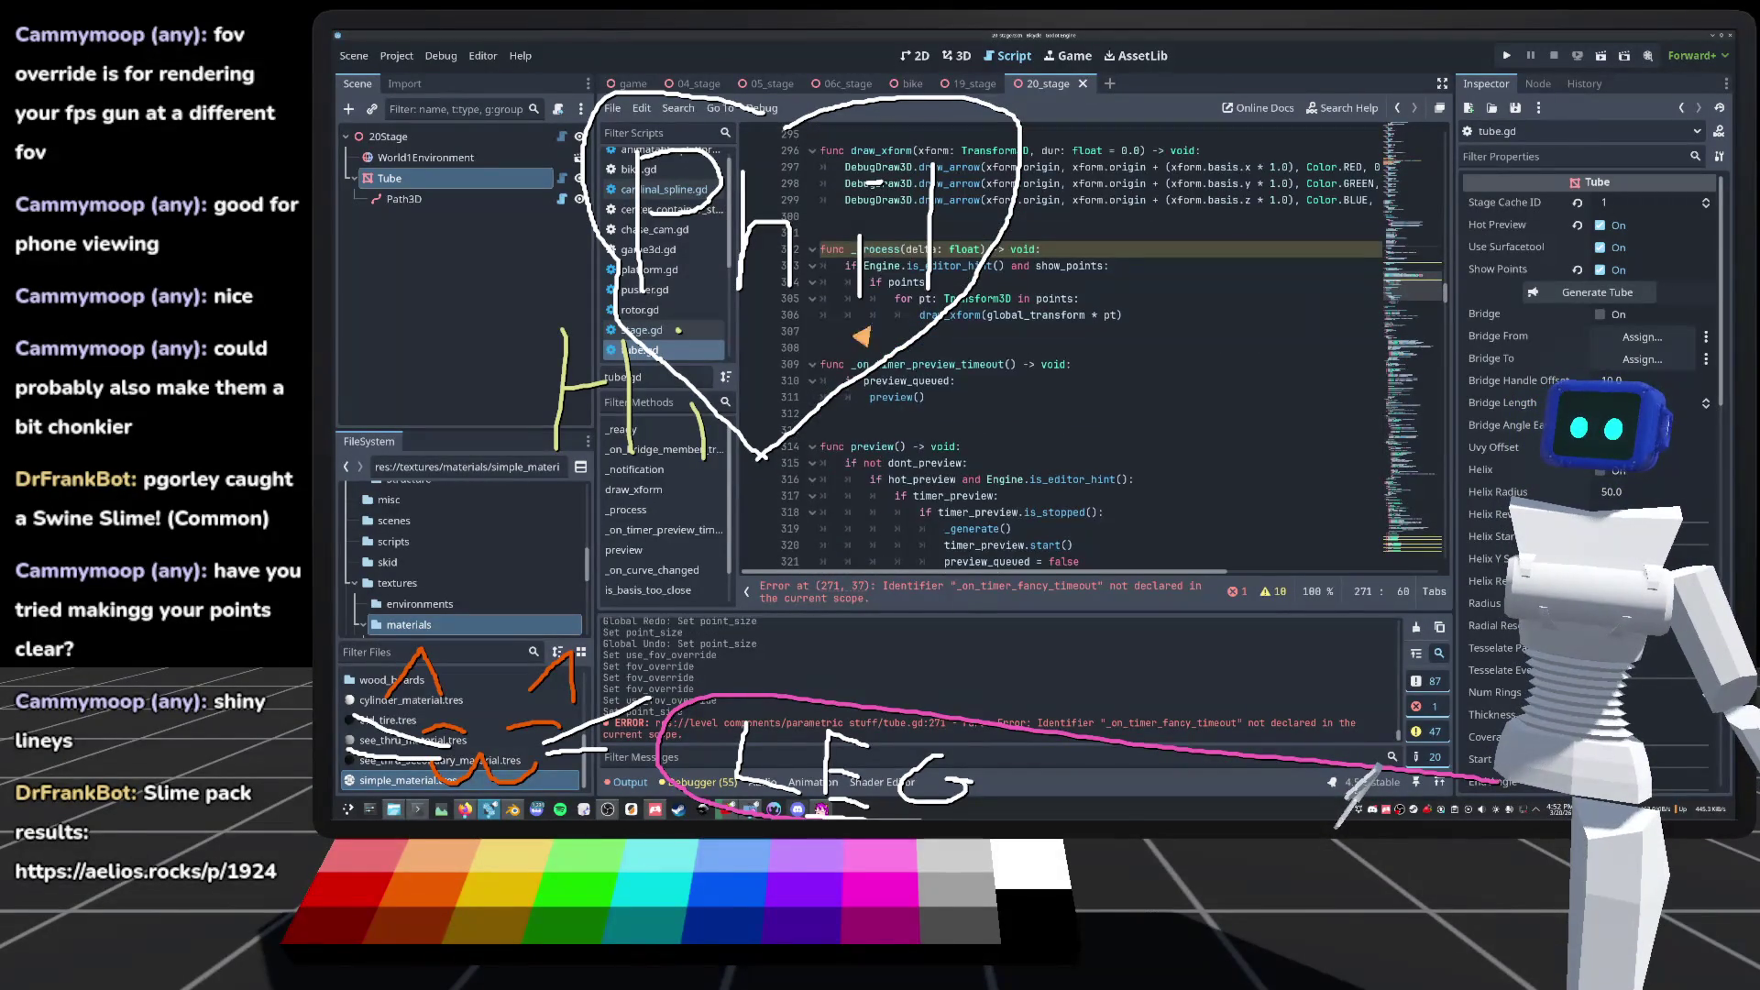
pyautogui.click(912, 417)
pyautogui.press('Return')
pyautogui.press('Return')
pyautogui.press('Return')
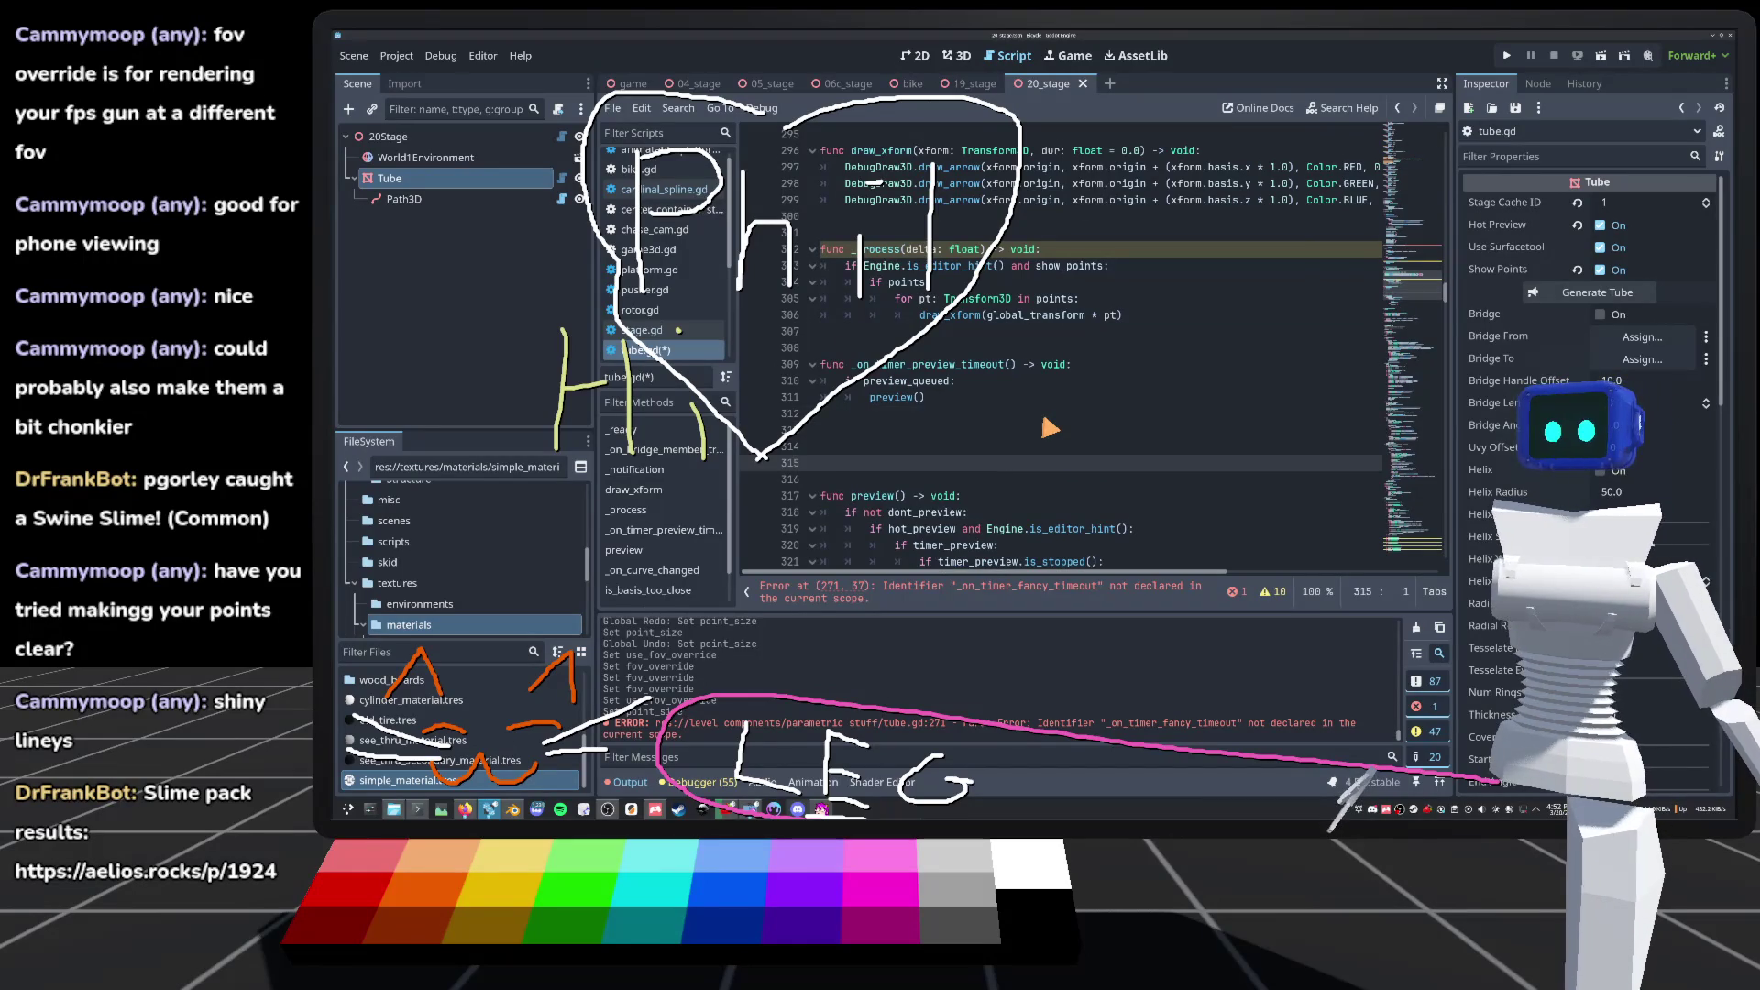
pyautogui.press('BackSpace')
pyautogui.press('BackSpace')
pyautogui.press('BackSpace')
pyautogui.press('Up')
pyautogui.press('Up')
pyautogui.press('Up')
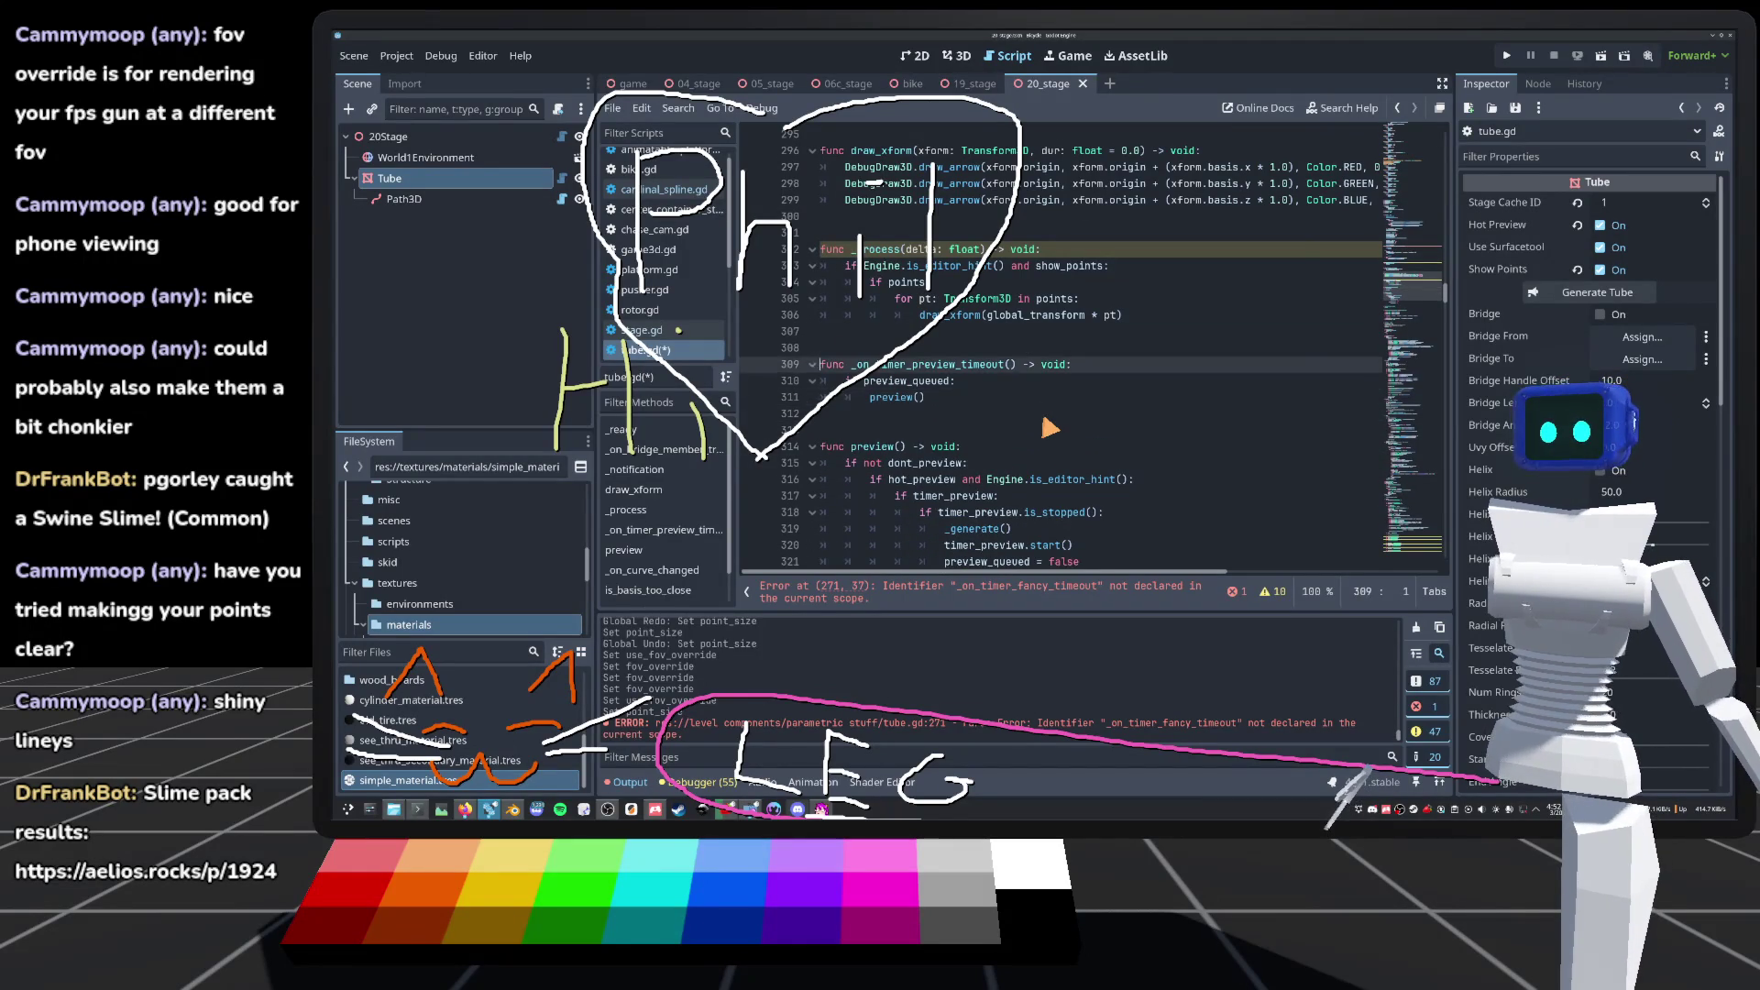
pyautogui.press('Return')
pyautogui.press('Return')
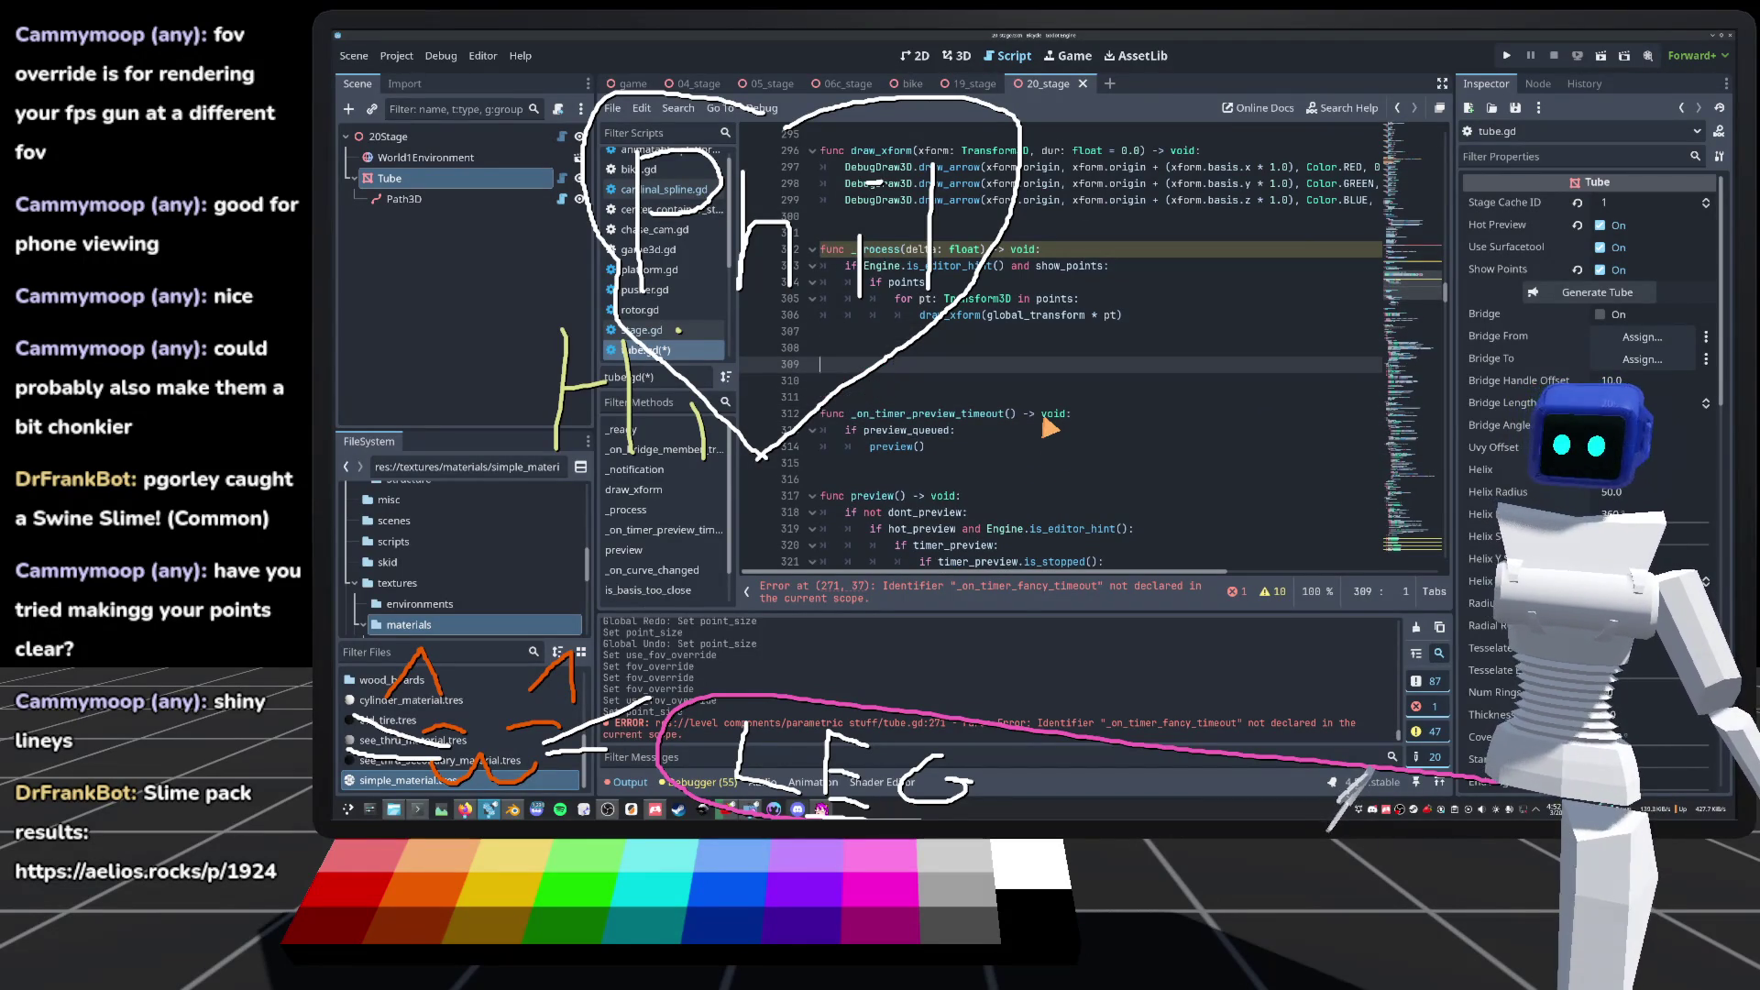
pyautogui.write('func_on_timer_fancy_timeout')
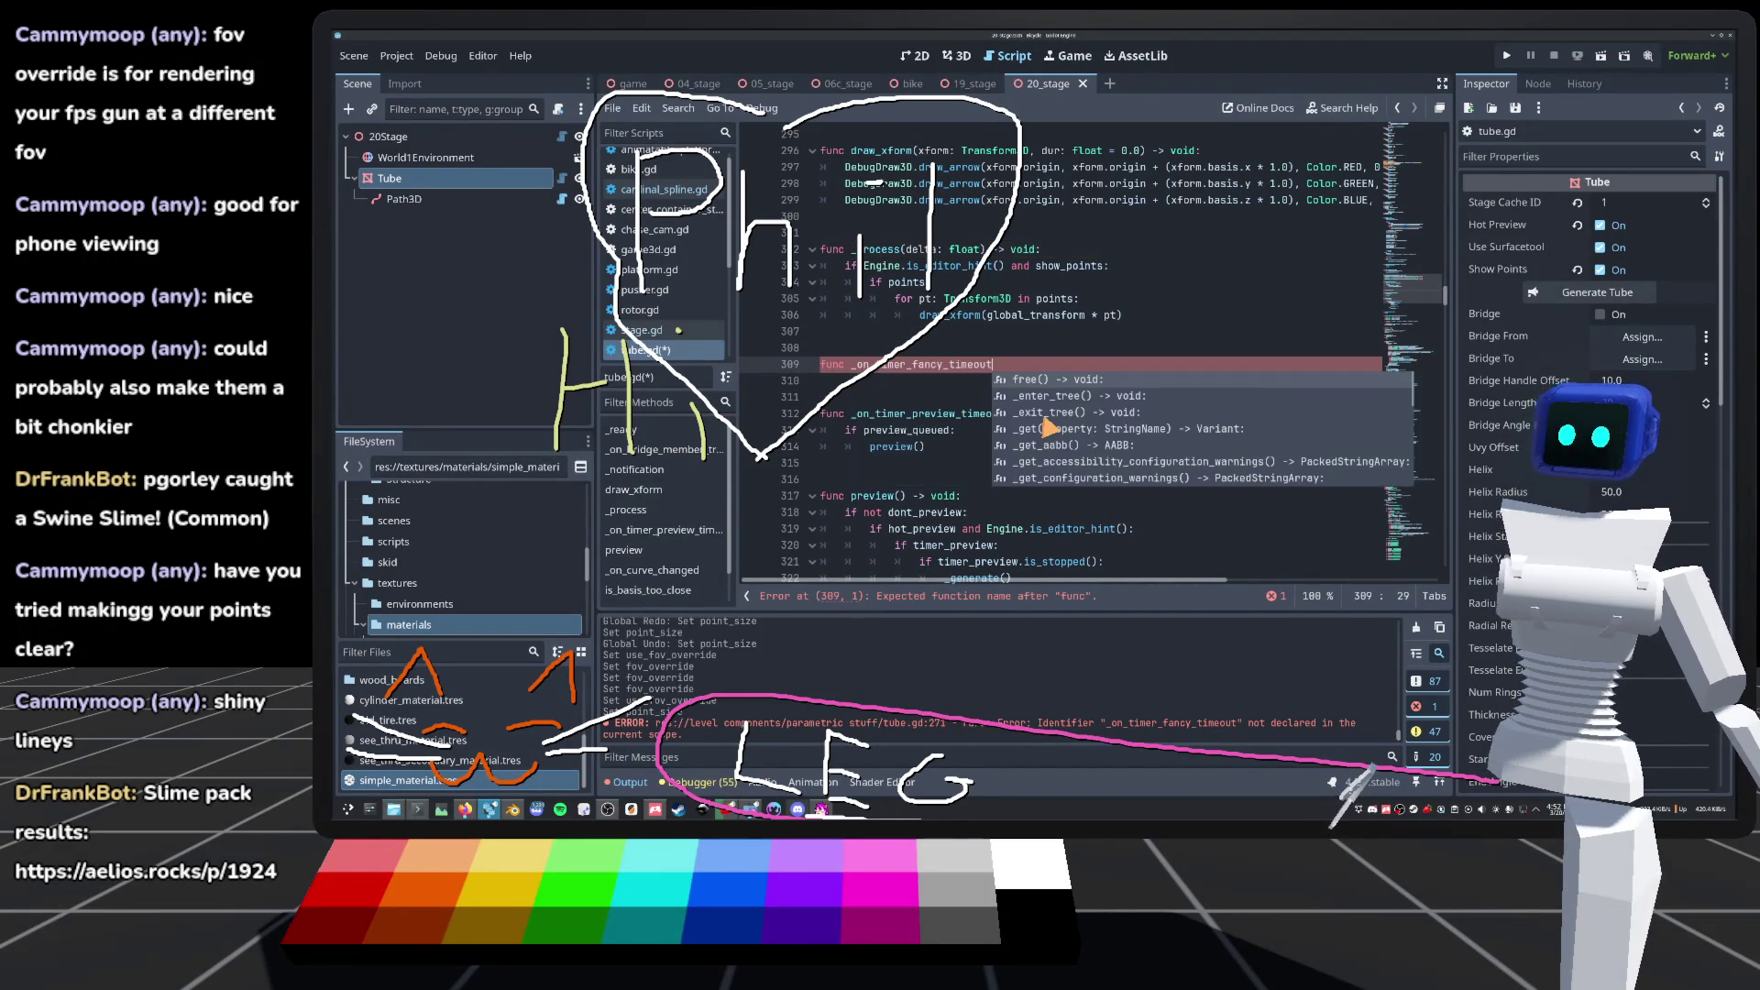
pyautogui.write('() -> voi')
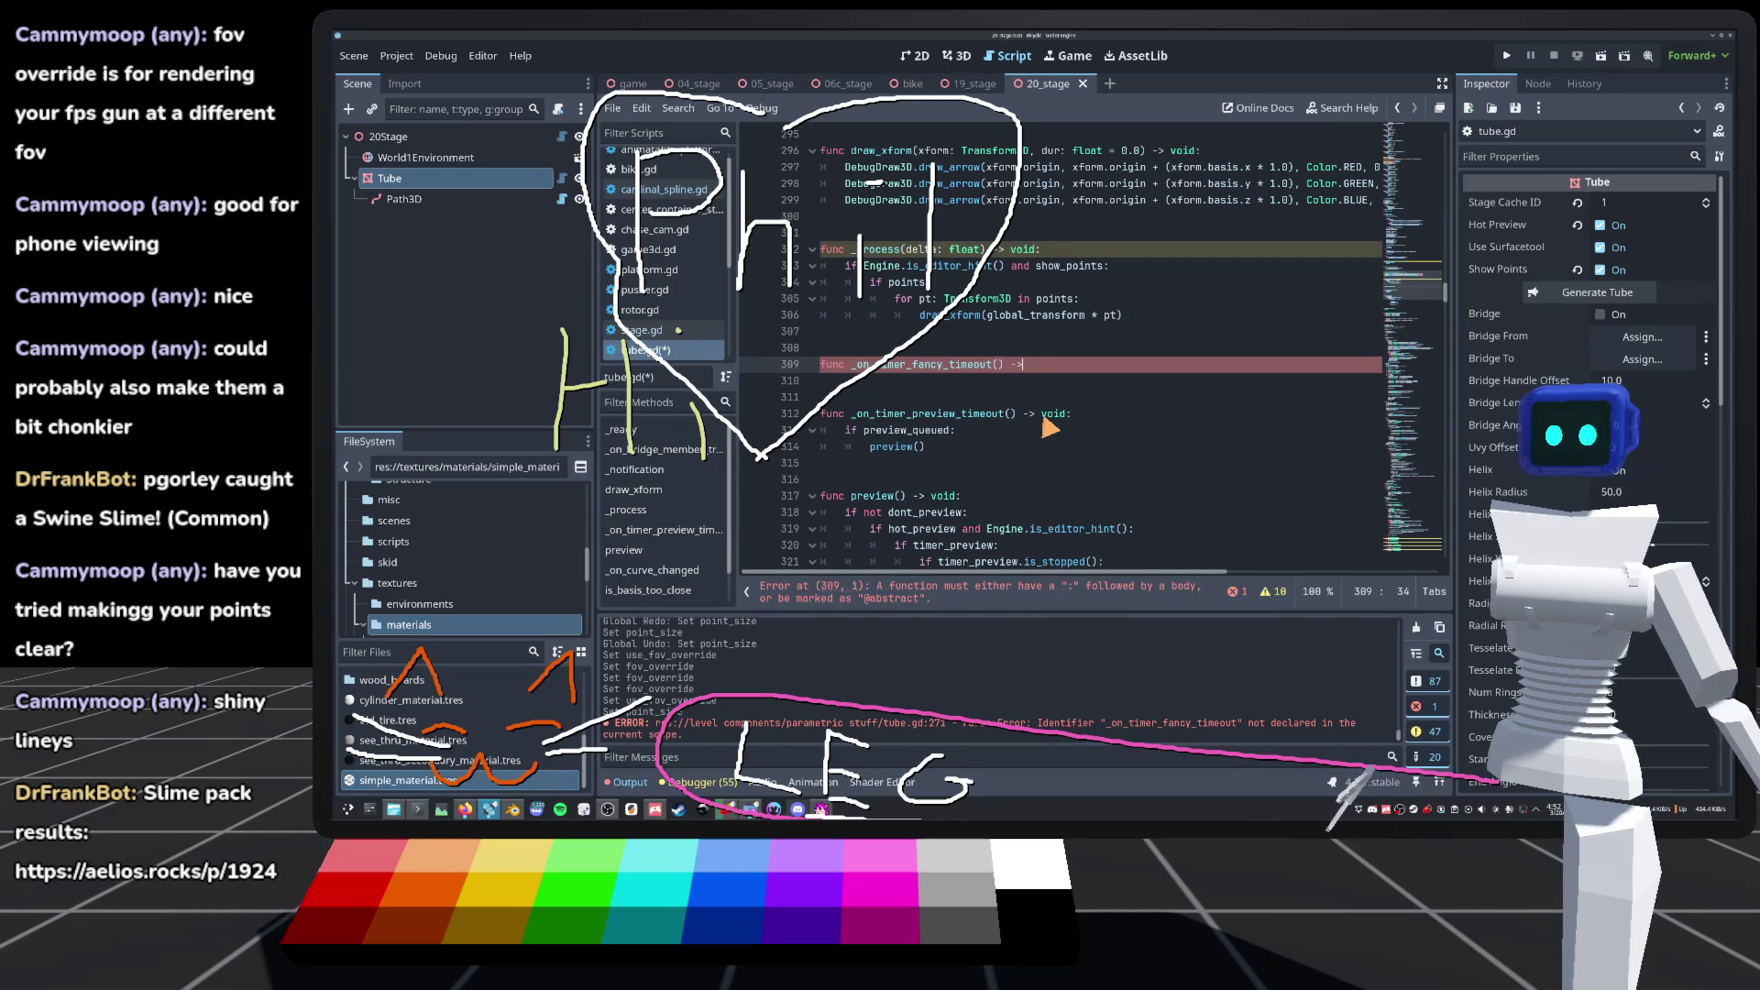
pyautogui.write('d:')
pyautogui.press('Return')
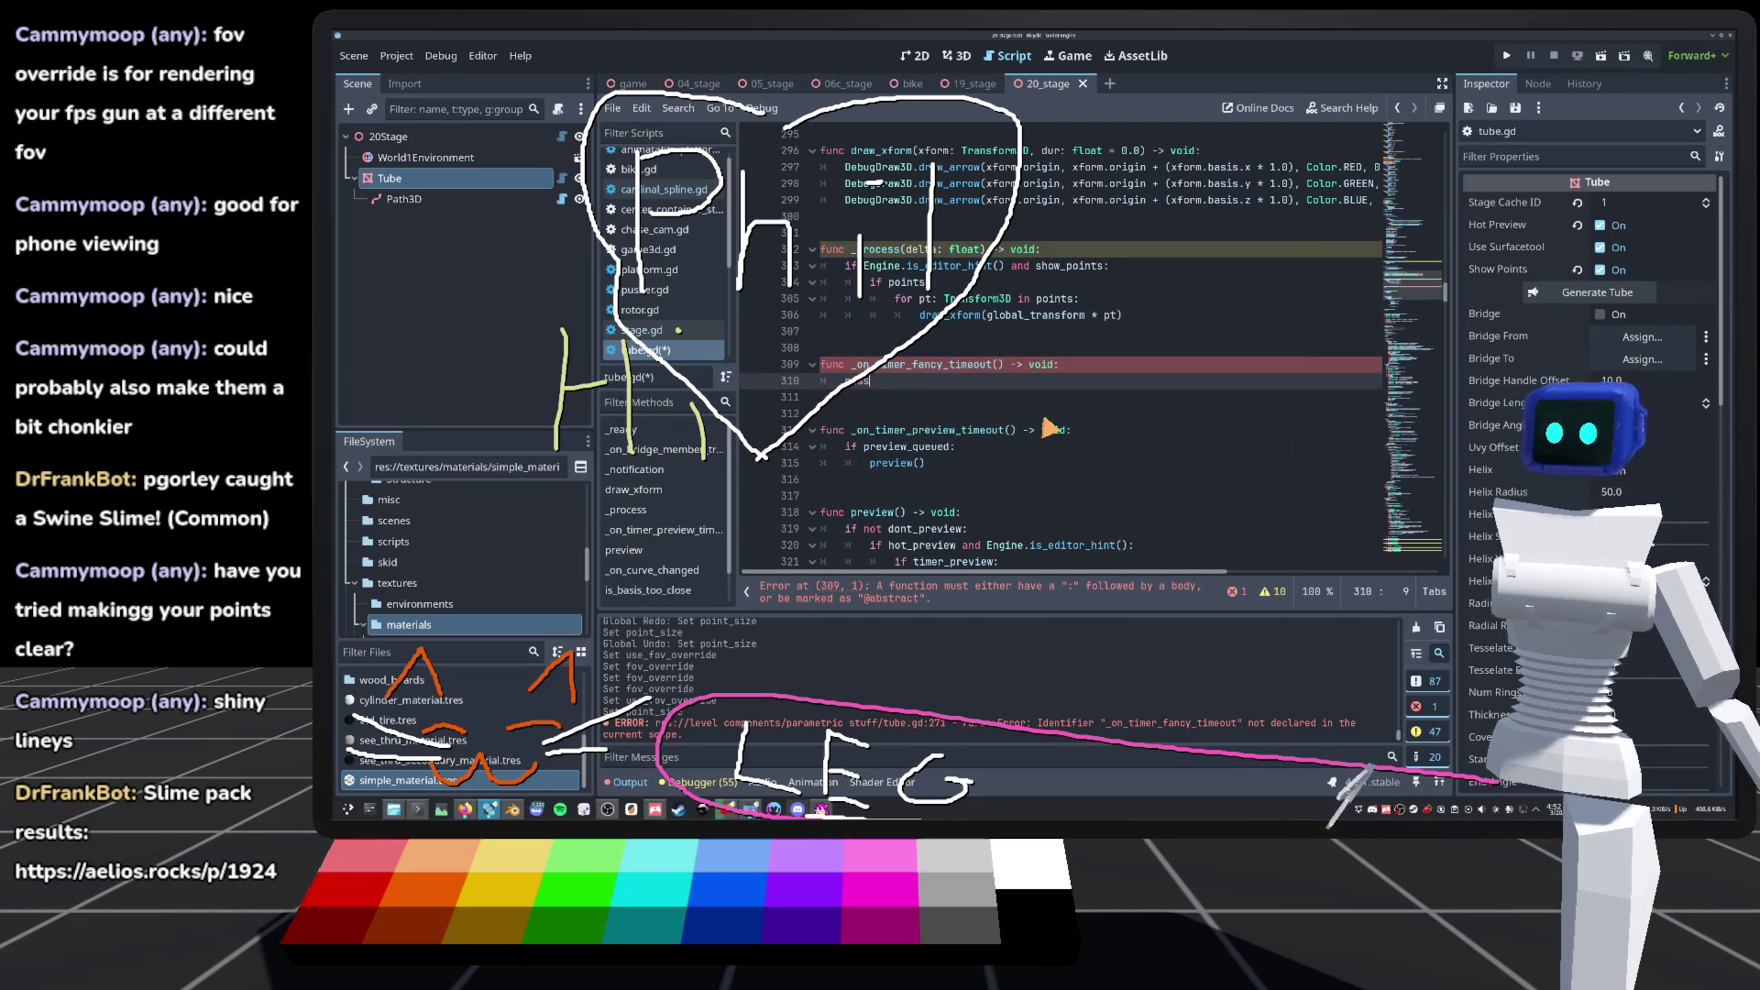
pyautogui.click(1045, 418)
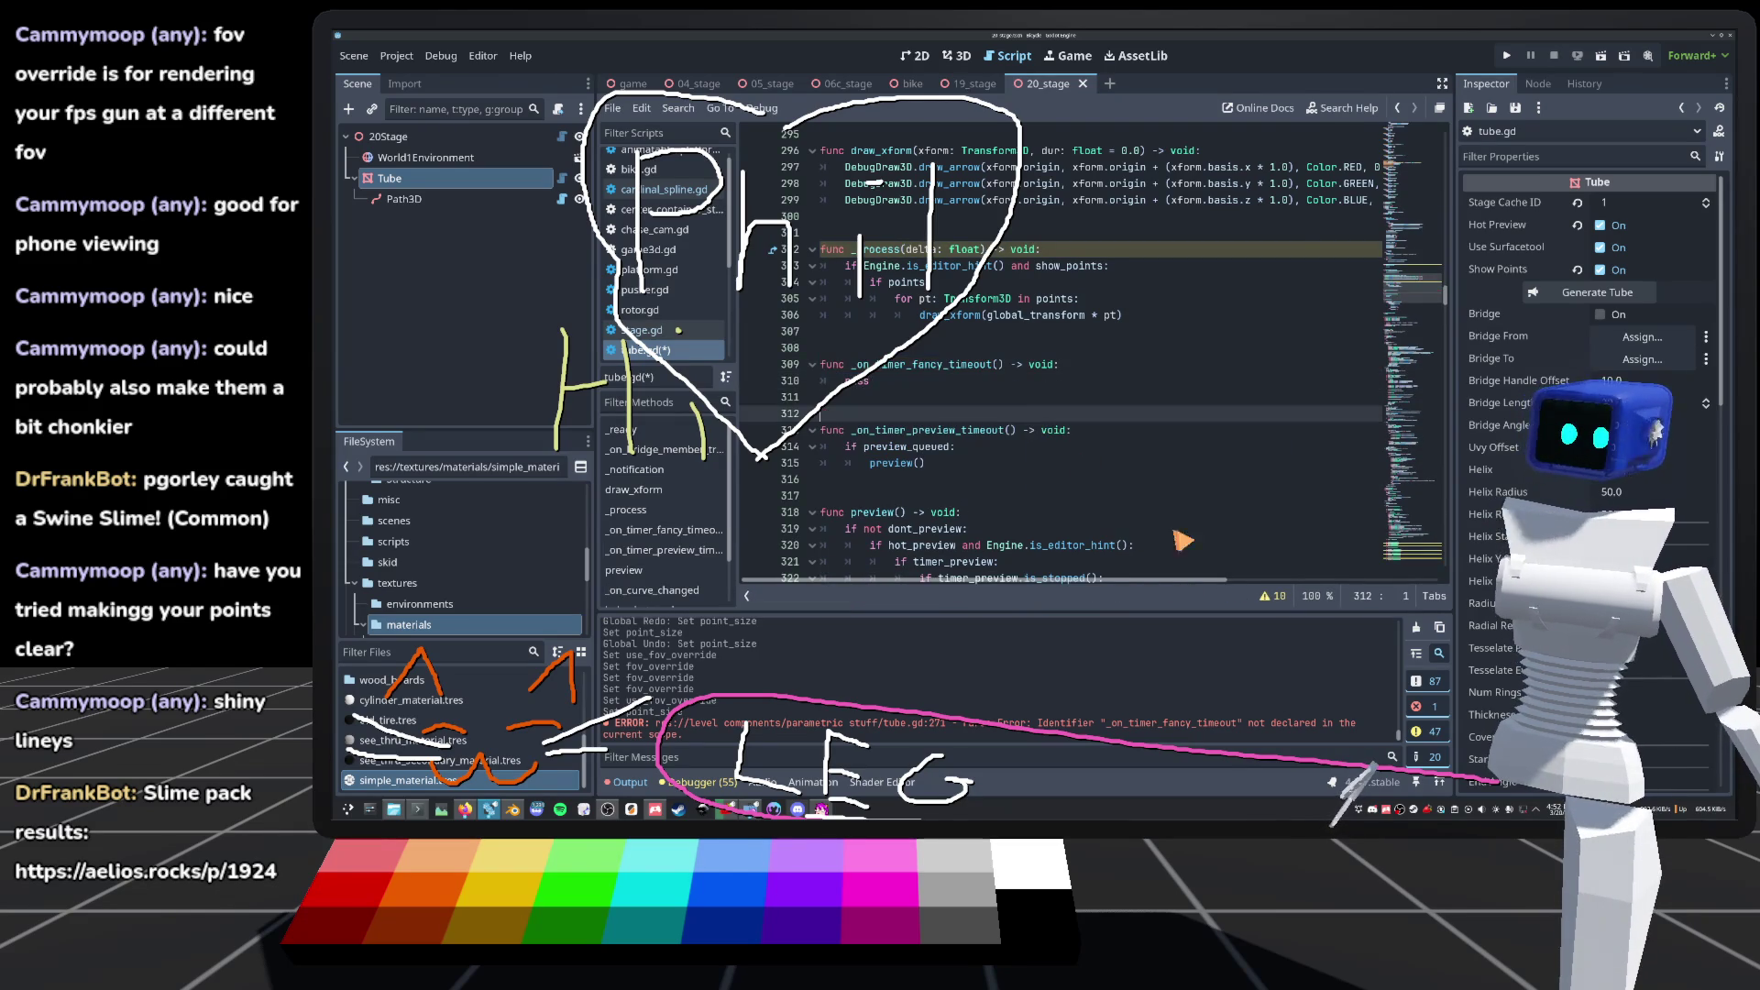
pyautogui.click(654, 810)
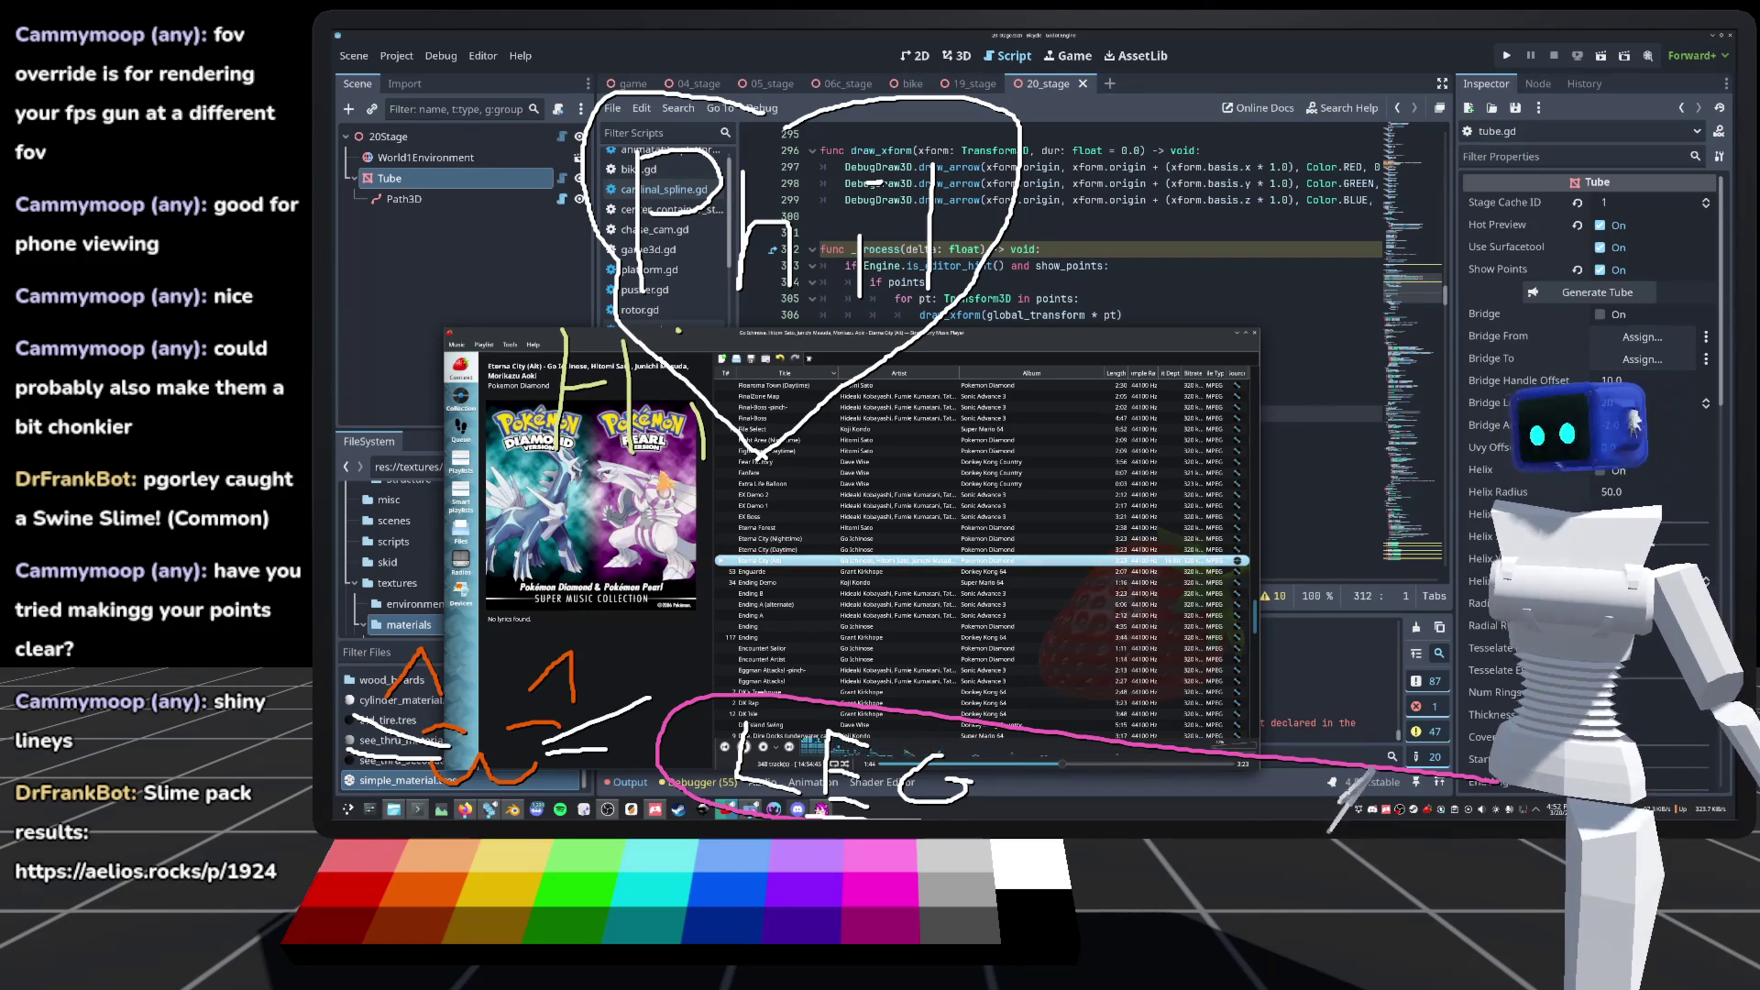
pyautogui.click(483, 298)
pyautogui.click(999, 401)
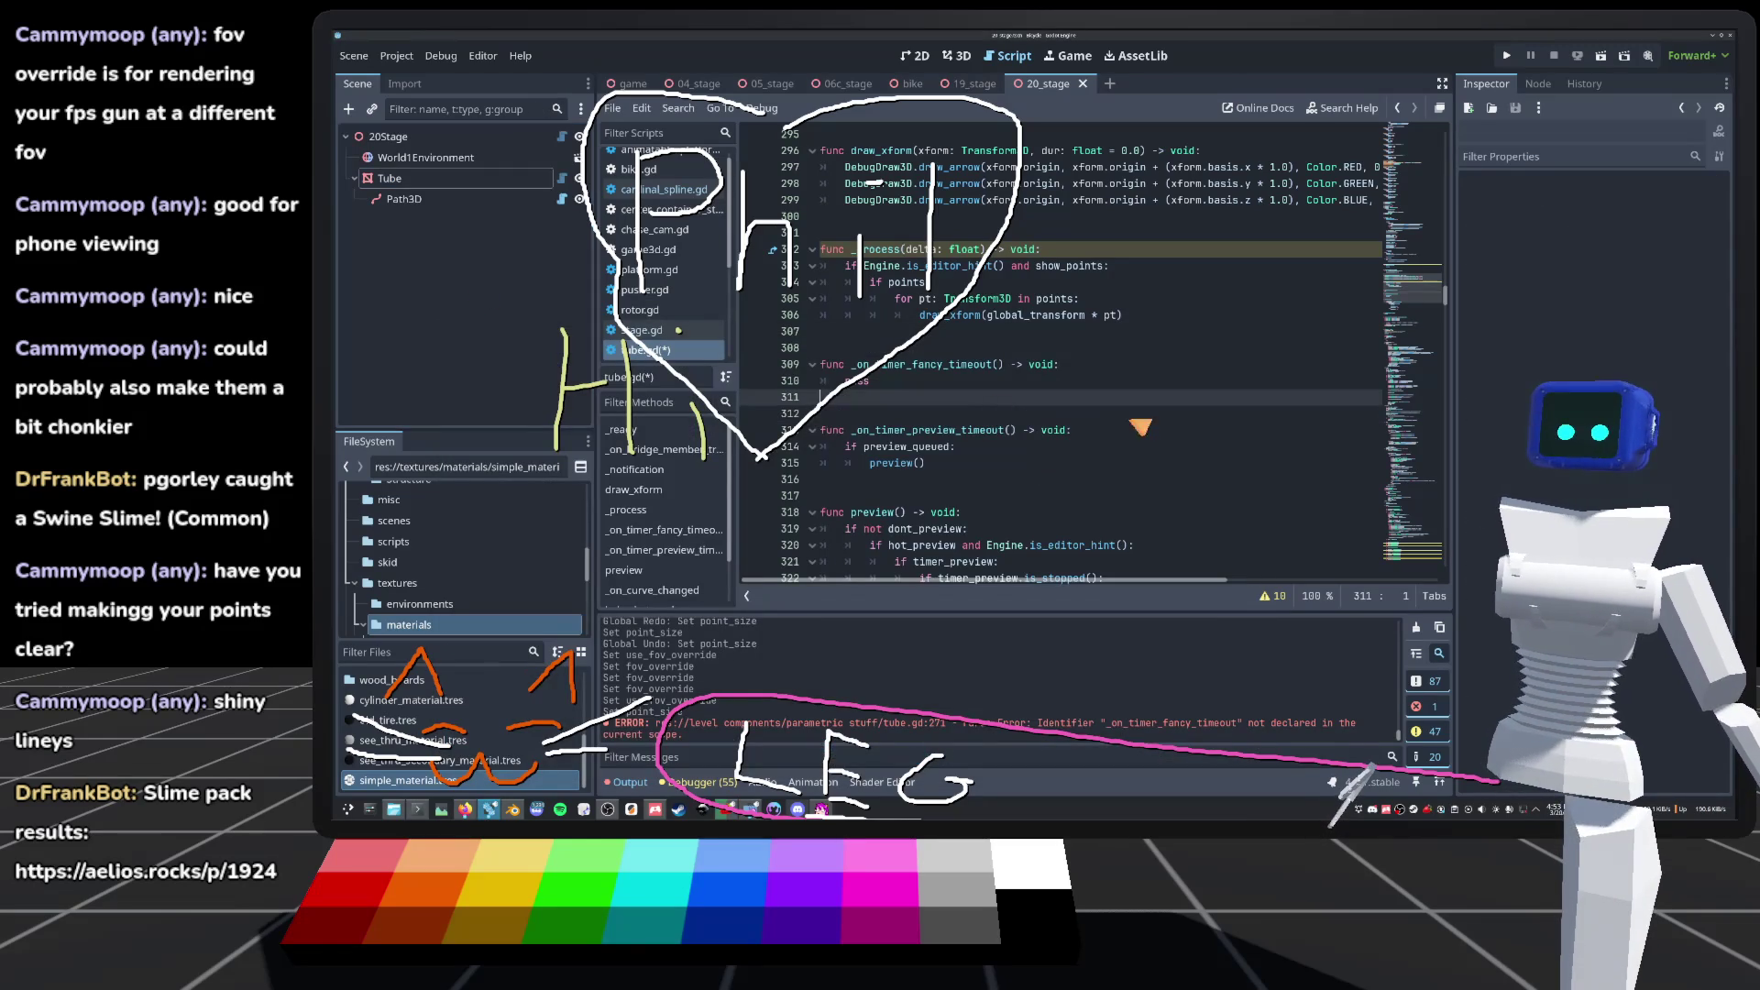
pyautogui.hotkey('ctrl', 's')
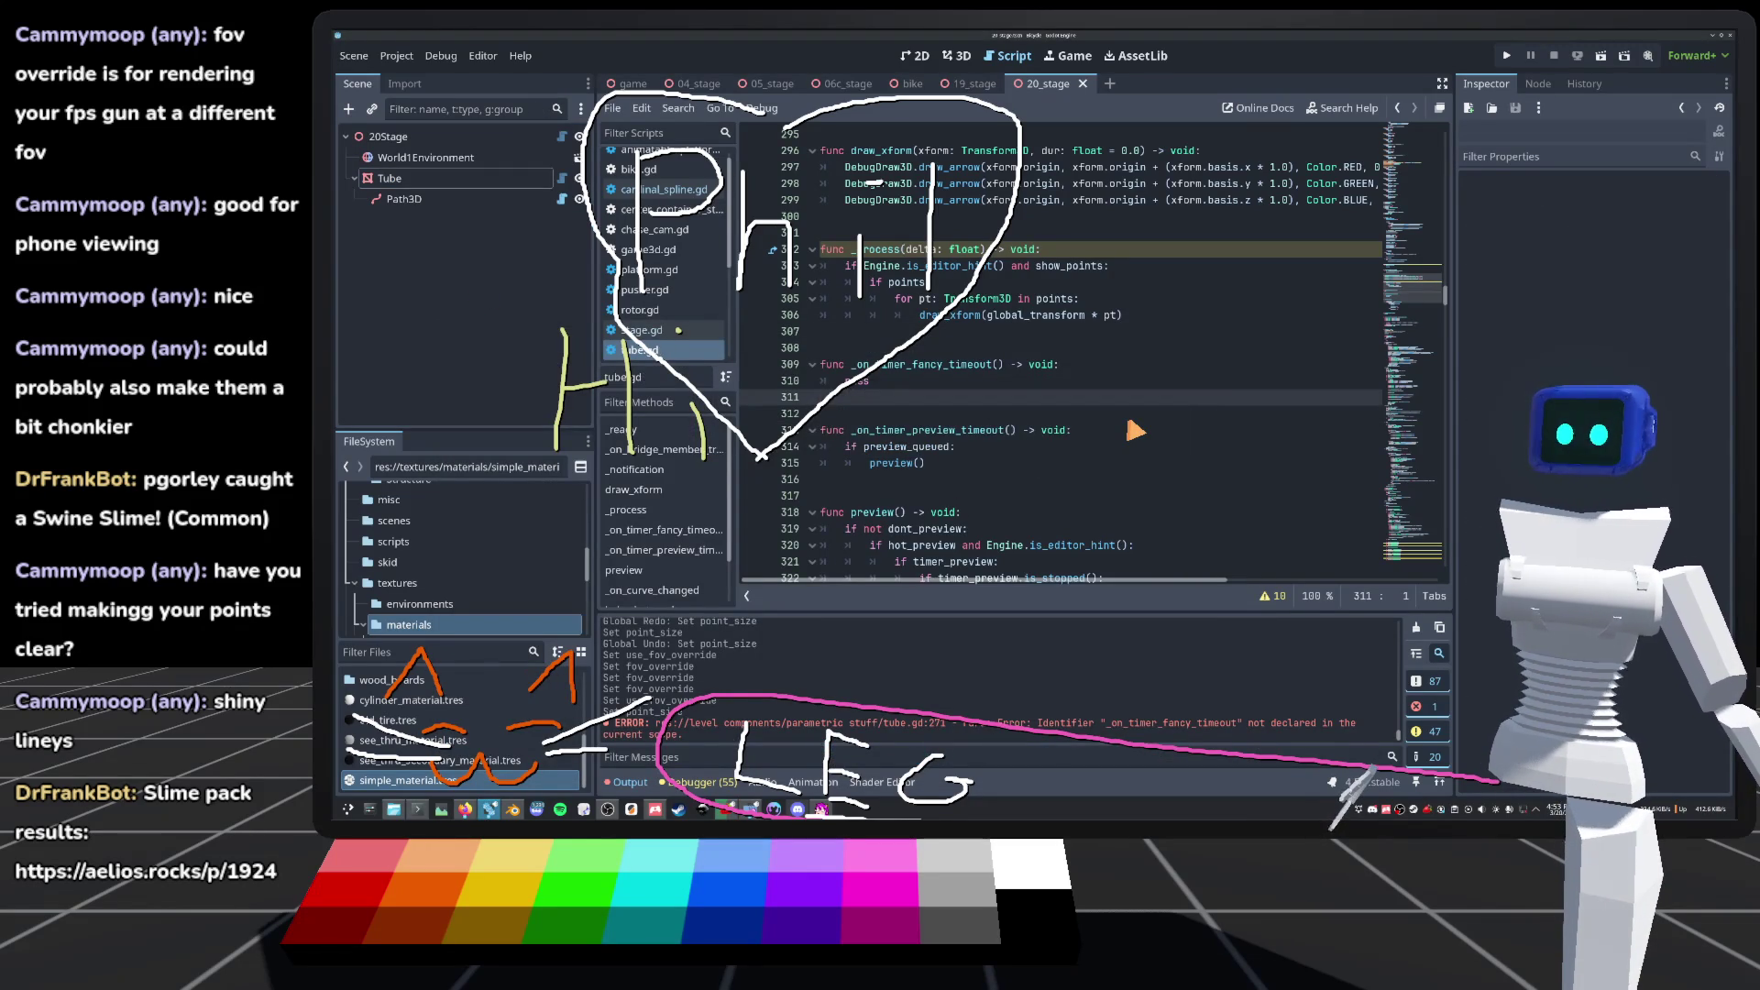
pyautogui.scroll(-2, 947, 495)
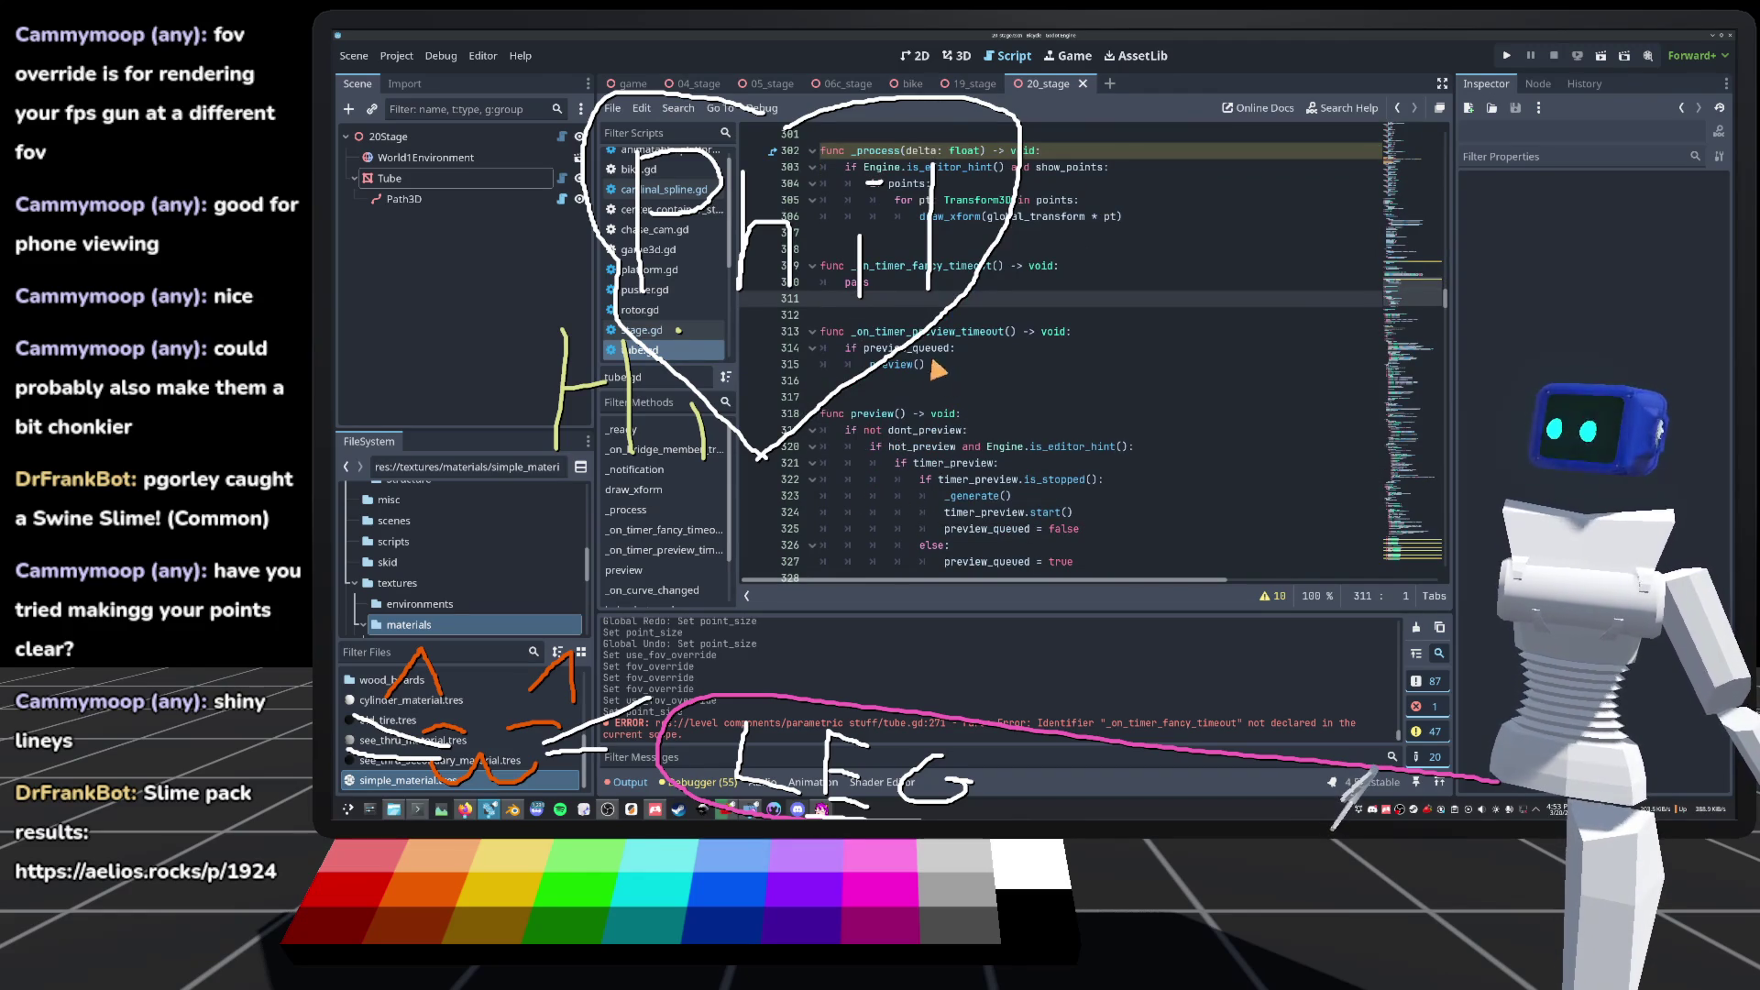
pyautogui.scroll(1, 900, 302)
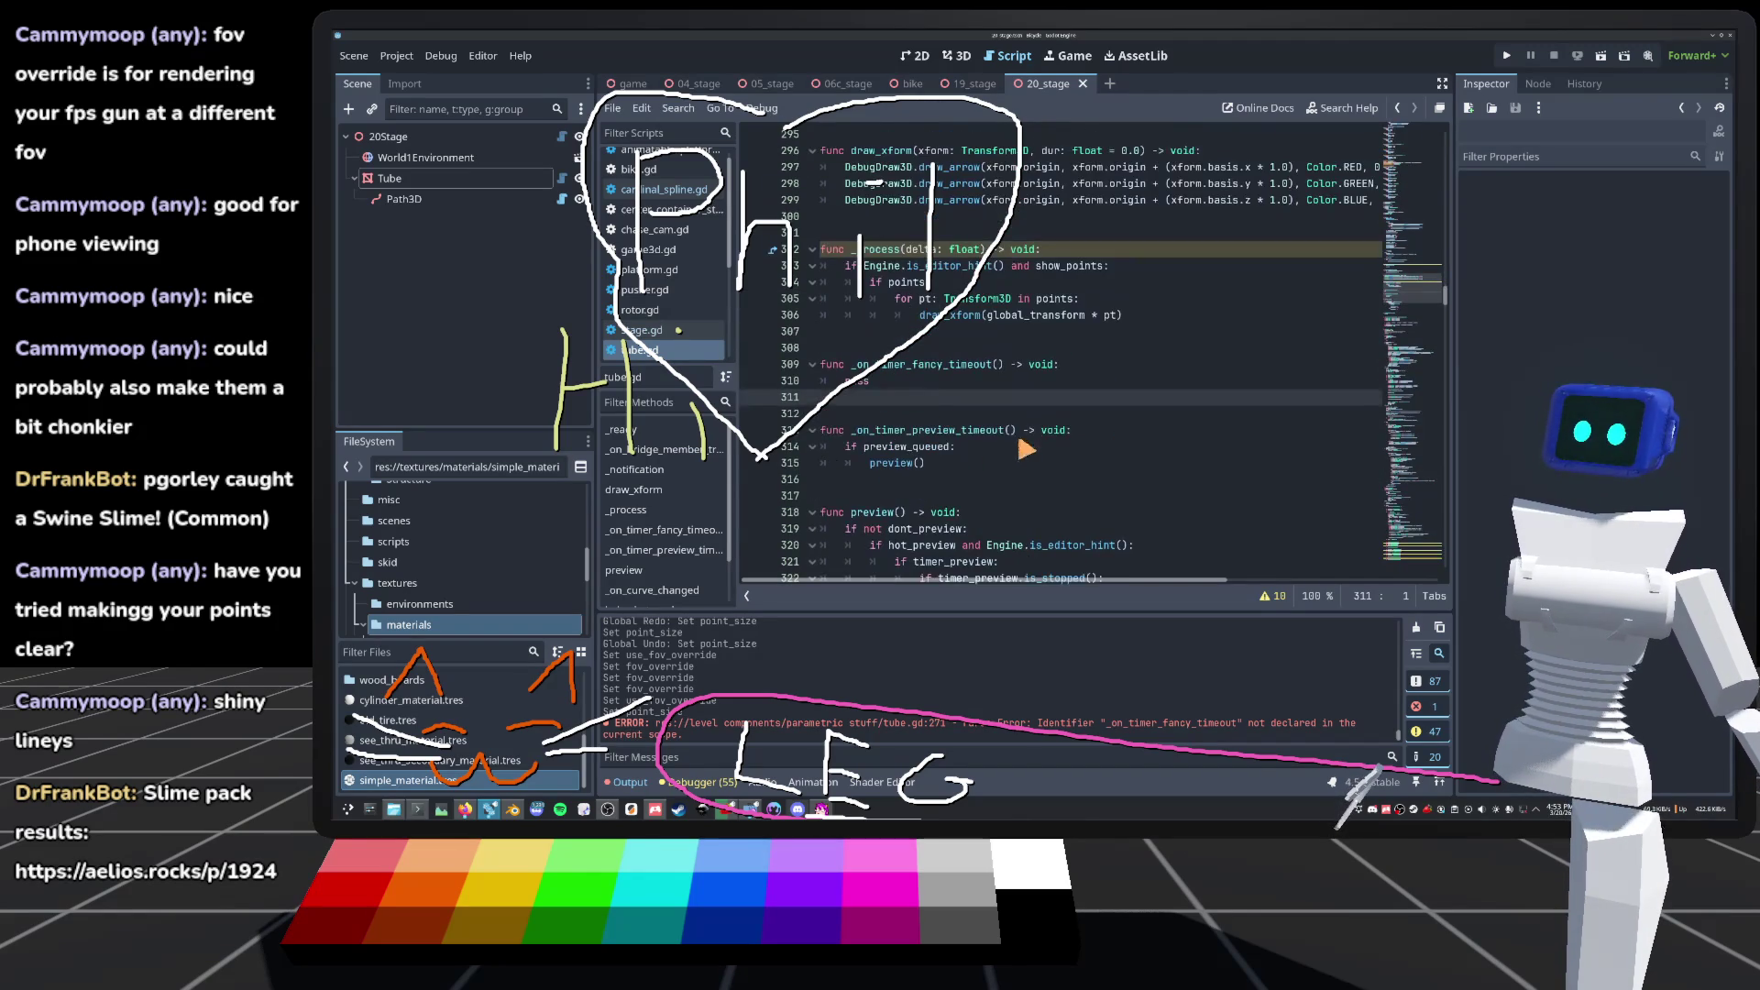
pyautogui.scroll(-3, 908, 440)
pyautogui.scroll(-20, 977, 388)
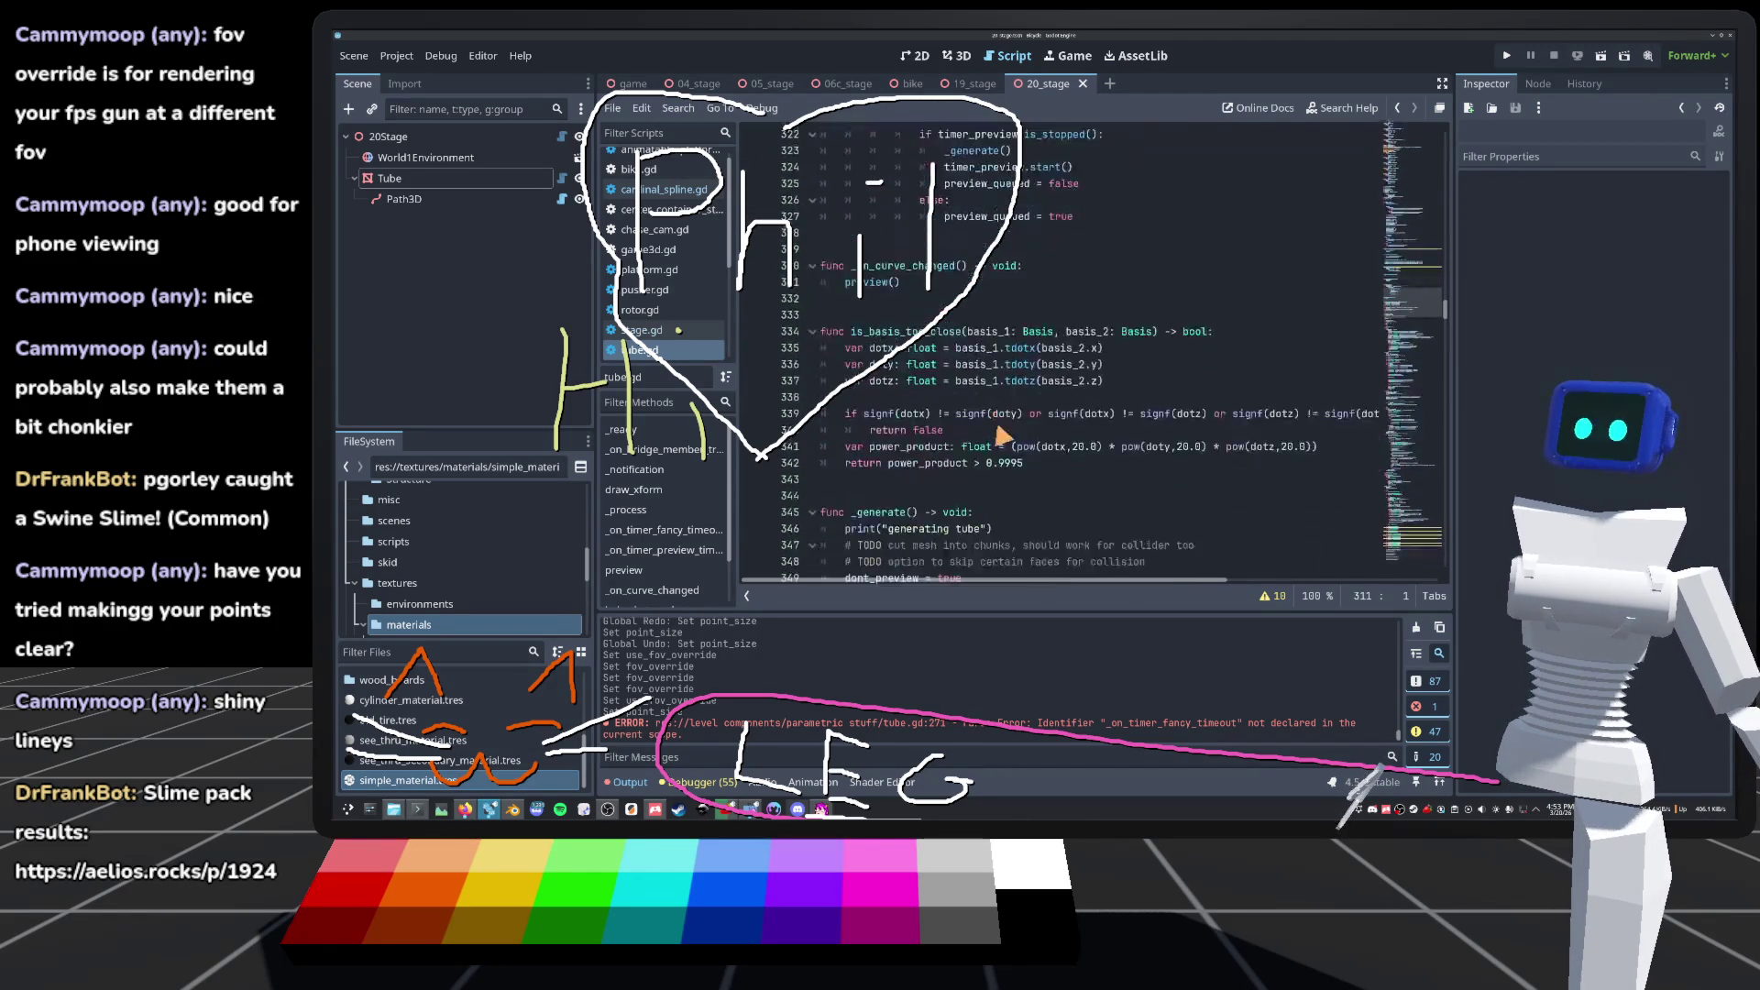
pyautogui.scroll(-3, 1002, 436)
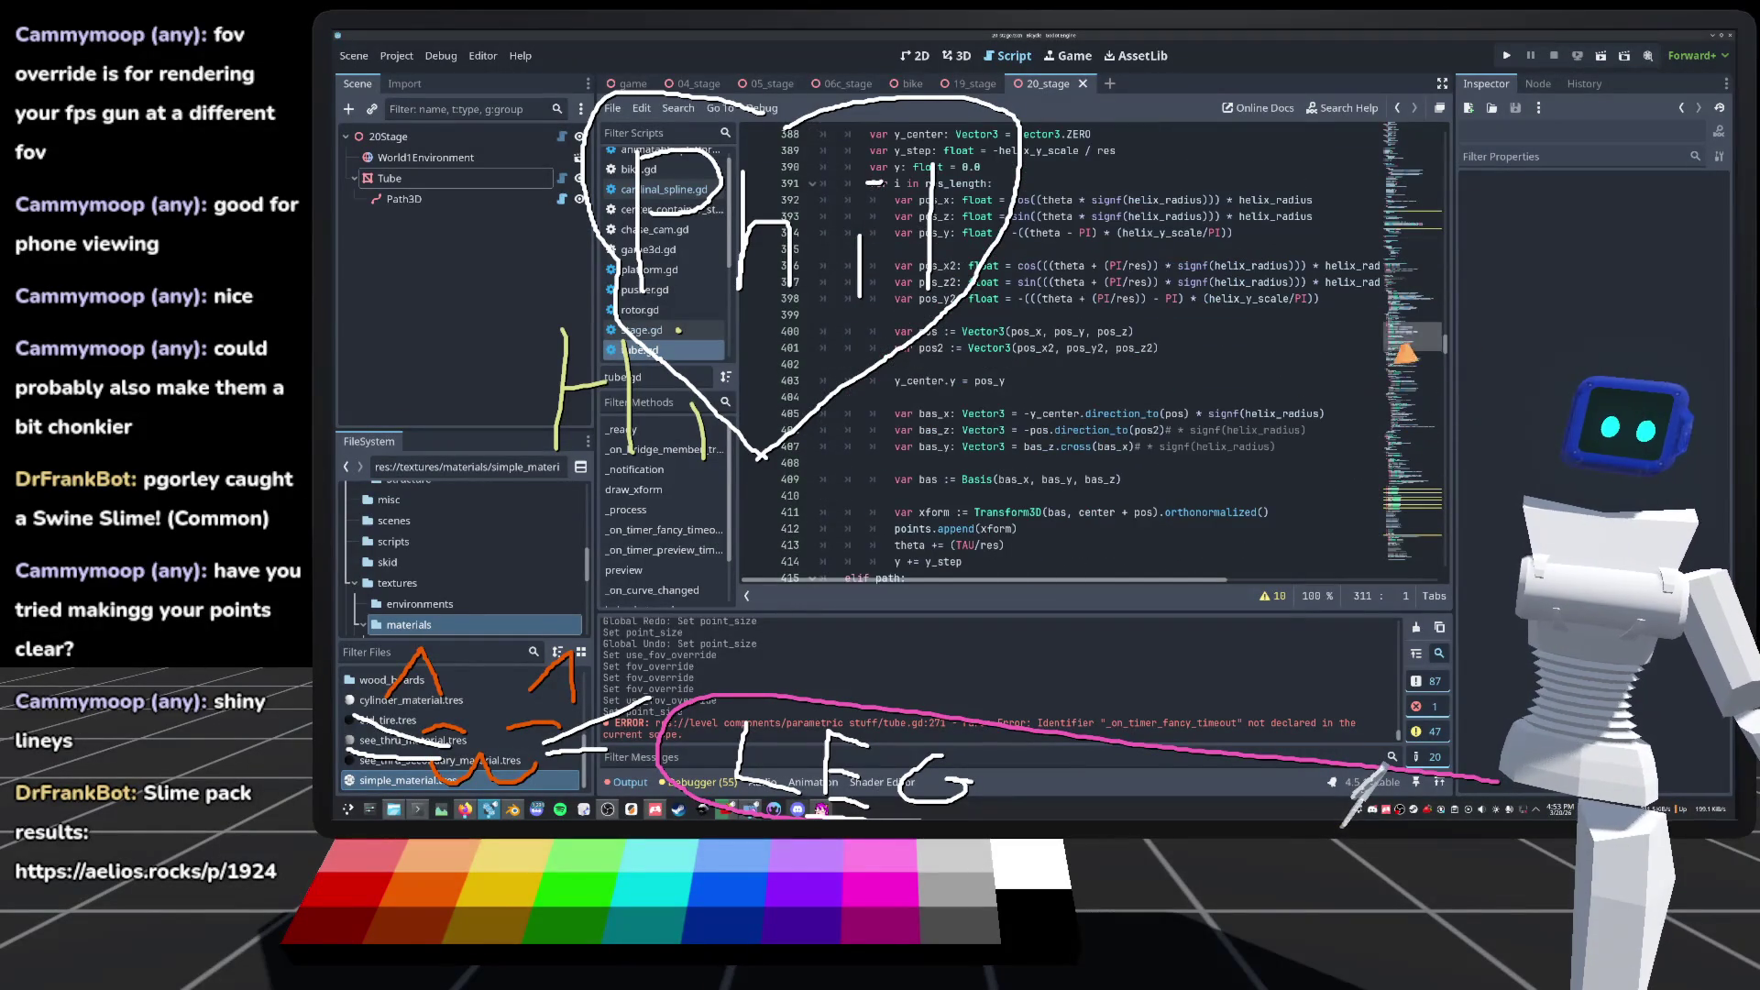
pyautogui.click(1380, 431)
pyautogui.moveTo(1380, 431); pyautogui.dragTo(1366, 589)
pyautogui.scroll(2, 995, 390)
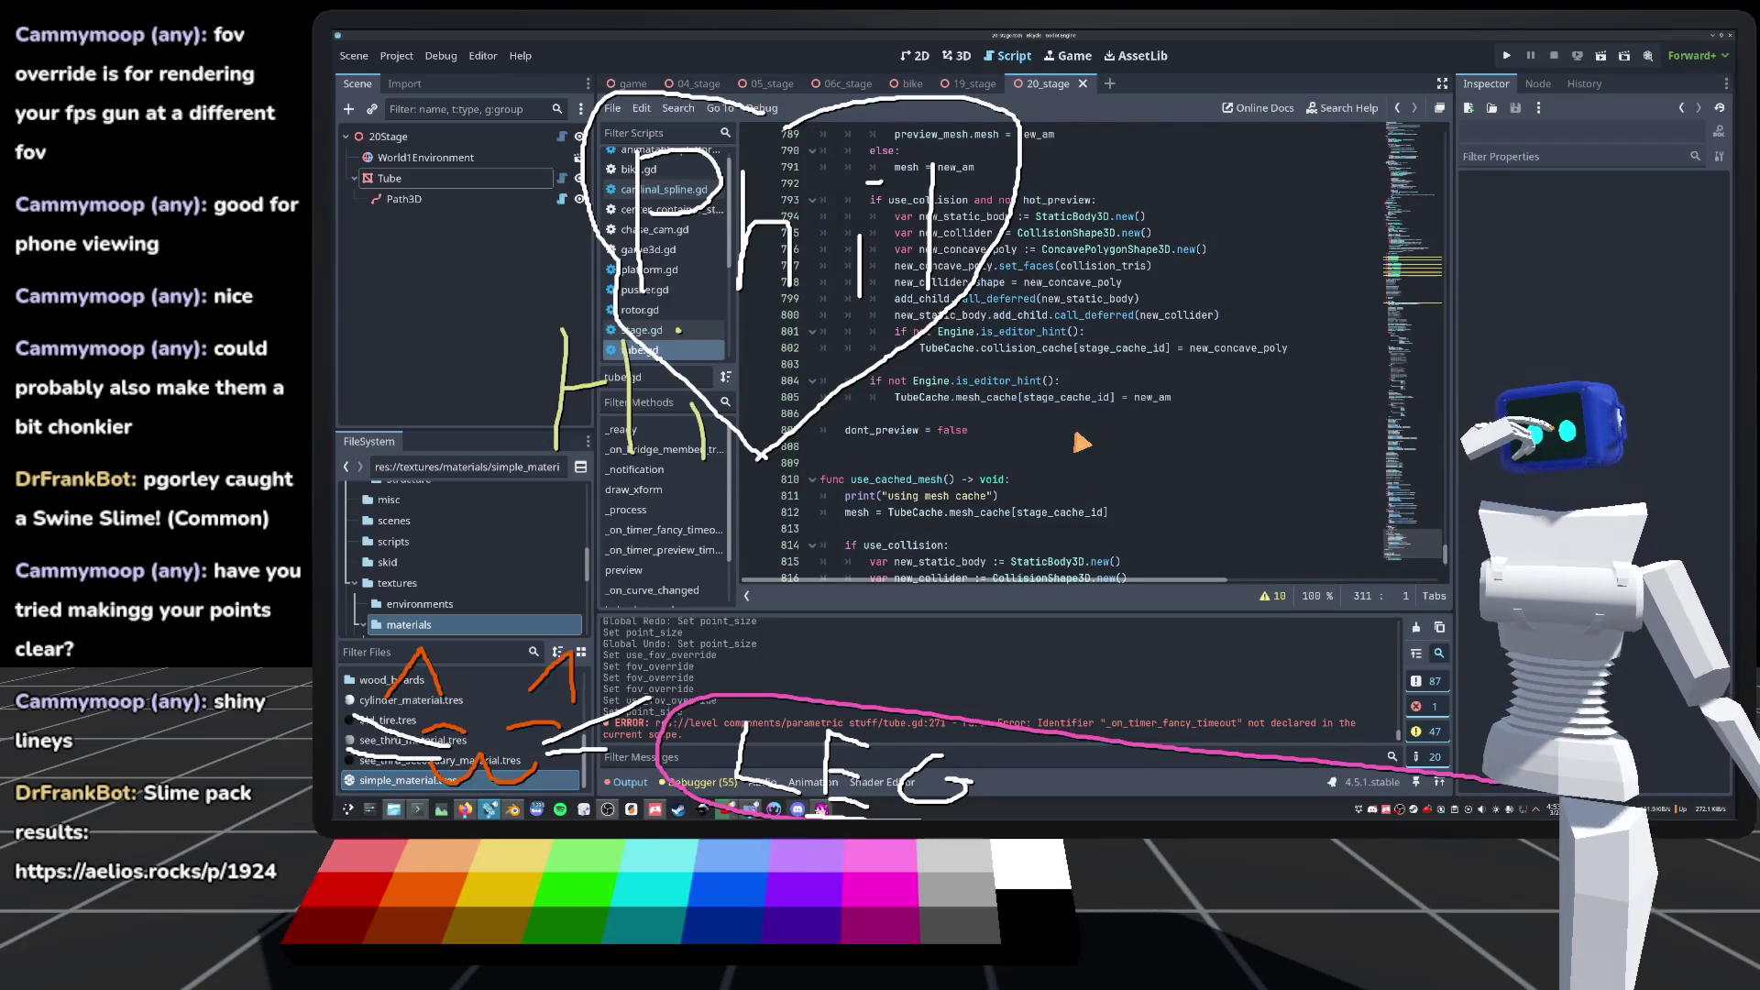
pyautogui.scroll(20, 882, 393)
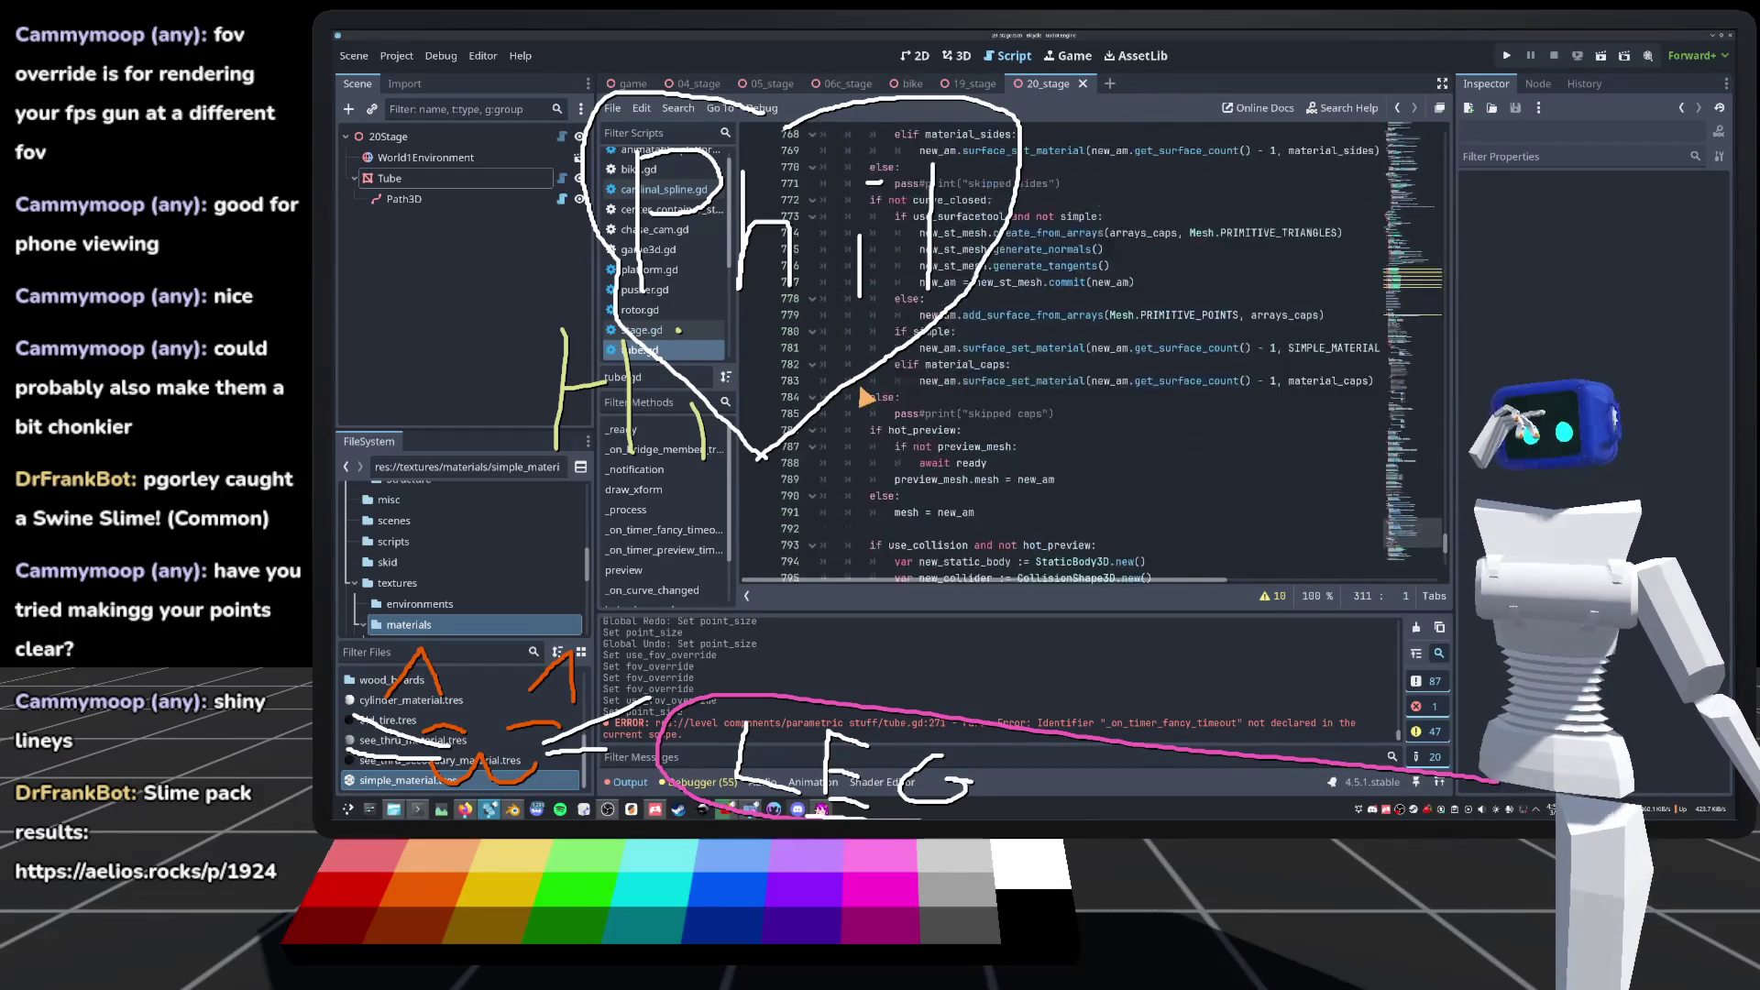
pyautogui.scroll(20, 881, 385)
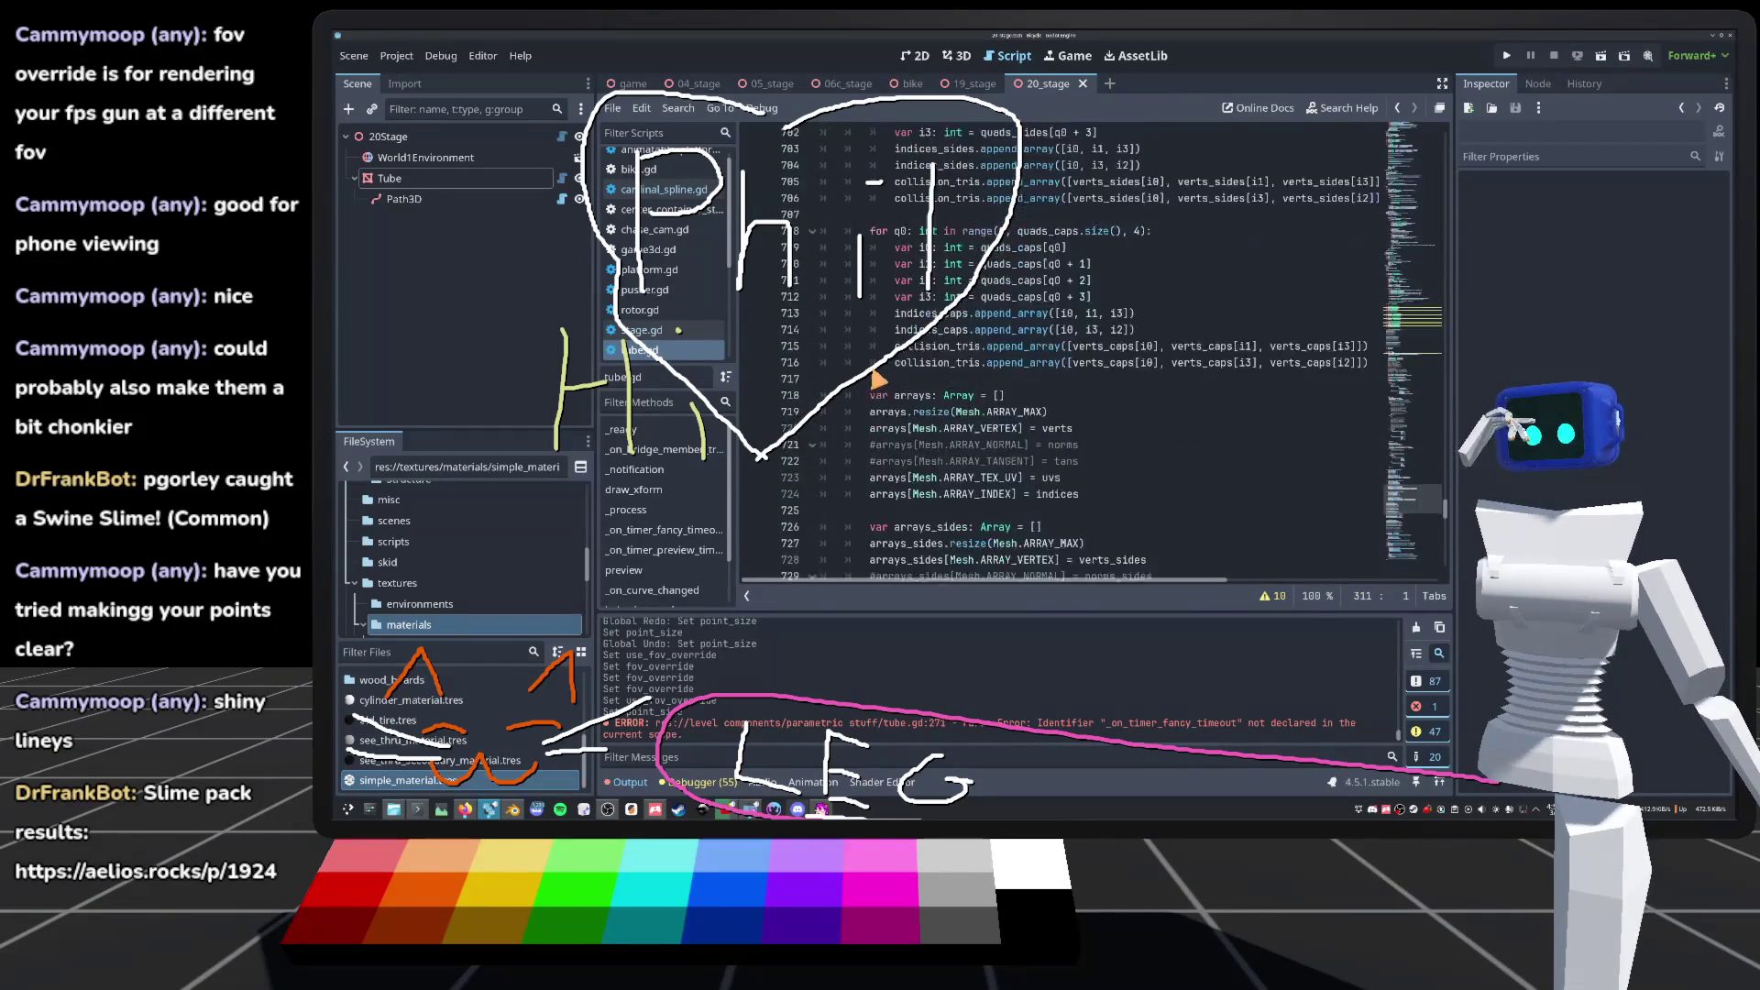
pyautogui.scroll(20, 876, 381)
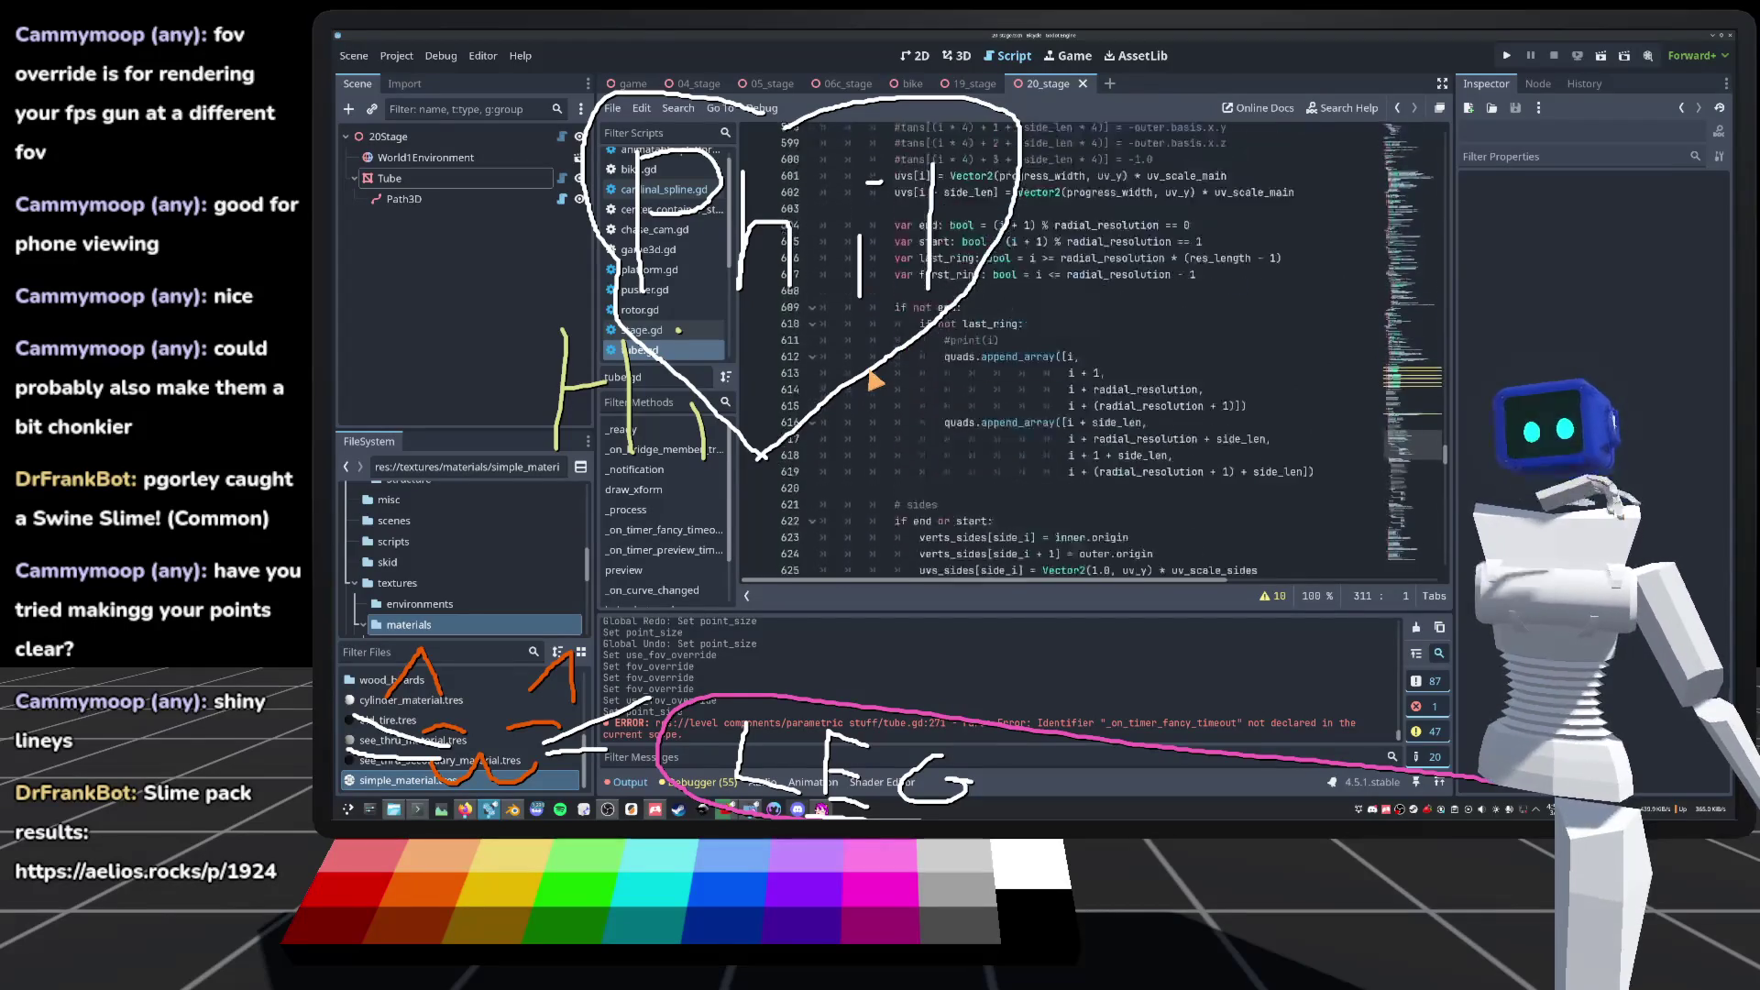
pyautogui.scroll(2, 878, 381)
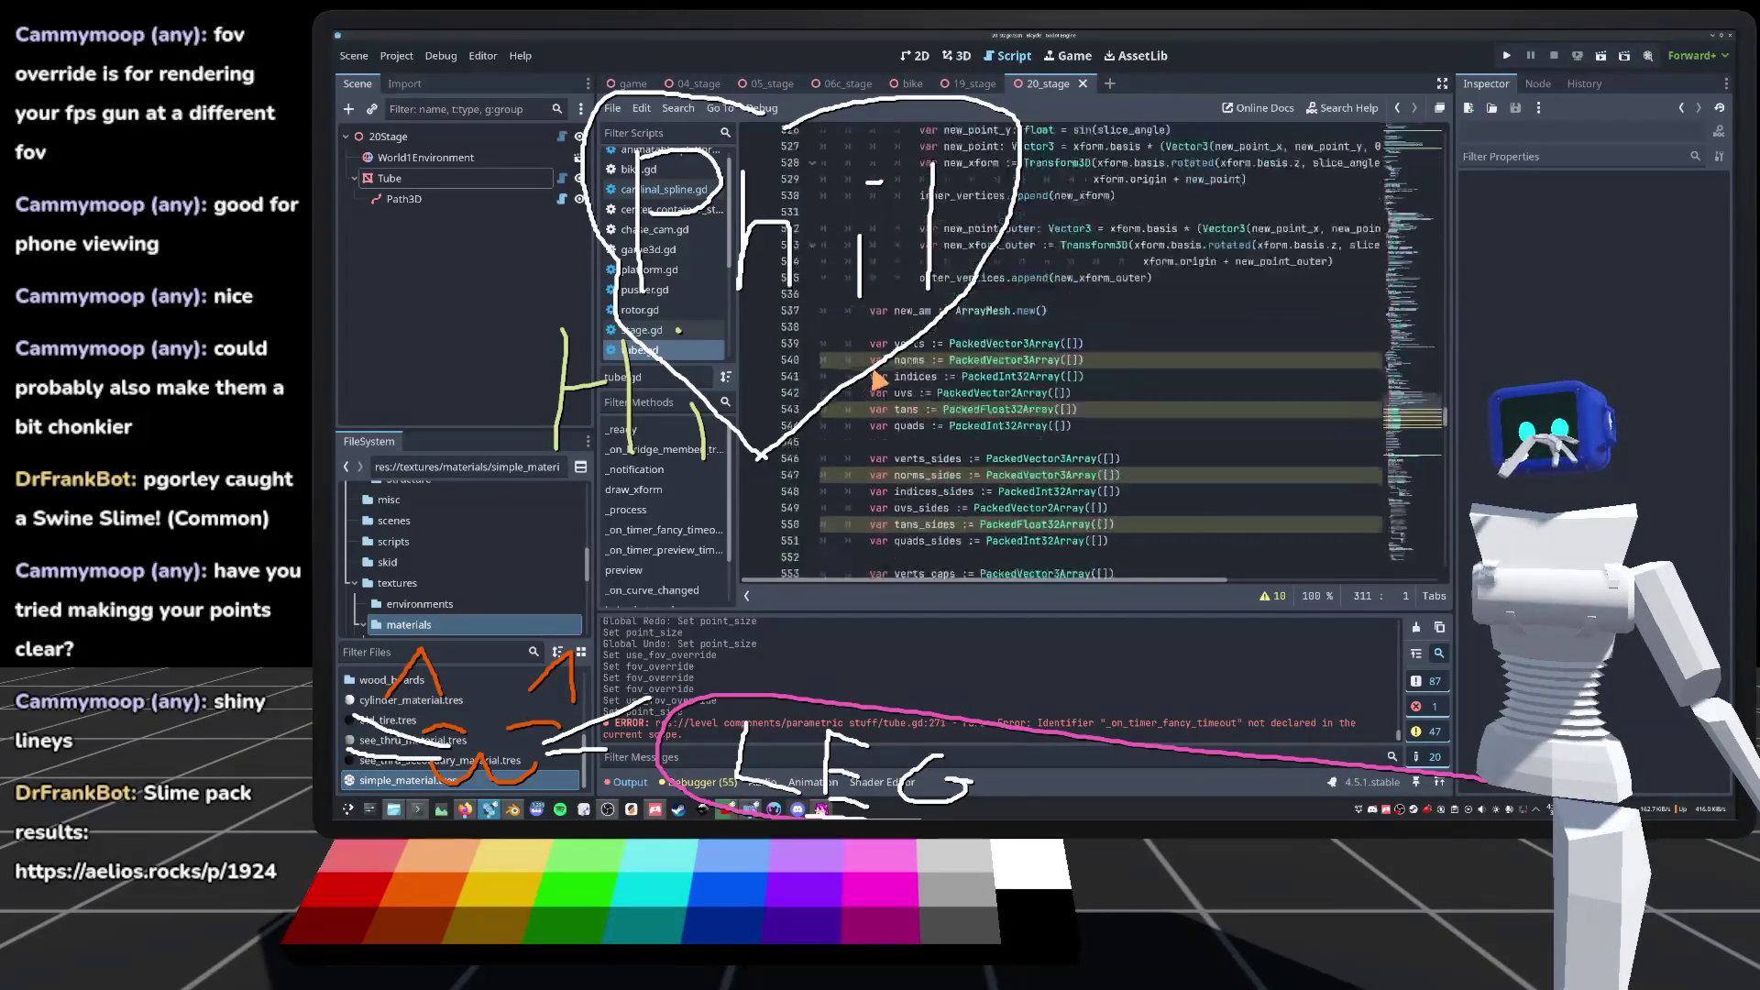
pyautogui.scroll(-5, 878, 380)
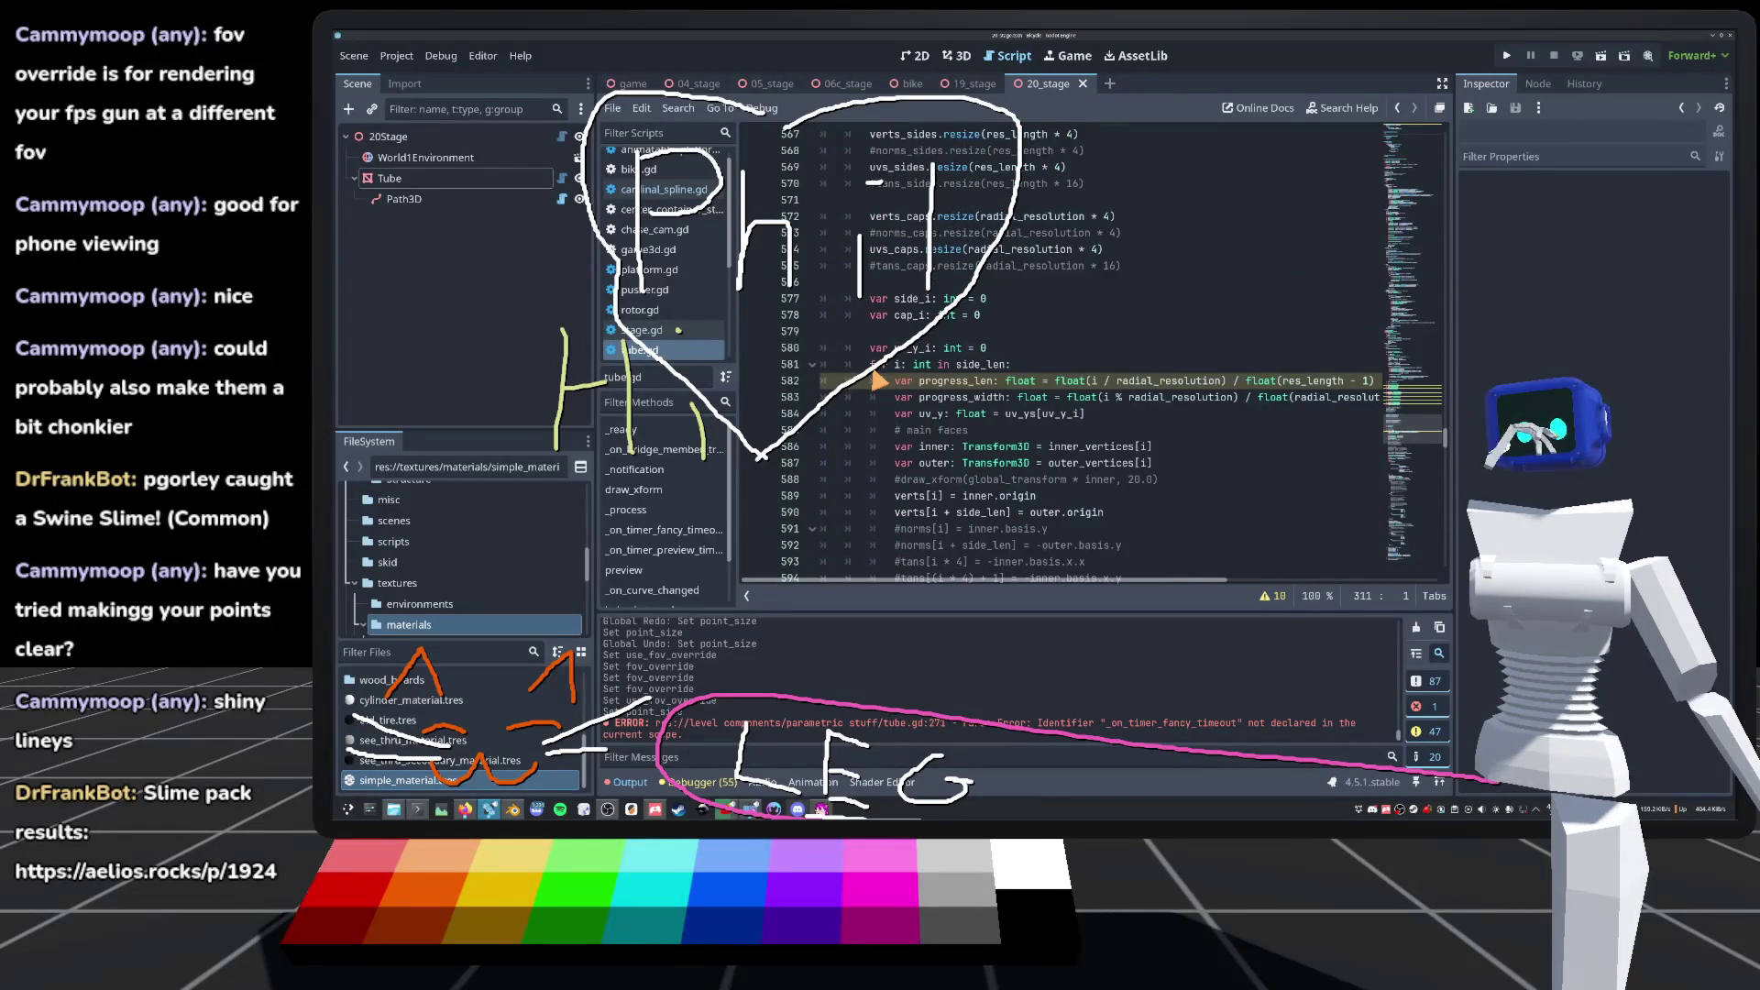
pyautogui.scroll(-1, 878, 381)
pyautogui.scroll(20, 878, 374)
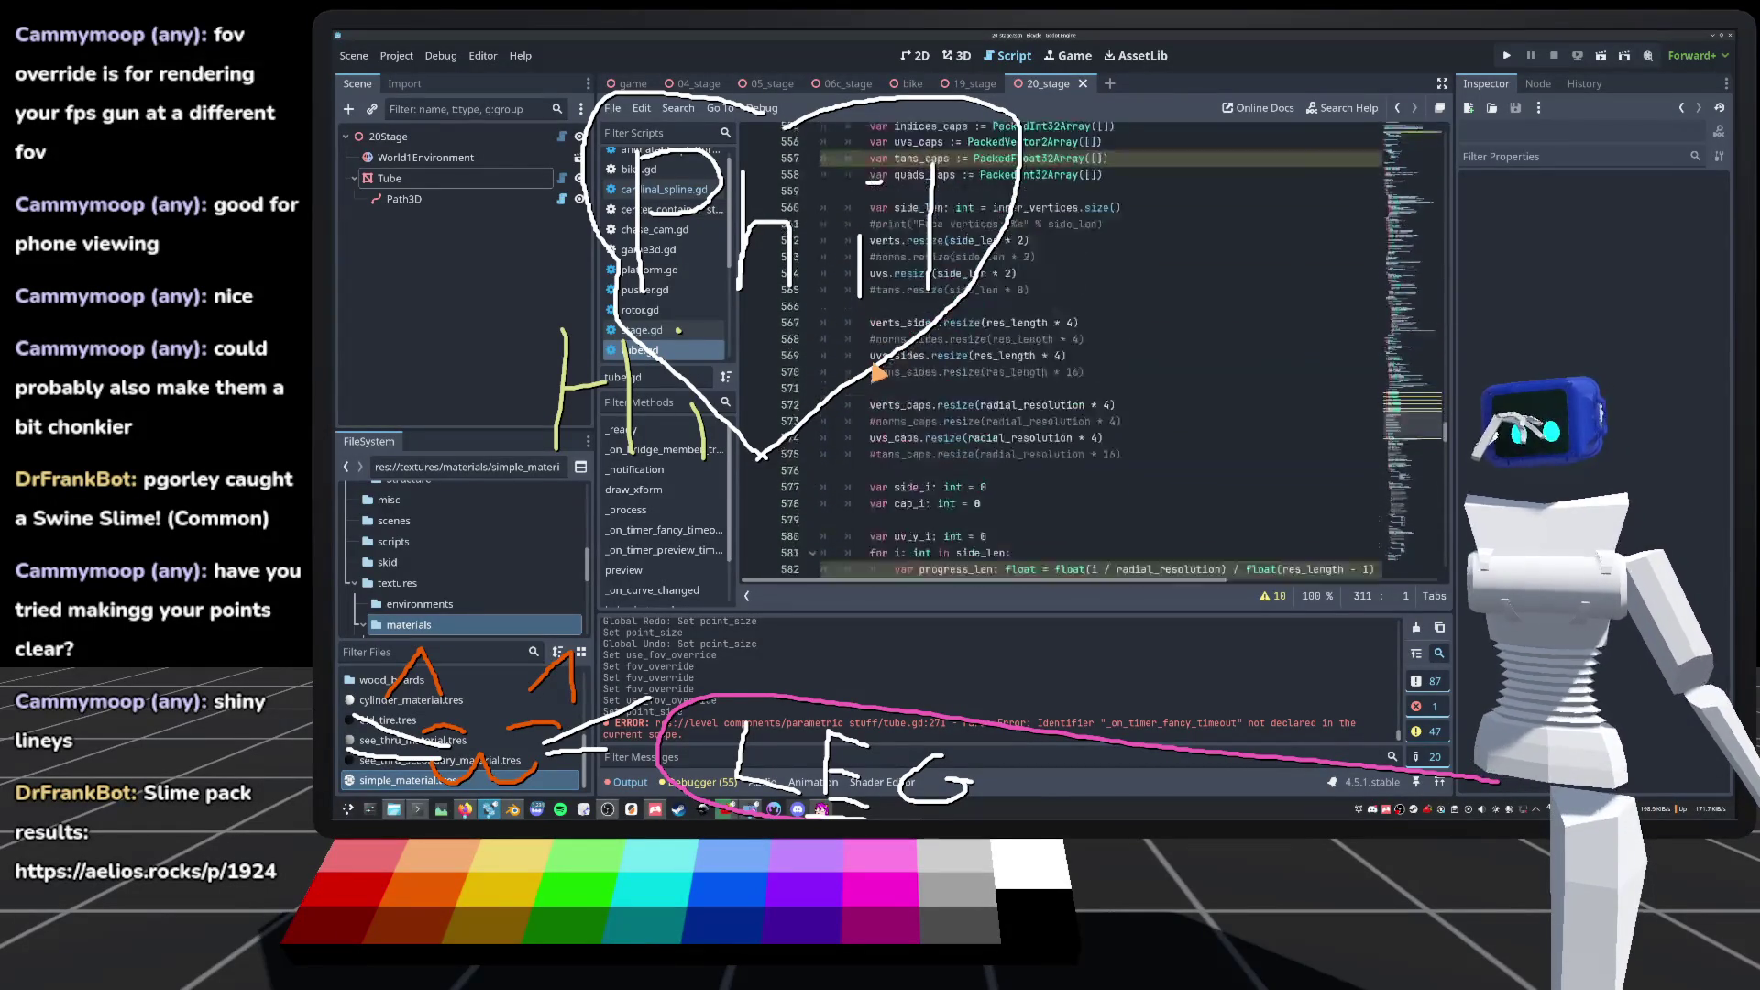
pyautogui.scroll(4, 878, 373)
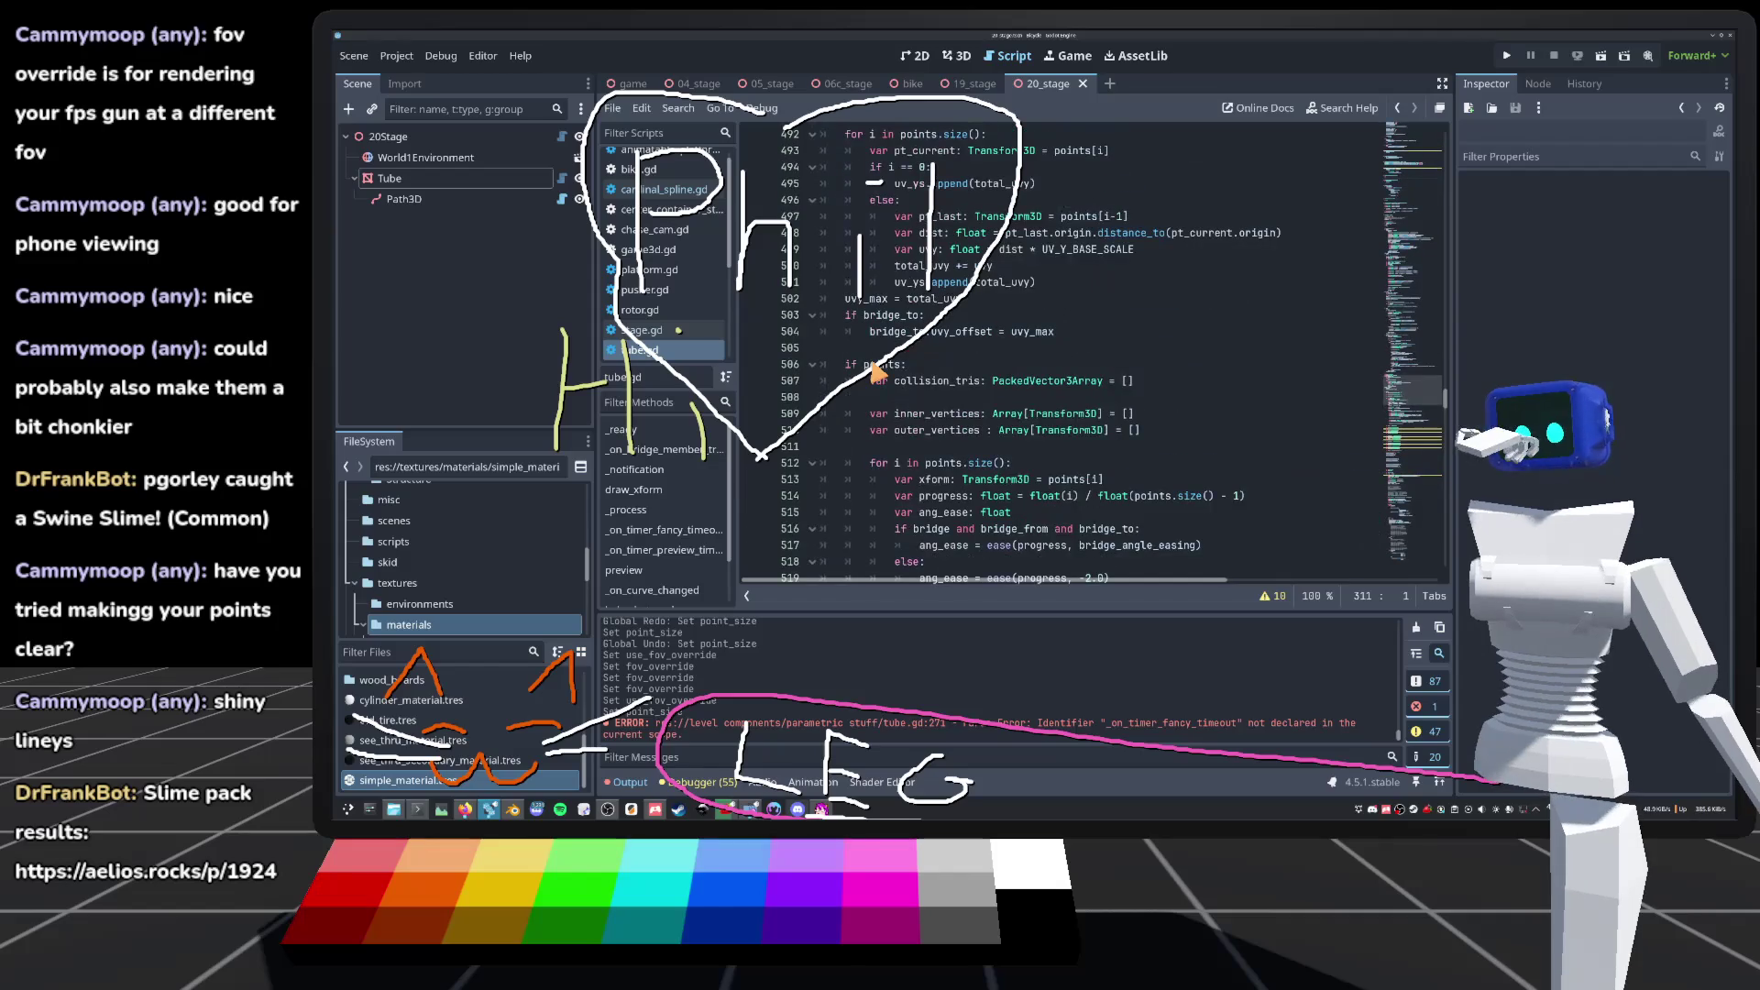
pyautogui.scroll(-20, 876, 381)
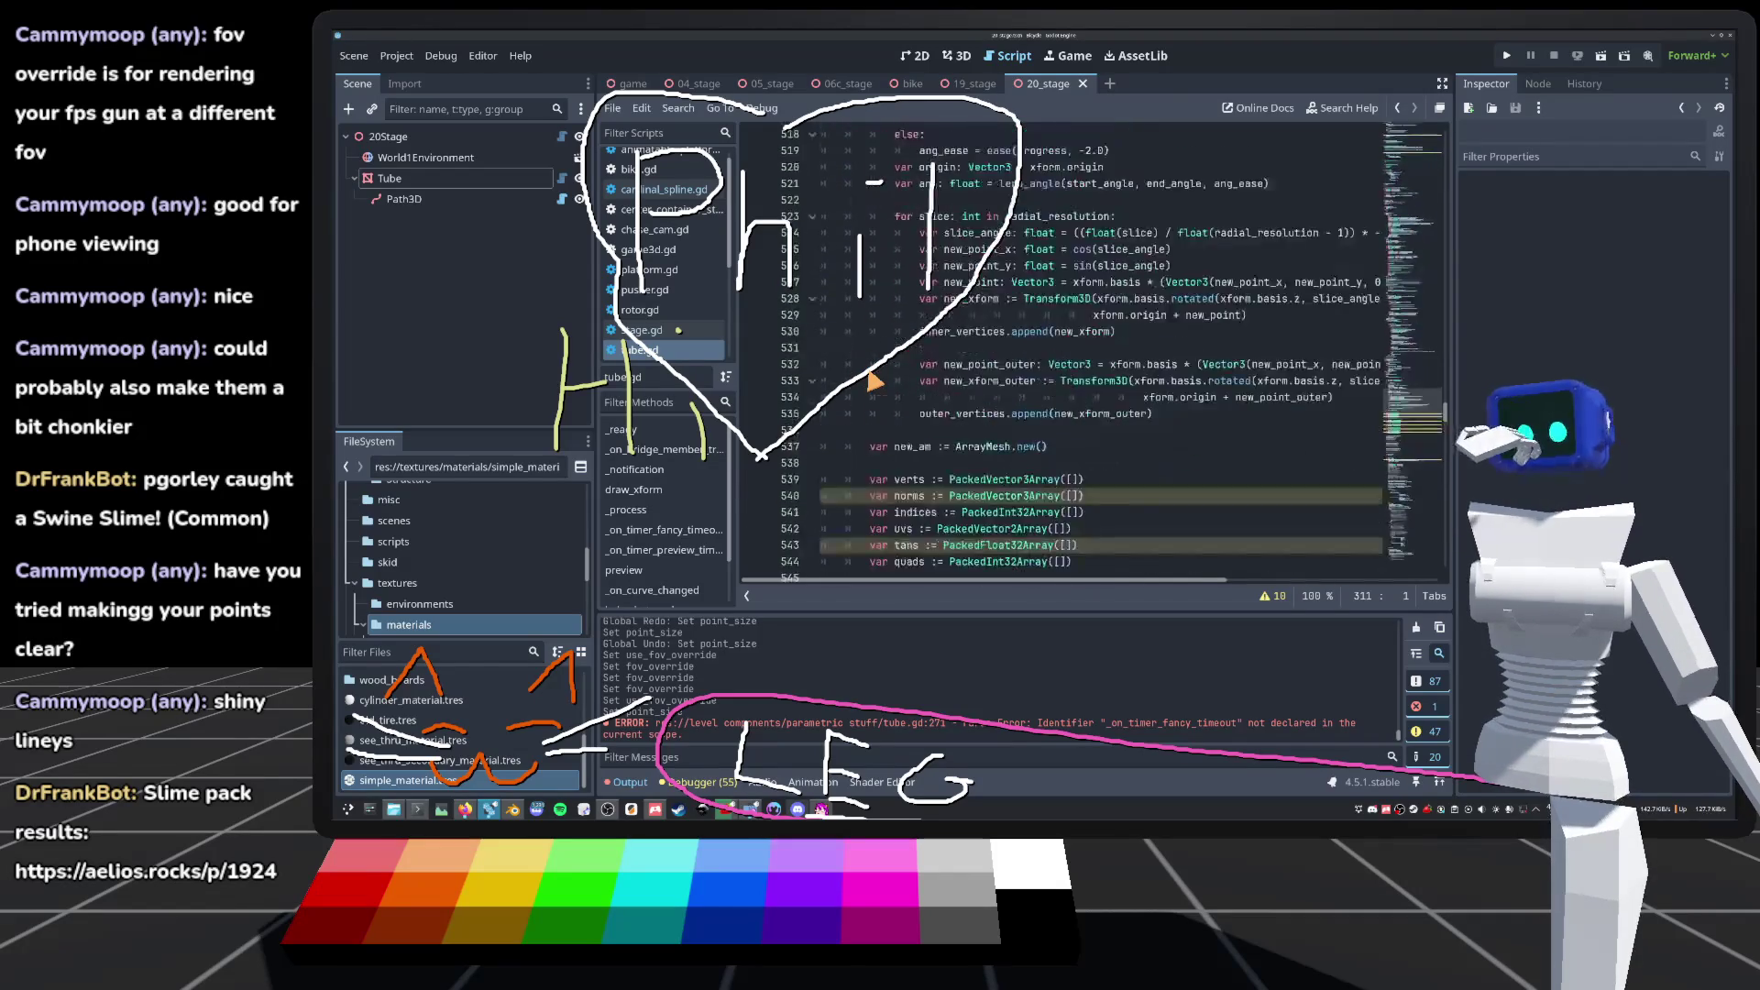
pyautogui.scroll(-20, 875, 380)
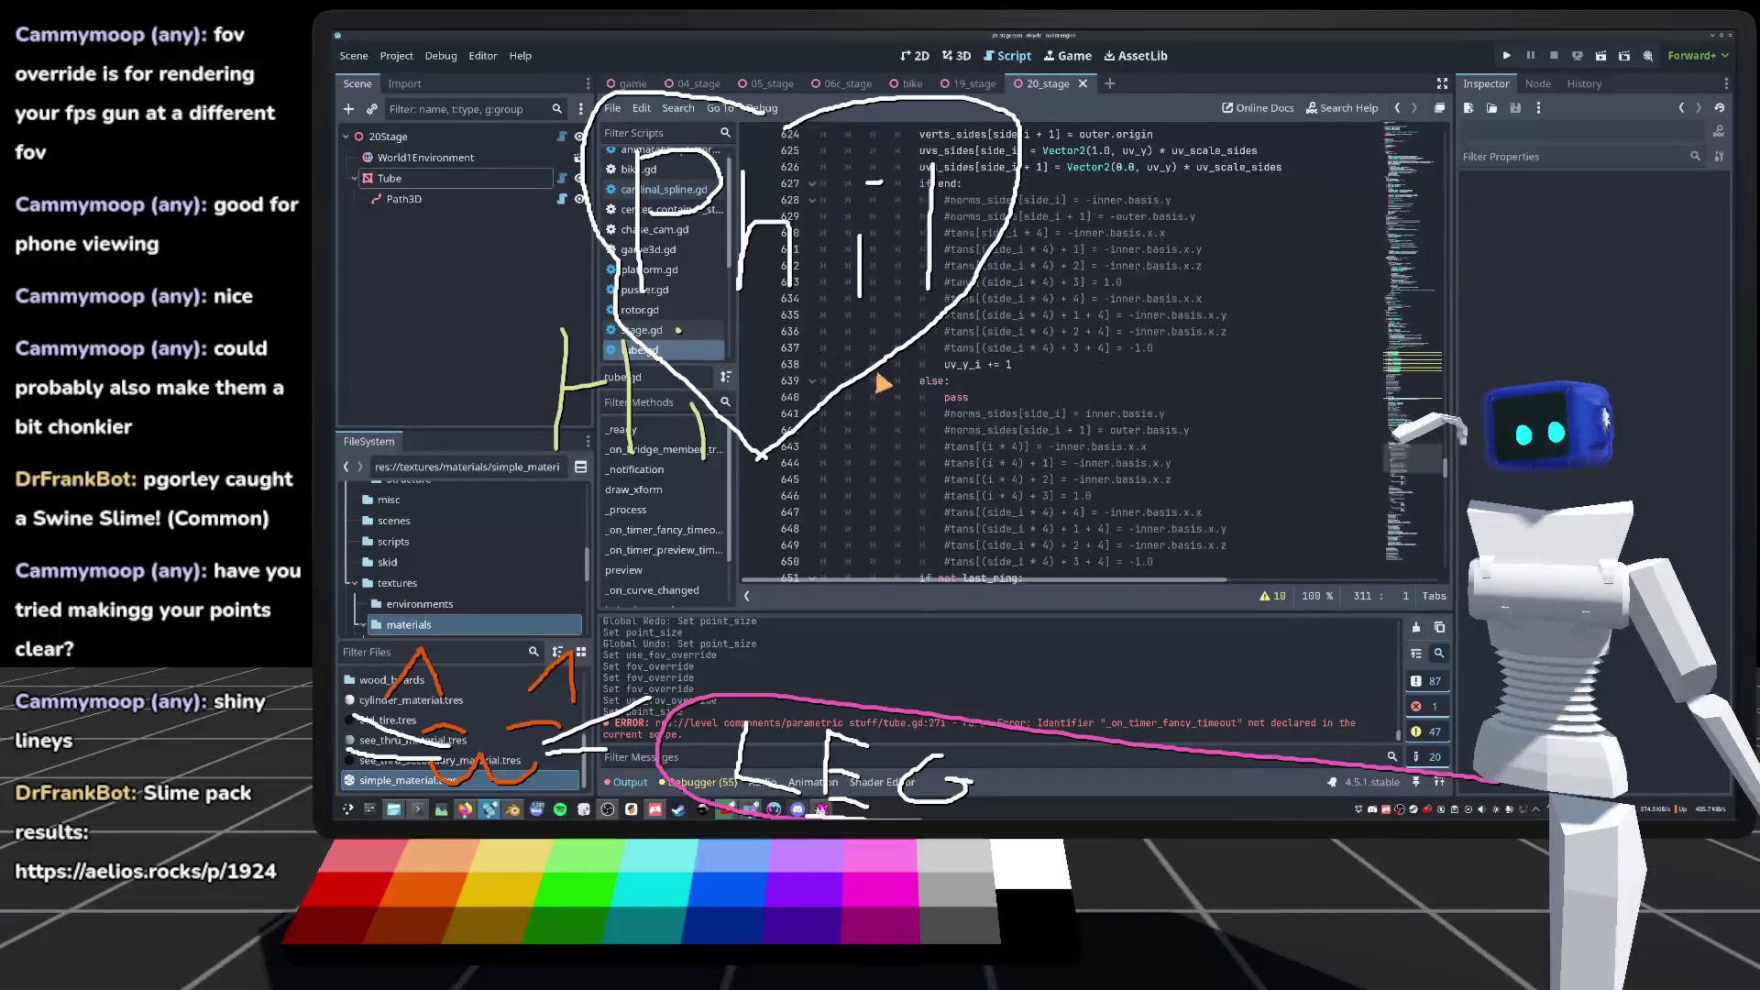
pyautogui.scroll(-20, 871, 387)
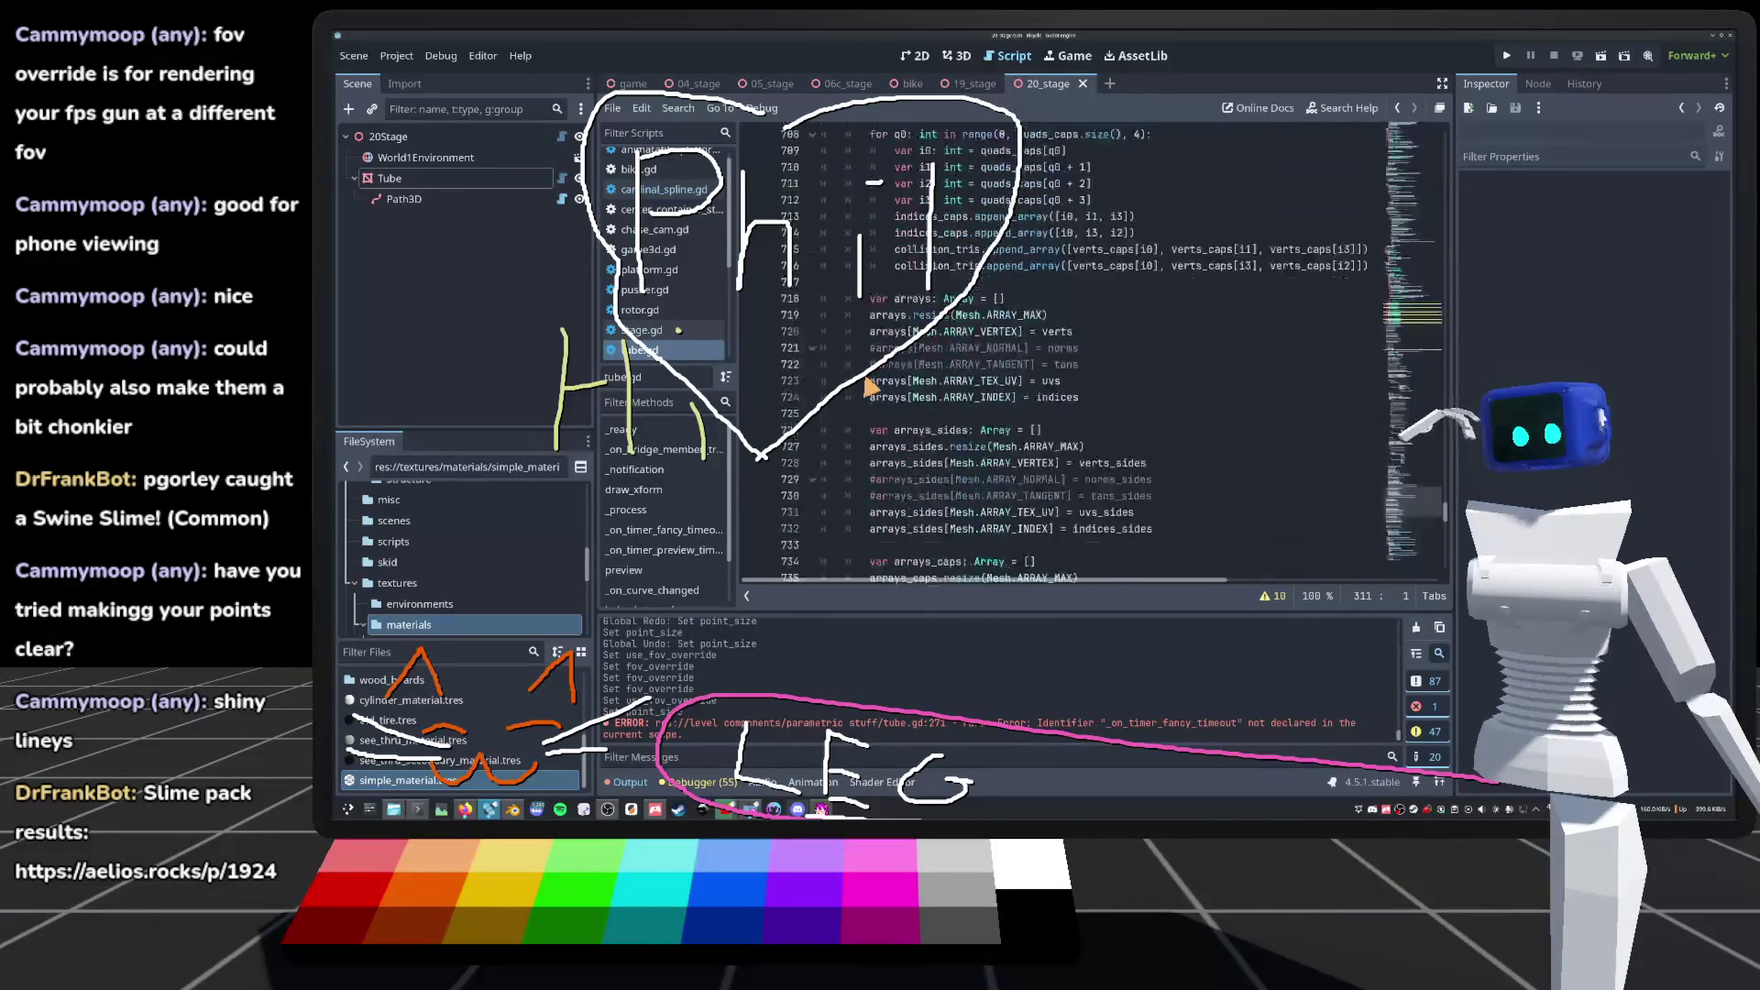
pyautogui.scroll(-5, 871, 387)
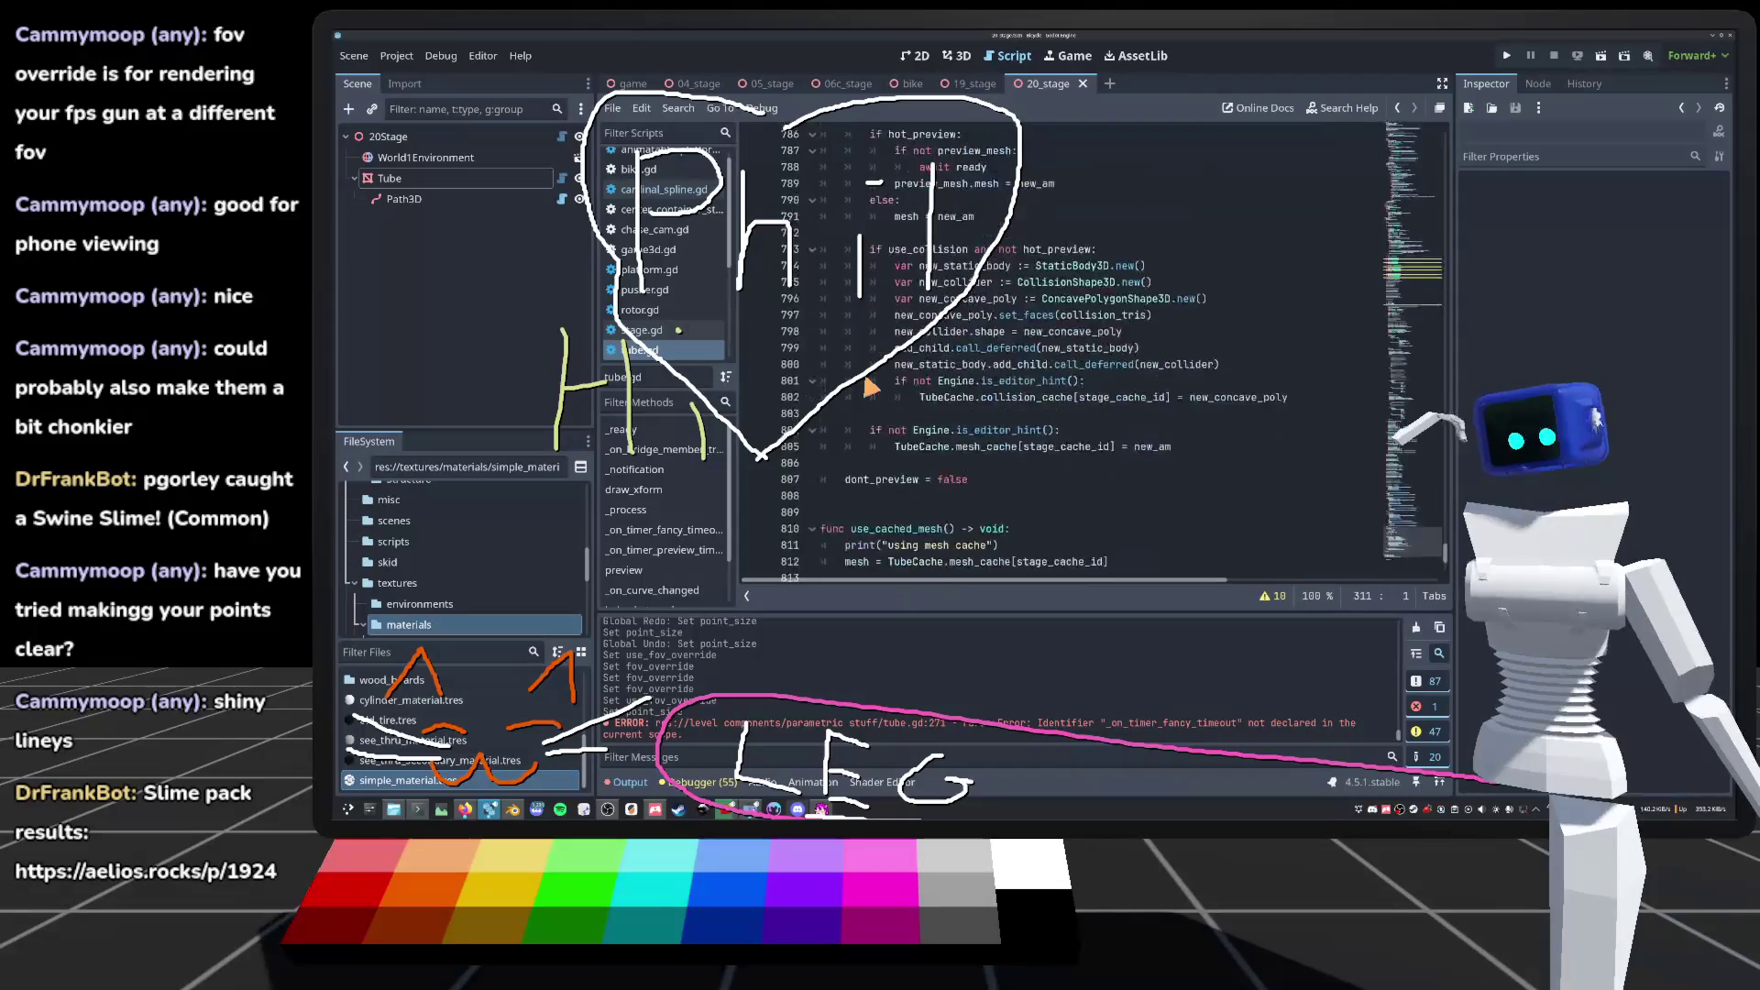
# Step: Insert timer_fancy.start() on new line 806, right after the mesh cache line 805
pyautogui.click(1260, 402)
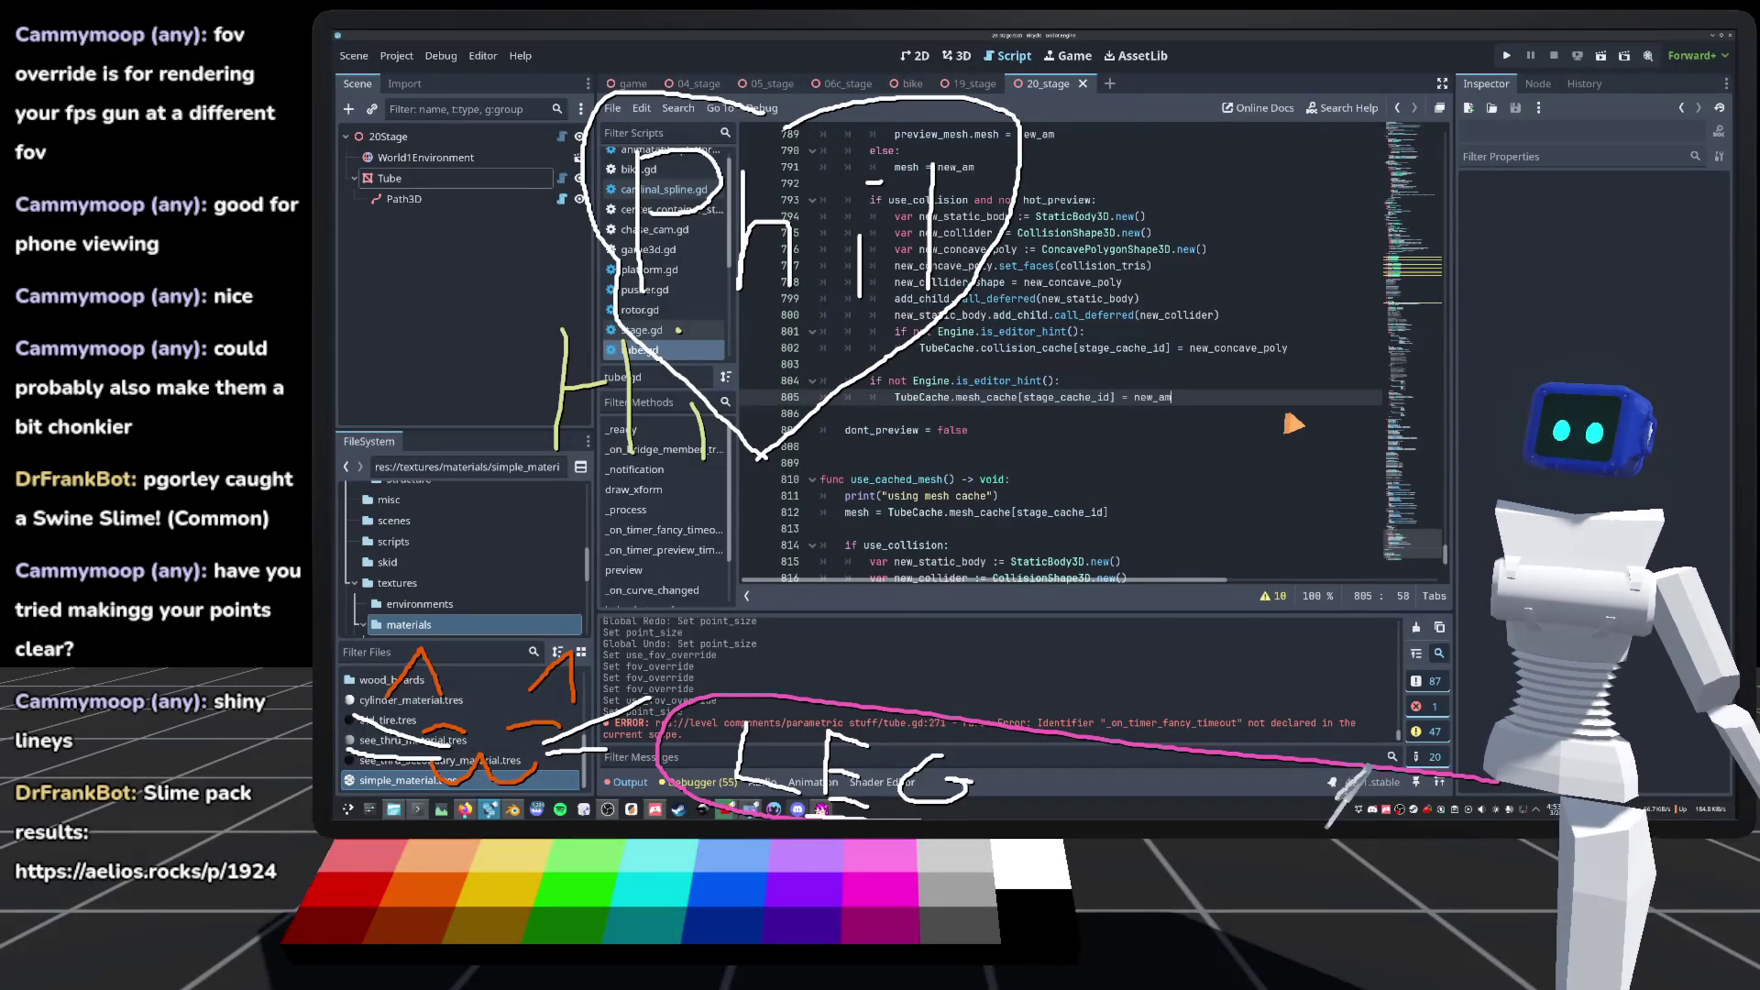
pyautogui.press('Return')
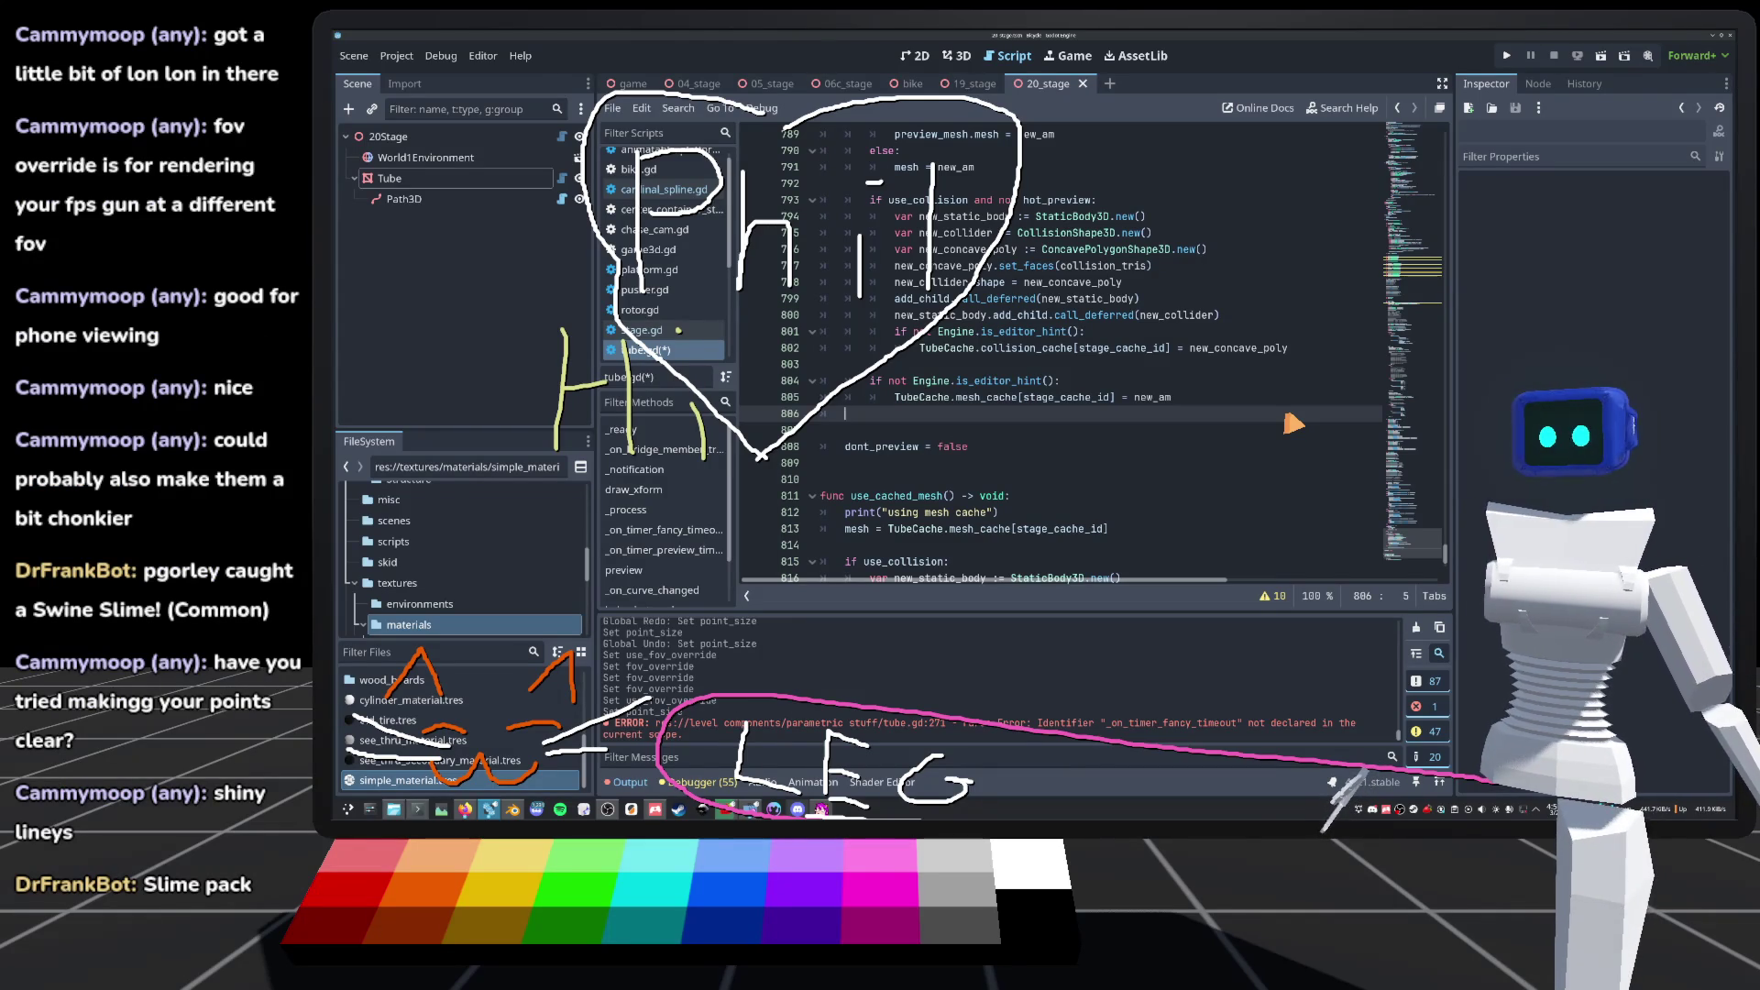
pyautogui.write('timer_fancy.start(')
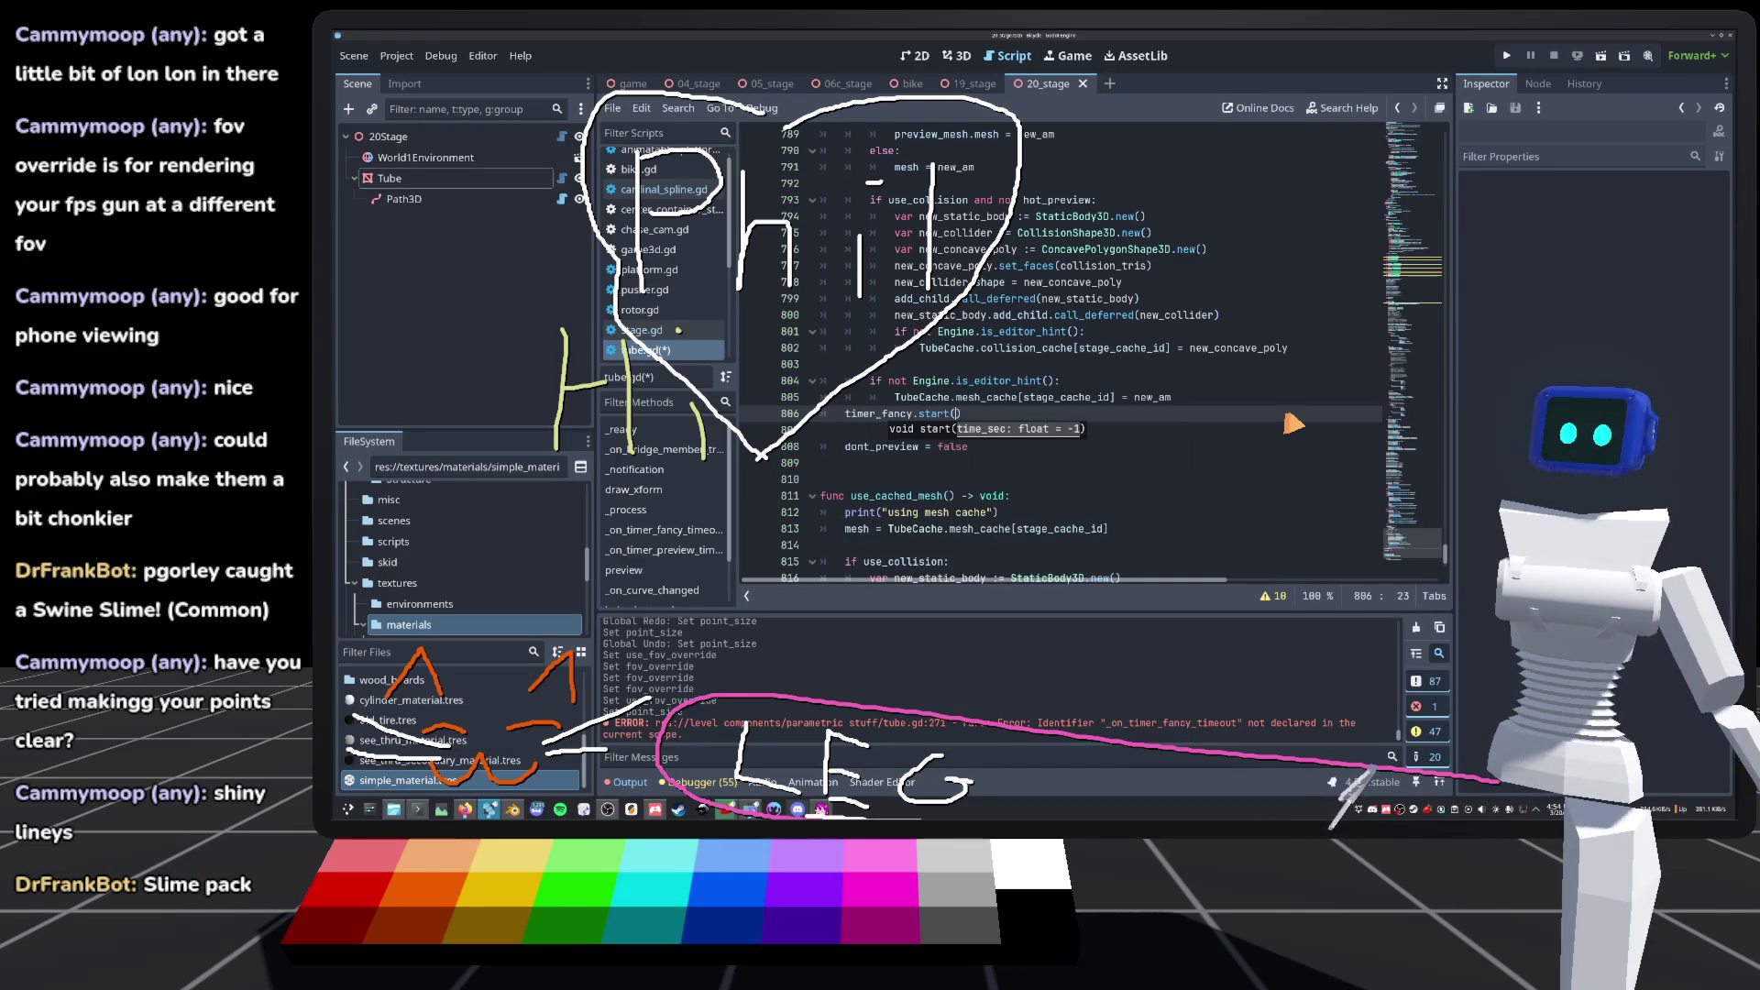
pyautogui.moveTo(1417, 550); pyautogui.dragTo(1353, 268)
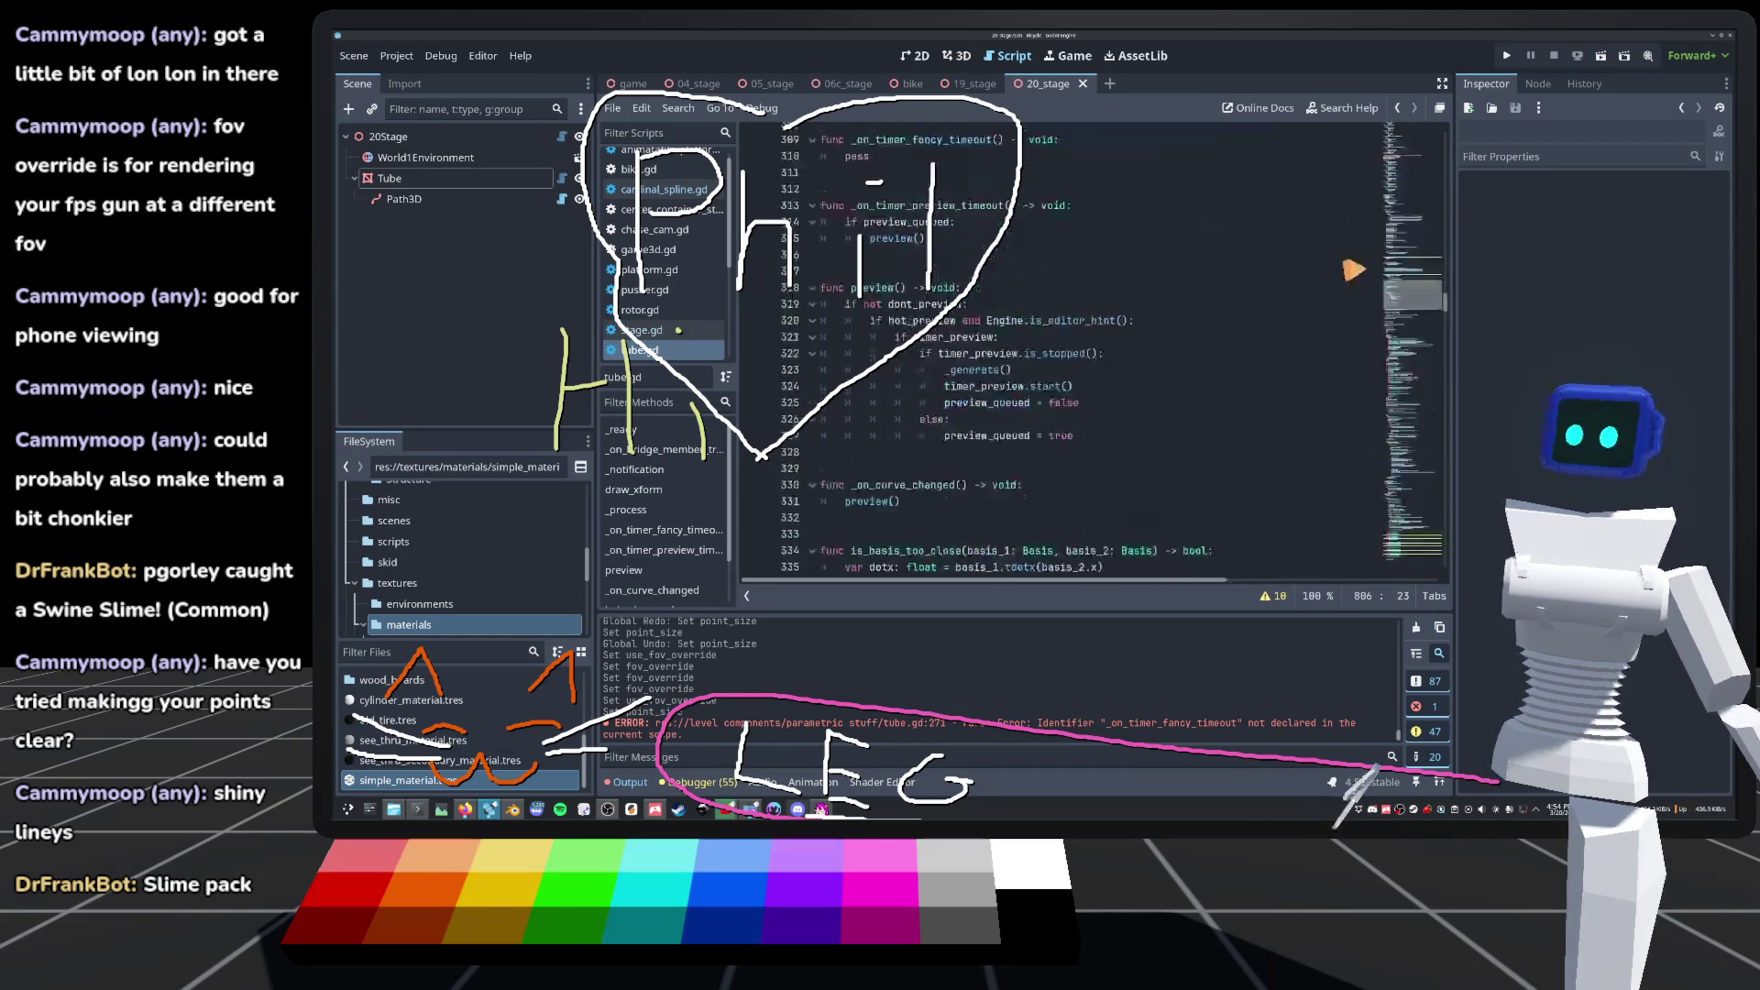
pyautogui.scroll(-3, 1353, 269)
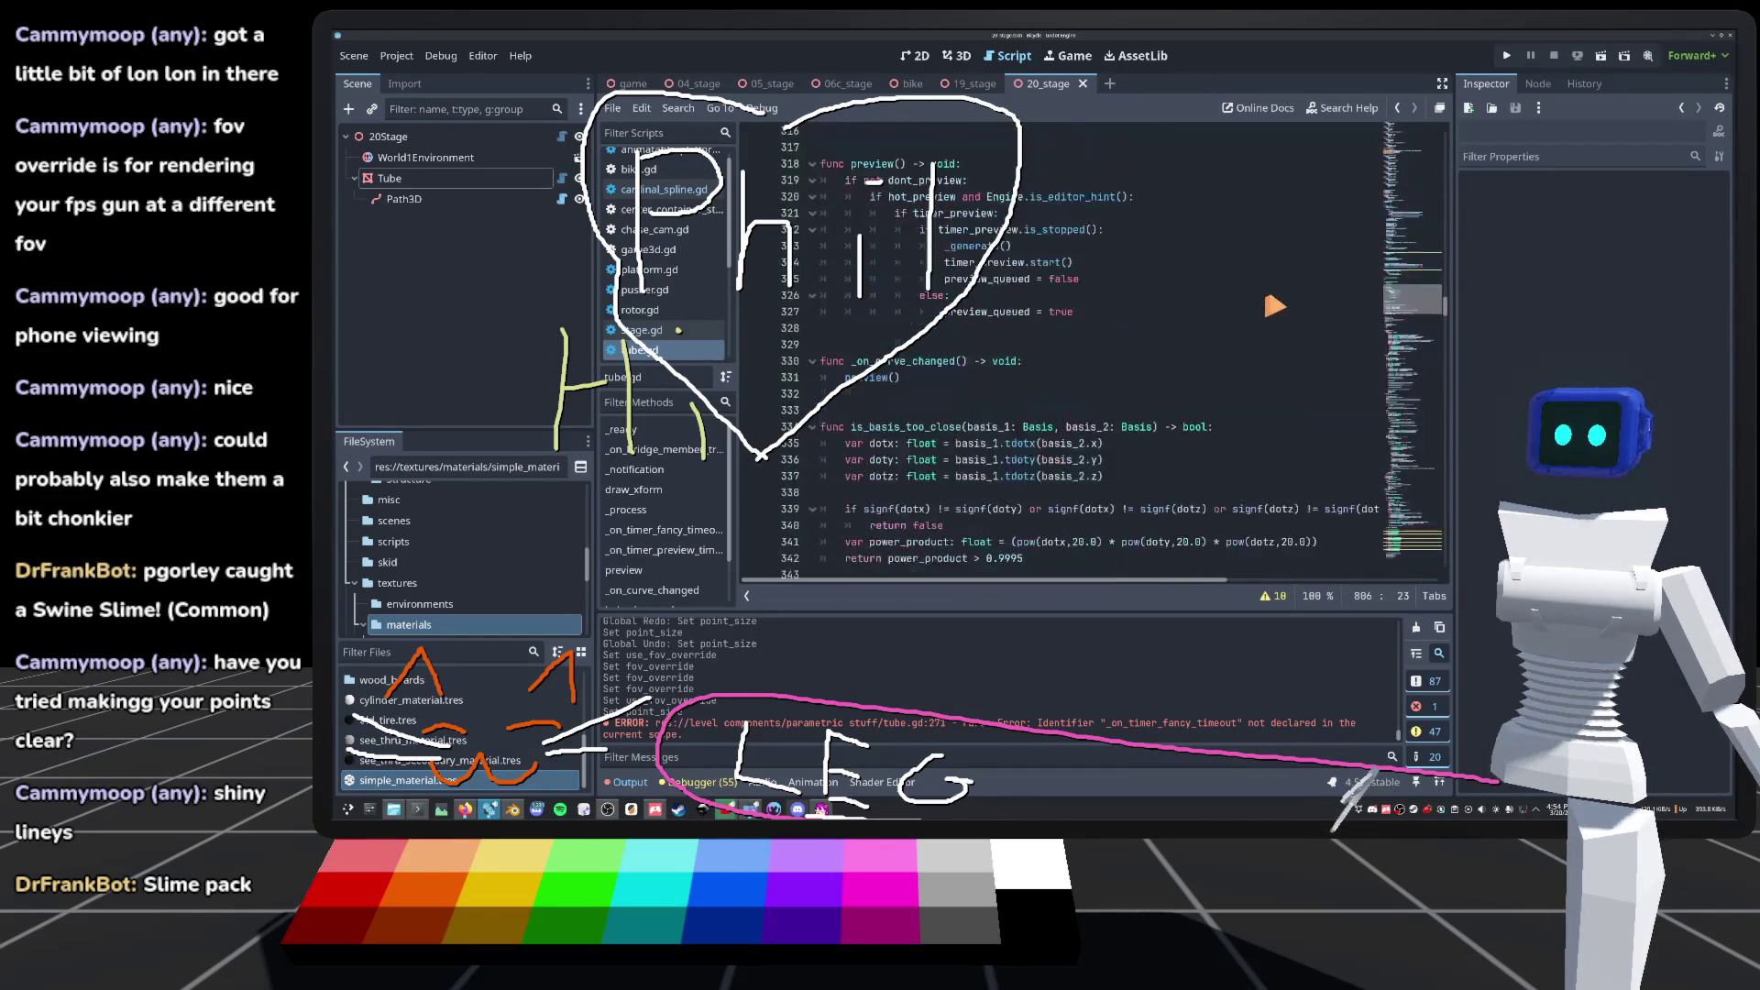
pyautogui.scroll(15, 1274, 306)
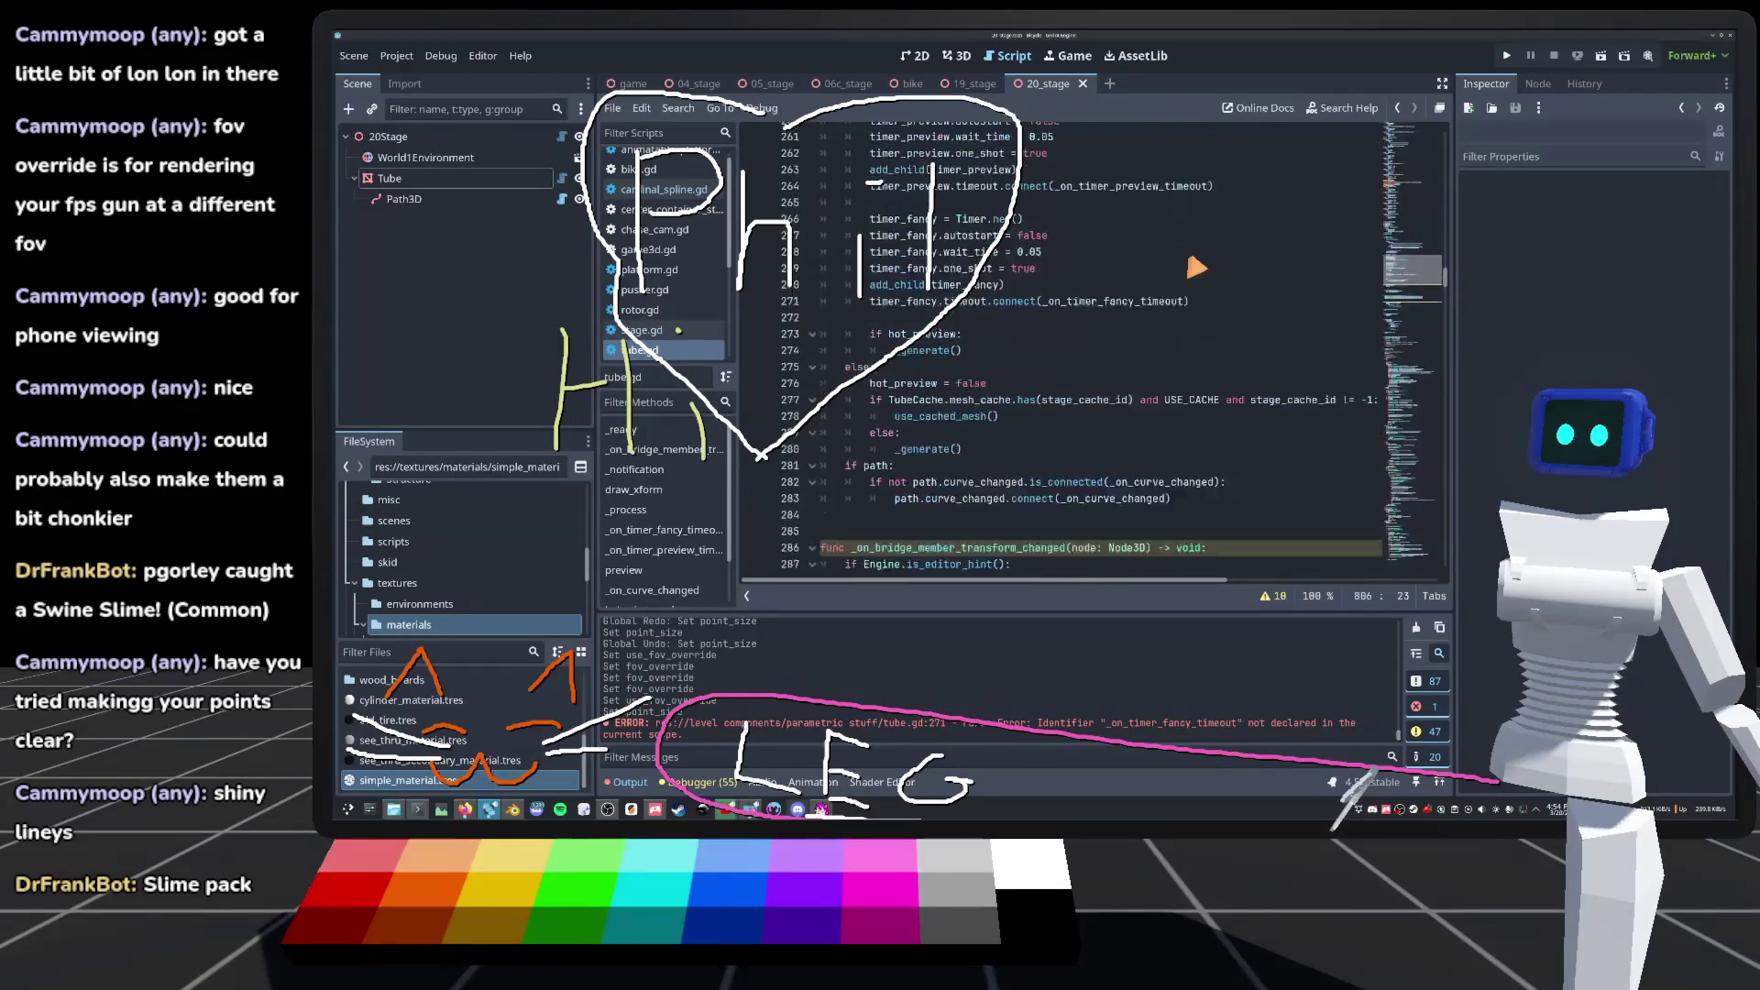
pyautogui.scroll(-20, 1196, 267)
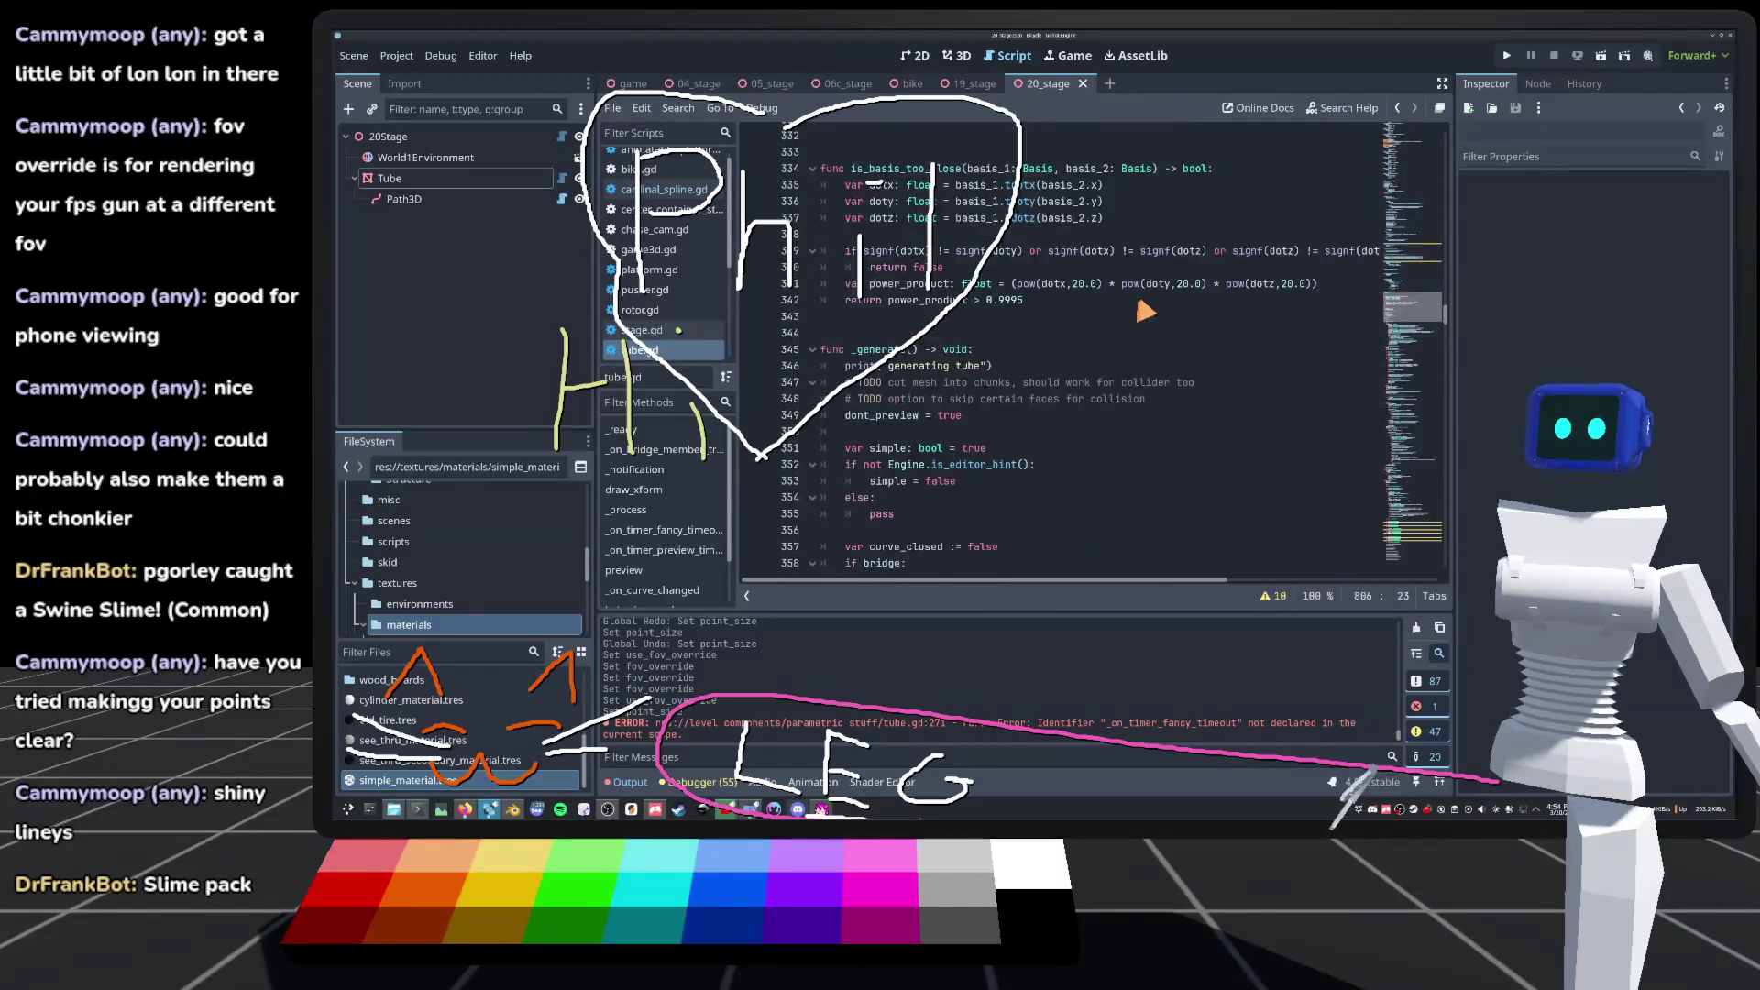
pyautogui.scroll(3, 1145, 311)
pyautogui.scroll(-2, 1141, 308)
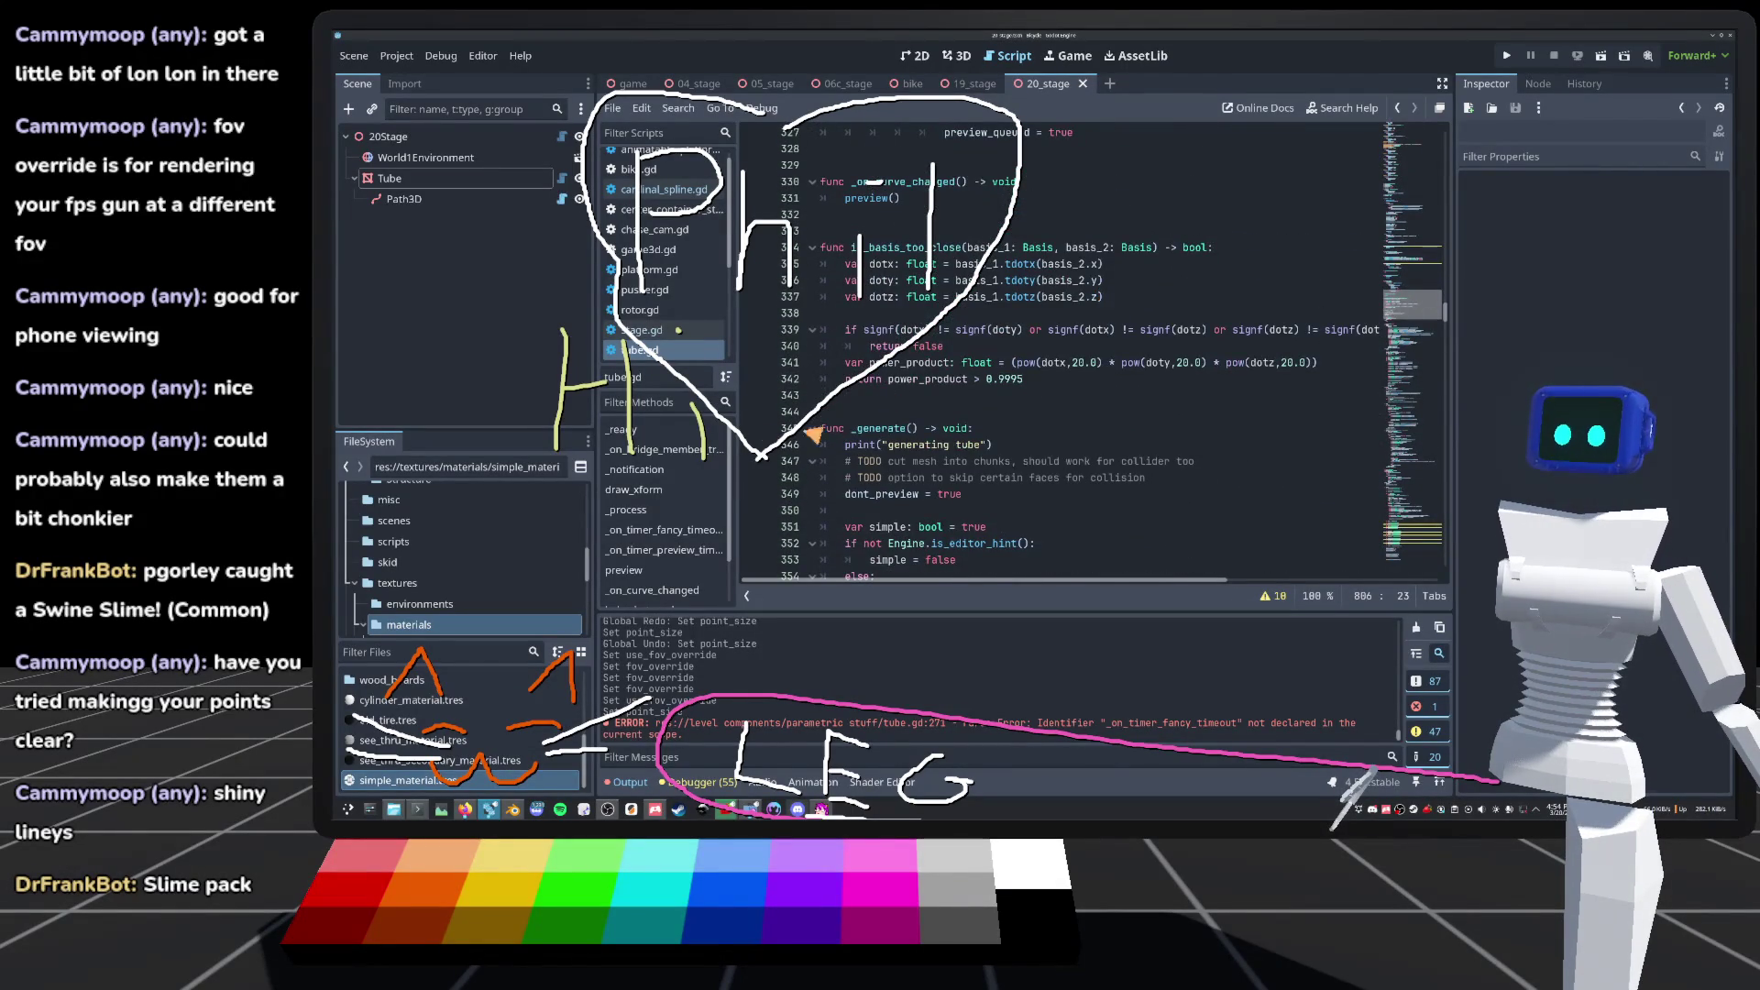
pyautogui.scroll(-3, 813, 436)
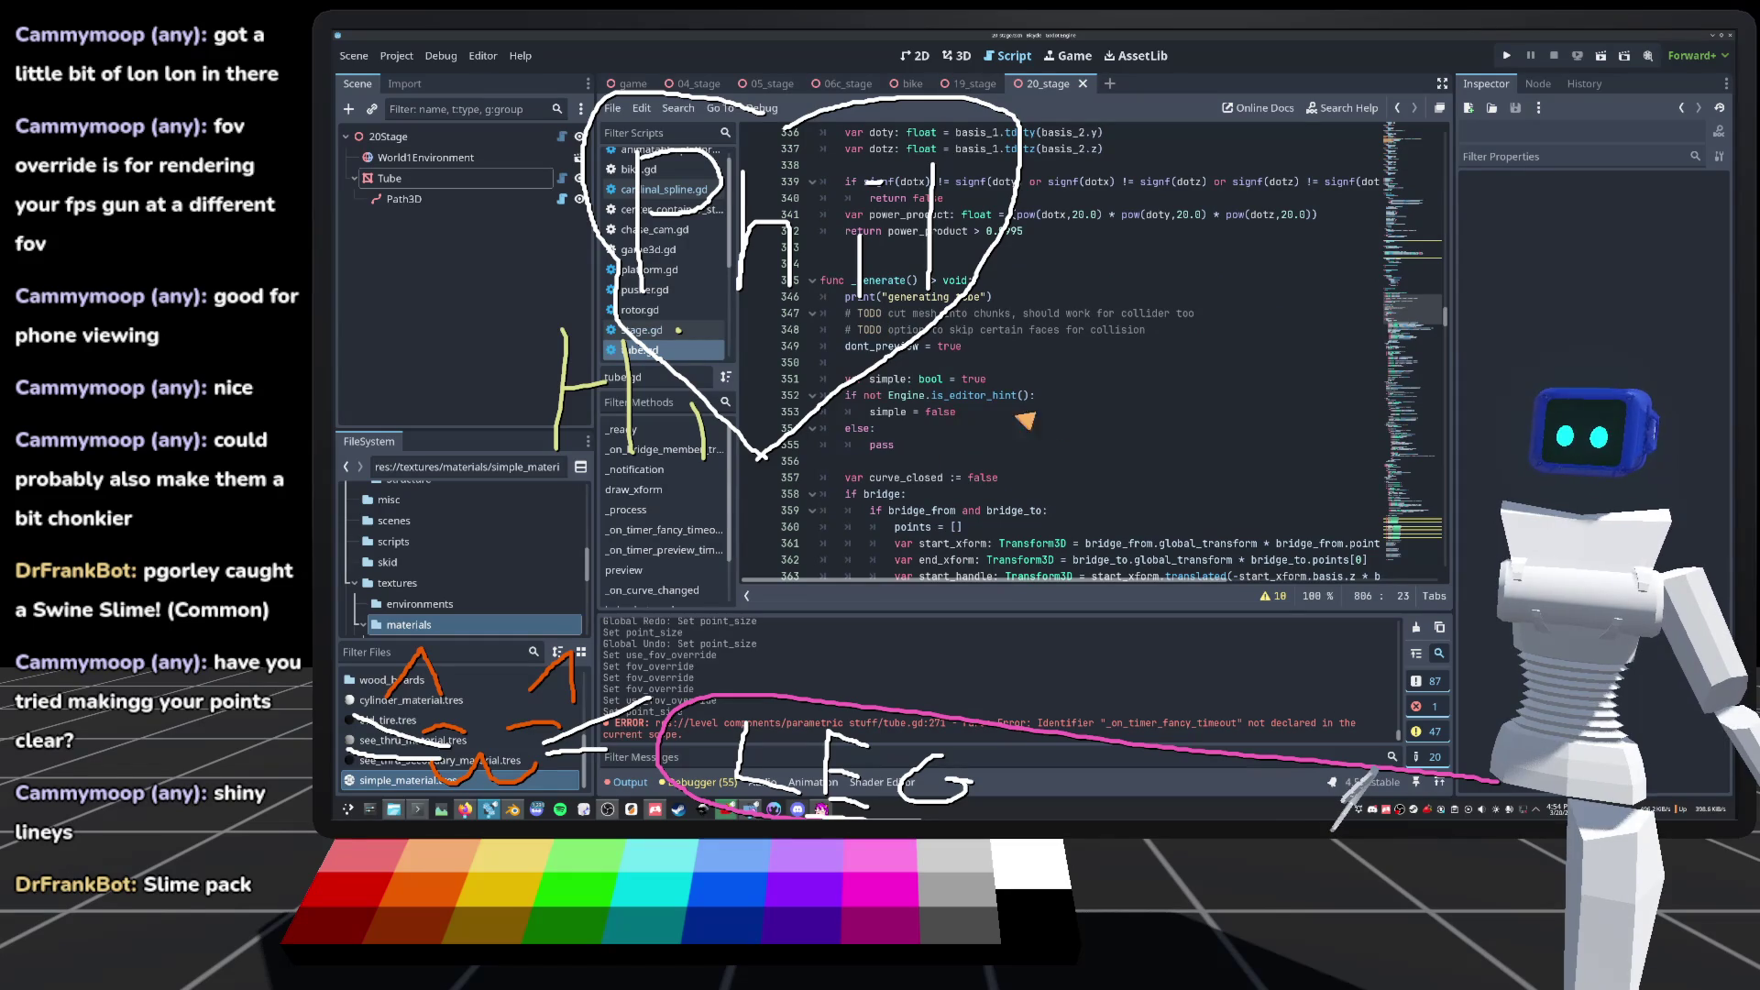
pyautogui.doubleClick(877, 448)
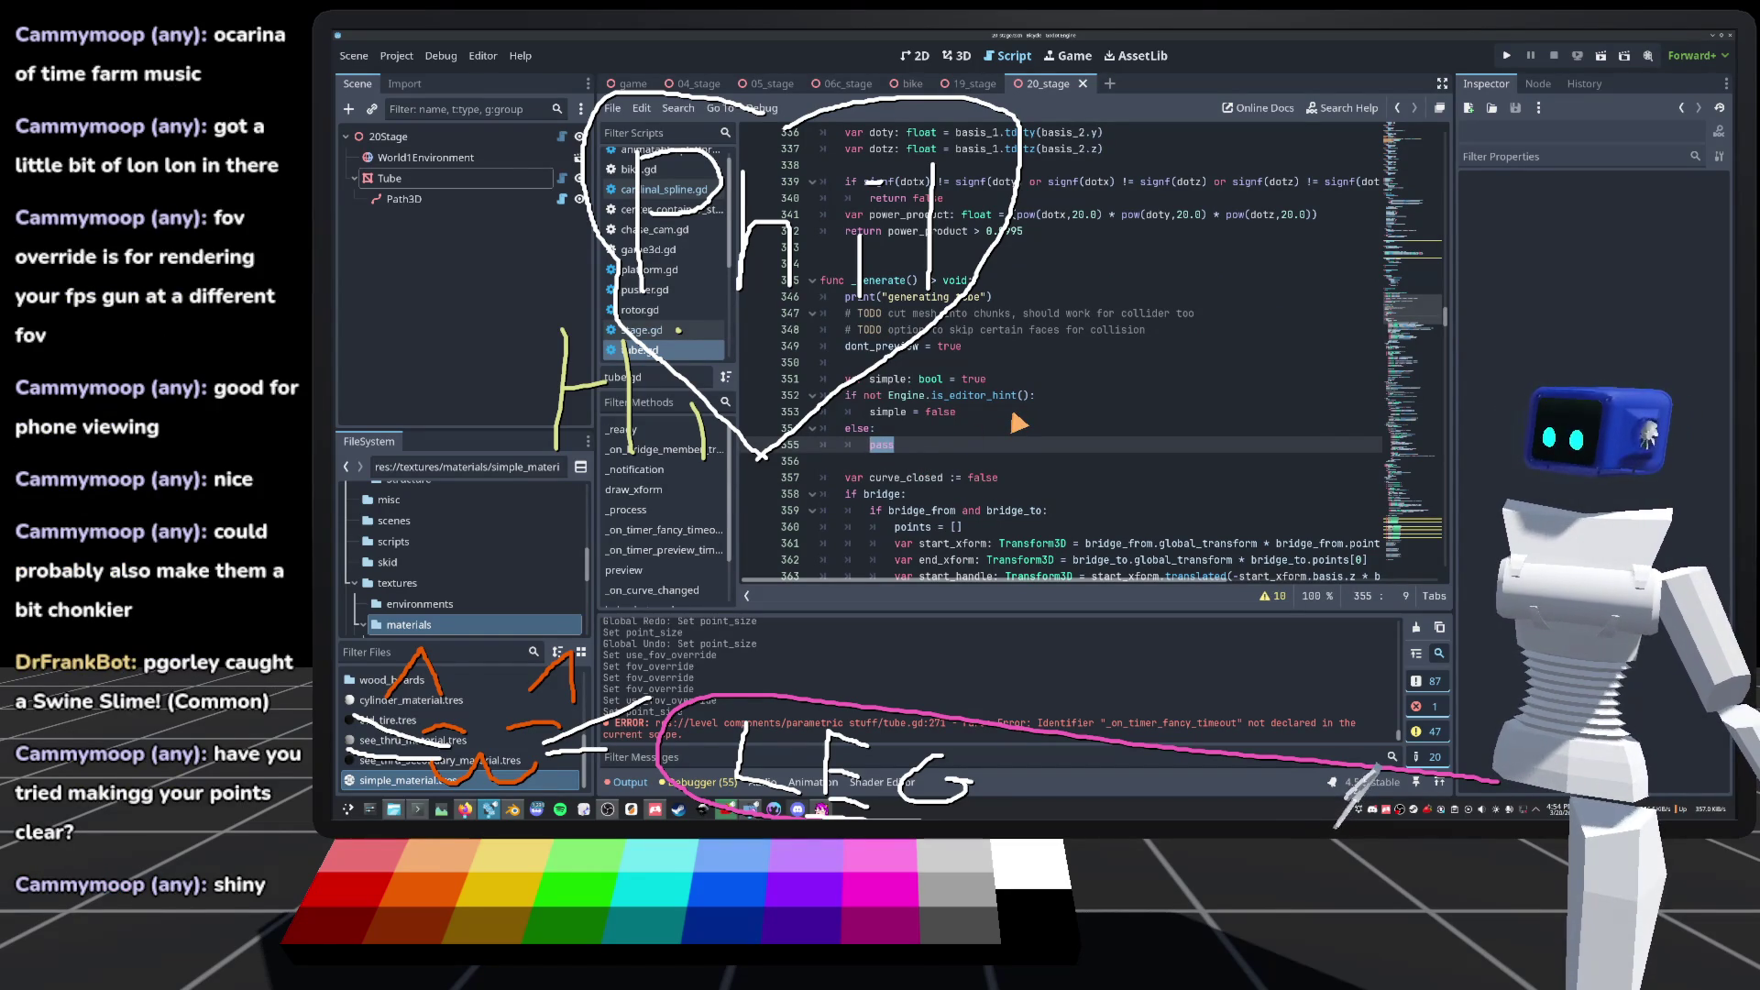
pyautogui.write('si')
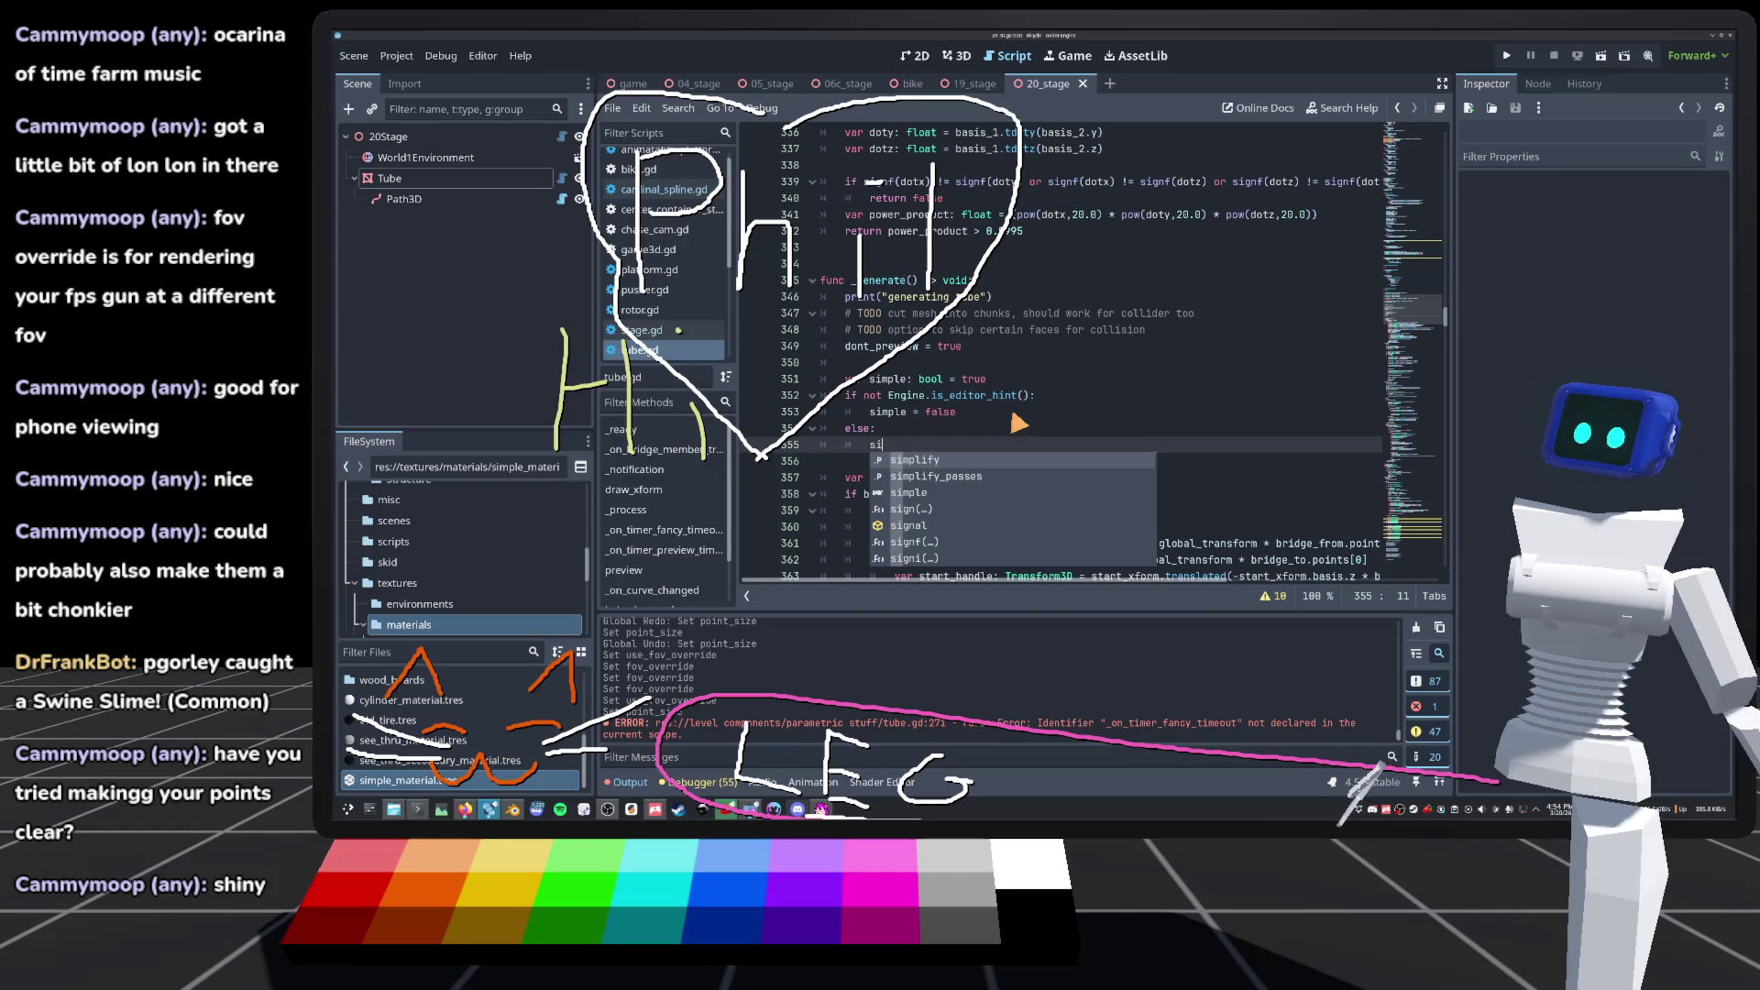
pyautogui.press('Down')
pyautogui.press('Down')
pyautogui.press('Return')
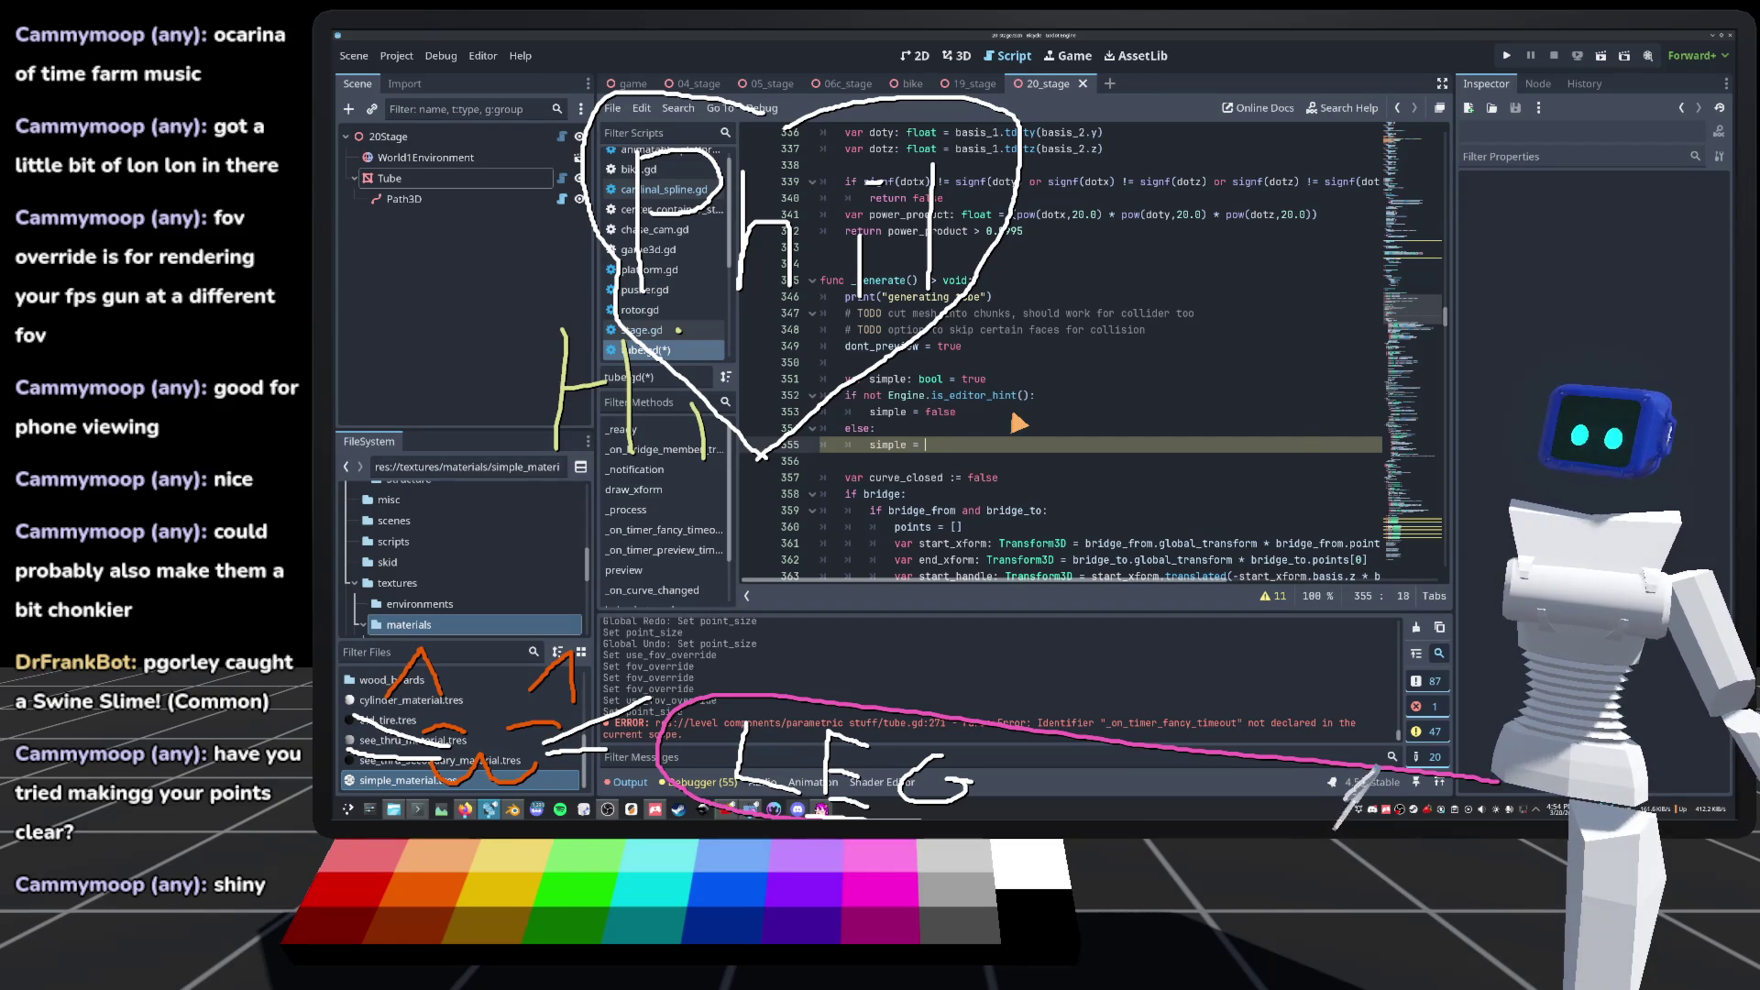
pyautogui.write('timer_fancy.')
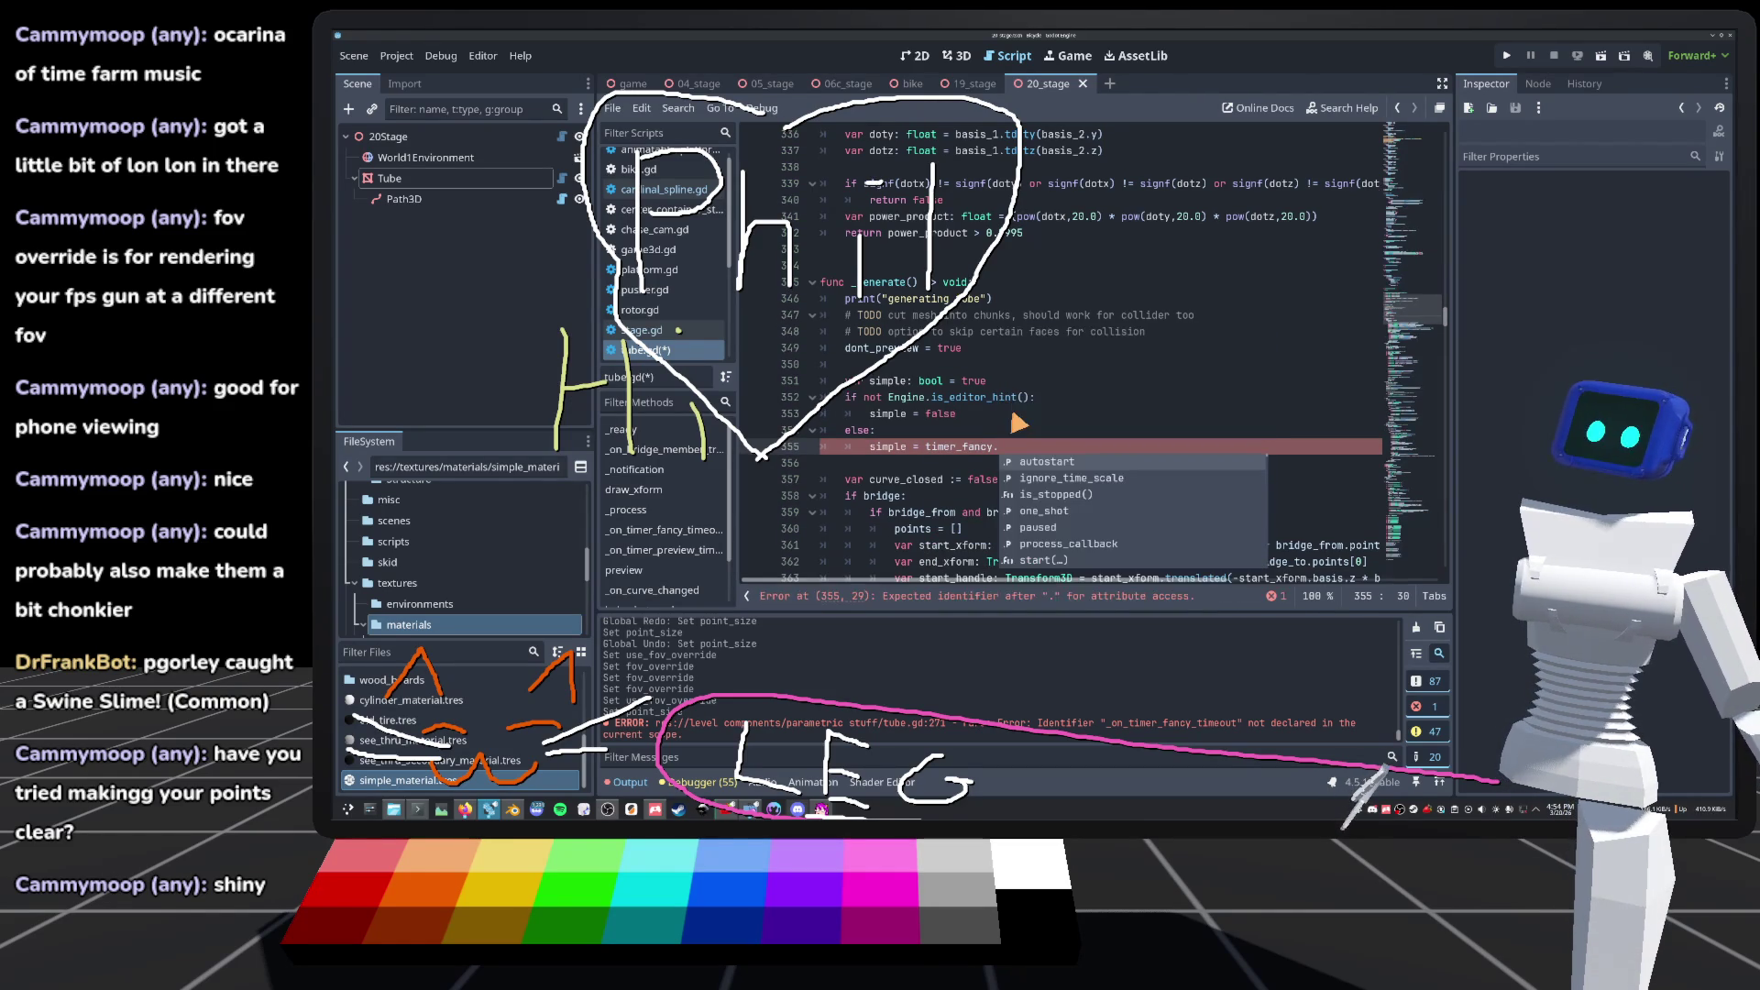
pyautogui.write('is')
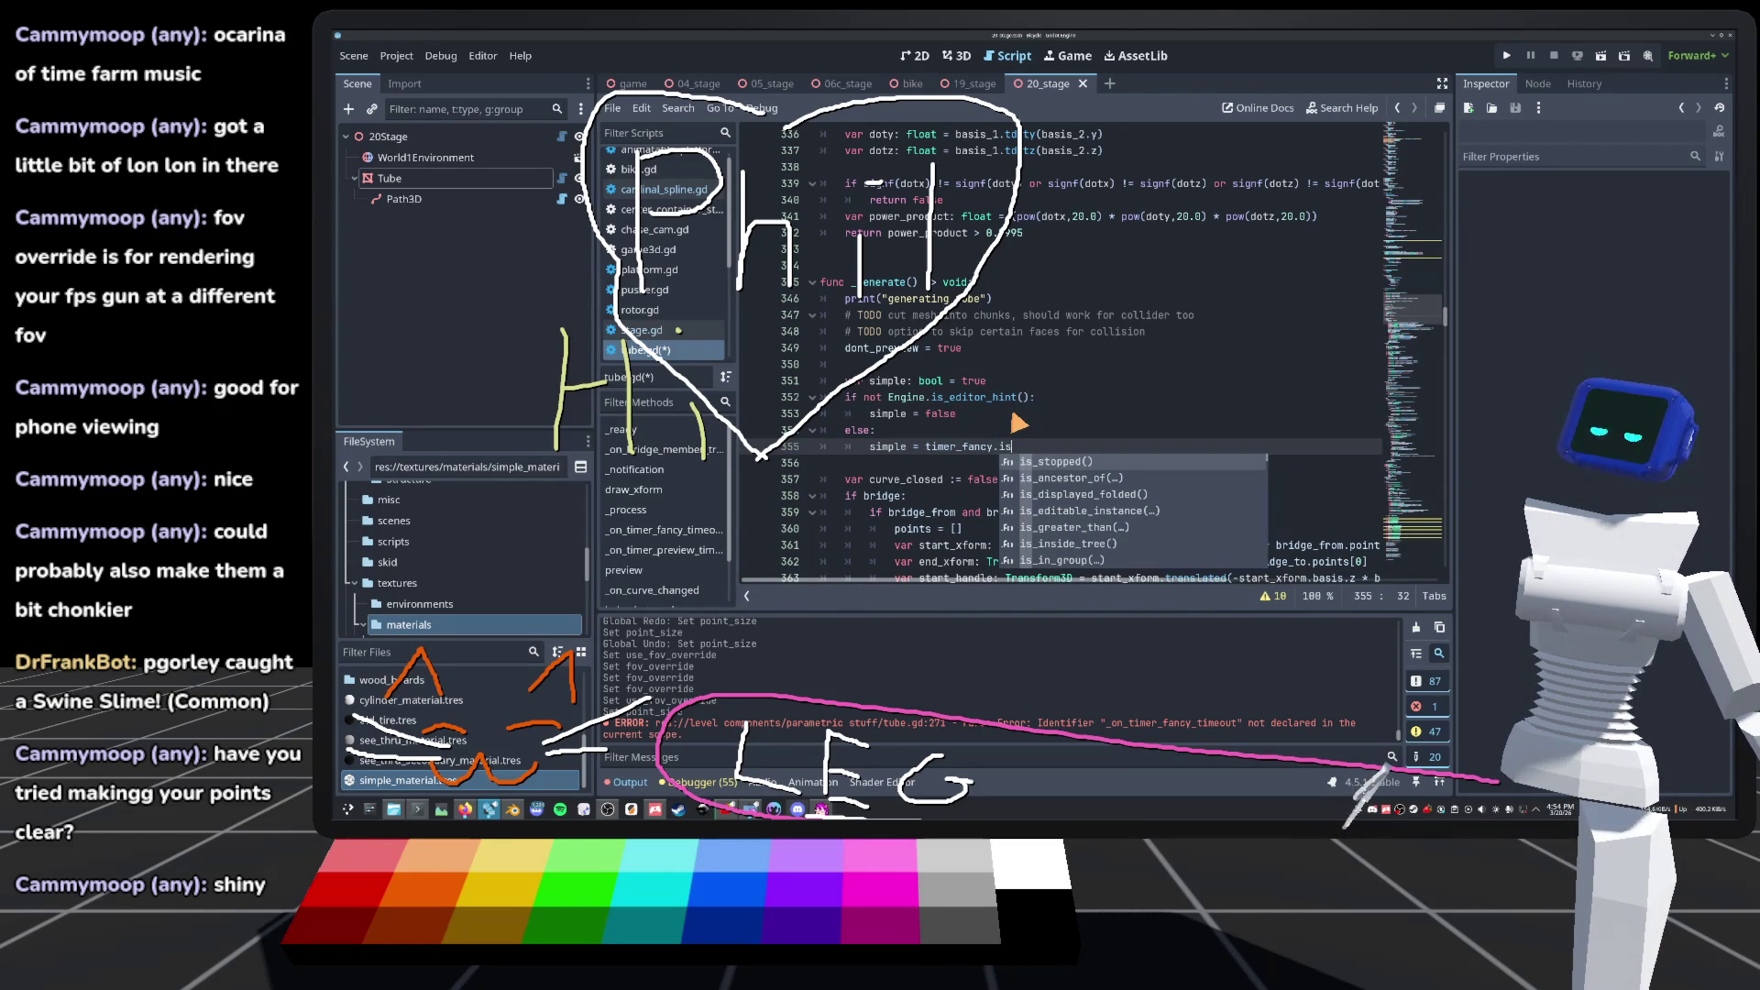
pyautogui.press('Return')
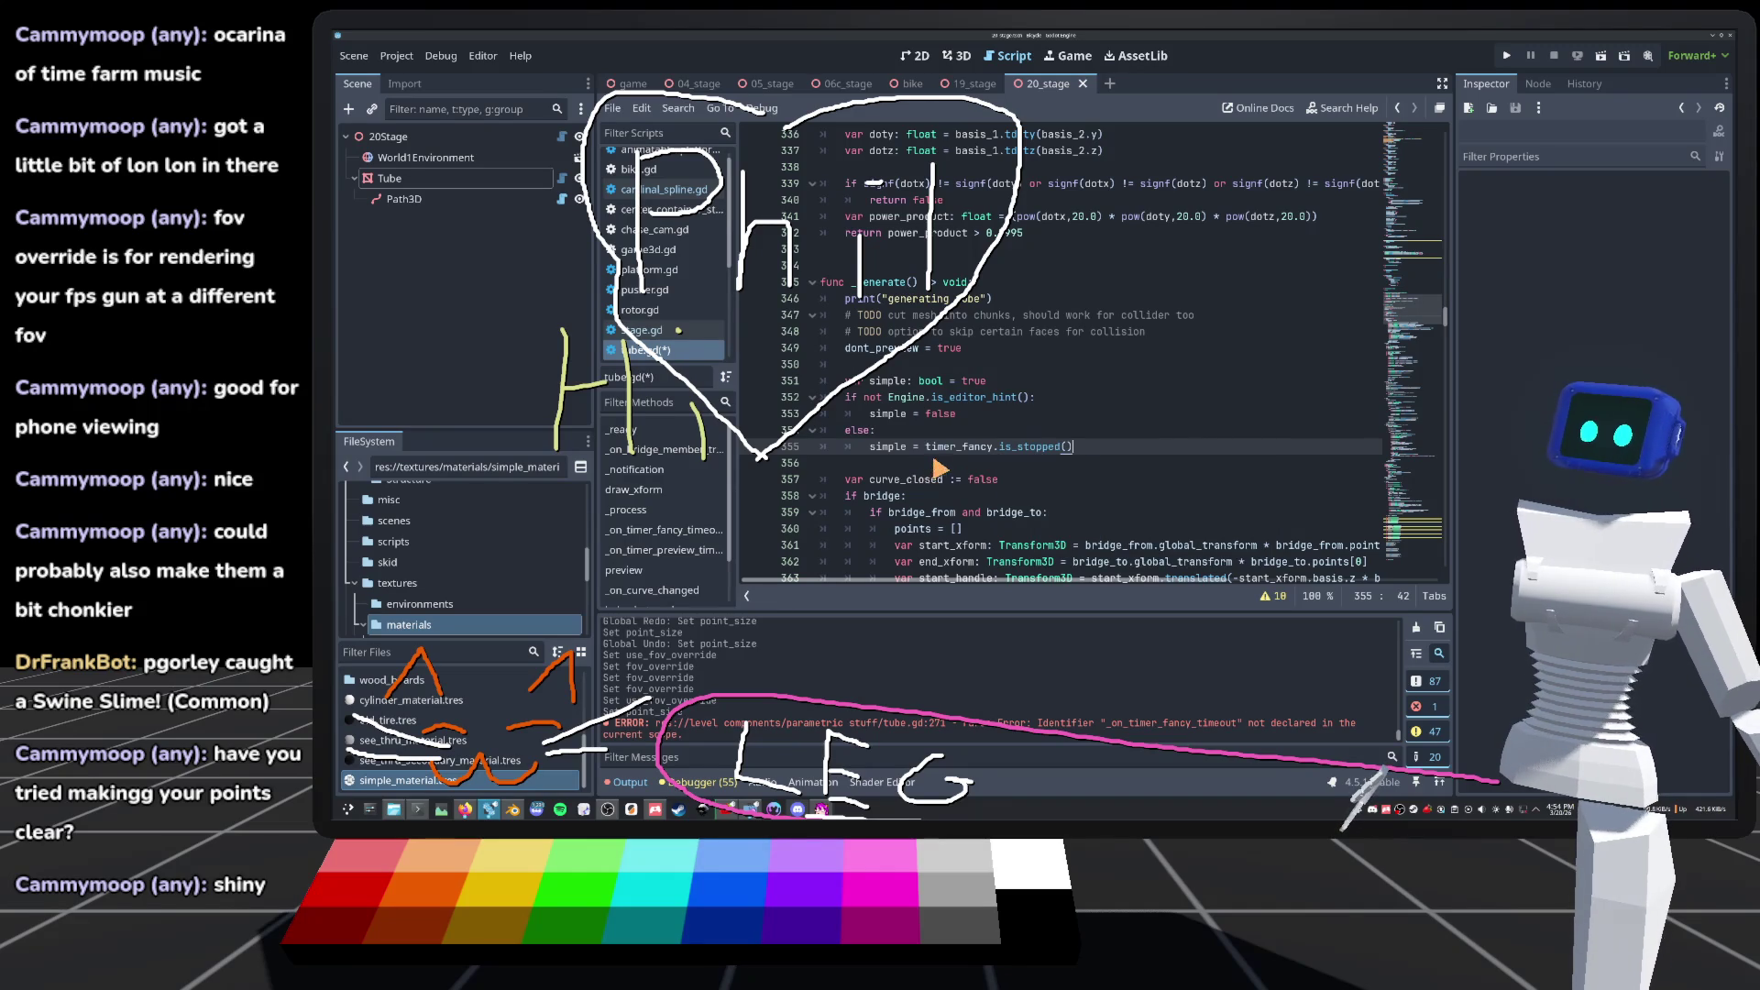
pyautogui.press('Left')
pyautogui.write('not')
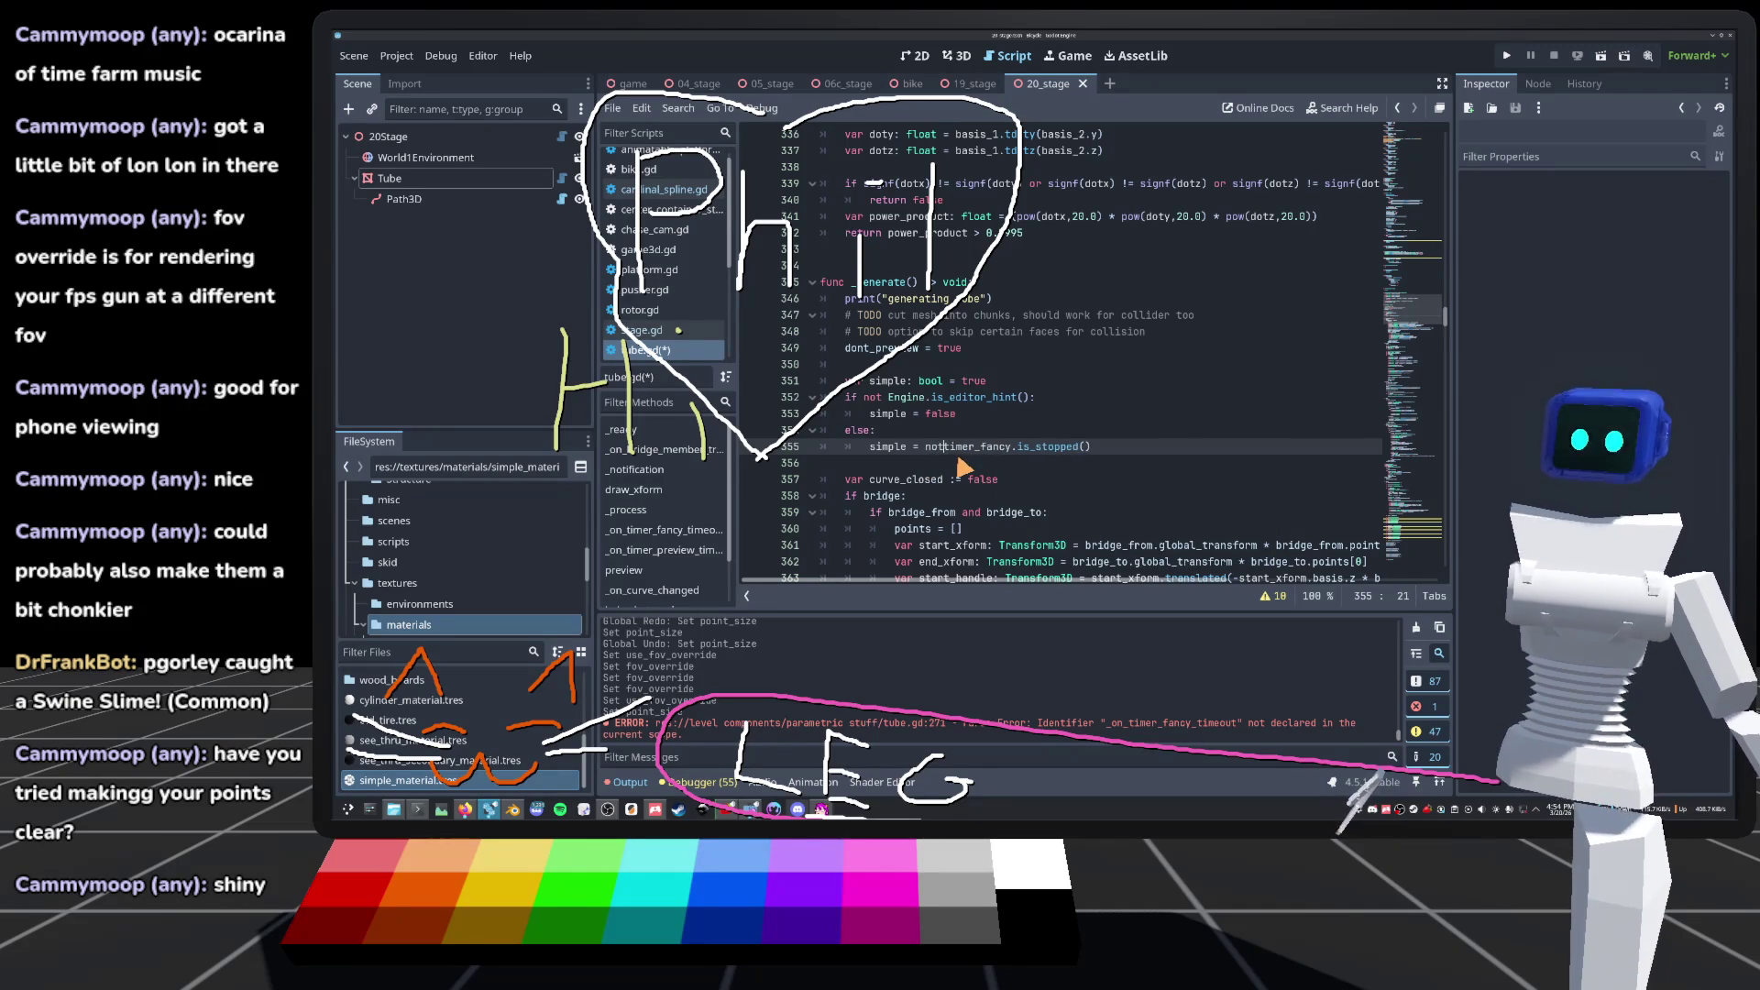
pyautogui.click(880, 431)
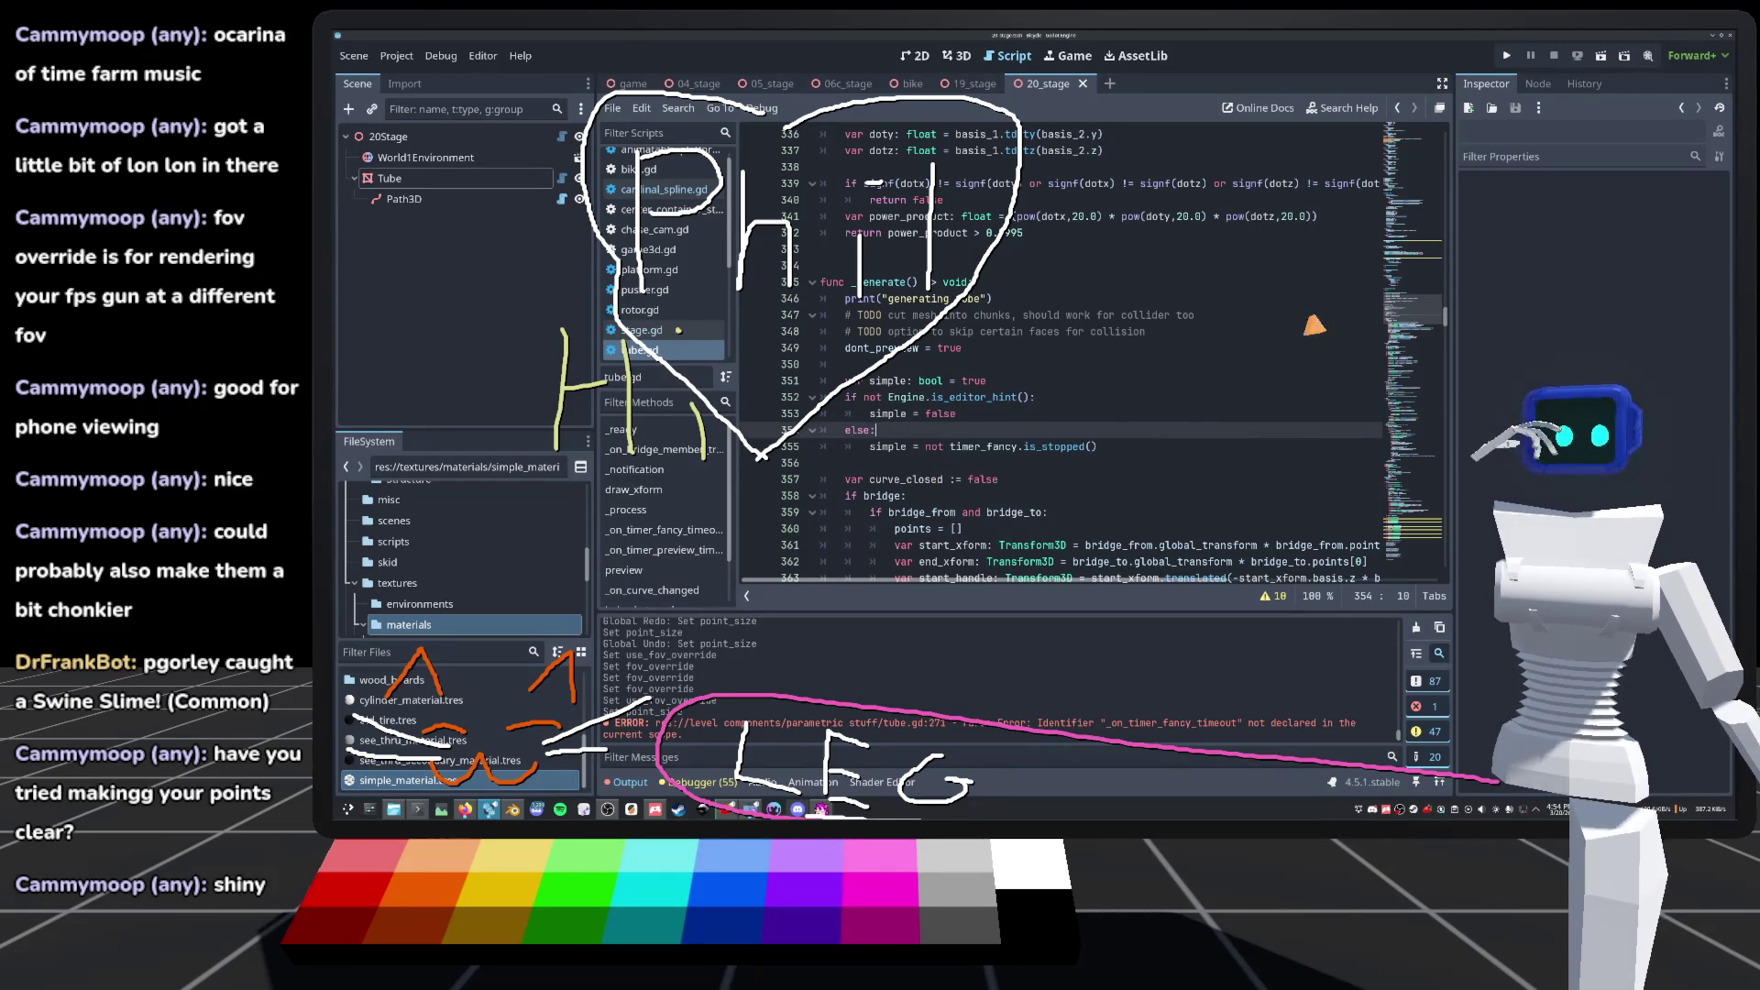
pyautogui.moveTo(1416, 317); pyautogui.dragTo(1318, 596)
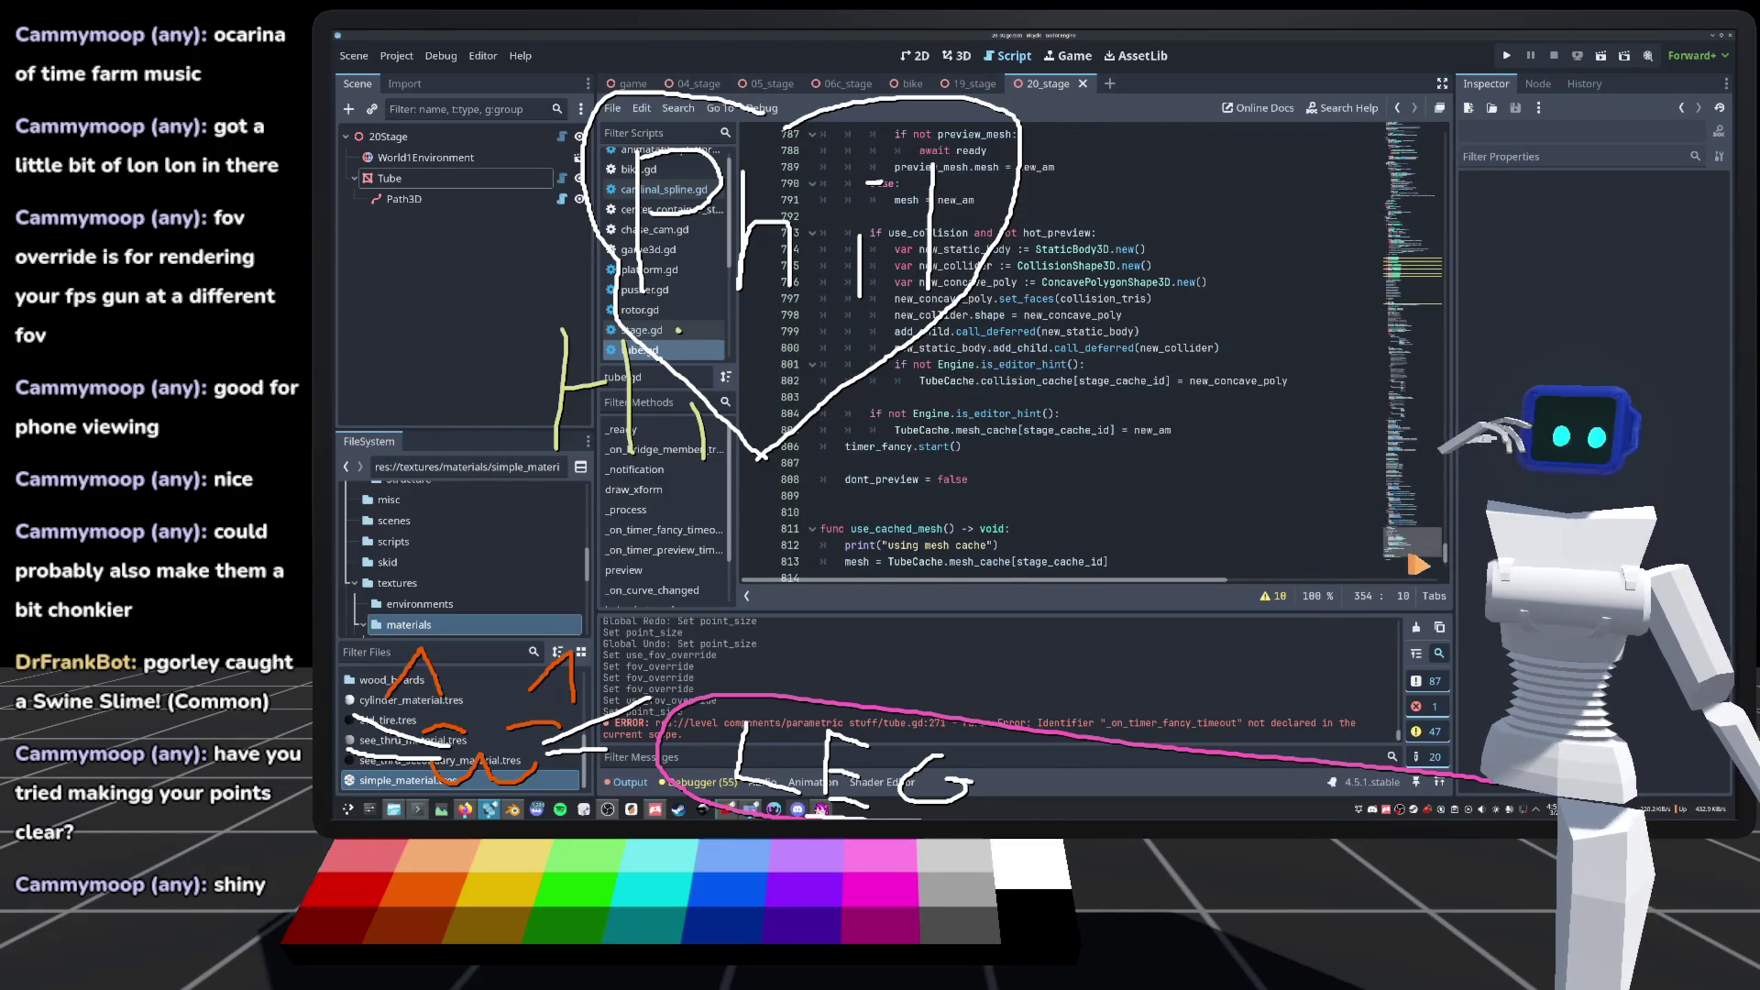
# Step: Look through tube.gd and jump to _on_timer_preview_timeout via the Methods list
pyautogui.moveTo(1396, 543); pyautogui.dragTo(1263, 337)
pyautogui.scroll(15, 1263, 338)
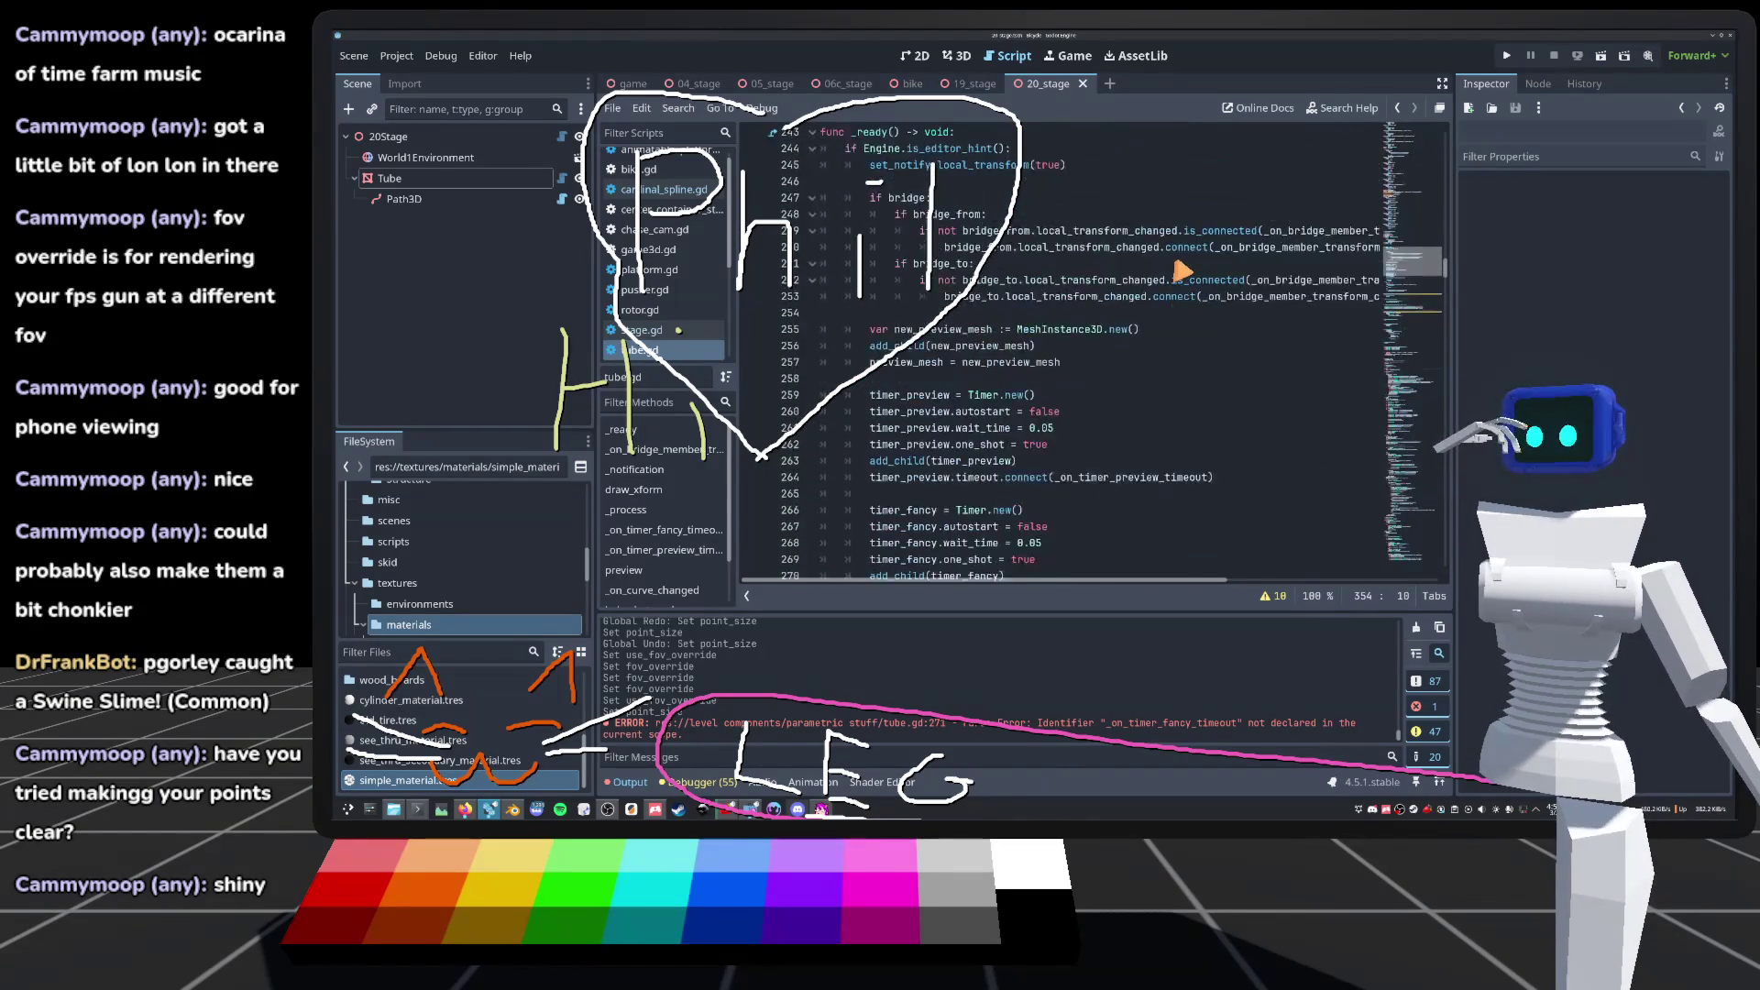
pyautogui.scroll(-5, 1128, 265)
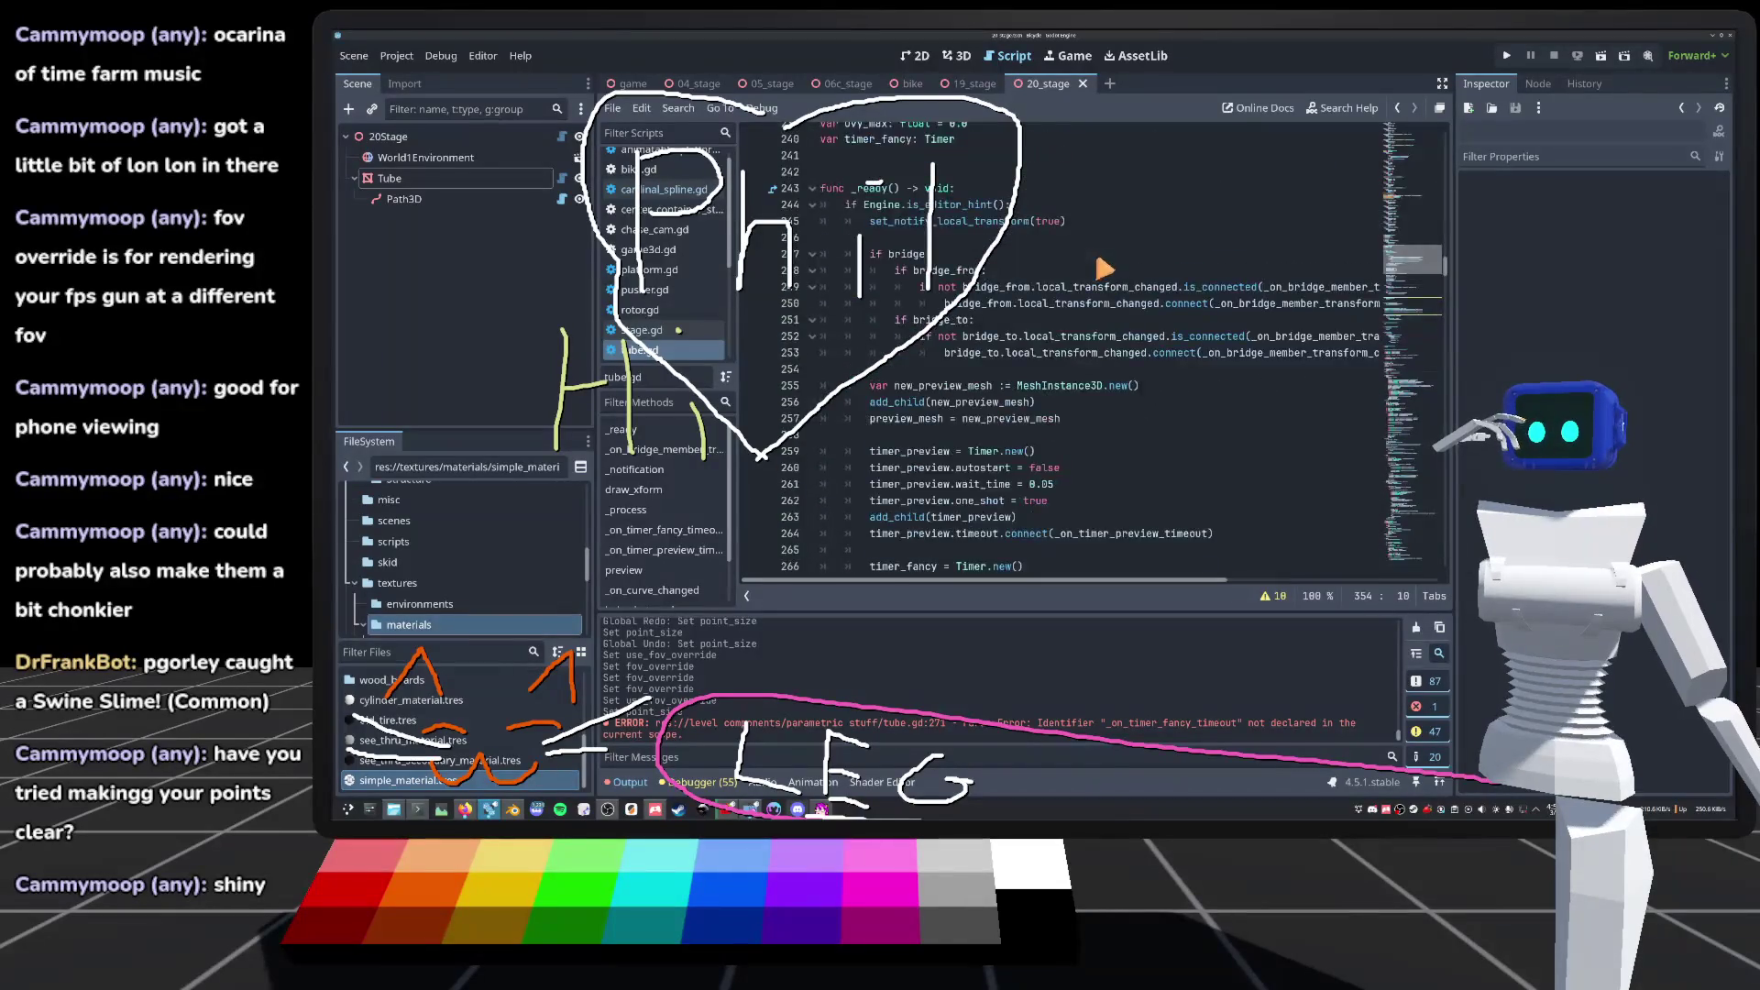
pyautogui.scroll(5, 1091, 263)
pyautogui.scroll(-15, 1087, 263)
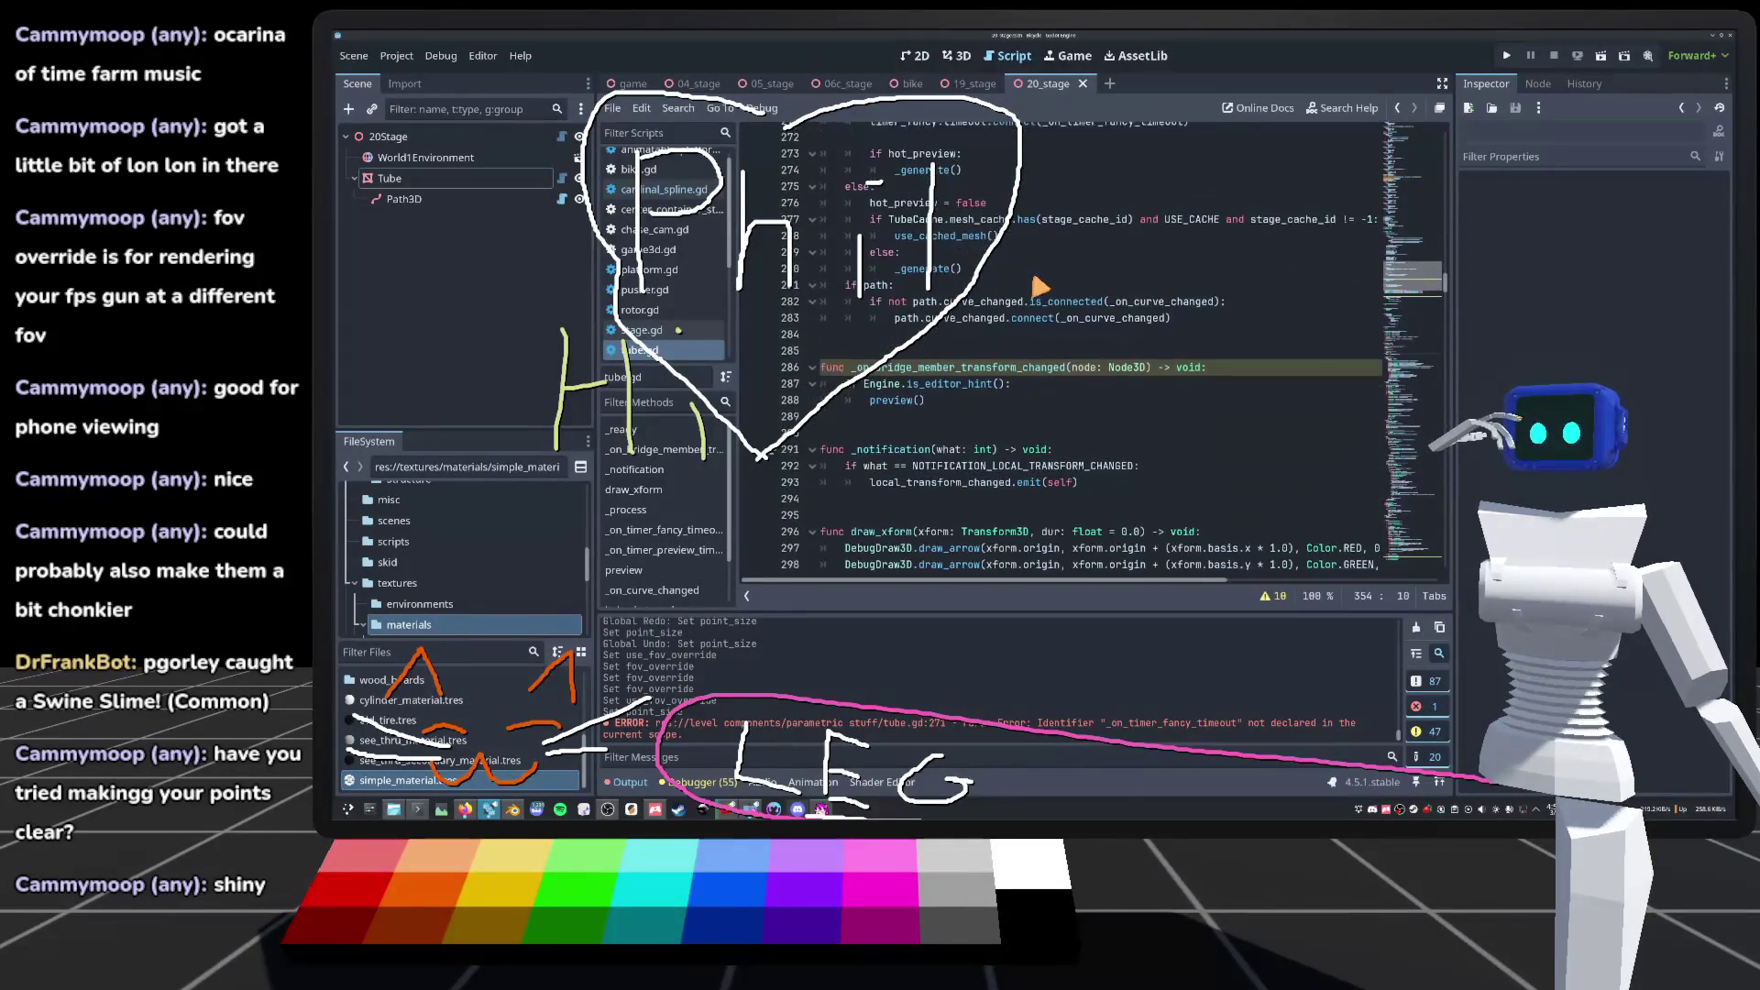
pyautogui.moveTo(965, 403); pyautogui.dragTo(846, 390)
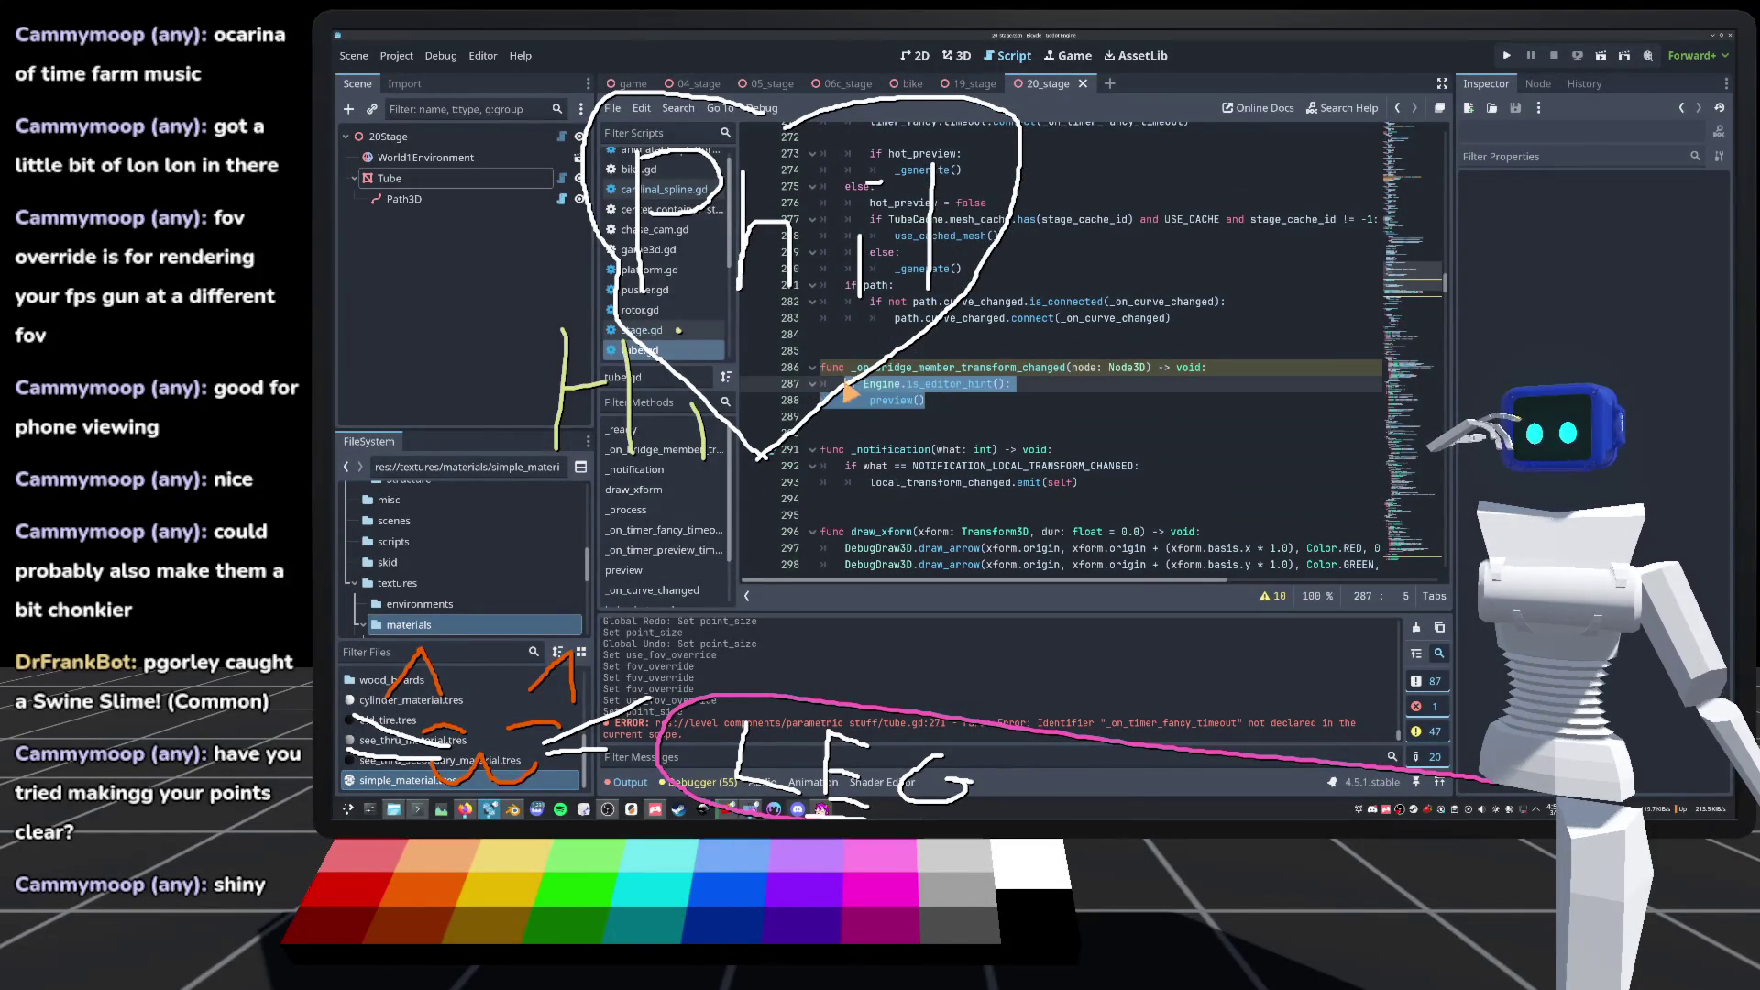
pyautogui.scroll(4, 1008, 392)
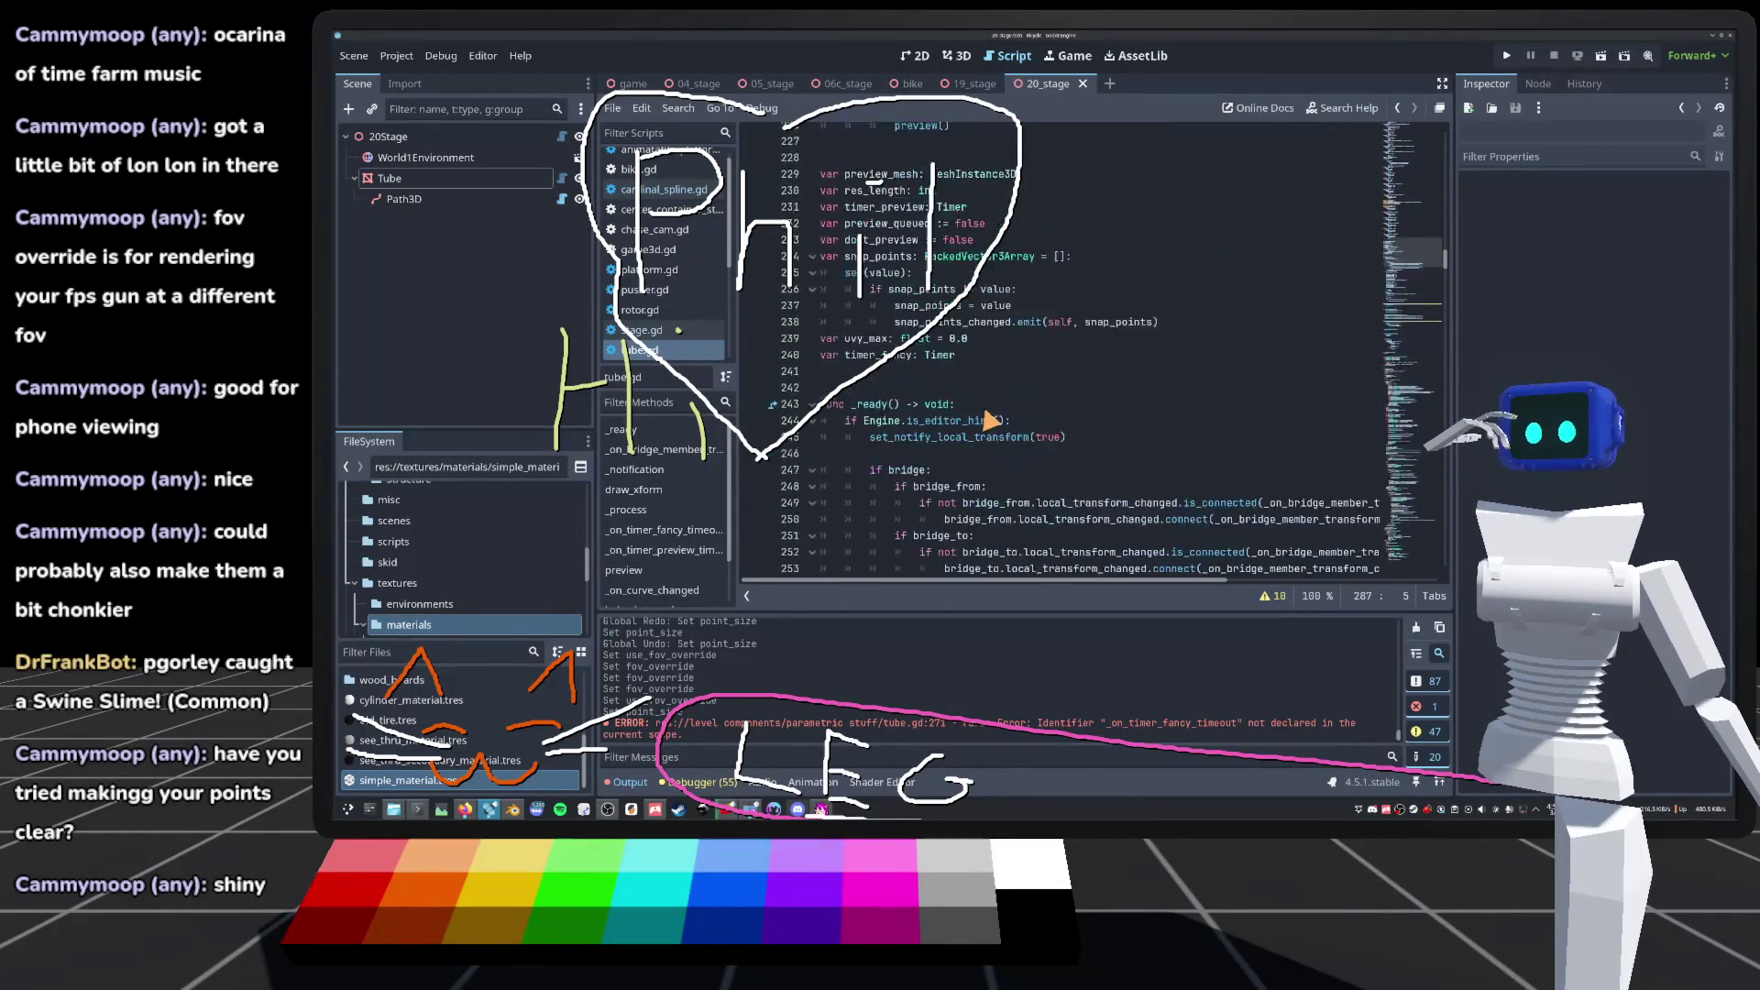
pyautogui.click(662, 530)
pyautogui.click(662, 550)
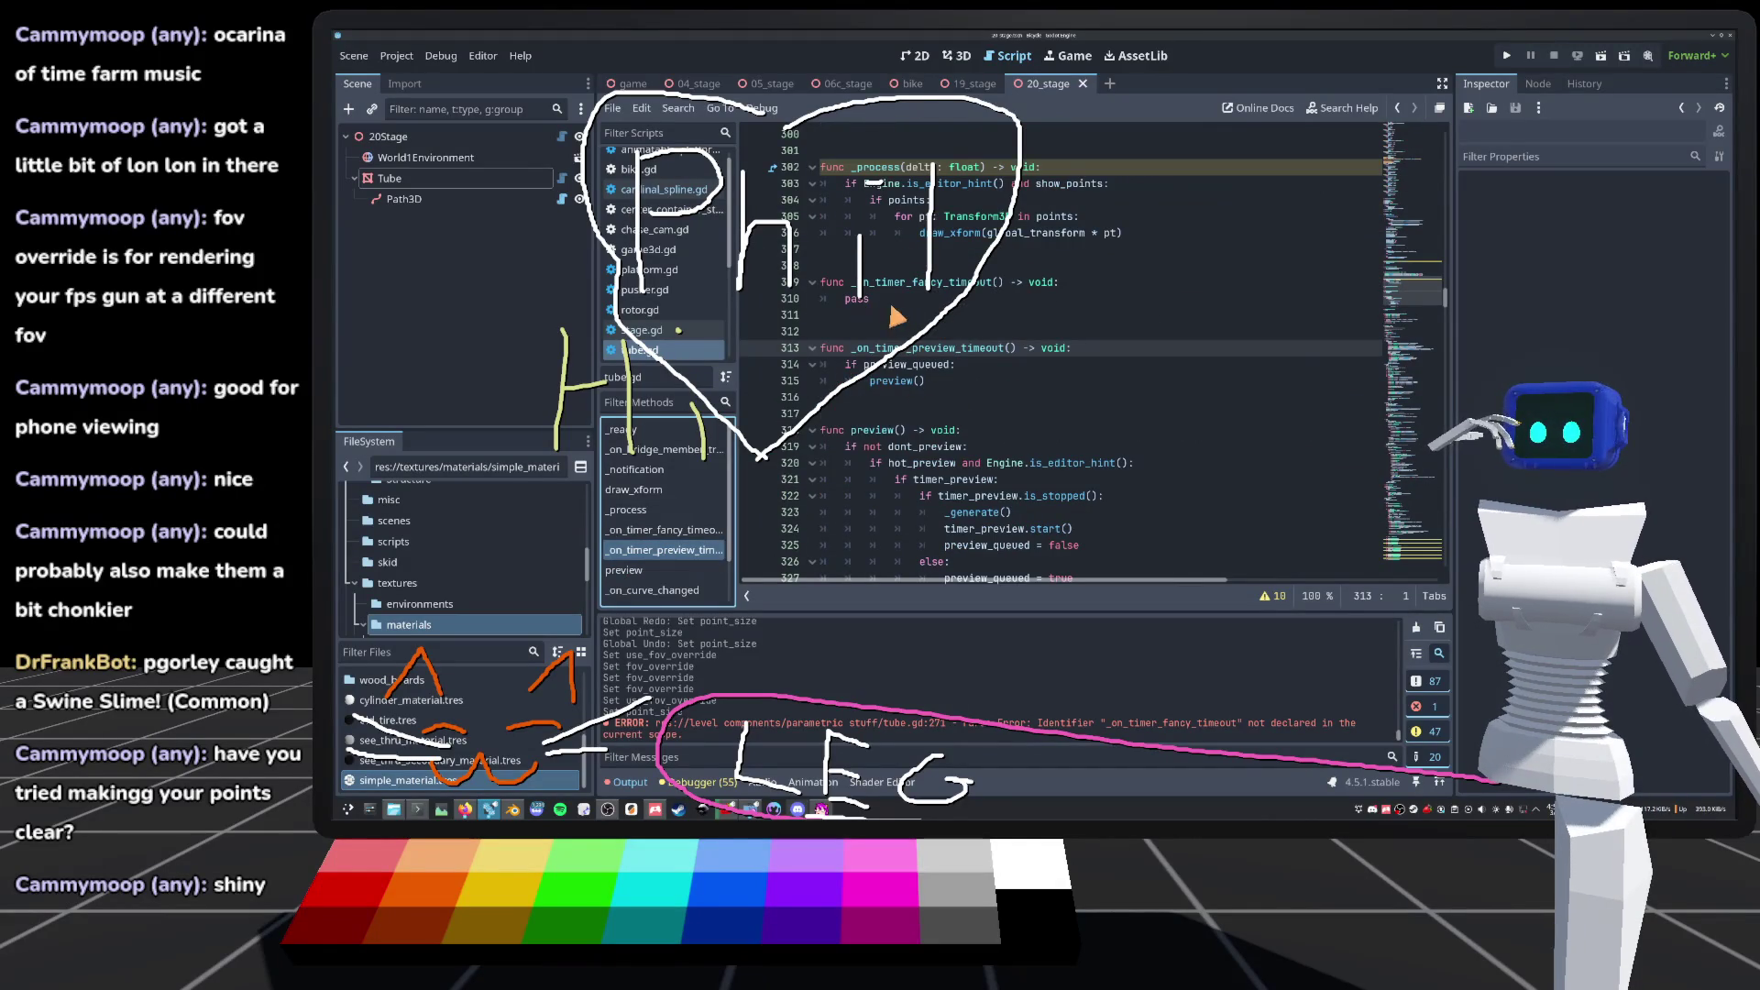
# Step: Replace pass with preview() in _on_timer_fancy_timeout, then reload the scene in the 3D view
pyautogui.doubleClick(856, 299)
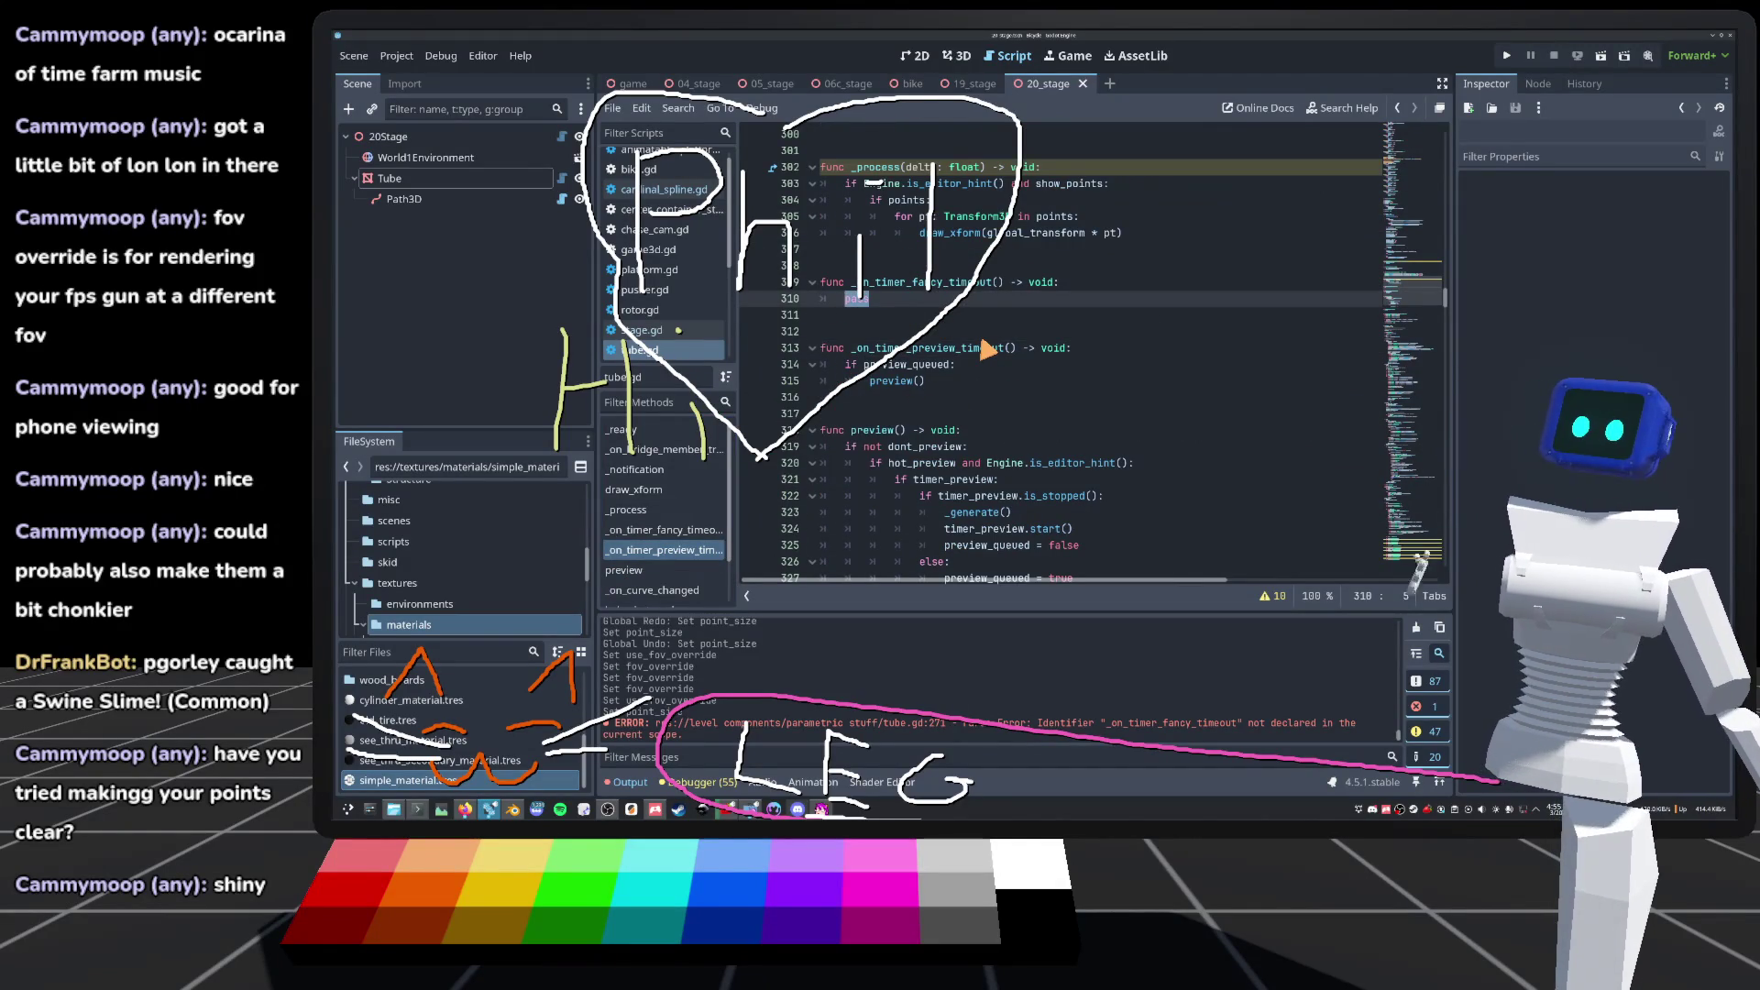
pyautogui.write('prev')
pyautogui.press('Return')
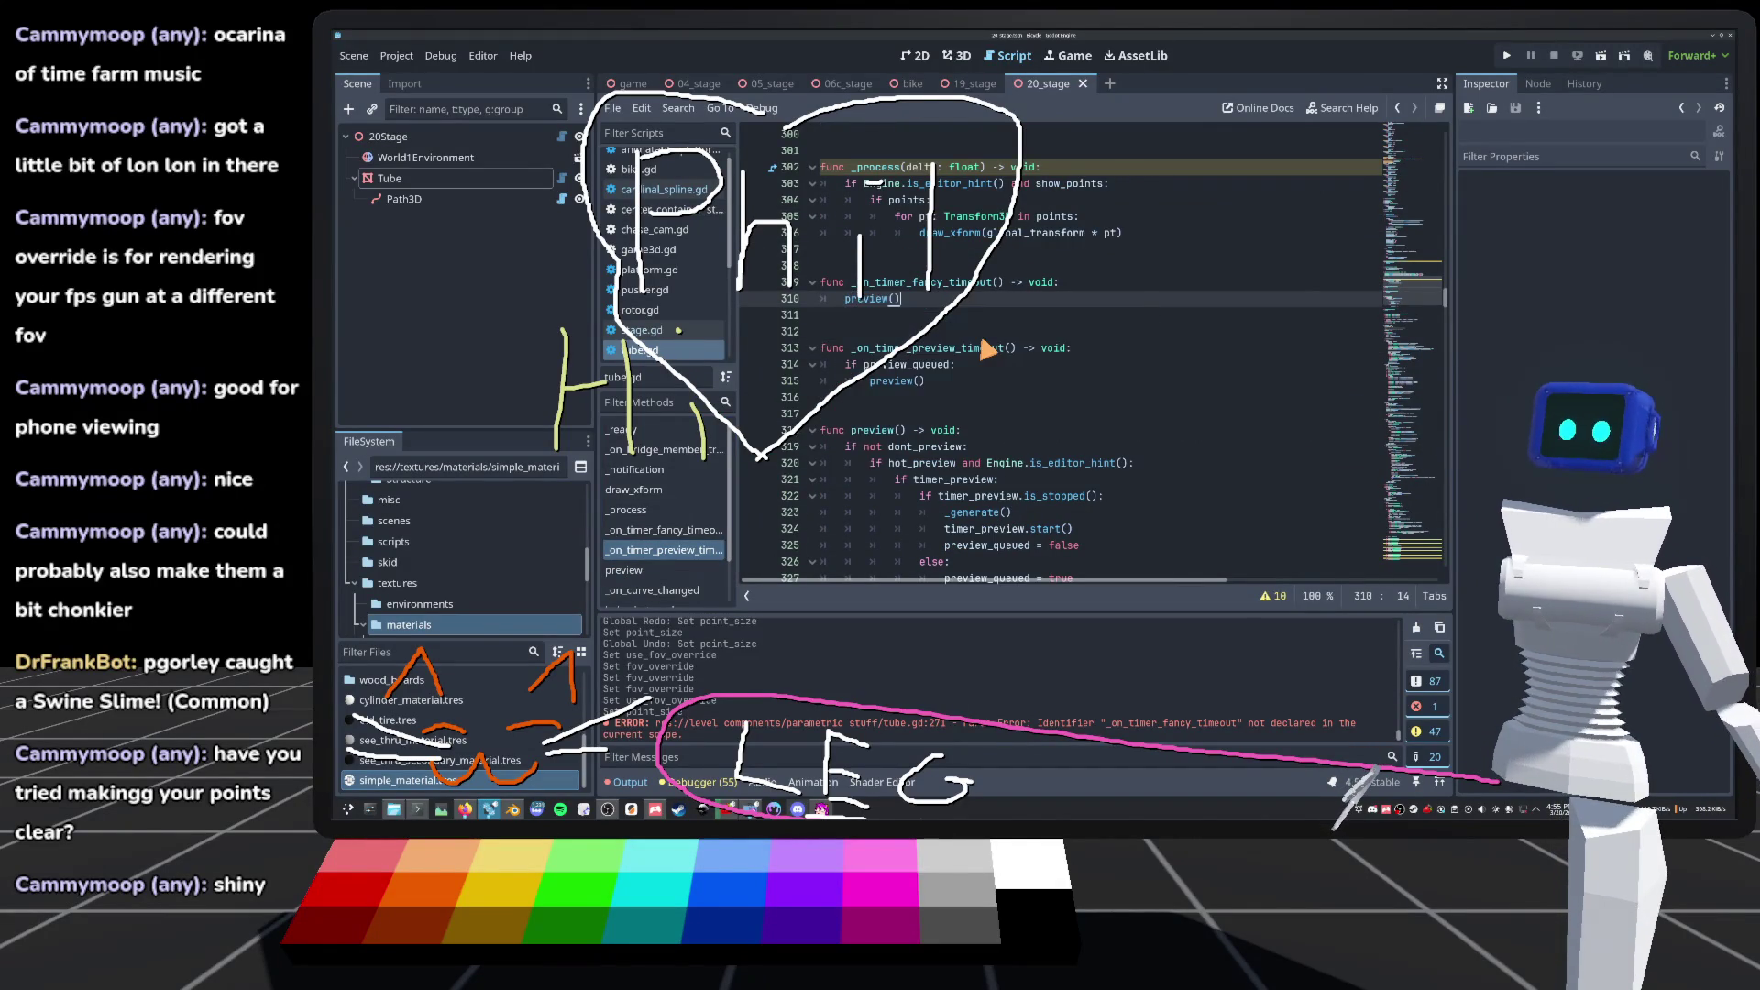
pyautogui.click(997, 283)
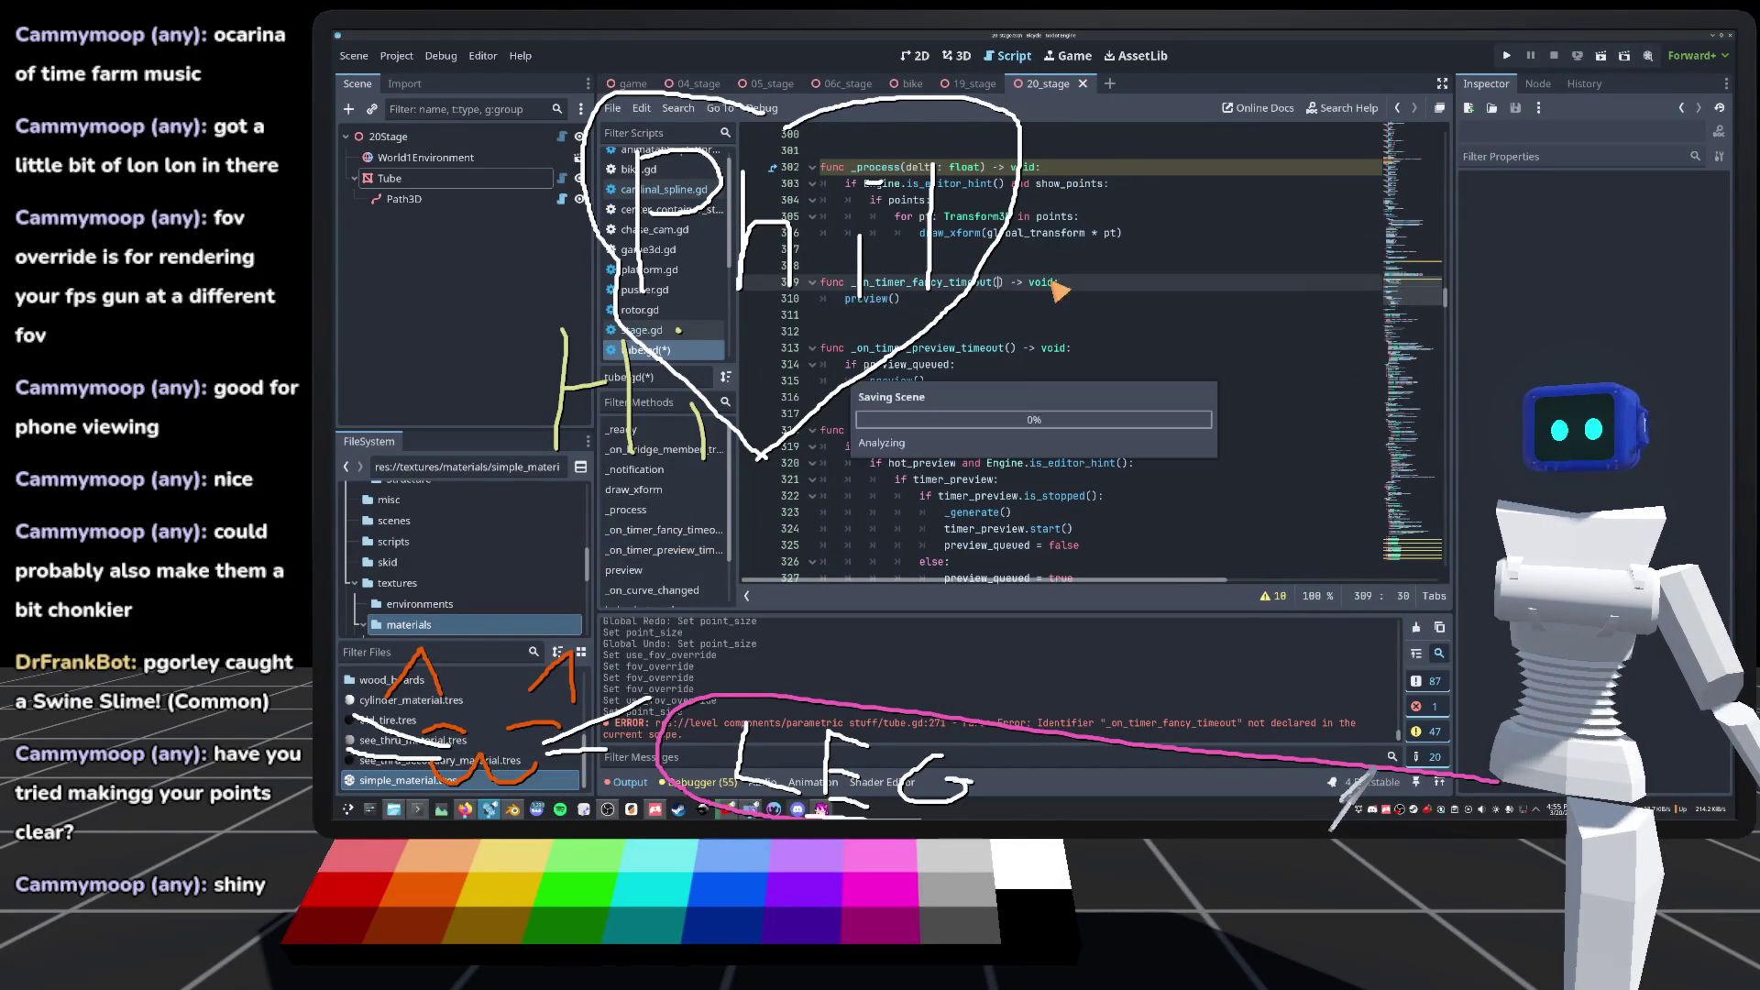
pyautogui.click(961, 52)
pyautogui.click(405, 401)
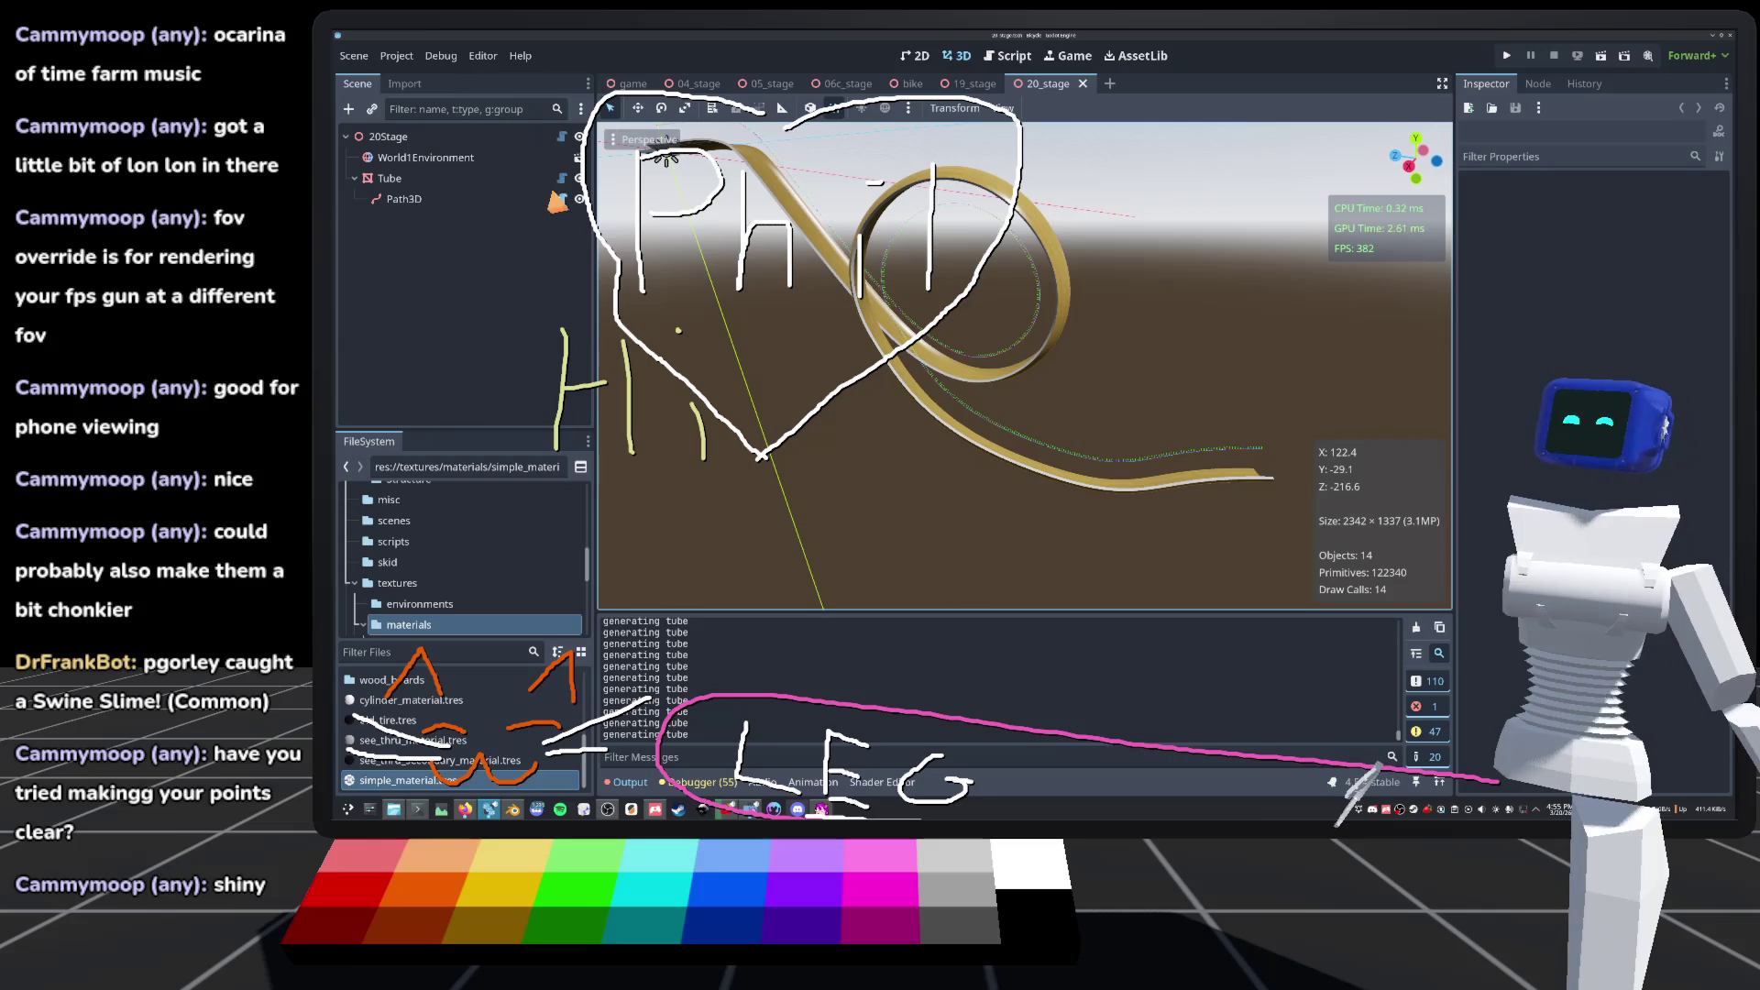
# Step: Open tube.gd from the script icon beside Path3D in the Scene dock
pyautogui.click(562, 199)
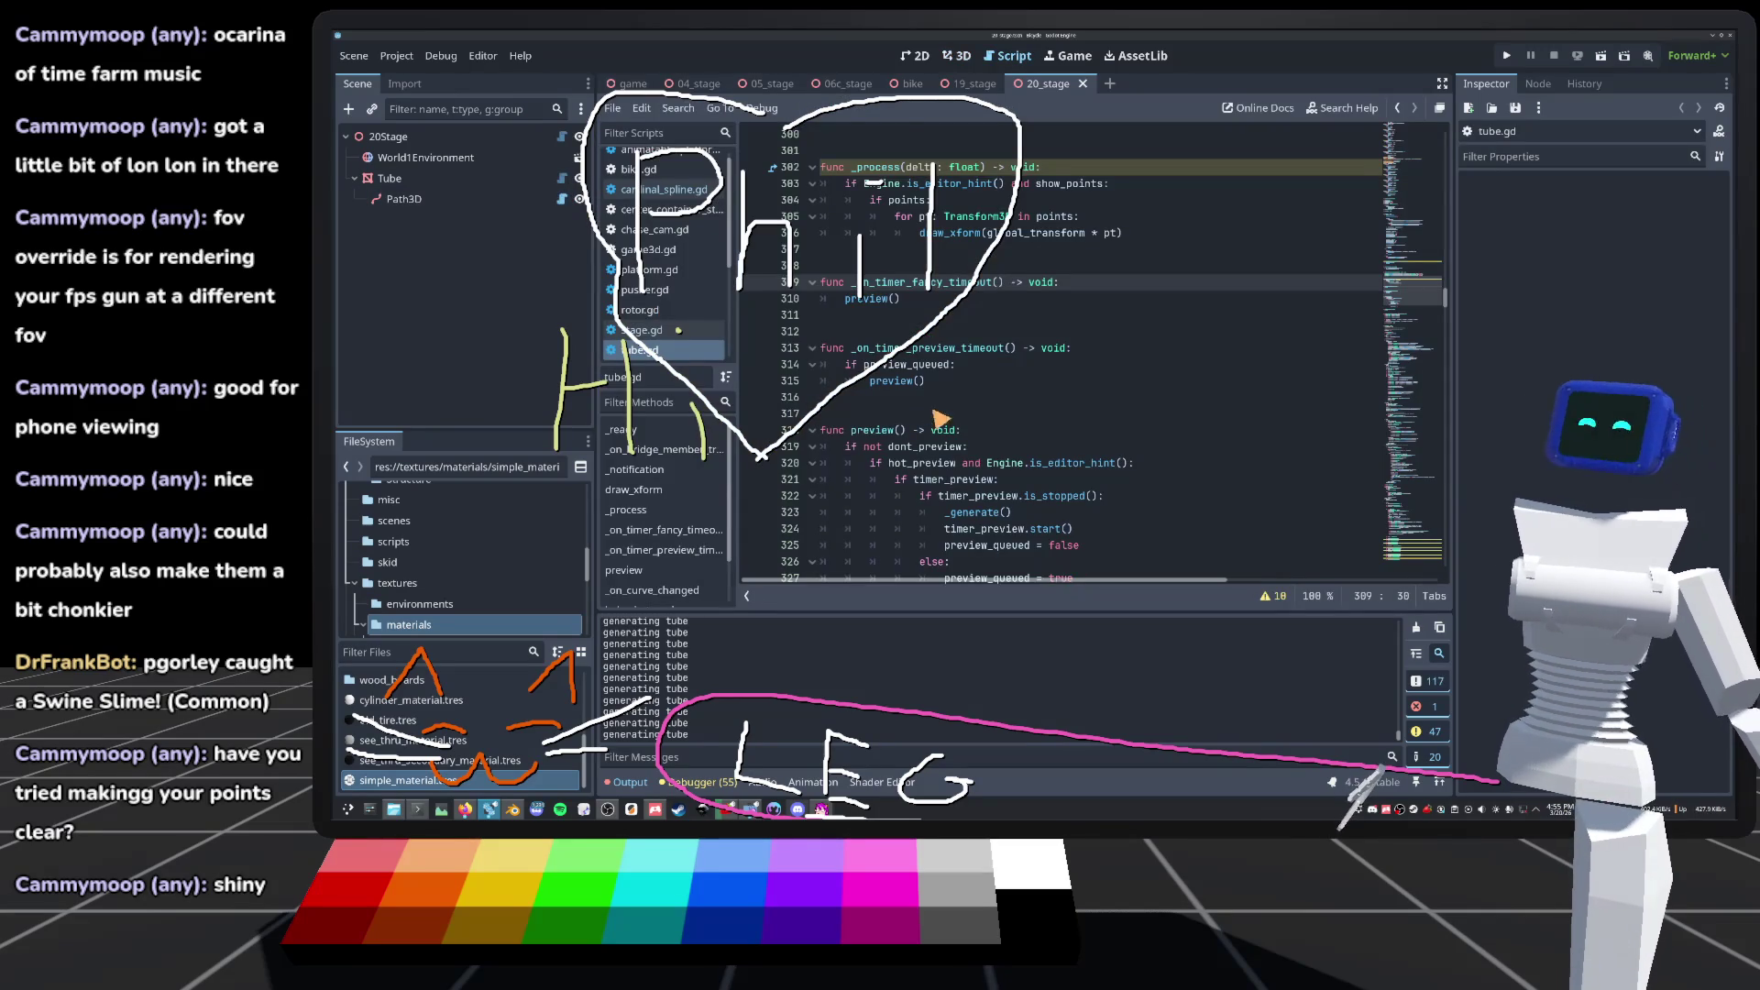
pyautogui.scroll(3, 935, 431)
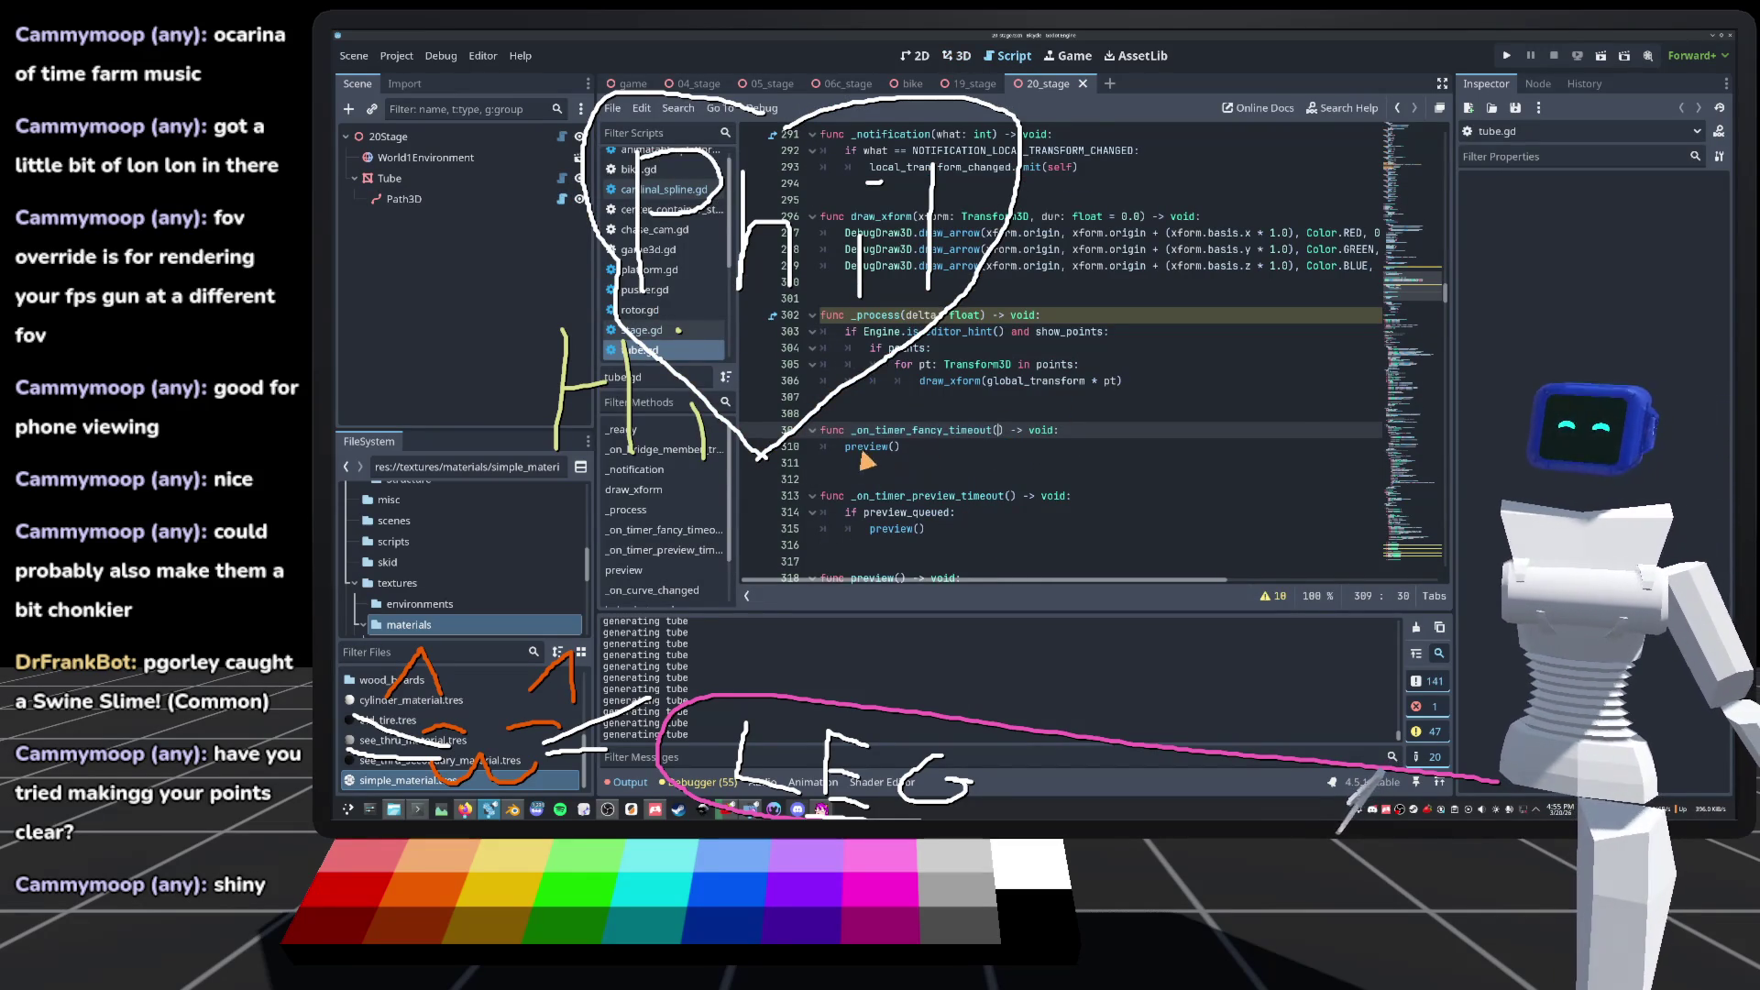
# Step: Temporarily comment out preview() behind a pass# prefix, save, and clear the Output log
pyautogui.moveTo(846, 448); pyautogui.dragTo(865, 447)
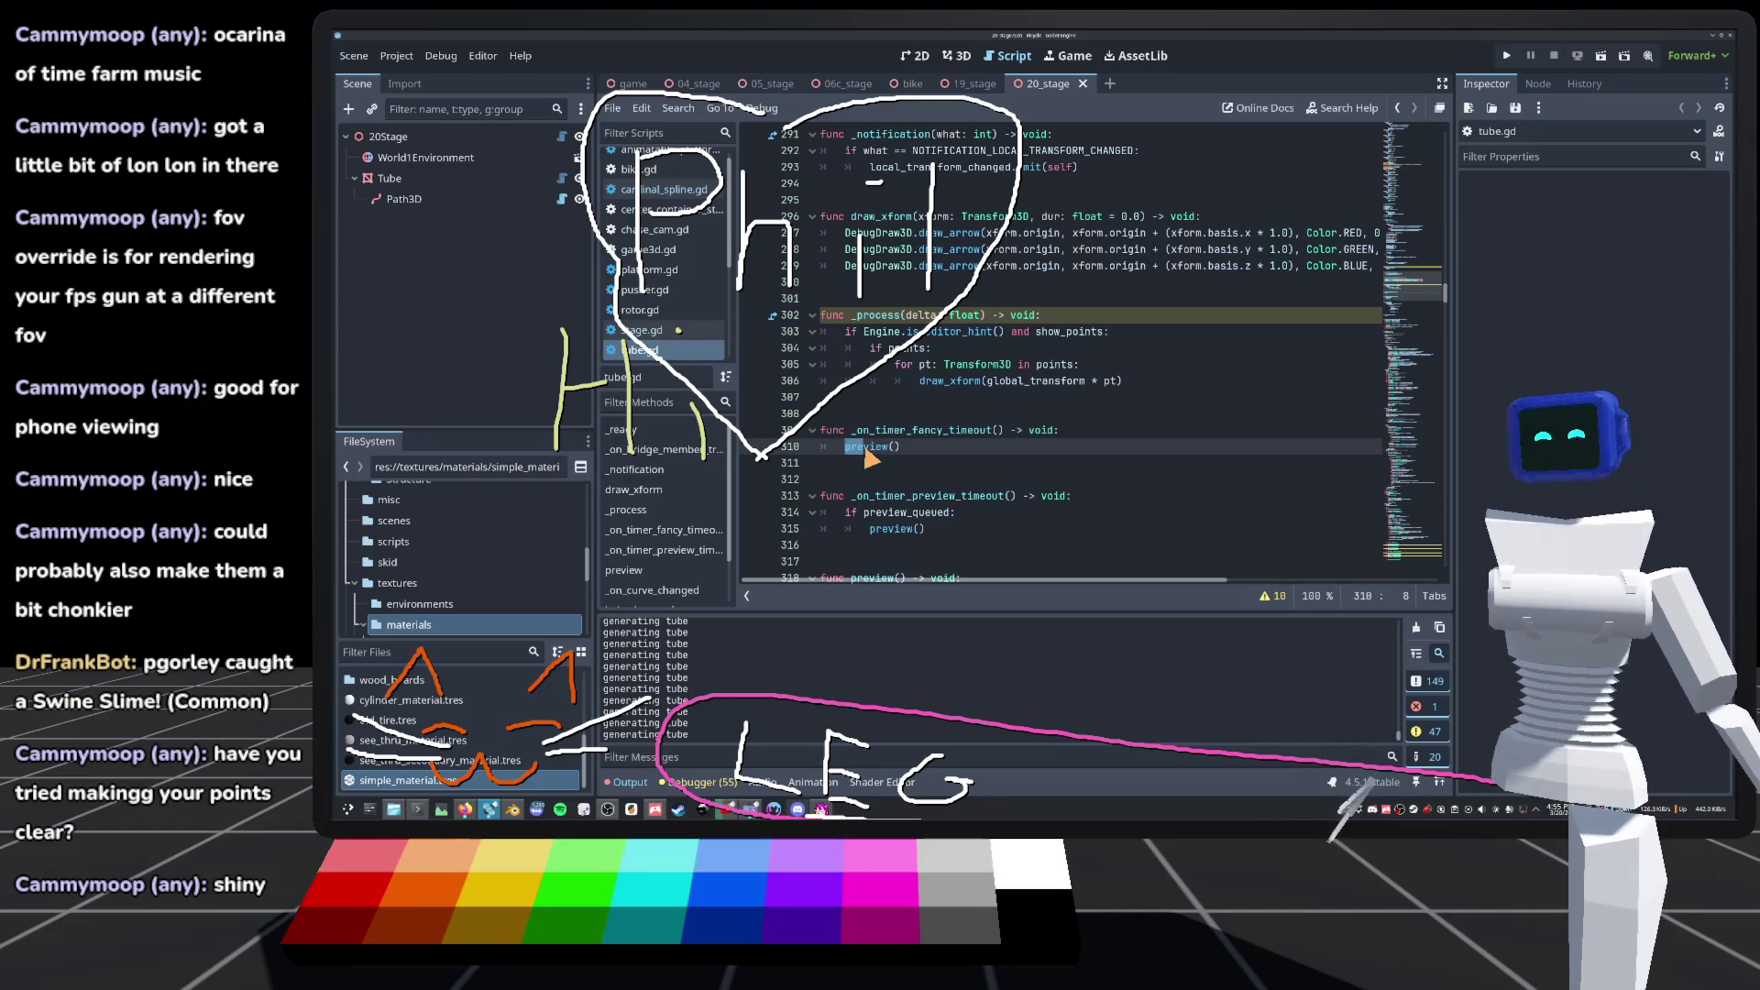
pyautogui.press('Left')
pyautogui.write('pass#')
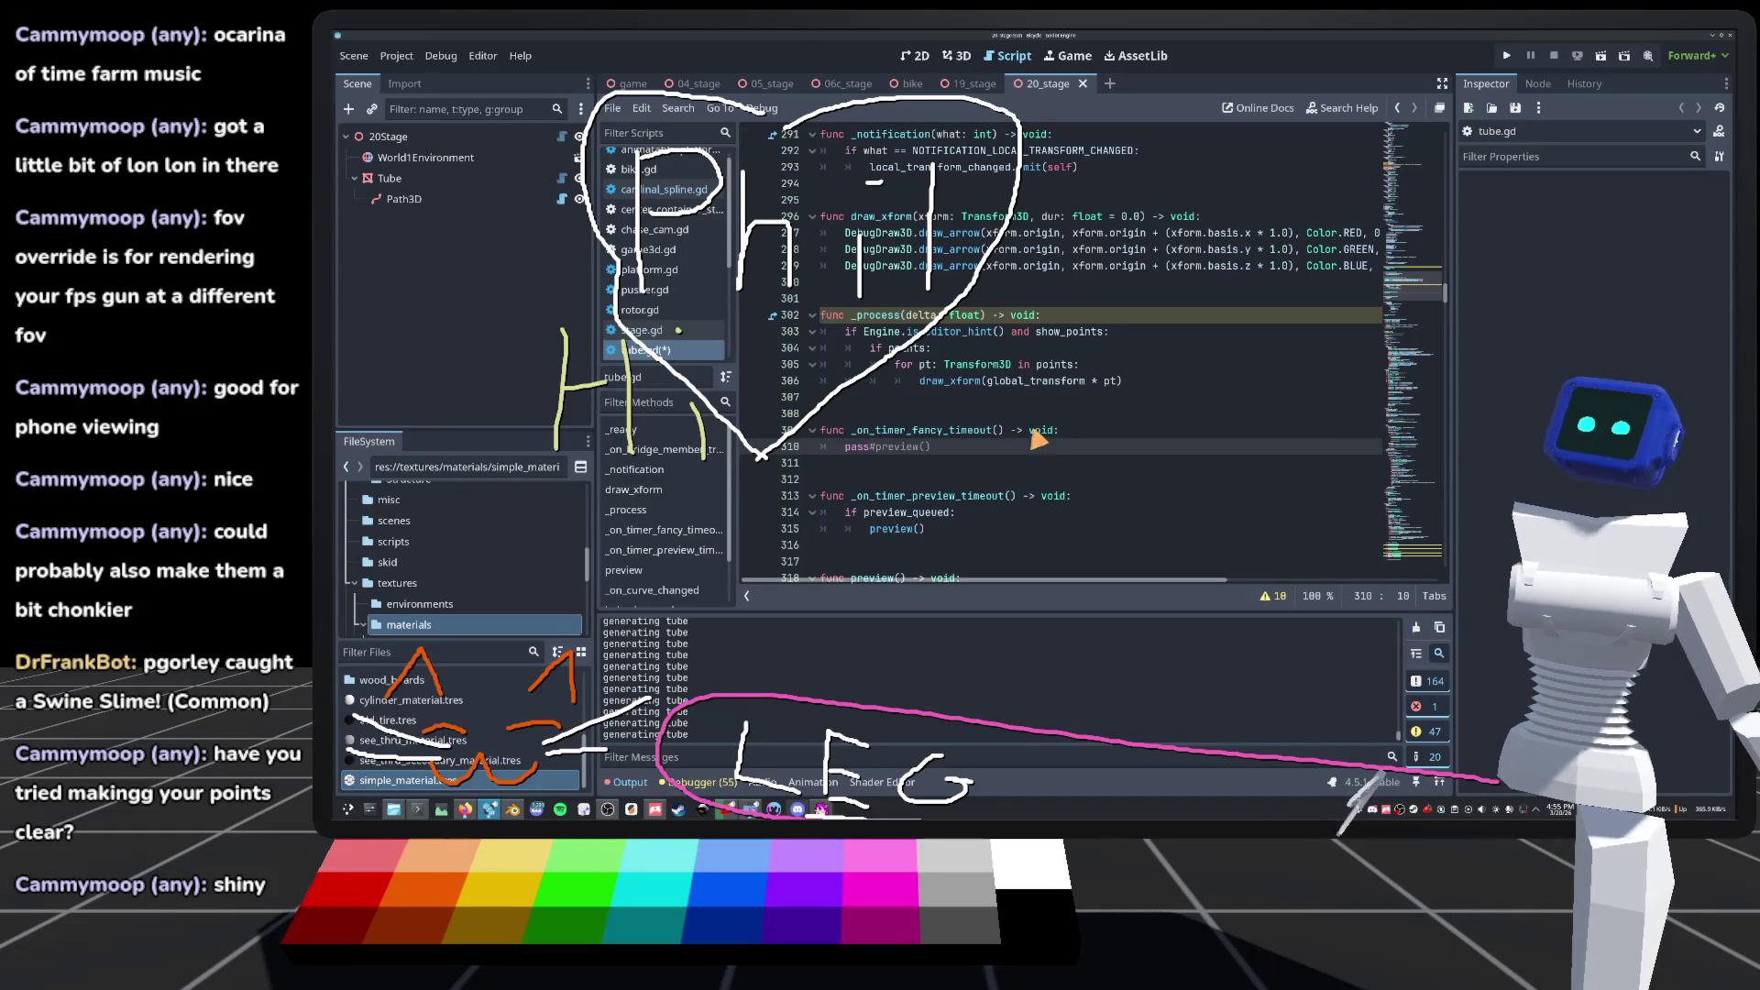
pyautogui.hotkey('ctrl', 's')
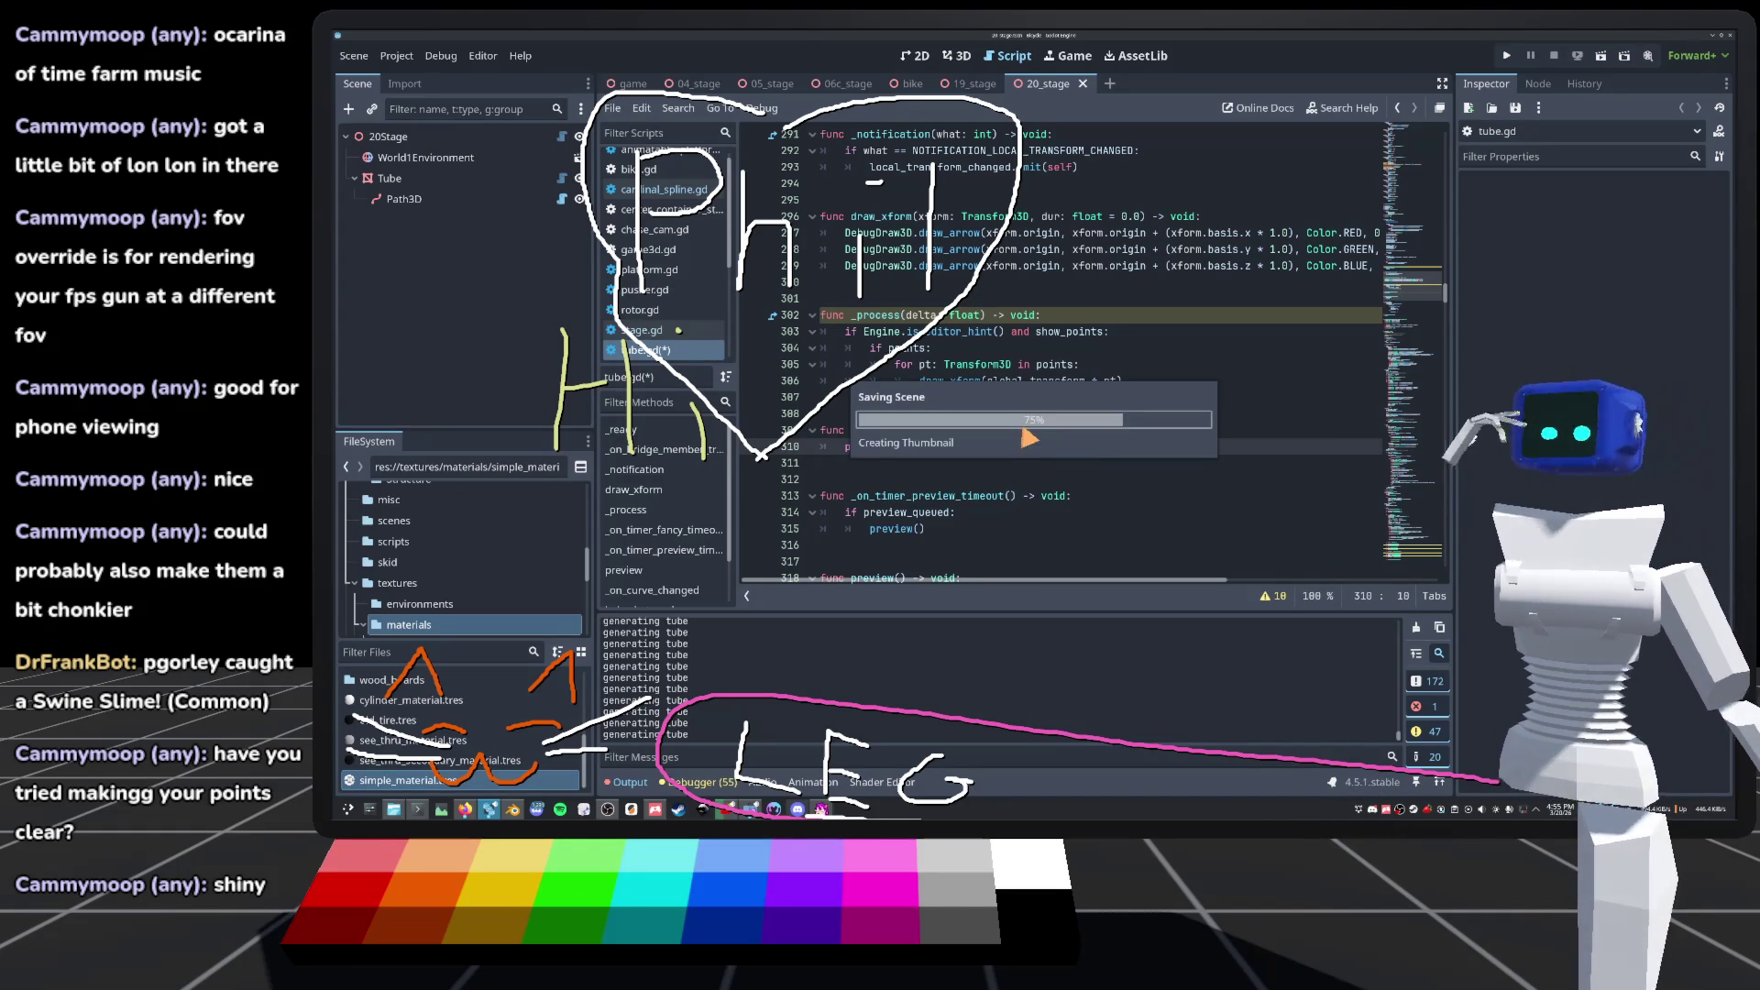
pyautogui.click(960, 430)
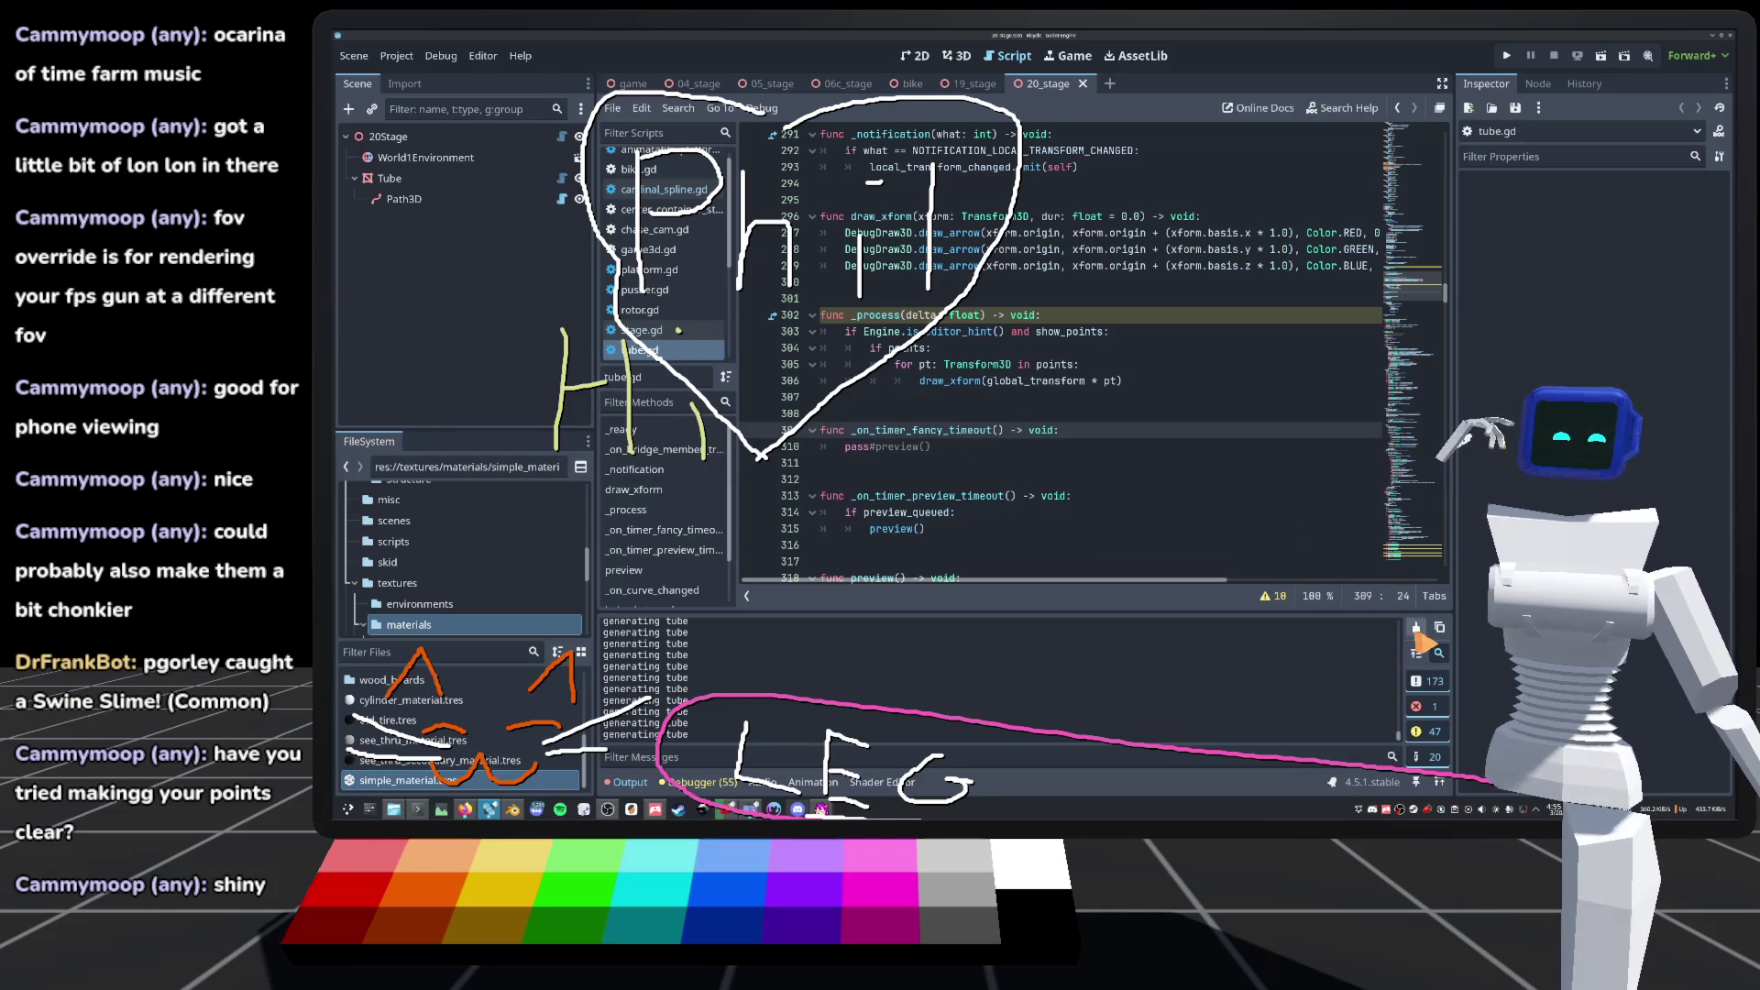
pyautogui.click(1416, 628)
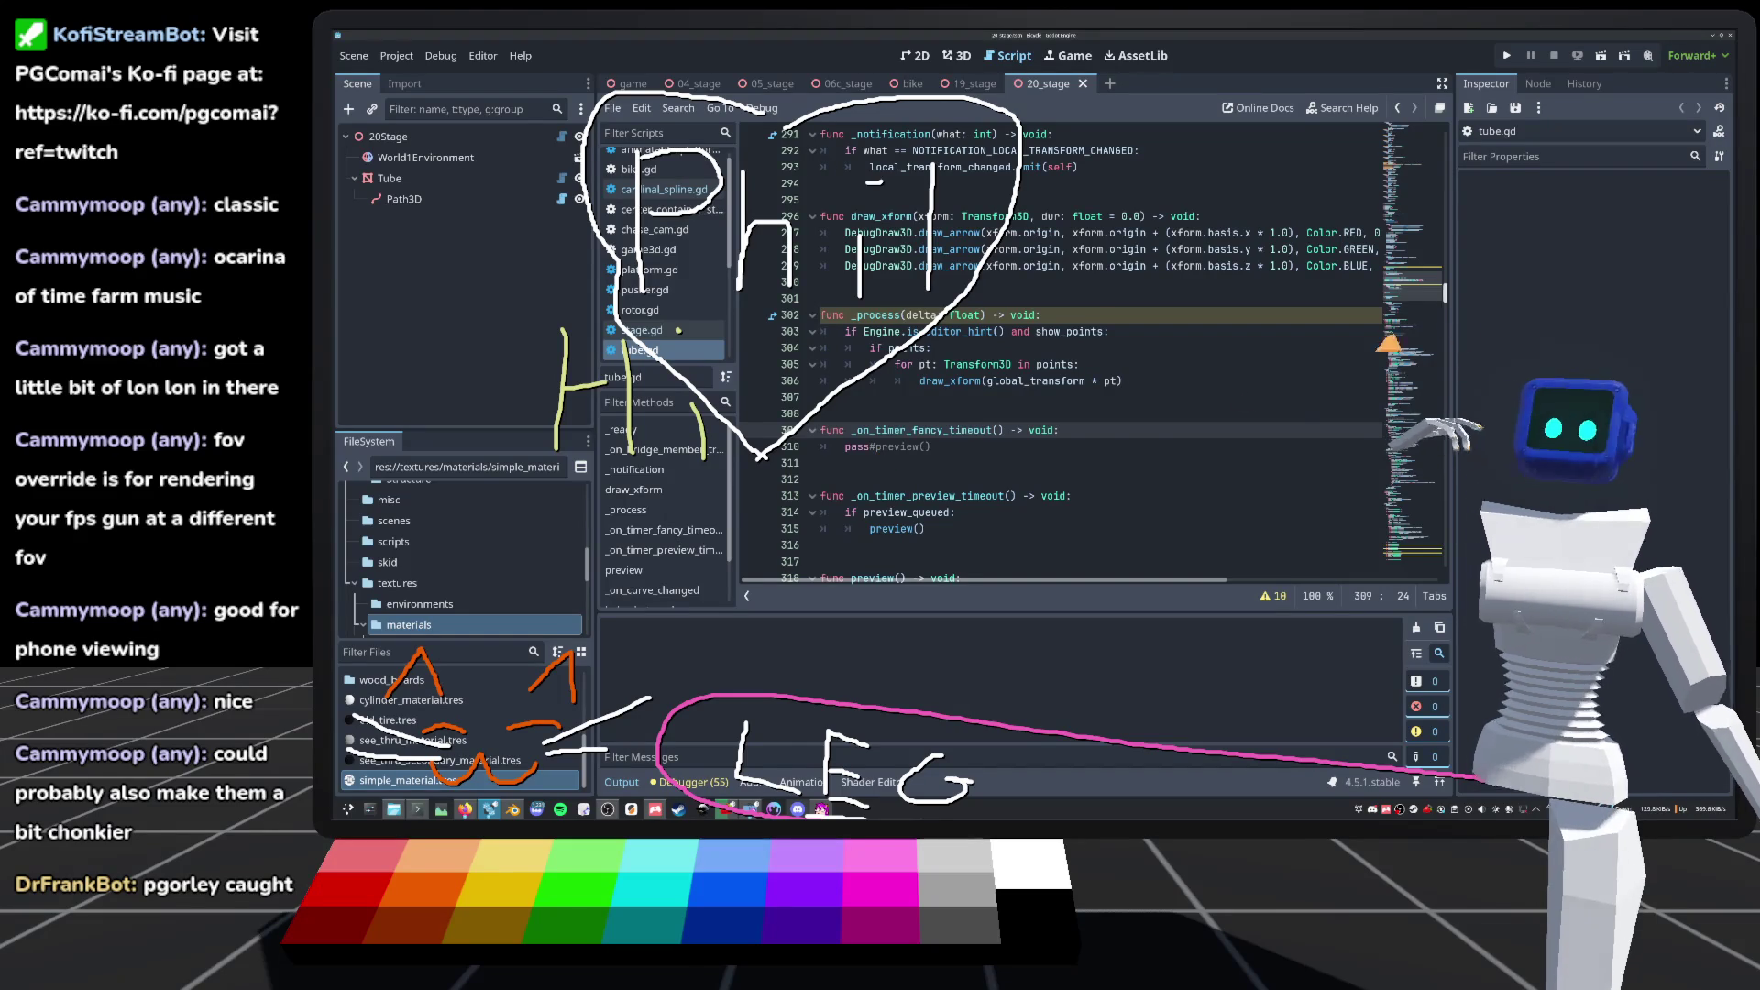
# Step: Remove the pass# prefix to restore preview(), then move to the timer_fancy.start() line
pyautogui.click(874, 449)
pyautogui.press('BackSpace')
pyautogui.press('BackSpace')
pyautogui.press('BackSpace')
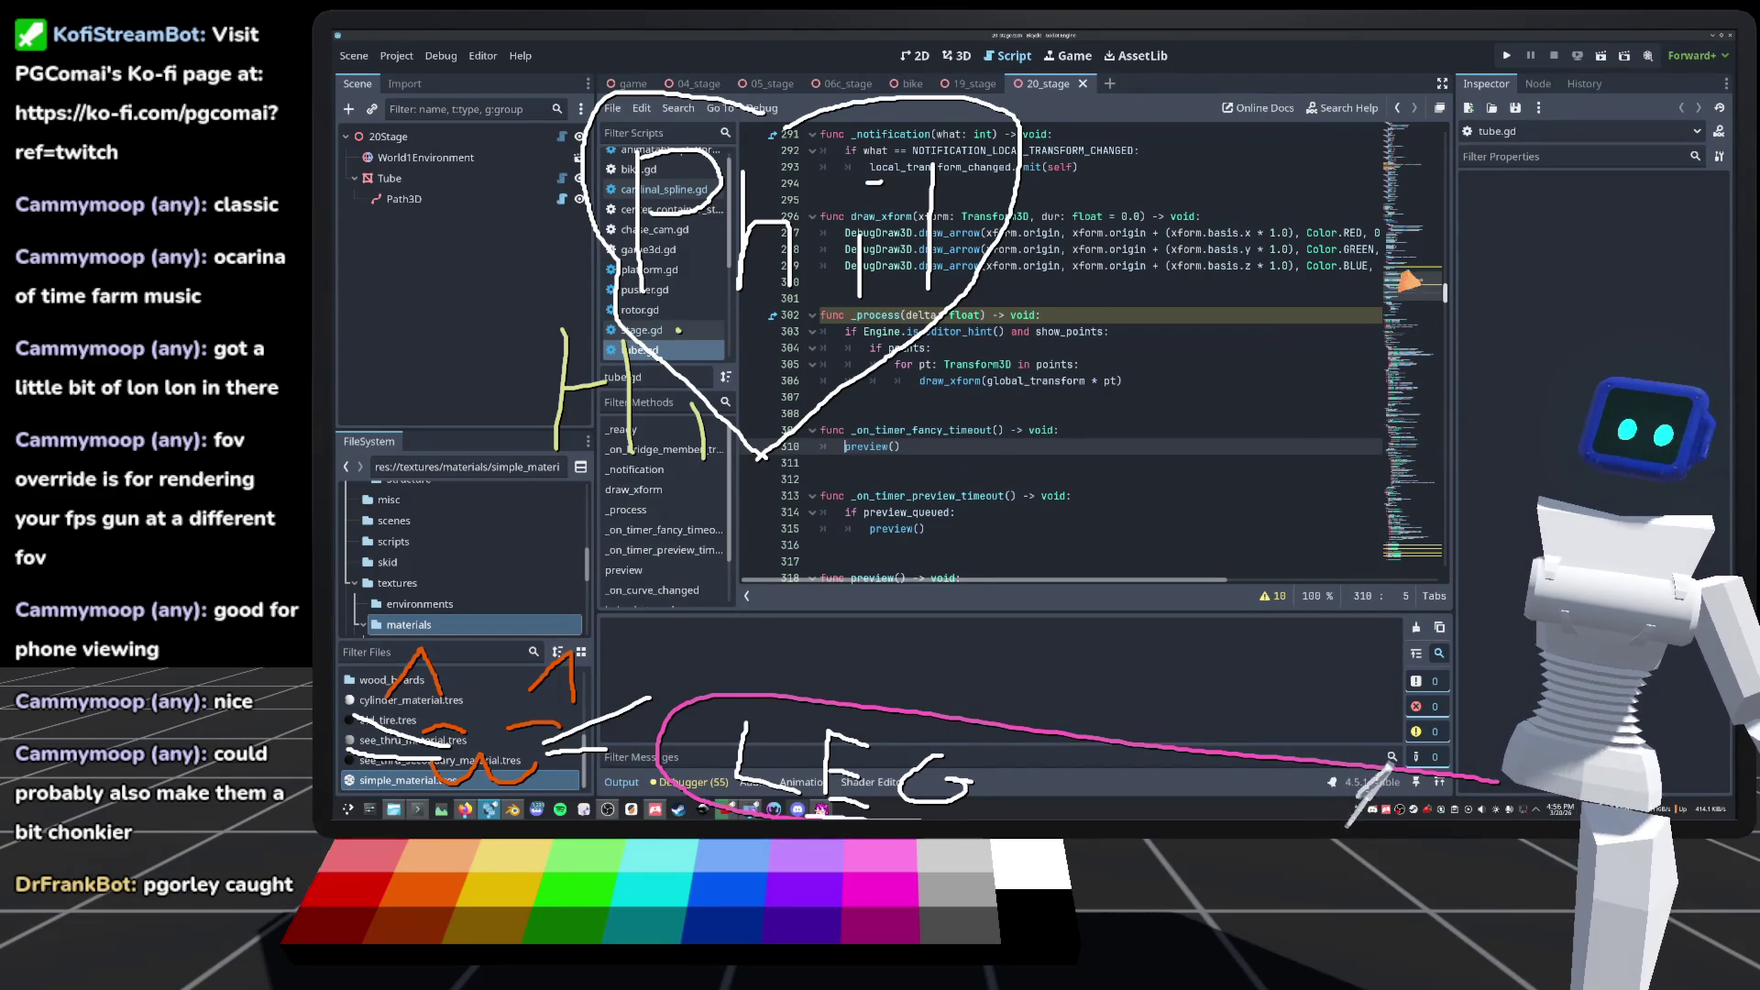
pyautogui.moveTo(1398, 289); pyautogui.dragTo(1352, 642)
pyautogui.scroll(2, 935, 459)
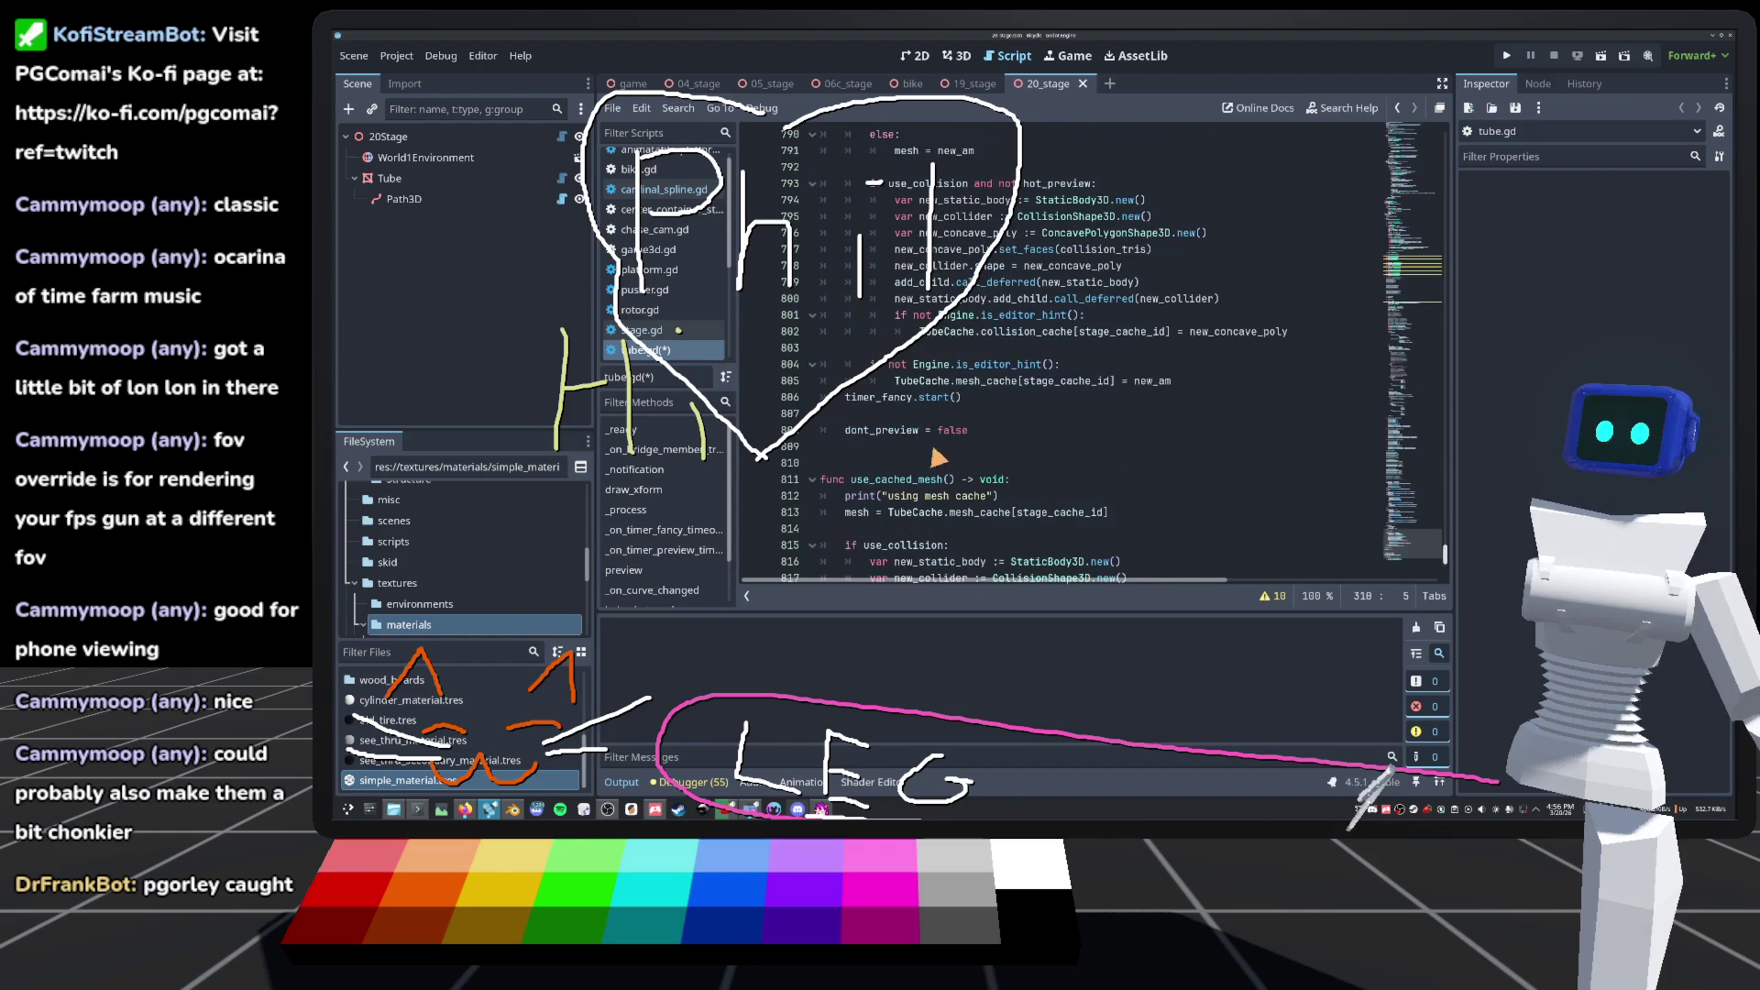
pyautogui.click(849, 405)
# Step: Nest timer_fancy.start() under a new if simple: line at 806 and save tube.gd
pyautogui.press('Return')
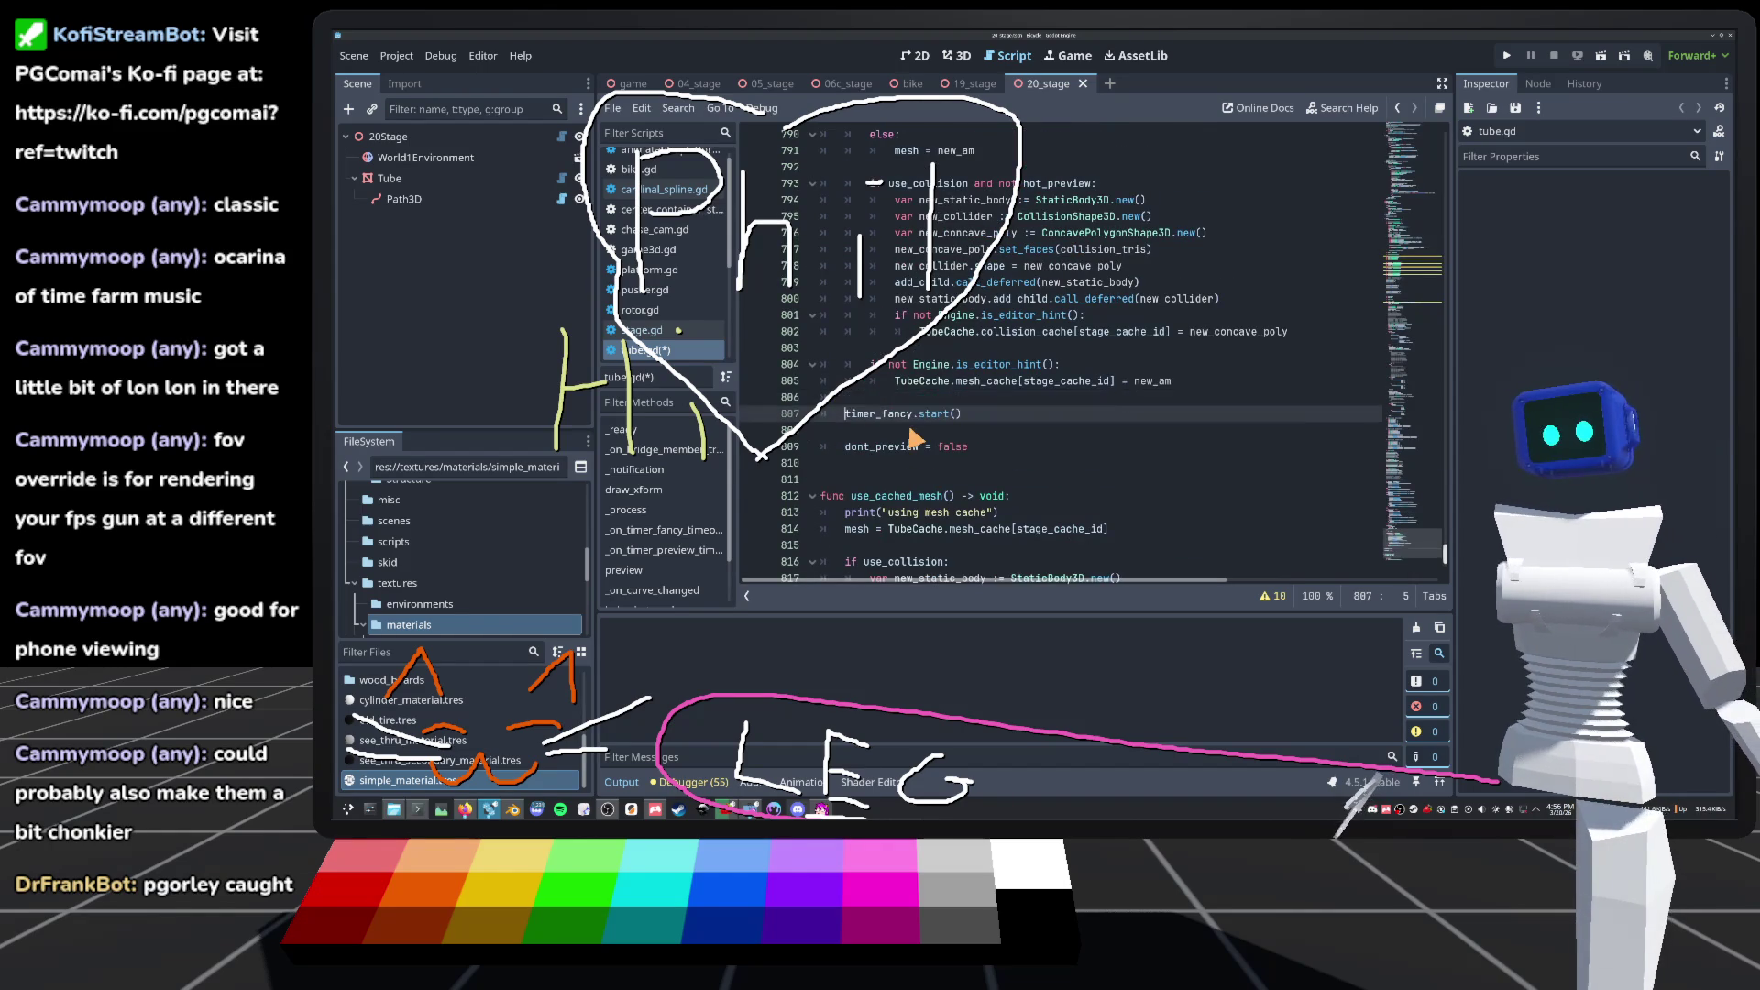
pyautogui.press('Up')
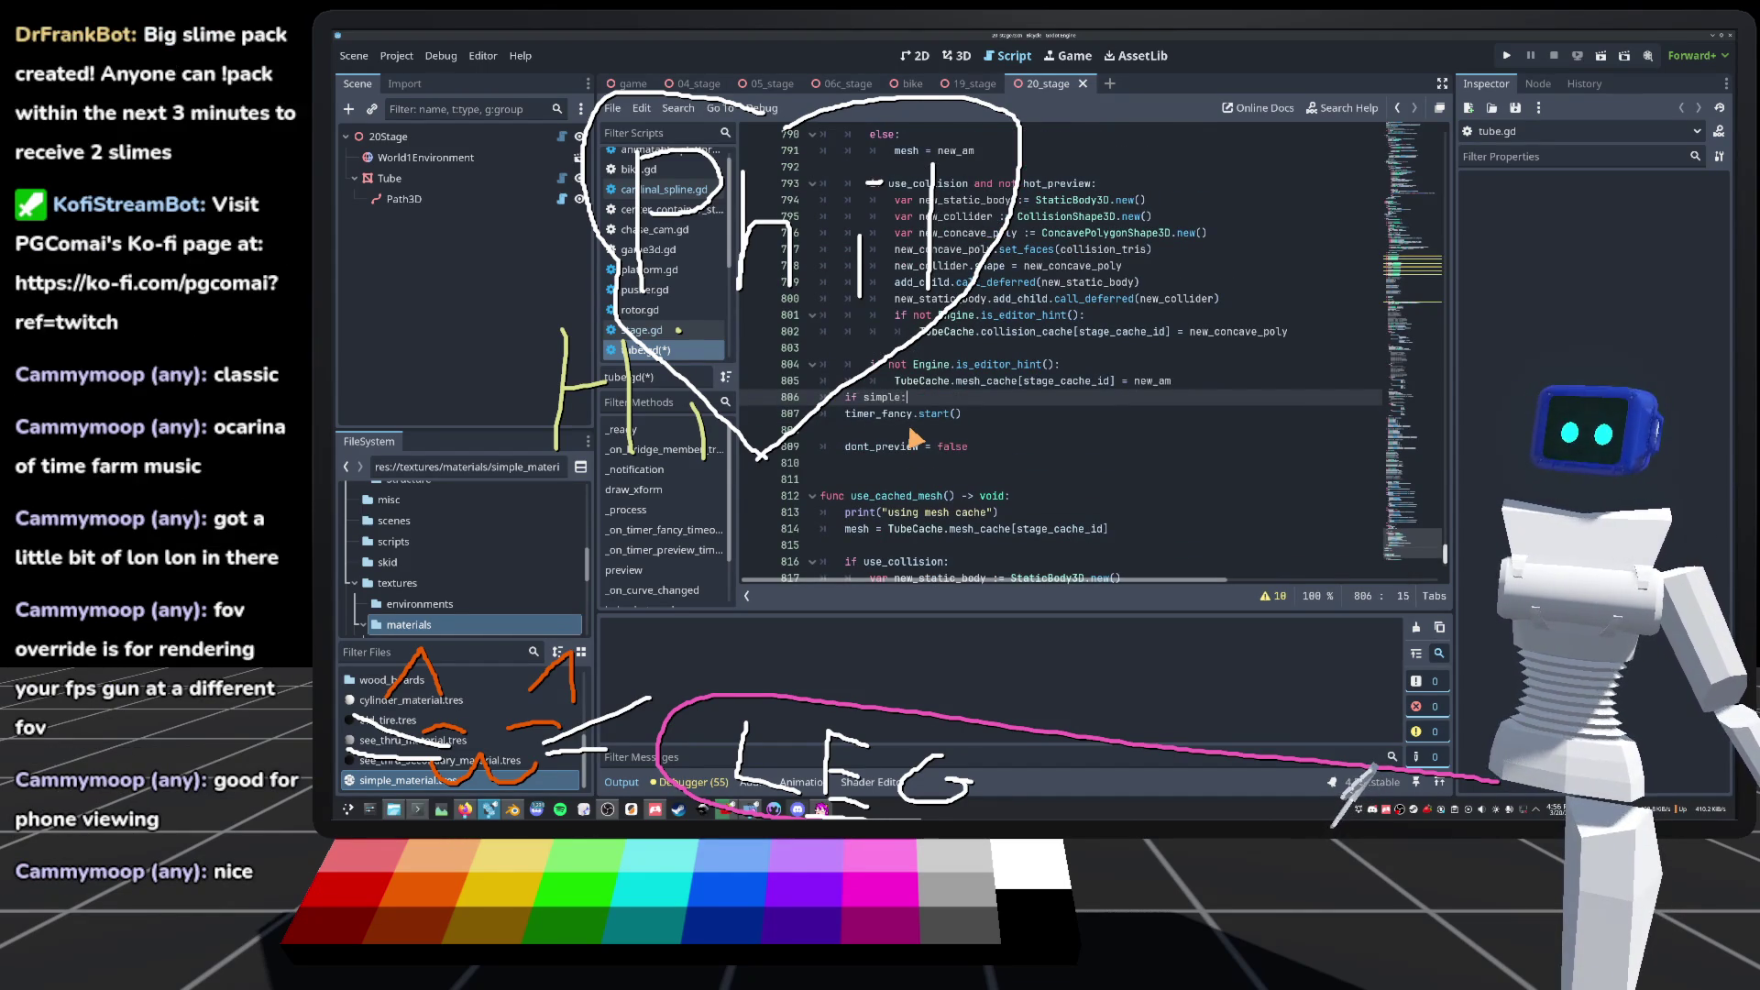
pyautogui.click(847, 415)
pyautogui.press('Tab')
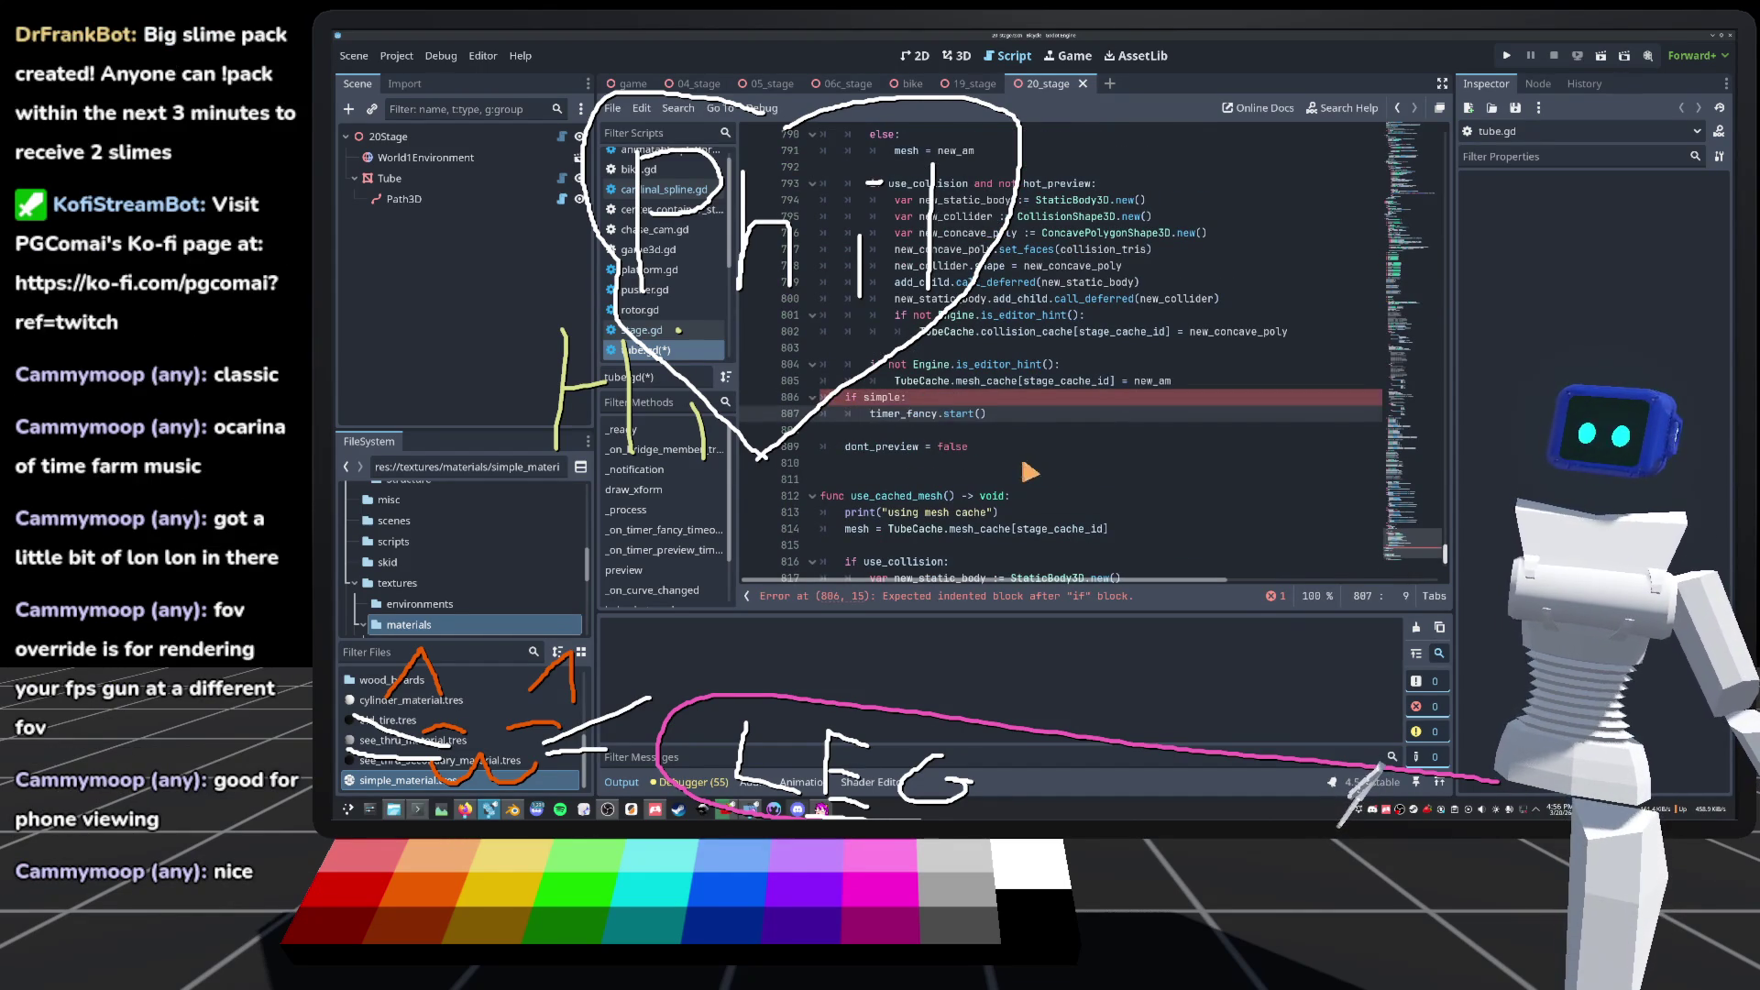
pyautogui.click(968, 434)
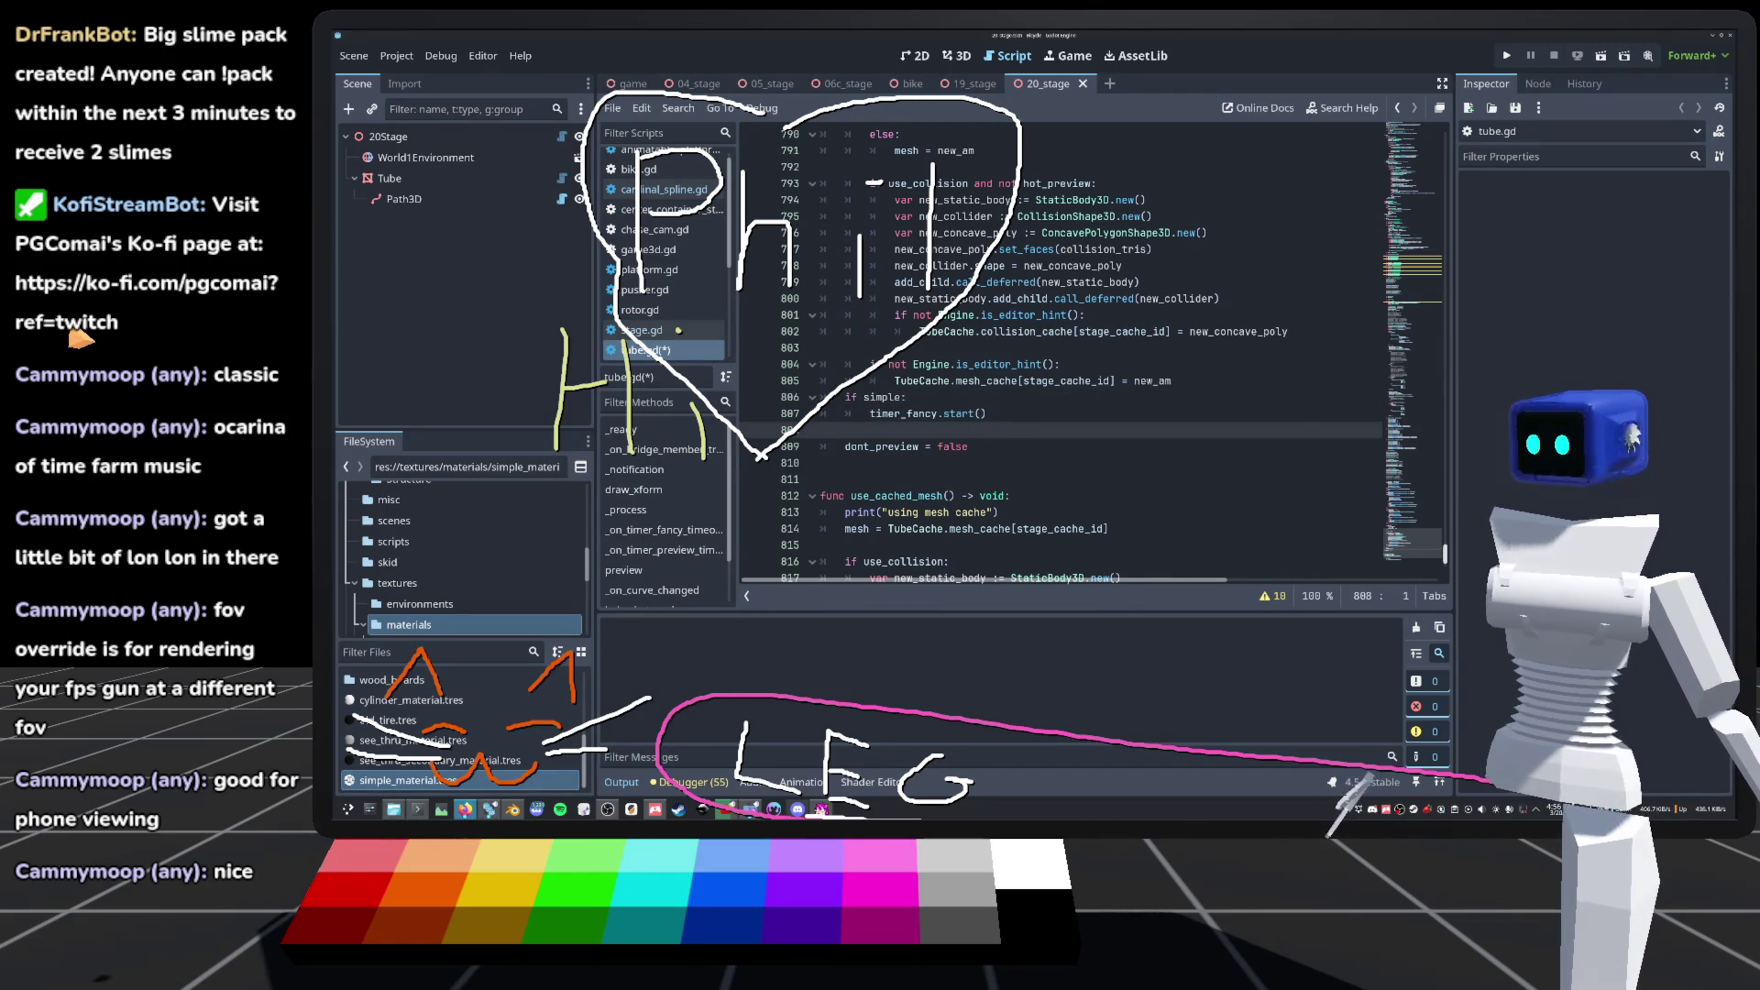
pyautogui.click(1068, 402)
pyautogui.hotkey('ctrl', 's')
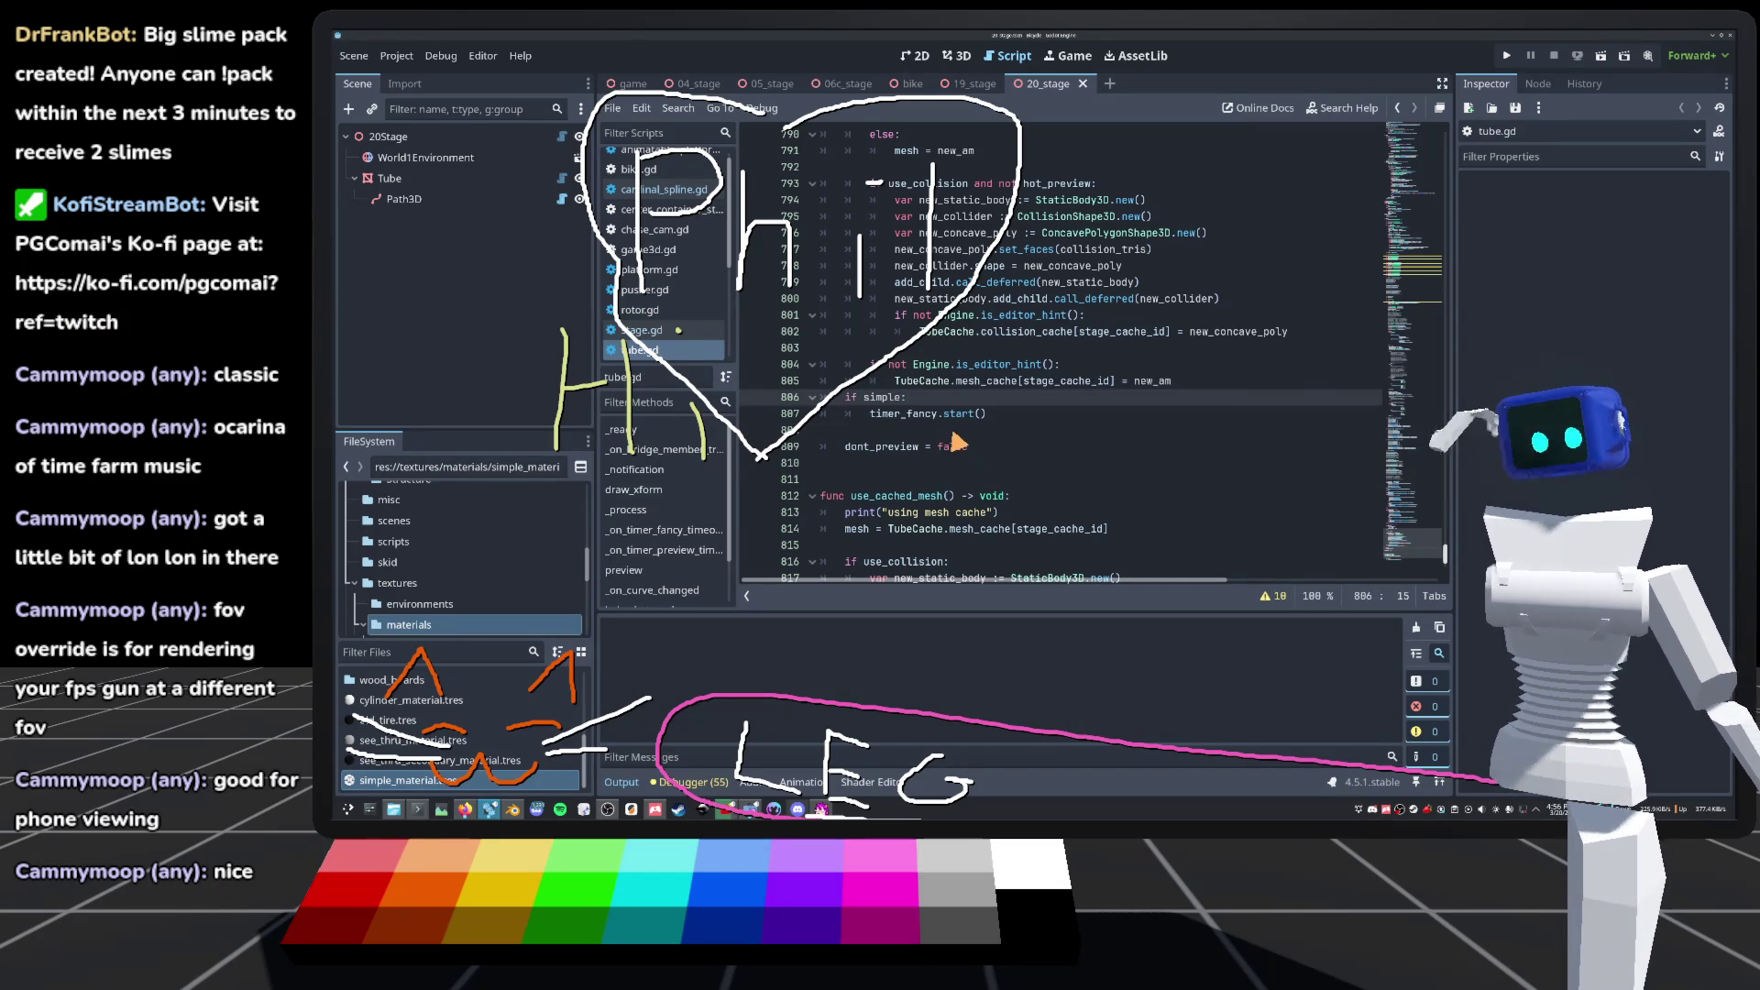
# Step: Switch to the 3D view and select the Path3D node in the Scene tree
pyautogui.scroll(20, 1430, 420)
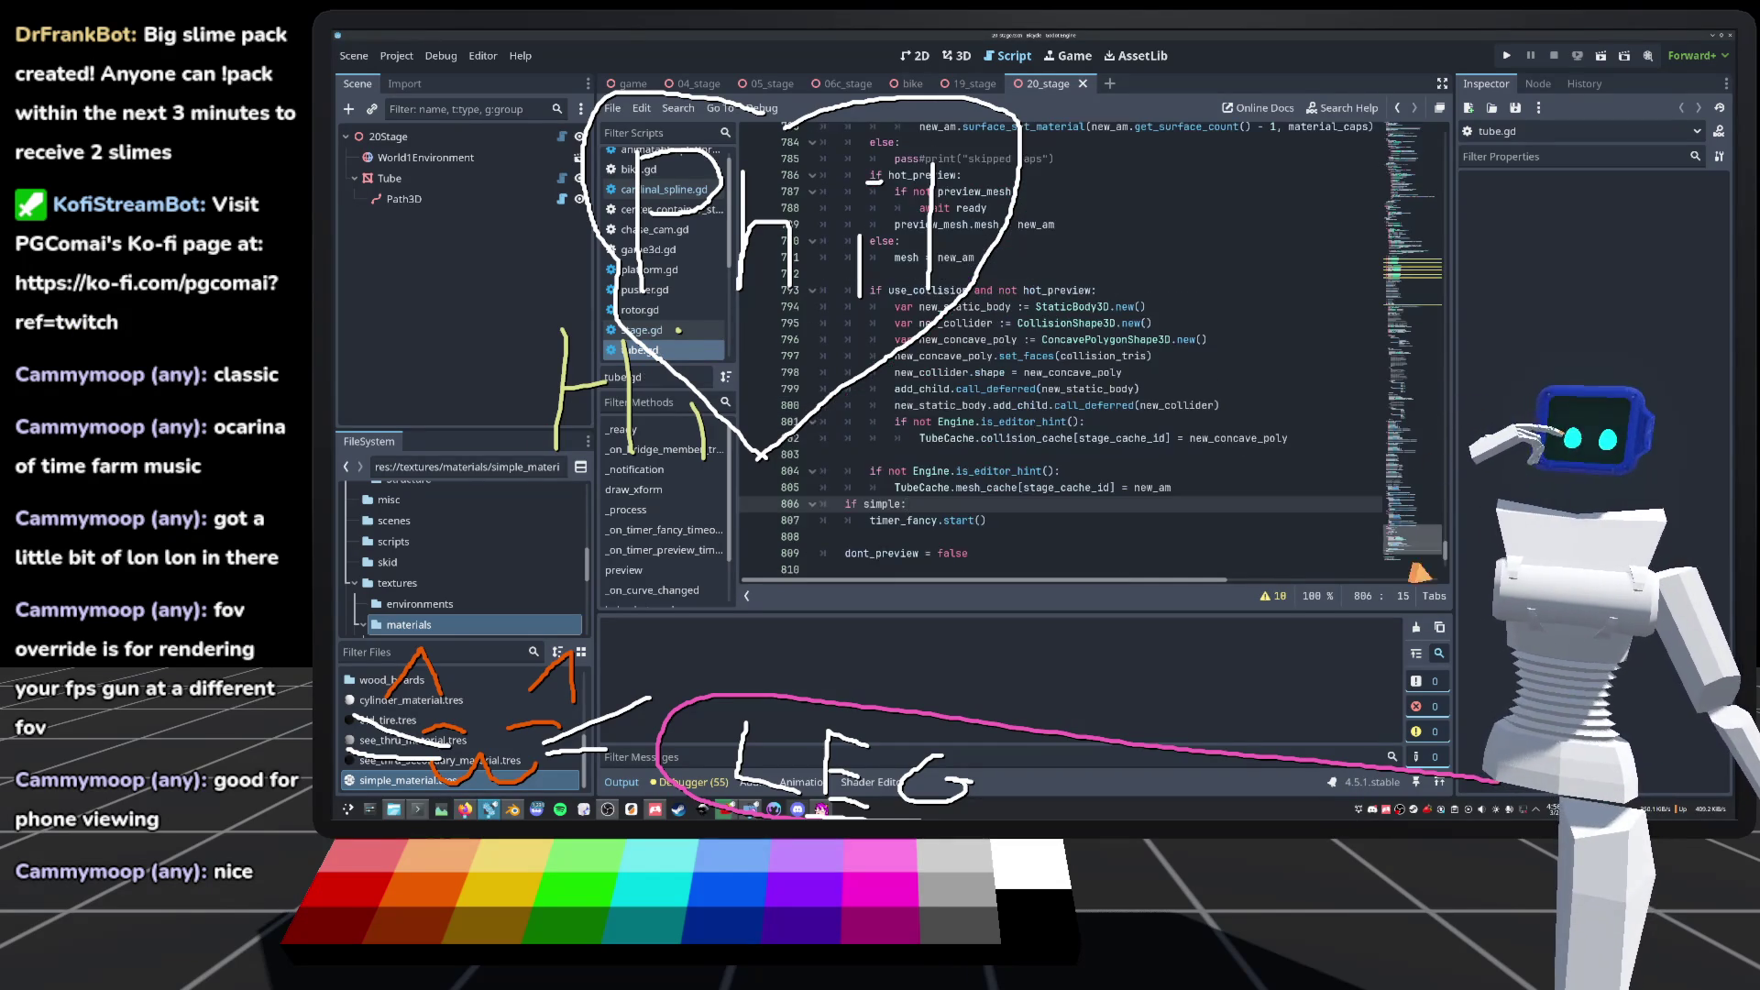
pyautogui.scroll(-5, 1192, 305)
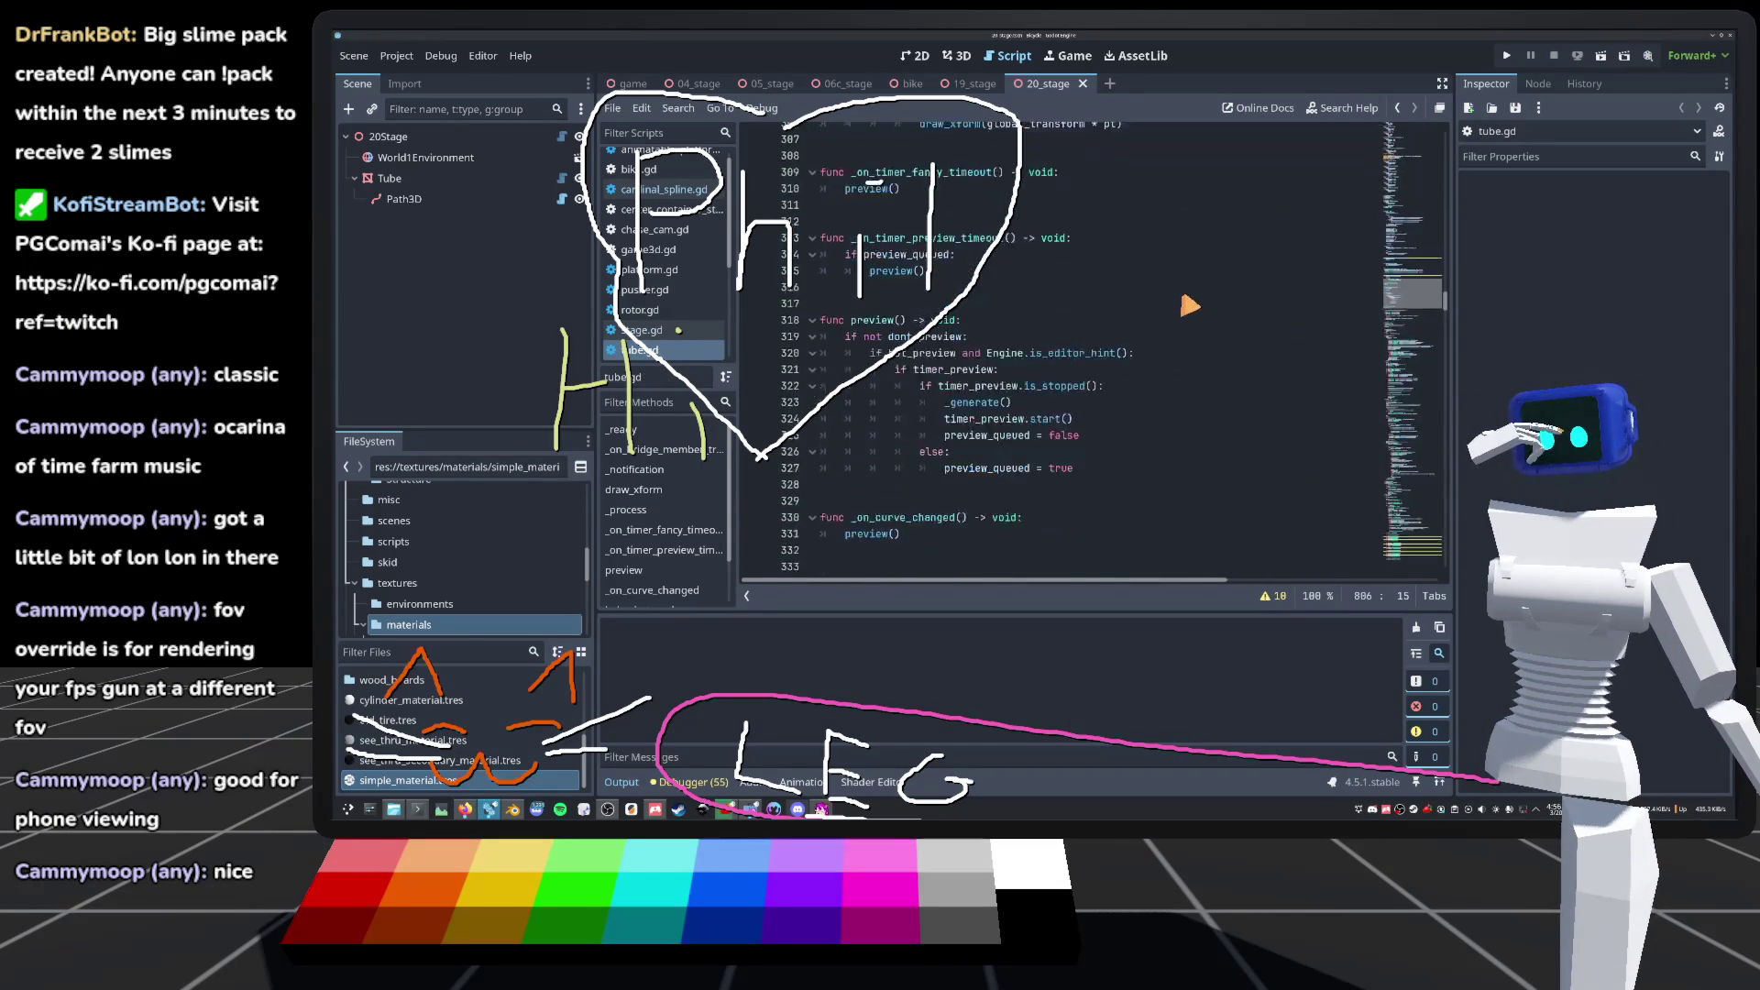
pyautogui.scroll(-2, 1179, 311)
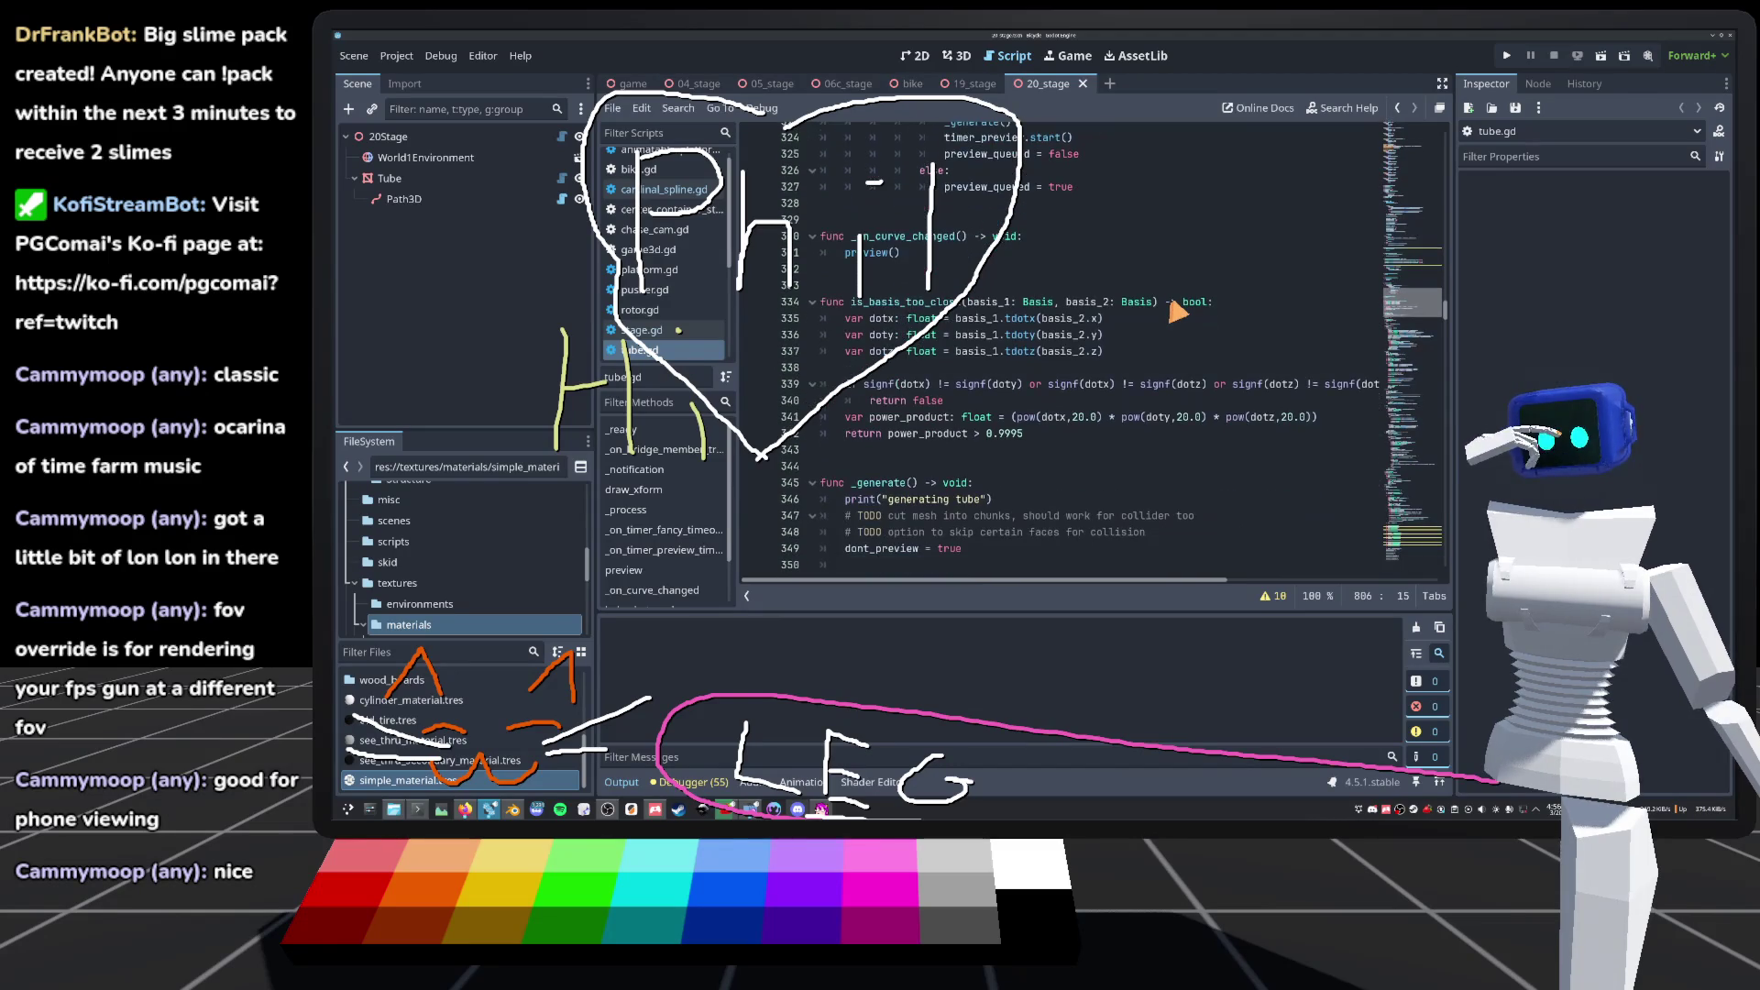
pyautogui.scroll(5, 1178, 312)
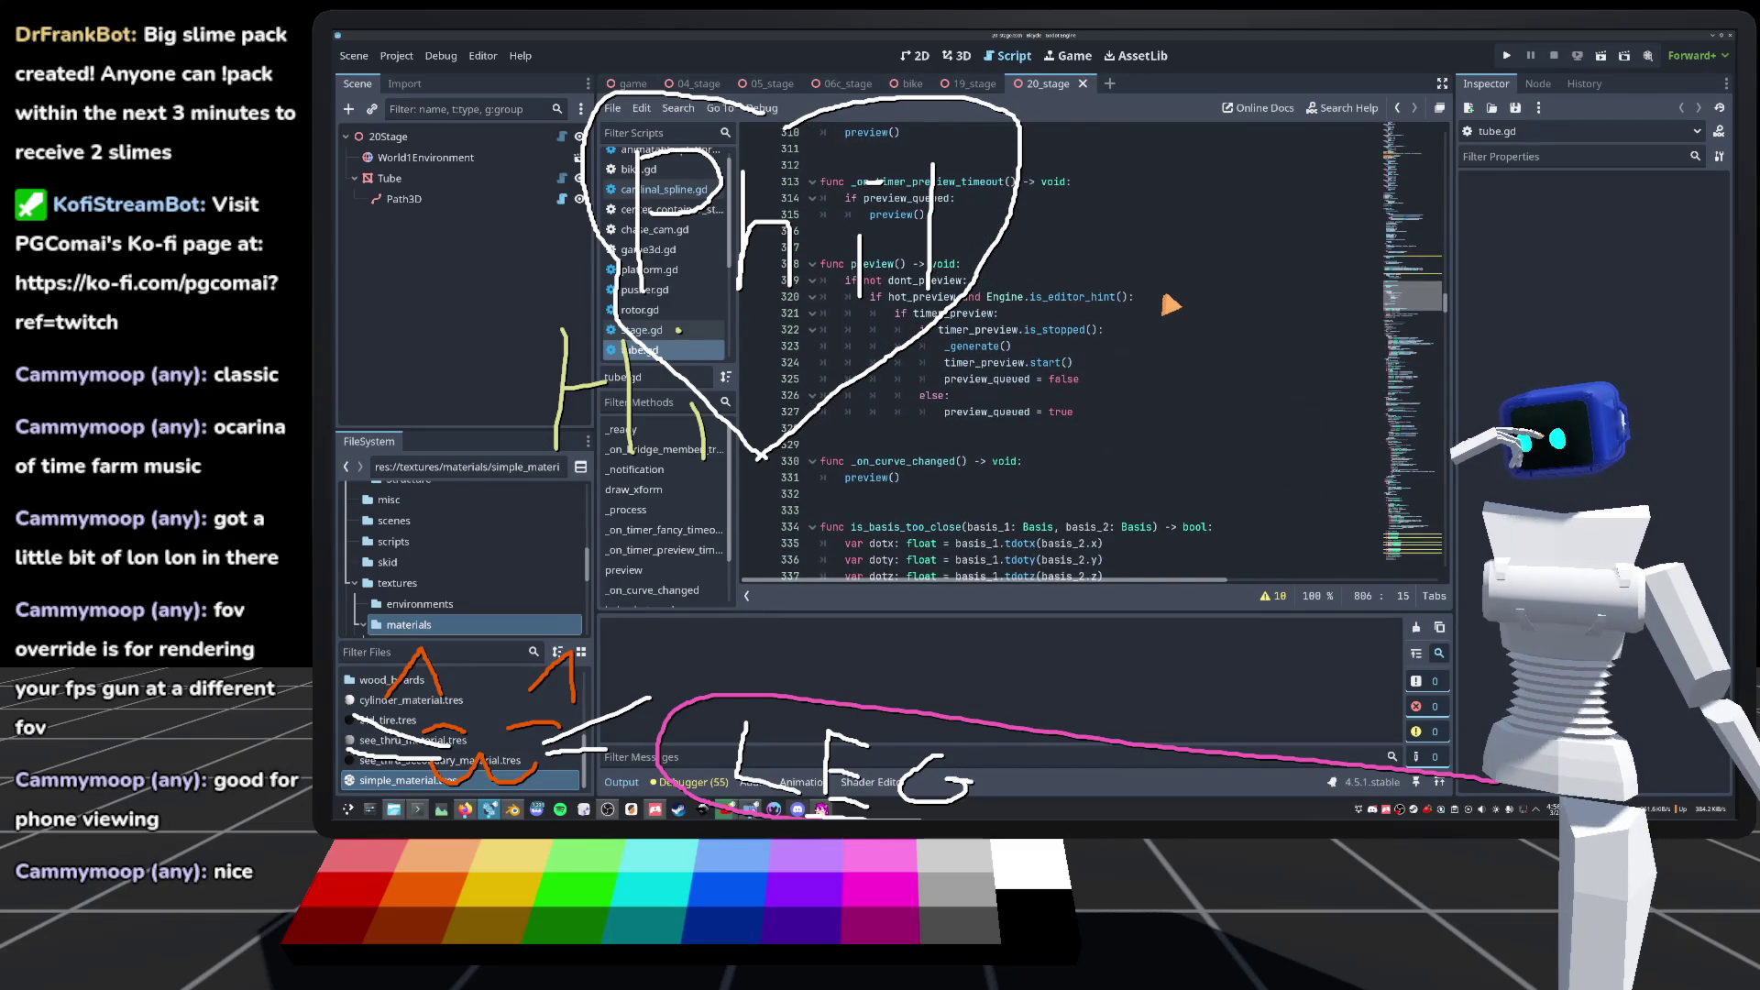
pyautogui.scroll(-10, 1170, 304)
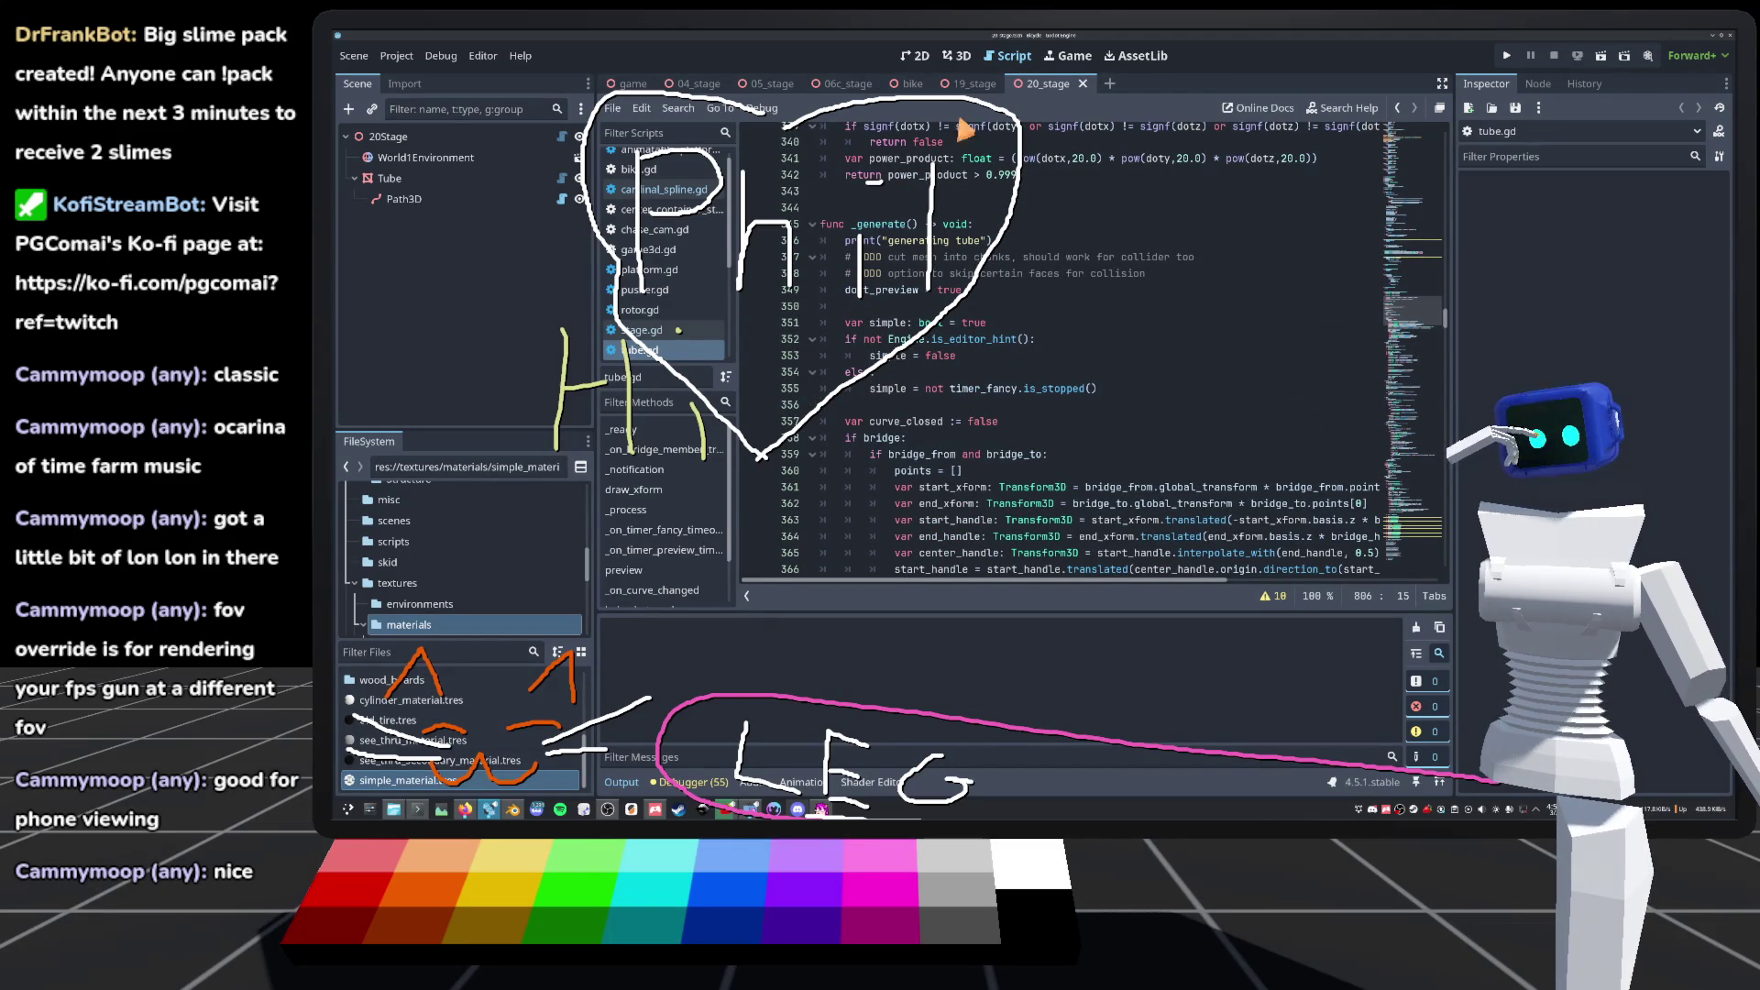
pyautogui.click(956, 56)
pyautogui.click(427, 197)
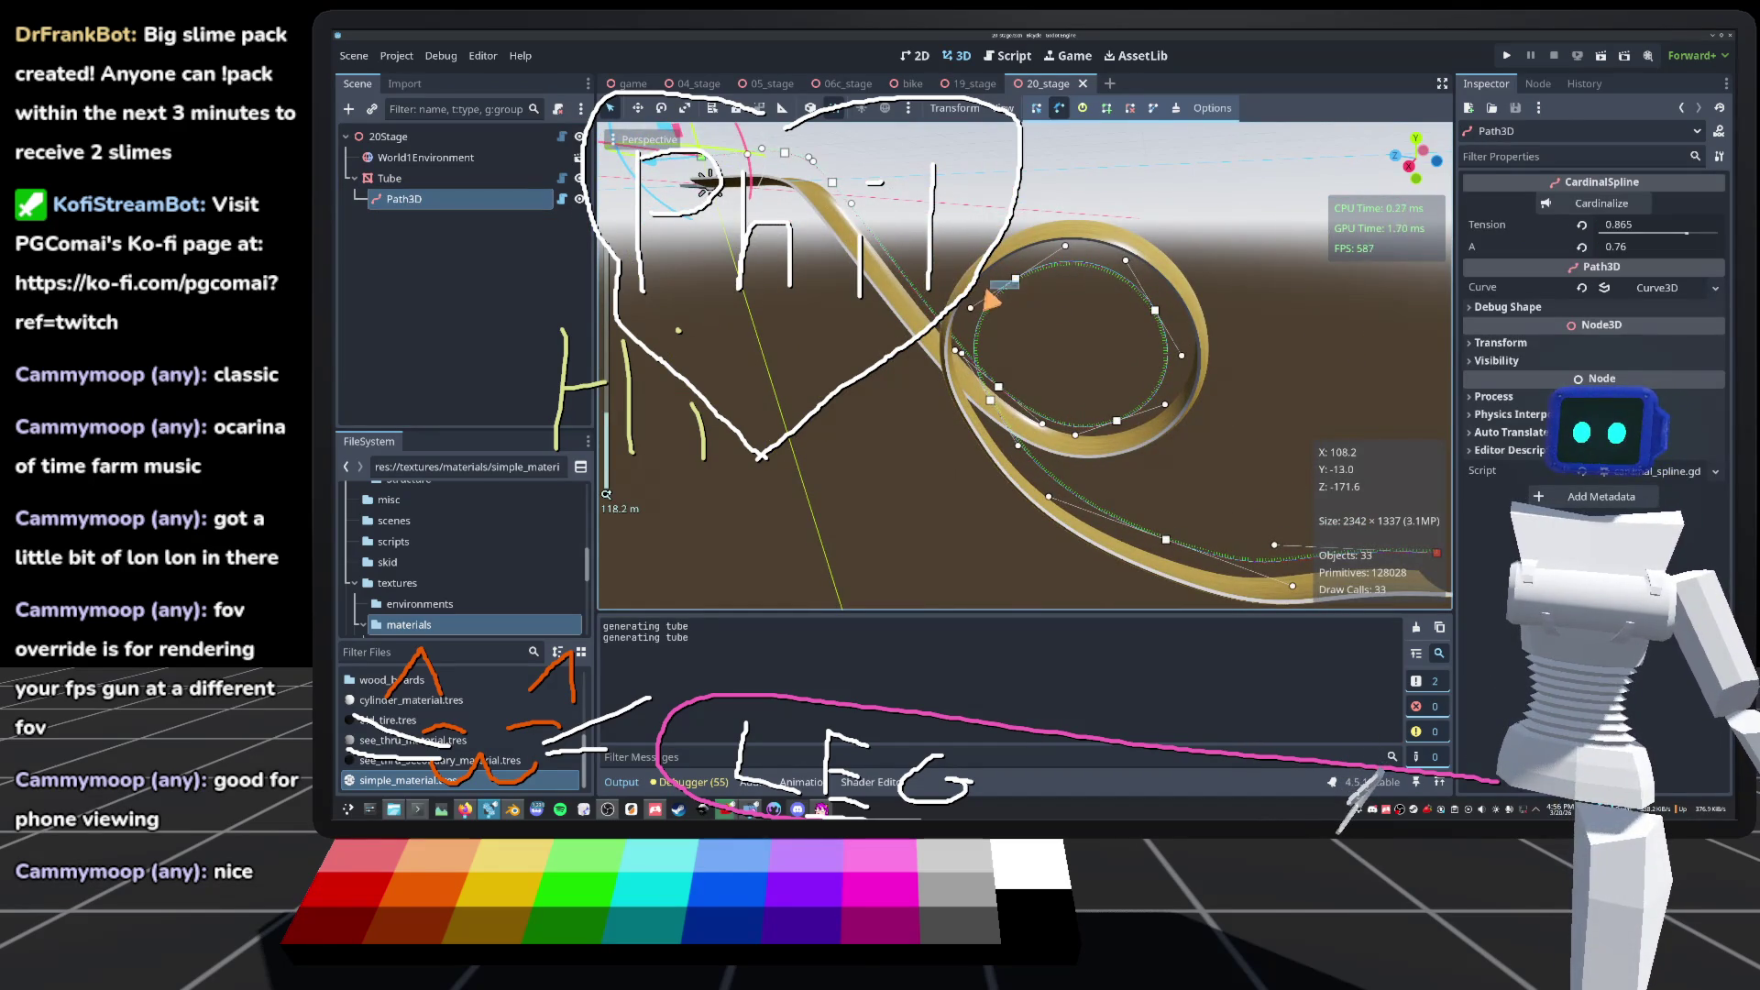
pyautogui.click(1008, 292)
pyautogui.click(422, 203)
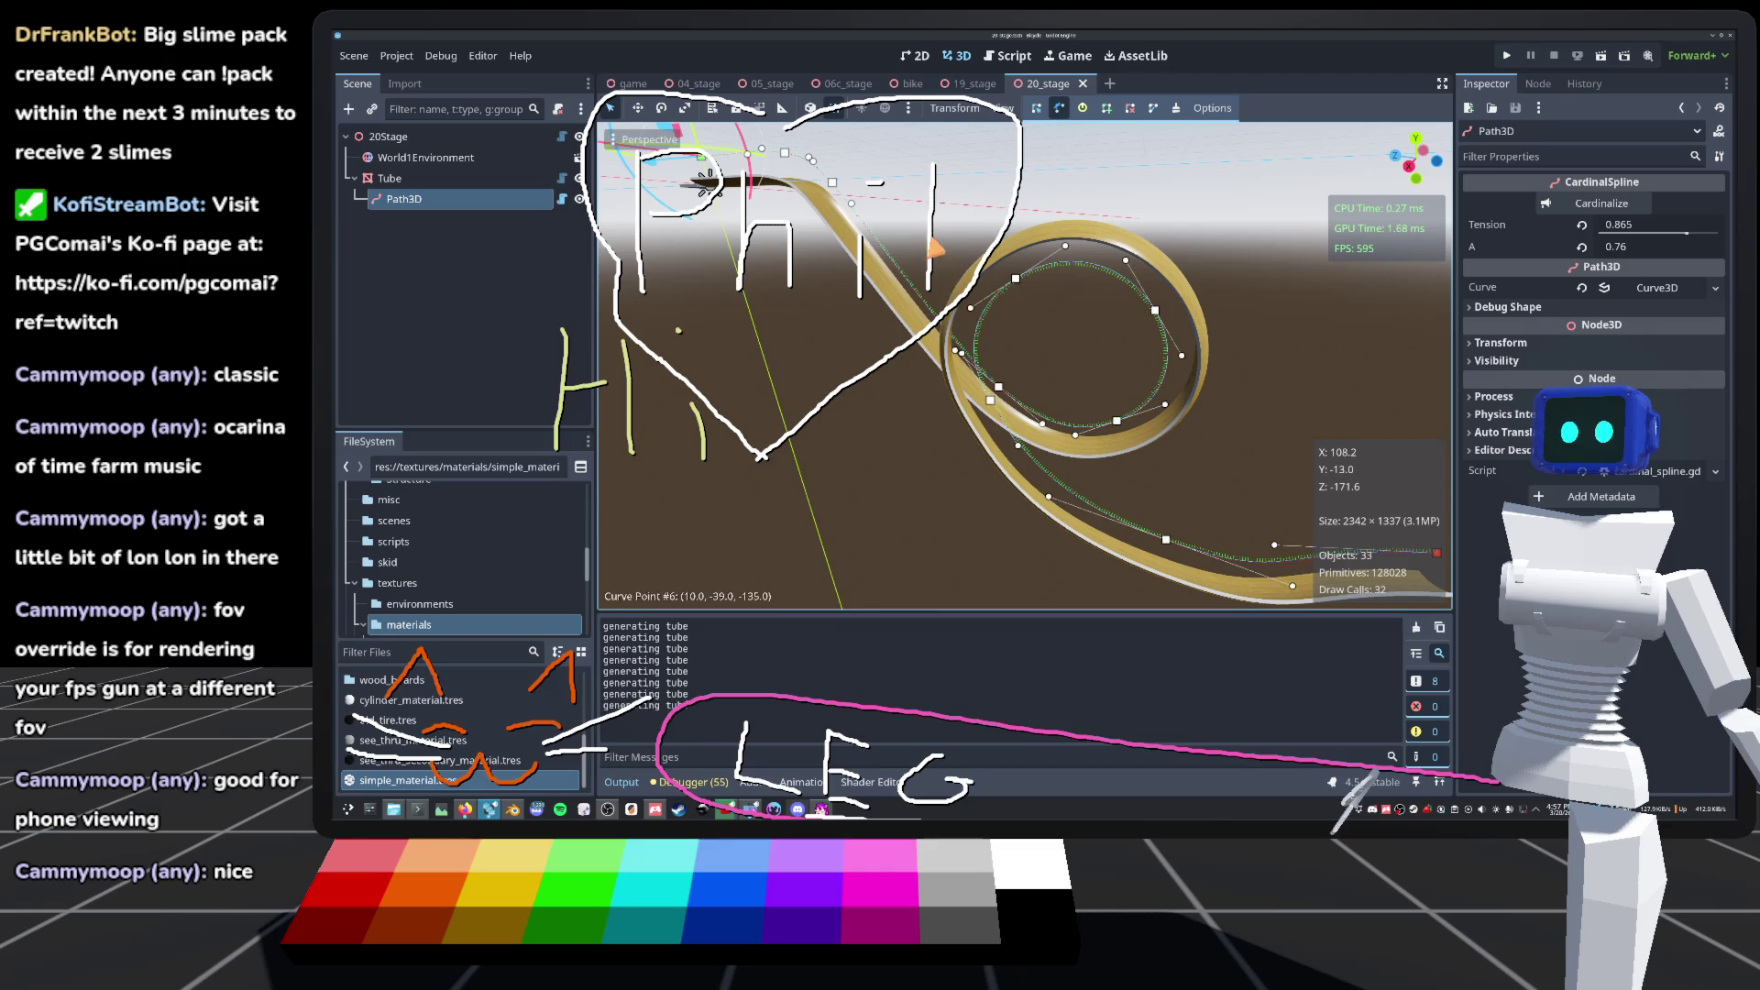
pyautogui.moveTo(999, 284); pyautogui.dragTo(1088, 260)
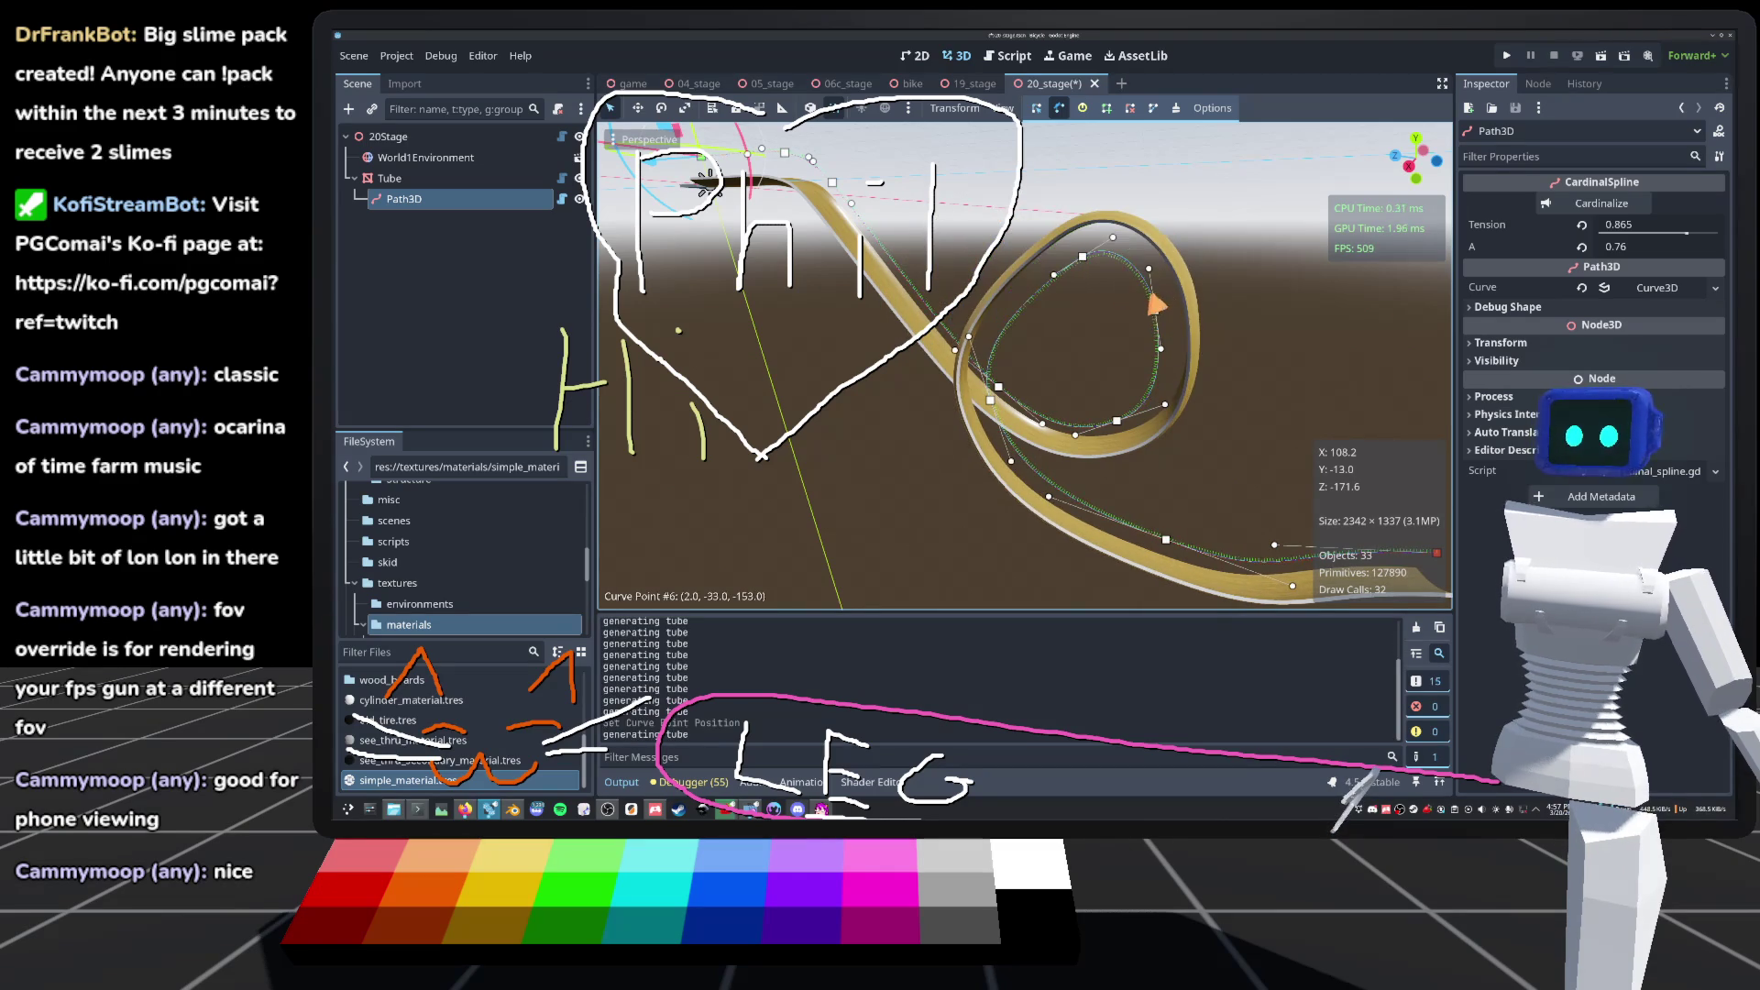
pyautogui.hotkey('ctrl', 'z')
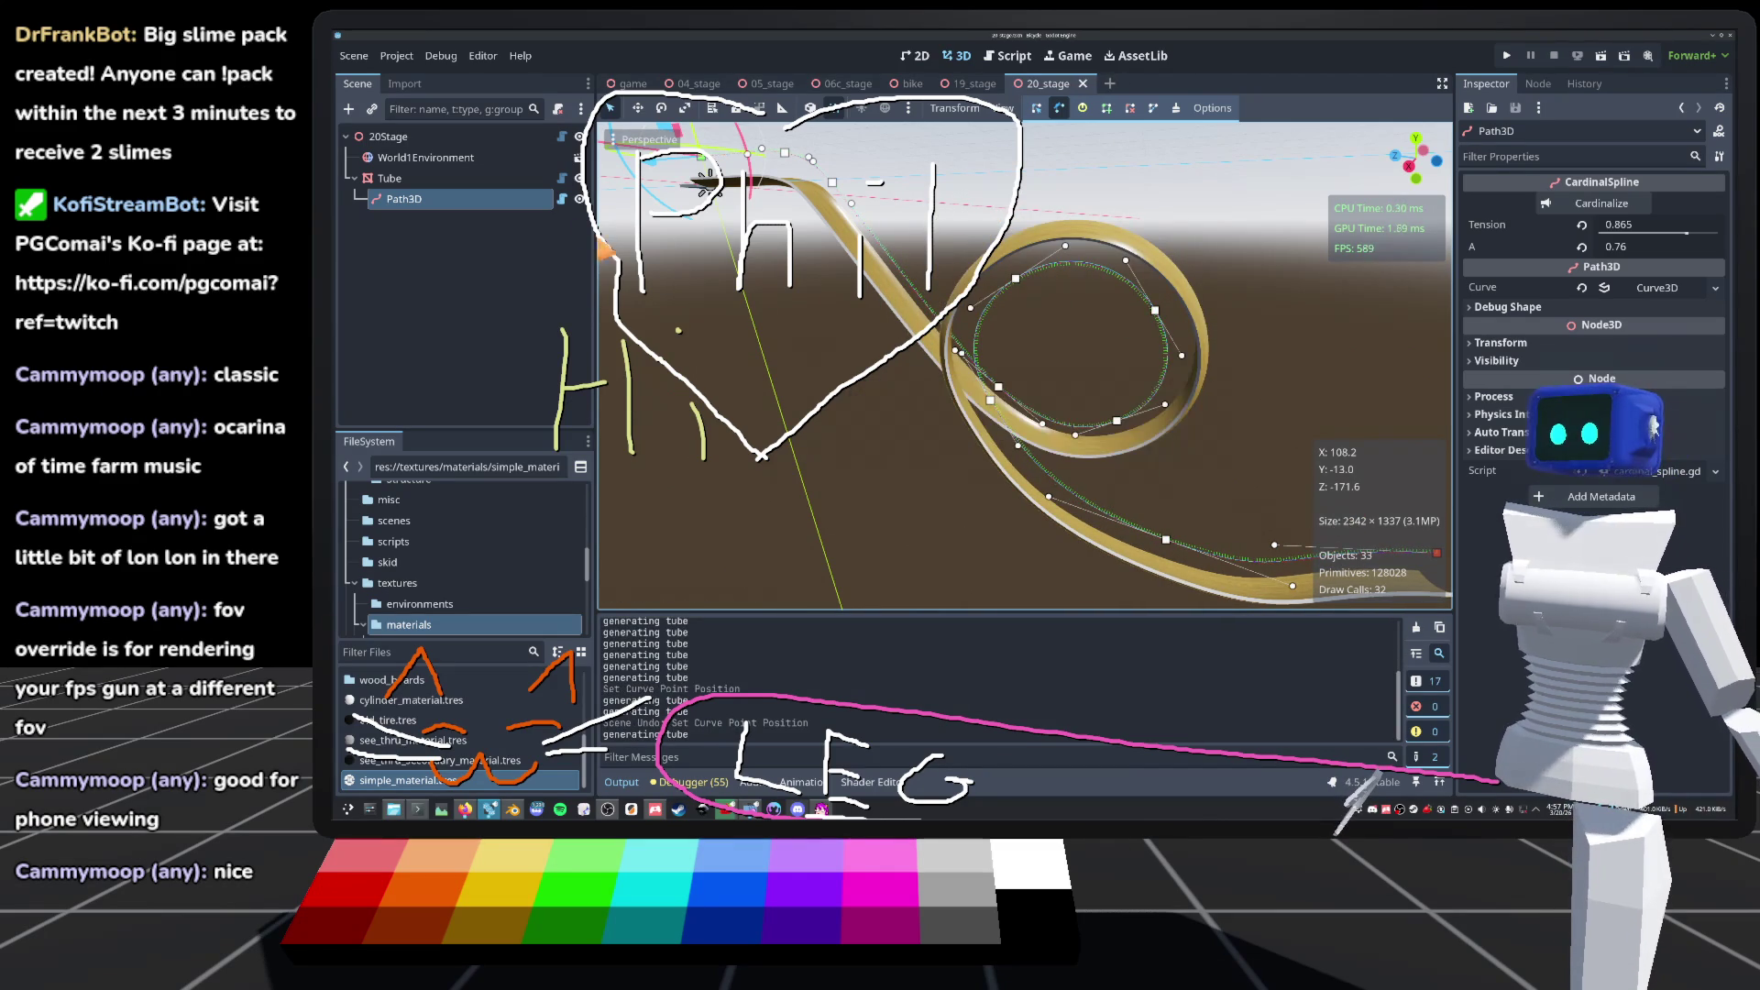
# Step: Read through cardinal_spline.gd in the Script editor, then open tube.gd from the Scripts list
pyautogui.click(561, 199)
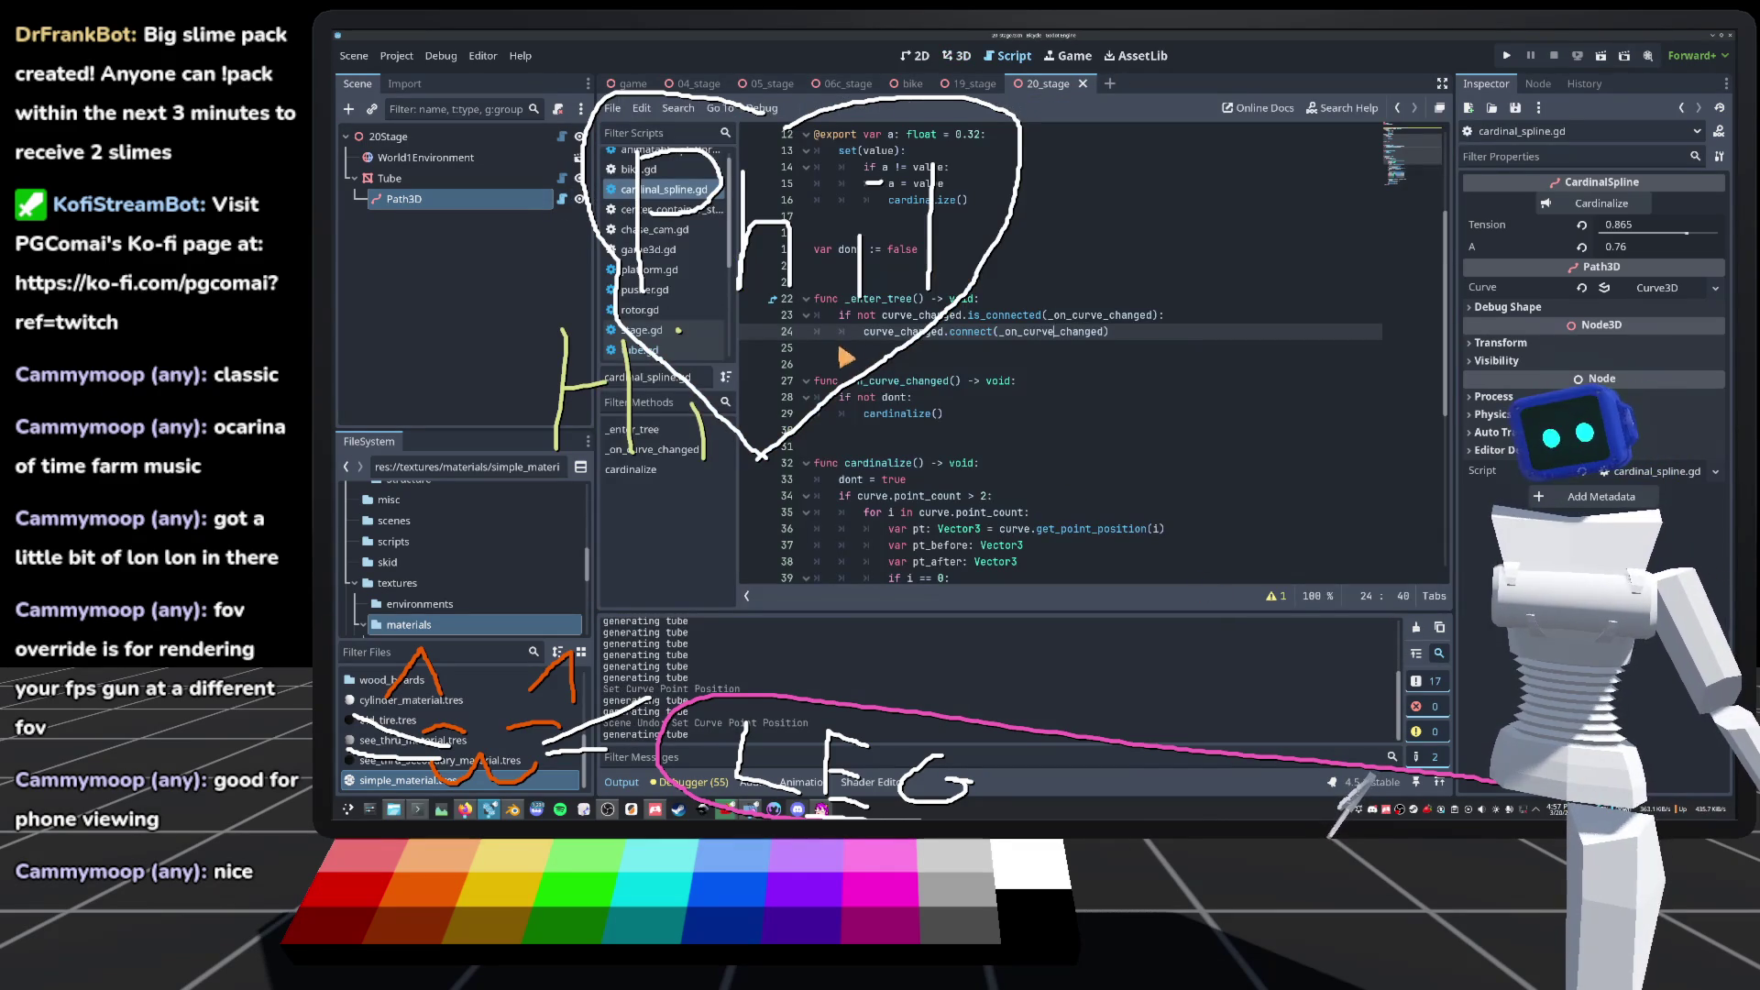
pyautogui.scroll(-2, 1423, 275)
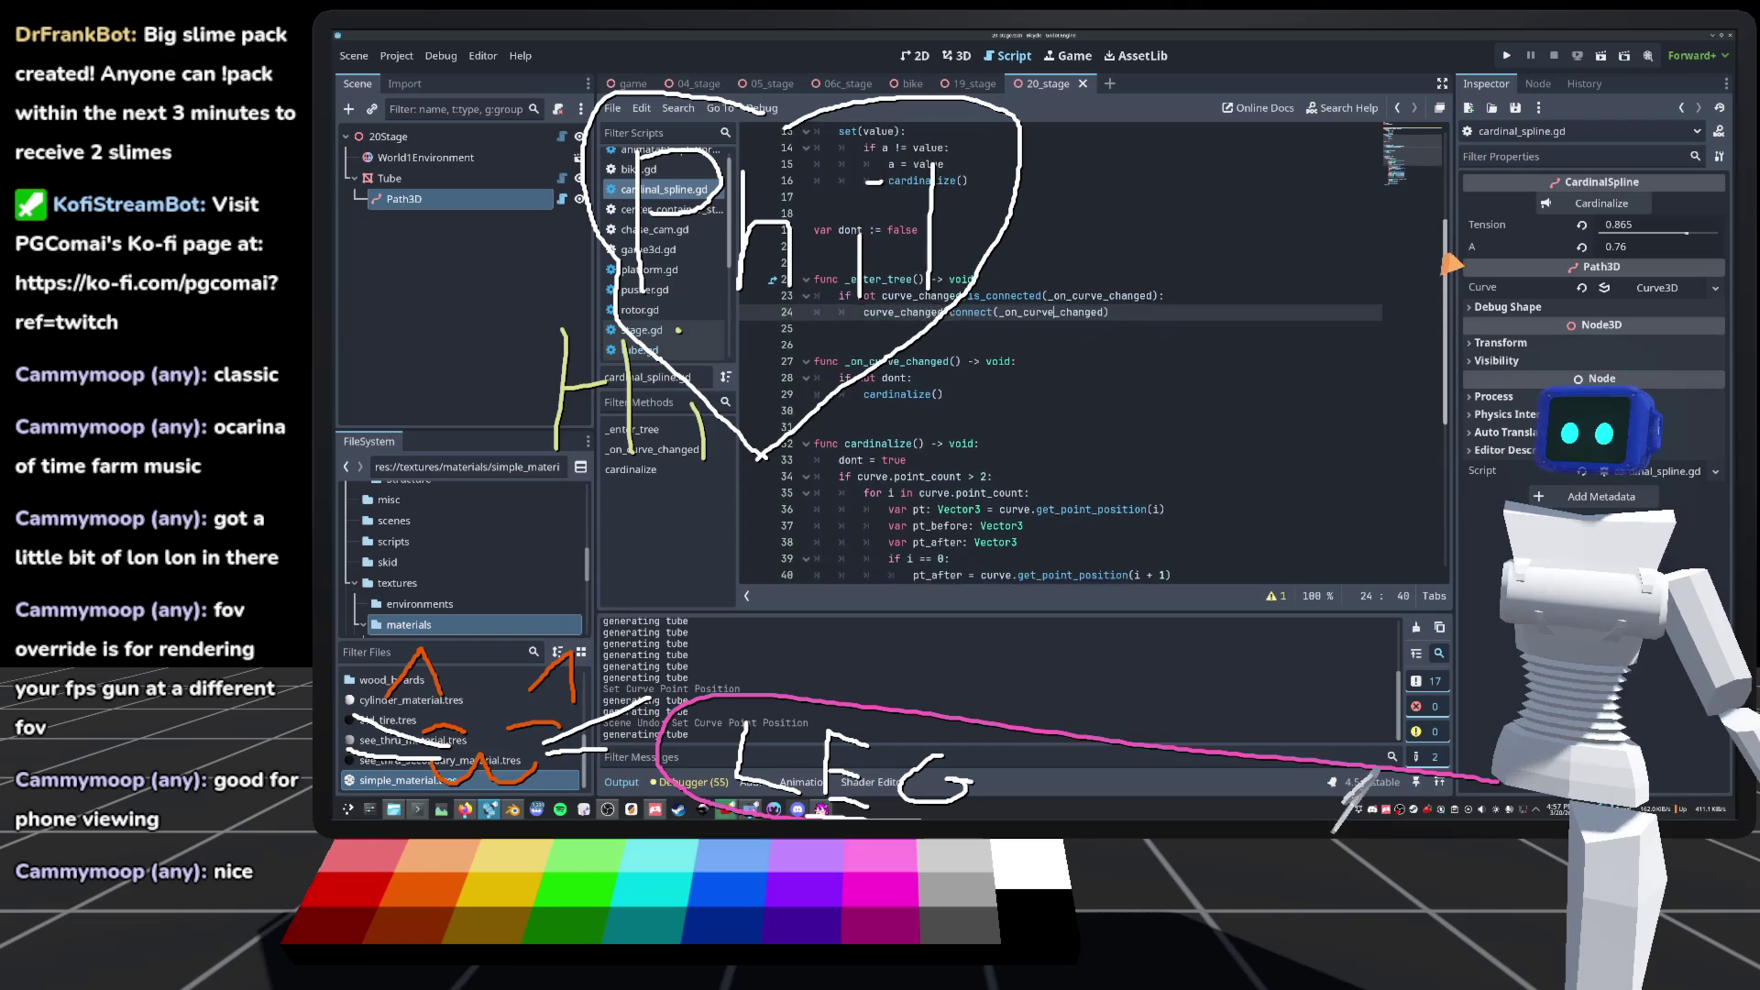
pyautogui.scroll(-2, 1423, 275)
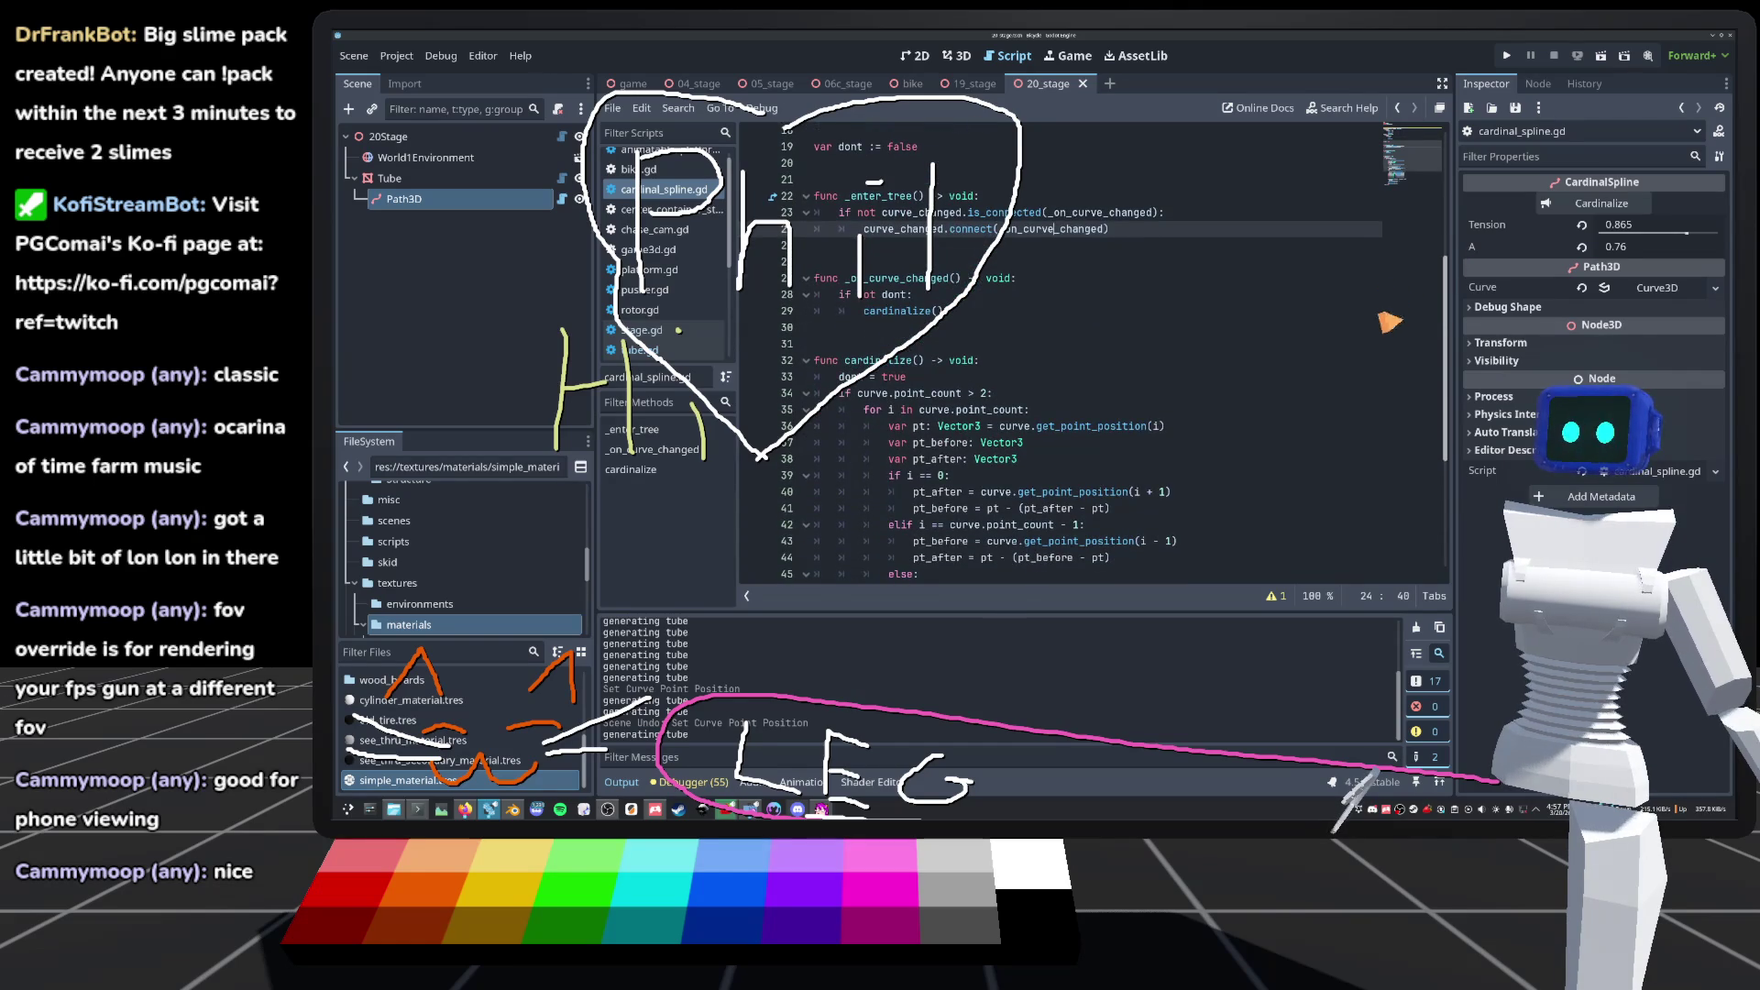
pyautogui.scroll(-2, 990, 514)
pyautogui.scroll(5, 992, 515)
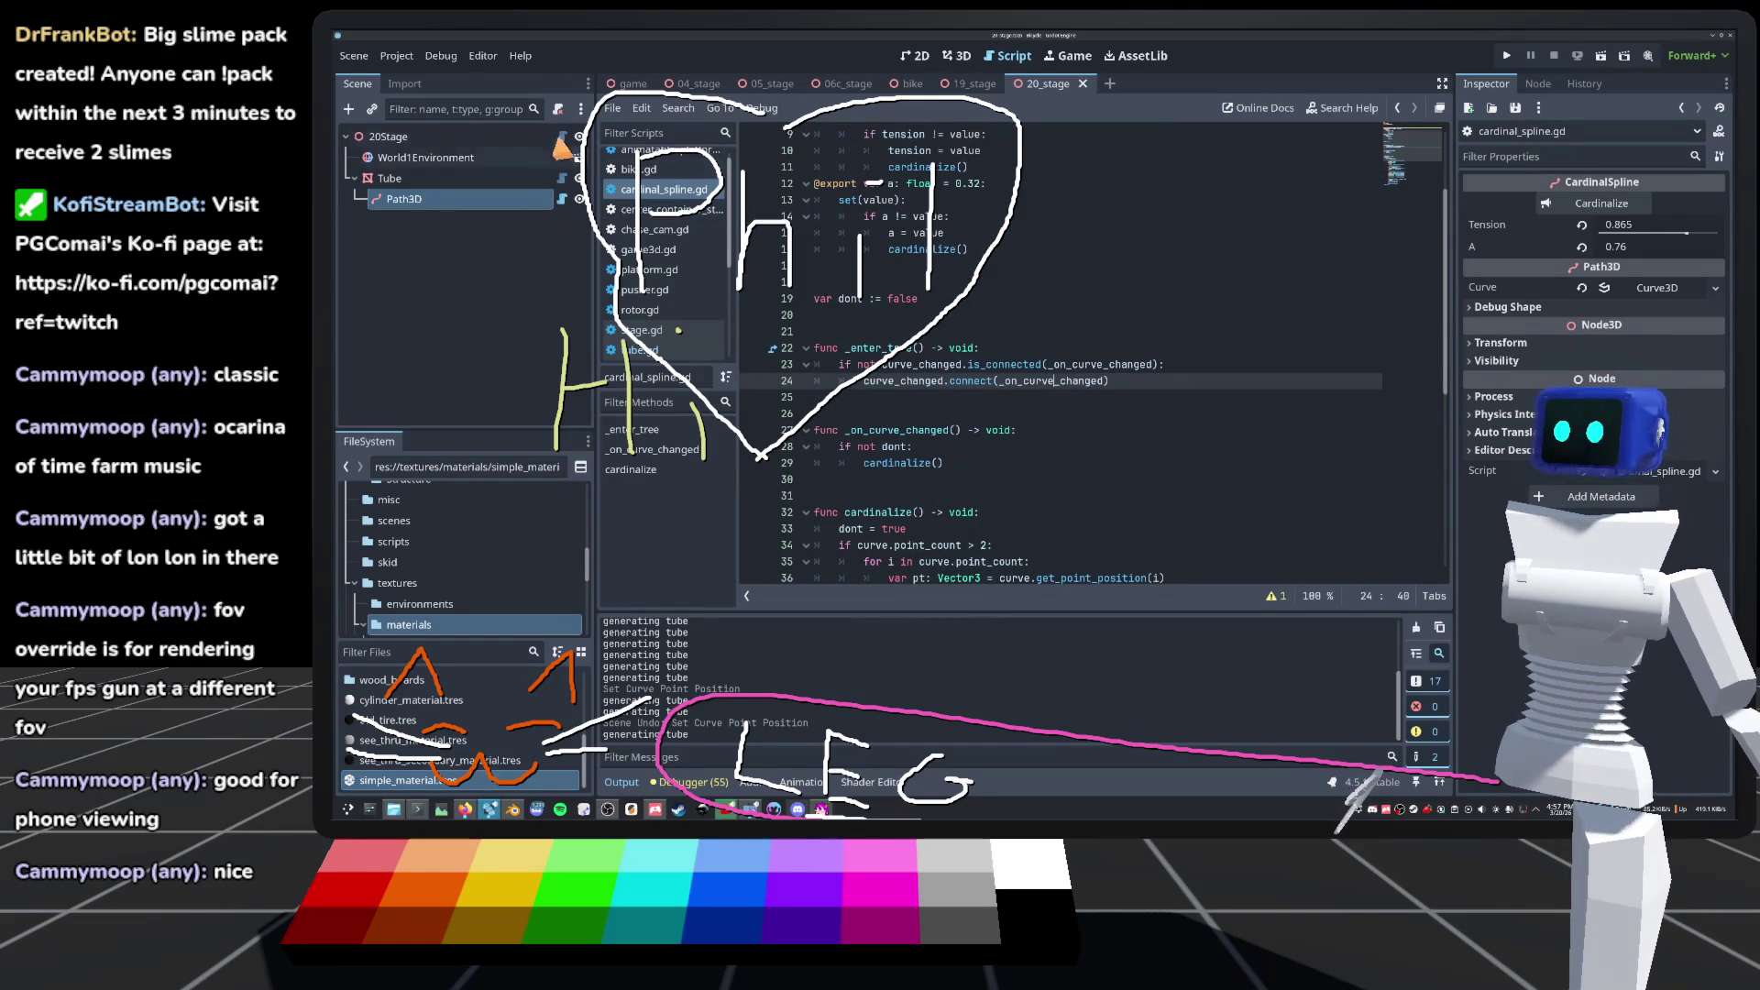
pyautogui.click(641, 350)
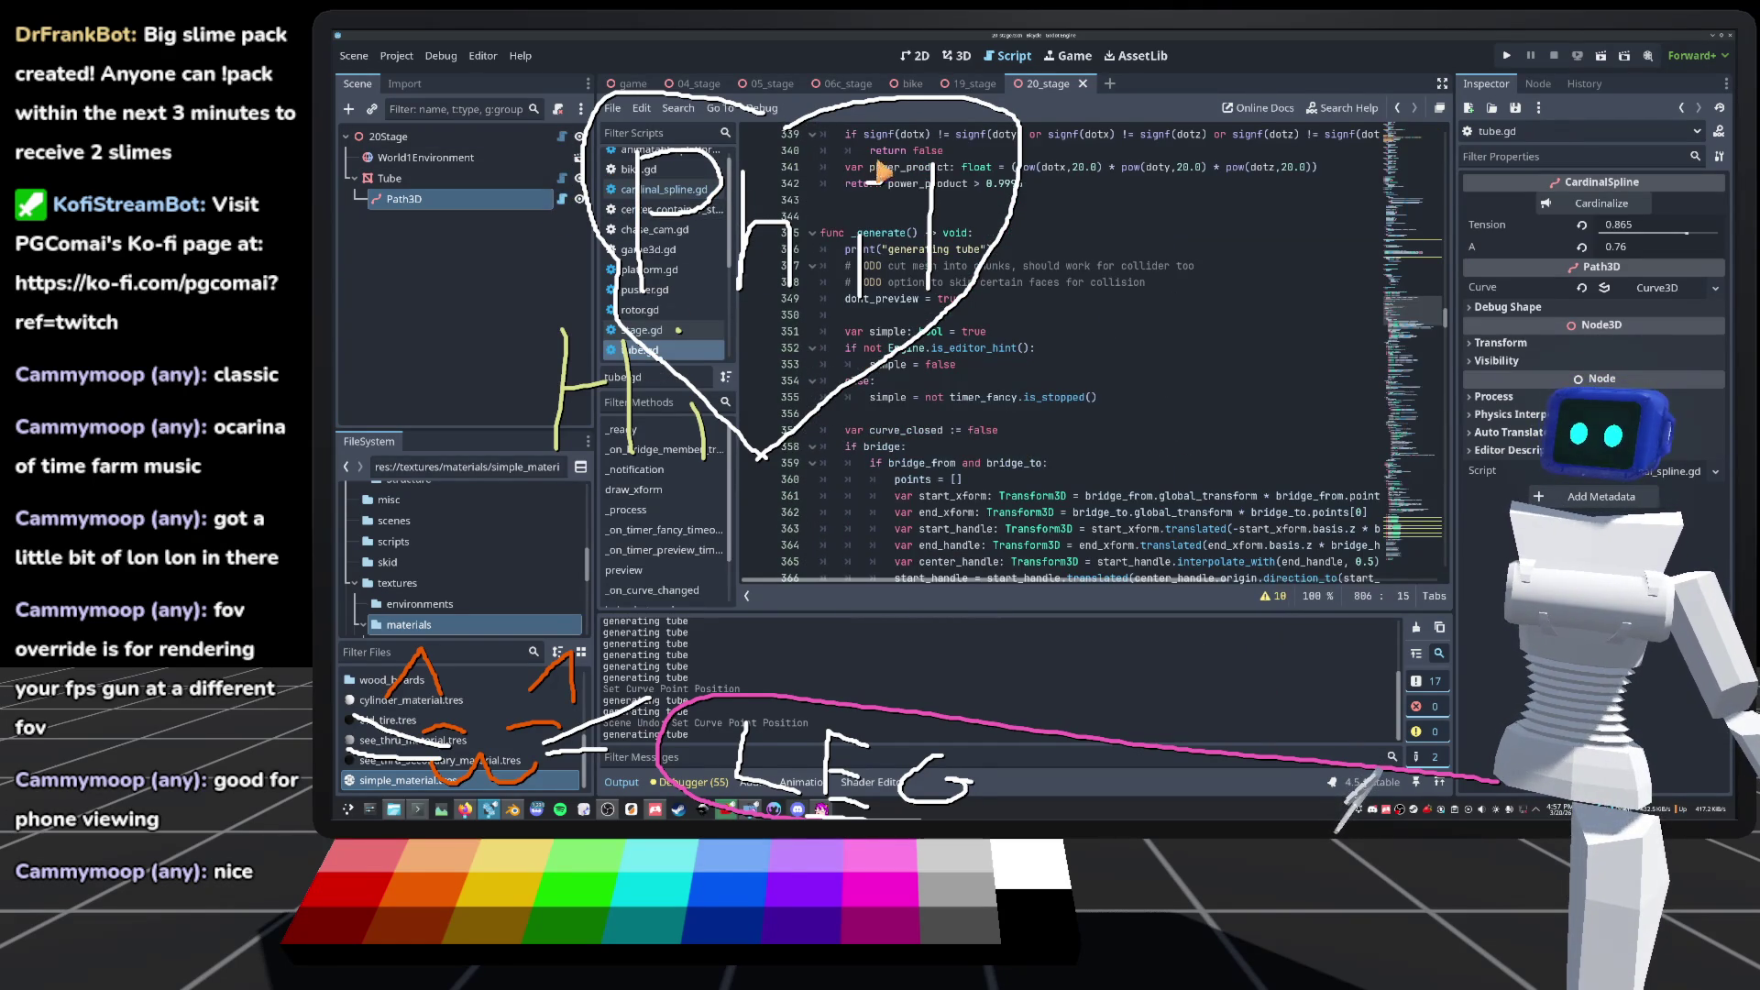
# Step: Delete the if simple: line and its timer_fancy.start() call after the mesh caching code
pyautogui.scroll(-4, 1357, 337)
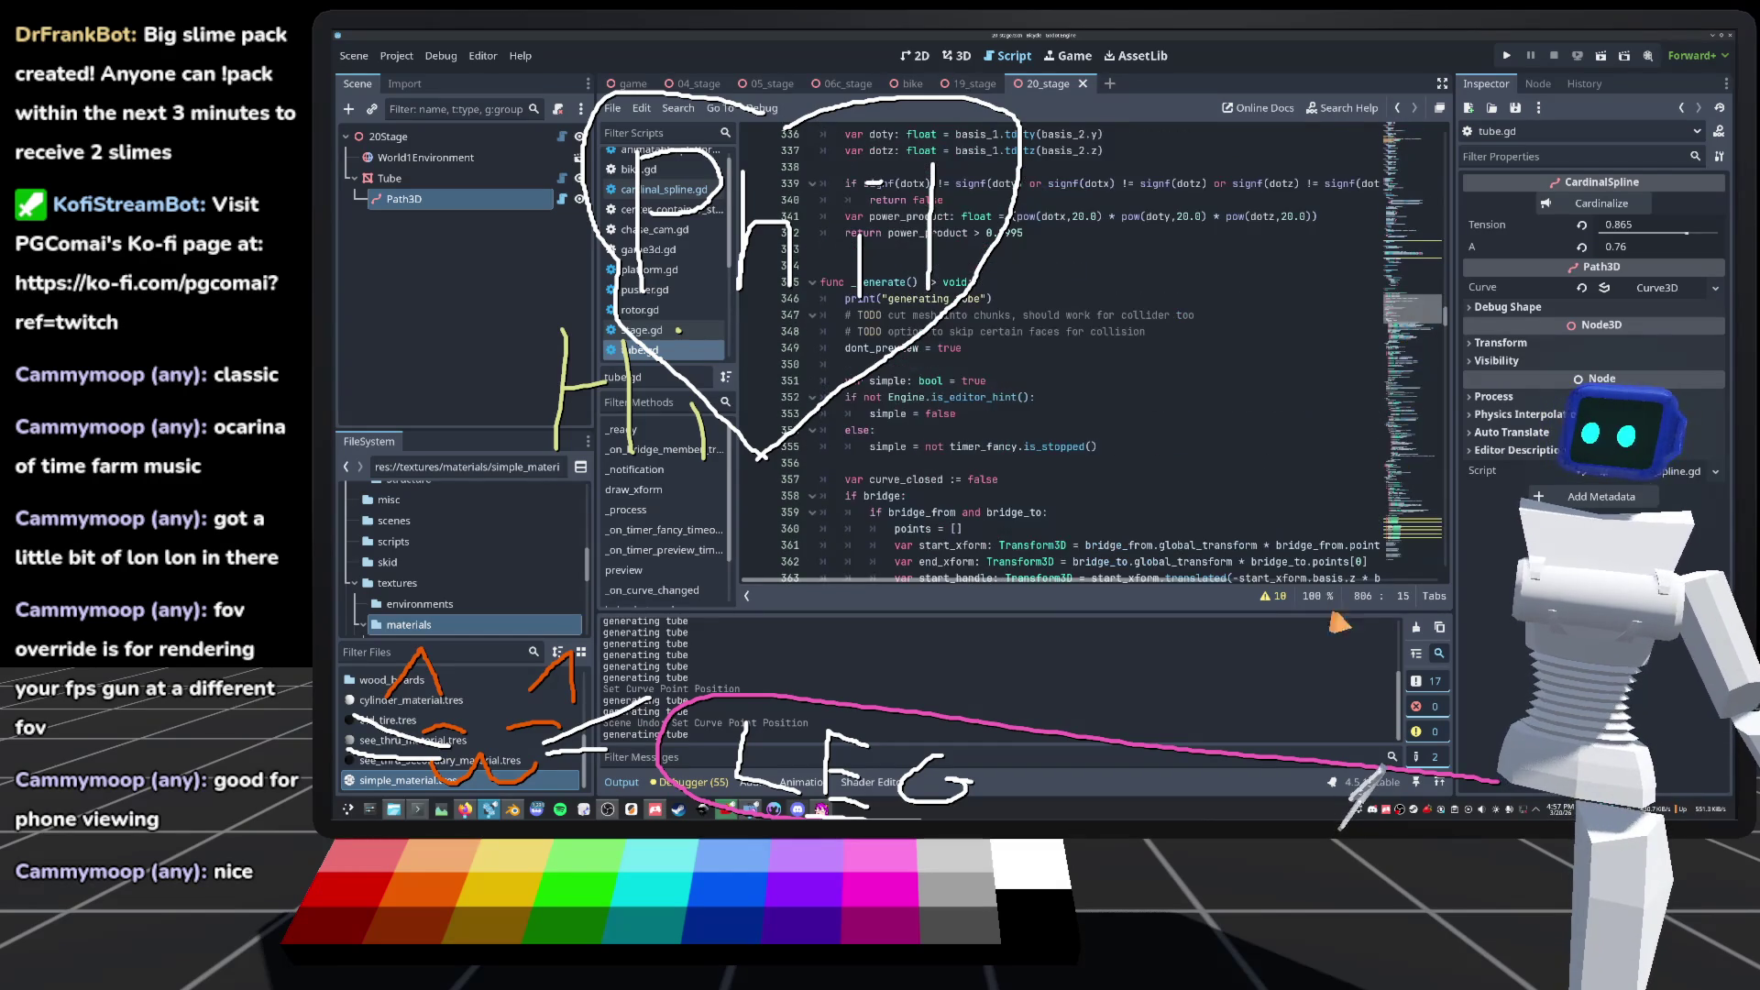
pyautogui.click(1415, 332)
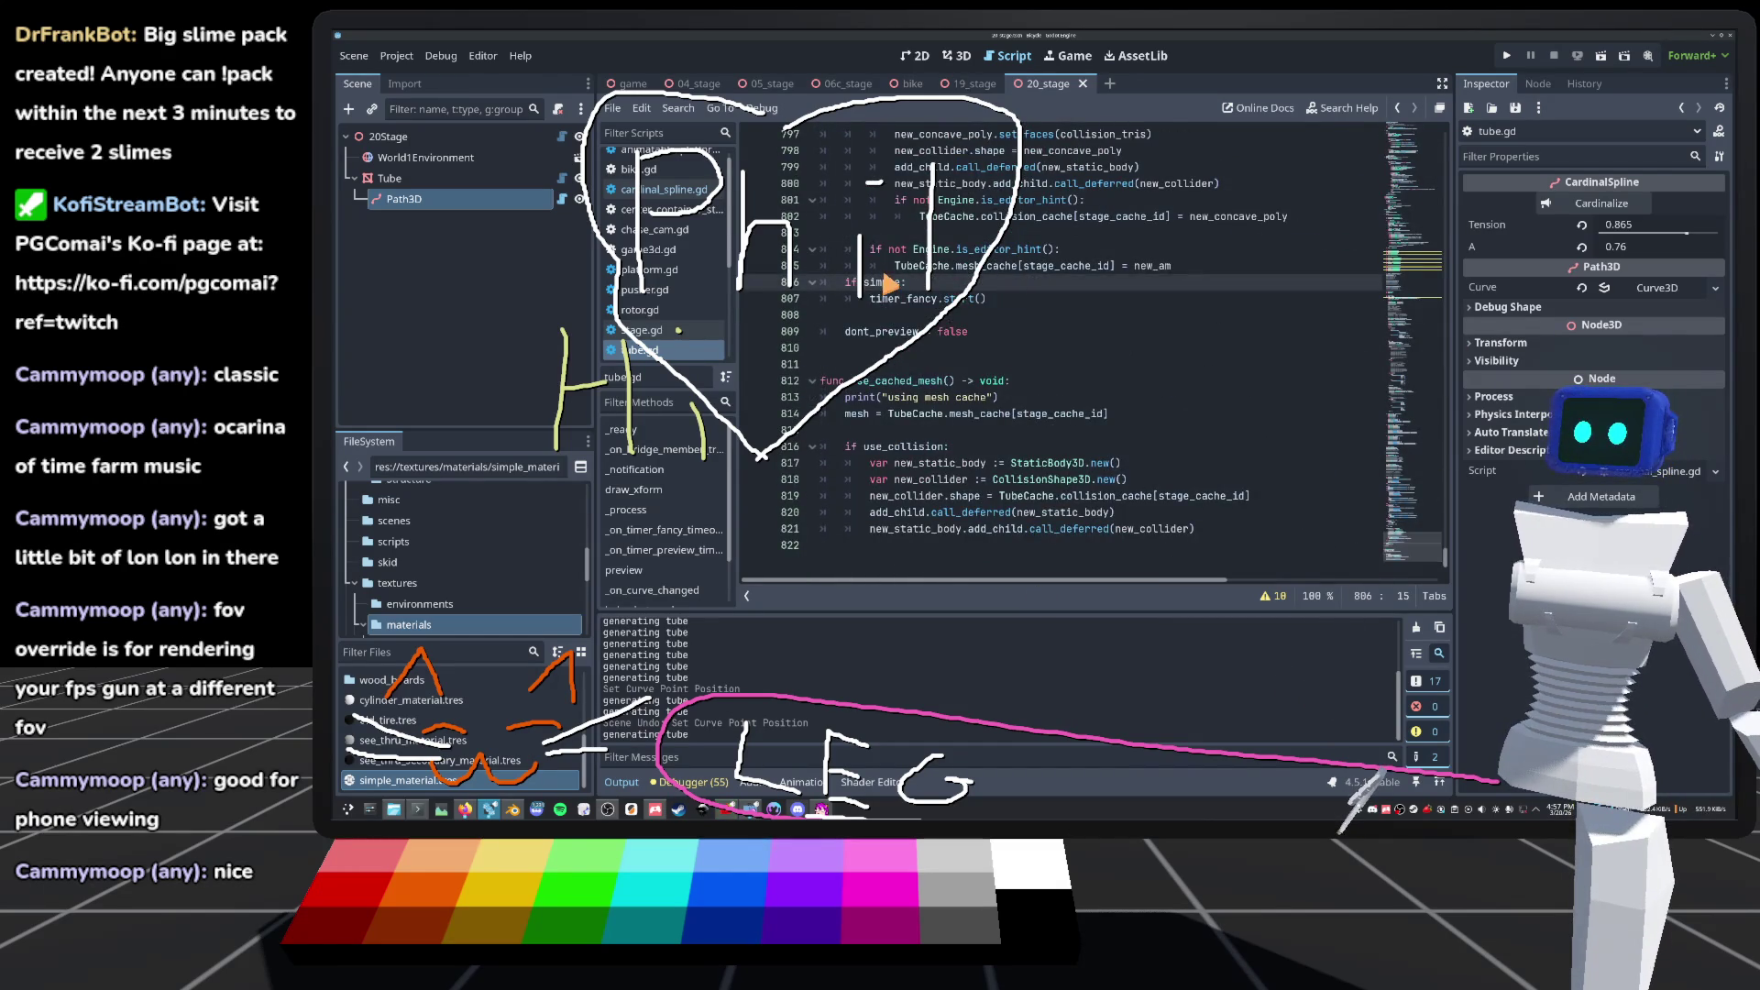
pyautogui.scroll(4, 871, 403)
pyautogui.moveTo(874, 498); pyautogui.dragTo(845, 480)
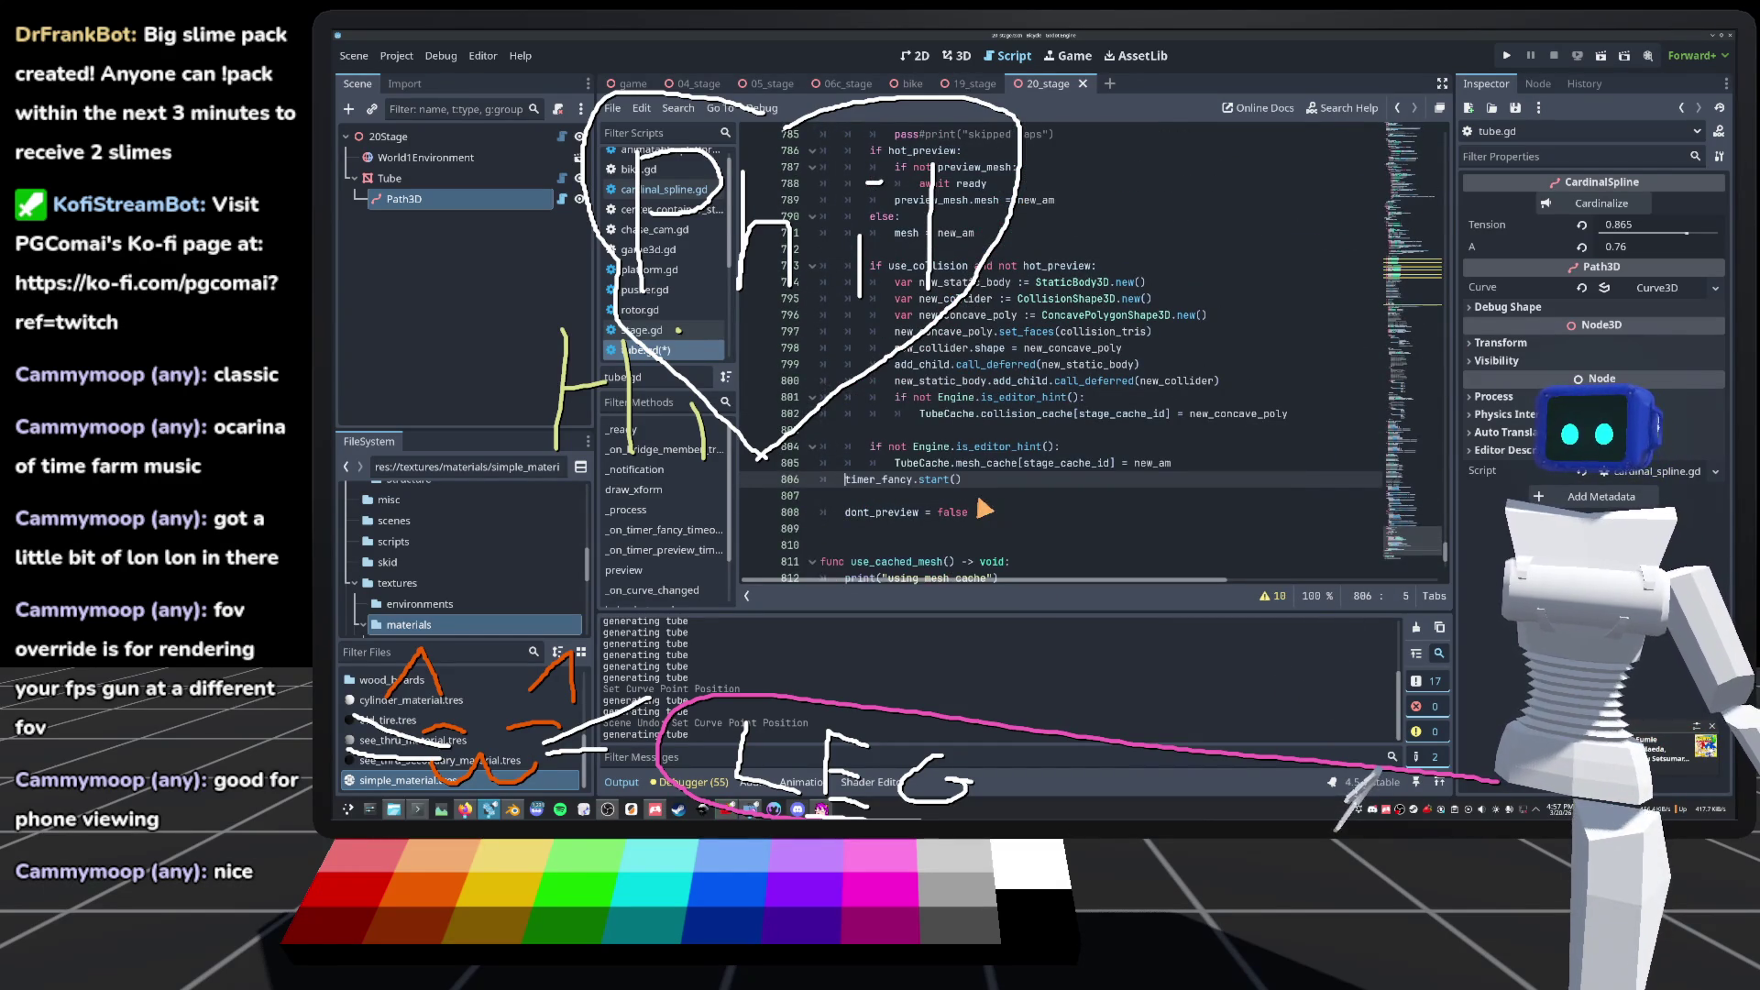
pyautogui.press('Delete')
pyautogui.moveTo(961, 479); pyautogui.dragTo(845, 484)
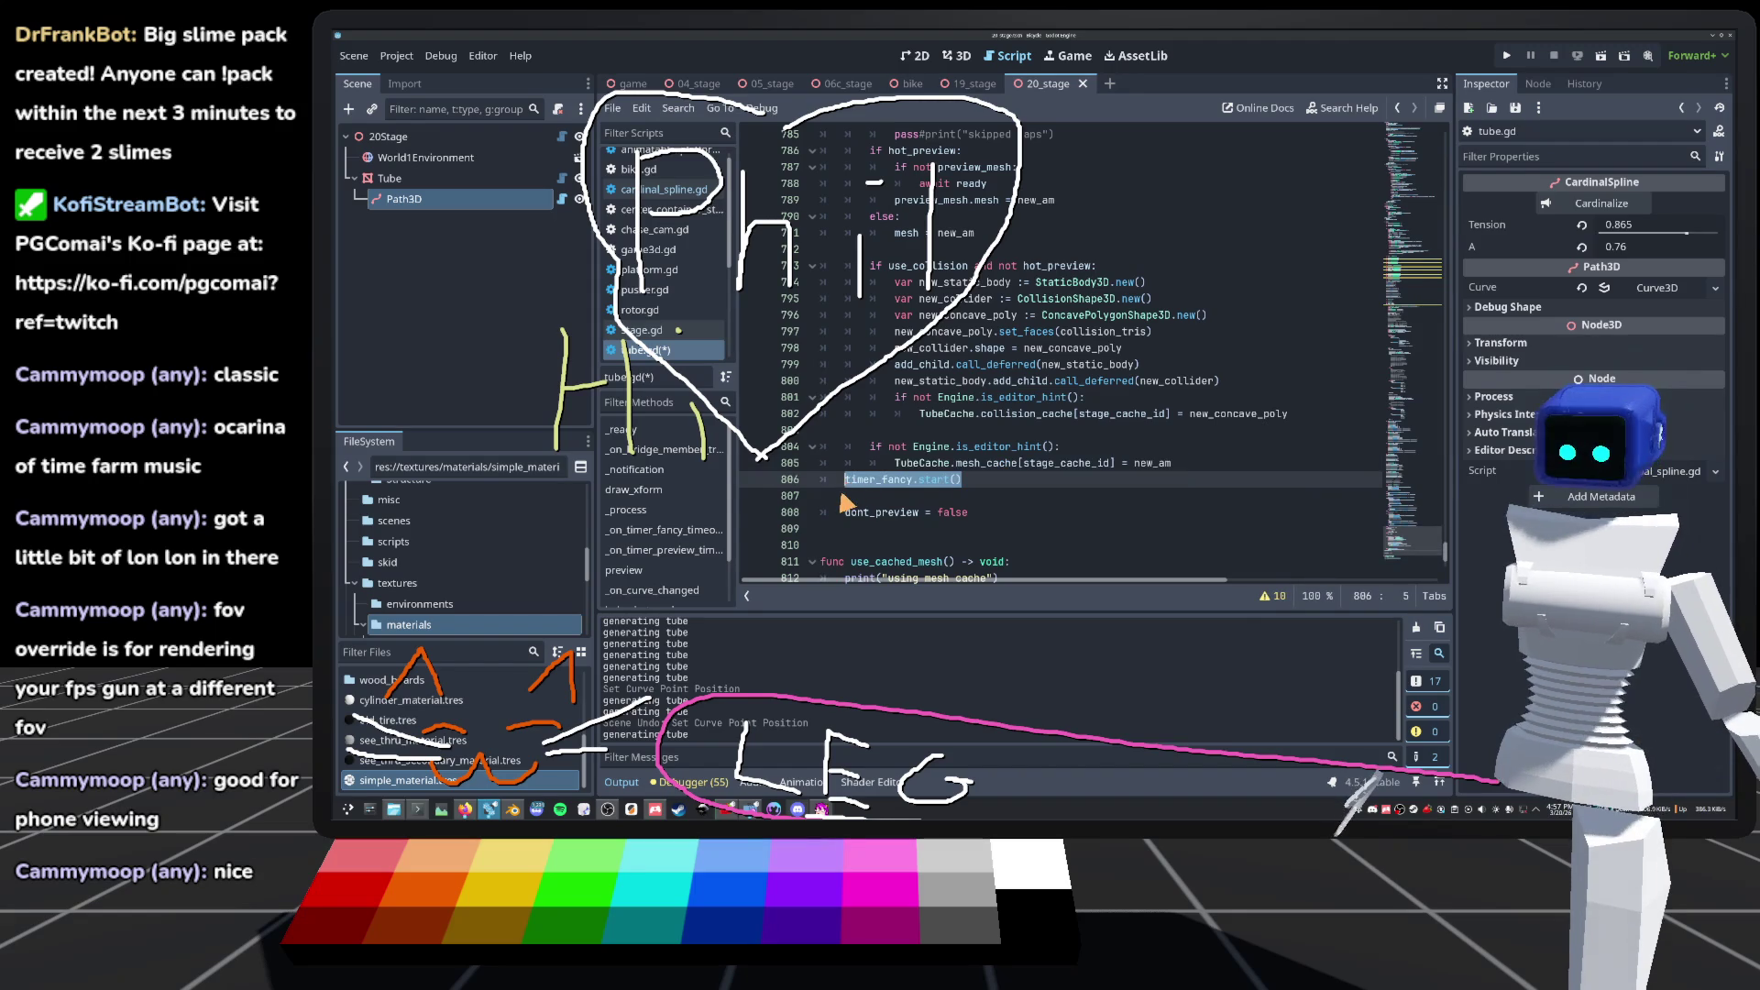
pyautogui.press('Delete')
pyautogui.press('BackSpace')
pyautogui.press('BackSpace')
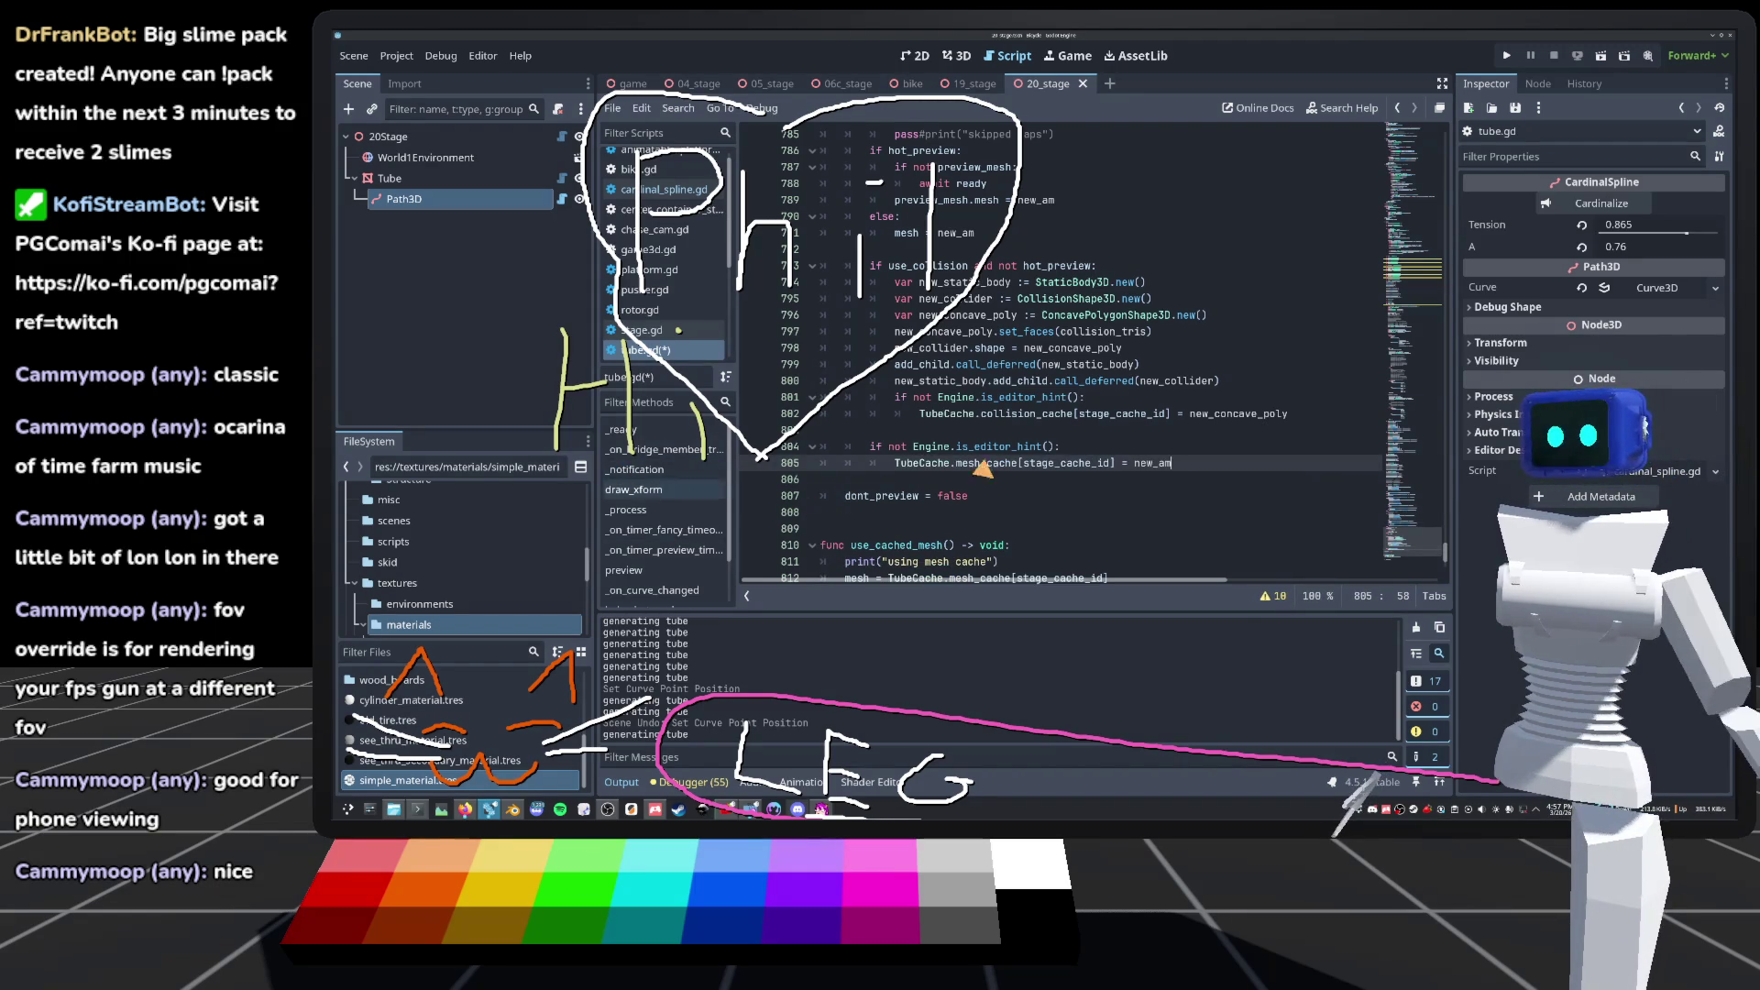
pyautogui.scroll(10, 990, 507)
pyautogui.scroll(15, 990, 507)
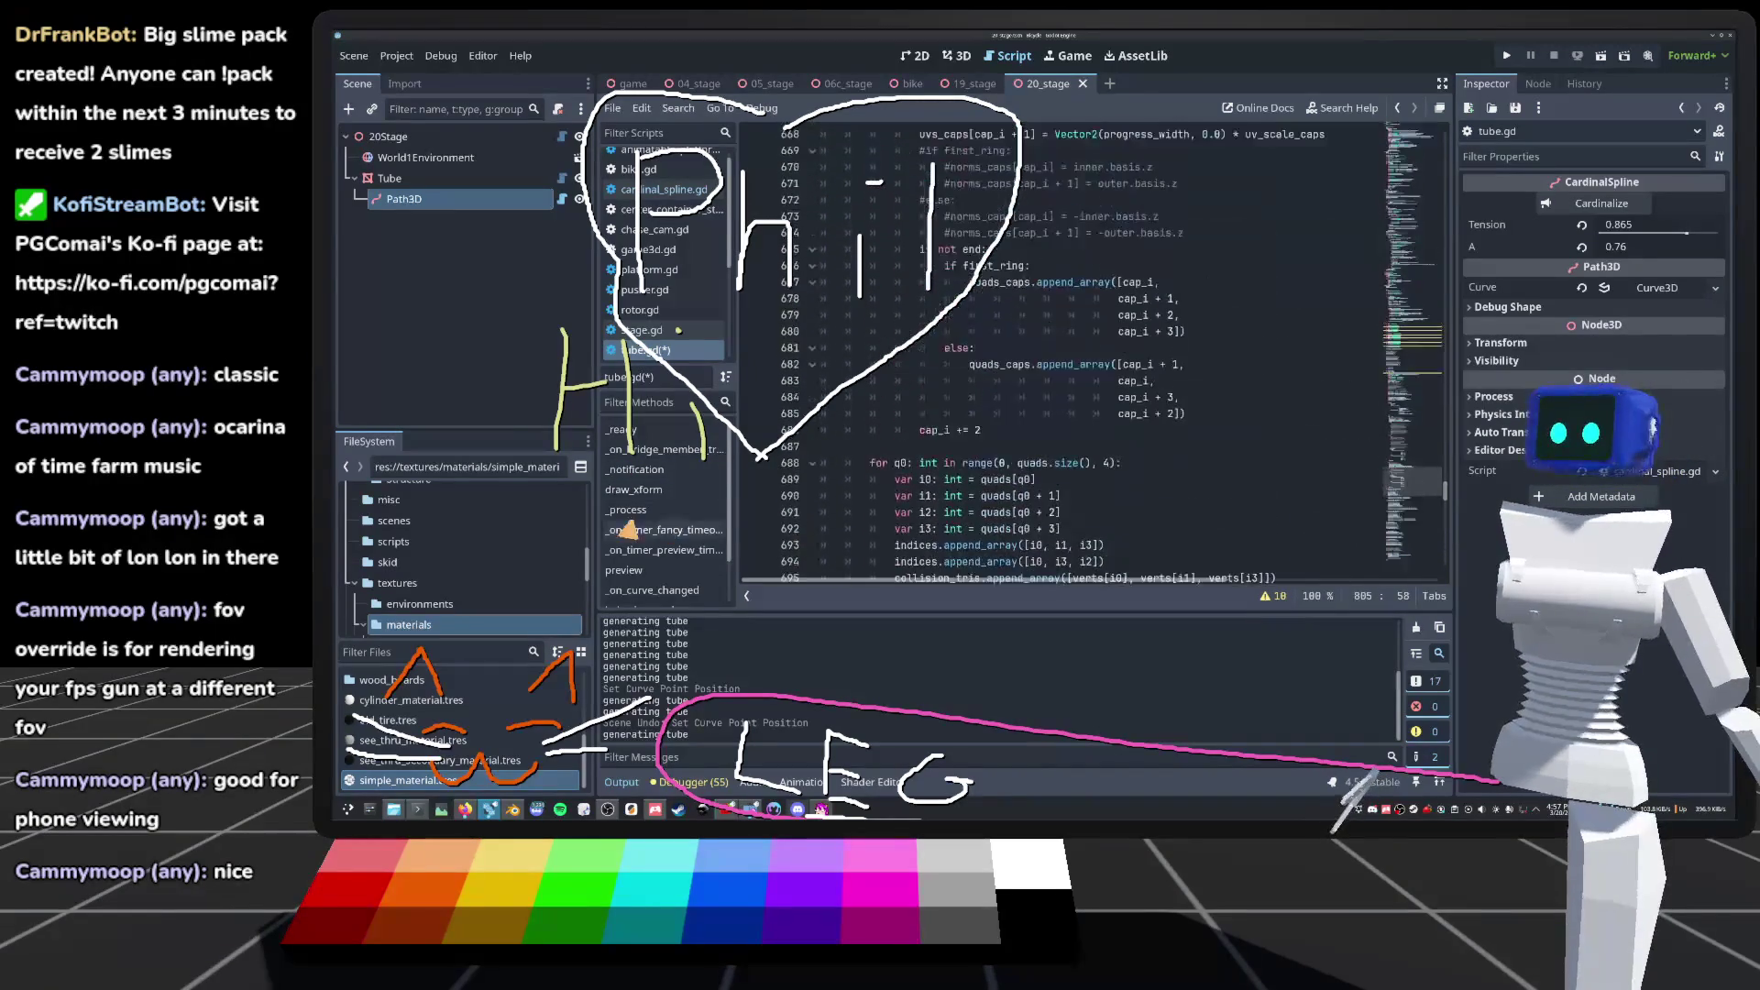
pyautogui.click(650, 572)
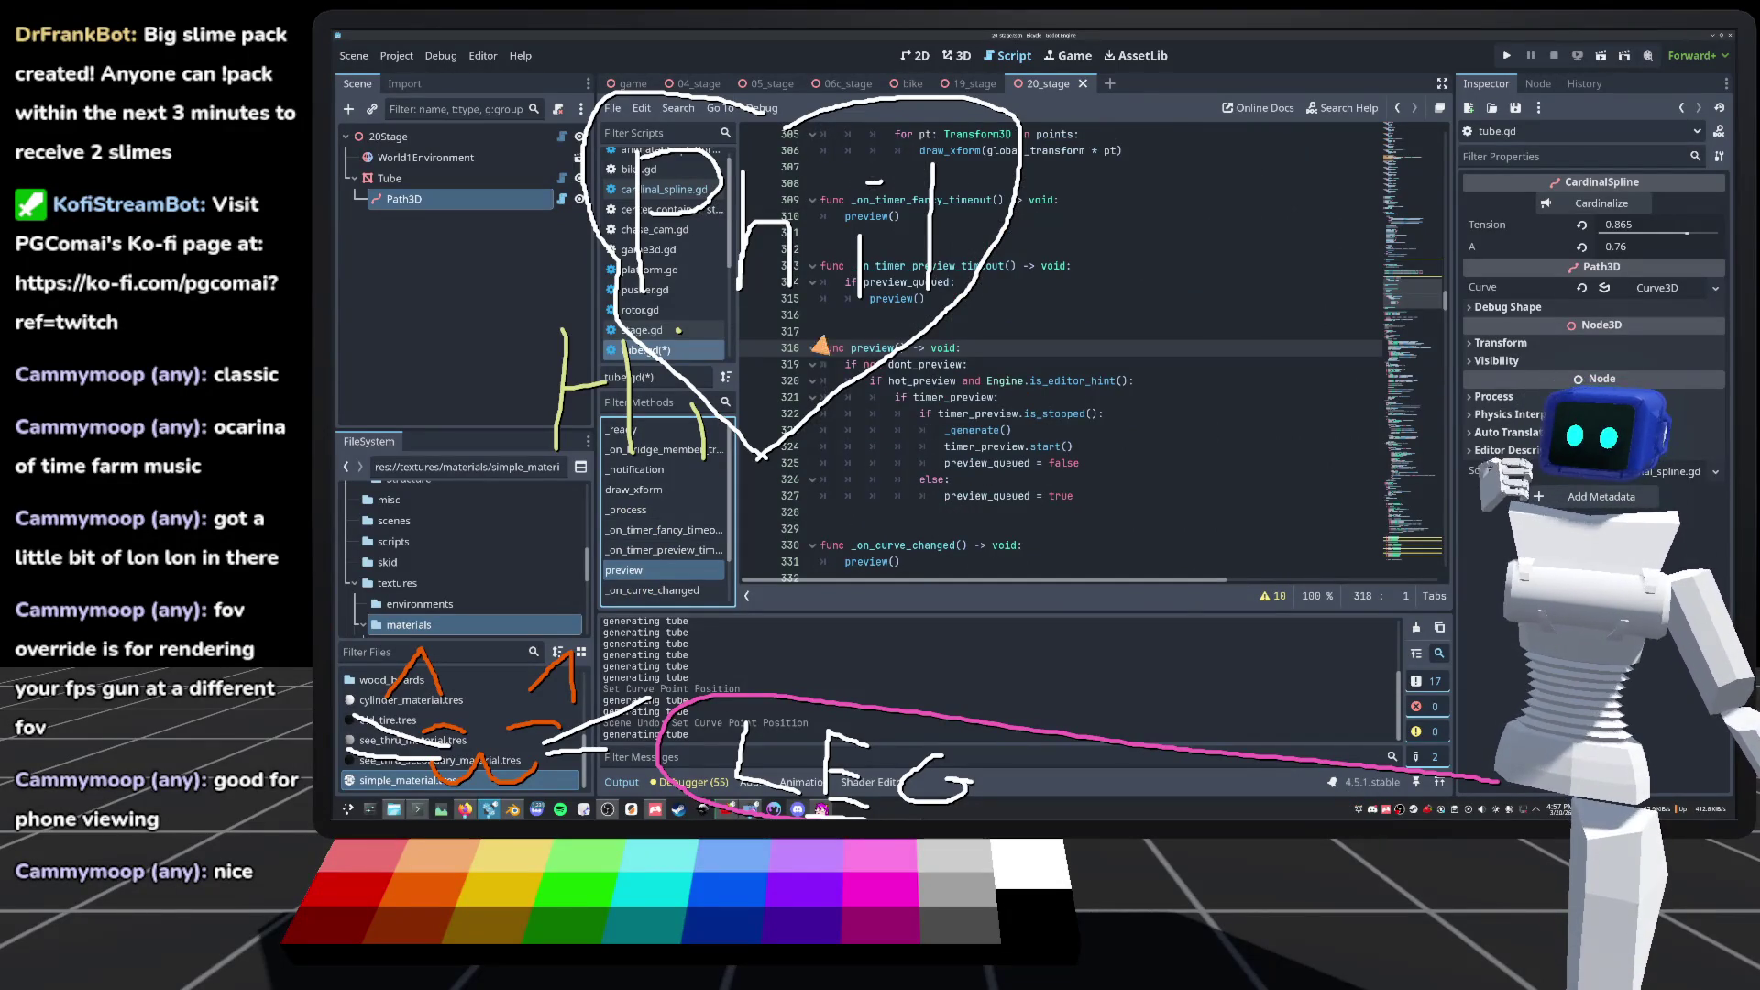
# Step: Add timer_fancy.start() under if preview_queued: in _on_timer_preview_timeout and save tube.gd
pyautogui.scroll(2, 906, 358)
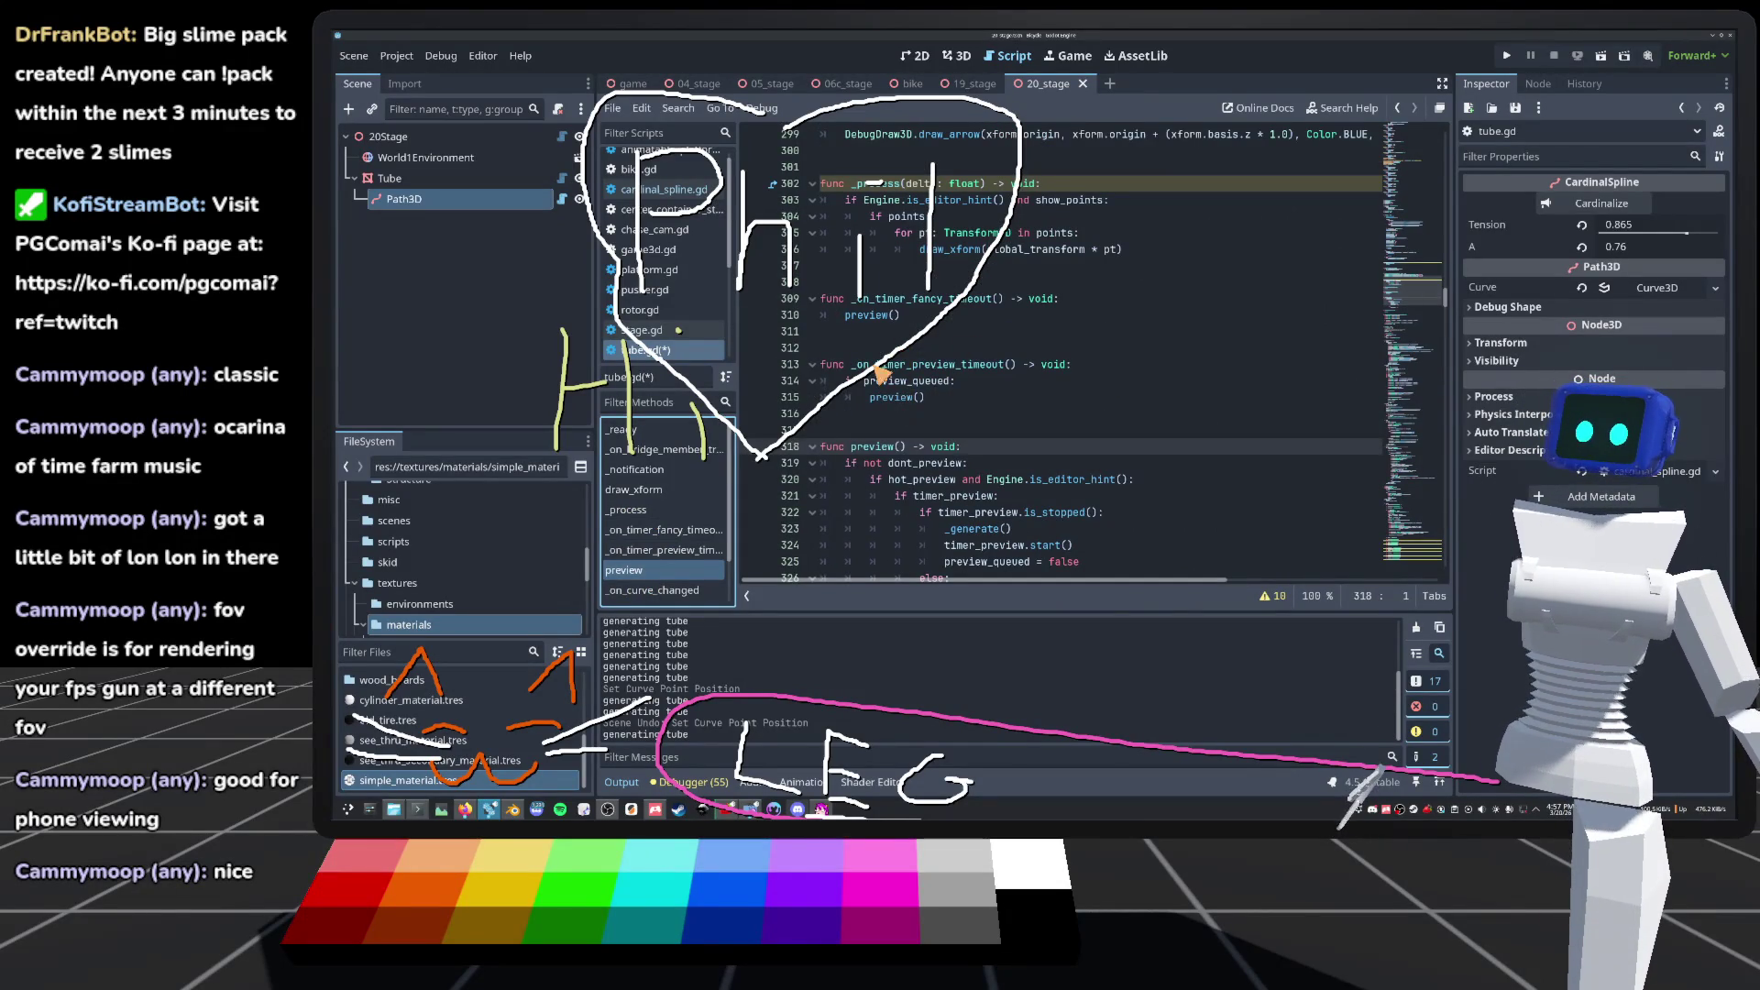
pyautogui.click(979, 383)
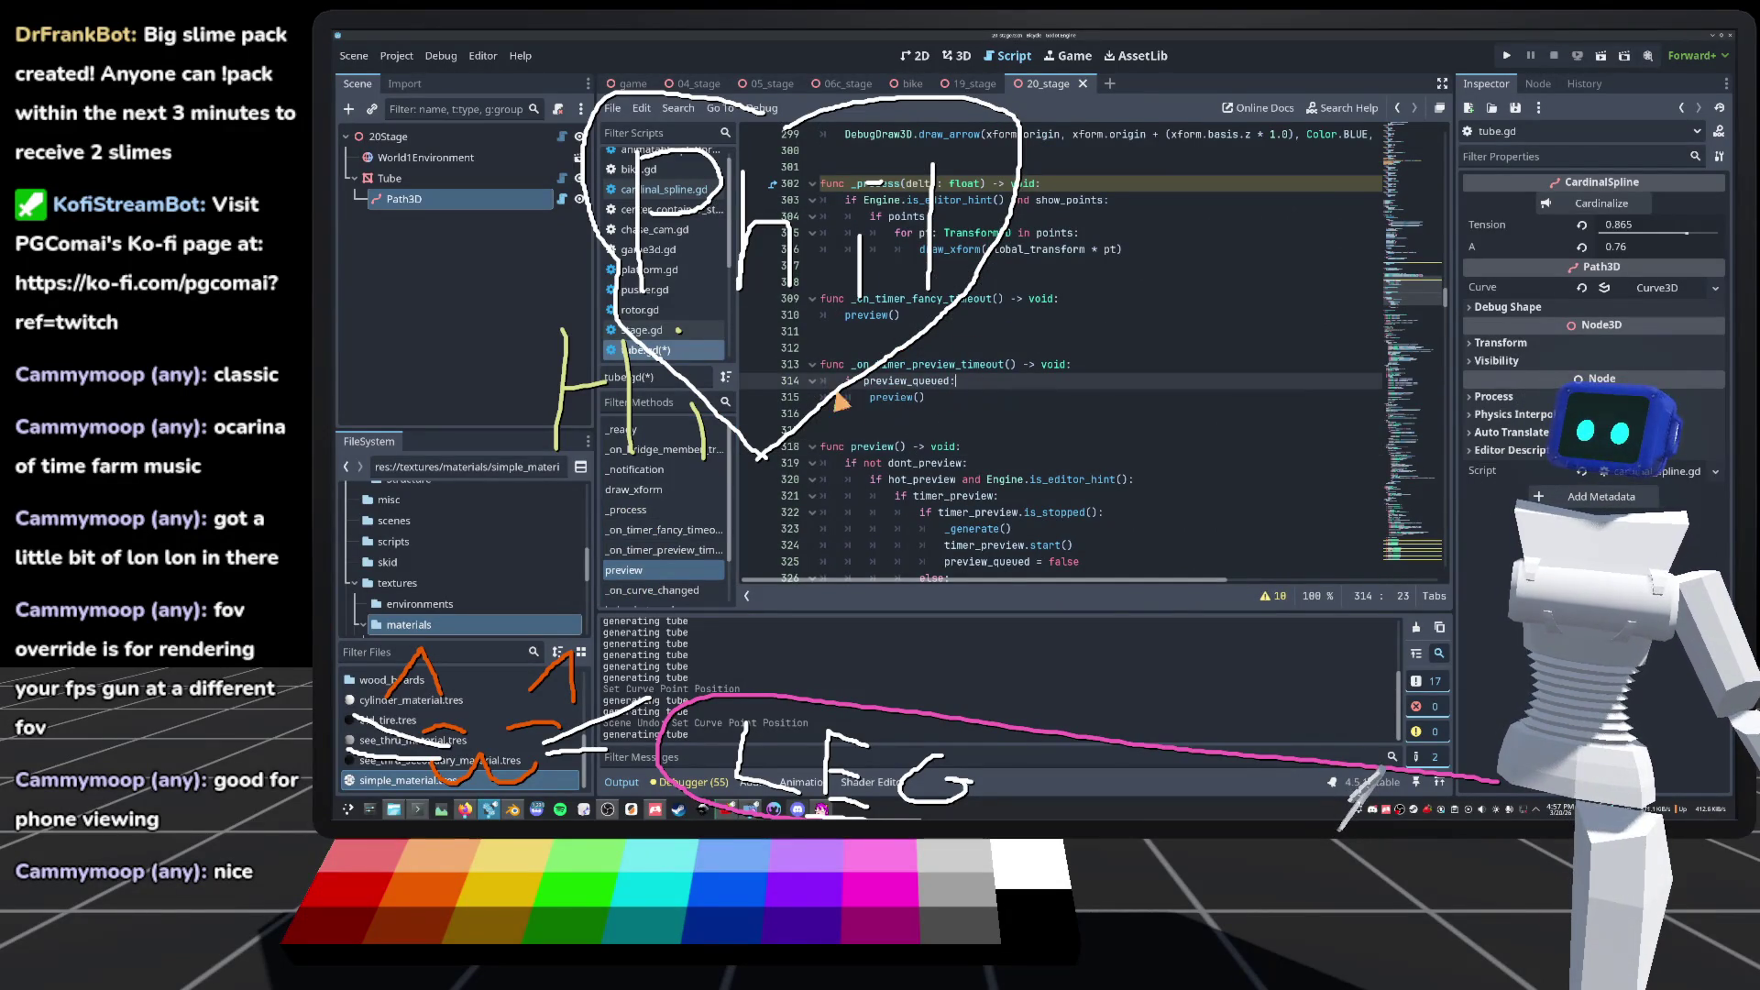
pyautogui.scroll(1, 805, 450)
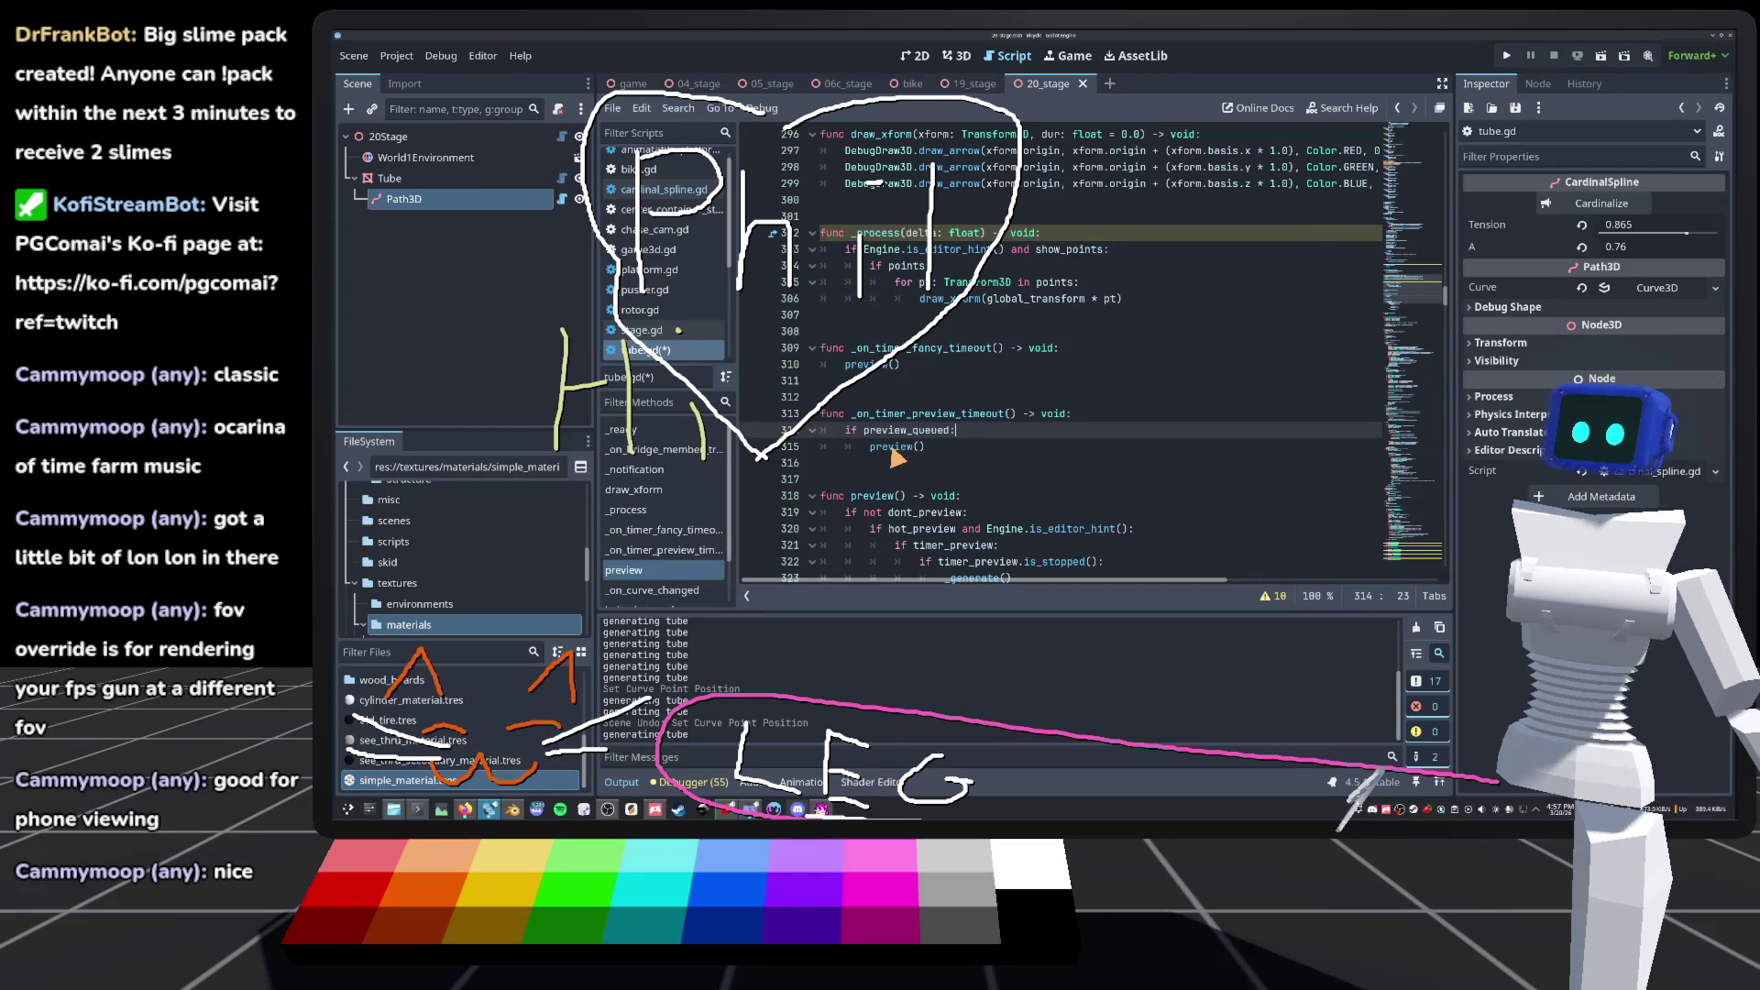
pyautogui.moveTo(888, 453)
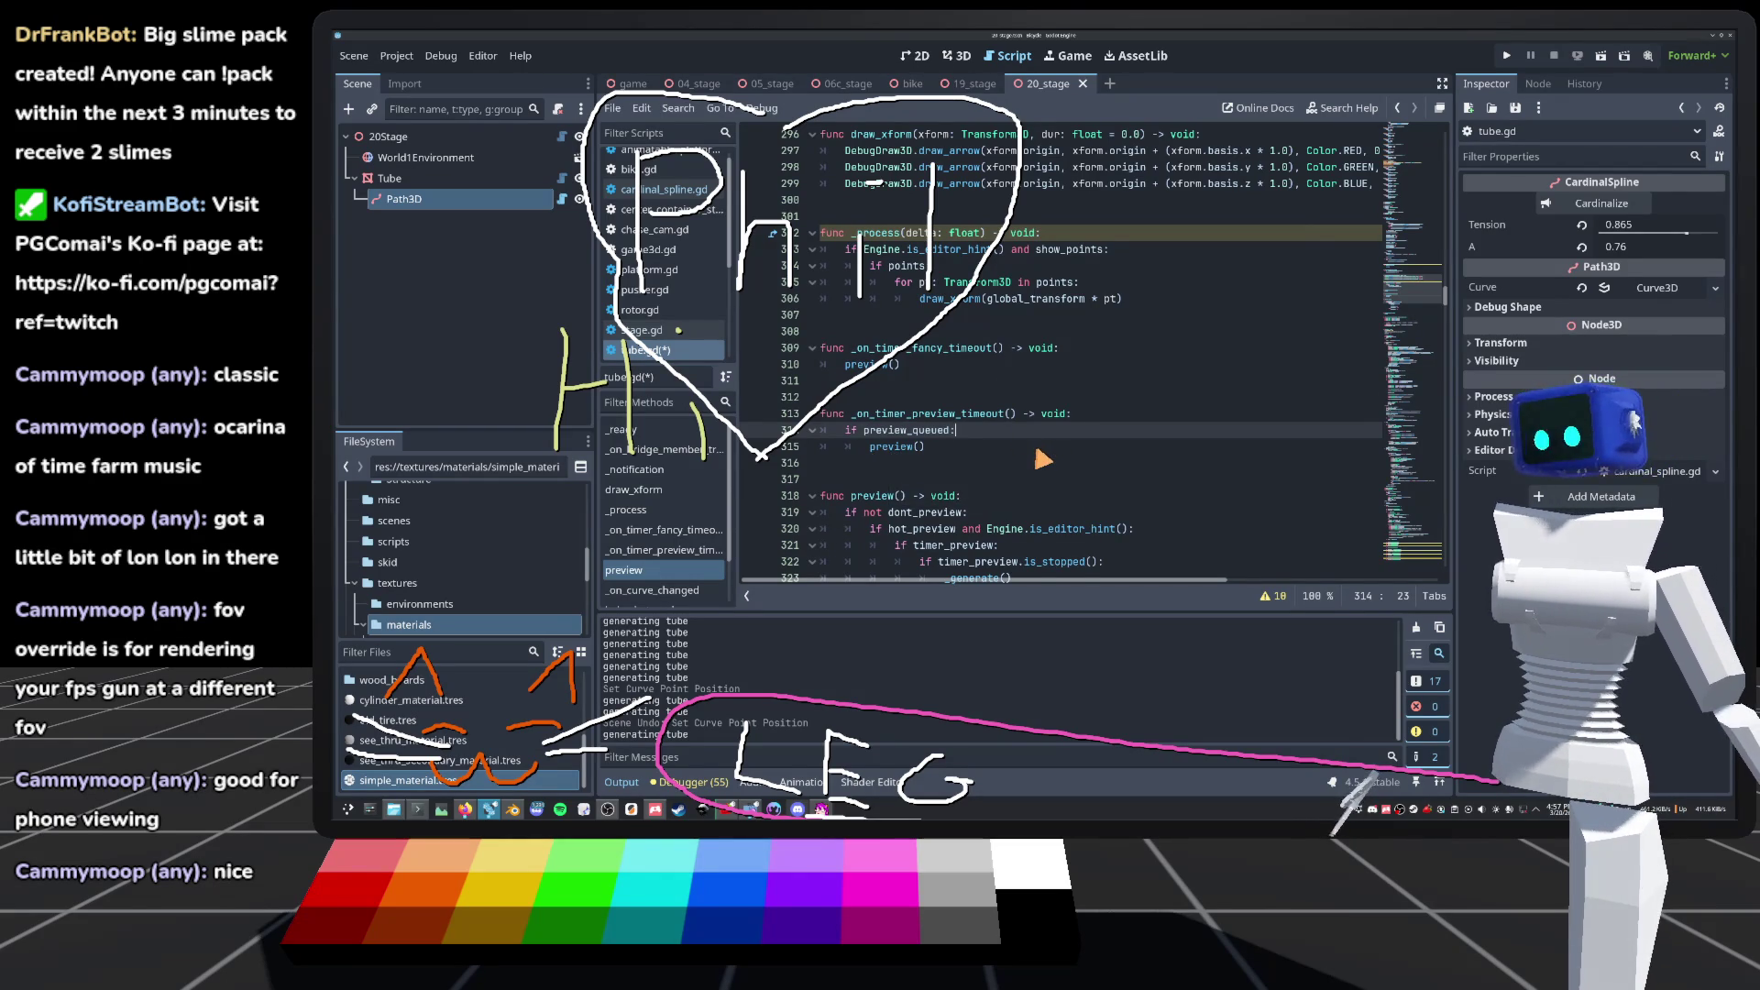
pyautogui.press('Return')
pyautogui.write('timer_fancy.start()')
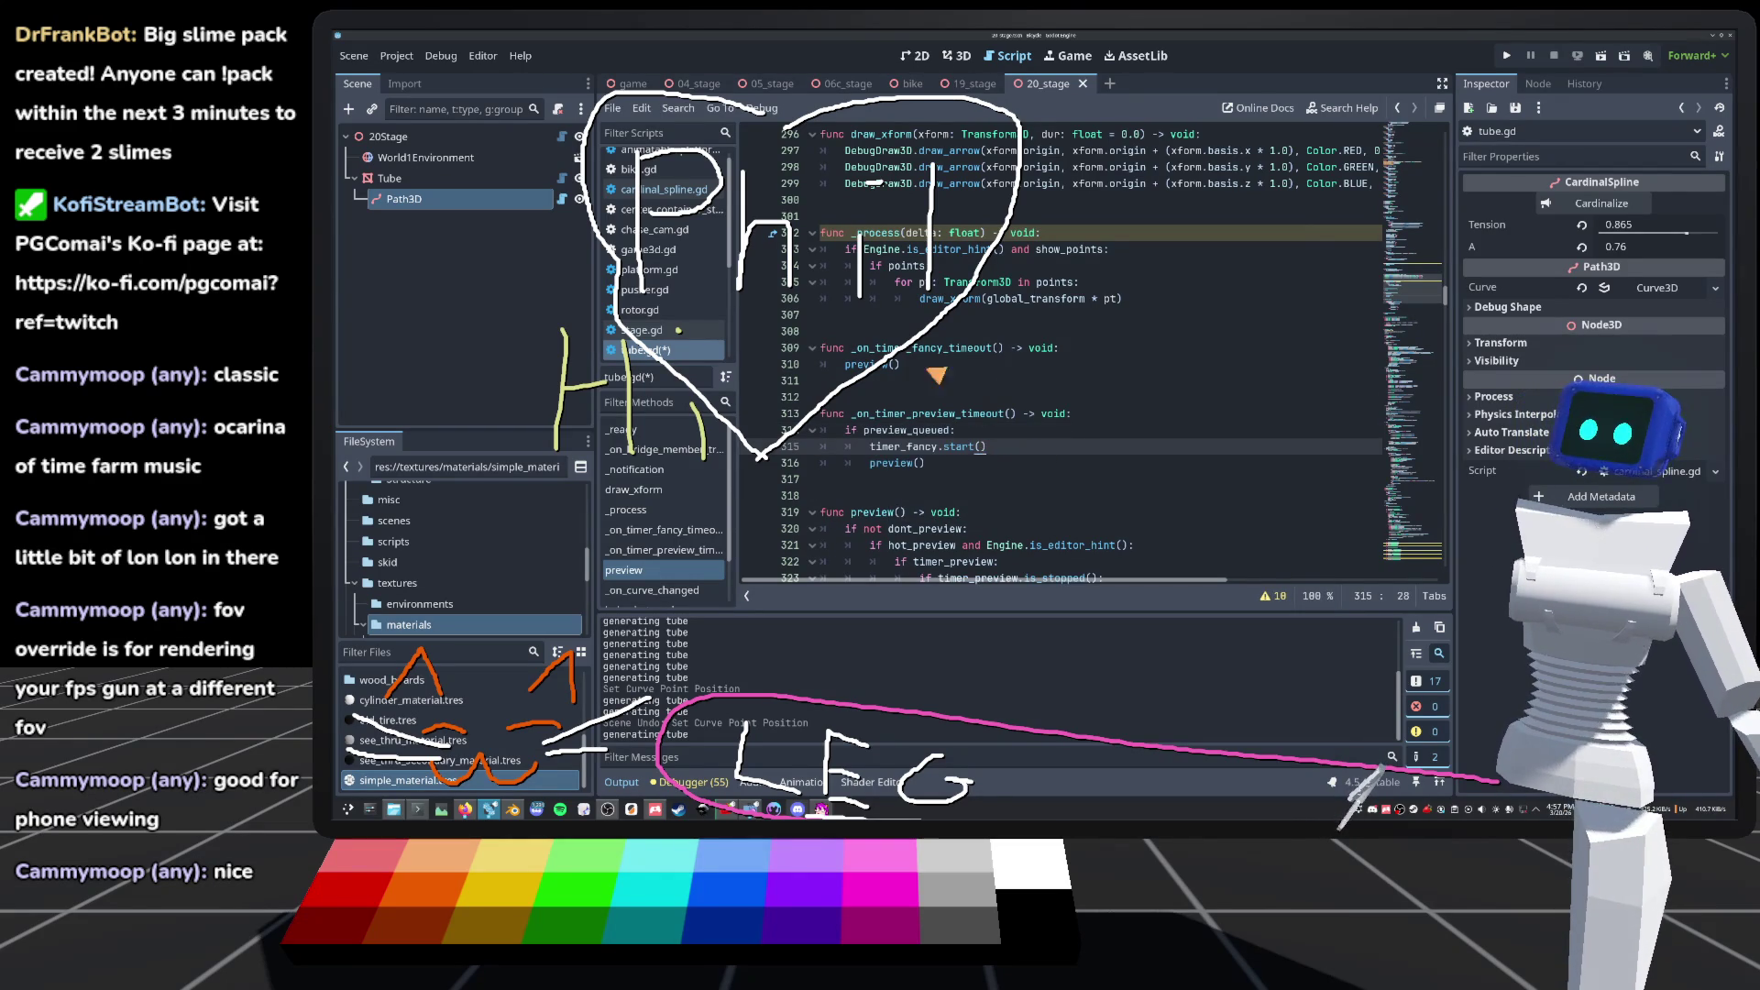
pyautogui.click(877, 406)
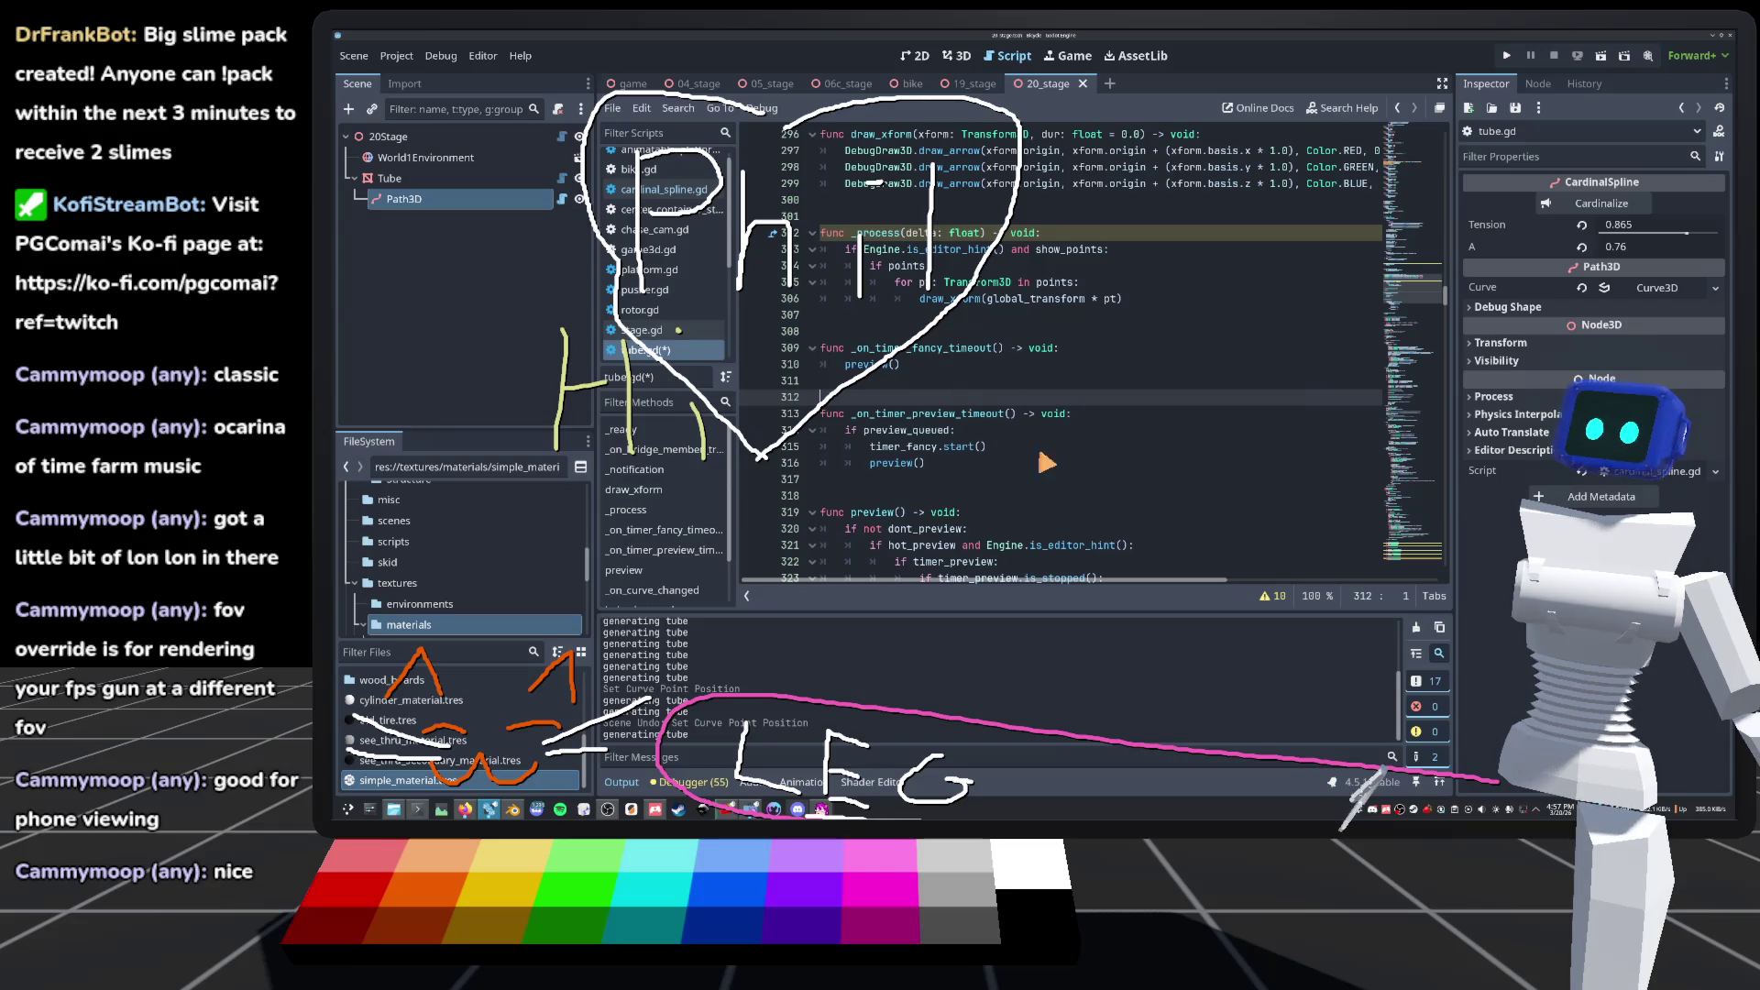
pyautogui.hotkey('ctrl', 's')
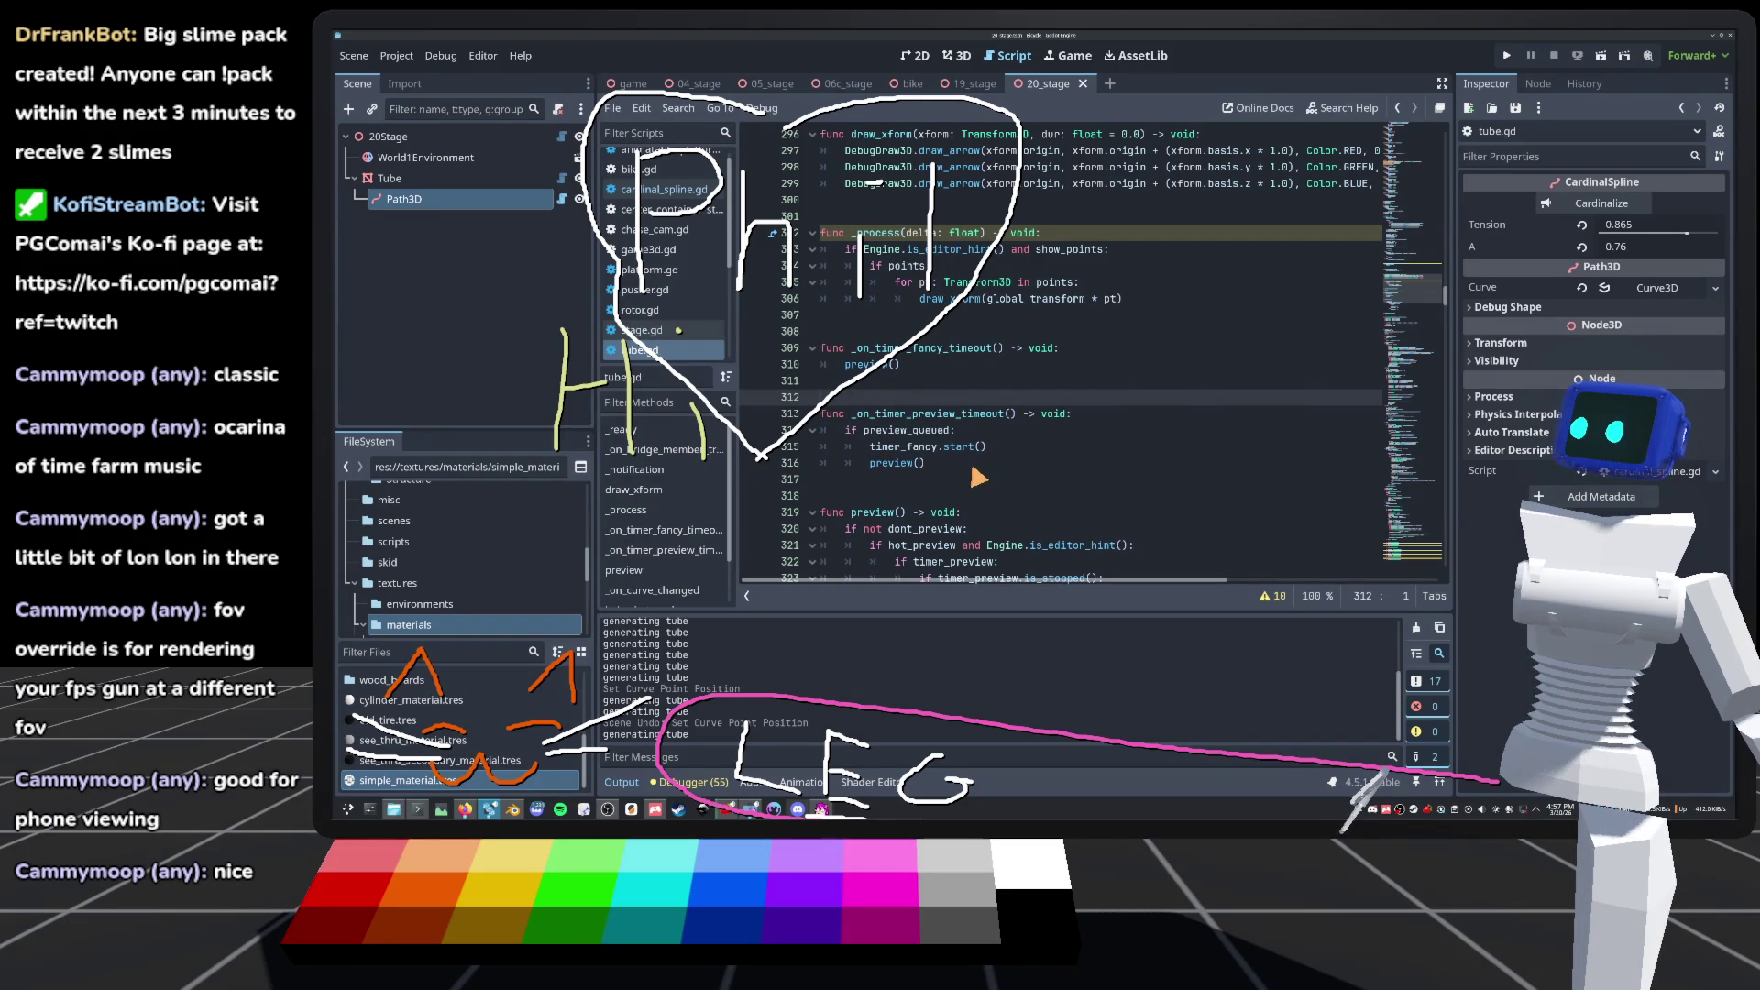
pyautogui.click(903, 382)
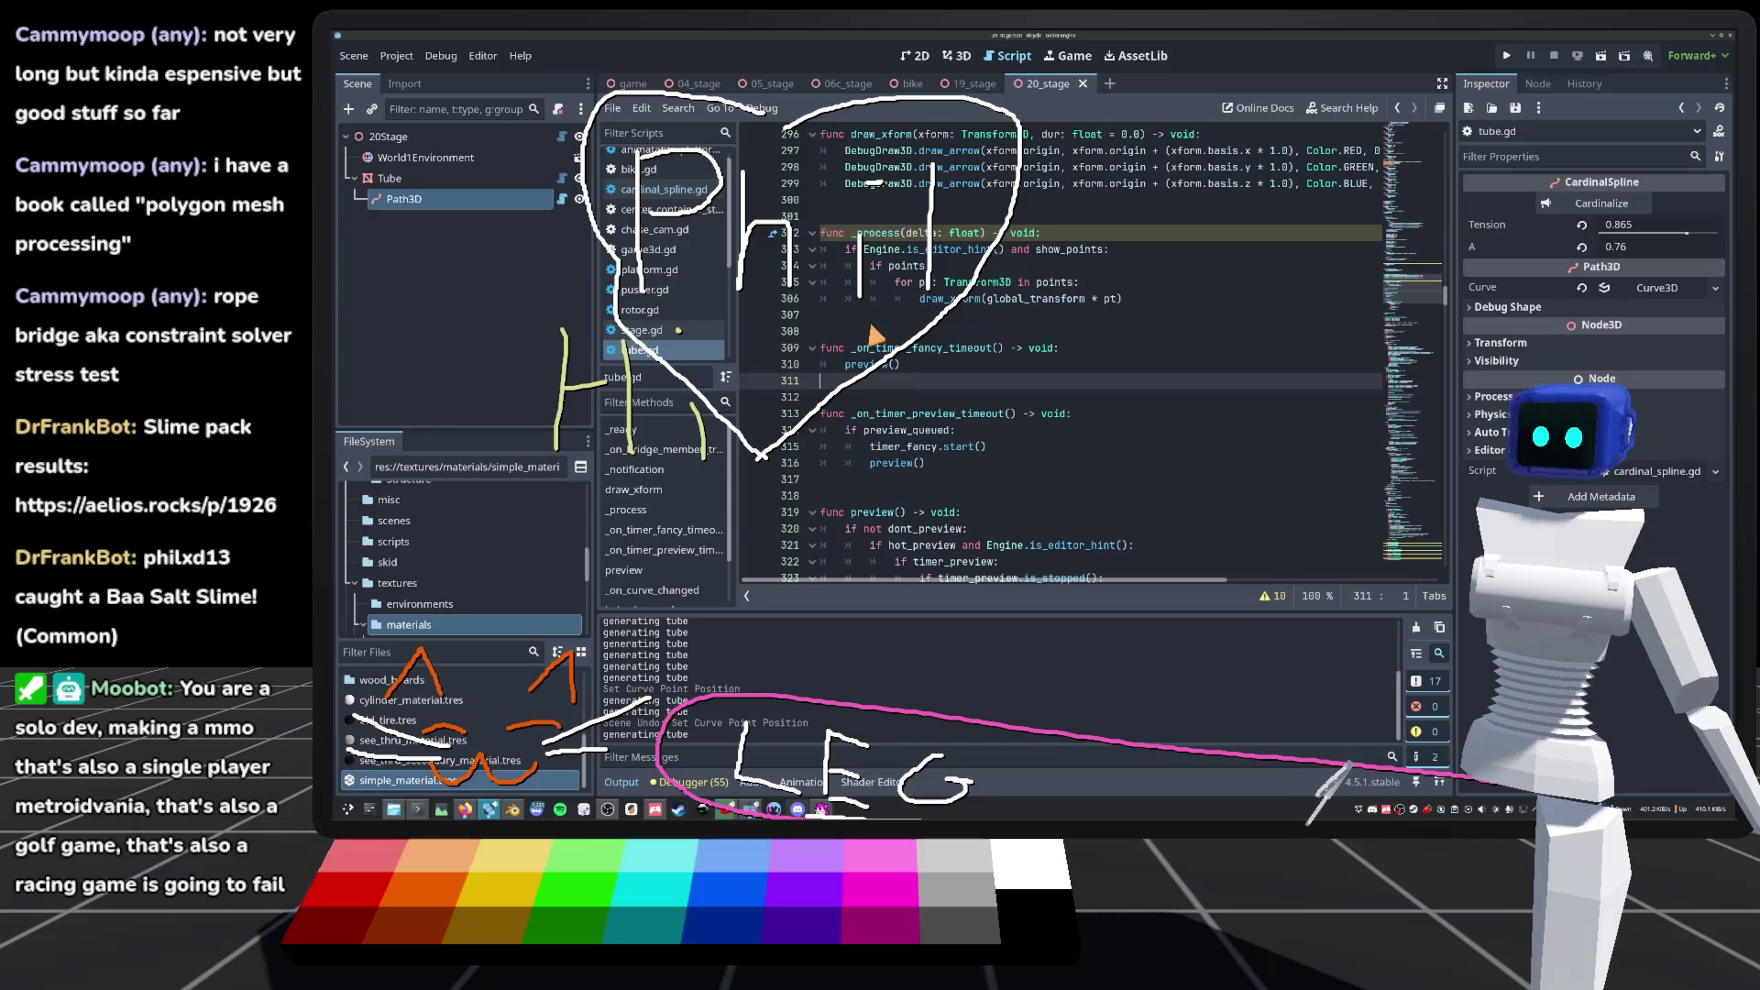
pyautogui.click(875, 331)
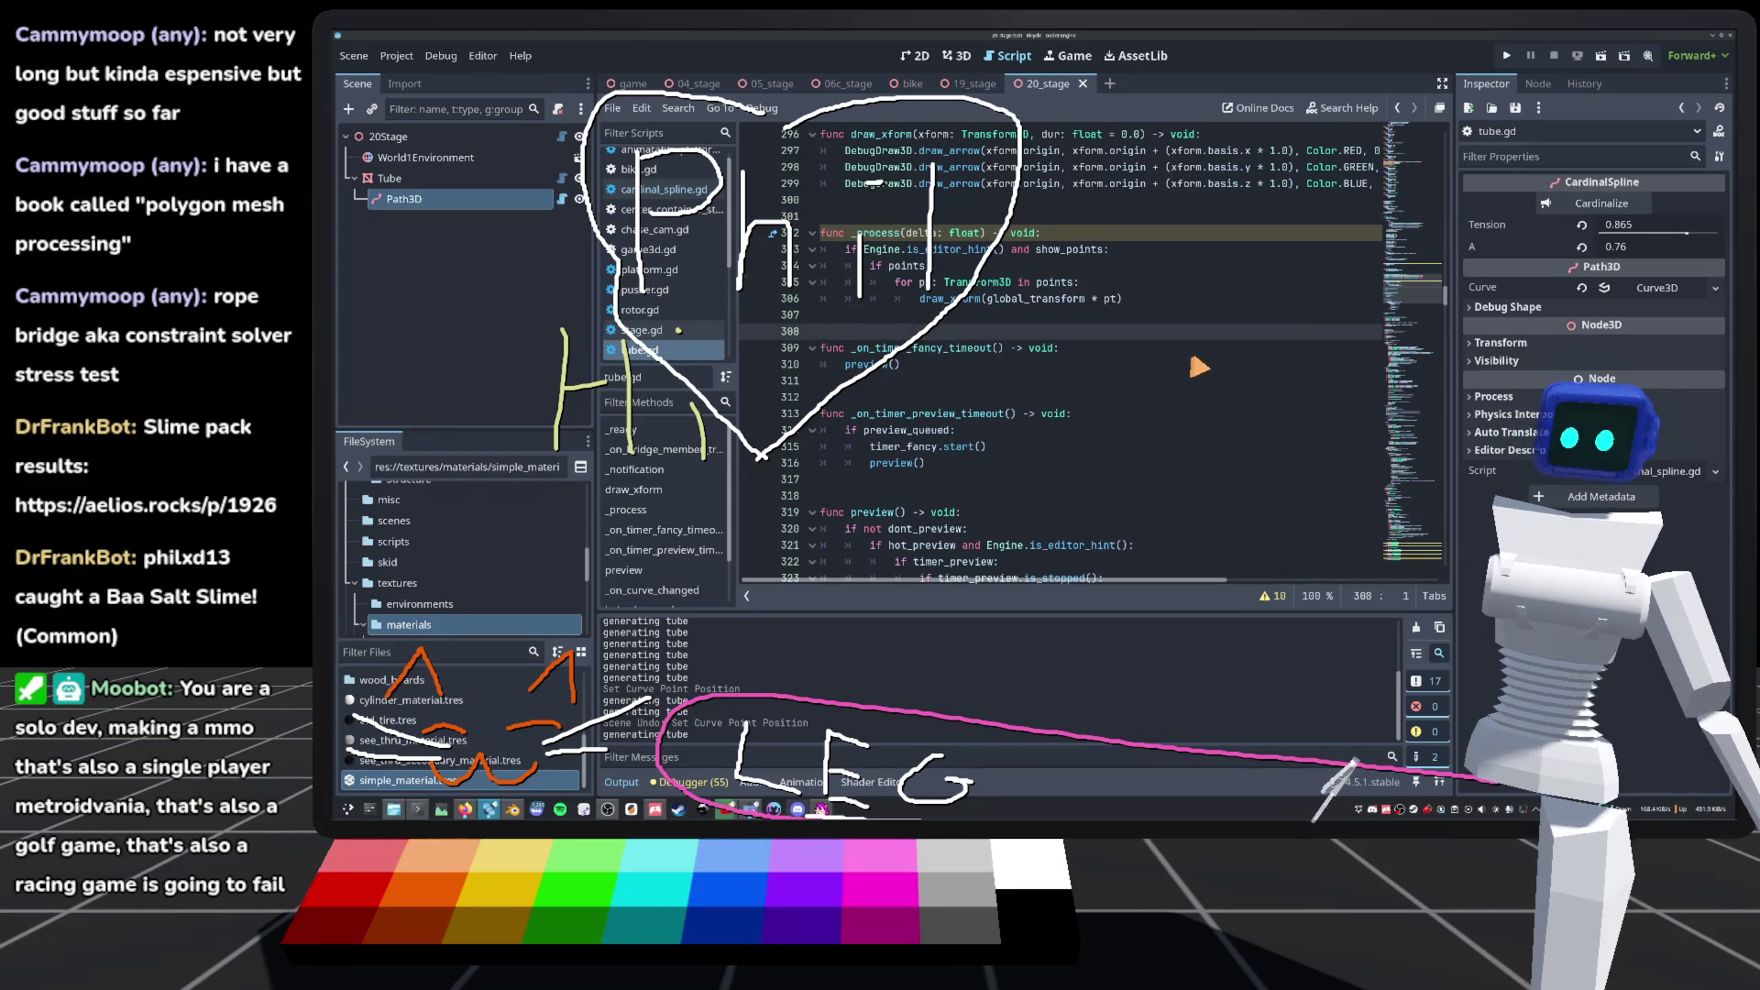
pyautogui.scroll(-2, 871, 339)
pyautogui.scroll(6, 894, 362)
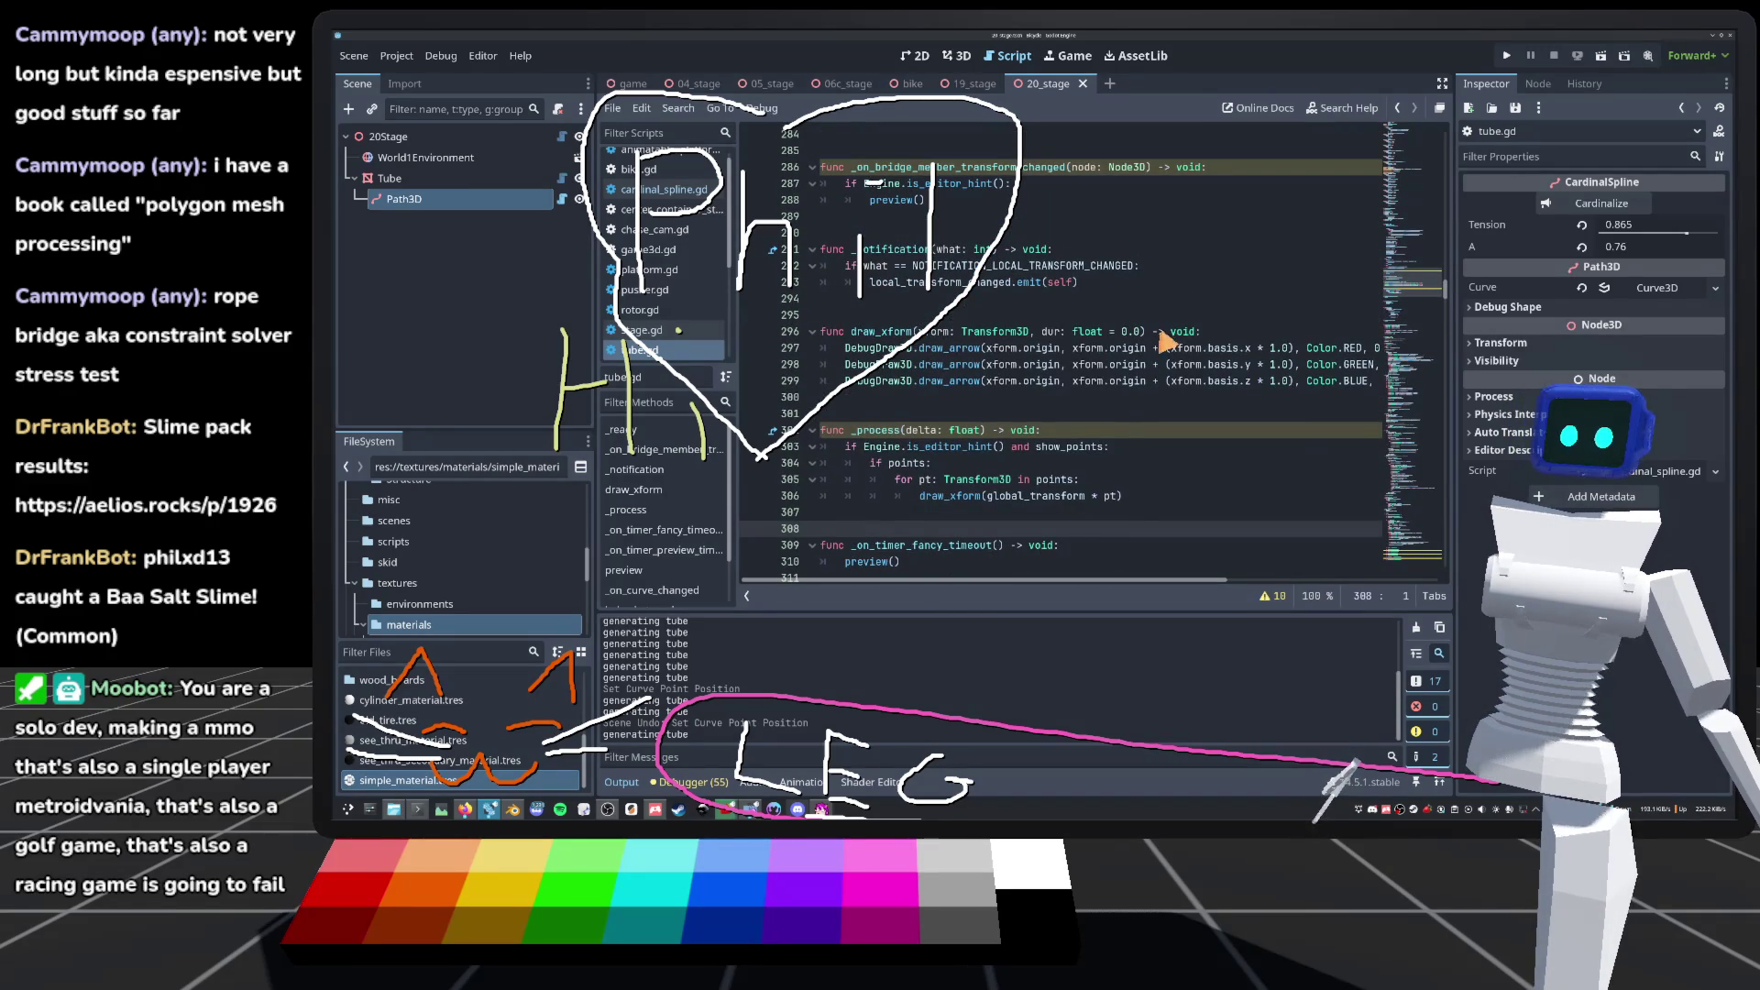
pyautogui.scroll(-1, 1128, 417)
pyautogui.scroll(-6, 1082, 422)
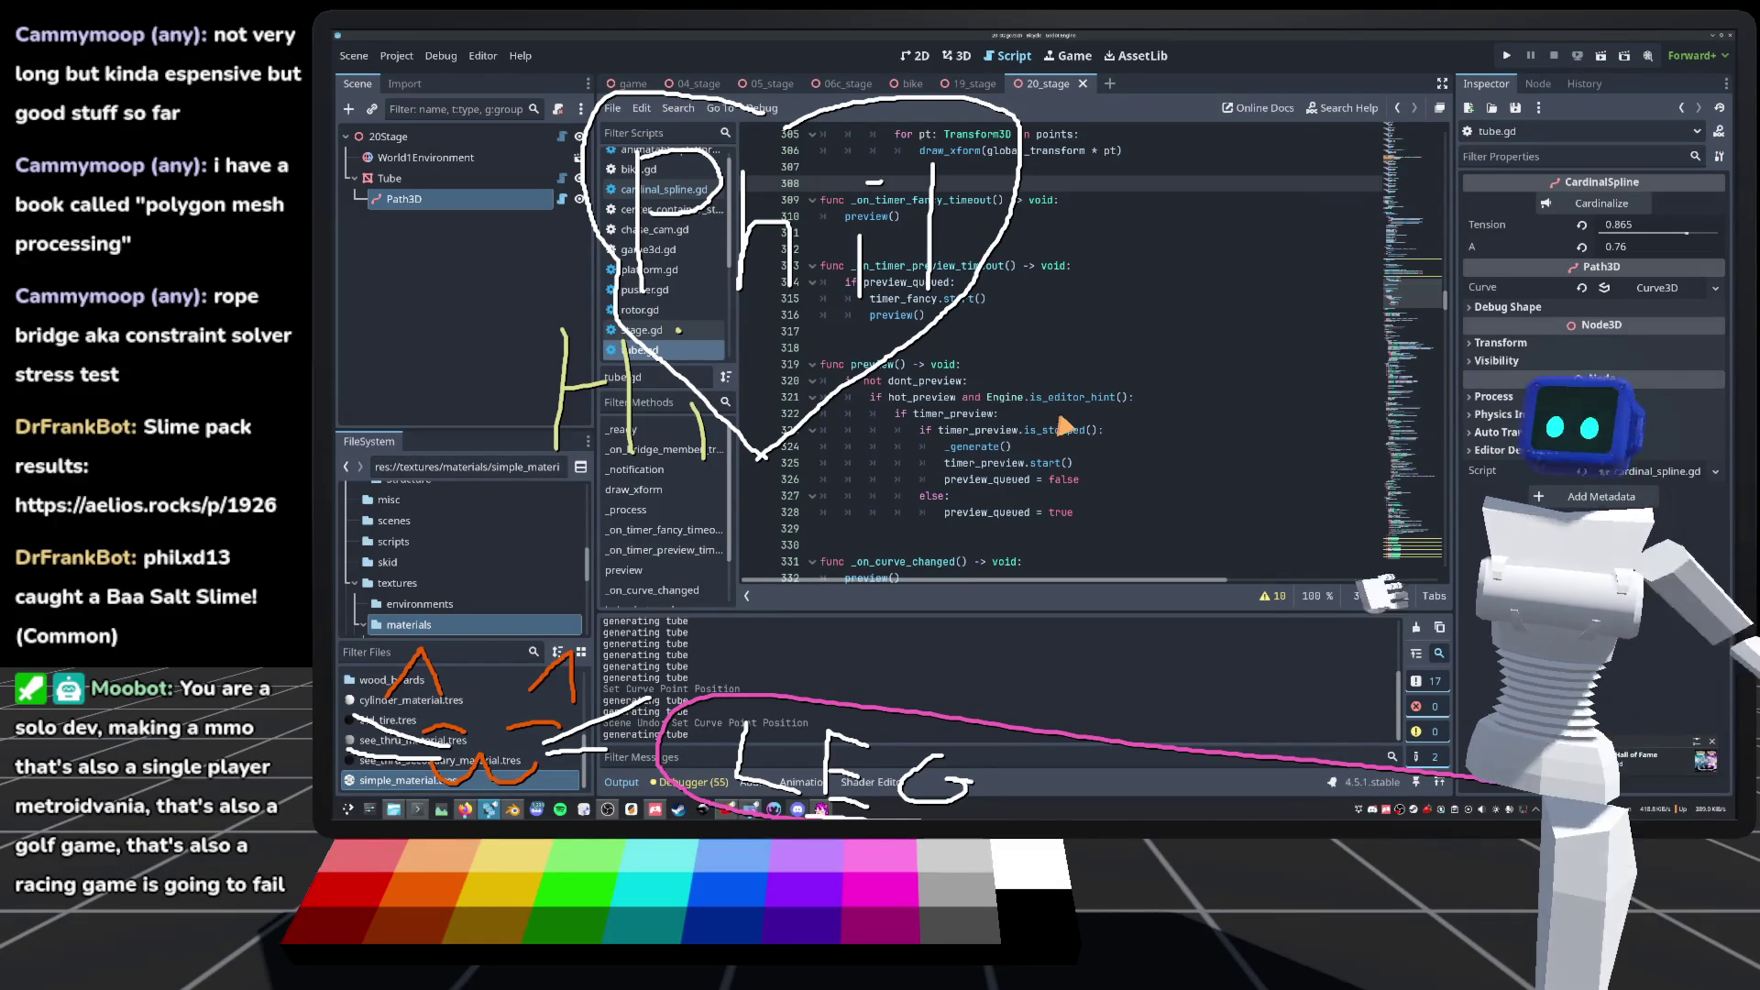
pyautogui.click(903, 350)
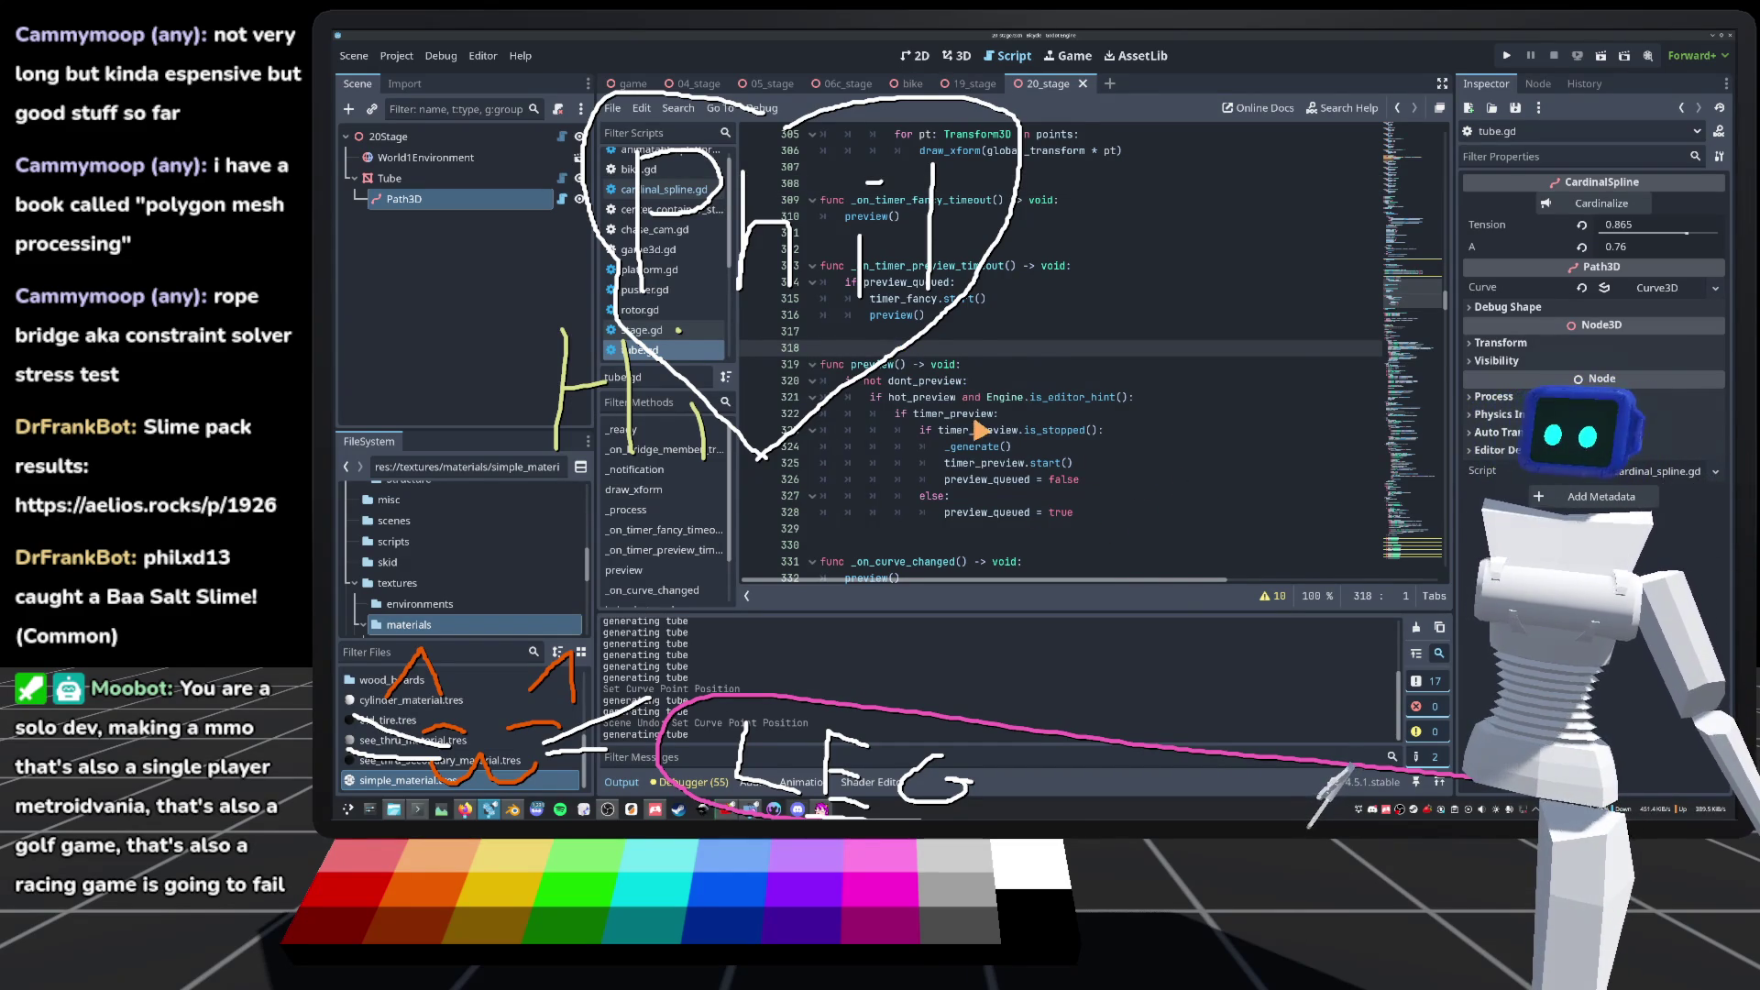
pyautogui.scroll(-3, 981, 431)
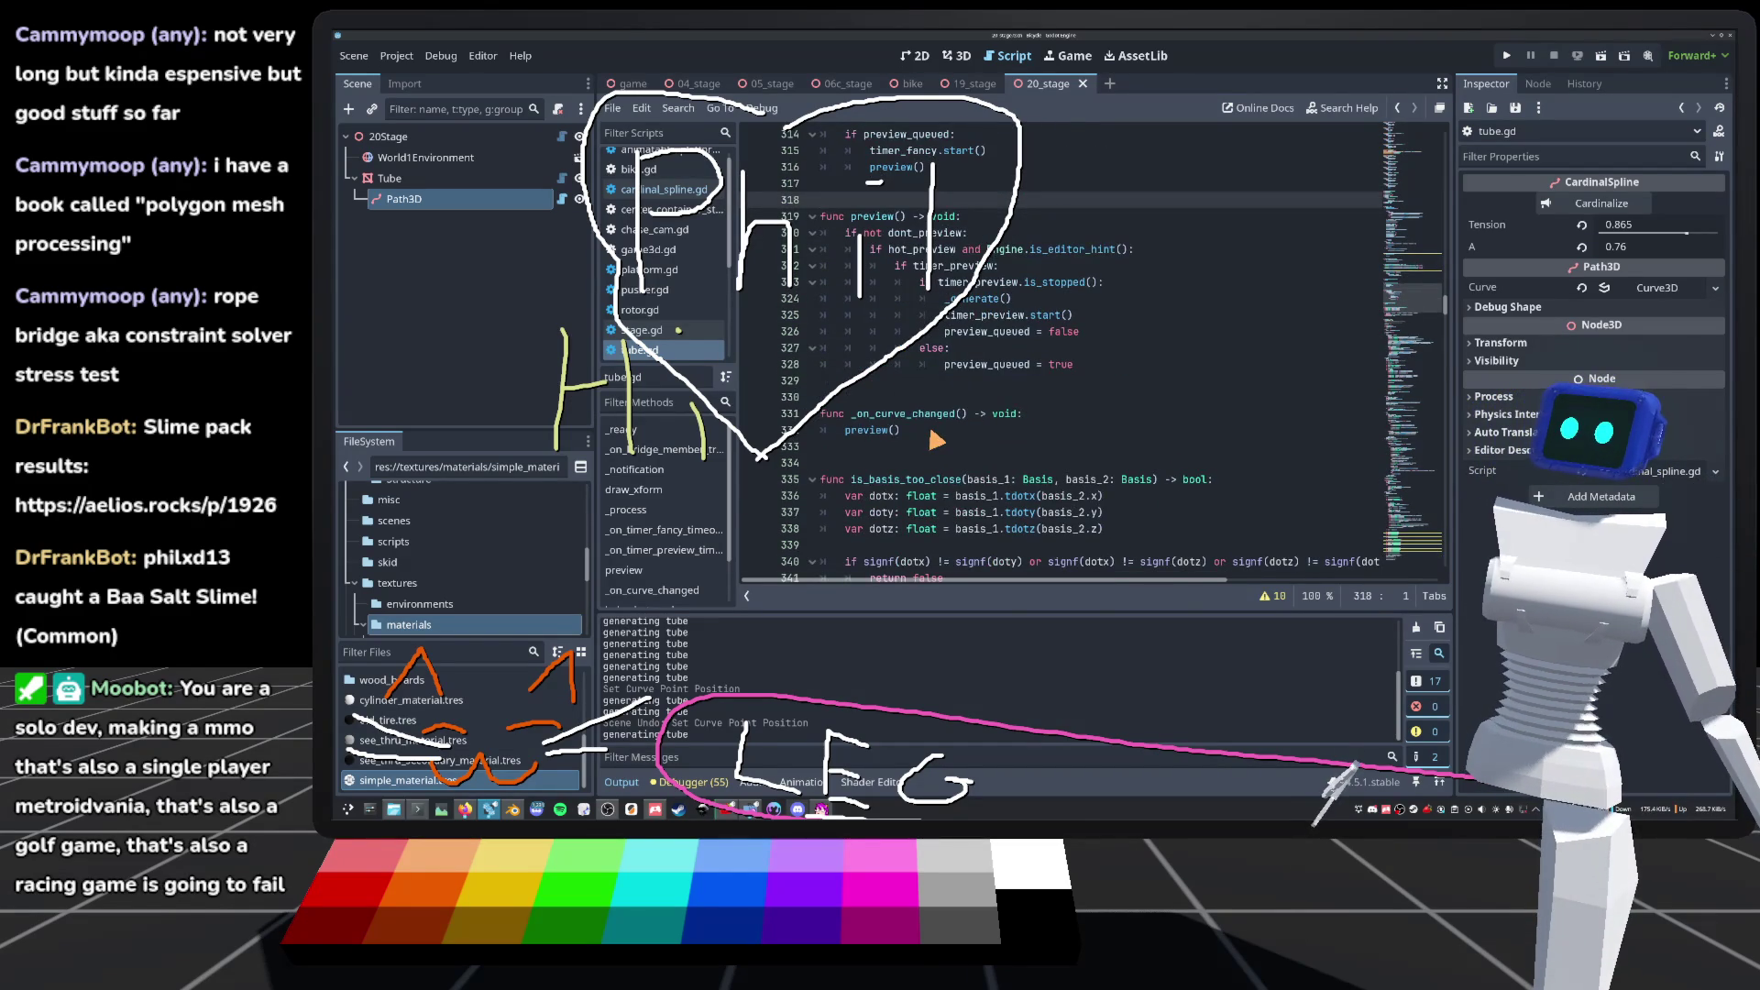
pyautogui.click(963, 57)
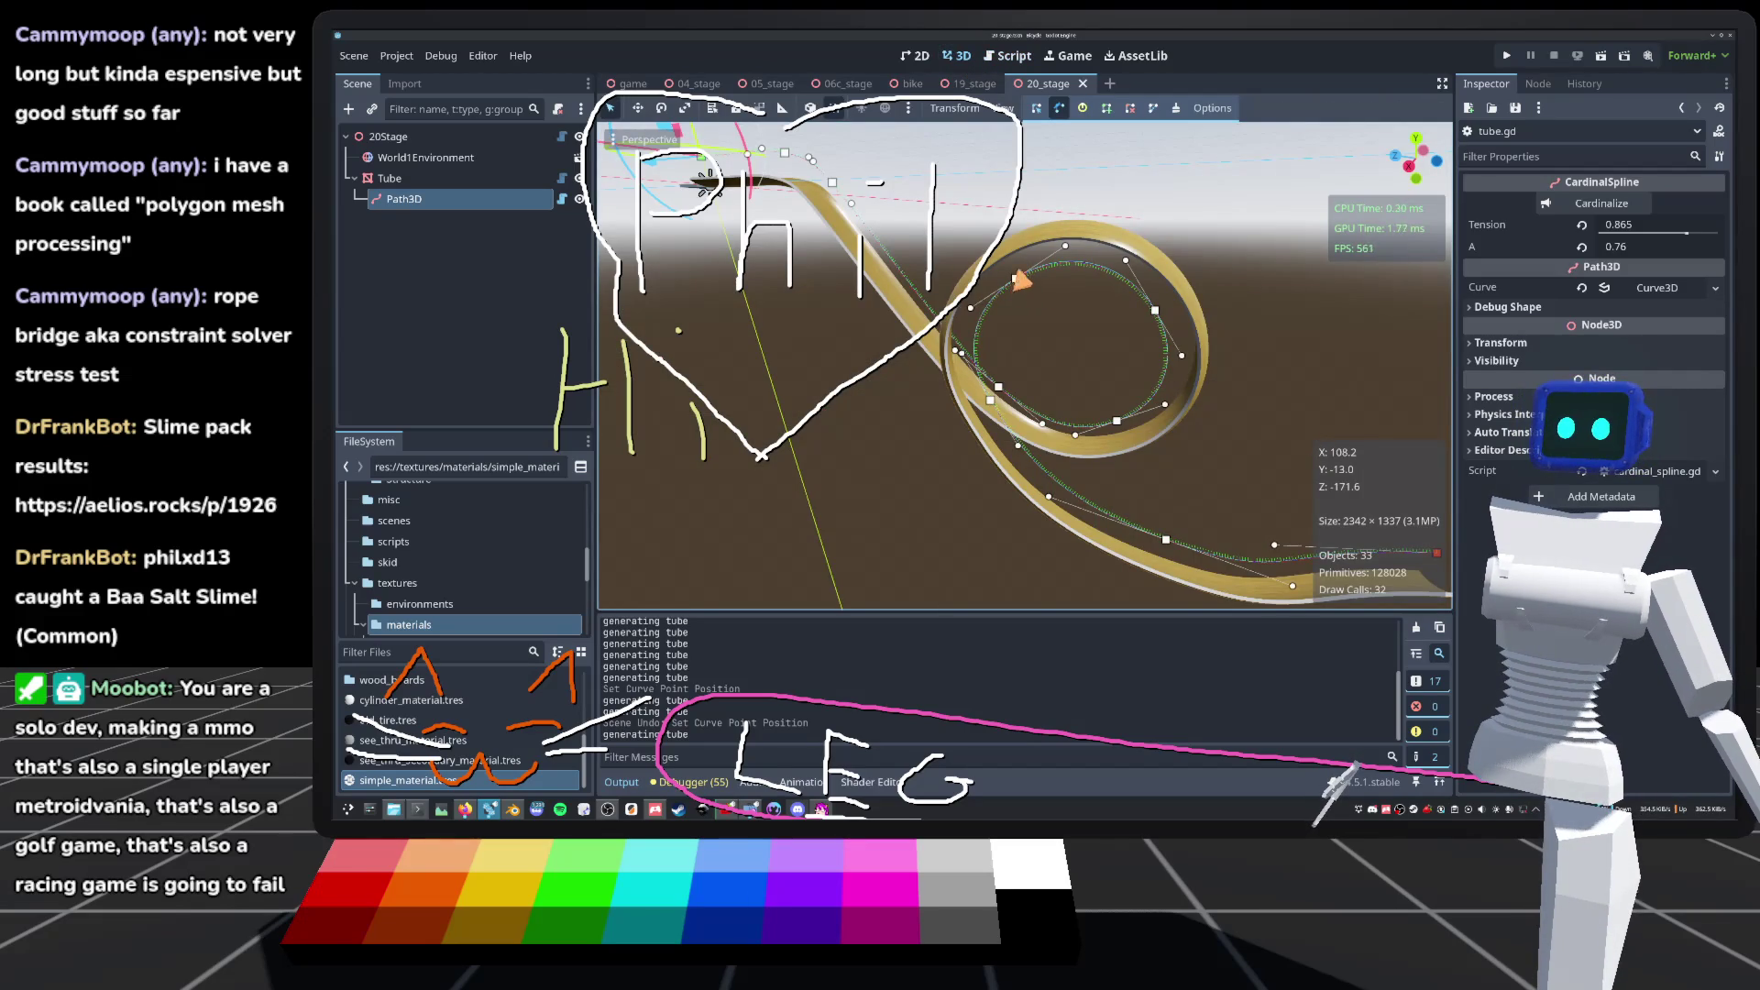
pyautogui.moveTo(1015, 277)
pyautogui.mouseDown()
pyautogui.moveTo(1053, 287)
pyautogui.moveTo(995, 266)
pyautogui.moveTo(1008, 270)
pyautogui.mouseUp()
pyautogui.hotkey('ctrl', 'z')
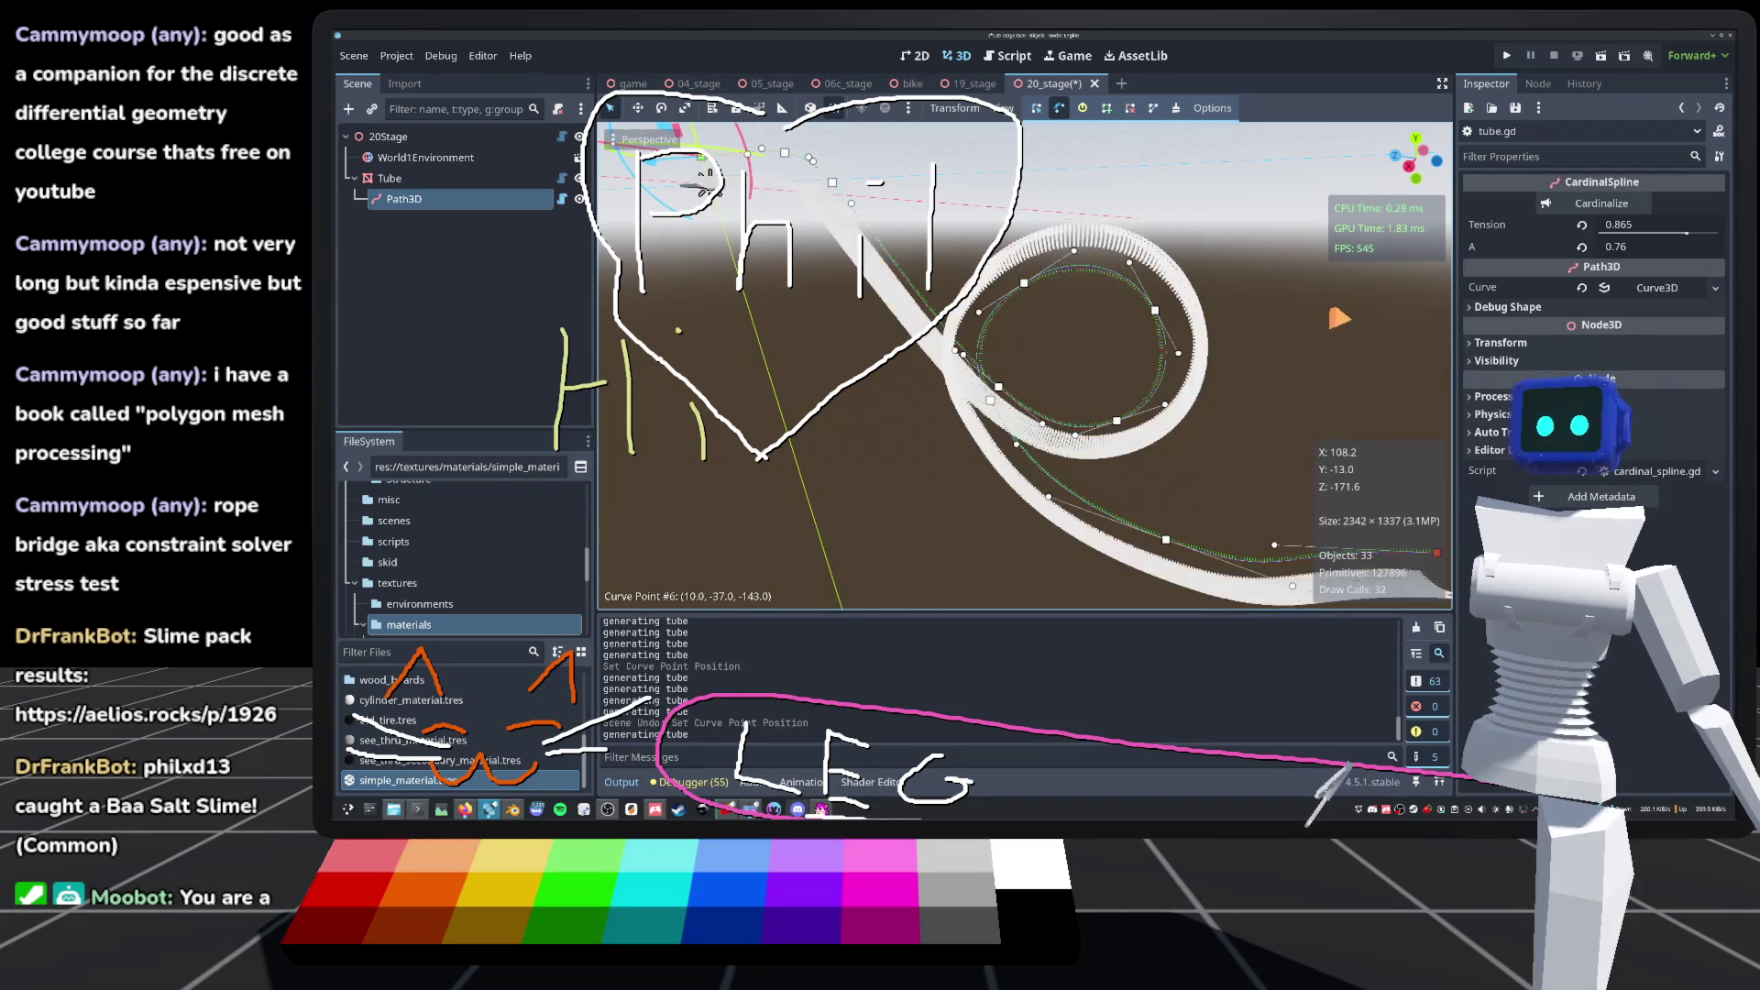
pyautogui.hotkey('ctrl', 's')
pyautogui.moveTo(706, 188)
pyautogui.mouseDown()
pyautogui.moveTo(980, 209)
pyautogui.moveTo(724, 220)
pyautogui.moveTo(632, 203)
pyautogui.mouseUp()
pyautogui.hotkey('ctrl', 'shift', 'z')
pyautogui.hotkey('ctrl', 'z')
pyautogui.press('KP_3')
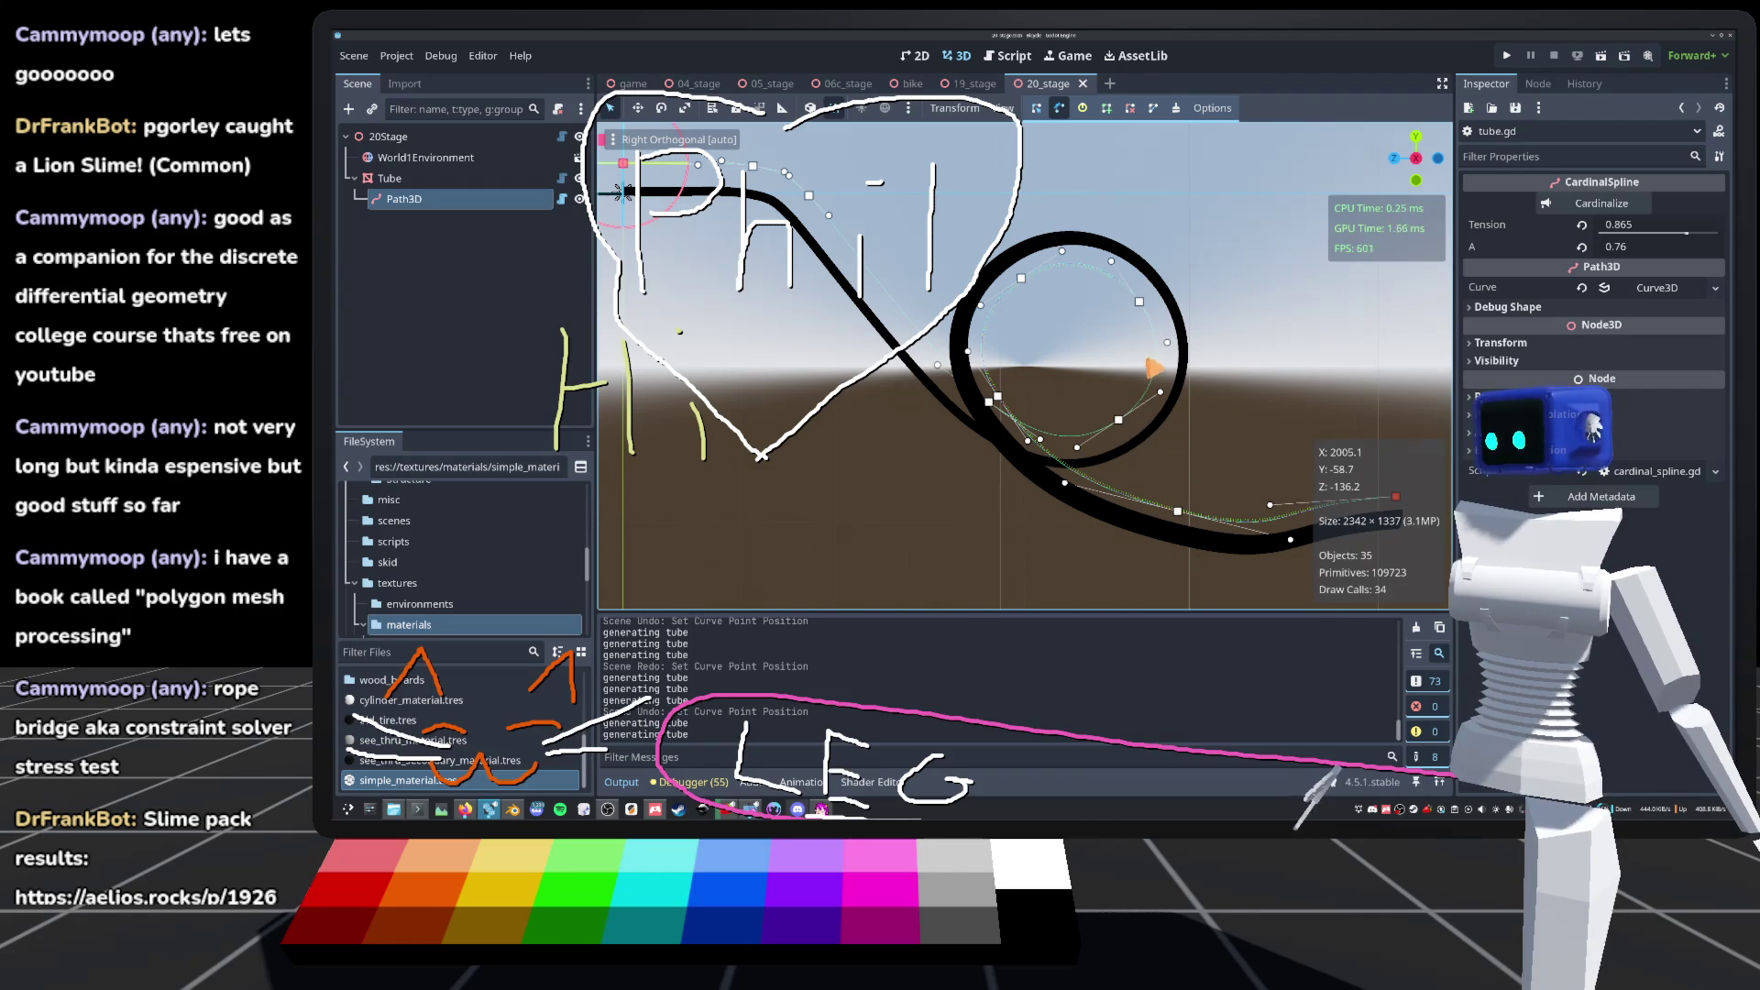
pyautogui.press('KP_5')
pyautogui.press('w')
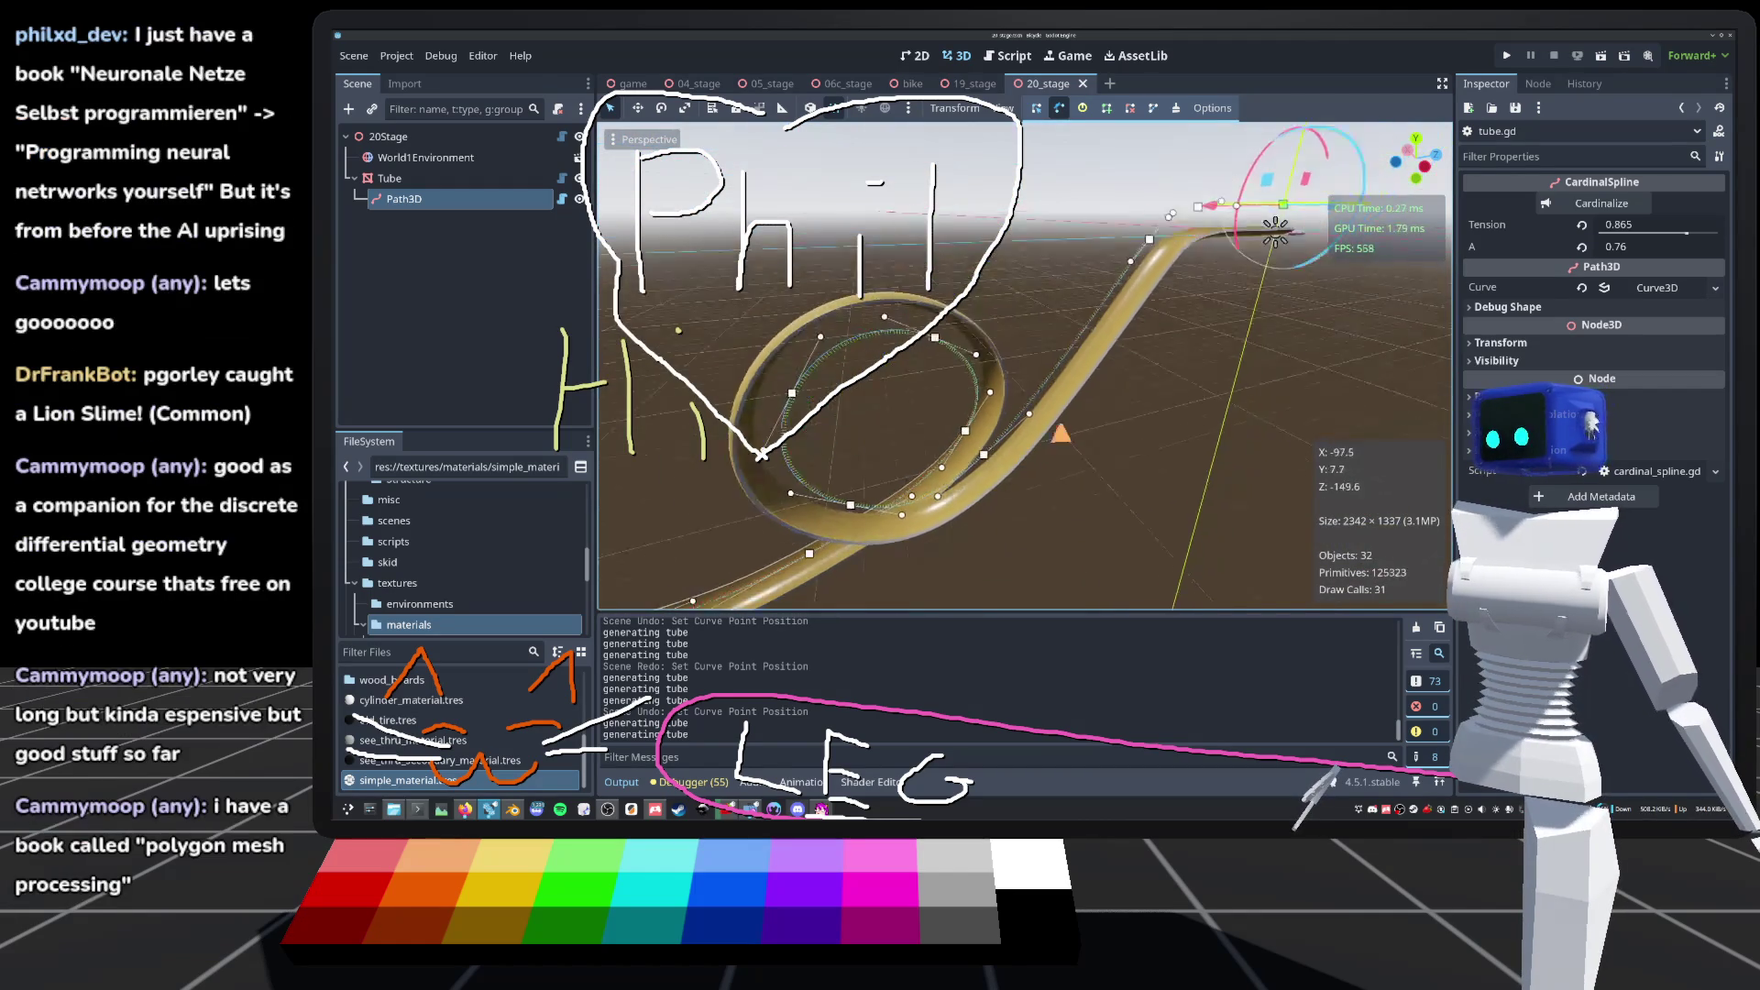
pyautogui.press('w')
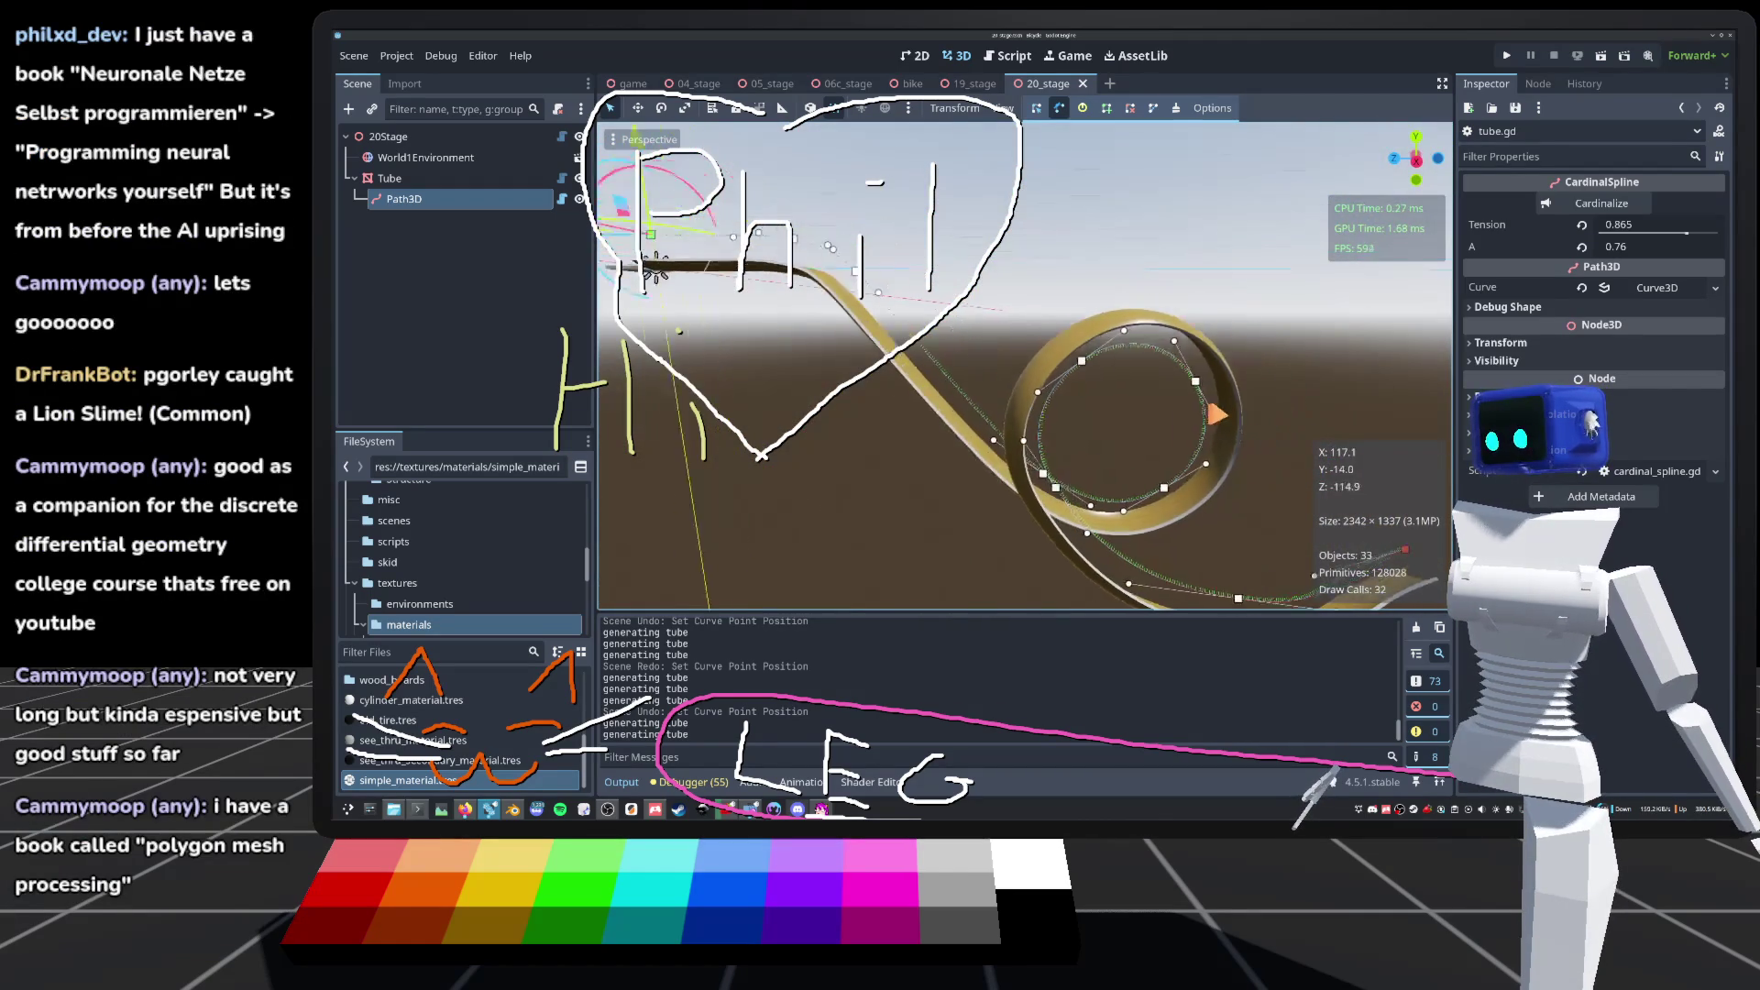
pyautogui.press('w')
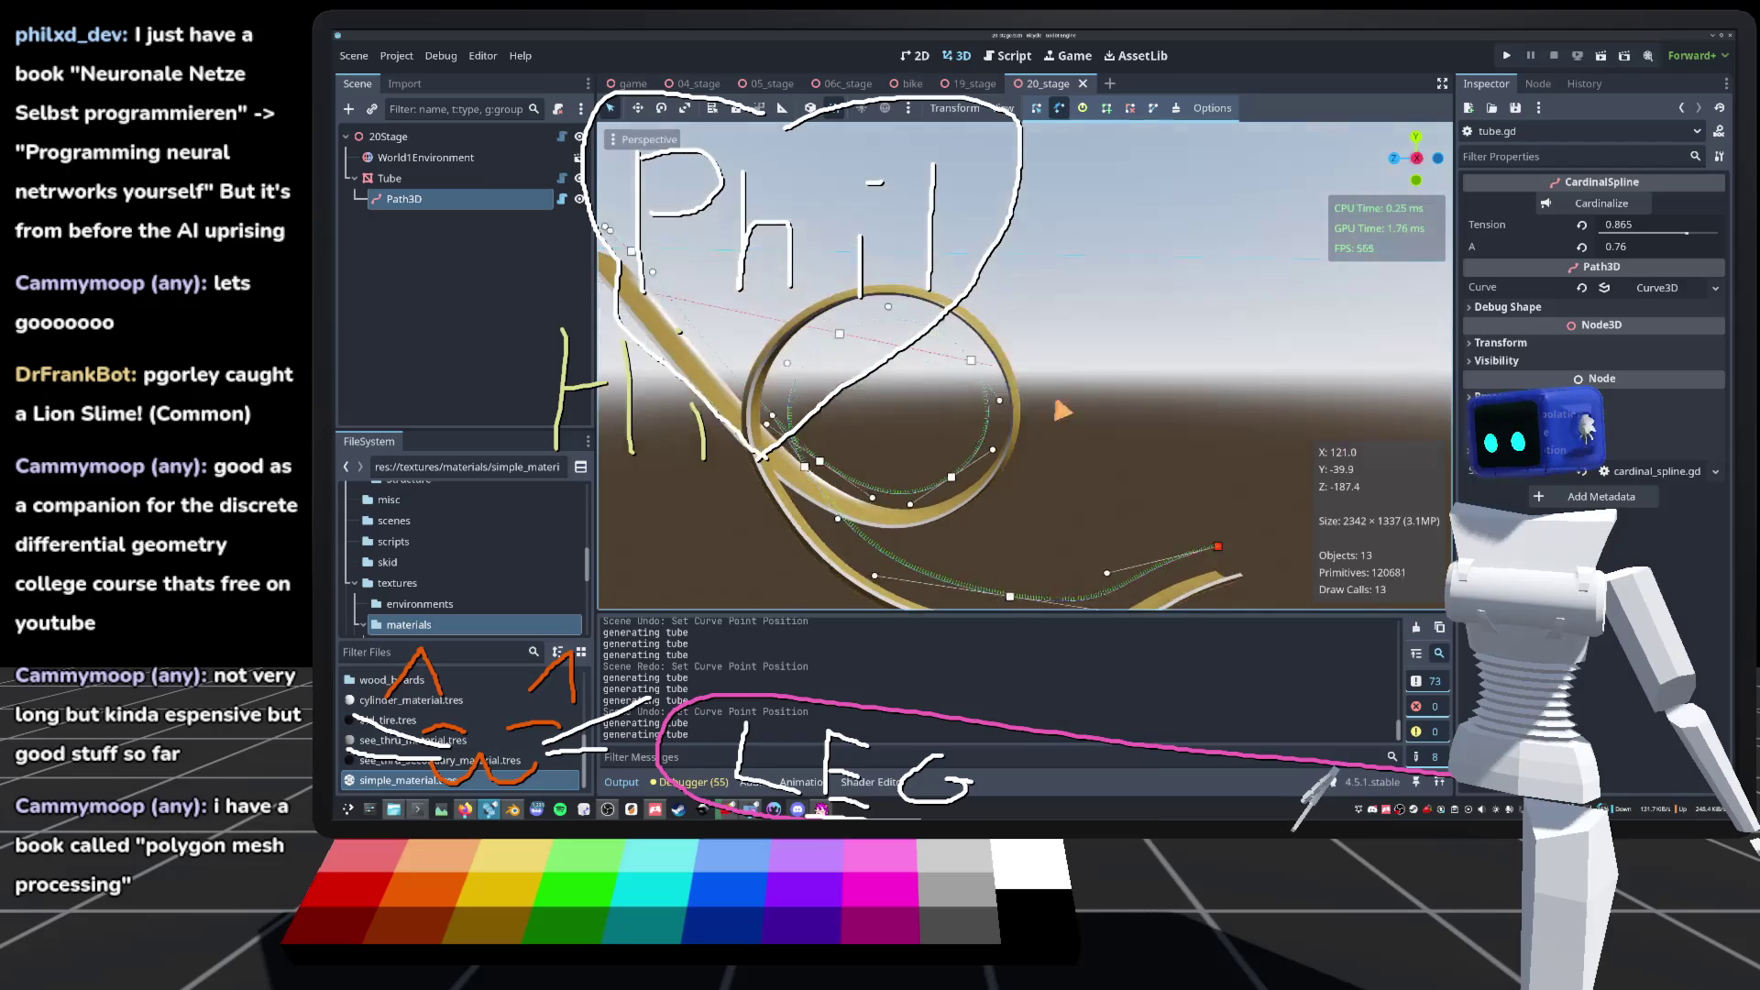
pyautogui.press('q')
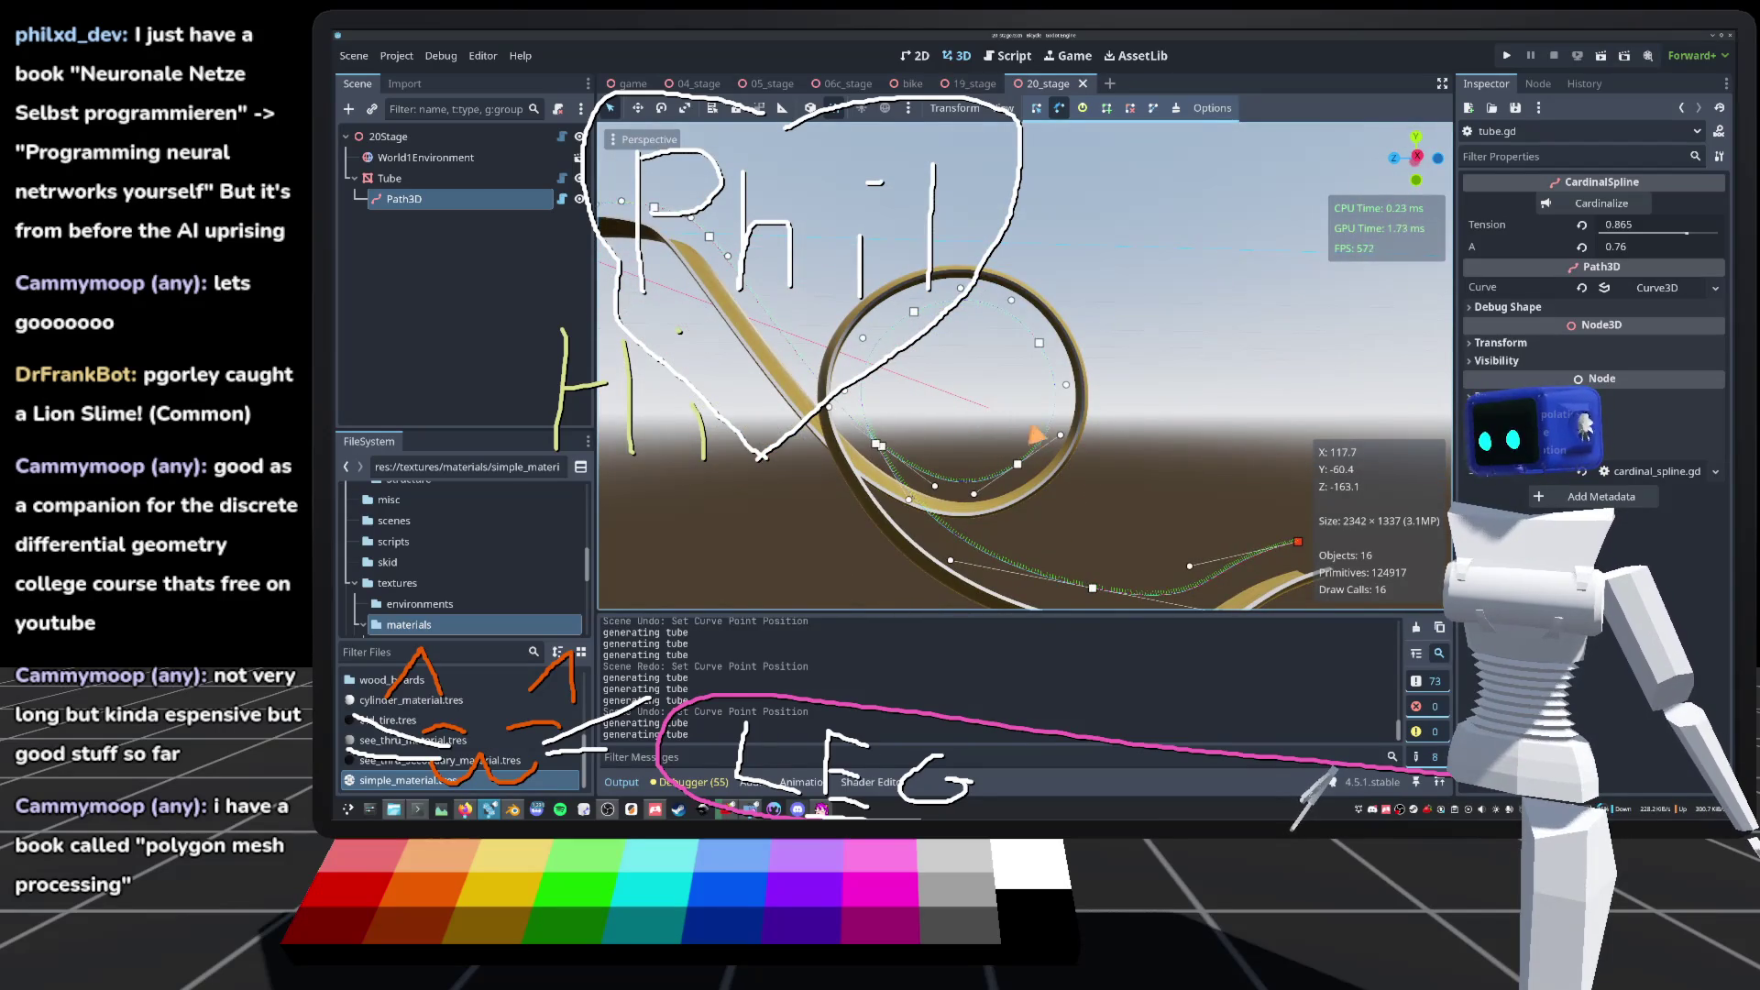
pyautogui.press('e')
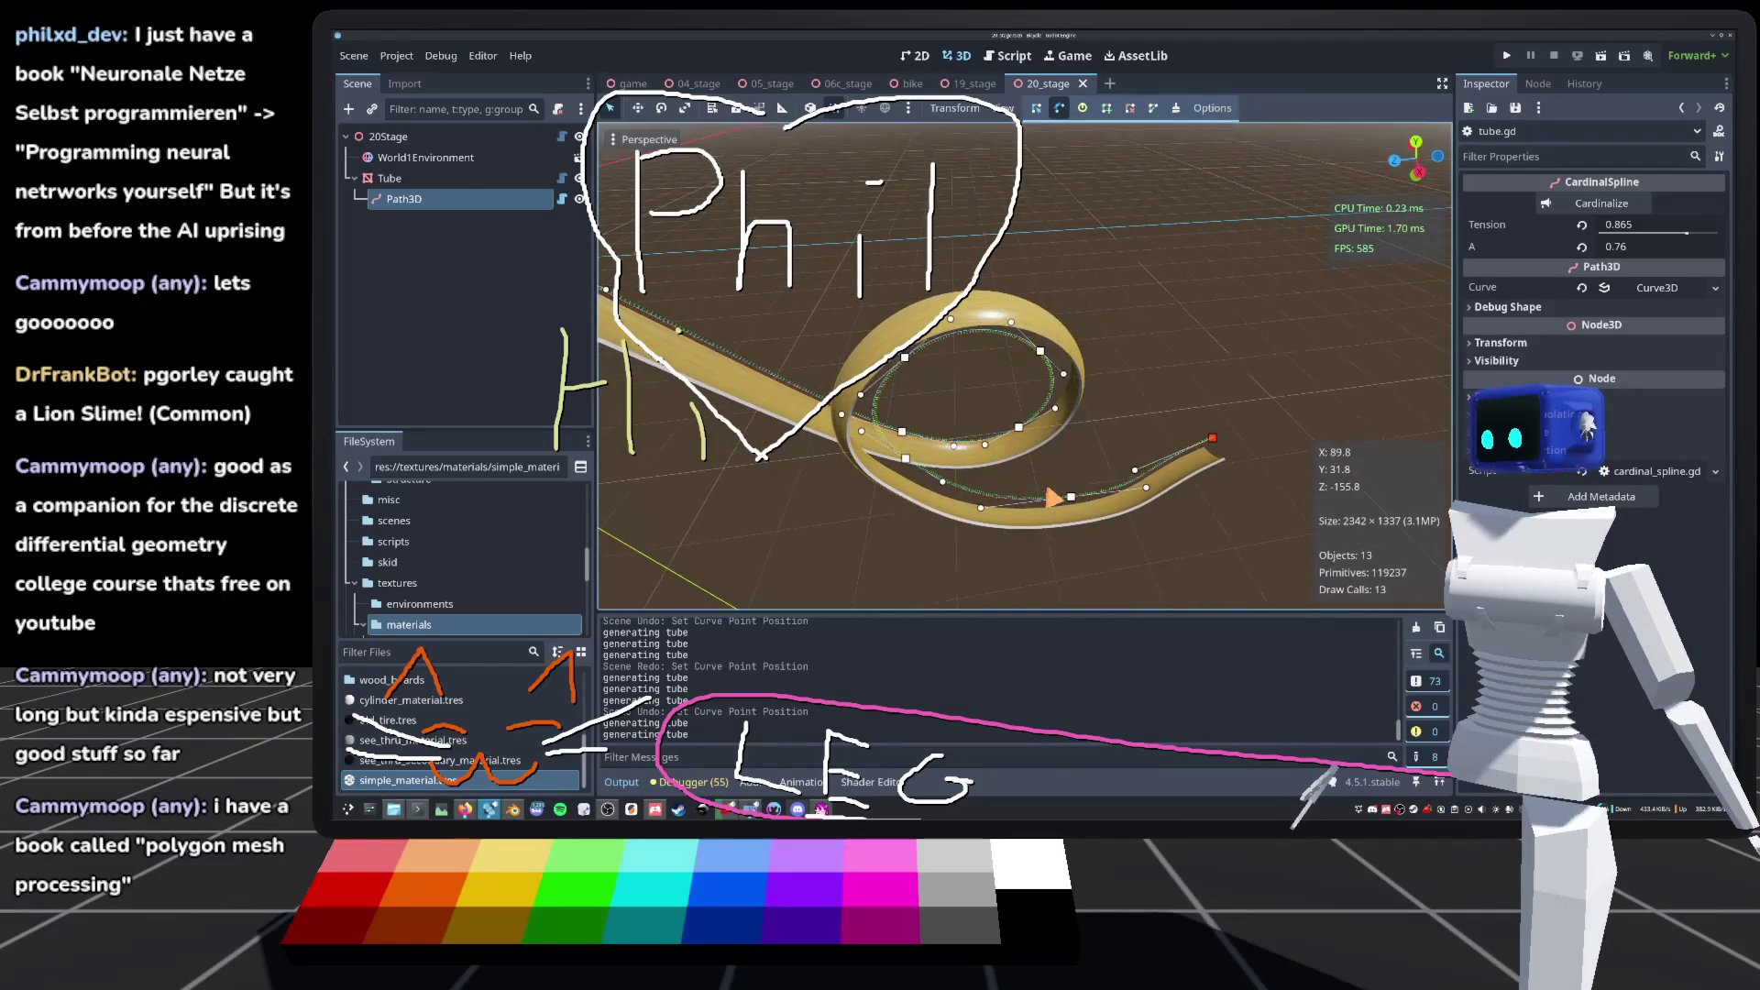
pyautogui.press('q')
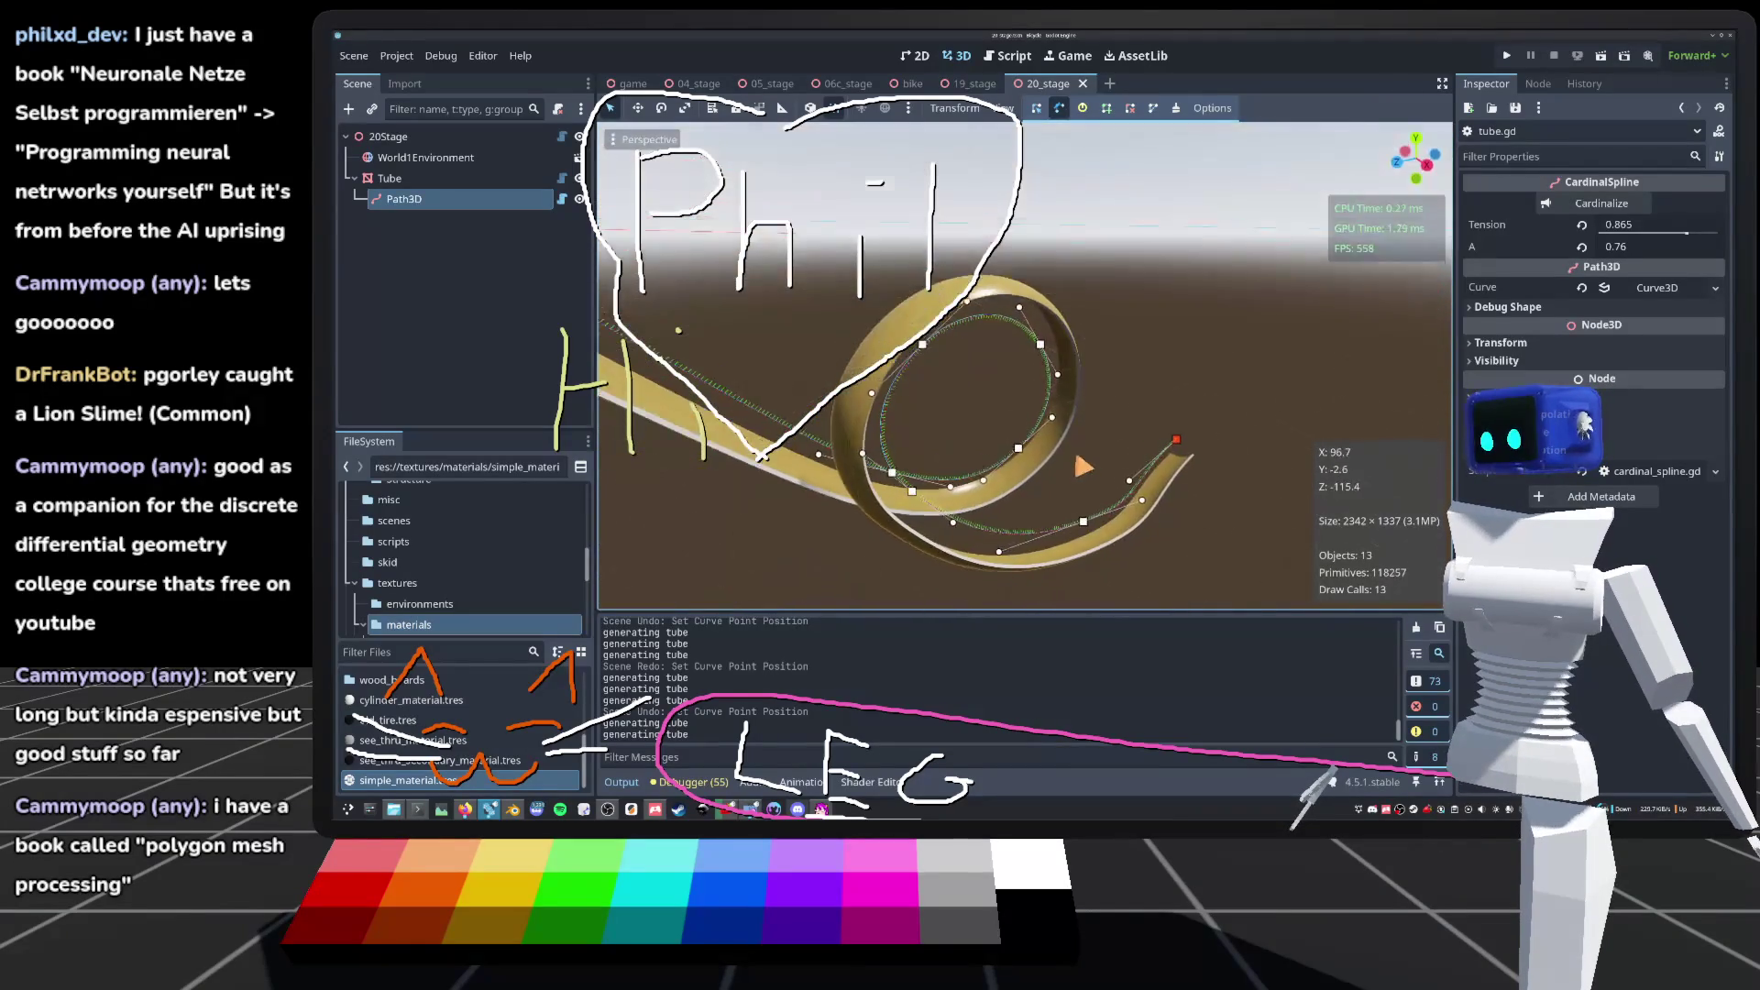
pyautogui.press('q')
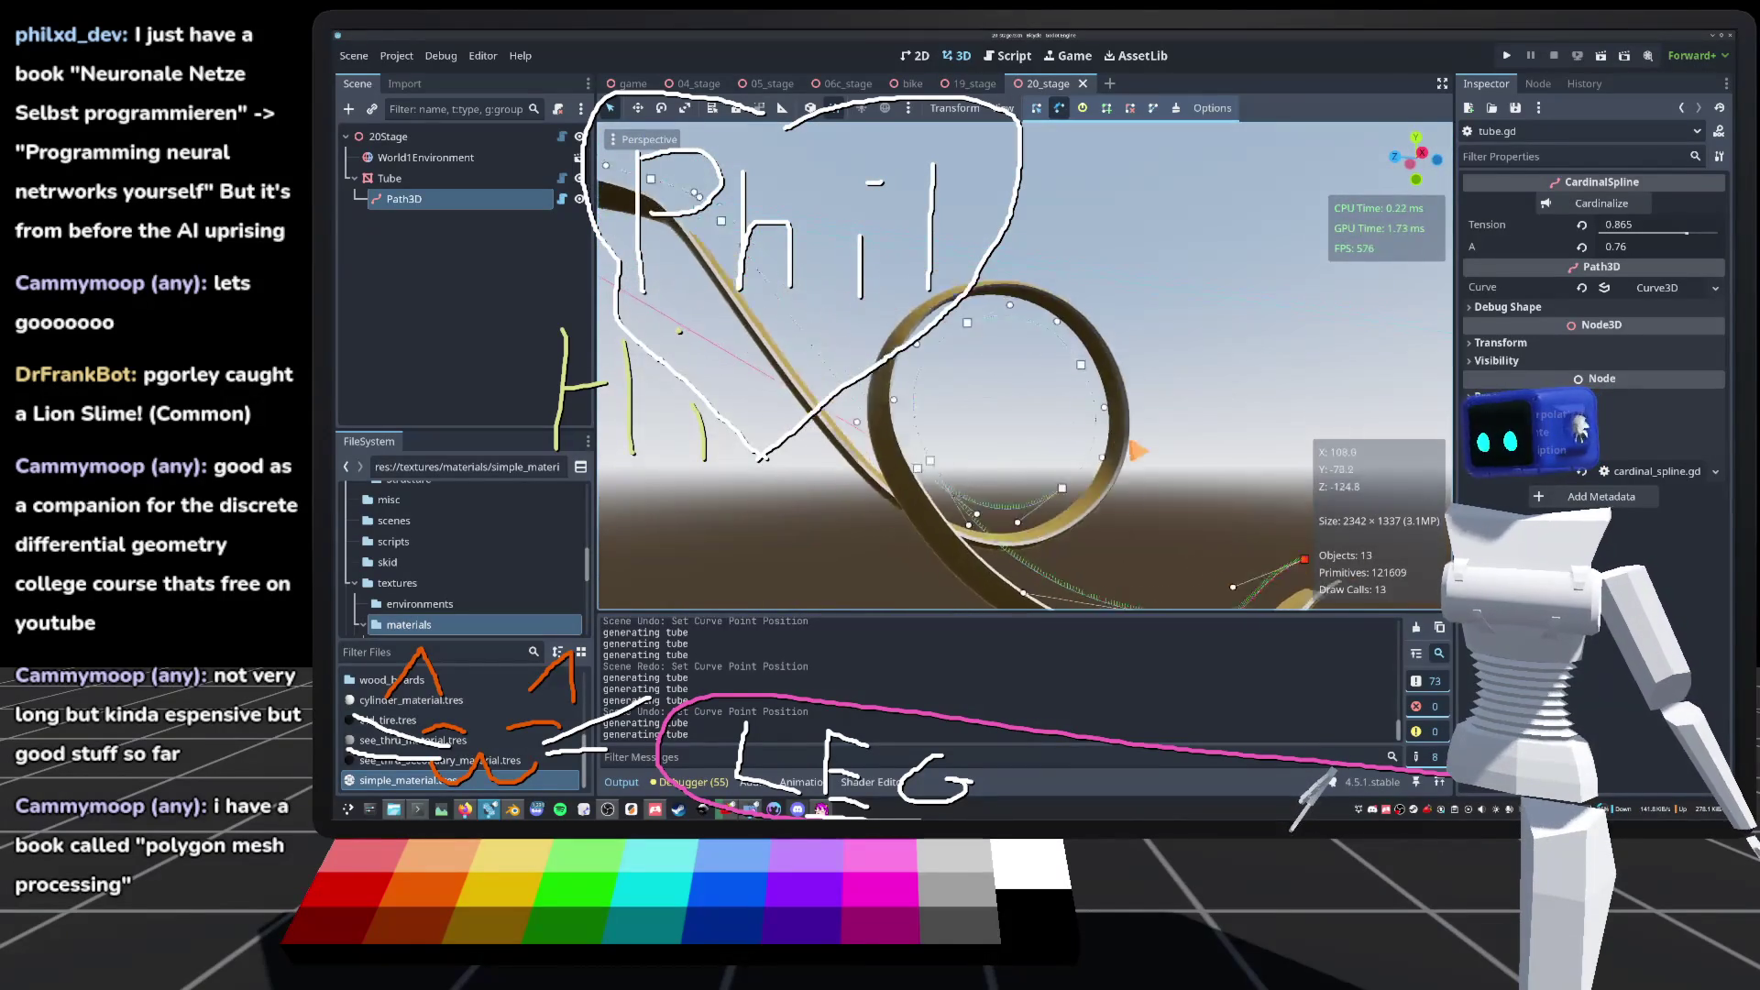
pyautogui.press('e')
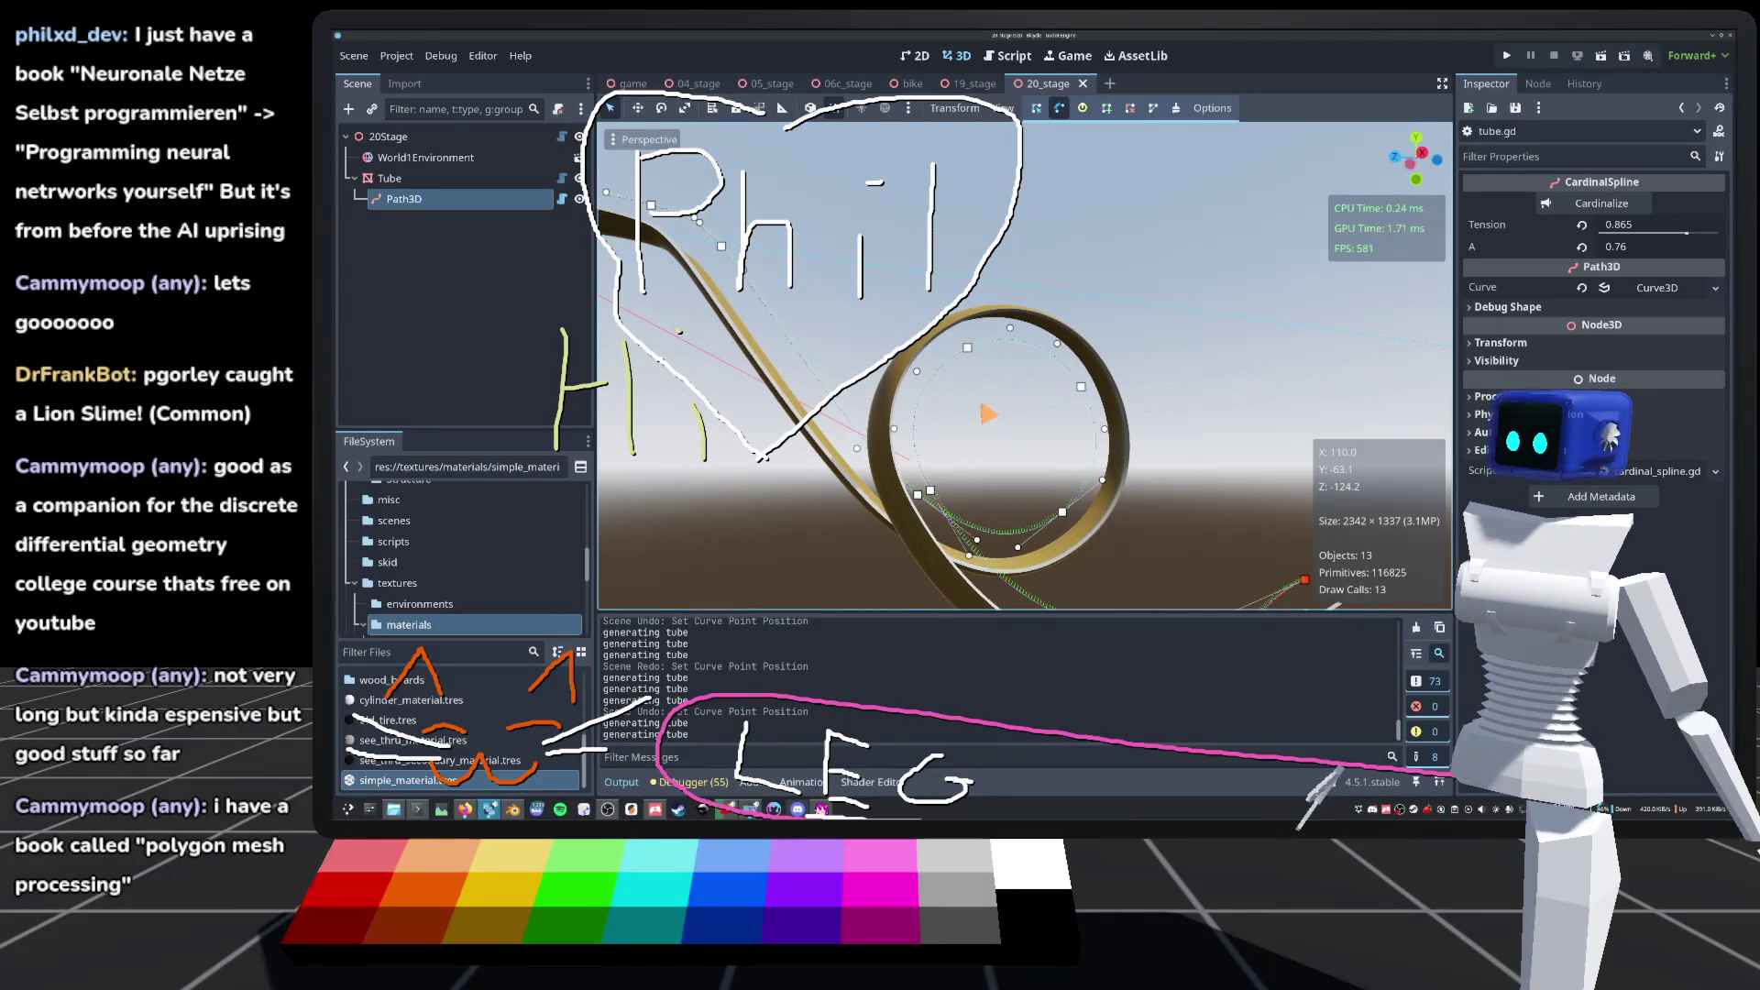
pyautogui.press('KP_8')
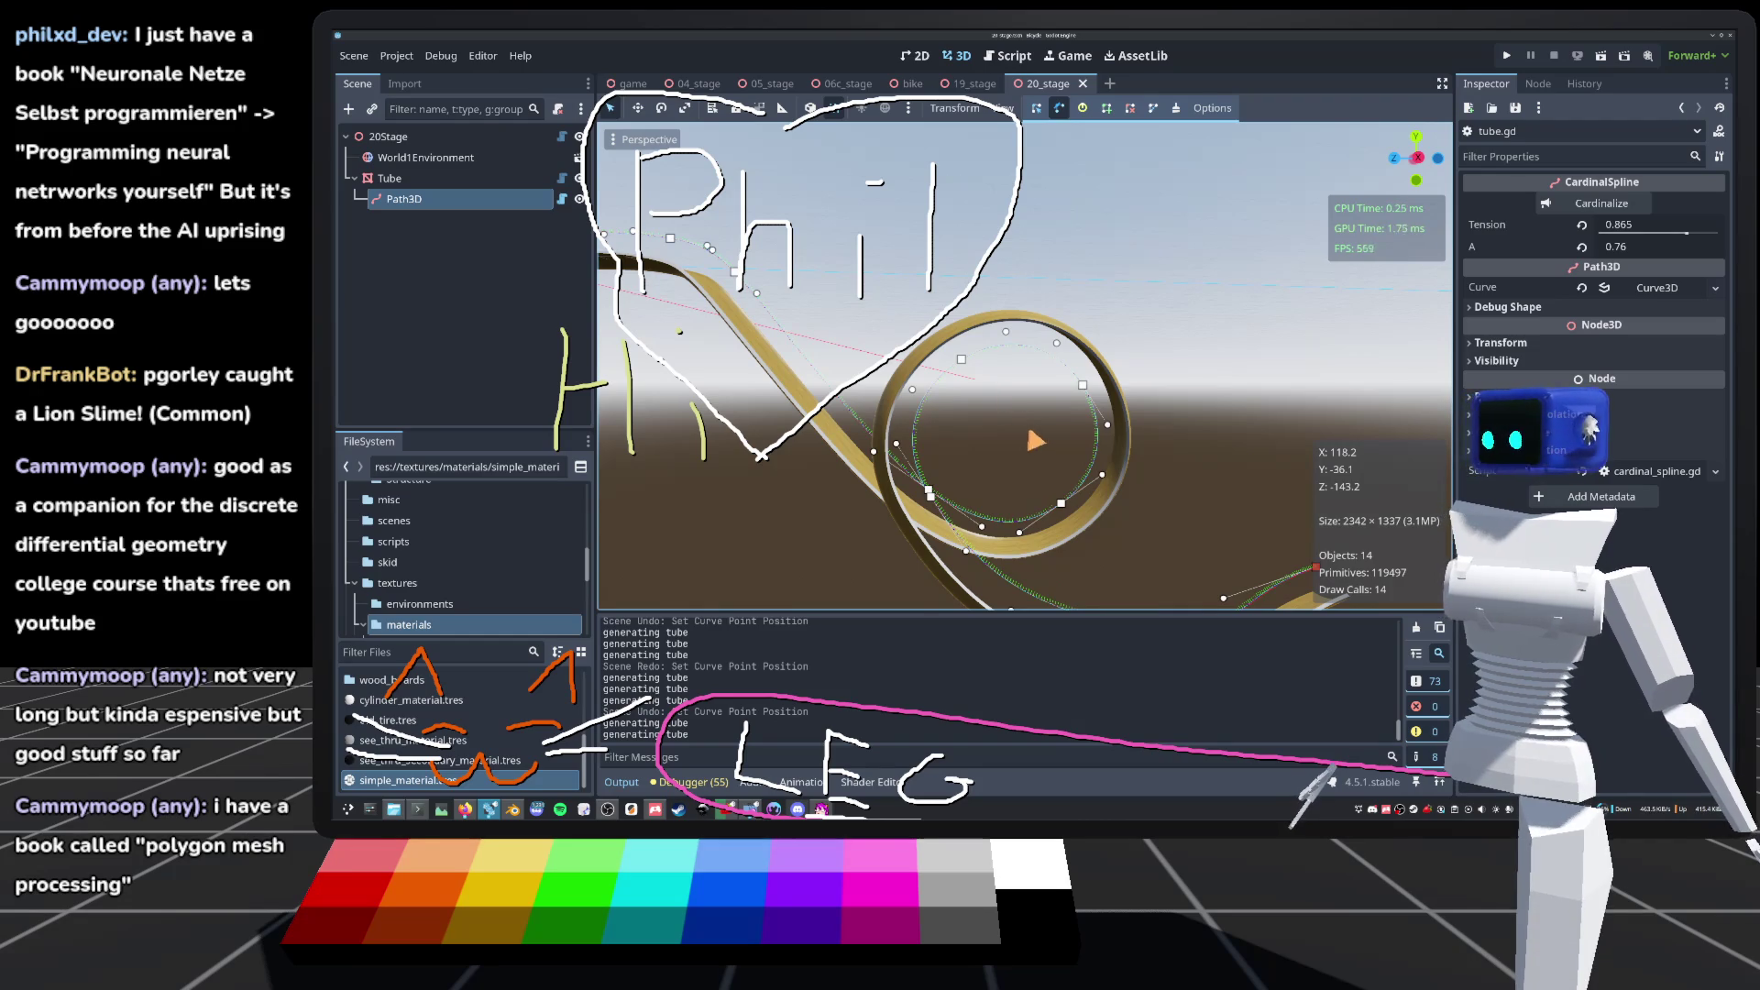
pyautogui.scroll(2, 1034, 441)
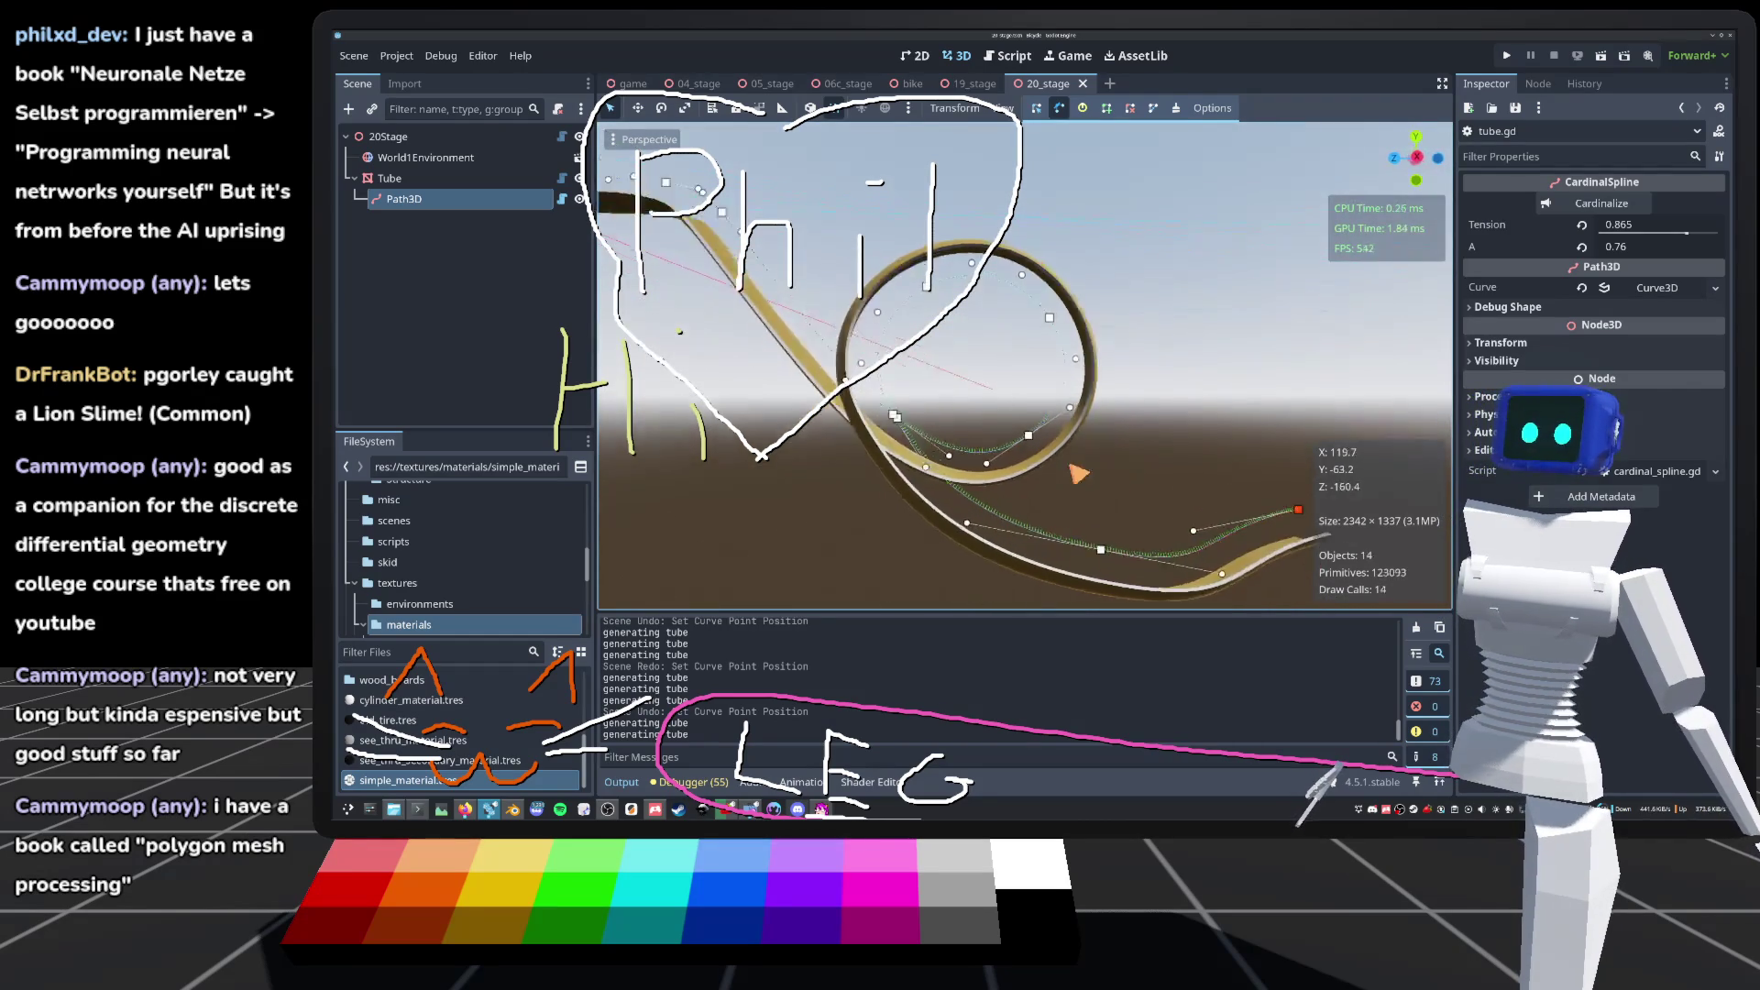
pyautogui.moveTo(1078, 473); pyautogui.dragTo(1146, 234)
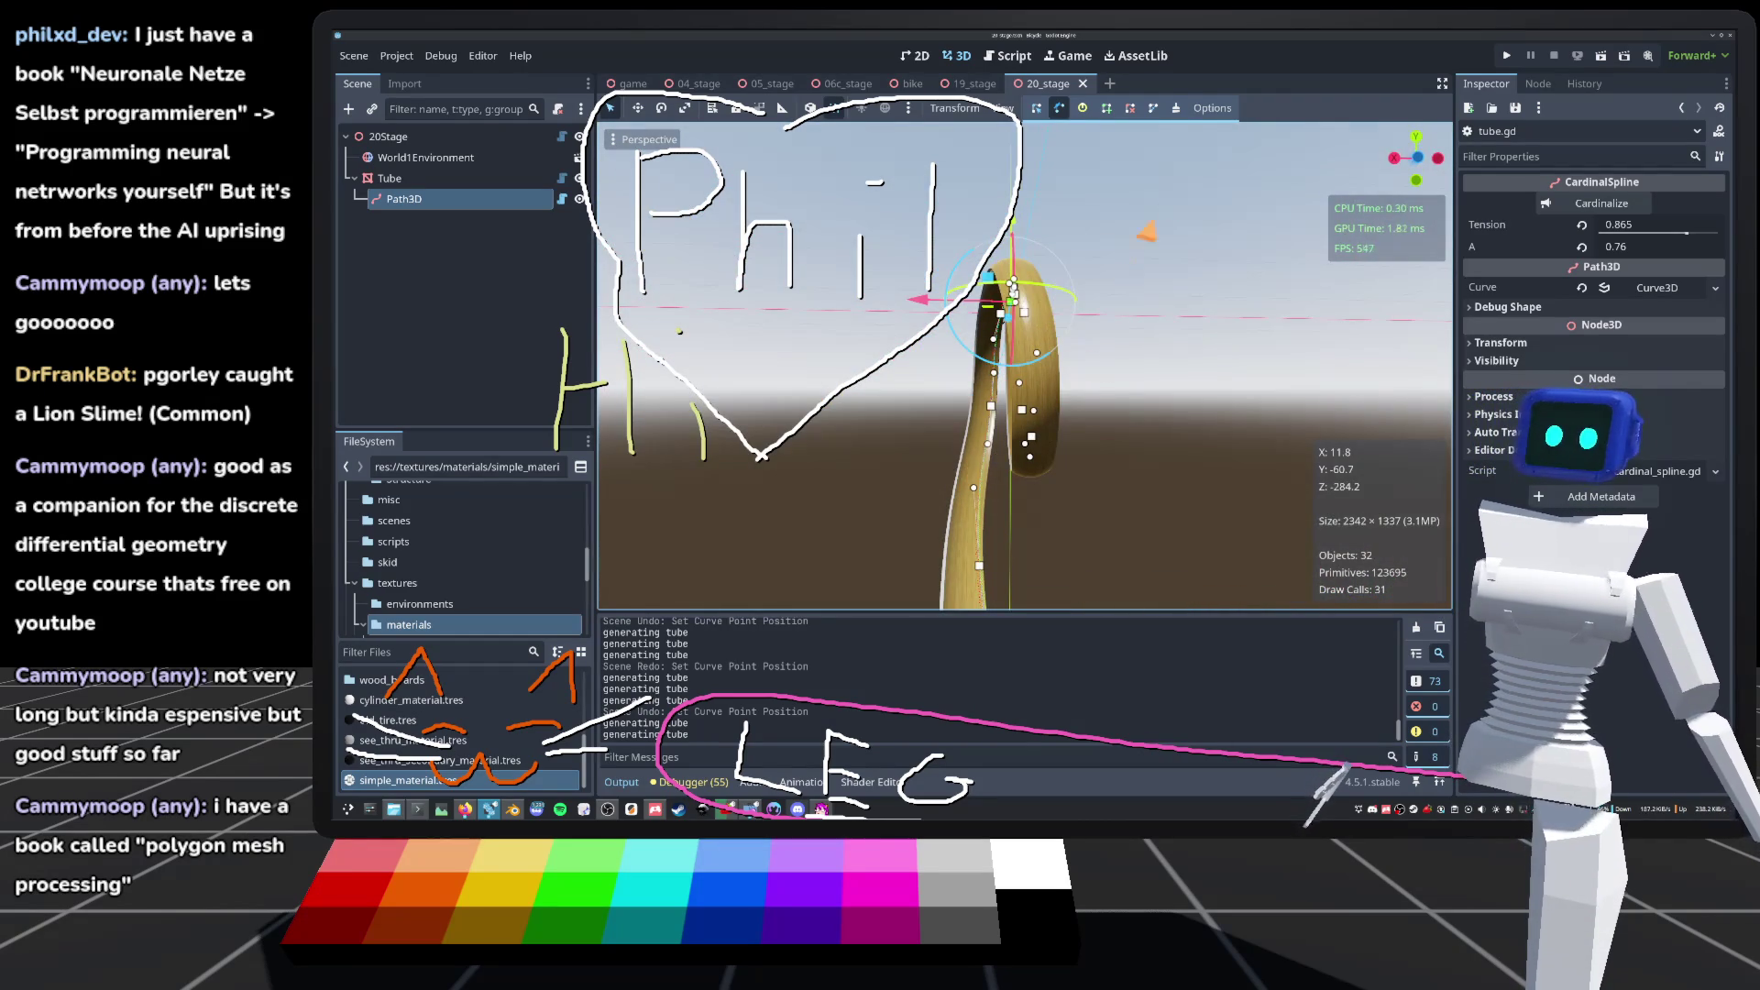
# Step: In the rear view, nudge curve point #7 up-left and move point #8 to (13, -118, -188)
pyautogui.moveTo(1070, 456); pyautogui.dragTo(1061, 504)
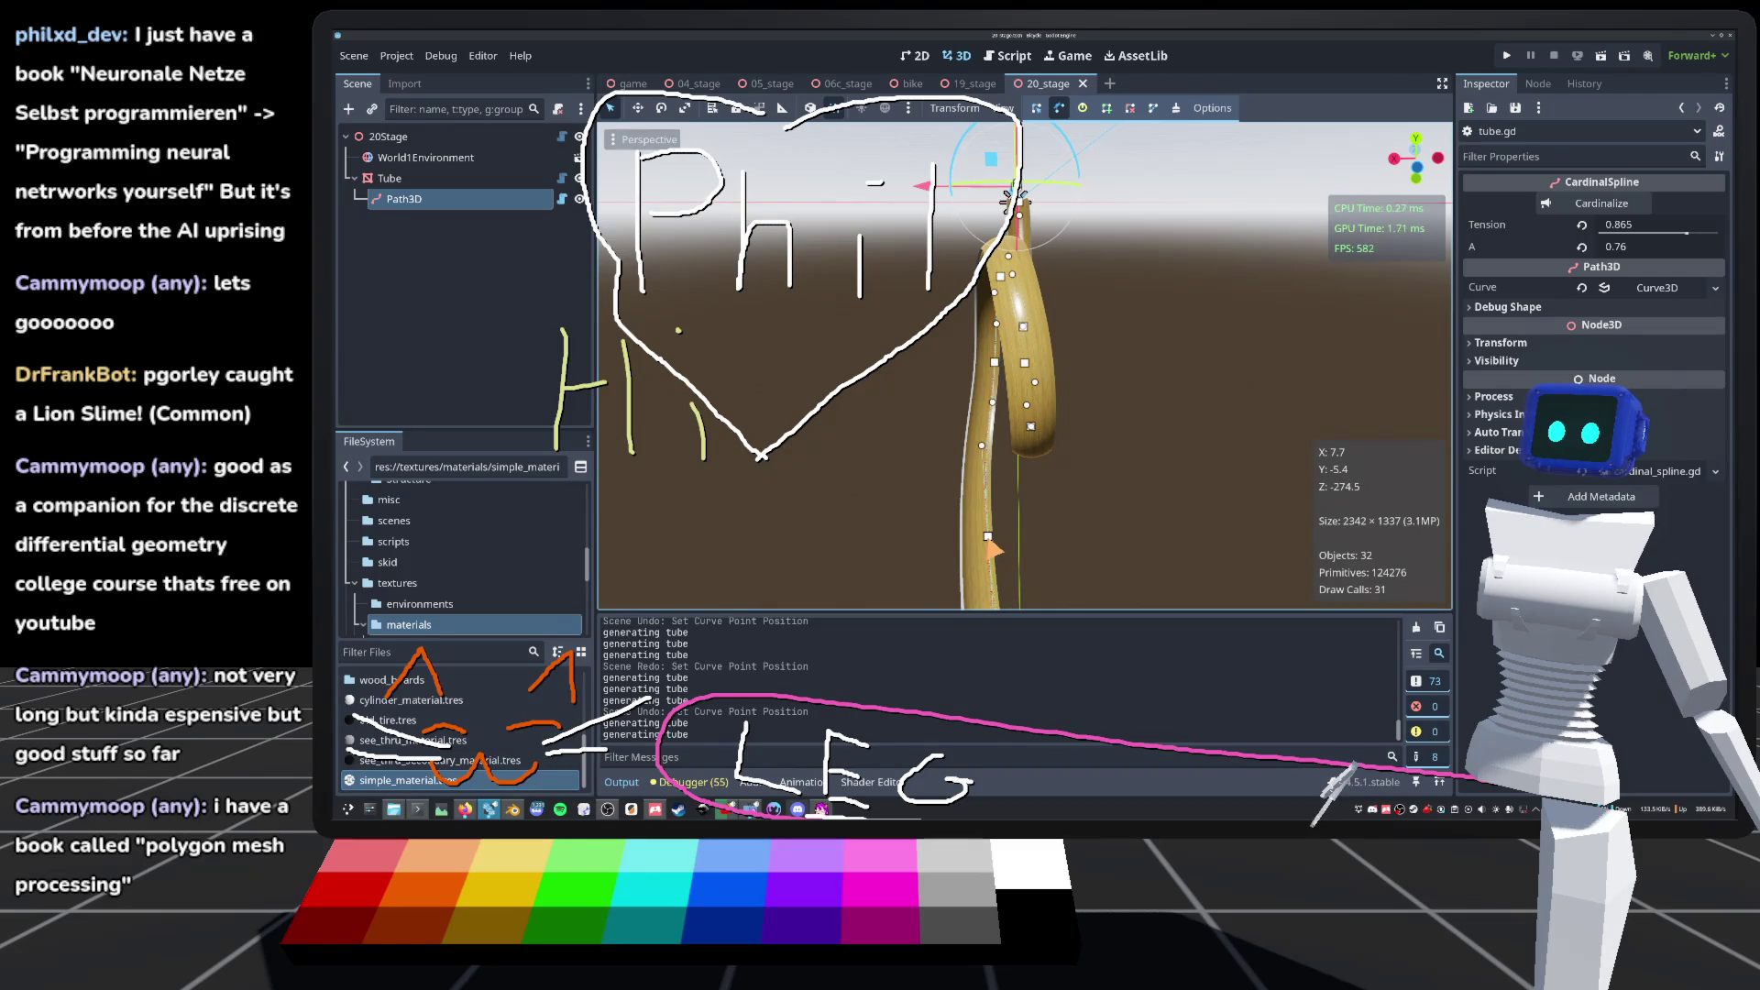
pyautogui.moveTo(993, 543); pyautogui.dragTo(1004, 505)
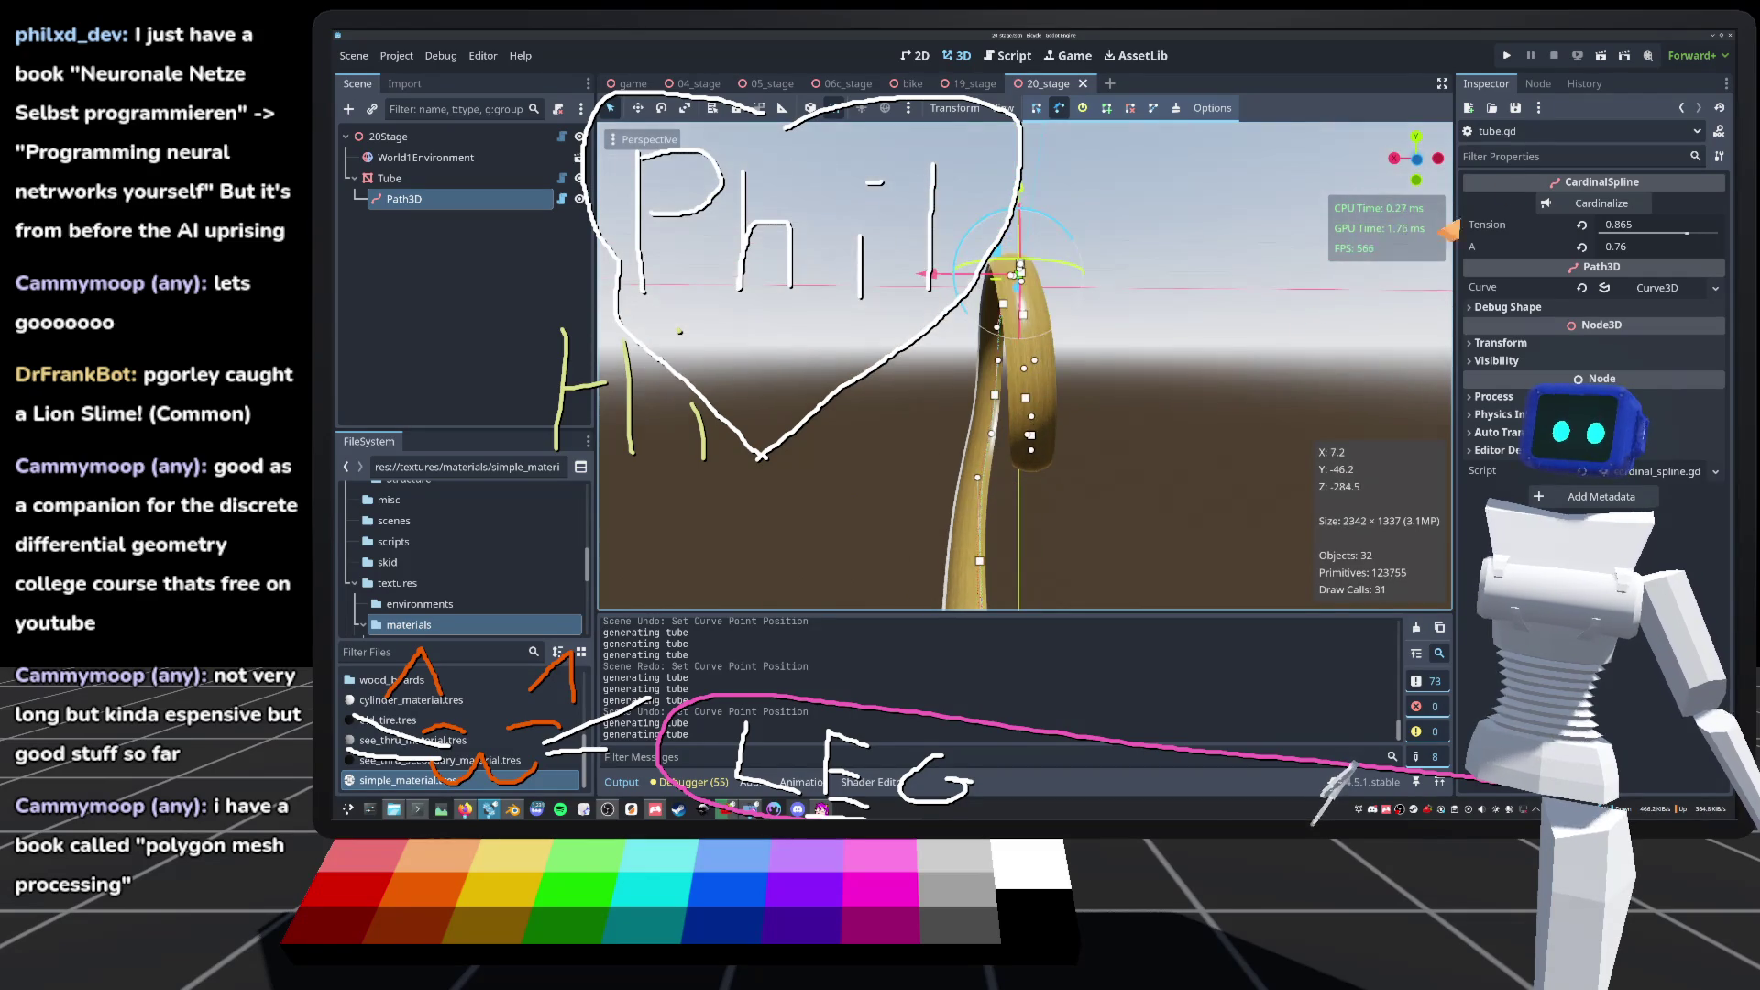
pyautogui.click(1417, 168)
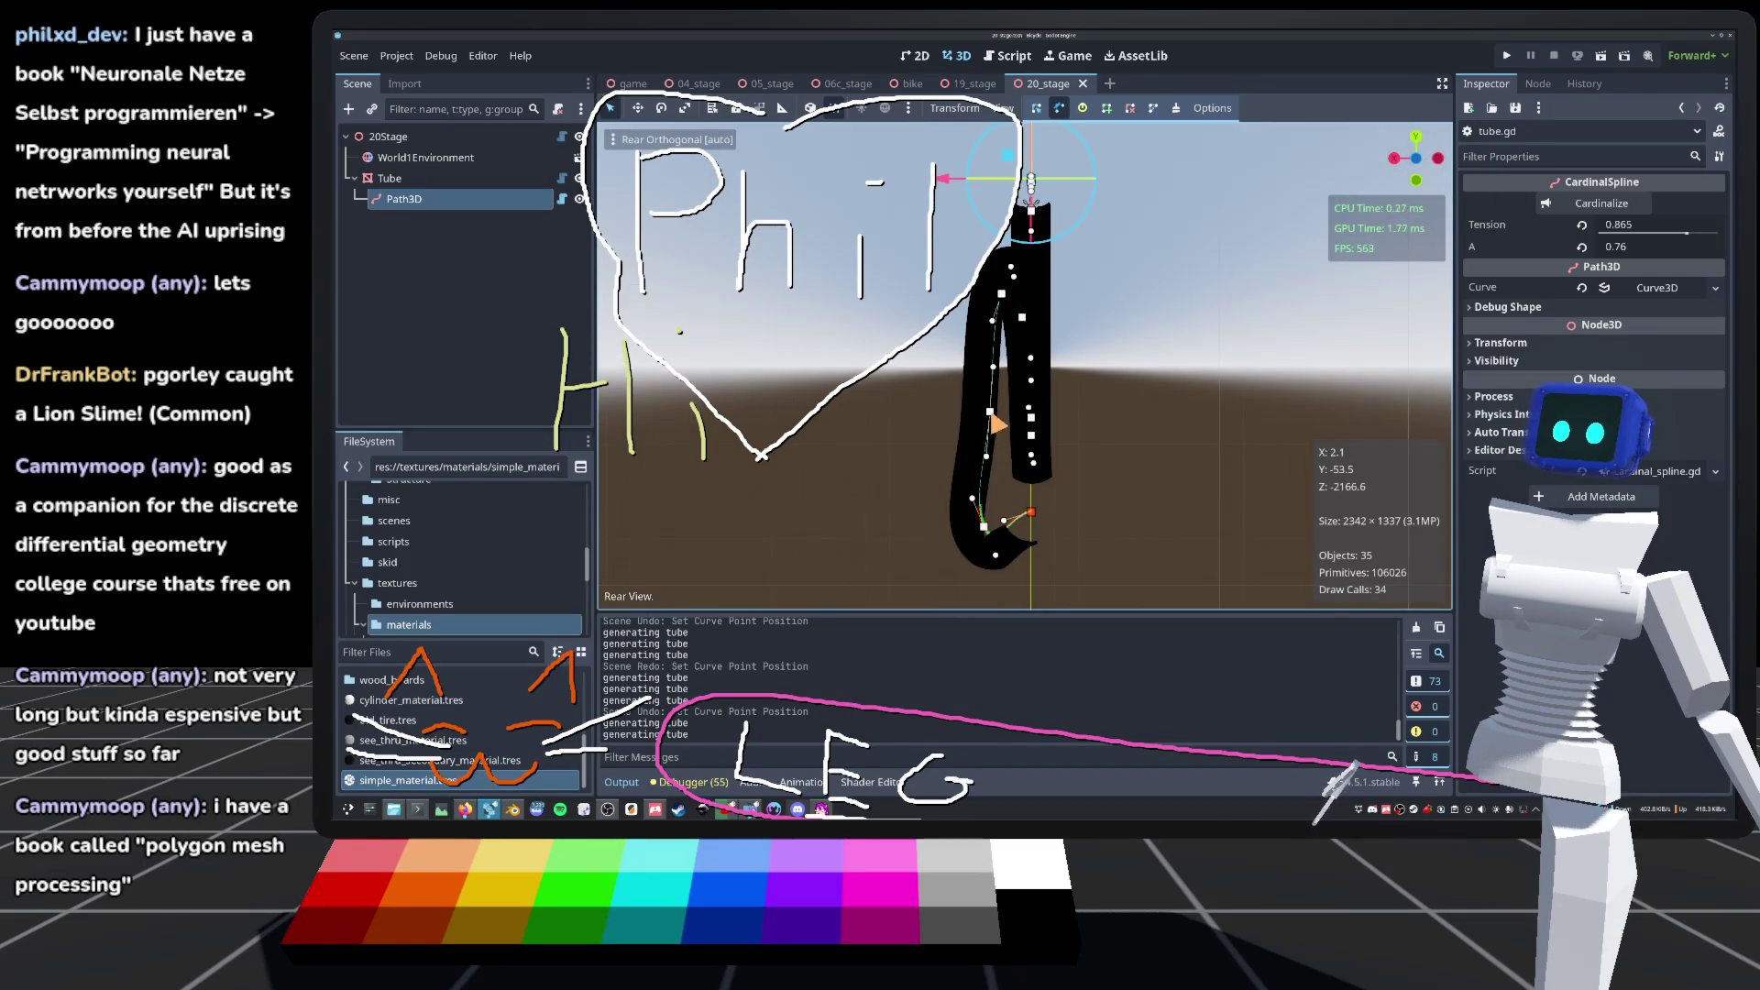
pyautogui.moveTo(992, 422); pyautogui.dragTo(992, 417)
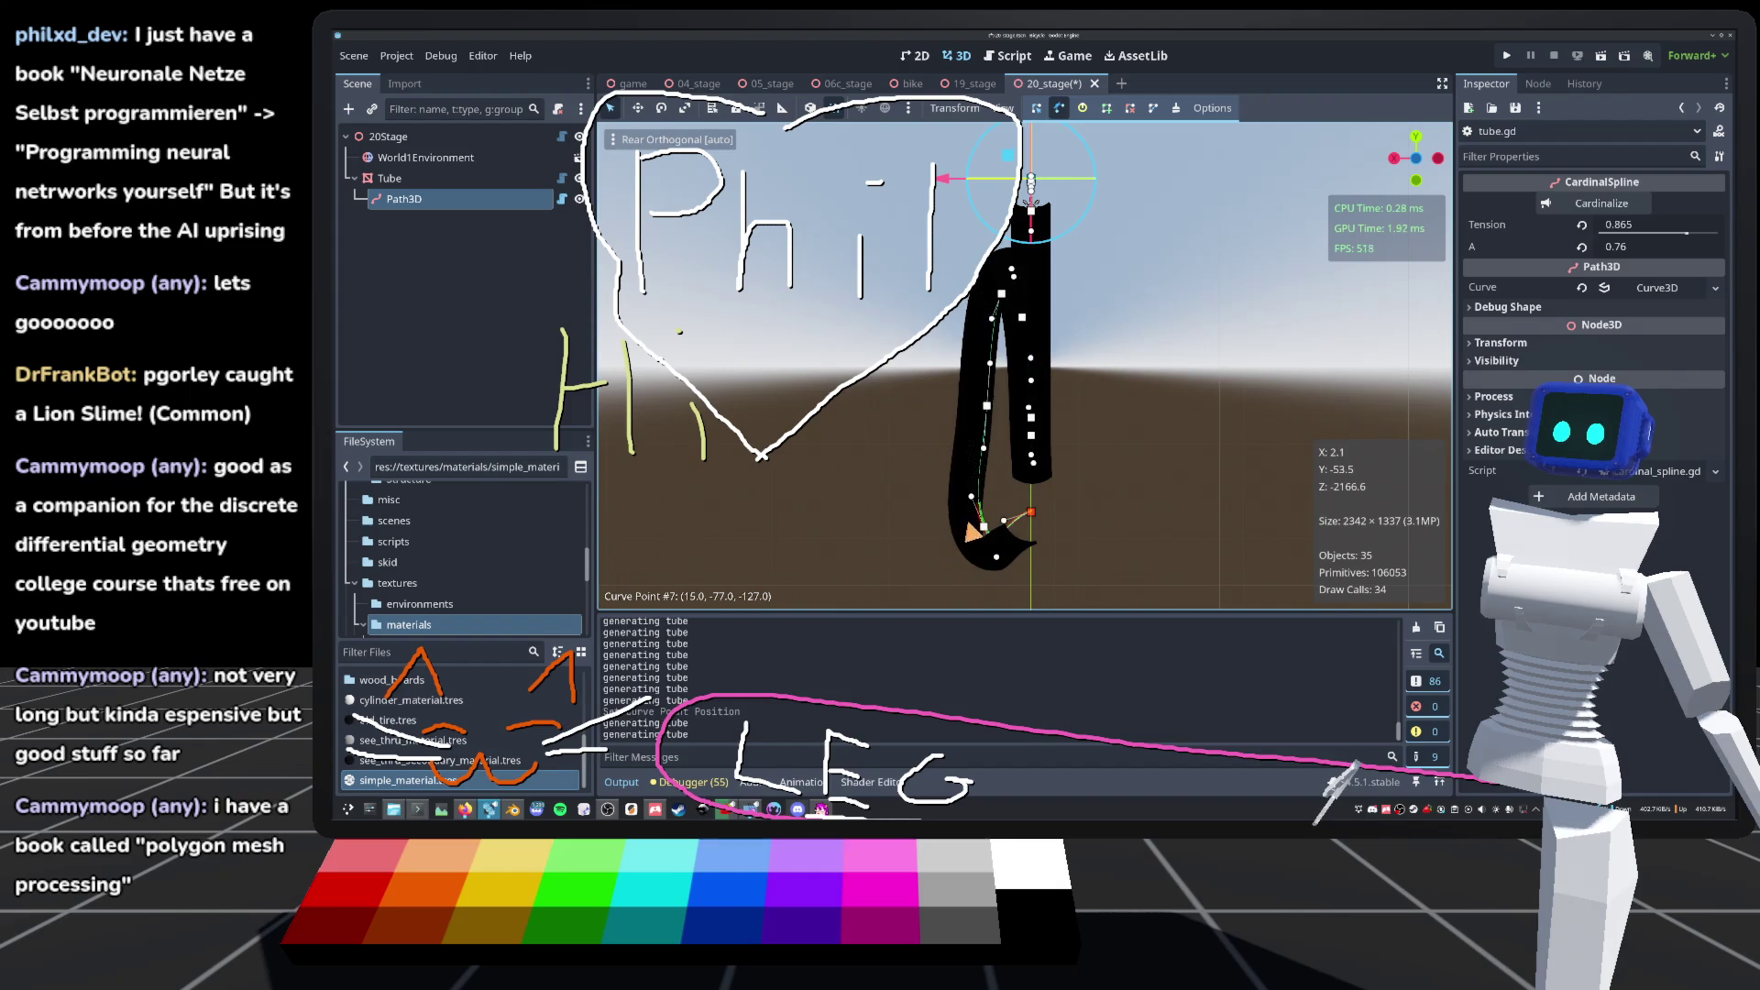
pyautogui.moveTo(995, 537); pyautogui.dragTo(997, 536)
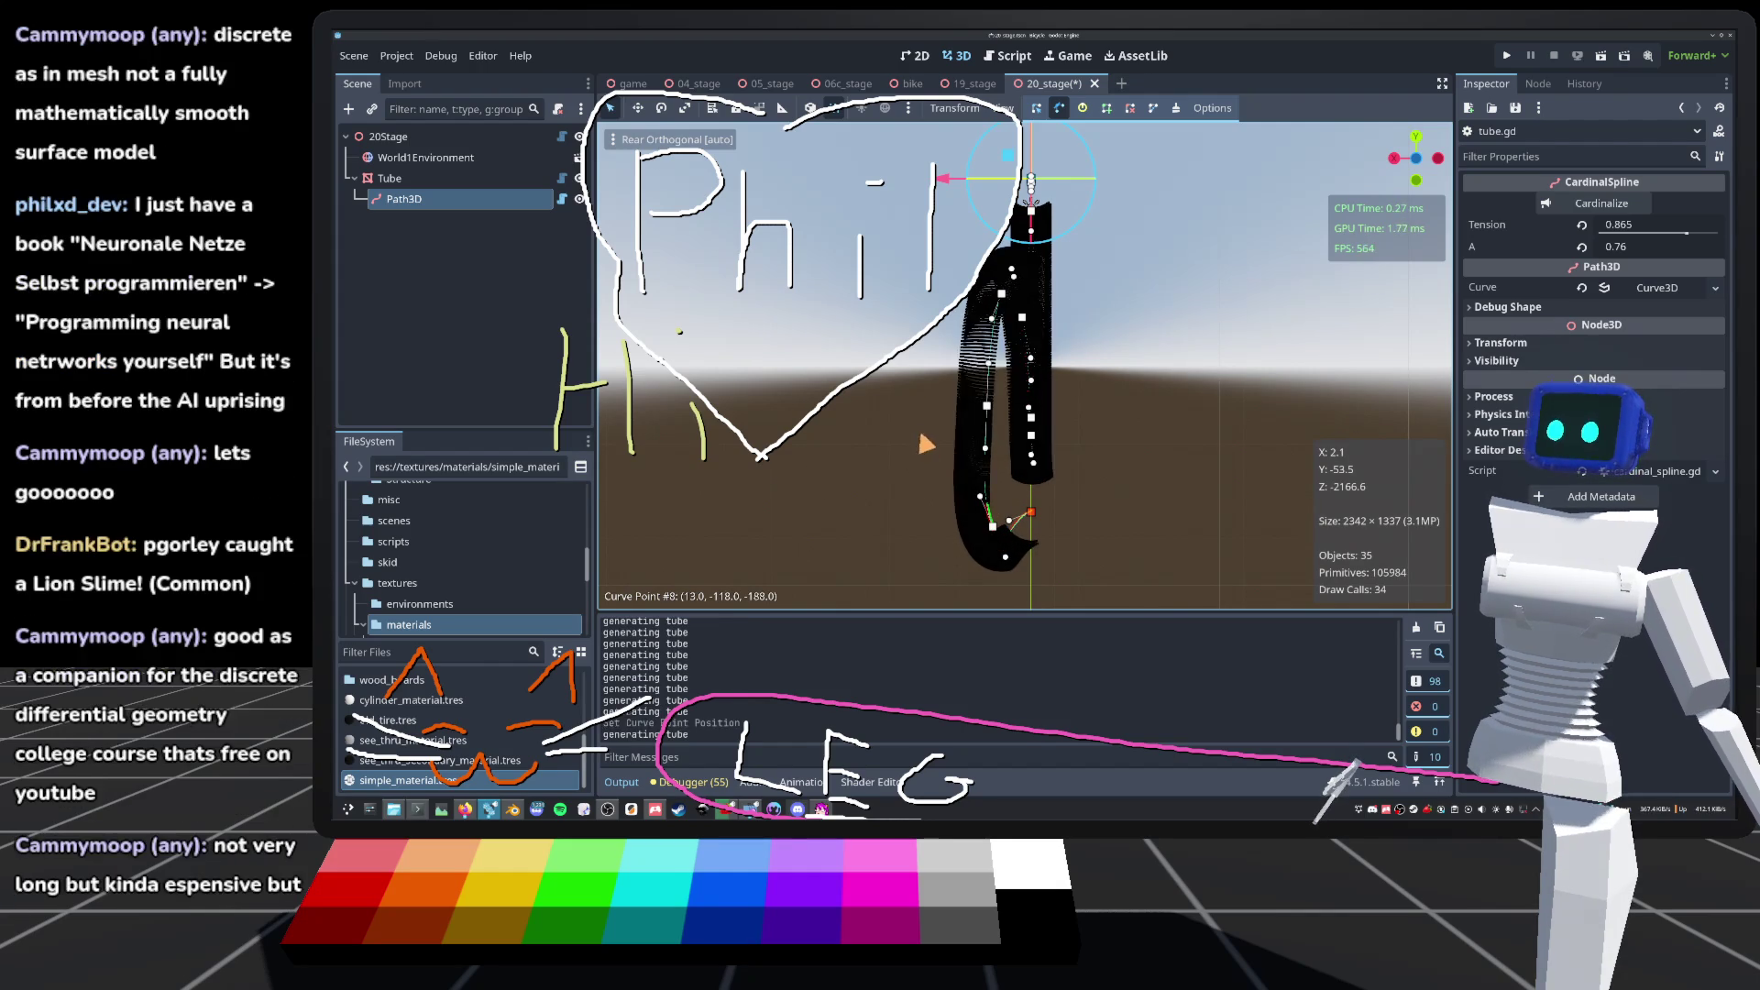
# Step: In the side view, refine point #8 to (13, -116, -186), then reframe the loop in perspective
pyautogui.press('KP_4')
pyautogui.press('KP_4')
pyautogui.press('KP_4')
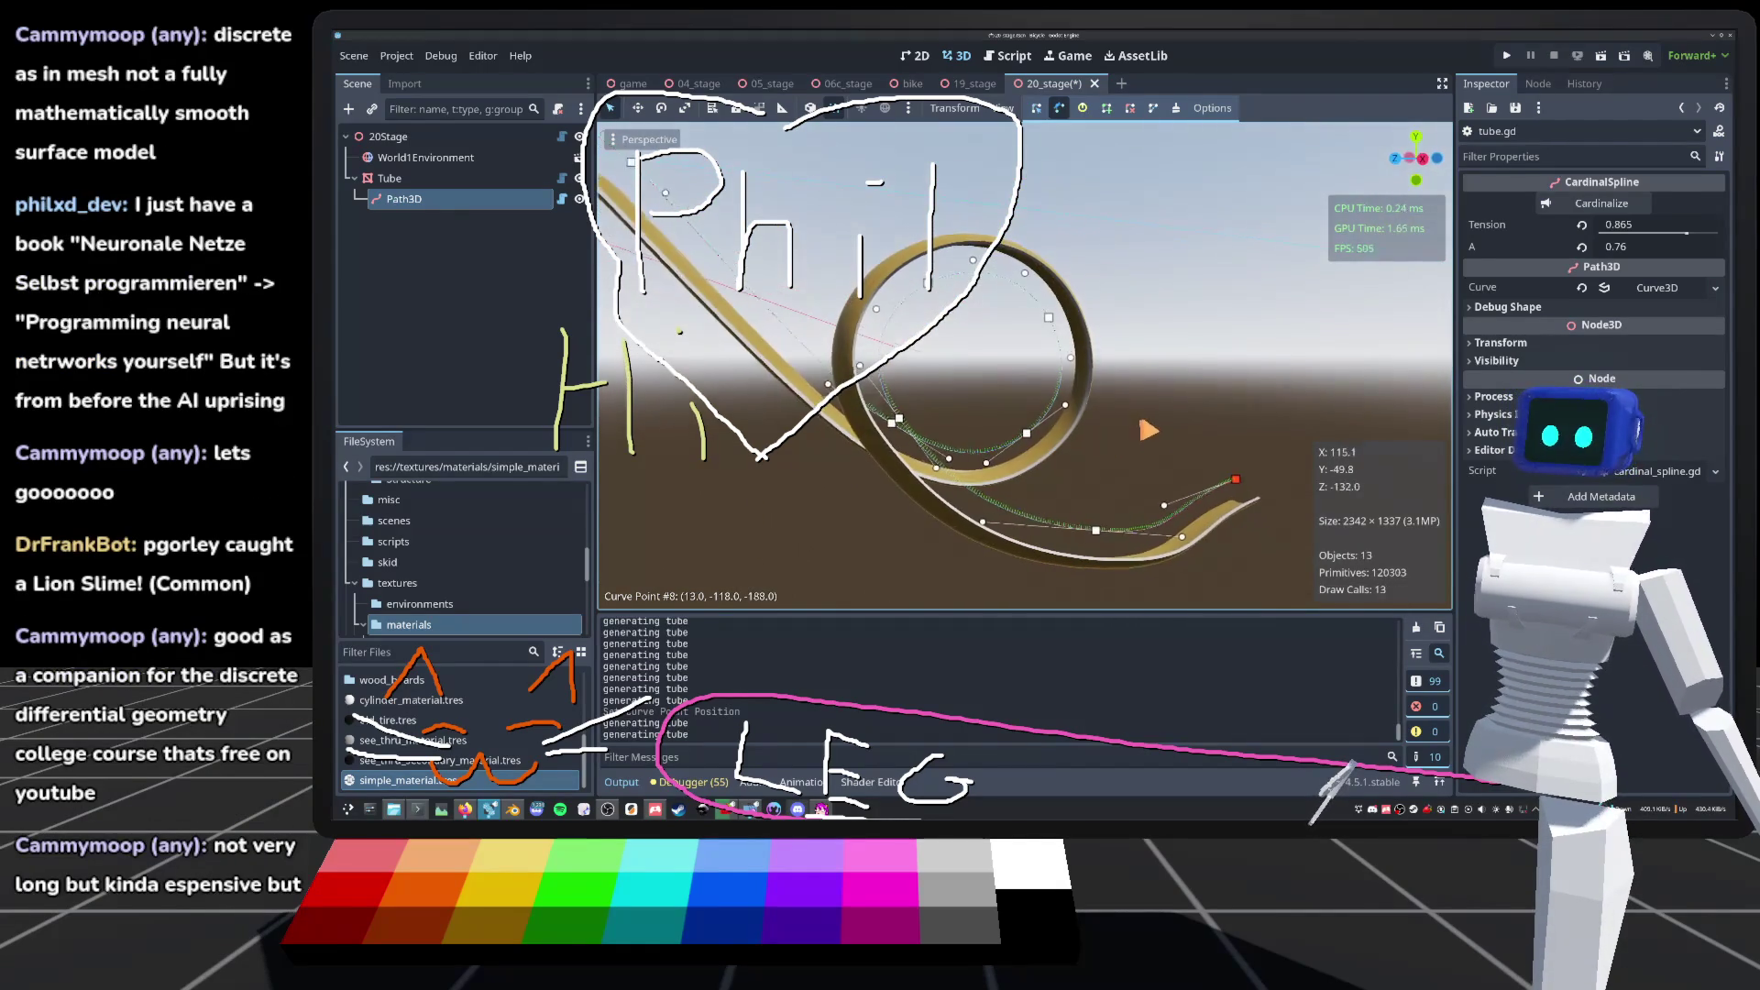
pyautogui.press('KP_4')
pyautogui.press('KP_4')
pyautogui.press('KP_4')
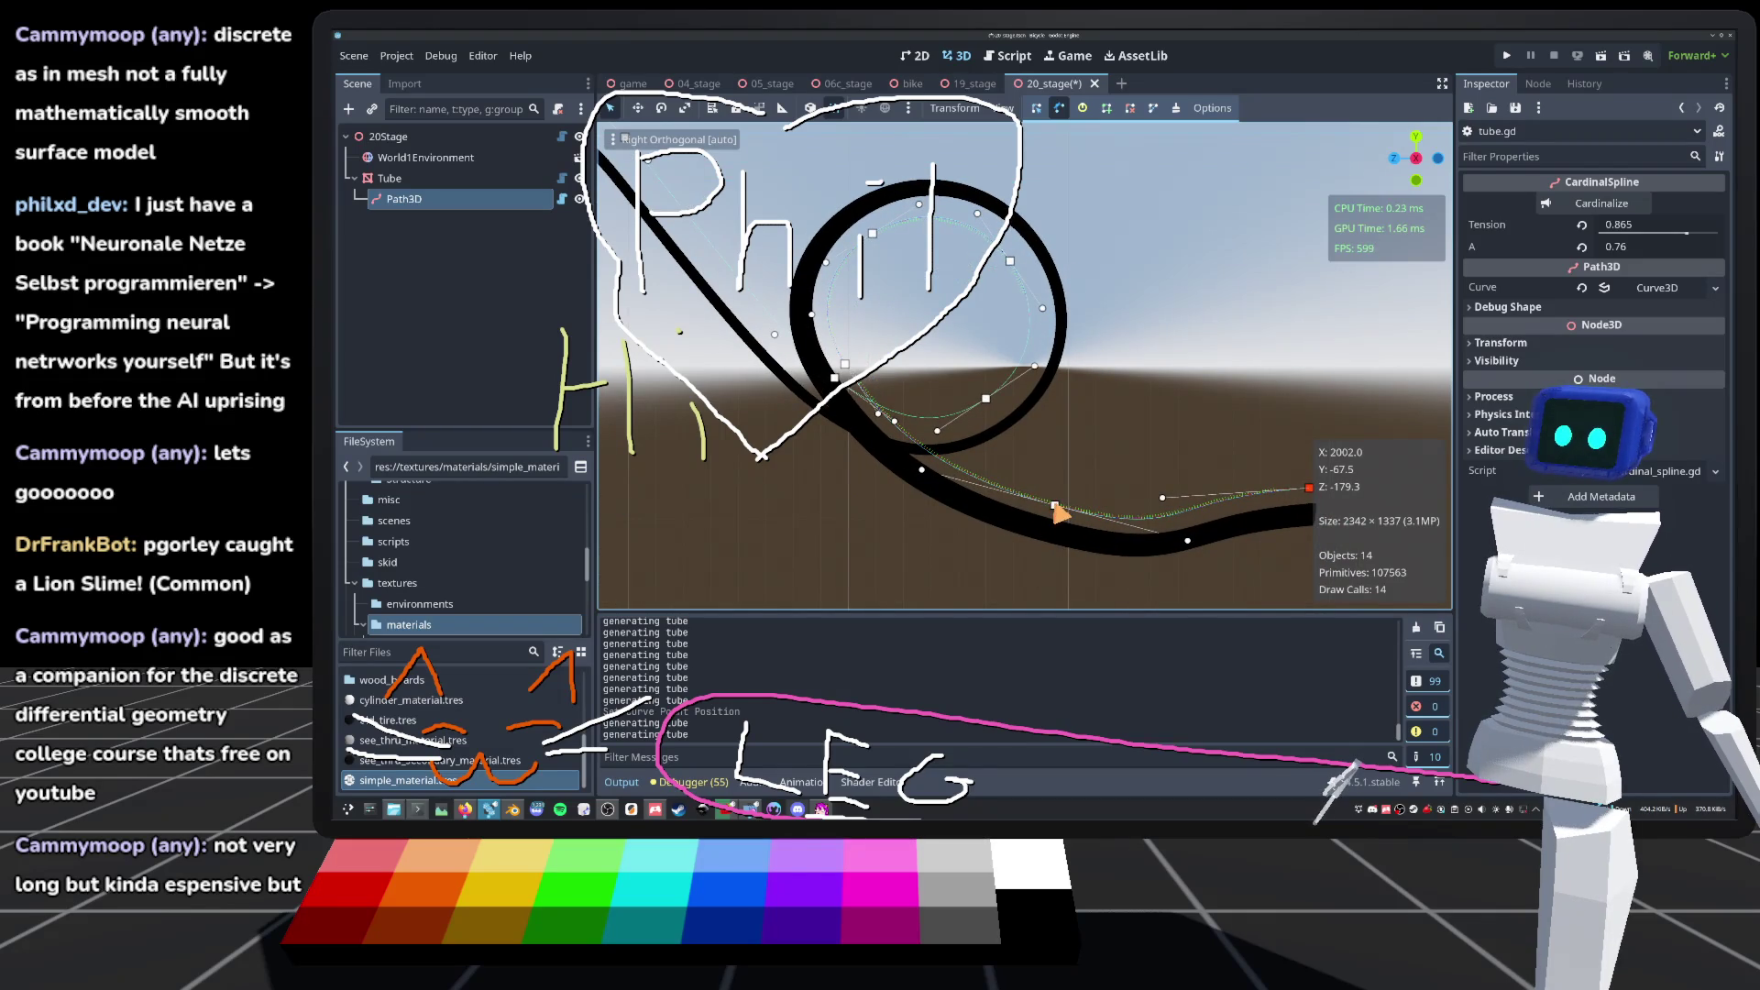
pyautogui.moveTo(1063, 501); pyautogui.dragTo(1056, 511)
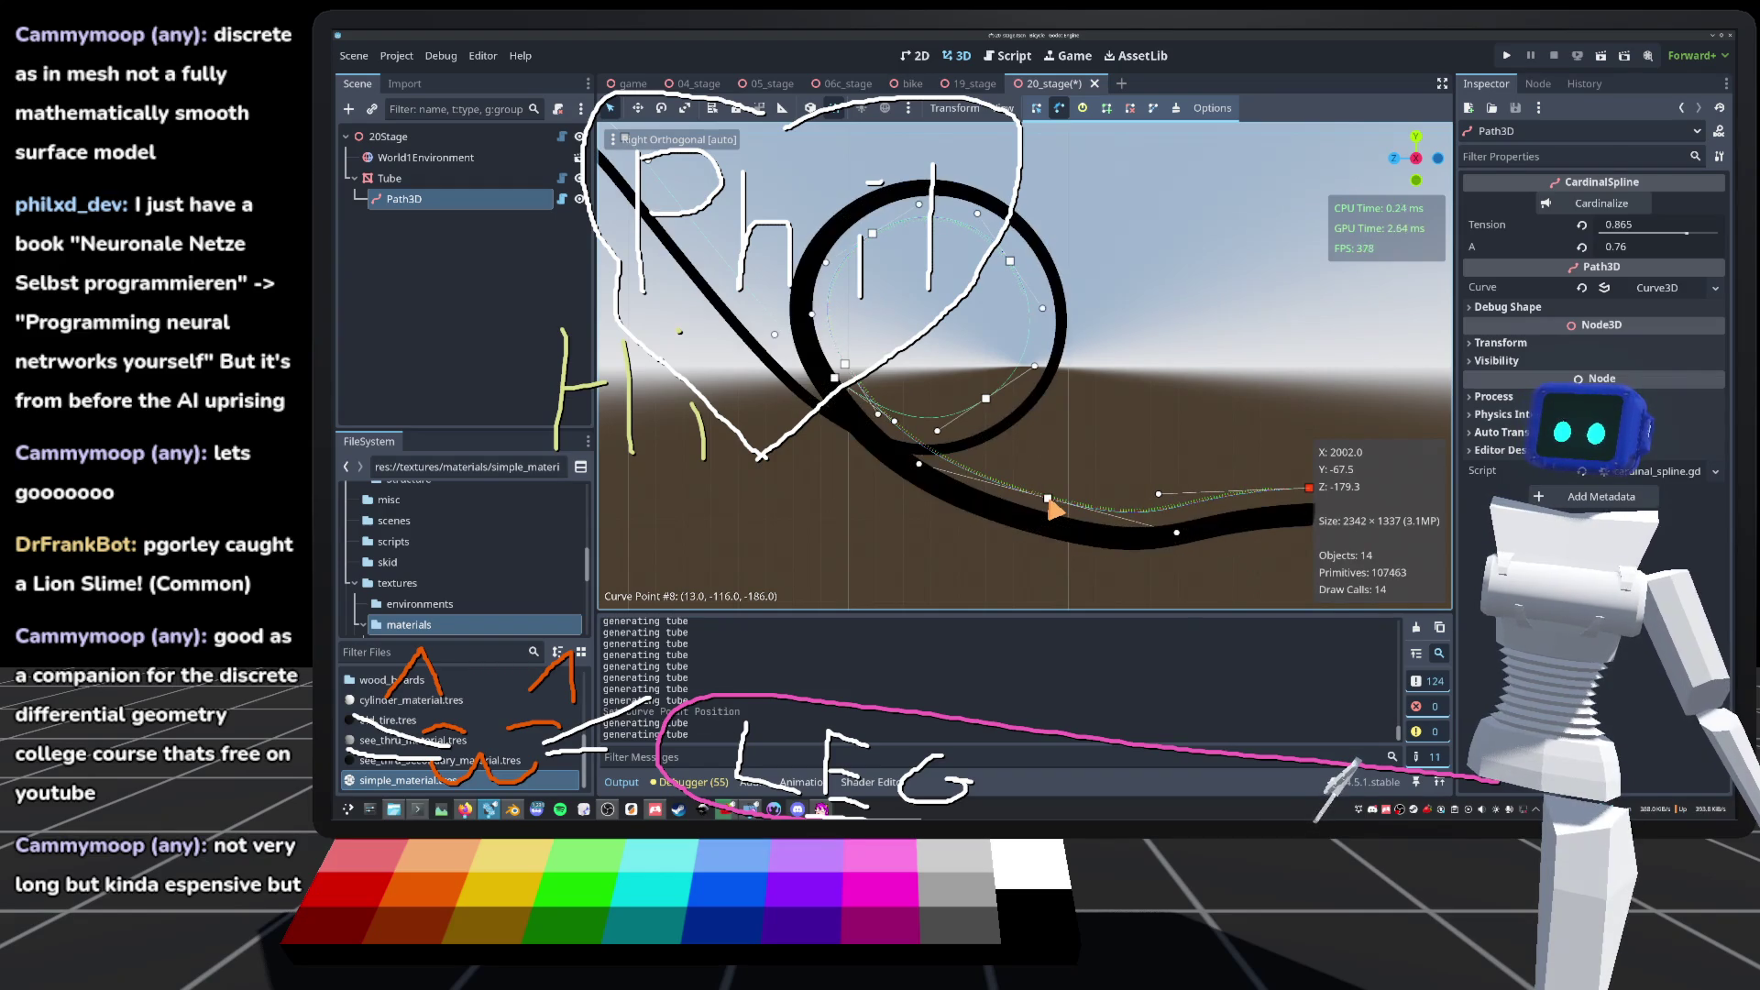
pyautogui.press('KP_5')
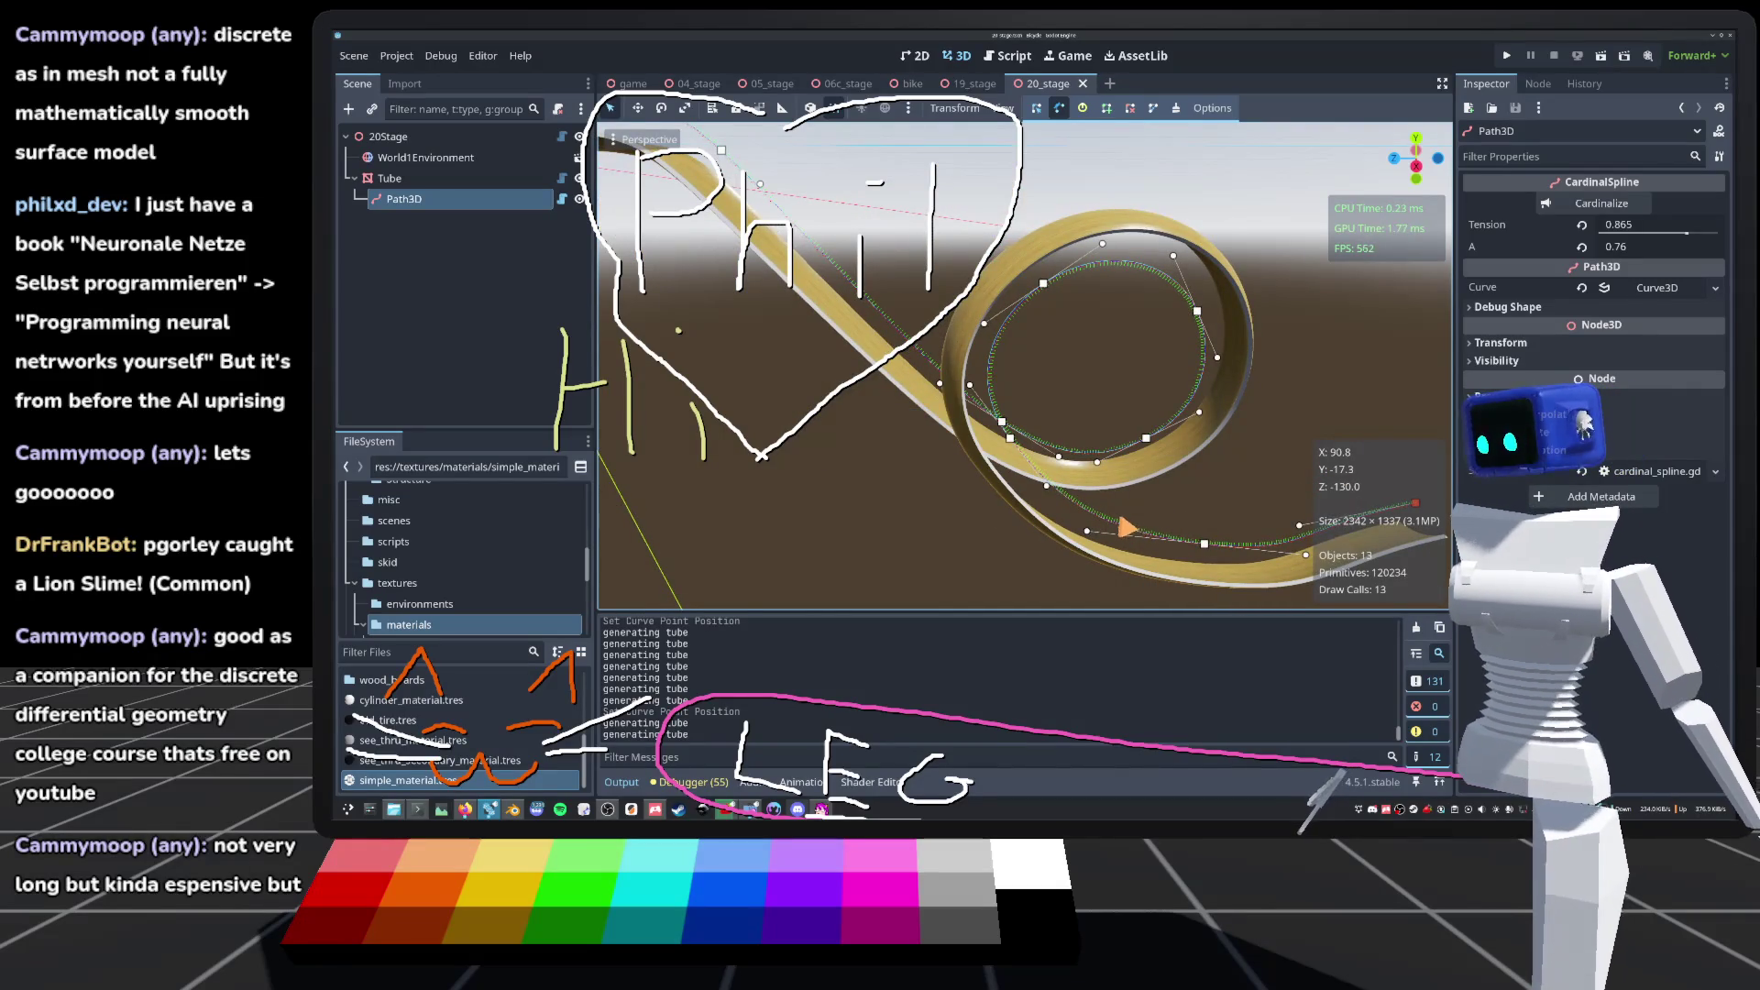
pyautogui.press('d')
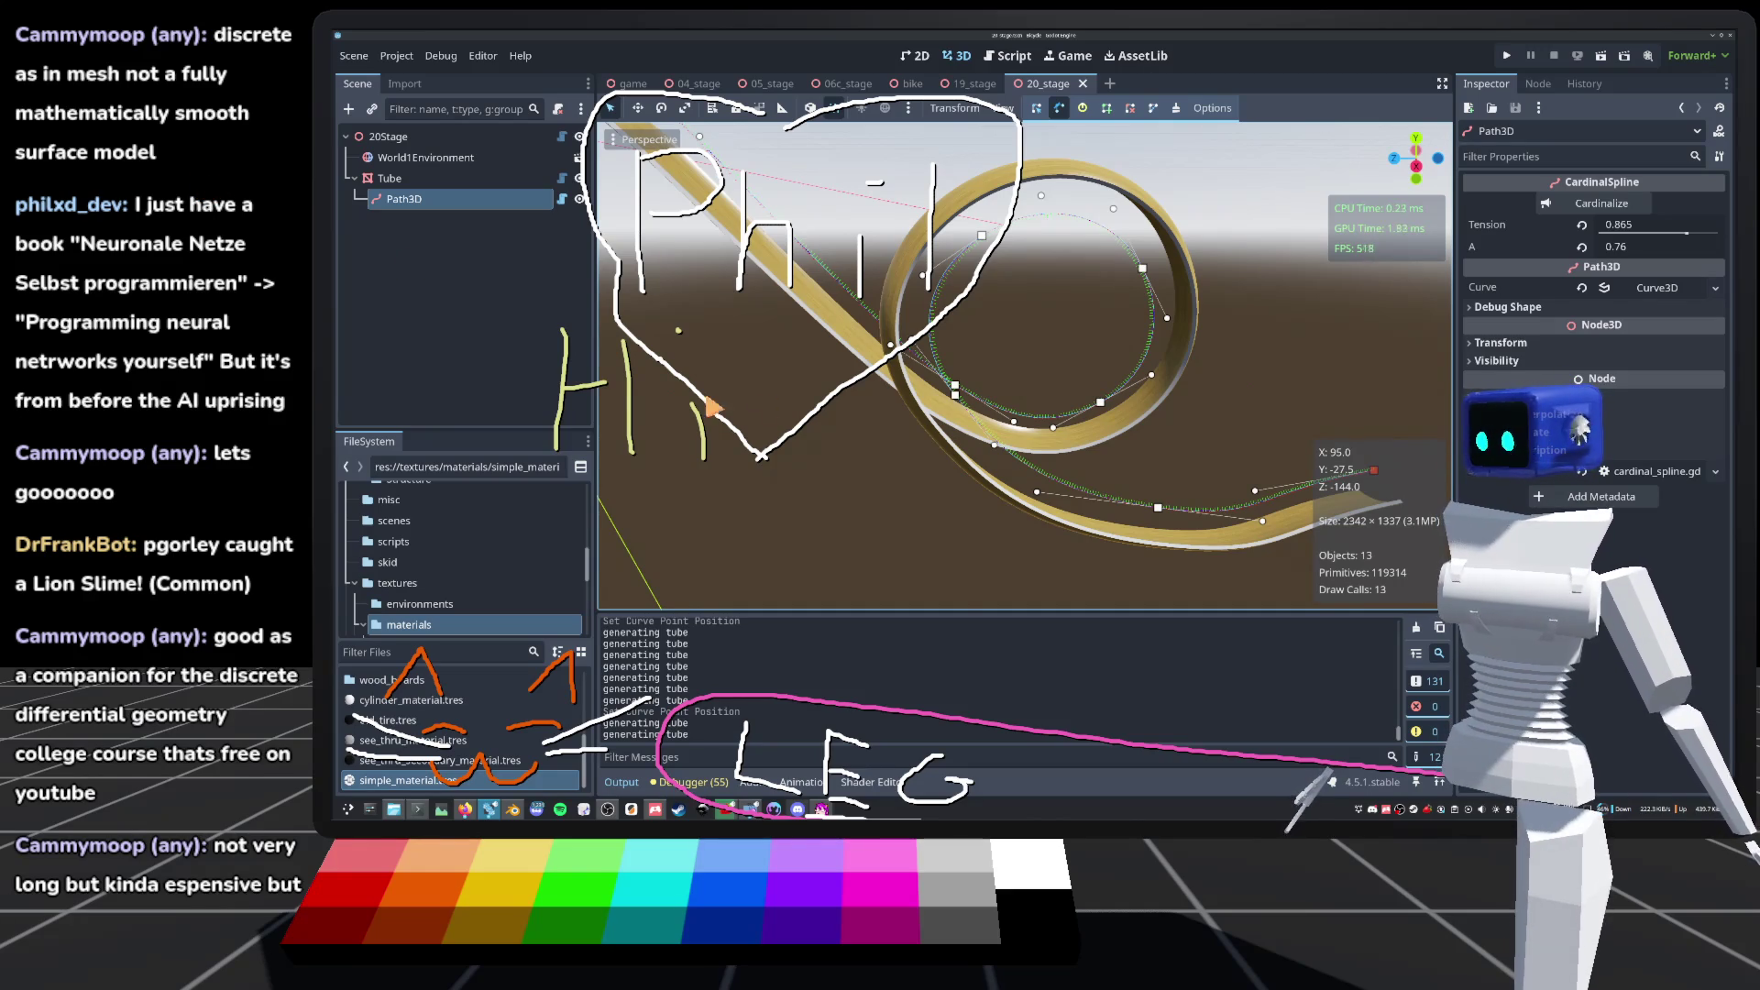
pyautogui.scroll(-5, 917, 550)
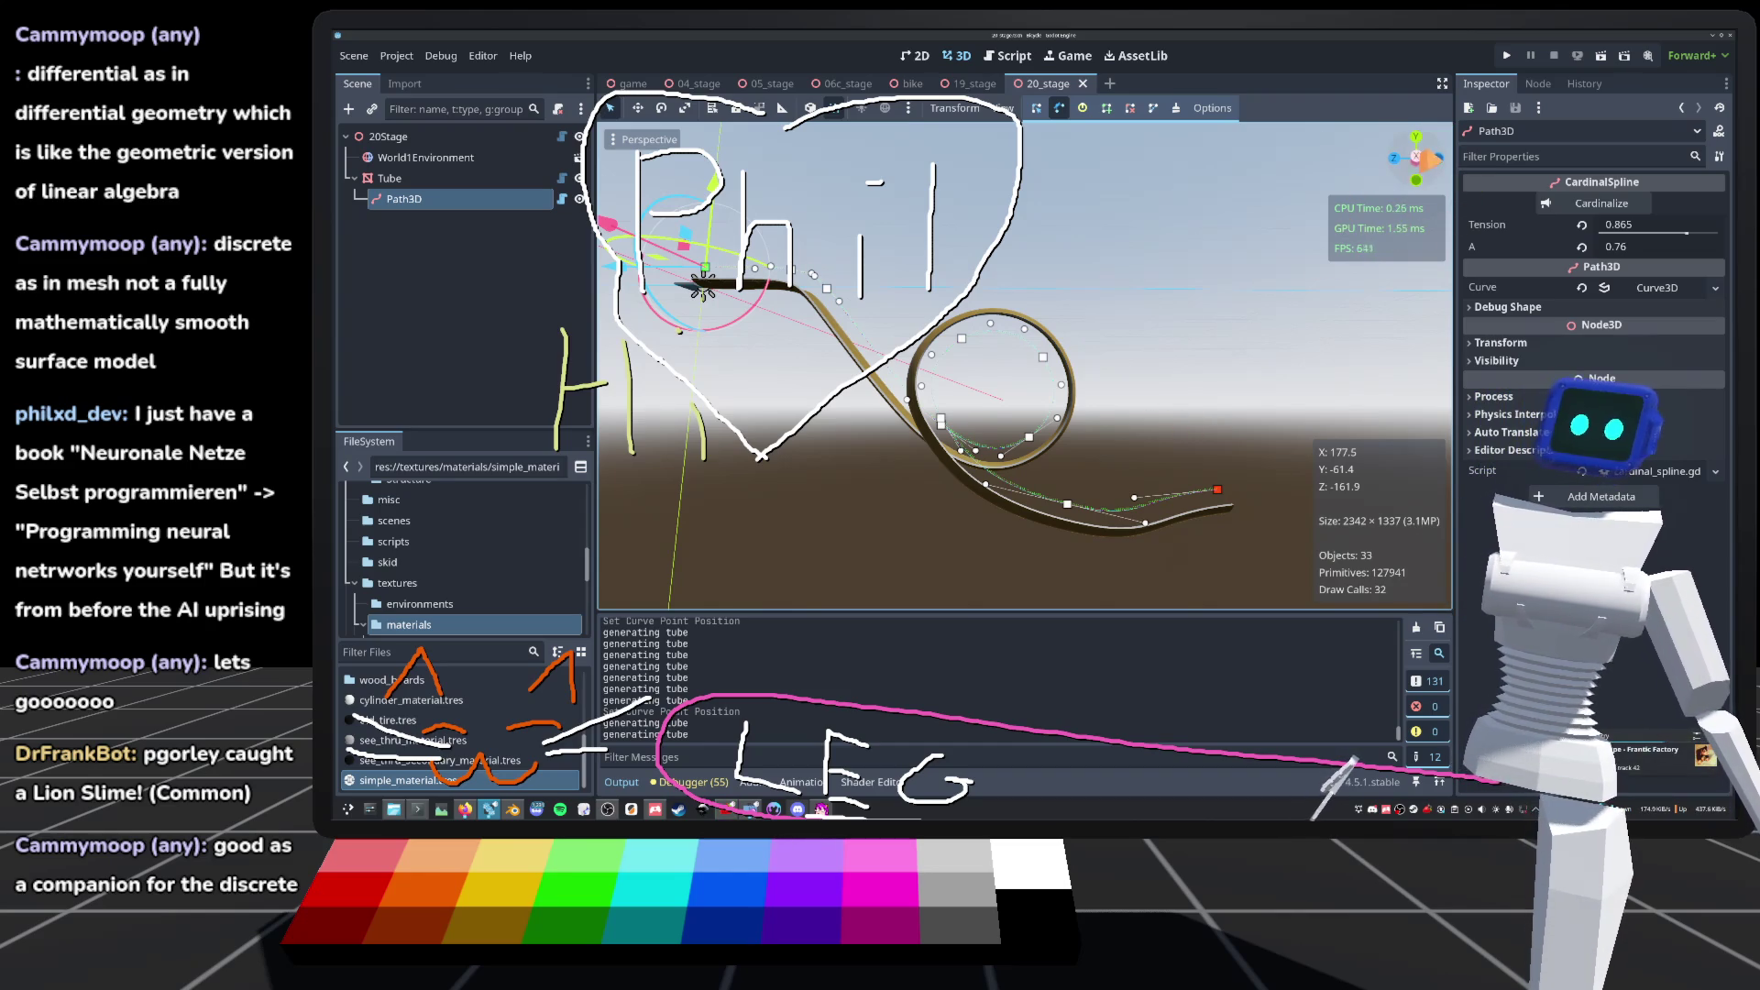
# Step: In the right view, raise the track's end point and move point #8 to (13, -98, -173)
pyautogui.click(1435, 168)
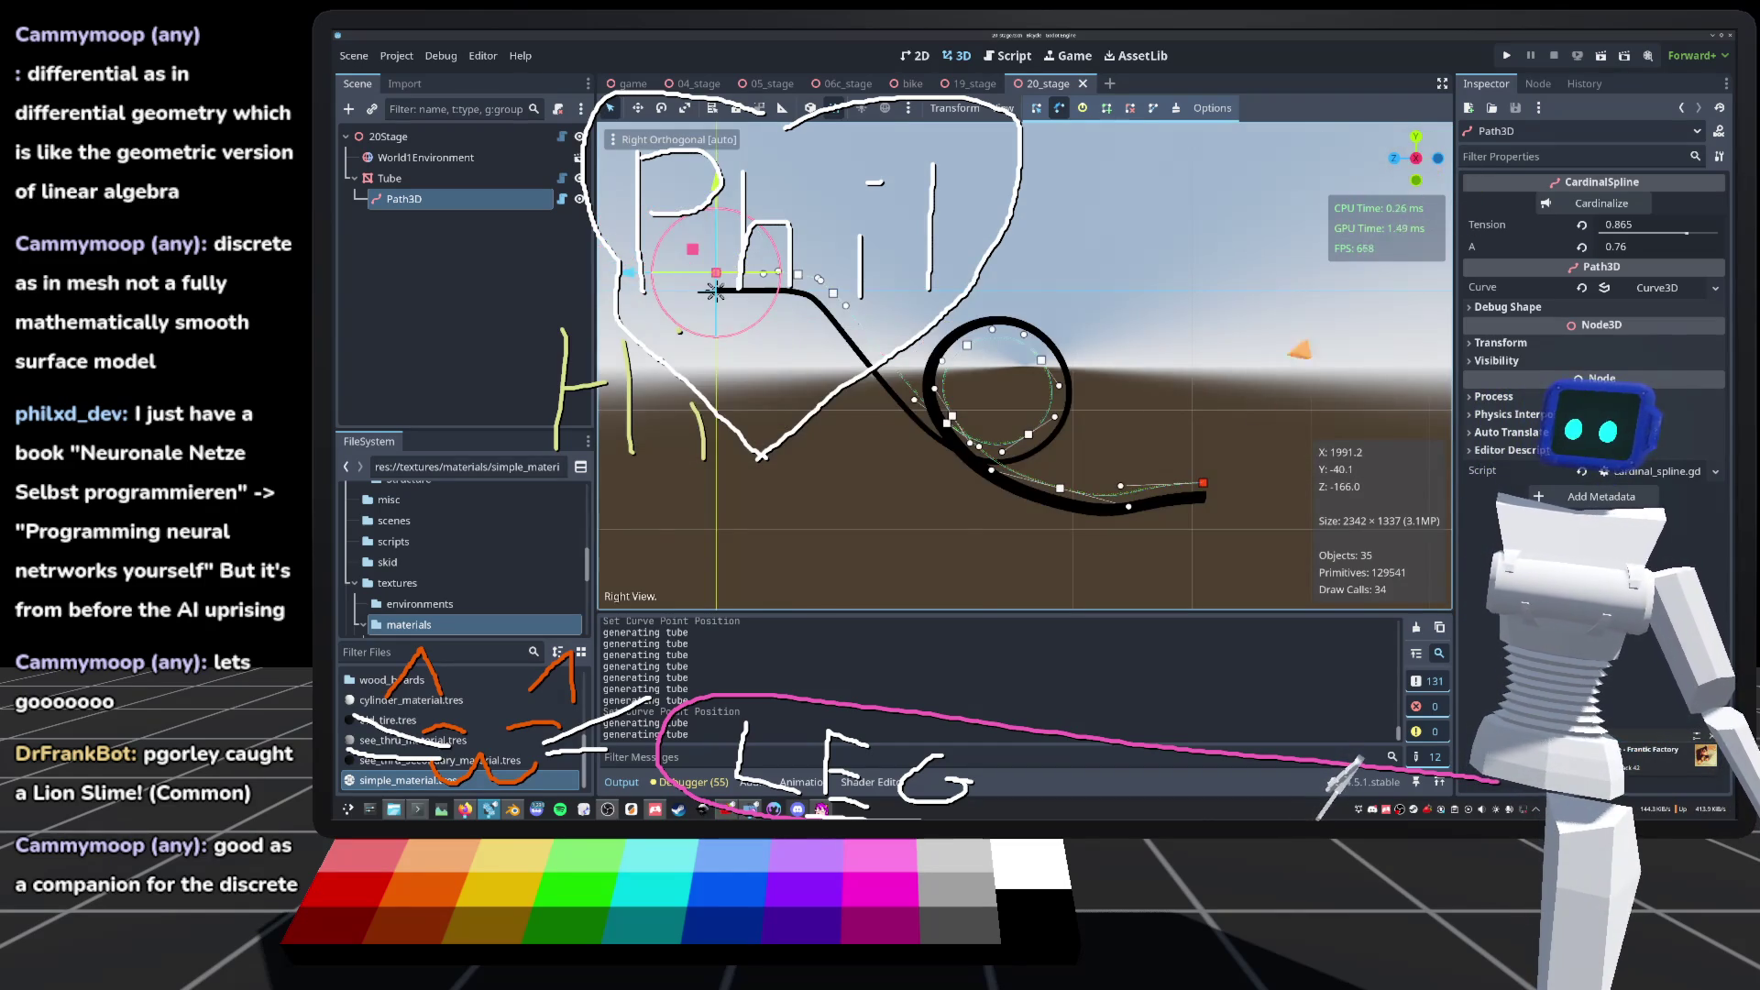
pyautogui.scroll(3, 1094, 495)
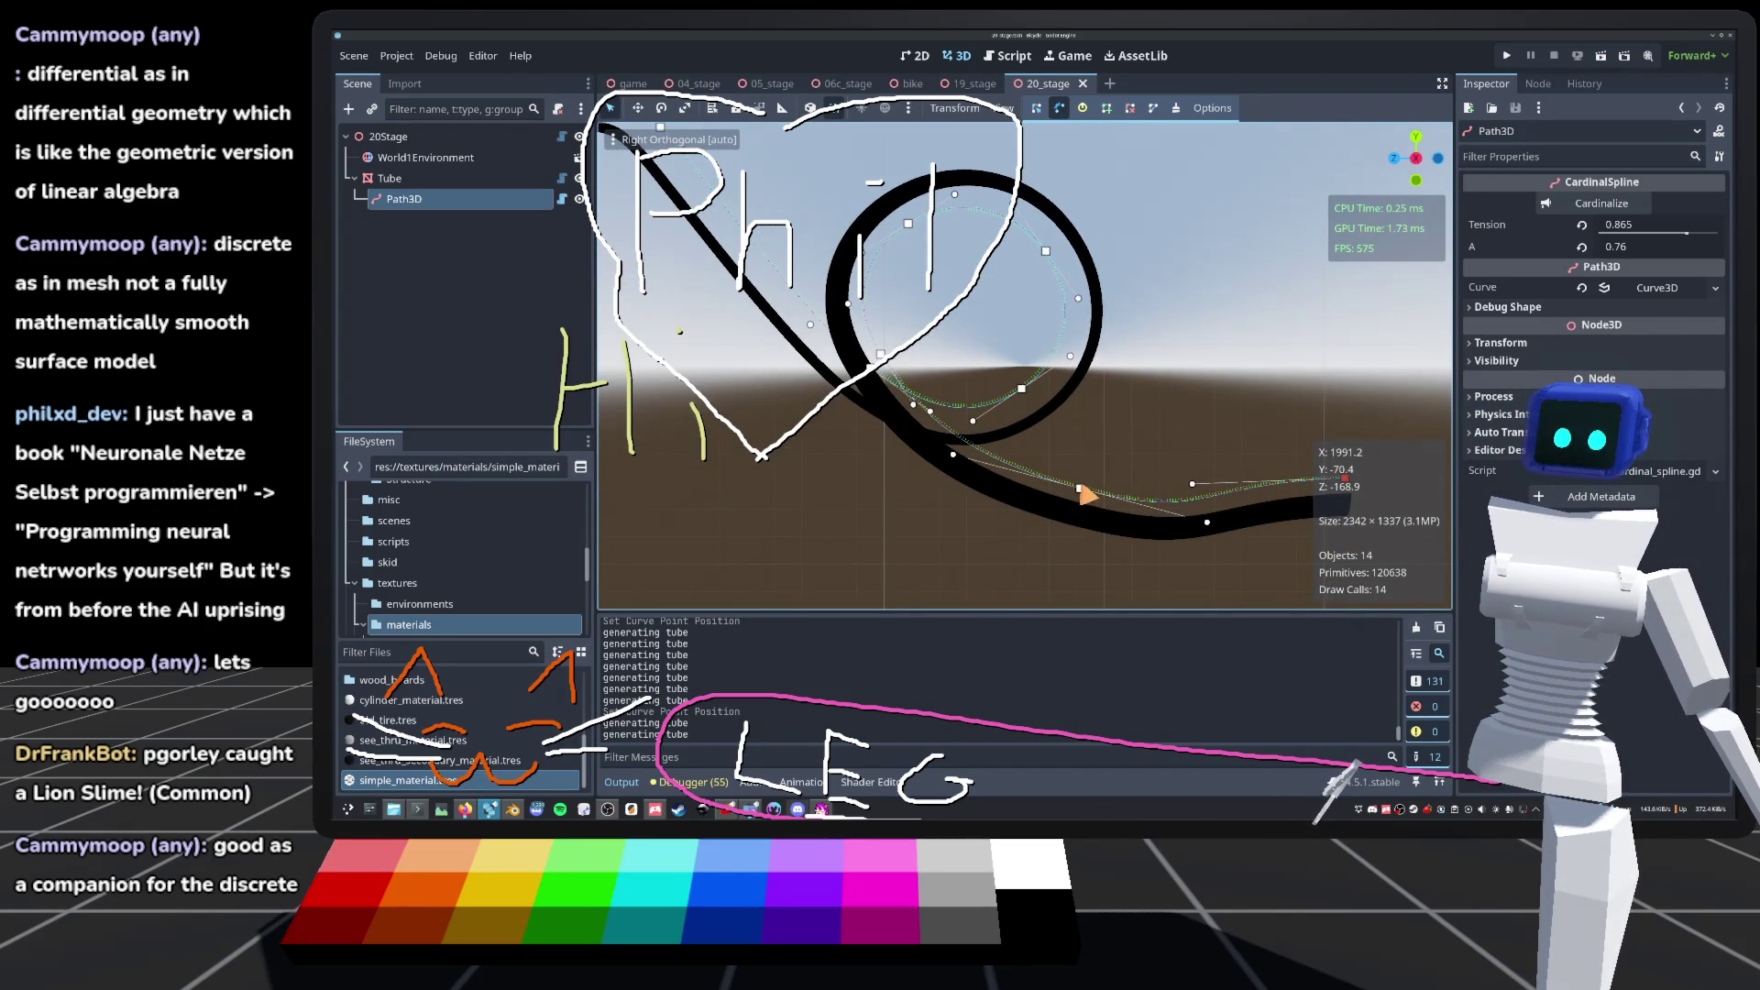
pyautogui.moveTo(1082, 490); pyautogui.dragTo(1060, 444)
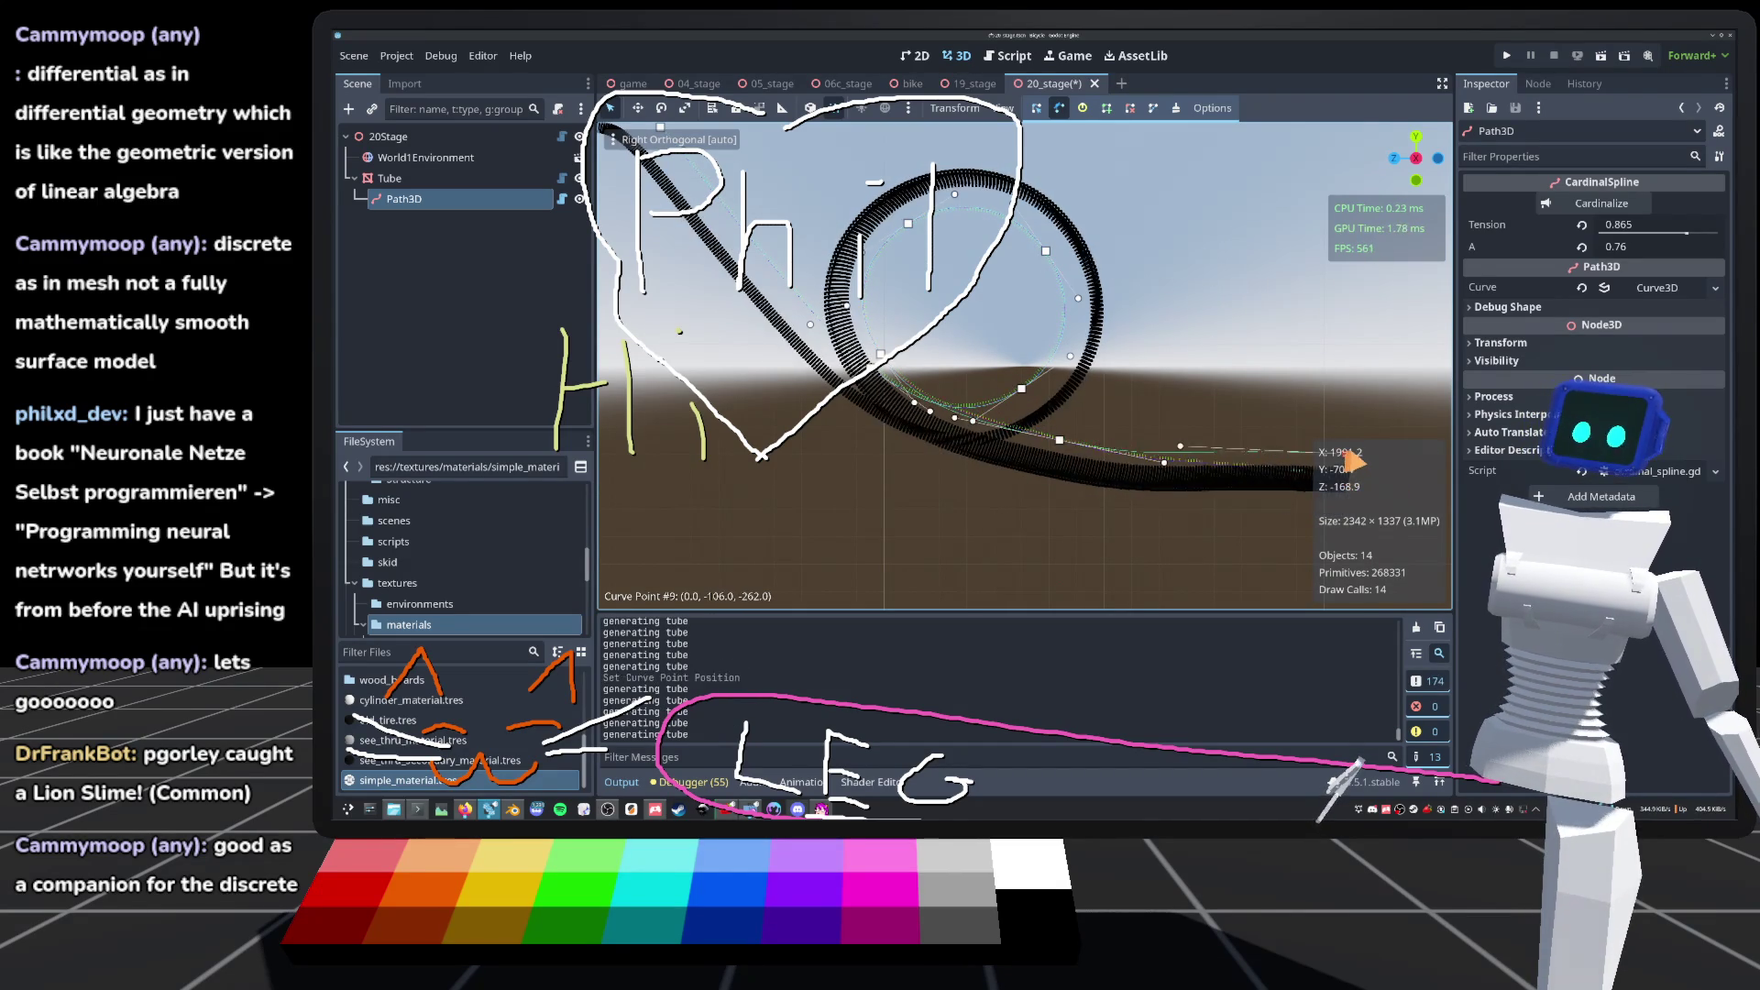
pyautogui.moveTo(1345, 478)
pyautogui.mouseDown()
pyautogui.moveTo(1338, 372)
pyautogui.moveTo(1331, 401)
pyautogui.mouseUp()
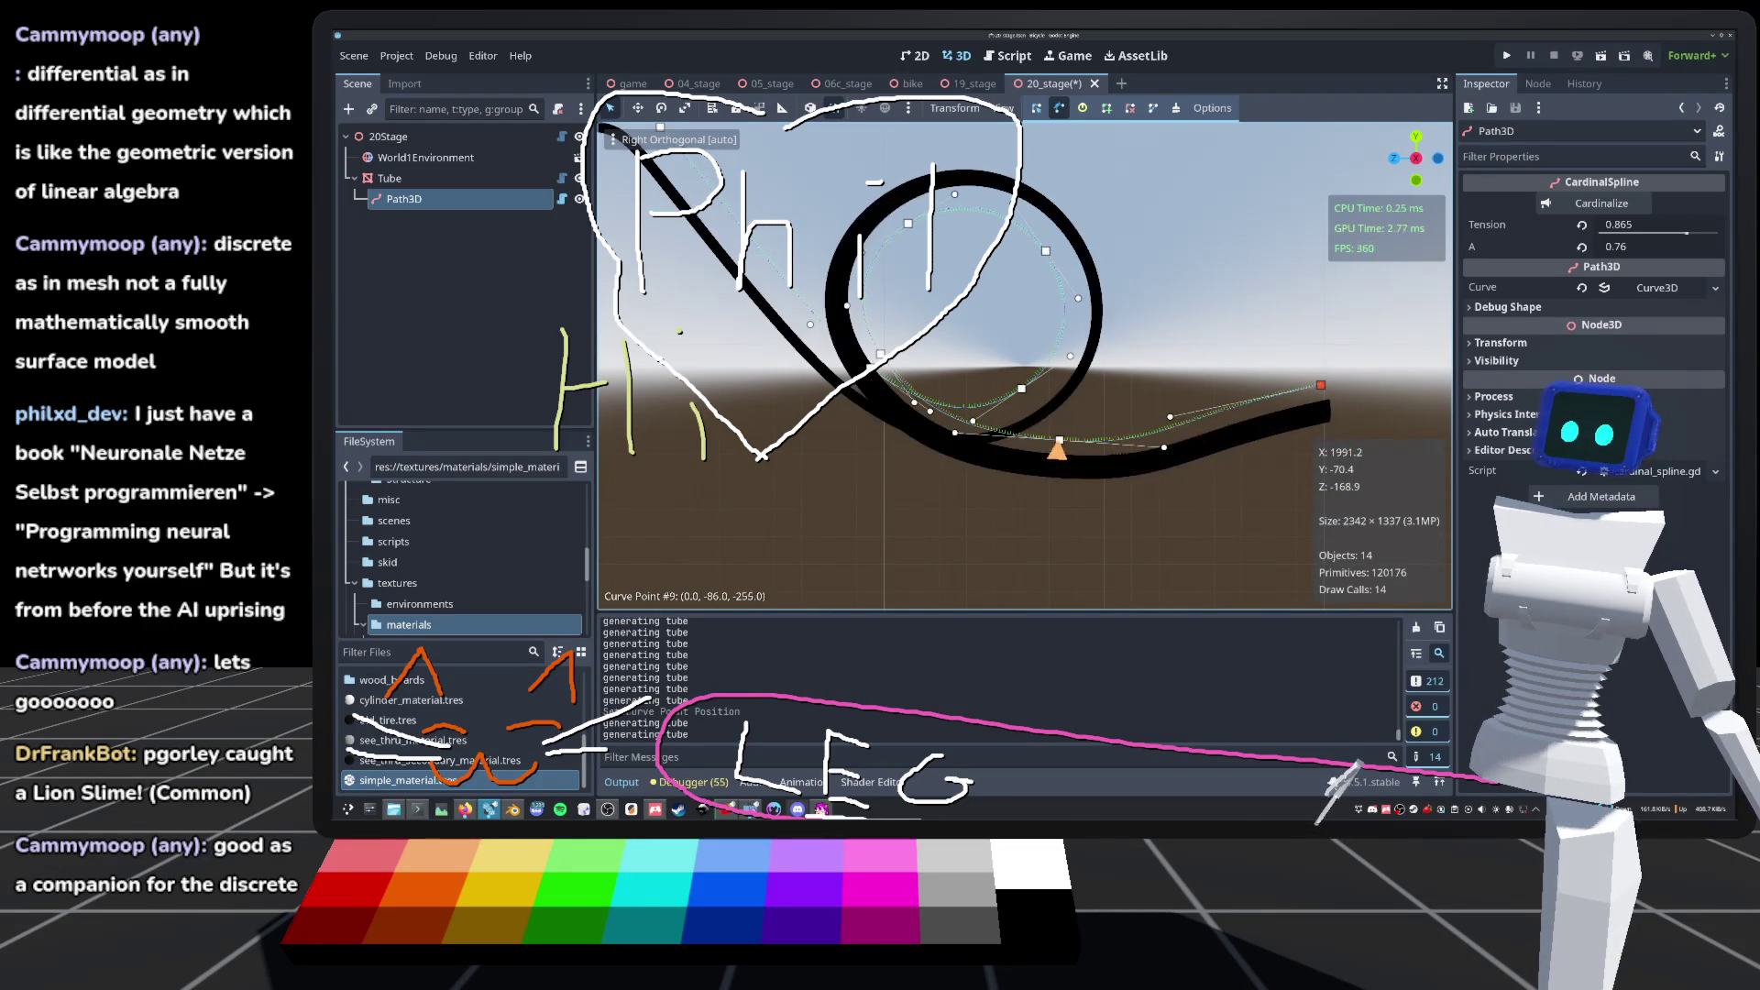
pyautogui.moveTo(1061, 442); pyautogui.dragTo(1039, 429)
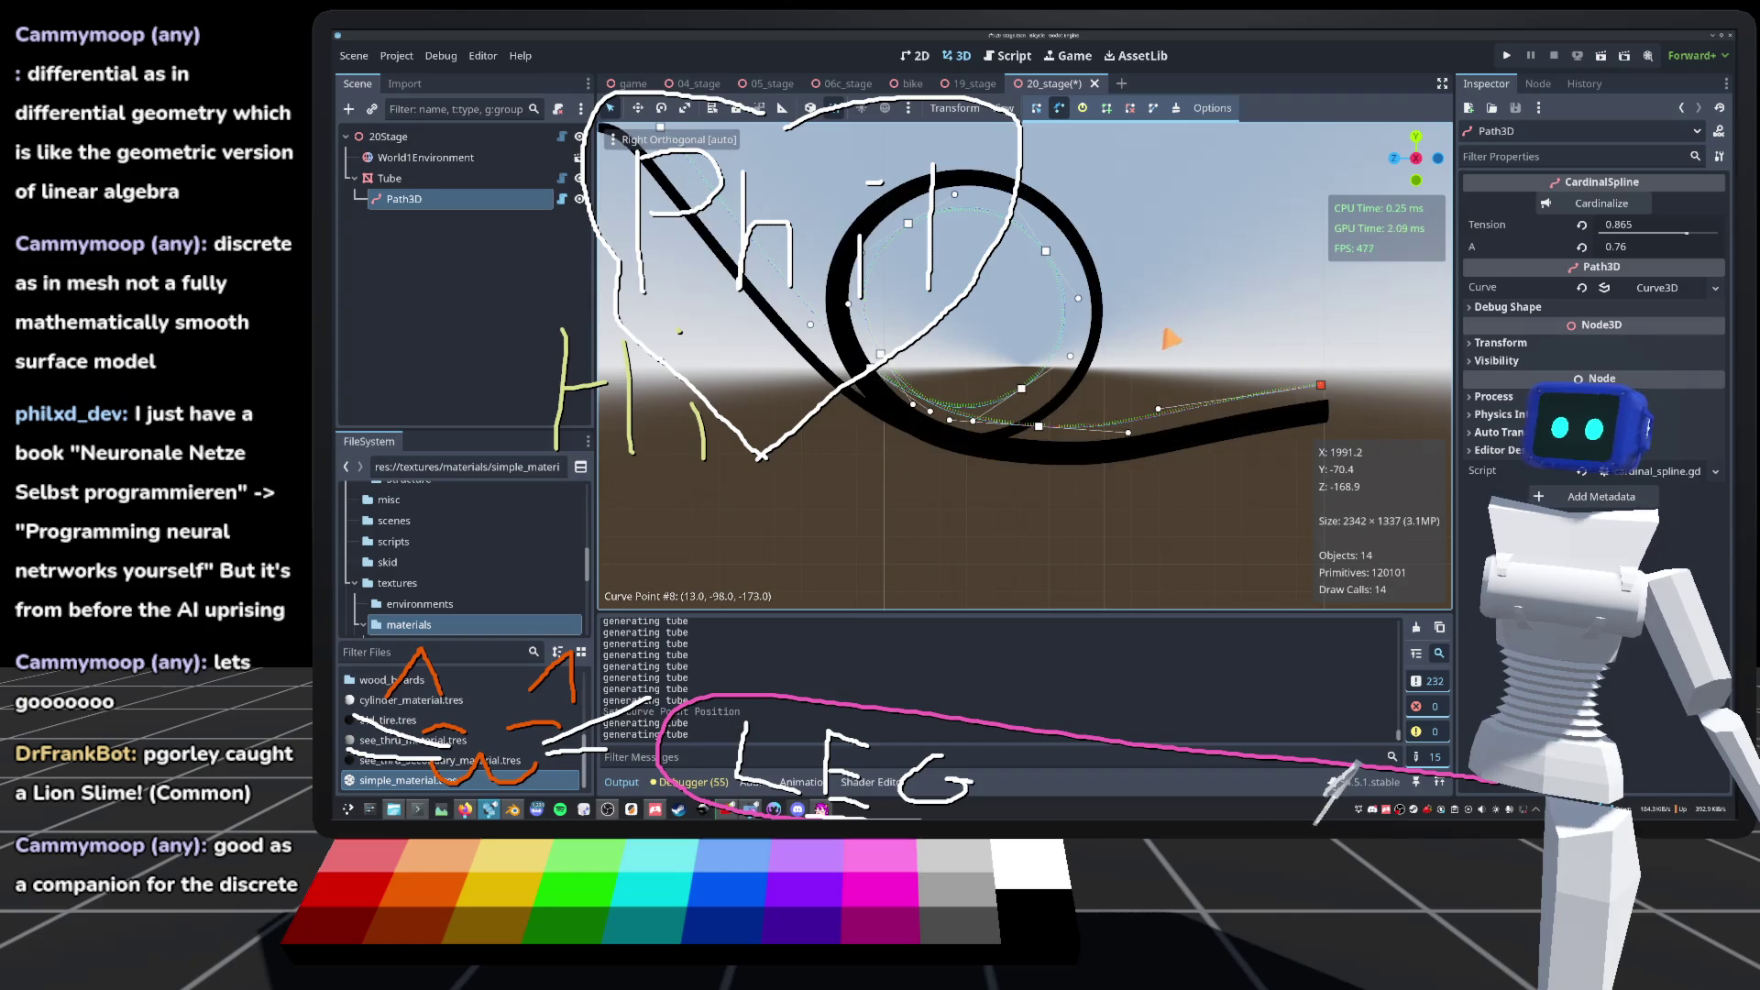
# Step: Nudge point #6 to (10, -41, -134), then undo an accidental curve point drag with Ctrl+Z
pyautogui.moveTo(908, 224); pyautogui.dragTo(907, 230)
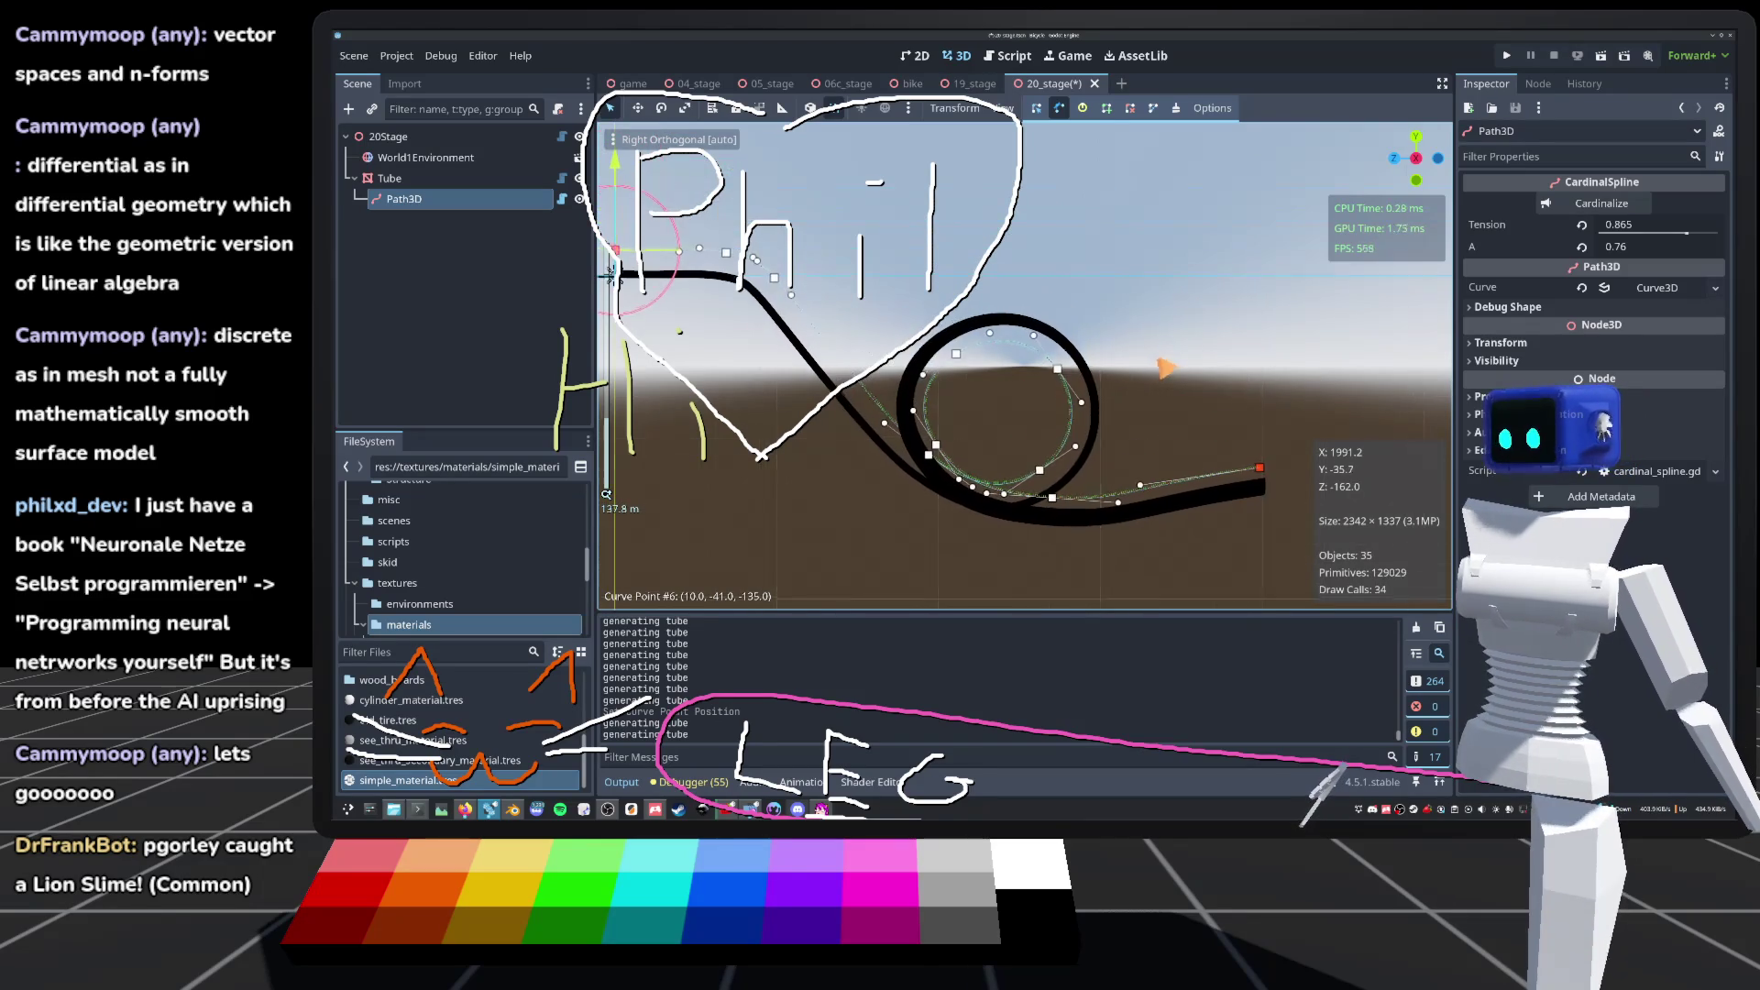
pyautogui.moveTo(613, 275); pyautogui.dragTo(606, 494)
pyautogui.hotkey('ctrl', 'z')
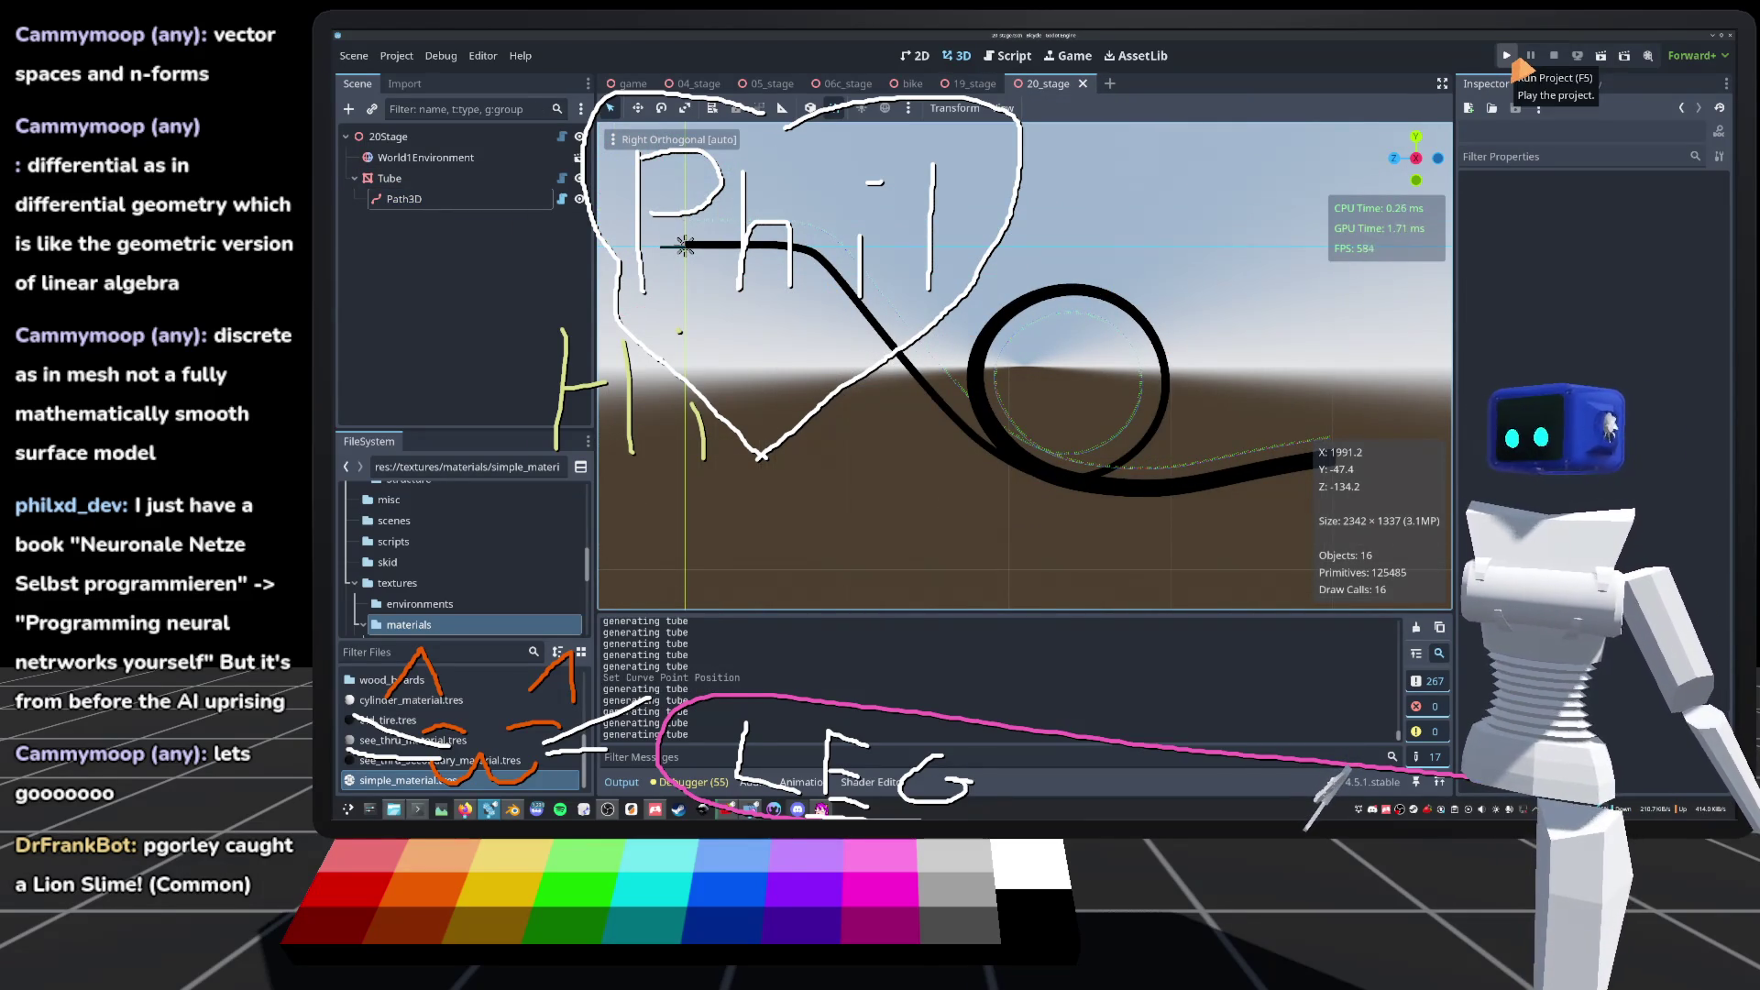
# Step: Start the project, restart it, and load 20_stage from the Level Select grid
pyautogui.click(1508, 57)
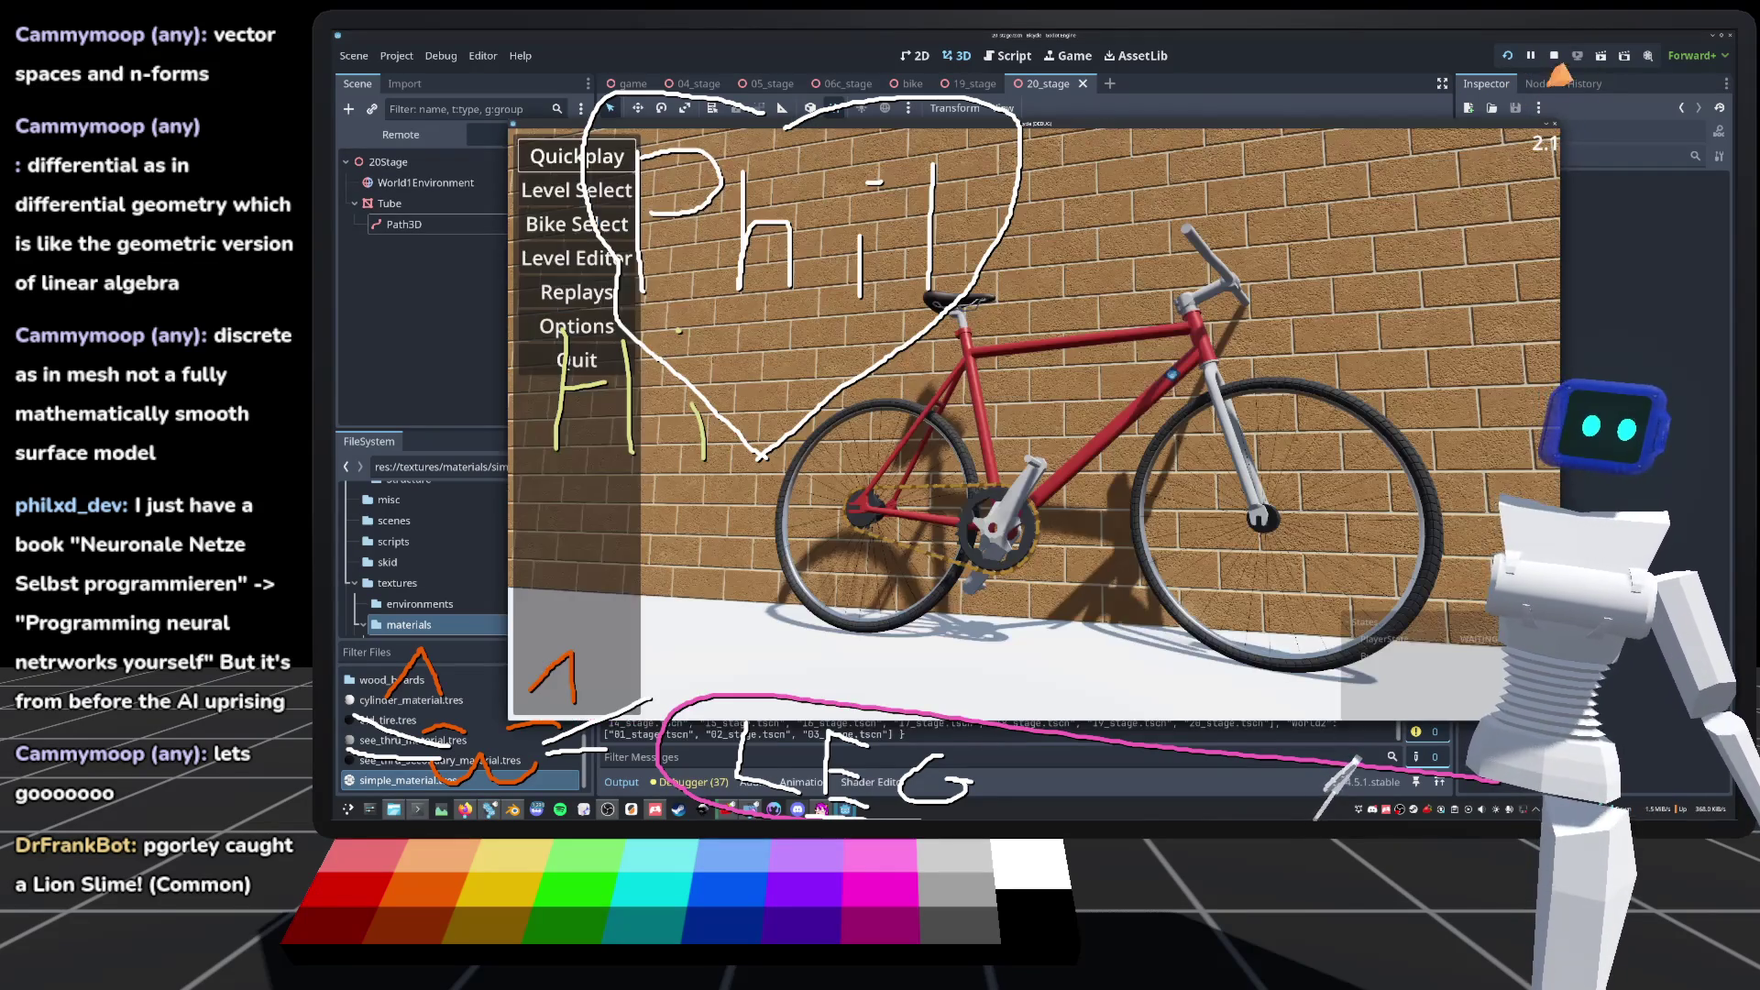
pyautogui.click(1554, 56)
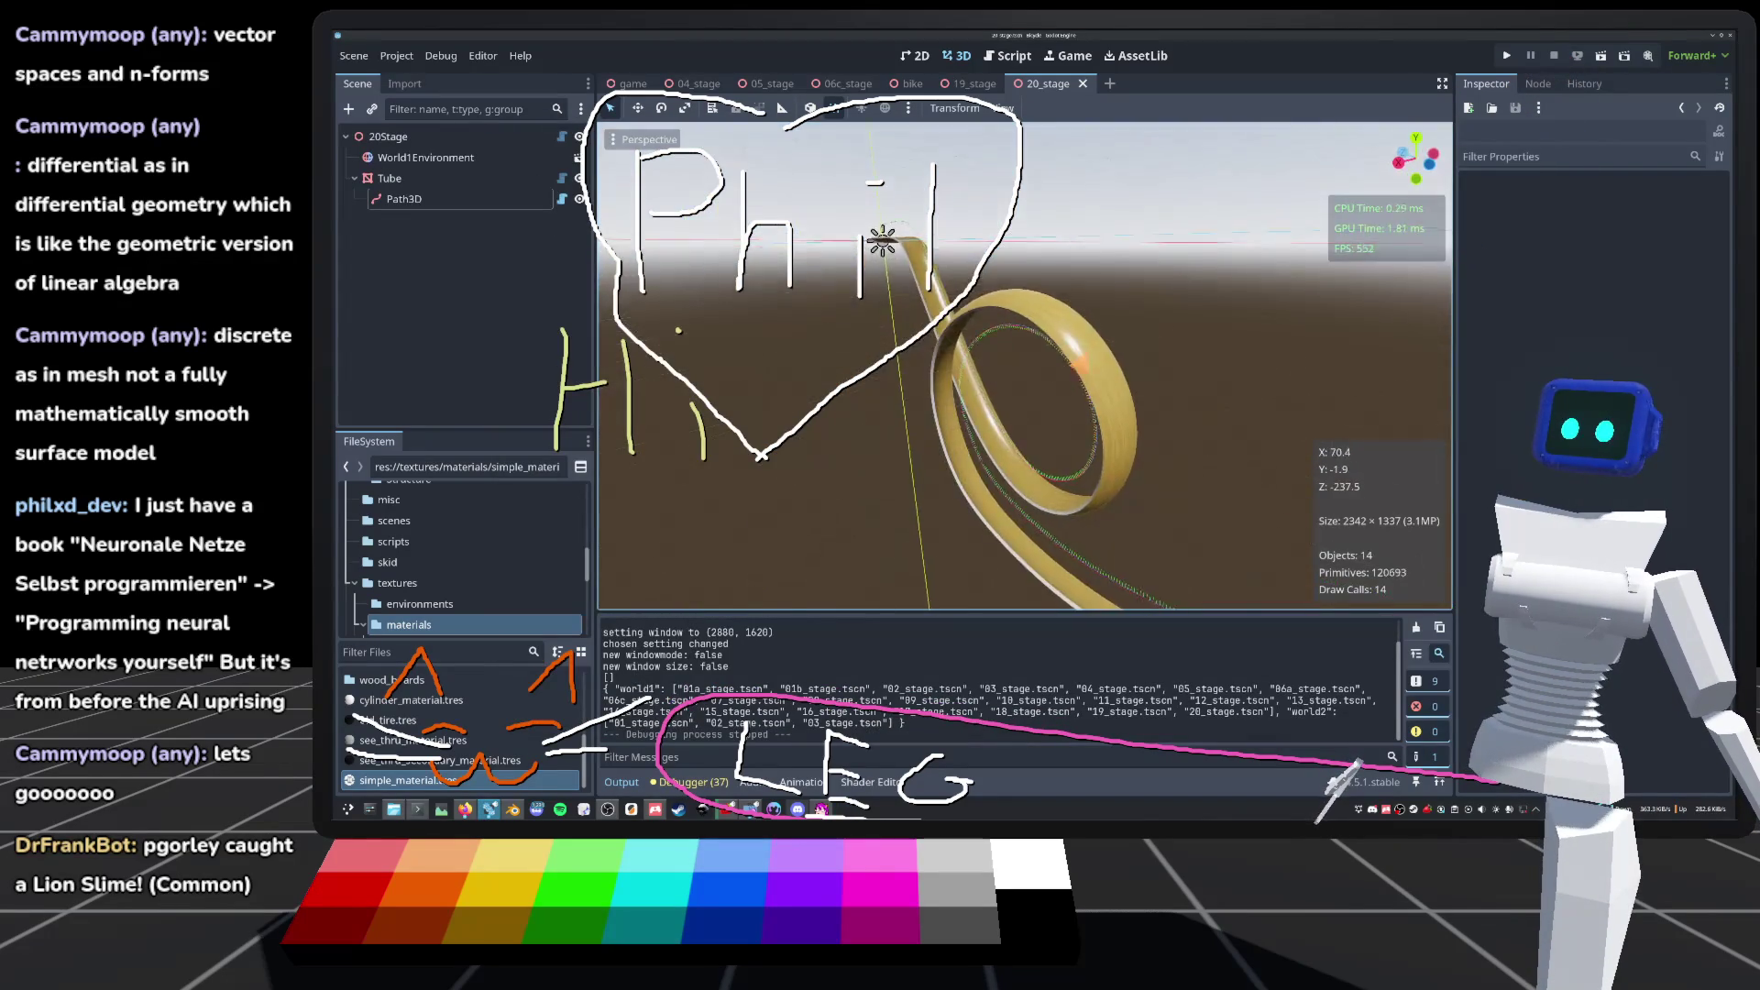
pyautogui.click(1508, 57)
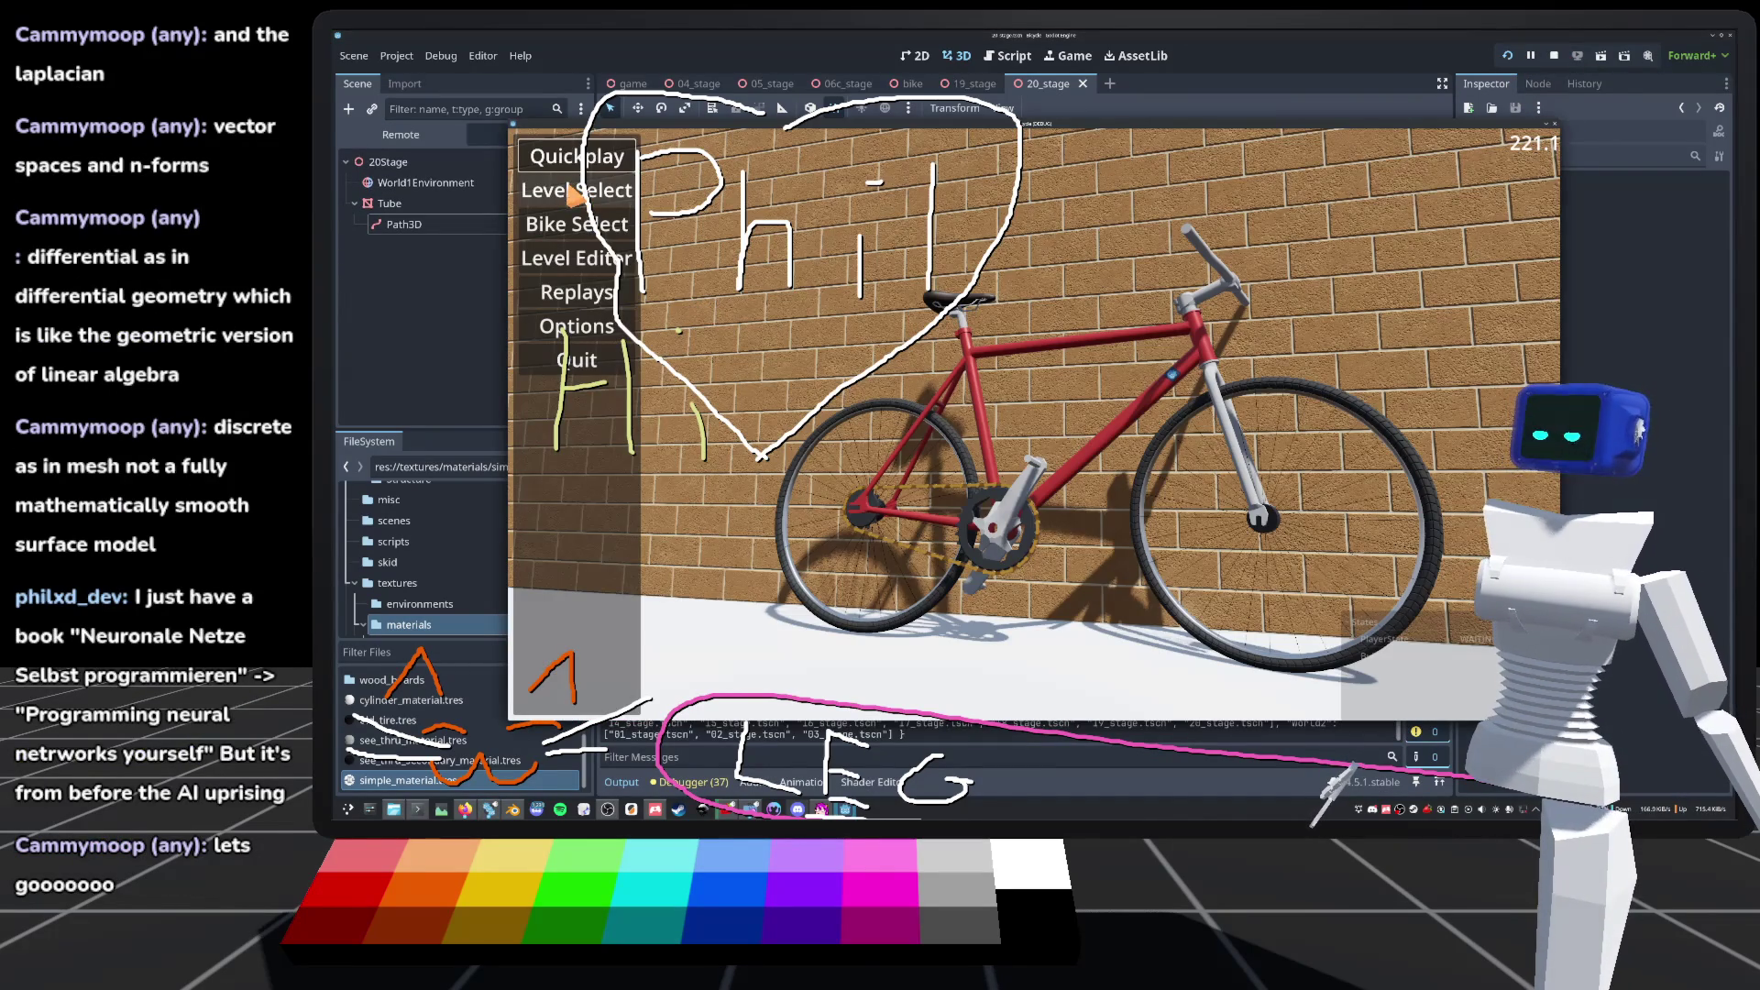
pyautogui.click(579, 191)
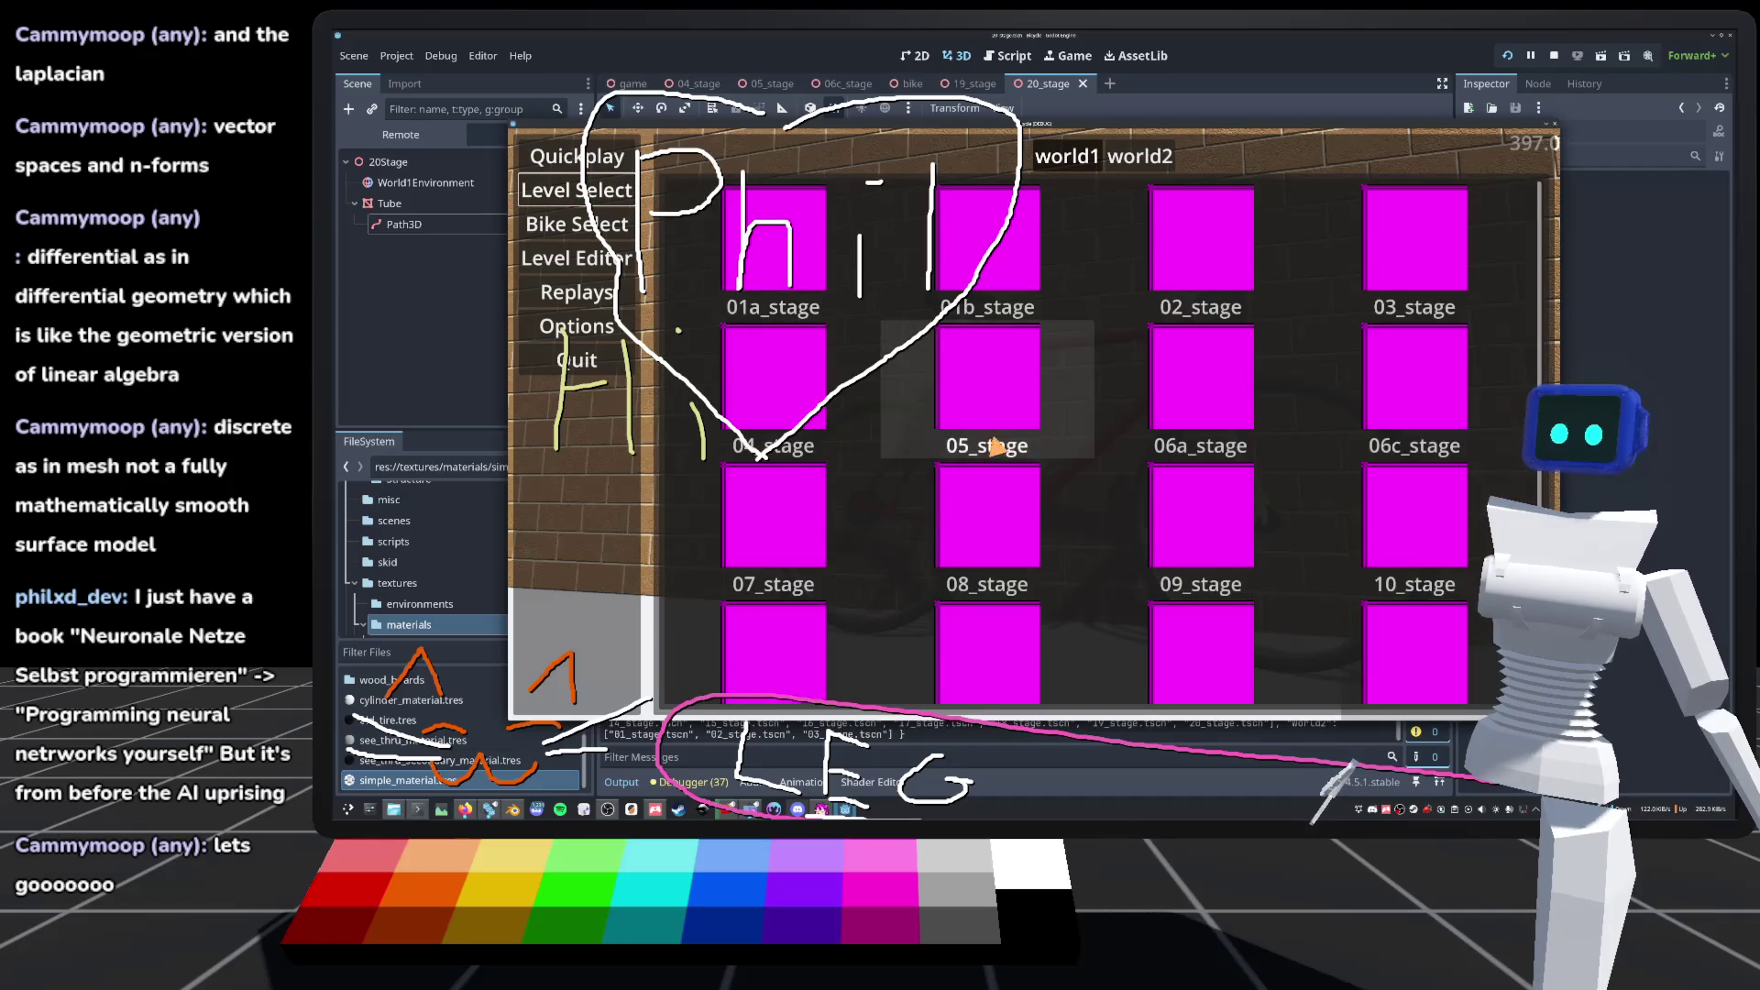
pyautogui.scroll(-3, 1008, 459)
pyautogui.click(1028, 620)
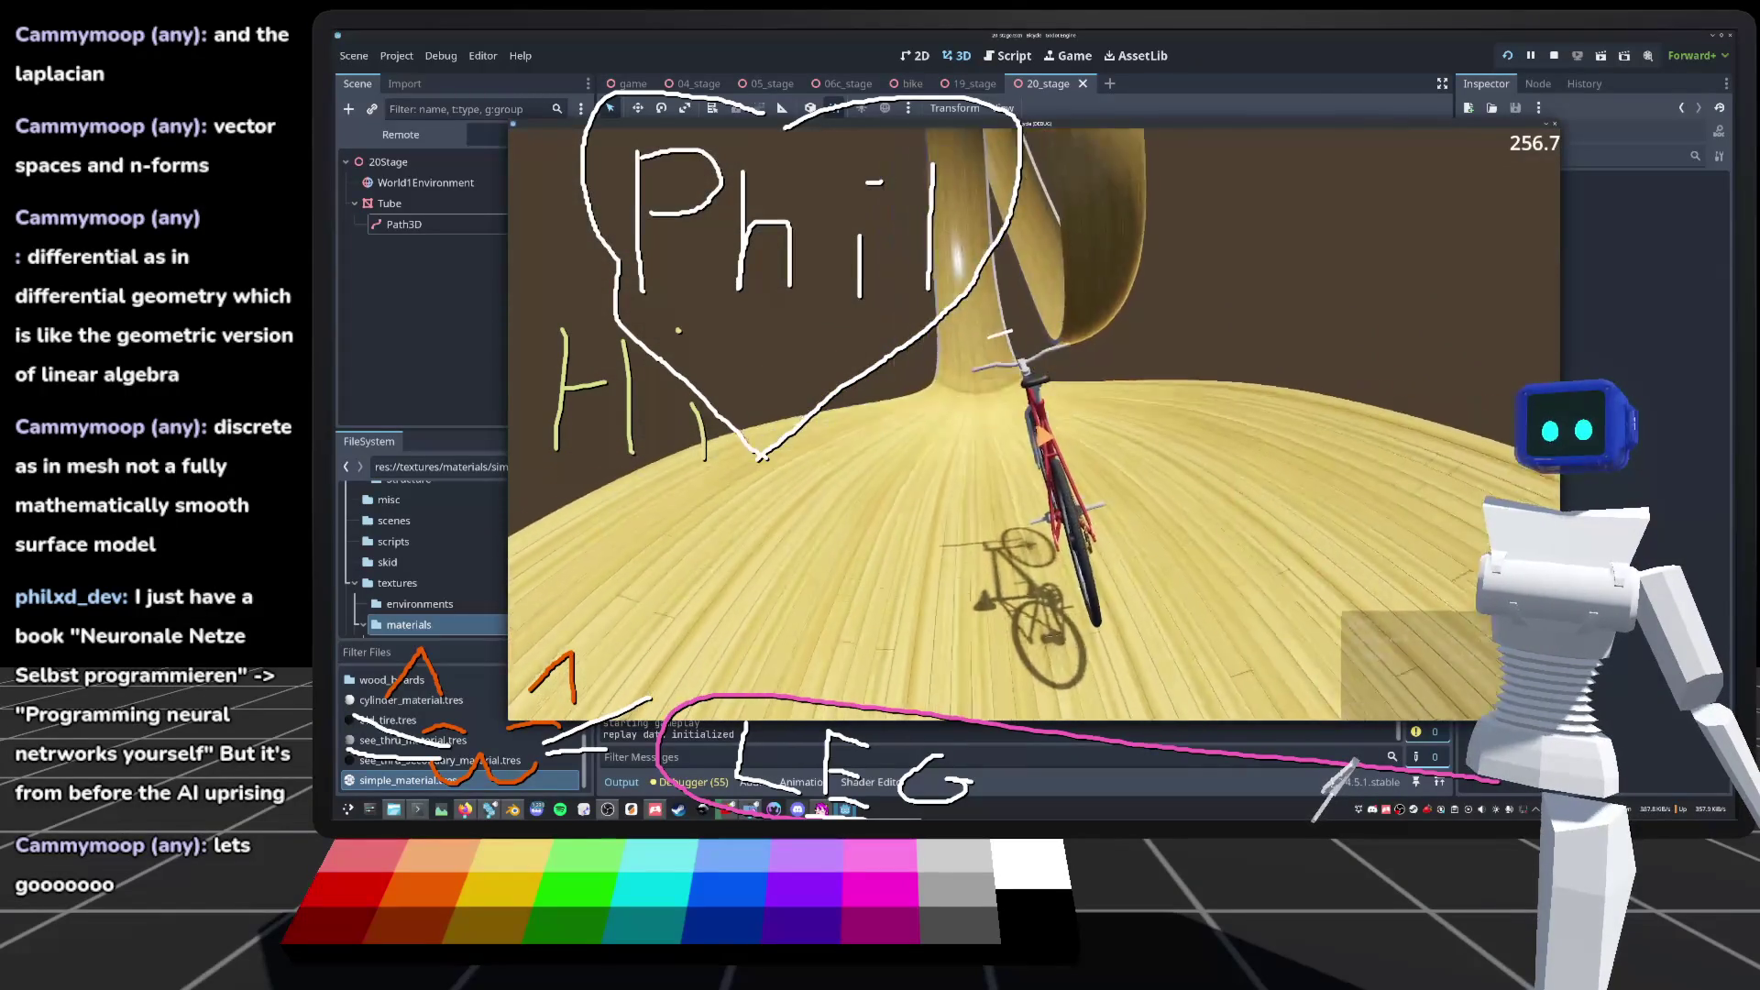
# Step: Ride stage 20 while toggling the camera lock and resetting the bike, then stop the game with F8
pyautogui.press('c')
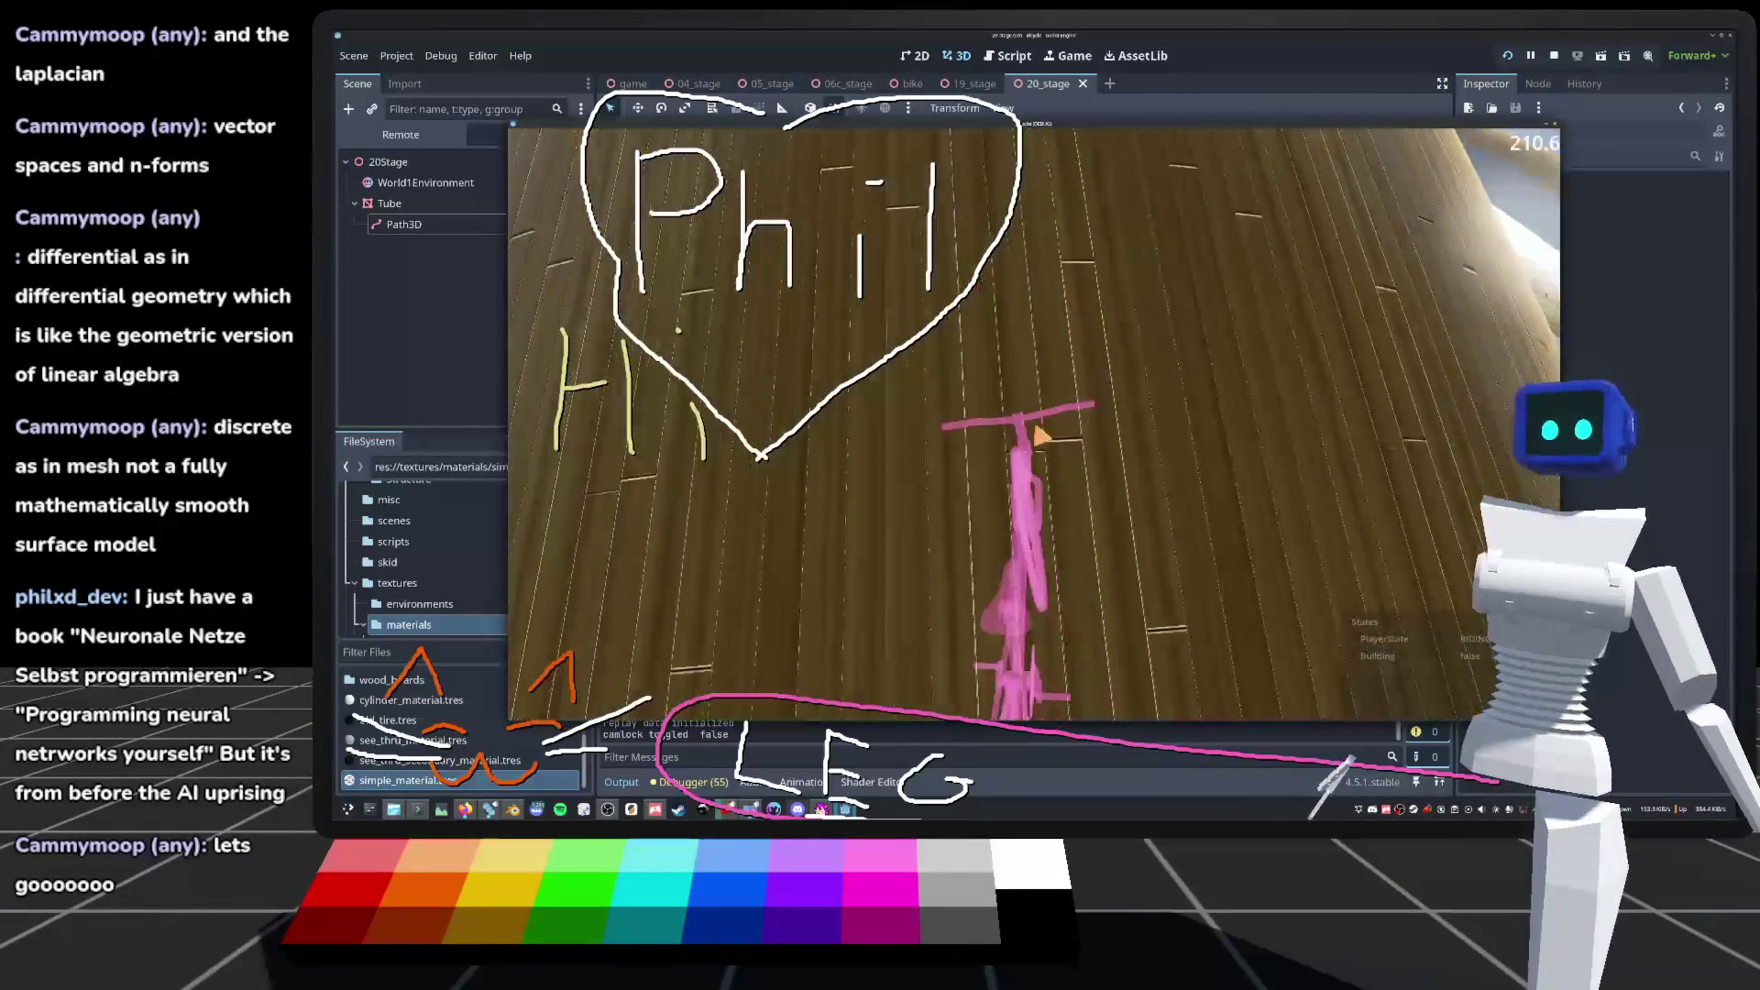
pyautogui.press('r')
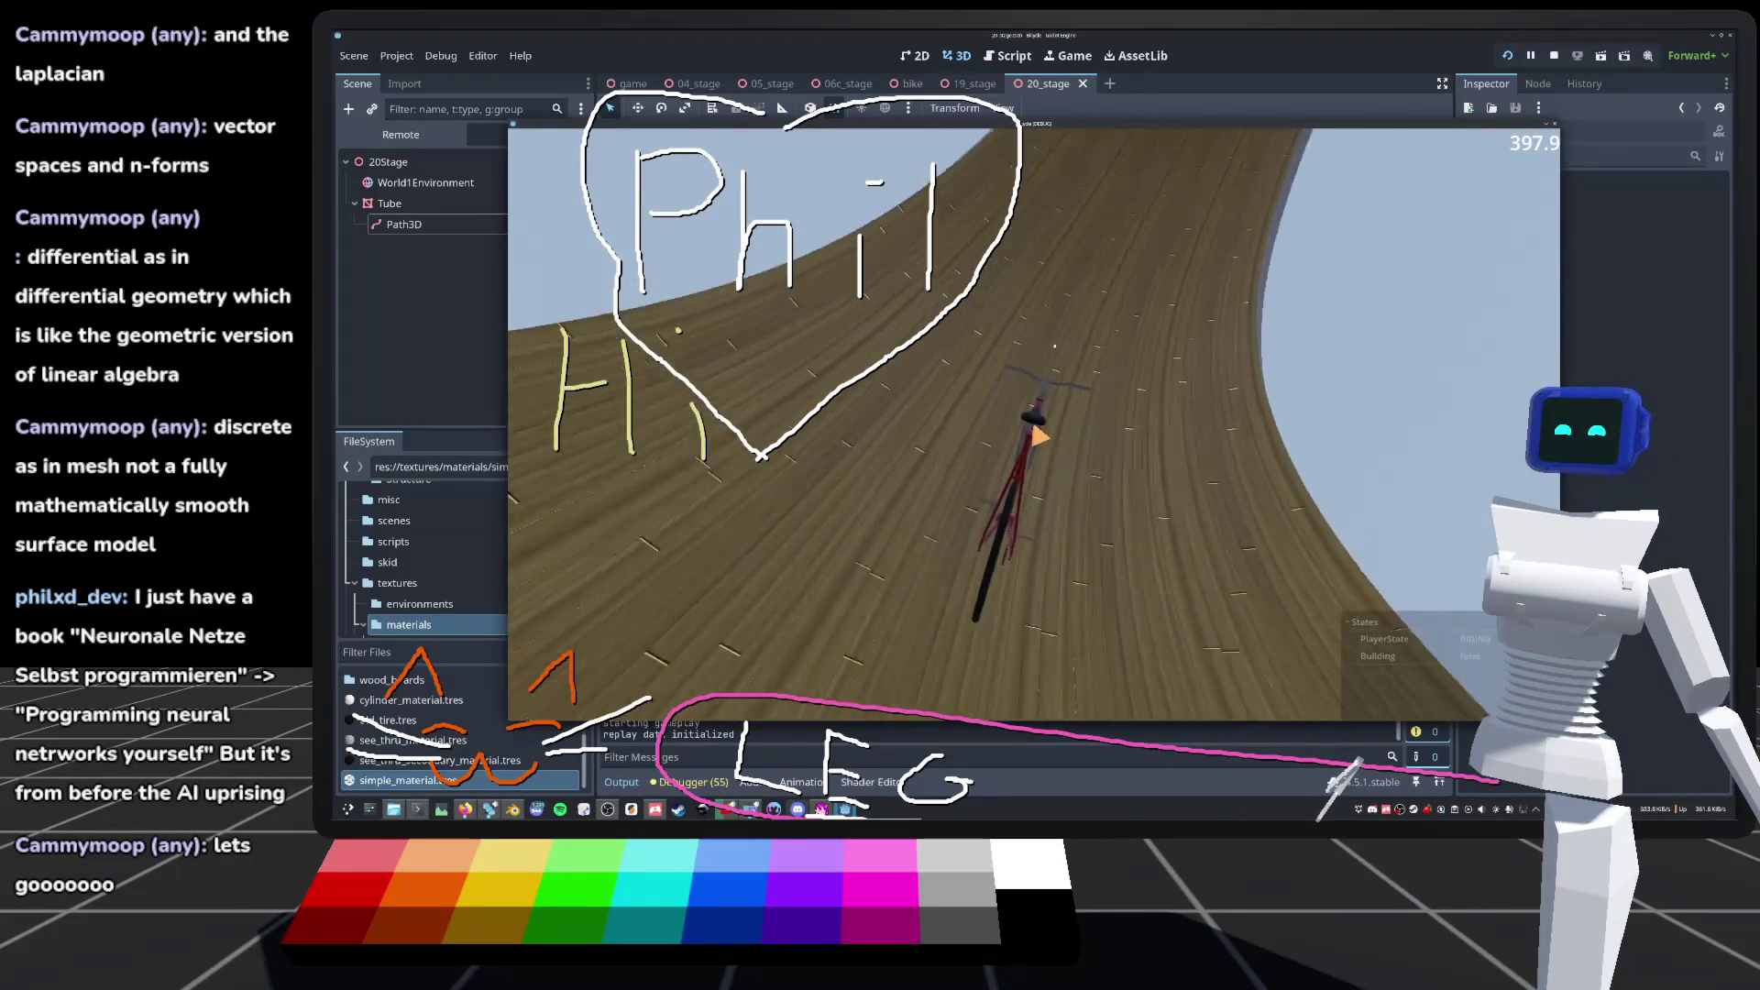
pyautogui.press('c')
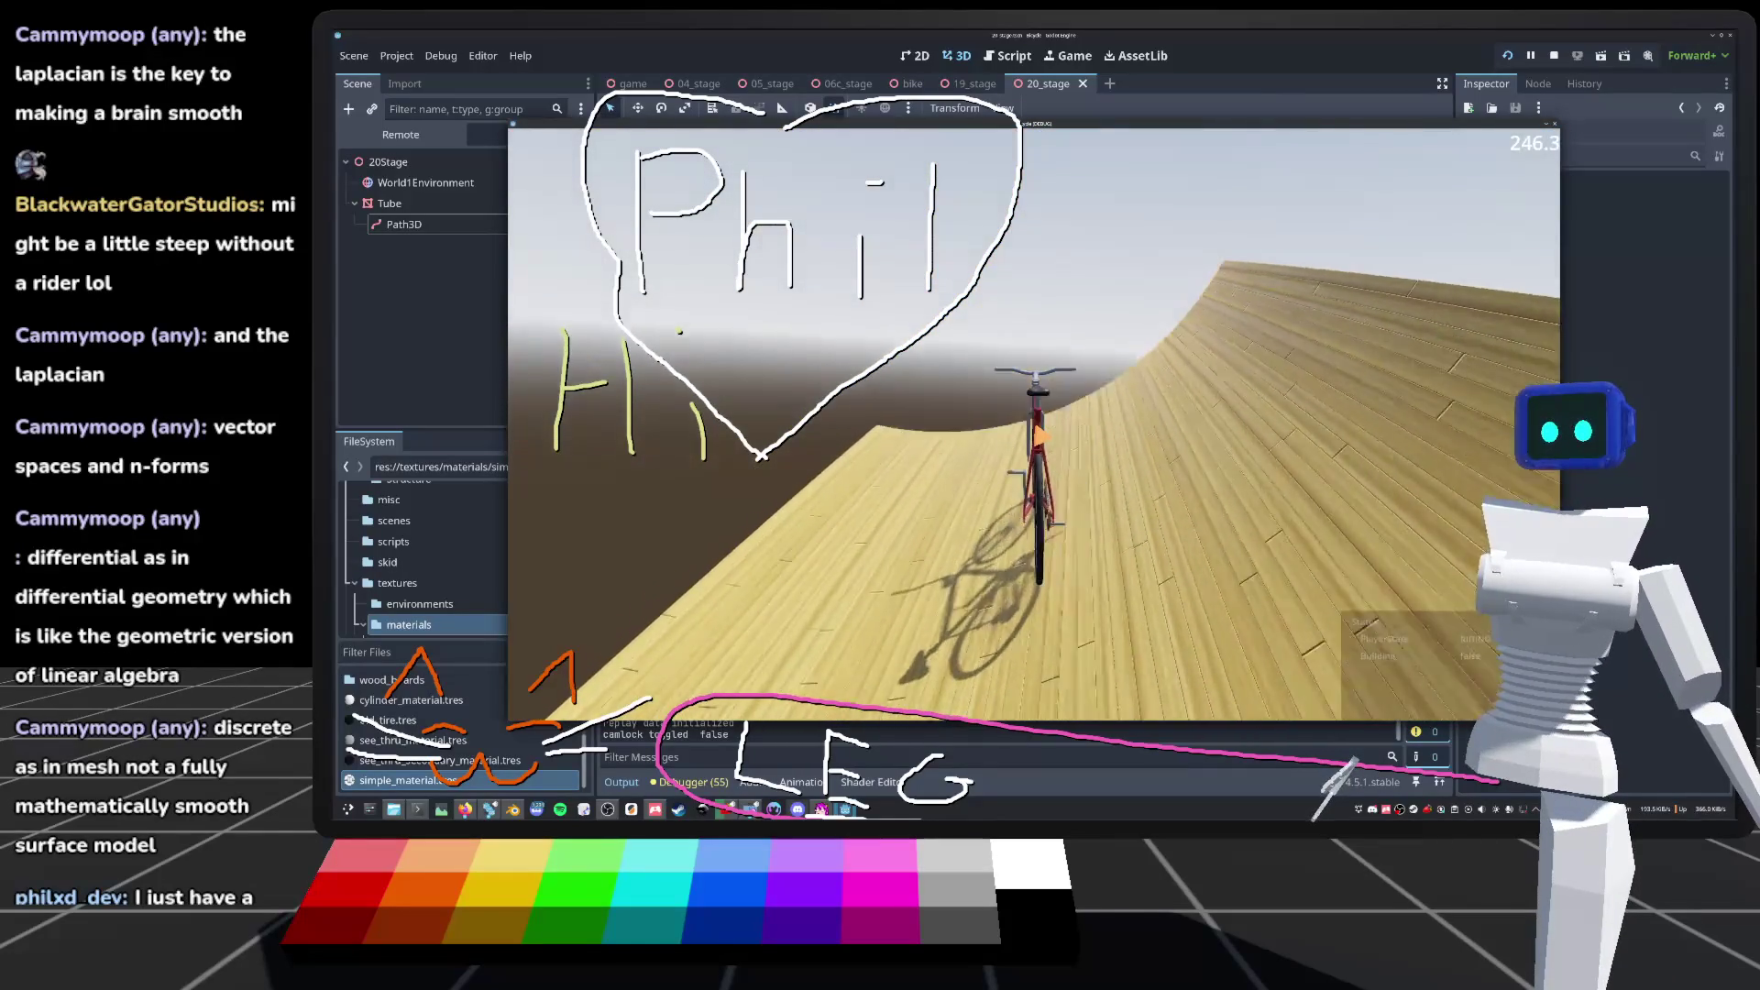
pyautogui.press('F8')
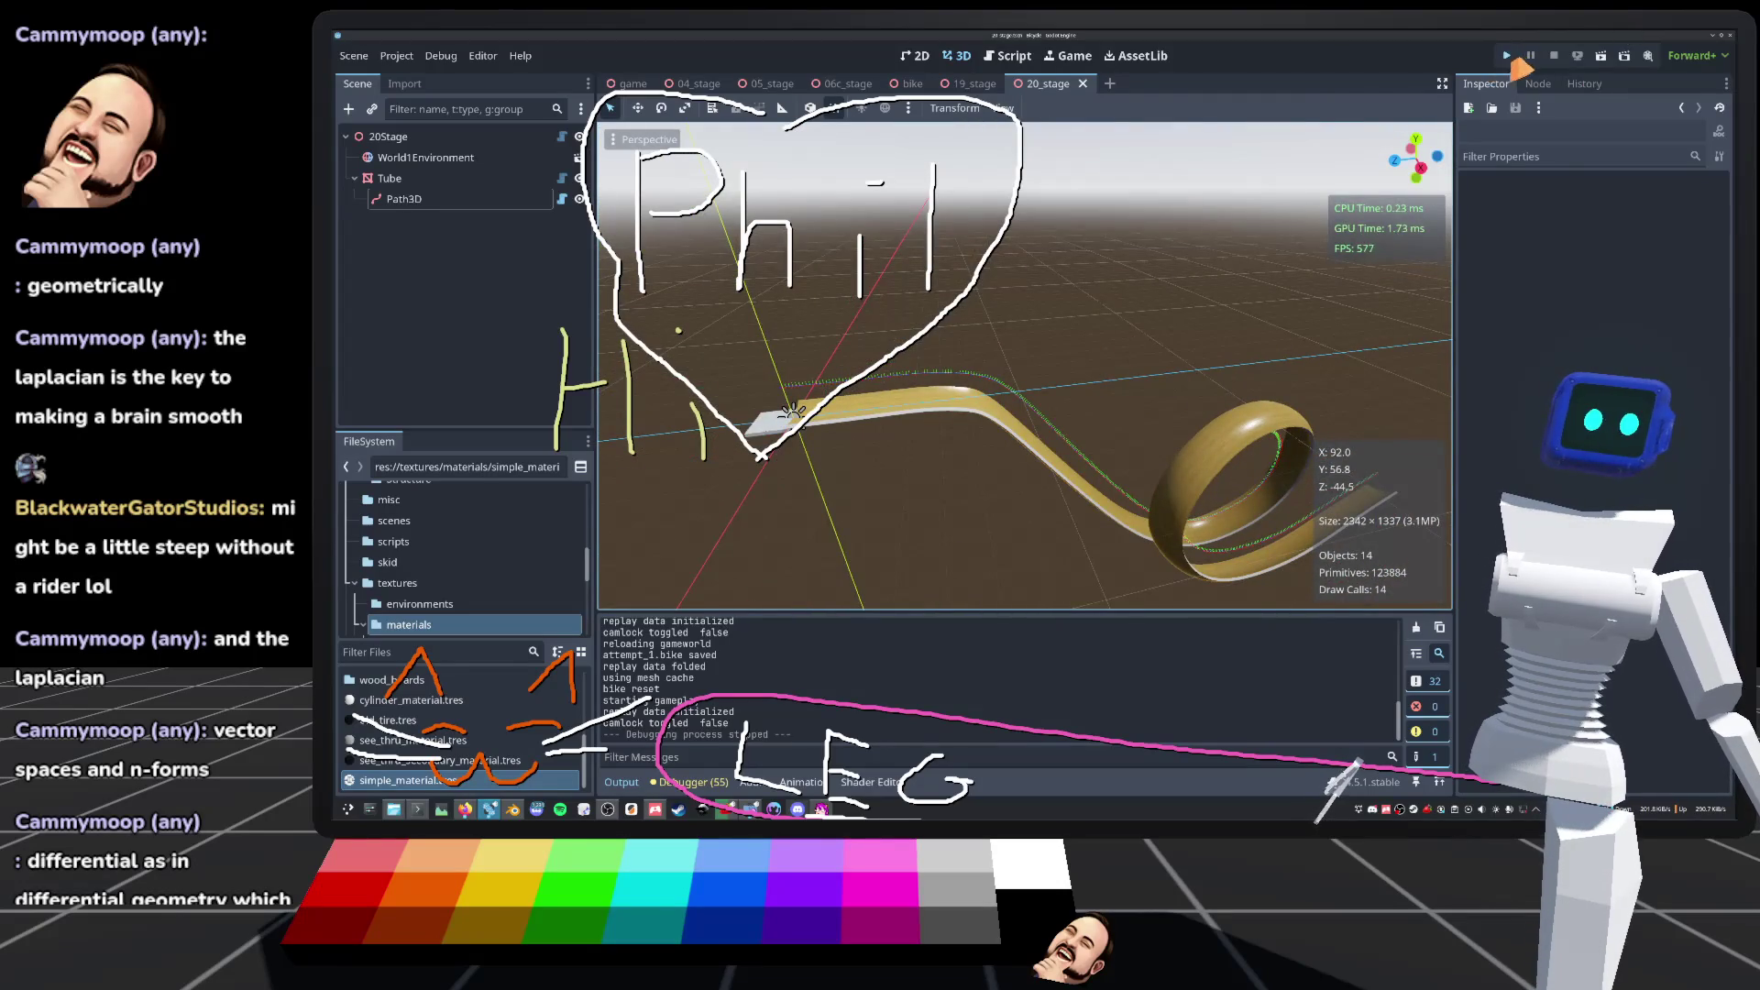
# Step: Run the project again and load 20_stage from Level Select
pyautogui.click(1507, 57)
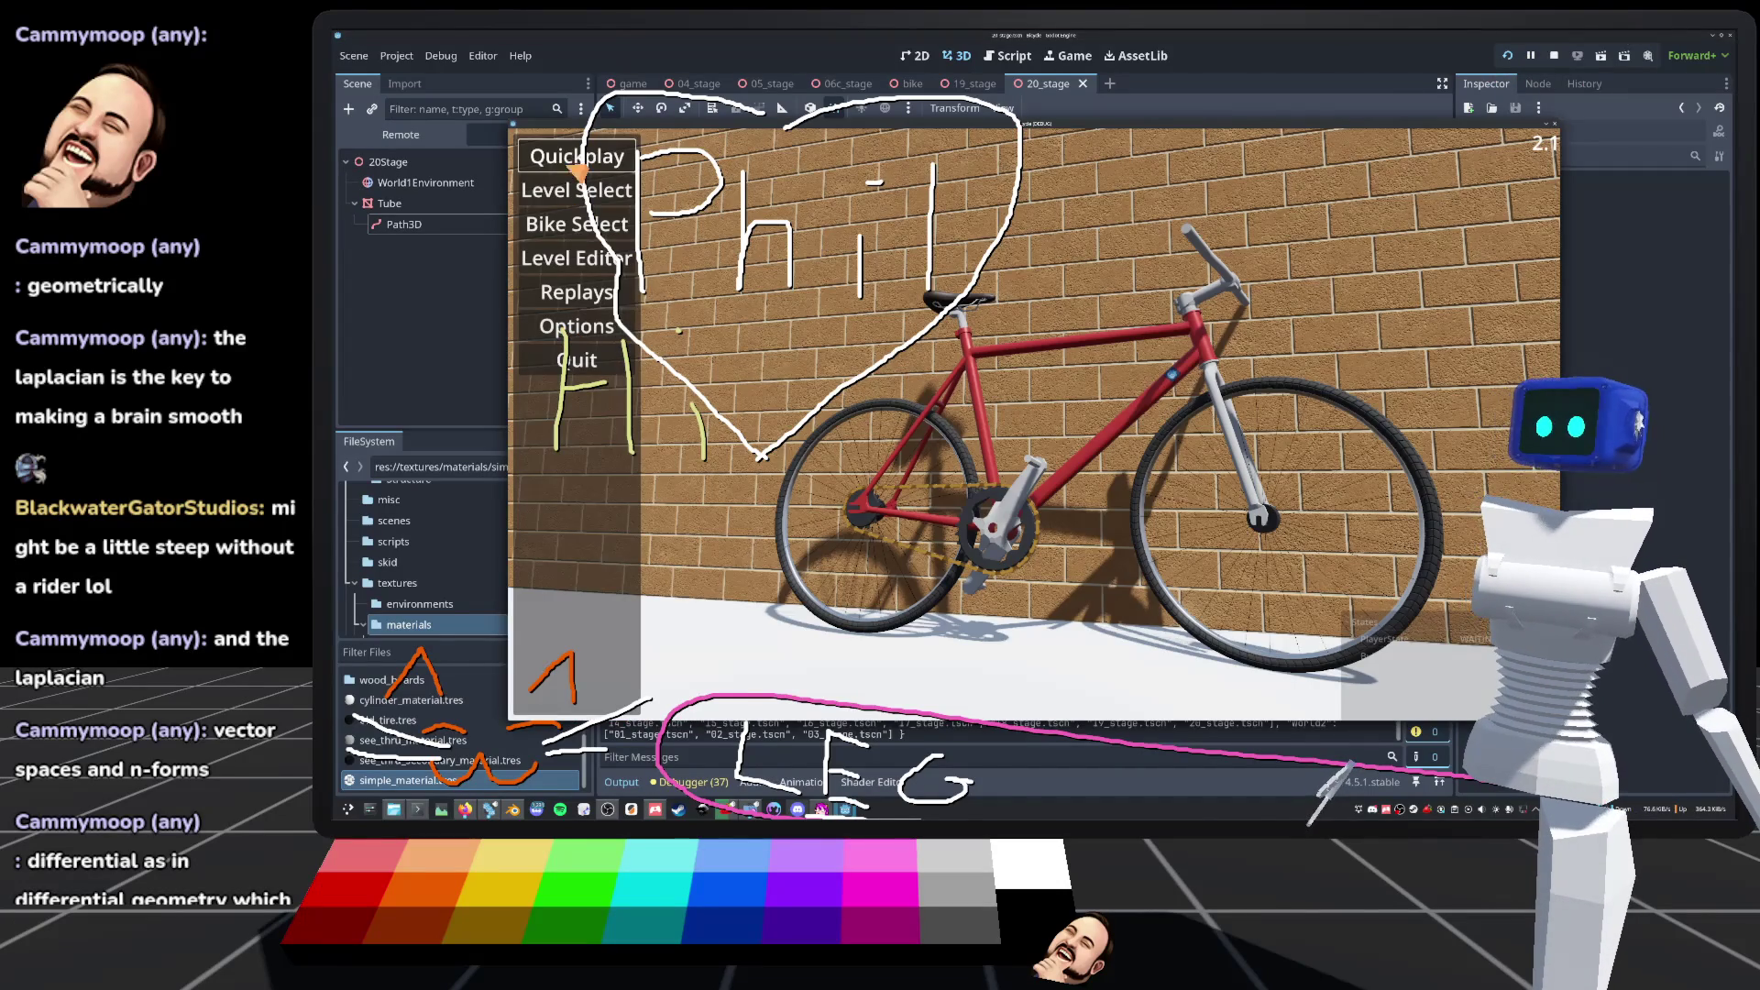
pyautogui.click(578, 187)
pyautogui.scroll(-3, 1036, 532)
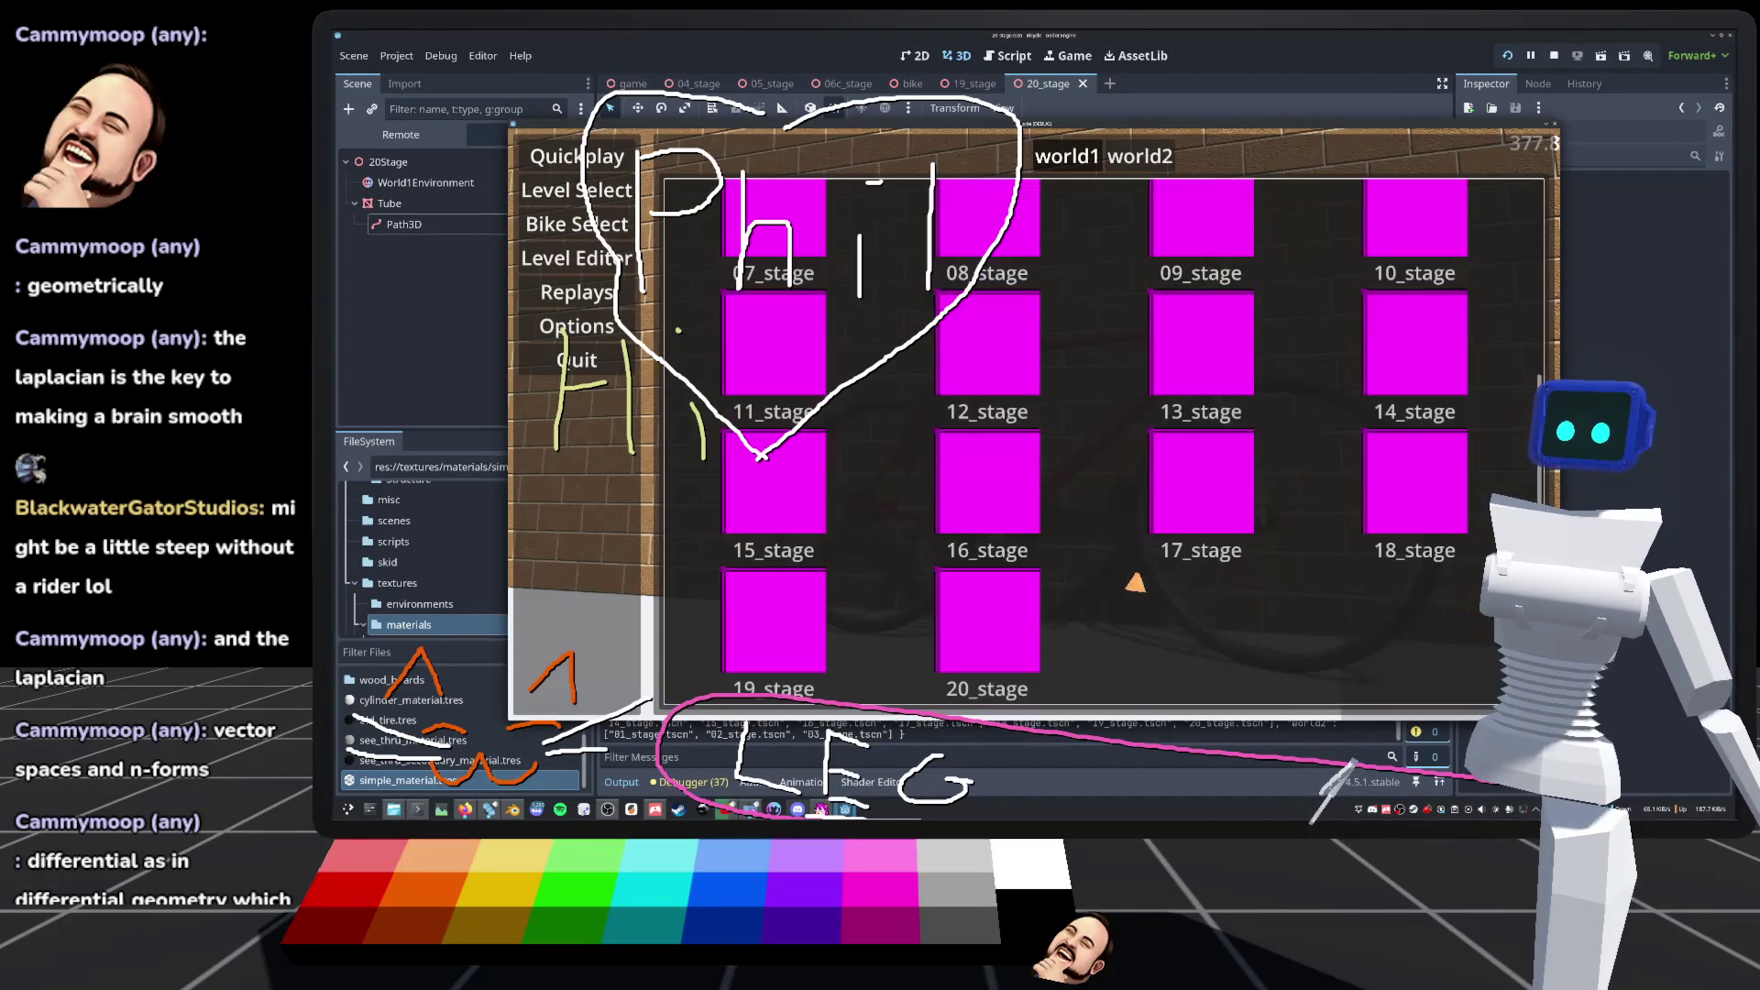
pyautogui.click(921, 631)
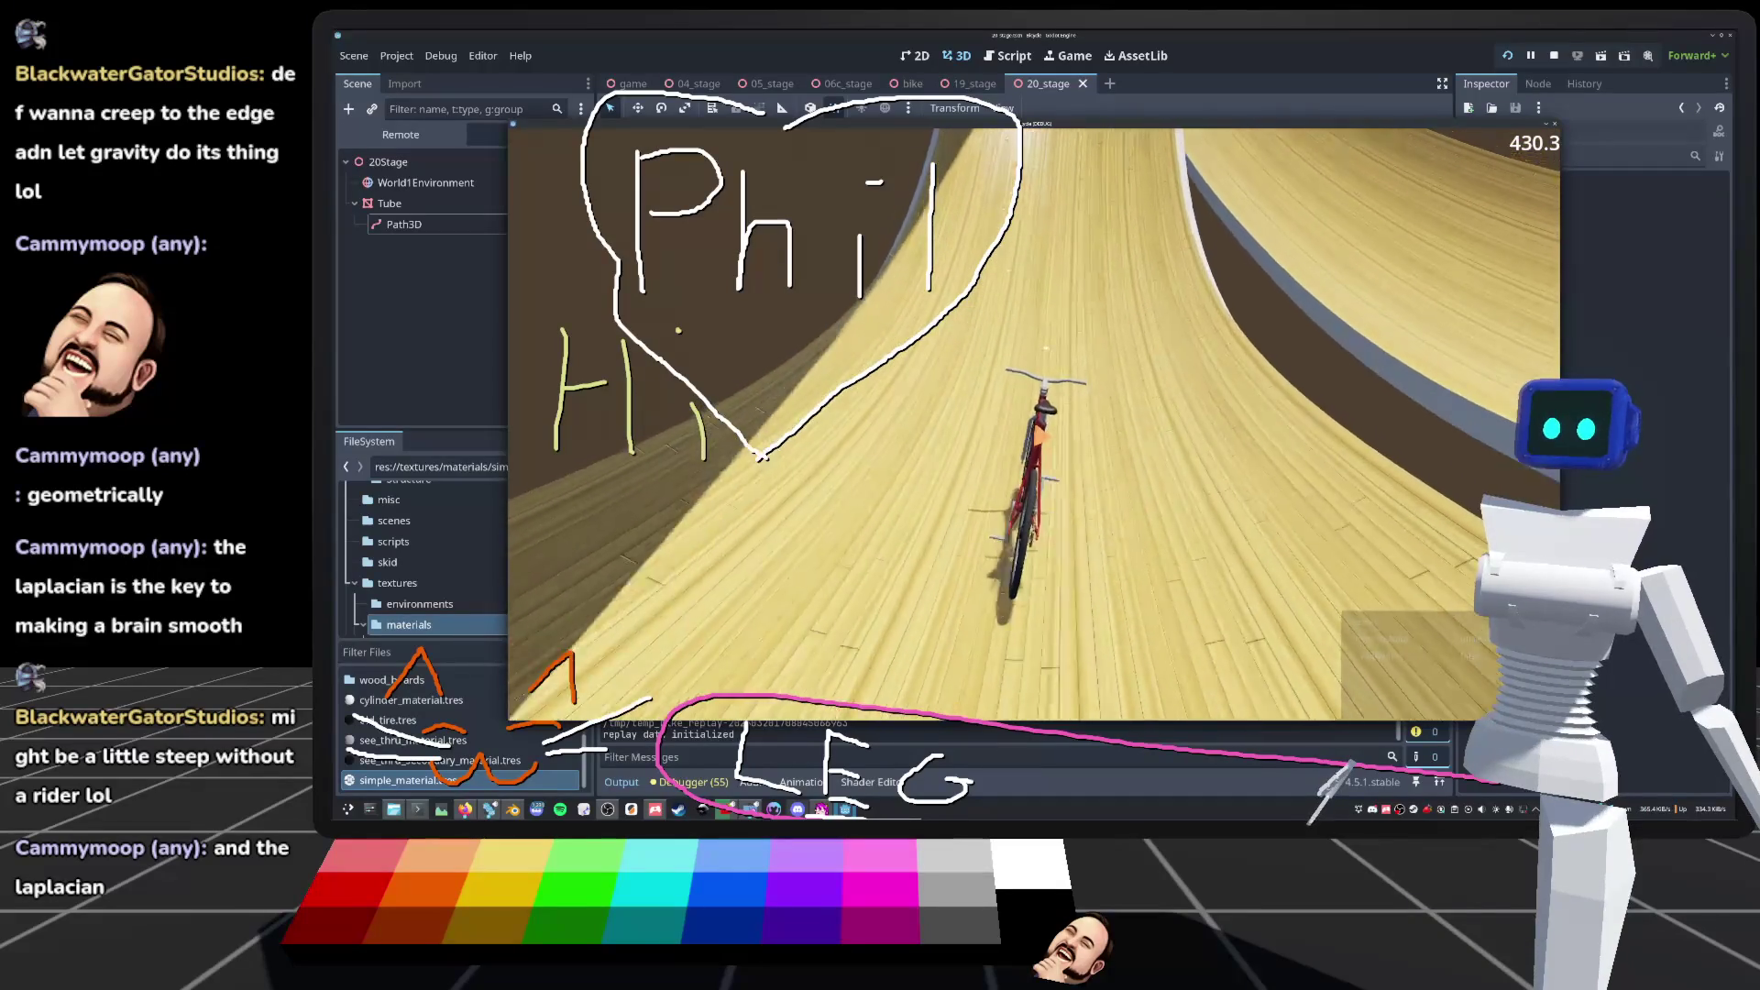
# Step: Ride the track repeatedly, switching between free look and chase camera and resetting the bike to the start
pyautogui.press('f')
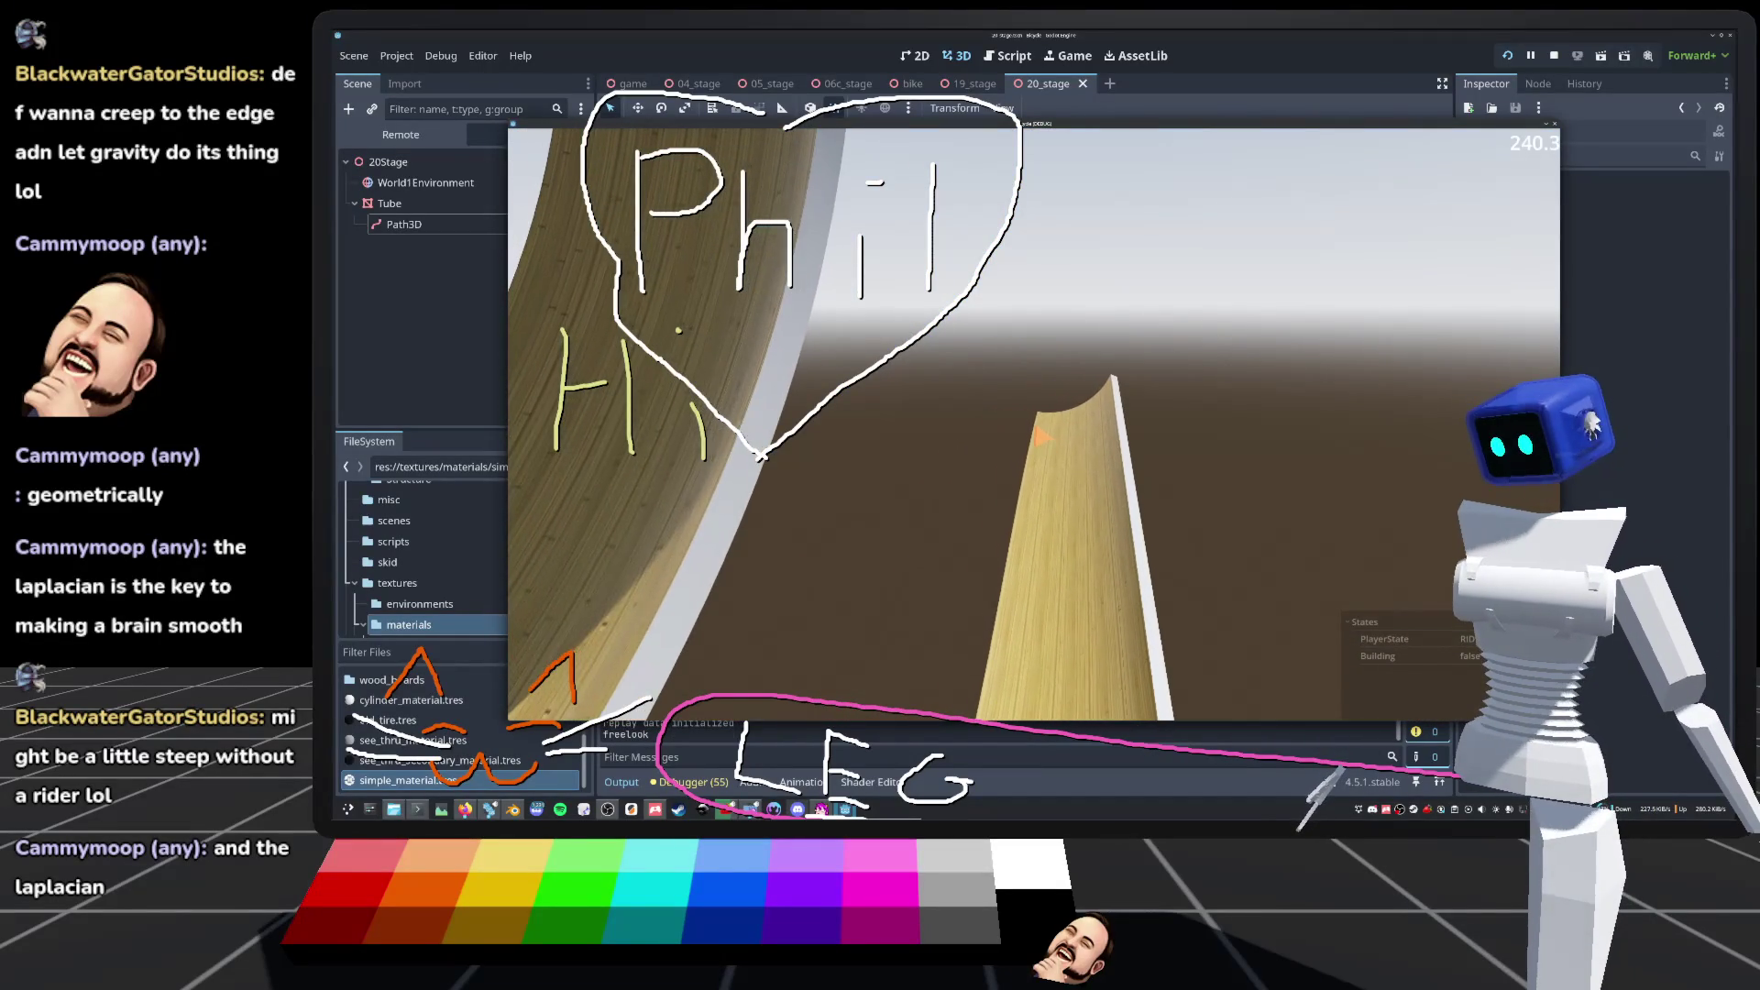
pyautogui.press('f')
pyautogui.press('r')
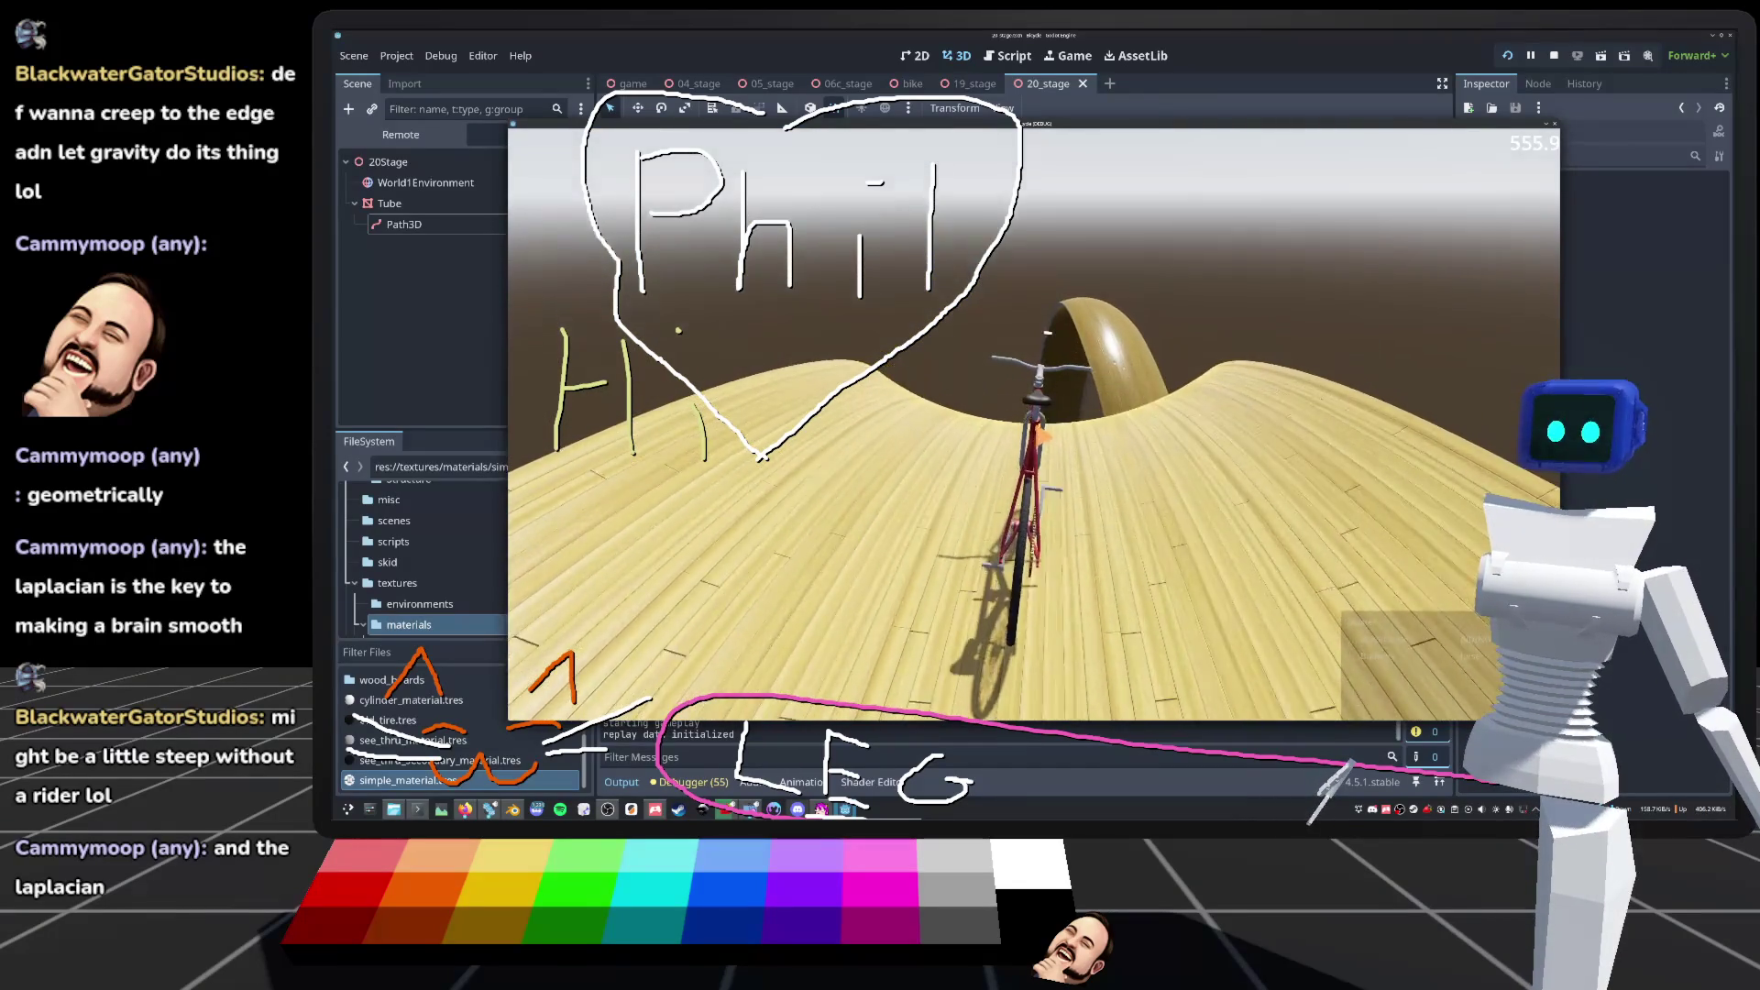
pyautogui.press('c')
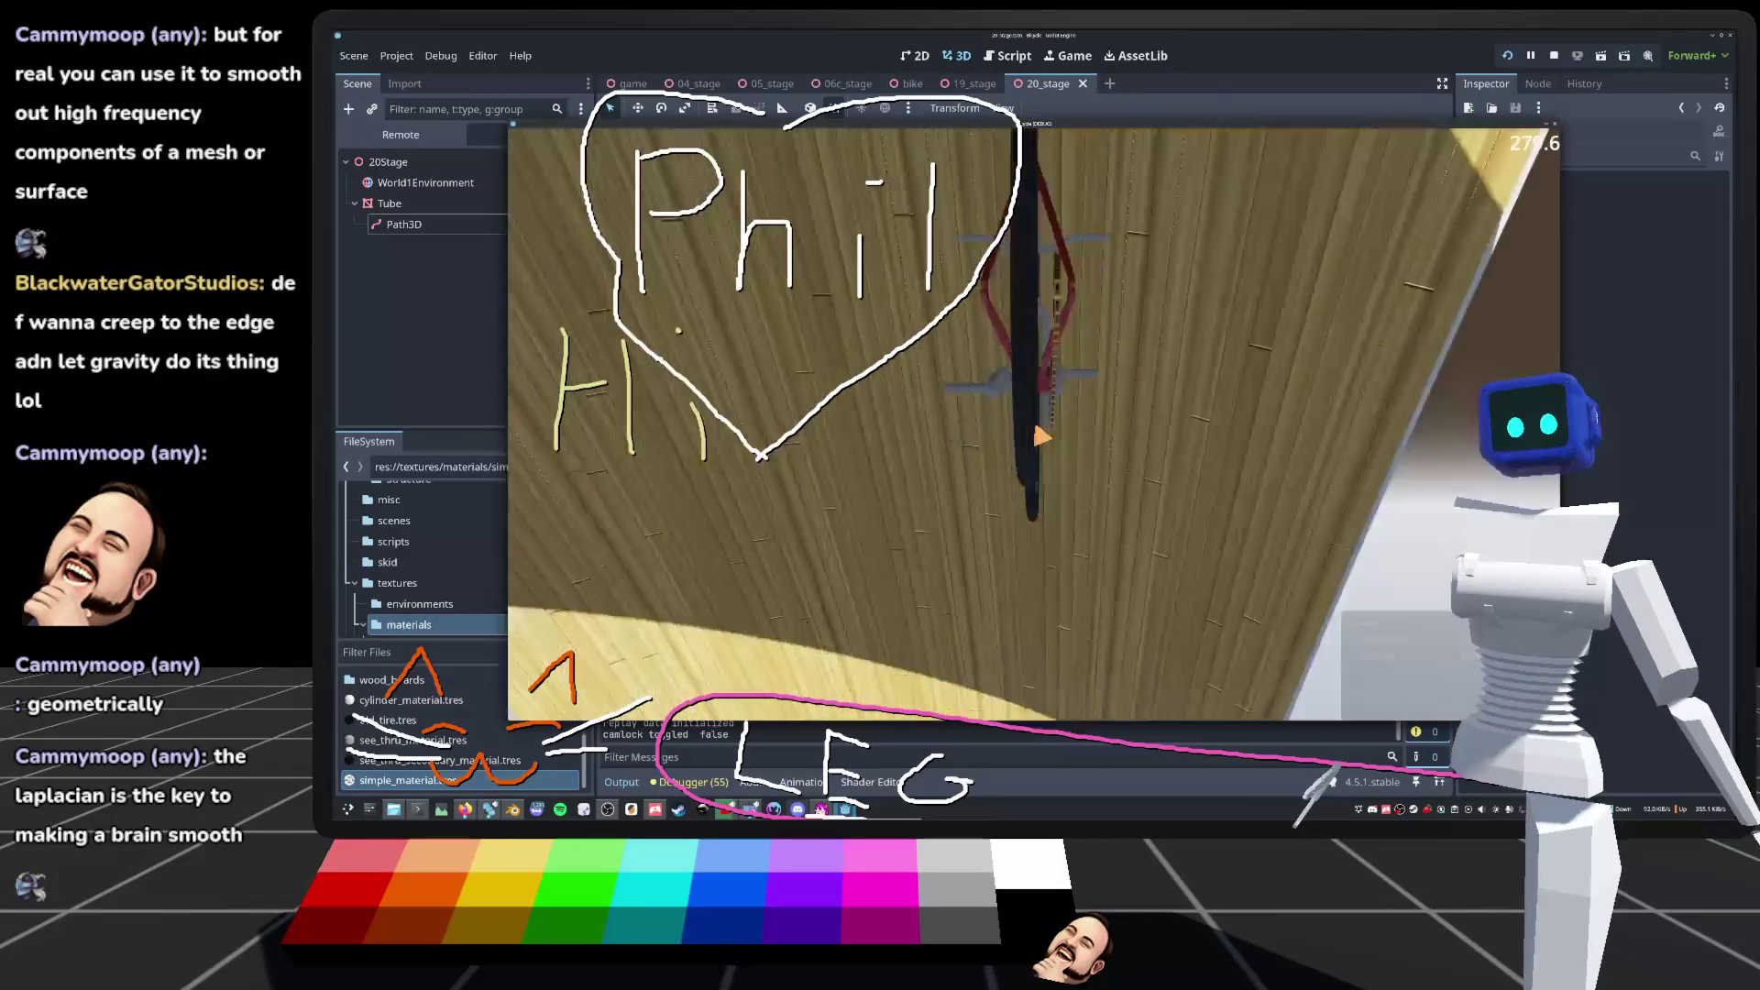
pyautogui.press('r')
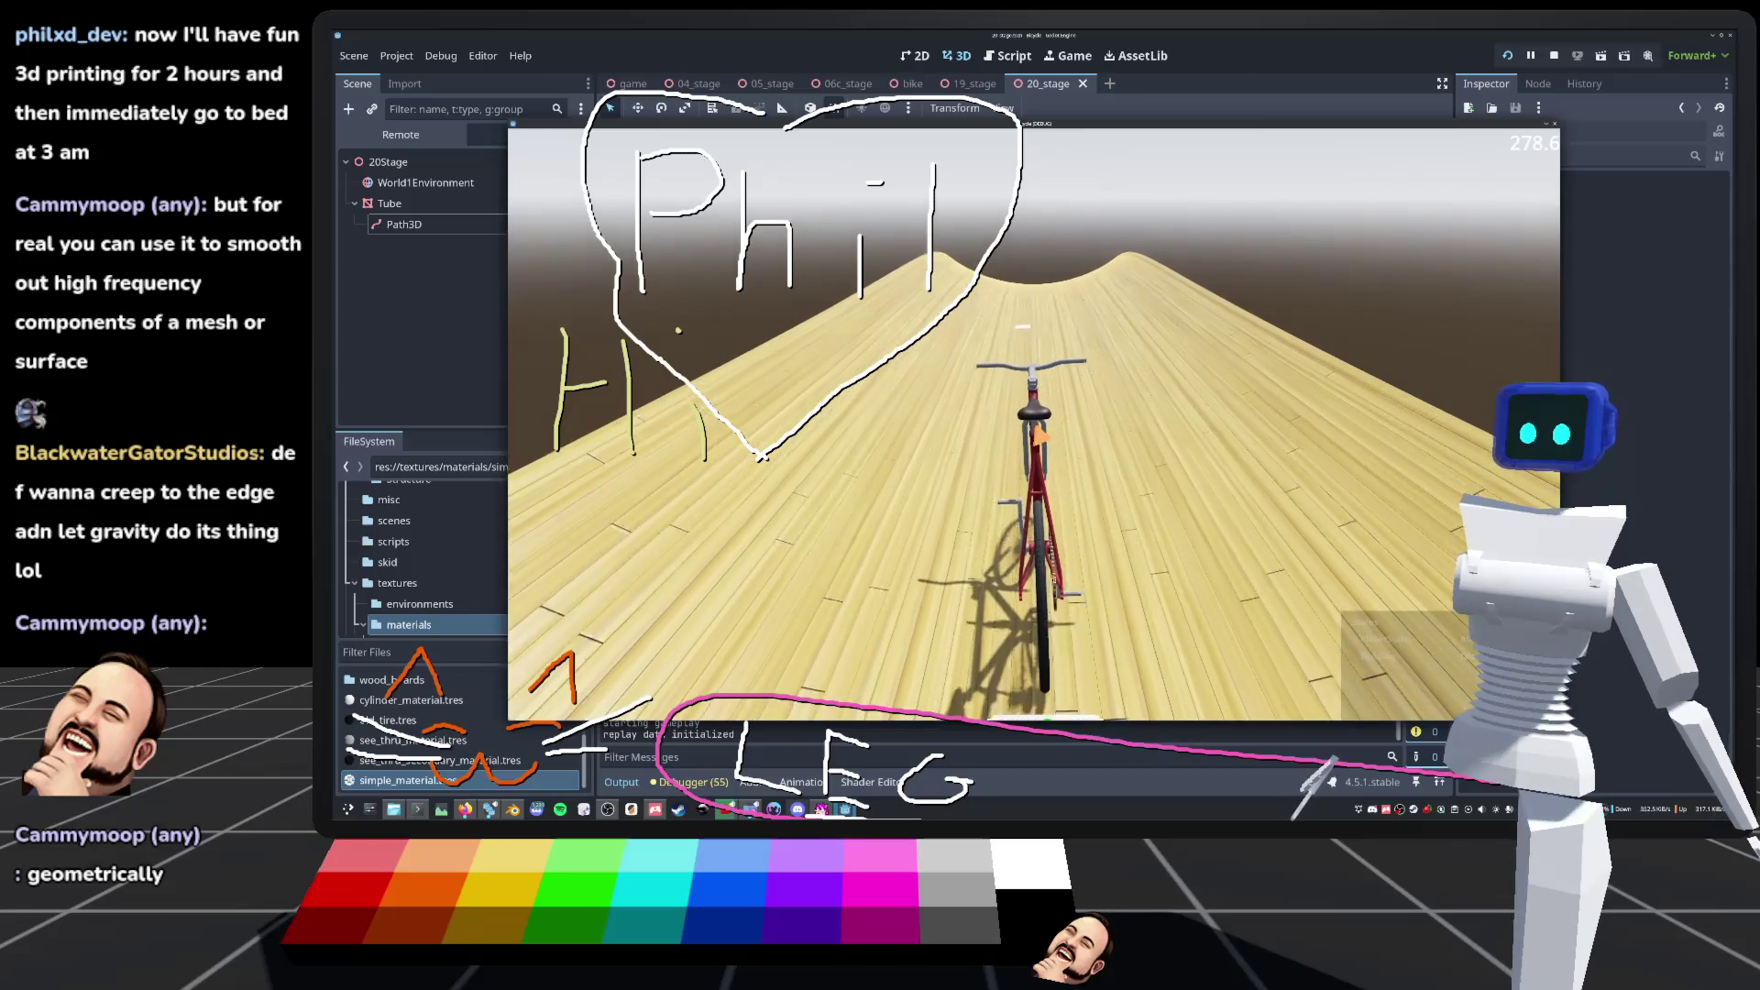
pyautogui.press('c')
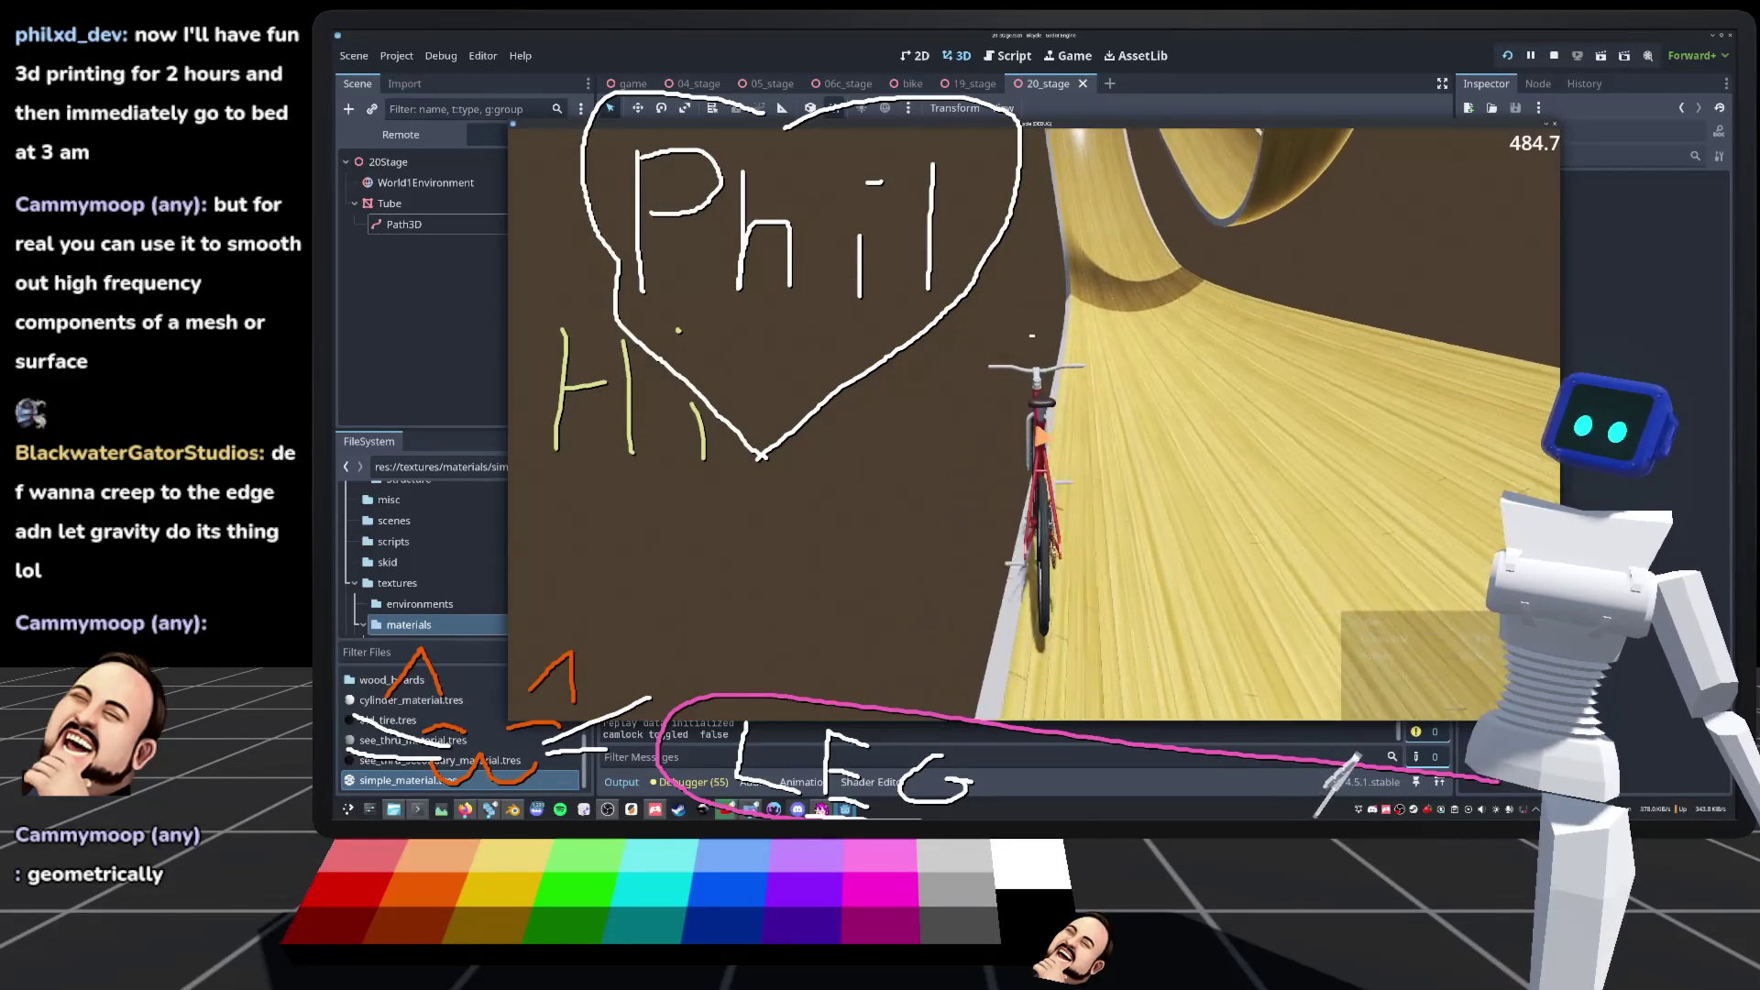
pyautogui.press('r')
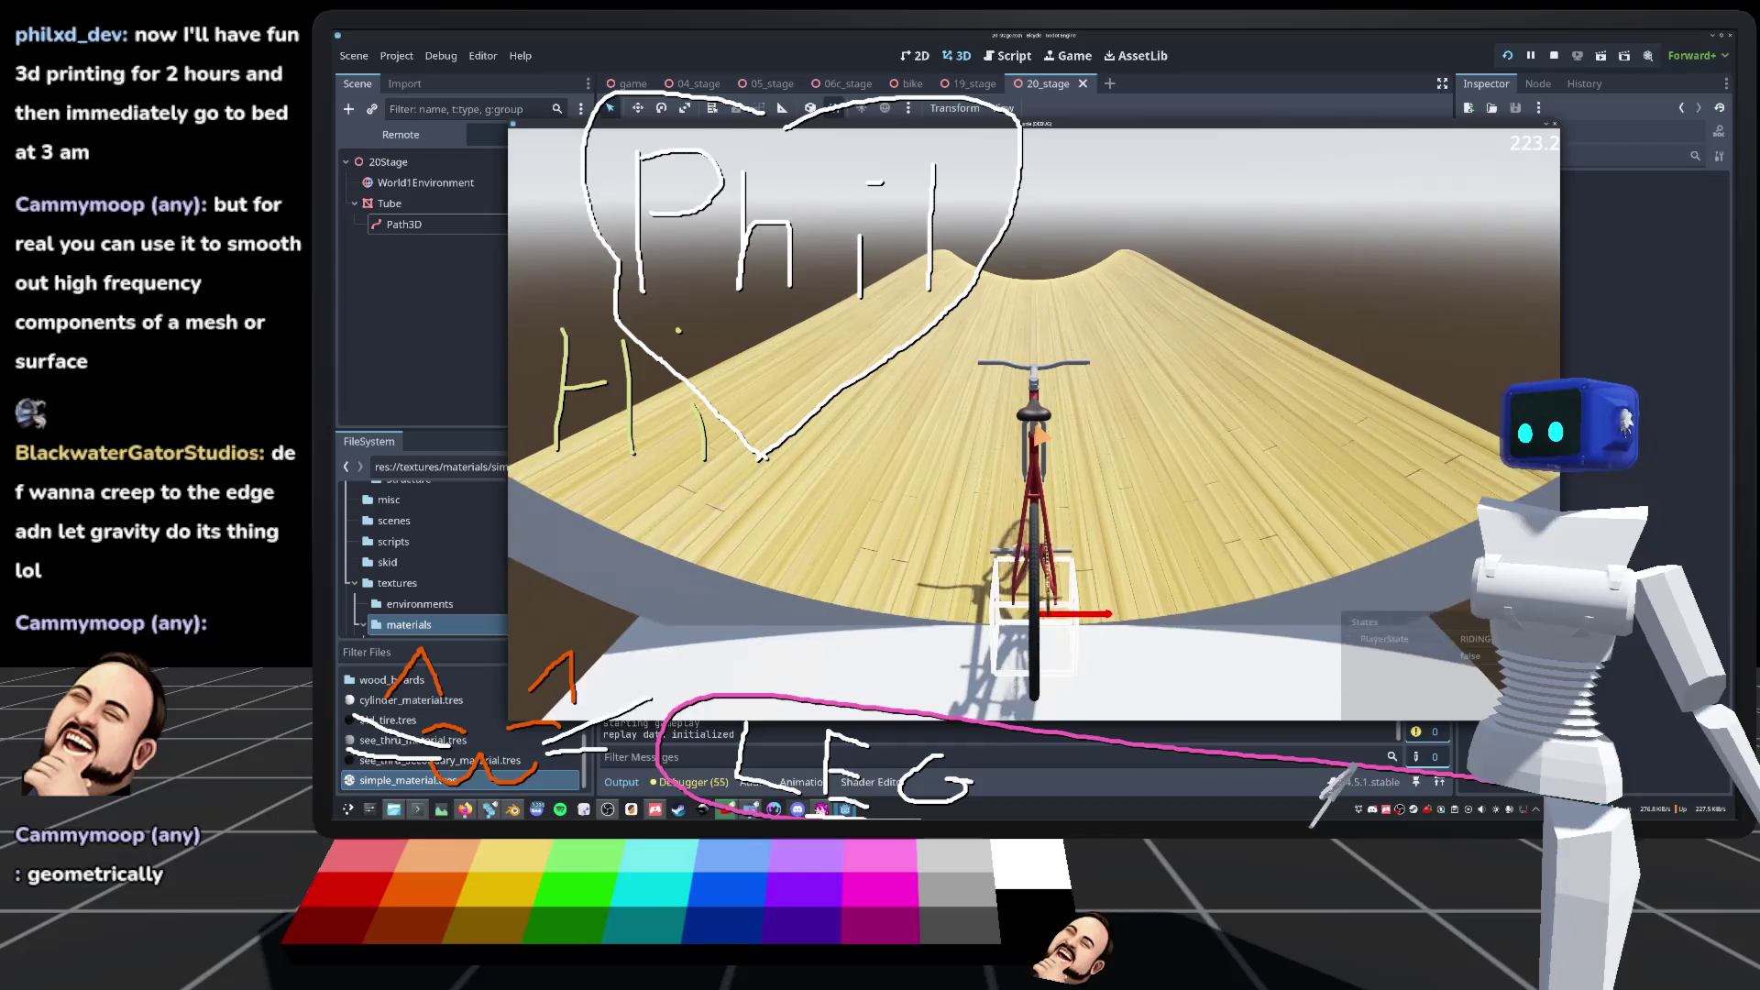
pyautogui.press('c')
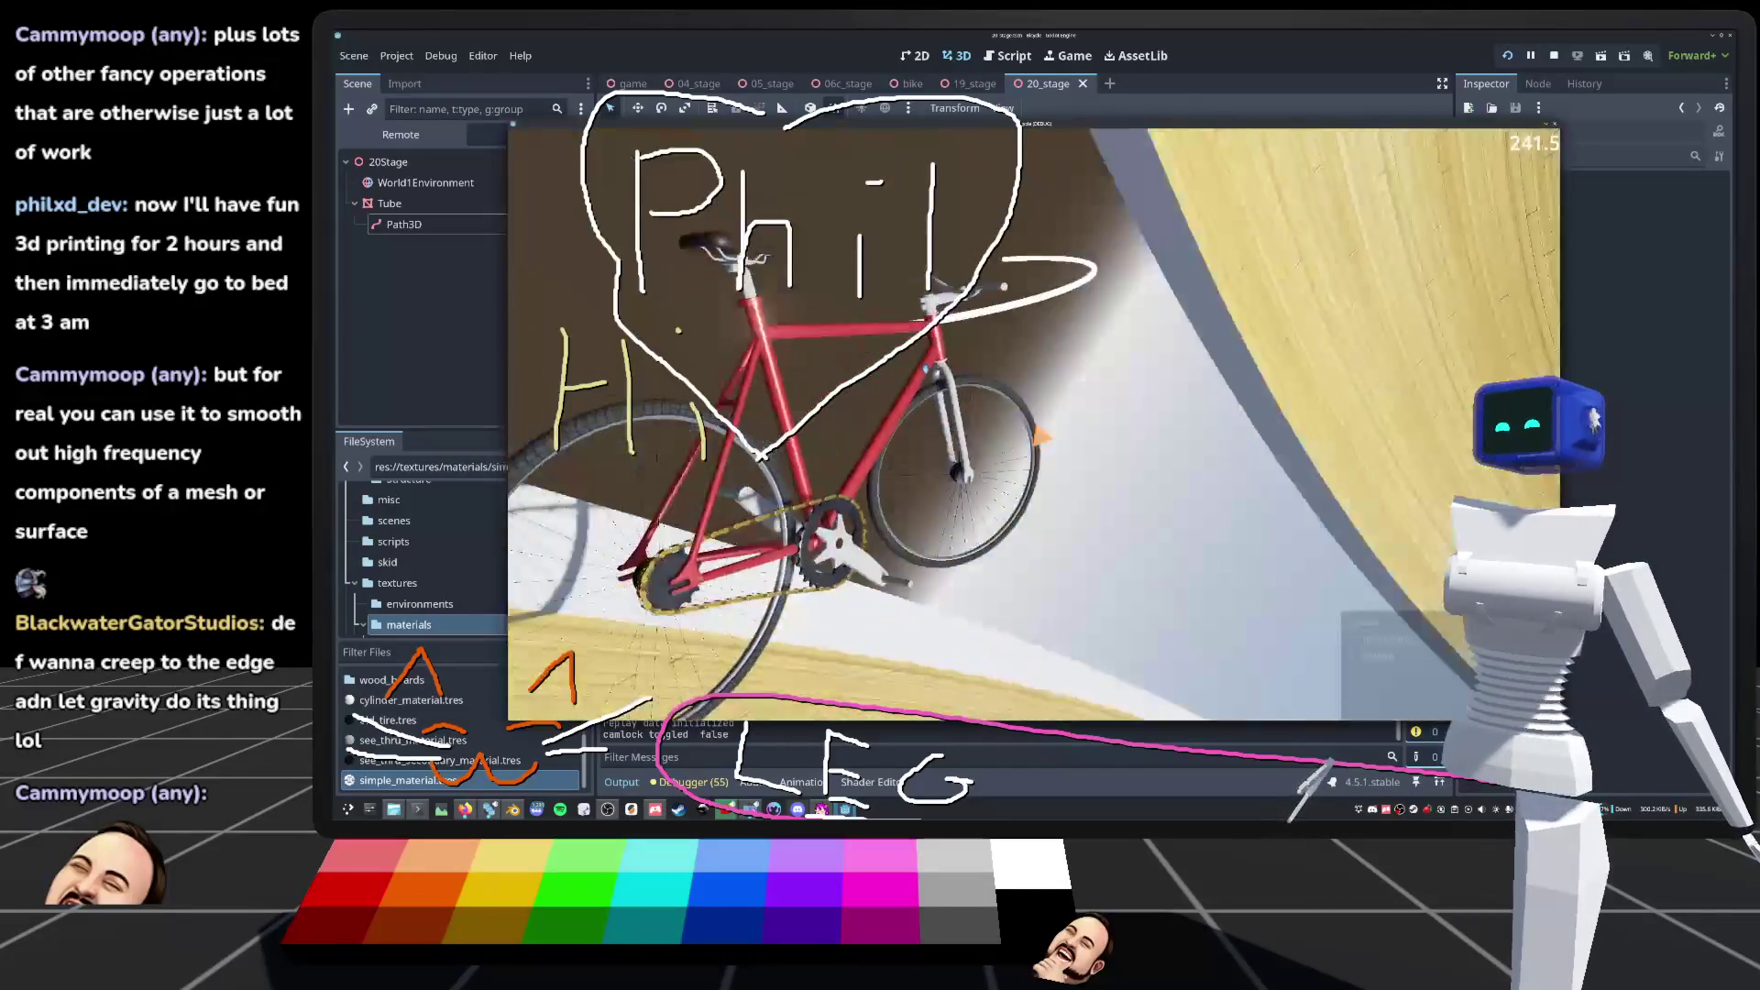
pyautogui.press('r')
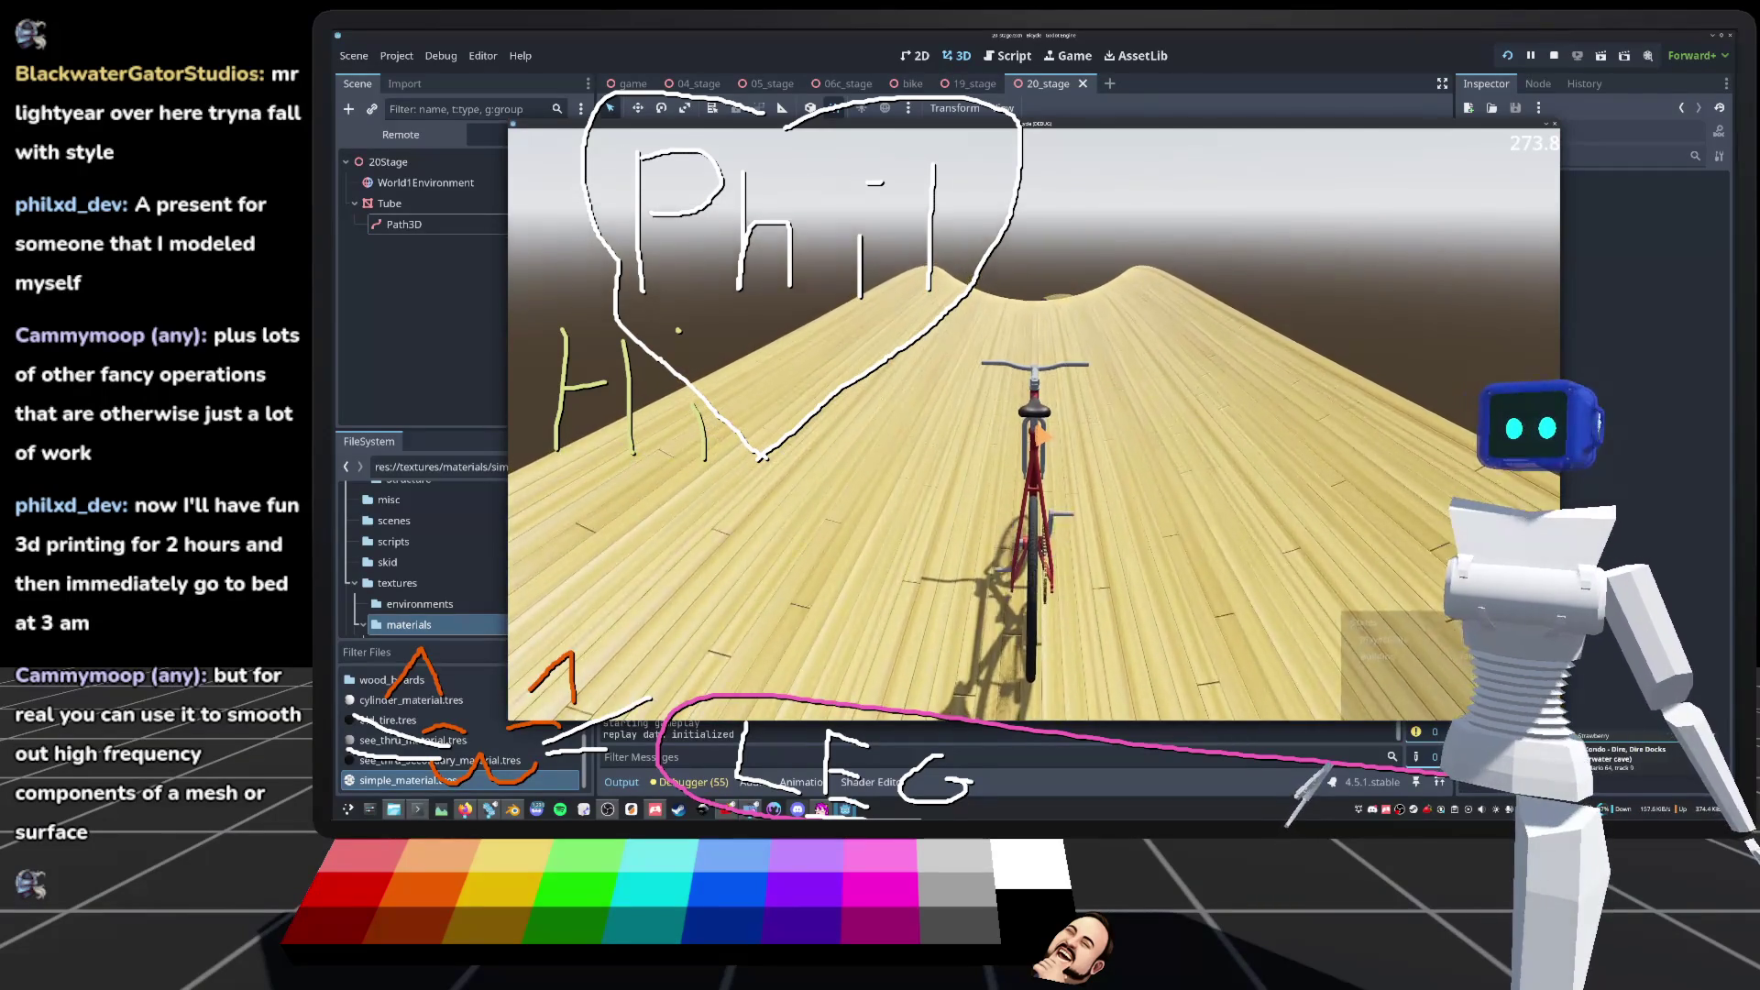
pyautogui.press('c')
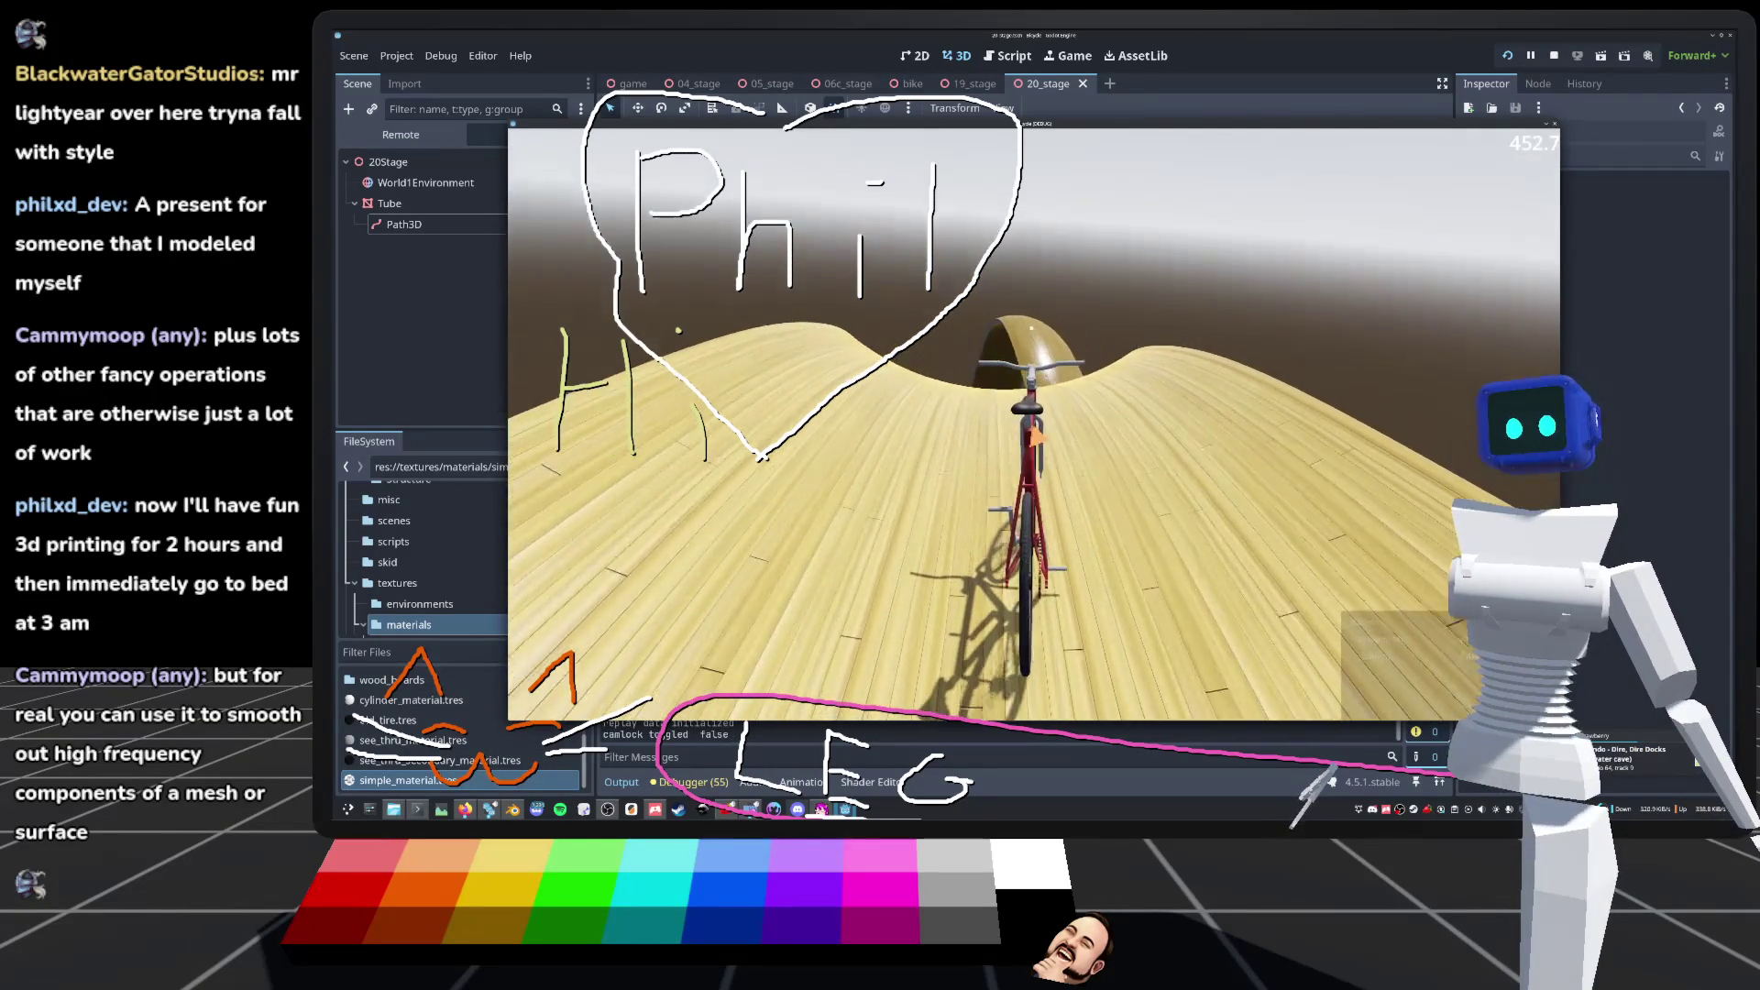
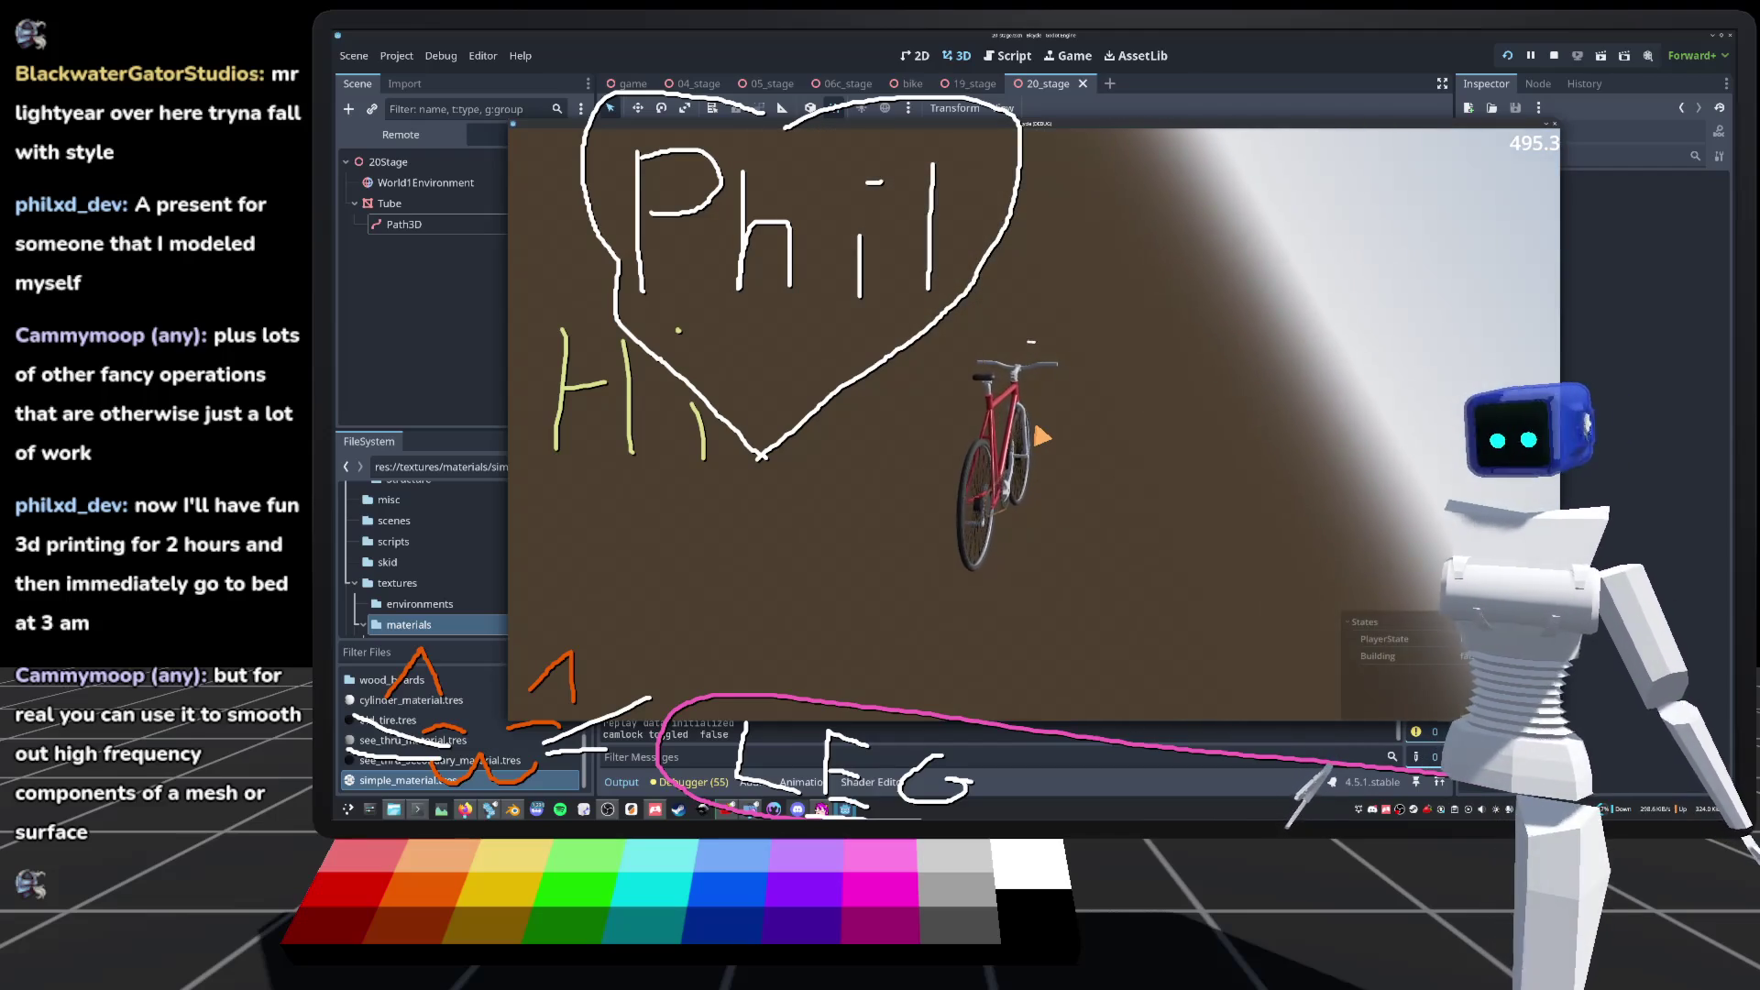
# Step: Stop the running game with F8, then tilt a Path3D curve point so the tube twists
pyautogui.press('F8')
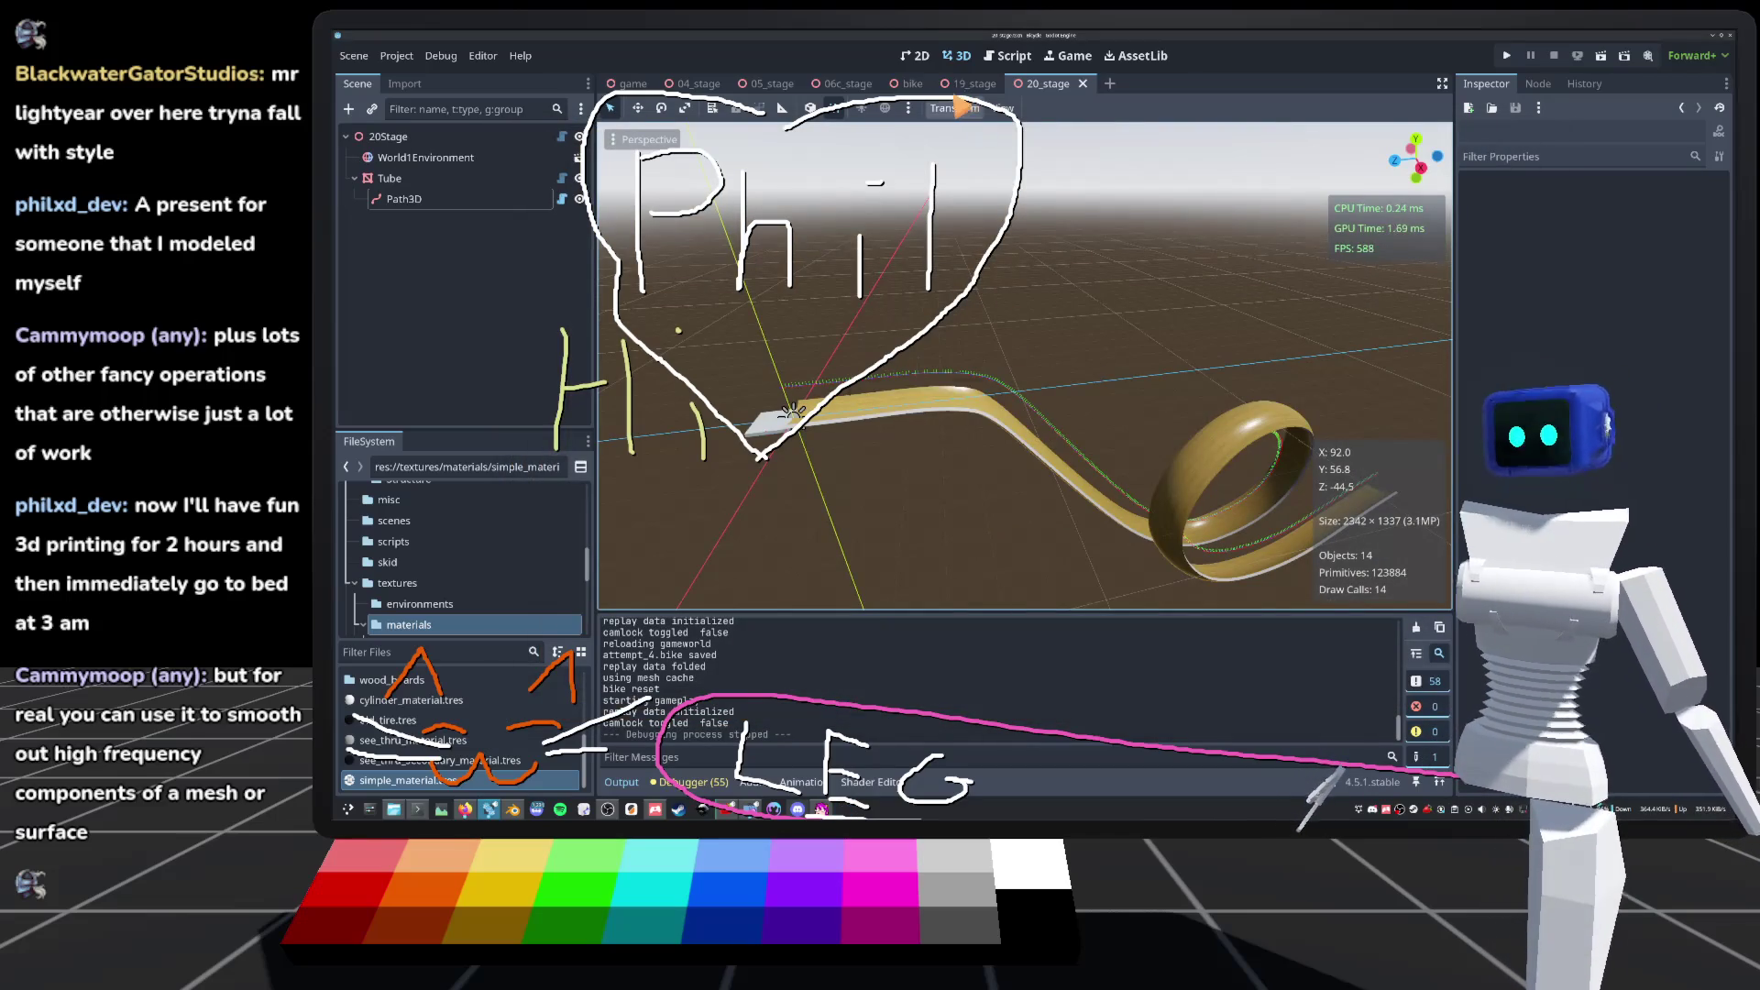
pyautogui.moveTo(794, 413)
pyautogui.mouseDown()
pyautogui.moveTo(1182, 289)
pyautogui.moveTo(1164, 353)
pyautogui.moveTo(1179, 216)
pyautogui.moveTo(1119, 217)
pyautogui.moveTo(1149, 213)
pyautogui.mouseUp()
pyautogui.click(1147, 213)
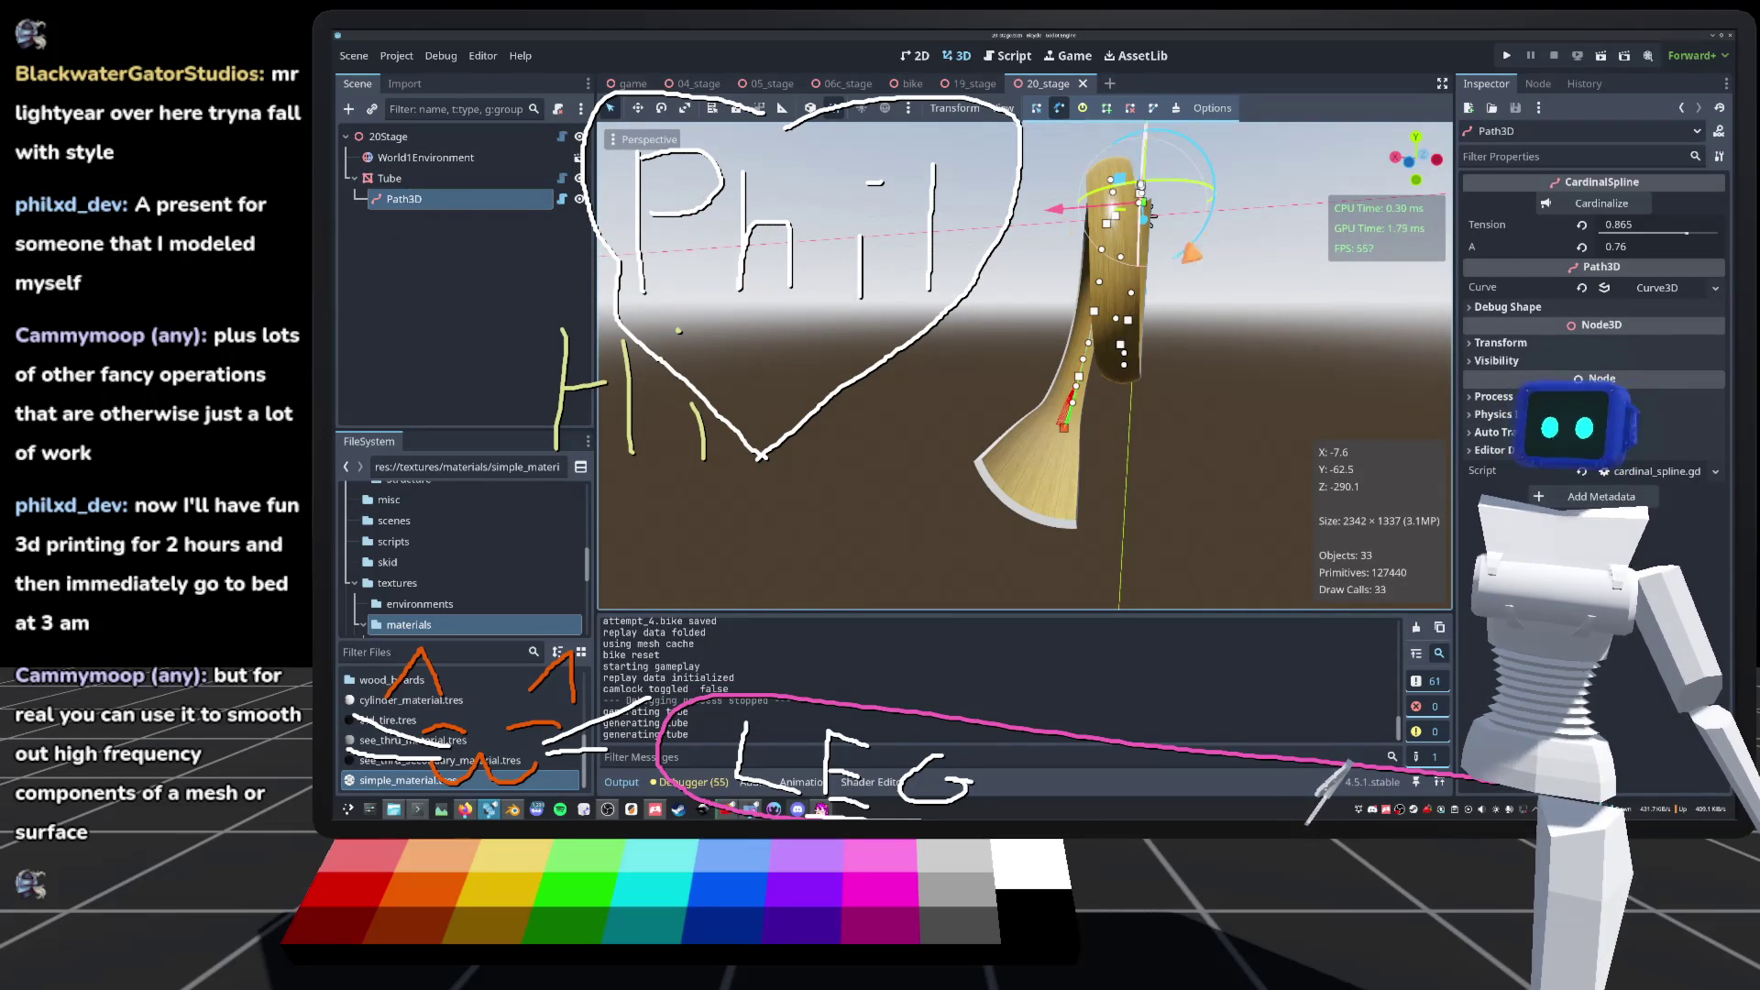
pyautogui.moveTo(1150, 213); pyautogui.dragTo(1087, 236)
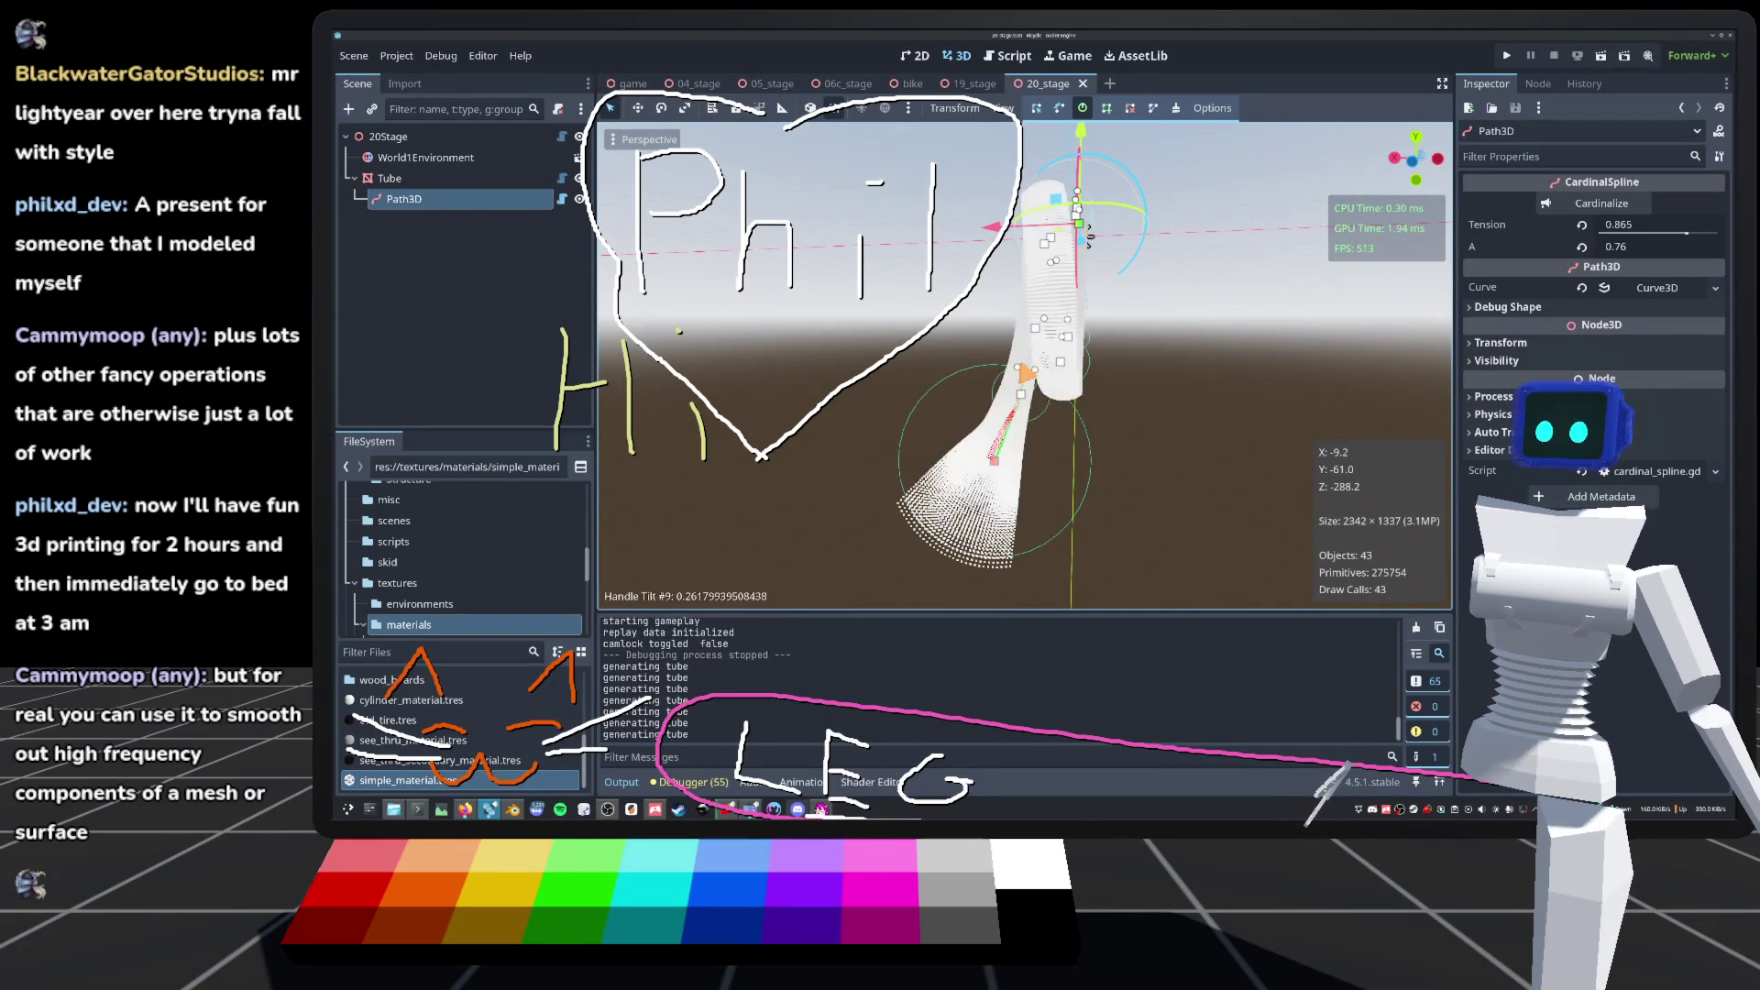
pyautogui.moveTo(1016, 377); pyautogui.dragTo(1016, 378)
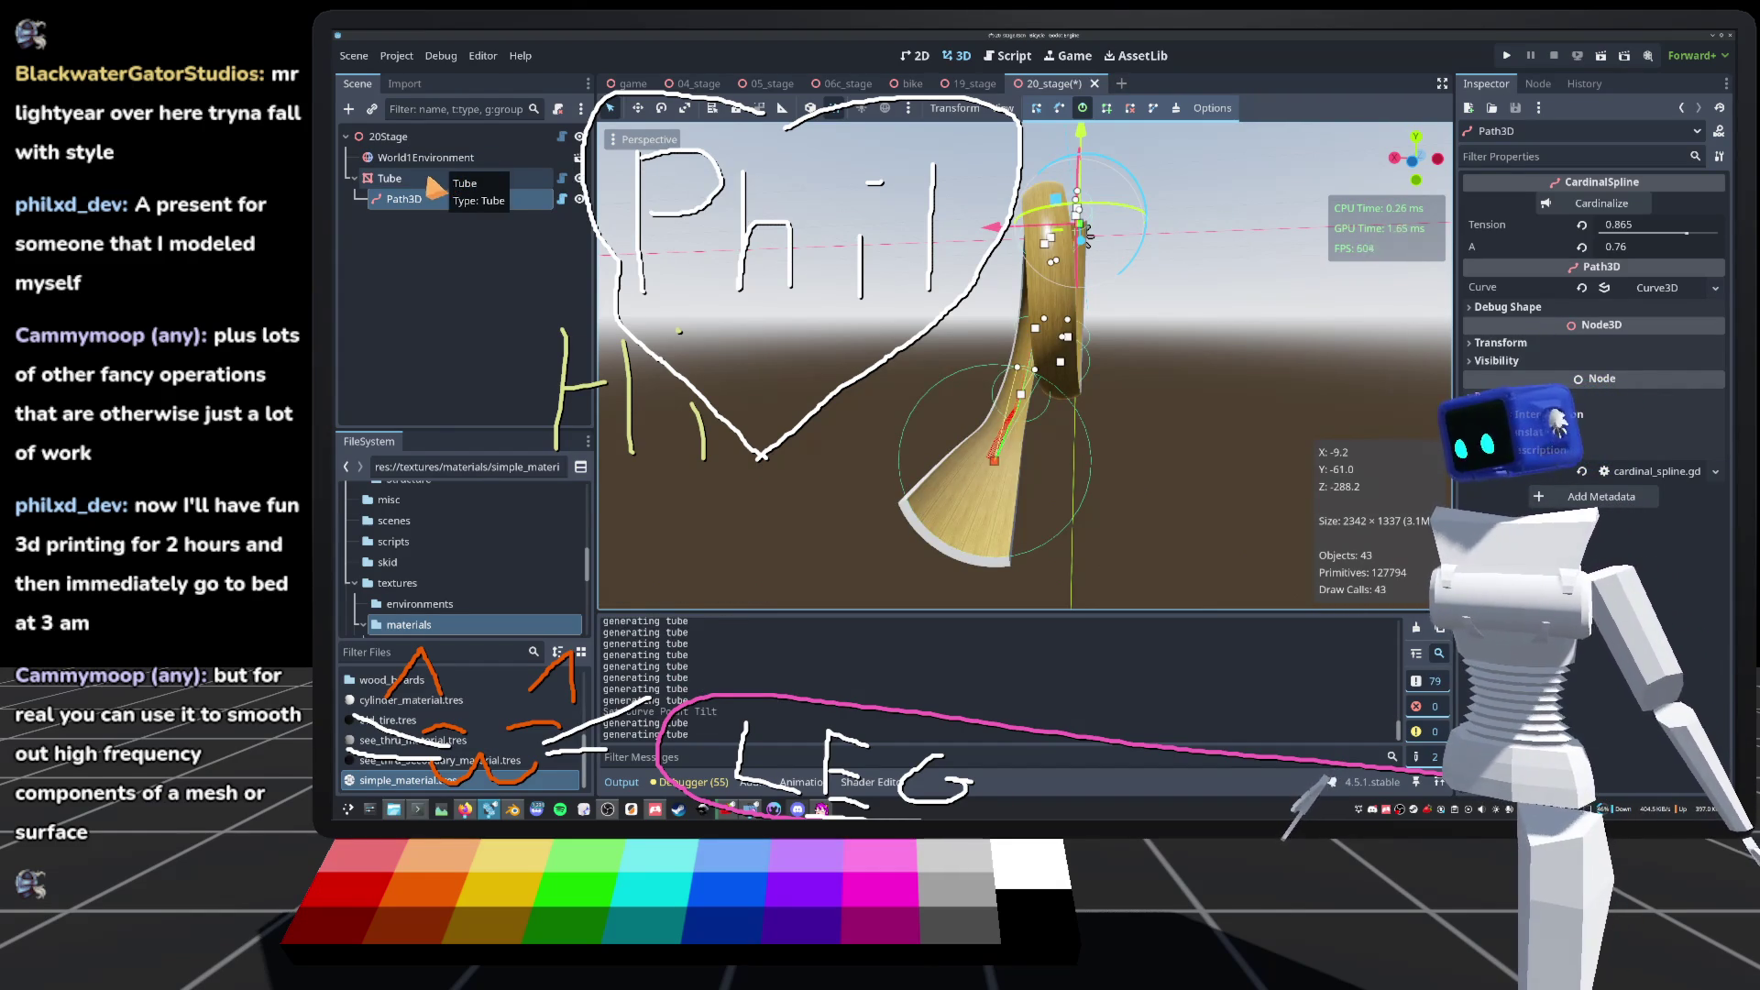
# Step: Enable Apply Tilt in the Tube node's Inspector, then reselect Path3D
pyautogui.click(387, 180)
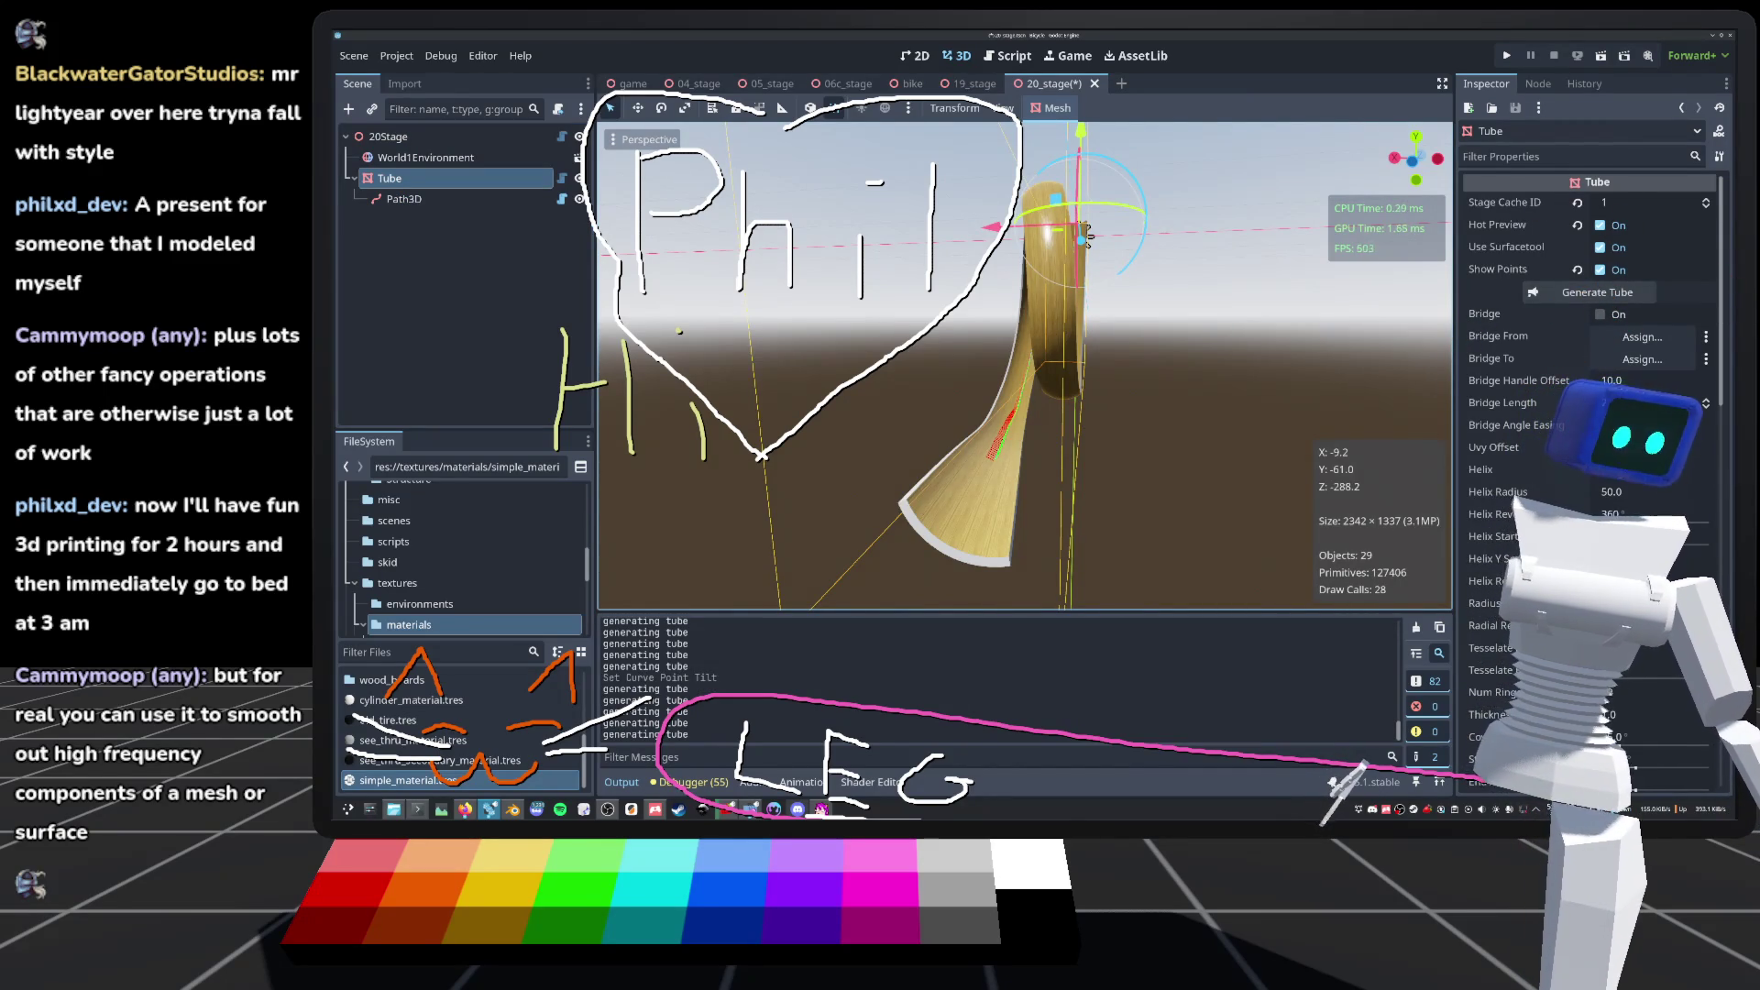
pyautogui.scroll(-3, 1595, 358)
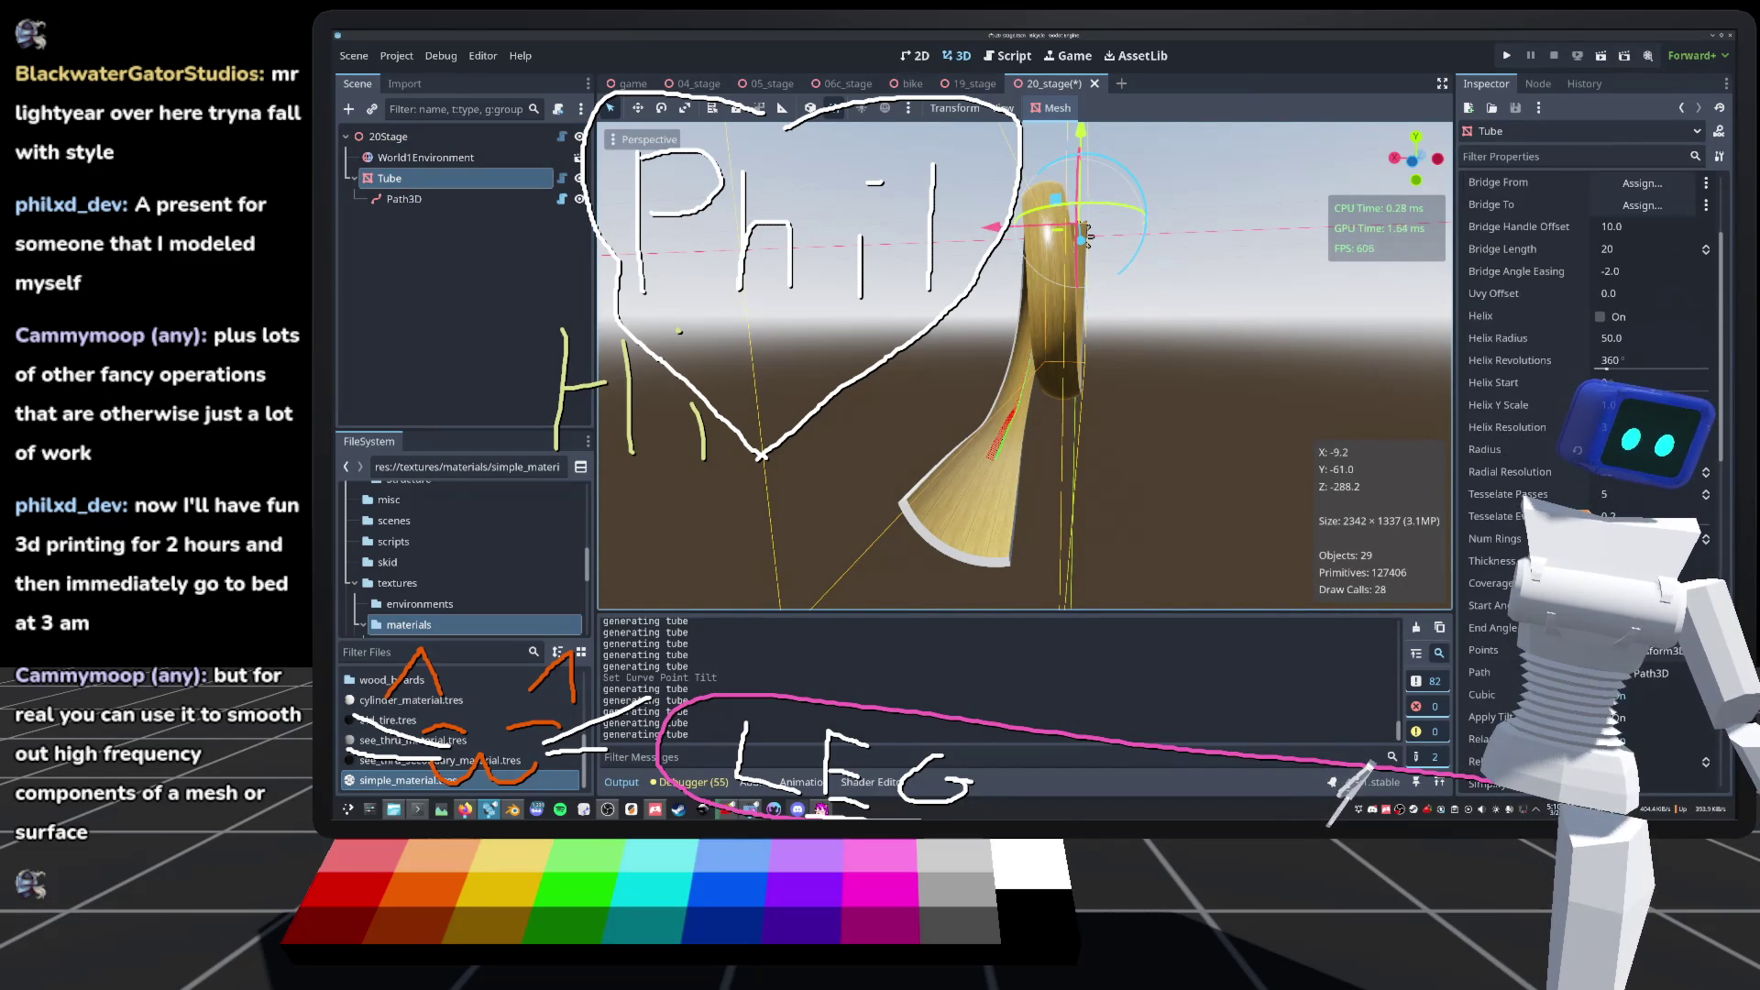
pyautogui.scroll(-3, 1595, 413)
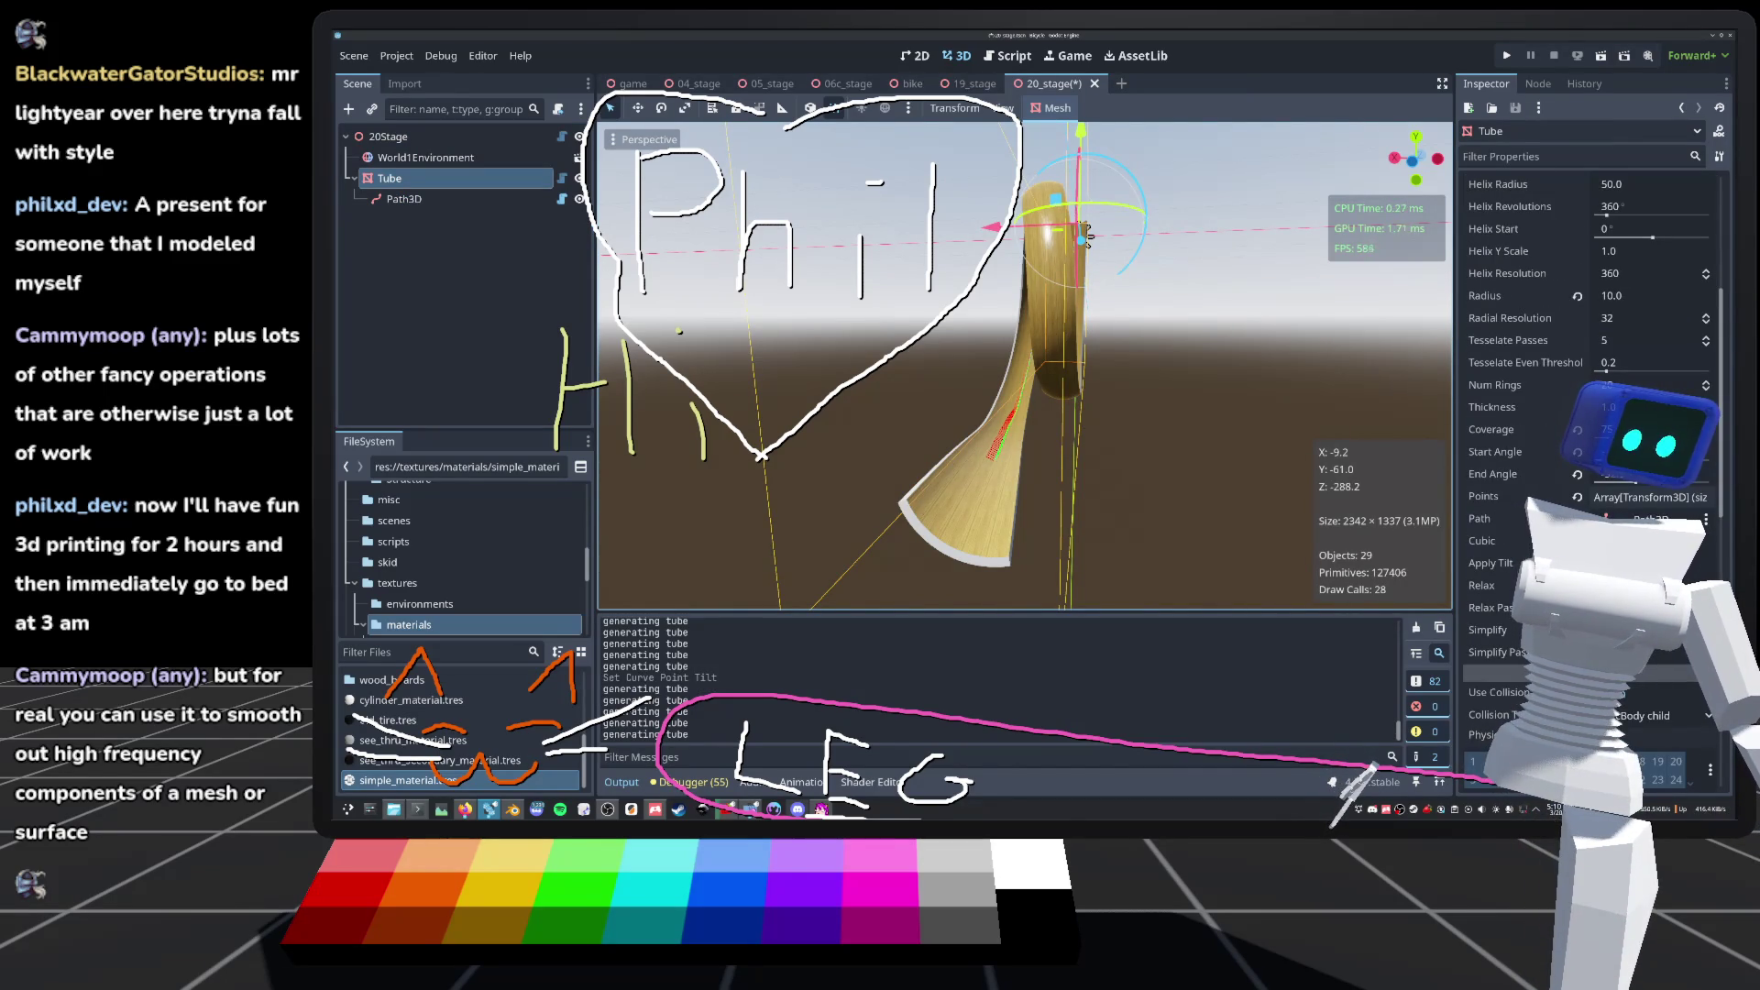
pyautogui.click(1605, 562)
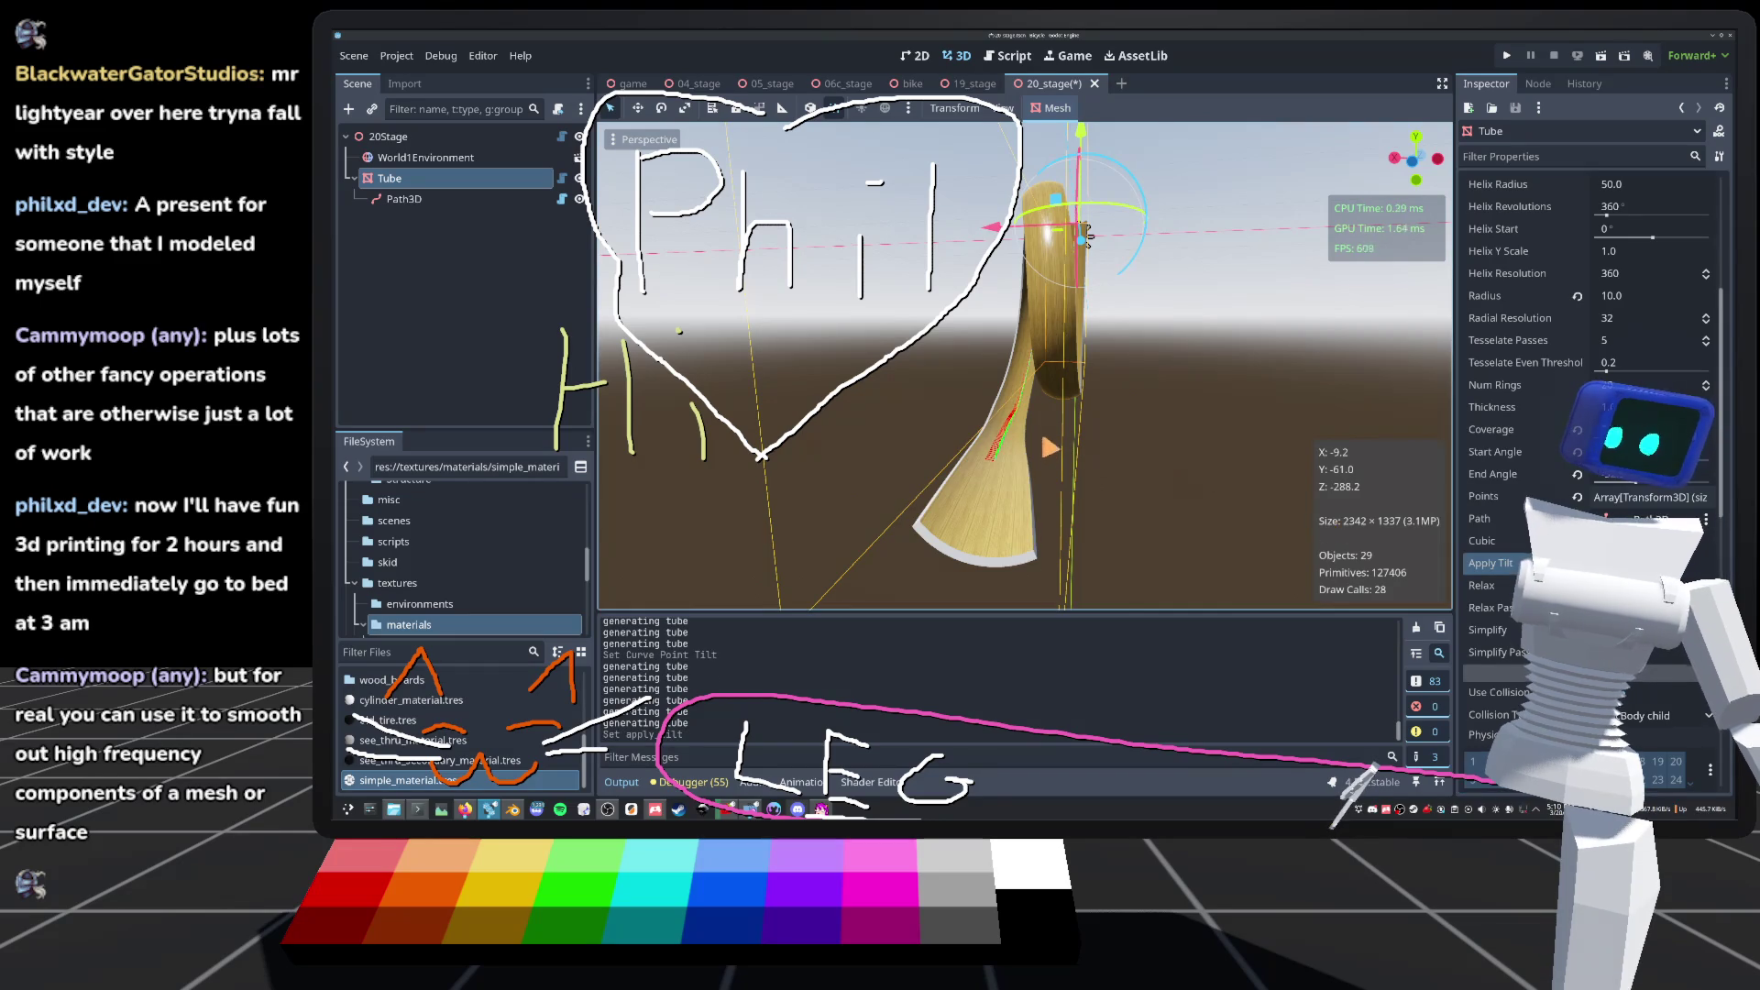
pyautogui.click(424, 203)
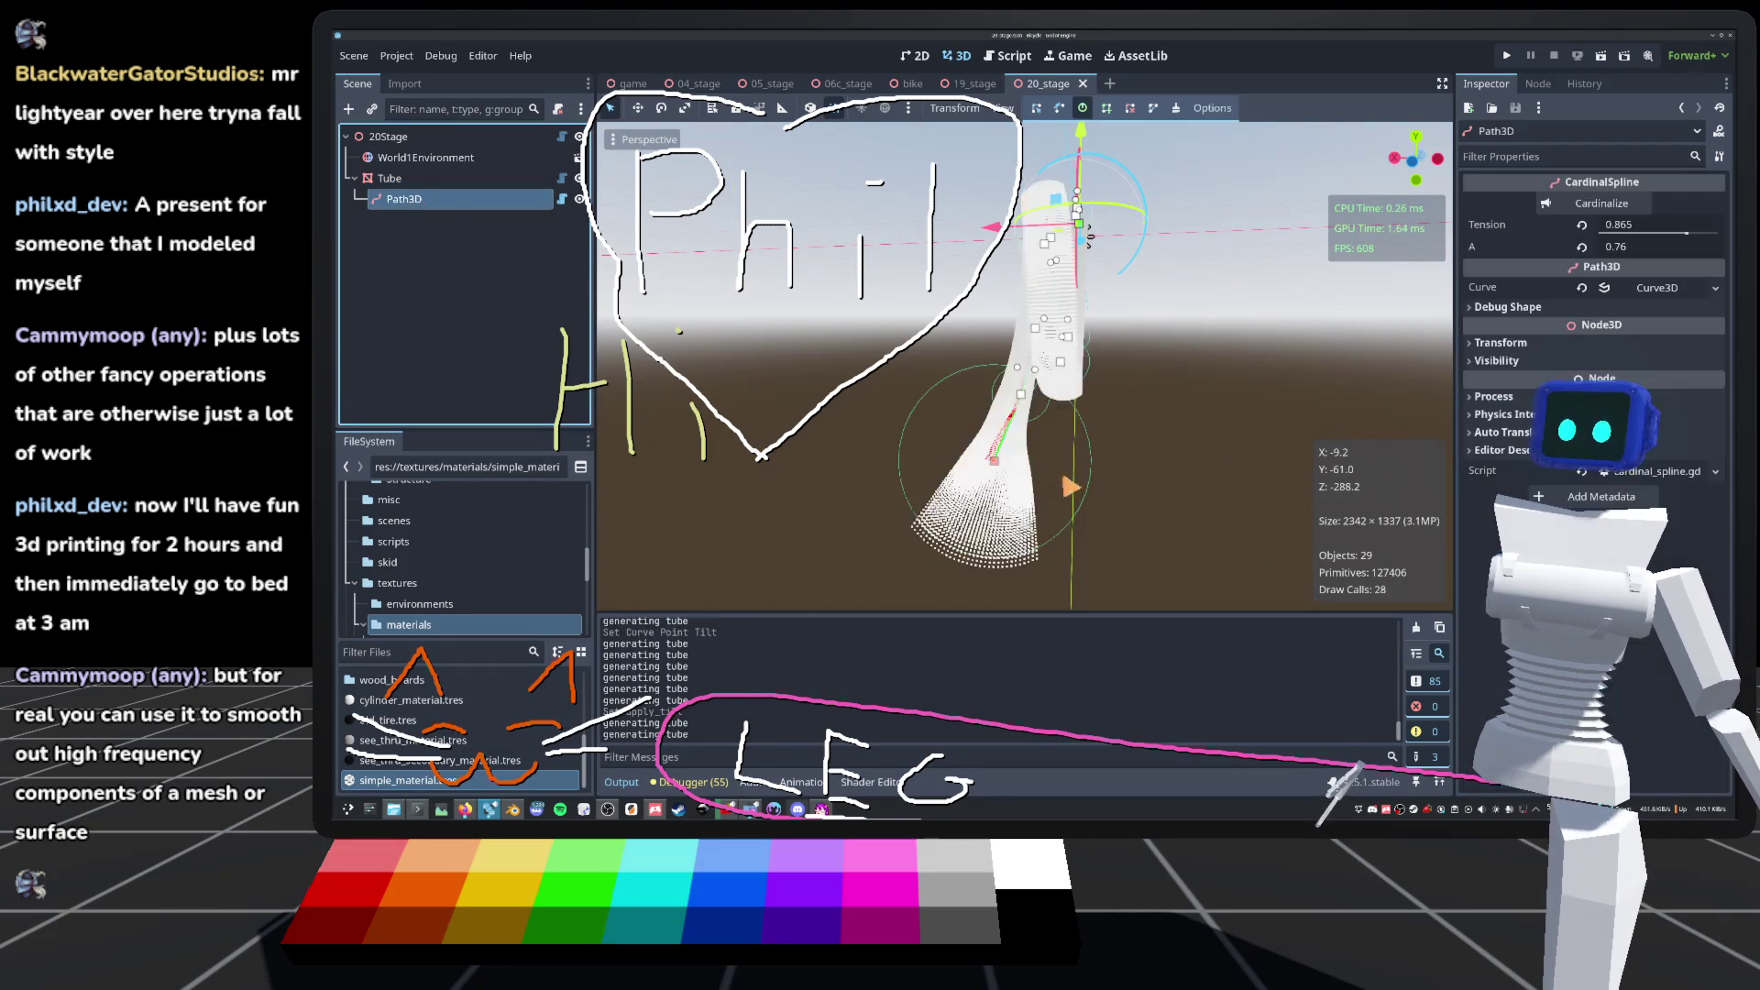
# Step: Tilt curve point 9 further and open tube.gd in the Script workspace
pyautogui.moveTo(1018, 376)
pyautogui.mouseDown()
pyautogui.moveTo(984, 372)
pyautogui.moveTo(1009, 365)
pyautogui.mouseUp()
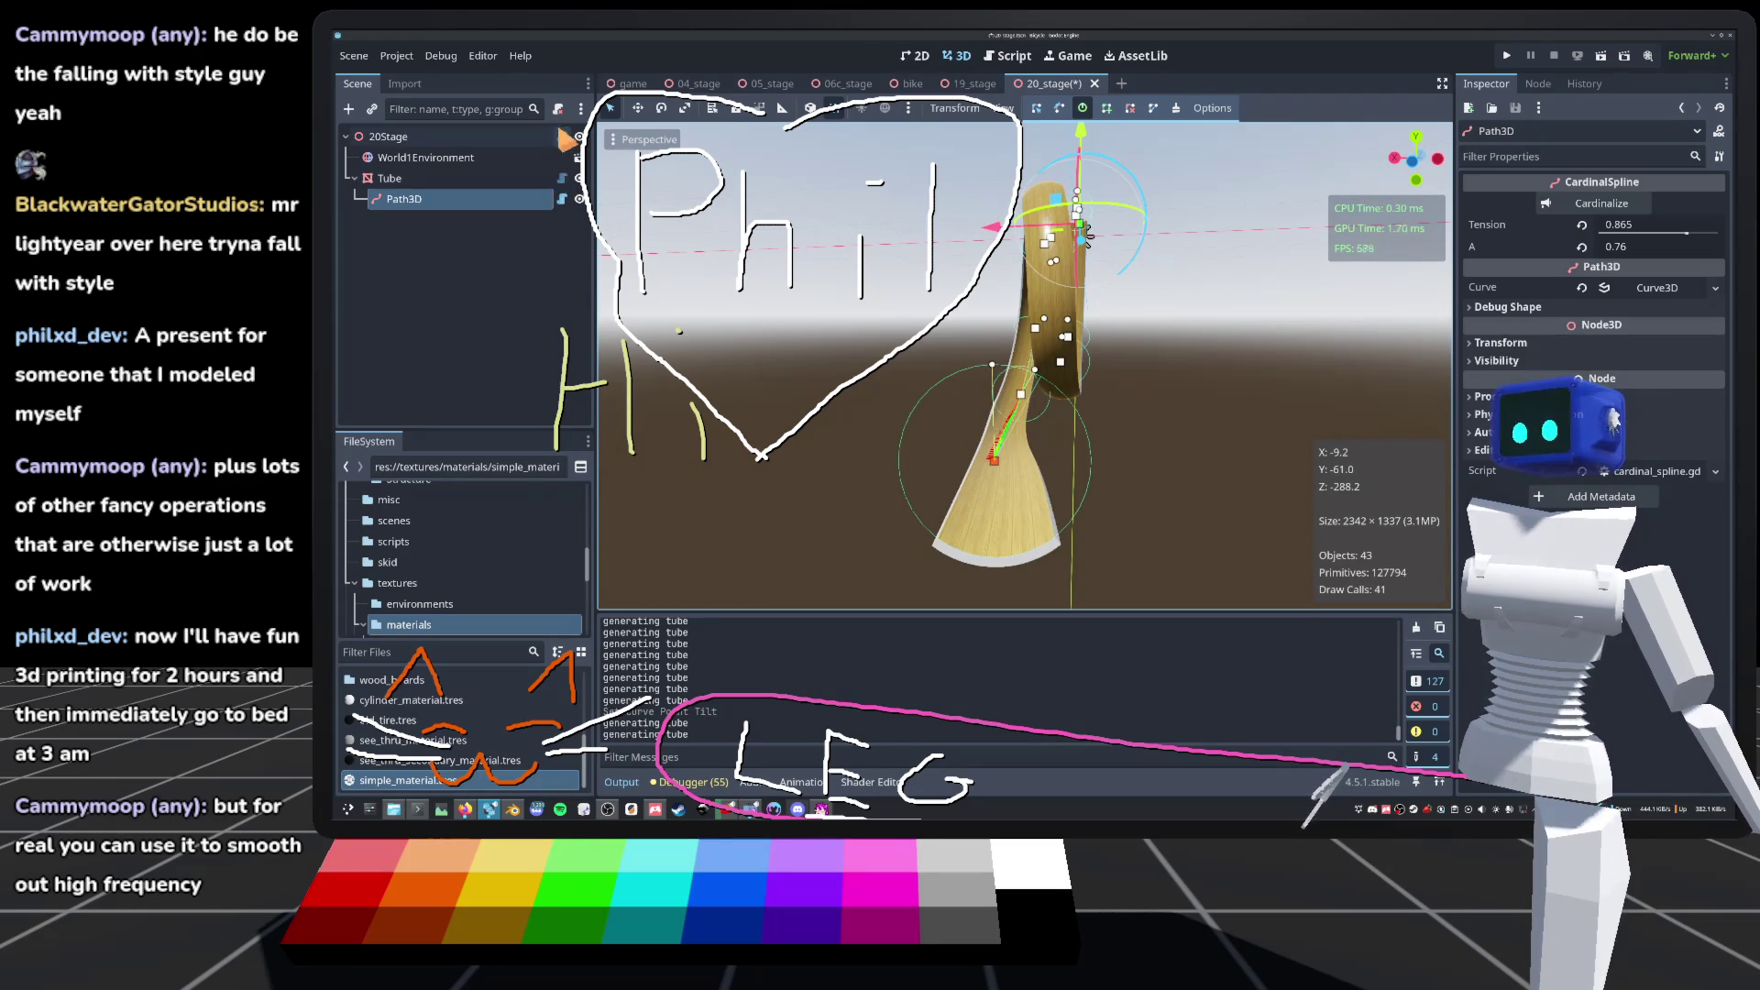
pyautogui.click(562, 178)
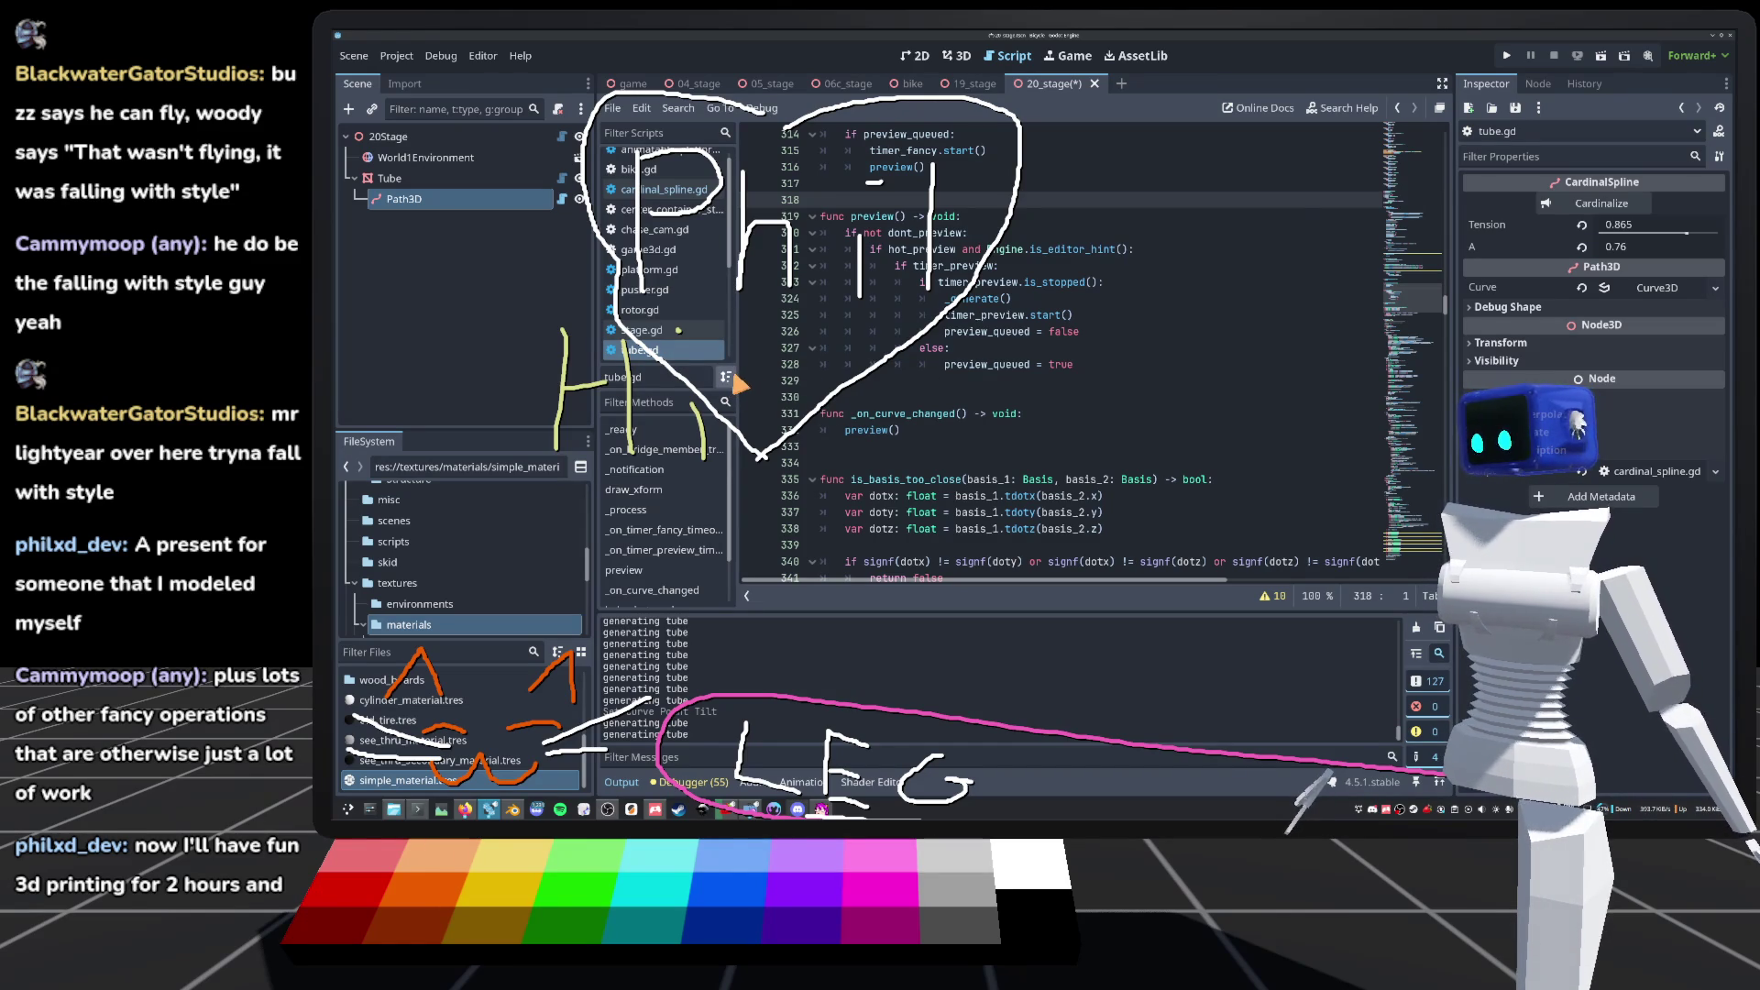
# Step: Change timer_fancy.wait_time on line 268 of tube.gd from 0.05 to 0.5 and save
pyautogui.scroll(5, 974, 429)
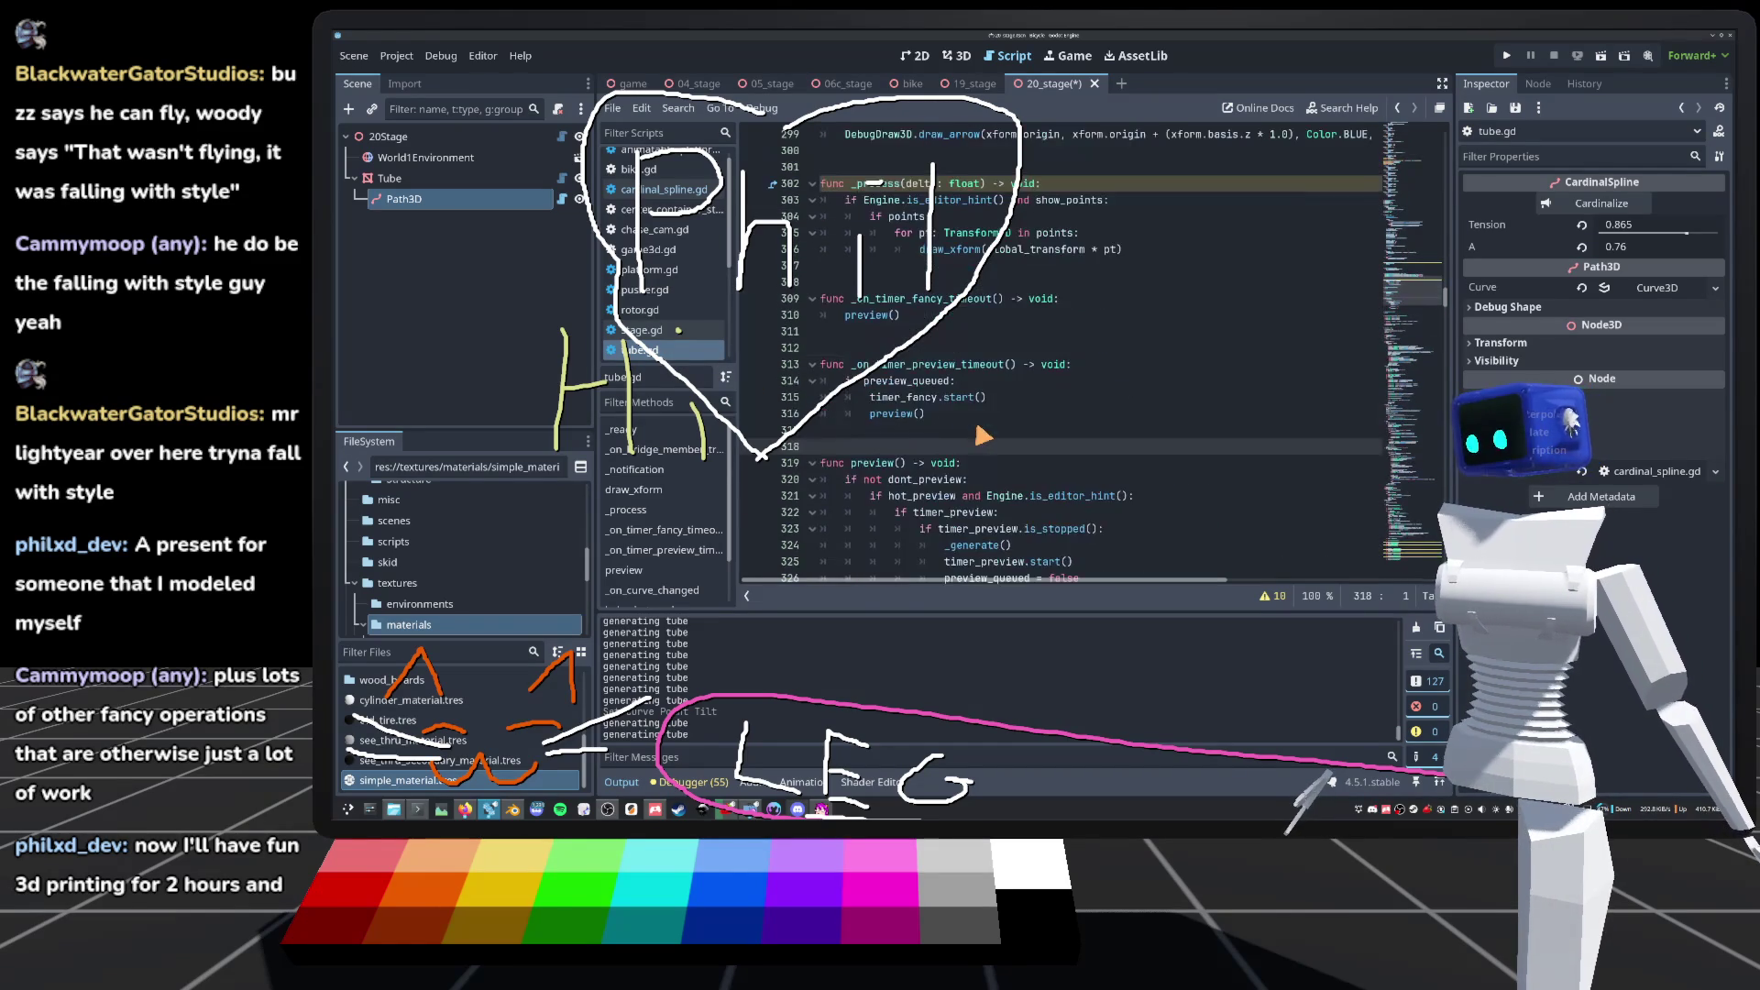
pyautogui.scroll(14, 840, 431)
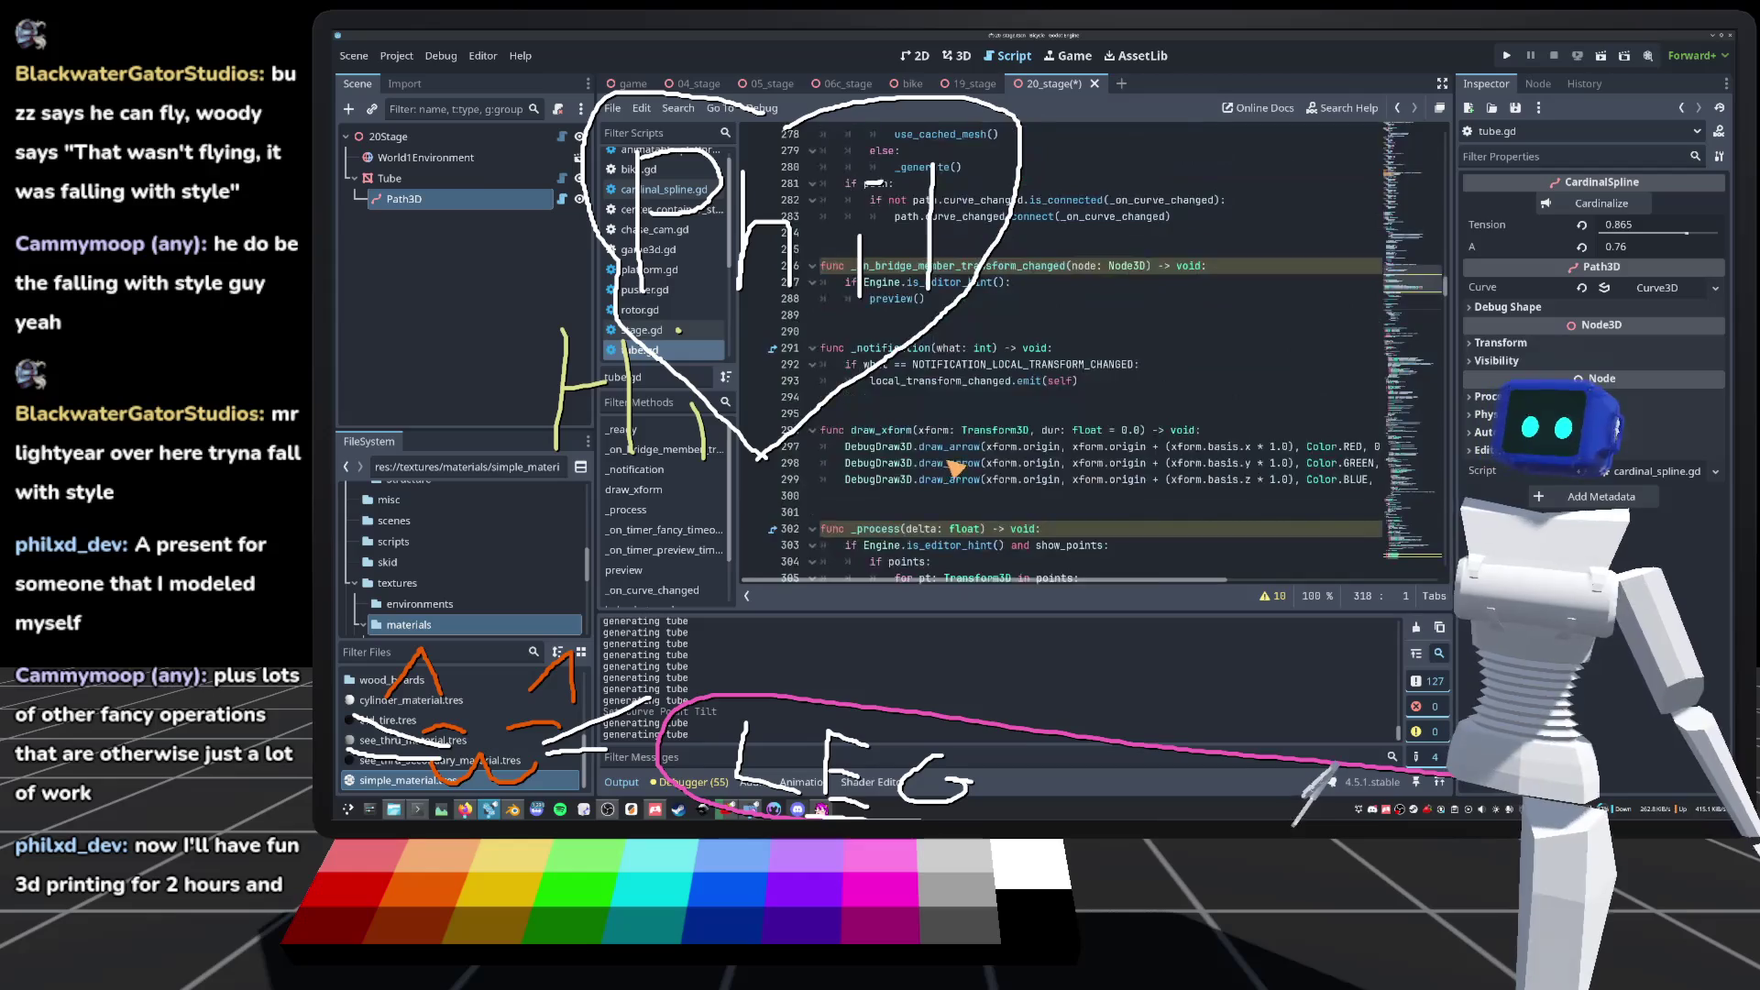
pyautogui.scroll(-4, 958, 468)
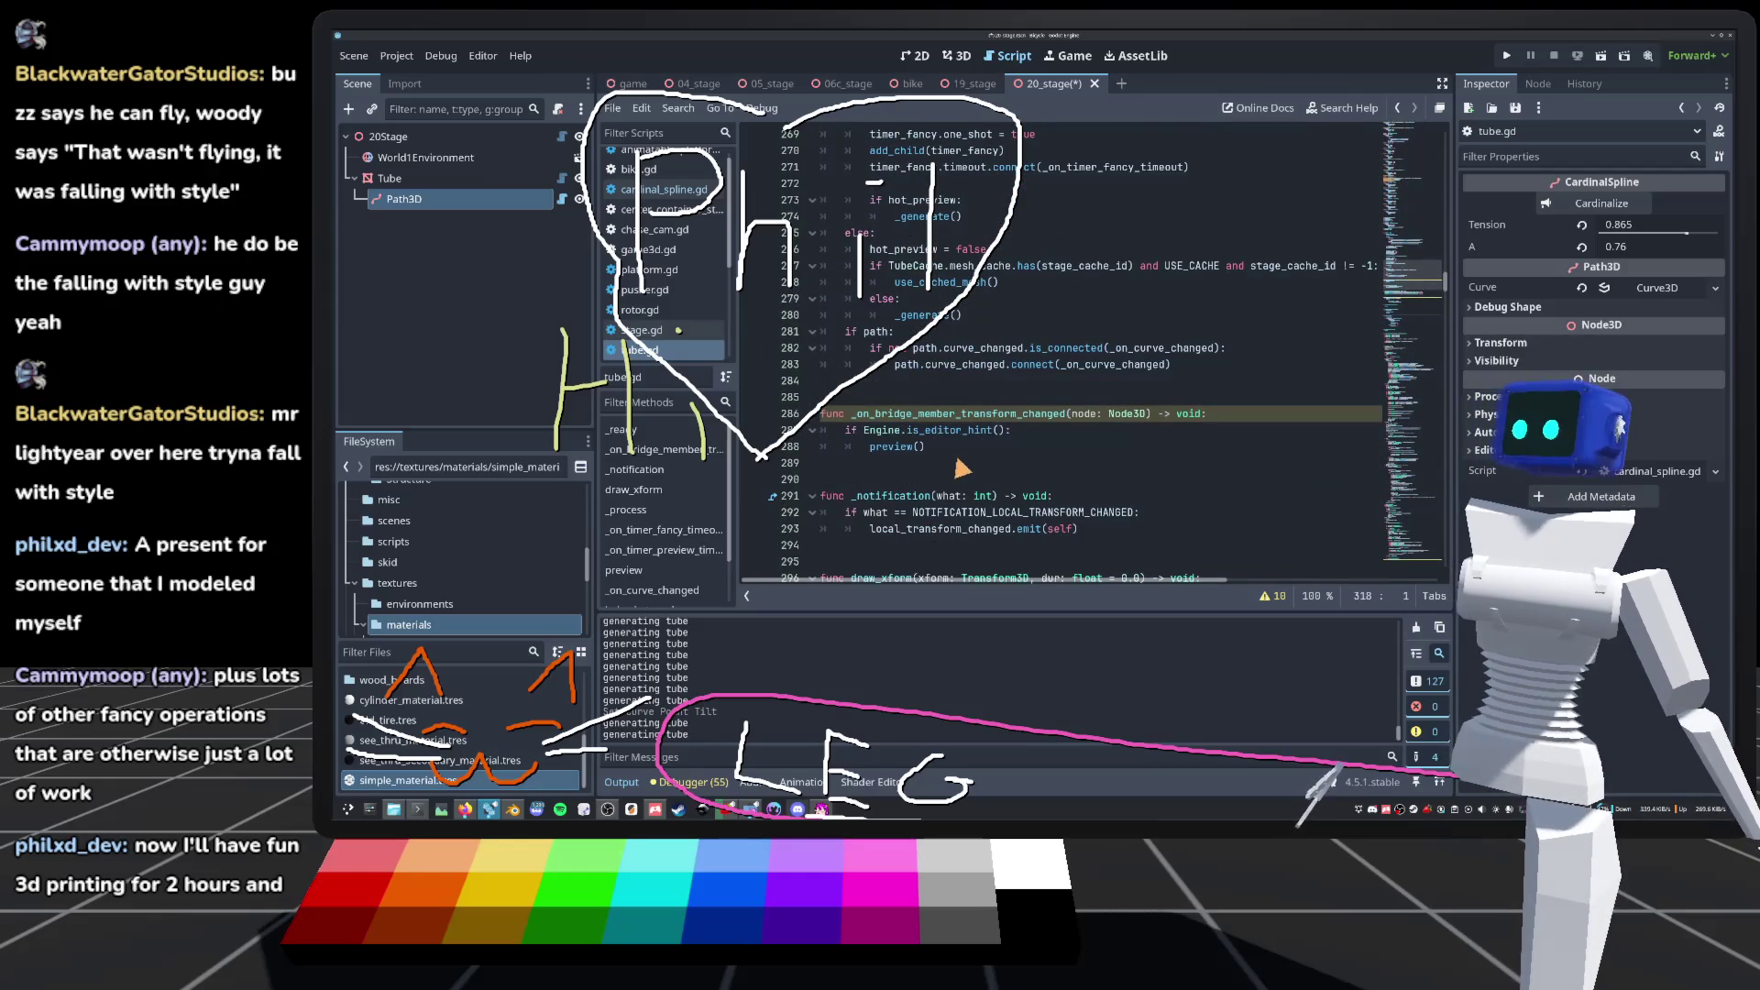
pyautogui.scroll(-3, 975, 452)
pyautogui.scroll(4, 967, 439)
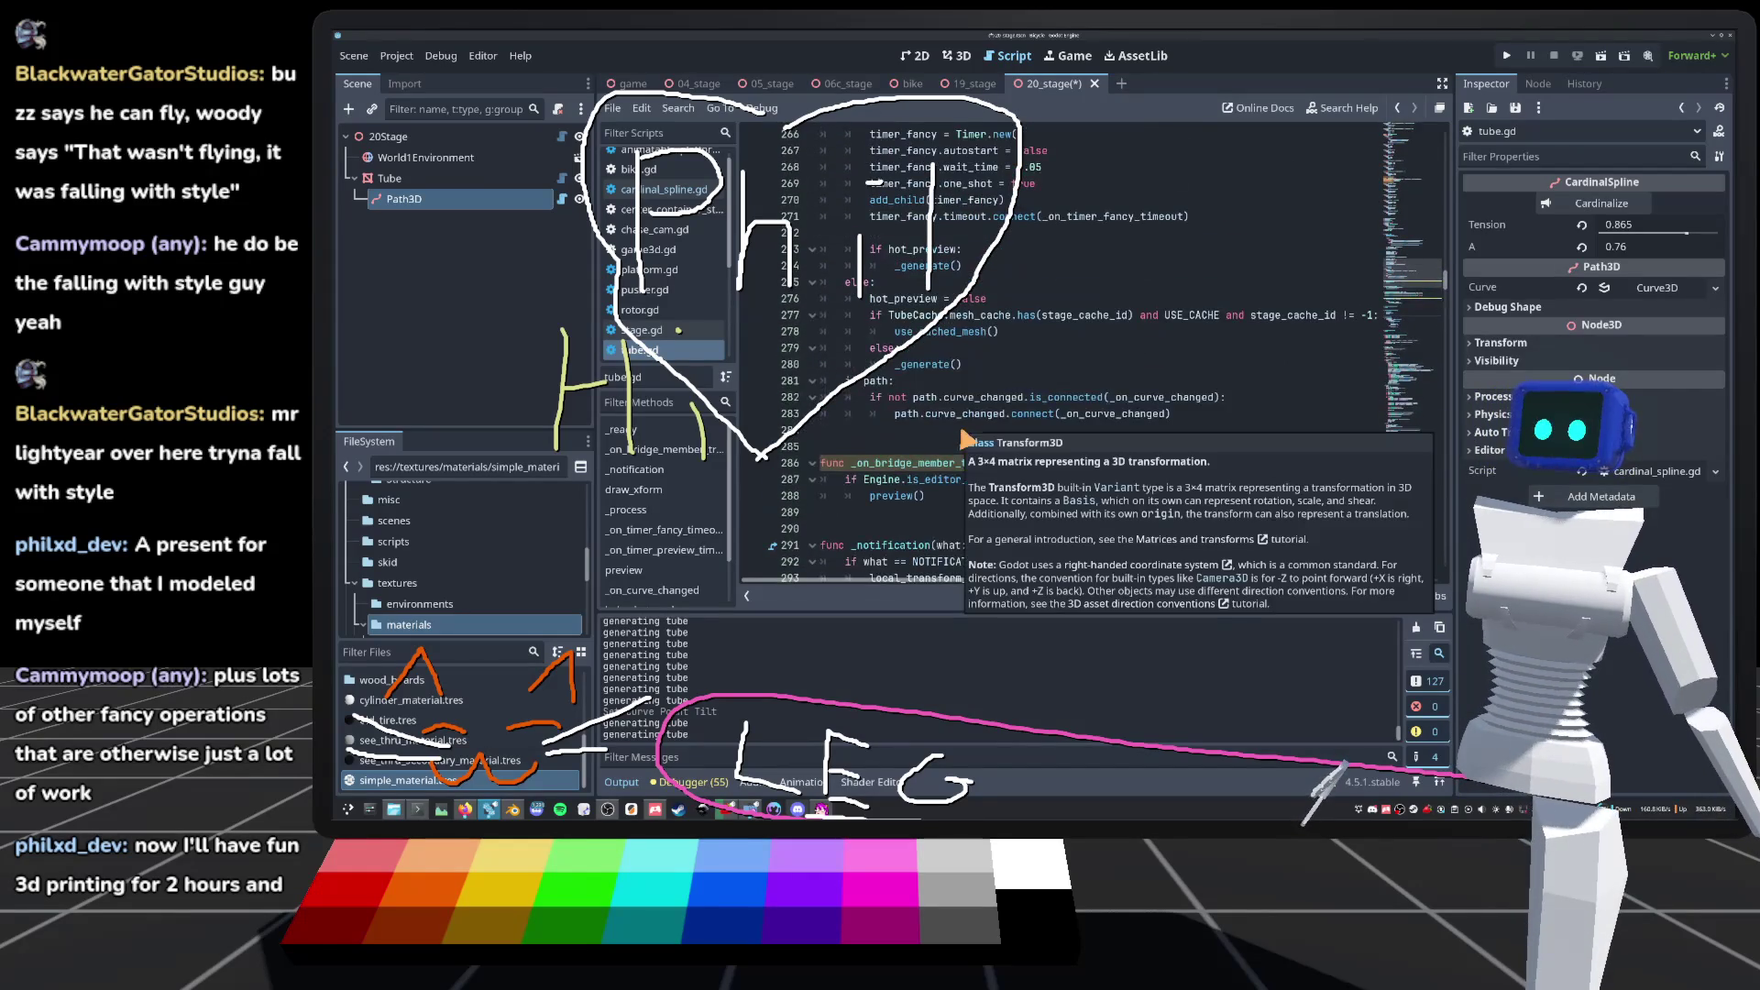
pyautogui.click(947, 500)
pyautogui.scroll(4, 917, 404)
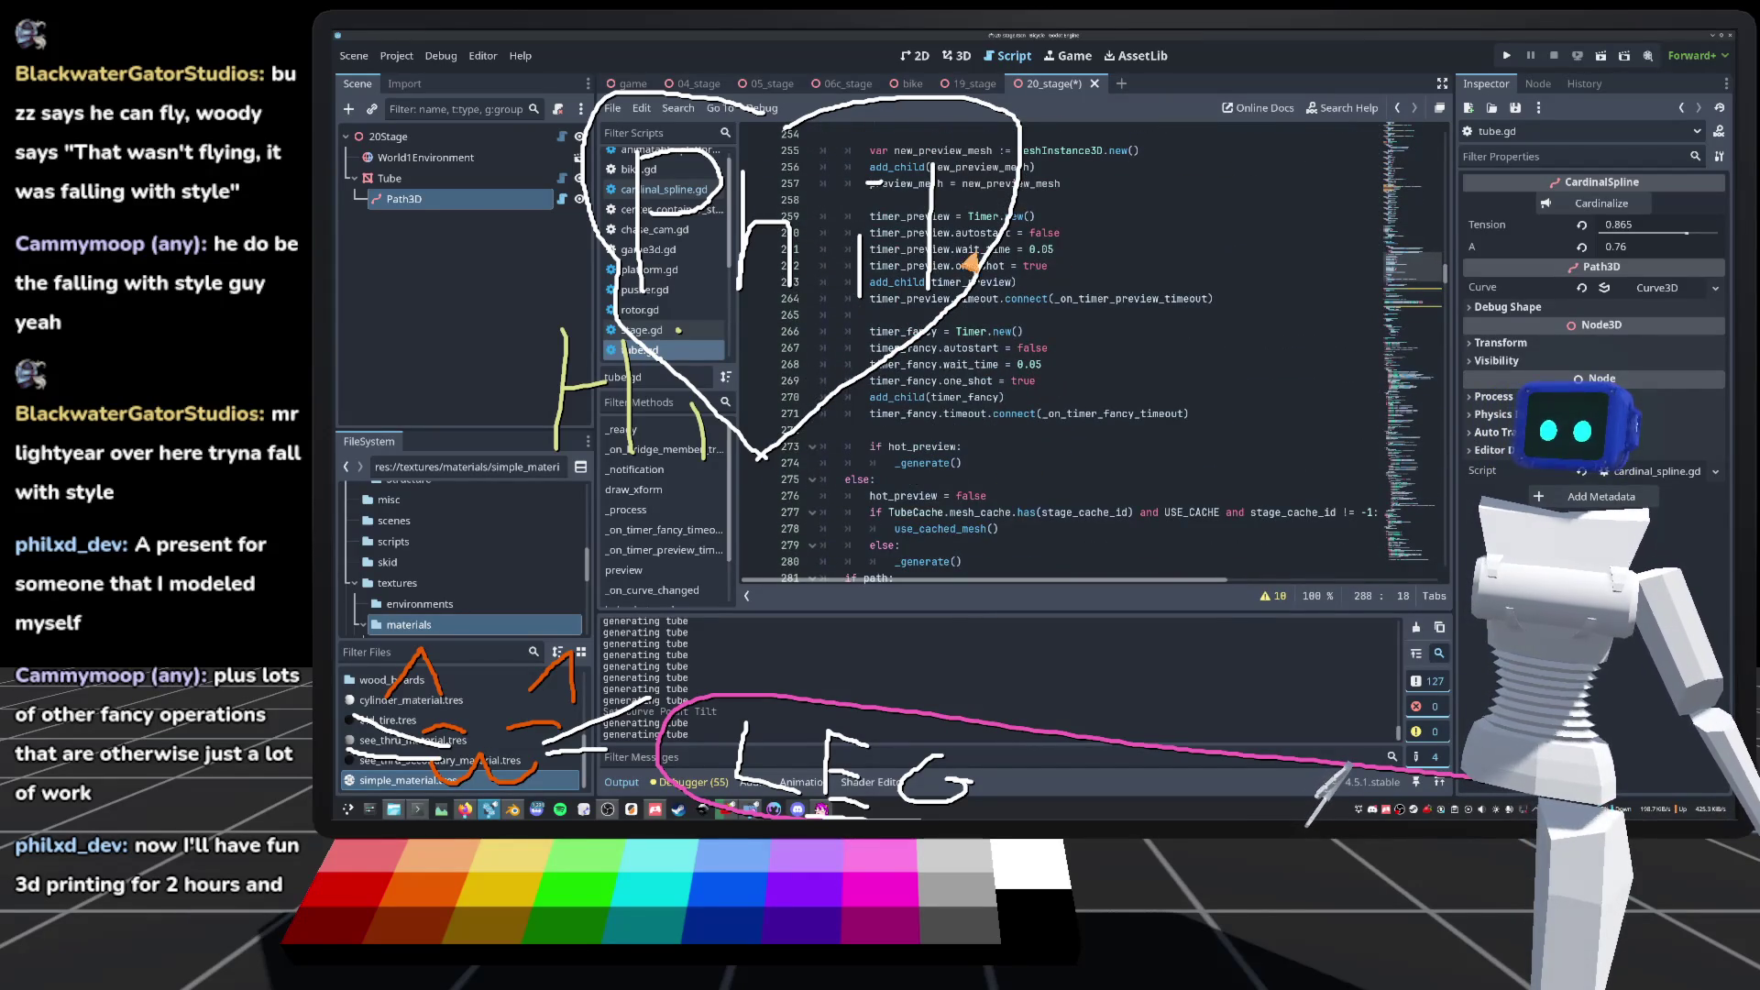
pyautogui.click(1058, 371)
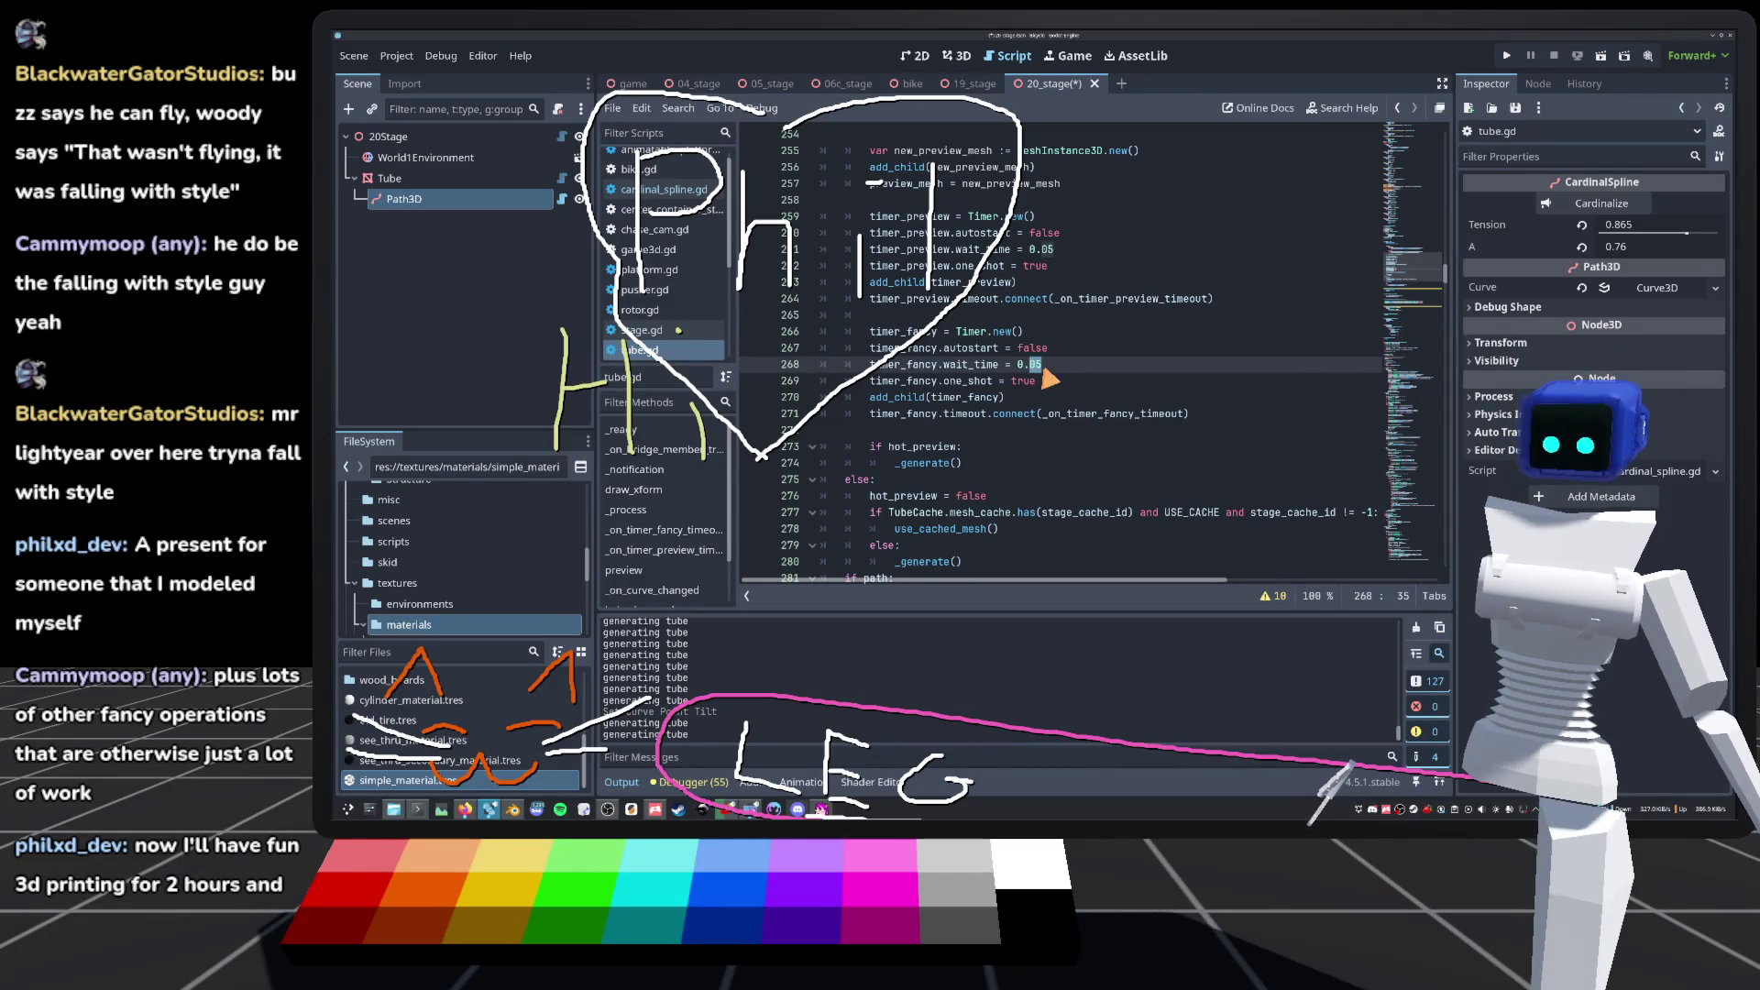
pyautogui.click(1172, 271)
pyautogui.hotkey('ctrl', 's')
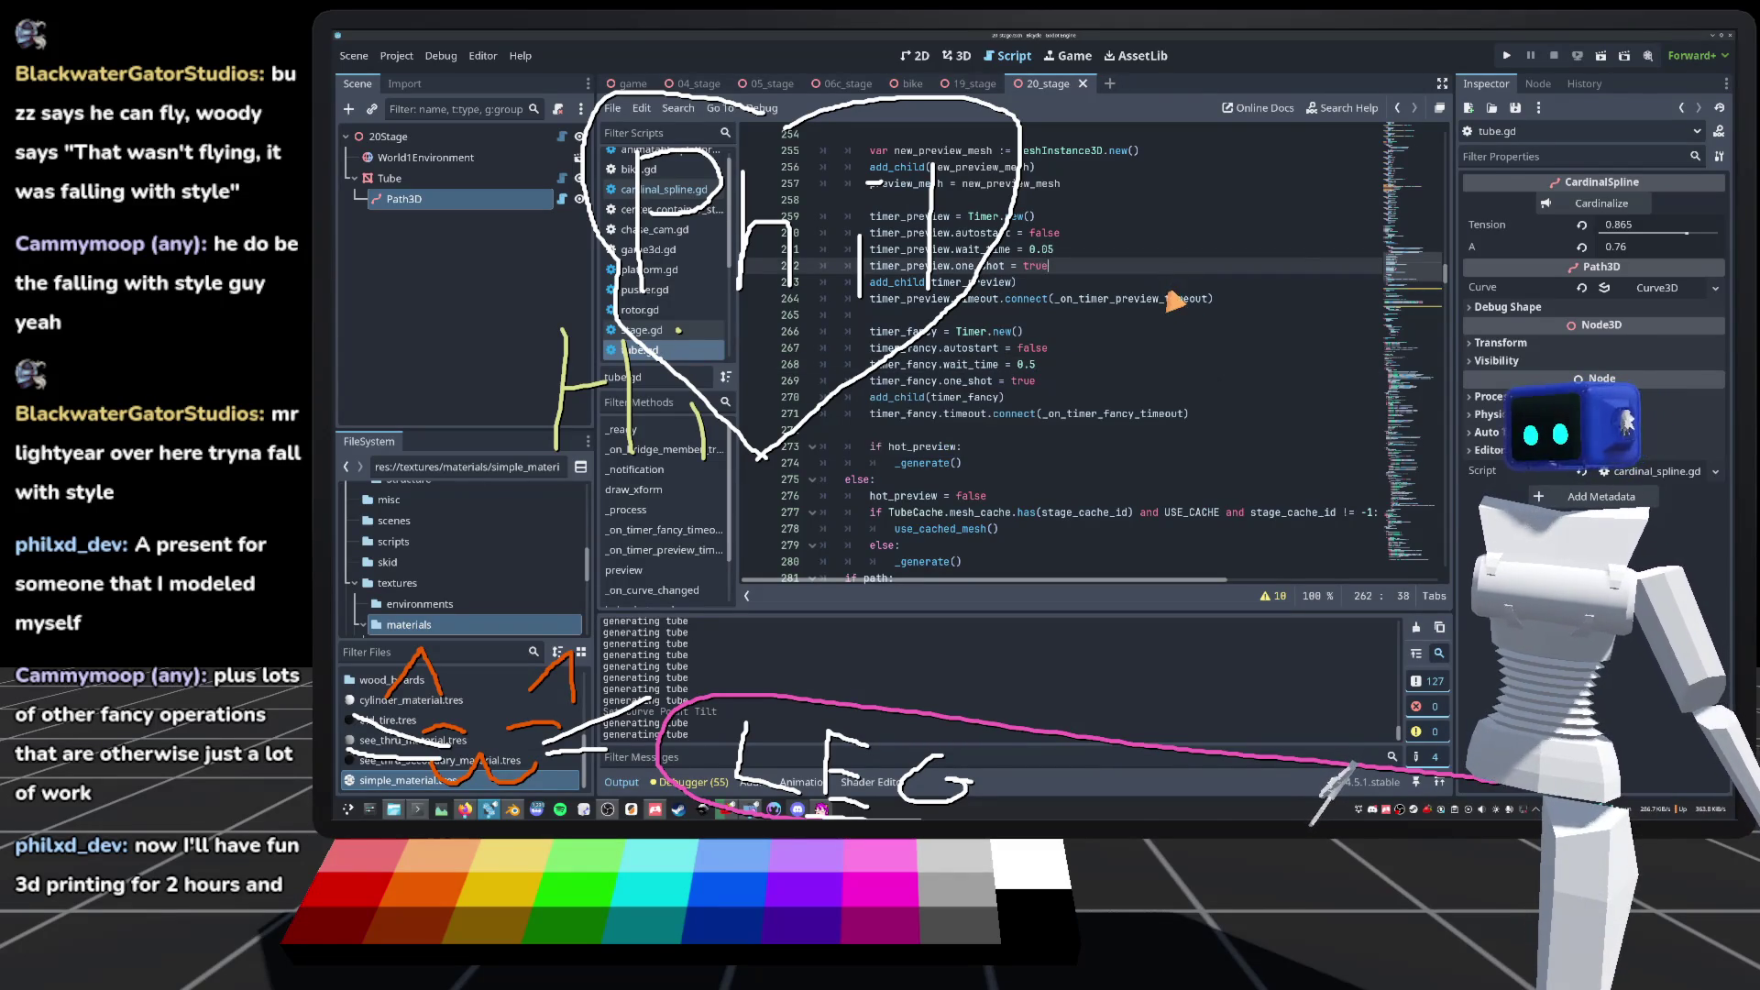
# Step: Back in the 3D view, reload the saved 20_stage scene and tilt point 9
pyautogui.click(956, 56)
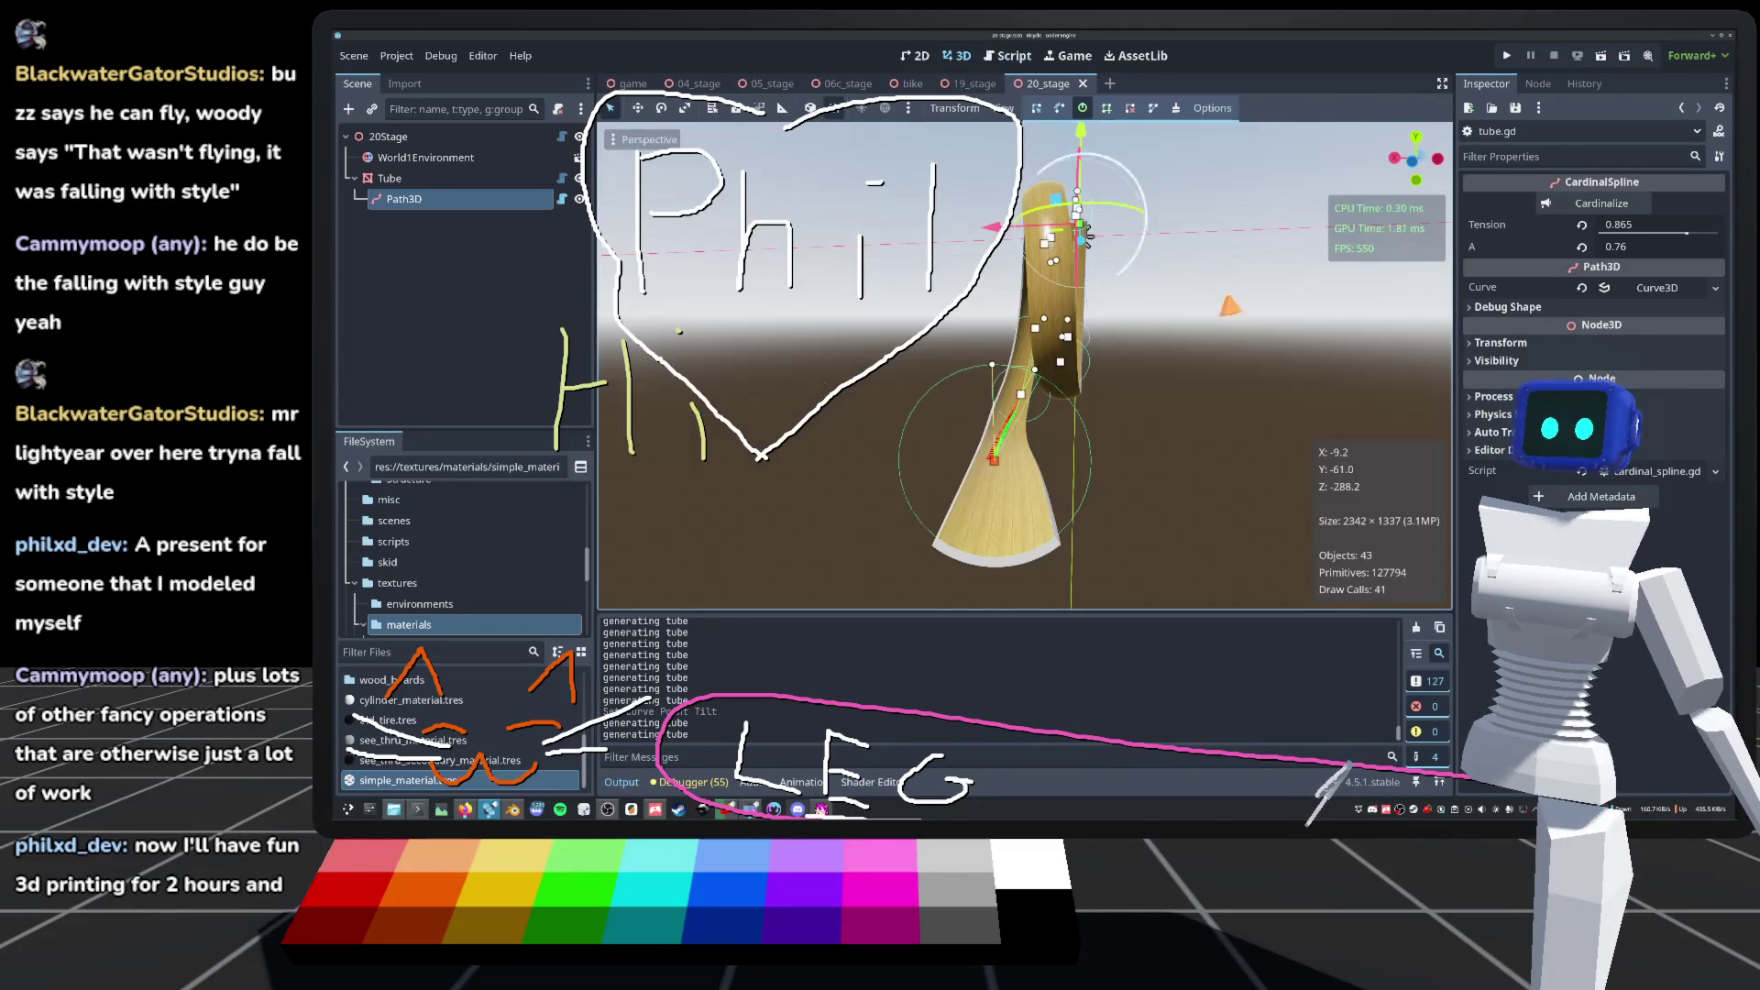
pyautogui.moveTo(1087, 238); pyautogui.dragTo(1081, 261)
pyautogui.click(354, 56)
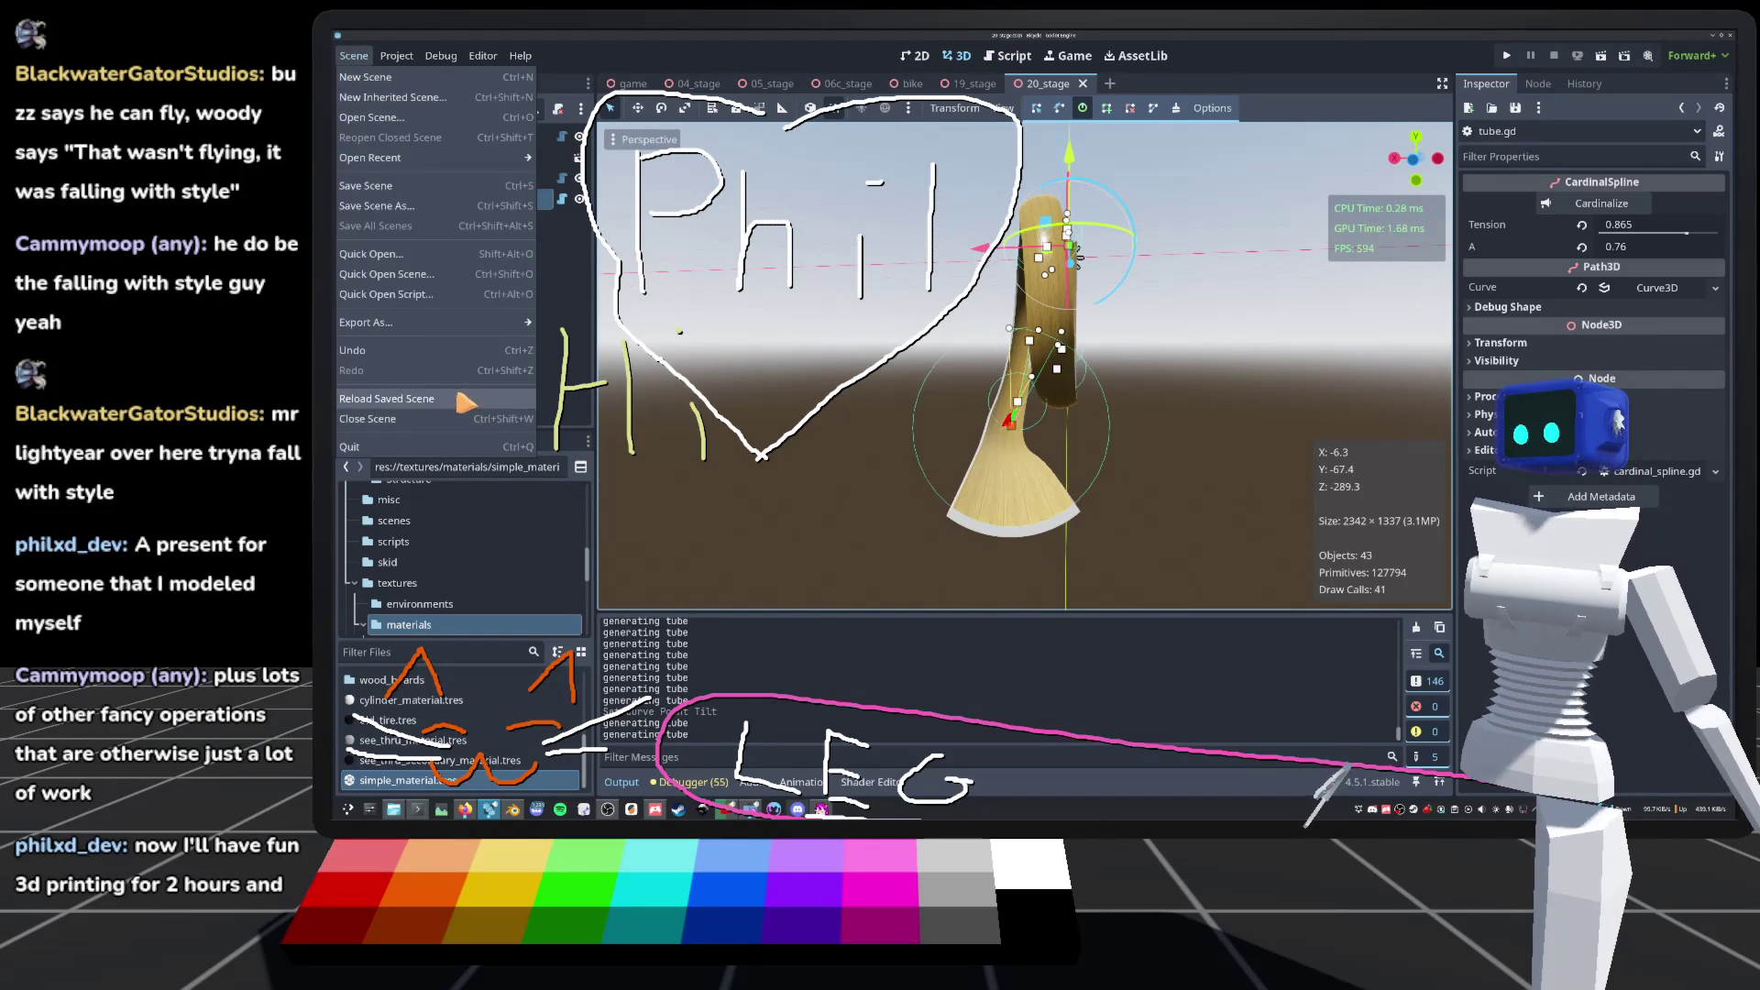
pyautogui.click(460, 400)
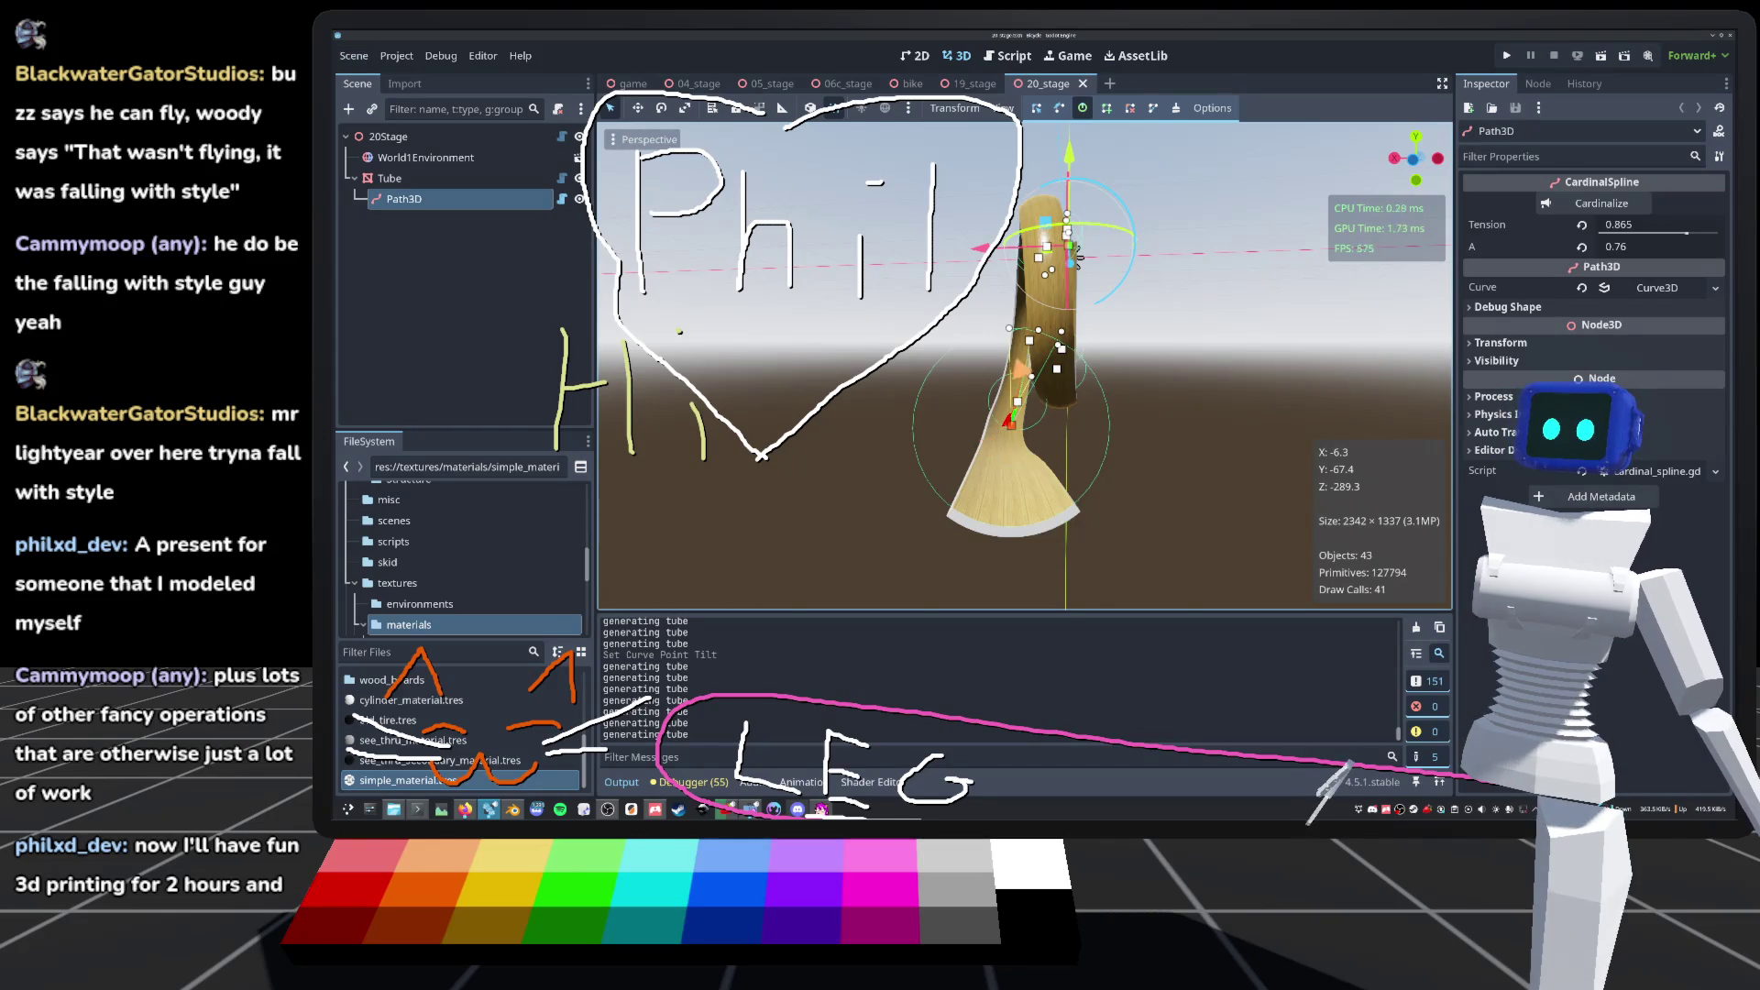
pyautogui.moveTo(1079, 260); pyautogui.dragTo(1081, 266)
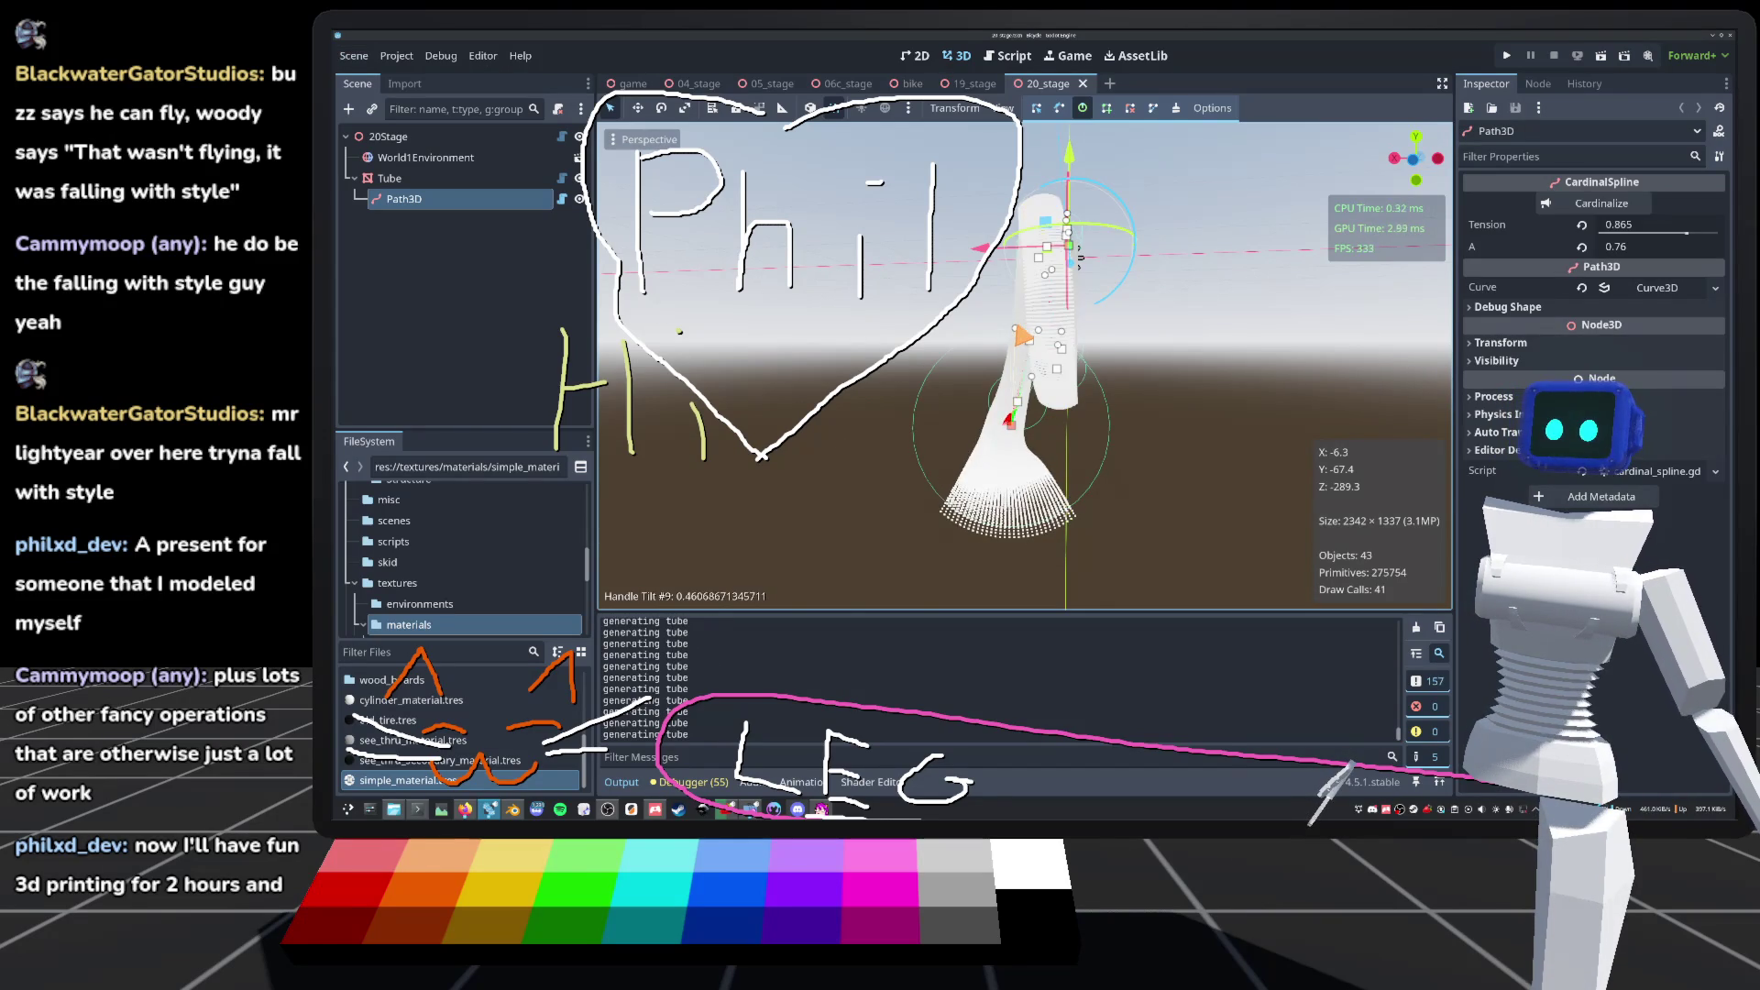
# Step: Reselect Path3D, hide the extra curve handles, select the lower point, and orbit toward the loop
pyautogui.scroll(3, 1107, 129)
pyautogui.scroll(5, 1106, 128)
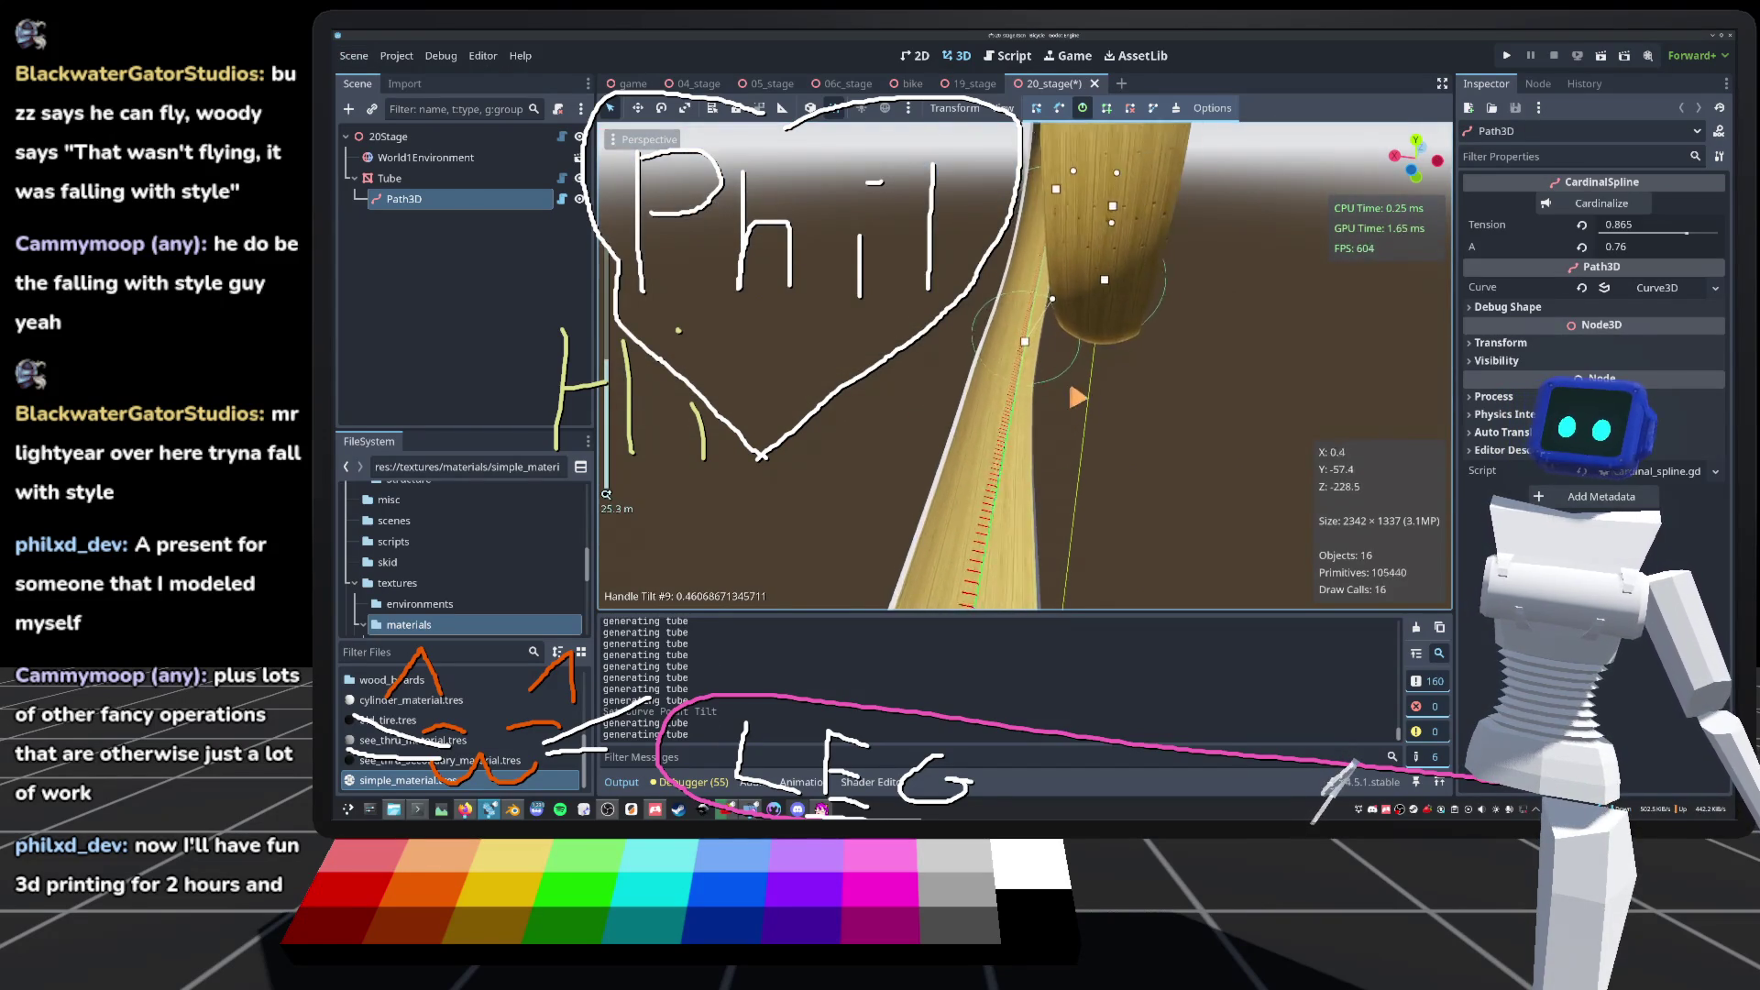
pyautogui.scroll(-8, 1025, 365)
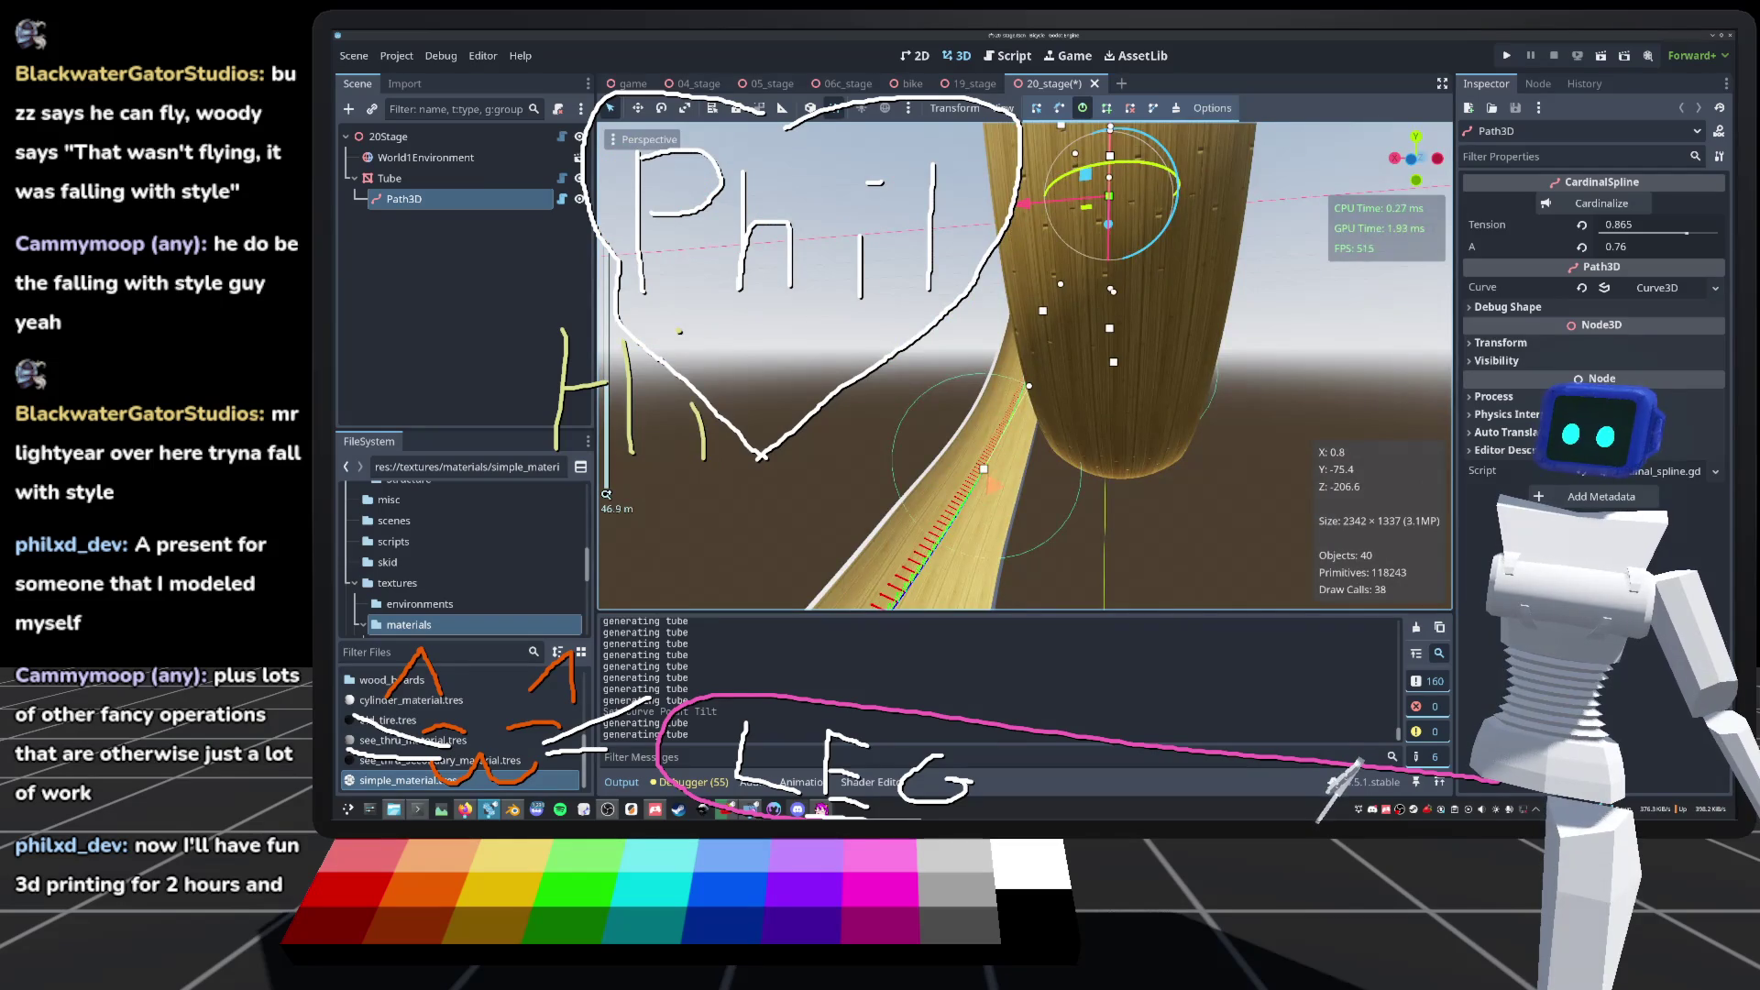
pyautogui.click(431, 266)
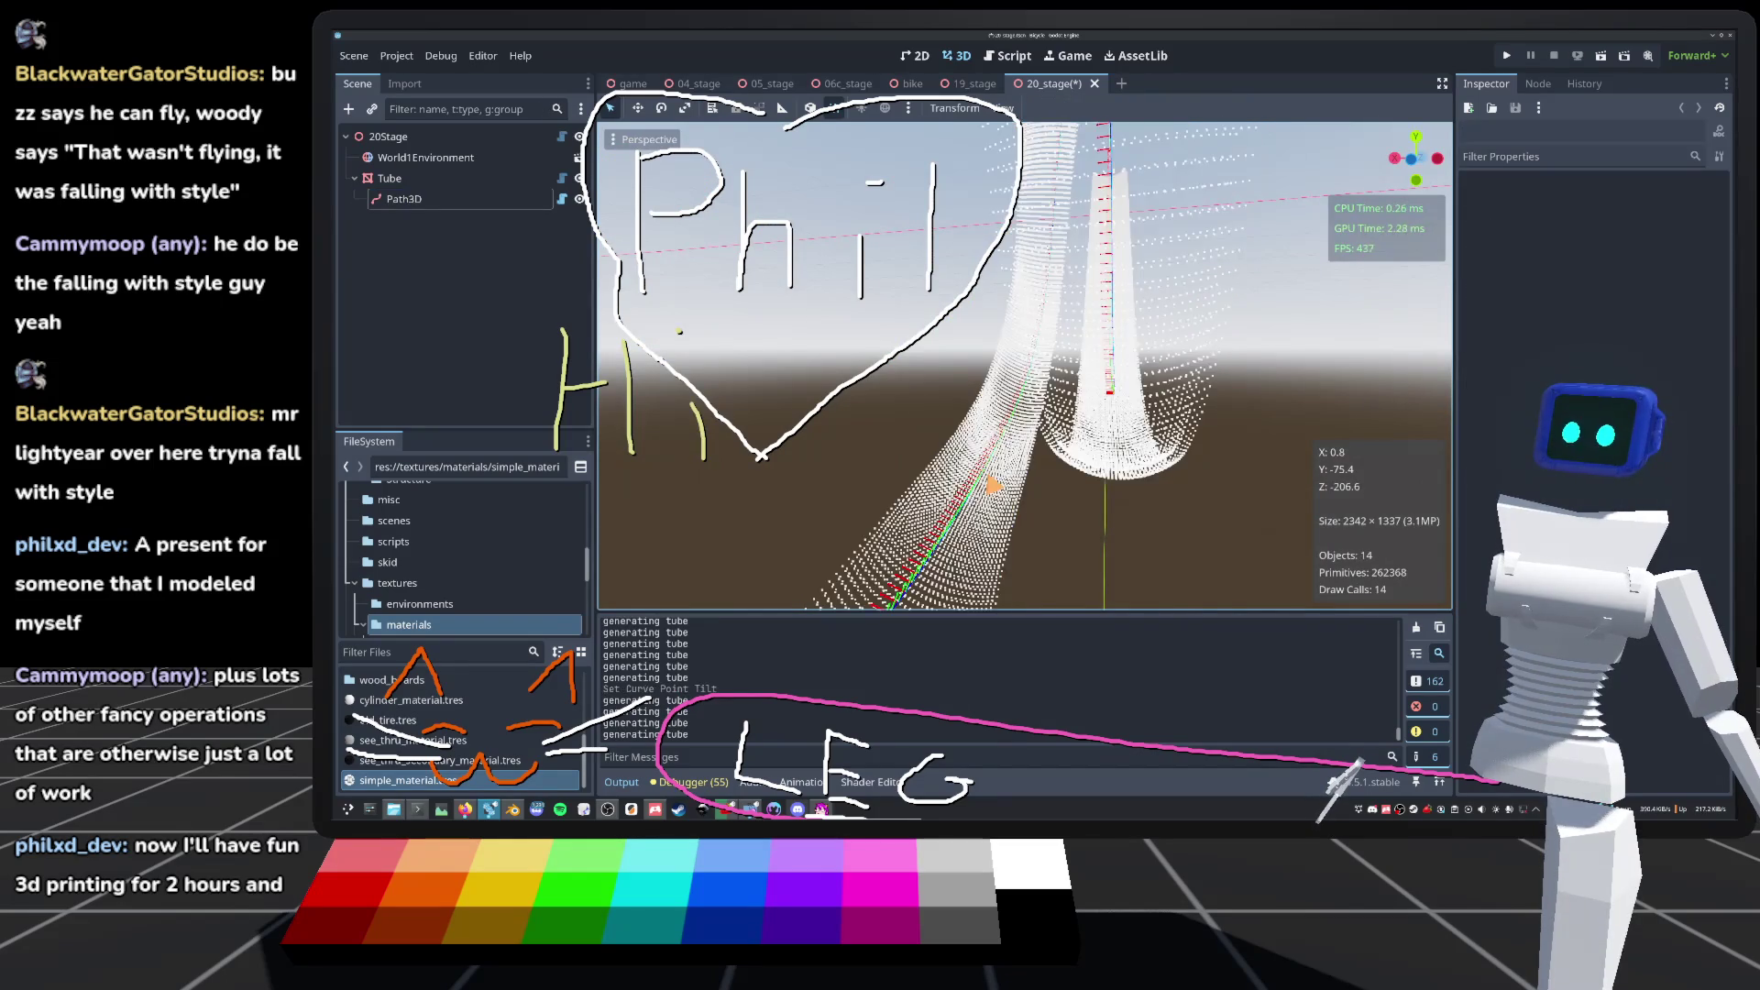
pyautogui.click(466, 205)
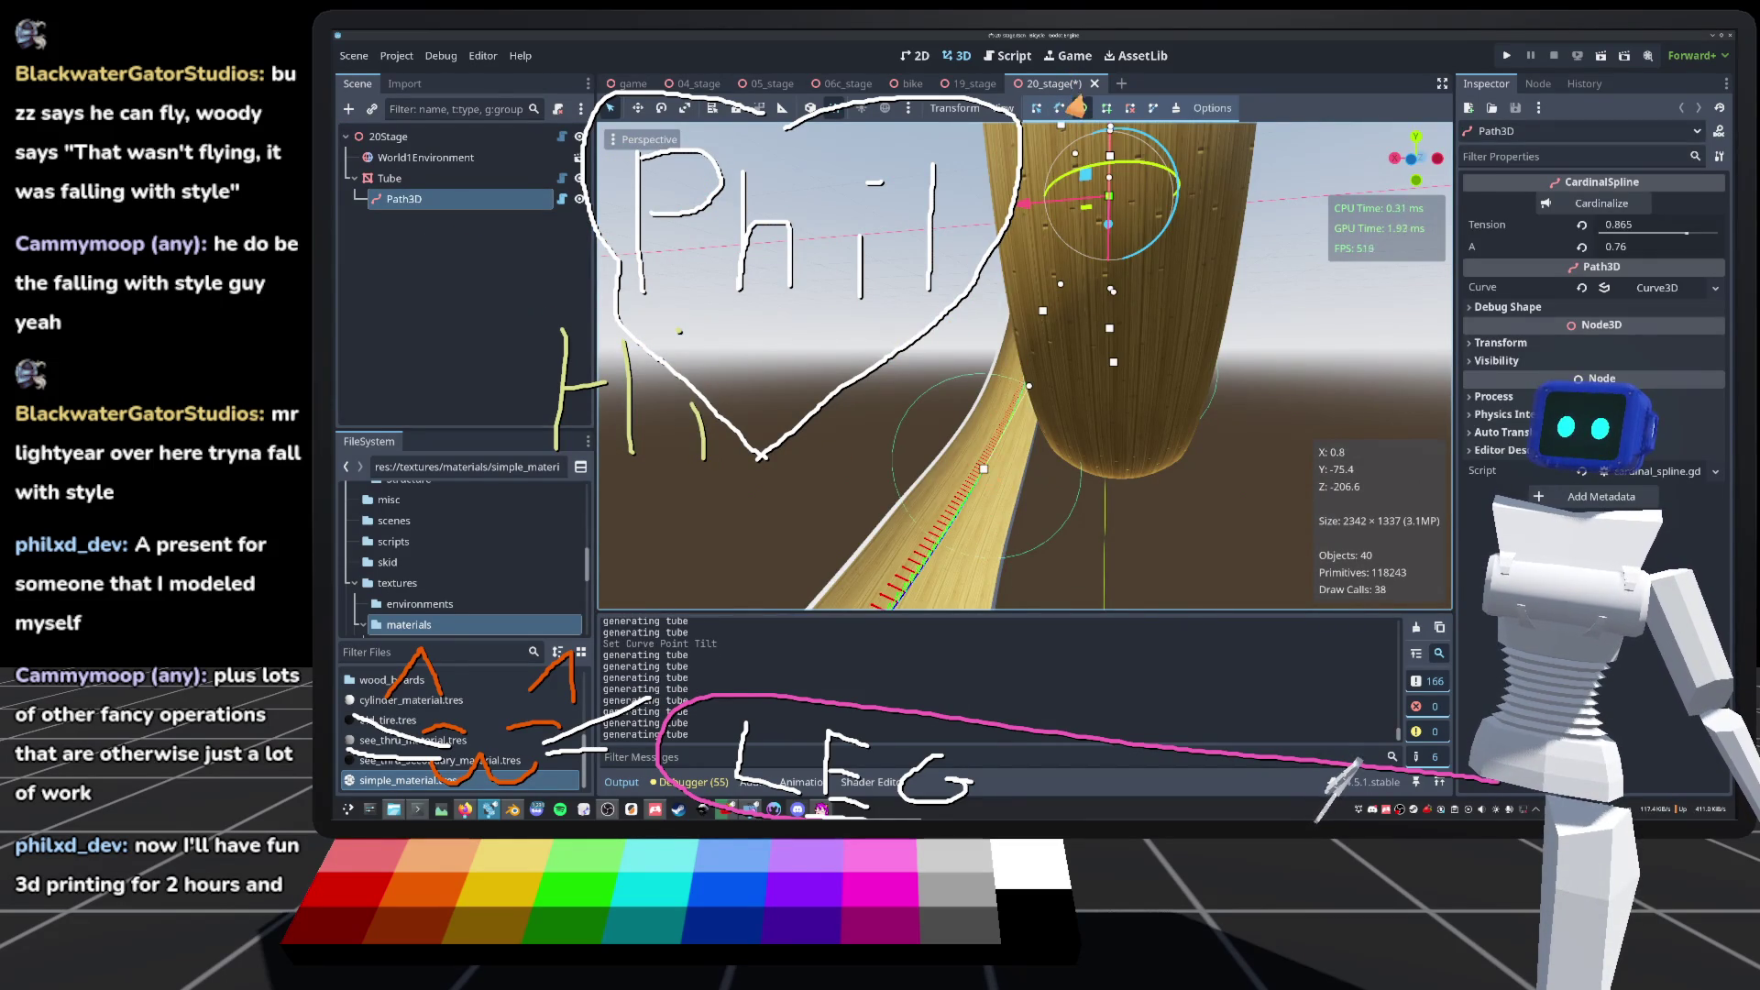
pyautogui.click(1079, 108)
pyautogui.click(983, 468)
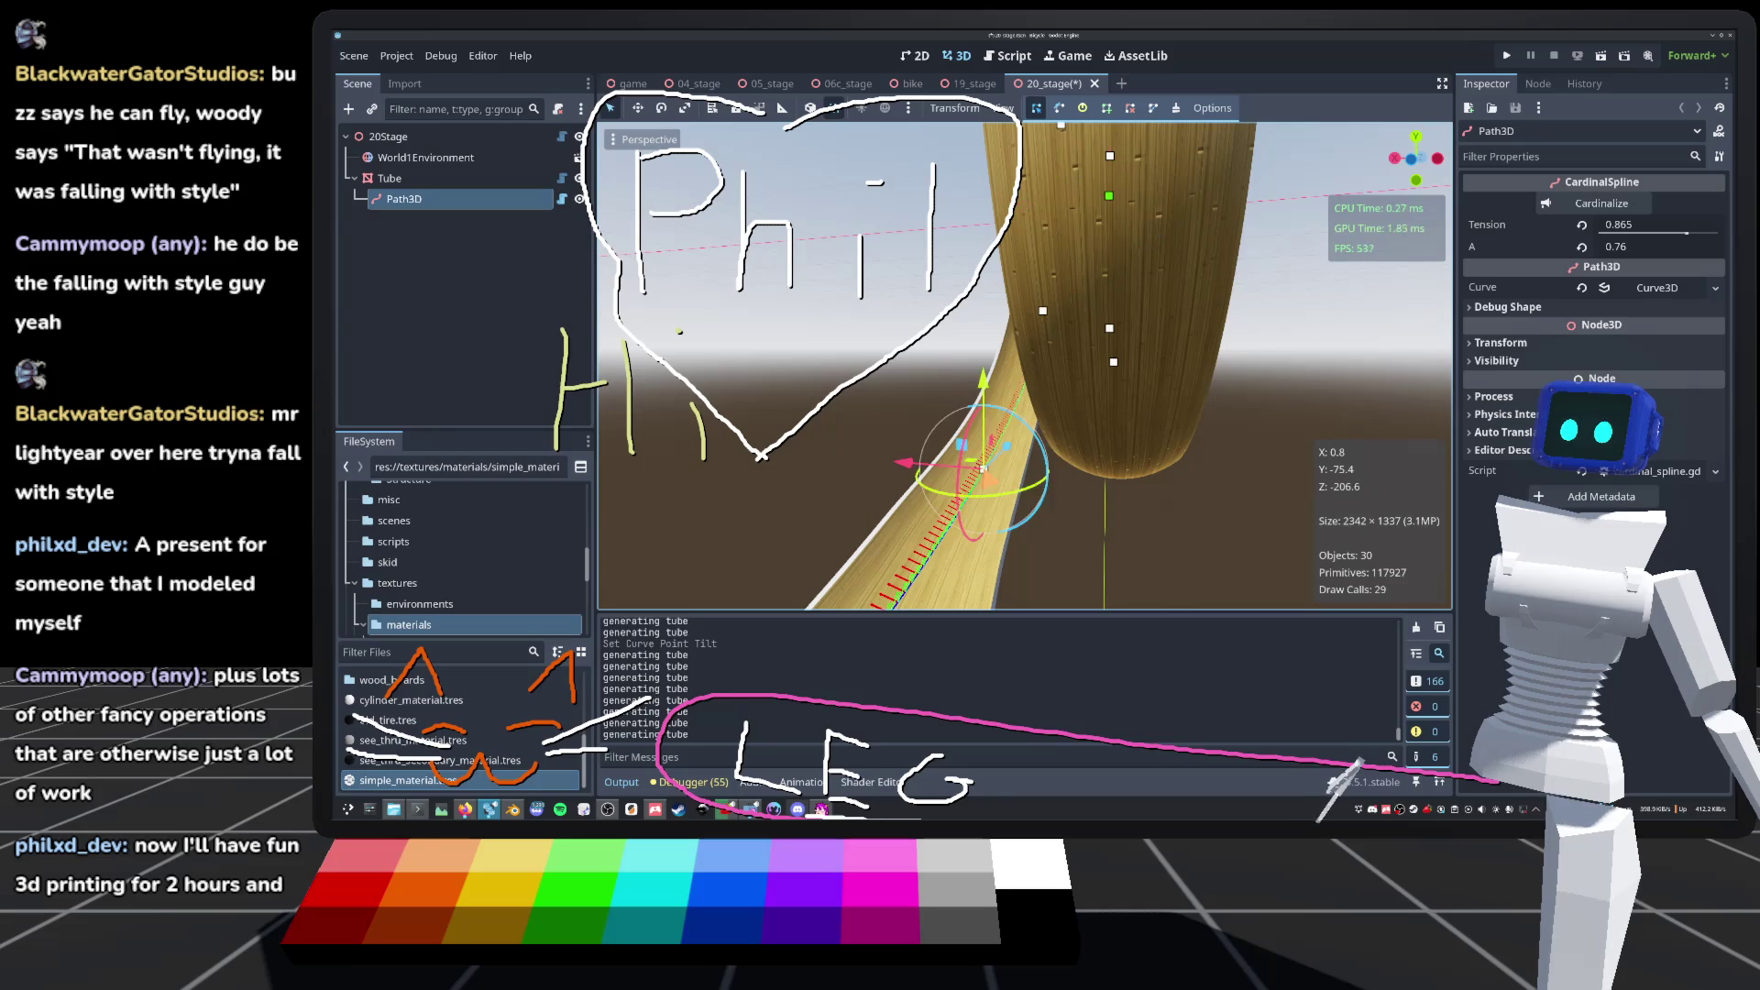
pyautogui.scroll(3, 1024, 367)
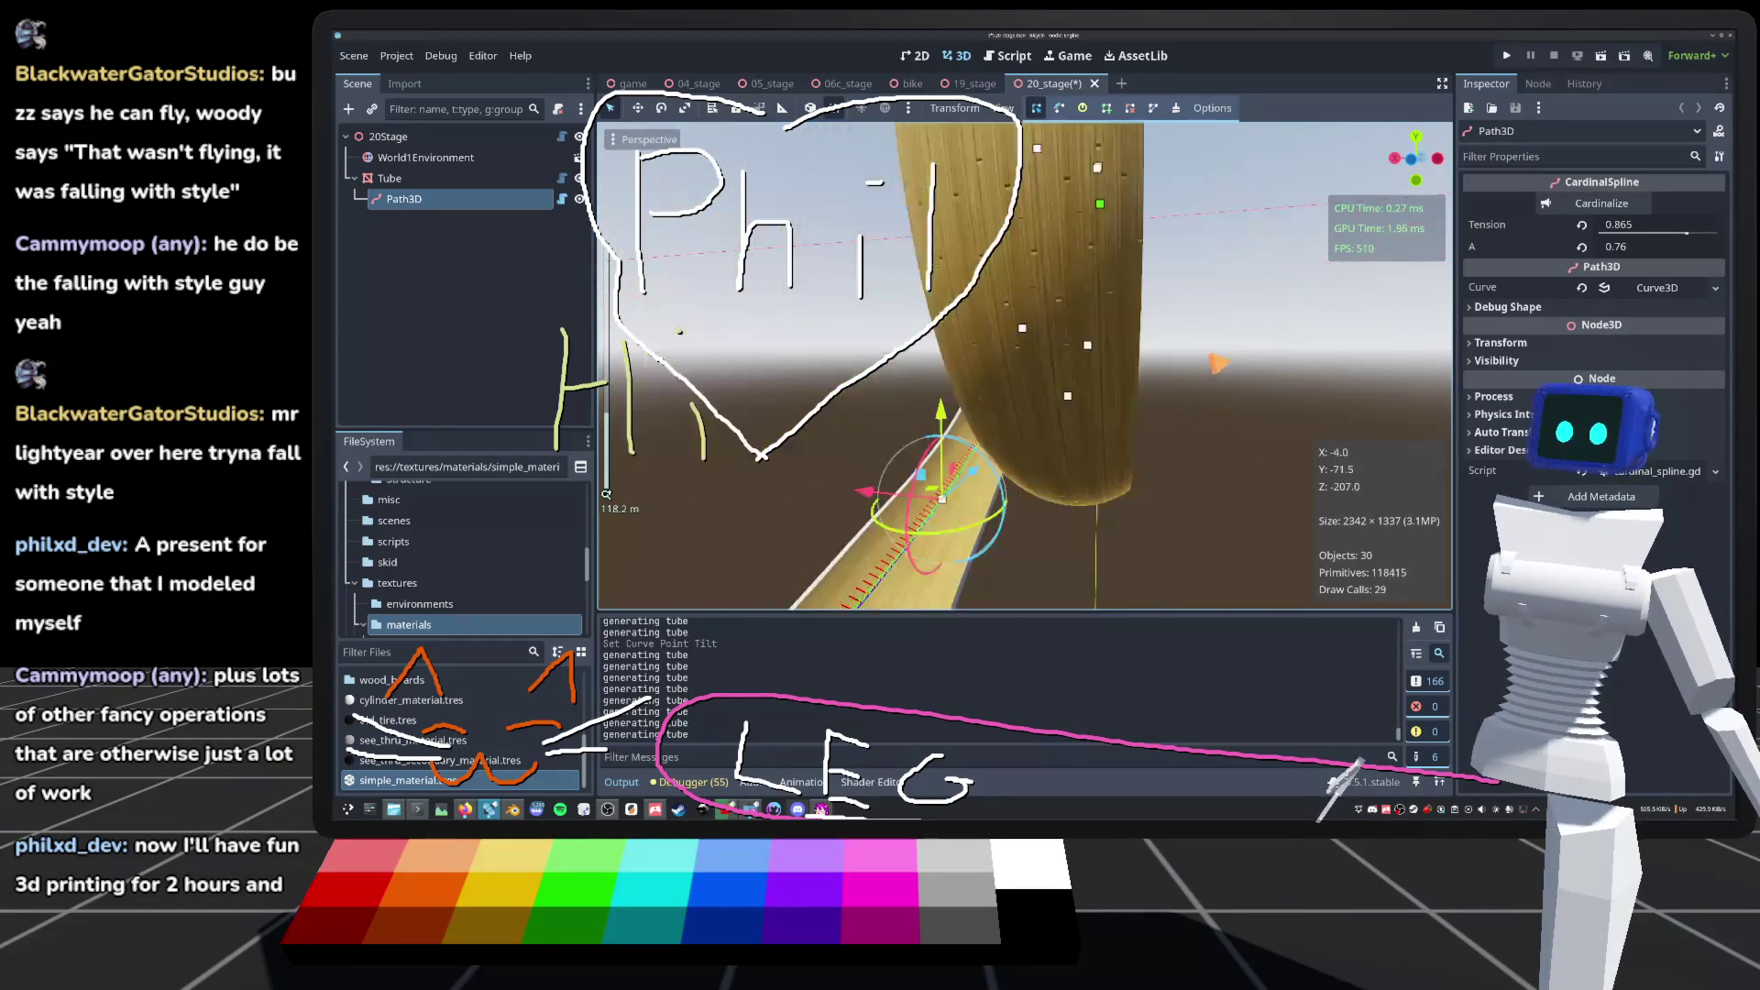
pyautogui.moveTo(1024, 367); pyautogui.dragTo(1167, 366)
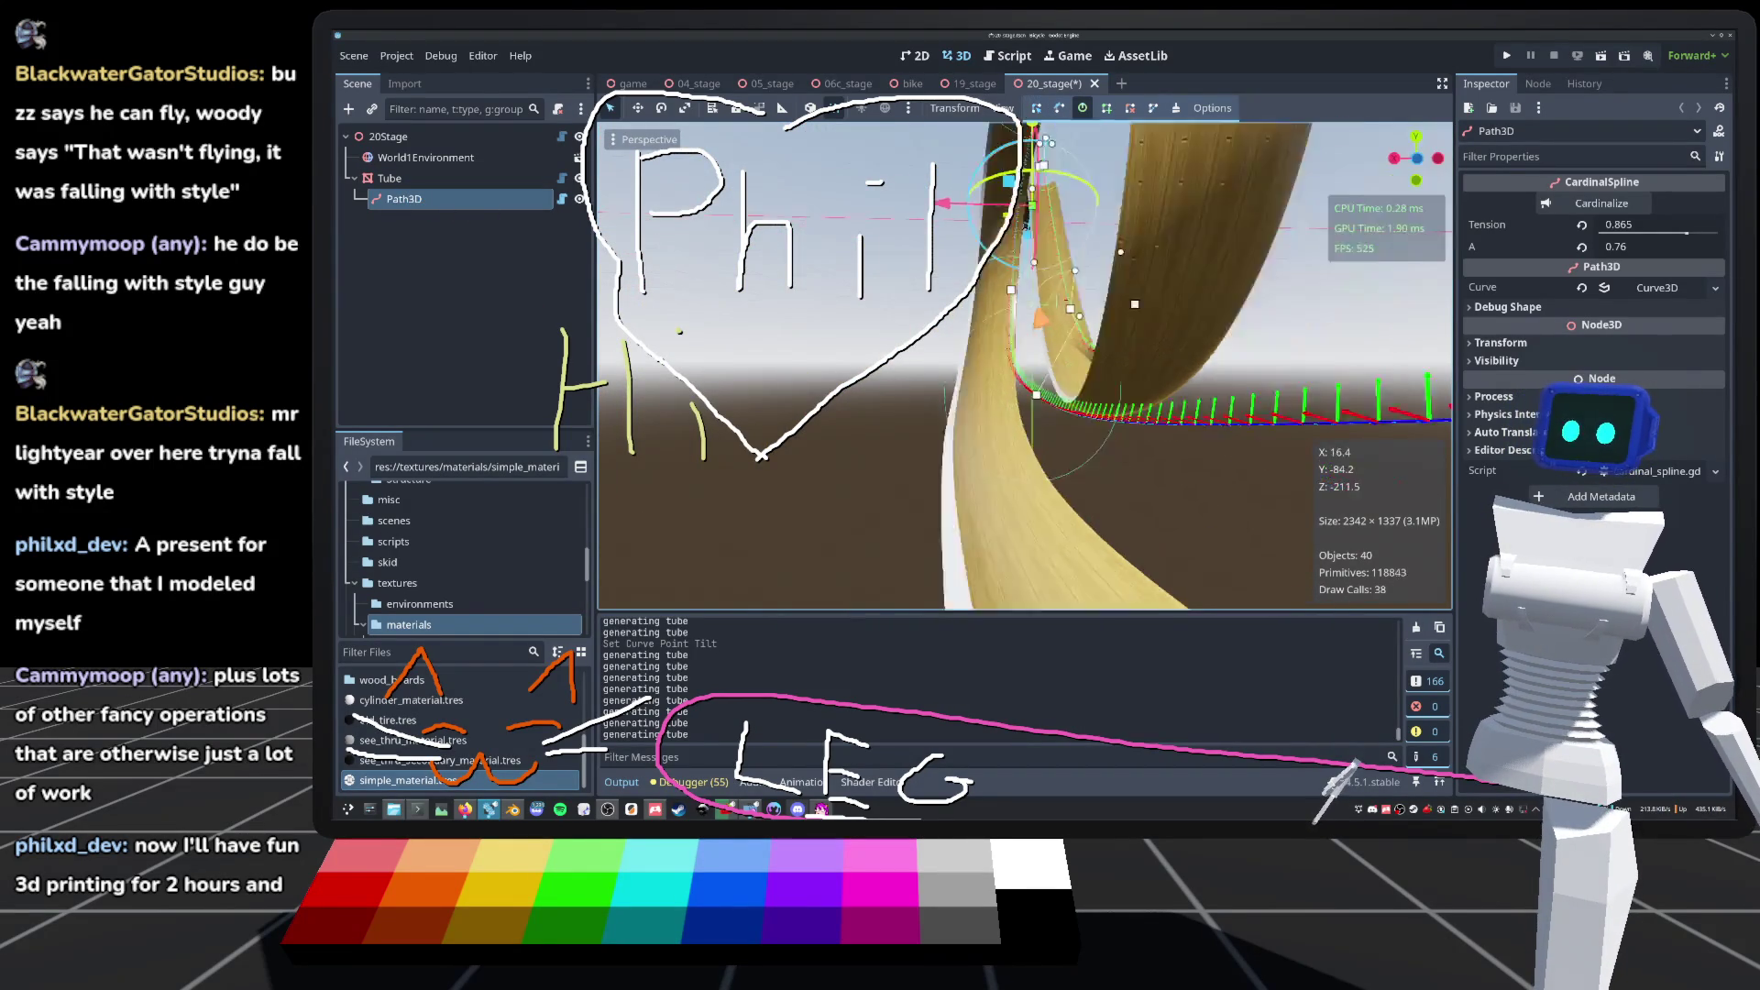
pyautogui.moveTo(1027, 321)
pyautogui.mouseDown()
pyautogui.moveTo(1041, 342)
pyautogui.moveTo(999, 371)
pyautogui.moveTo(975, 354)
pyautogui.moveTo(1011, 341)
pyautogui.moveTo(601, 497)
pyautogui.mouseUp()
# Step: Tilt spline points 7 and 6, then orbit to see the tube standing upright
pyautogui.moveTo(1002, 400); pyautogui.dragTo(1001, 402)
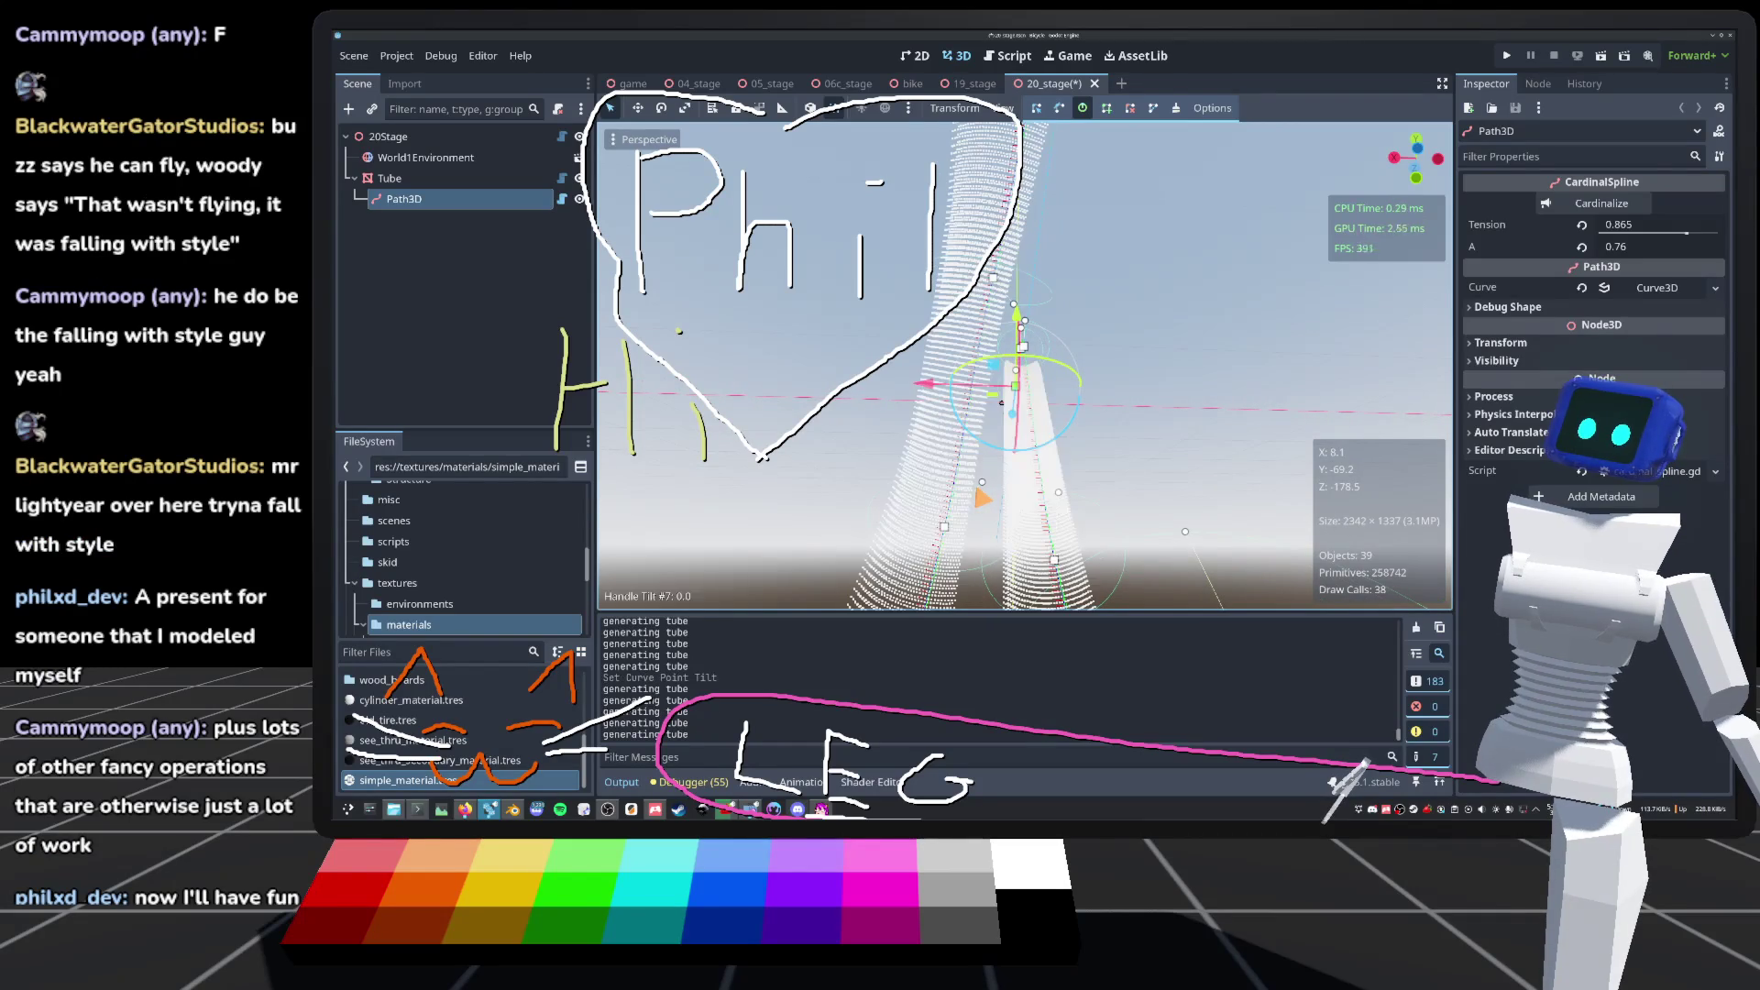
pyautogui.moveTo(982, 482)
pyautogui.mouseDown()
pyautogui.moveTo(961, 475)
pyautogui.moveTo(968, 500)
pyautogui.mouseUp()
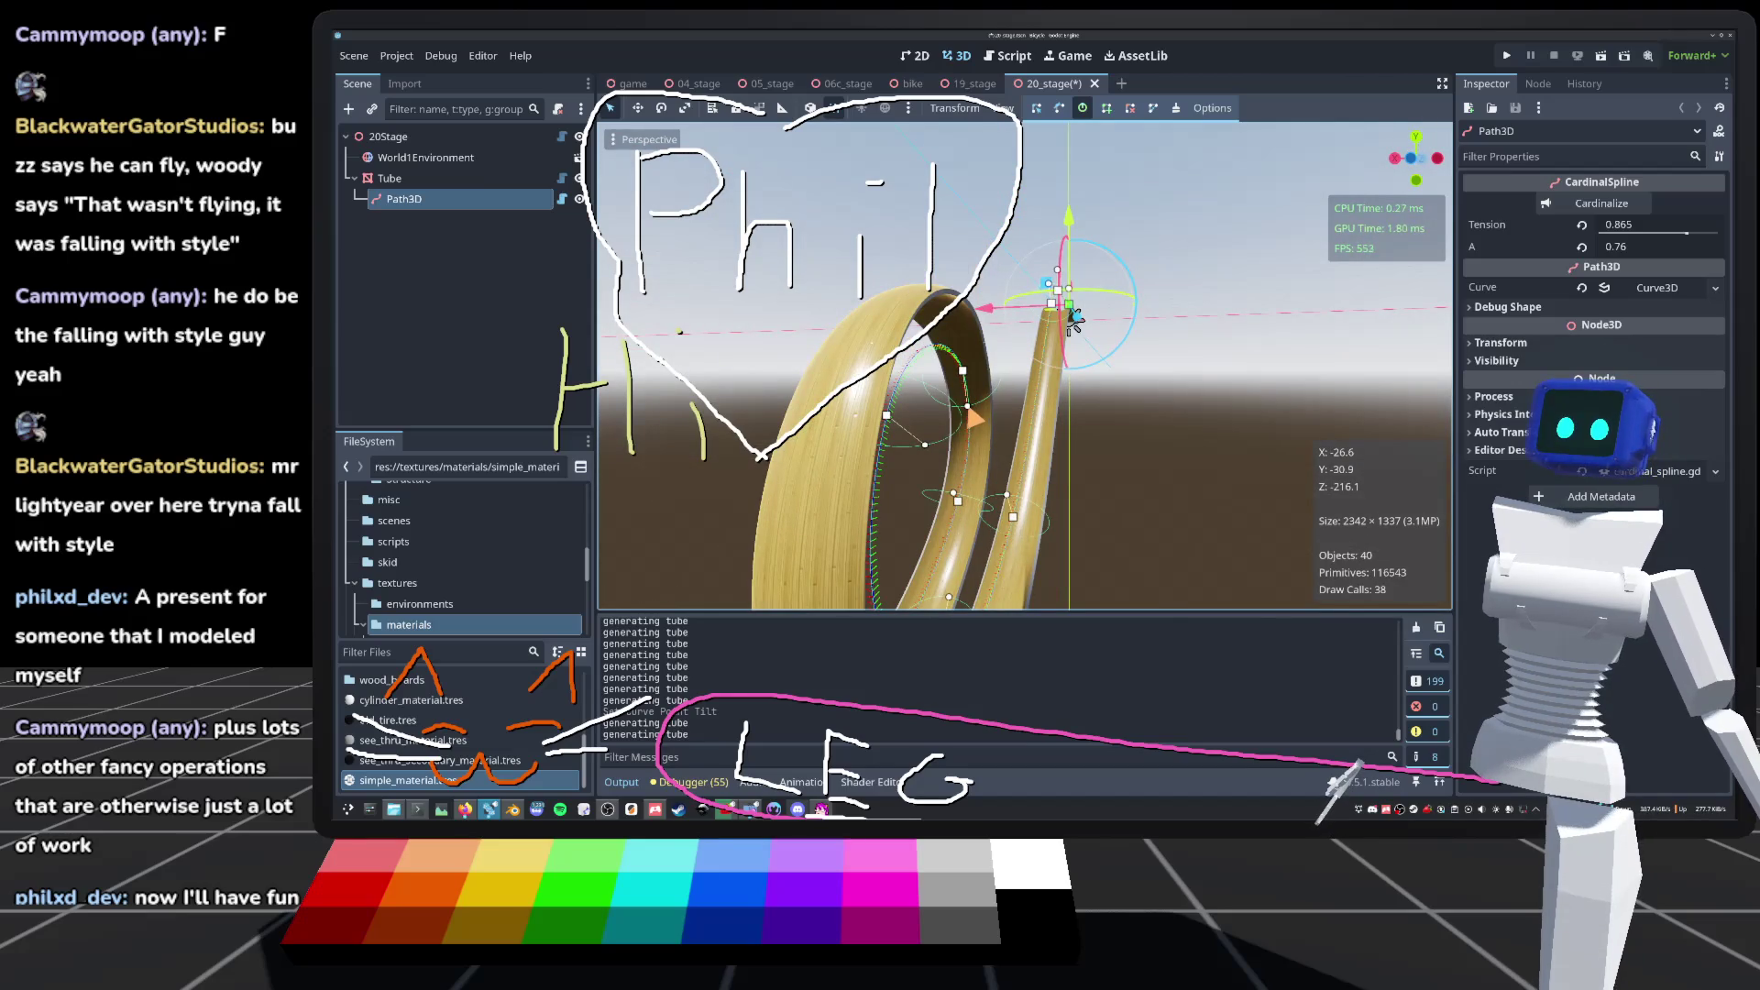
pyautogui.moveTo(1075, 321); pyautogui.dragTo(1074, 321)
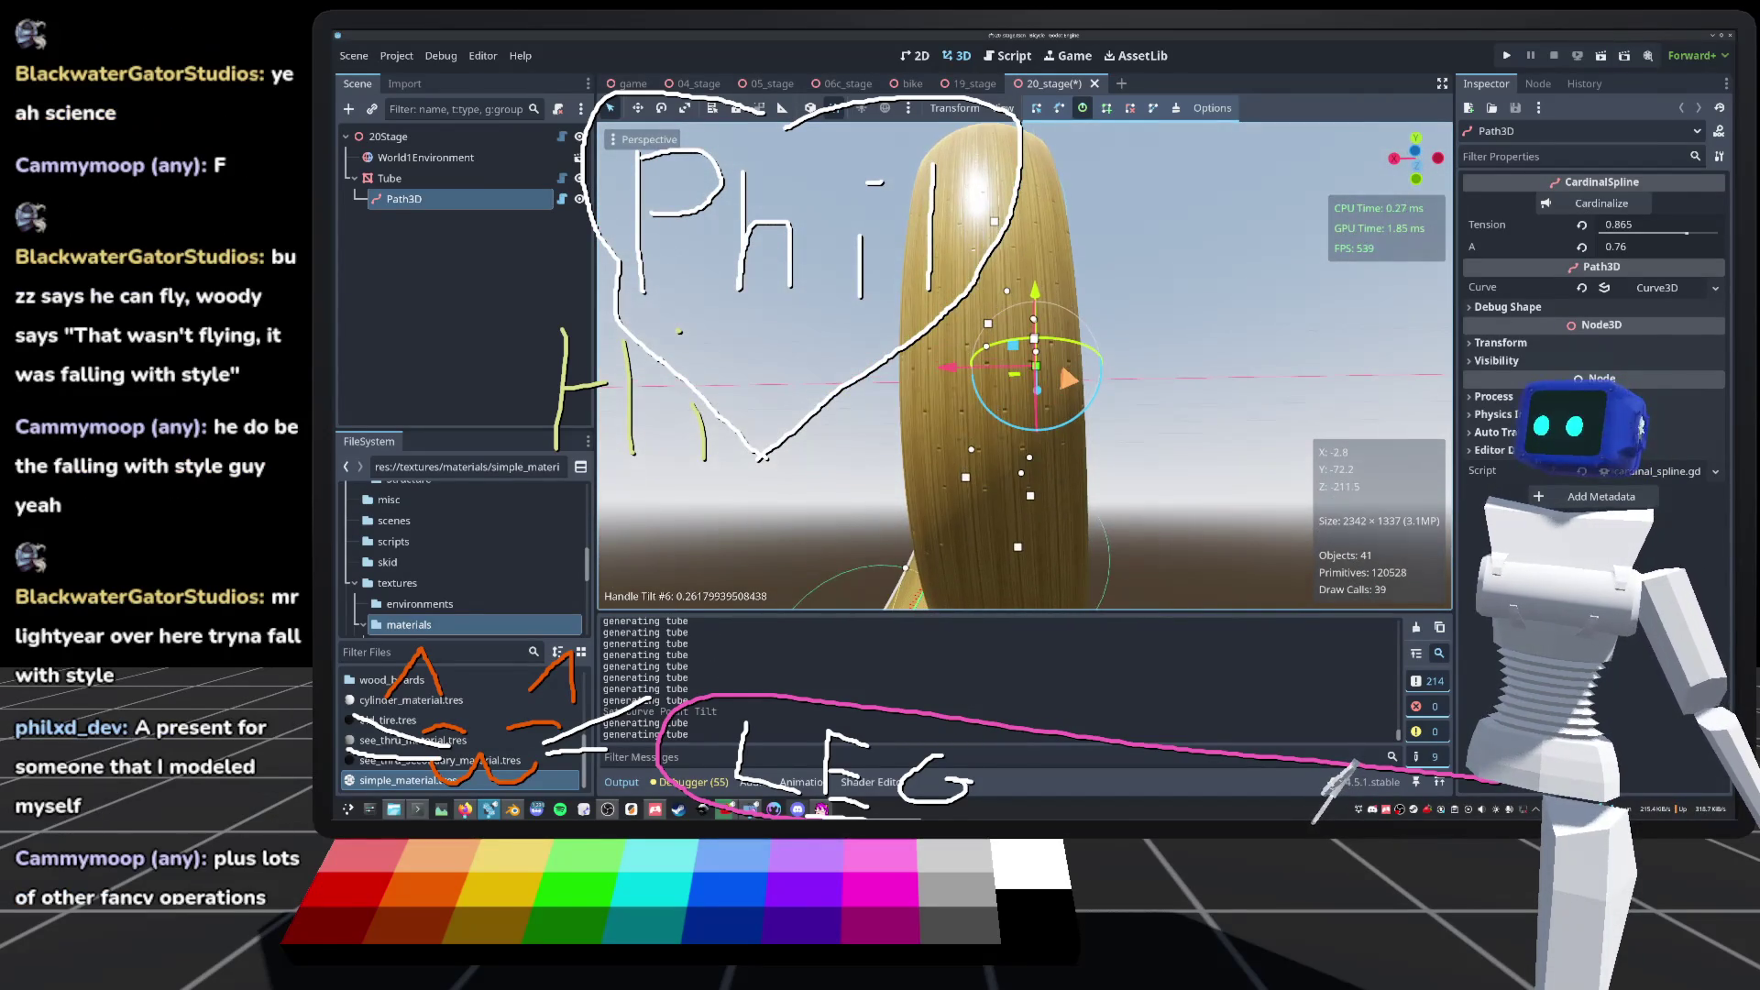
pyautogui.scroll(-3, 1050, 414)
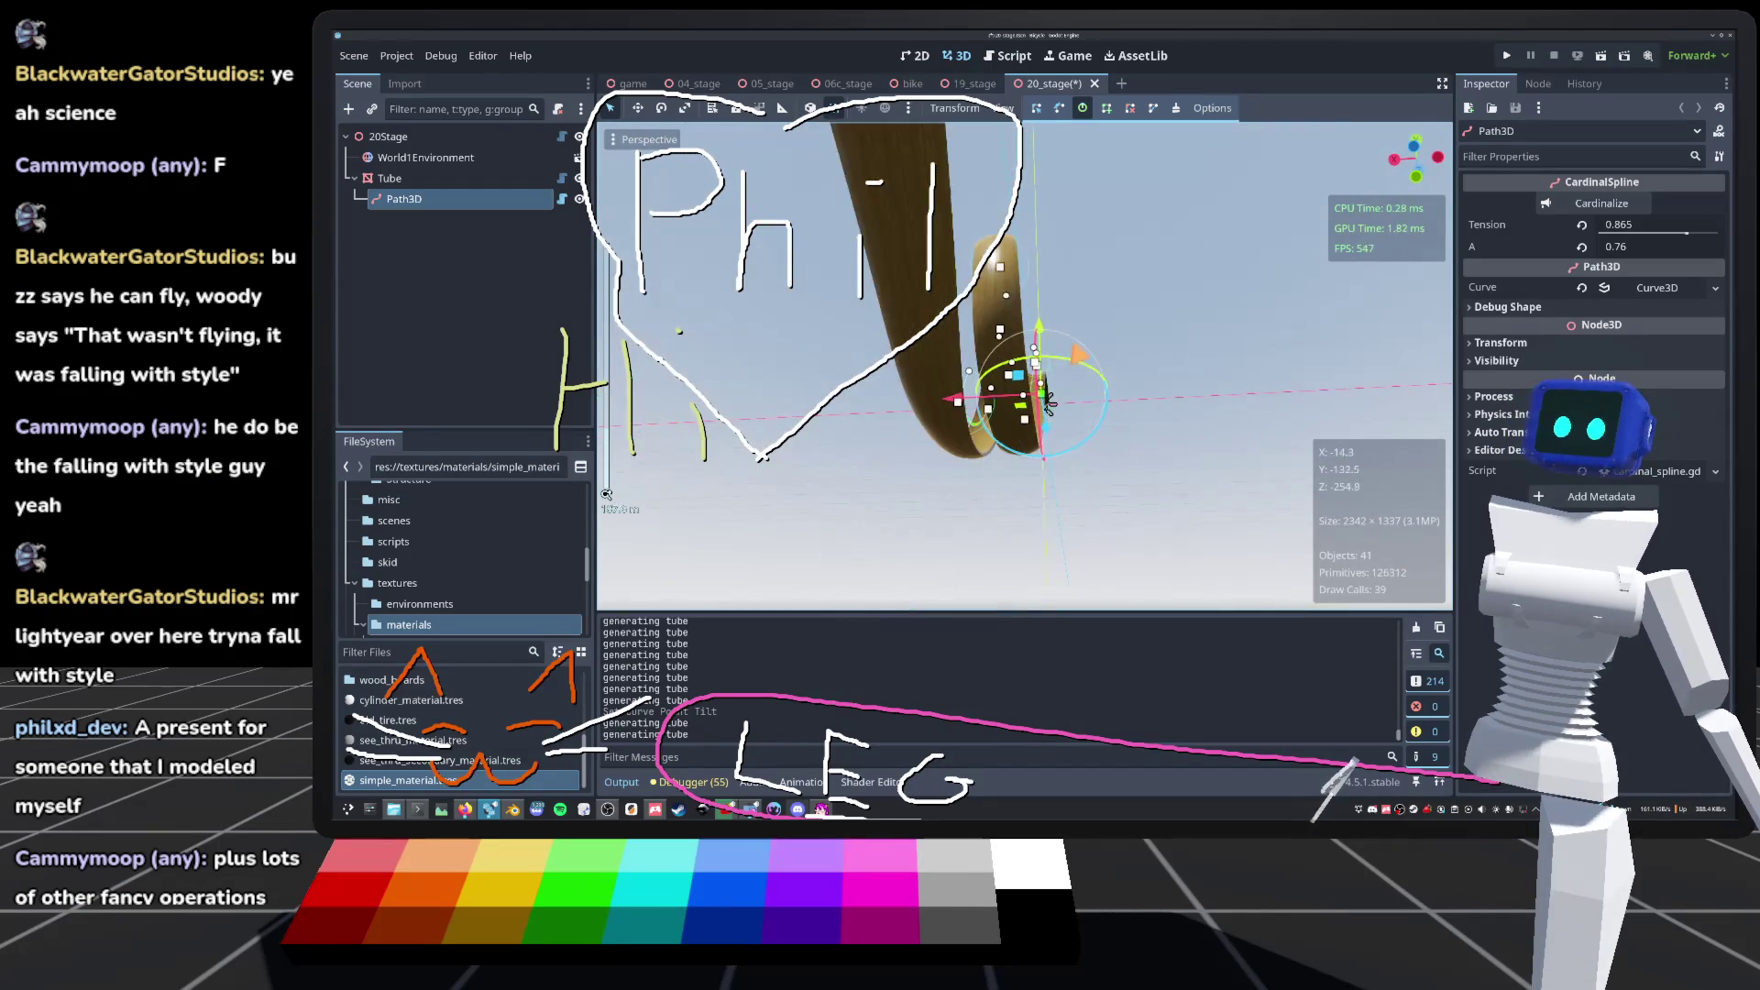
pyautogui.moveTo(1050, 415)
pyautogui.mouseDown()
pyautogui.moveTo(1109, 486)
pyautogui.moveTo(1109, 394)
pyautogui.moveTo(1034, 307)
pyautogui.moveTo(1031, 371)
pyautogui.moveTo(1017, 359)
pyautogui.moveTo(1024, 307)
pyautogui.moveTo(1053, 322)
pyautogui.moveTo(1139, 298)
pyautogui.moveTo(1210, 306)
pyautogui.moveTo(997, 333)
pyautogui.mouseUp()
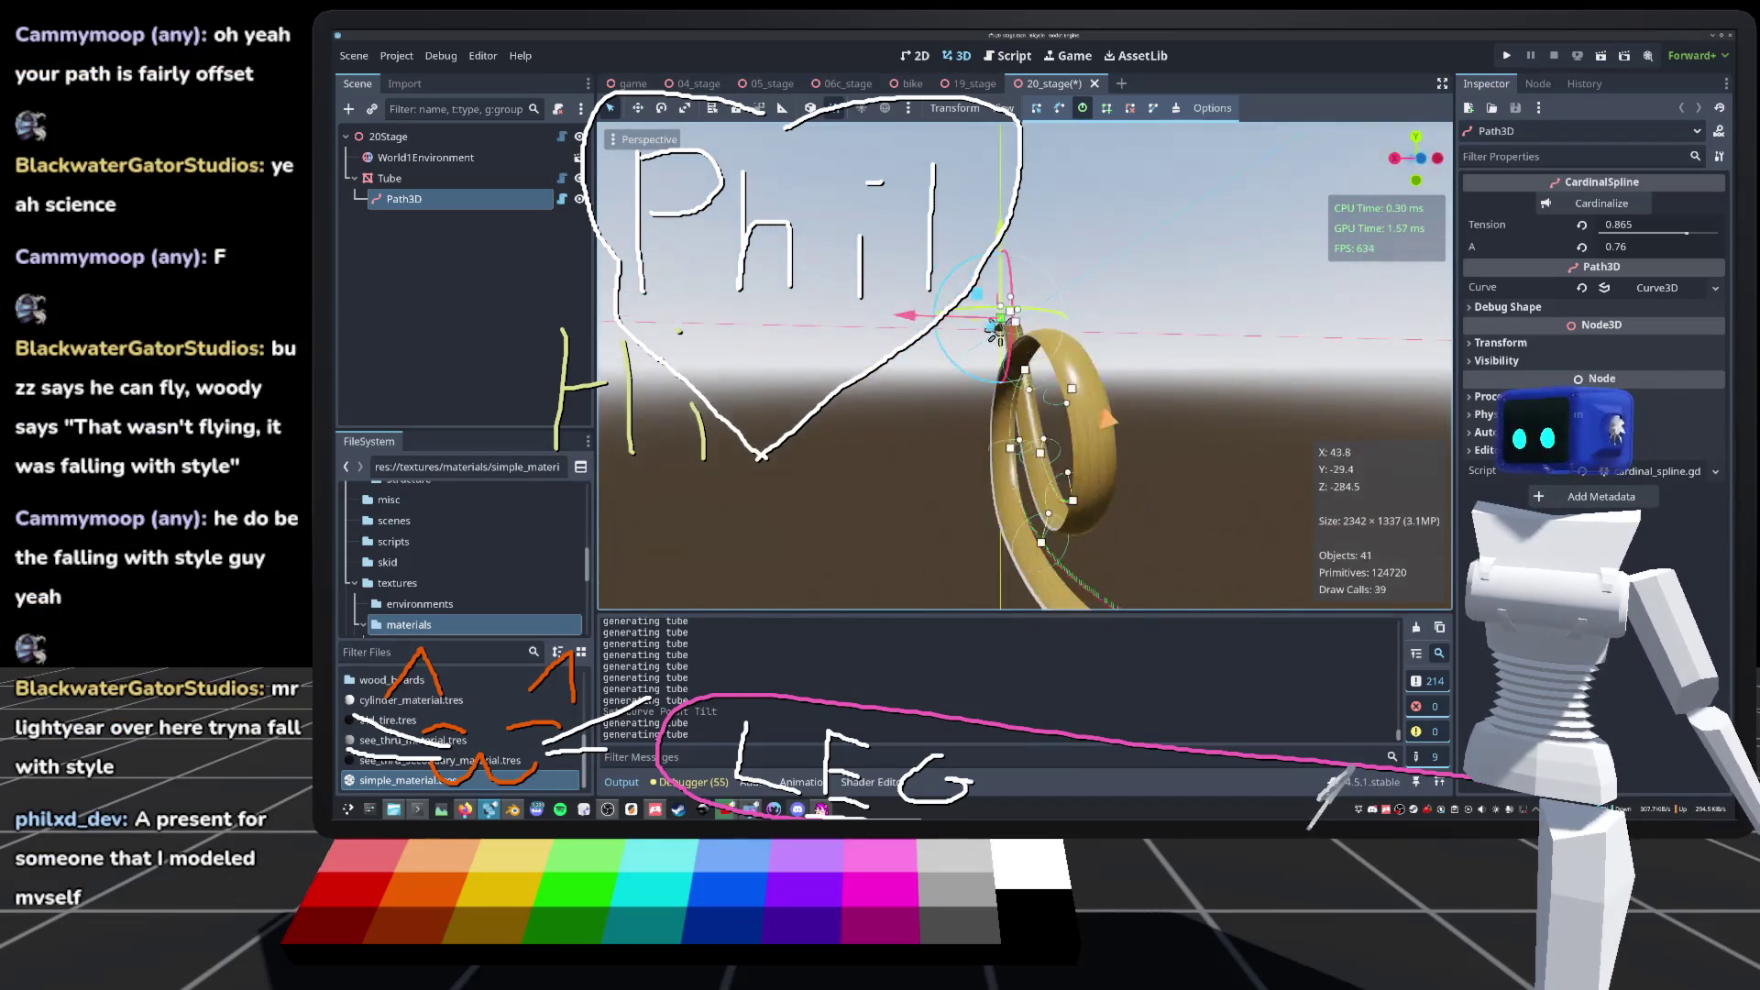
# Step: From a side view of the loop, tilt path point 7 to about 0.26
pyautogui.scroll(-5, 996, 333)
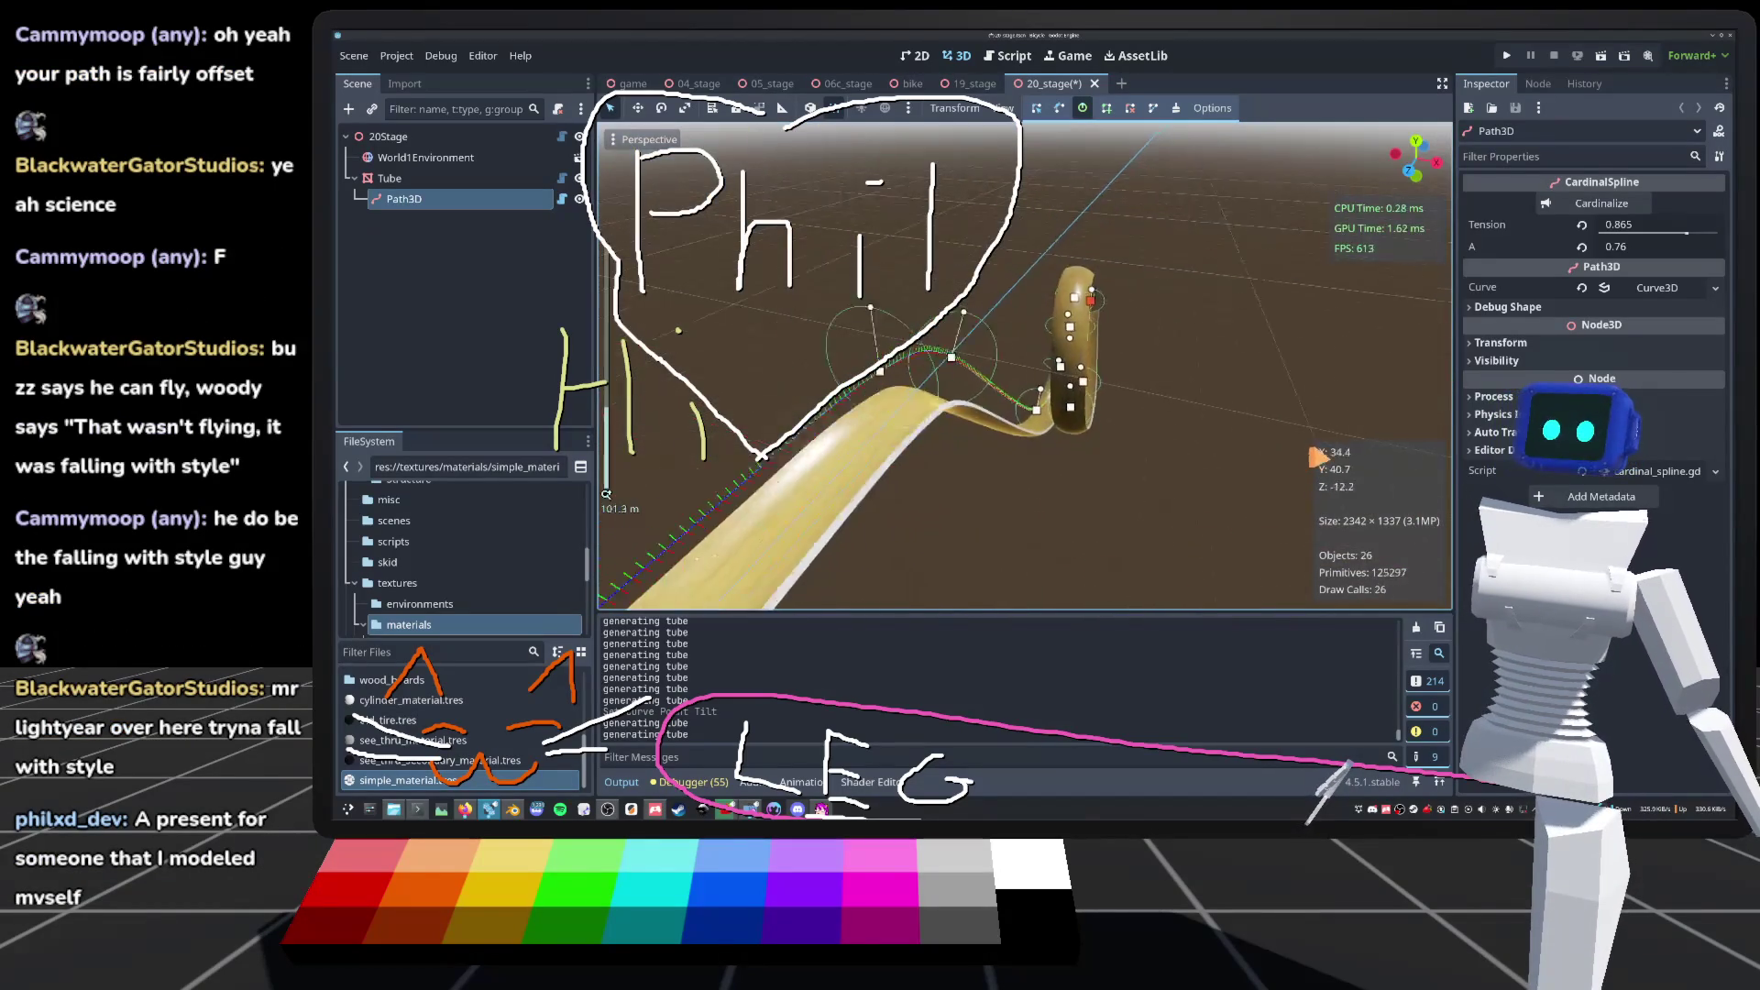
pyautogui.scroll(-3, 983, 348)
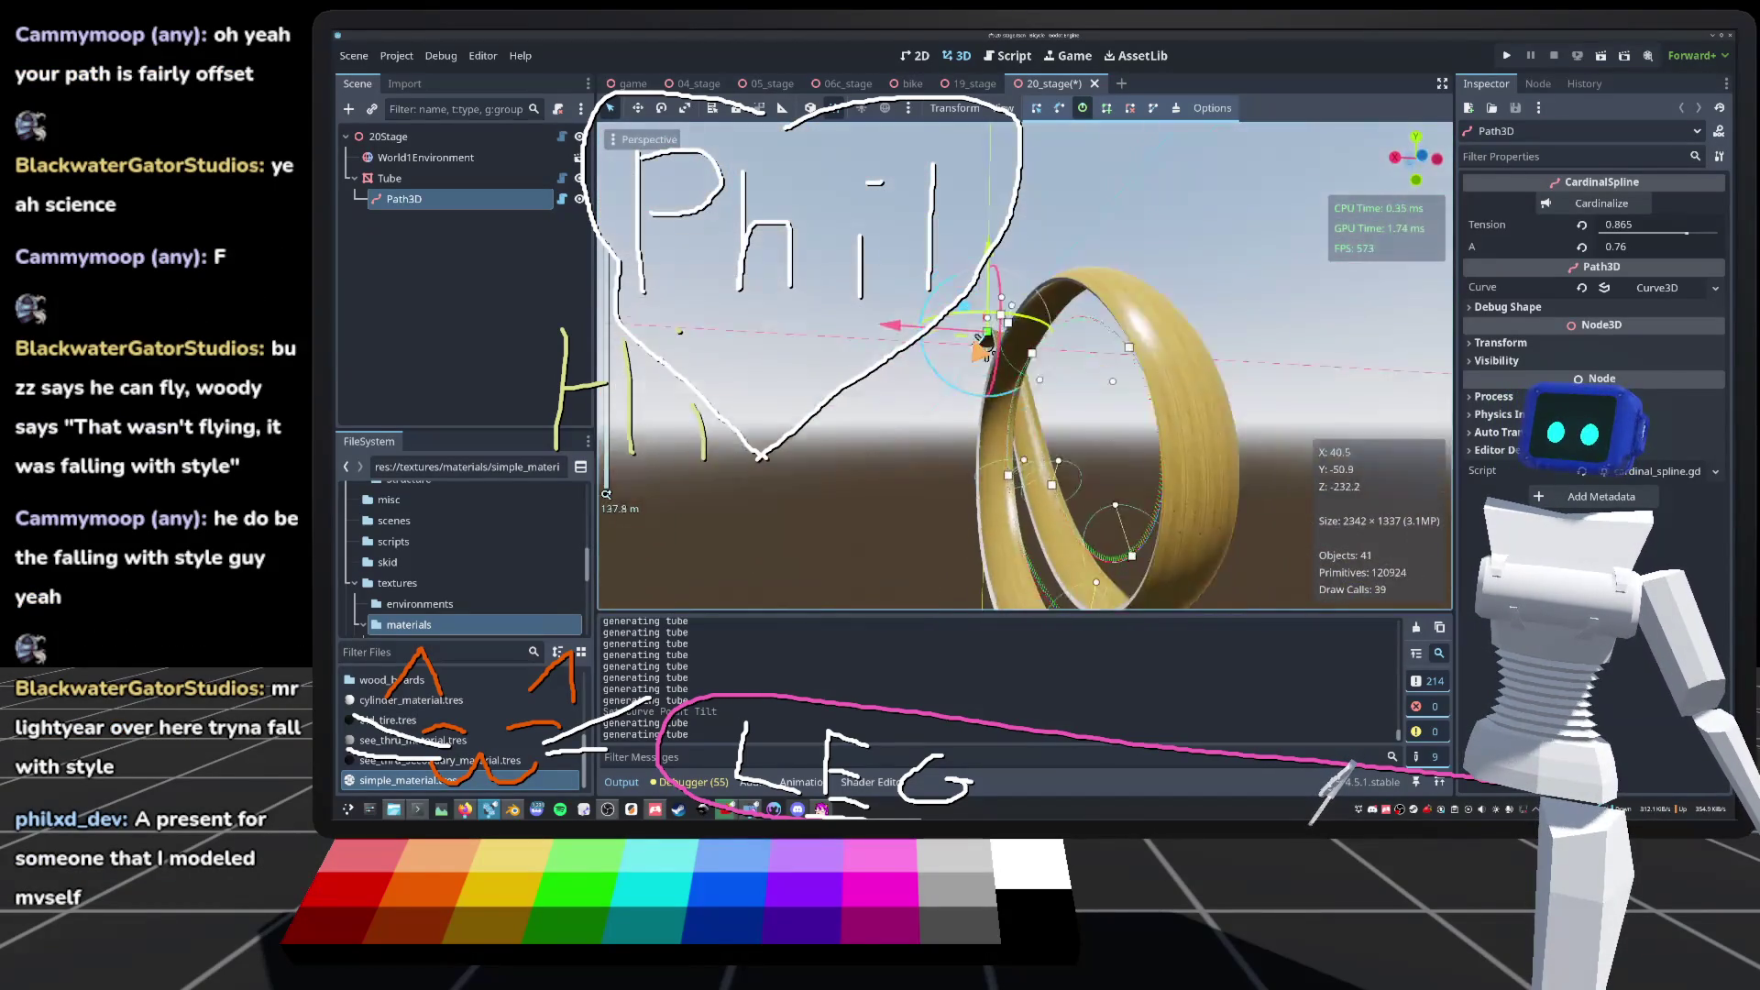
pyautogui.scroll(6, 985, 351)
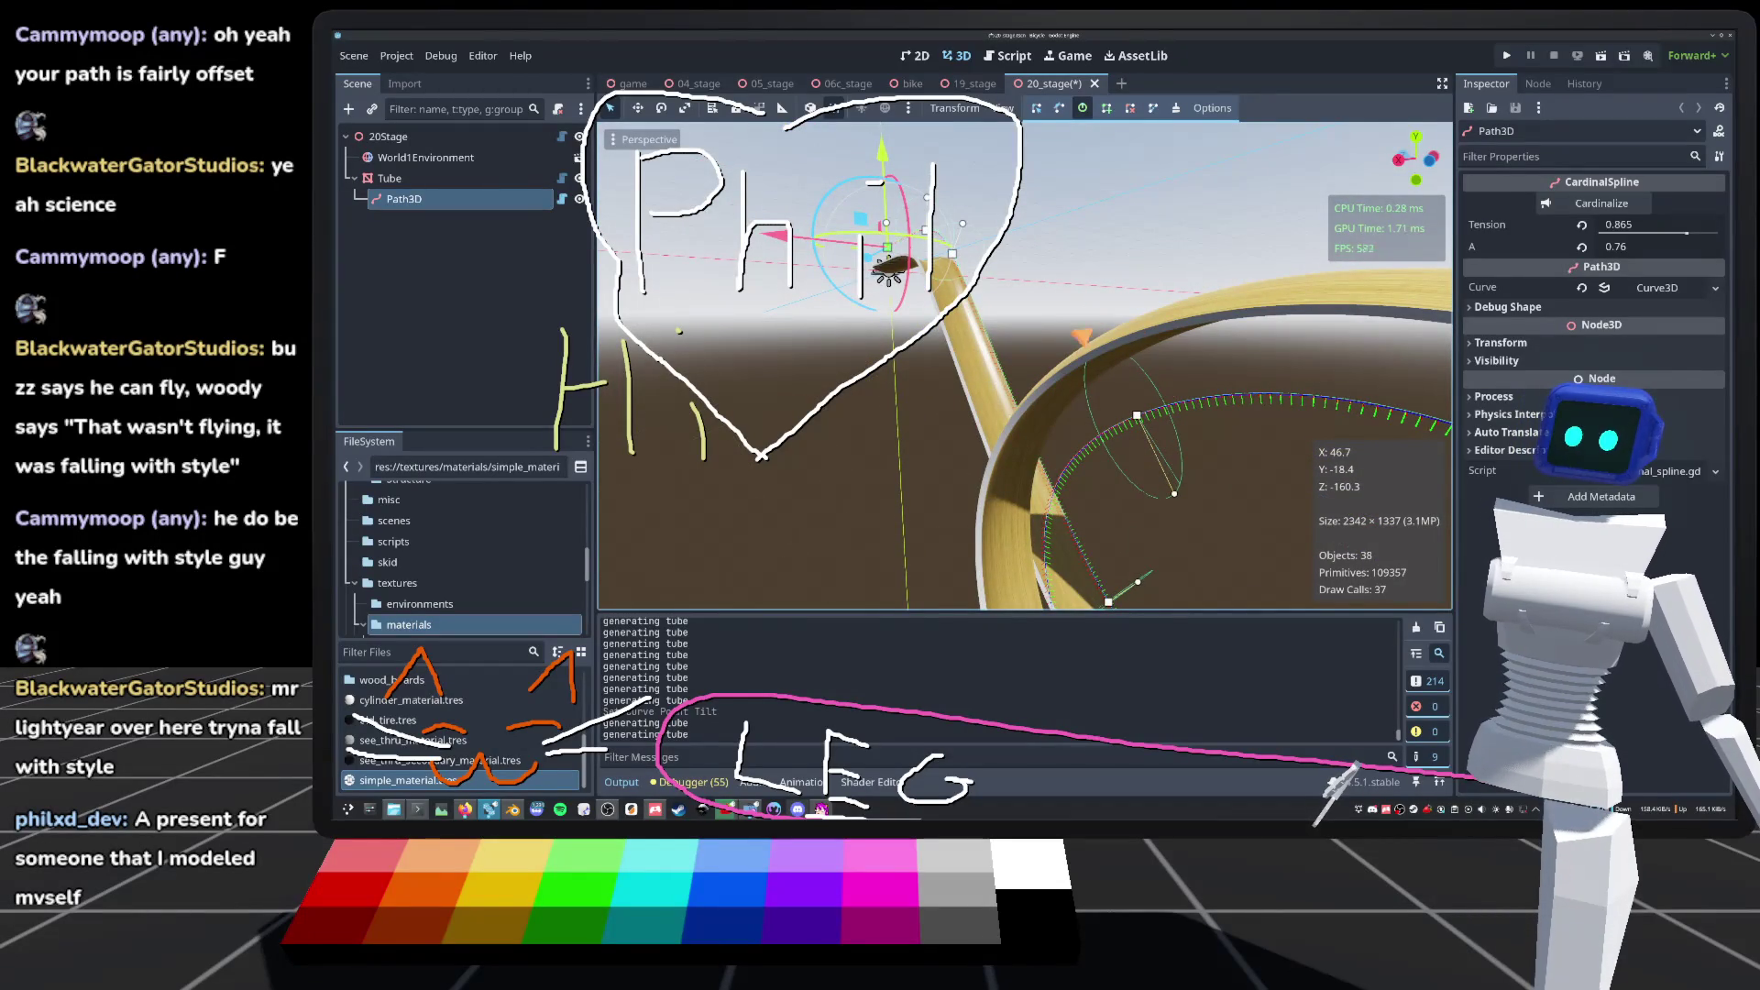
pyautogui.moveTo(1025, 367); pyautogui.dragTo(1078, 348)
pyautogui.moveTo(920, 321)
pyautogui.mouseDown()
pyautogui.moveTo(985, 246)
pyautogui.moveTo(606, 495)
pyautogui.moveTo(715, 385)
pyautogui.mouseUp()
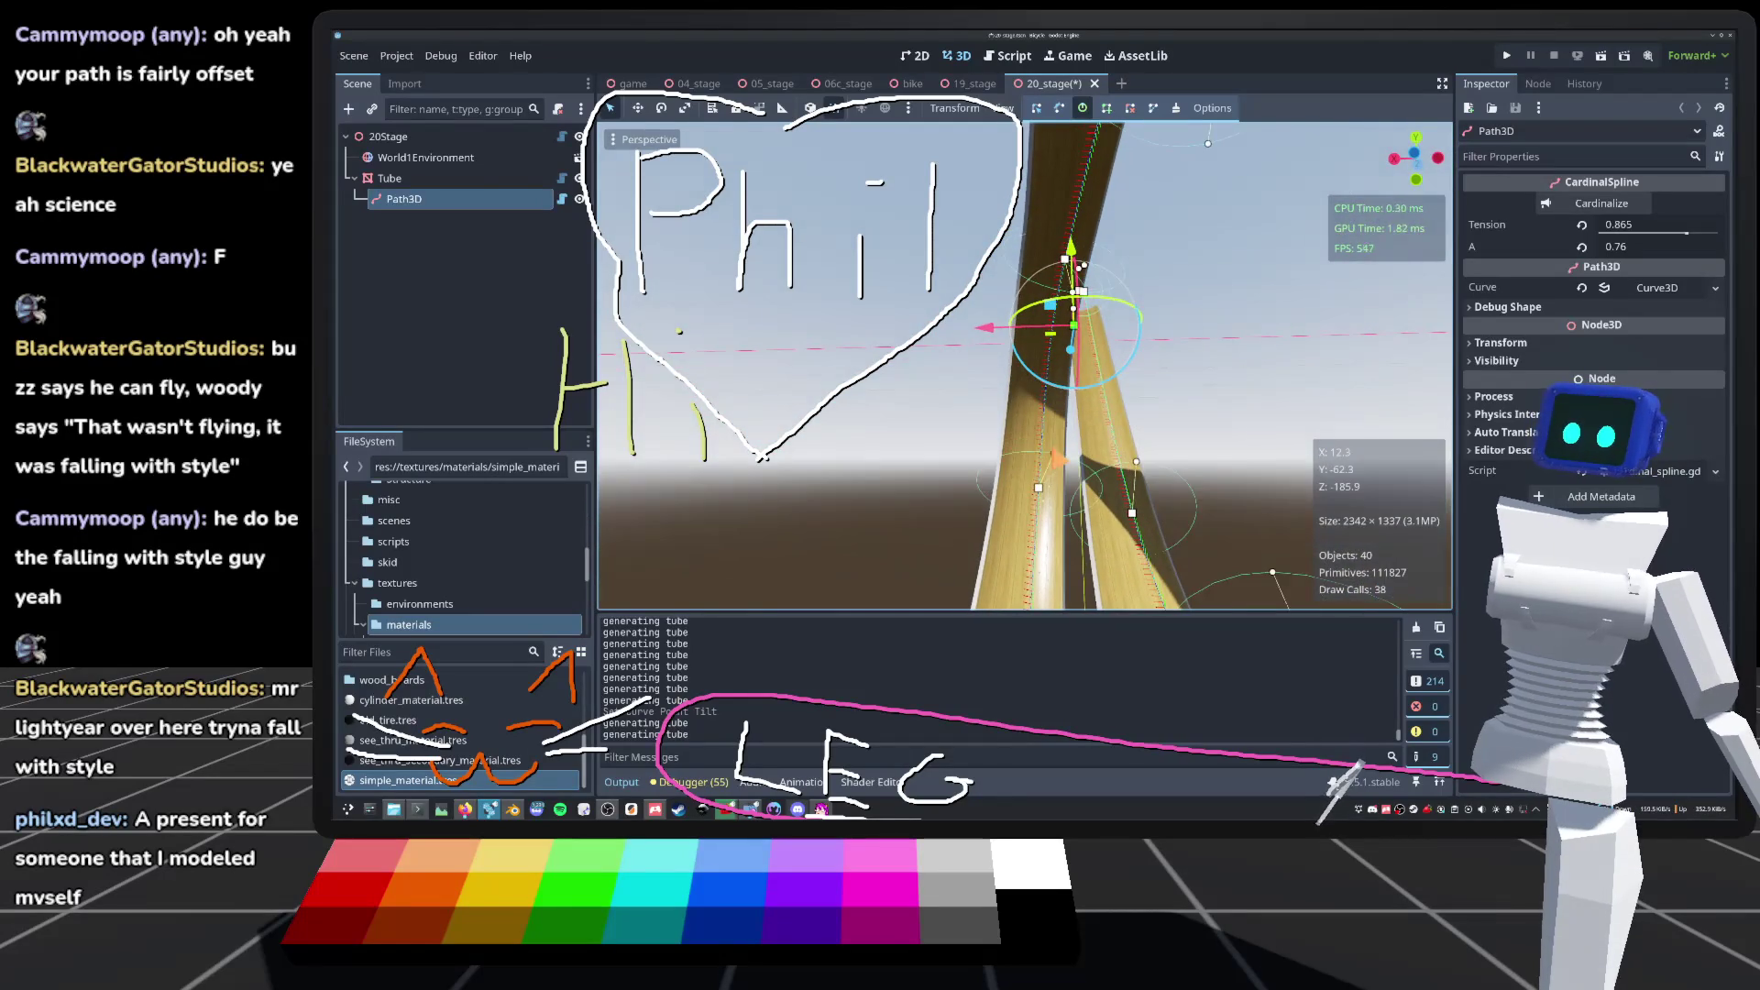
pyautogui.moveTo(1085, 265); pyautogui.dragTo(1087, 275)
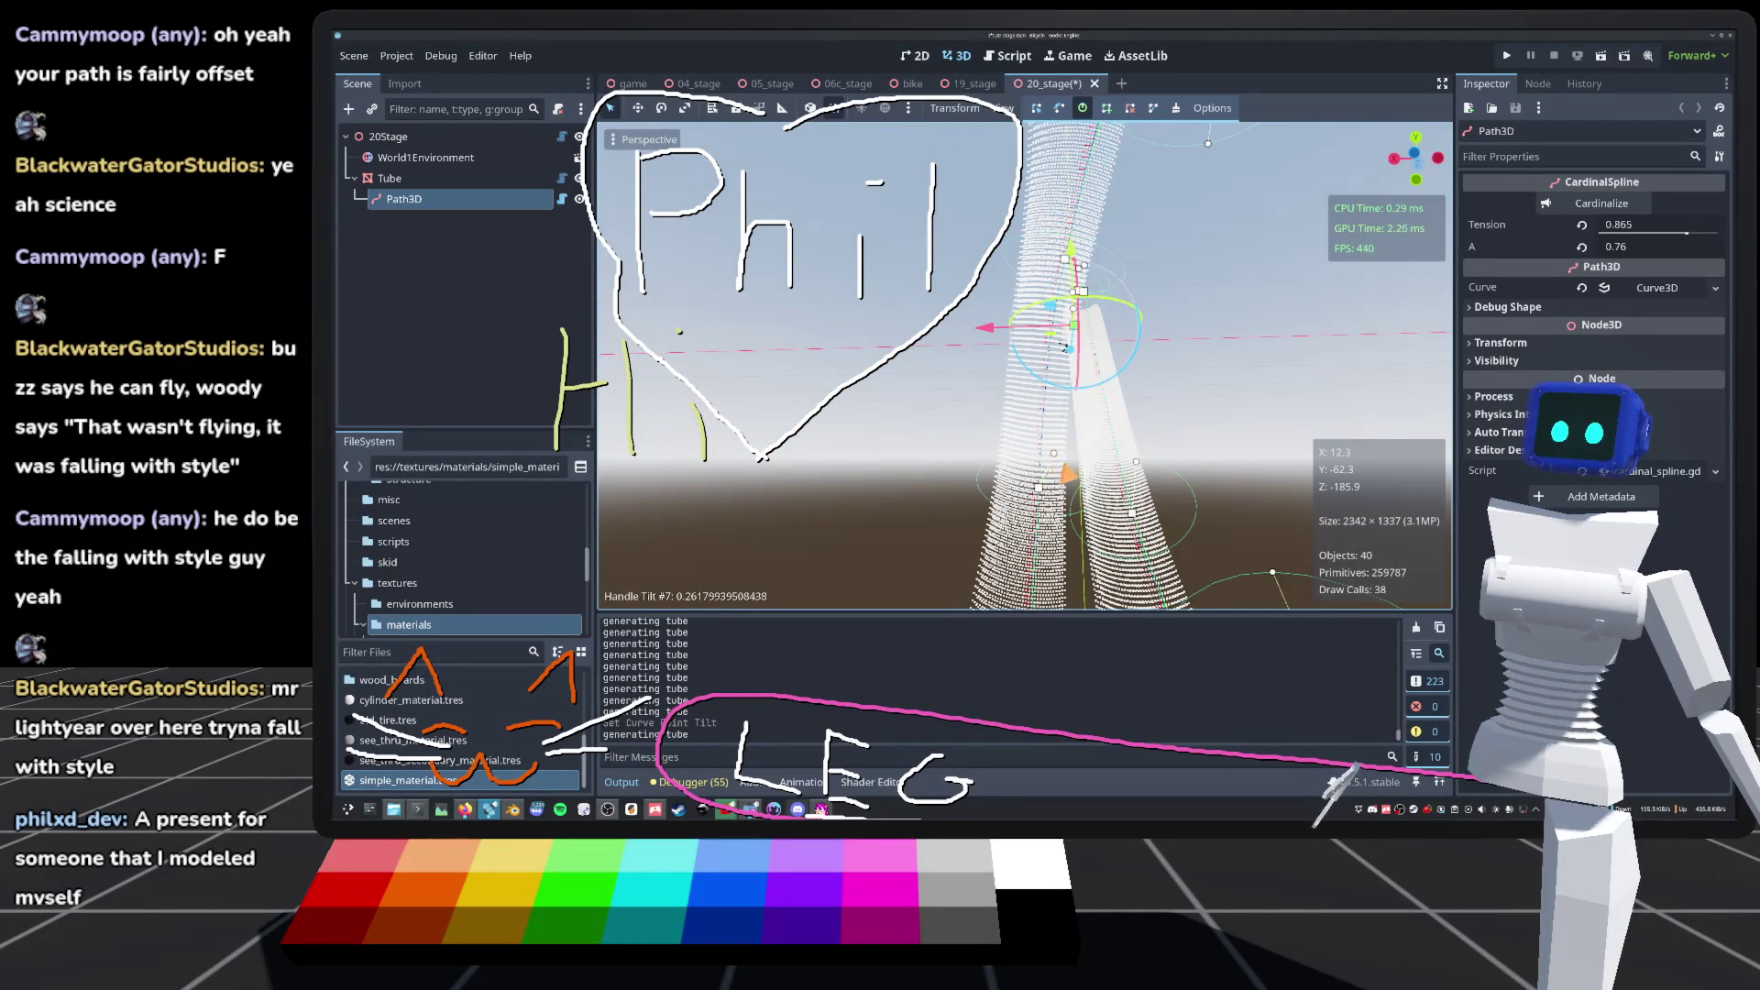
# Step: Zoom in and out on the regenerated tube, then look down on its flat section
pyautogui.scroll(-5, 1024, 365)
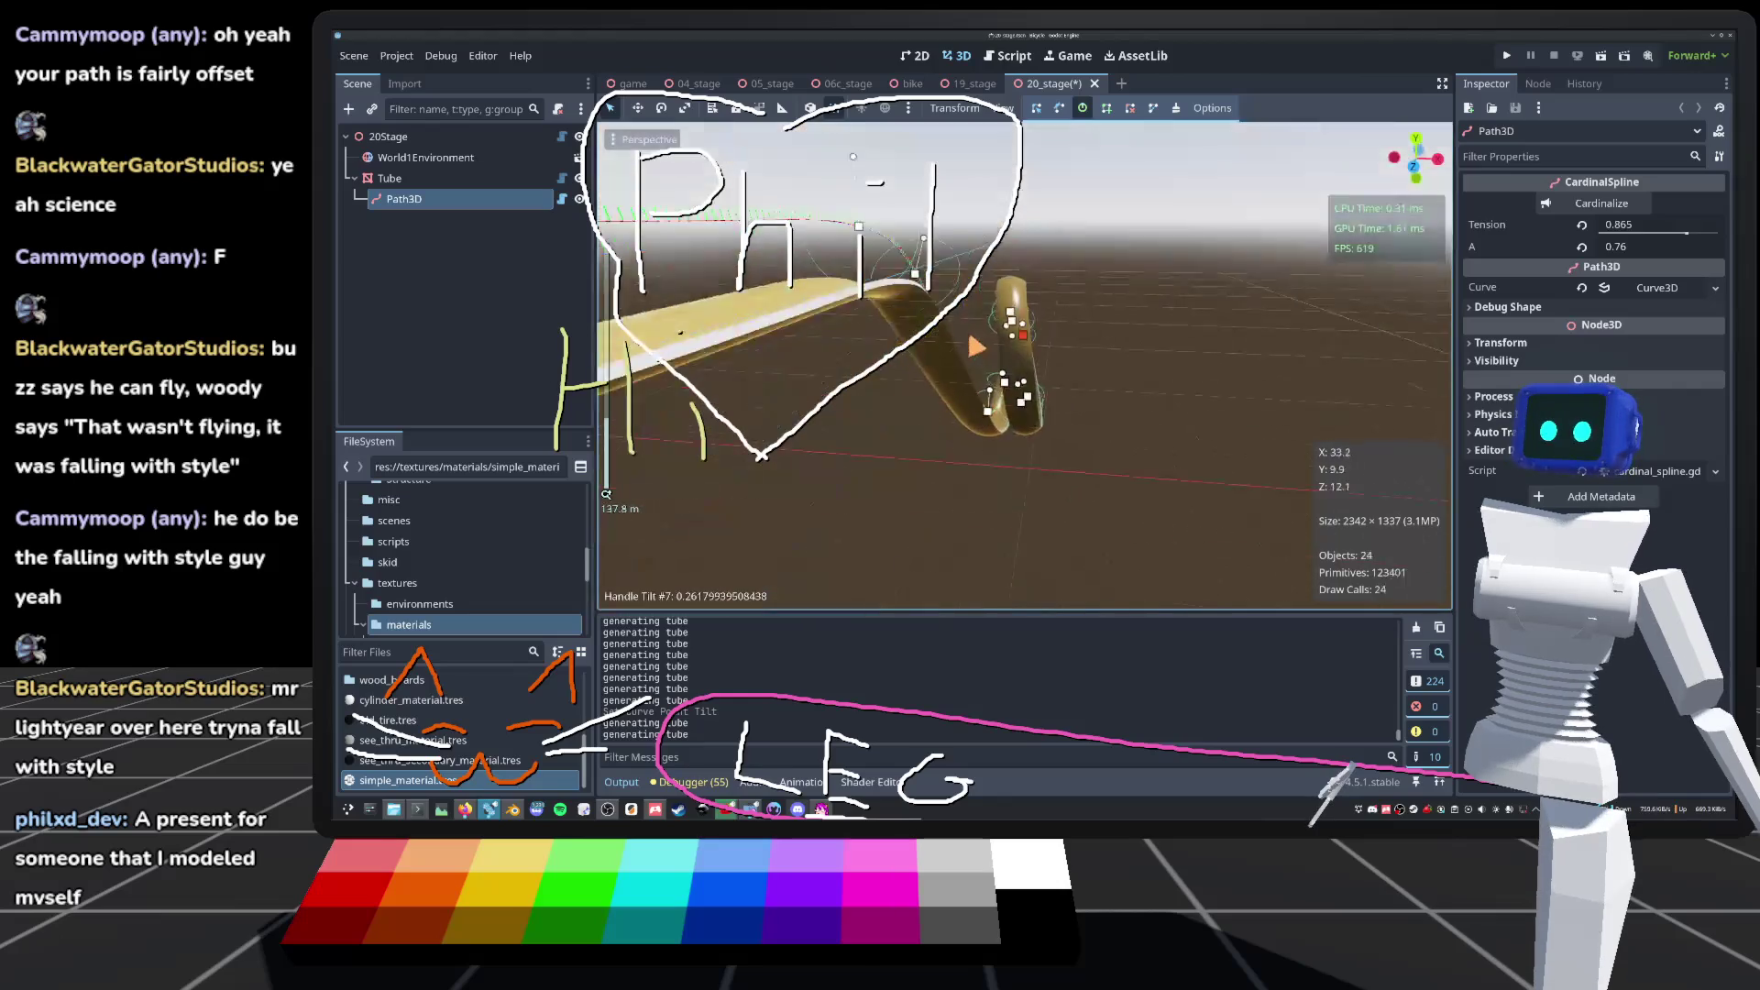
pyautogui.scroll(3, 1025, 365)
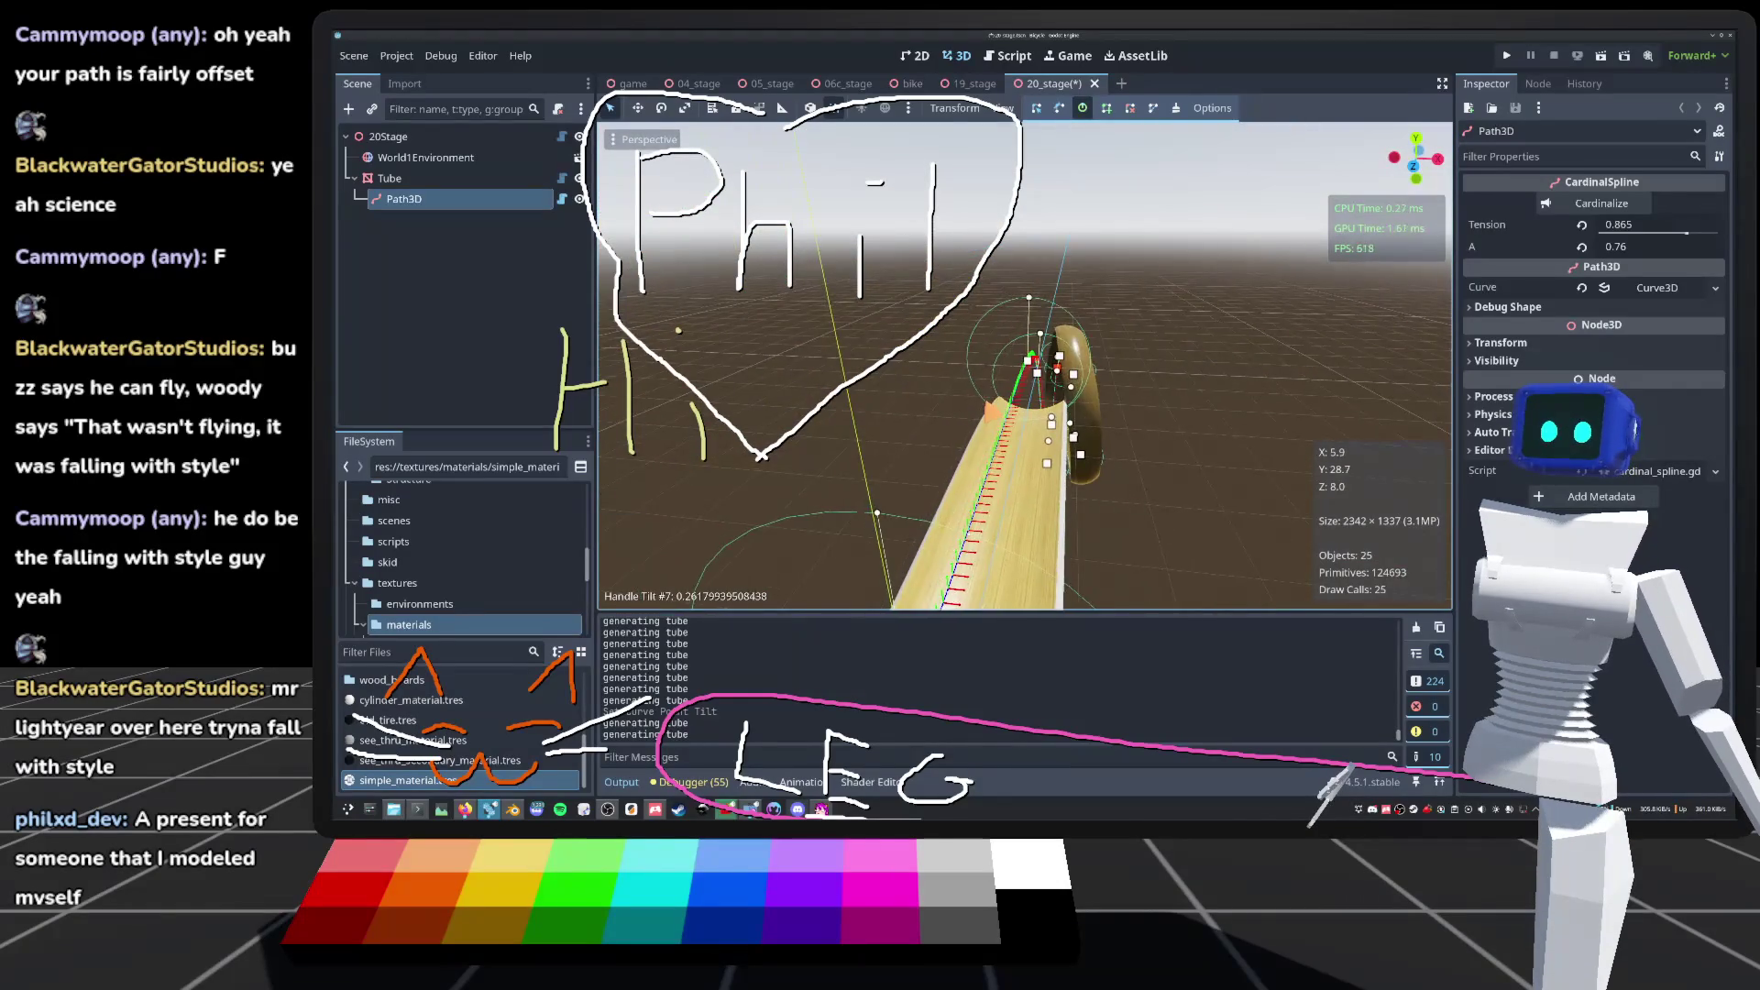
pyautogui.scroll(-3, 1025, 365)
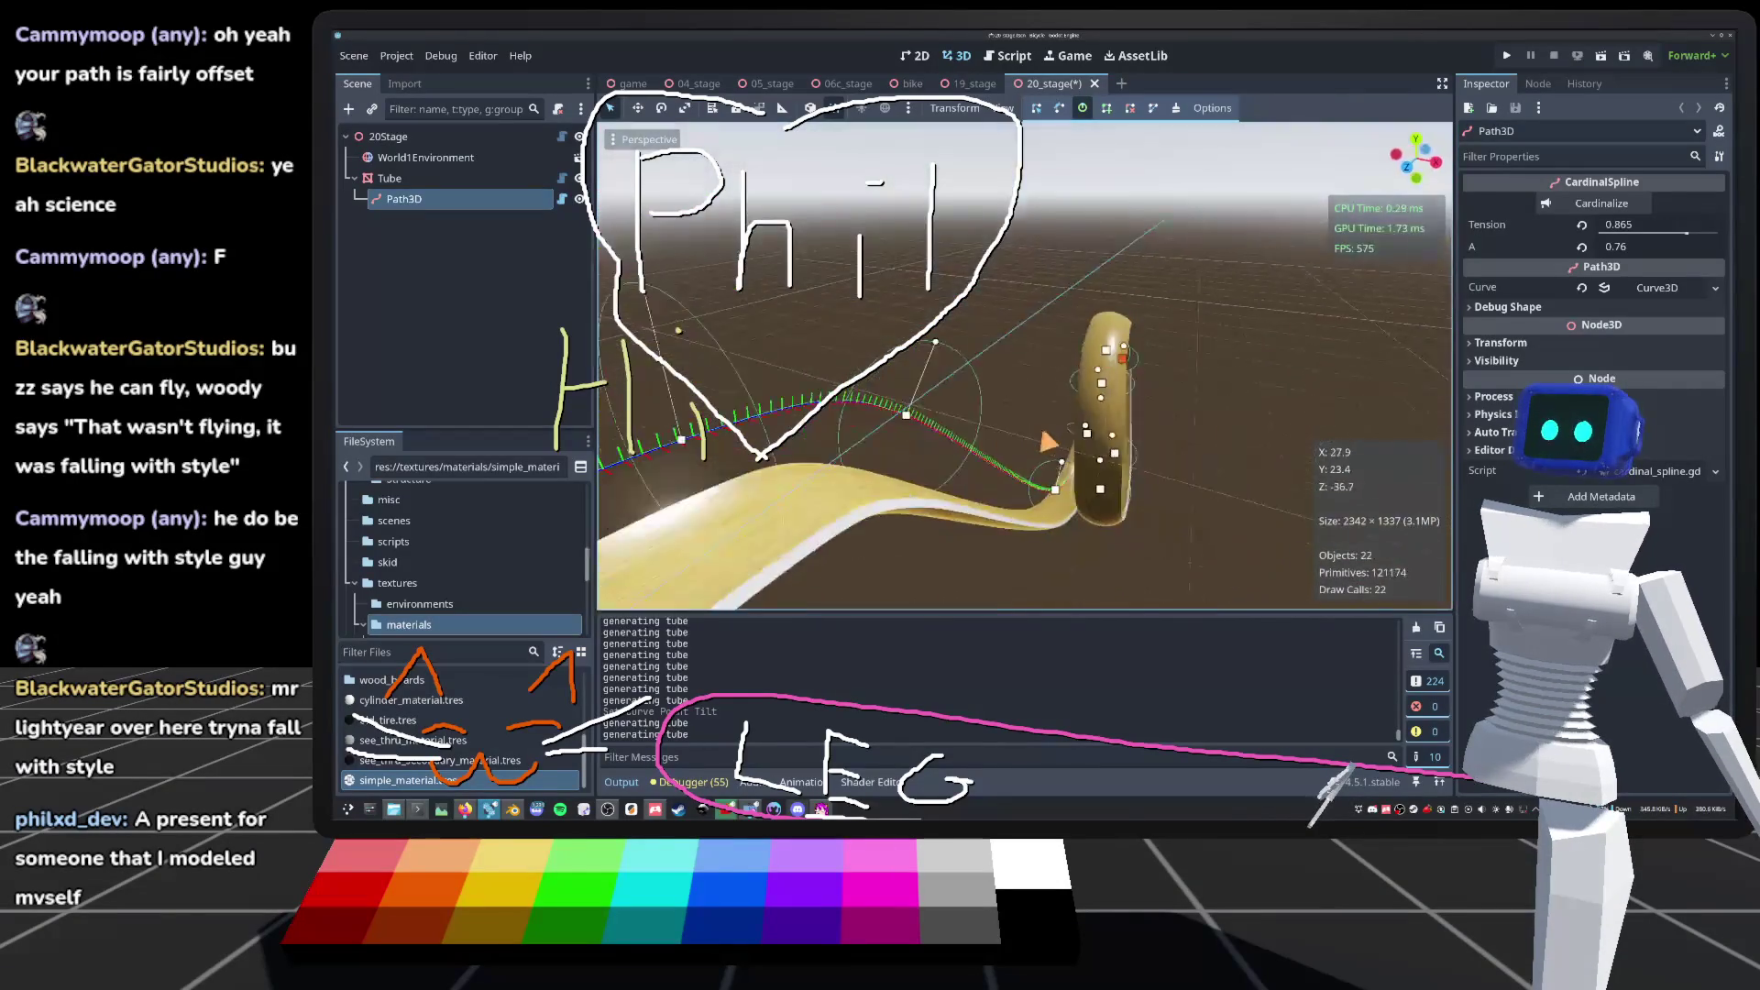
pyautogui.scroll(5, 1025, 365)
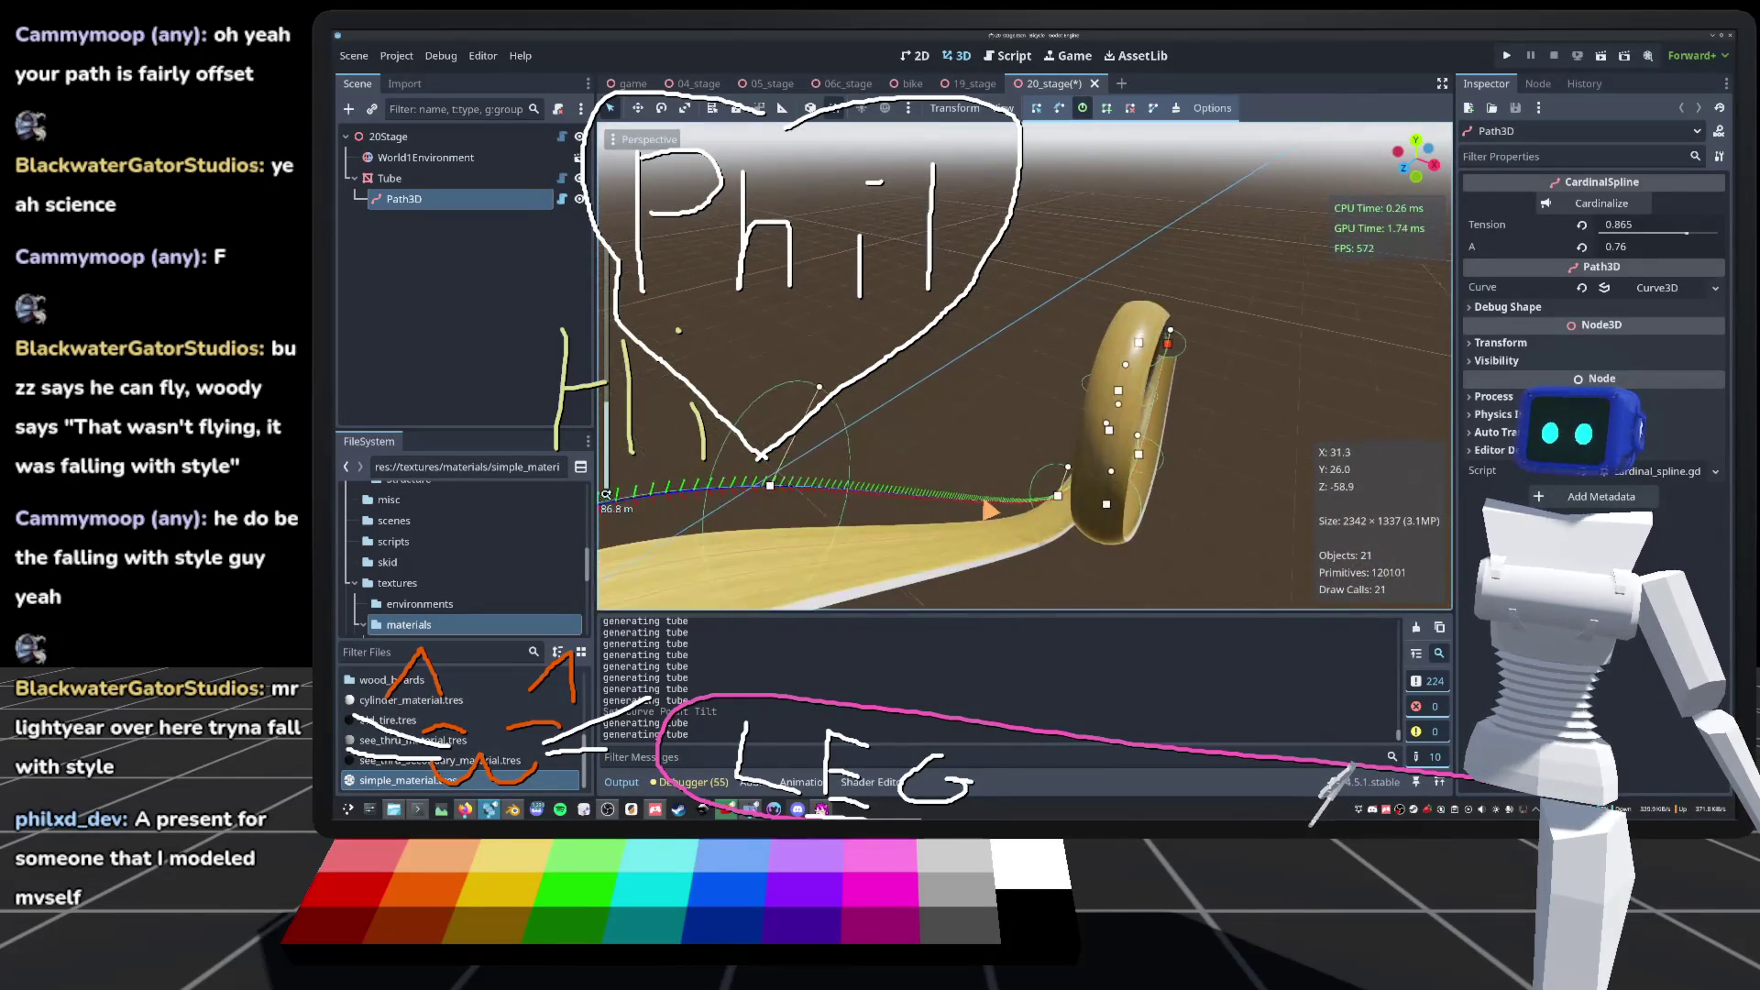
pyautogui.scroll(-4, 1025, 365)
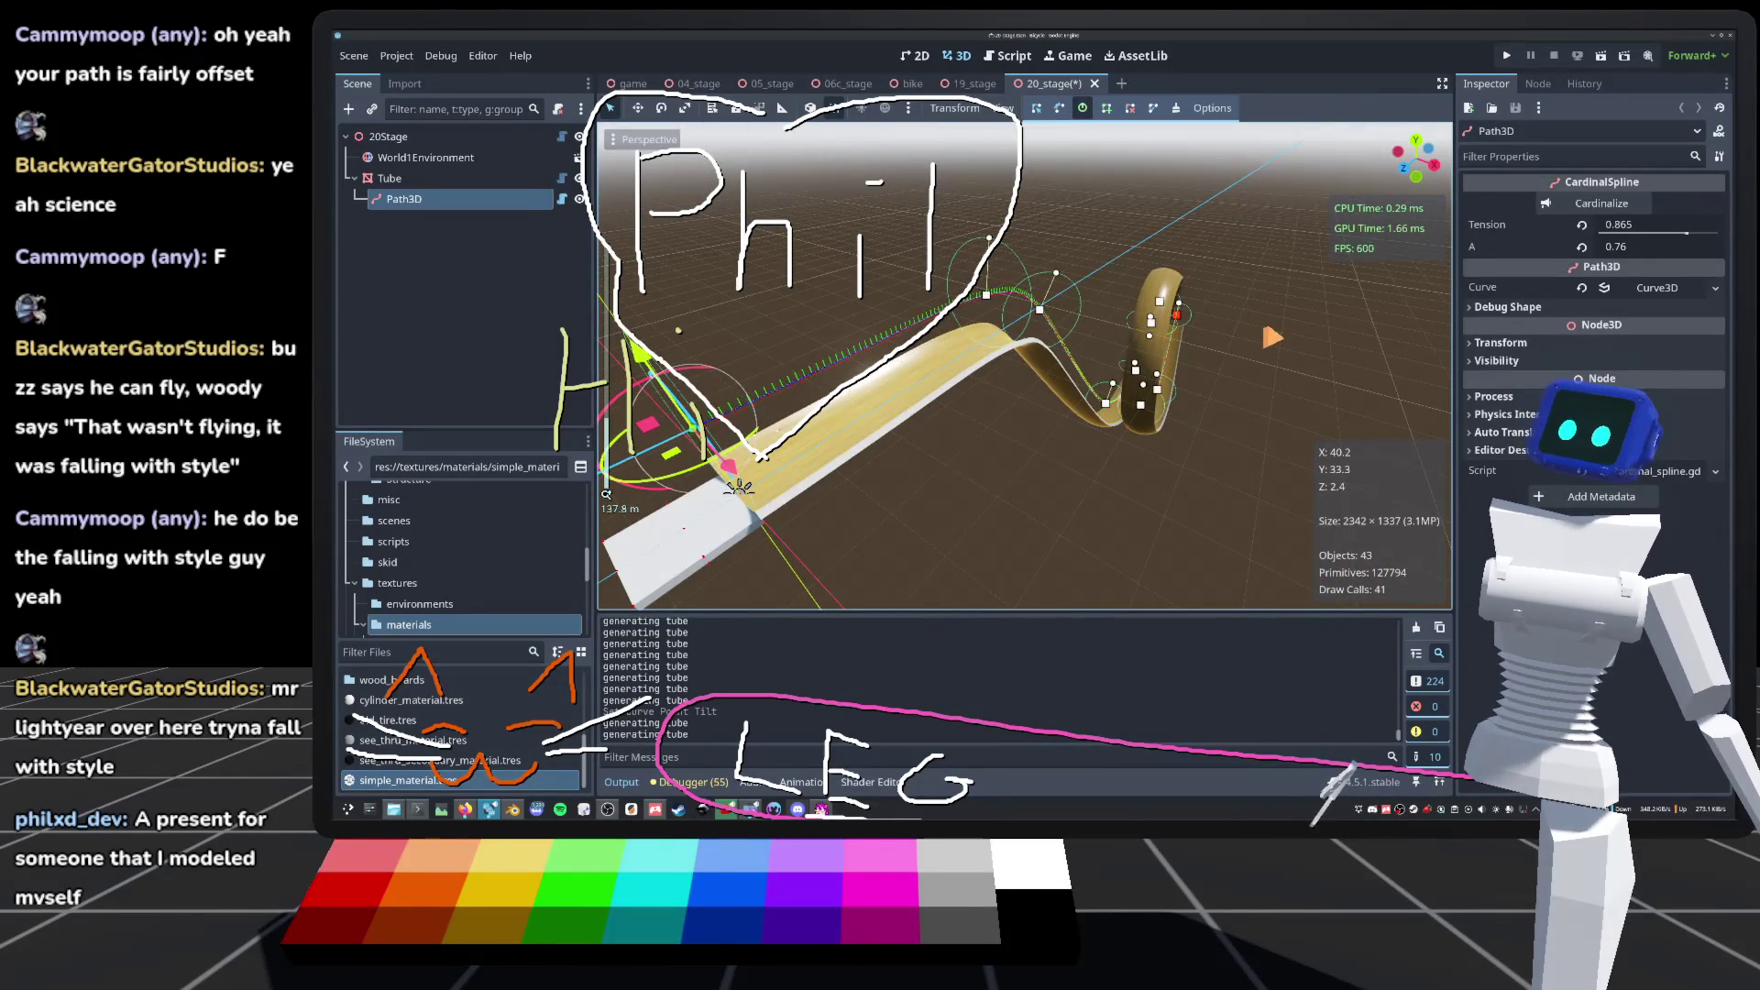
pyautogui.scroll(3, 1025, 365)
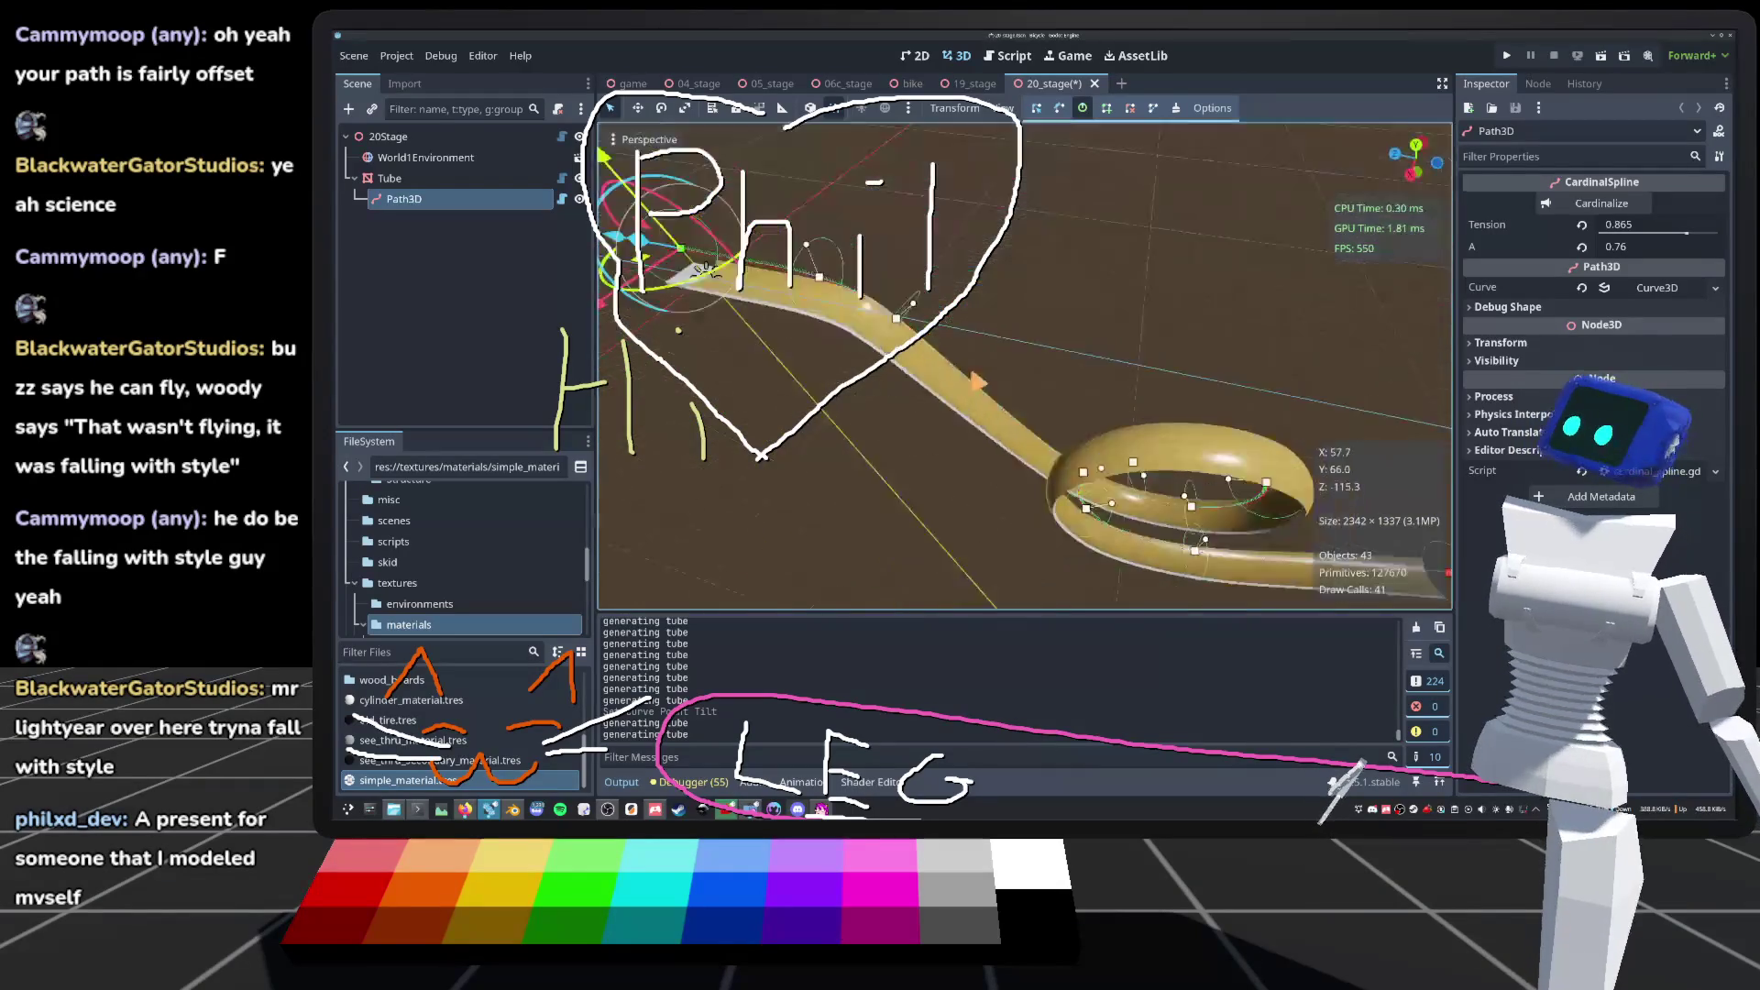
pyautogui.scroll(3, 1025, 365)
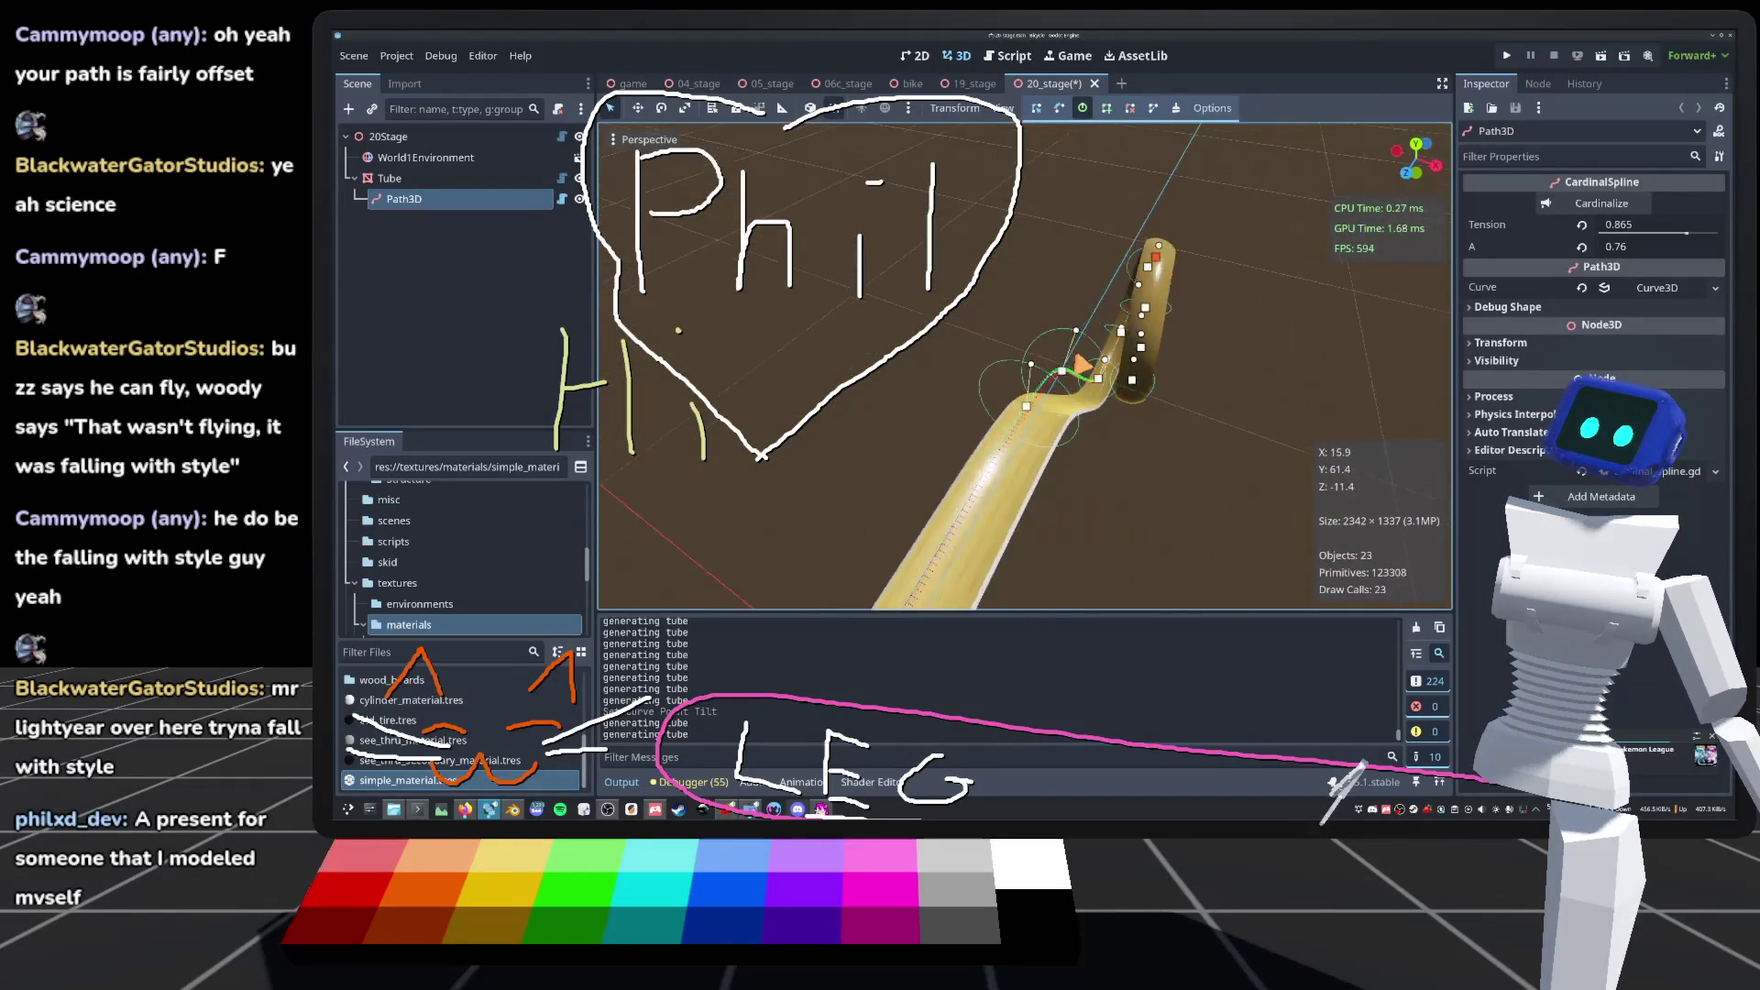
pyautogui.scroll(3, 1025, 364)
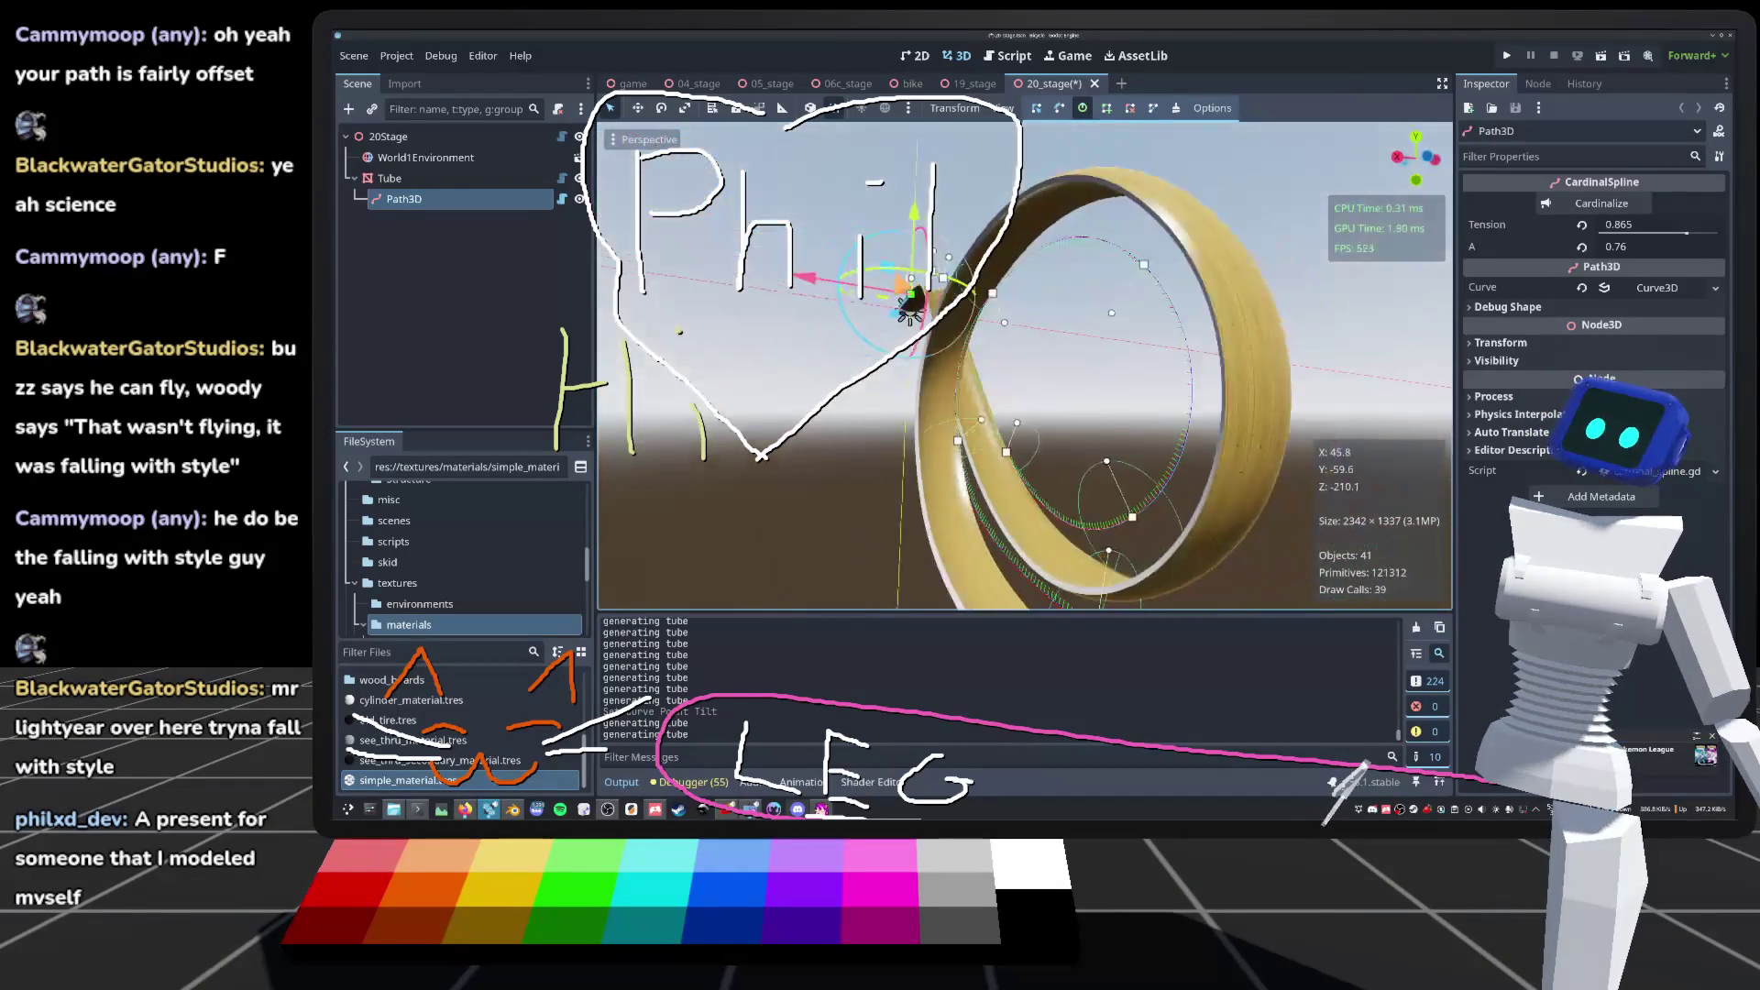
pyautogui.scroll(-5, 684, 245)
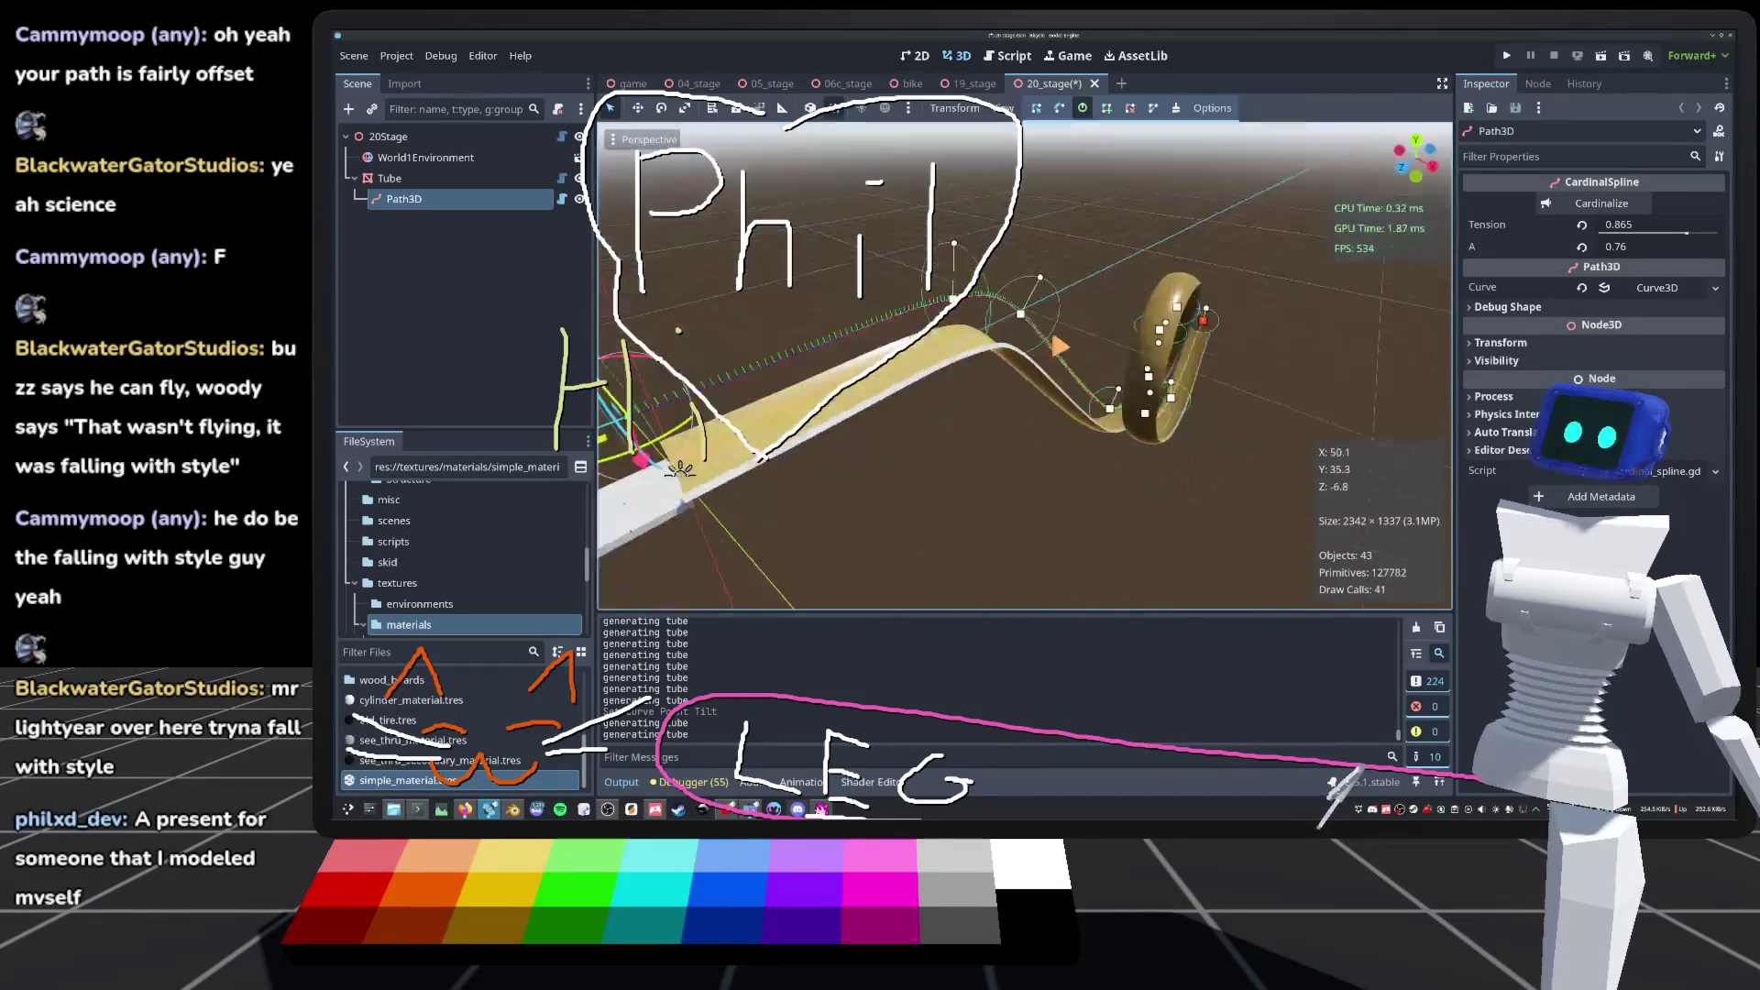
pyautogui.scroll(5, 684, 246)
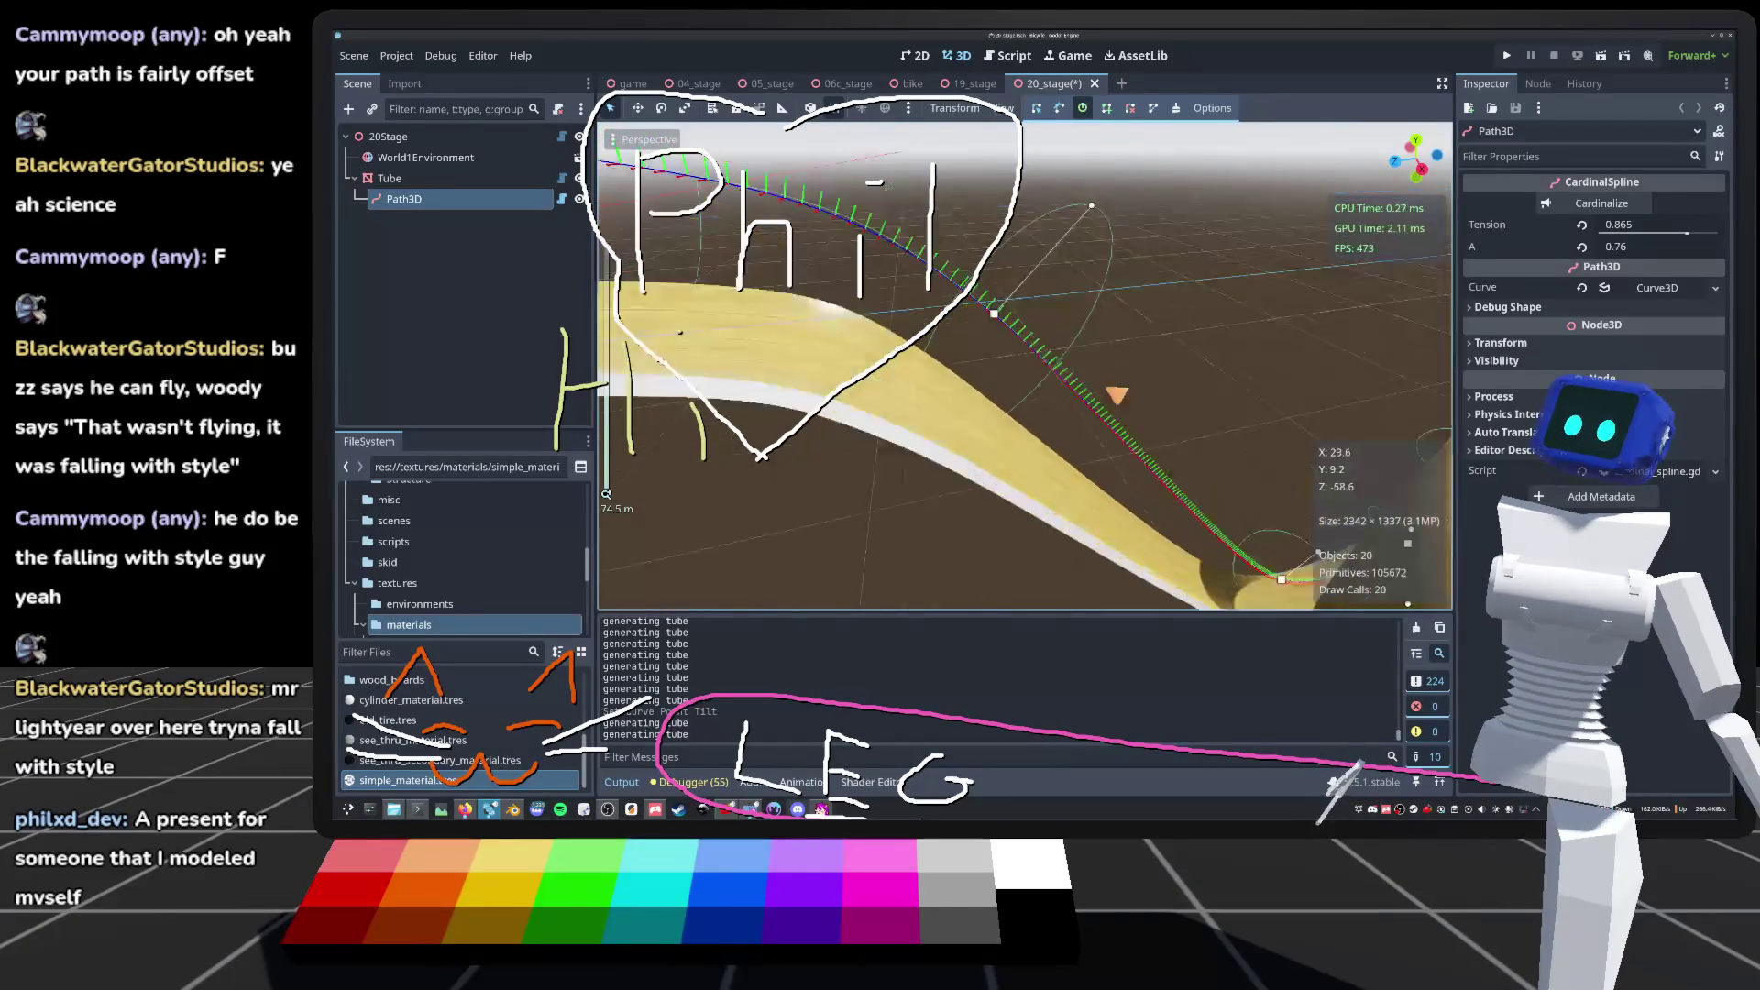
pyautogui.scroll(-4, 1025, 365)
pyautogui.scroll(4, 1024, 365)
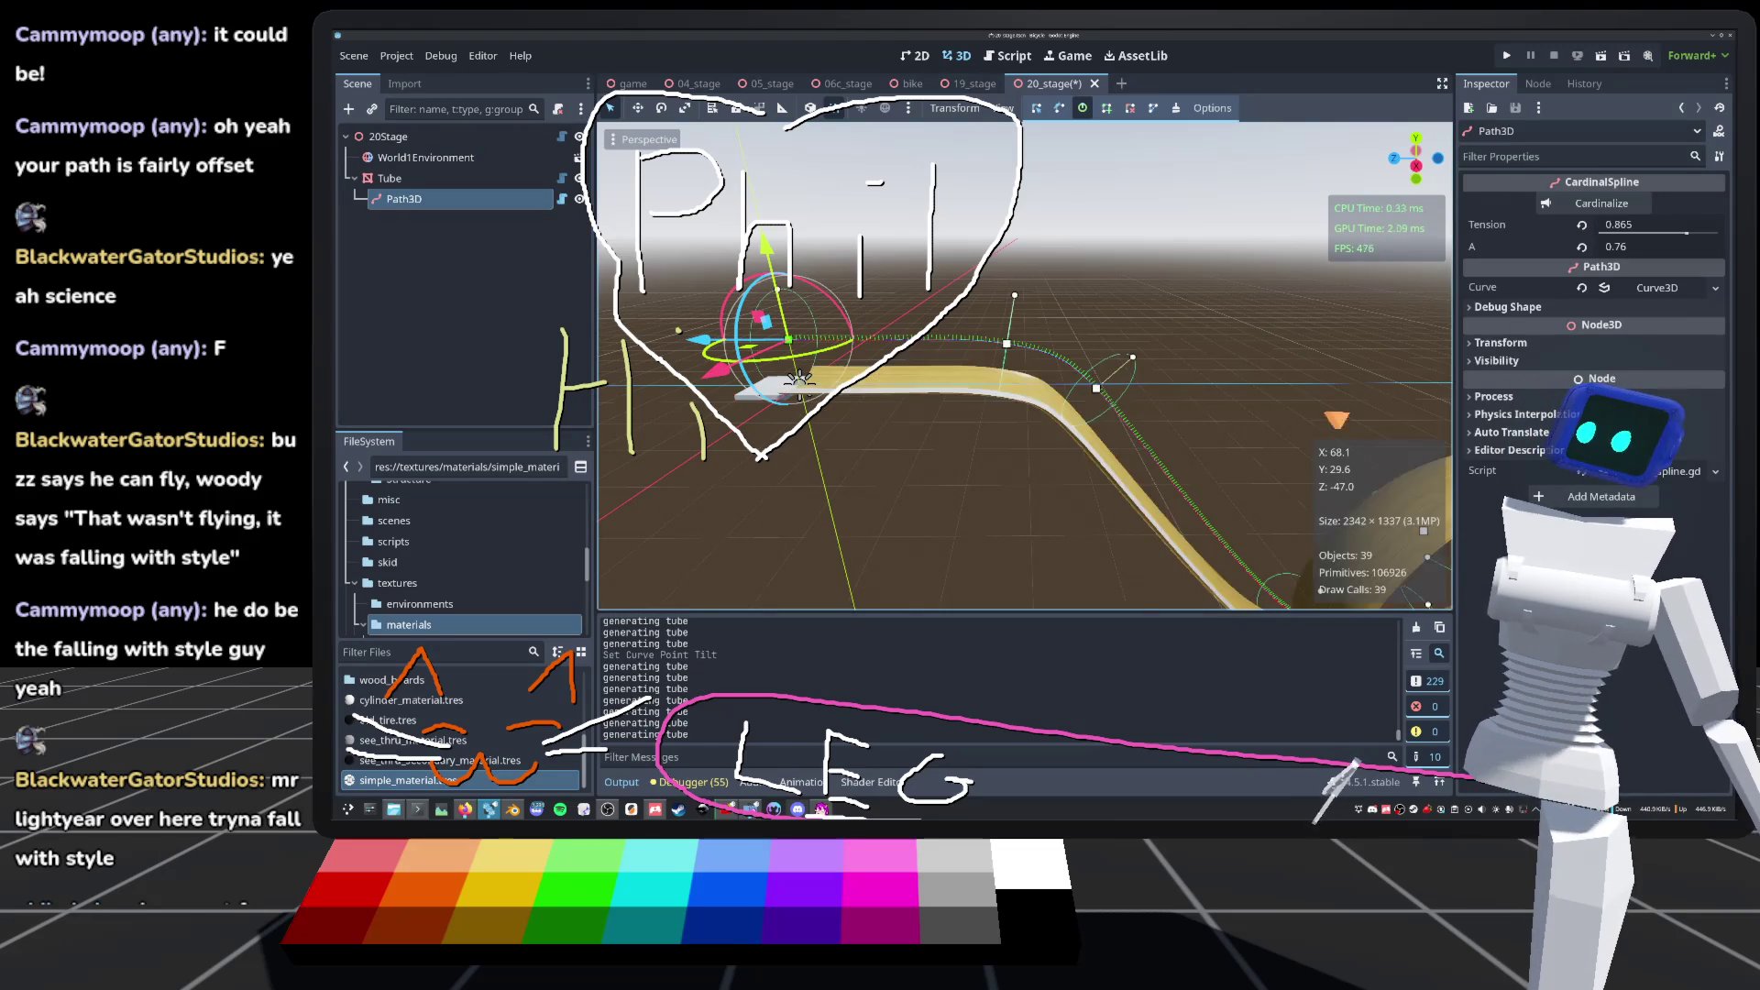
pyautogui.moveTo(799, 376)
pyautogui.mouseDown()
pyautogui.moveTo(606, 493)
pyautogui.moveTo(706, 431)
pyautogui.moveTo(657, 312)
pyautogui.moveTo(625, 286)
pyautogui.mouseUp()
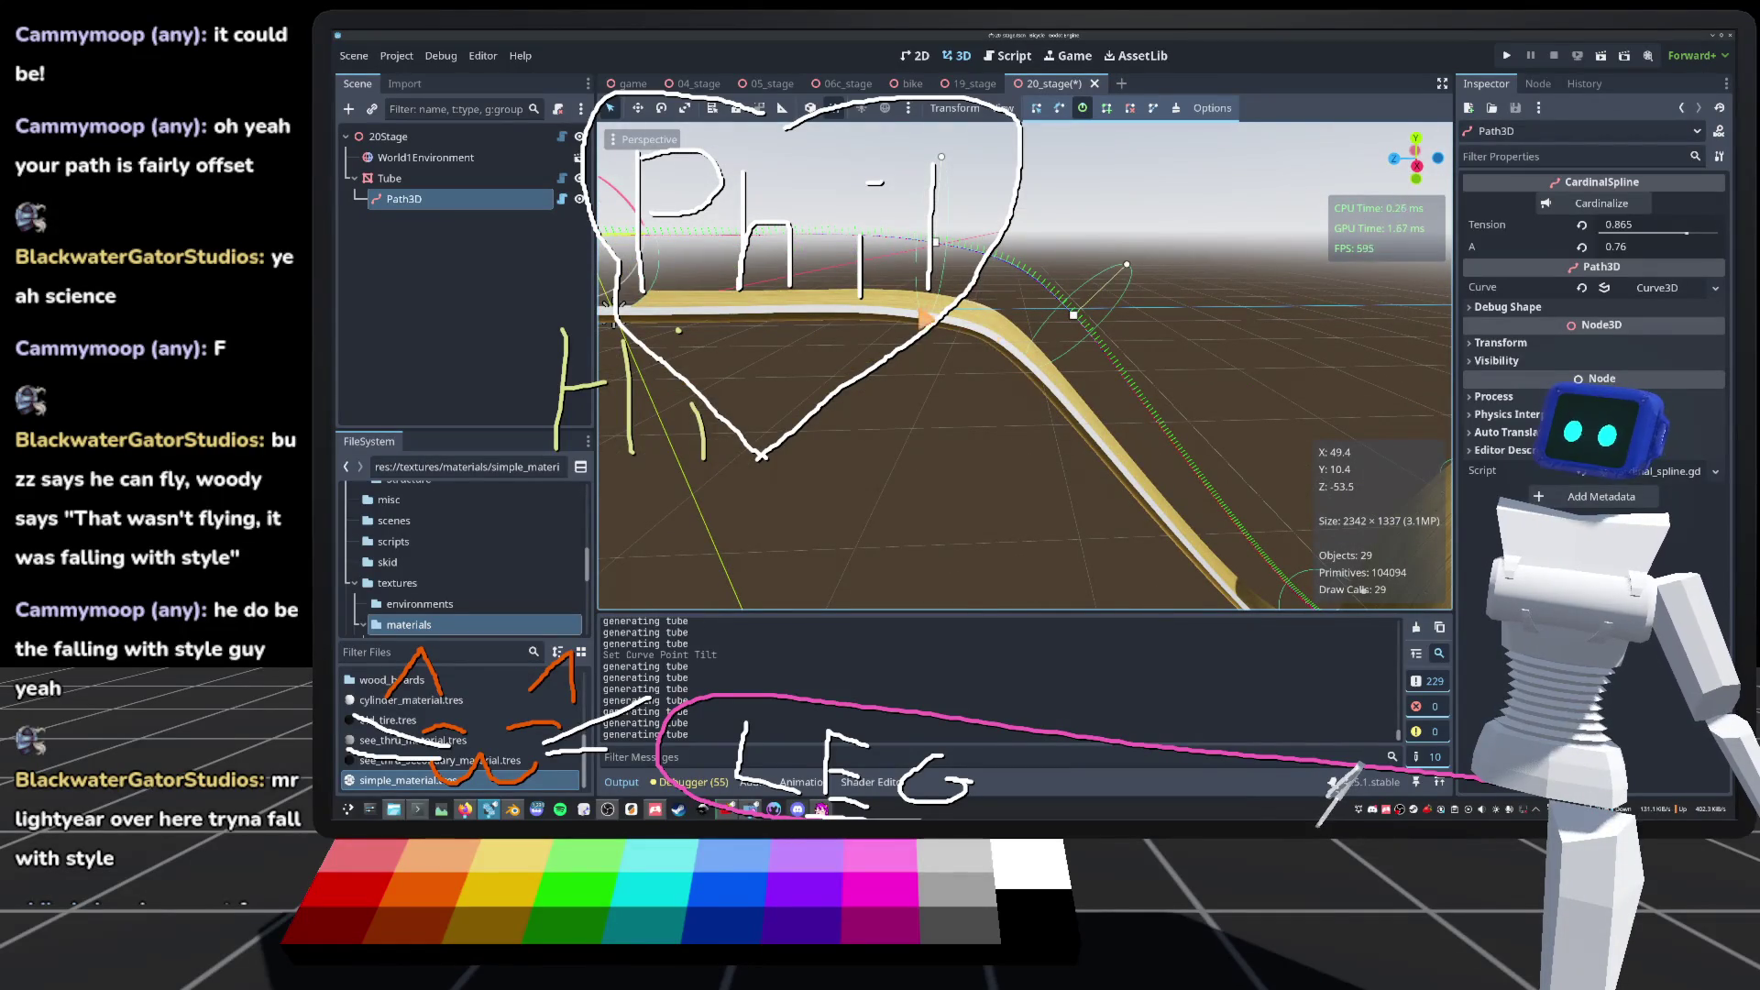
# Step: Select the Tube and toggle its Relax option in the Inspector
pyautogui.click(390, 178)
pyautogui.scroll(5, 606, 494)
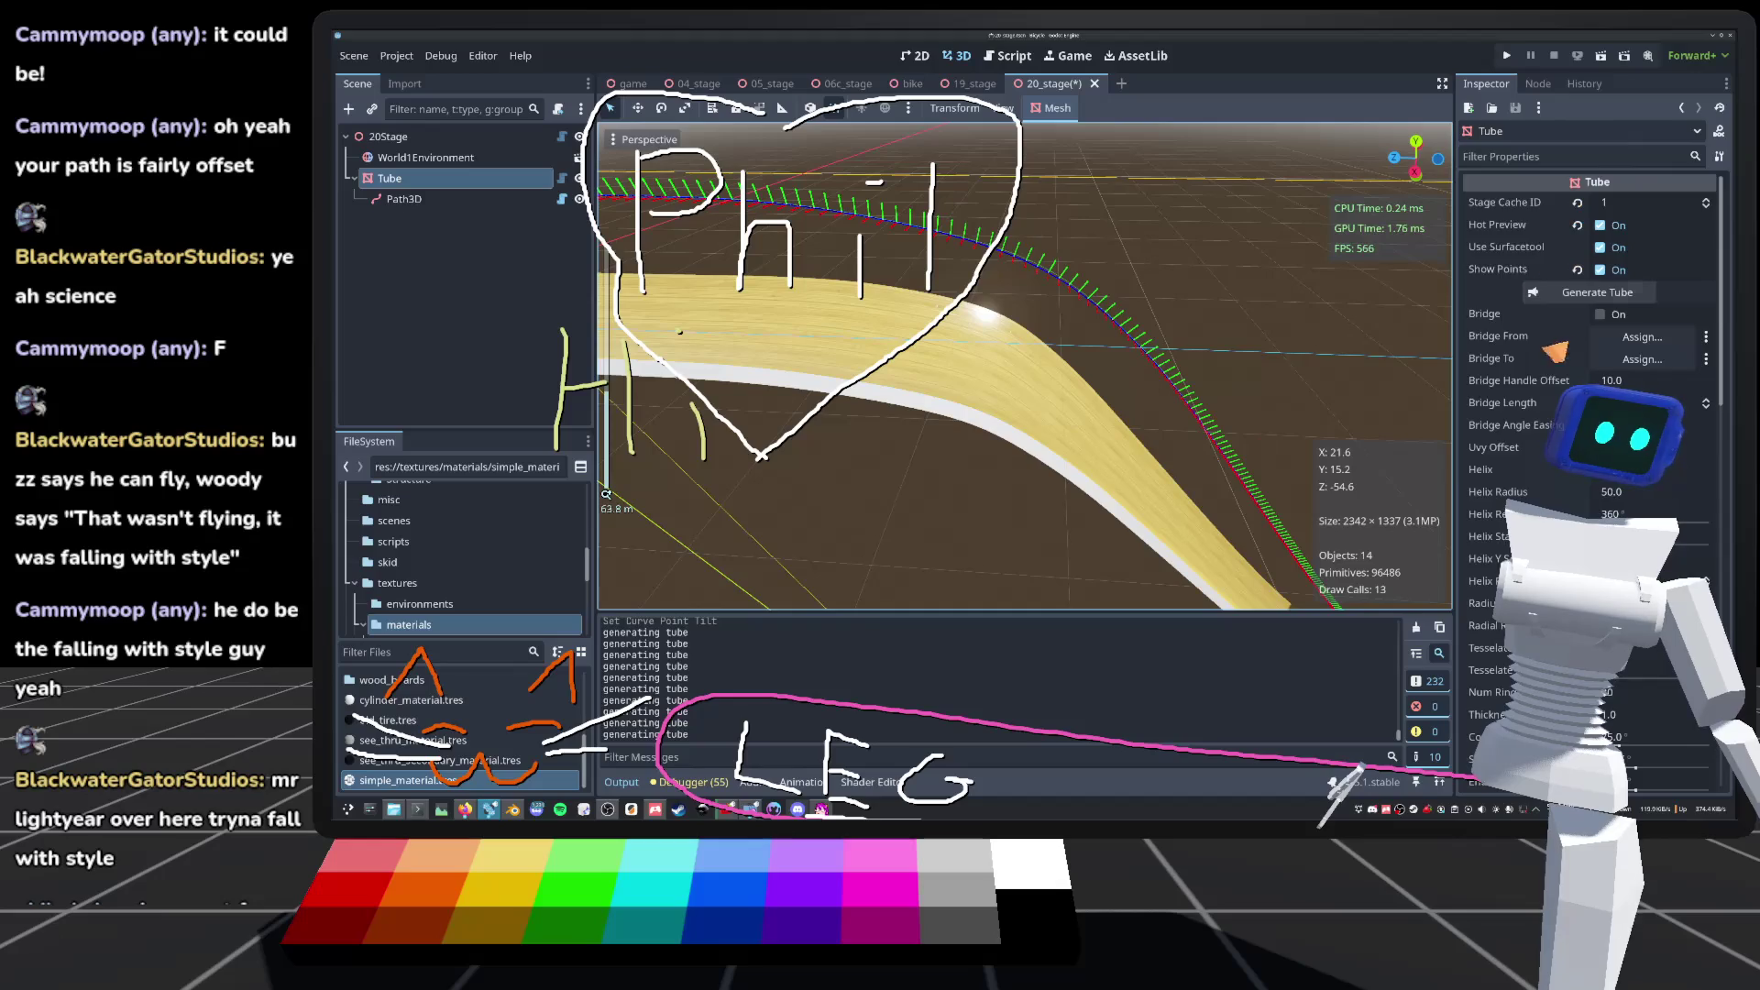
pyautogui.scroll(-5, 1549, 353)
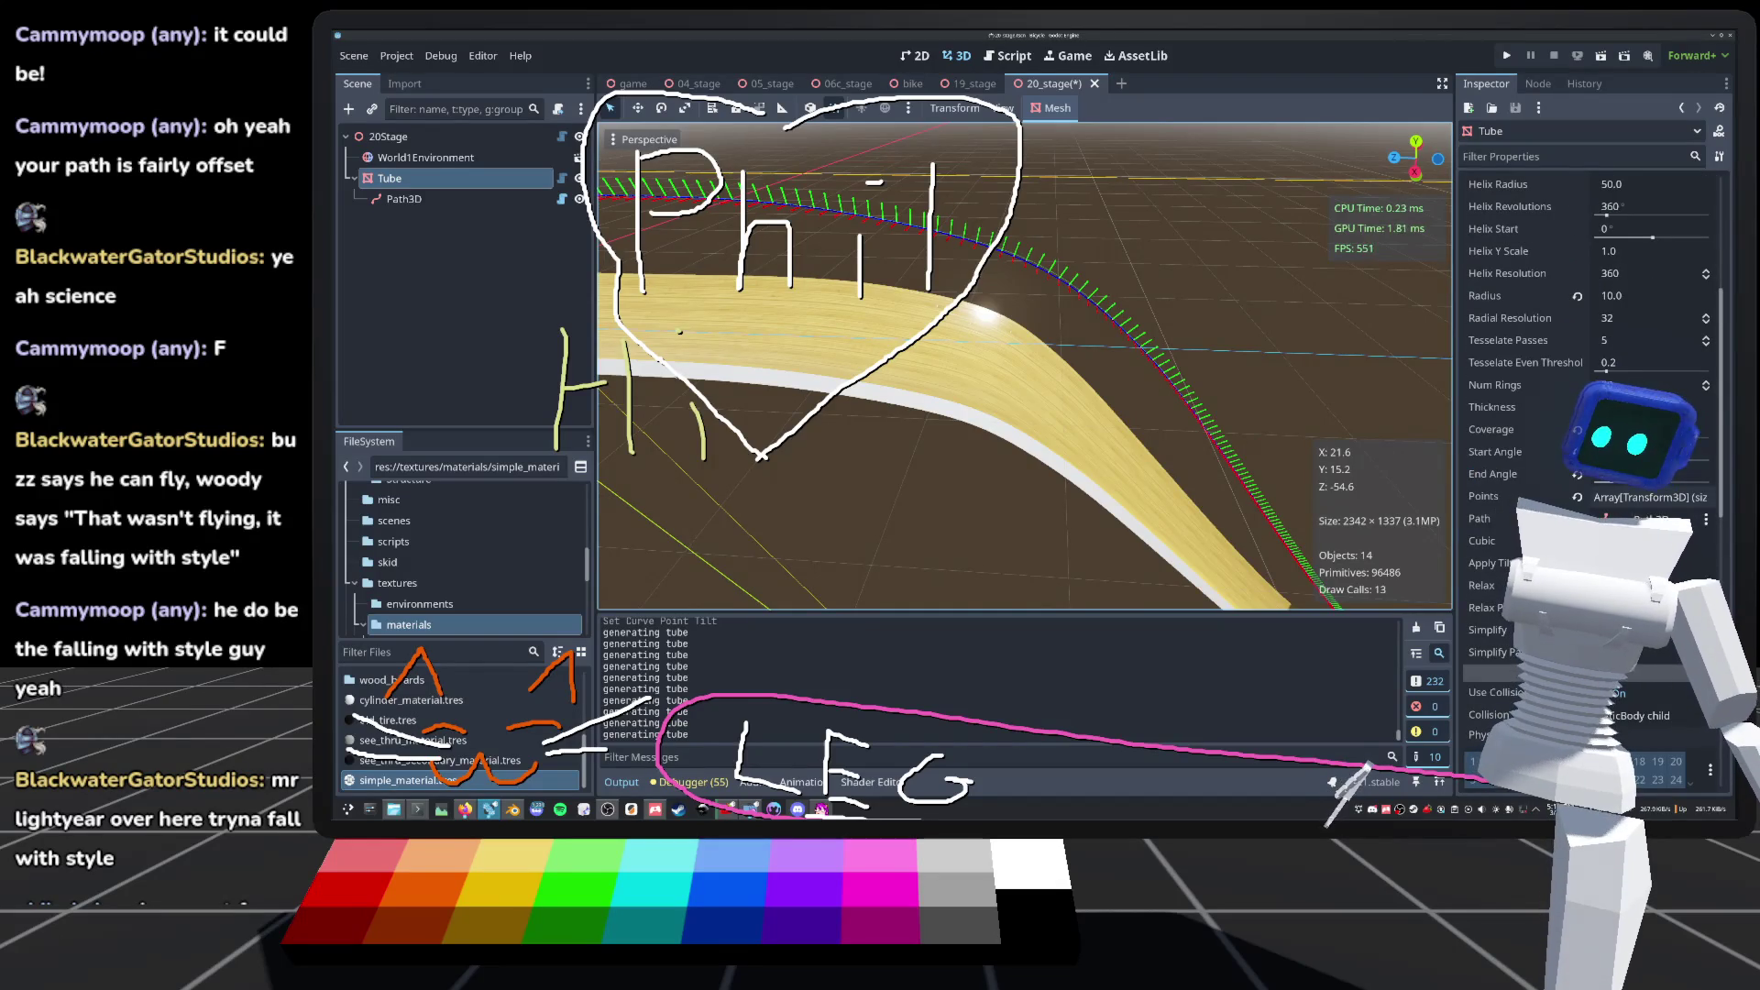
pyautogui.click(1481, 585)
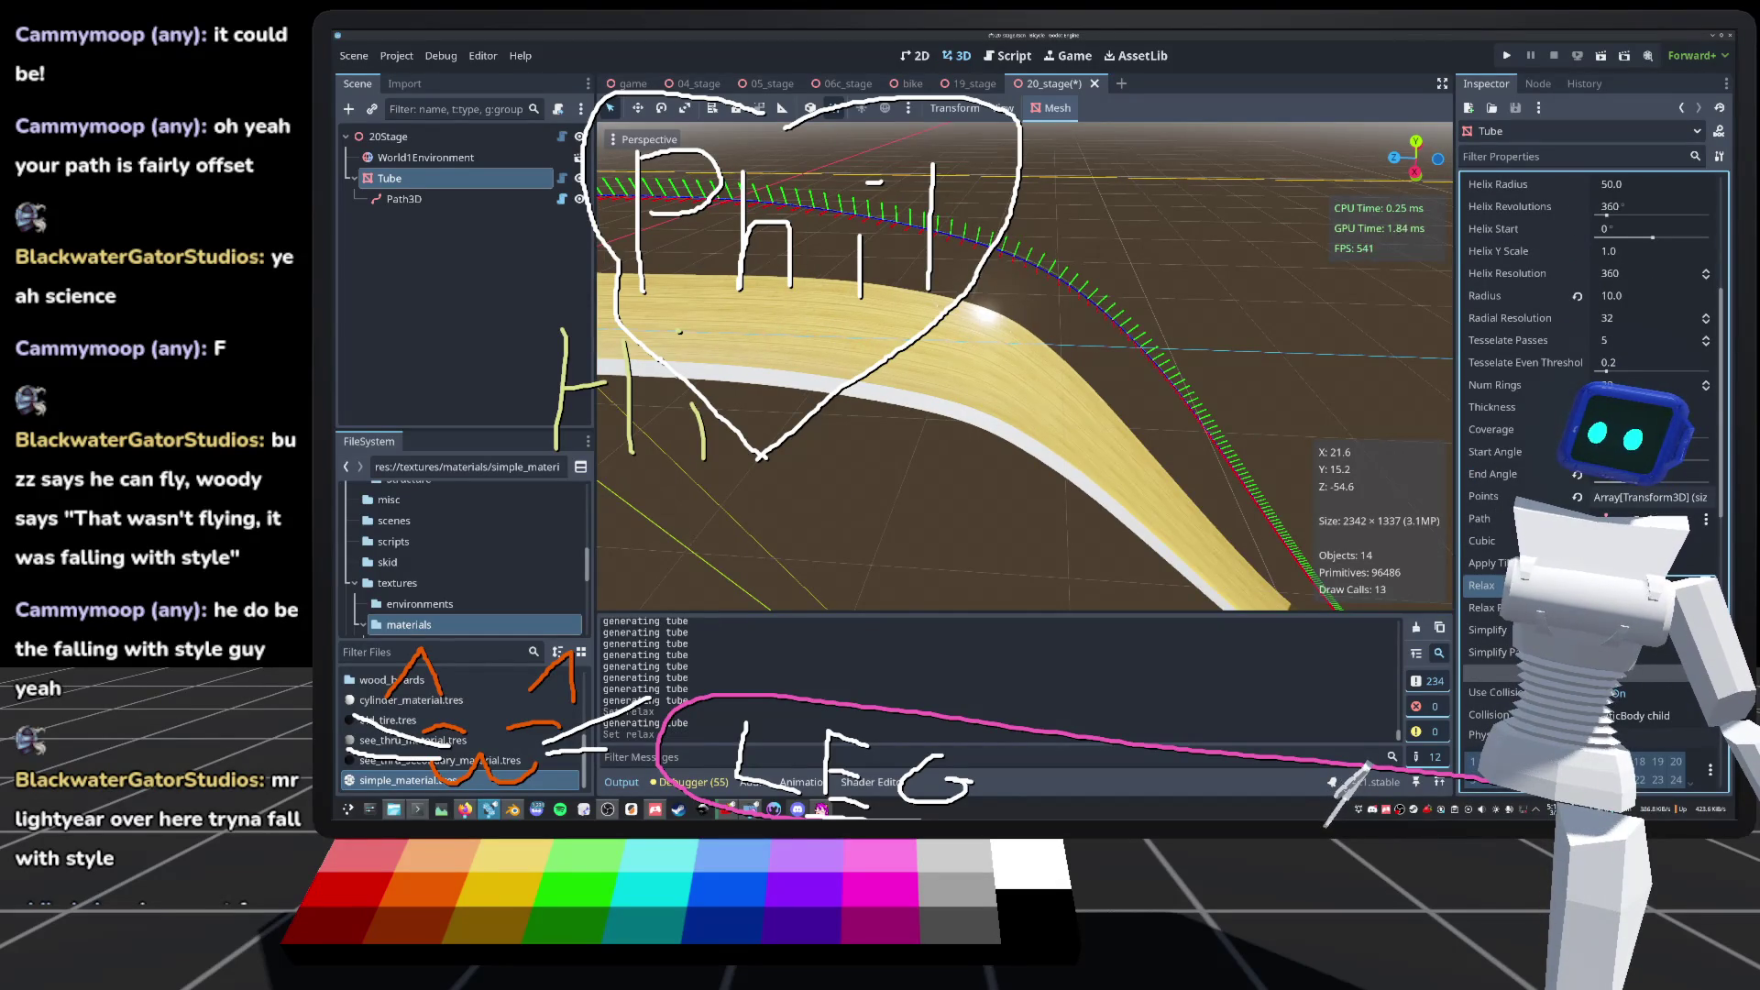
pyautogui.scroll(-5, 817, 270)
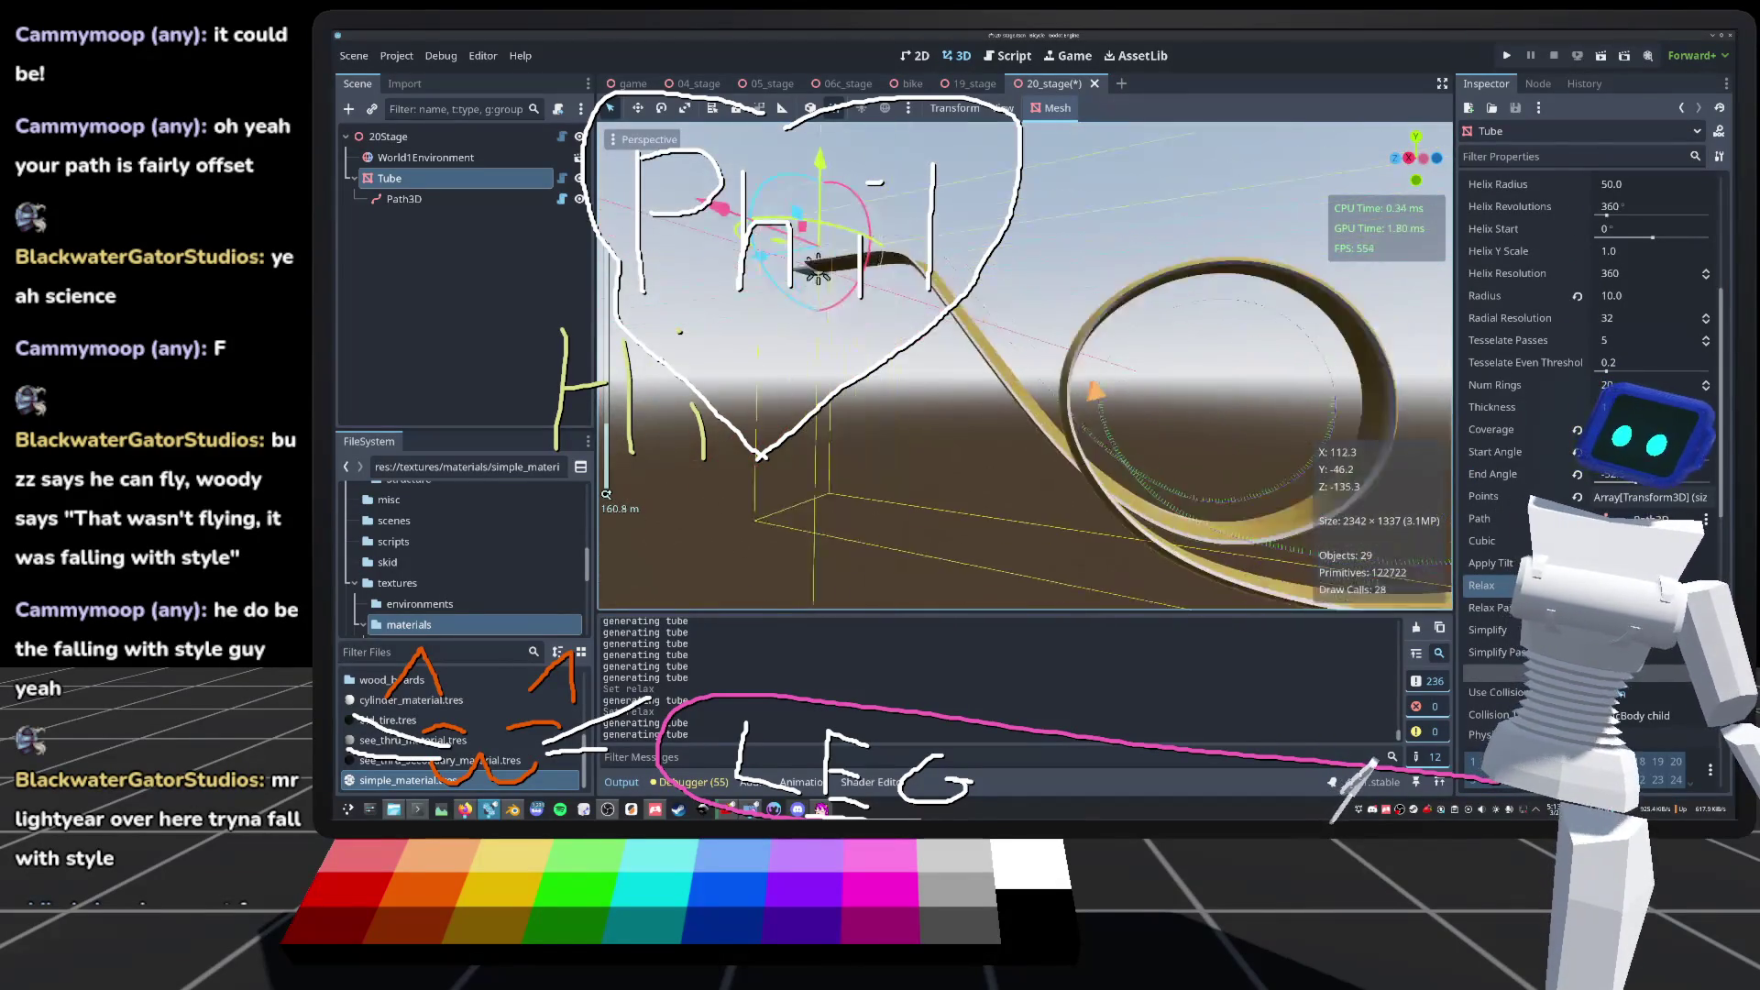
pyautogui.moveTo(816, 270); pyautogui.dragTo(779, 252)
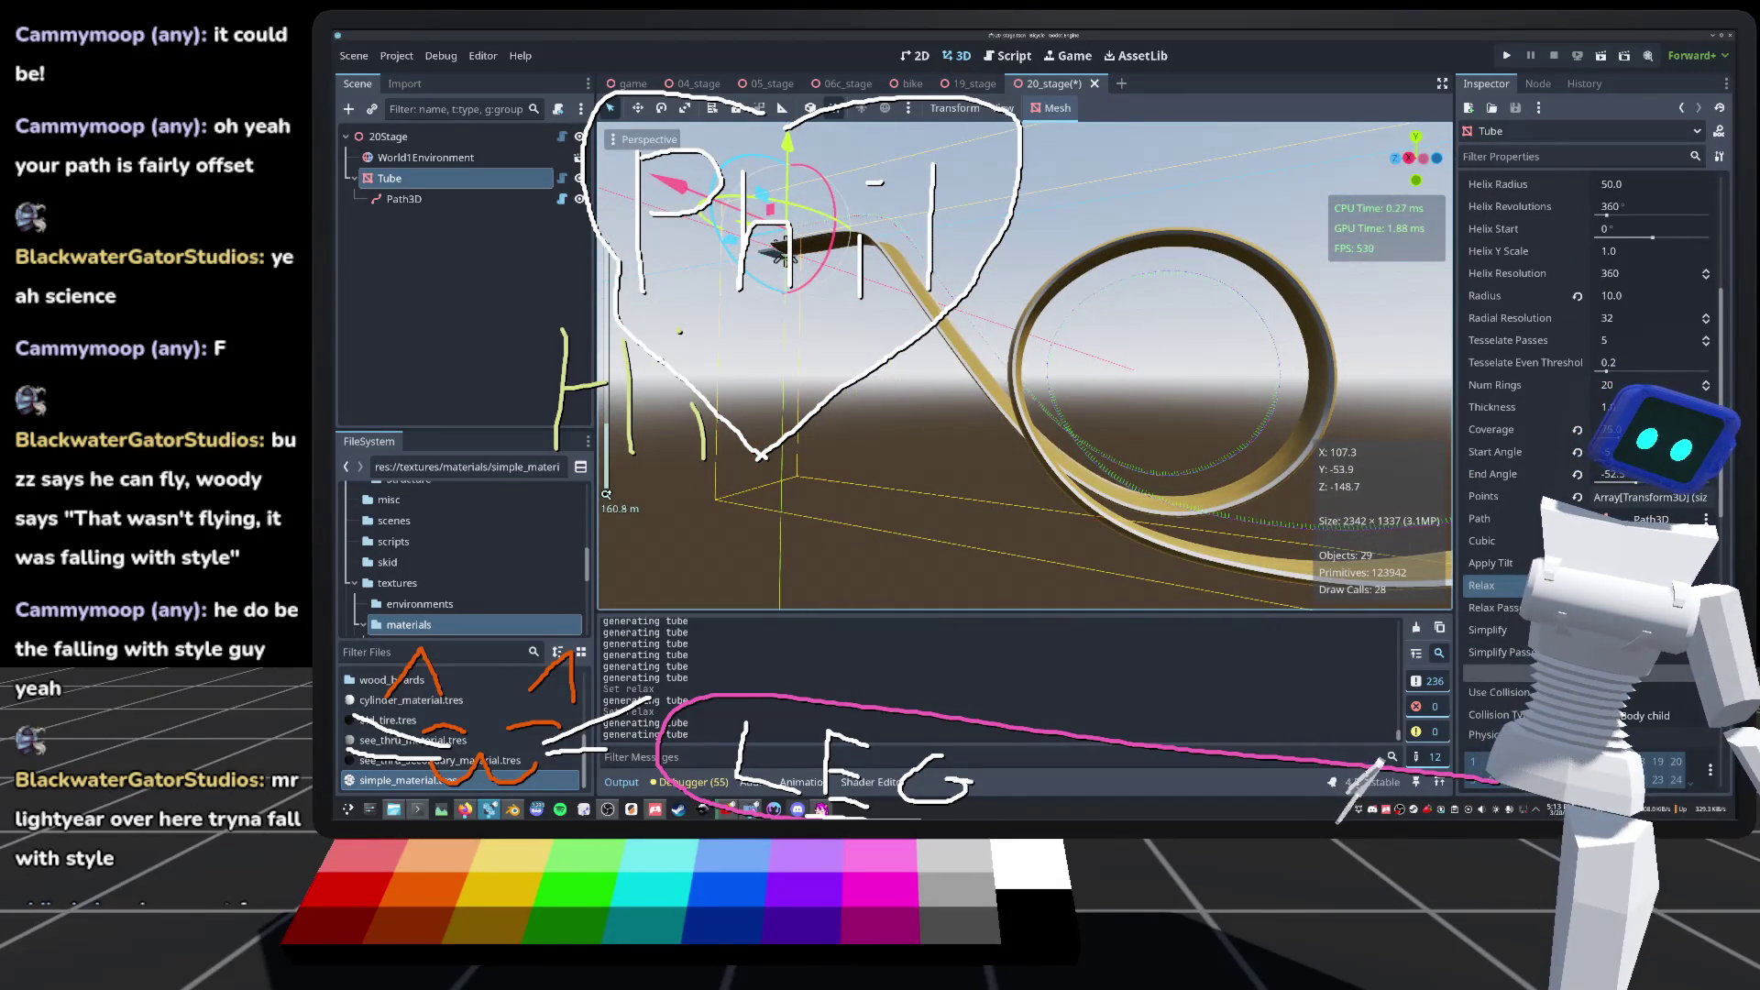
pyautogui.click(1707, 585)
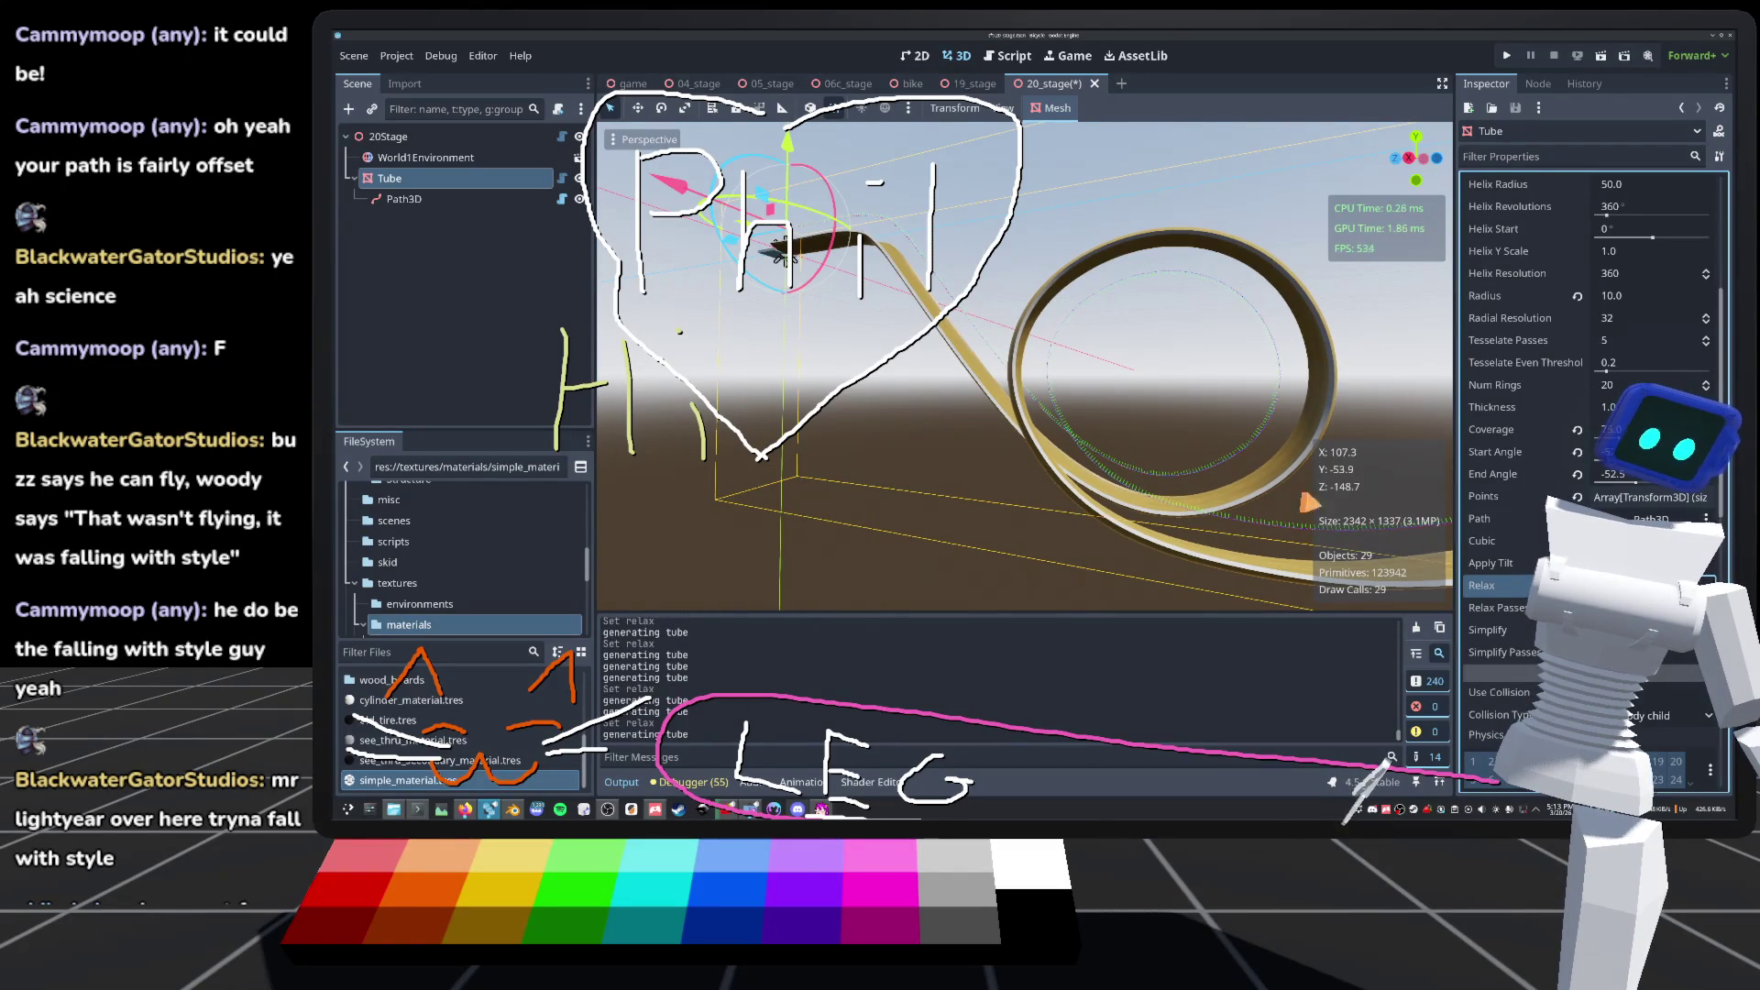
# Step: Orbit and zoom around the tube to check the smoothed track from above and the side
pyautogui.moveTo(780, 252); pyautogui.dragTo(680, 449)
pyautogui.scroll(5, 606, 494)
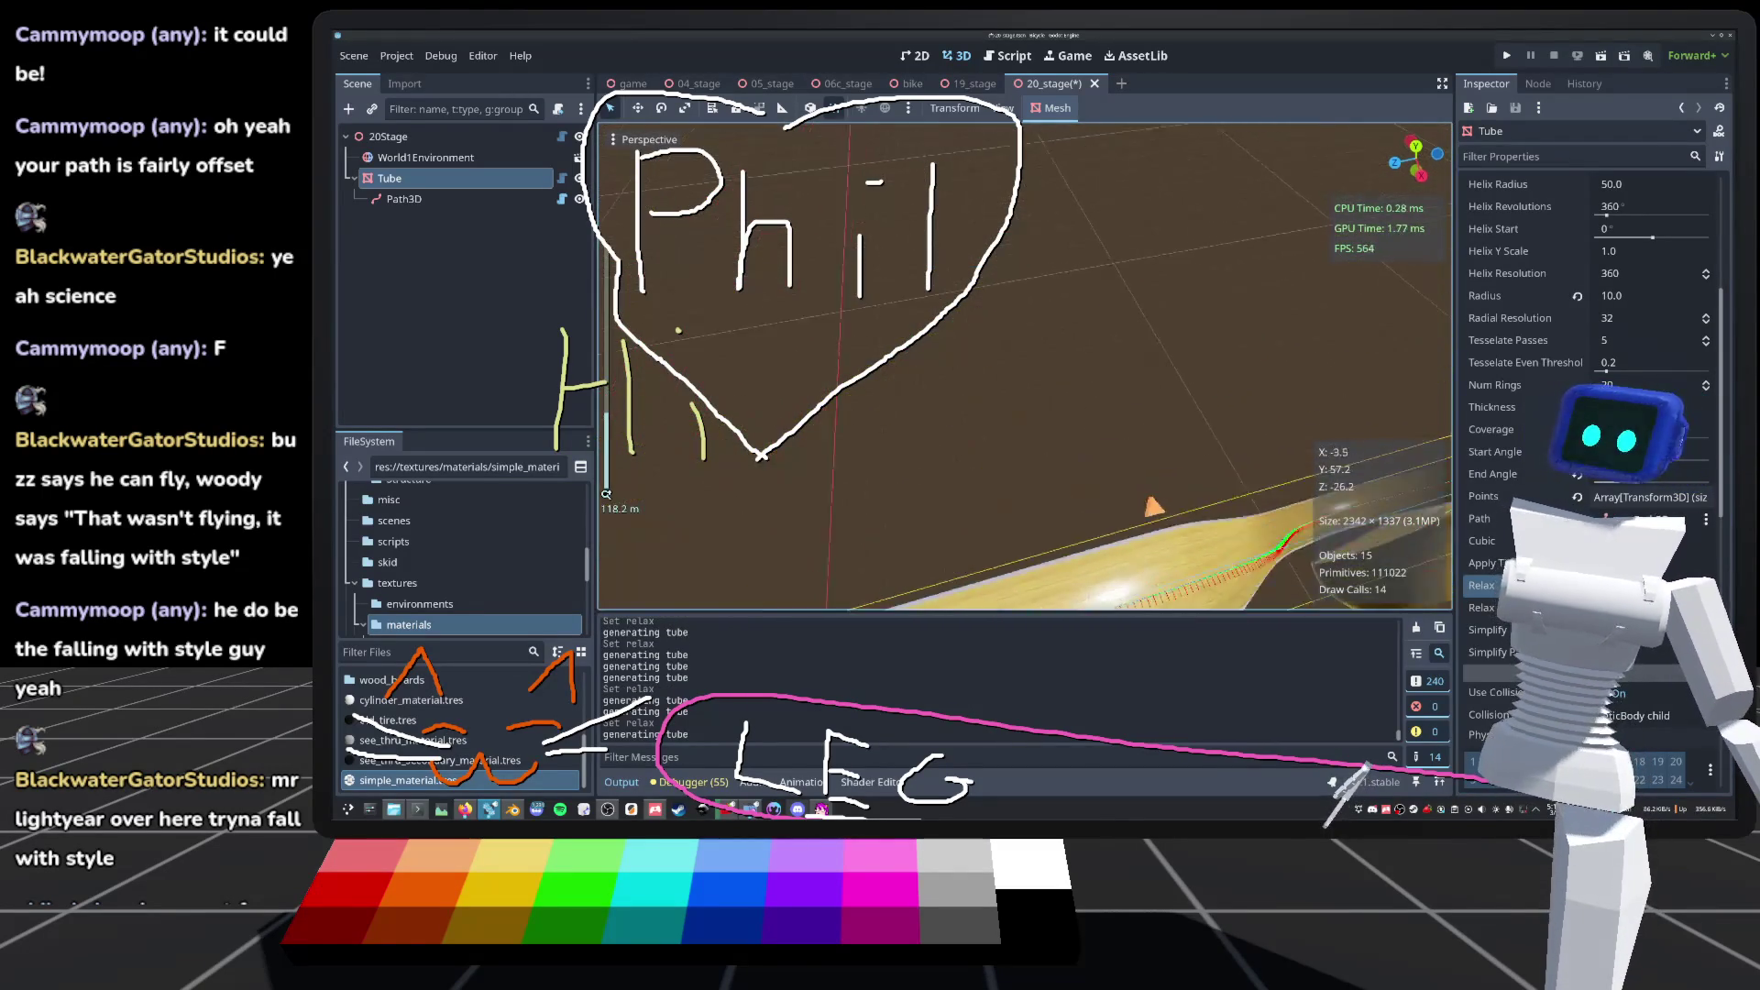
pyautogui.scroll(4, 606, 494)
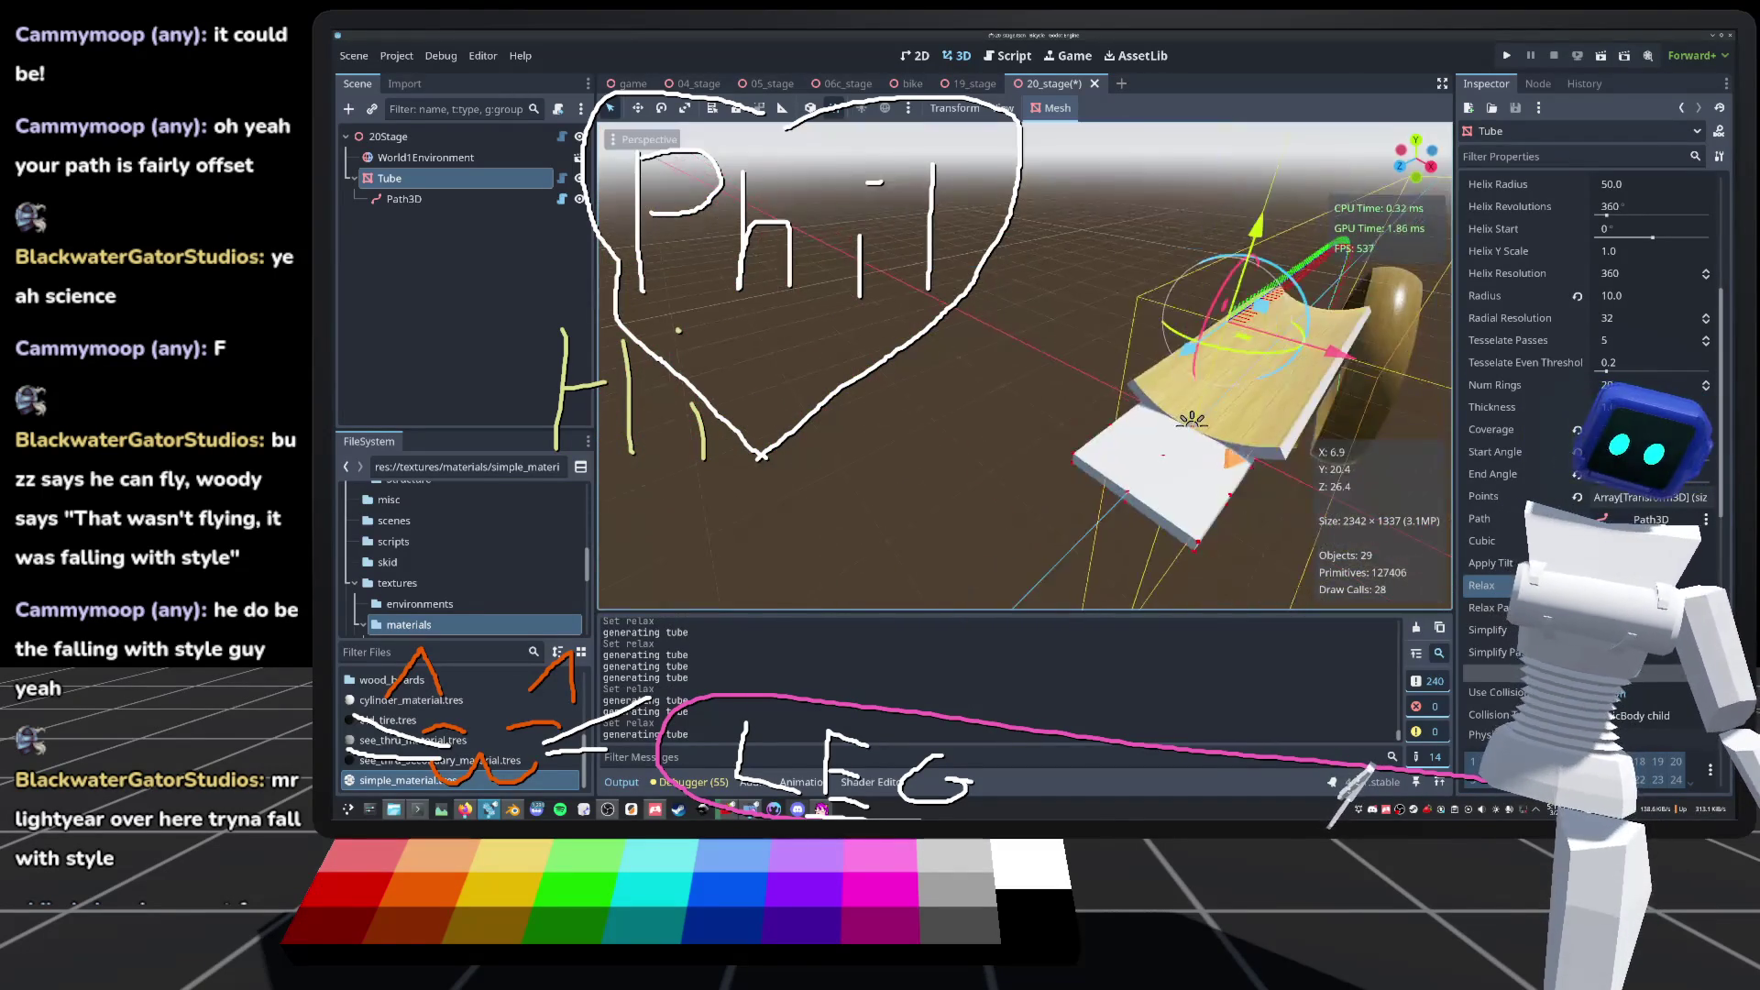
pyautogui.moveTo(606, 494); pyautogui.dragTo(606, 494)
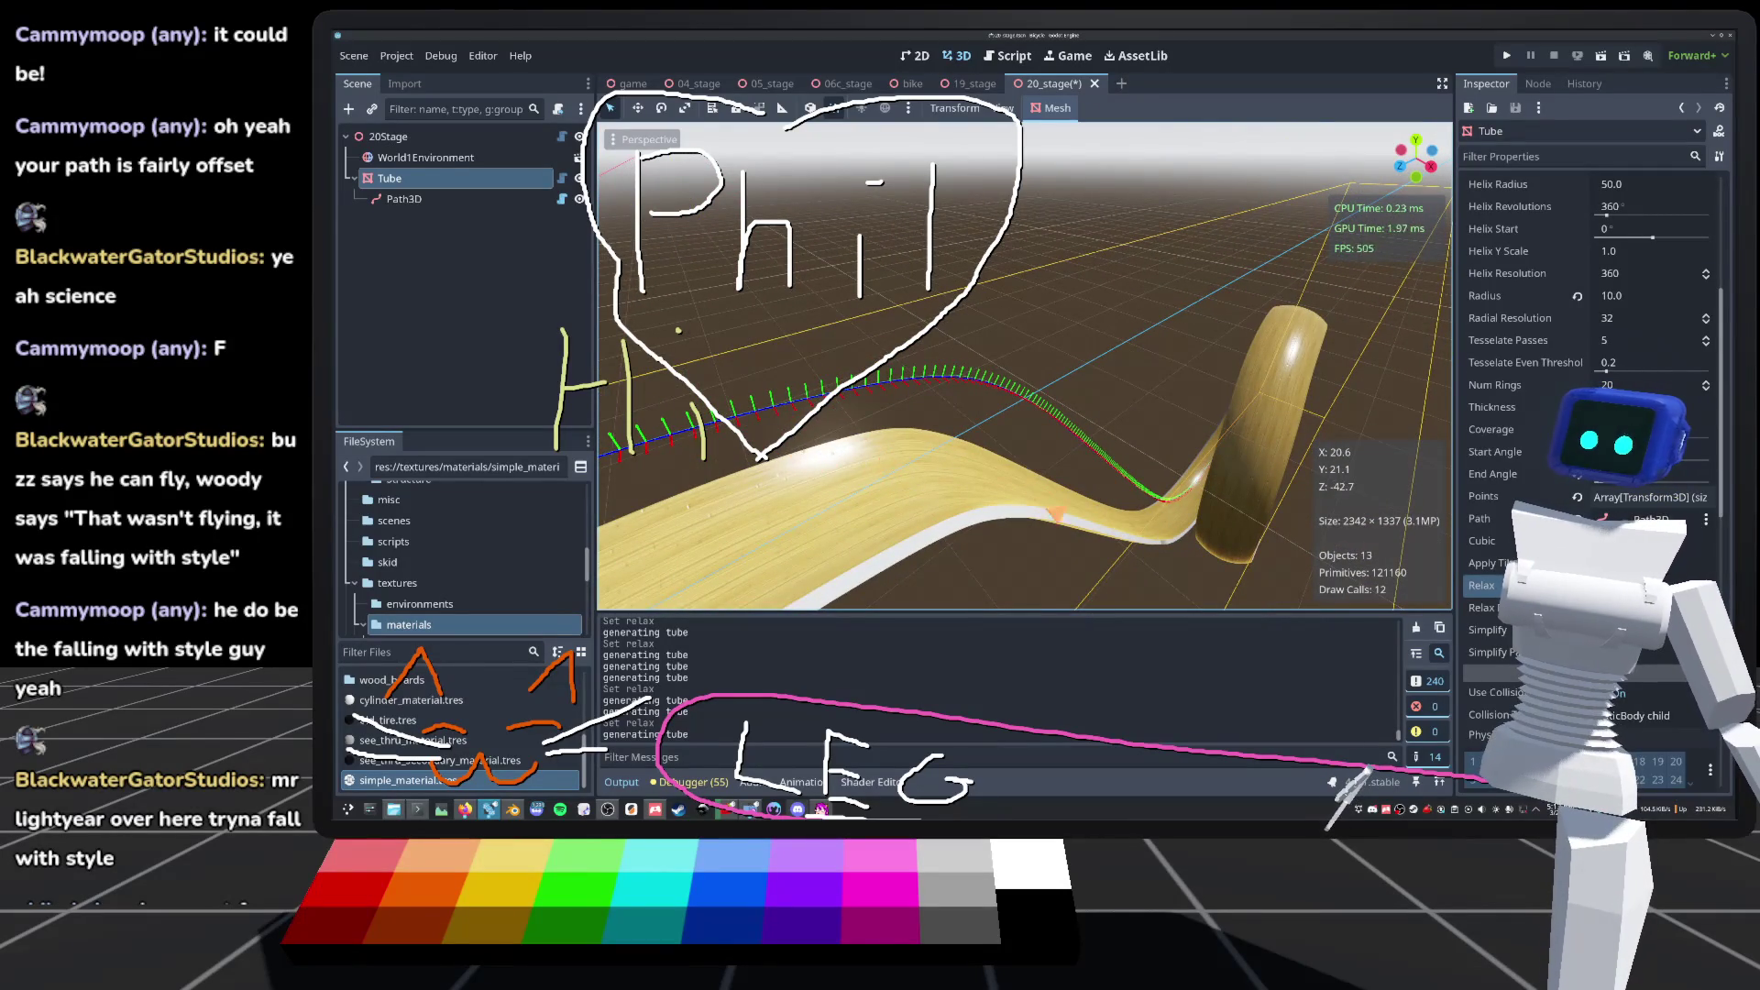
pyautogui.moveTo(606, 494); pyautogui.dragTo(606, 494)
pyautogui.scroll(-3, 606, 494)
pyautogui.scroll(2, 606, 494)
pyautogui.scroll(2, 606, 494)
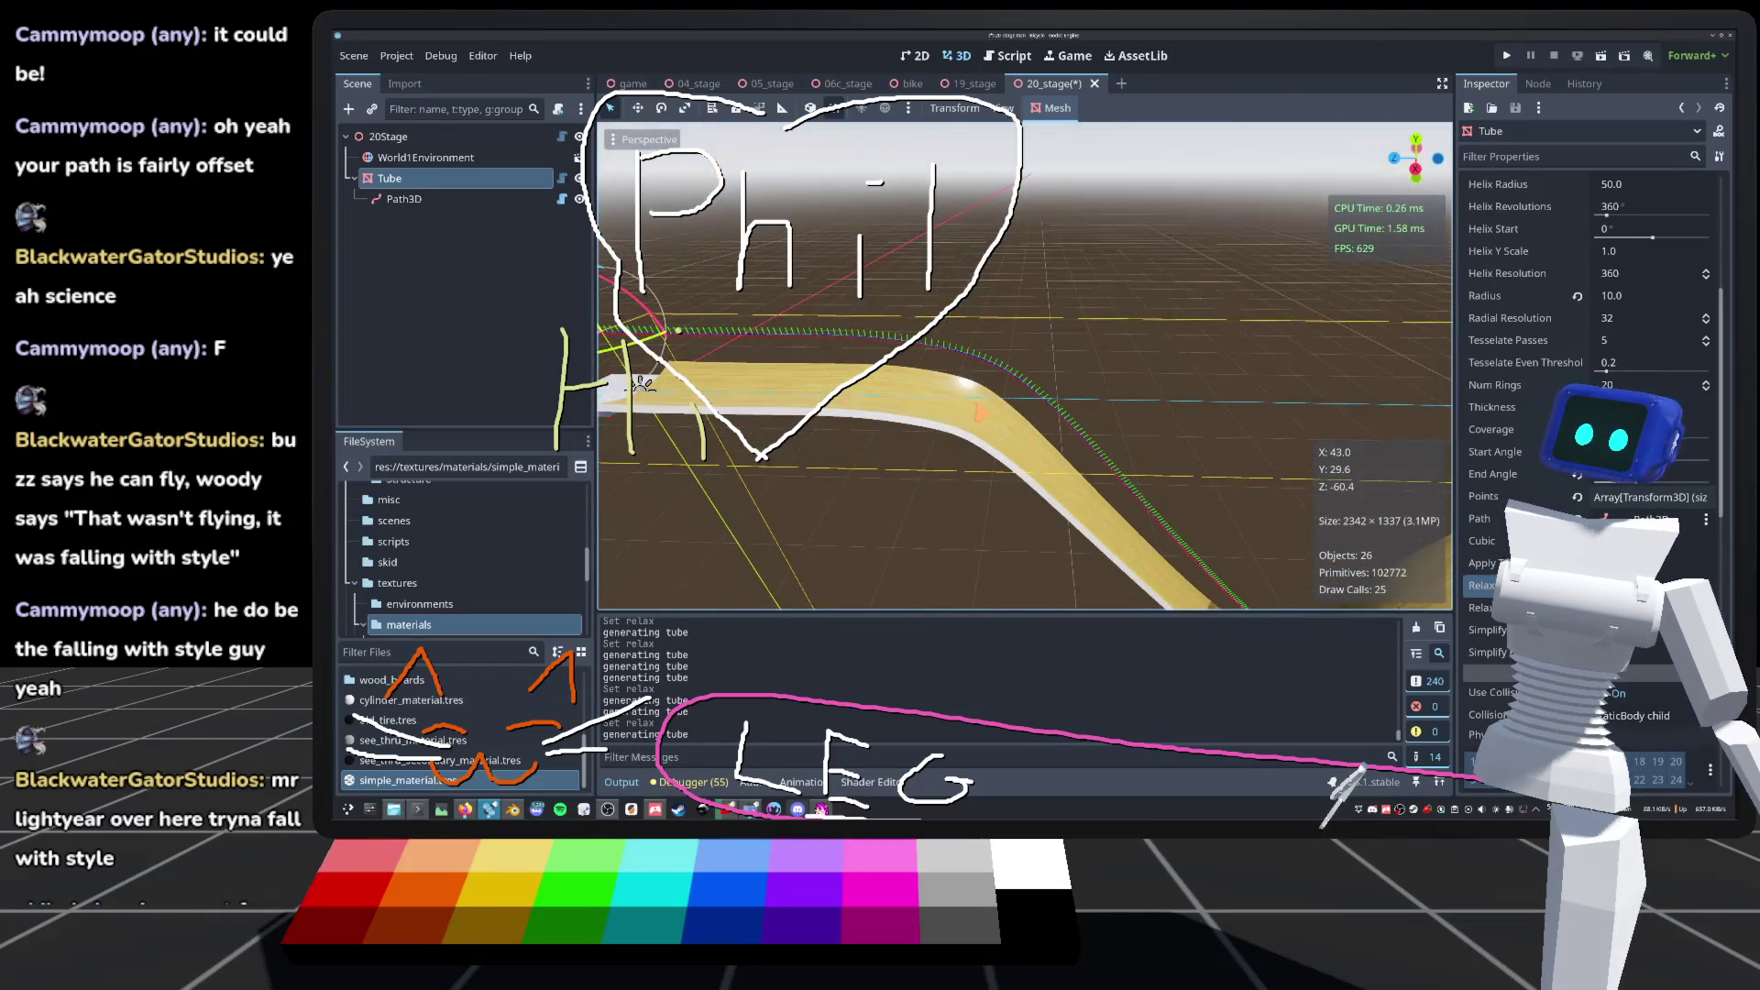
pyautogui.click(475, 197)
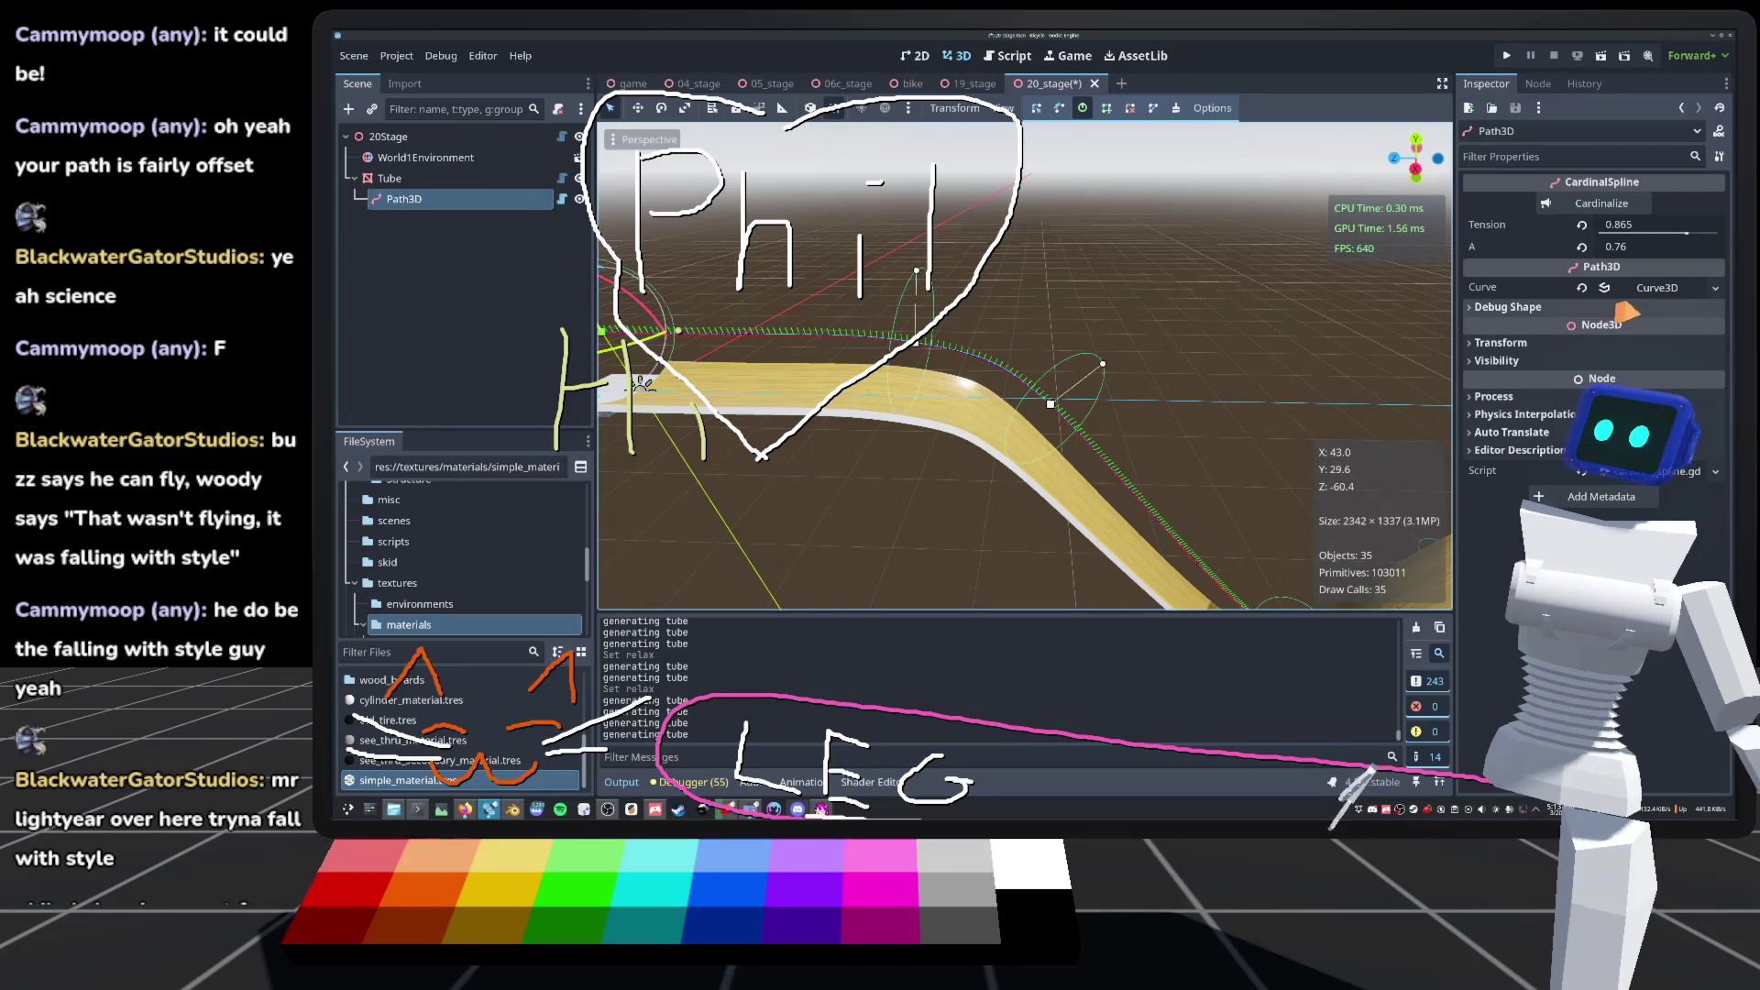
pyautogui.hotkey('ctrl', 's')
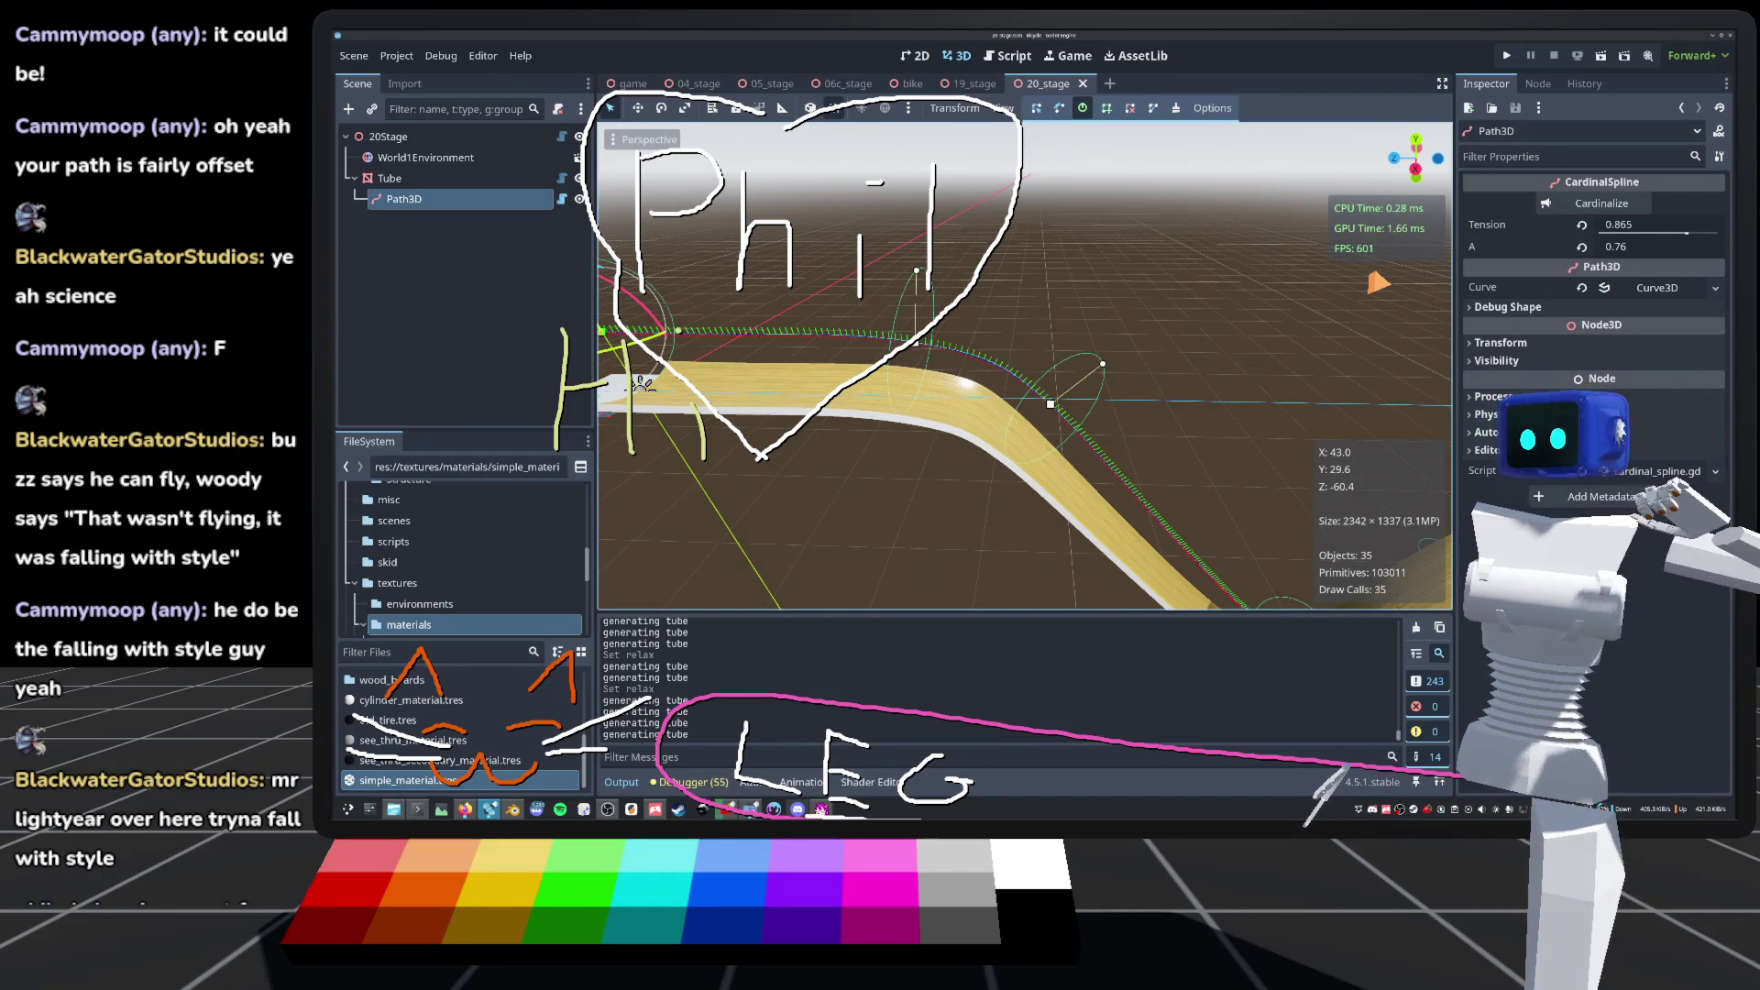
pyautogui.press('f')
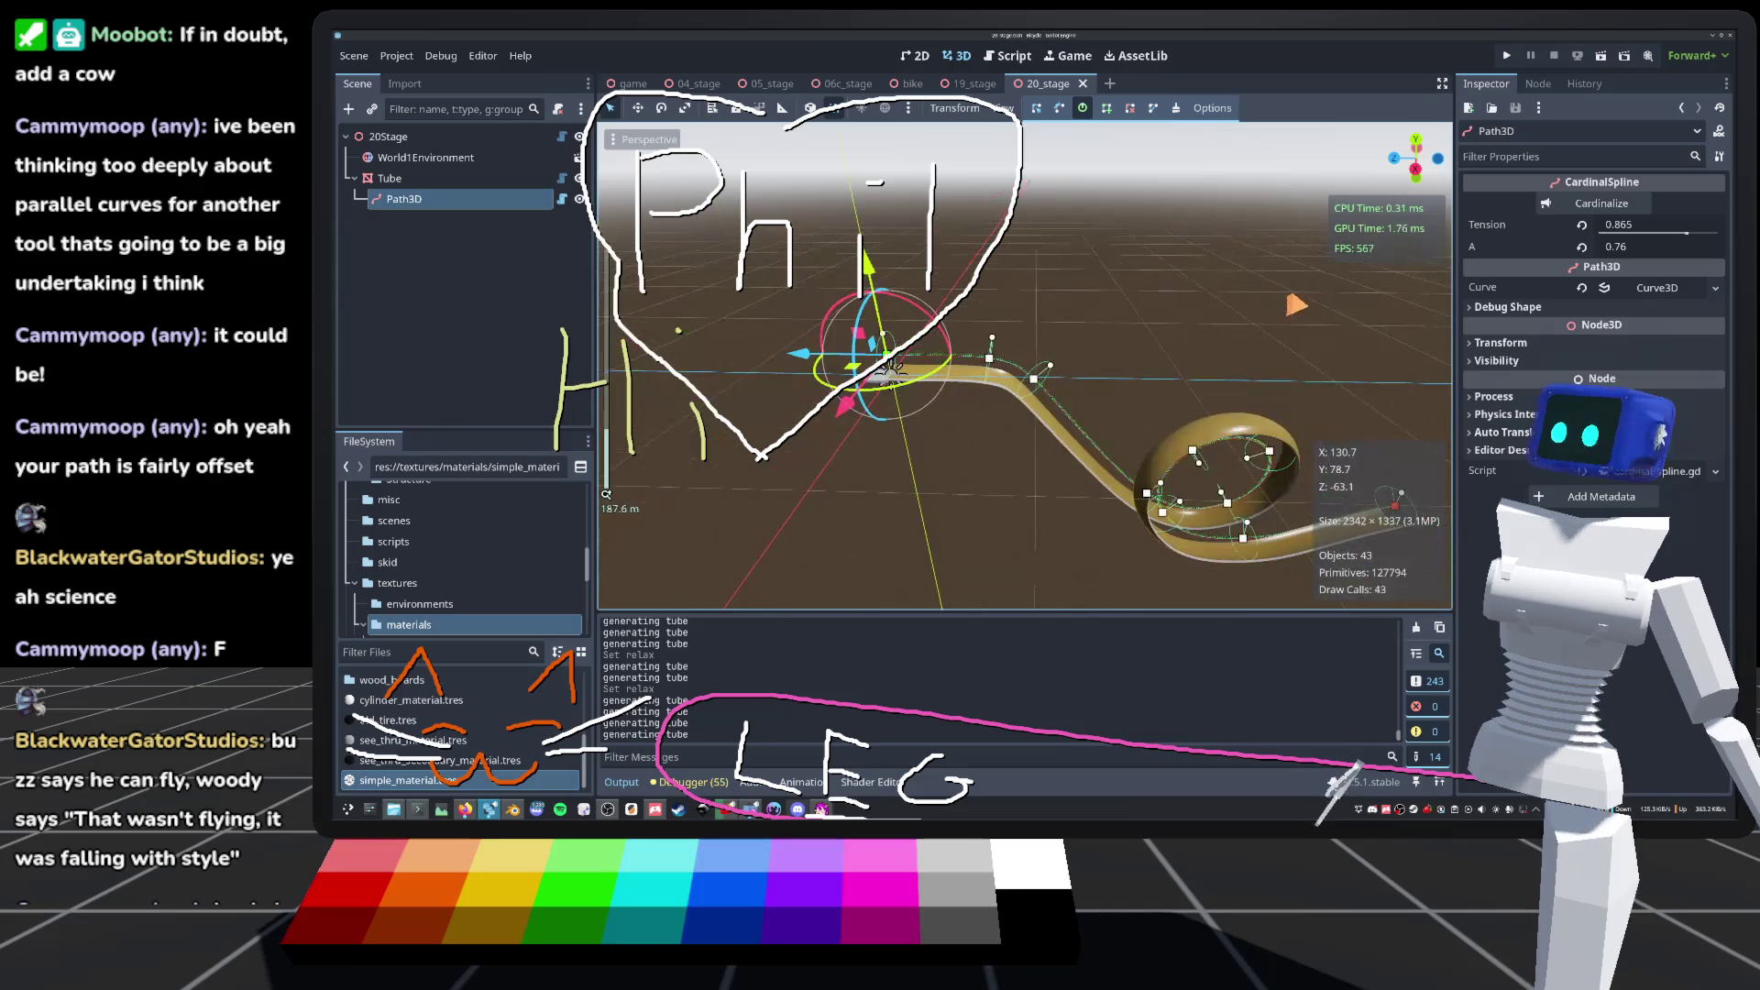
pyautogui.moveTo(892, 368); pyautogui.dragTo(912, 596)
pyautogui.scroll(5, 911, 596)
pyautogui.scroll(6, 606, 493)
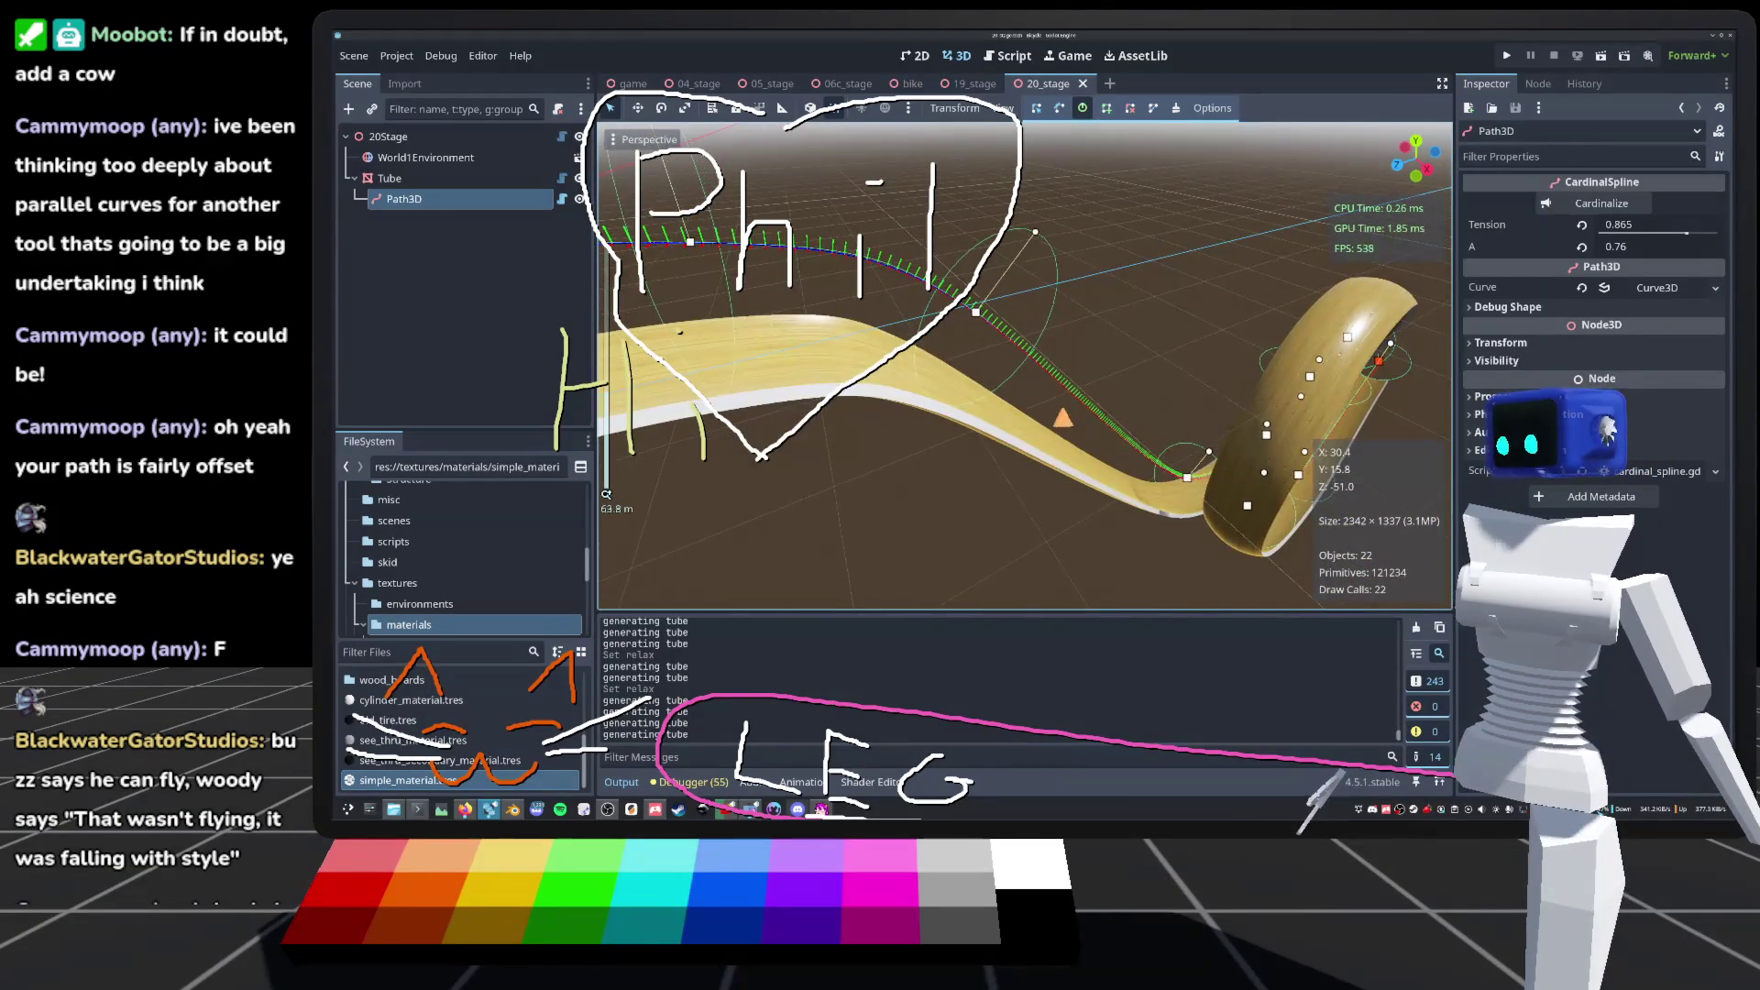
pyautogui.scroll(-5, 1045, 389)
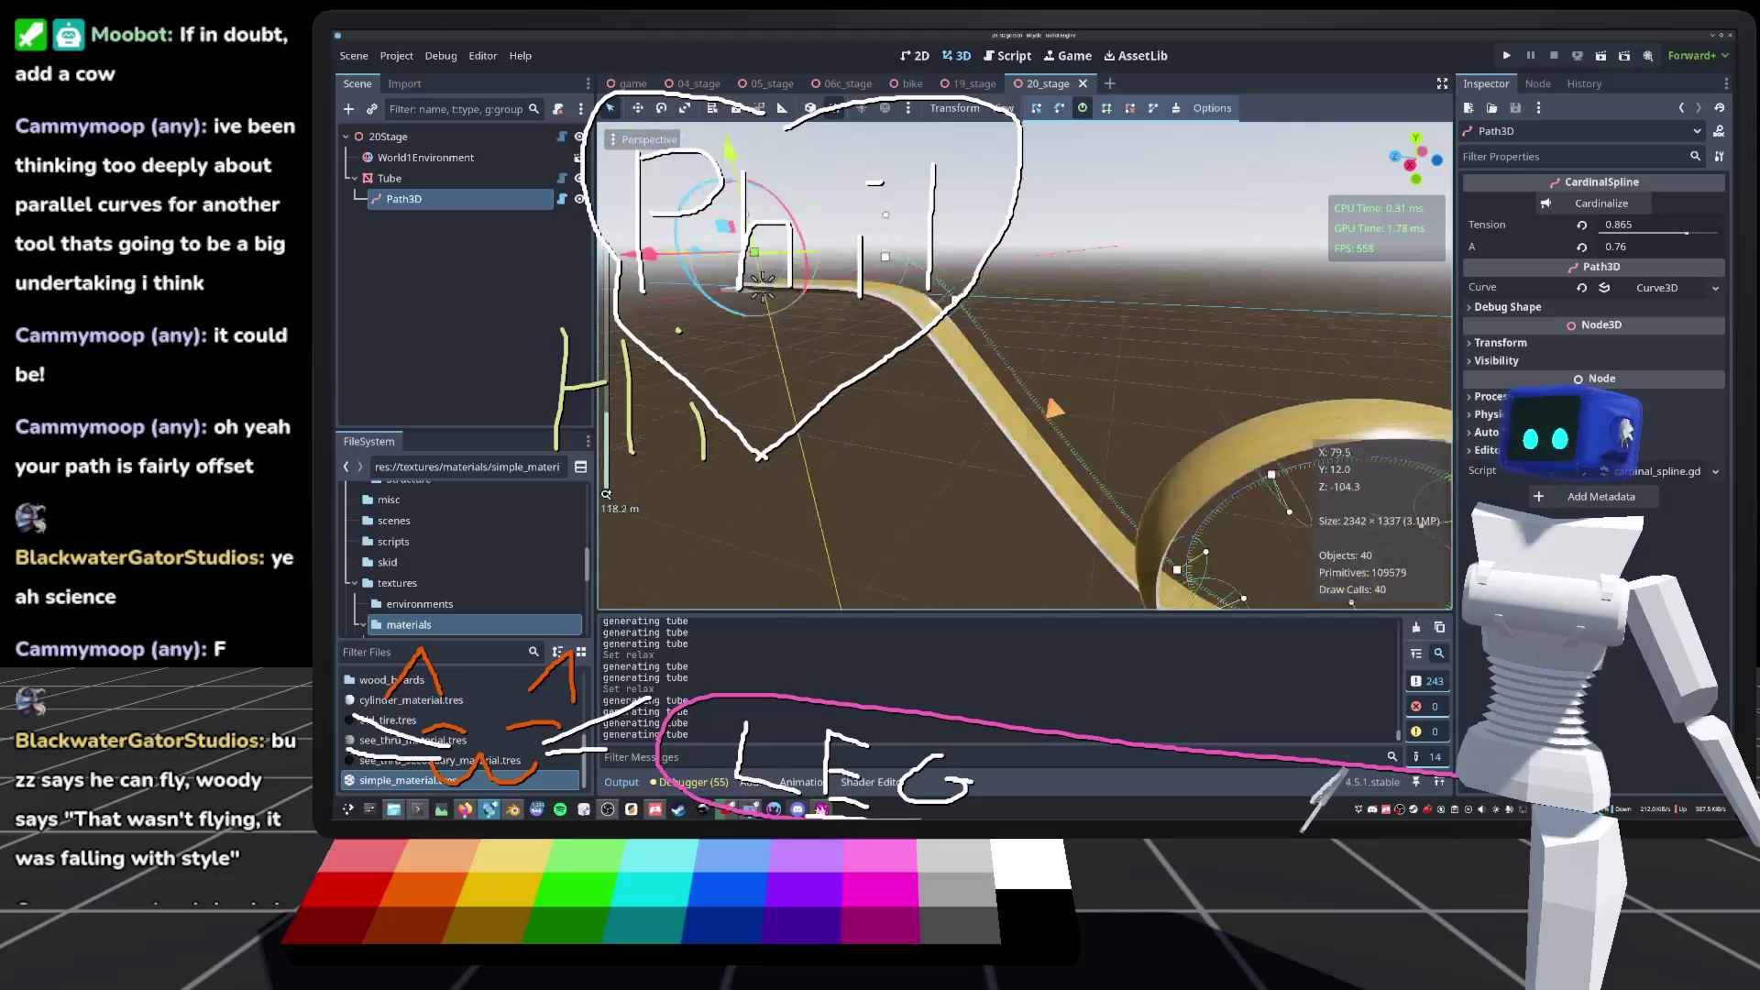
pyautogui.moveTo(1045, 388)
pyautogui.mouseDown()
pyautogui.moveTo(829, 262)
pyautogui.moveTo(779, 302)
pyautogui.mouseUp()
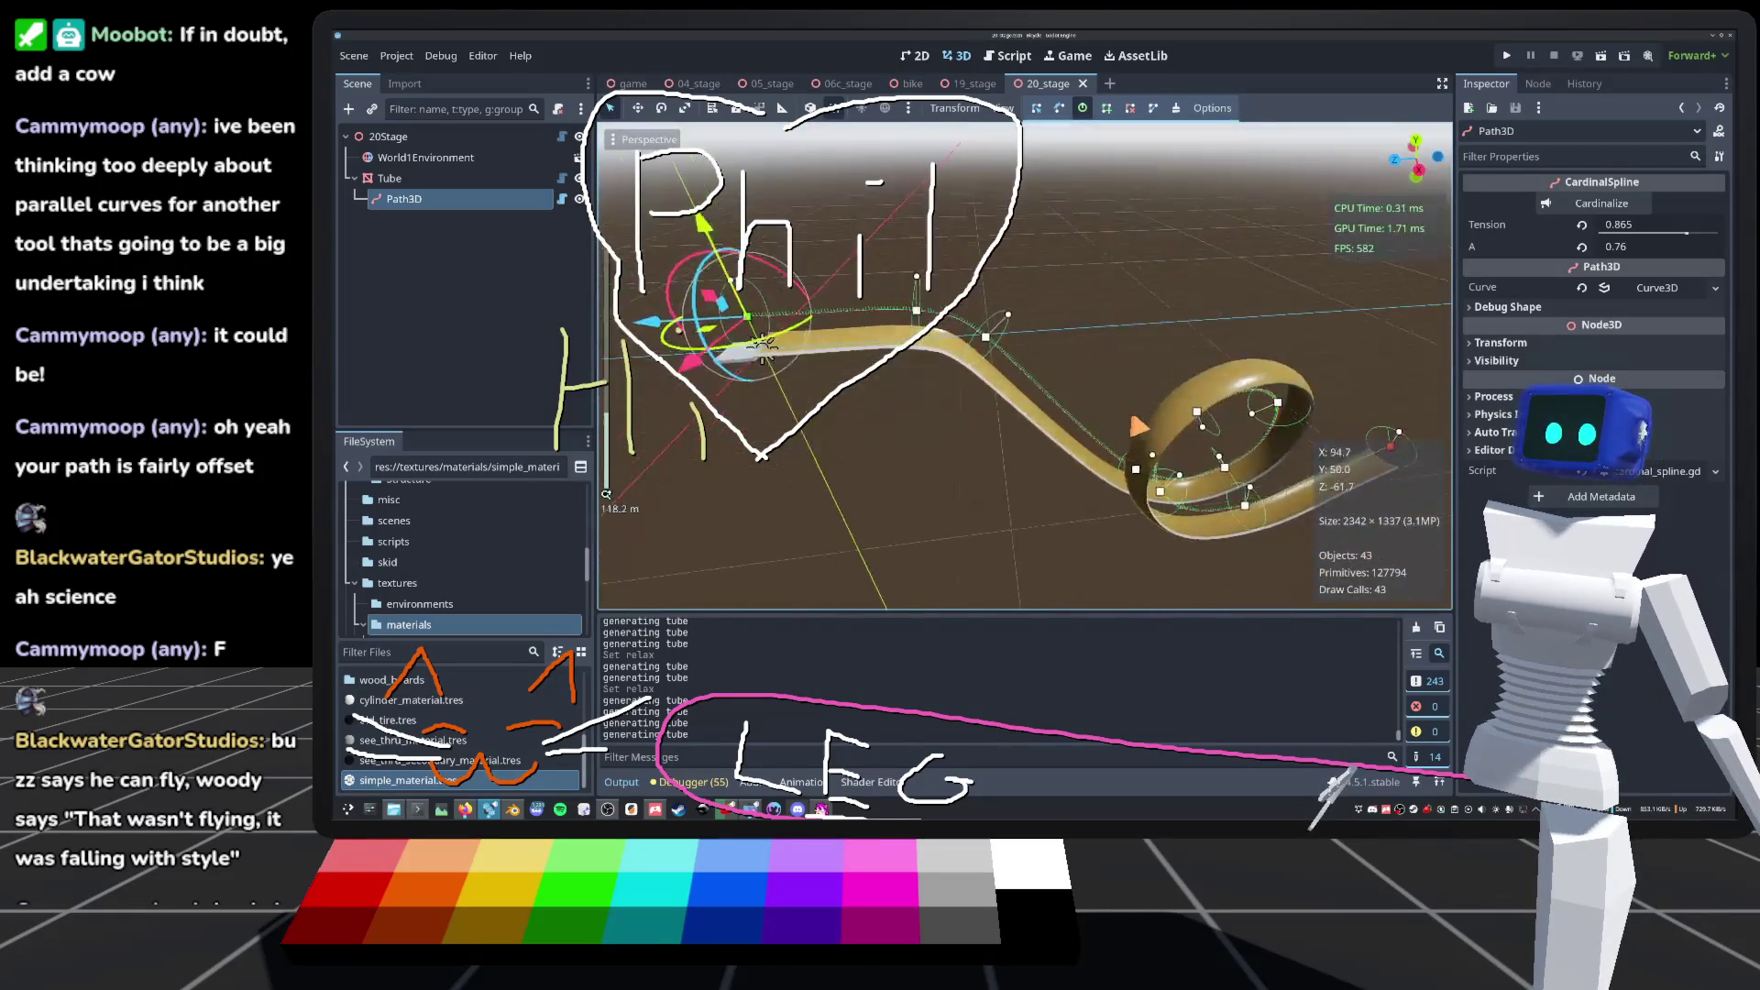
pyautogui.scroll(4, 779, 302)
pyautogui.moveTo(606, 493)
pyautogui.mouseDown()
pyautogui.moveTo(724, 426)
pyautogui.moveTo(730, 460)
pyautogui.mouseUp()
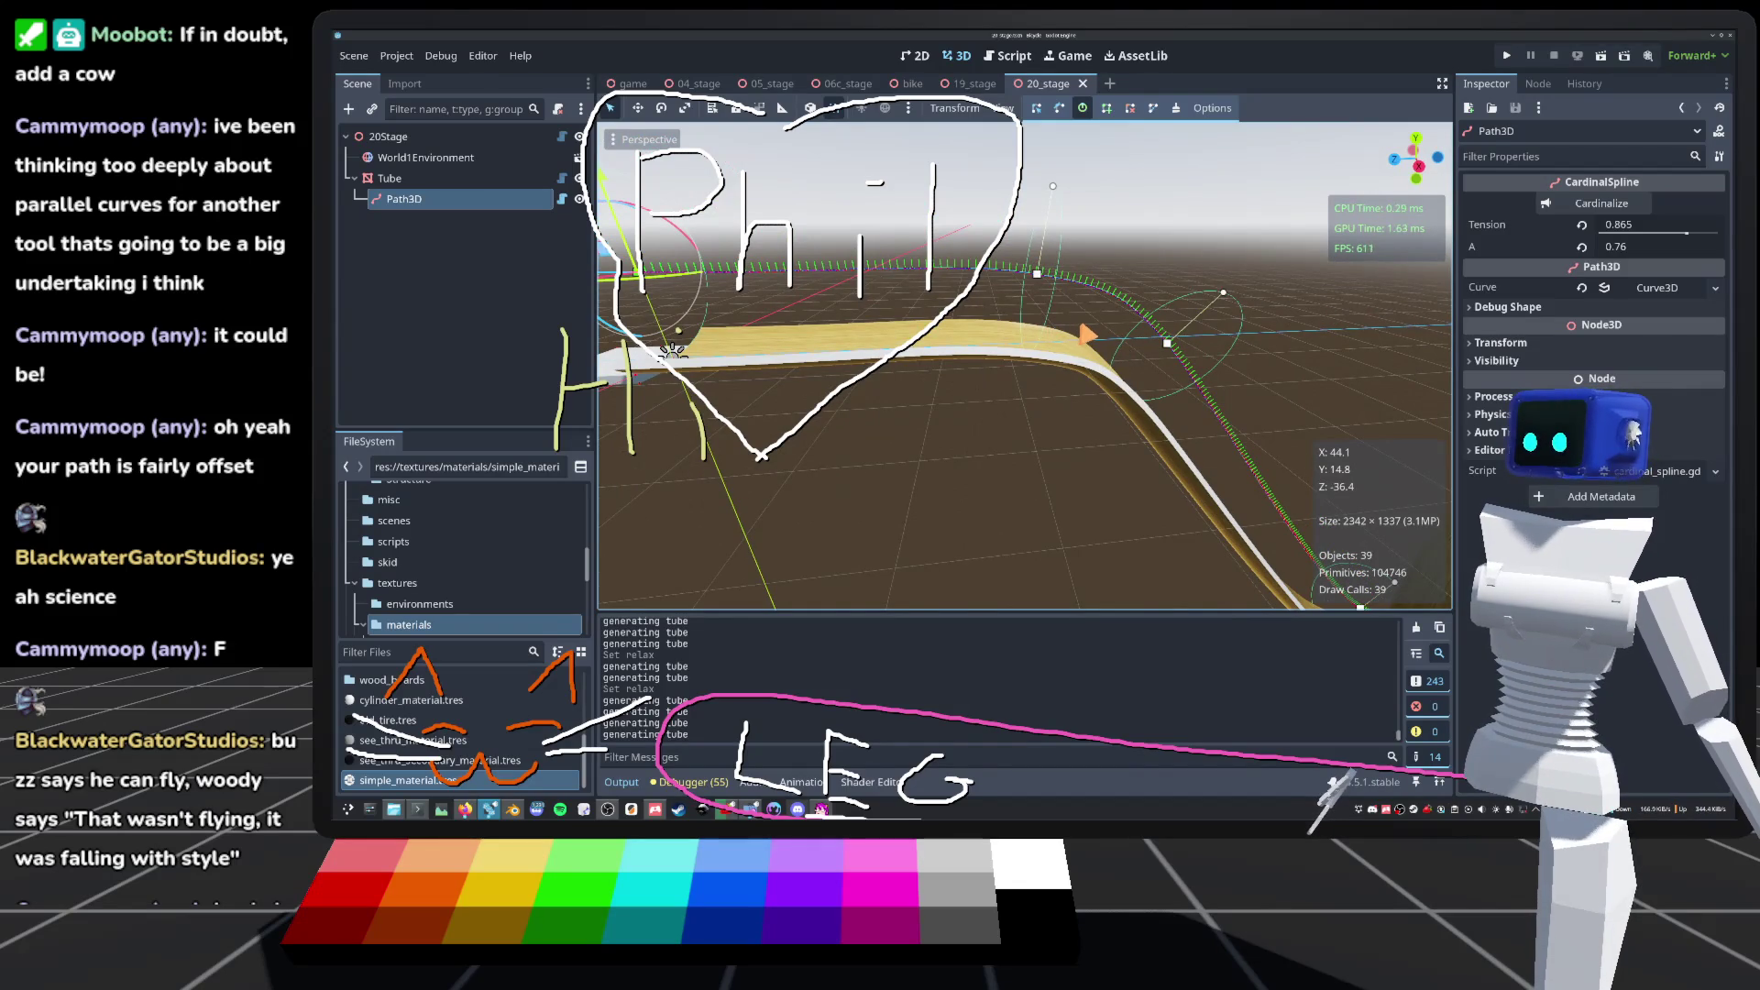
pyautogui.scroll(-3, 1025, 366)
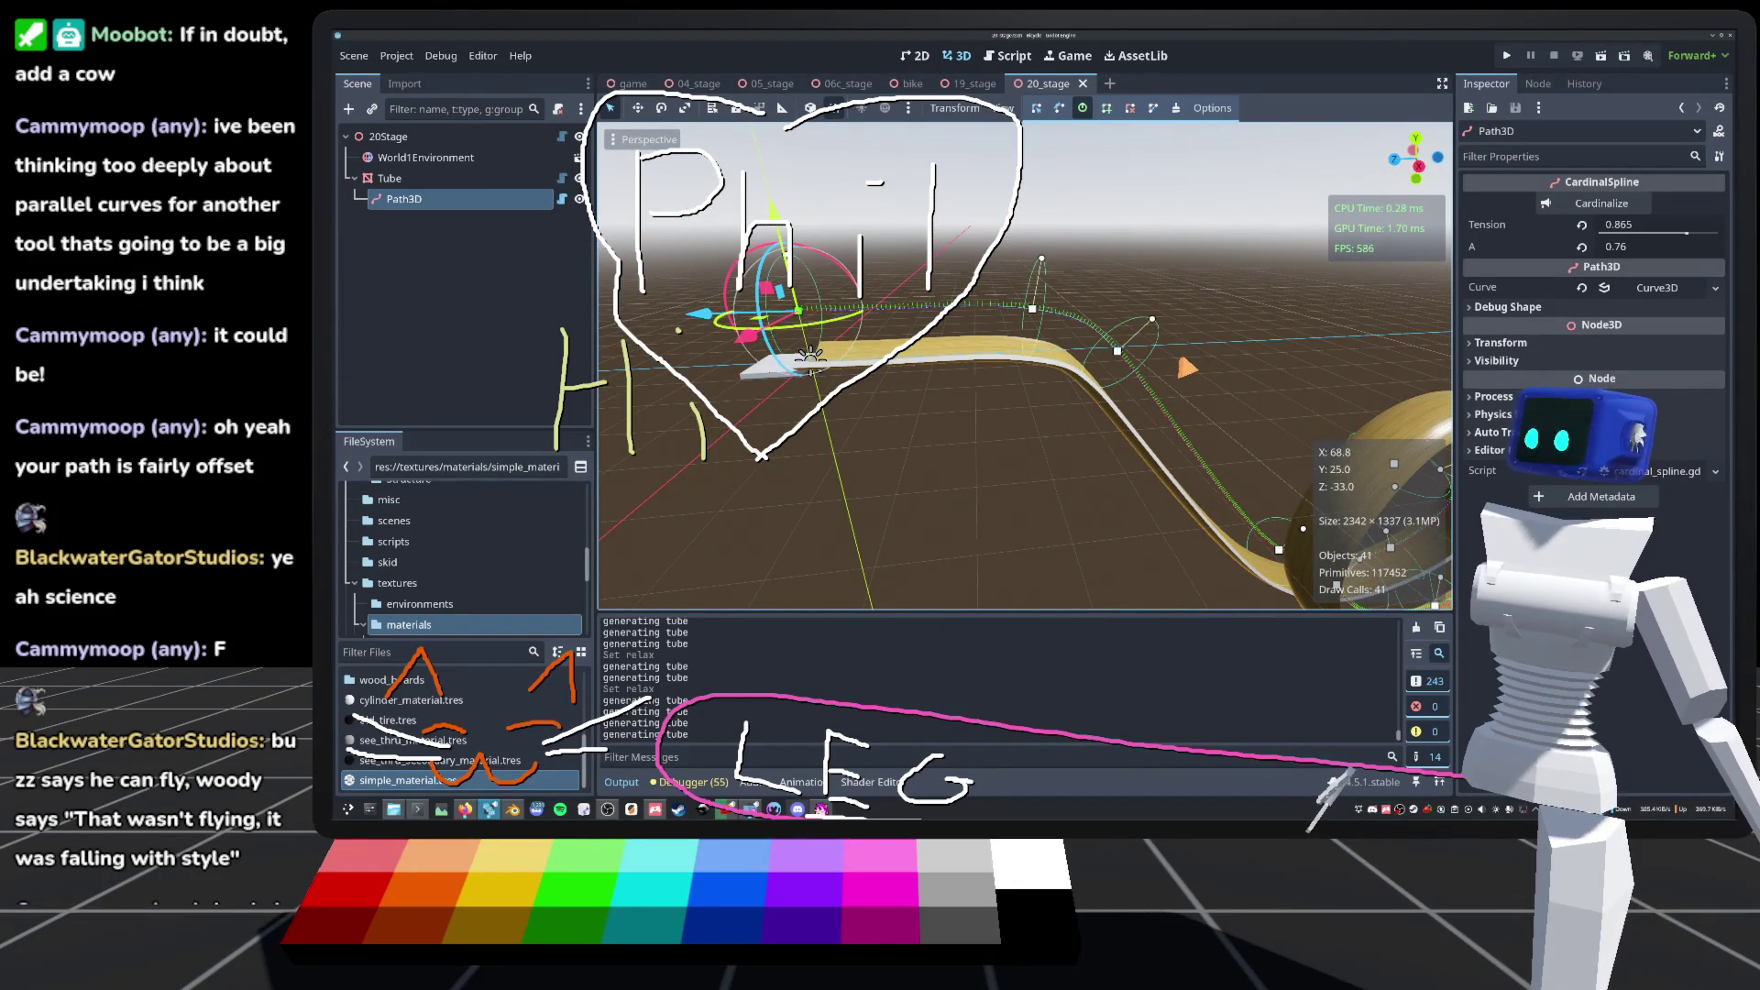
pyautogui.scroll(8, 606, 495)
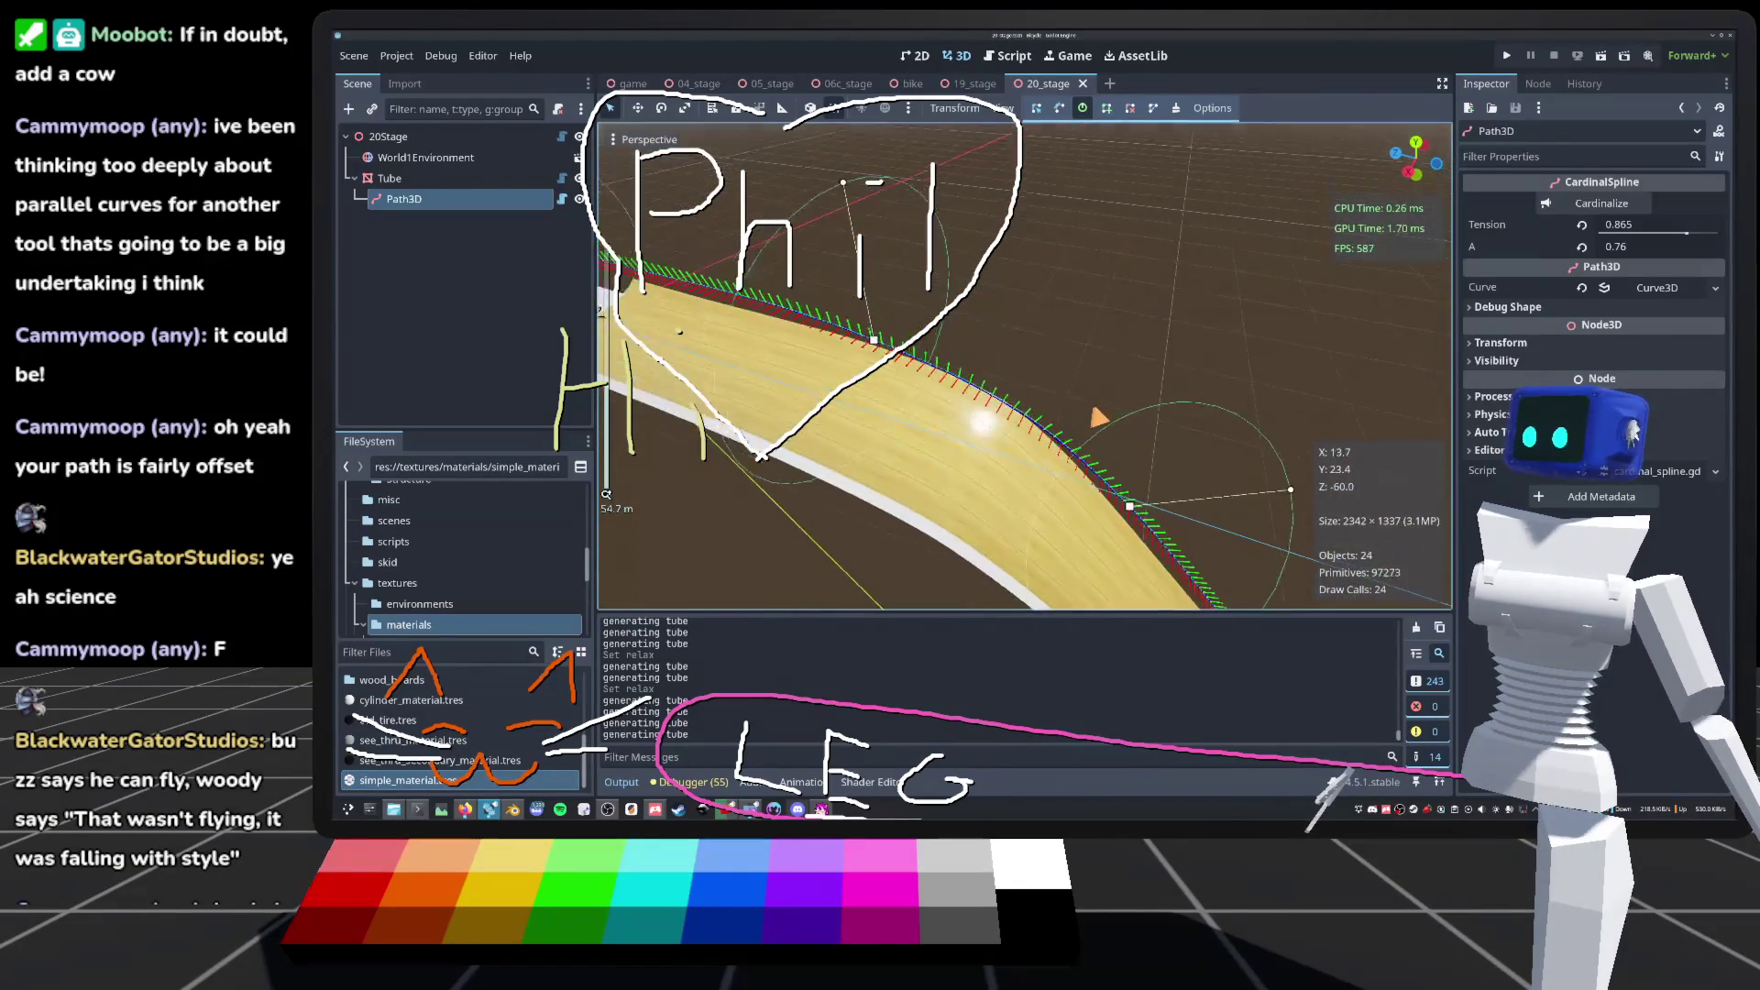
pyautogui.moveTo(606, 495); pyautogui.dragTo(641, 440)
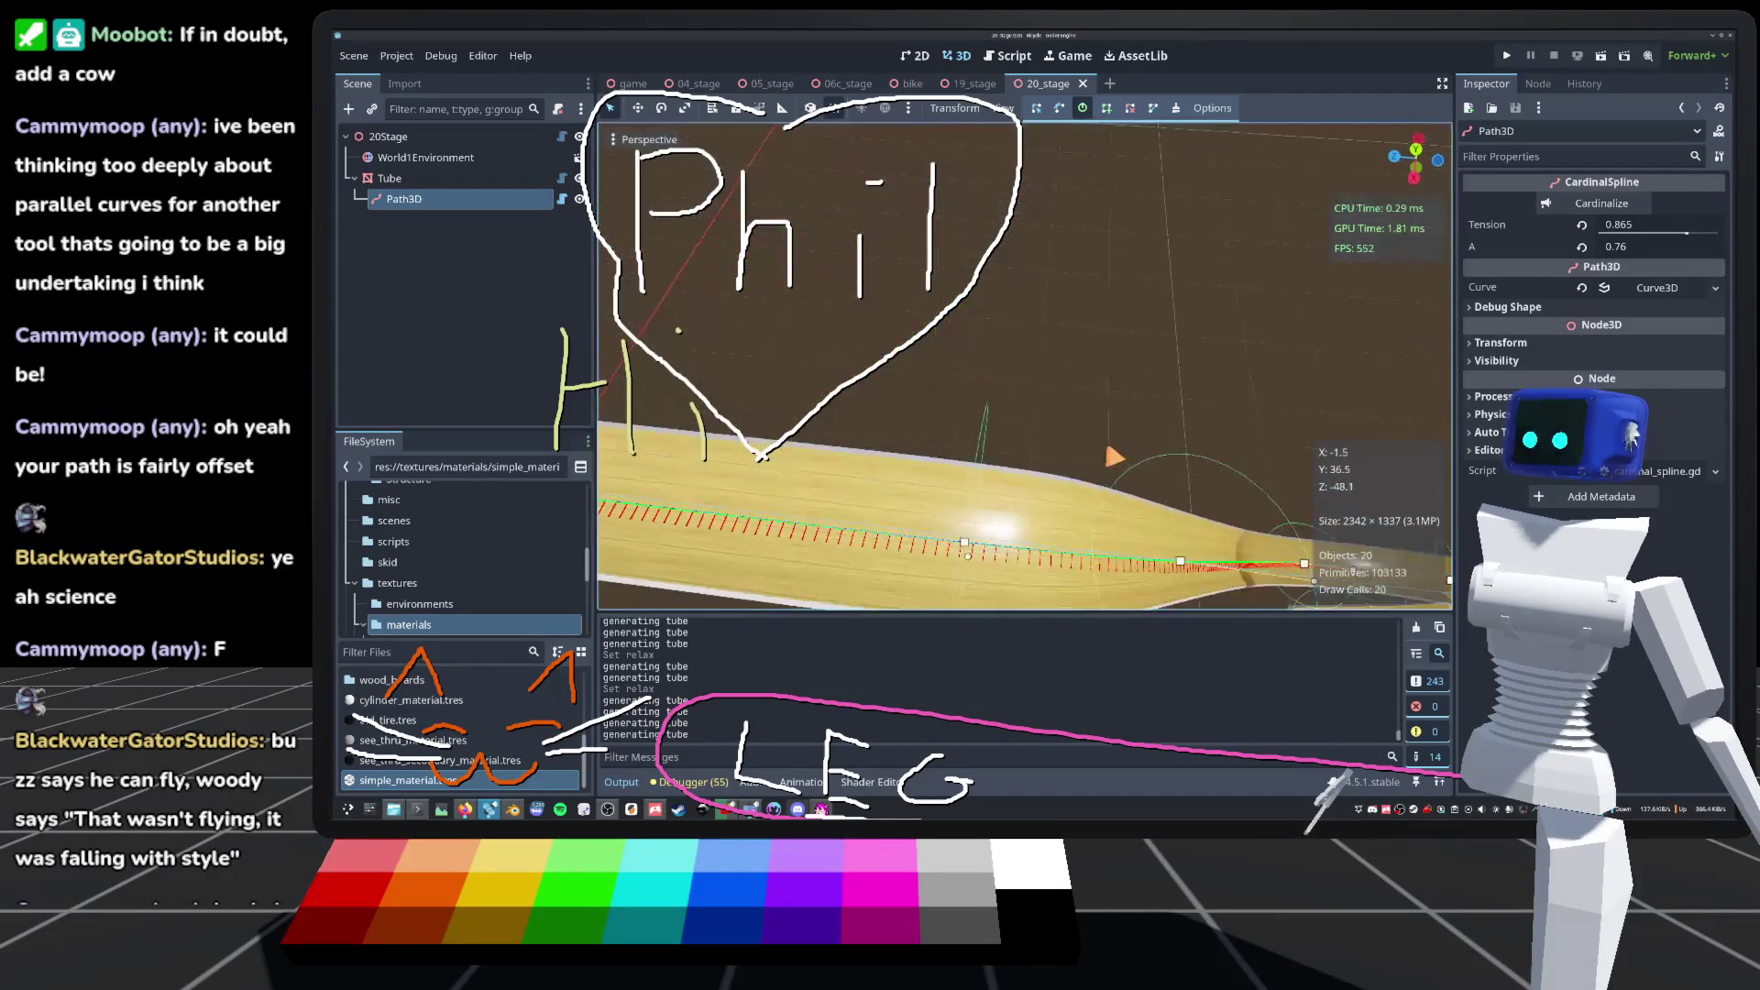
pyautogui.moveTo(678, 330); pyautogui.dragTo(678, 330)
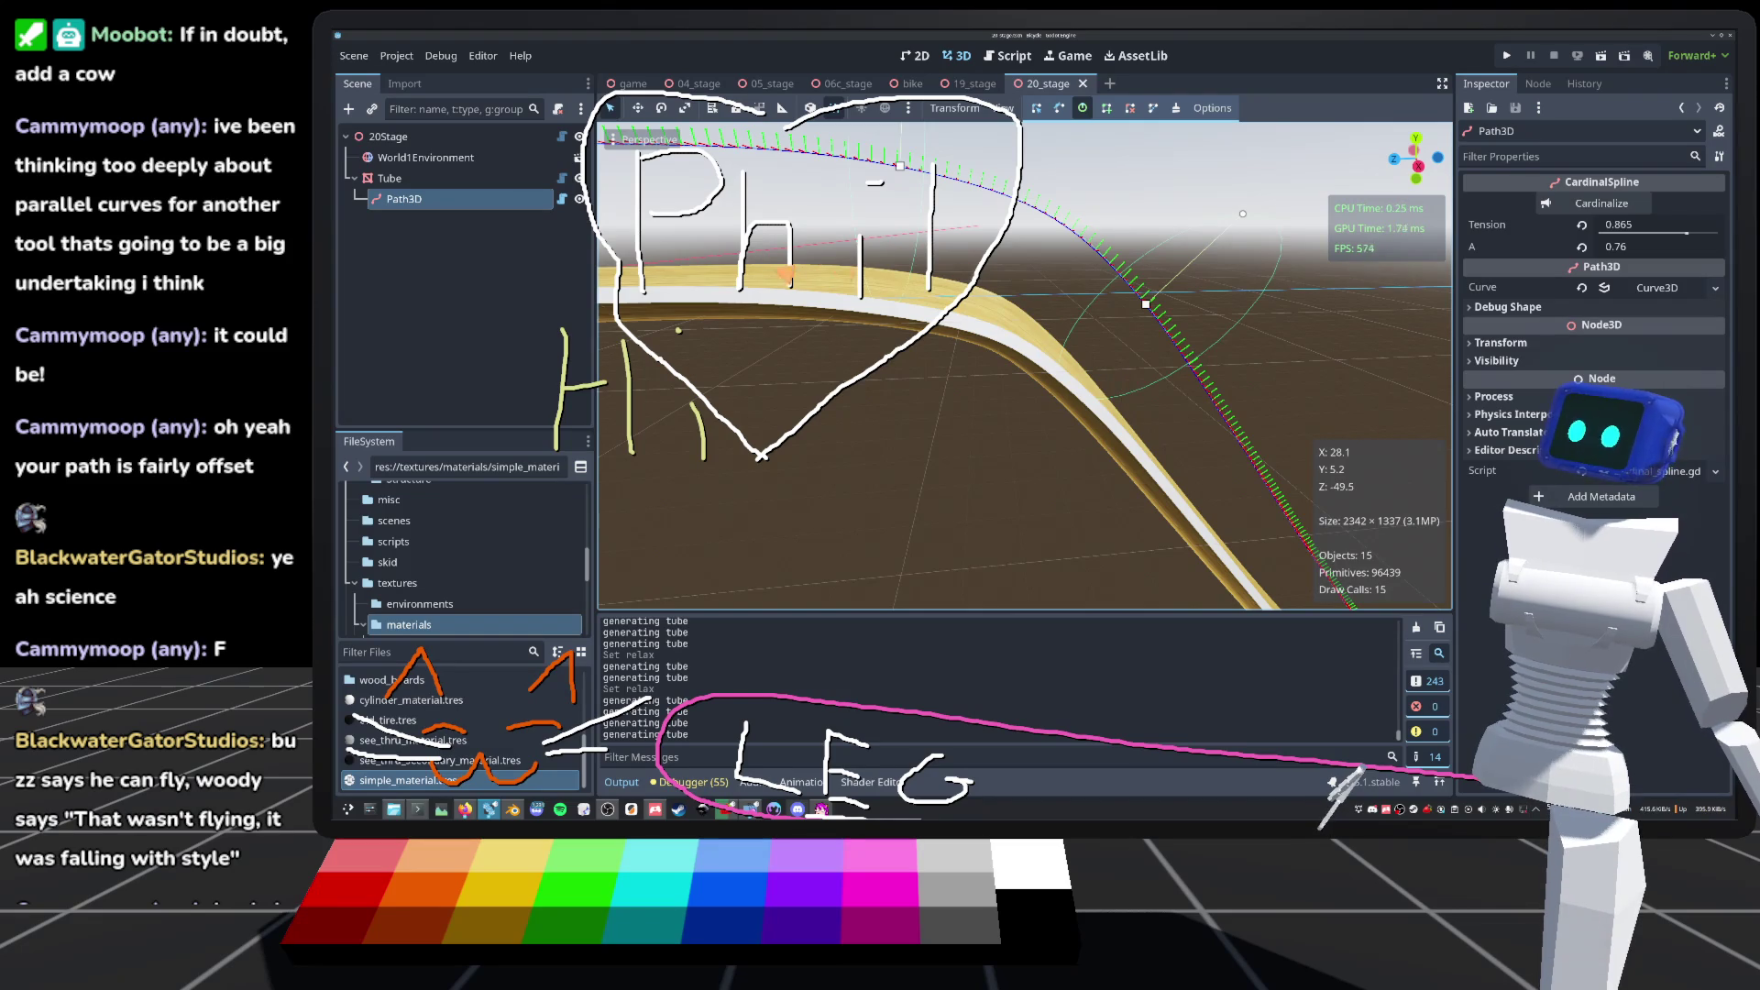
pyautogui.moveTo(678, 330); pyautogui.dragTo(678, 330)
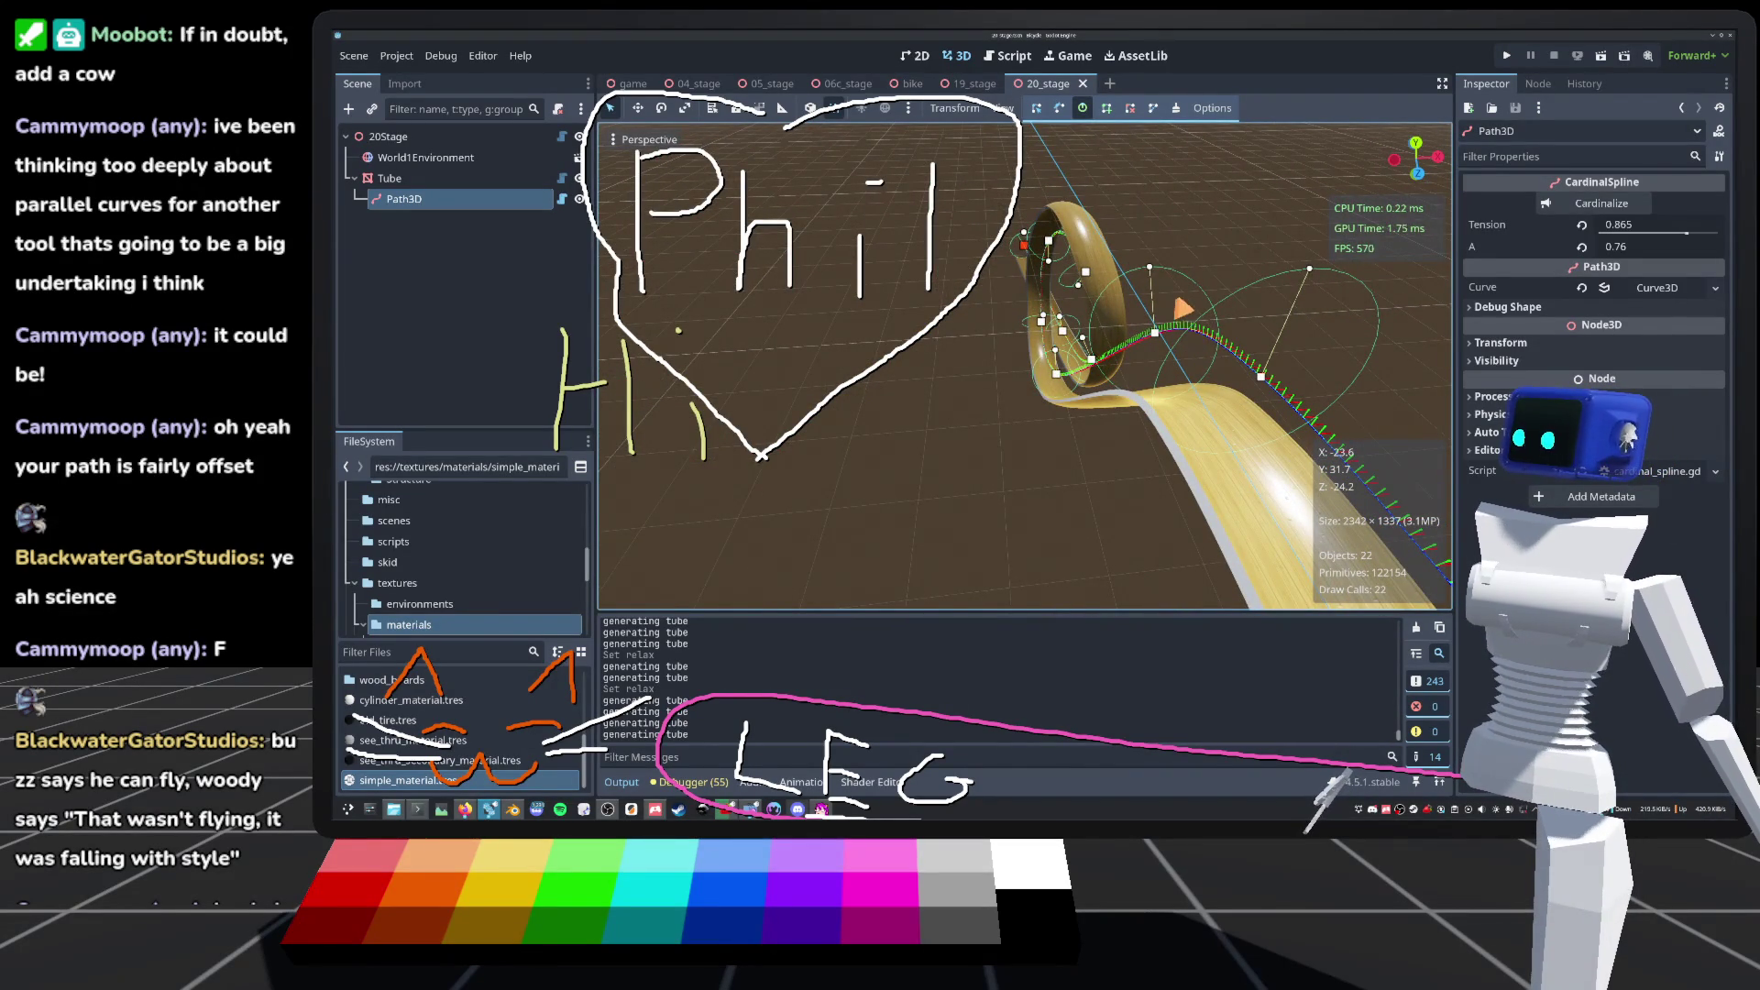
pyautogui.moveTo(678, 331); pyautogui.dragTo(678, 330)
pyautogui.scroll(2, 1024, 367)
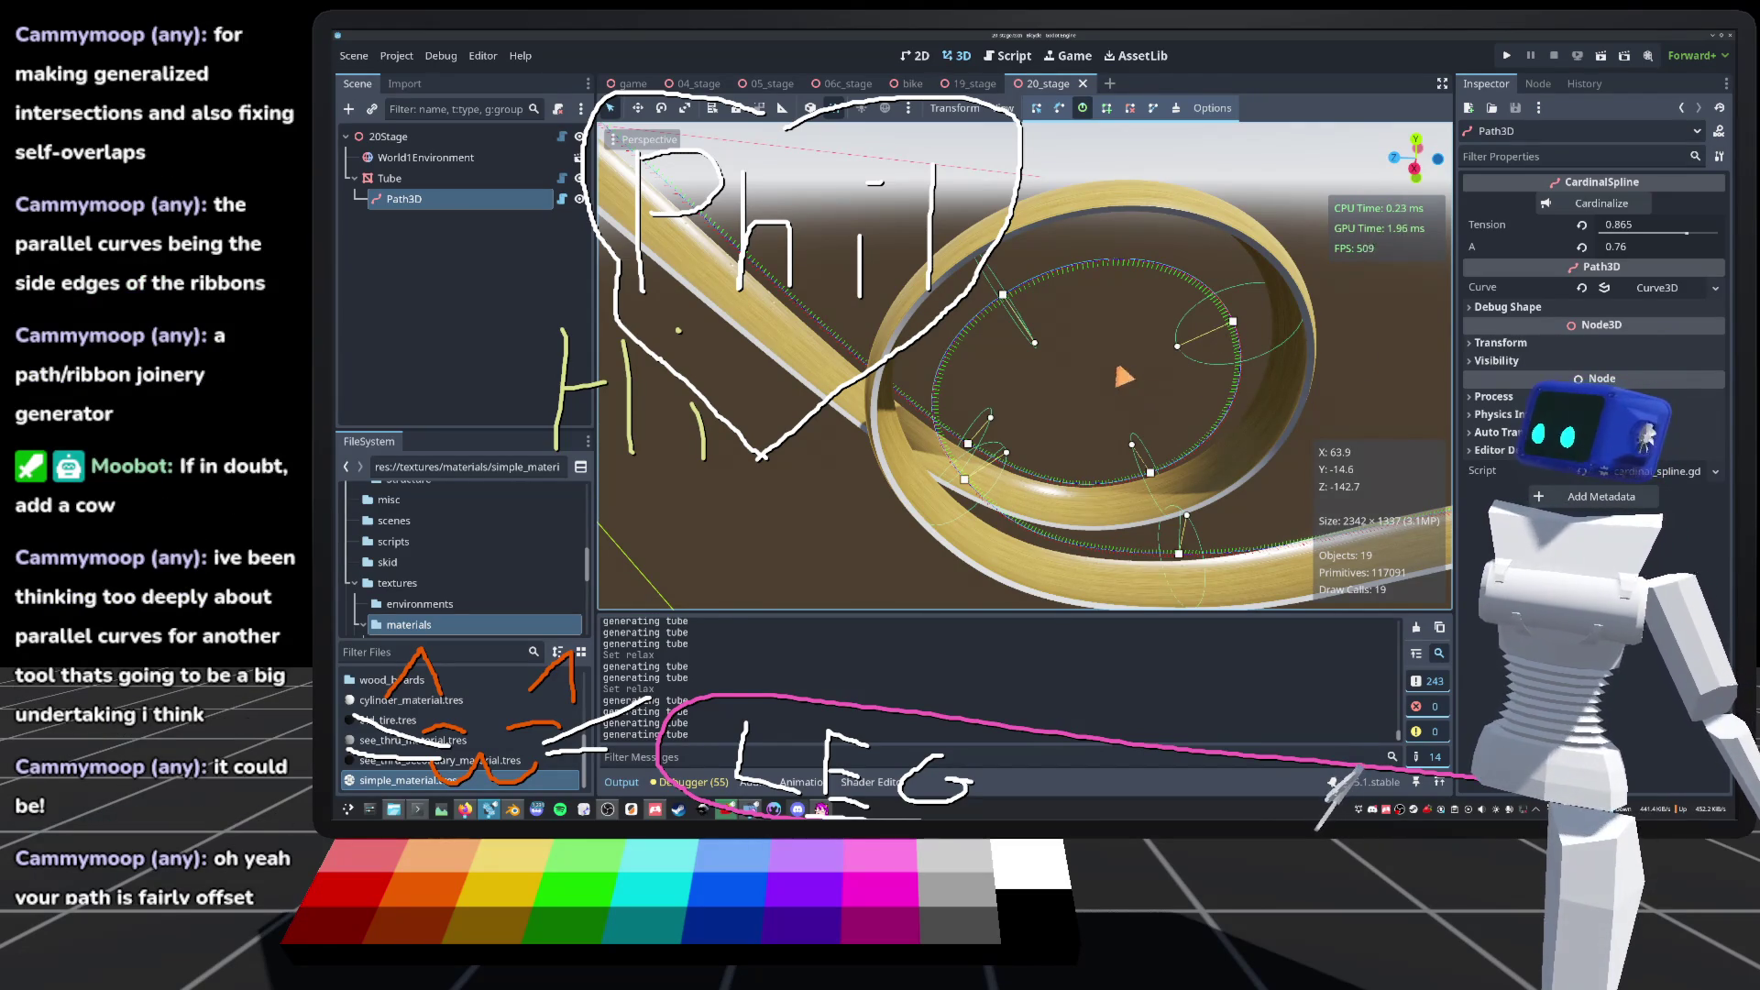
pyautogui.scroll(-5, 1135, 417)
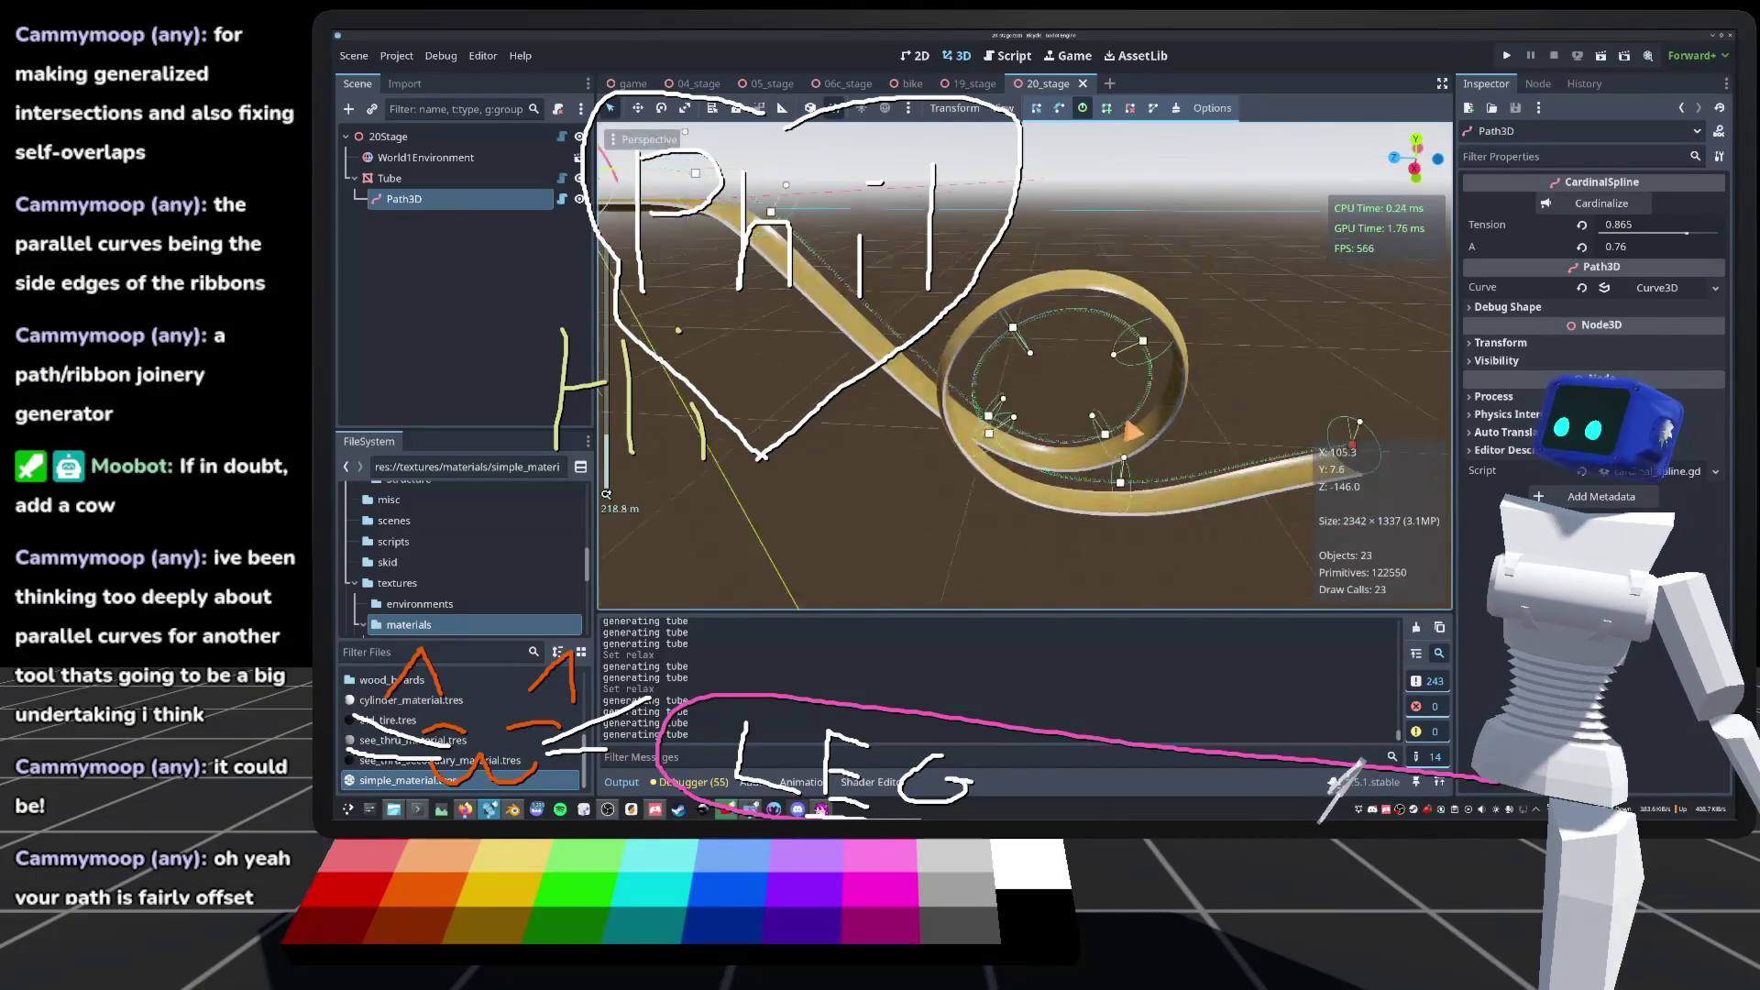
pyautogui.scroll(6, 1025, 366)
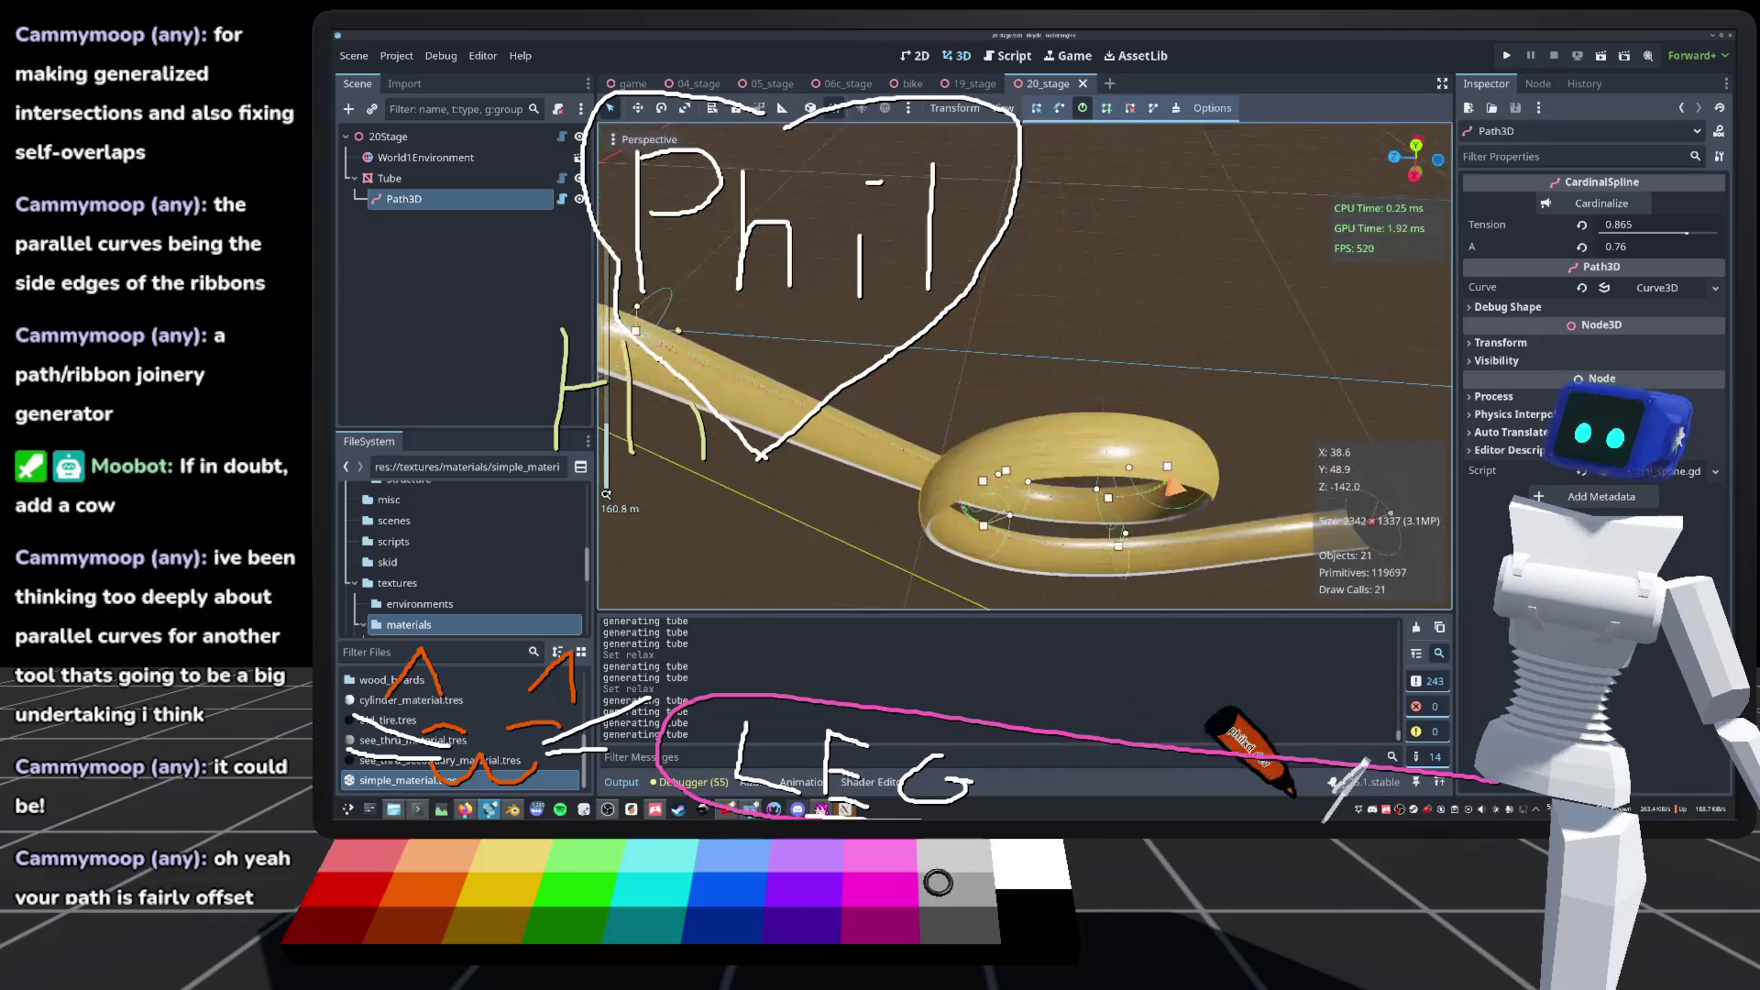
pyautogui.scroll(5, 1025, 366)
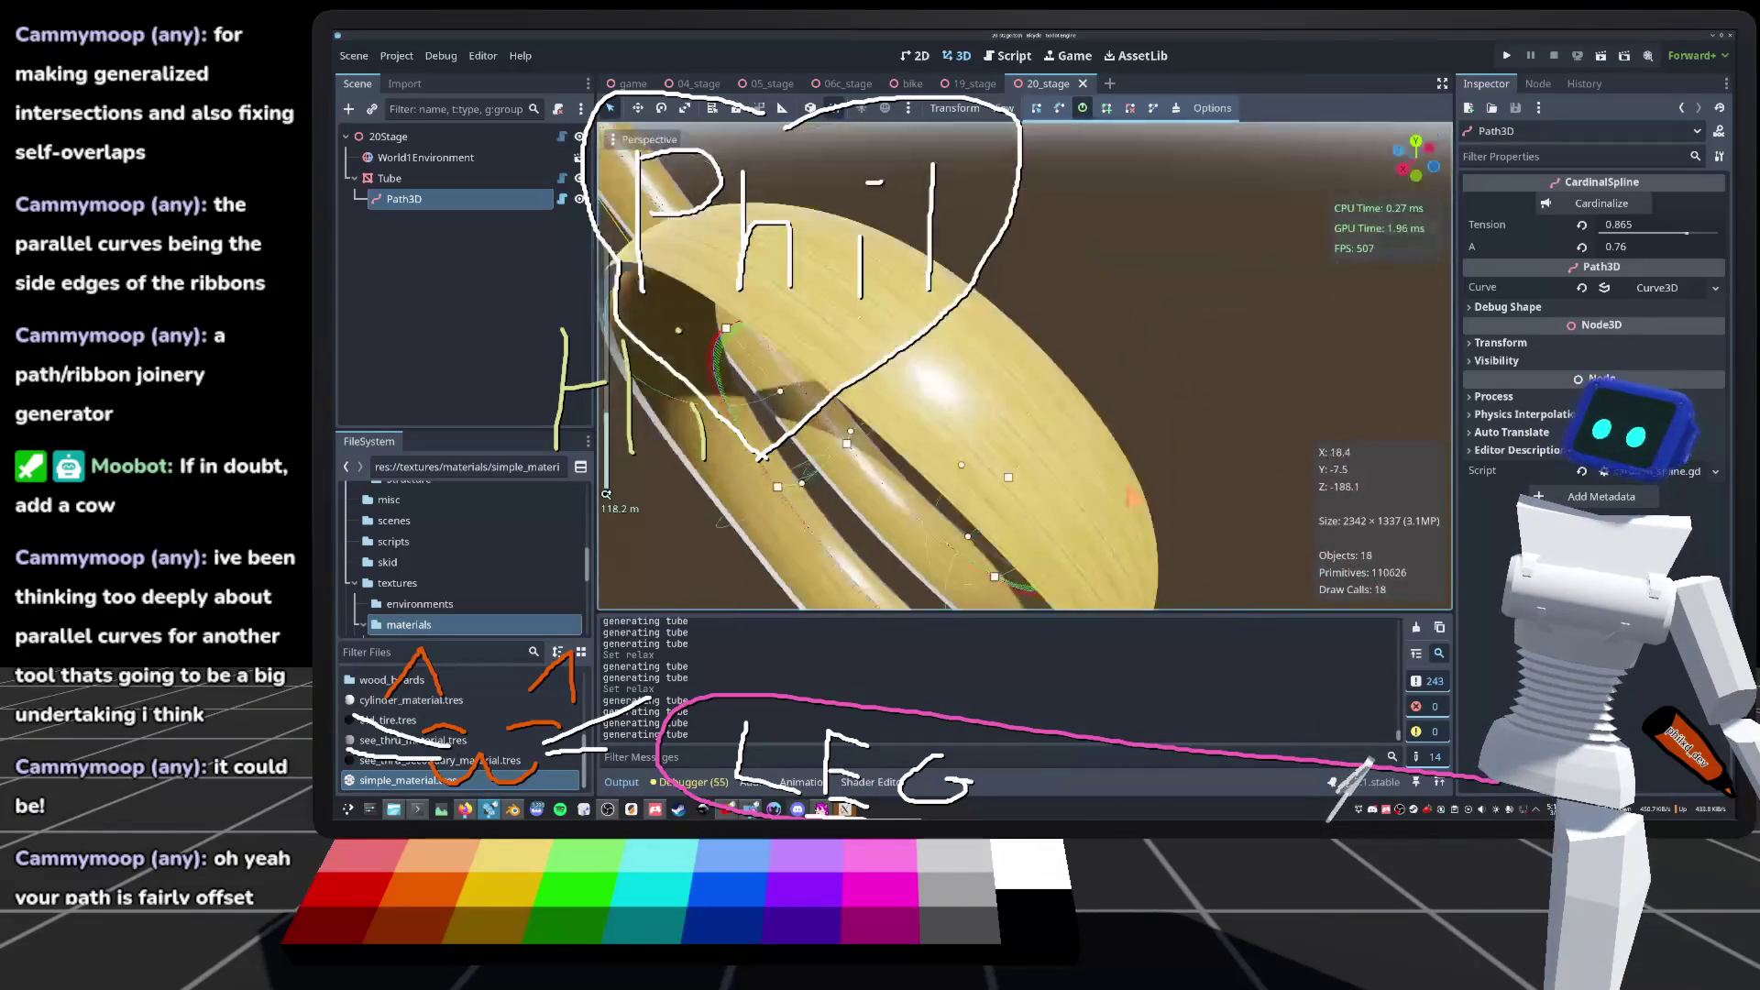
pyautogui.scroll(-6, 1025, 367)
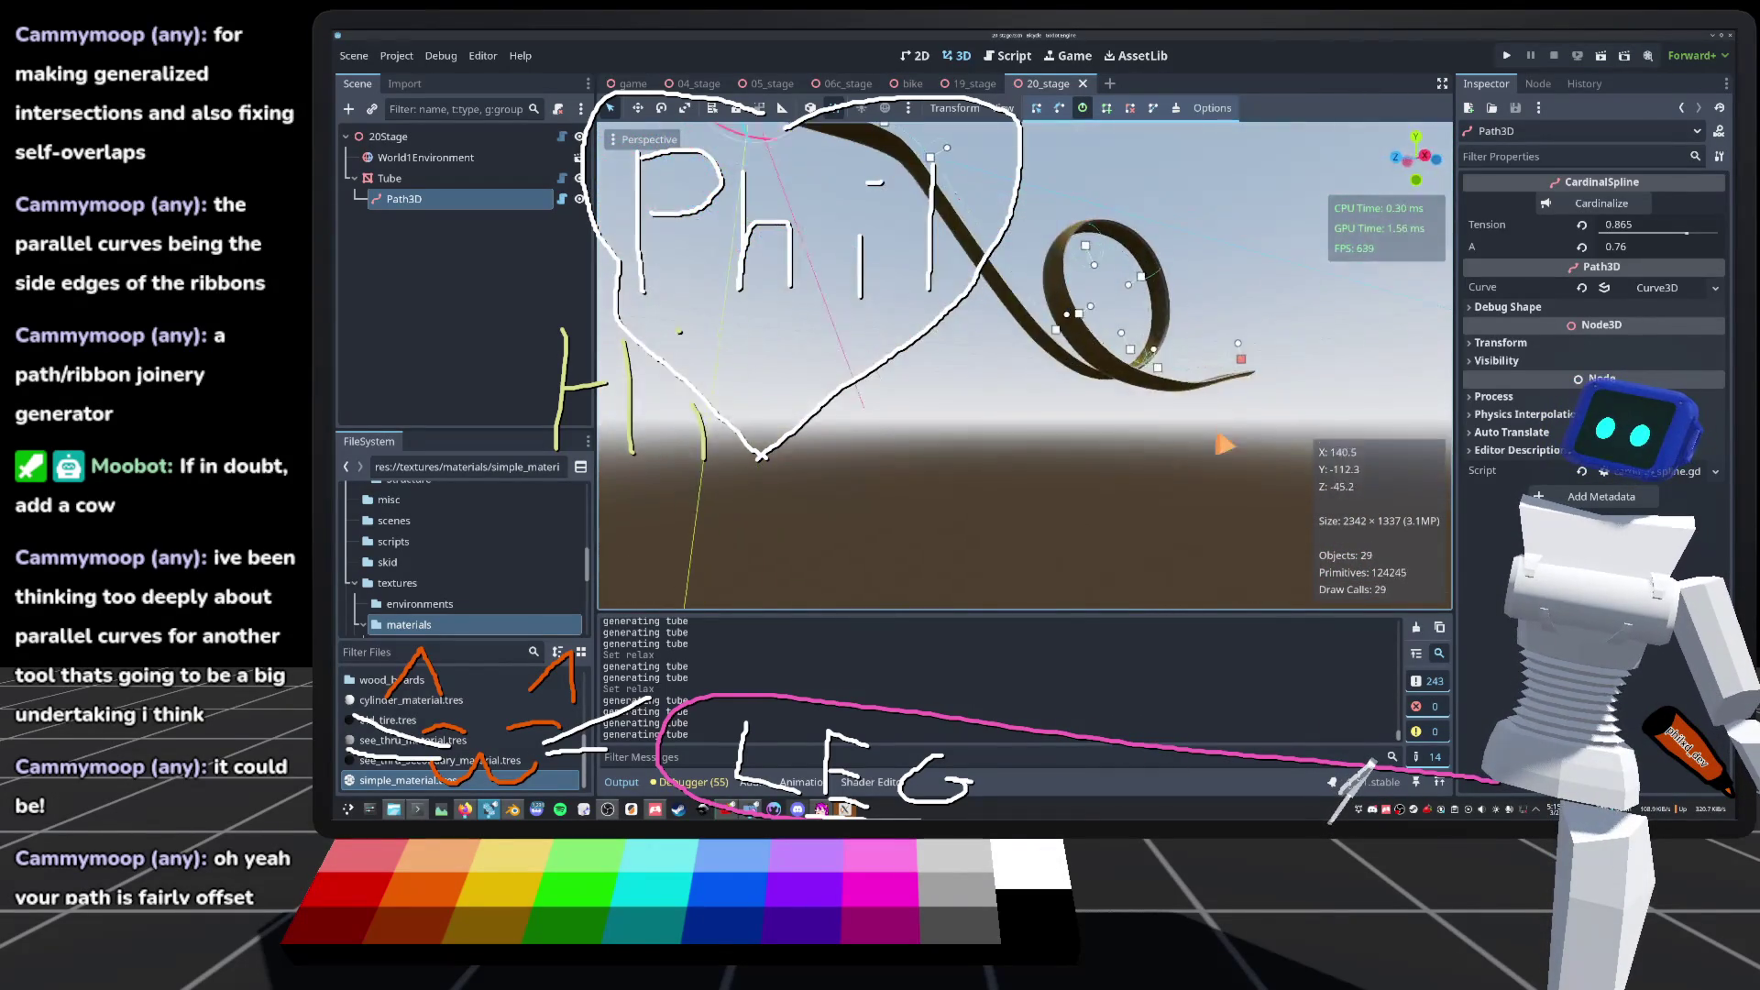
pyautogui.scroll(5, 717, 220)
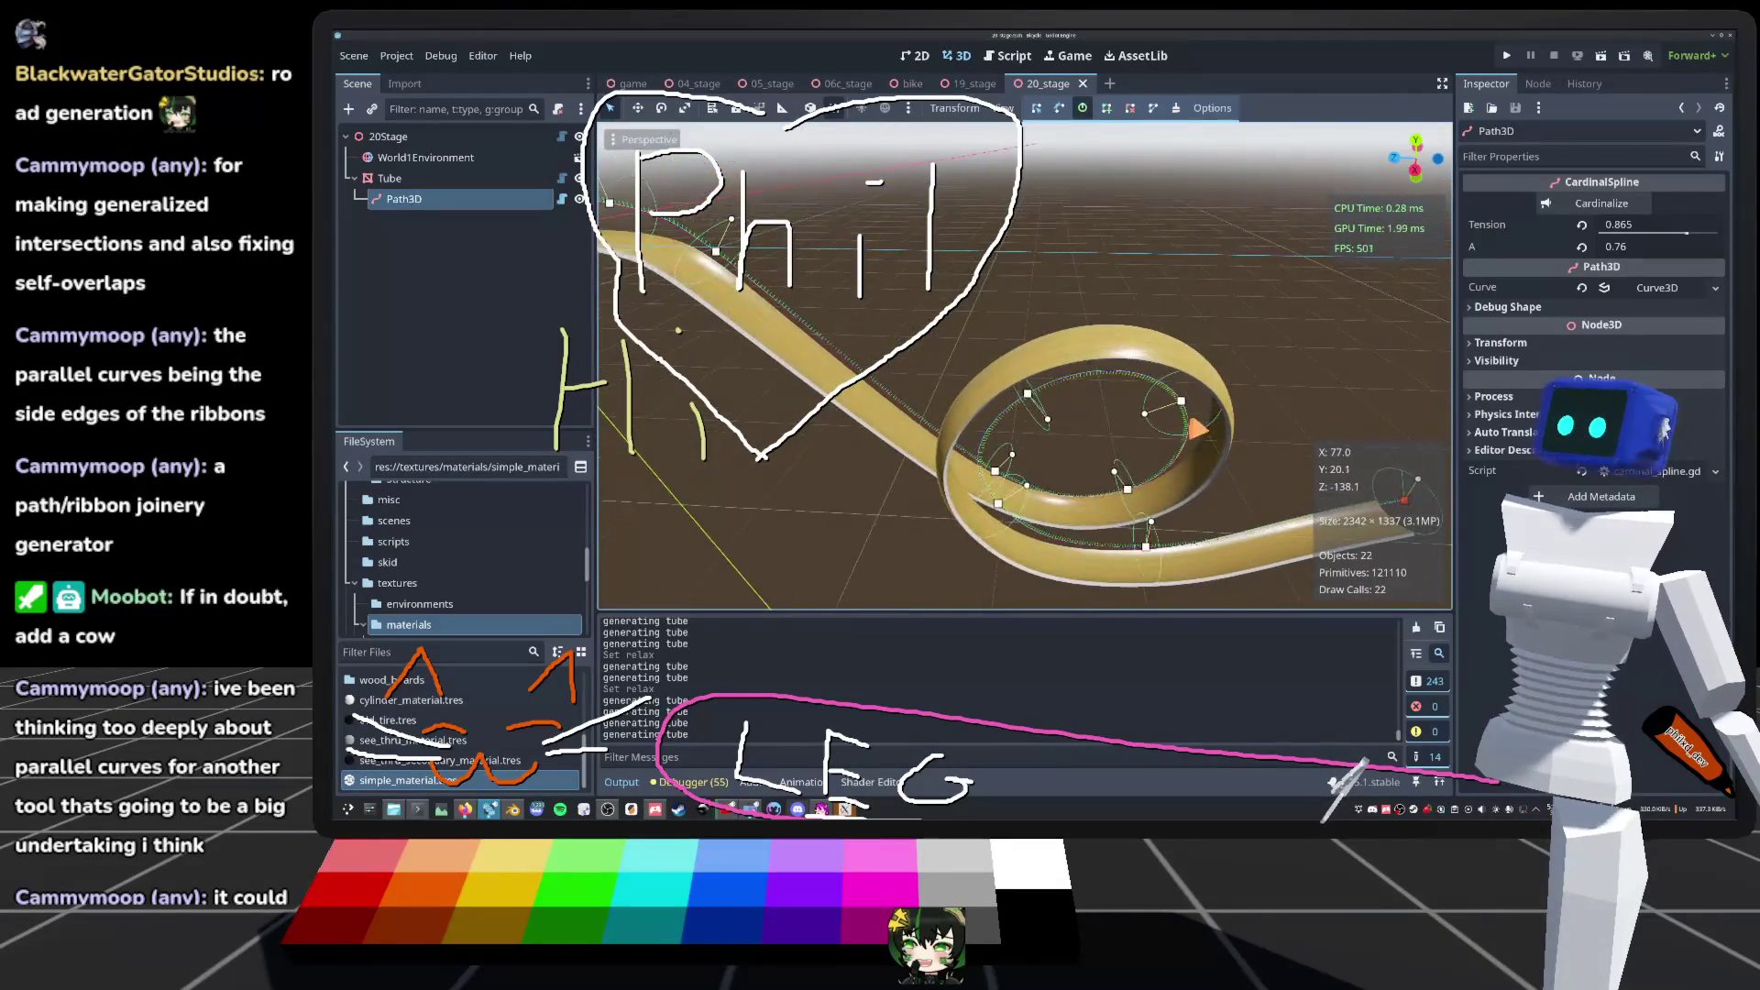
pyautogui.scroll(5, 1024, 367)
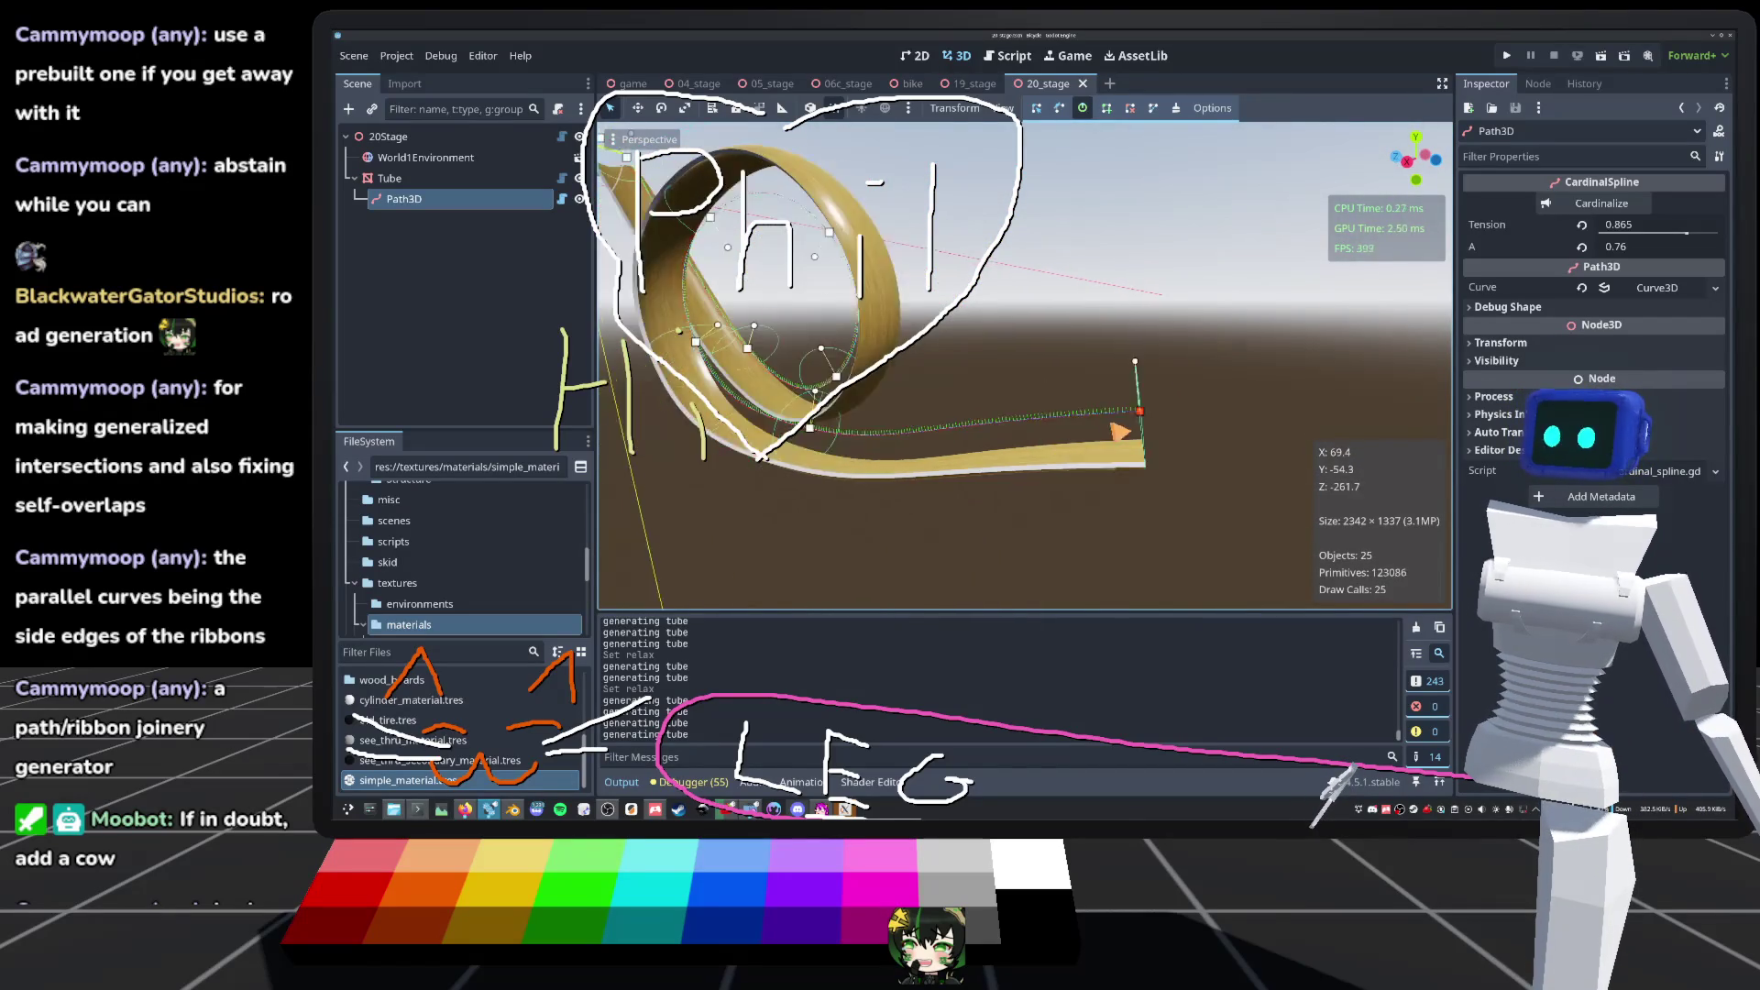
pyautogui.click(1144, 57)
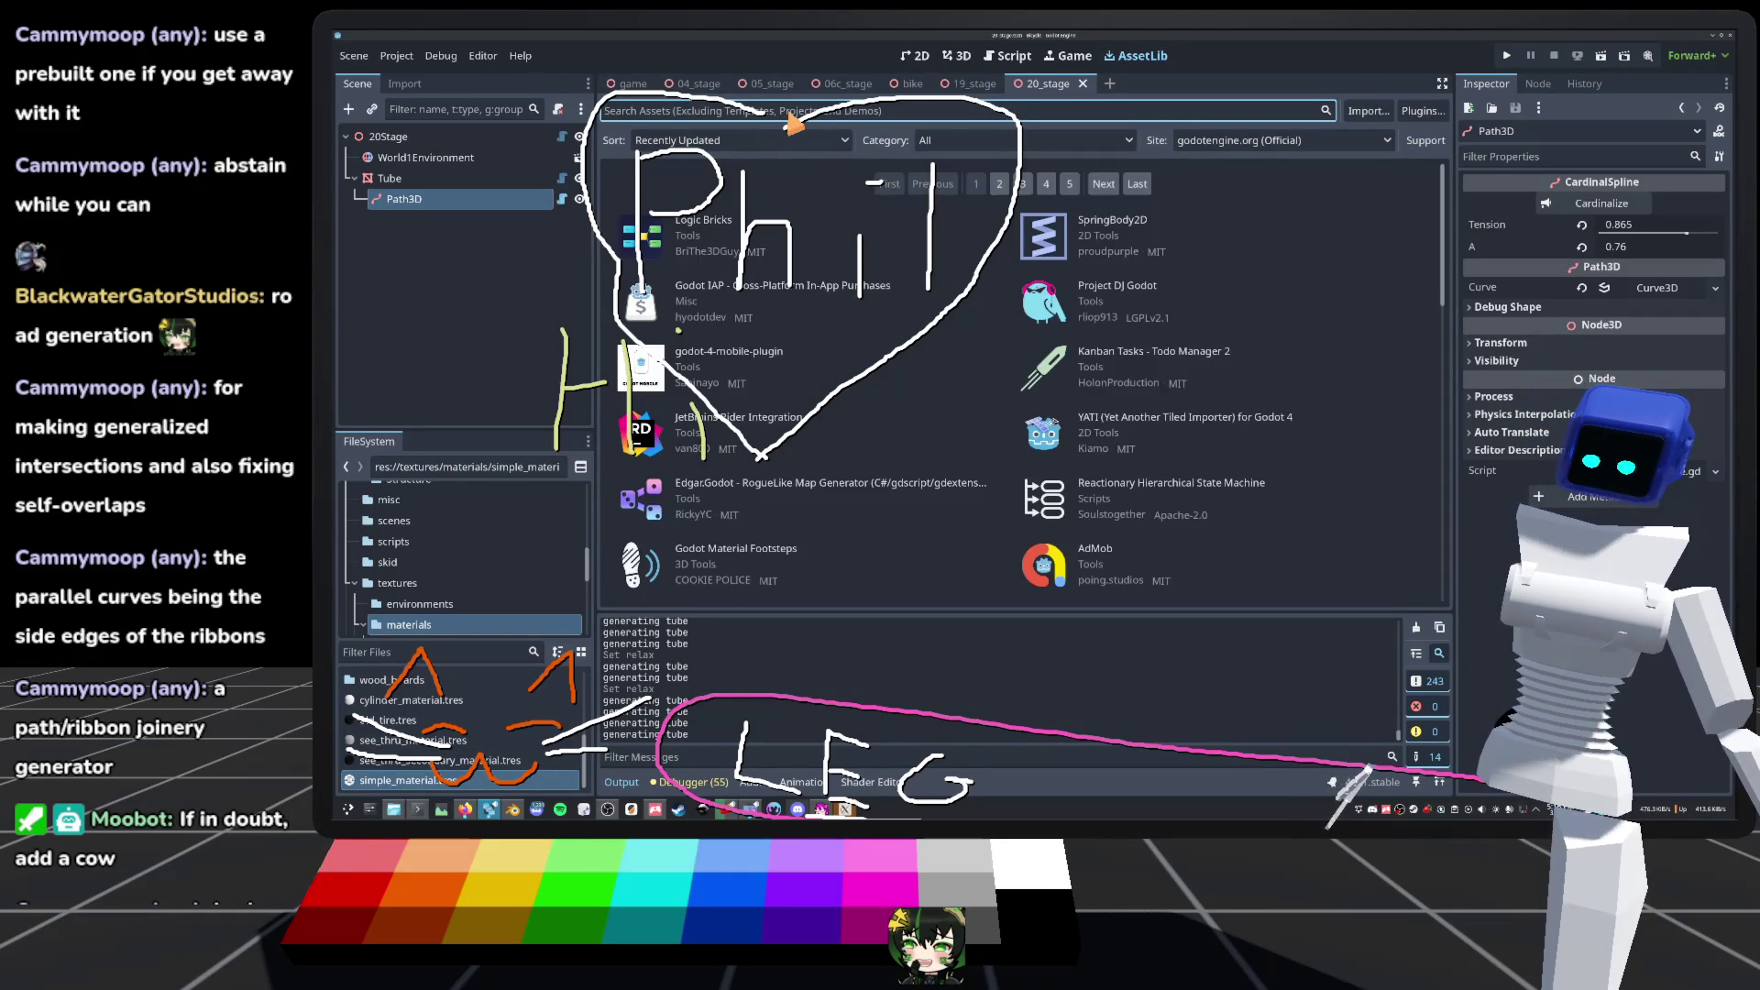
pyautogui.write('path')
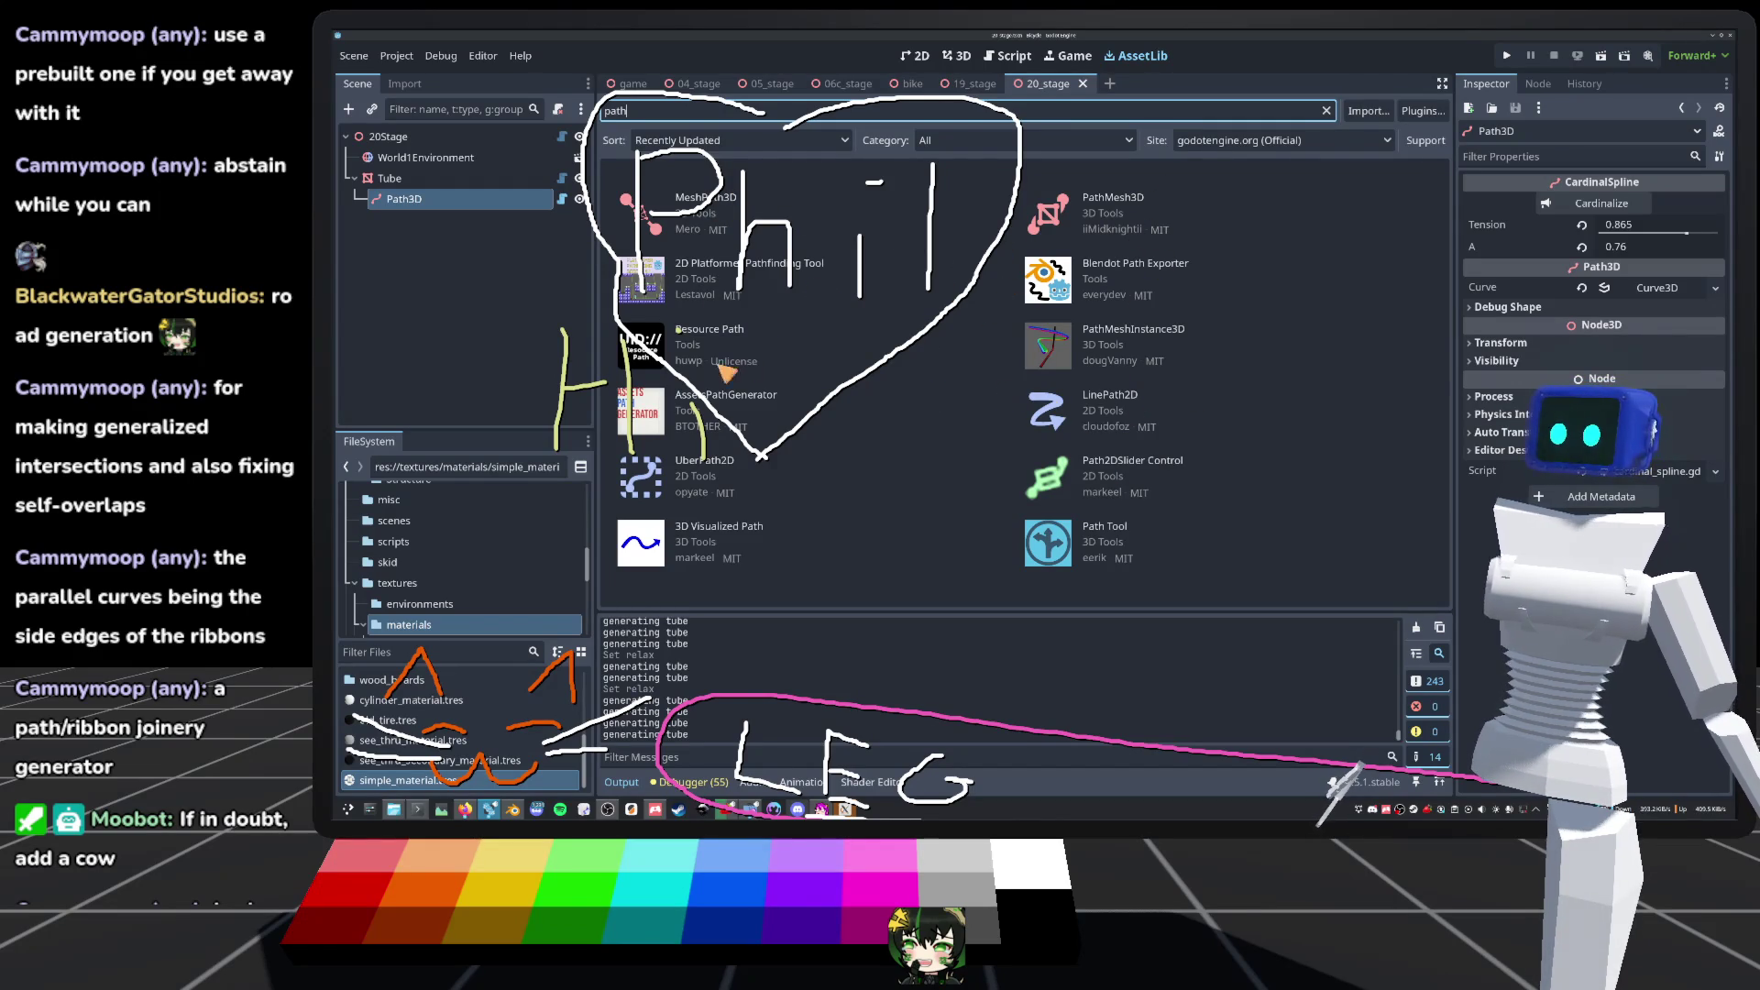
pyautogui.click(1326, 110)
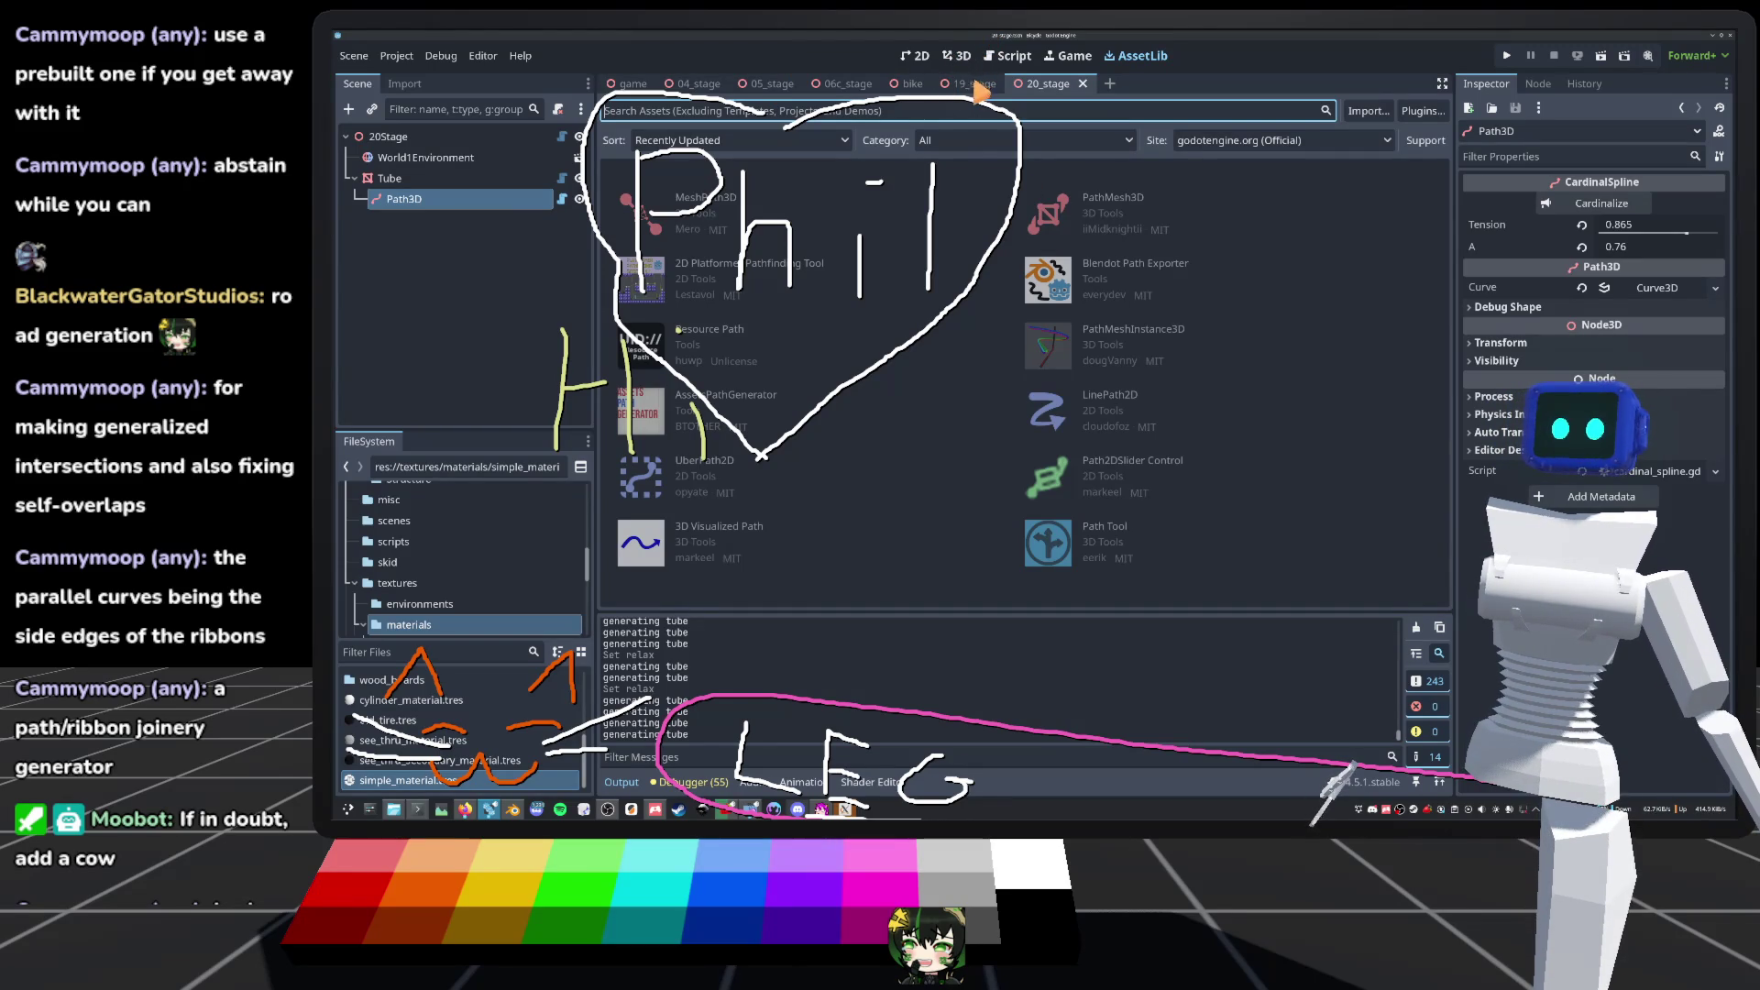
# Step: Return to the 3D view and inspect the Tube, Path3D and WorldEnvironment nodes, ending on Tube
pyautogui.click(958, 57)
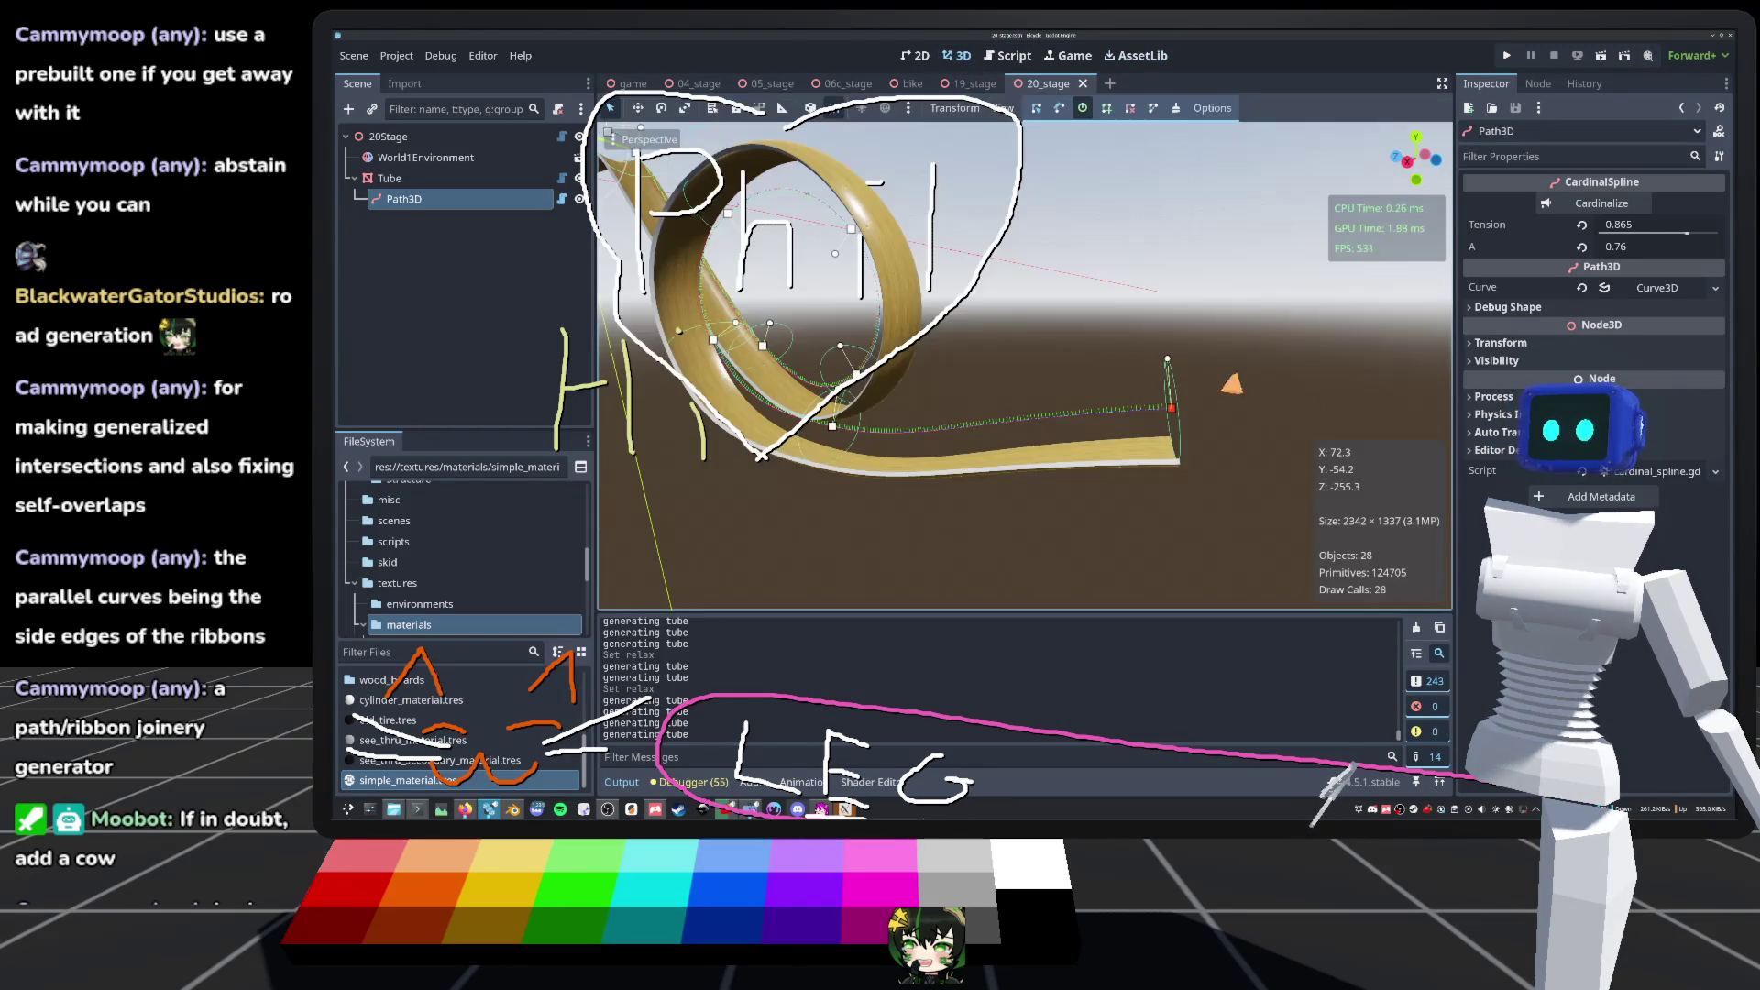
pyautogui.scroll(5, 1024, 365)
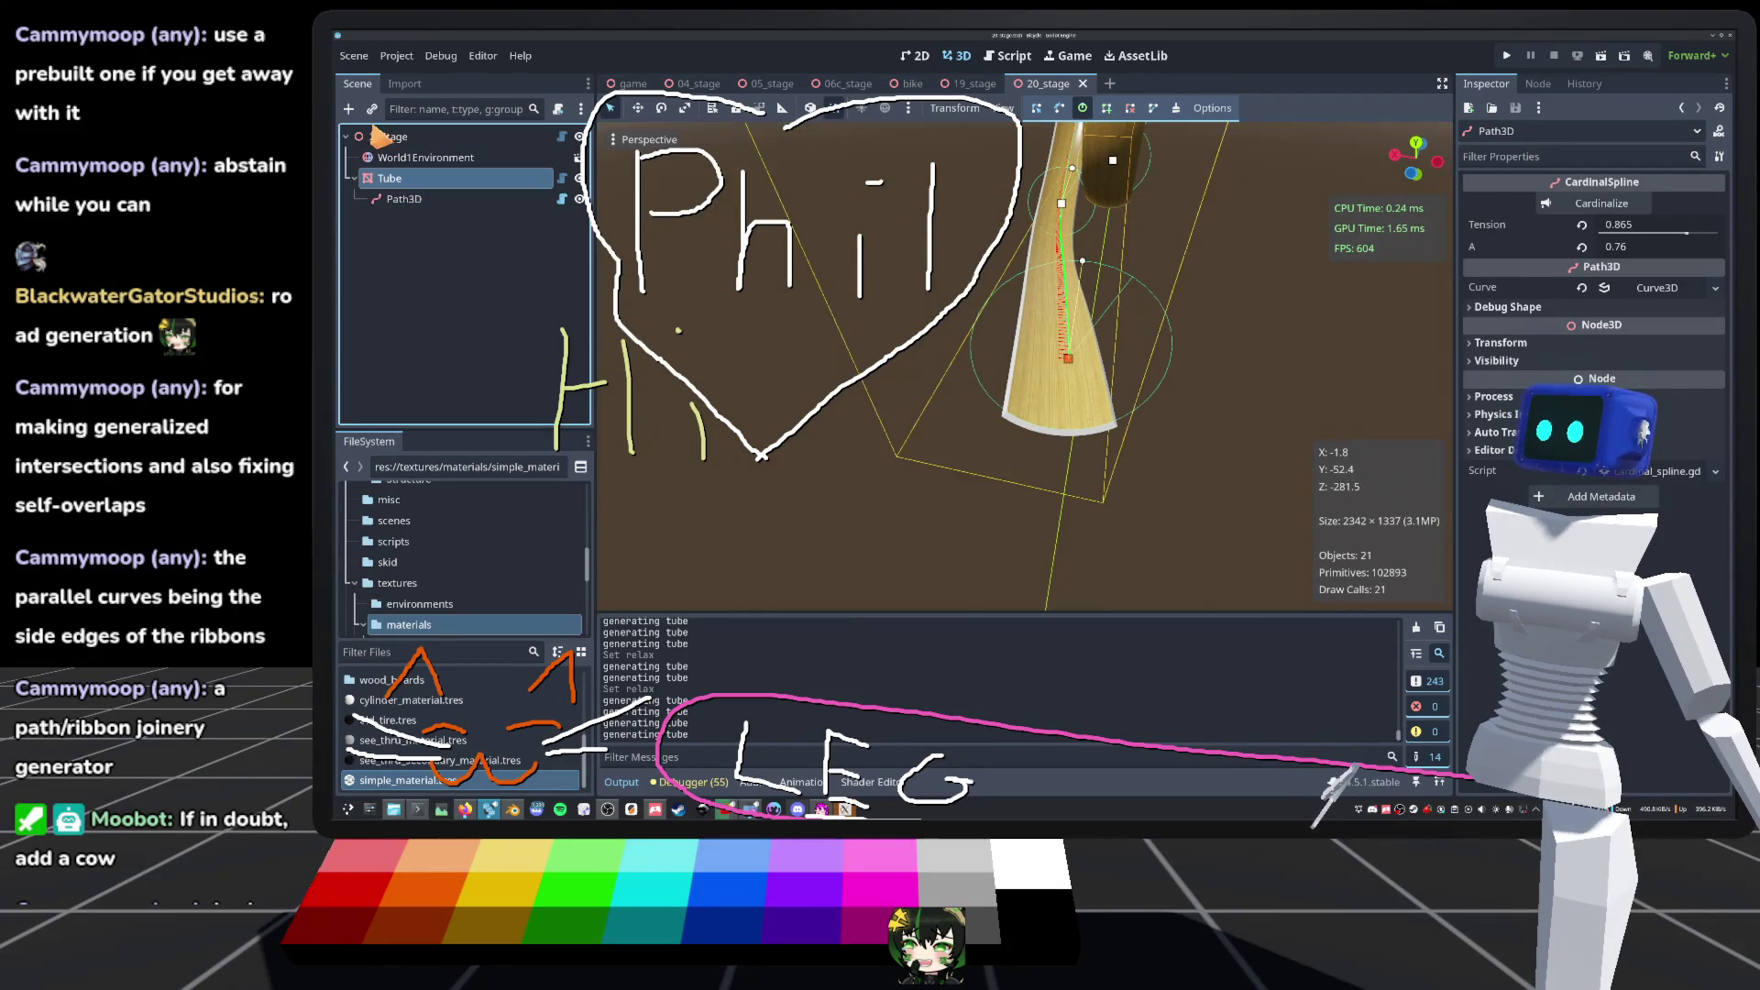
pyautogui.click(389, 177)
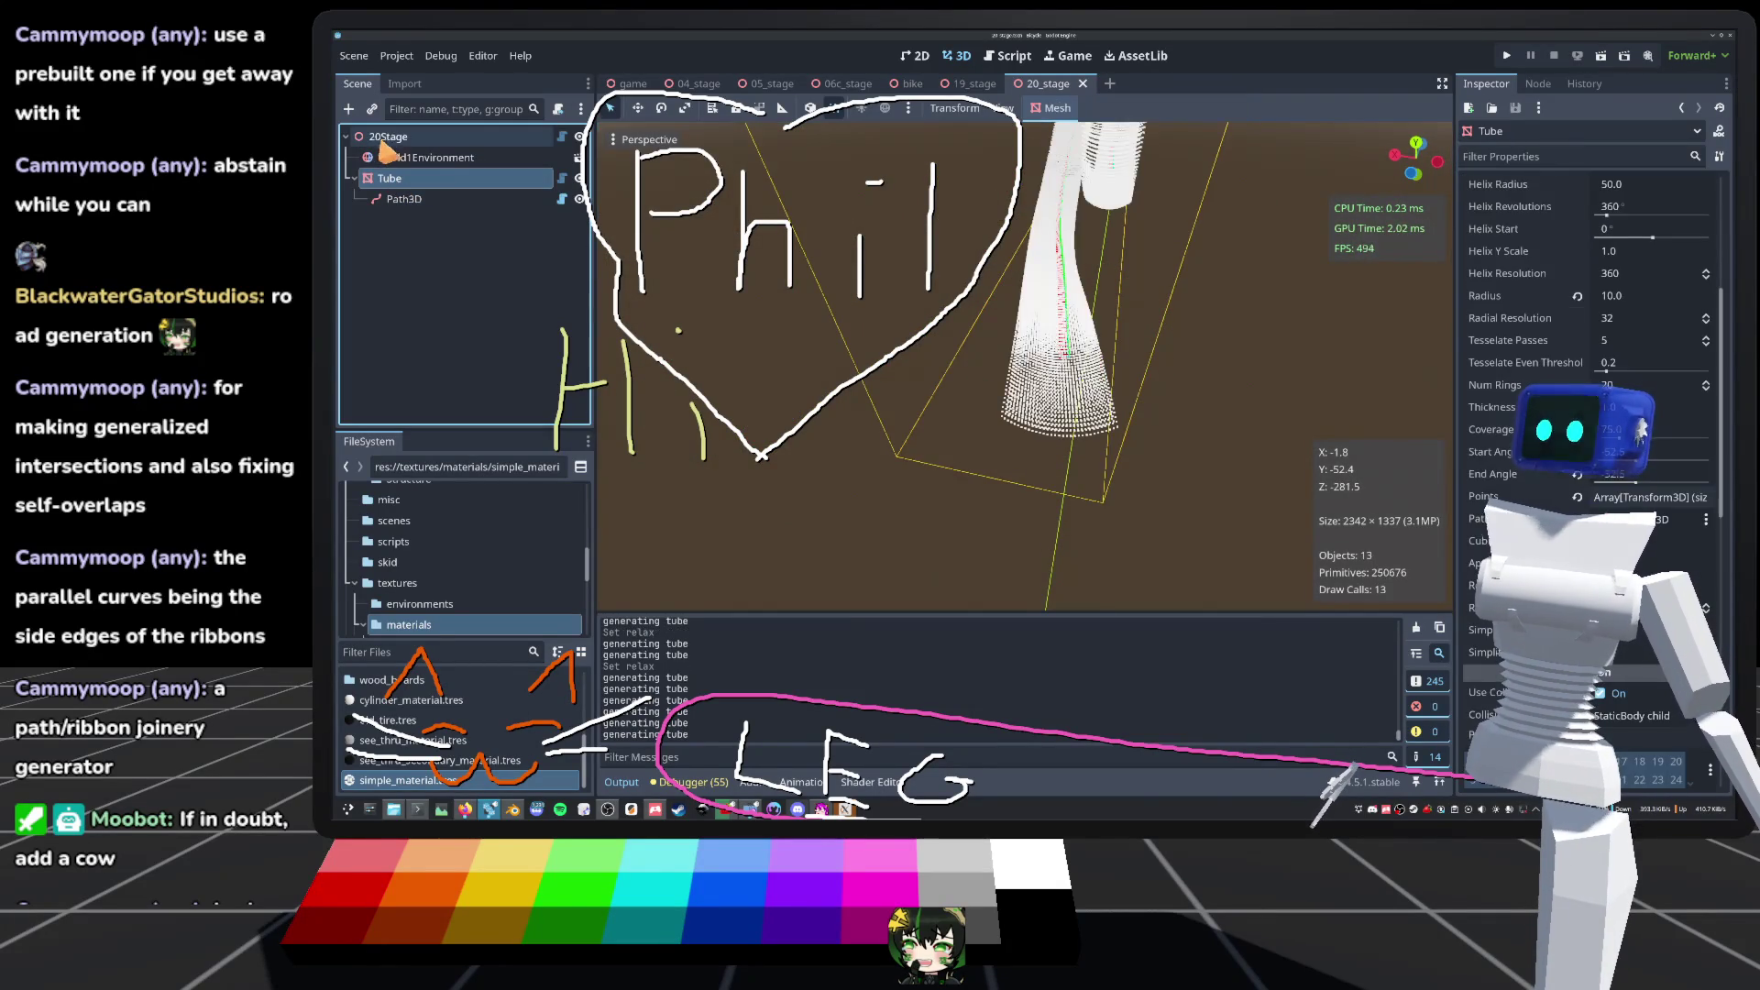
pyautogui.click(385, 181)
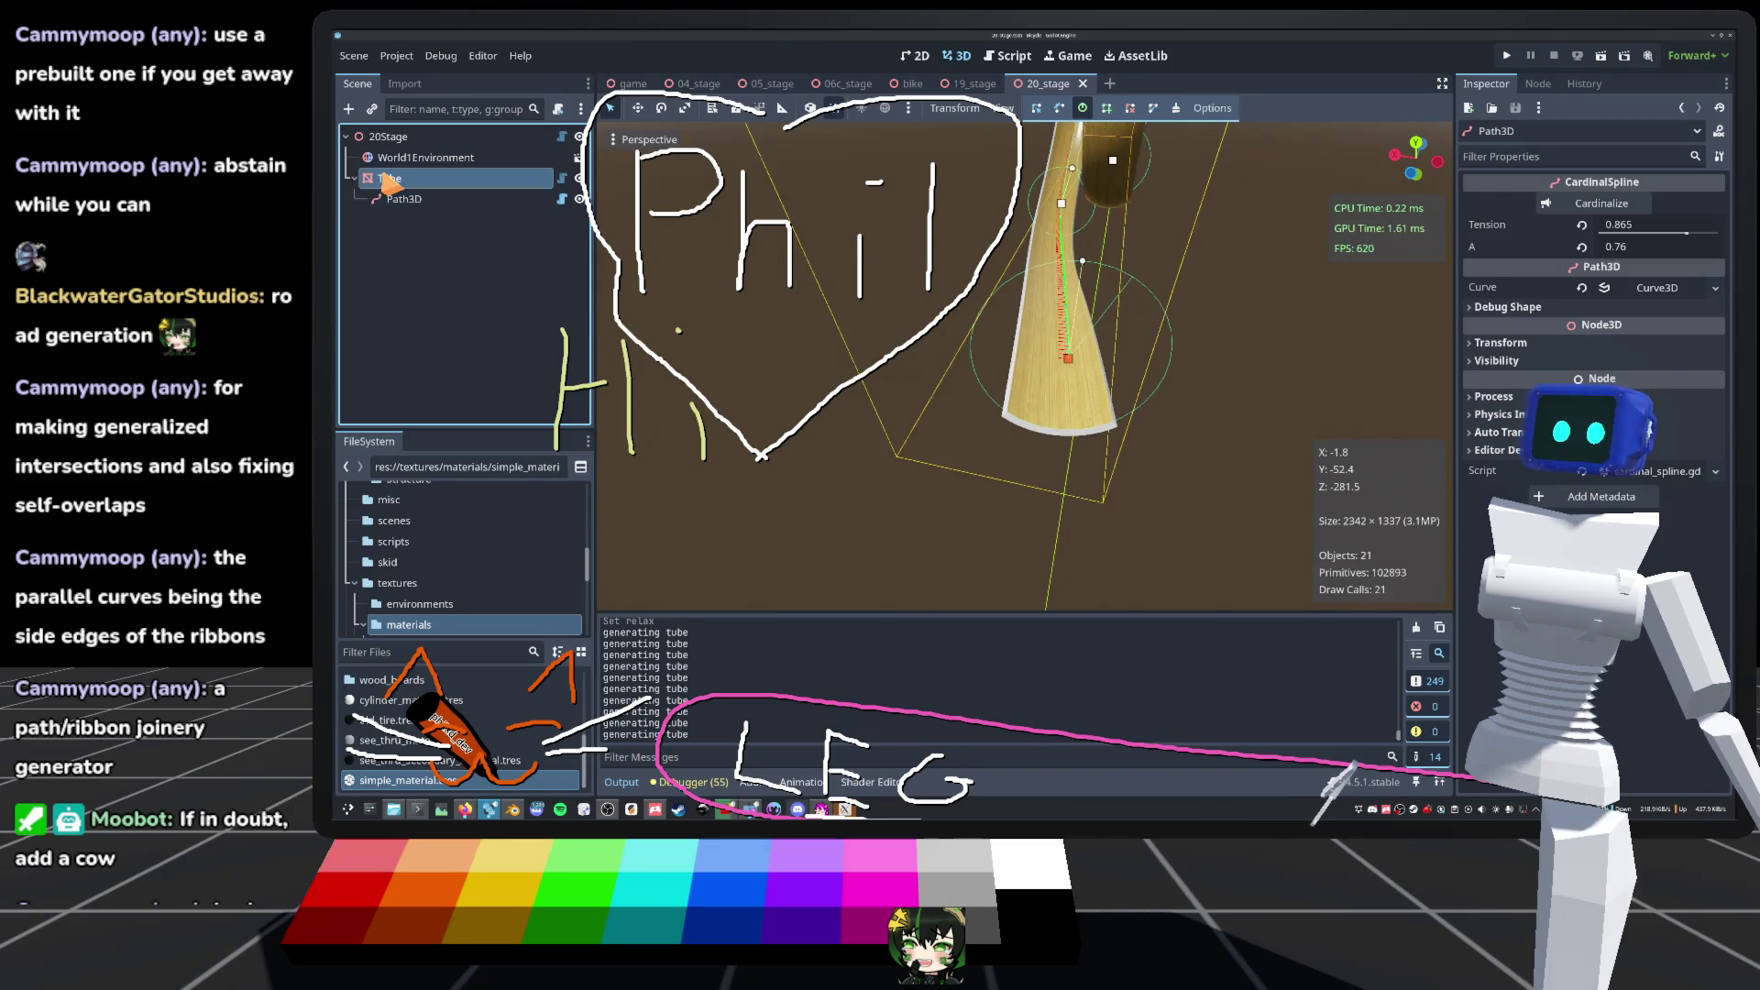
pyautogui.click(413, 158)
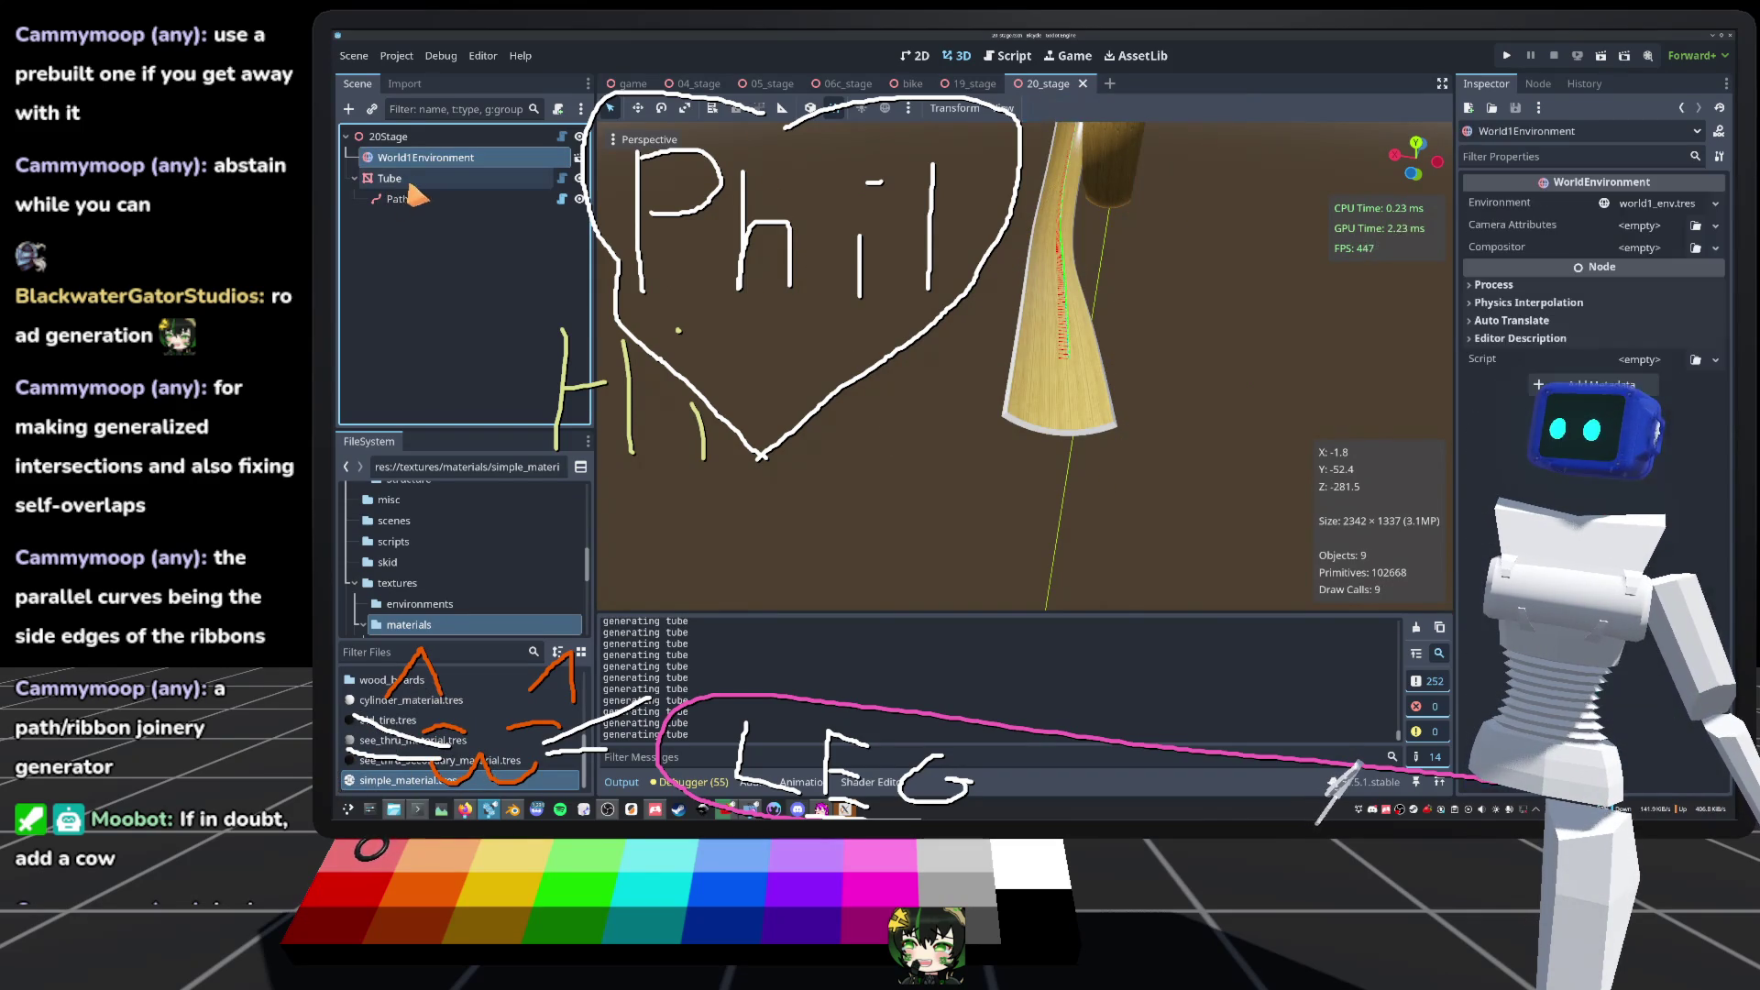
pyautogui.click(413, 183)
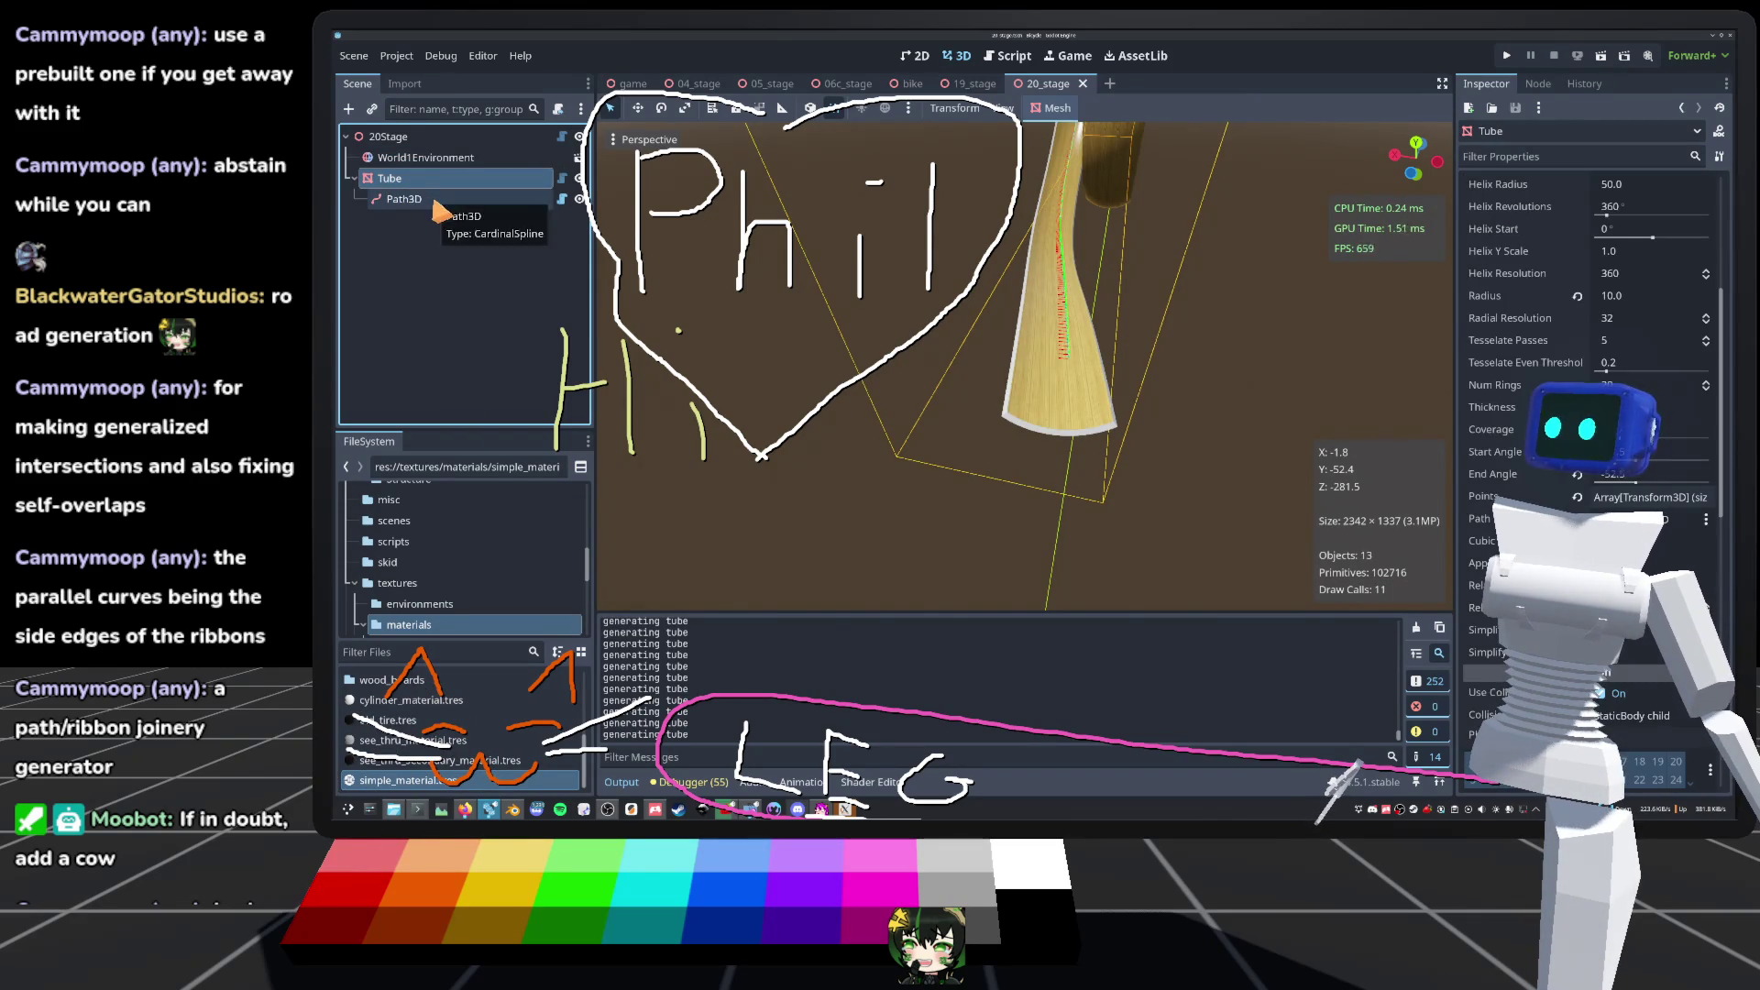
pyautogui.click(433, 199)
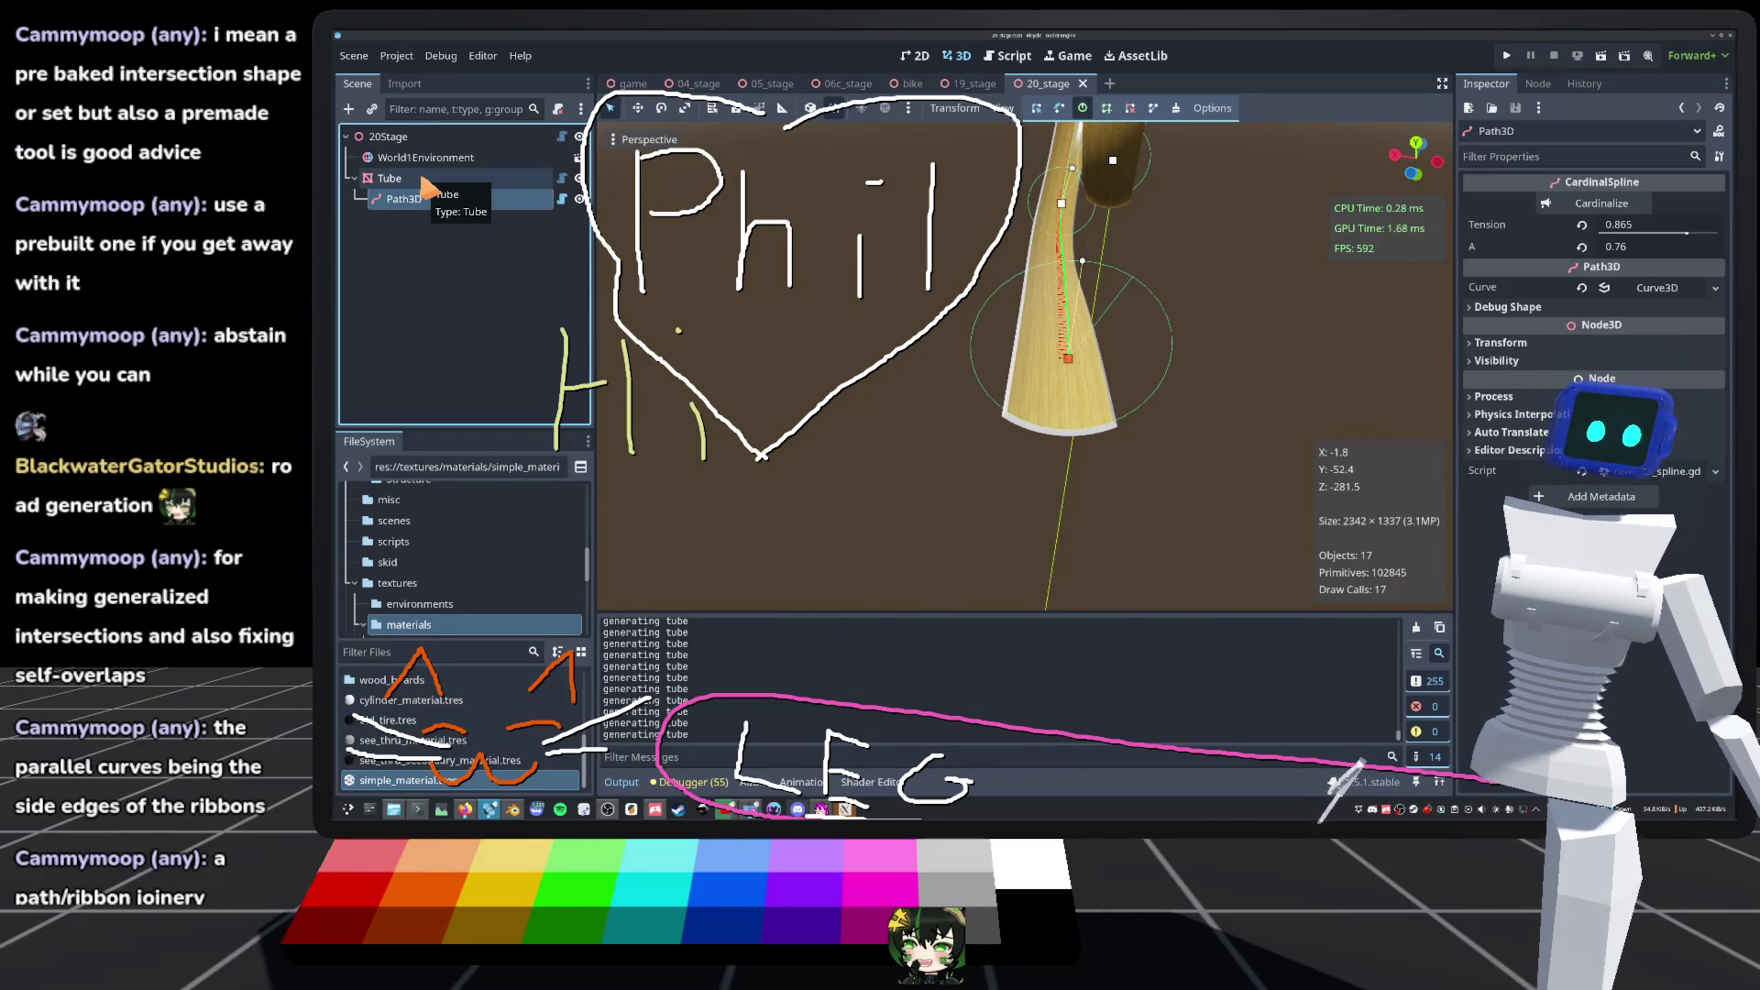
pyautogui.click(424, 180)
pyautogui.click(422, 204)
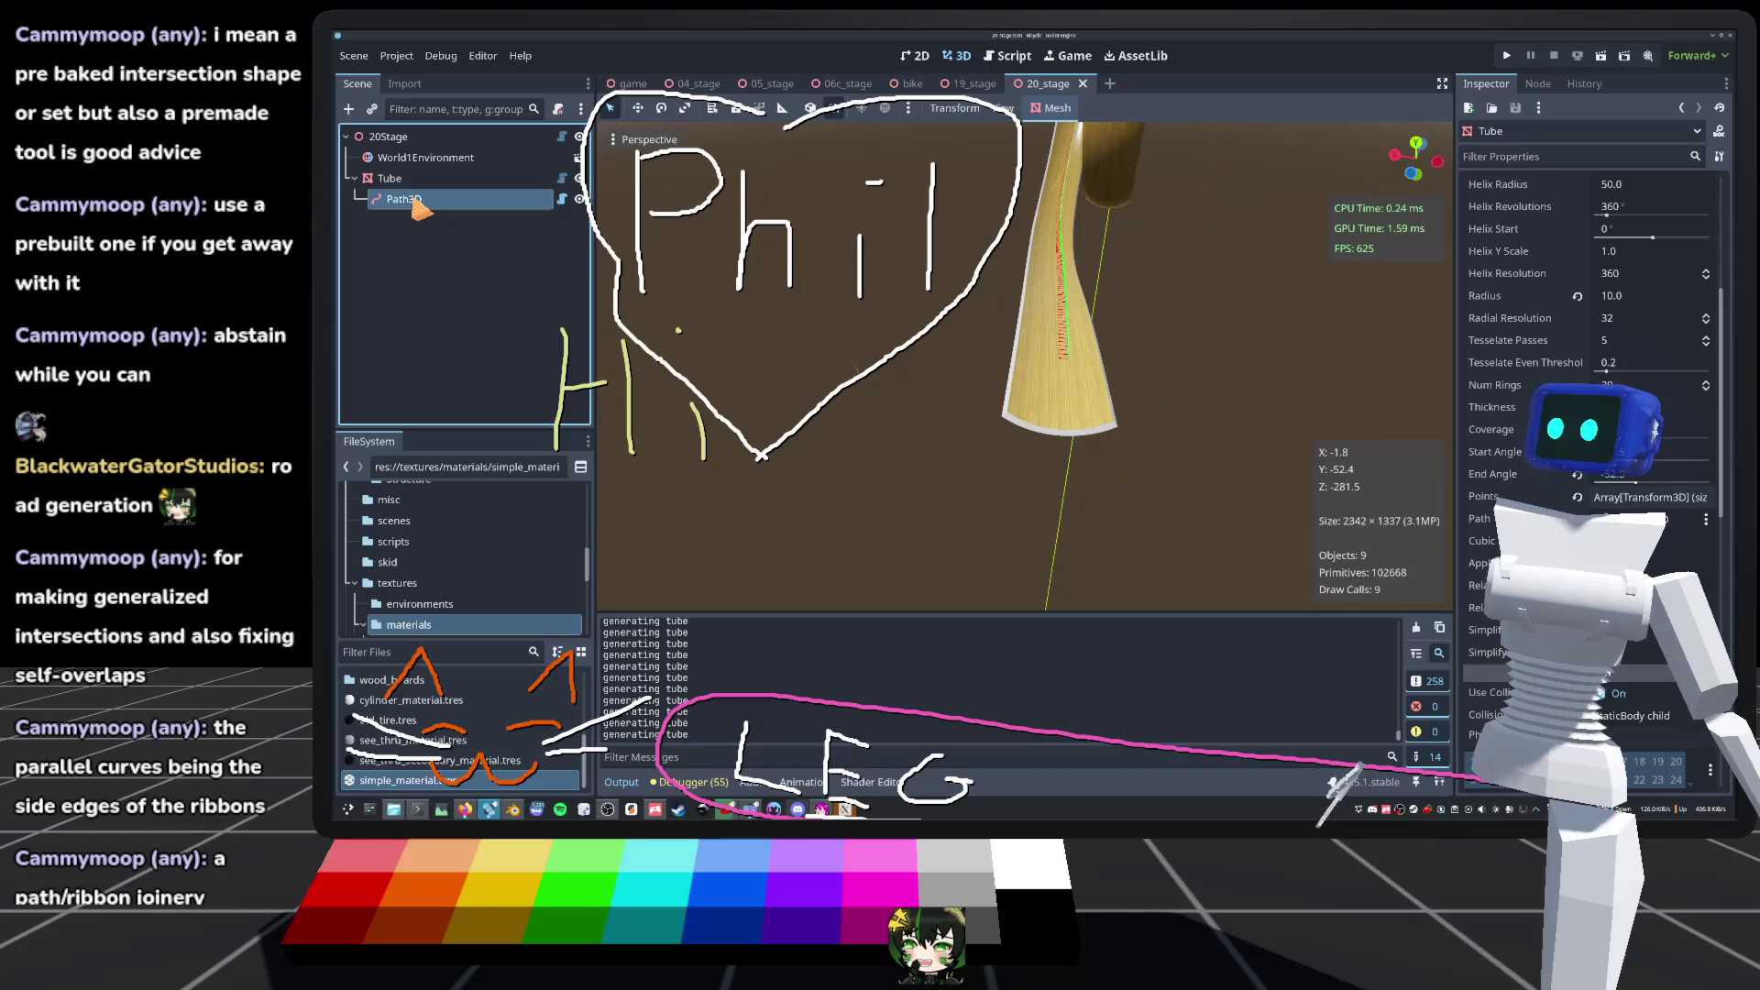
pyautogui.click(417, 180)
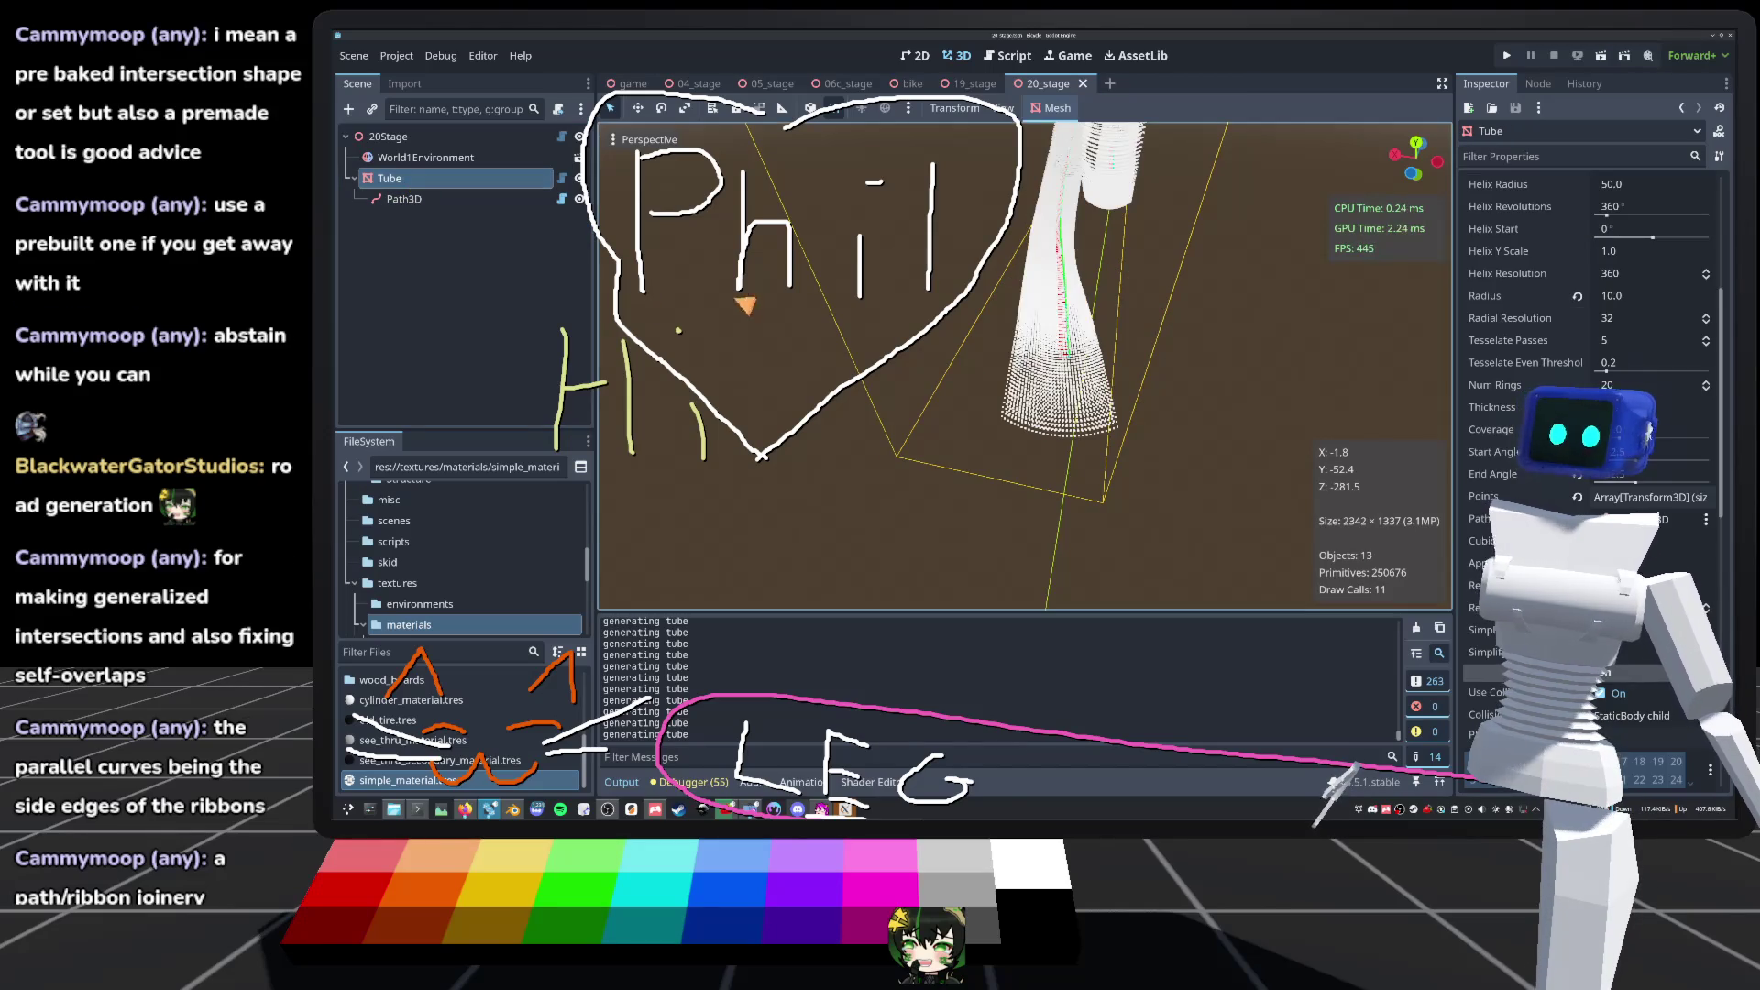
# Step: Deselect the tube and orbit round to face its open end
pyautogui.scroll(5, 1068, 351)
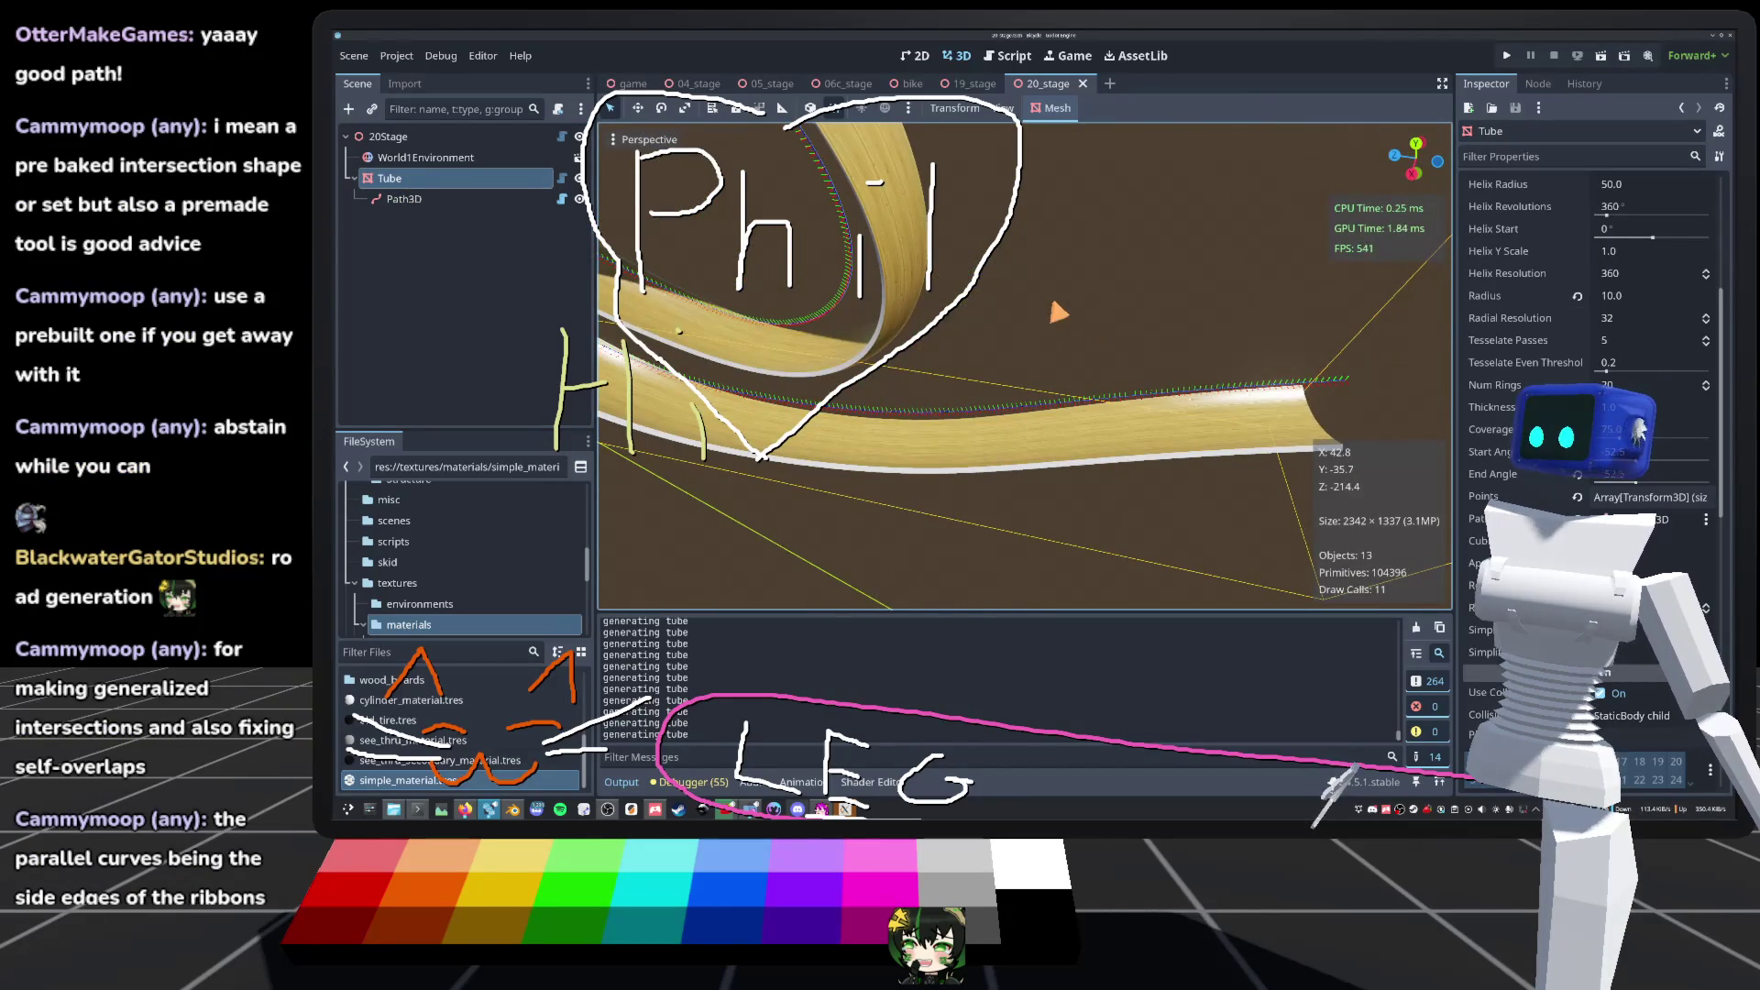
pyautogui.scroll(1, 1091, 309)
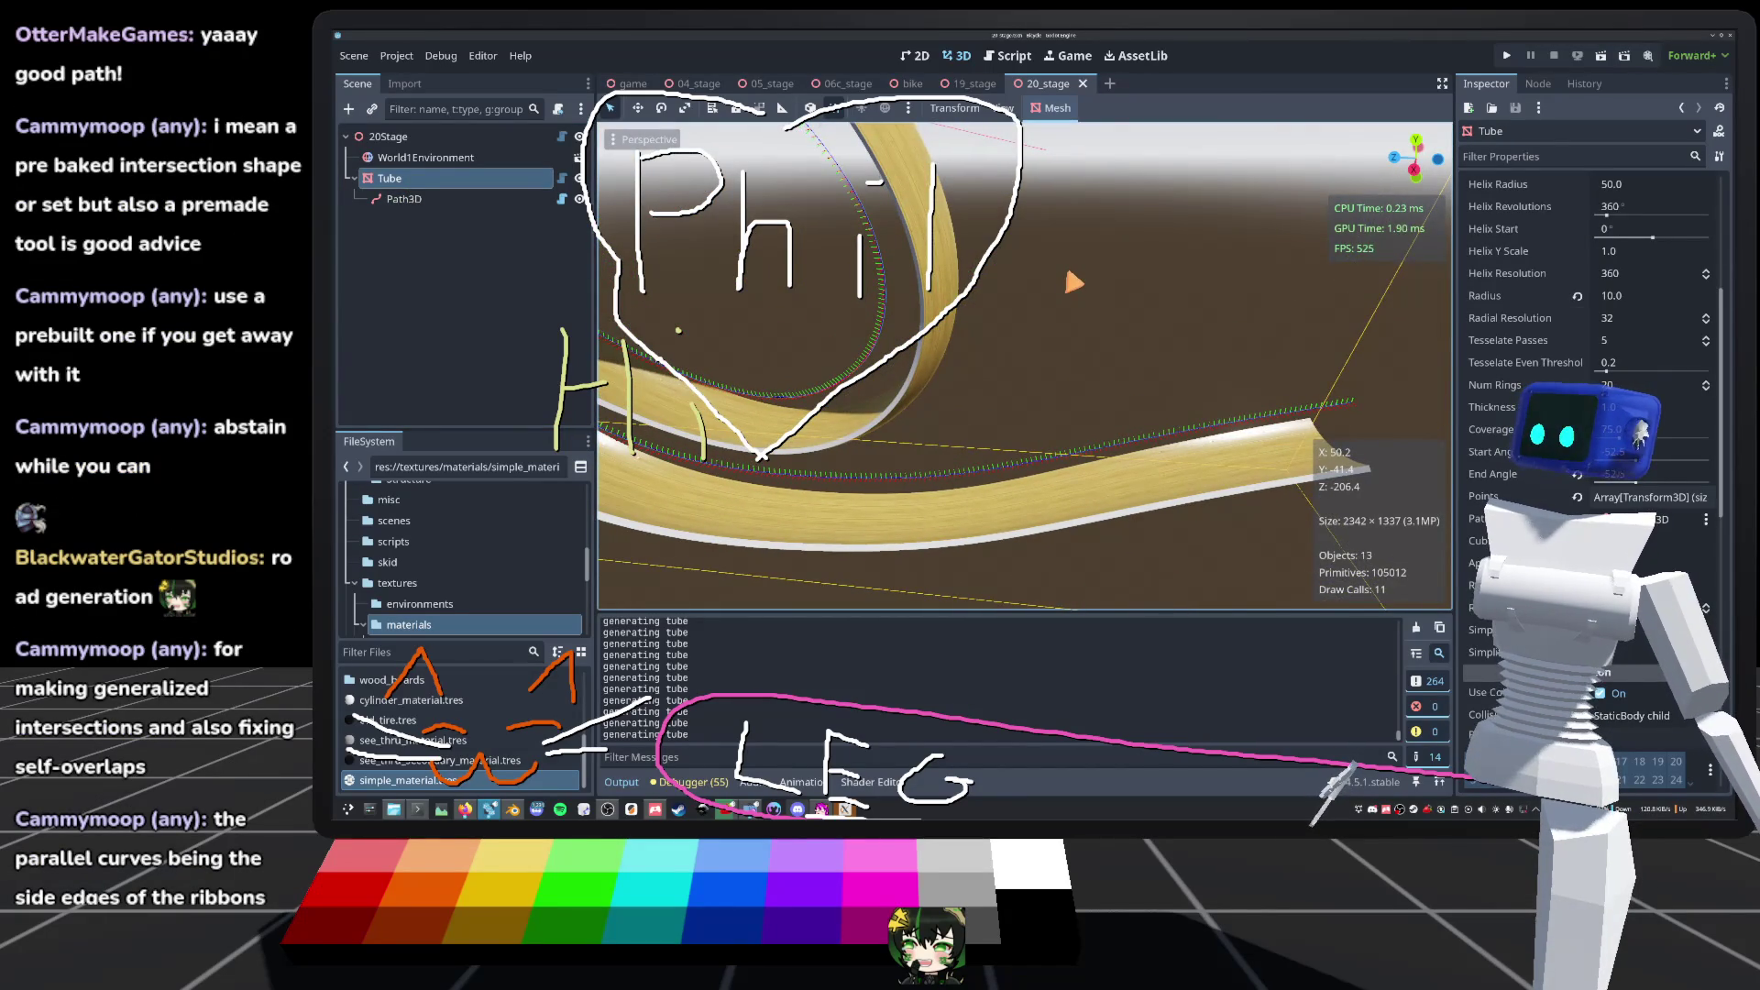
pyautogui.click(1074, 293)
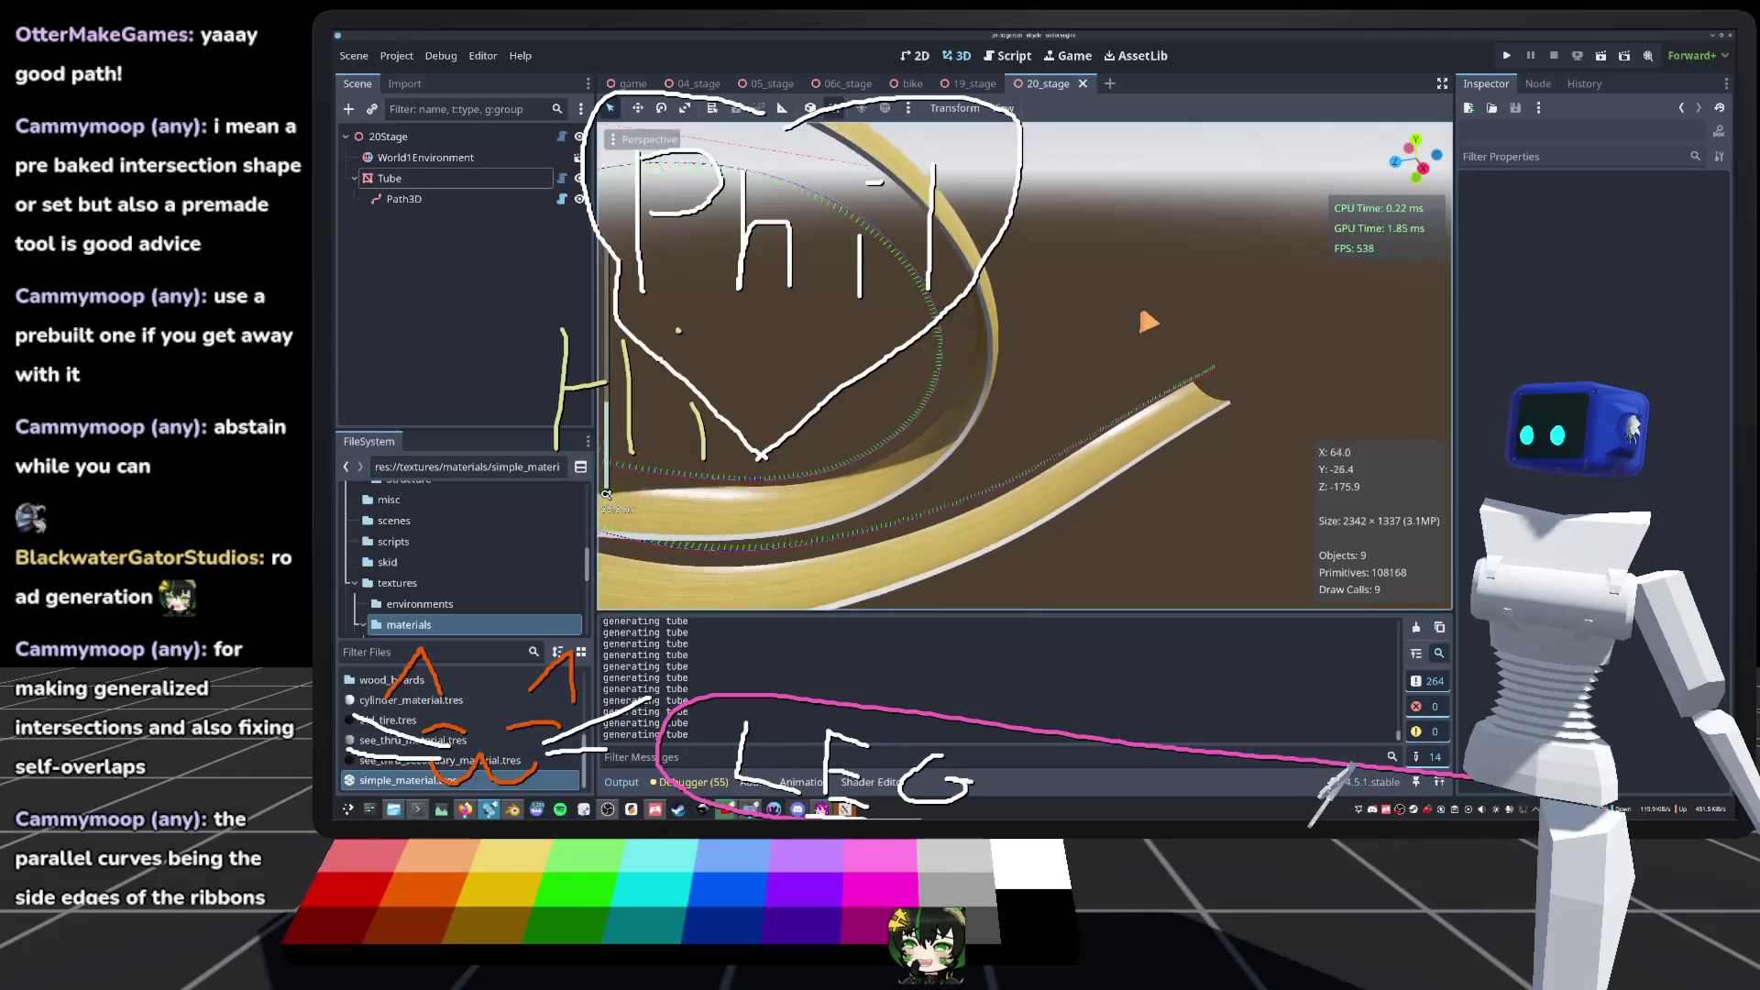
pyautogui.moveTo(1025, 367); pyautogui.dragTo(917, 312)
pyautogui.scroll(-5, 1025, 367)
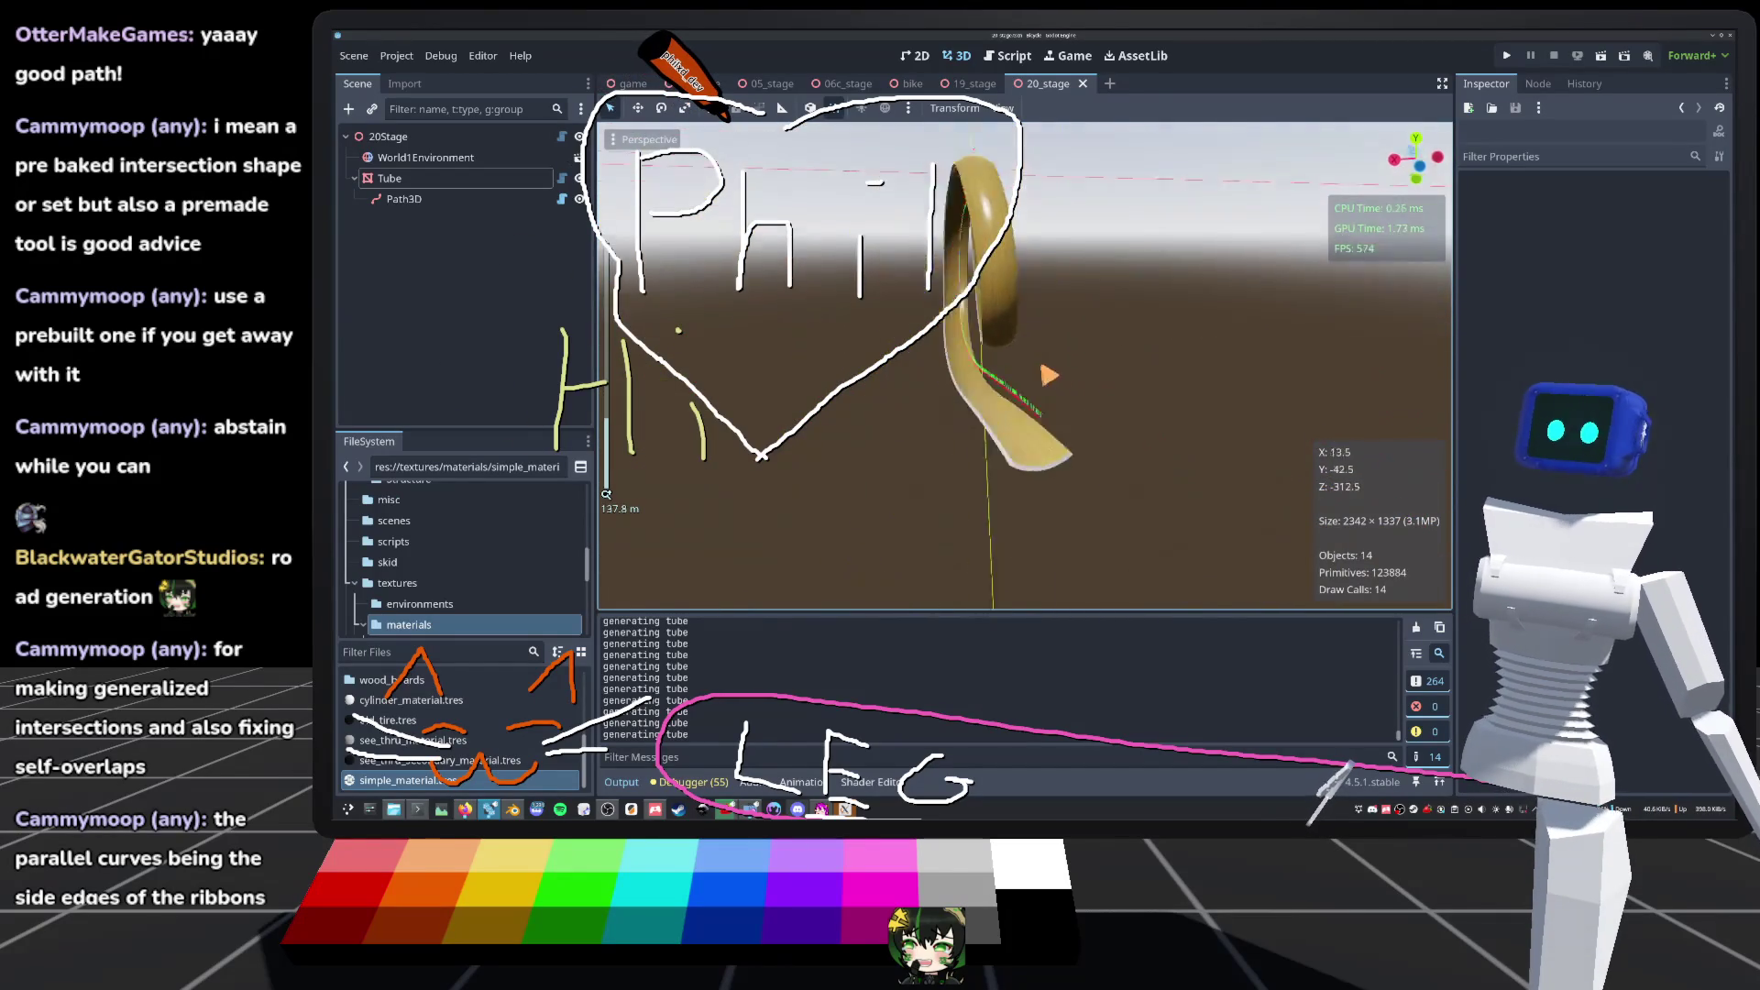
pyautogui.scroll(5, 1050, 374)
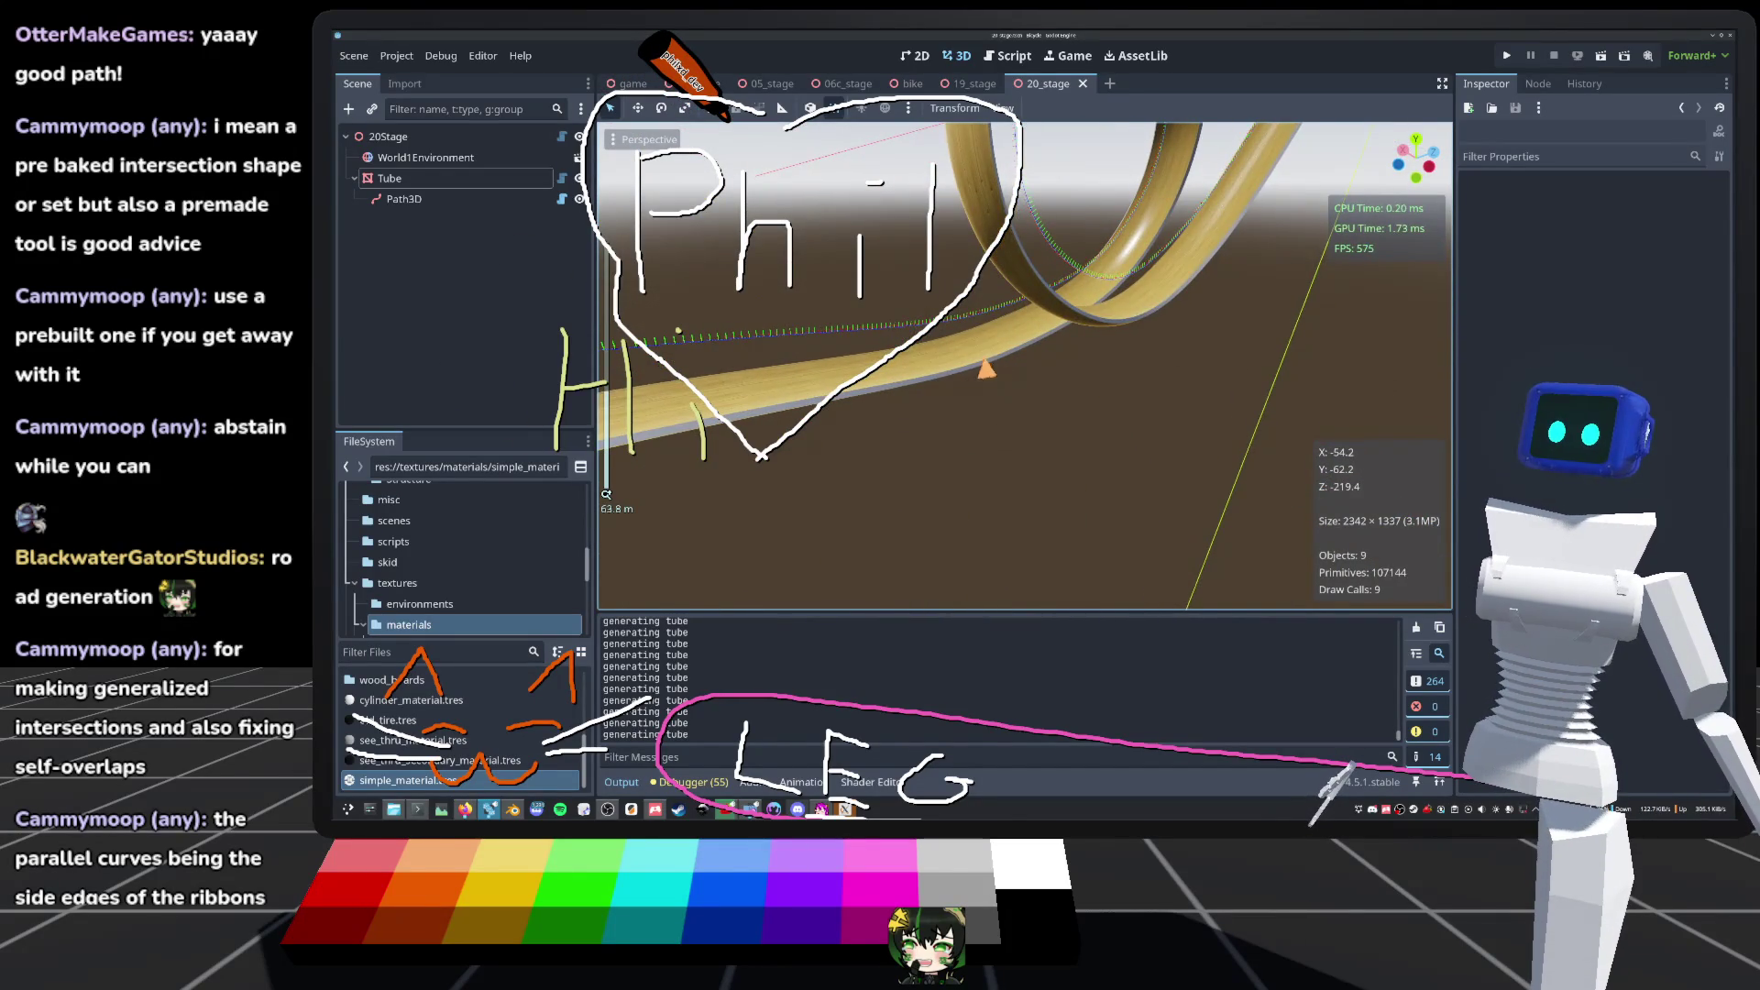
pyautogui.moveTo(1025, 367); pyautogui.dragTo(926, 343)
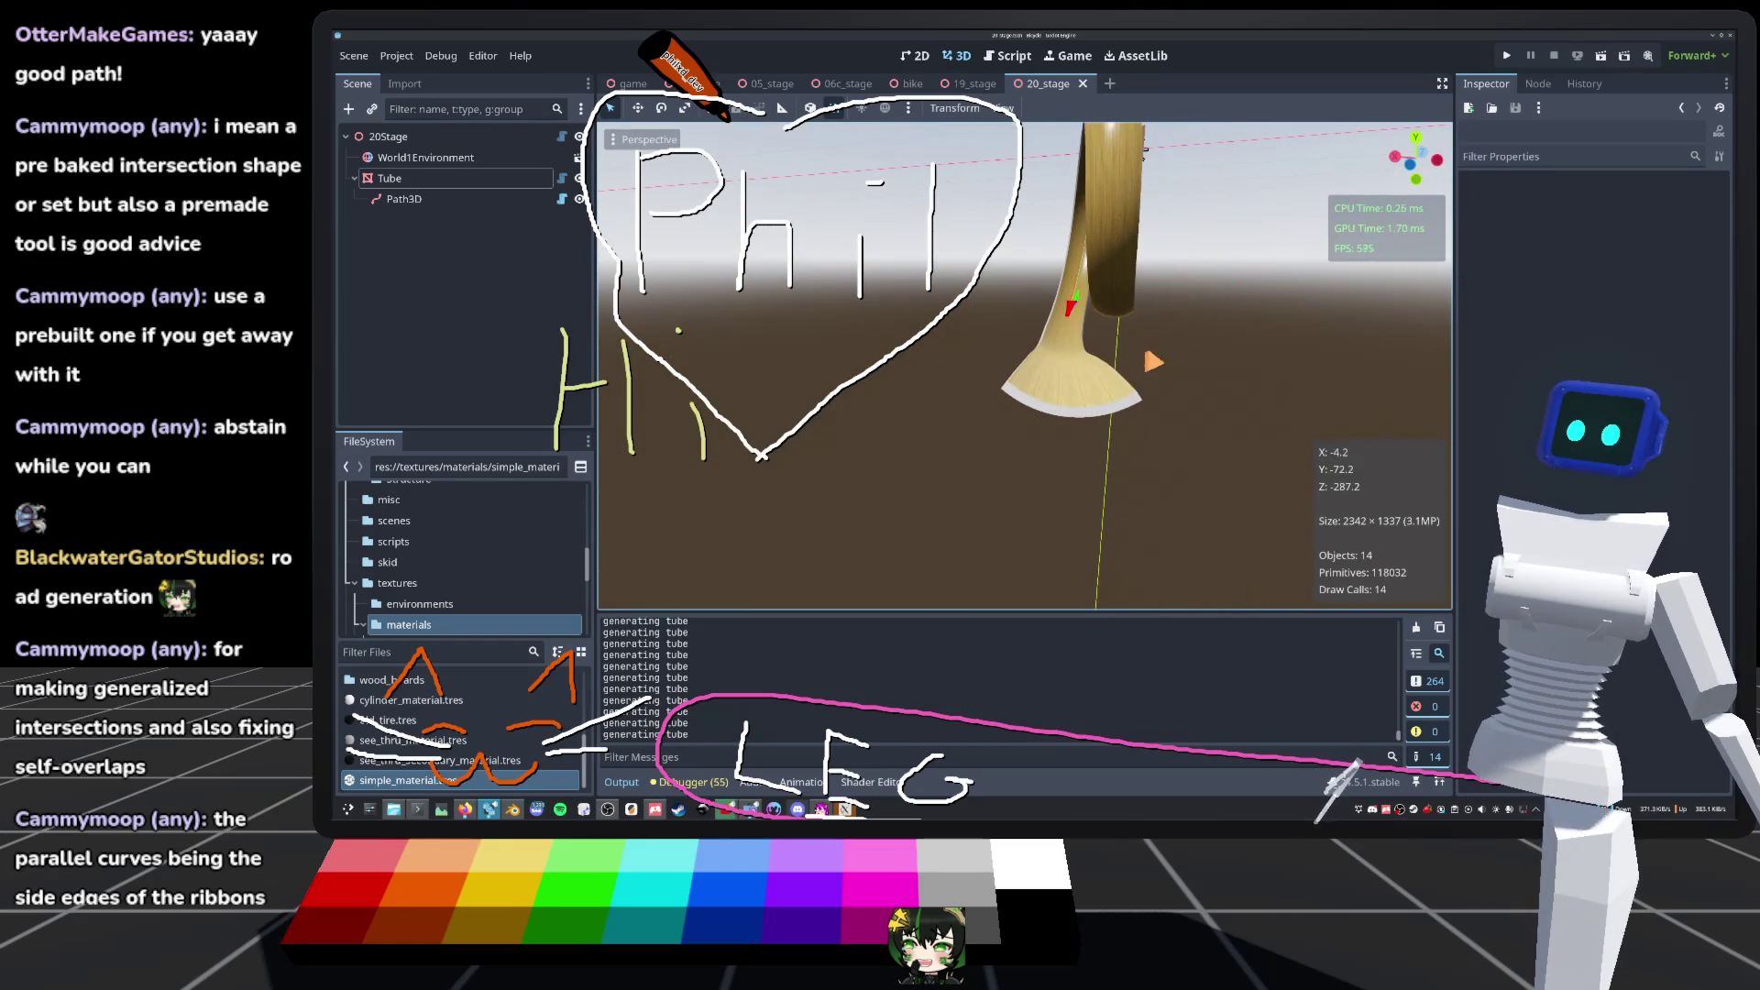
# Step: Instance finish_line.tscn under the 20Stage root and place it near the track's flat end
pyautogui.click(393, 137)
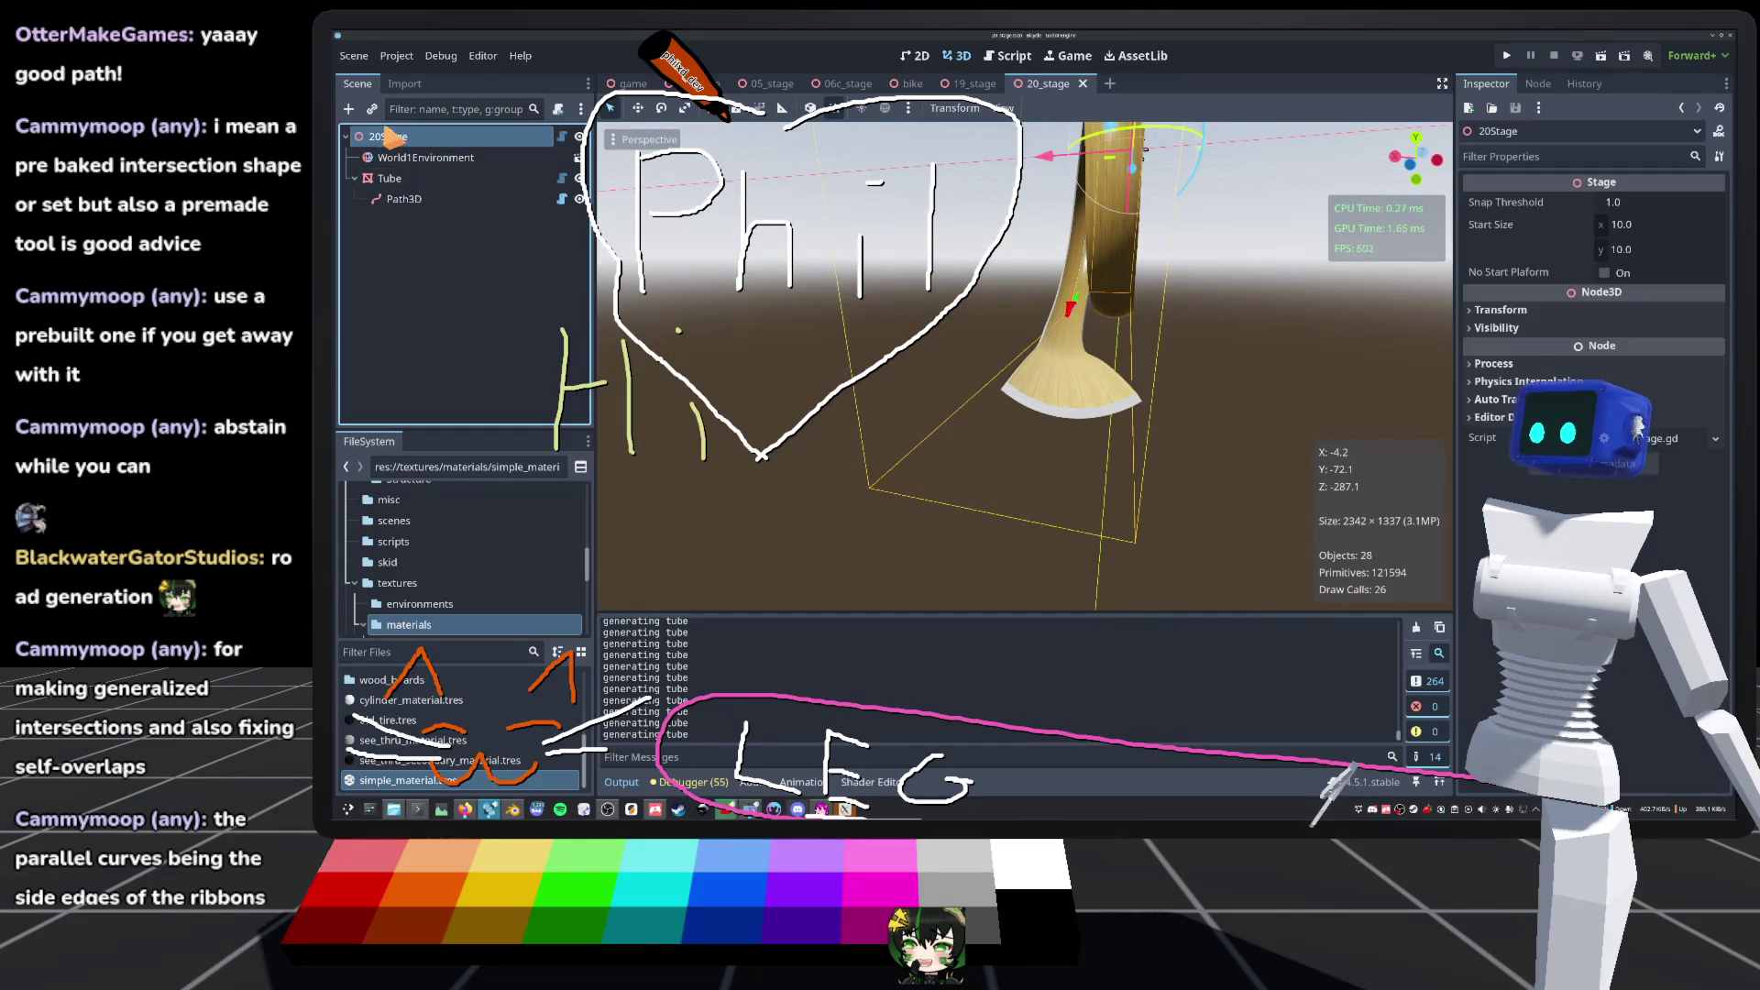
pyautogui.hotkey('ctrl', 'shift', 'o')
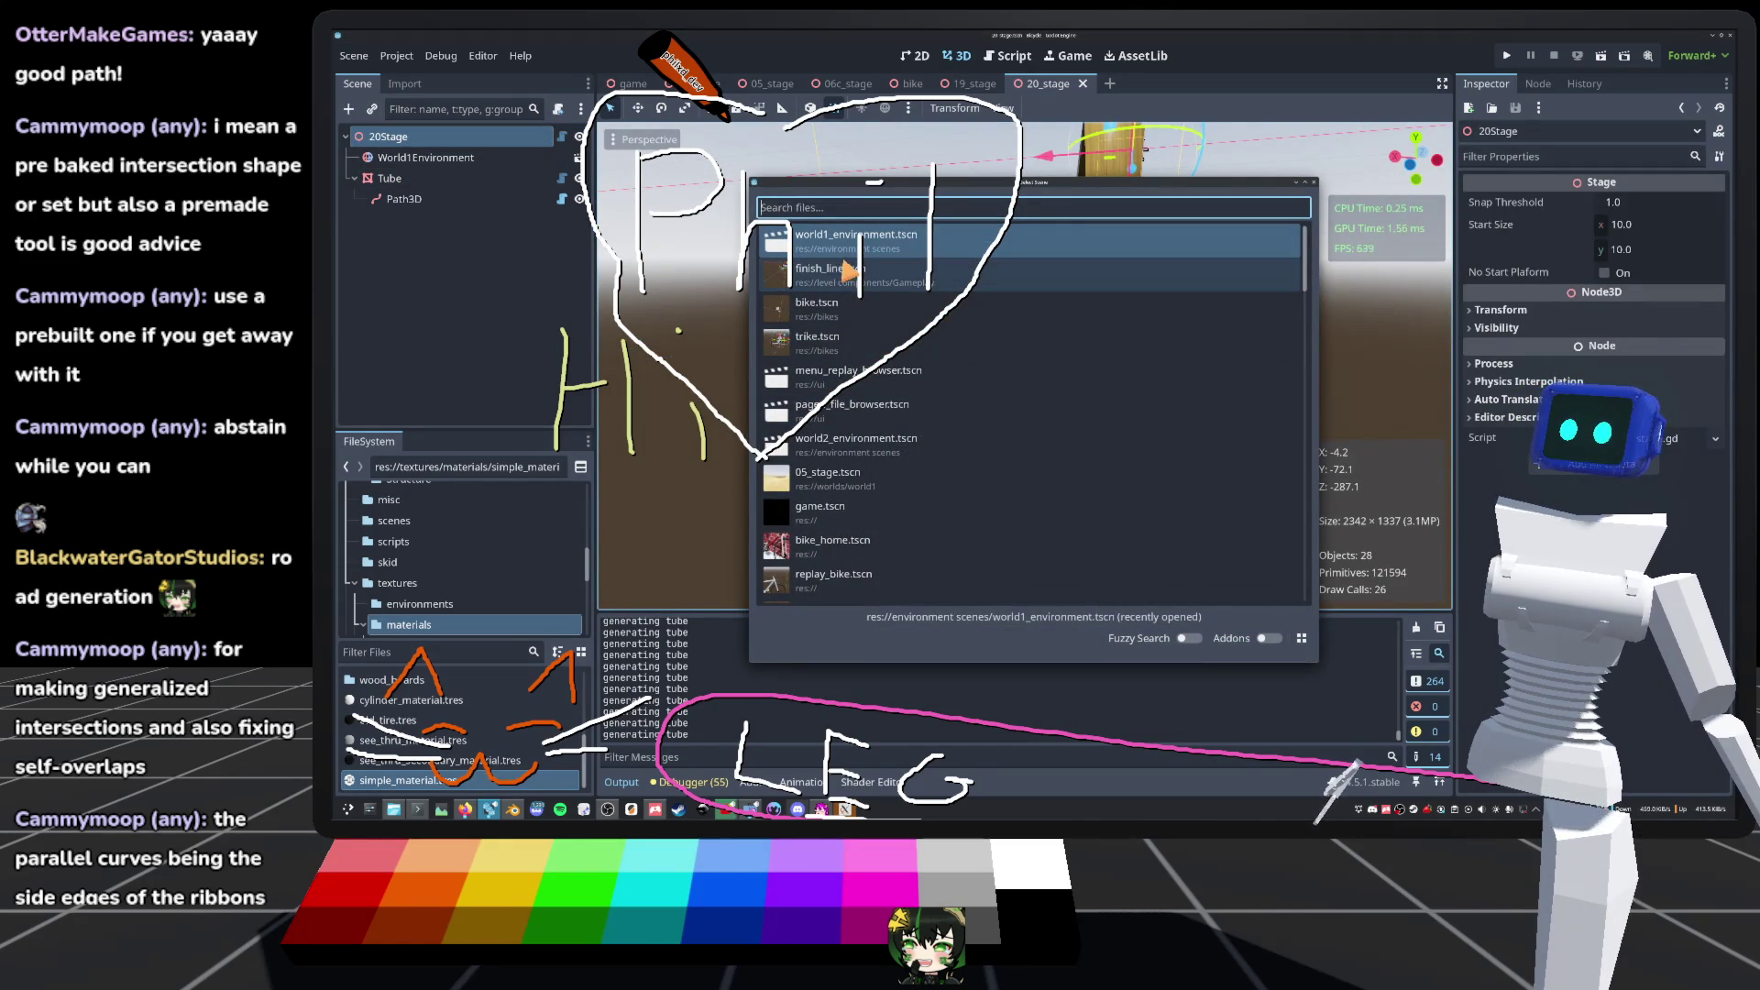
pyautogui.click(853, 275)
pyautogui.scroll(-5, 1025, 367)
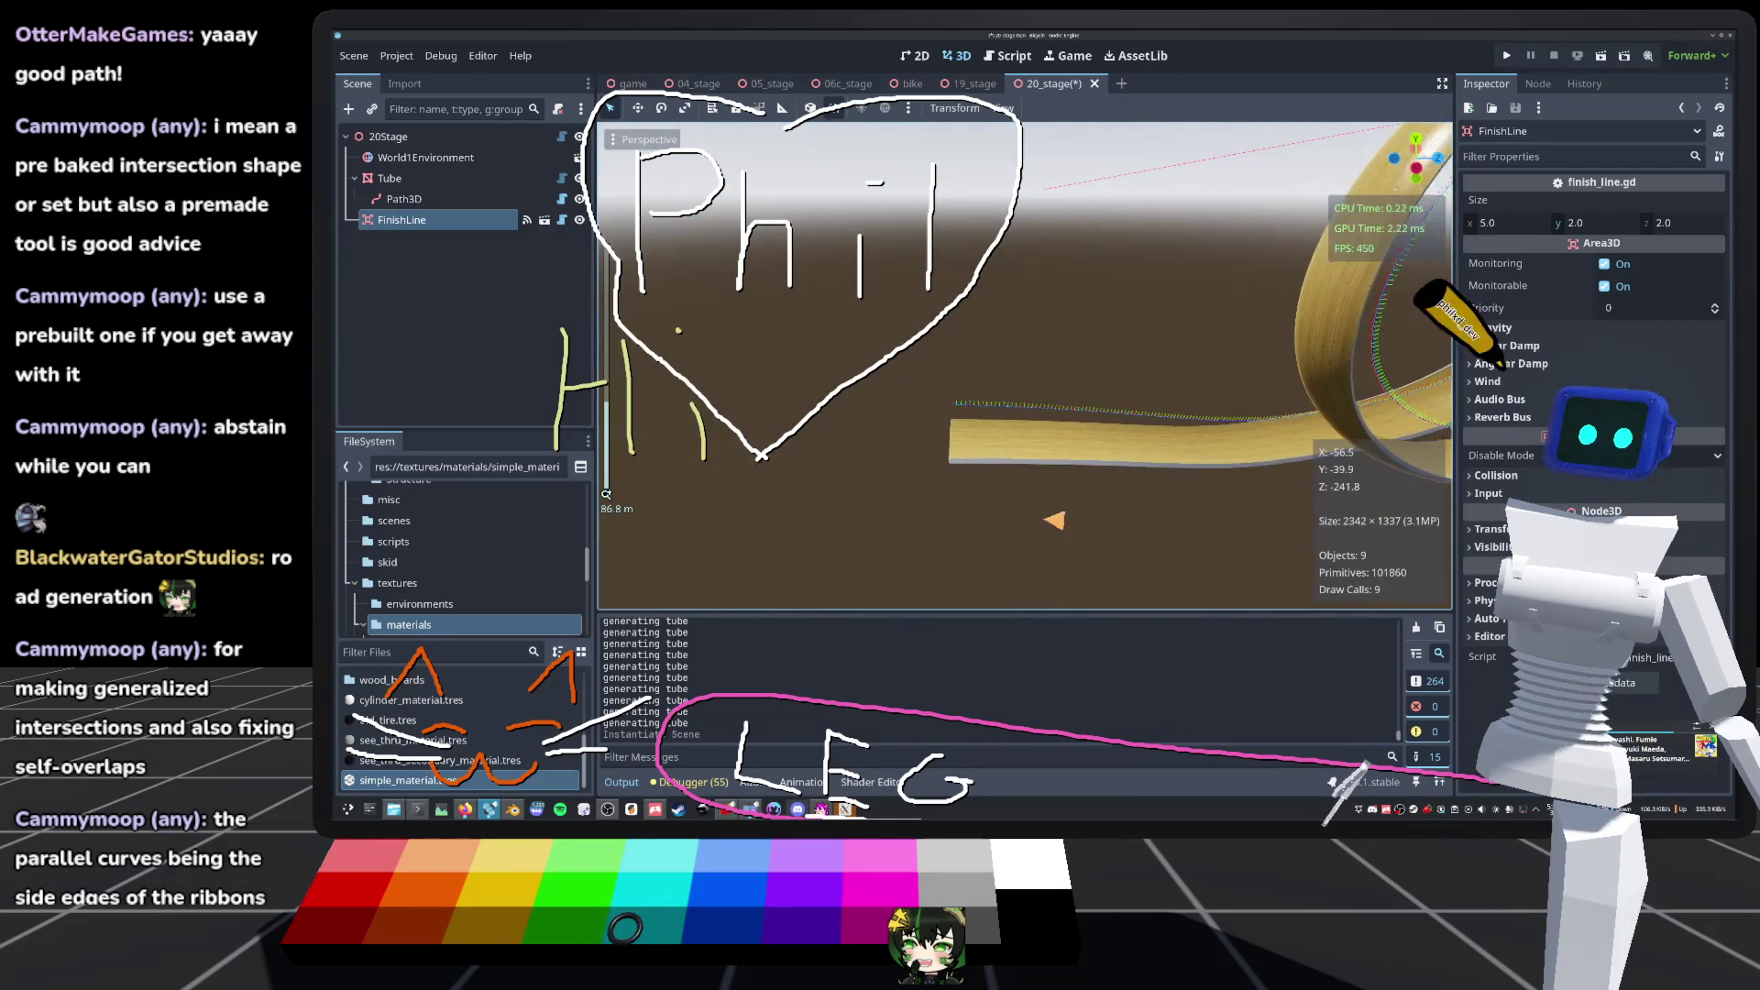
pyautogui.scroll(-3, 1025, 366)
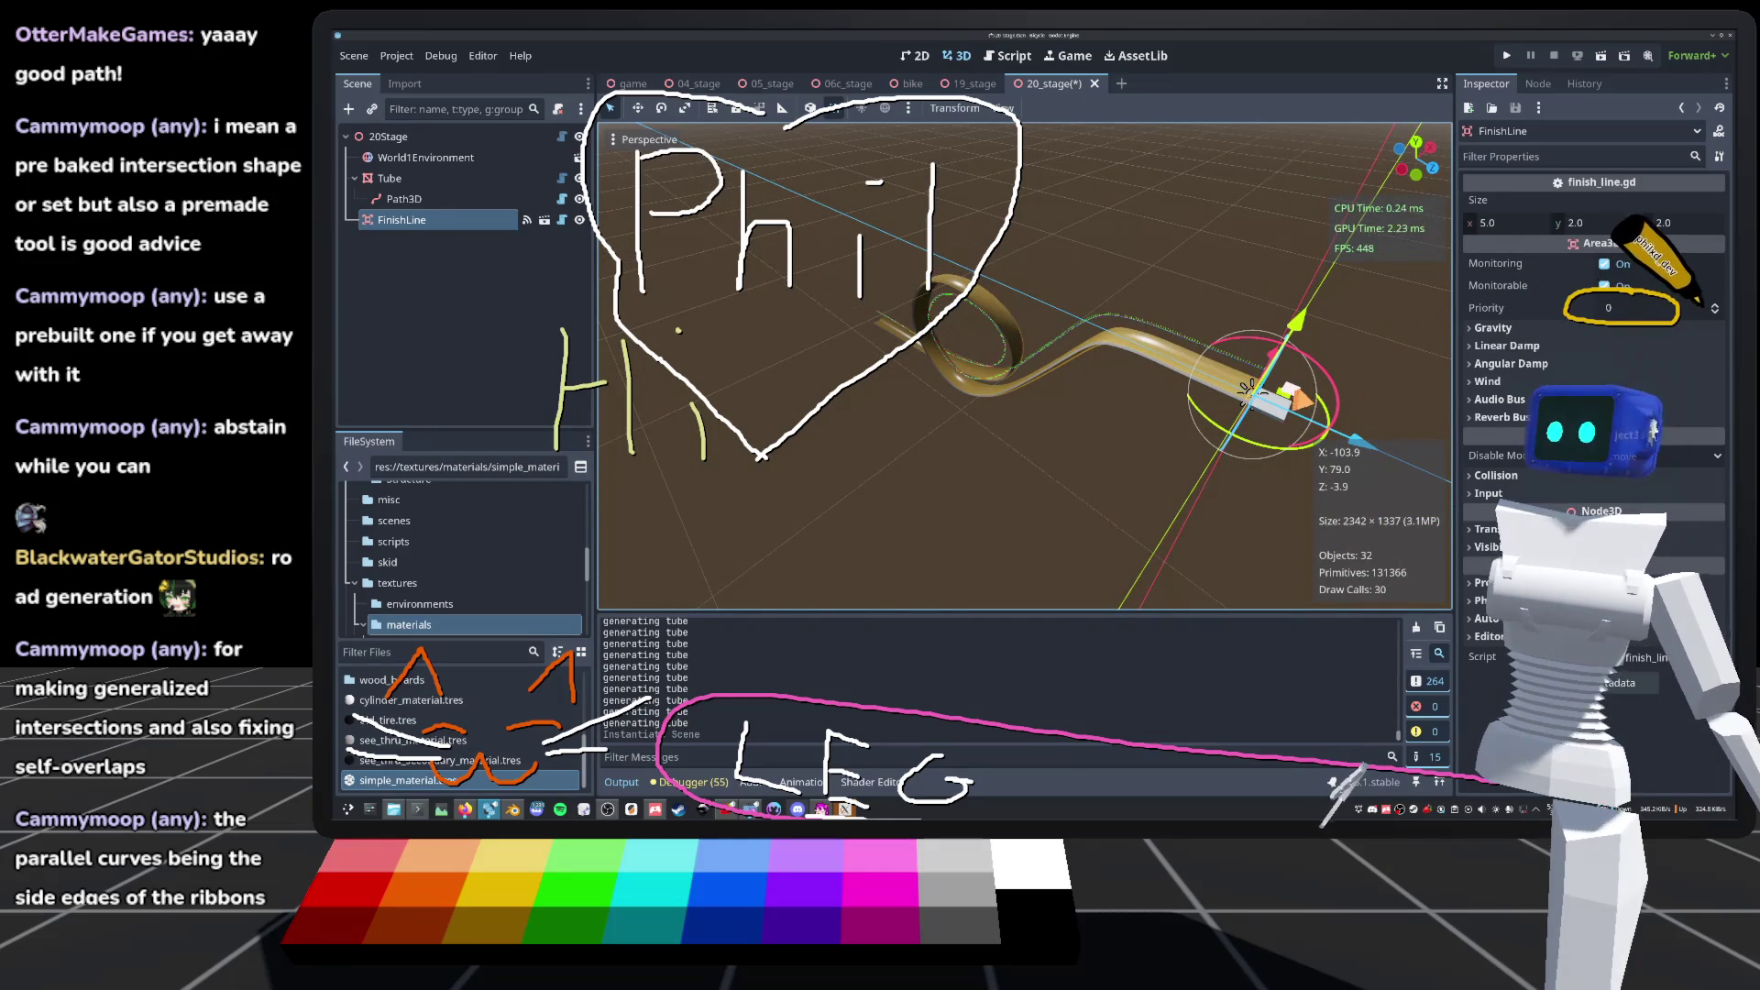
pyautogui.press('Return')
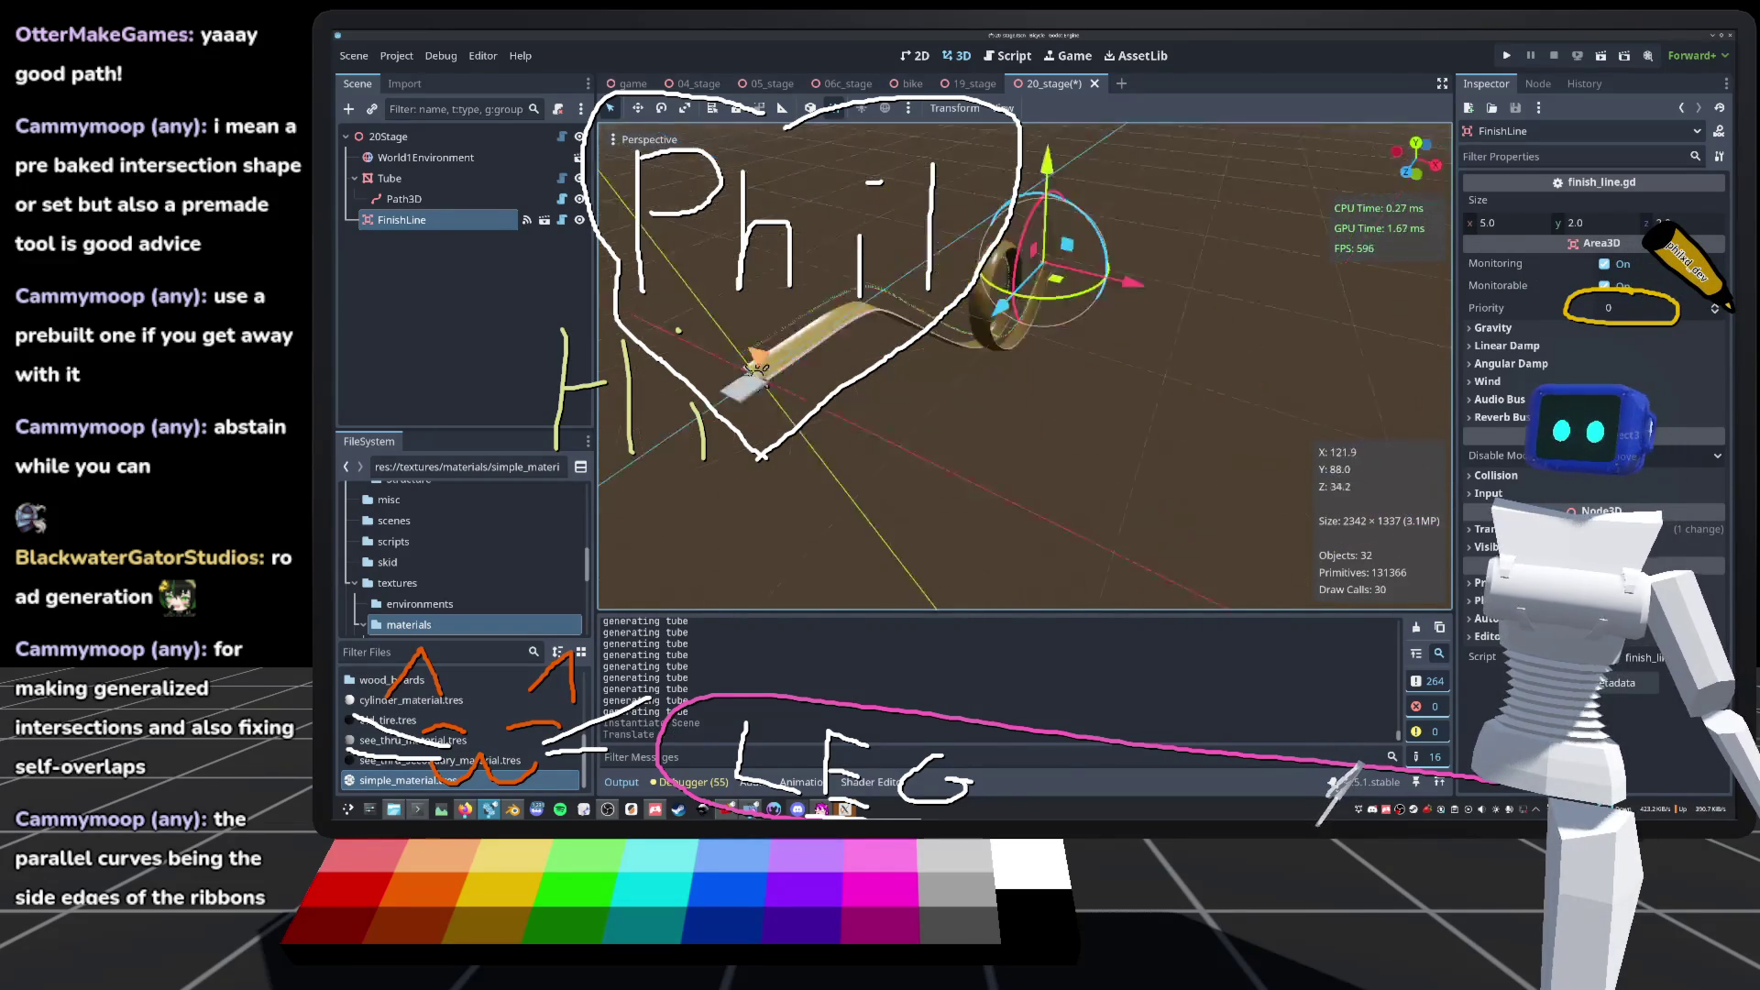
pyautogui.scroll(-3, 1025, 366)
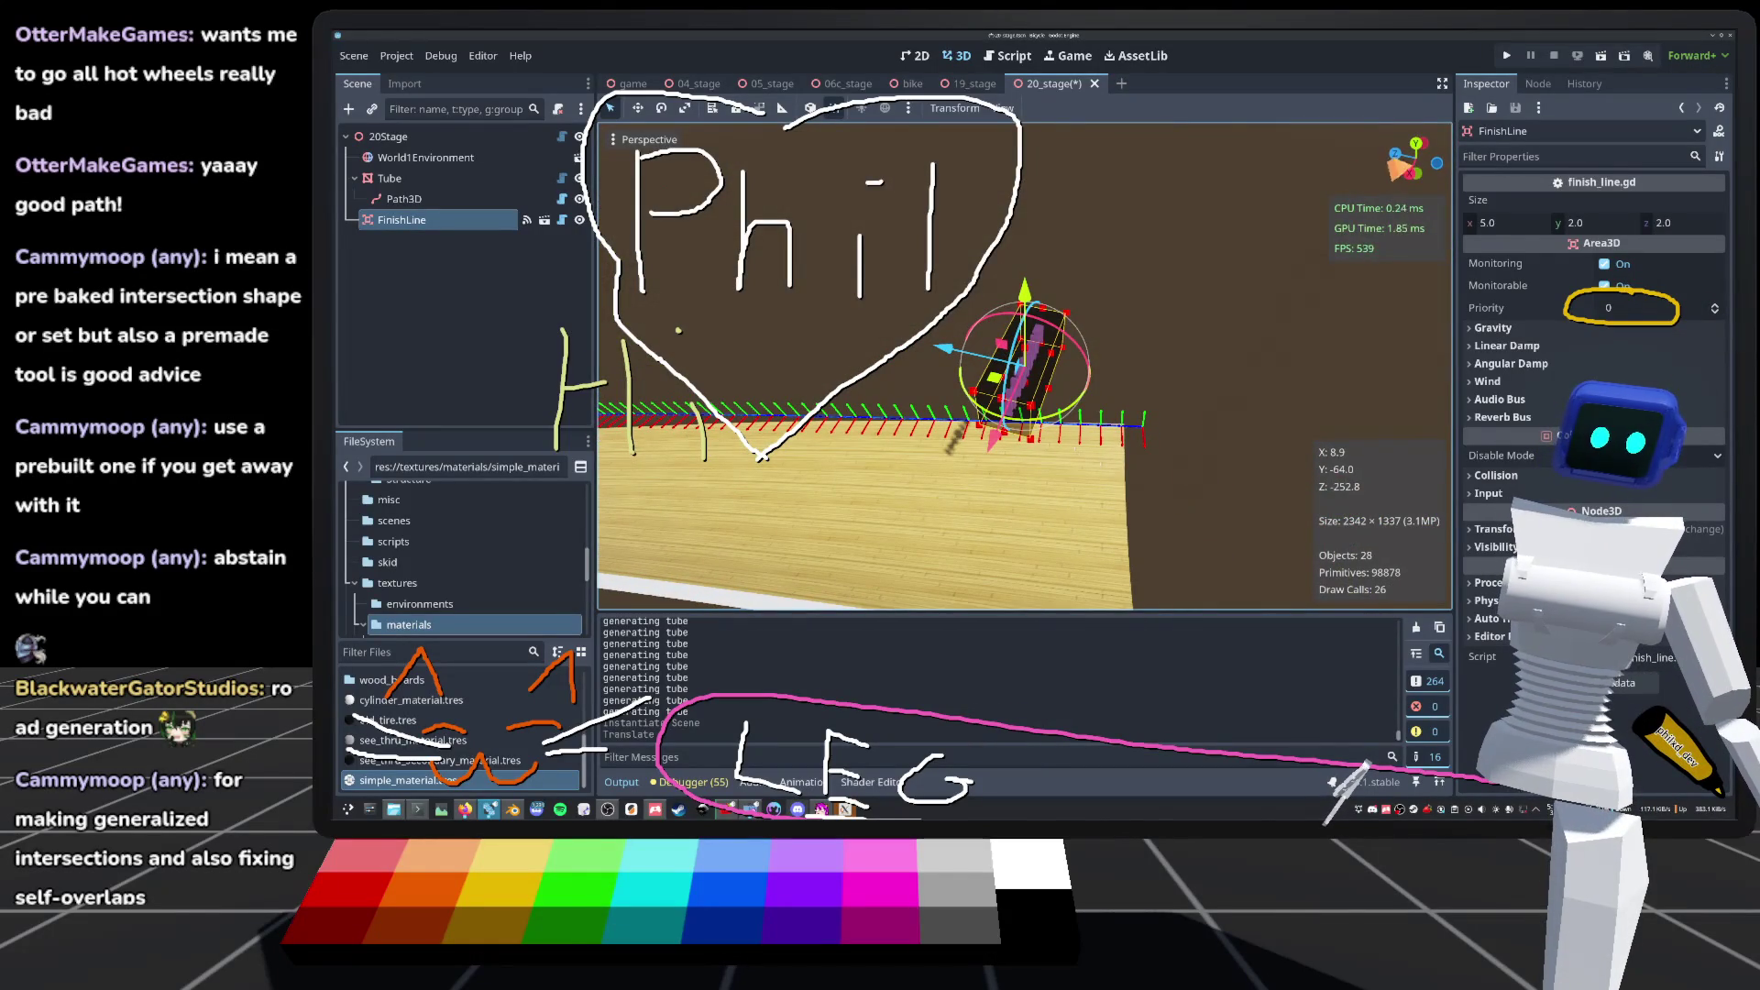
# Step: Rotate the FinishLine a few degrees in top view, then check it from the right side
pyautogui.click(1416, 145)
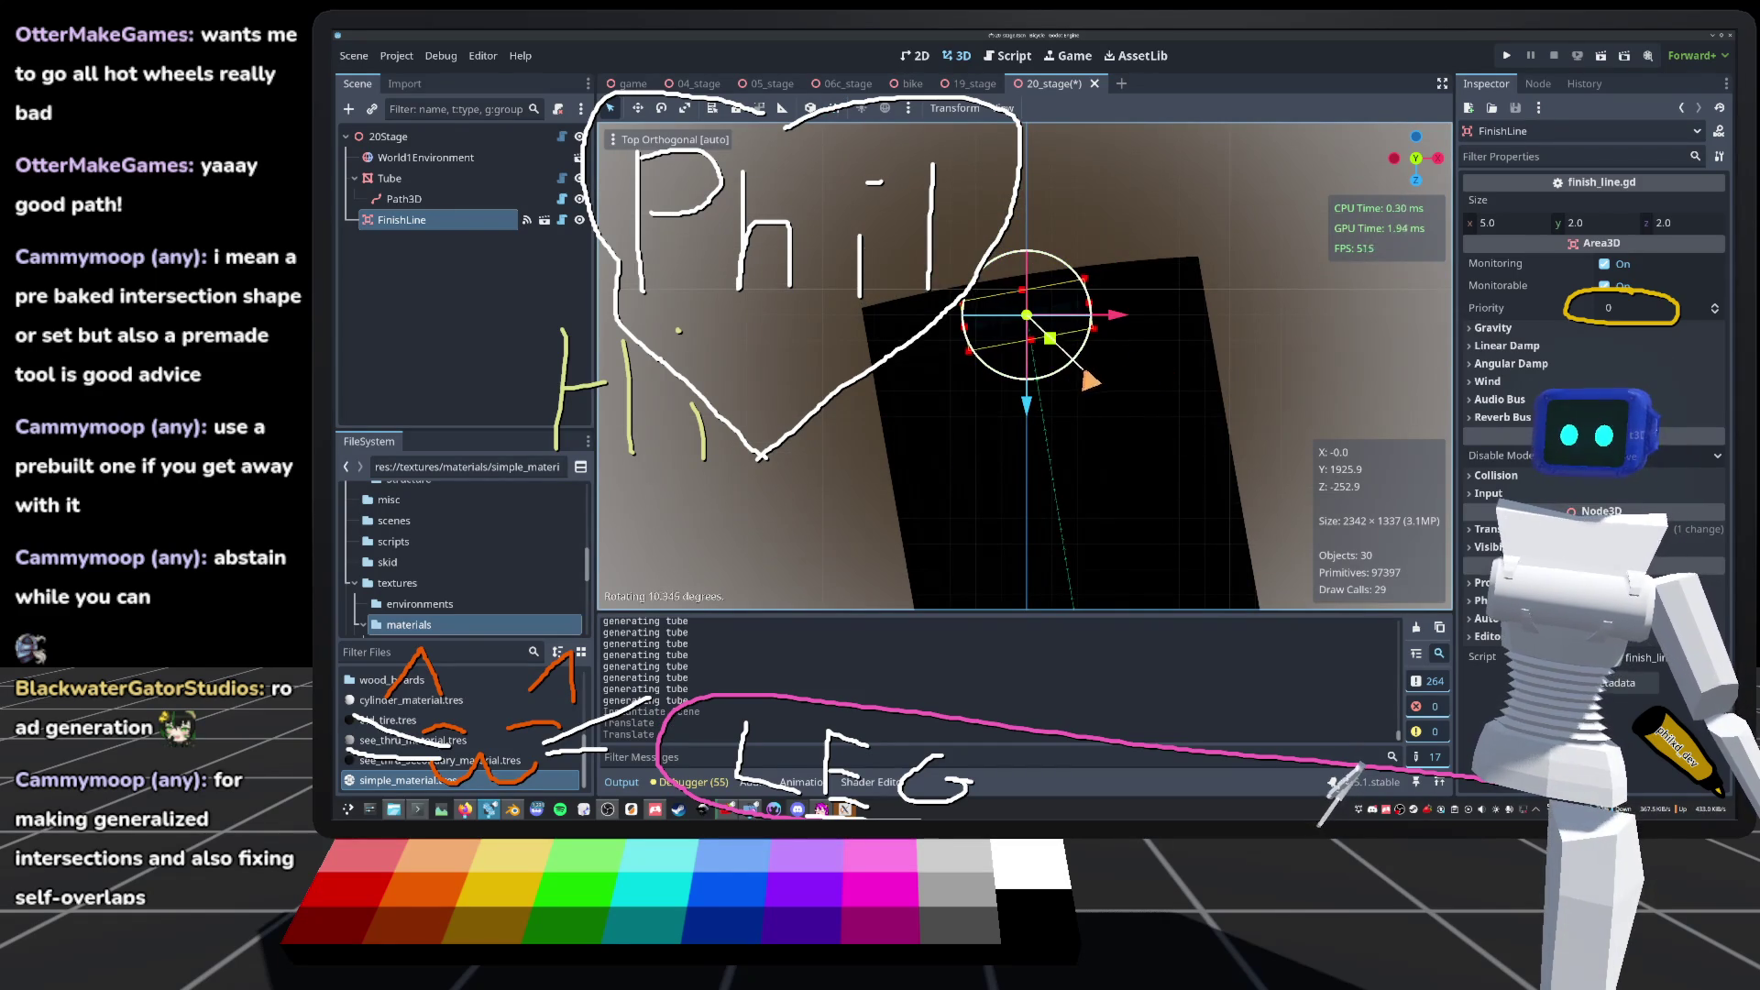
pyautogui.moveTo(1086, 374); pyautogui.dragTo(1304, 291)
pyautogui.press('KP_3')
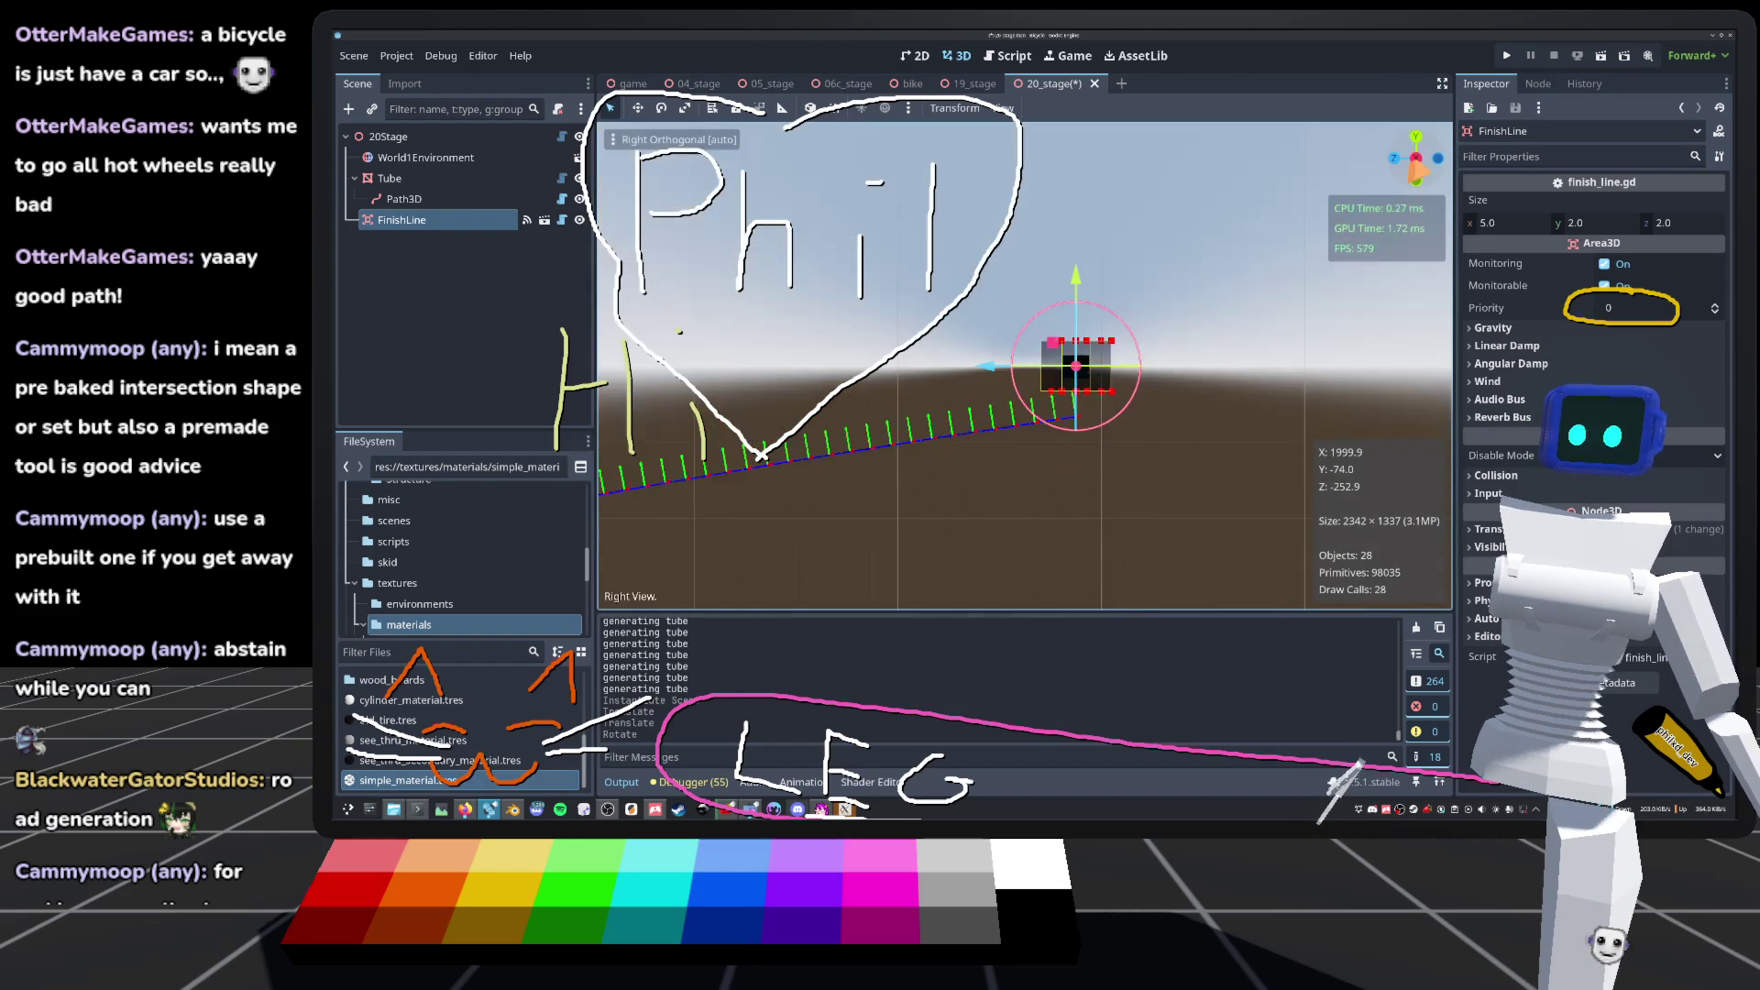
pyautogui.moveTo(825, 440); pyautogui.dragTo(606, 493)
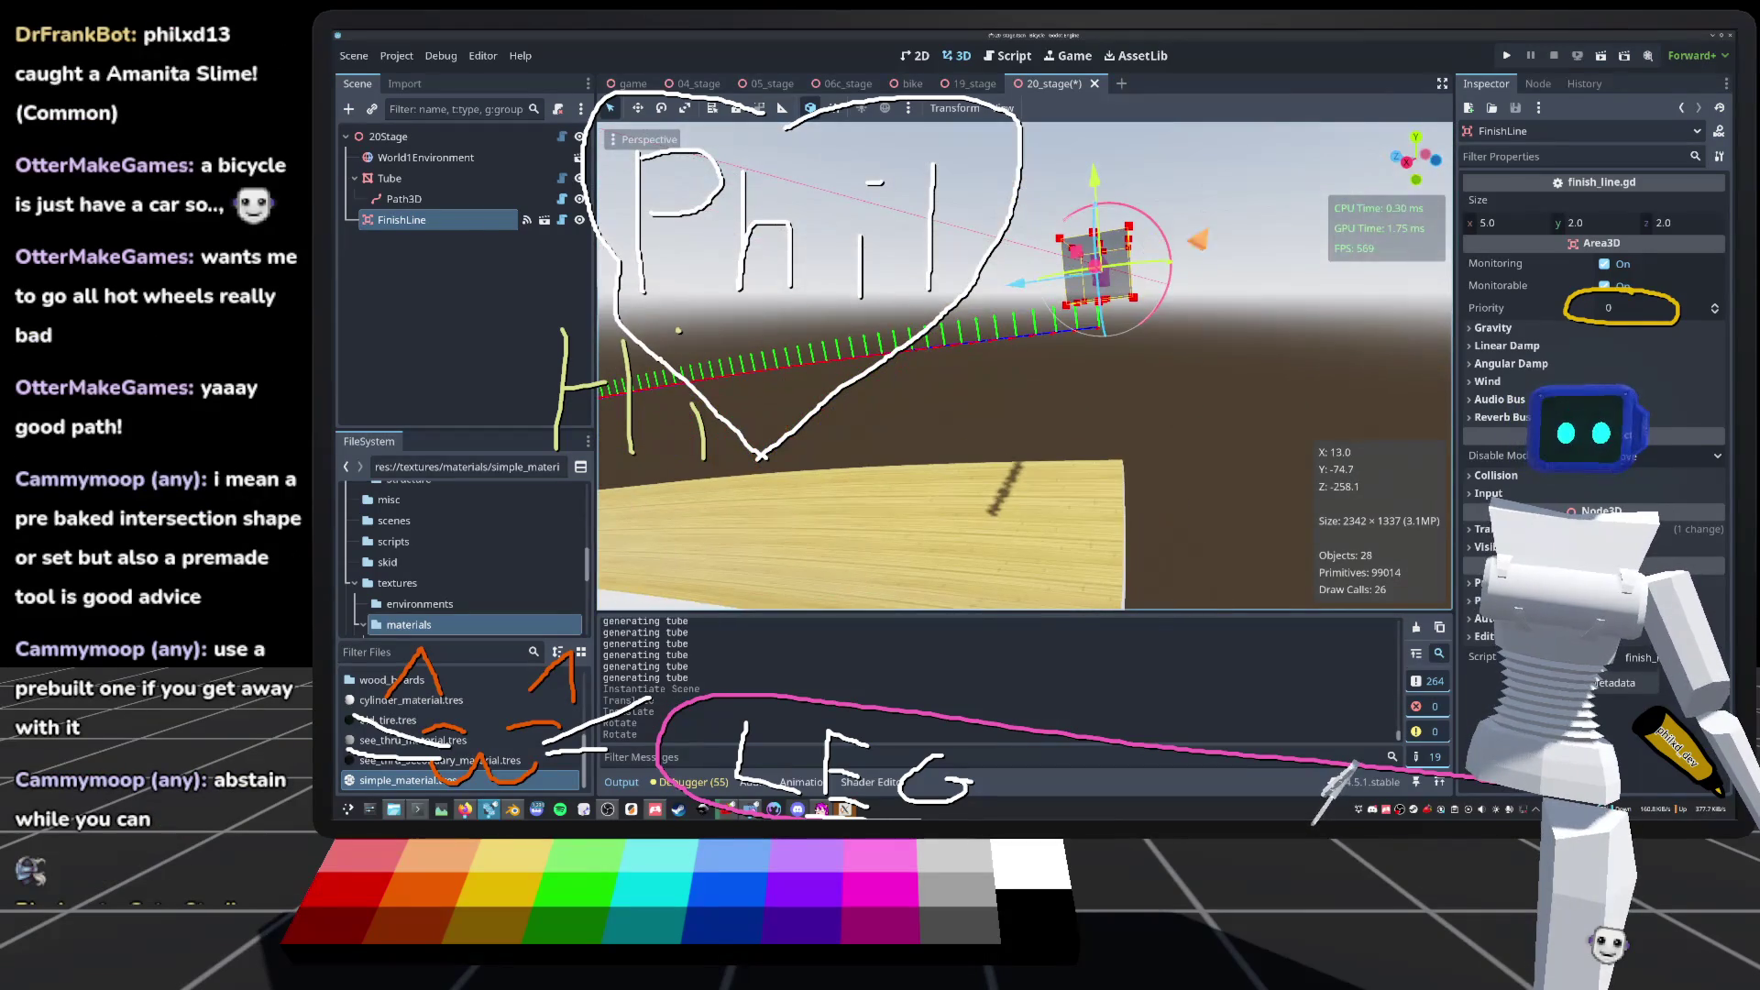
# Step: Undo a stray nudge and move the FinishLine onto the end of the wooden board
pyautogui.moveTo(1094, 266); pyautogui.dragTo(1091, 262)
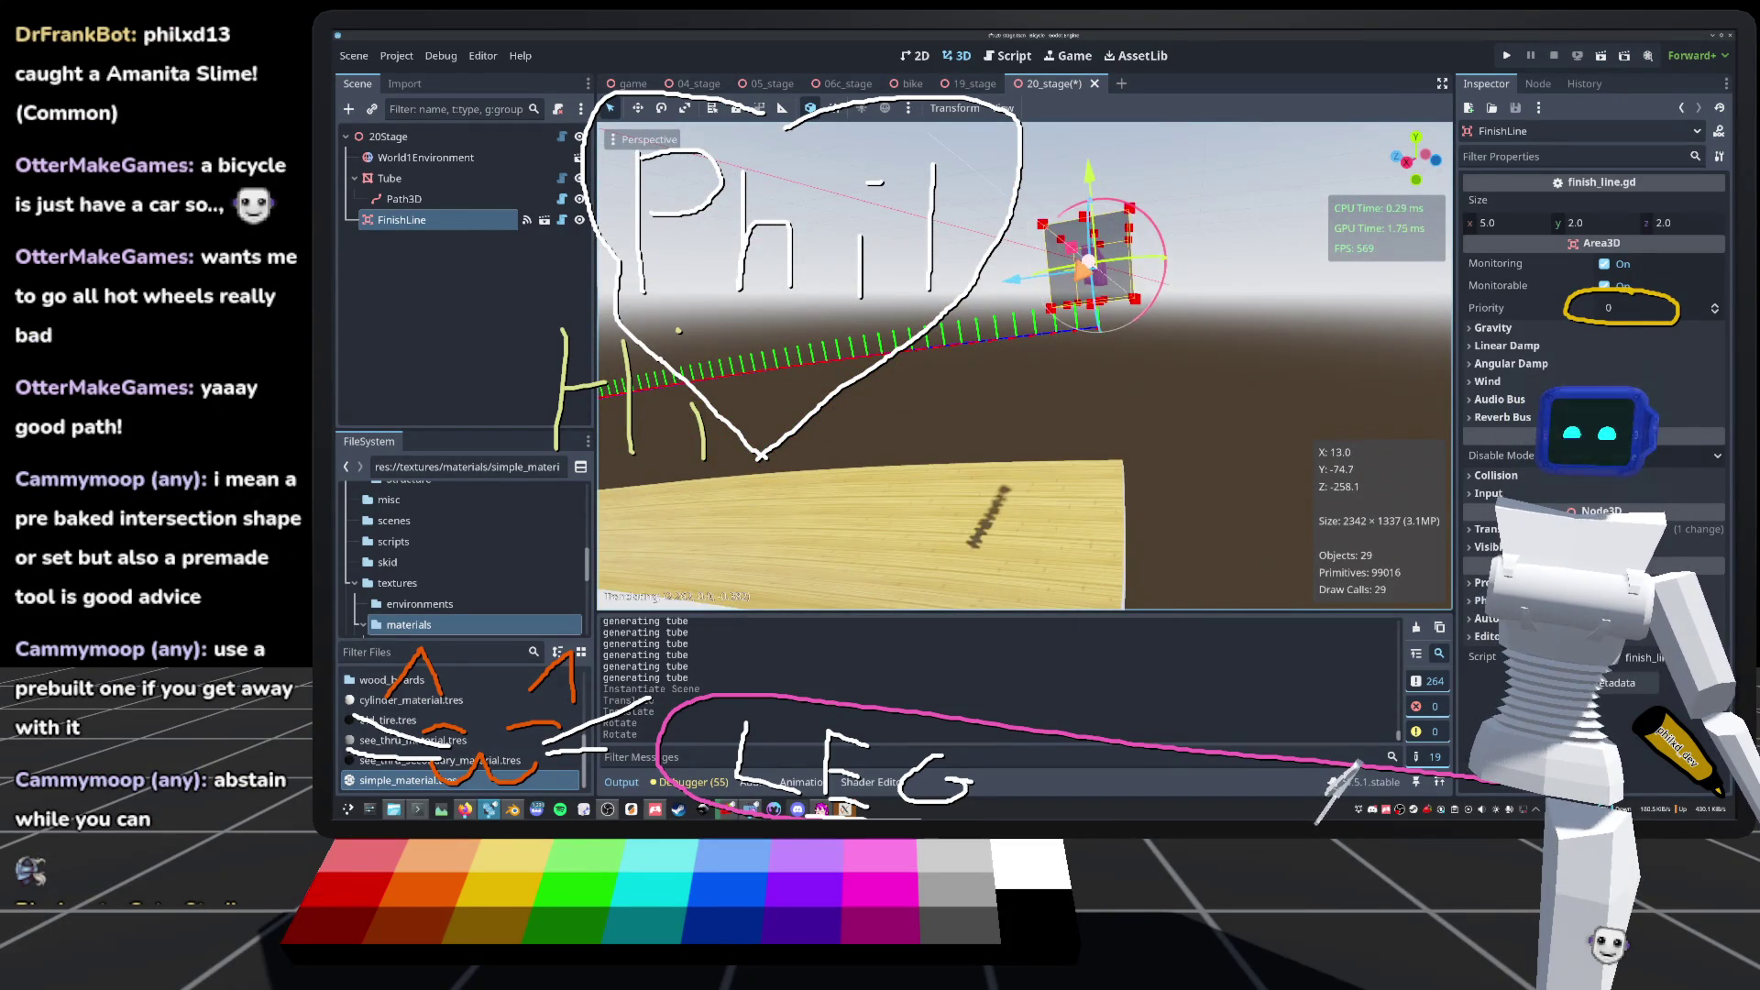
pyautogui.hotkey('ctrl', 'z')
pyautogui.press('g')
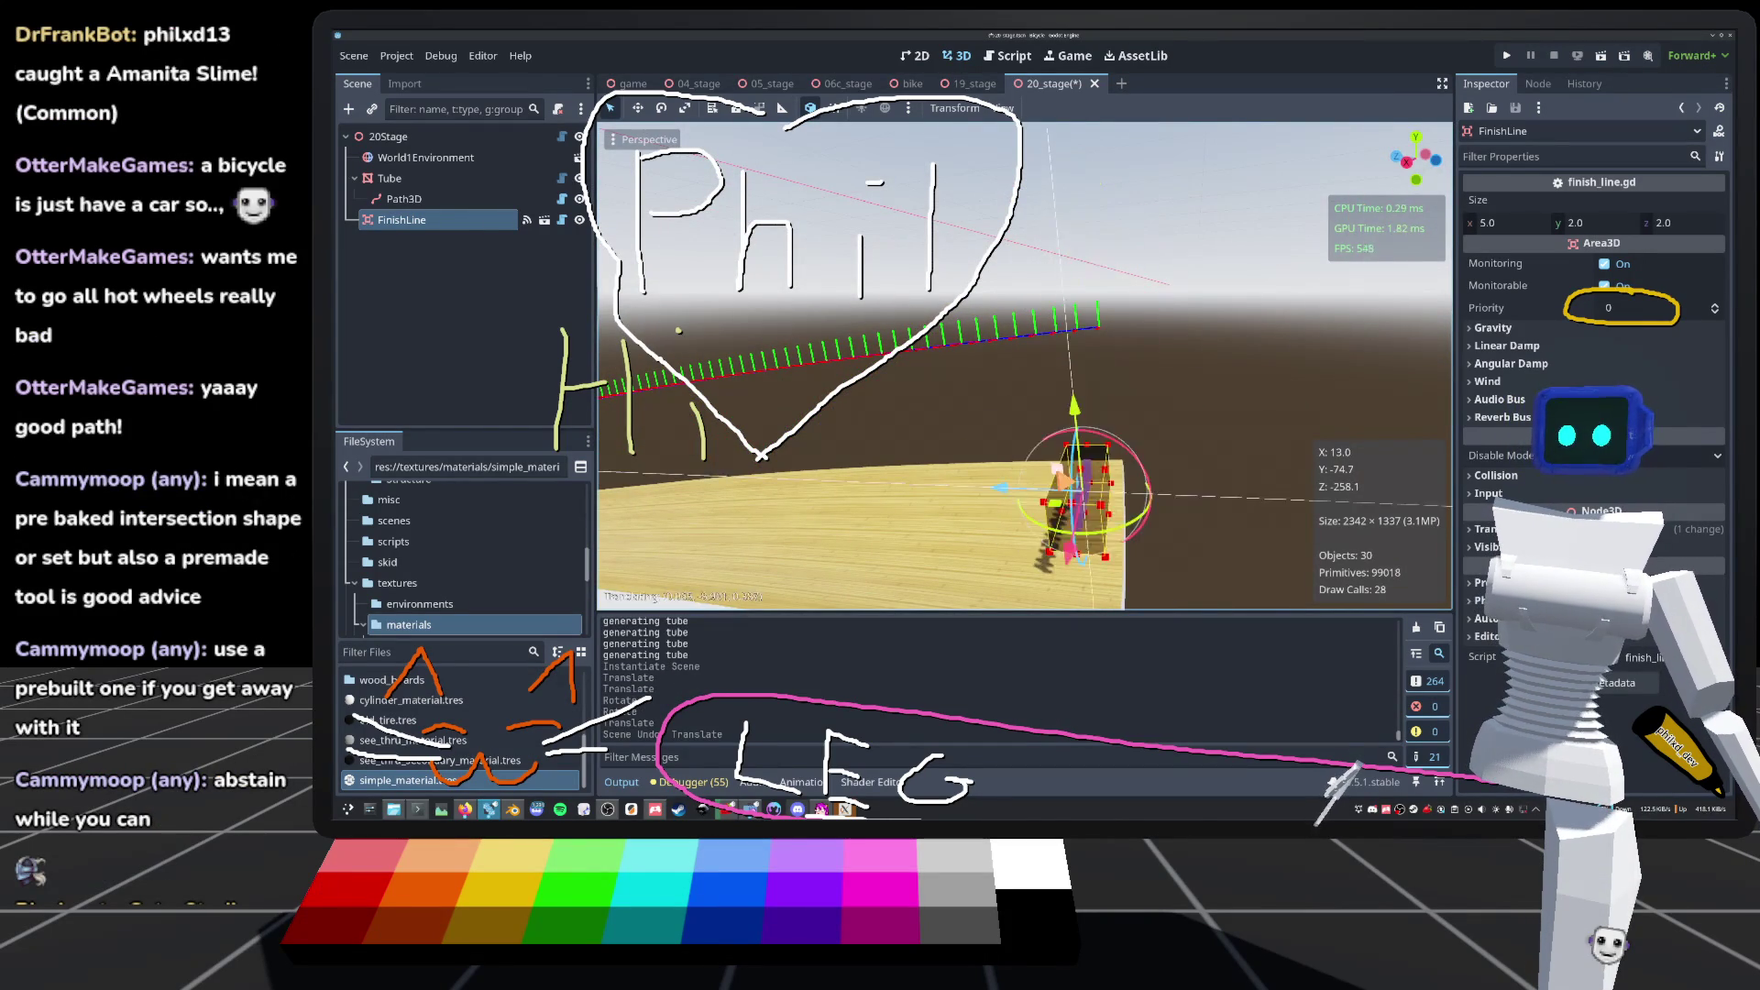
pyautogui.press('Return')
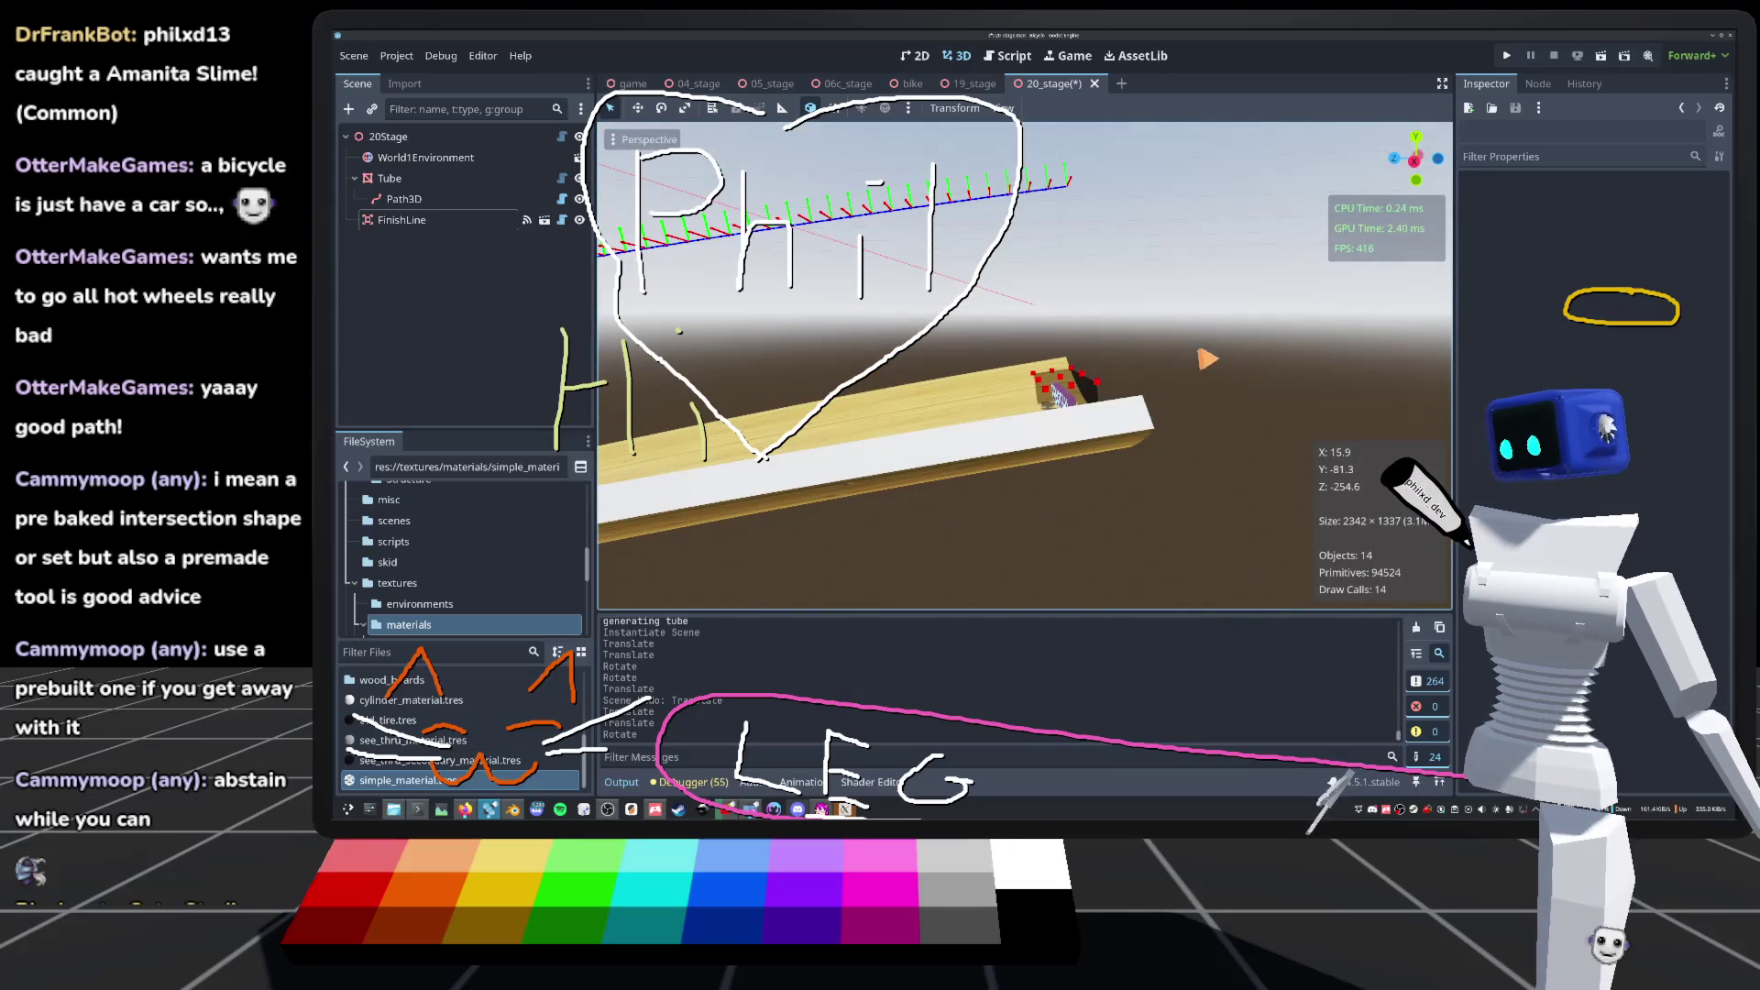
pyautogui.scroll(-5, 1024, 365)
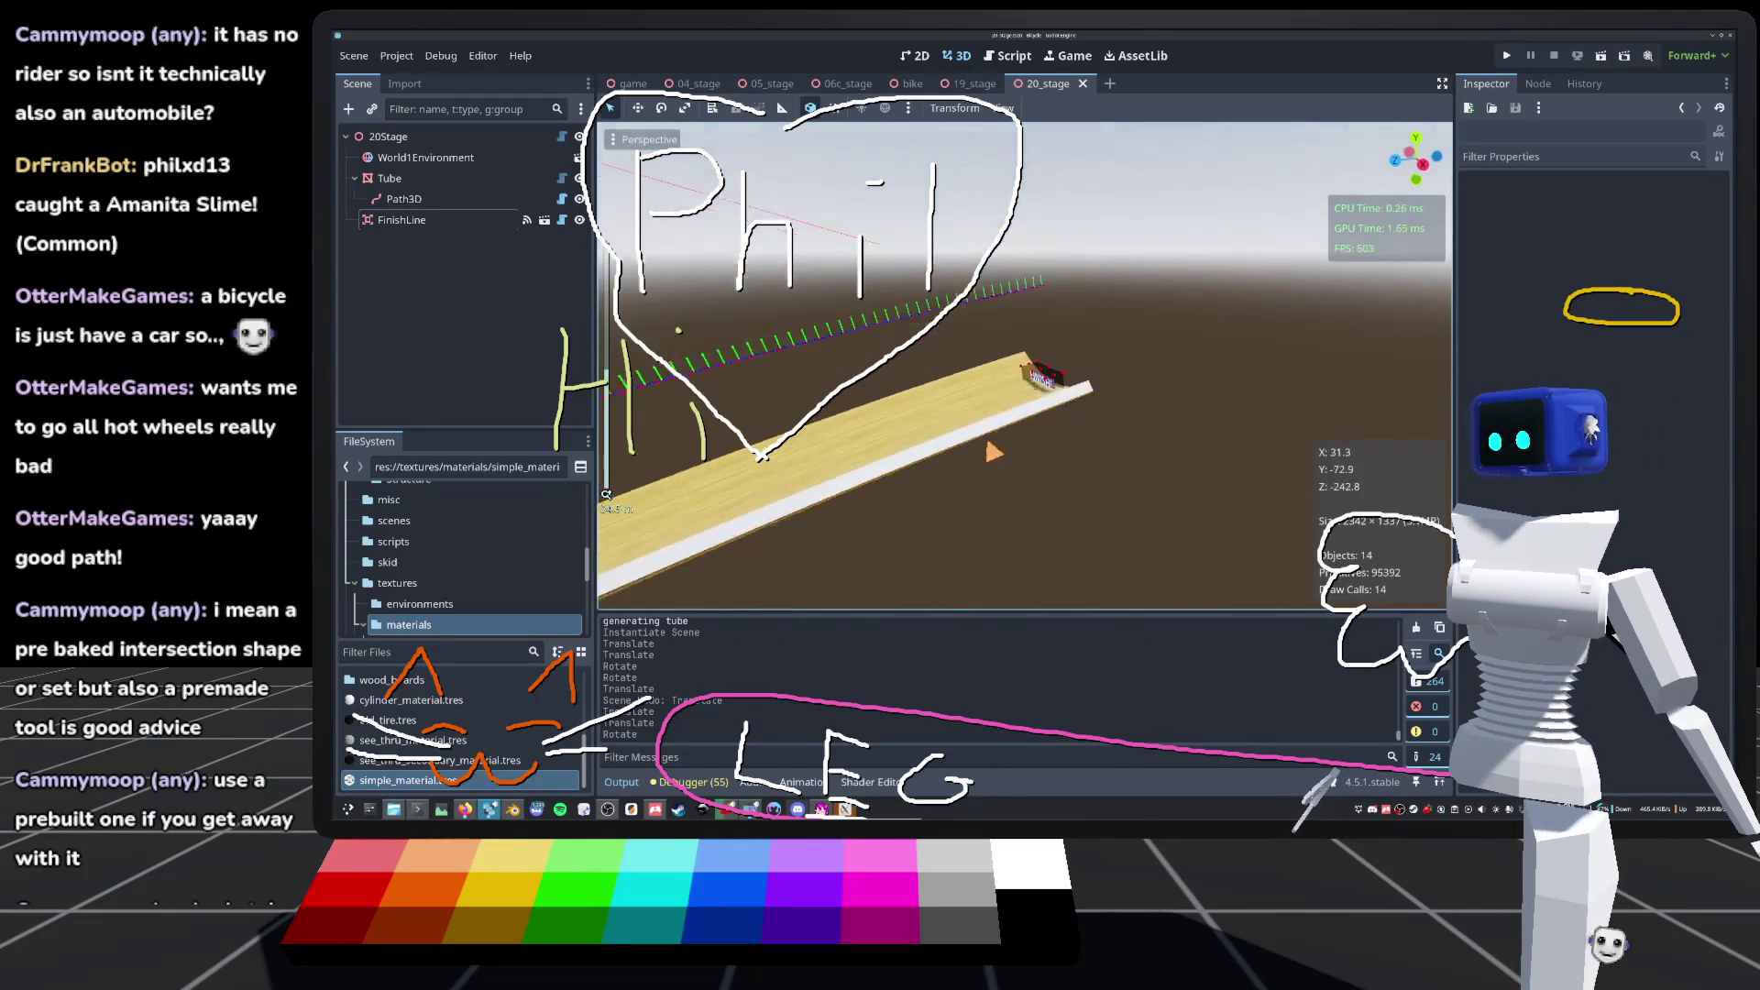
pyautogui.scroll(-3, 1024, 367)
pyautogui.scroll(5, 1024, 367)
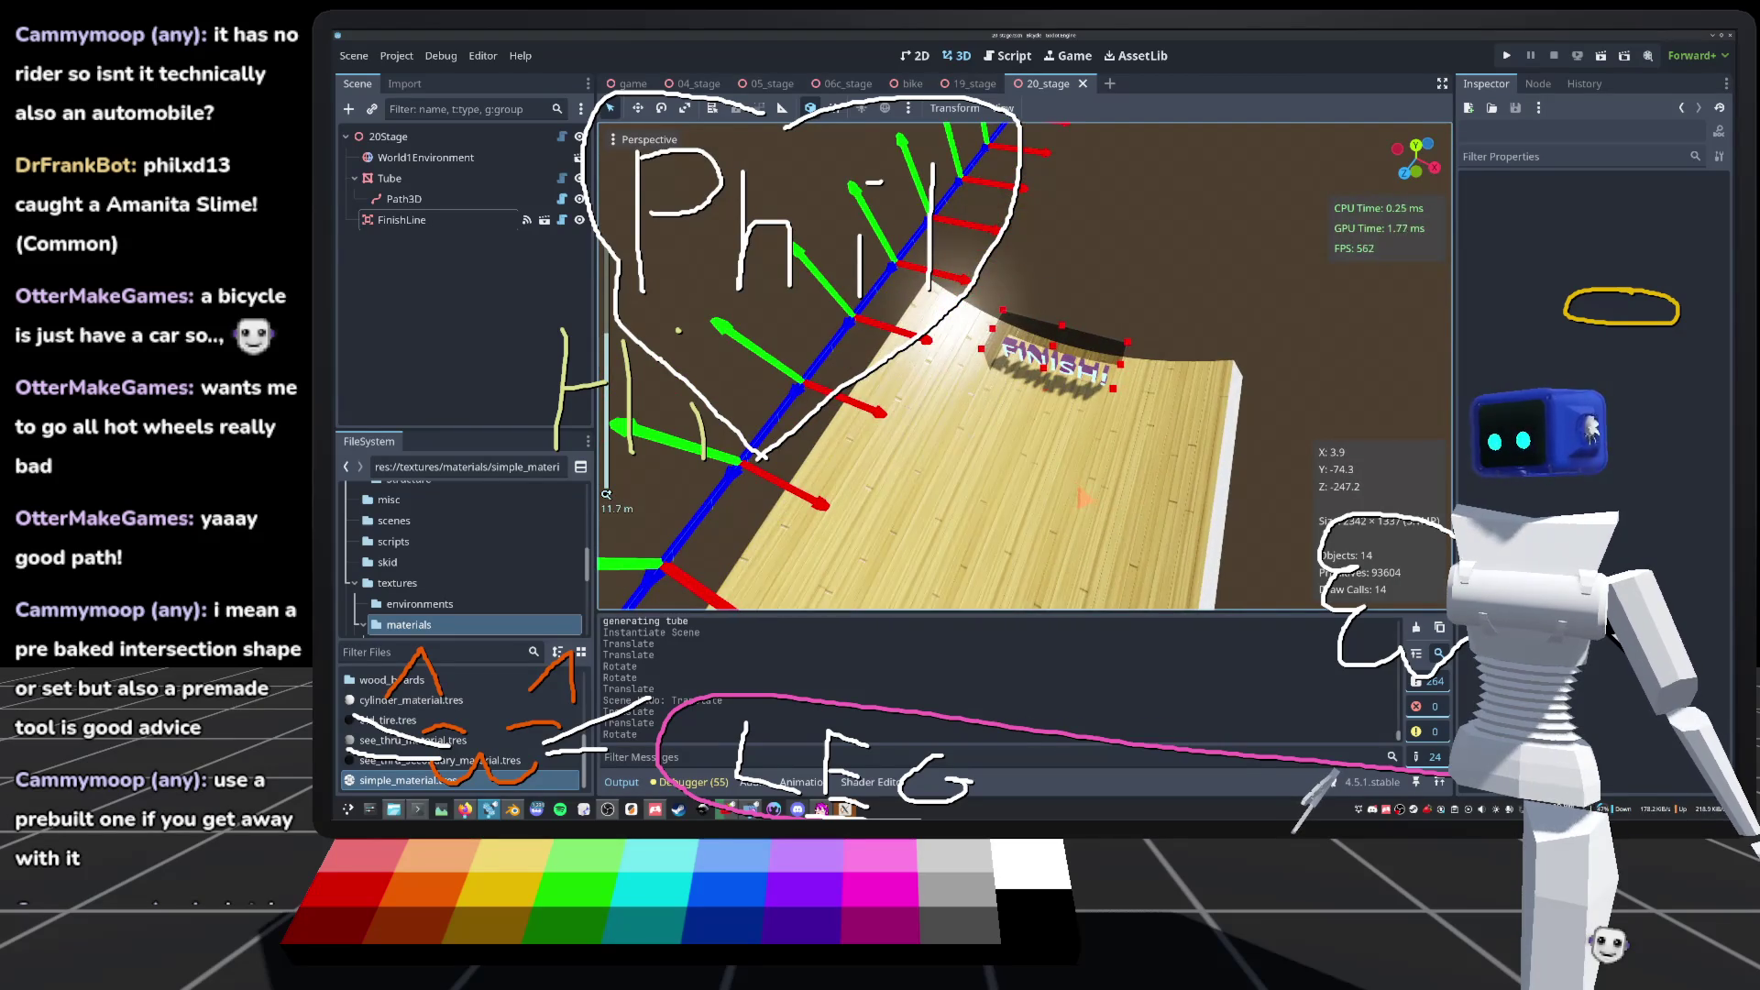
pyautogui.scroll(-10, 1024, 367)
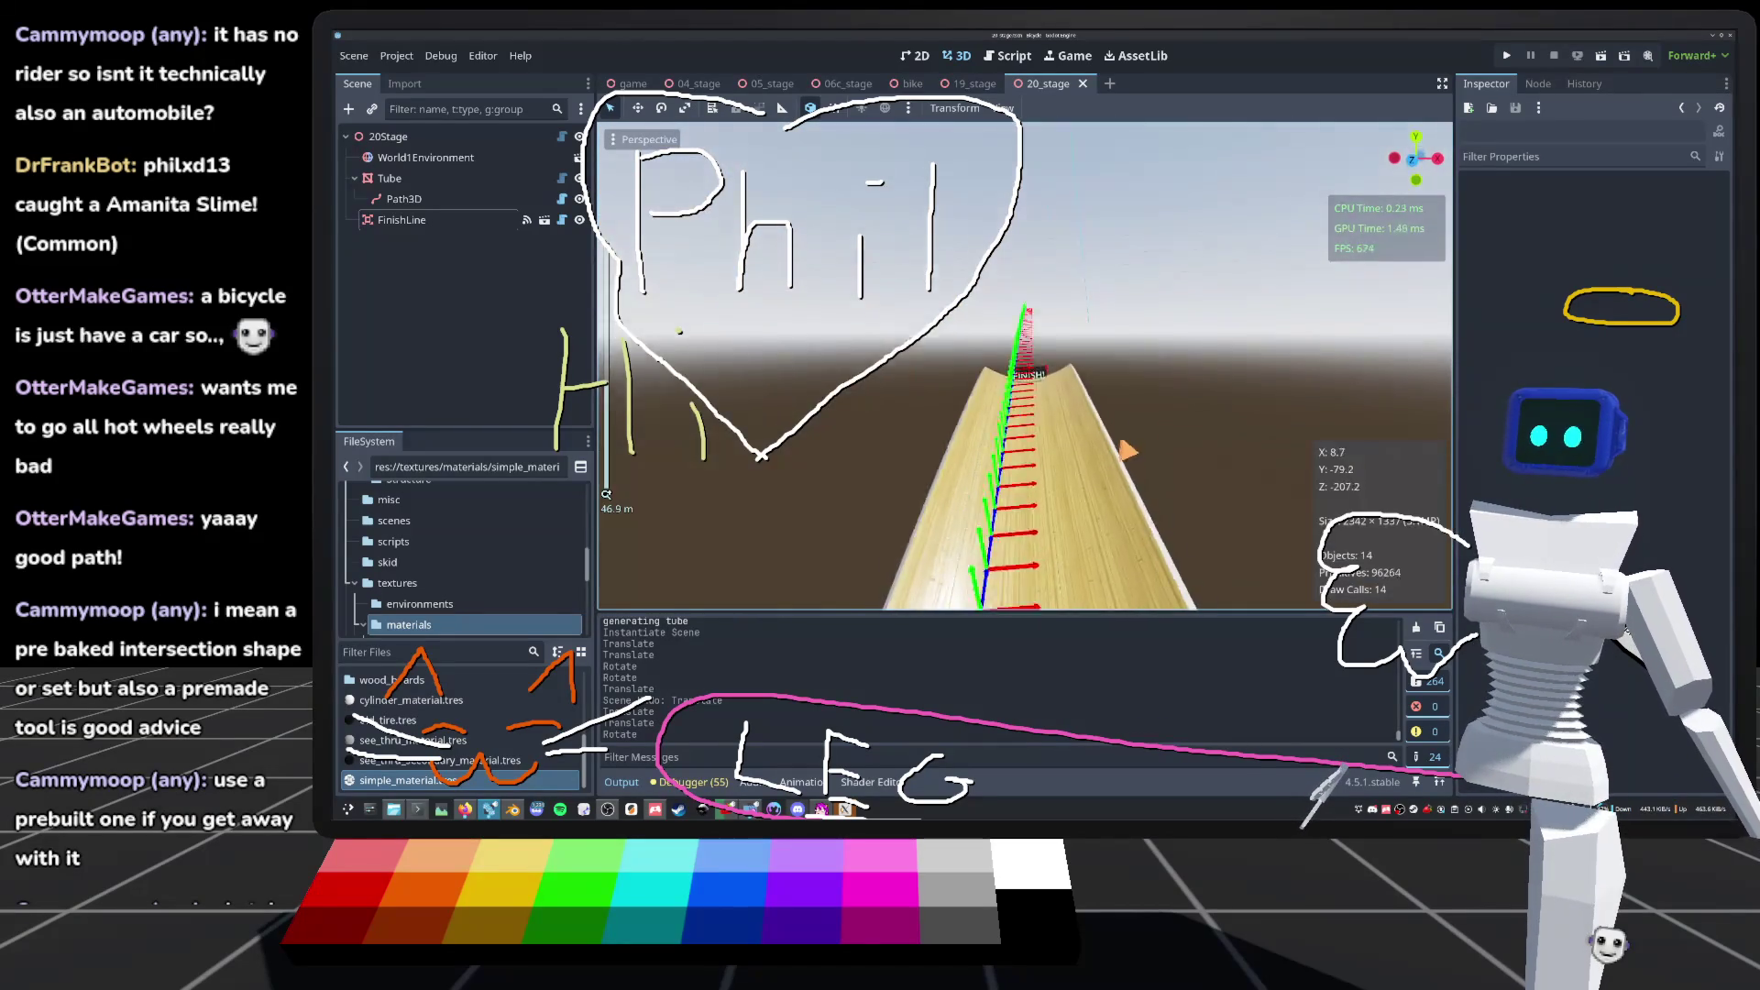
pyautogui.scroll(10, 1024, 367)
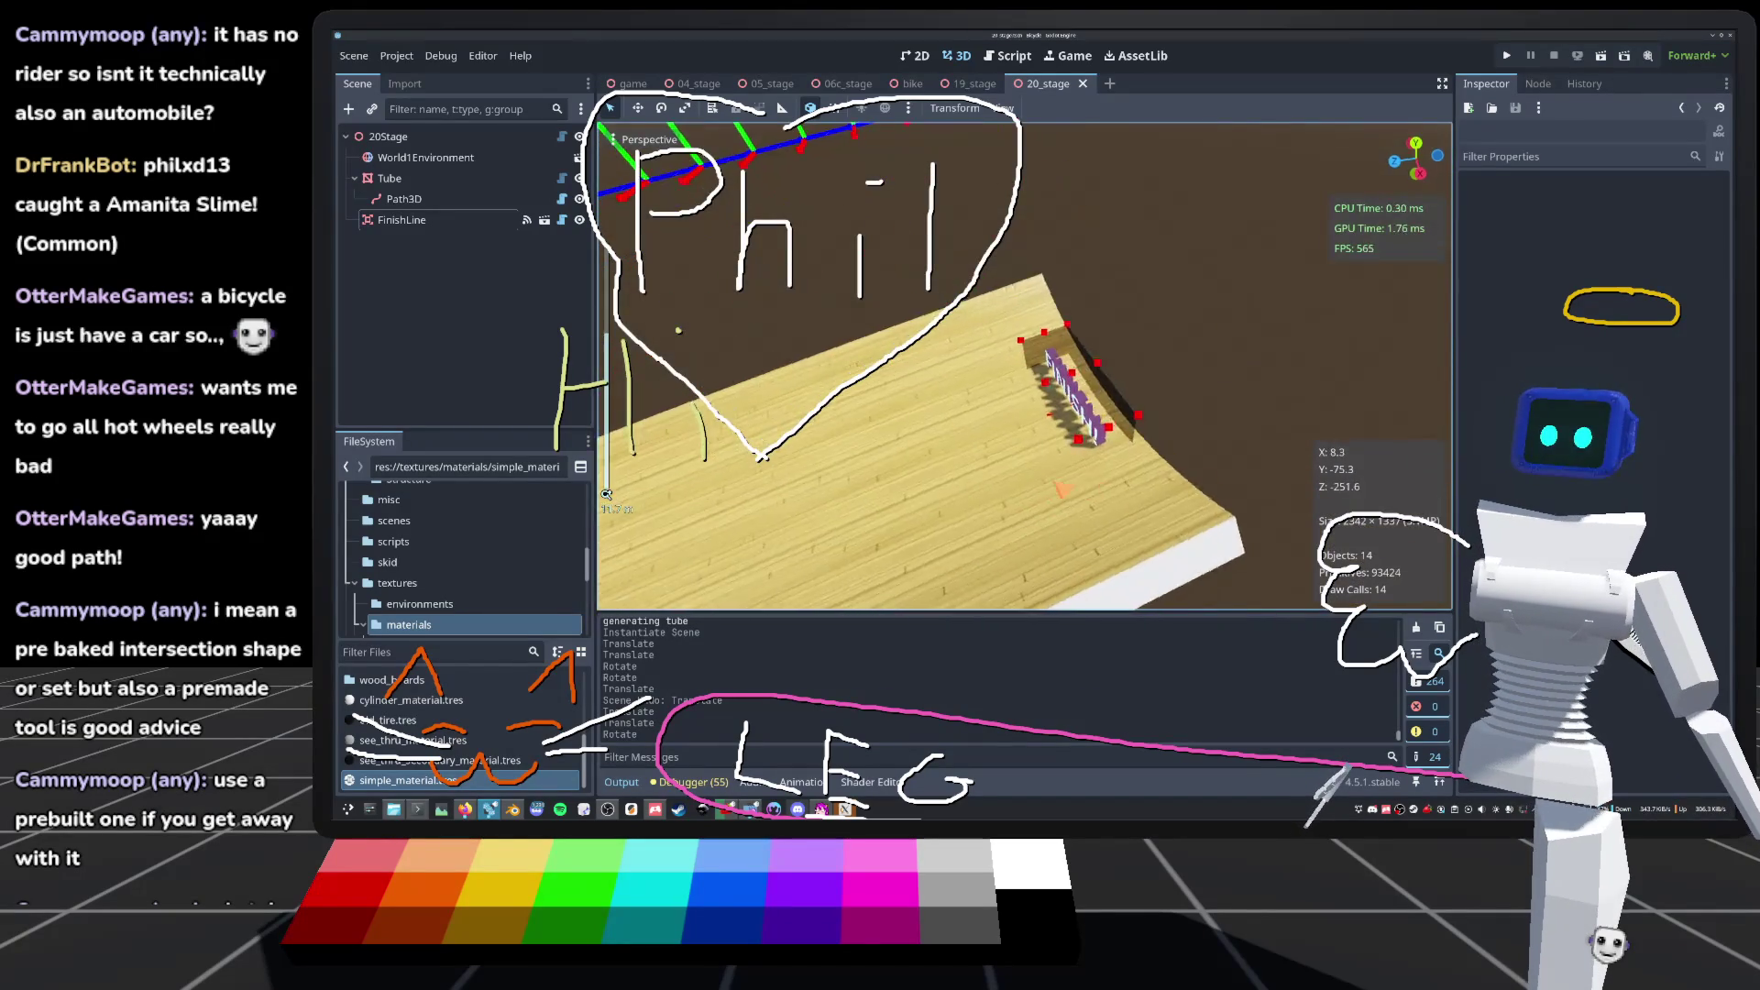
pyautogui.scroll(-8, 1024, 367)
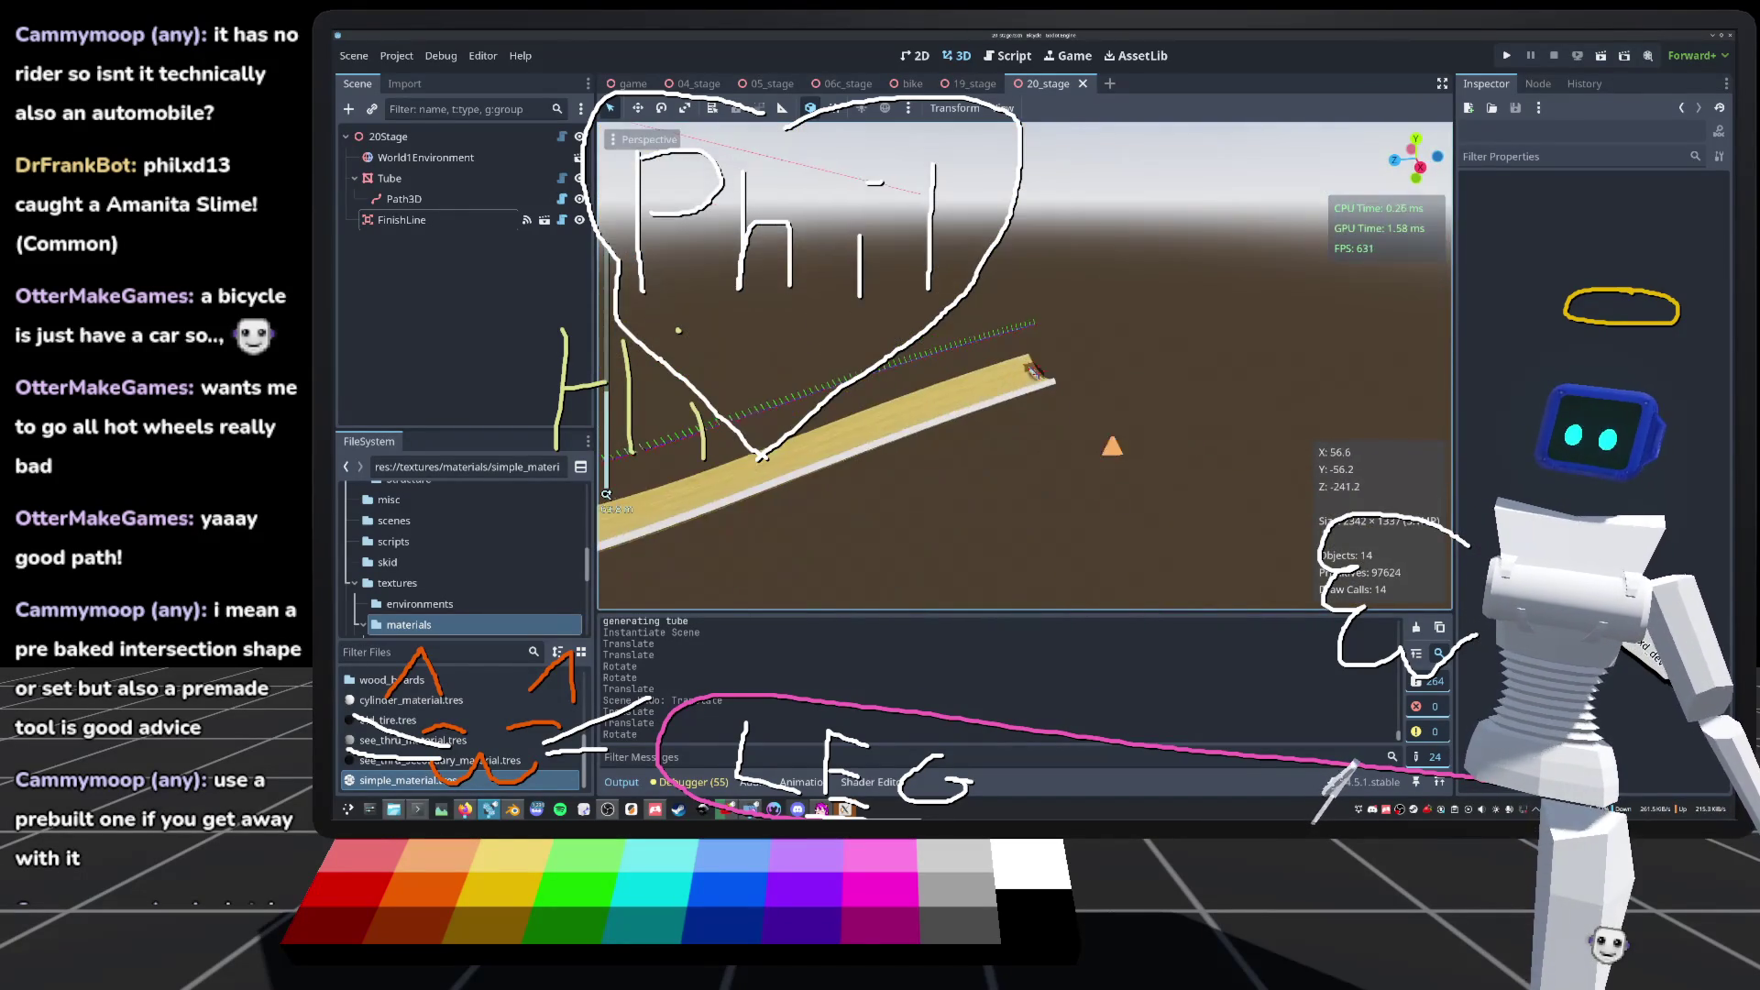
pyautogui.scroll(5, 1024, 367)
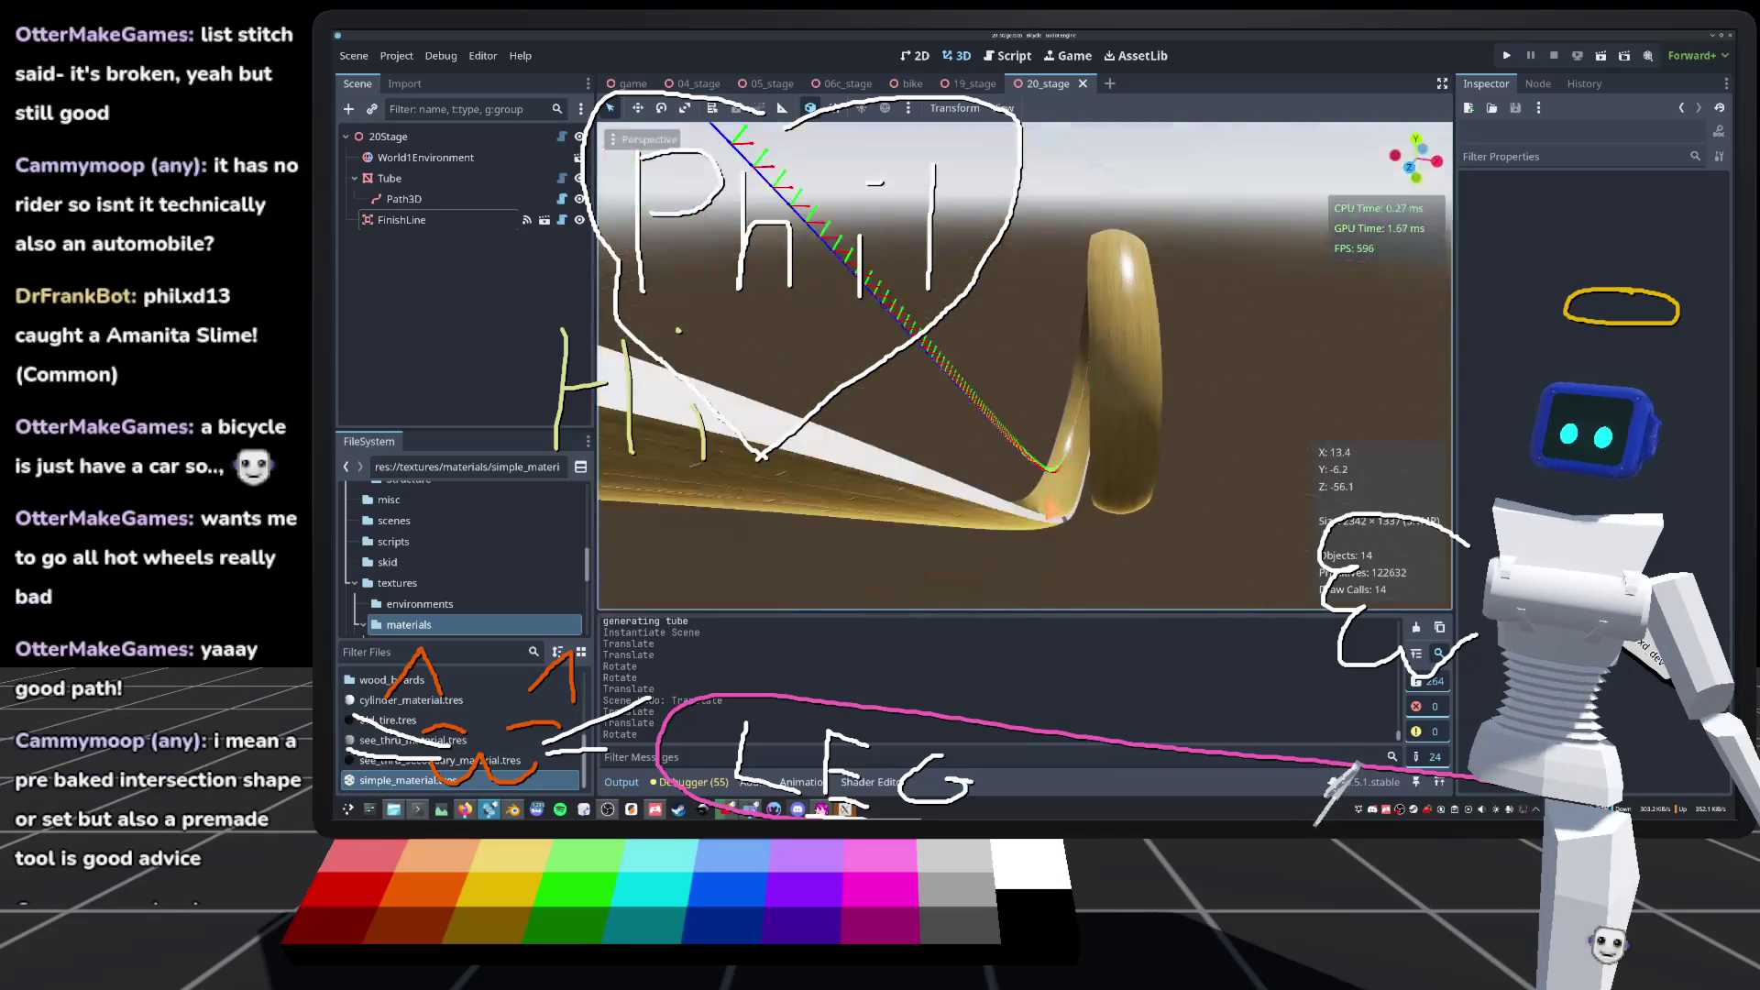
pyautogui.scroll(1, 1024, 367)
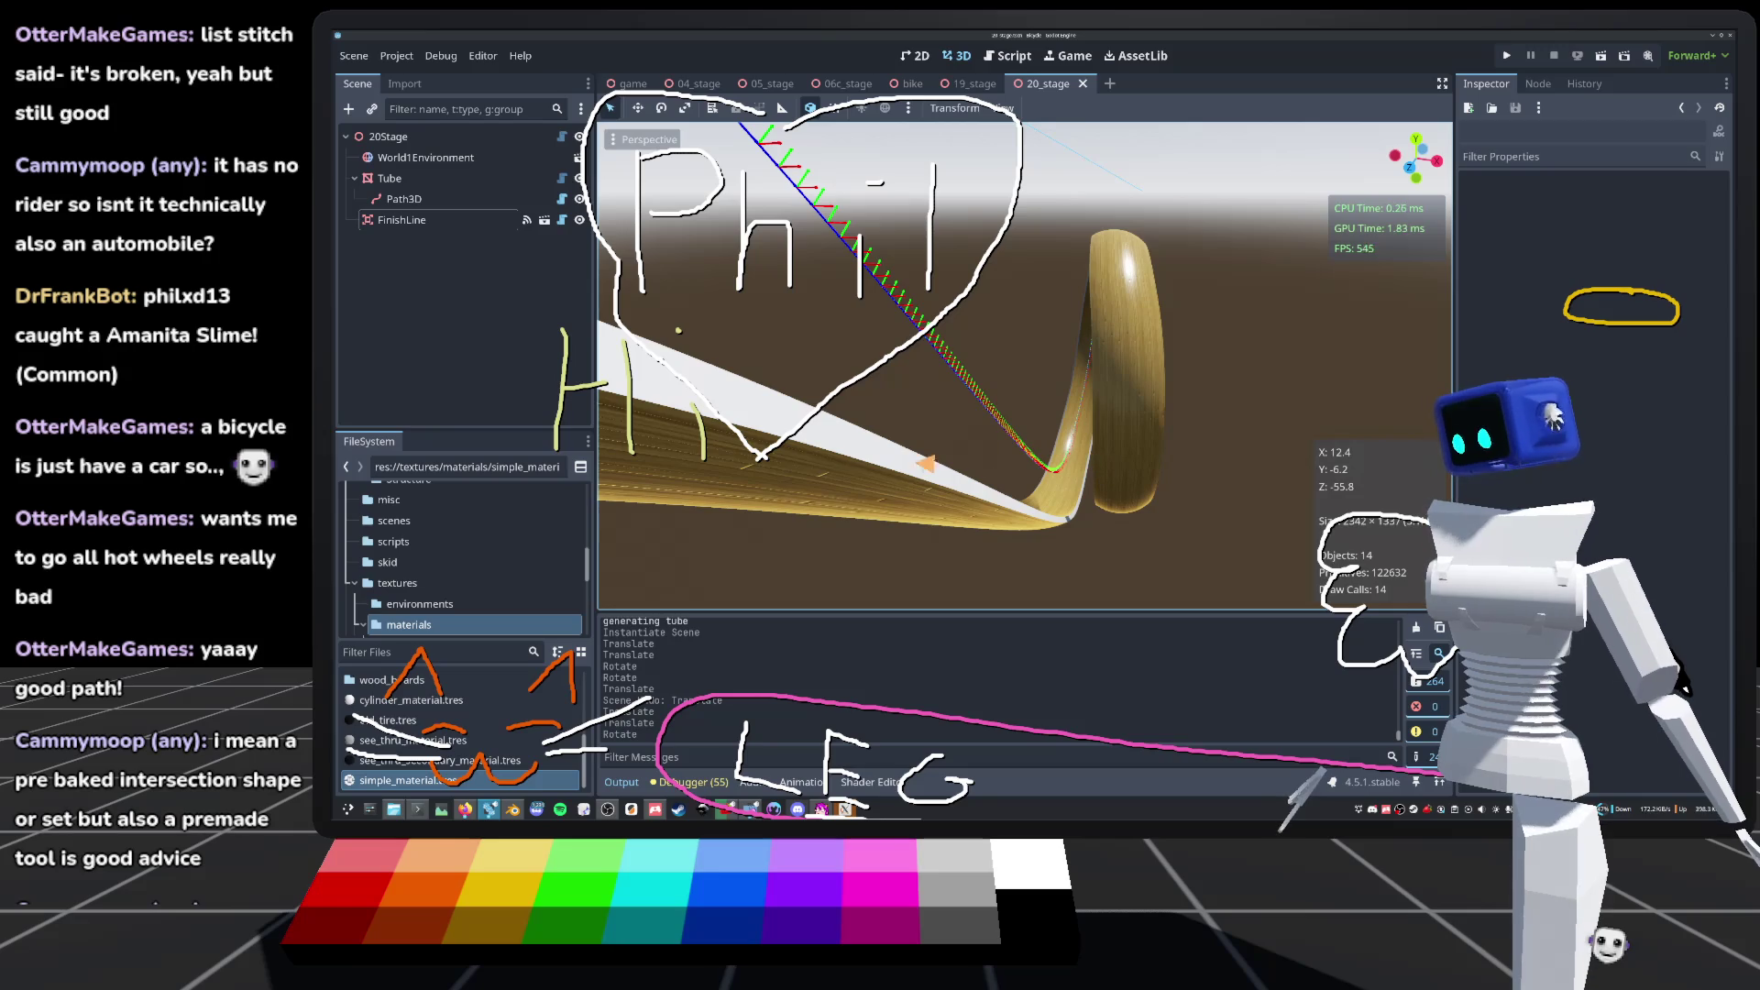
pyautogui.press('f')
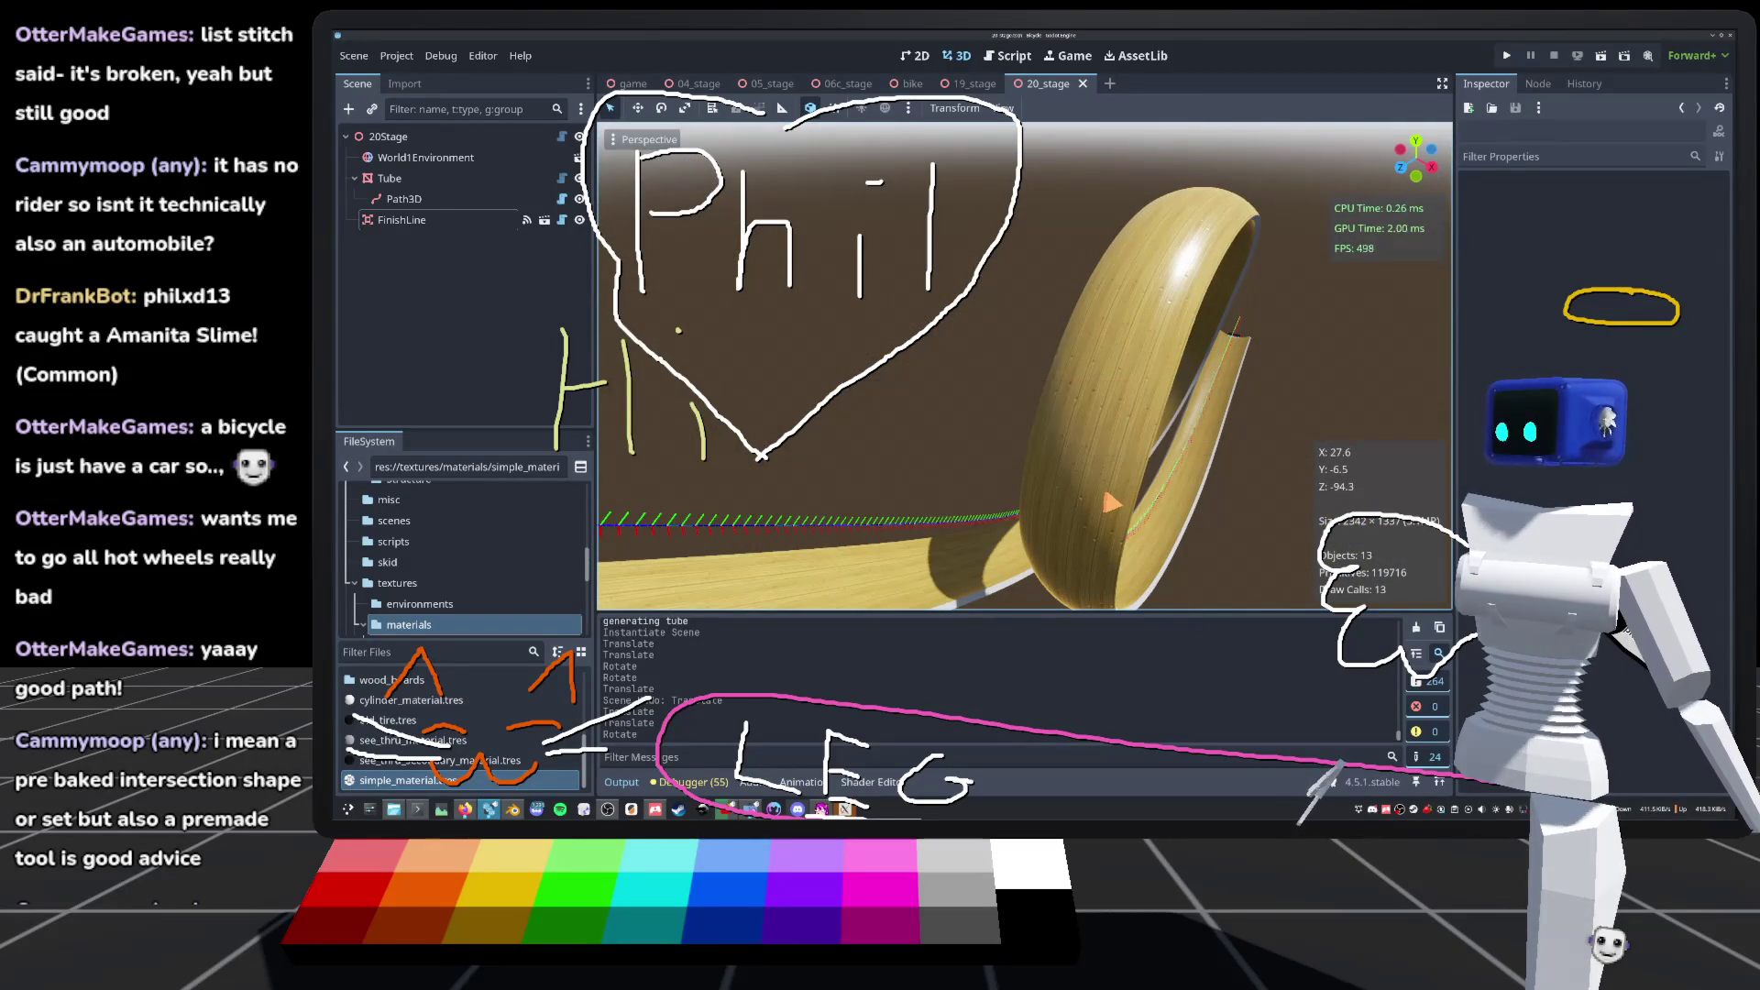
# Step: Run the project and start the 20_stage level from Level Select
pyautogui.click(1506, 56)
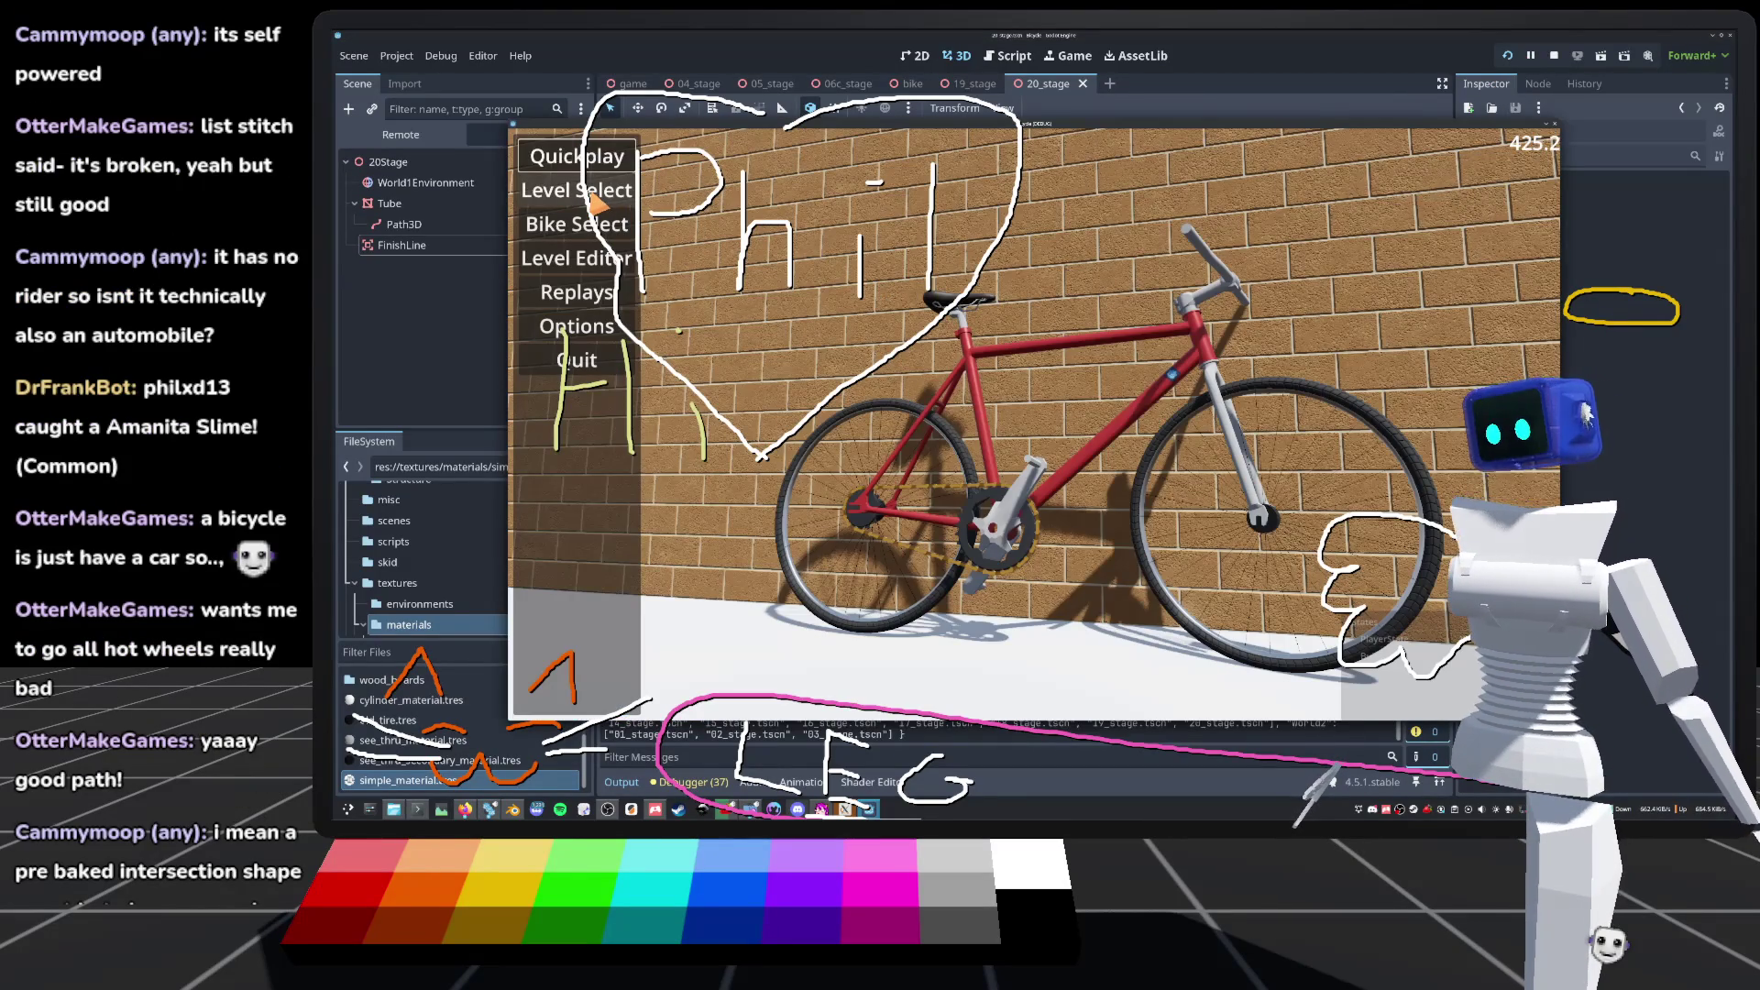
pyautogui.click(597, 205)
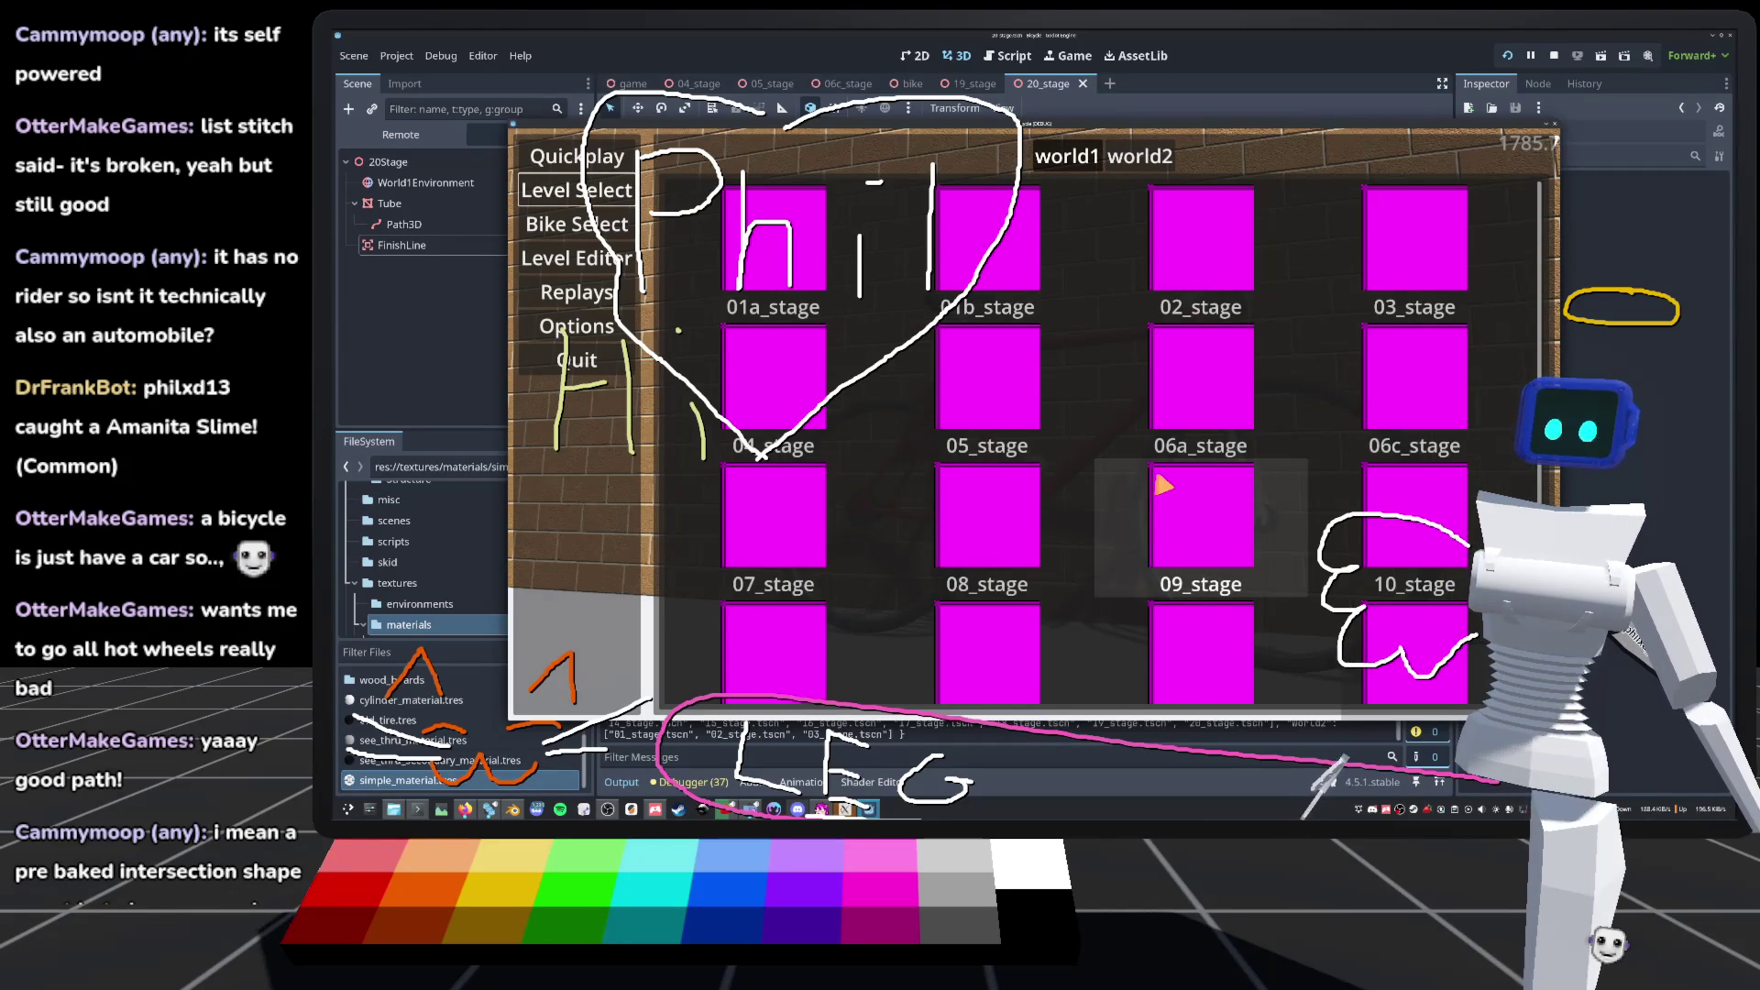
pyautogui.scroll(-3, 1164, 486)
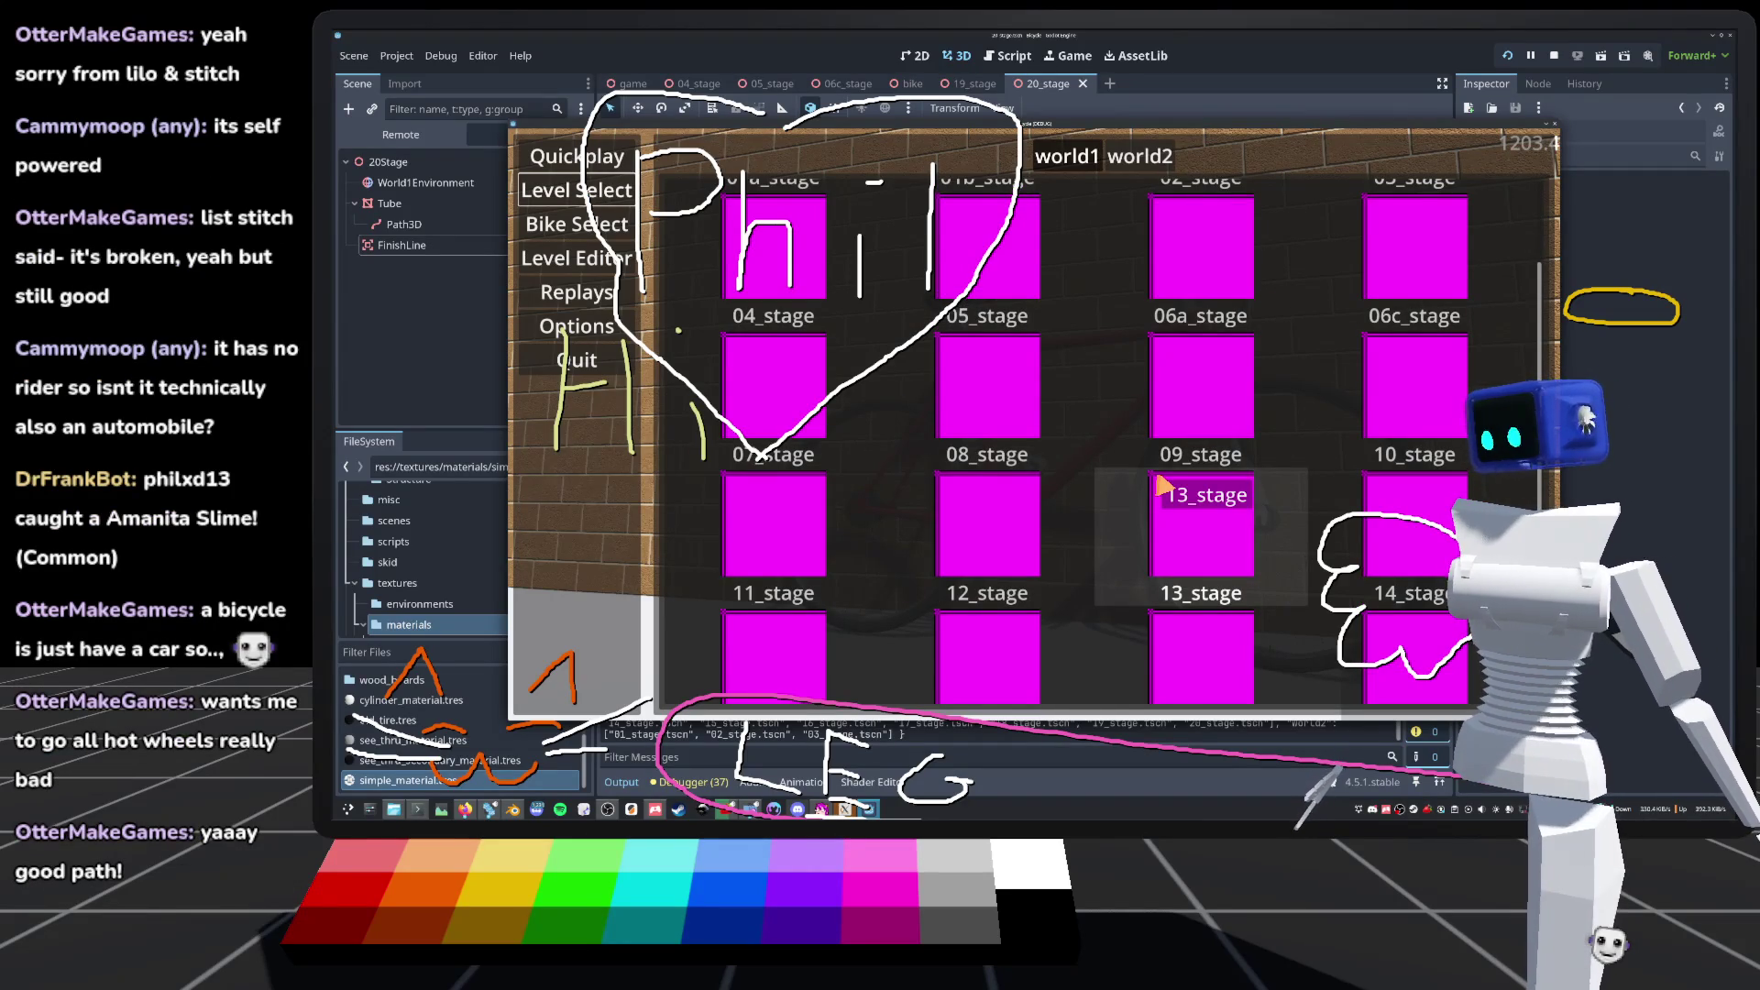
pyautogui.scroll(-3, 1107, 499)
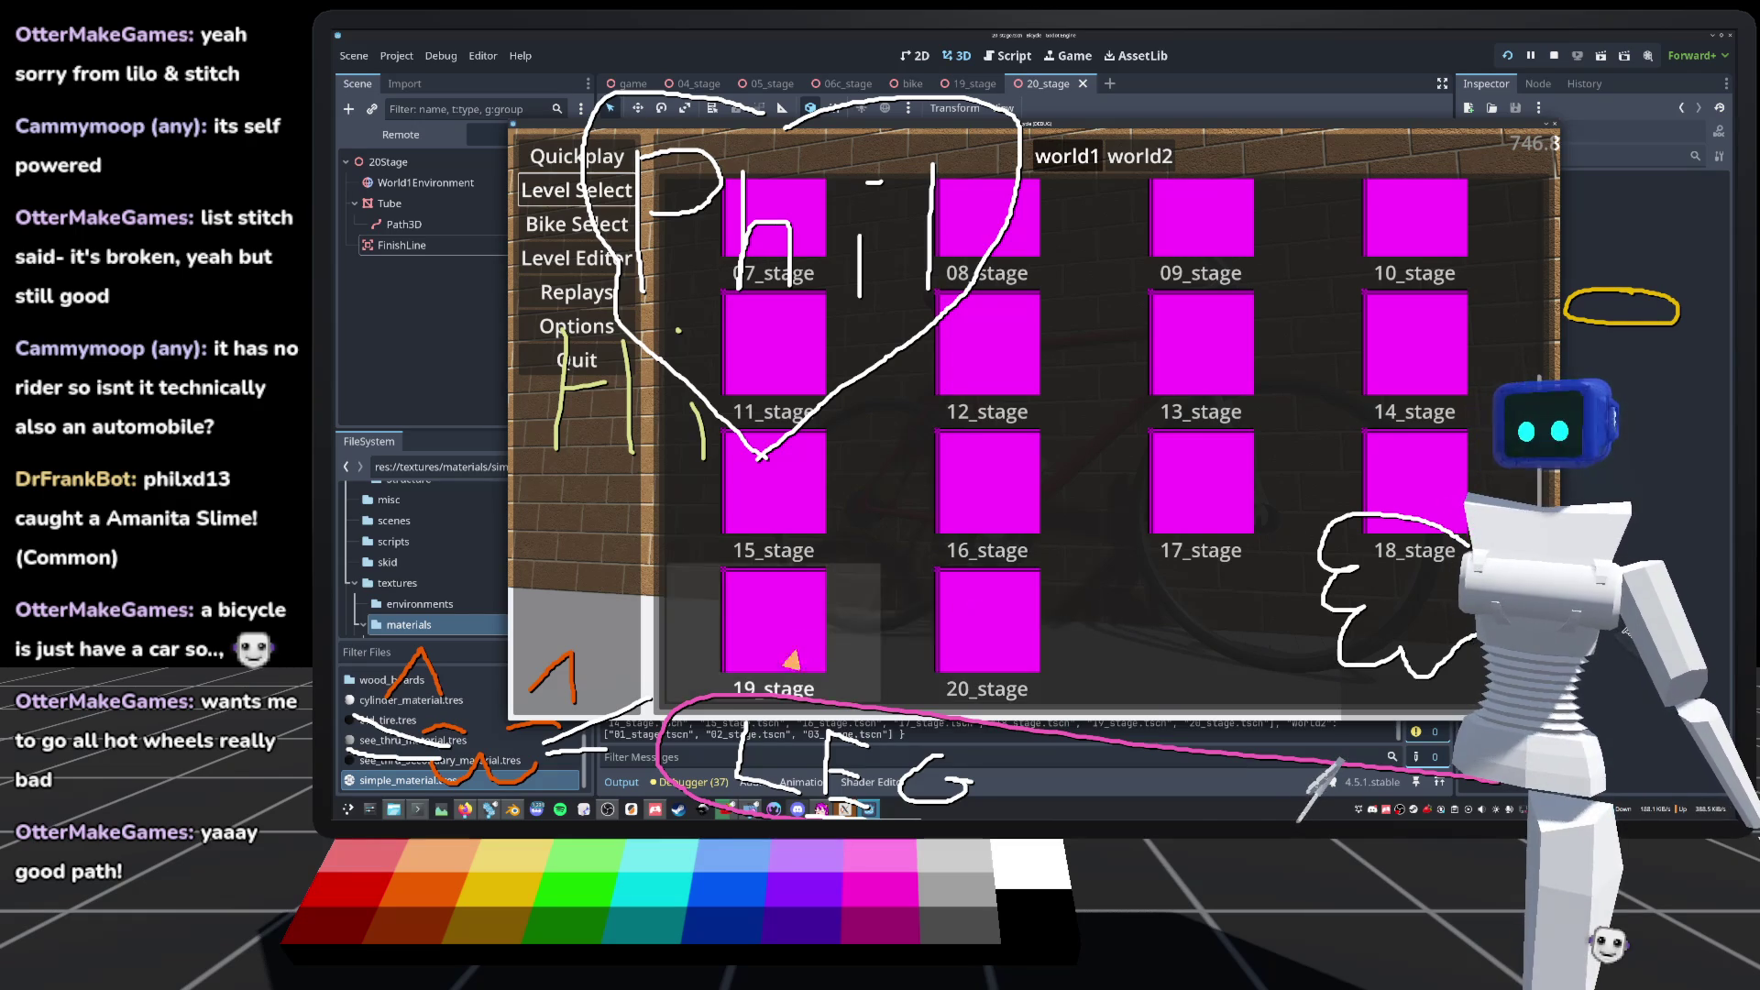
pyautogui.click(989, 637)
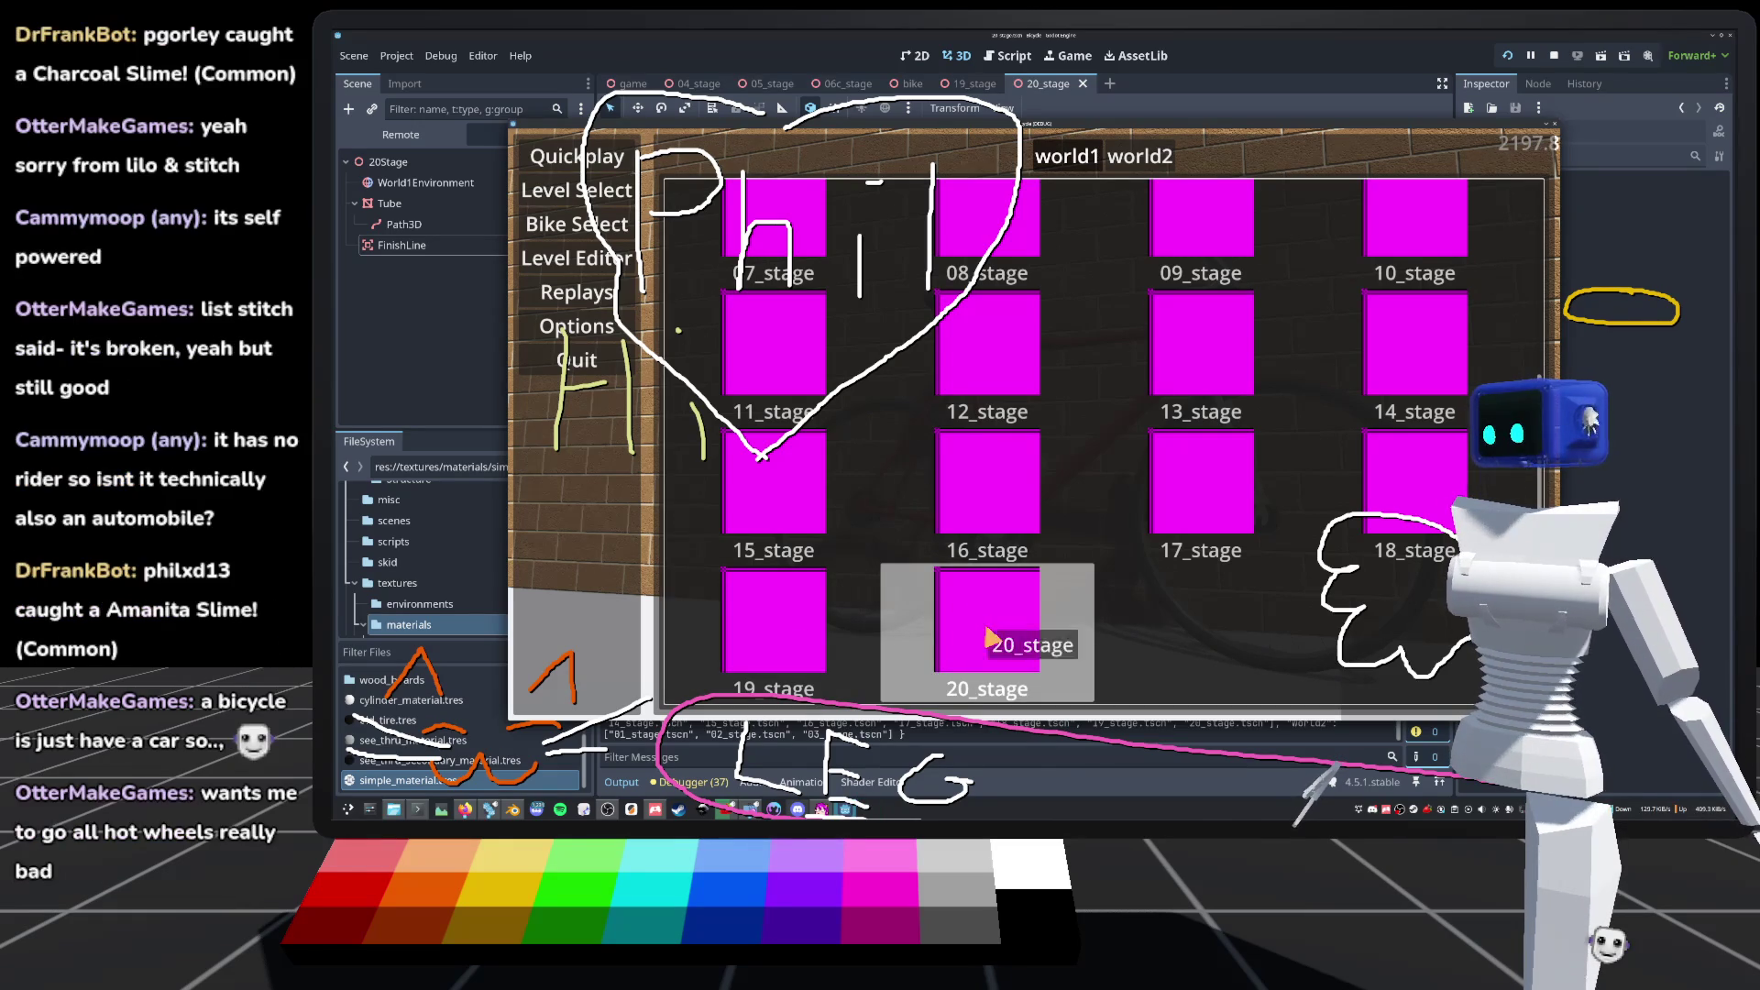
pyautogui.click(988, 637)
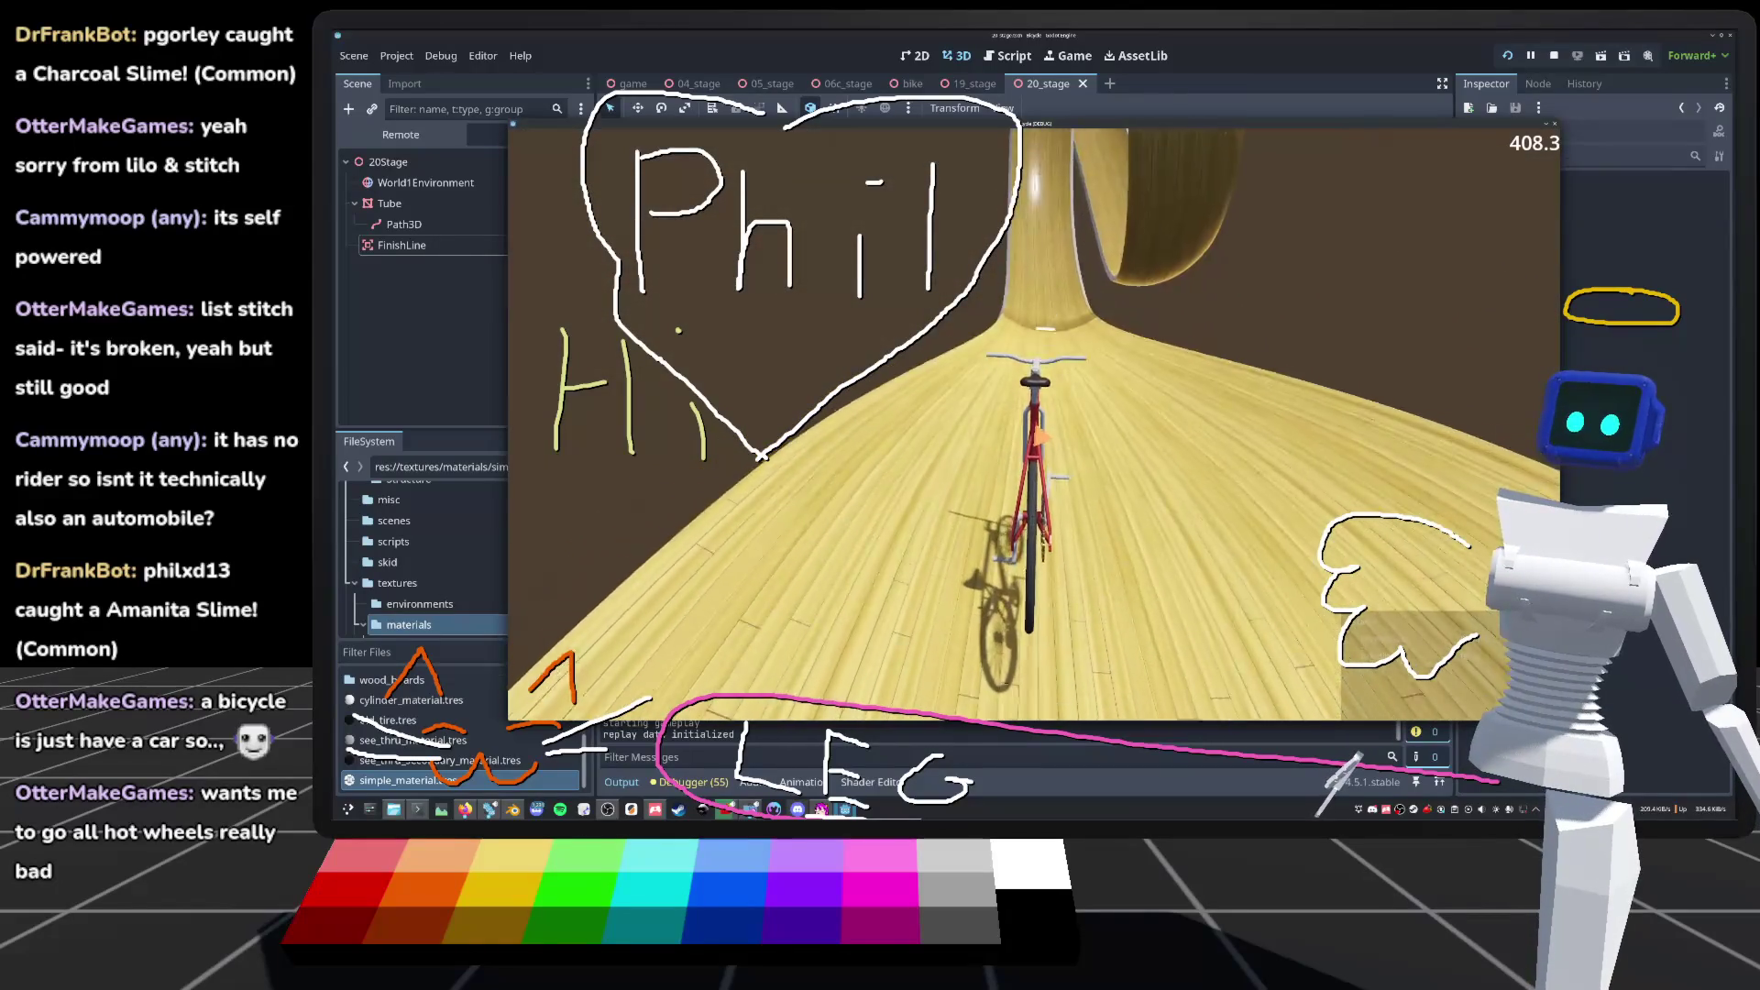
# Step: Ride the bike through 20_stage to LEVEL COMPLETE, toggling camera lock and resetting once
pyautogui.press('c')
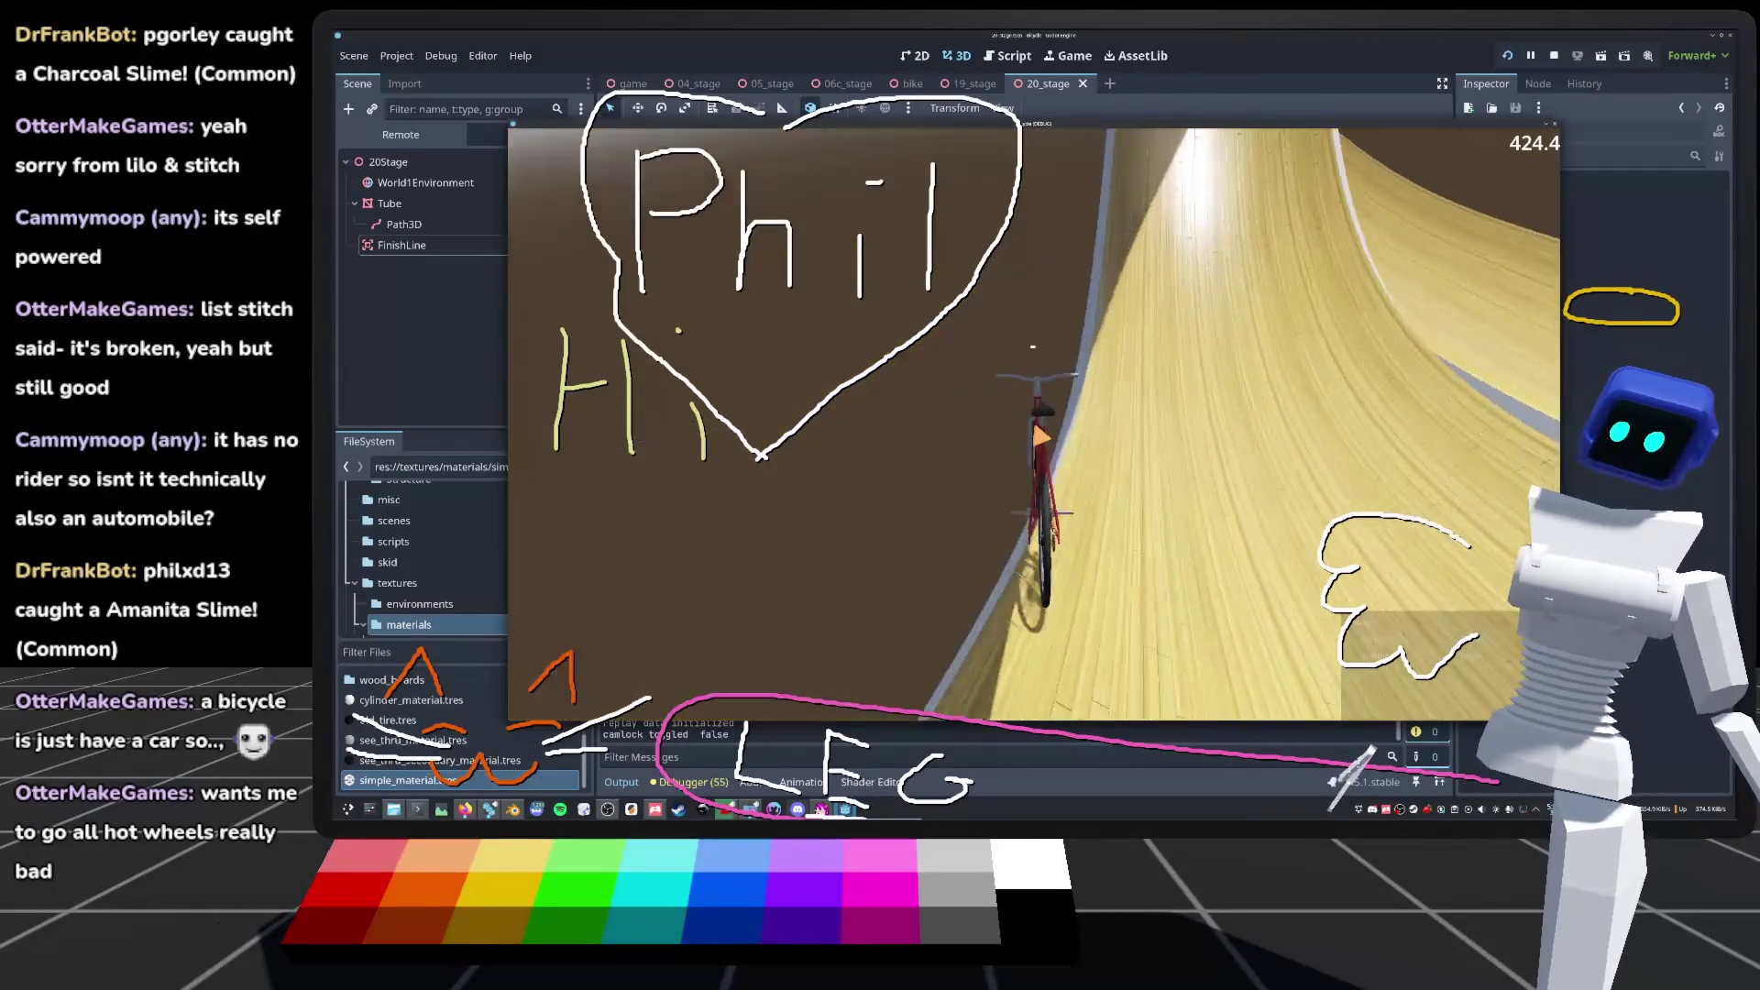
pyautogui.press('r')
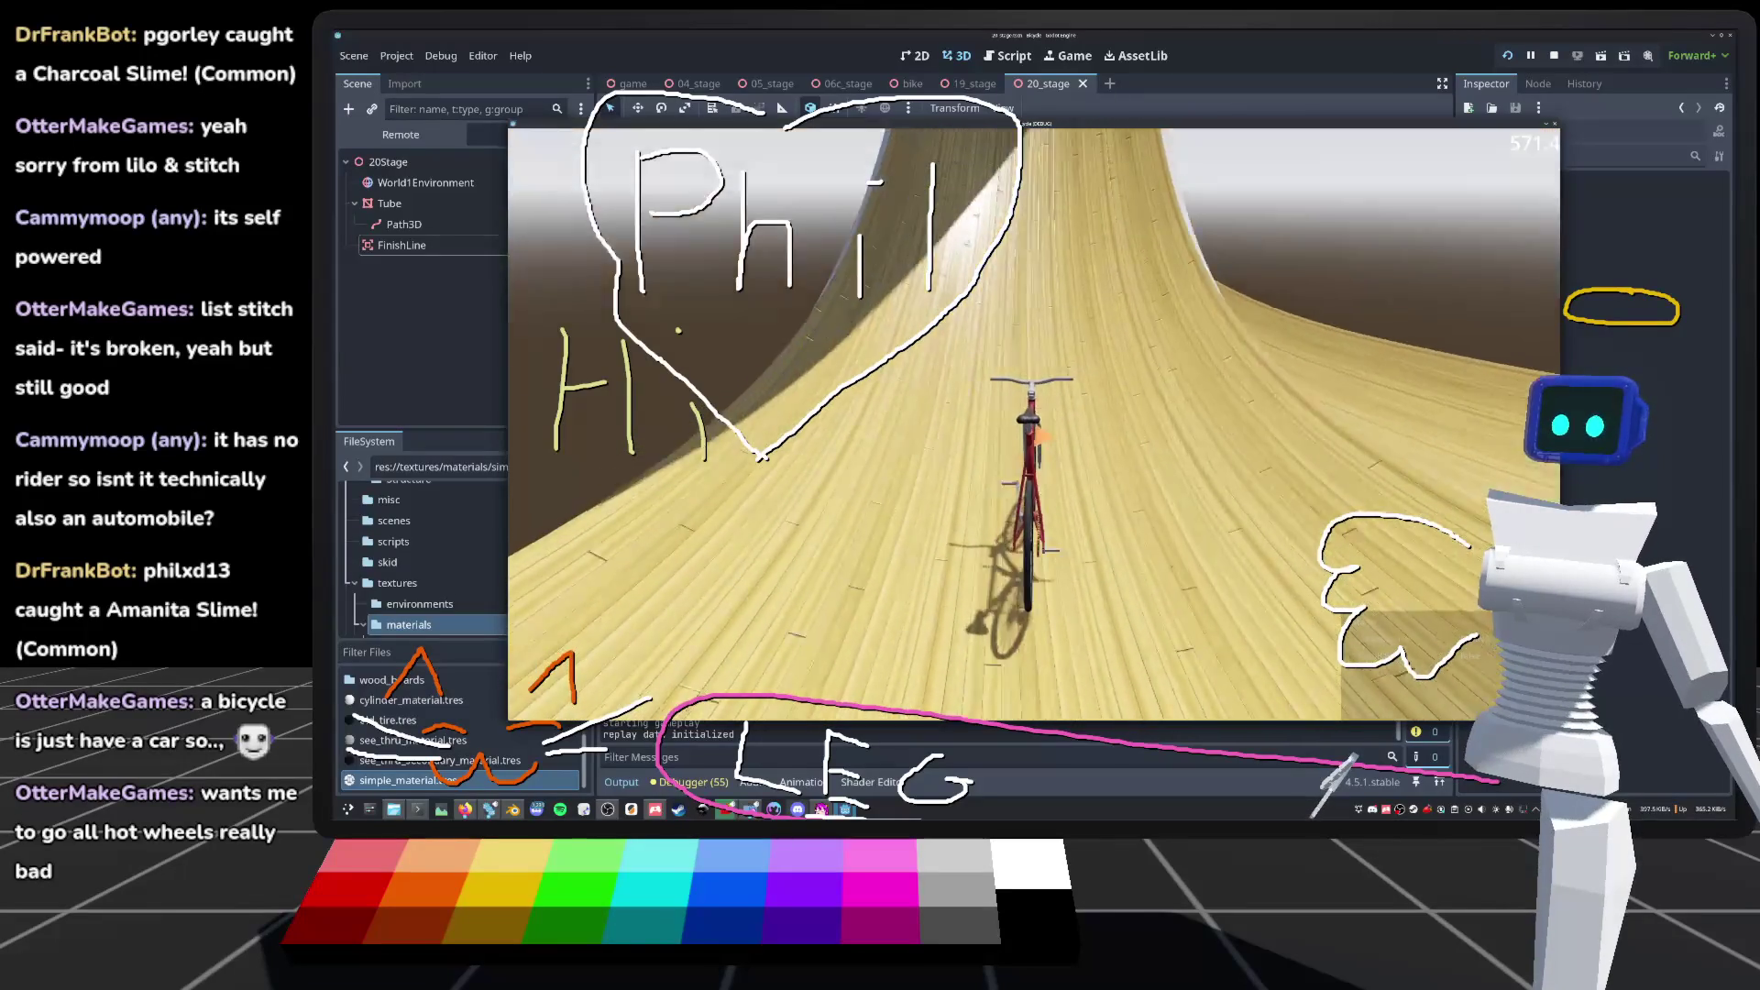
pyautogui.press('c')
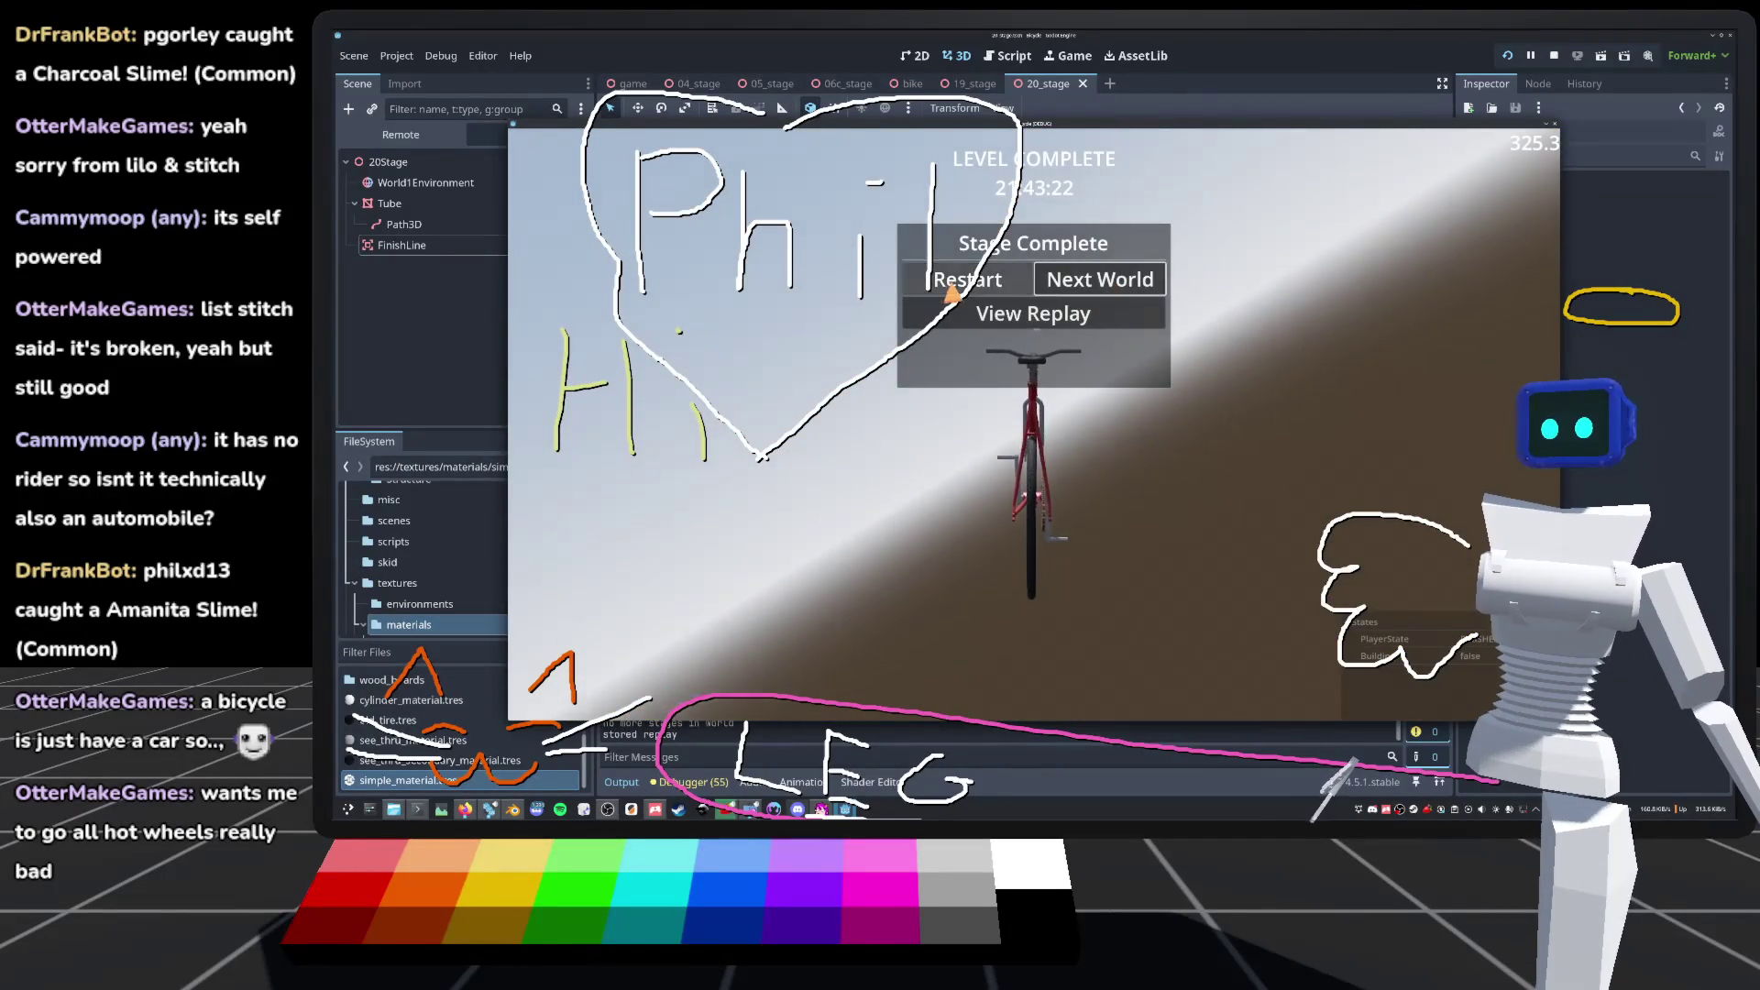
pyautogui.press('Return')
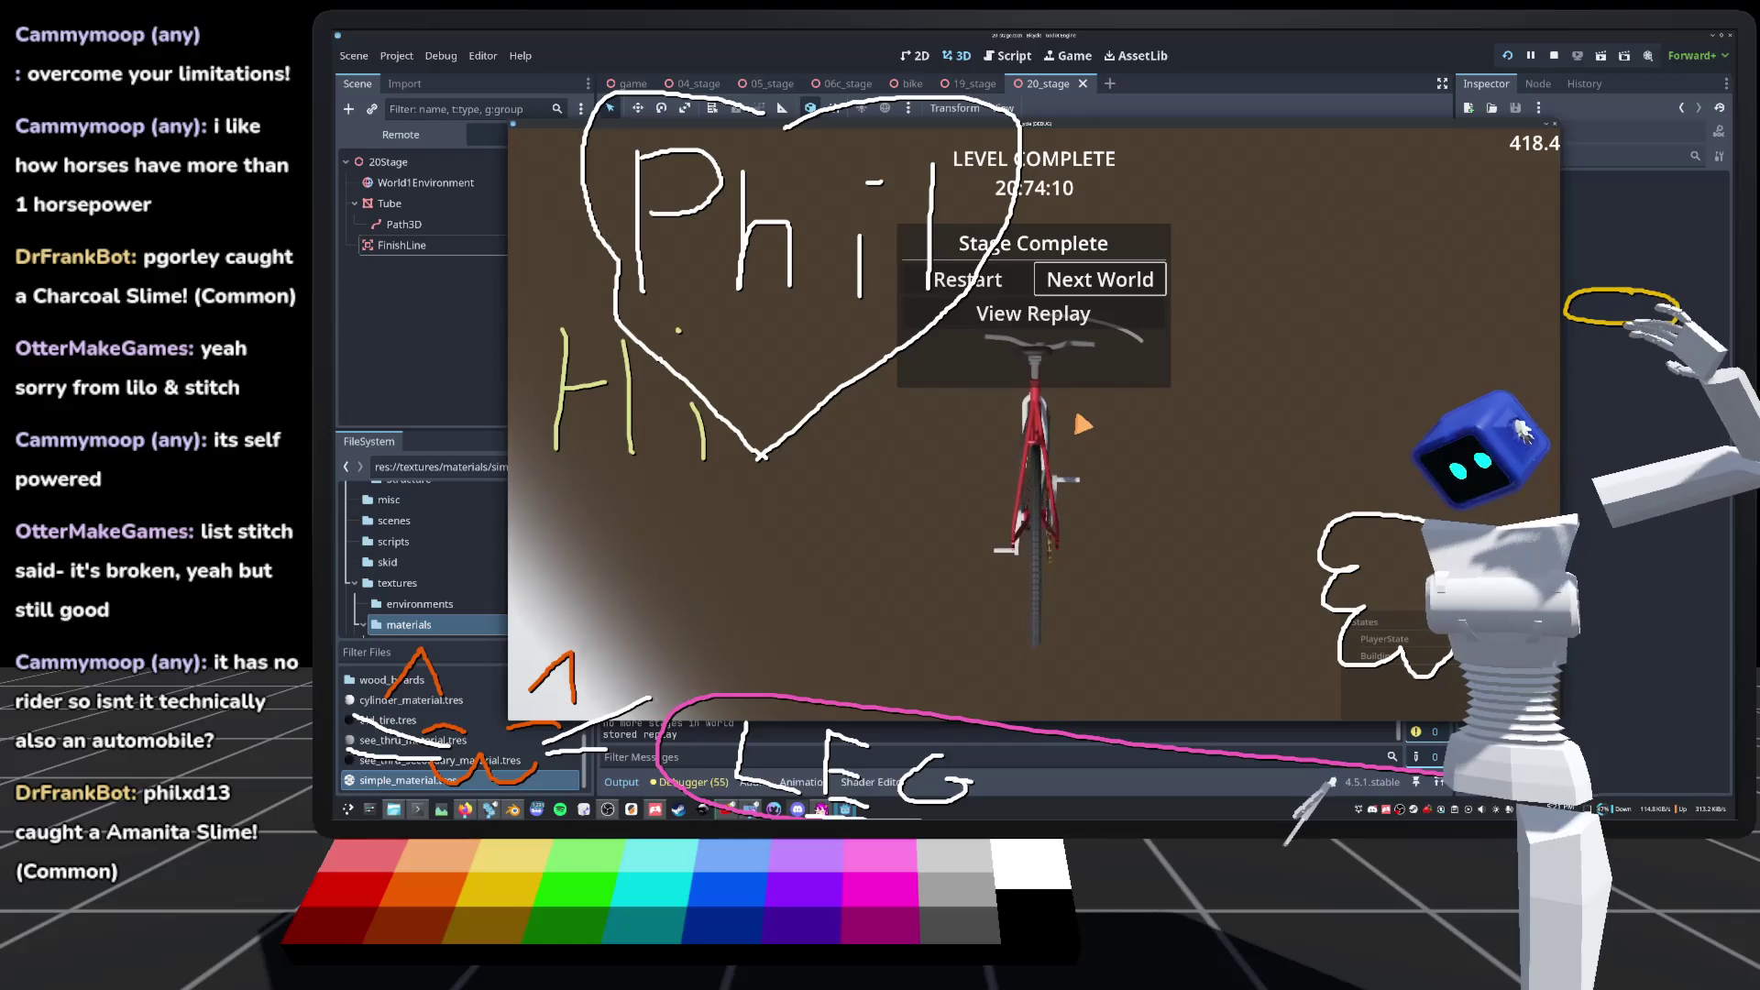
# Step: Stop the game, then select the FinishLine and centre the 3D view on it
pyautogui.press('F8')
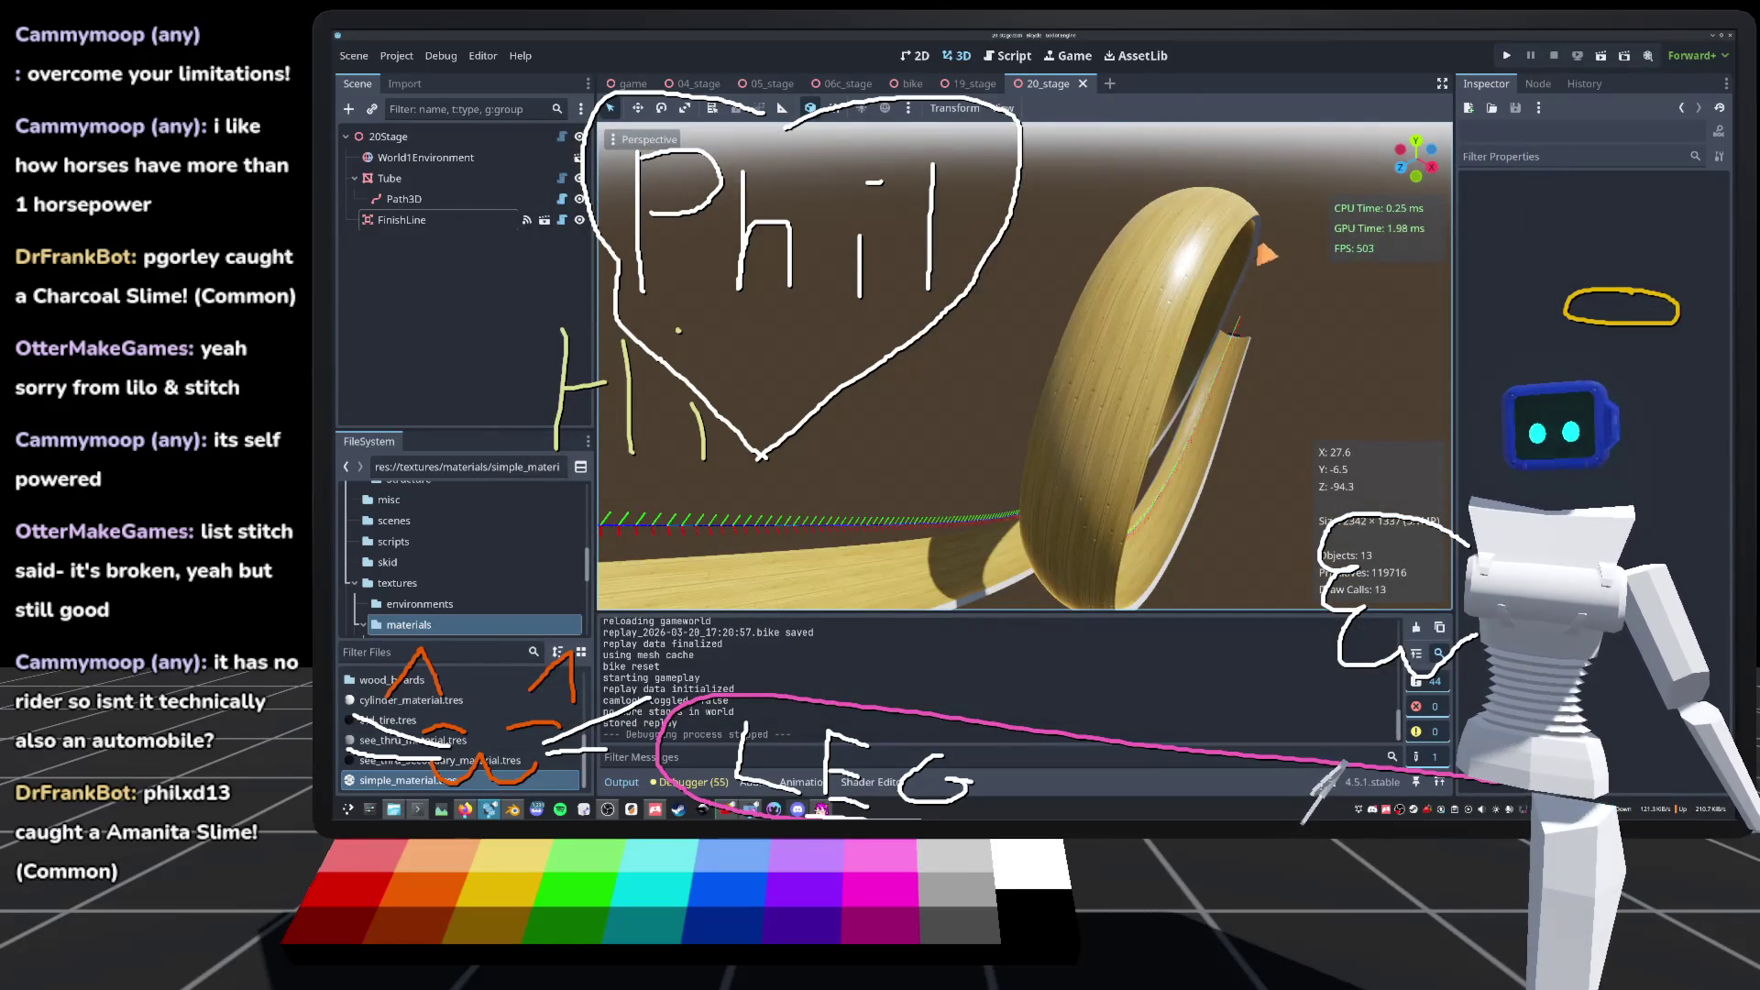
pyautogui.scroll(-5, 606, 494)
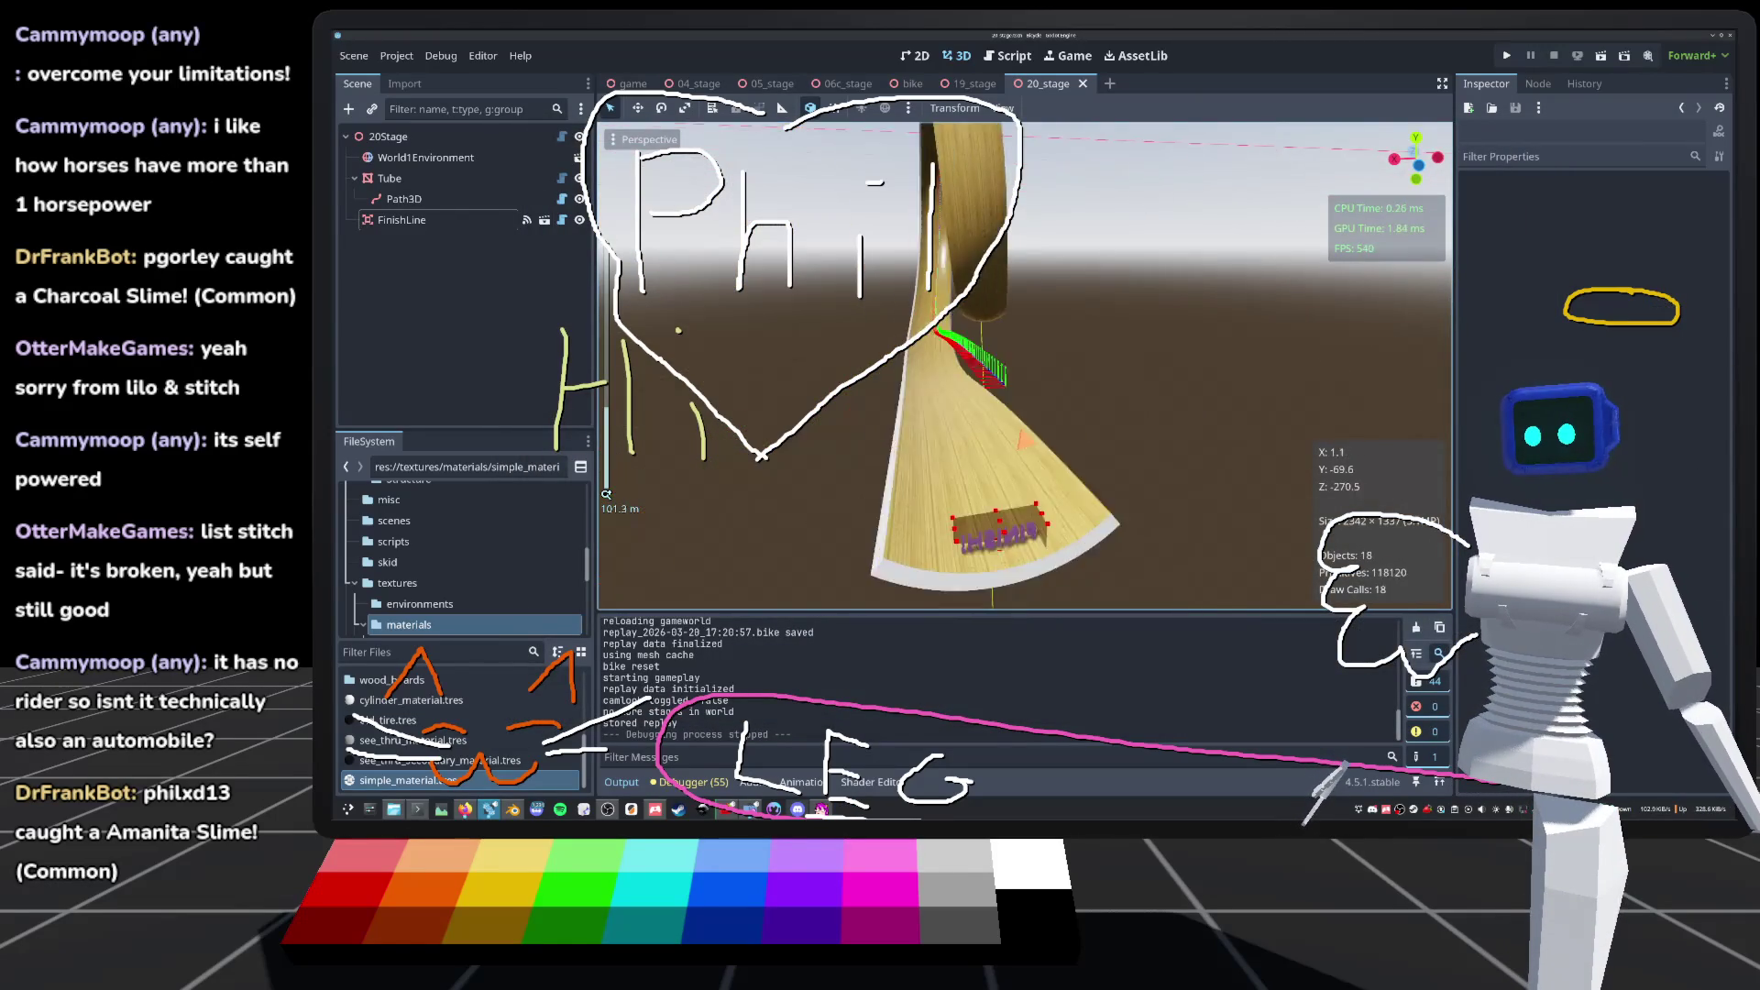
pyautogui.scroll(-5, 606, 494)
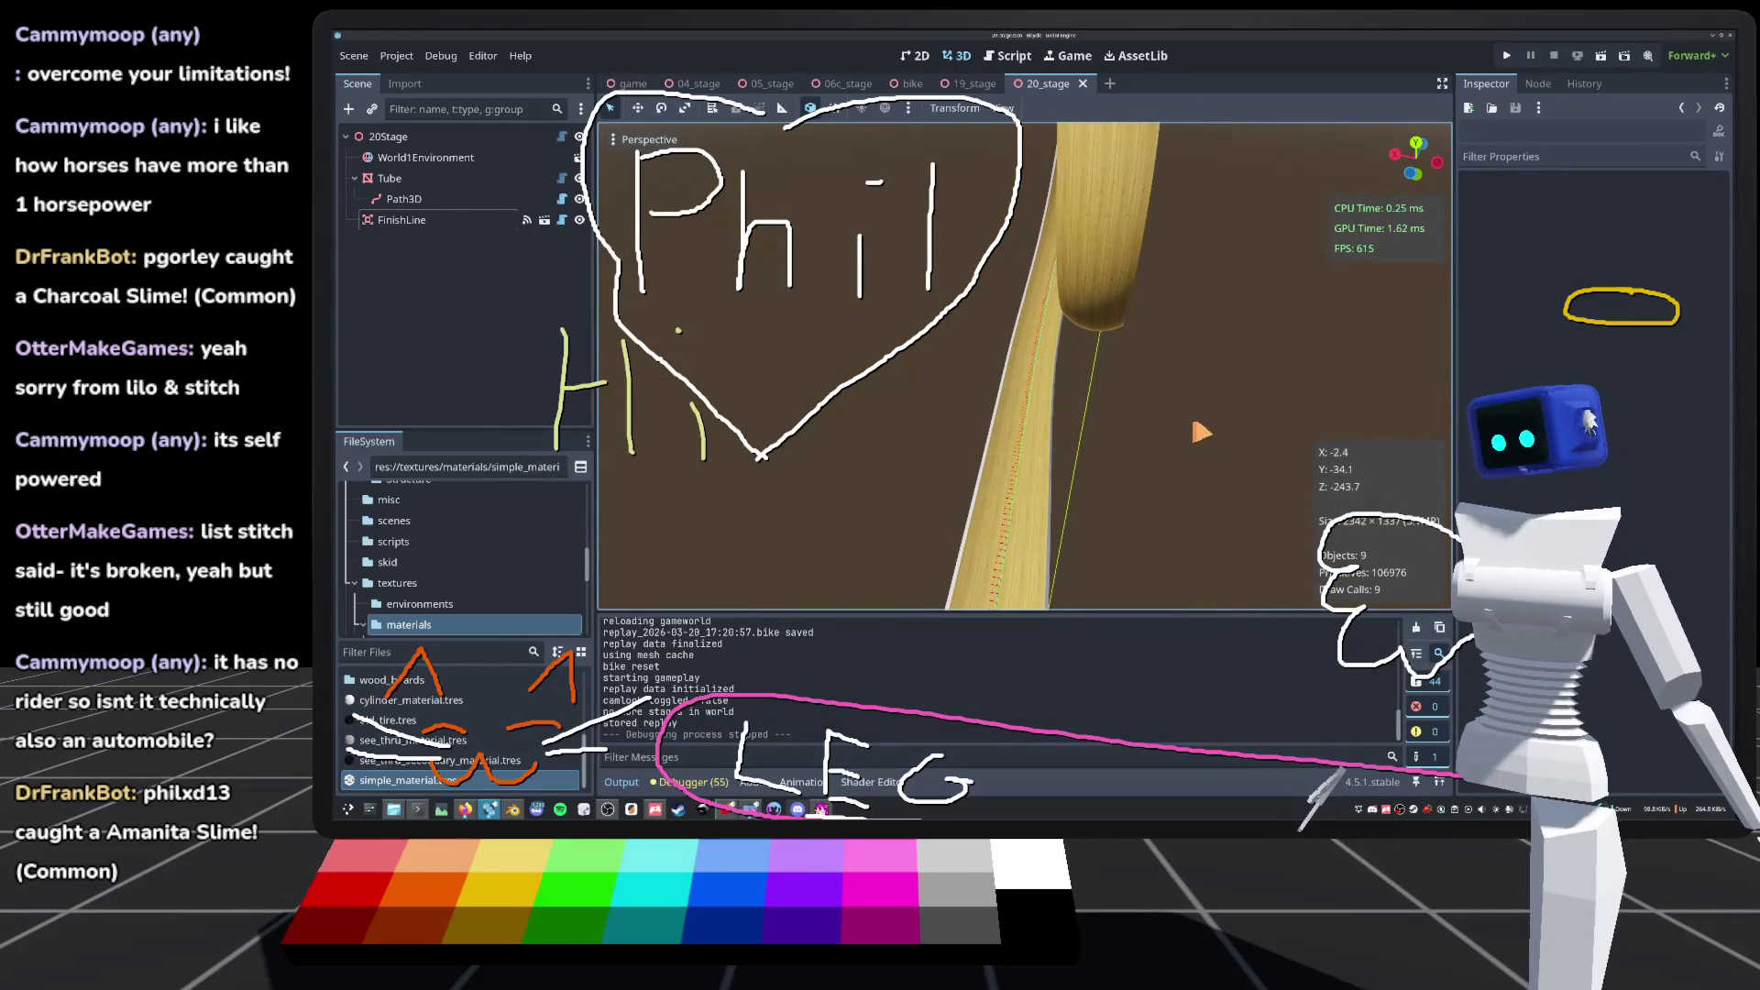
pyautogui.scroll(-4, 606, 494)
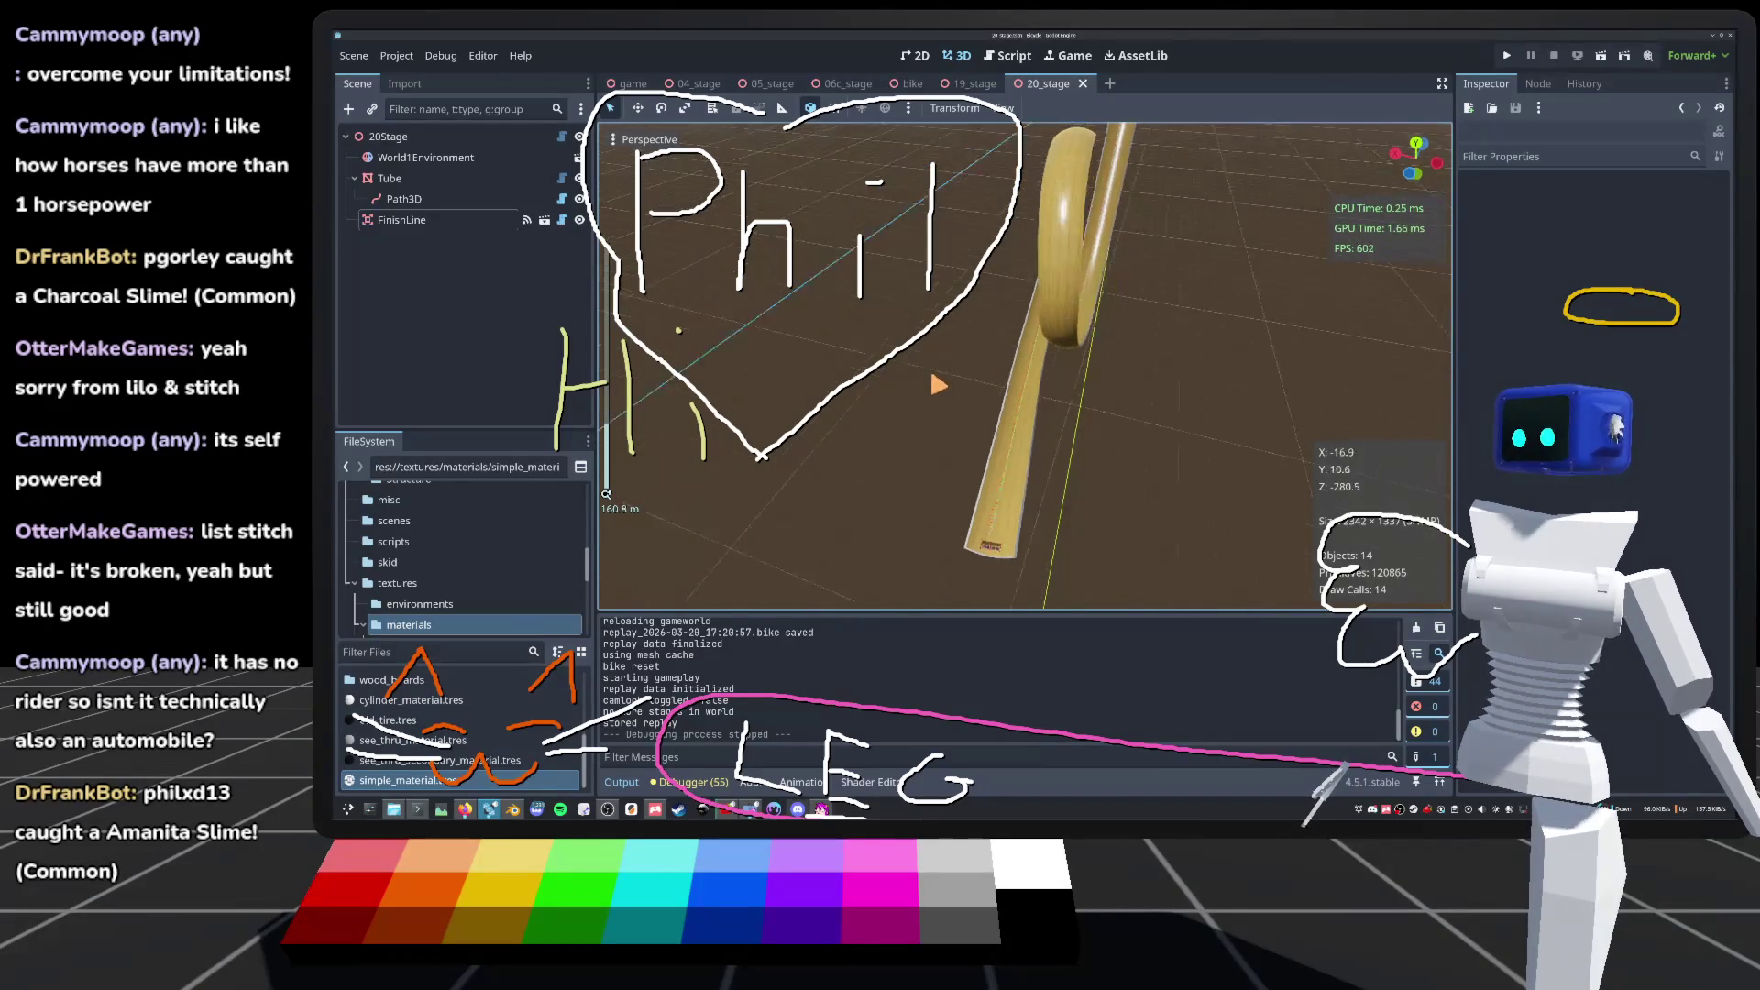
pyautogui.scroll(3, 606, 494)
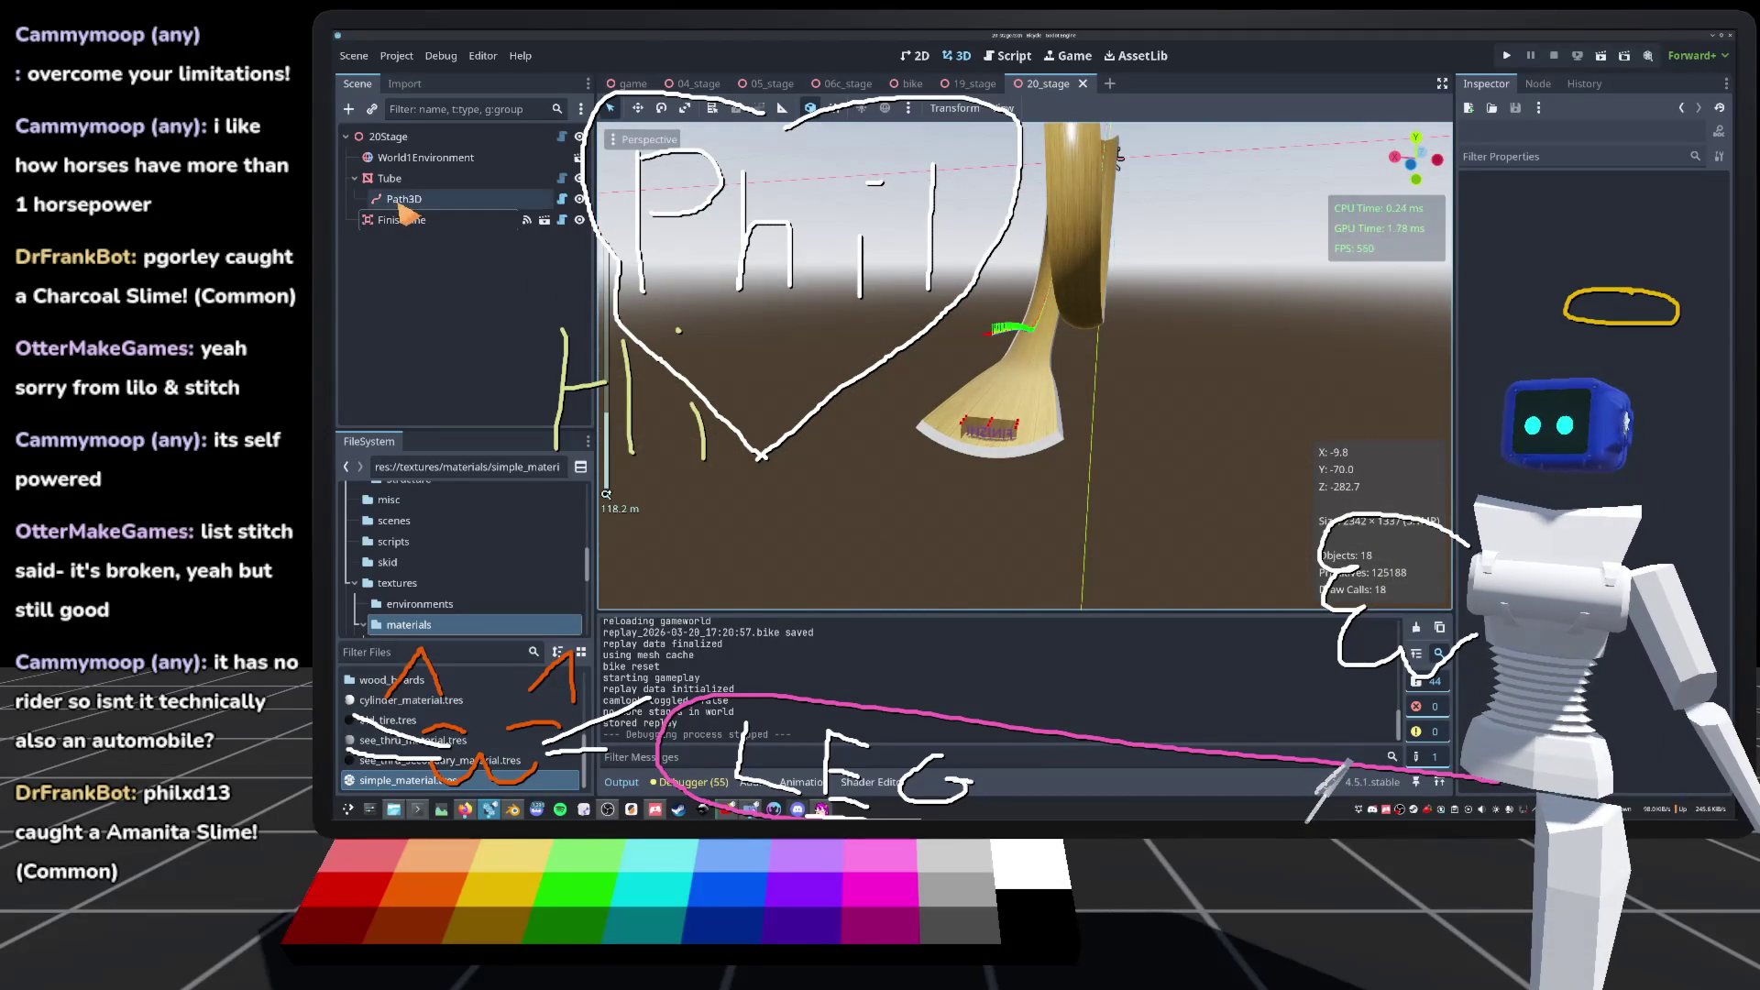
pyautogui.click(400, 220)
pyautogui.press('f')
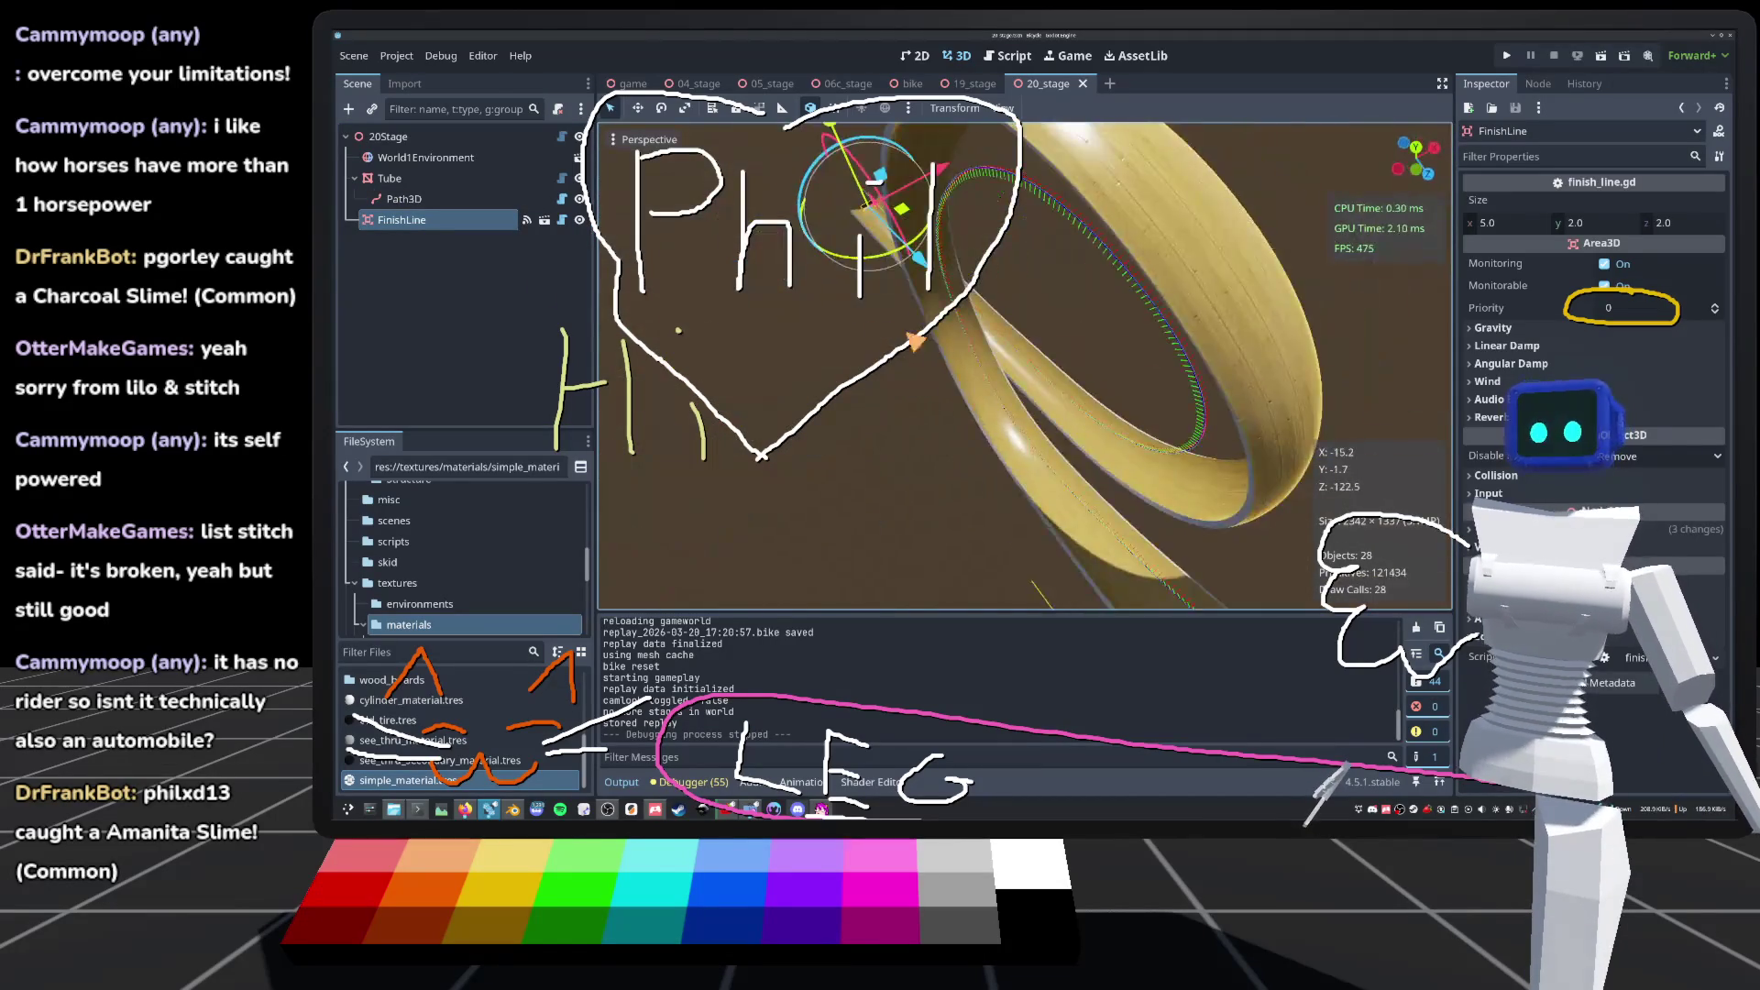
# Step: Orbit and zoom around the twisting tube to inspect it from other angles
pyautogui.moveTo(825, 348)
pyautogui.mouseDown()
pyautogui.moveTo(1192, 312)
pyautogui.moveTo(1164, 229)
pyautogui.mouseUp()
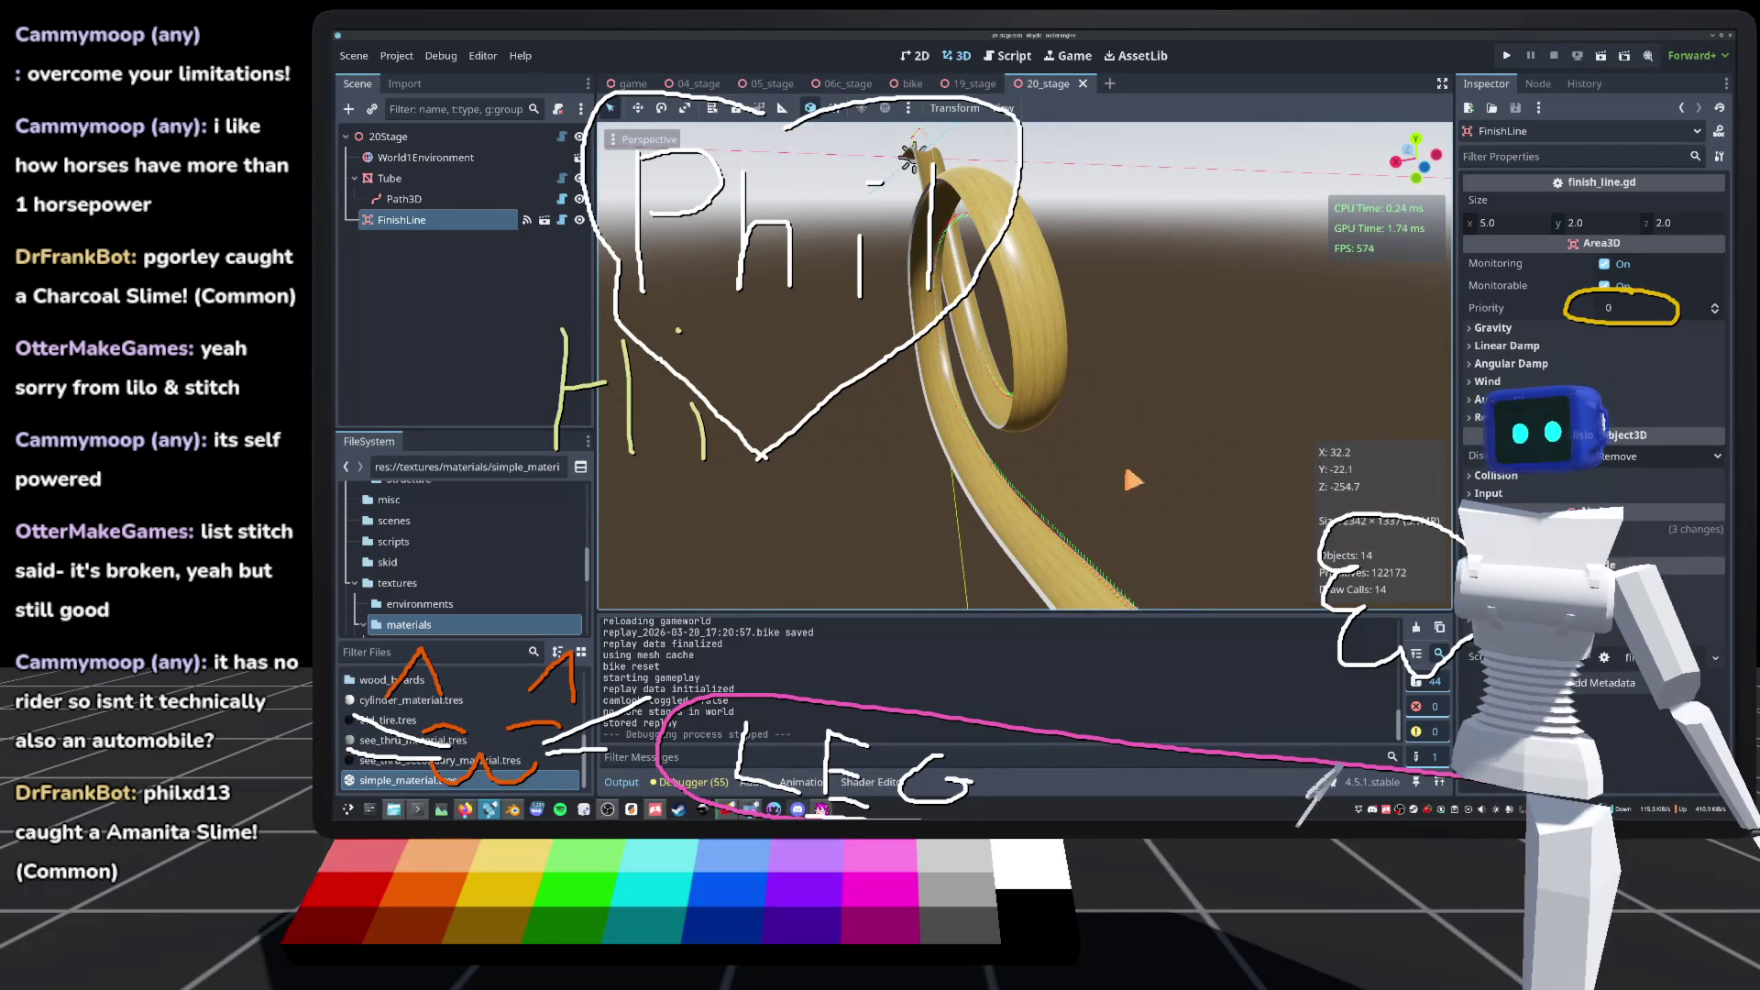
pyautogui.scroll(-3, 1025, 367)
pyautogui.scroll(6, 1025, 366)
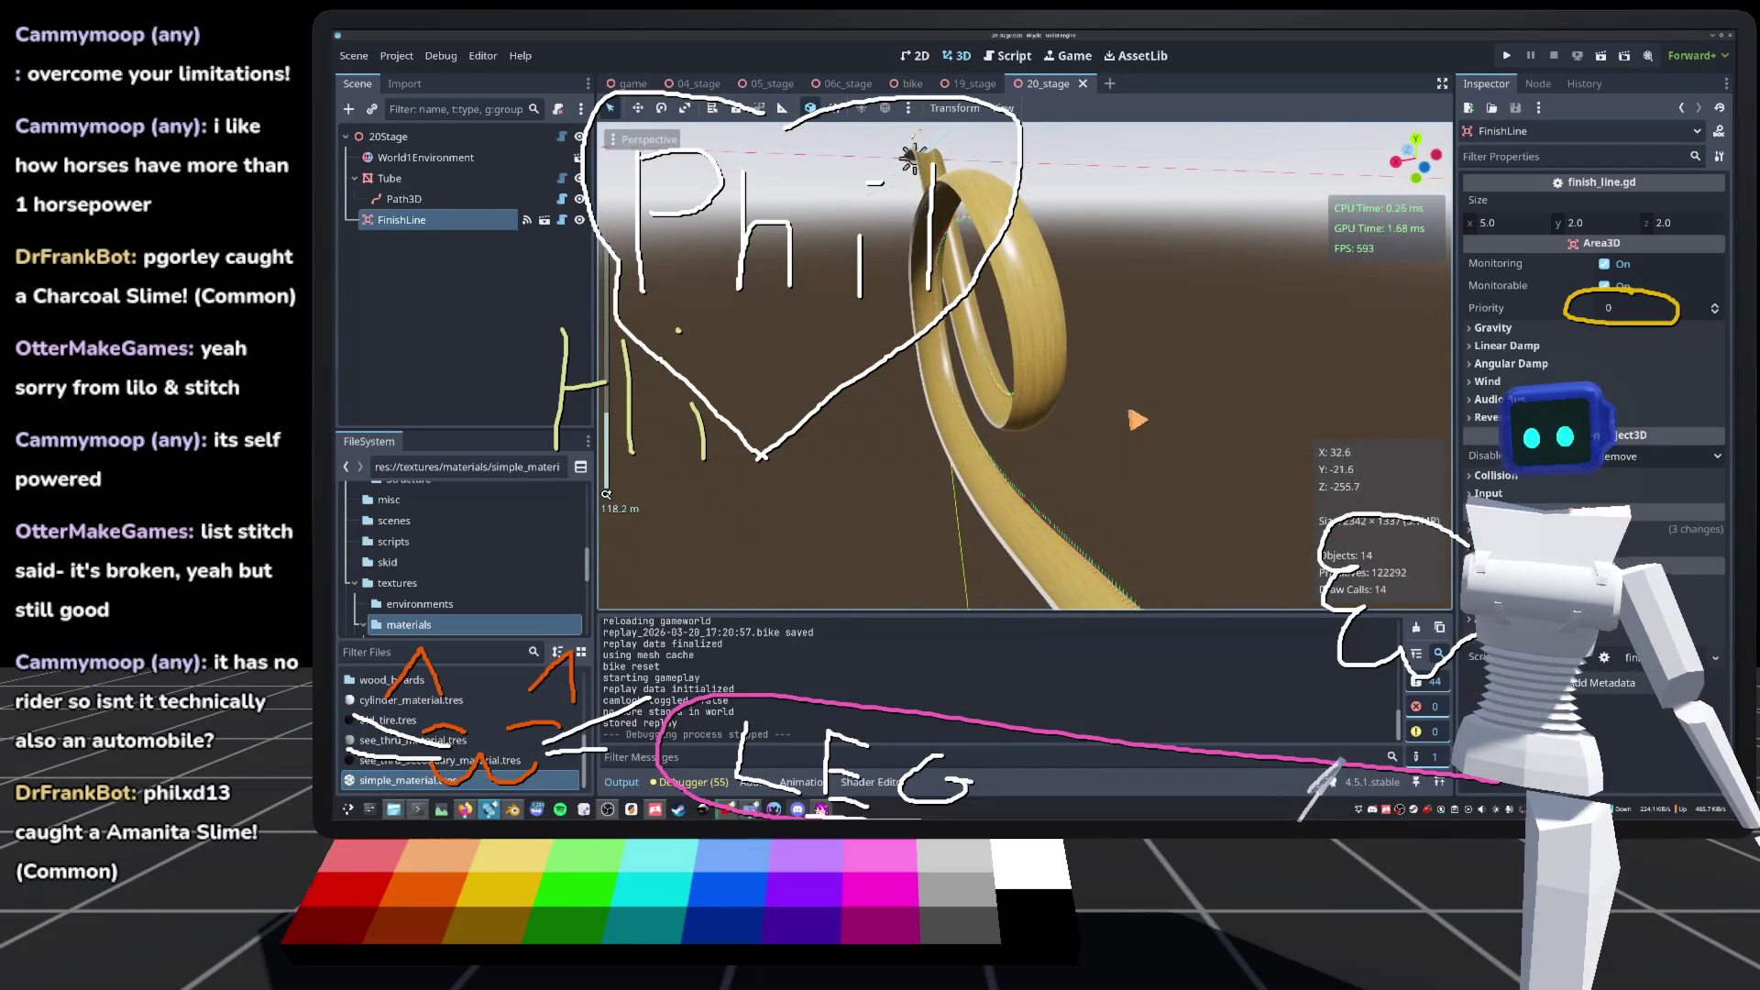
pyautogui.scroll(-5, 1025, 367)
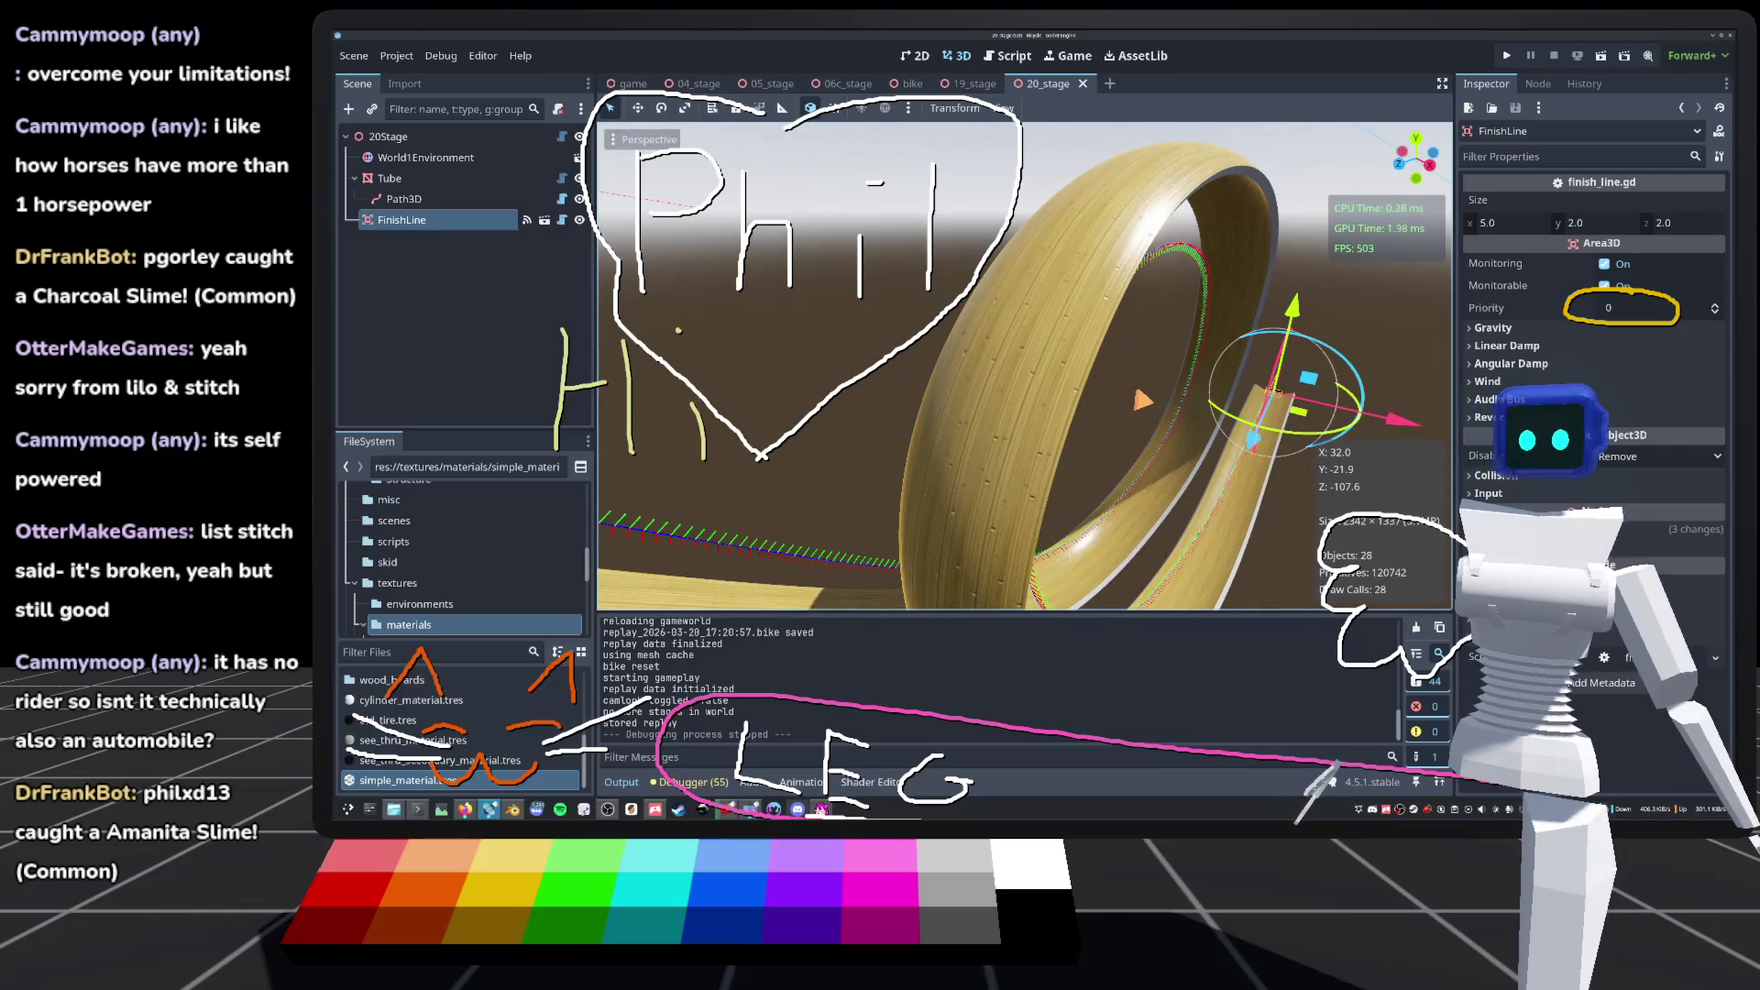
pyautogui.scroll(-3, 1024, 366)
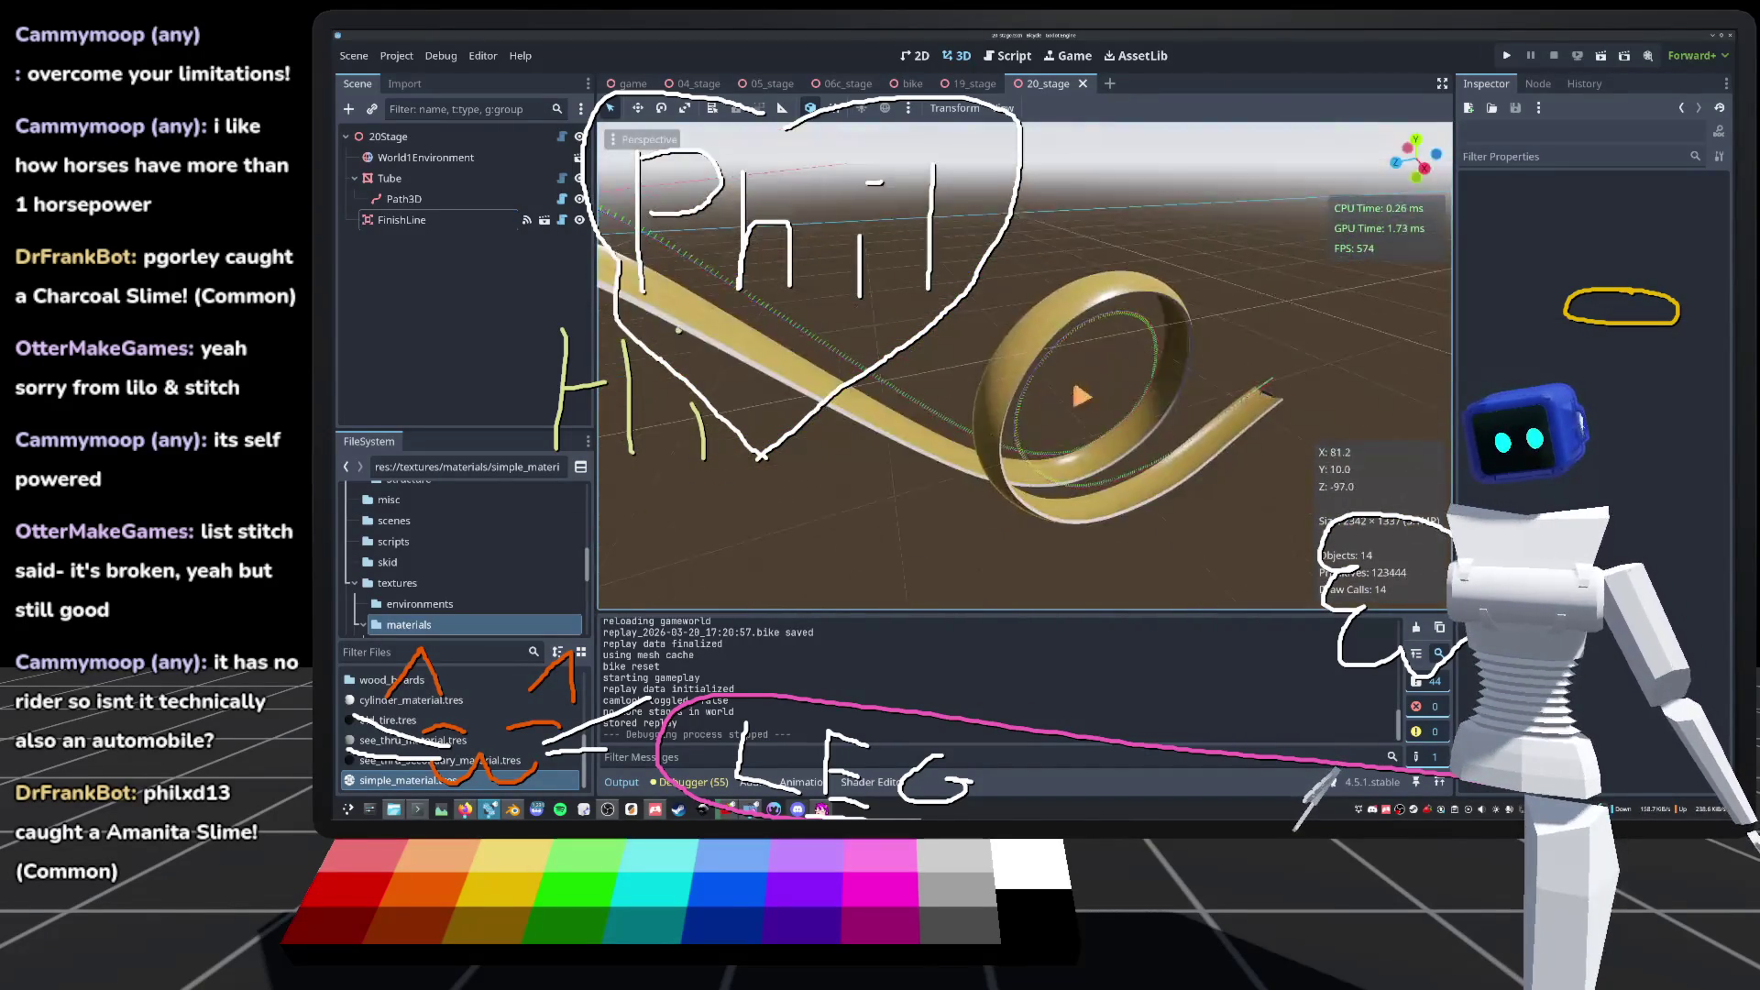
pyautogui.scroll(3, 1025, 367)
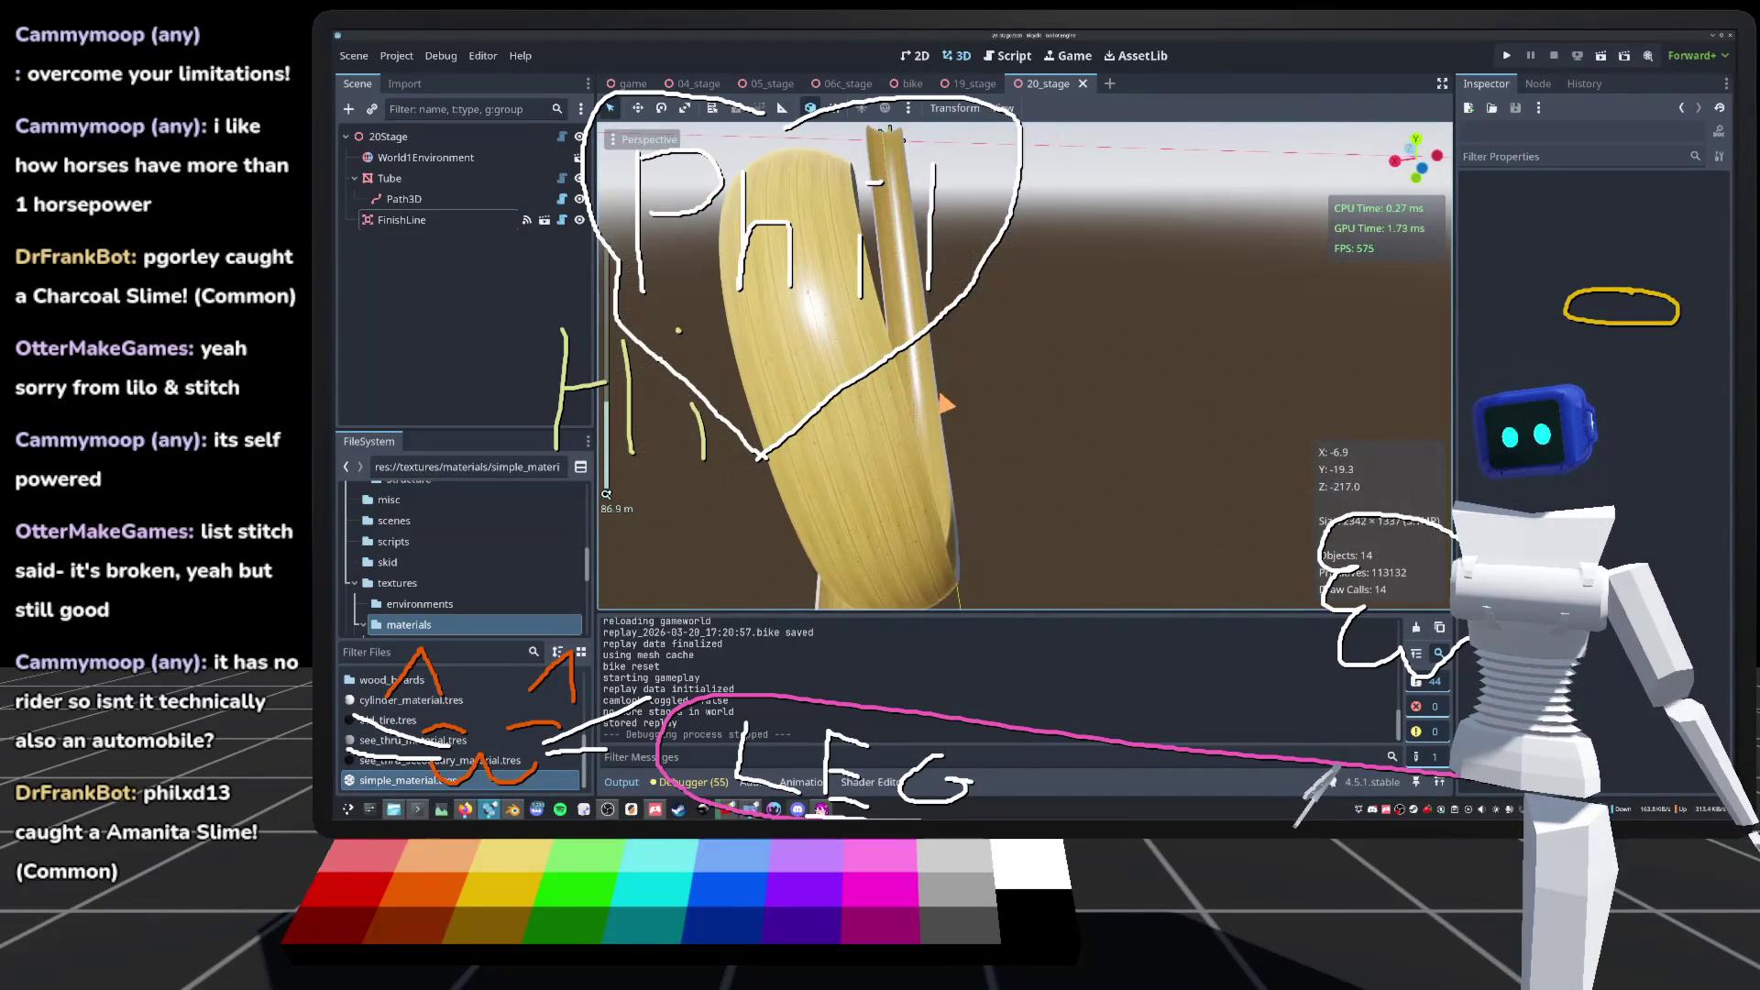
pyautogui.scroll(-5, 1025, 366)
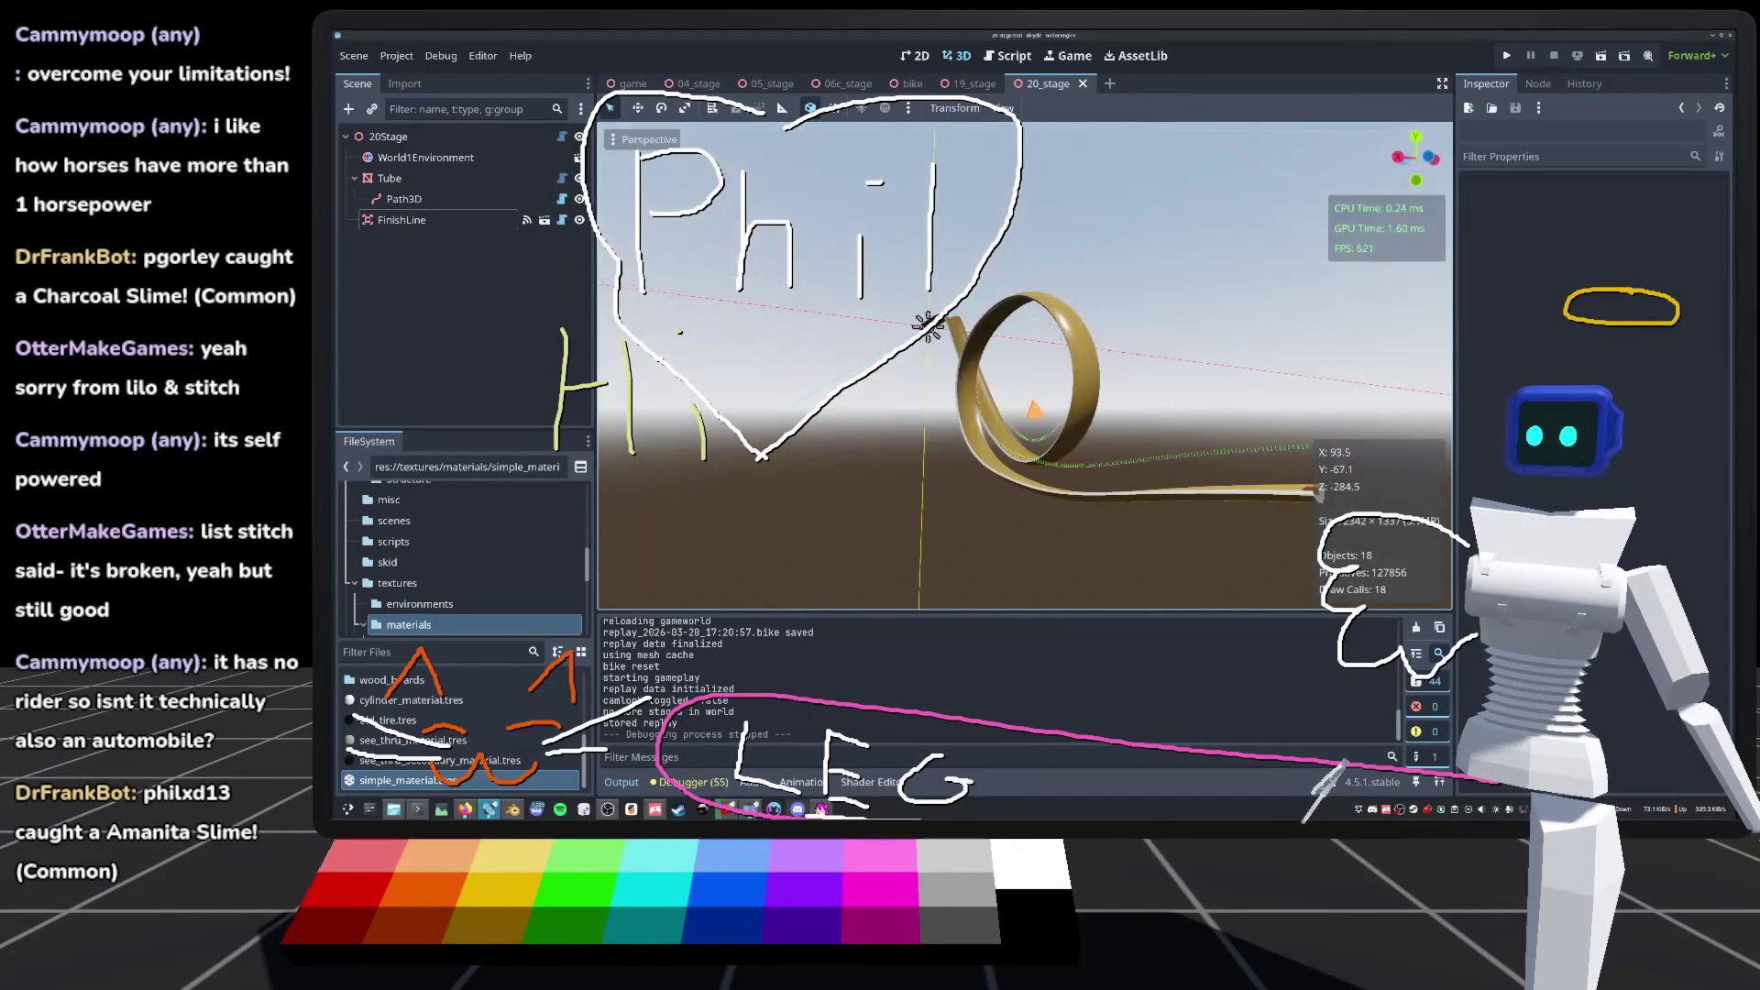
pyautogui.scroll(3, 1024, 367)
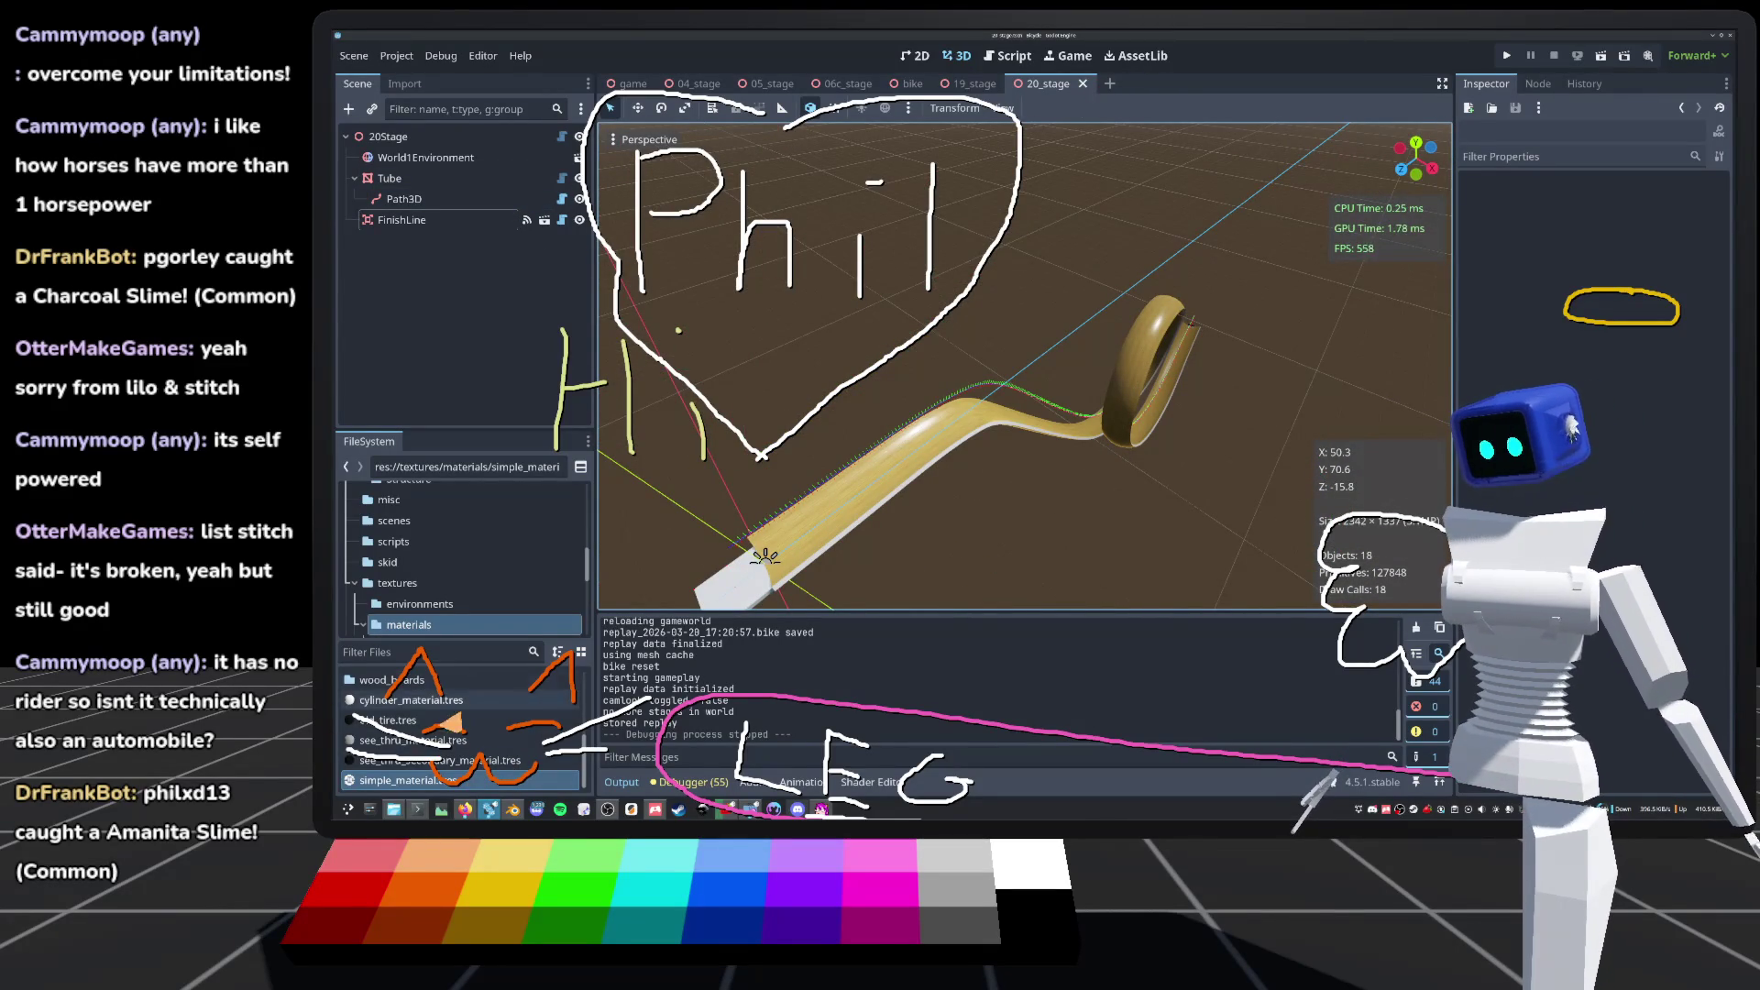
# Step: Select the Path3D curve, save the 20_stage scene, and clear the selection
pyautogui.click(426, 202)
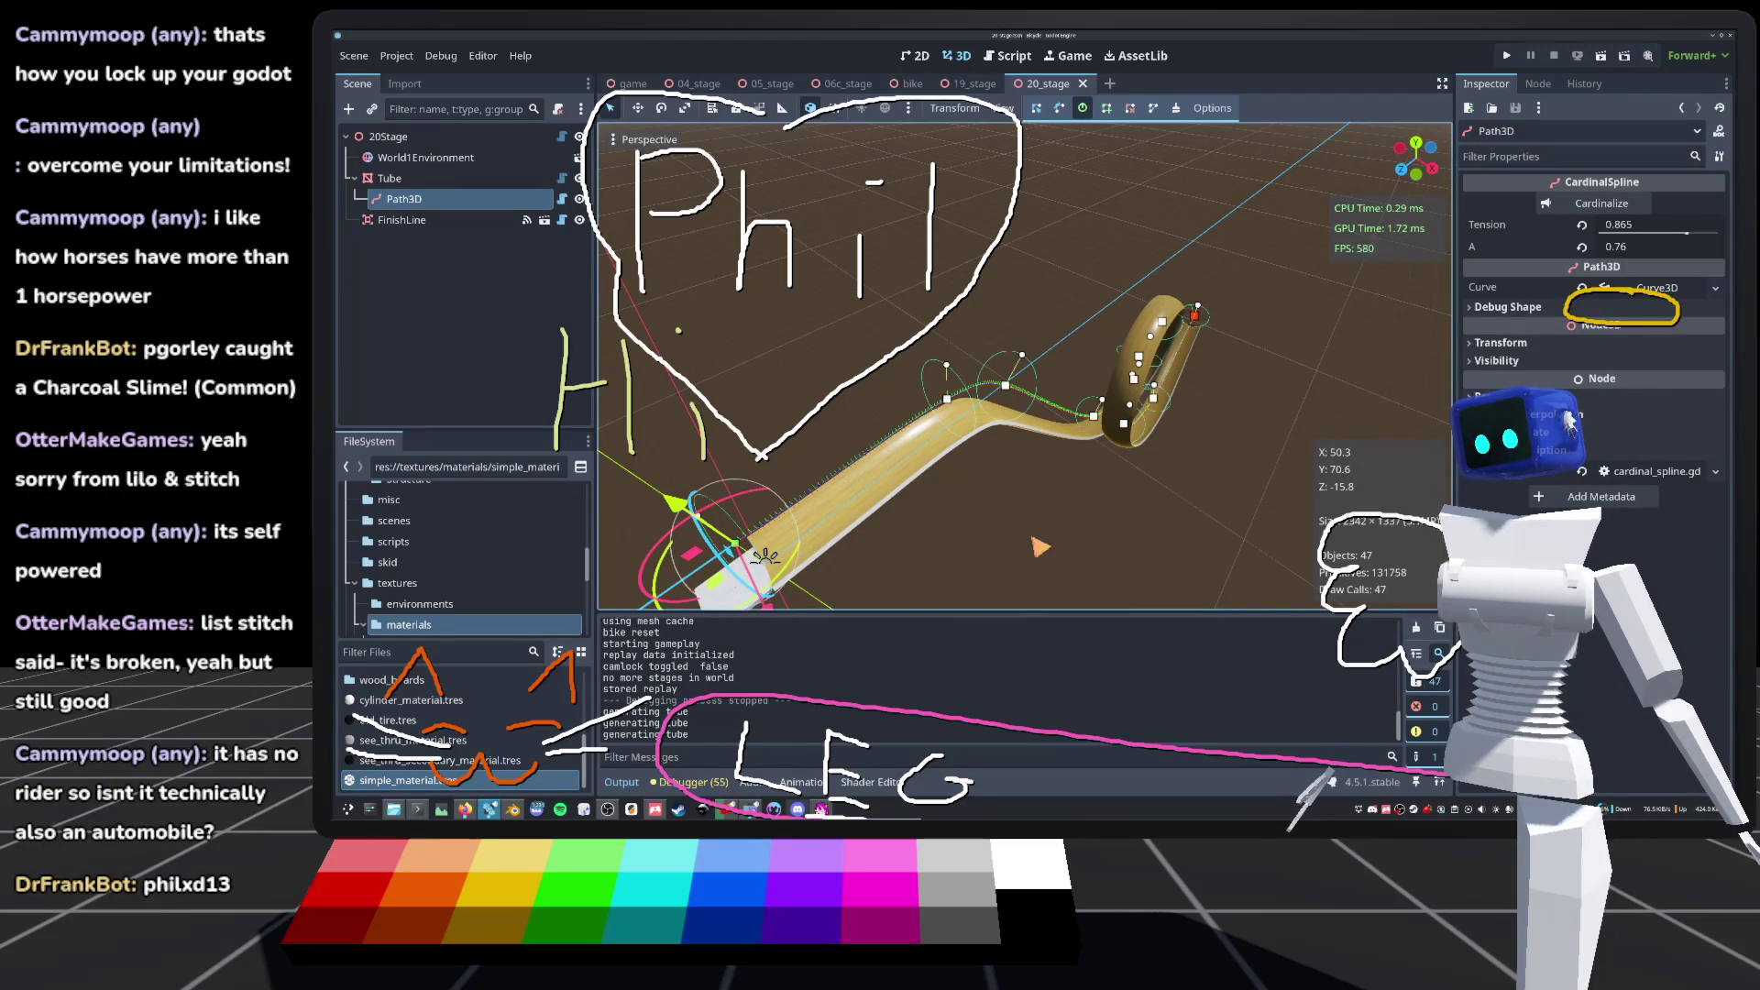
pyautogui.hotkey('ctrl', 's')
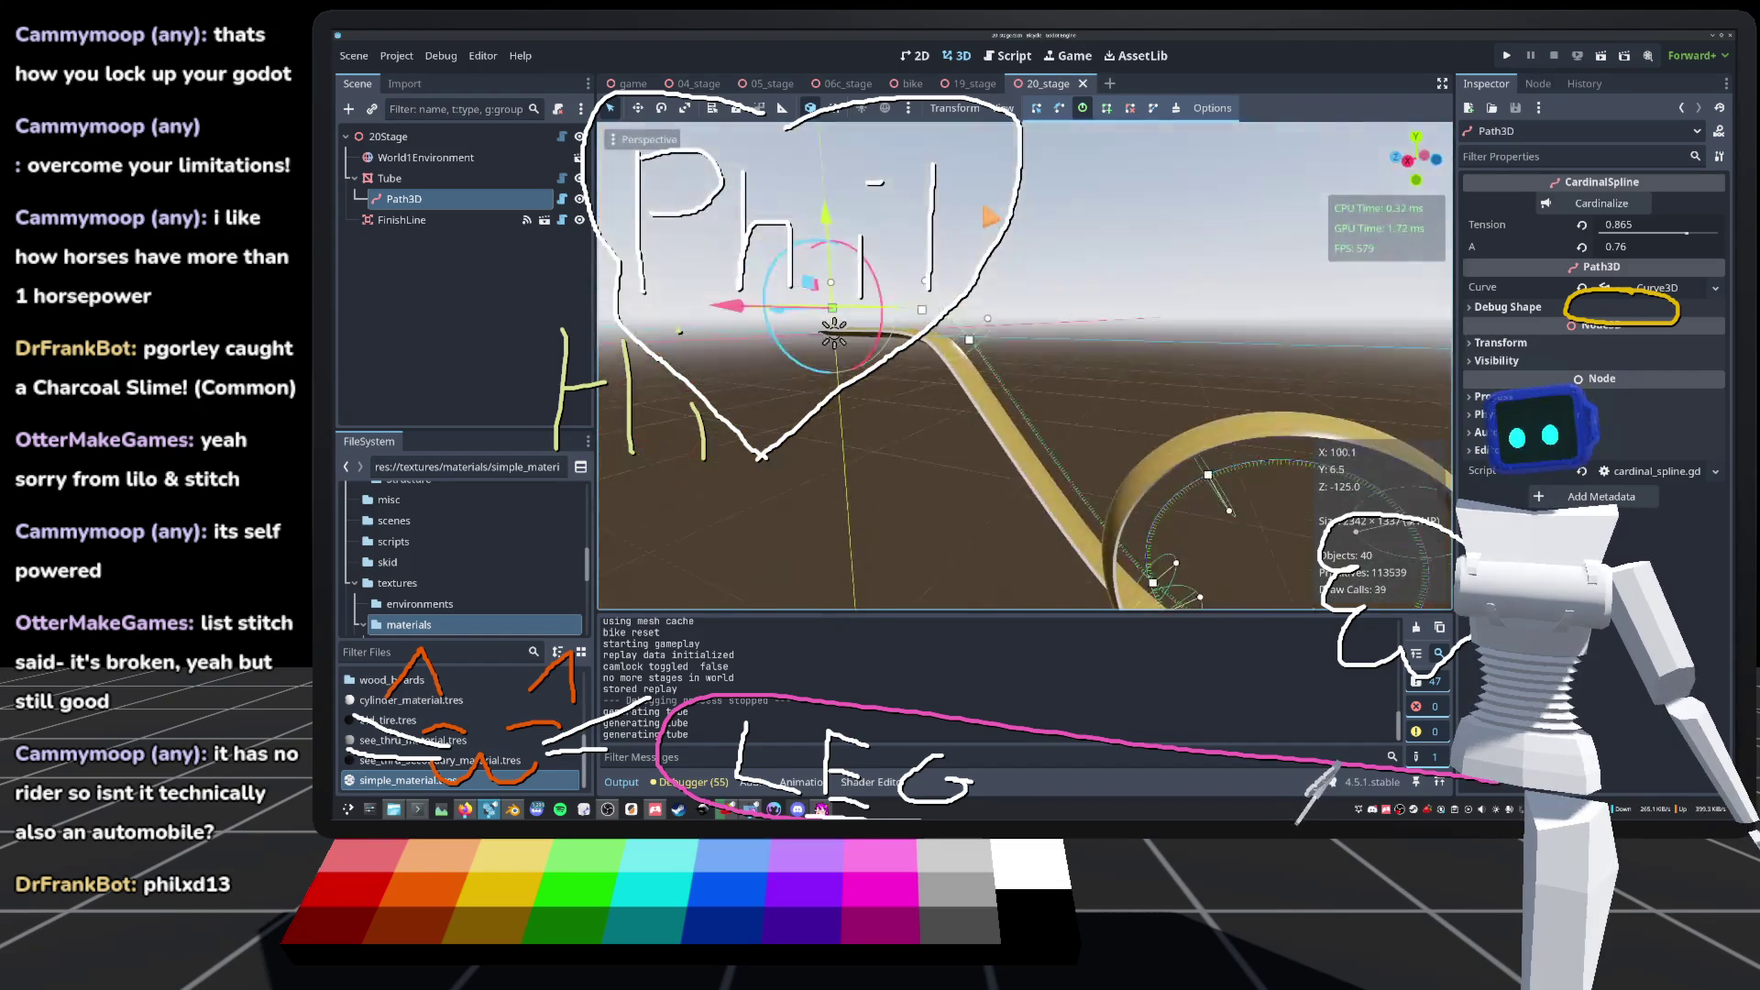
pyautogui.click(885, 585)
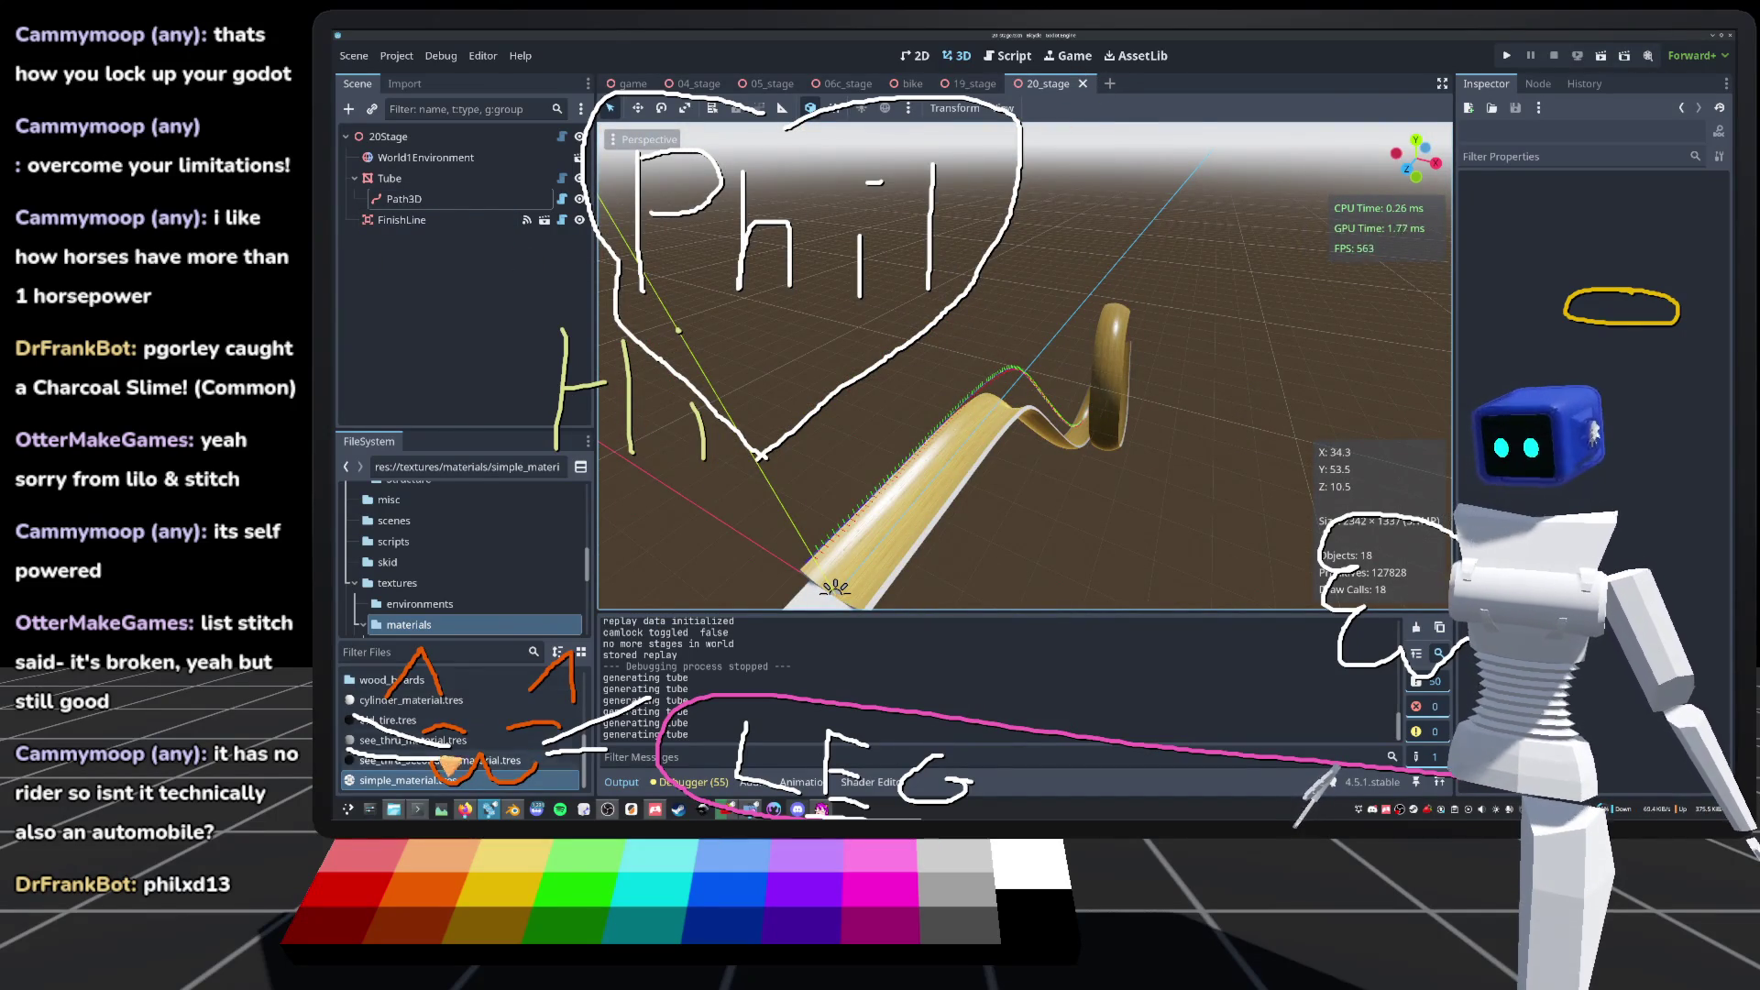
pyautogui.scroll(-1, 449, 608)
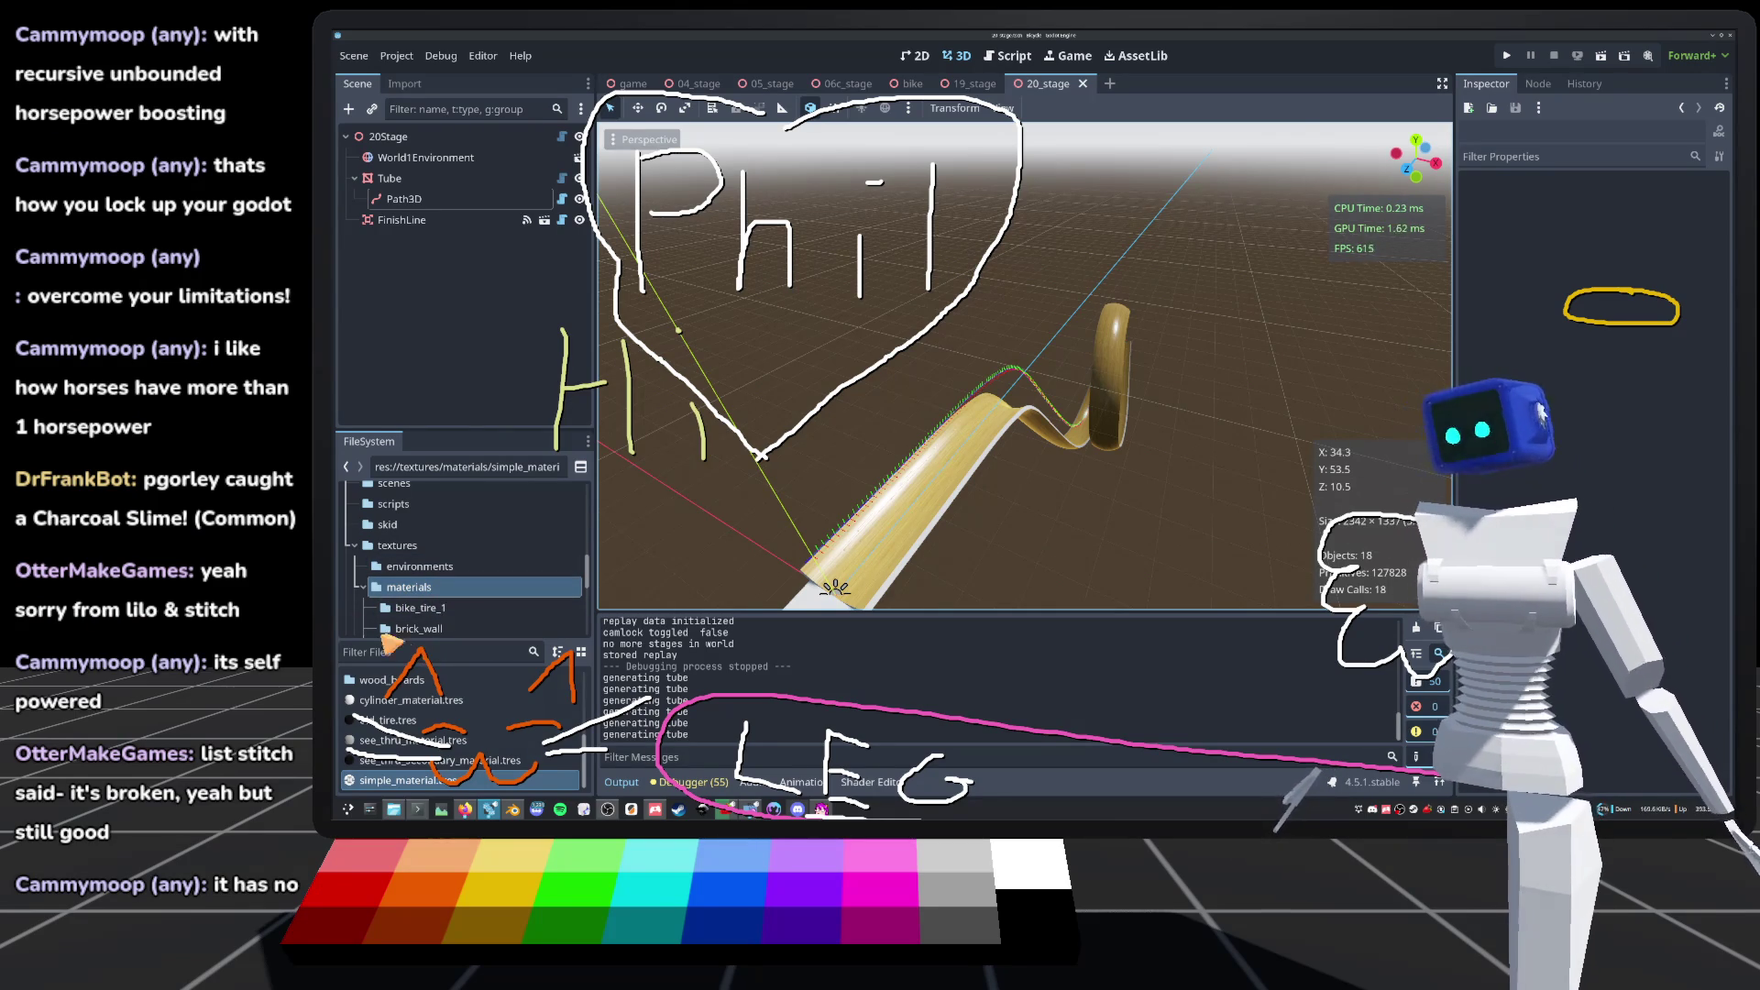
# Step: Browse to res://worlds/world1/ and open the context menu for 20_stage.tscn
pyautogui.scroll(2, 376, 543)
pyautogui.scroll(6, 375, 542)
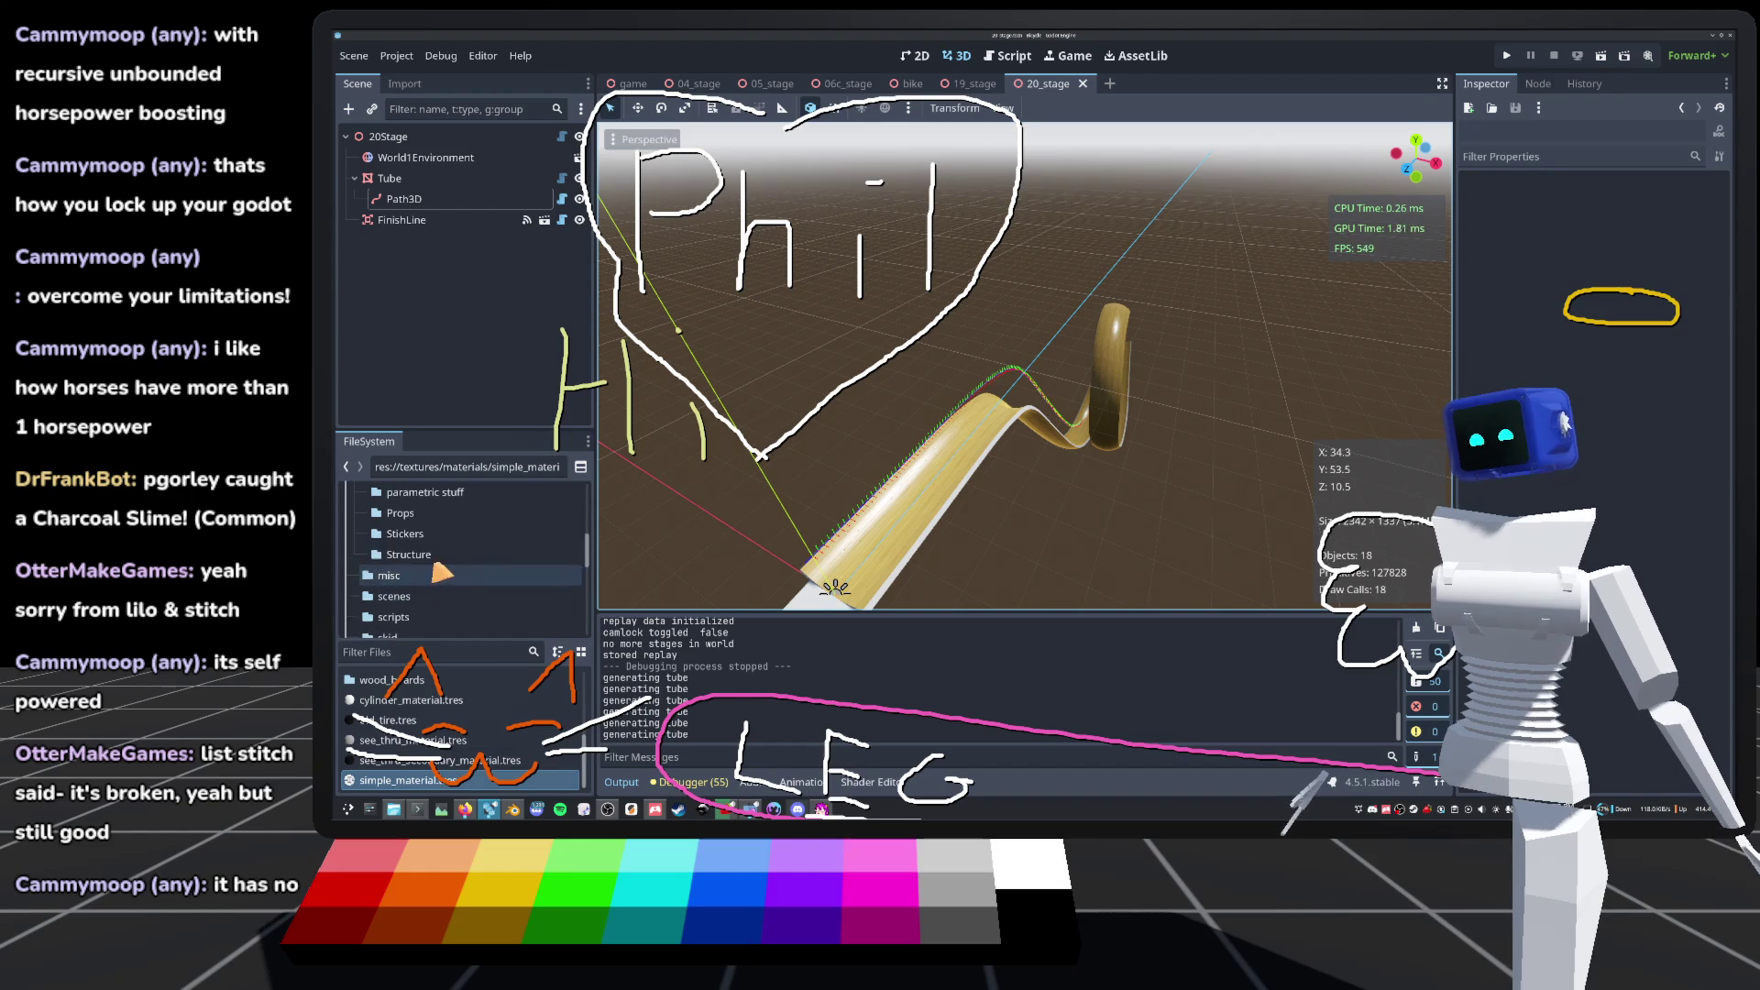
pyautogui.click(427, 550)
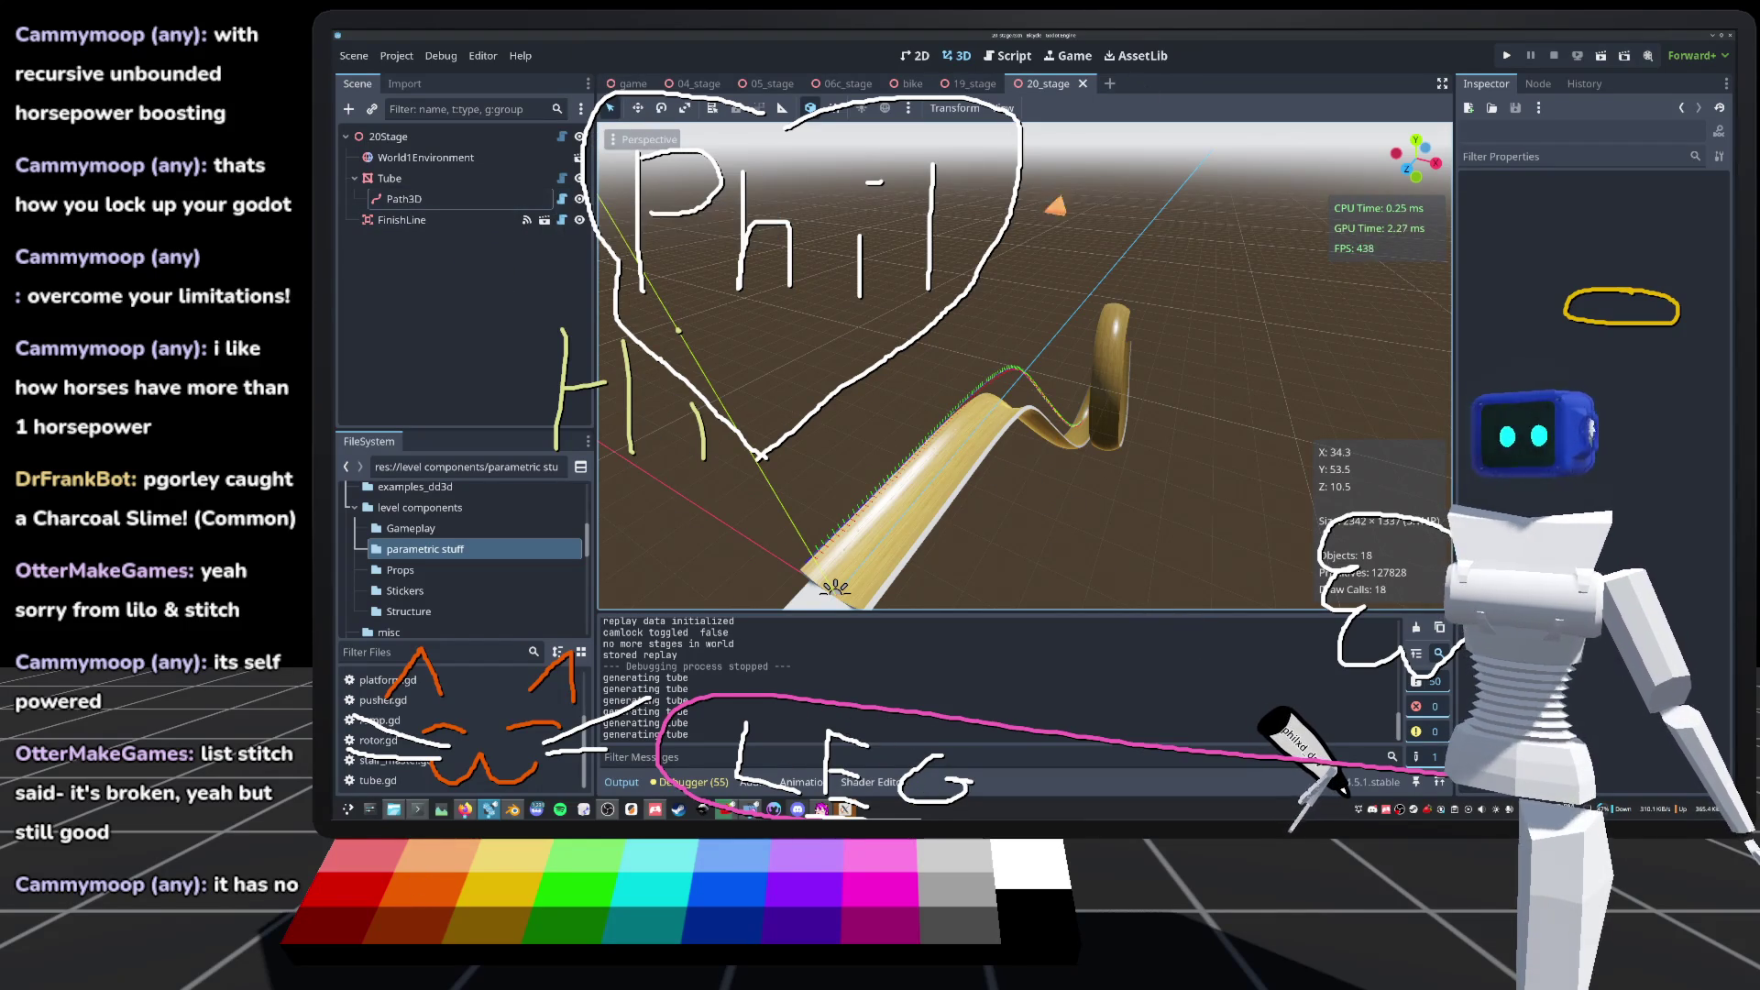
pyautogui.scroll(-8, 426, 596)
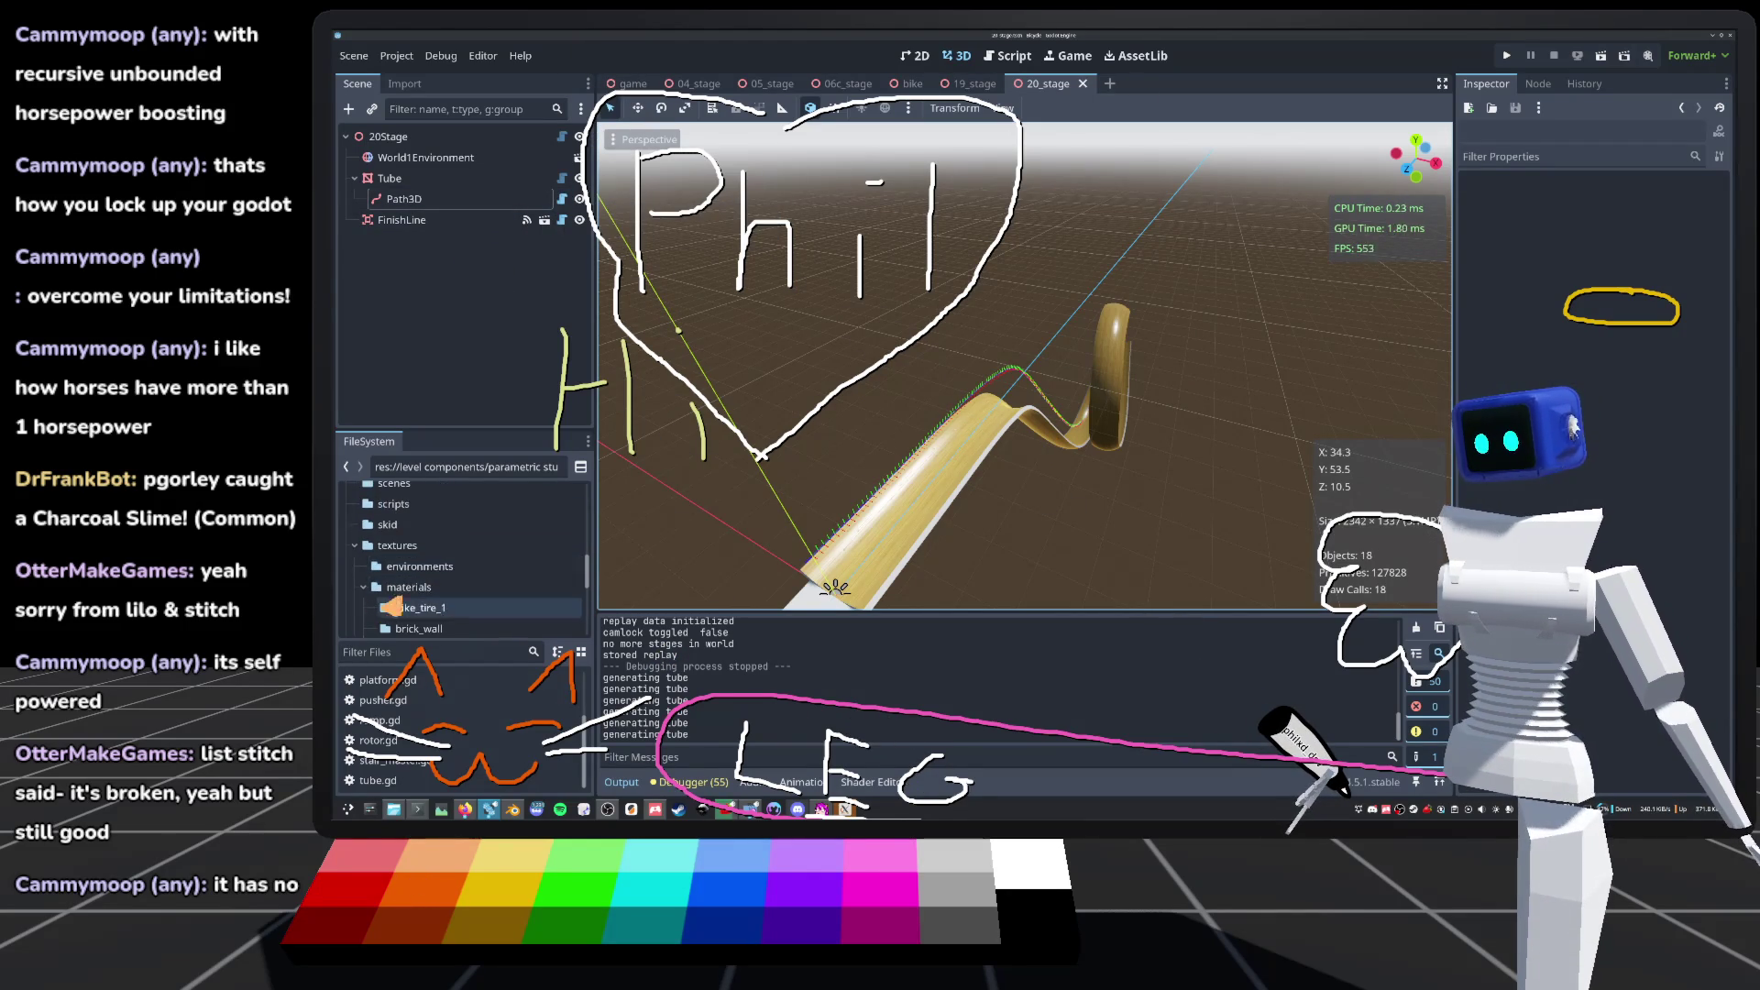
pyautogui.scroll(-5, 427, 600)
pyautogui.click(422, 601)
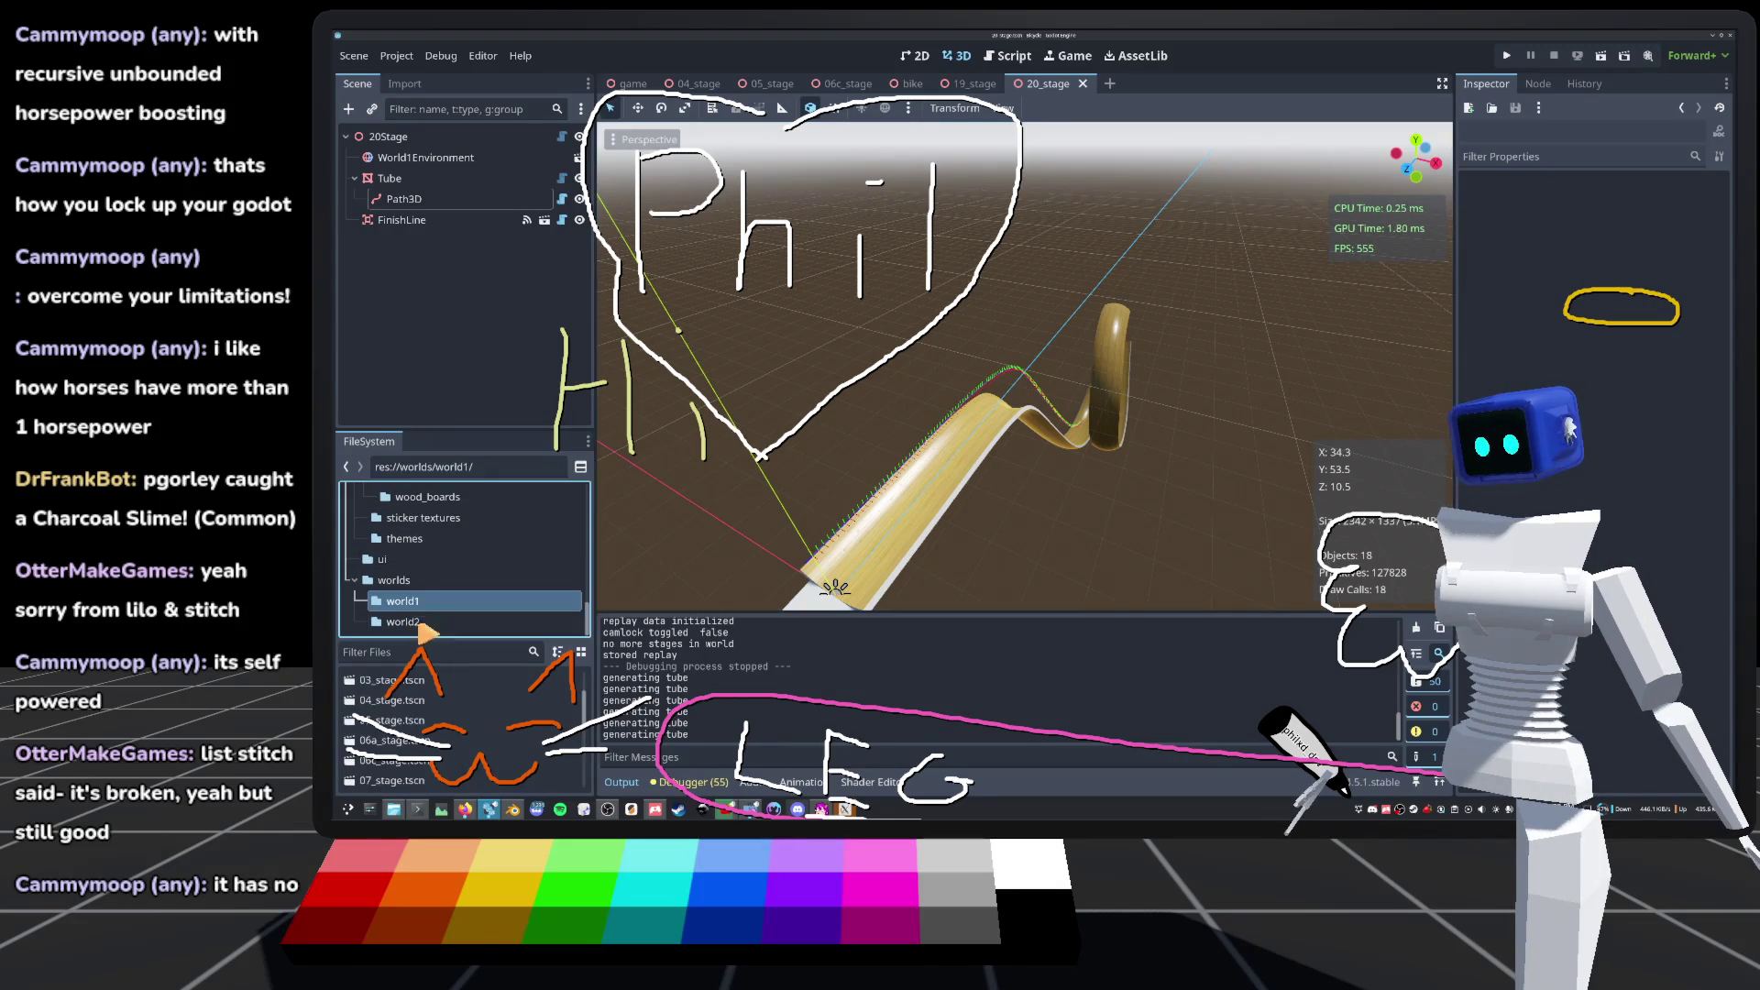
pyautogui.scroll(-5, 410, 731)
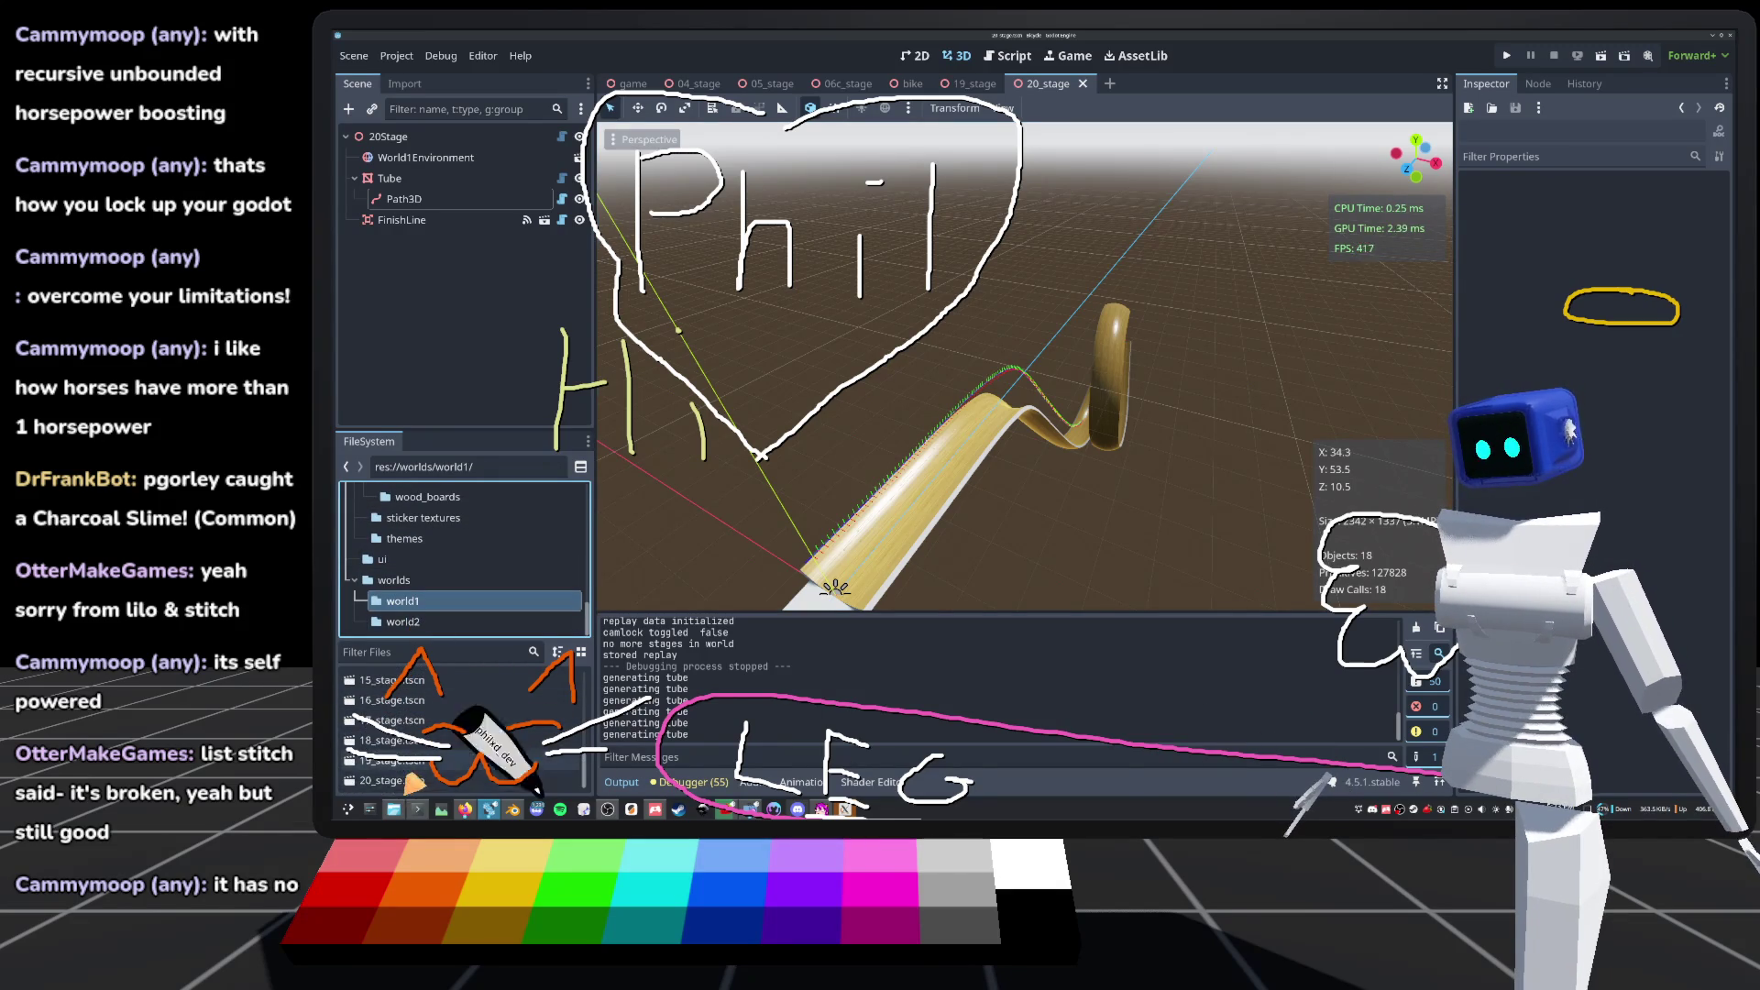
pyautogui.rightClick(415, 781)
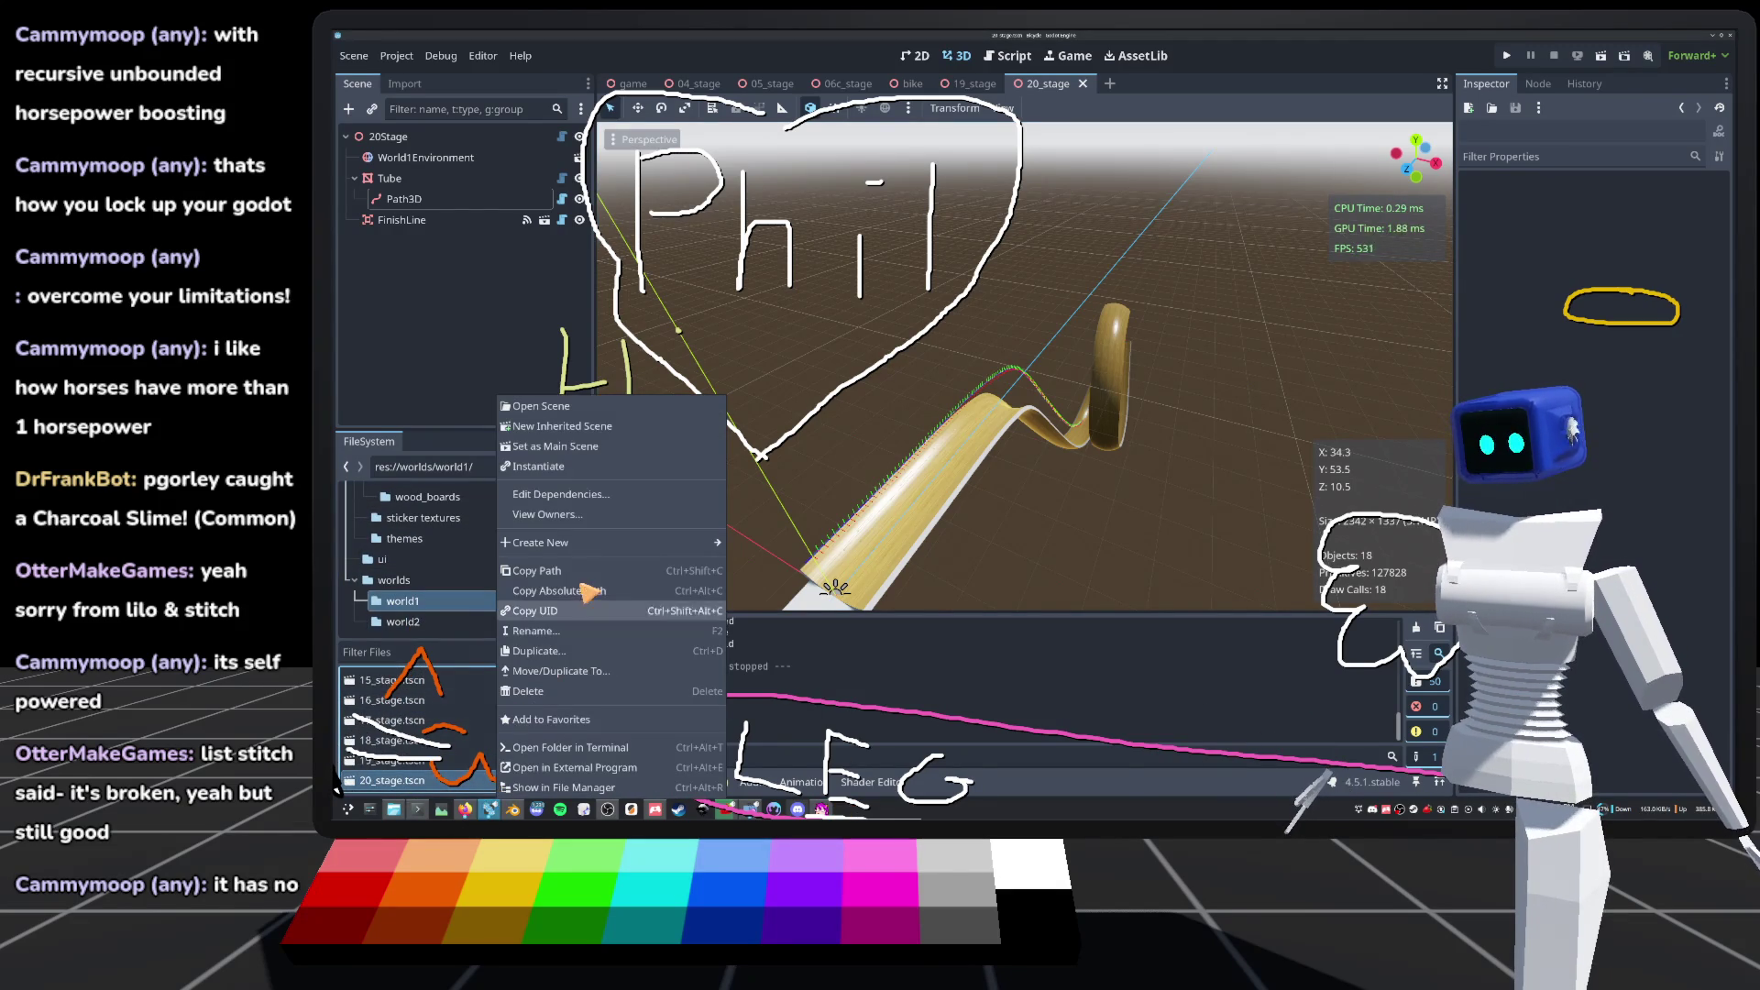
# Step: Create a new scene named 21_stage in world1 with a Stage-type root
pyautogui.moveTo(569, 545)
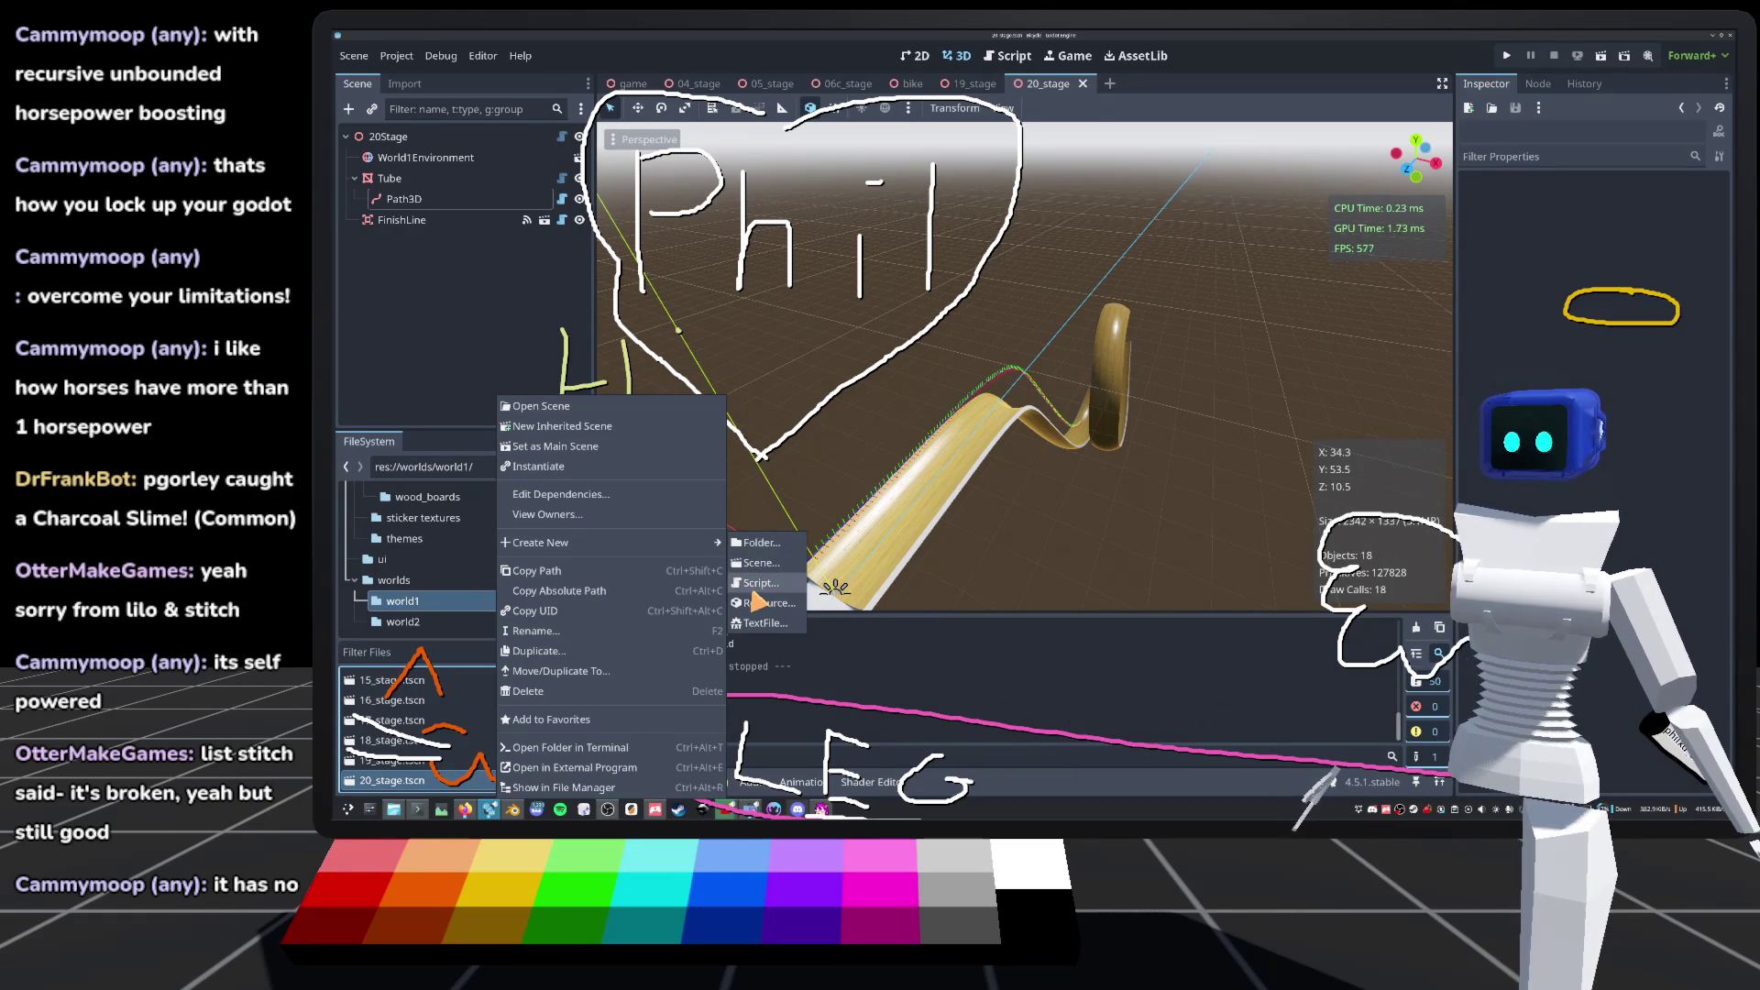
pyautogui.click(777, 582)
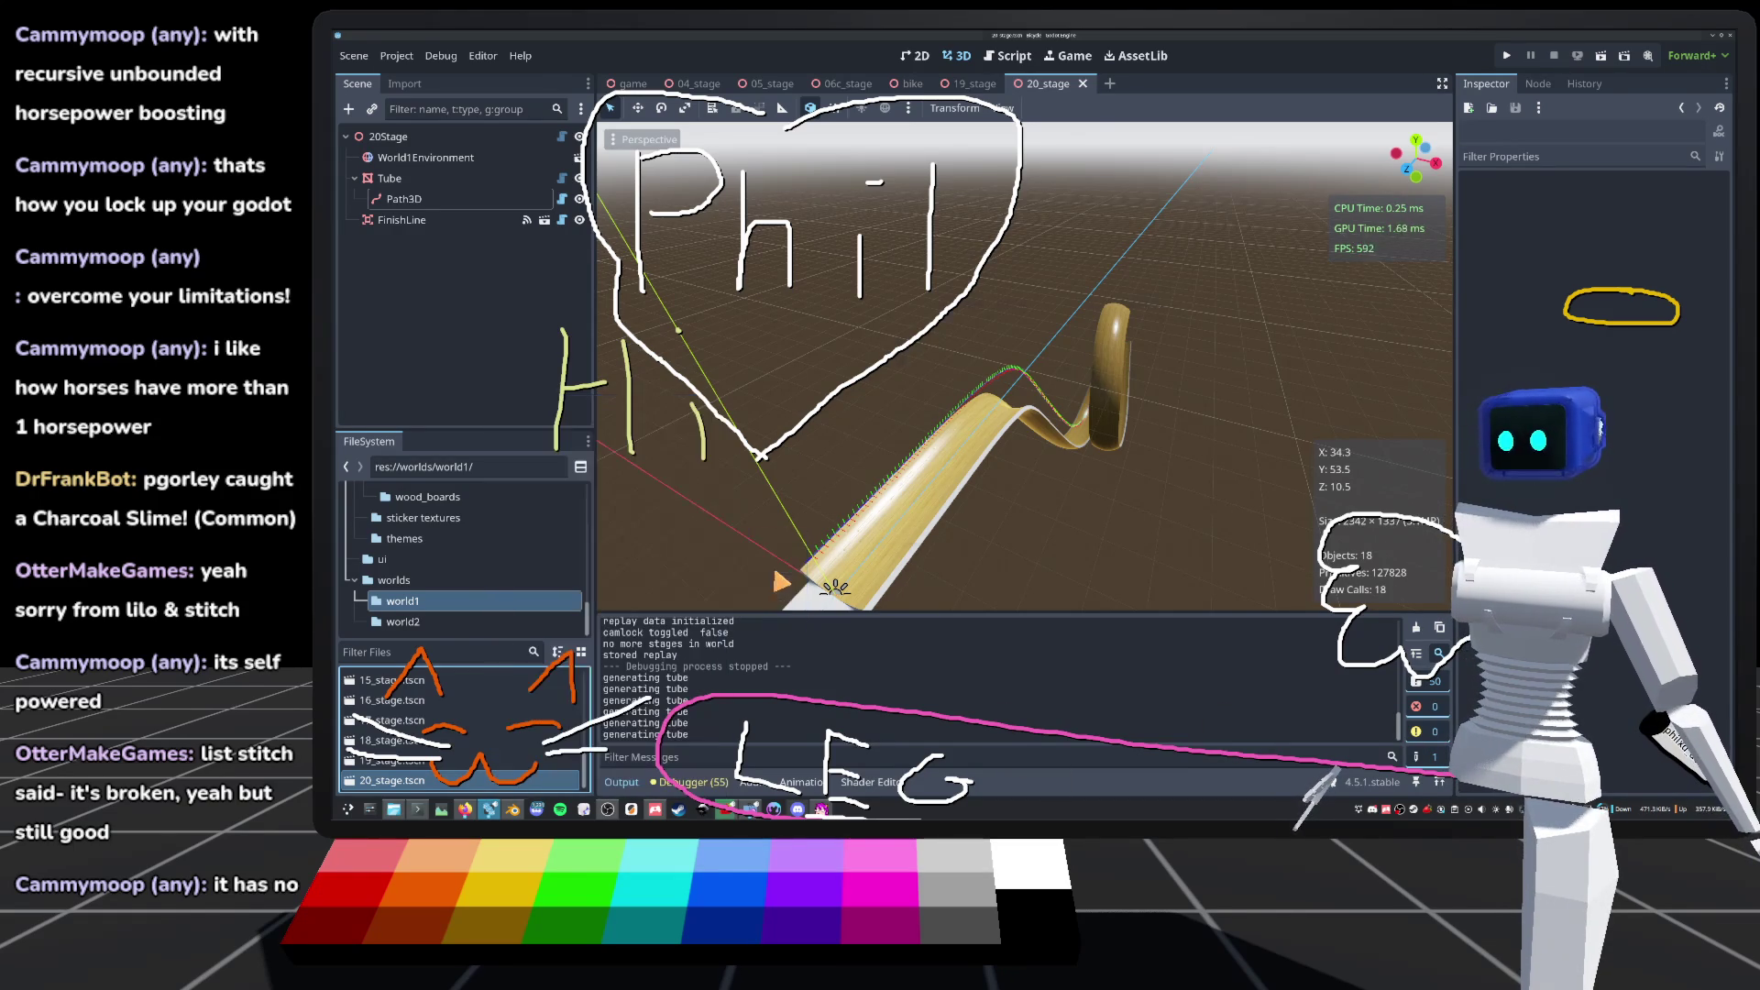
pyautogui.click(1162, 392)
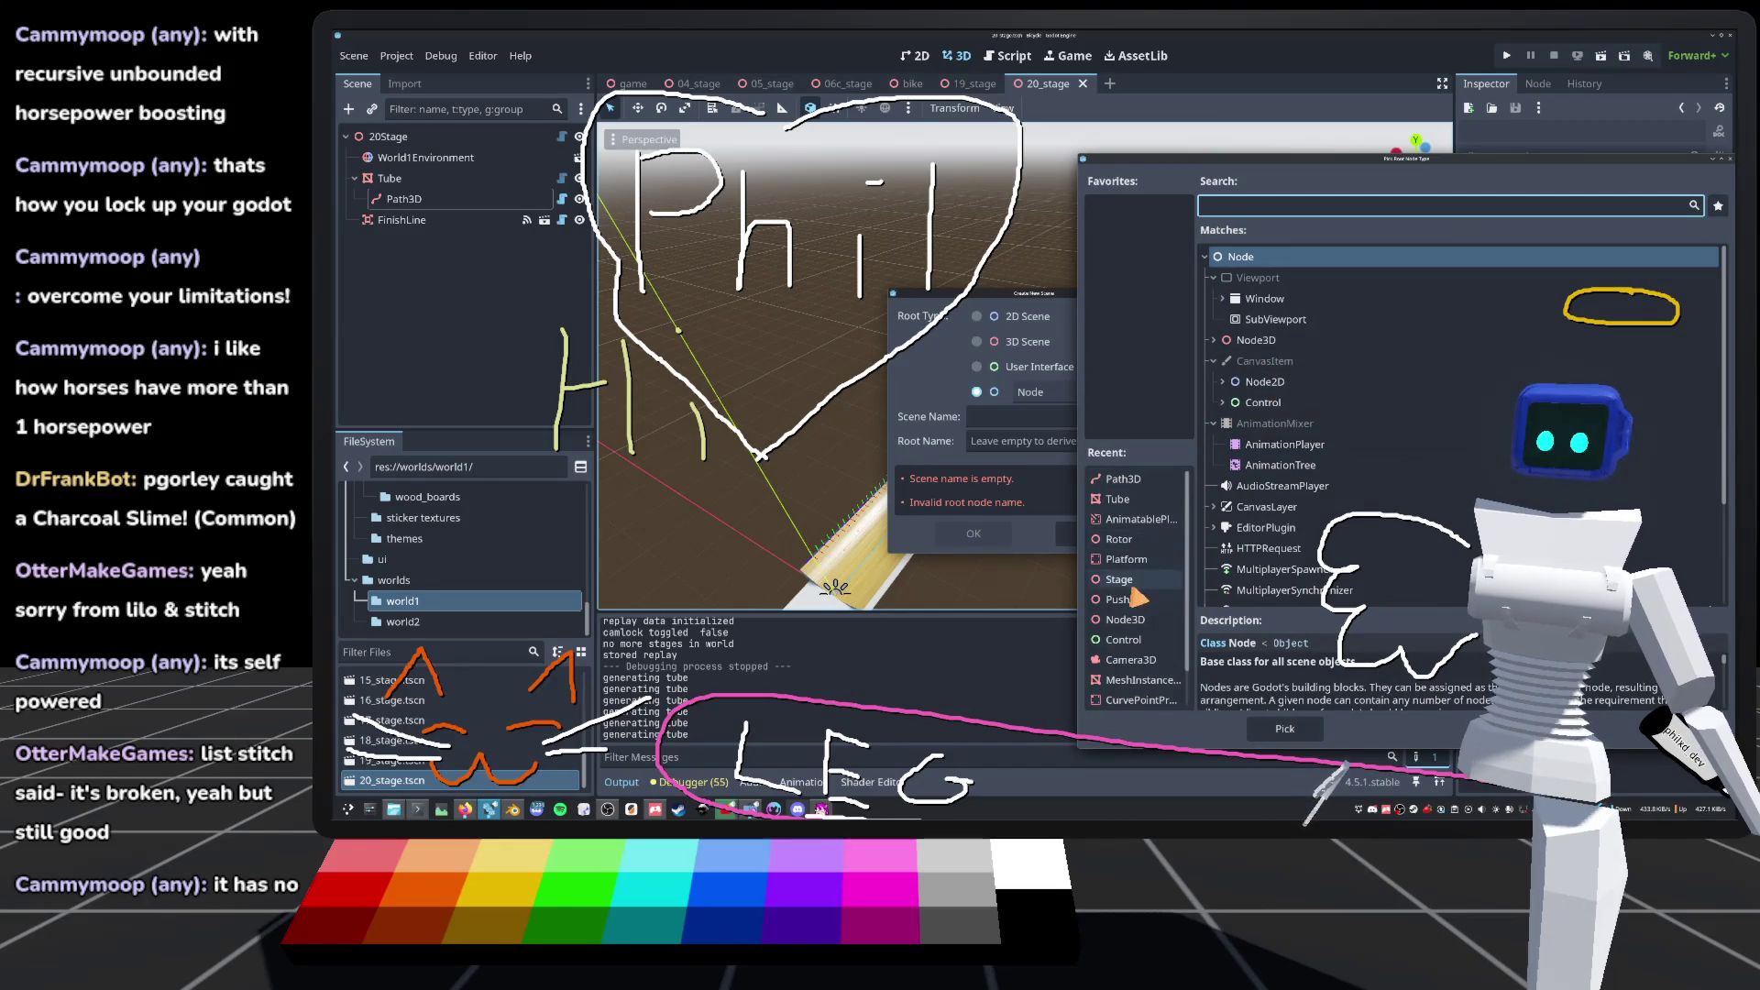
pyautogui.doubleClick(1130, 583)
pyautogui.write('21_stage')
pyautogui.press('Return')
# Step: Instance world1_environment.tscn into the 21_stage root
pyautogui.hotkey('ctrl', 'shift', 'a')
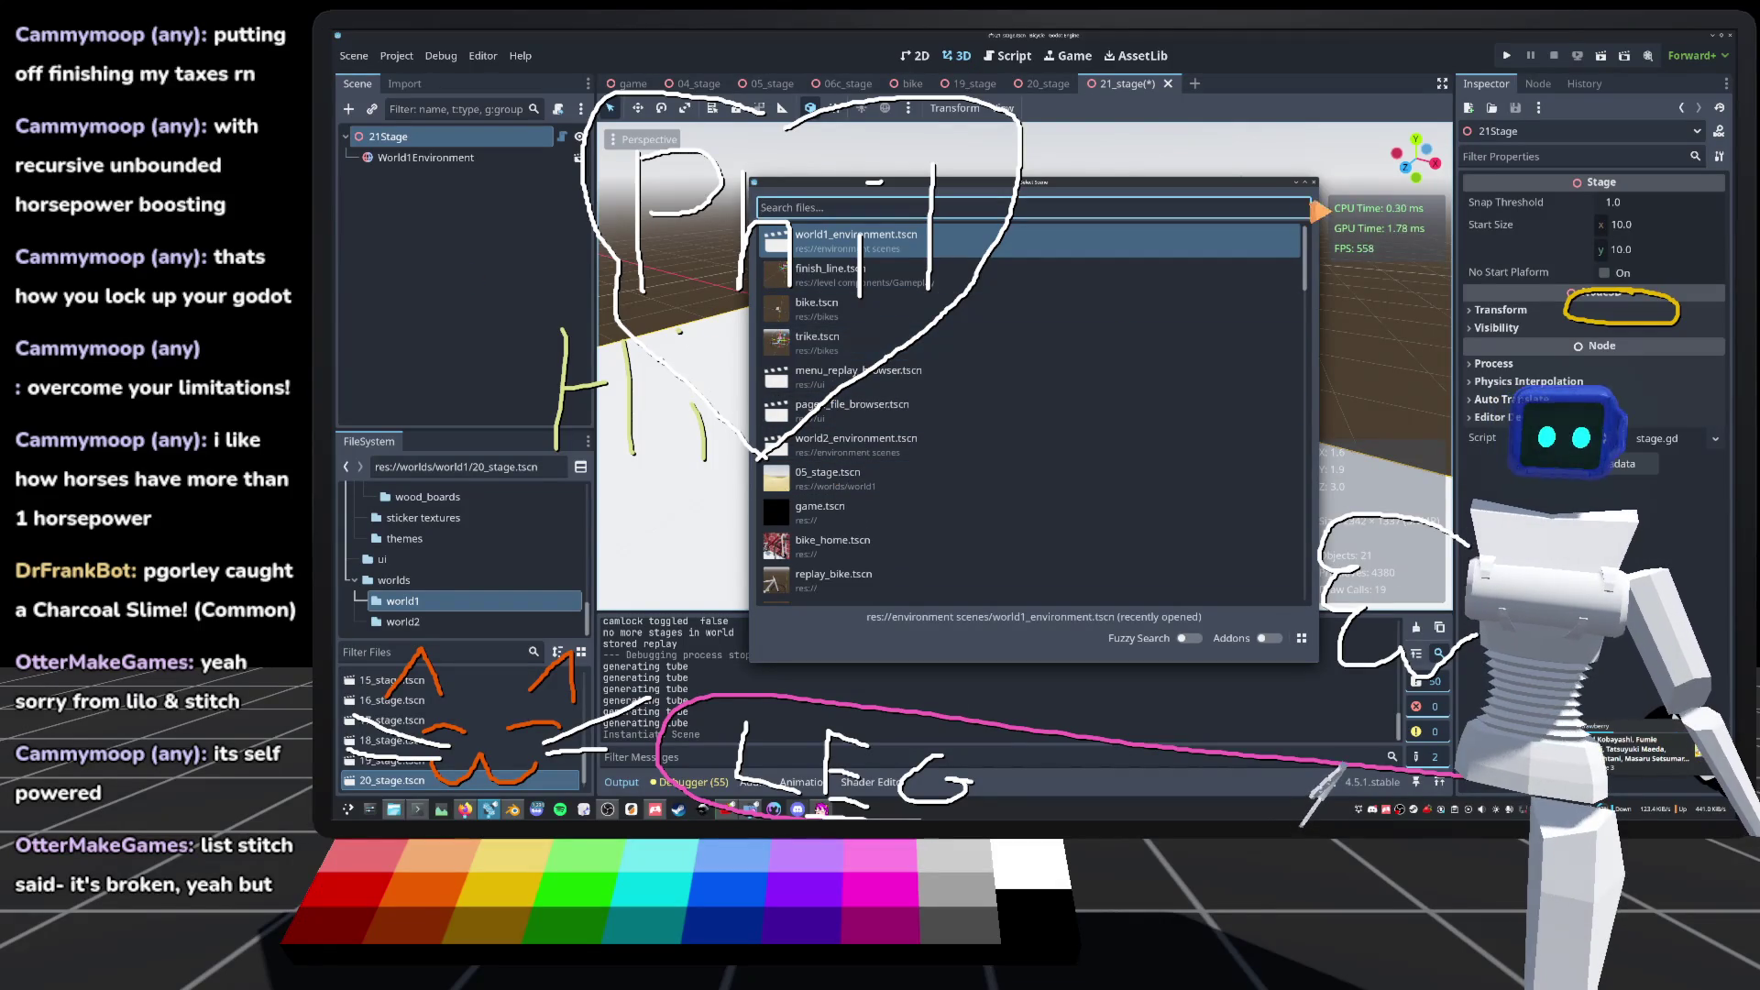
pyautogui.press('Escape')
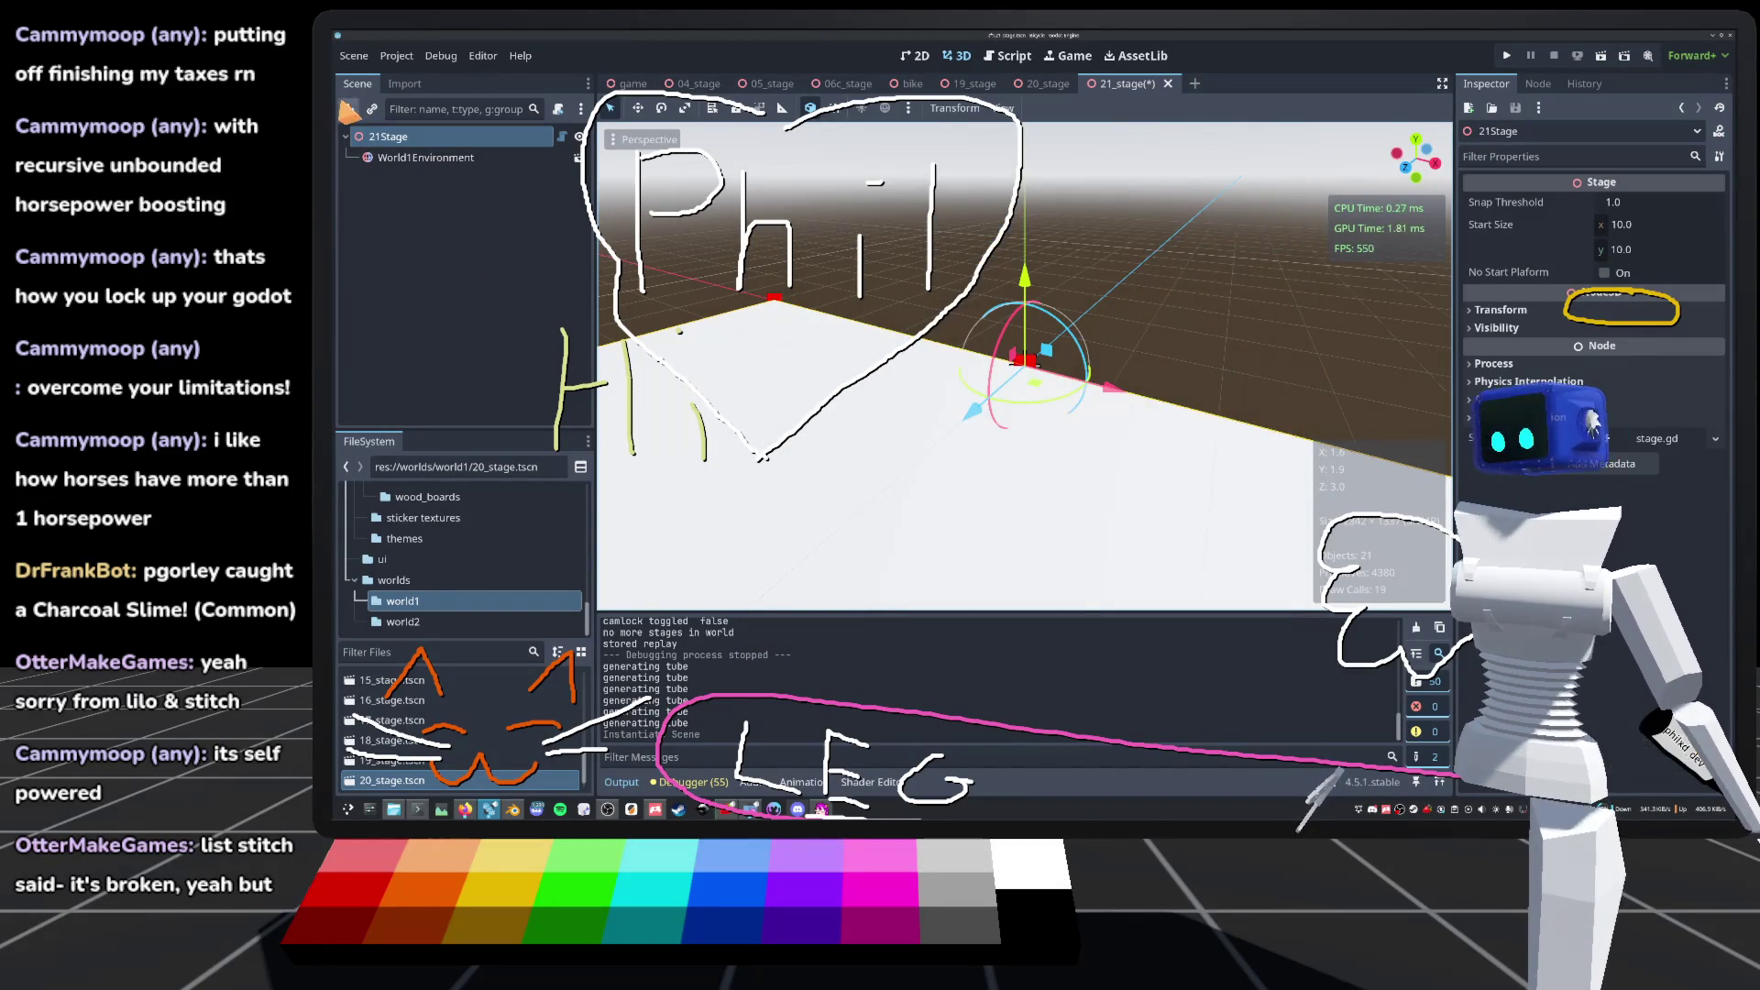
pyautogui.hotkey('ctrl', 'a')
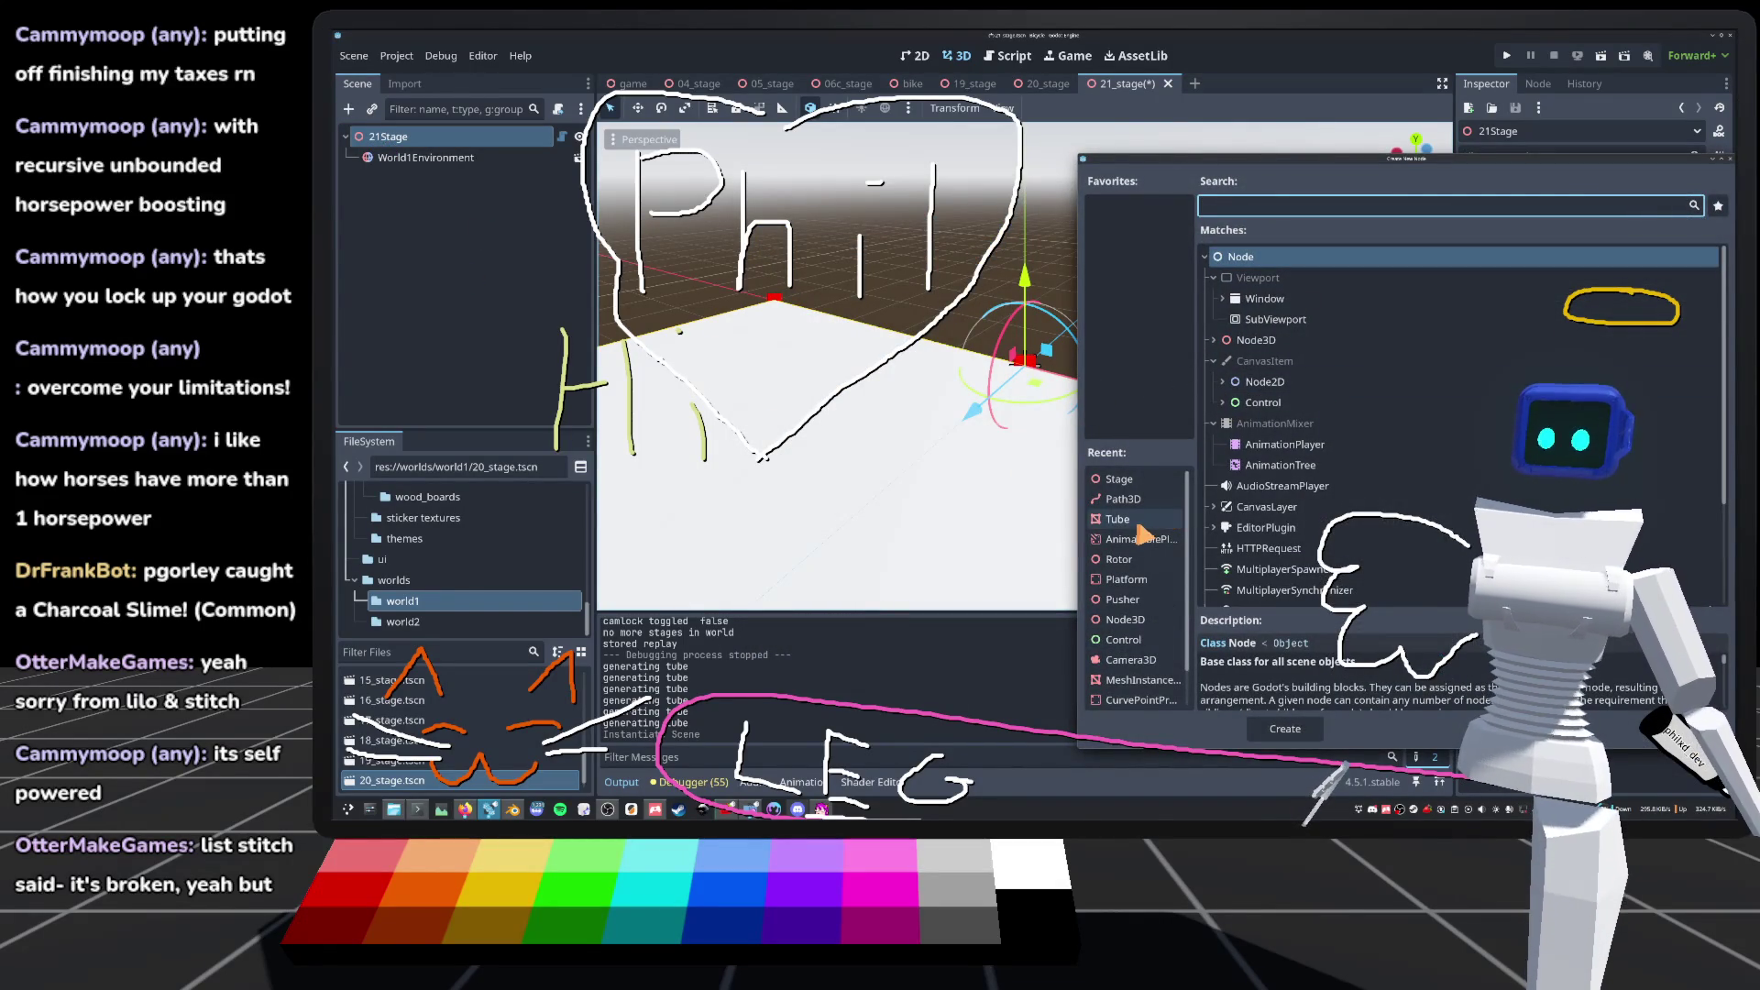
pyautogui.click(1136, 519)
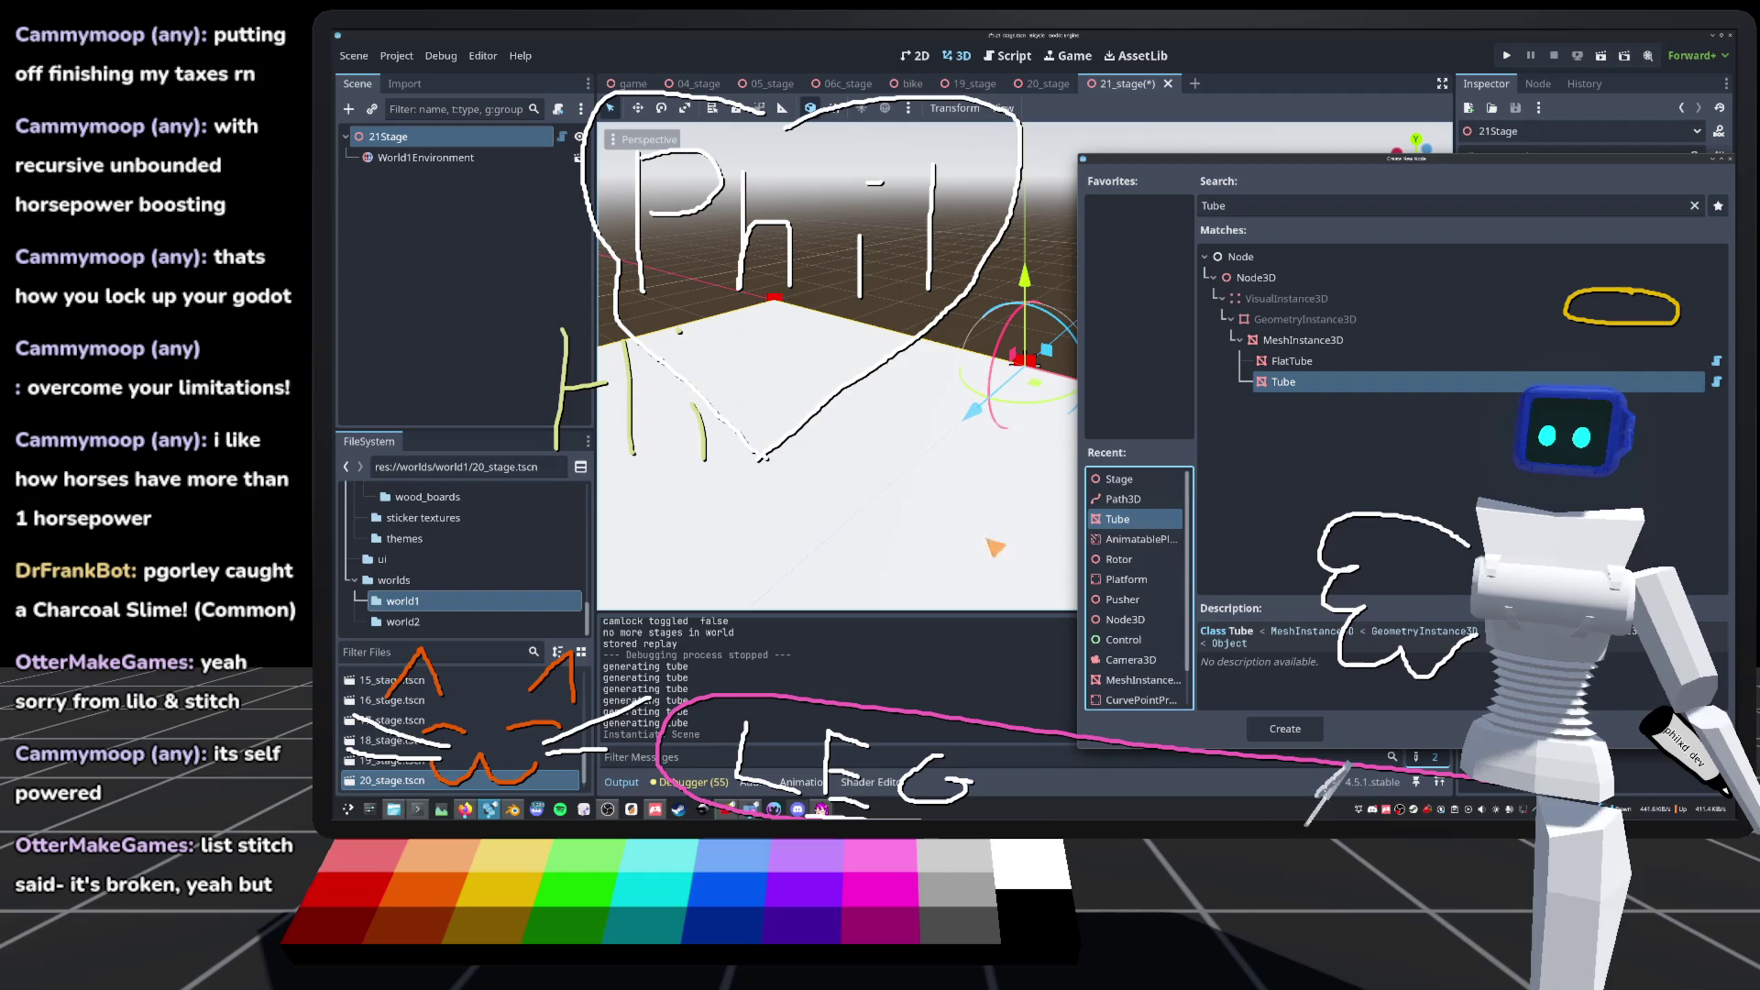
pyautogui.doubleClick(1133, 518)
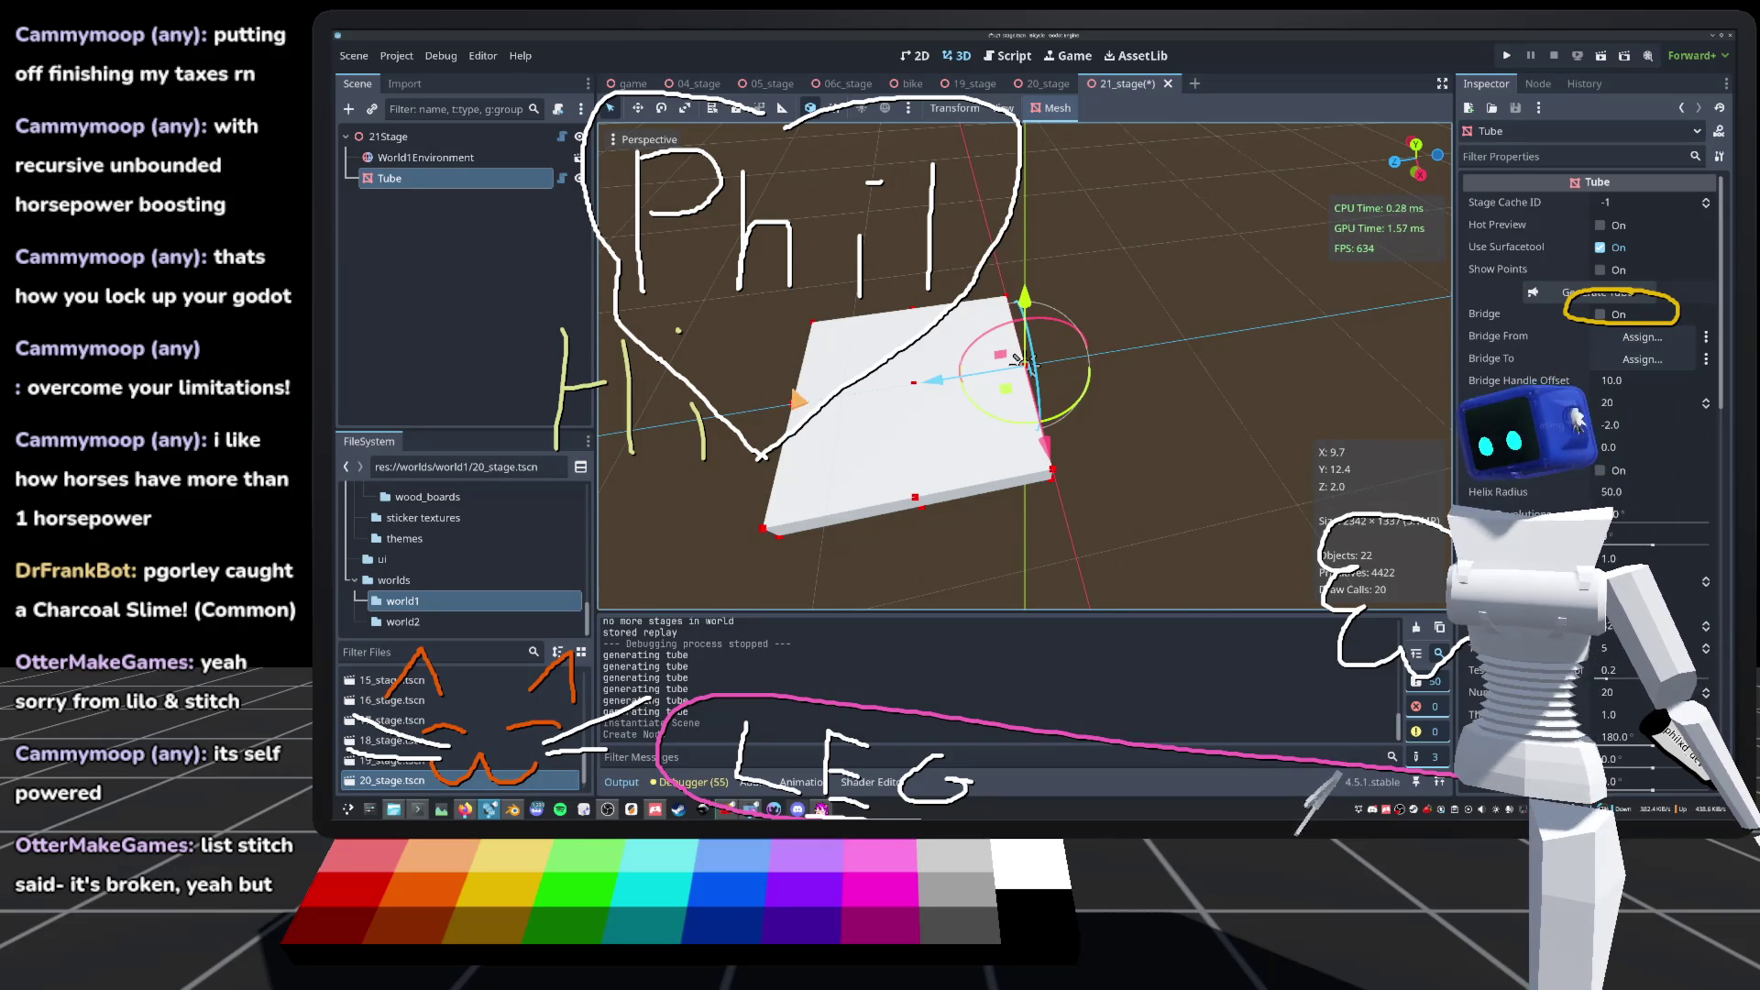
pyautogui.scroll(3, 1015, 358)
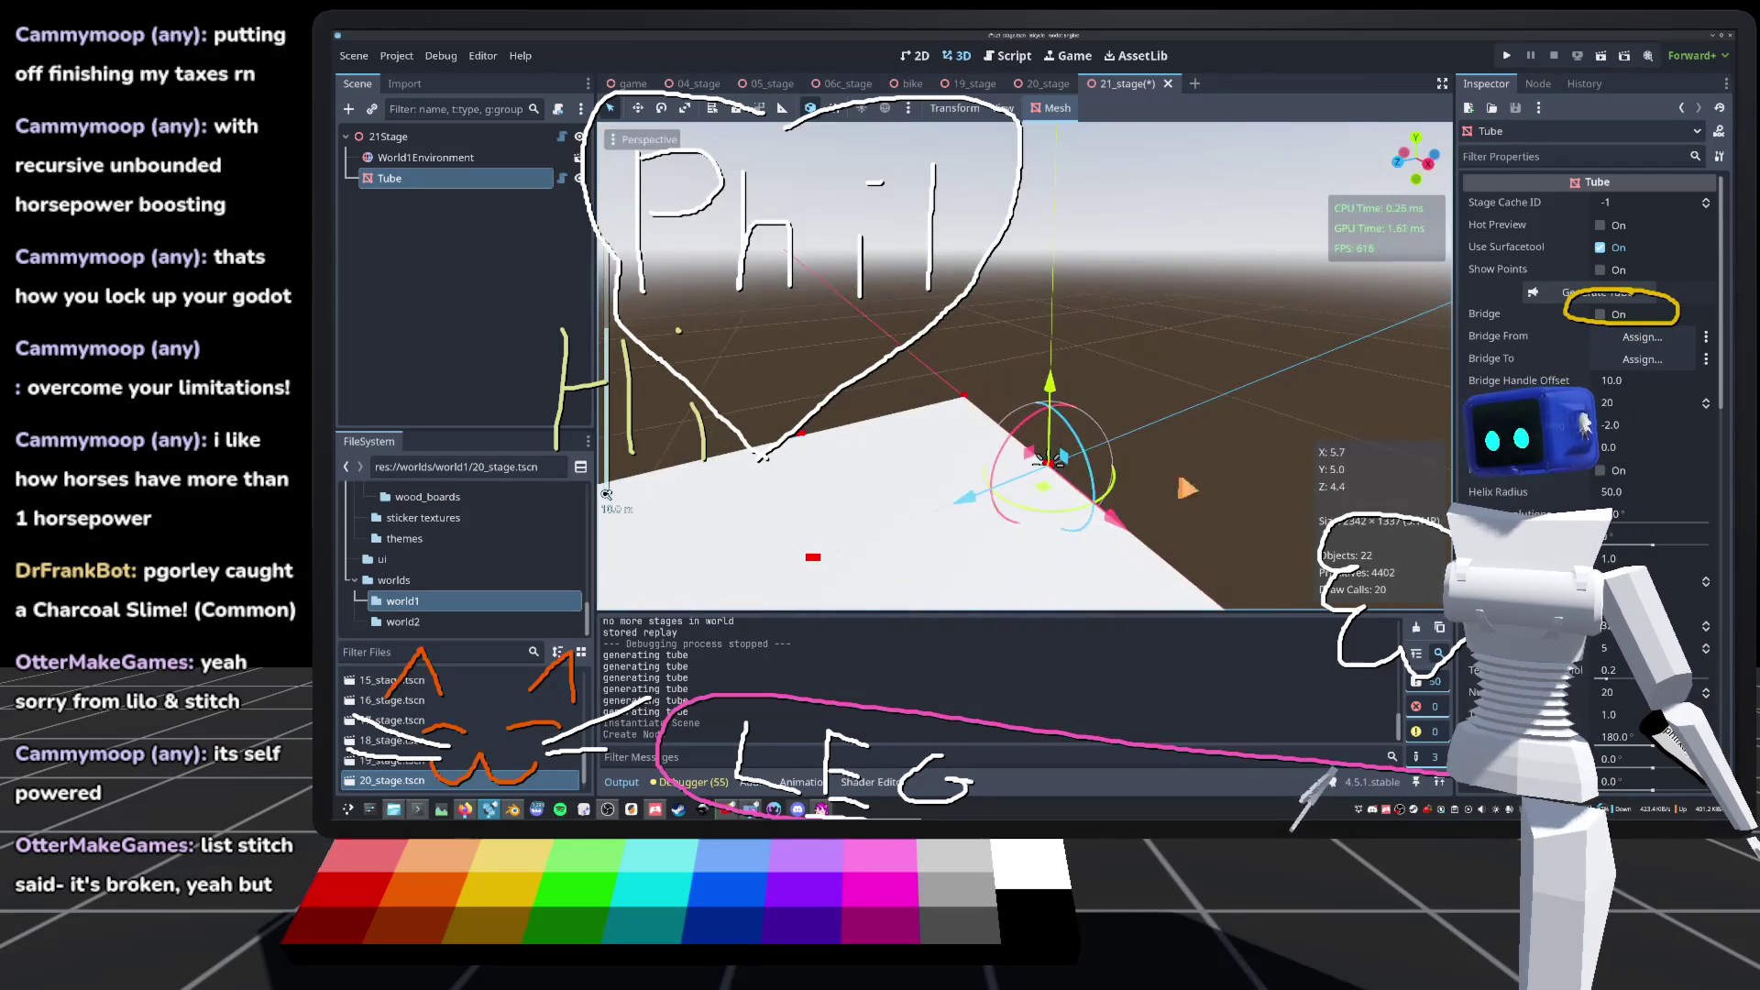
pyautogui.scroll(-4, 1025, 365)
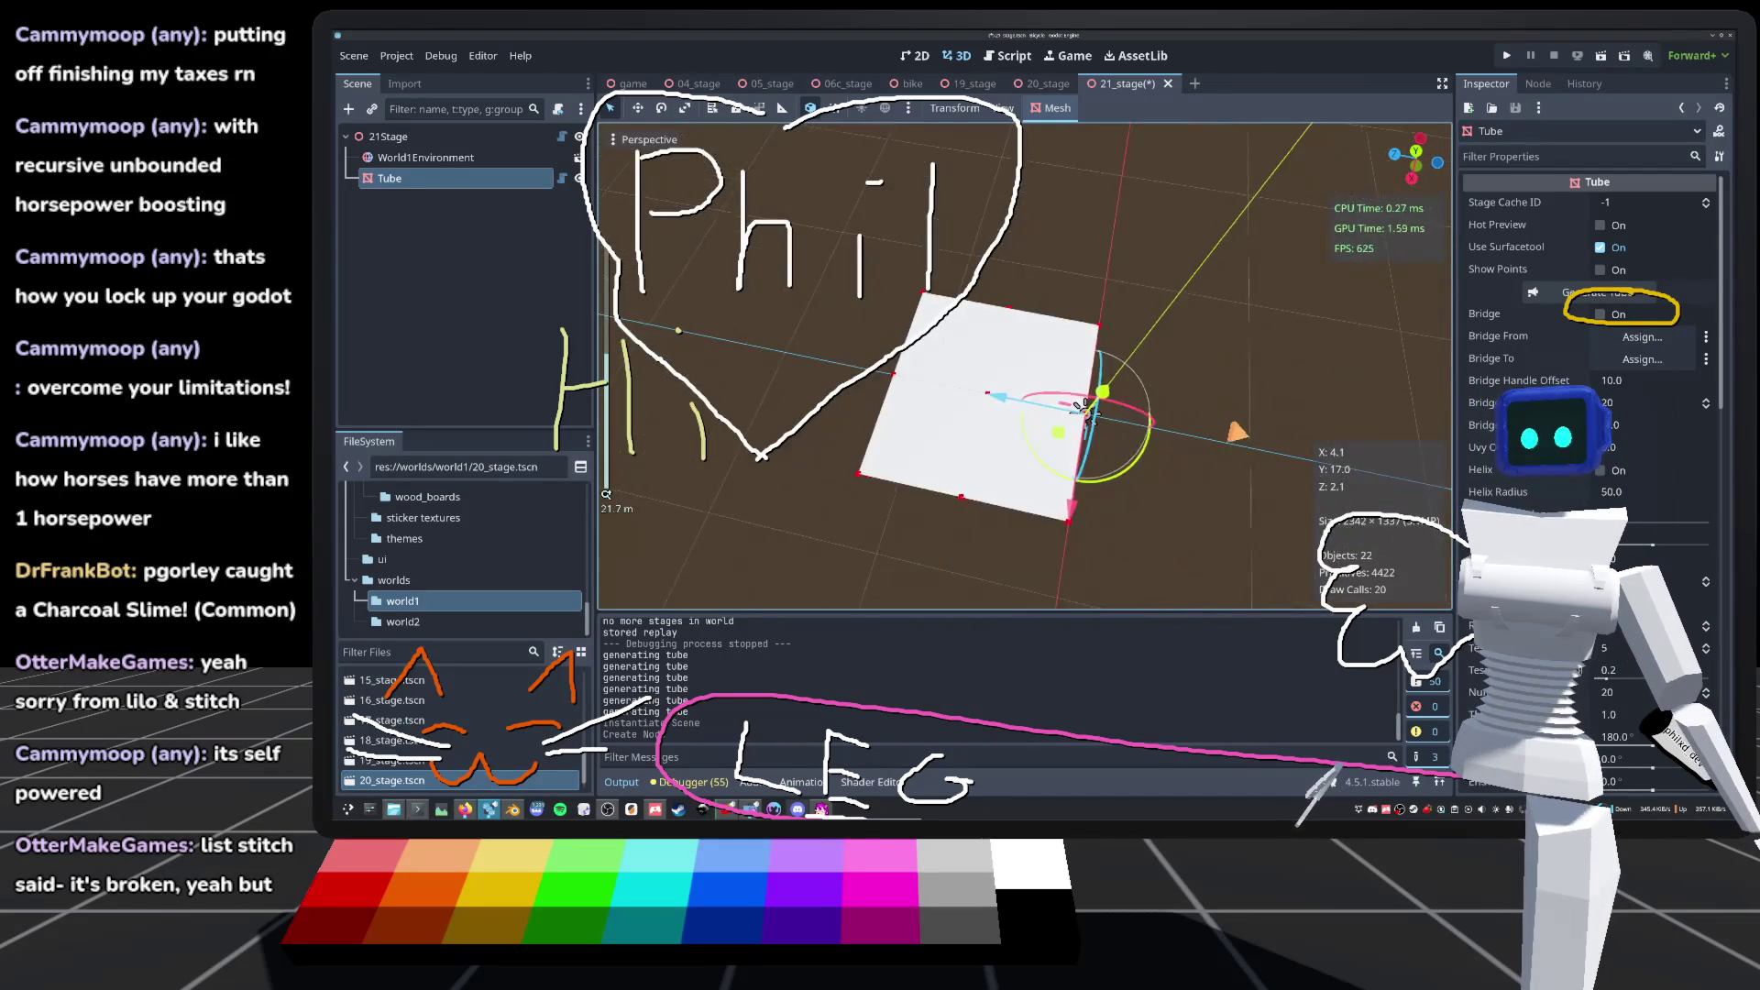
pyautogui.scroll(5, 1025, 367)
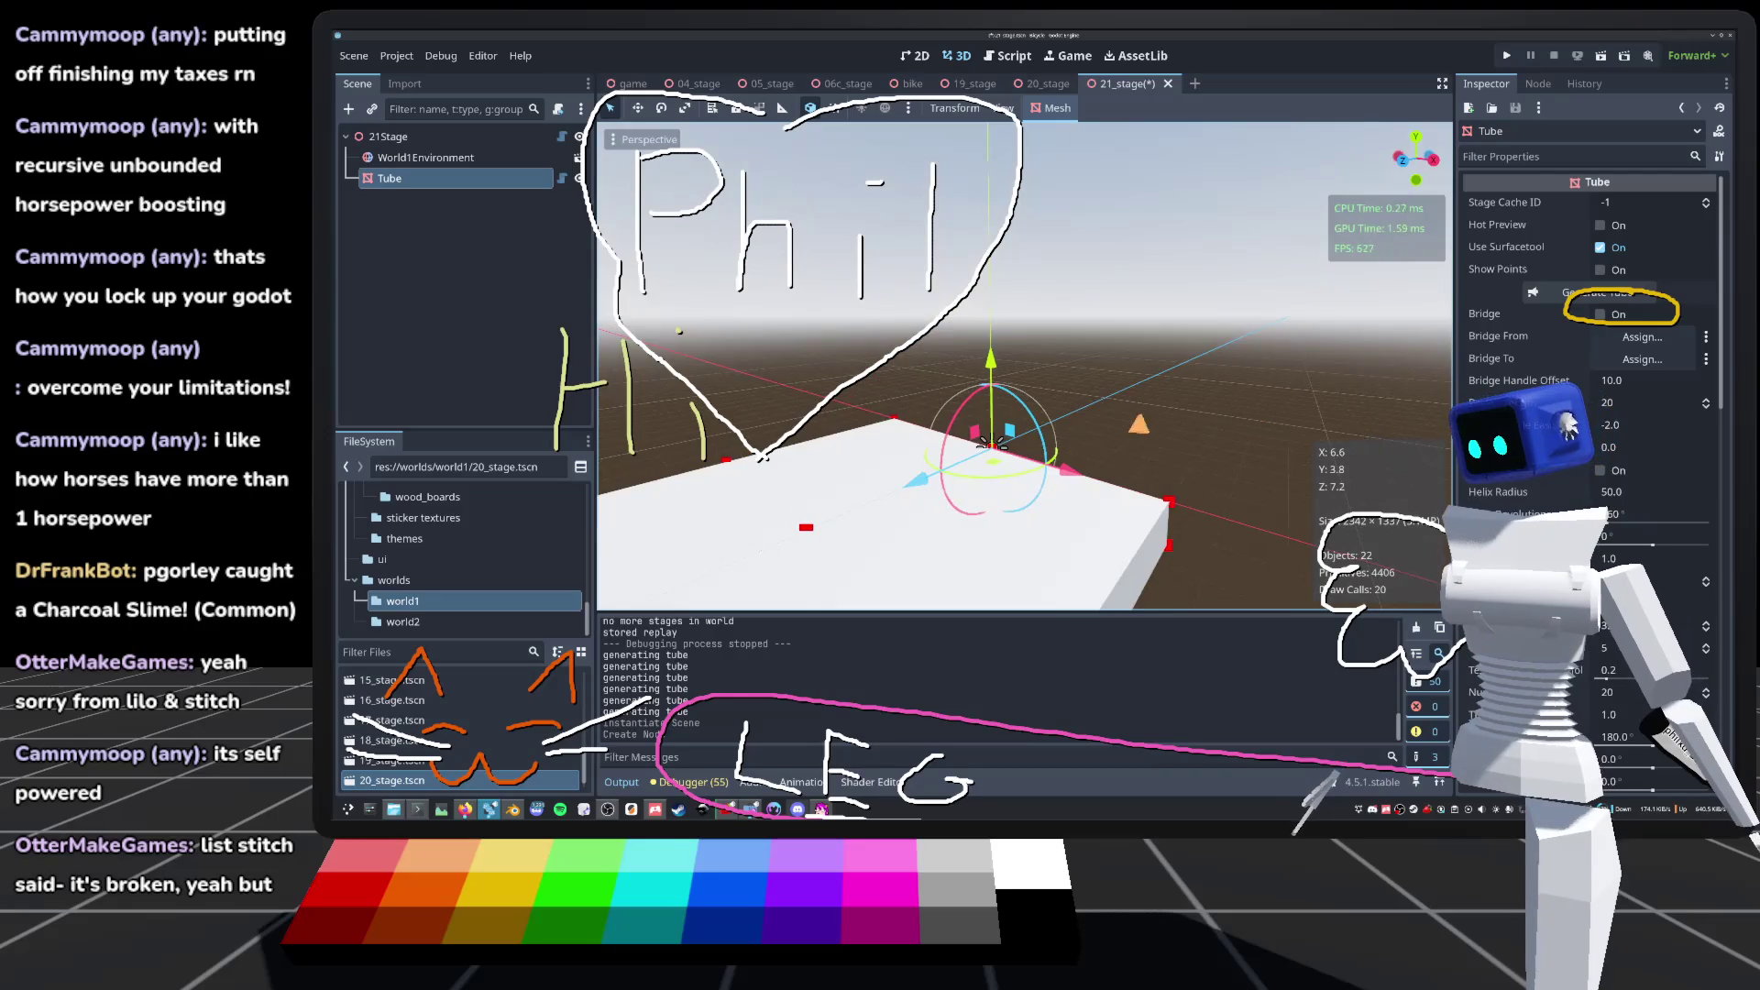
pyautogui.moveTo(987, 444)
pyautogui.mouseDown()
pyautogui.moveTo(984, 478)
pyautogui.moveTo(986, 414)
pyautogui.moveTo(1000, 432)
pyautogui.mouseUp()
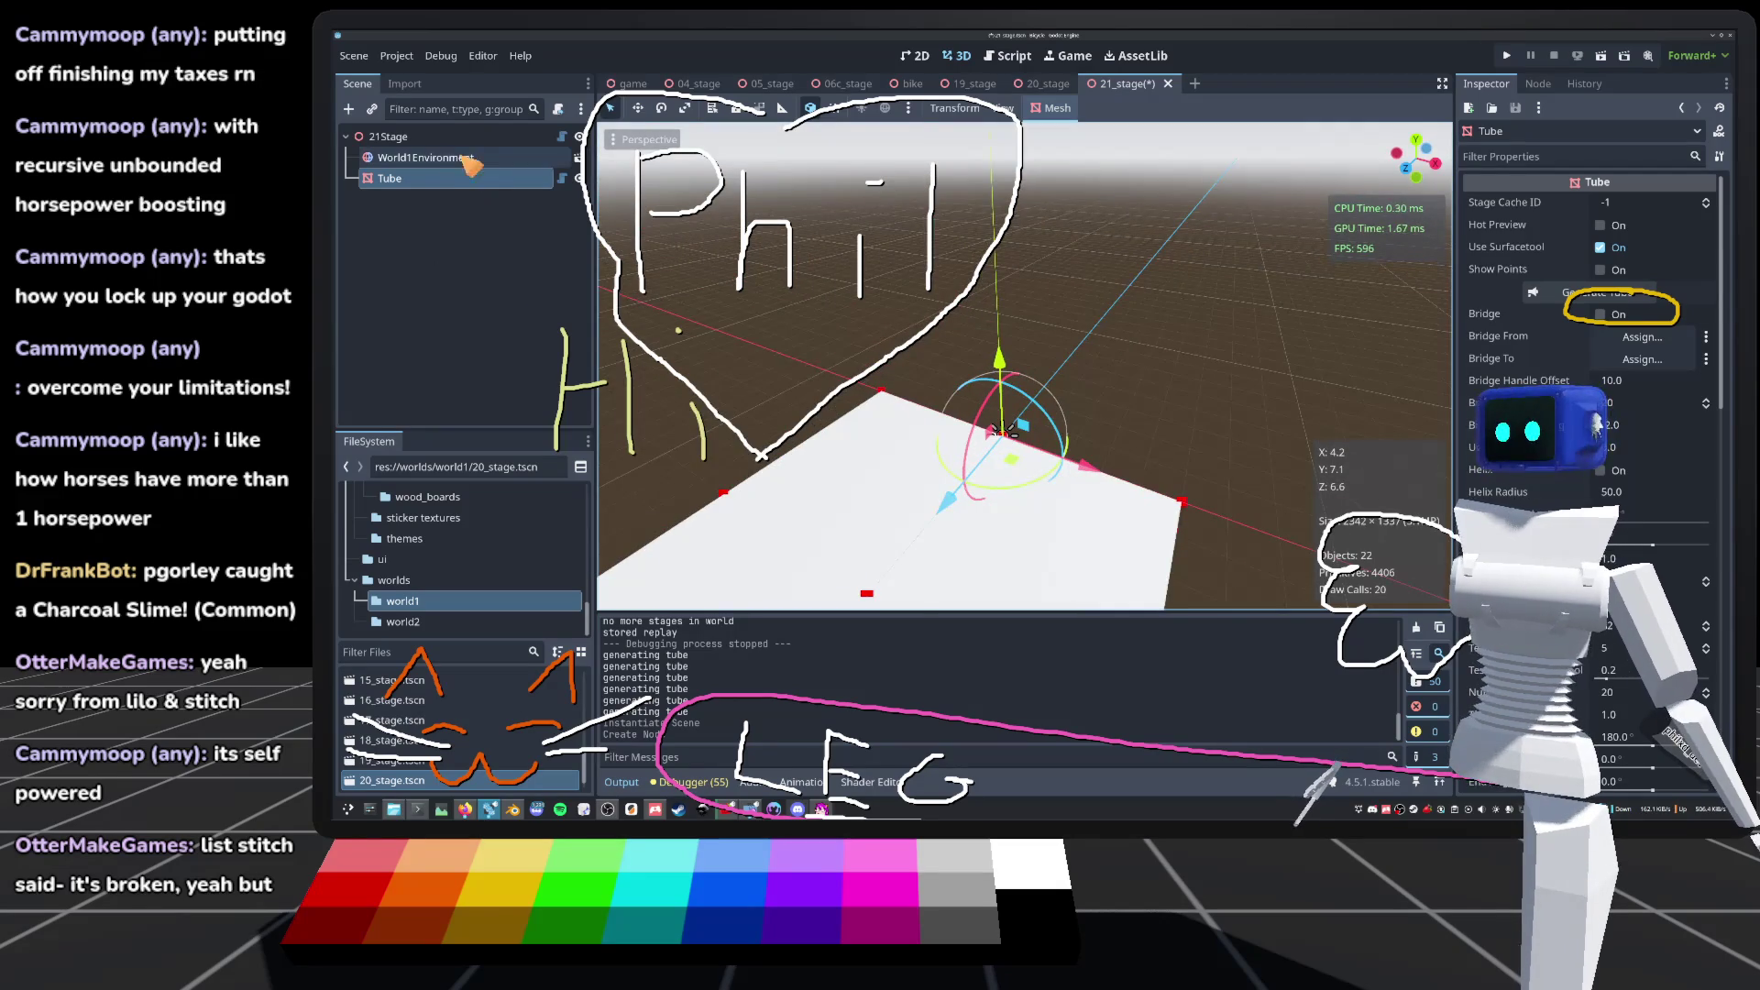
# Step: Add a CardinalSpline node under the 21Stage root by searching 'car'
pyautogui.click(380, 135)
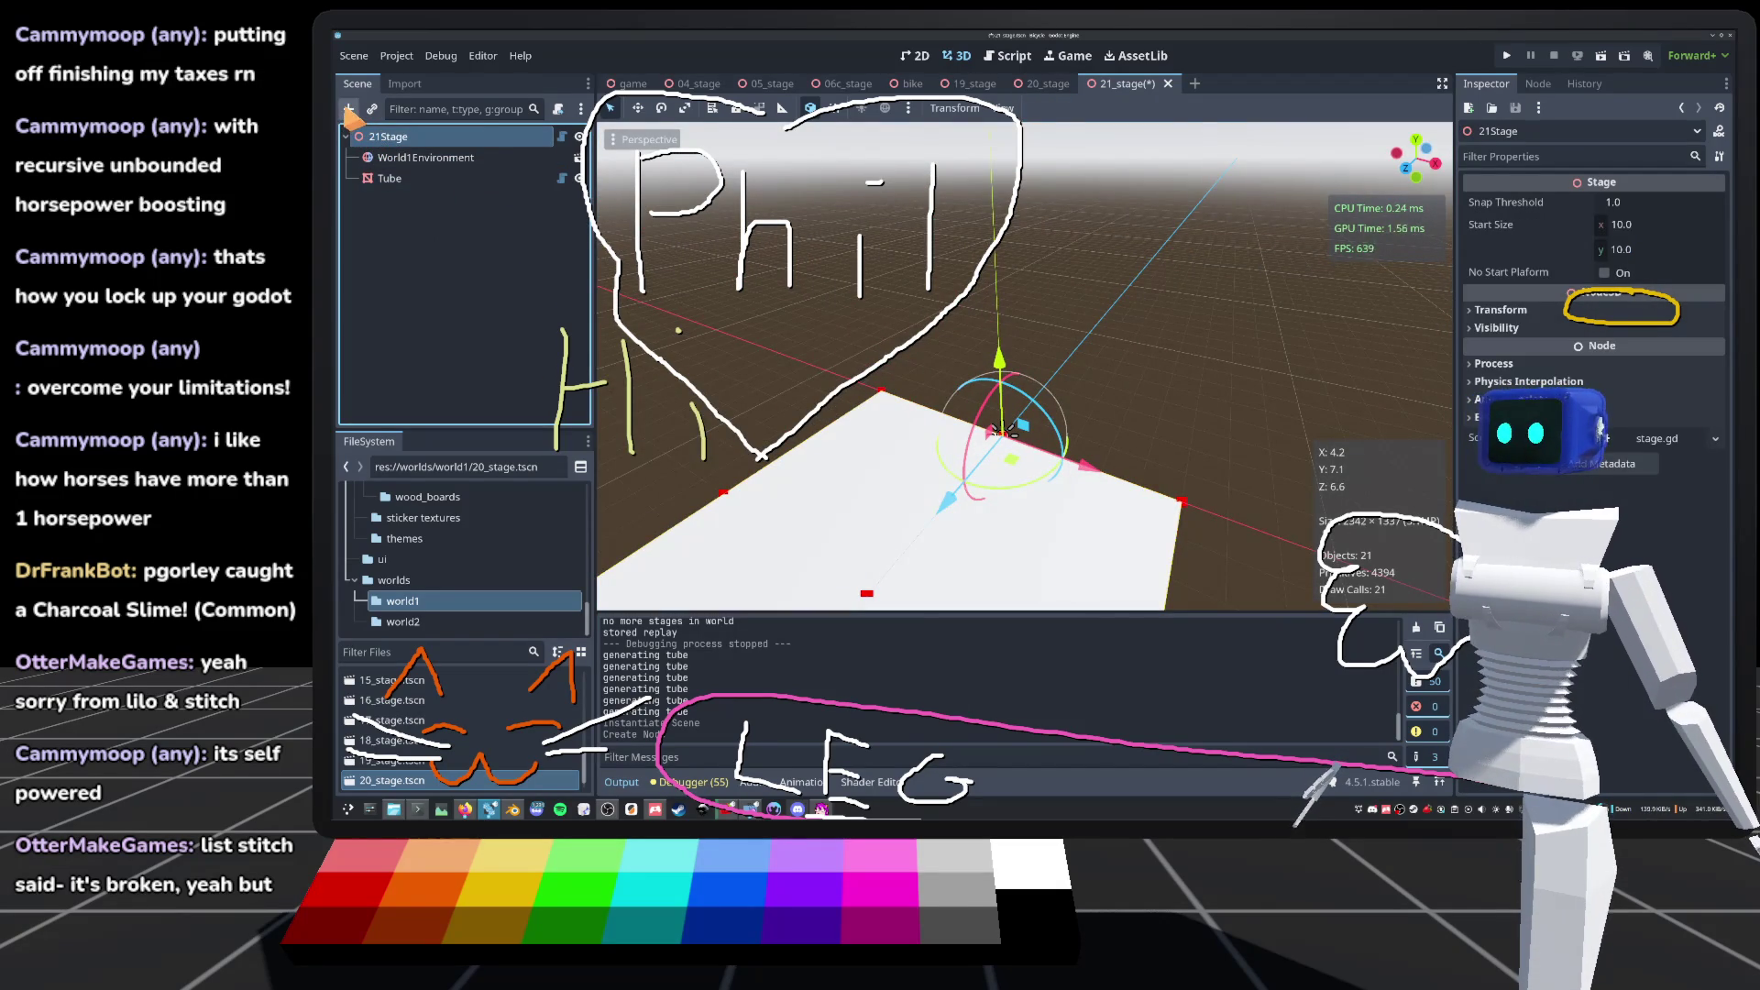
pyautogui.click(349, 110)
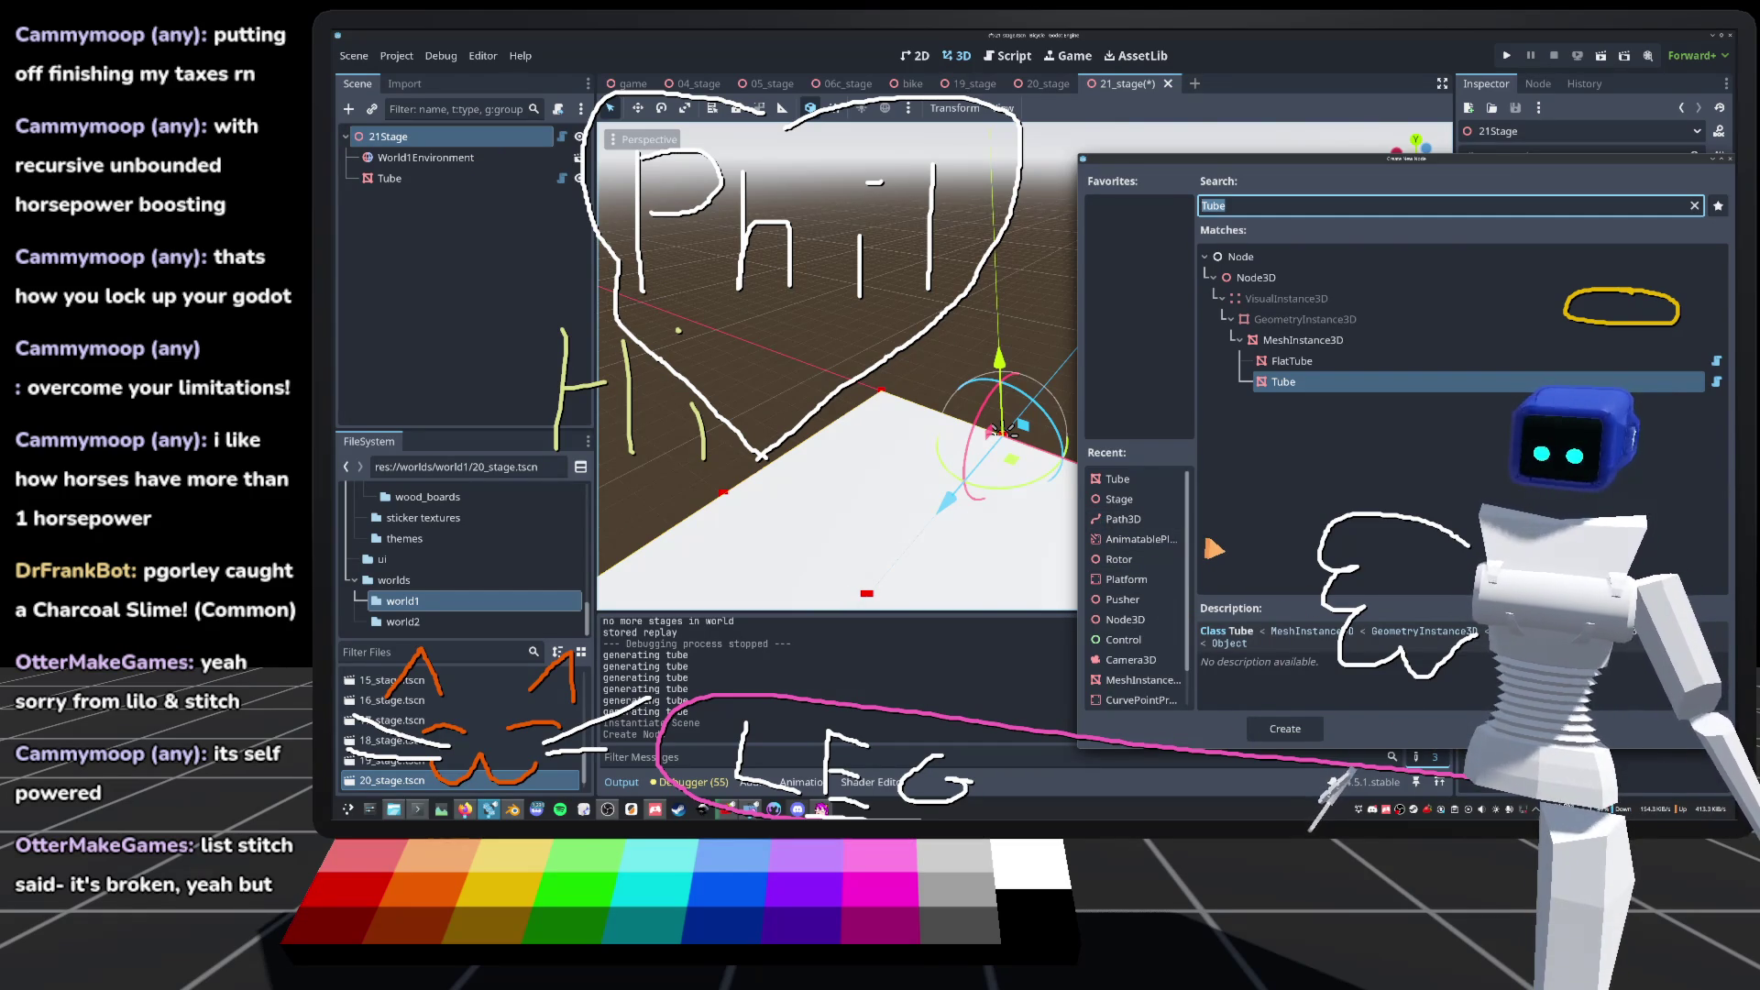
pyautogui.write('car')
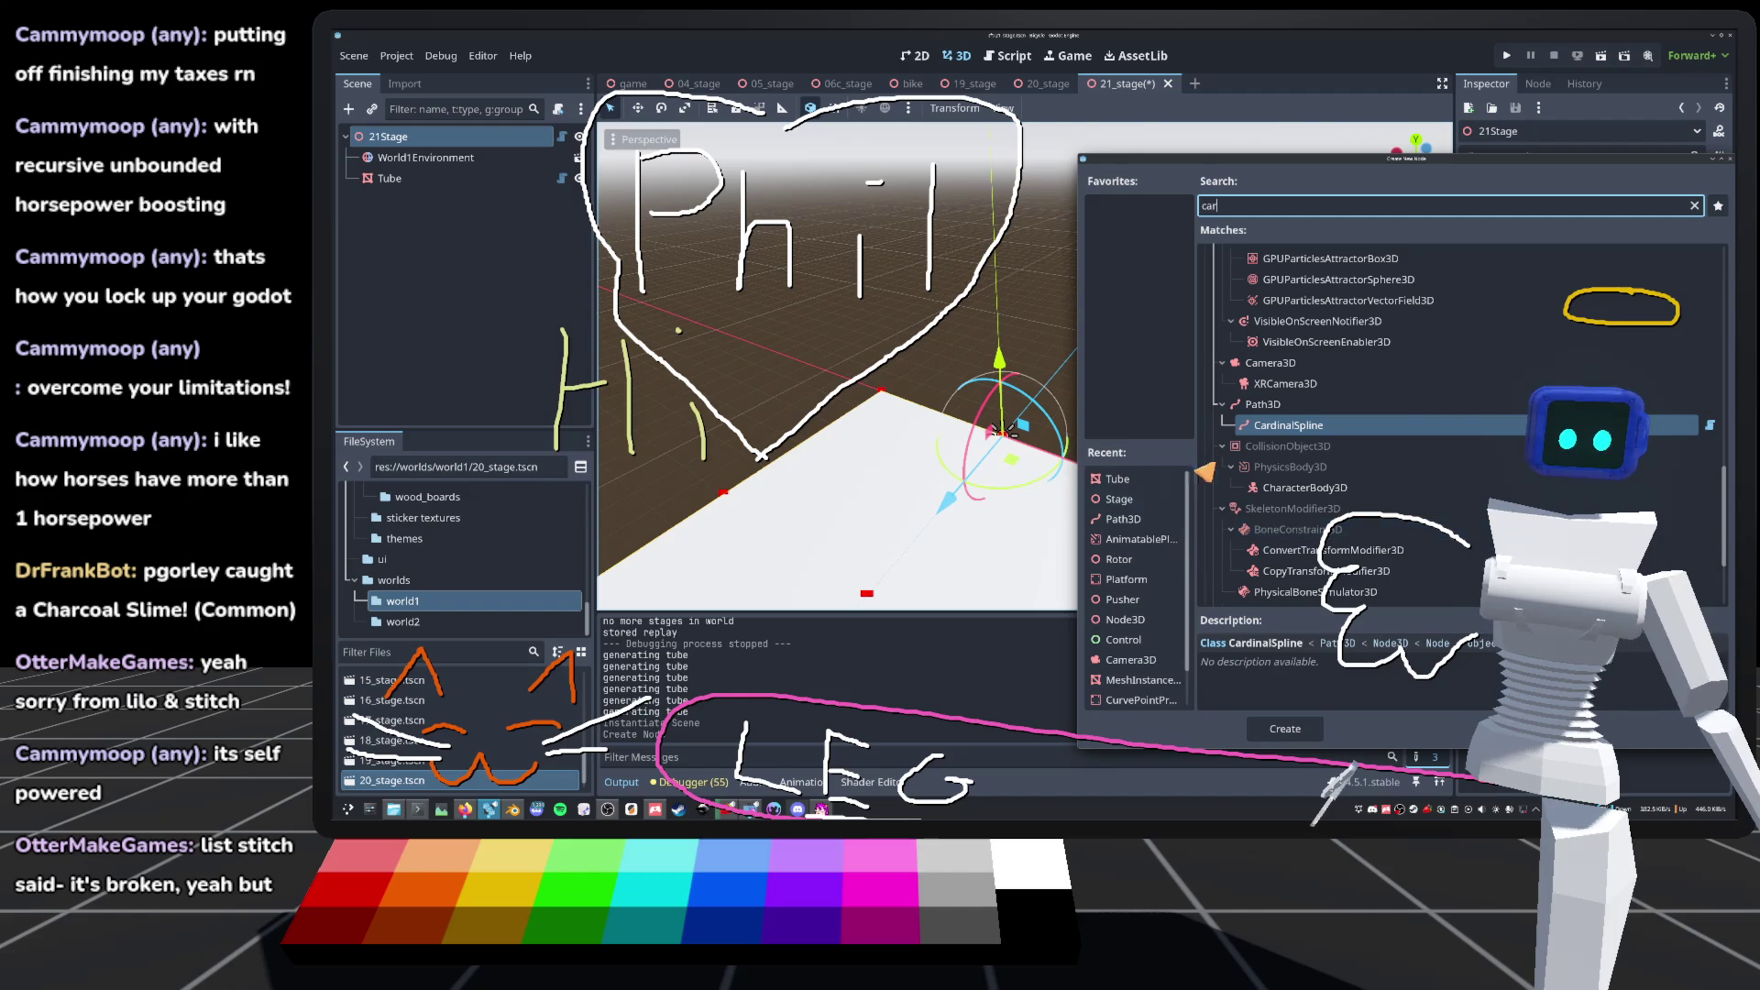
pyautogui.press('Return')
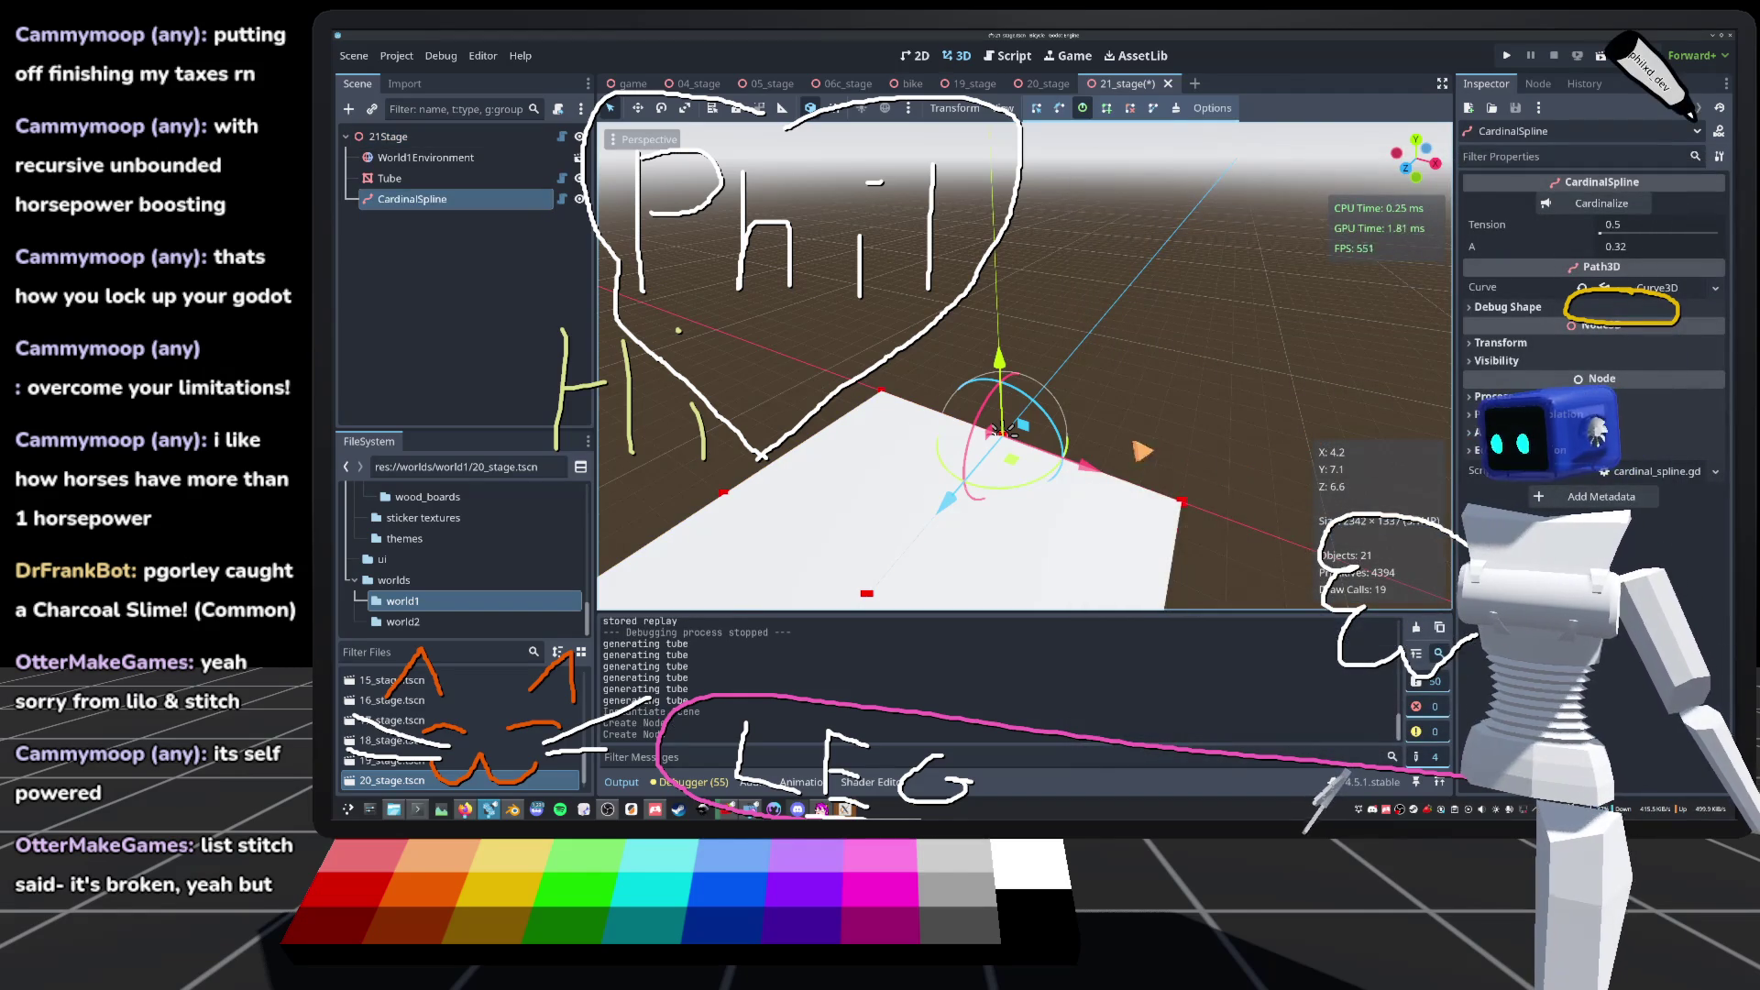
pyautogui.moveTo(1002, 430); pyautogui.dragTo(986, 453)
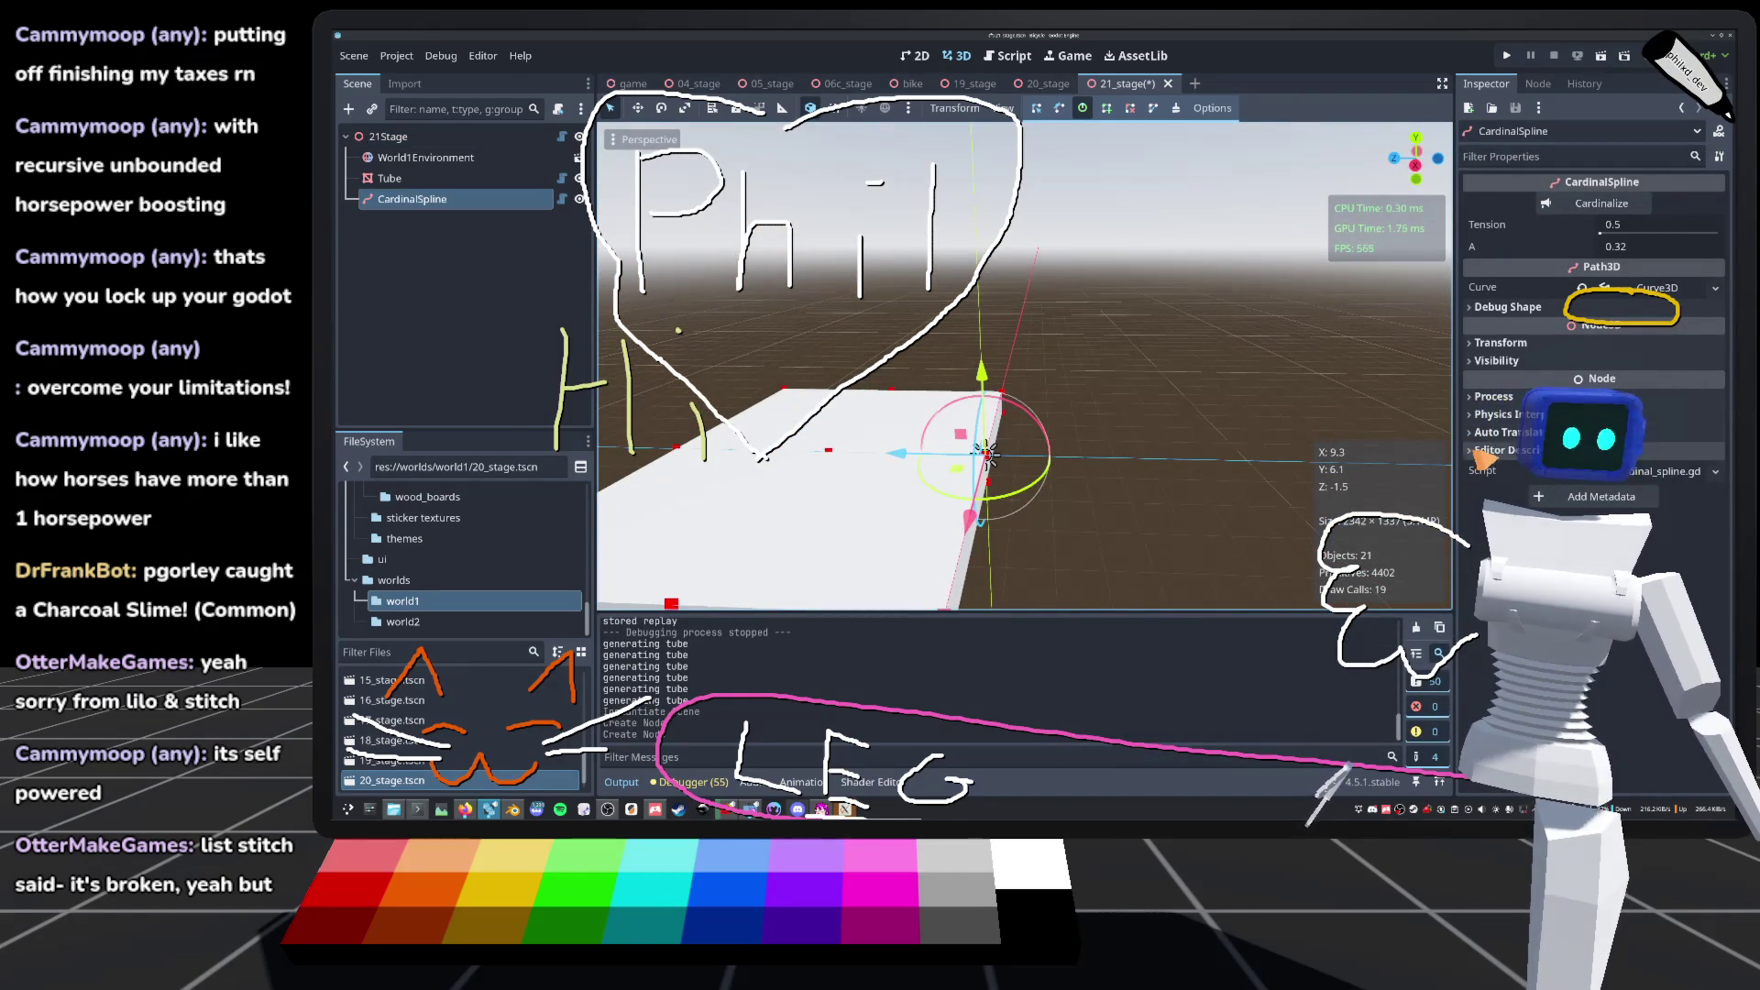
# Step: Reparent the CardinalSpline under the Tube and select the Tube
pyautogui.click(389, 178)
pyautogui.click(412, 199)
pyautogui.click(389, 177)
pyautogui.click(412, 199)
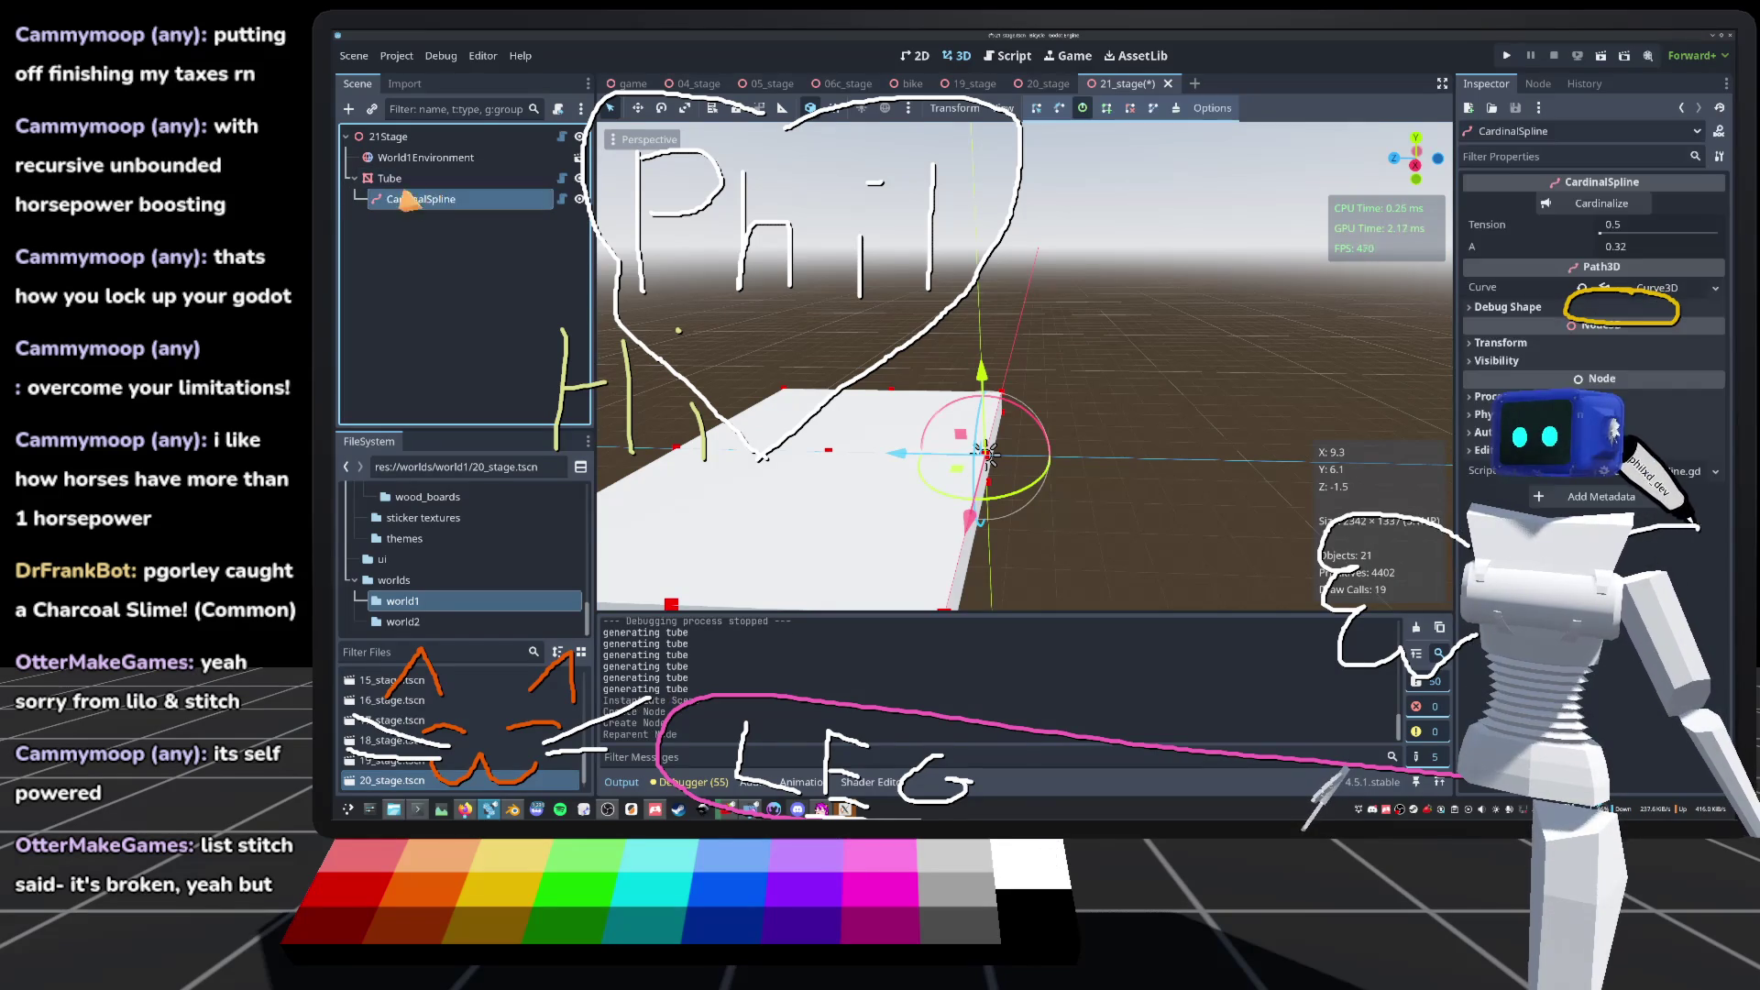
pyautogui.click(389, 178)
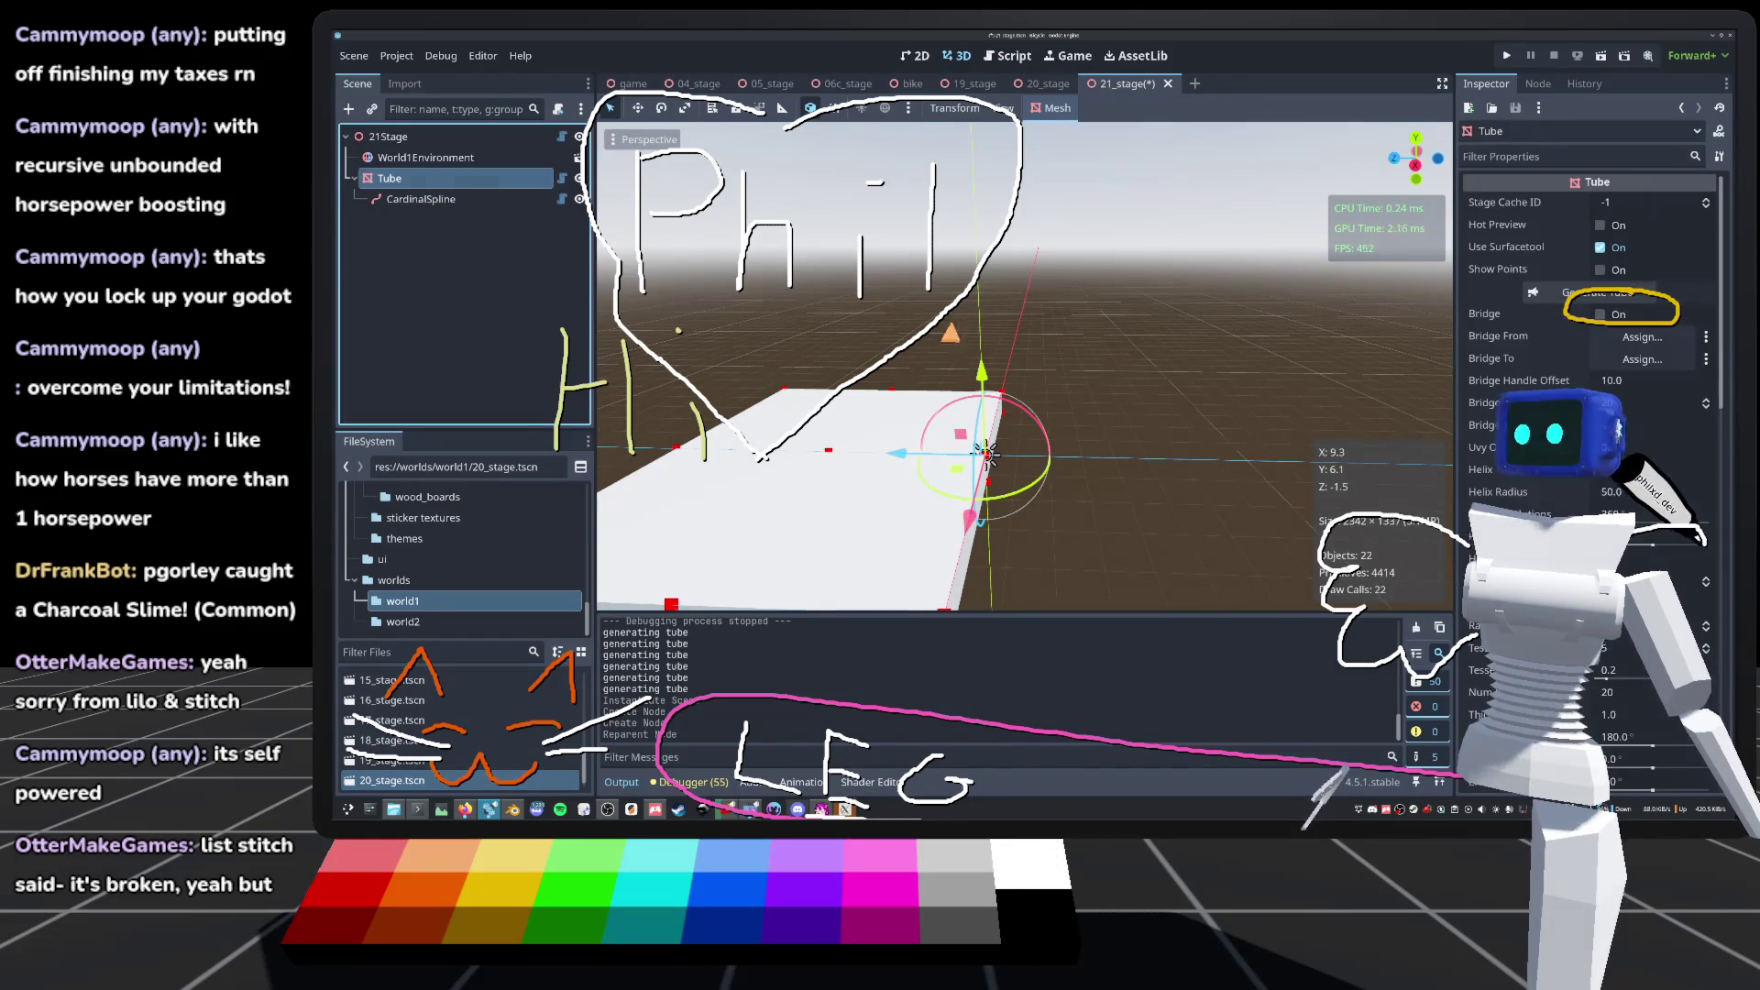
# Step: Set the Tube's Stage Cache ID to 1 and assign CardinalSpline as its Path
pyautogui.doubleClick(1705, 199)
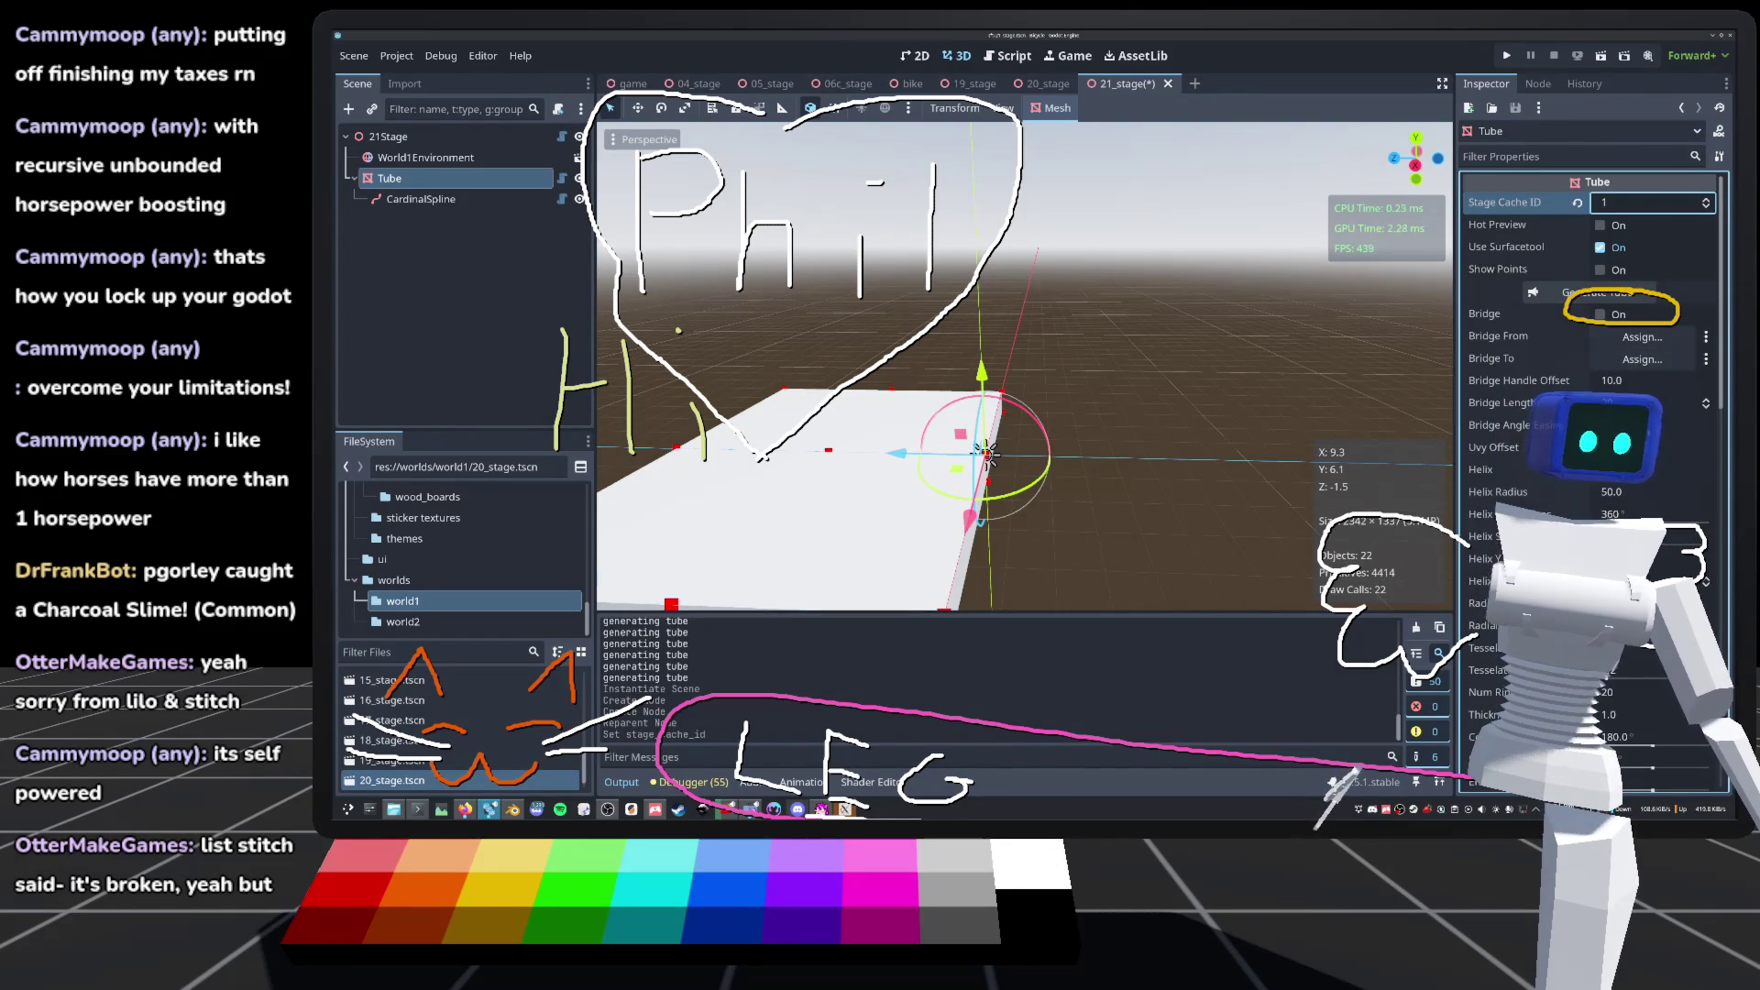
pyautogui.scroll(-4, 1590, 458)
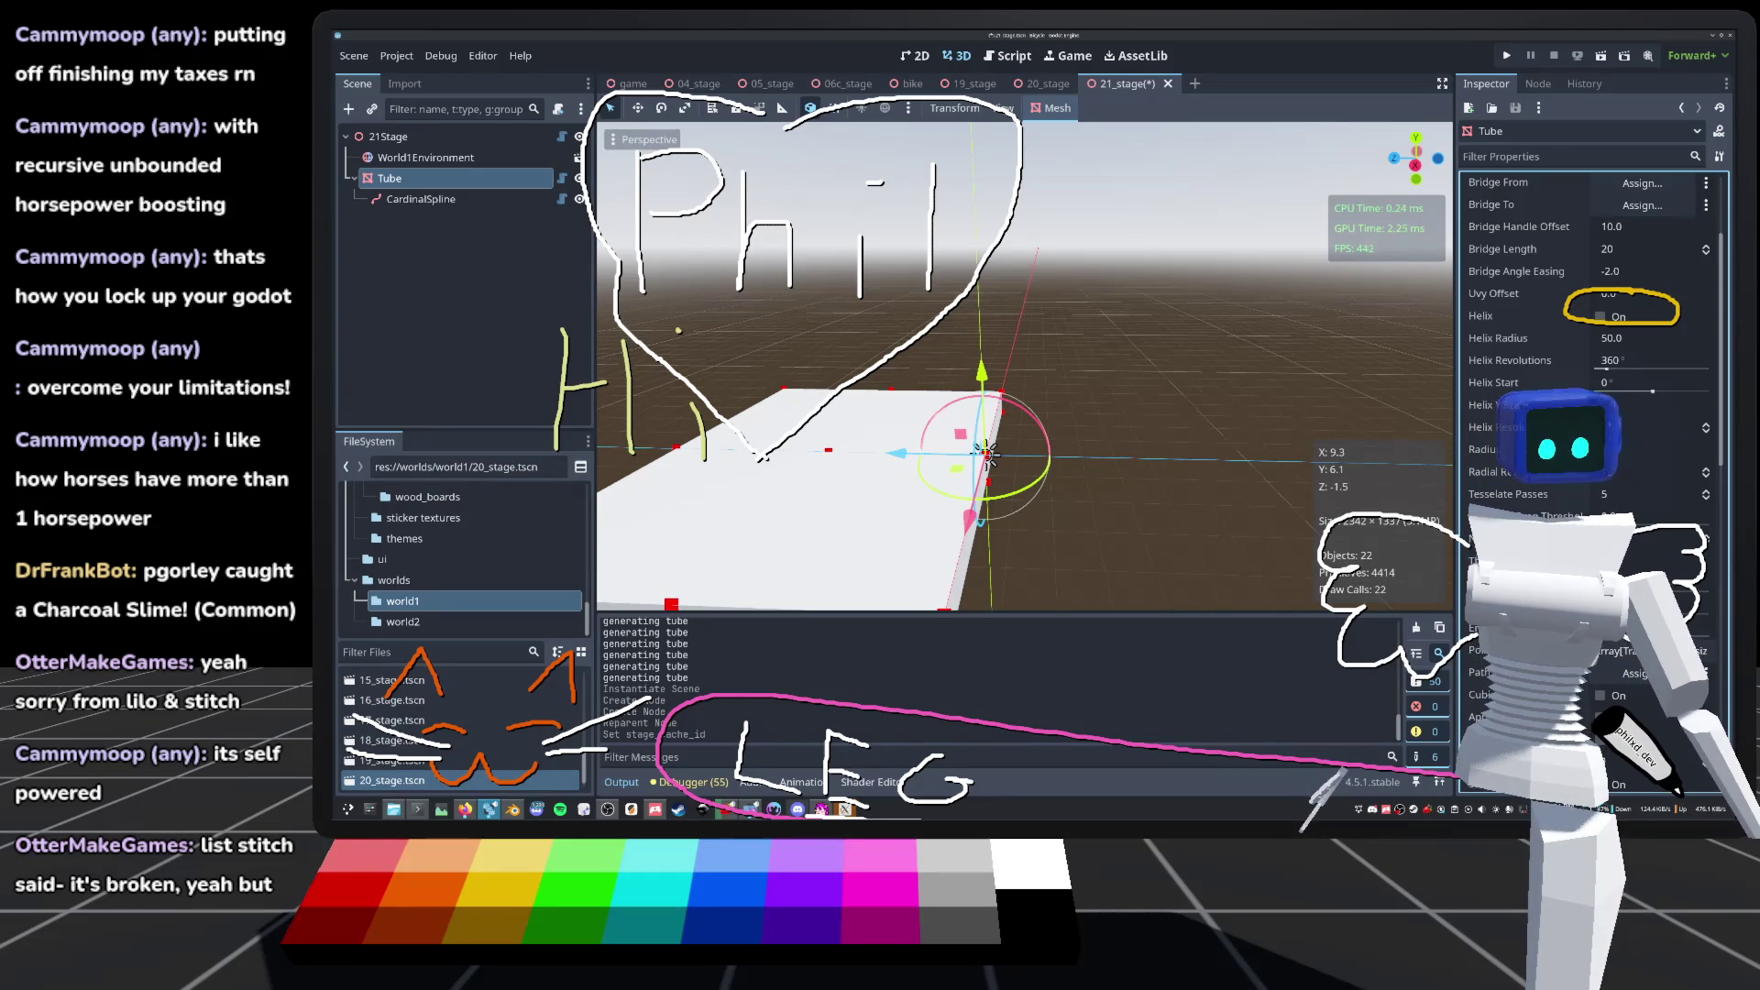
pyautogui.scroll(-4, 1590, 458)
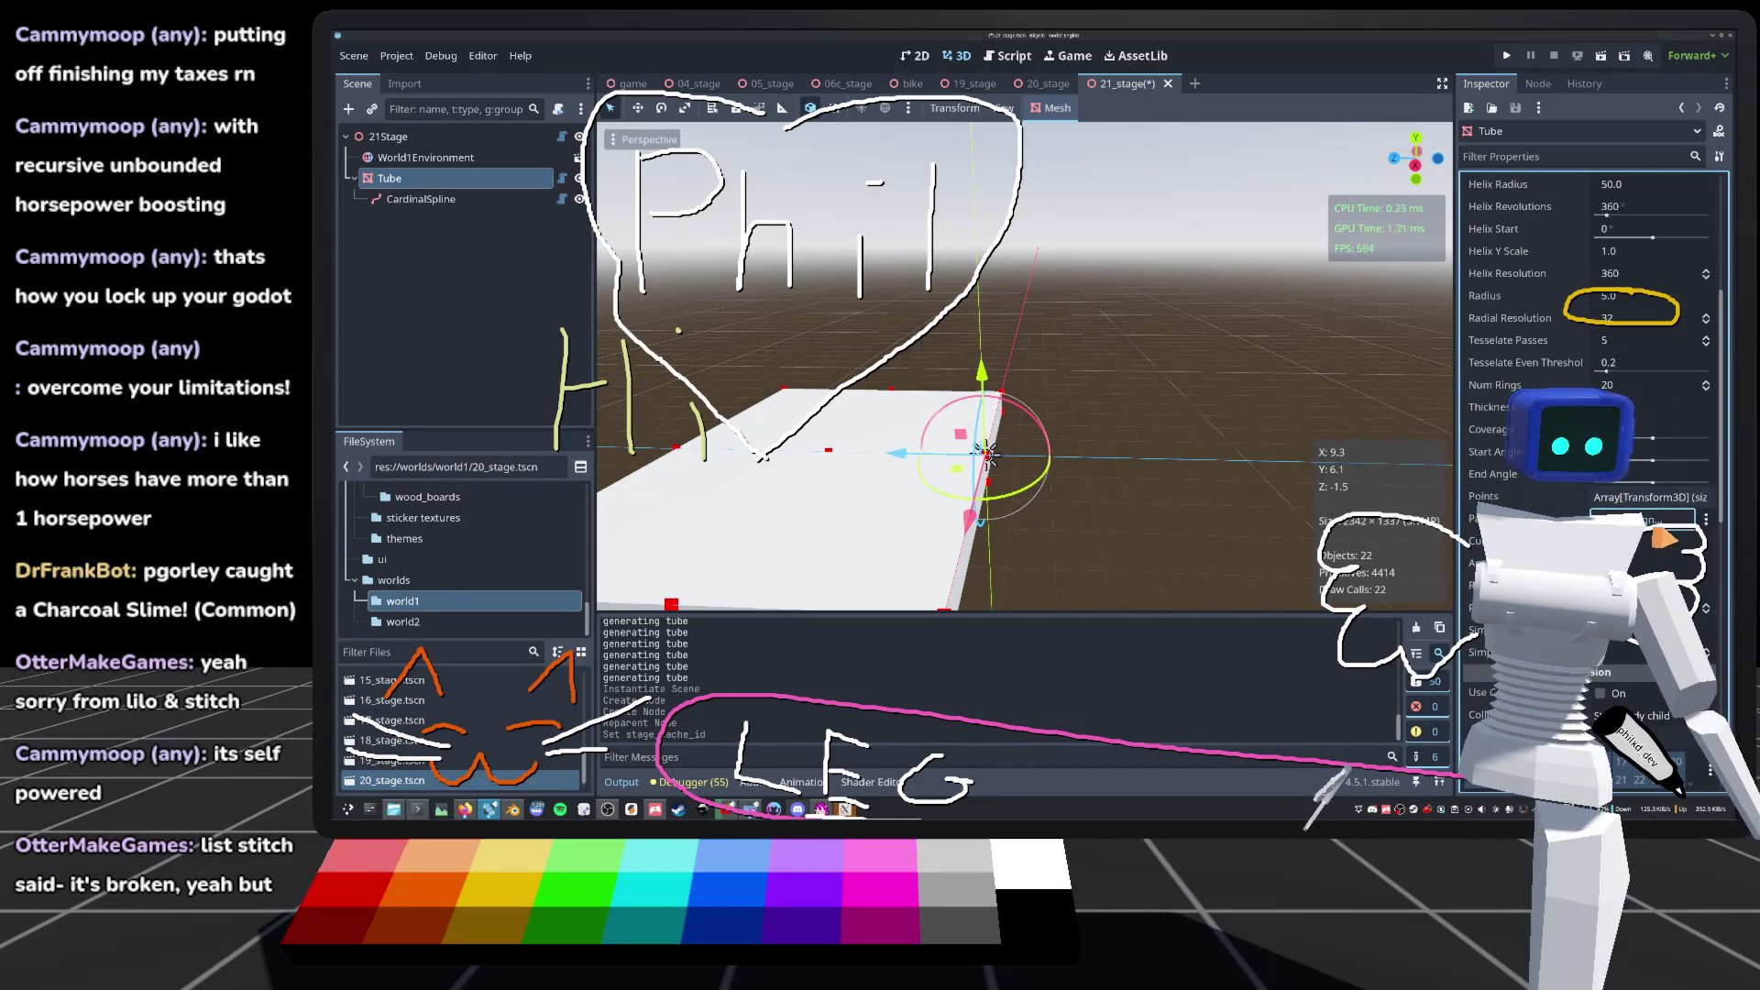
pyautogui.click(1655, 531)
pyautogui.click(1013, 287)
pyautogui.doubleClick(1026, 288)
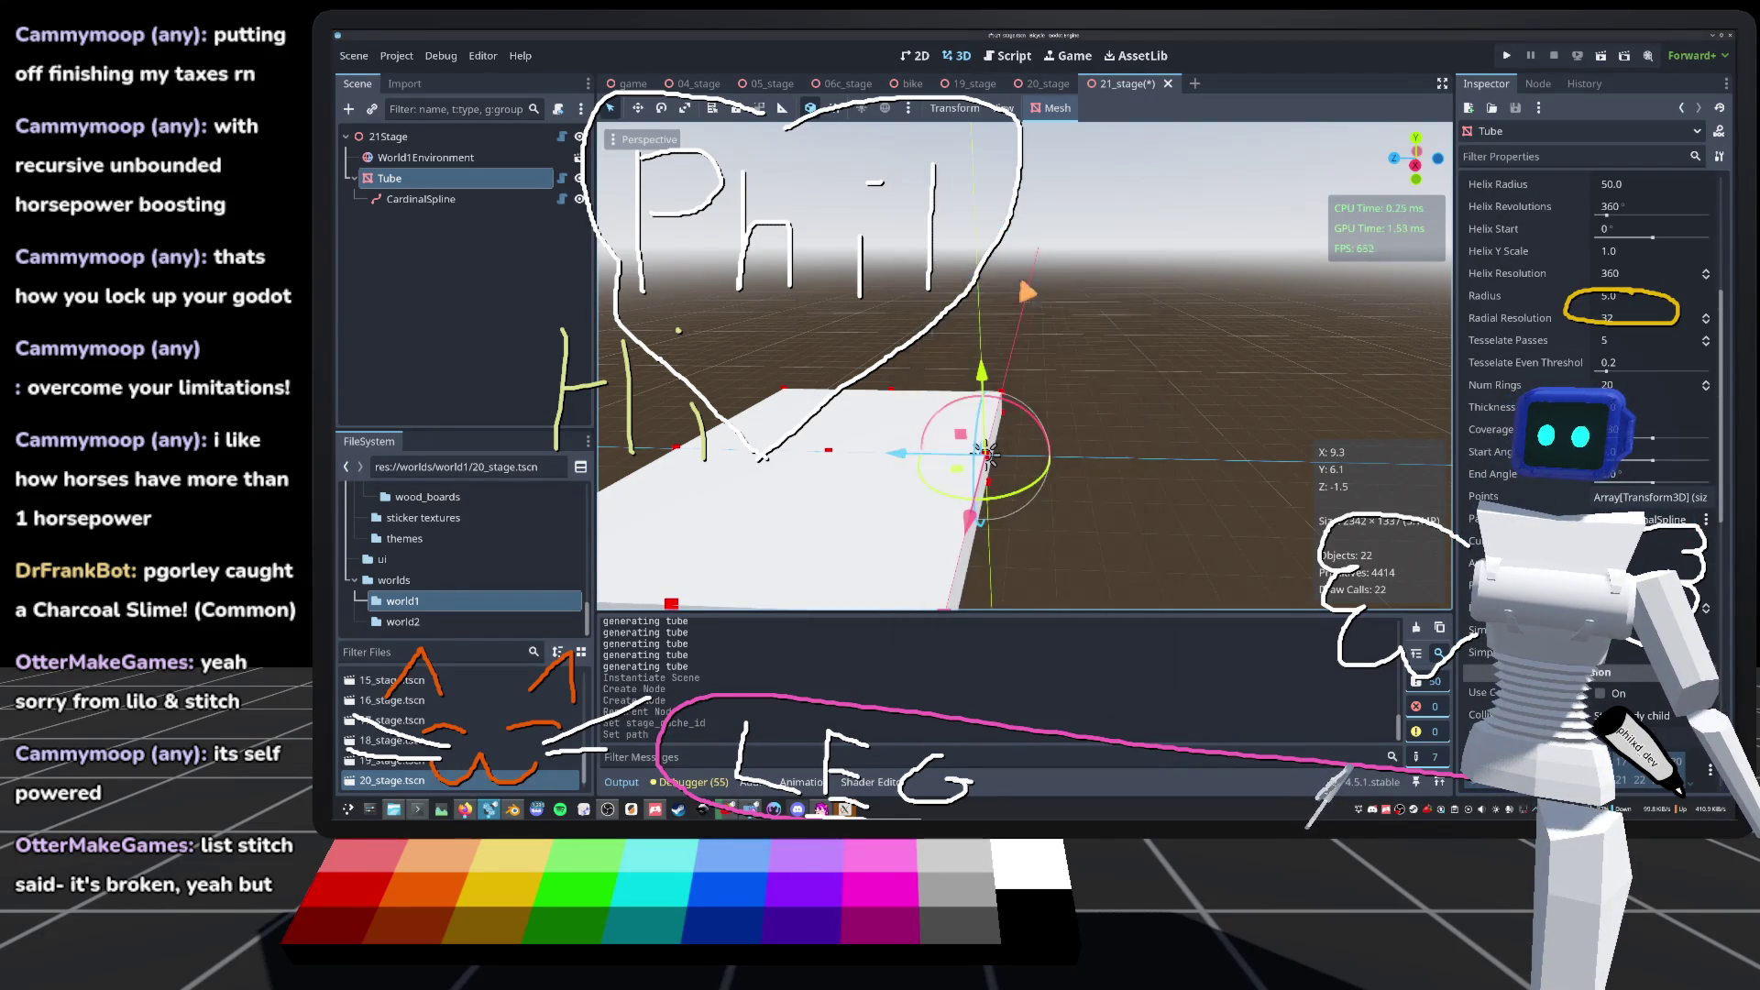
pyautogui.moveTo(986, 453)
pyautogui.mouseDown()
pyautogui.moveTo(972, 463)
pyautogui.moveTo(1096, 464)
pyautogui.mouseUp()
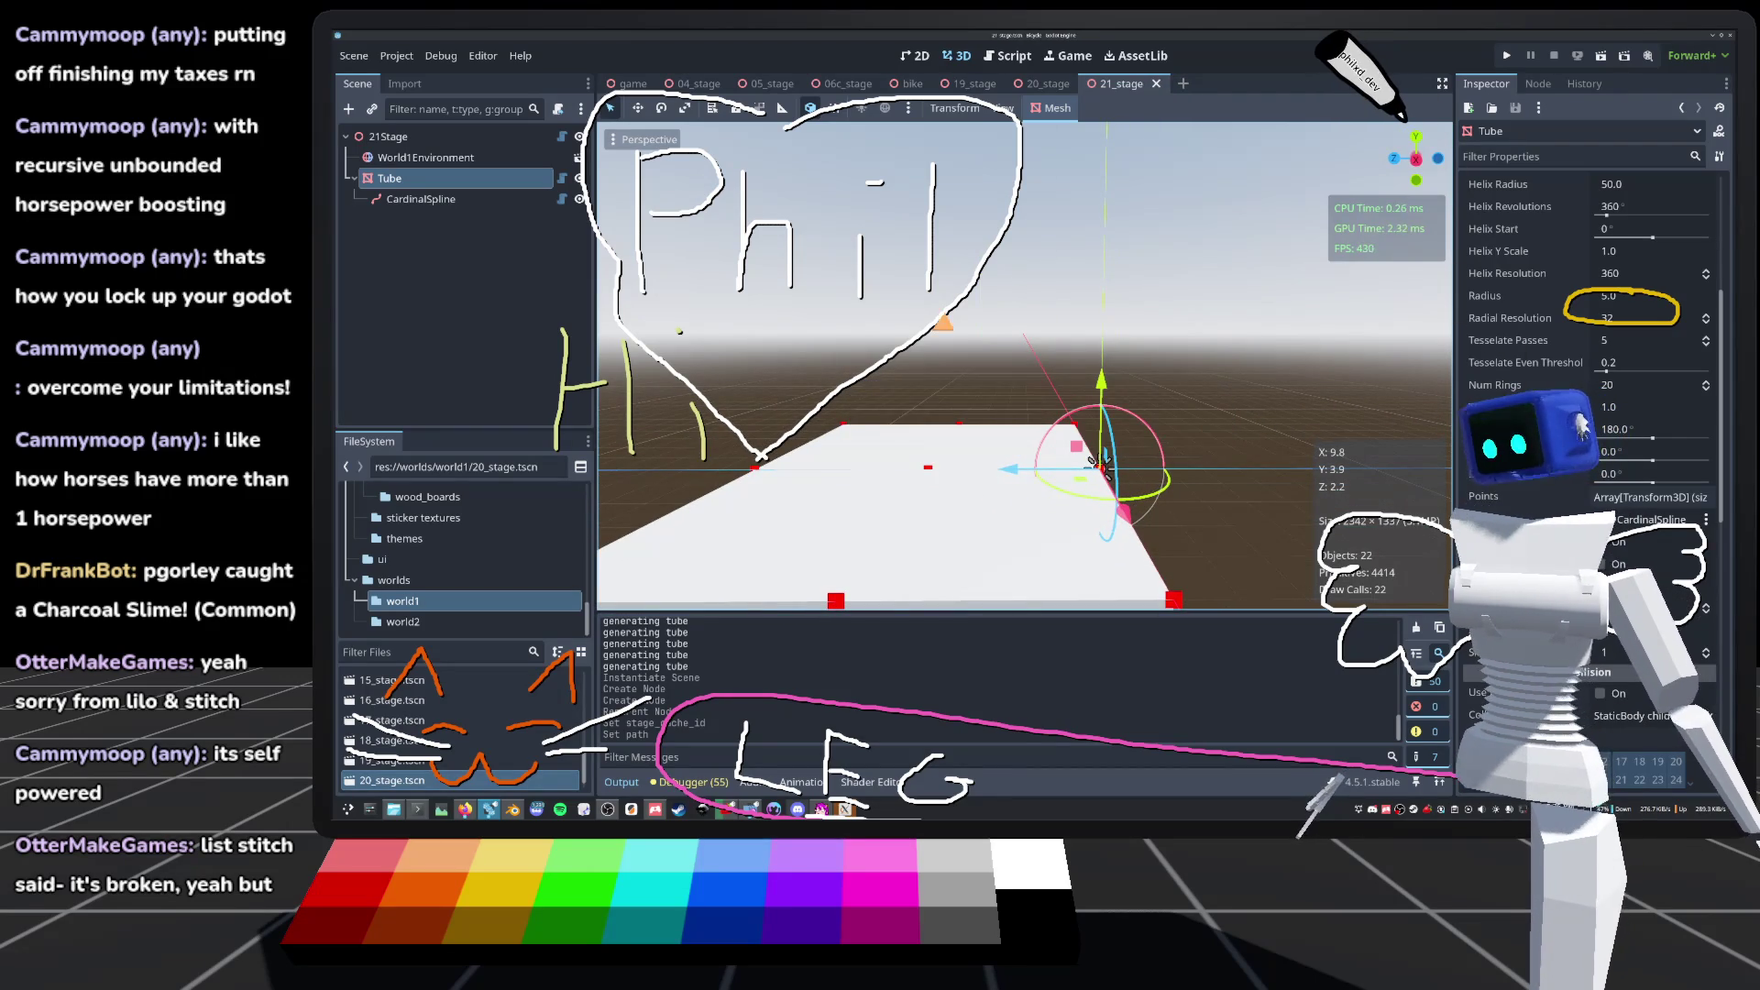
pyautogui.click(446, 202)
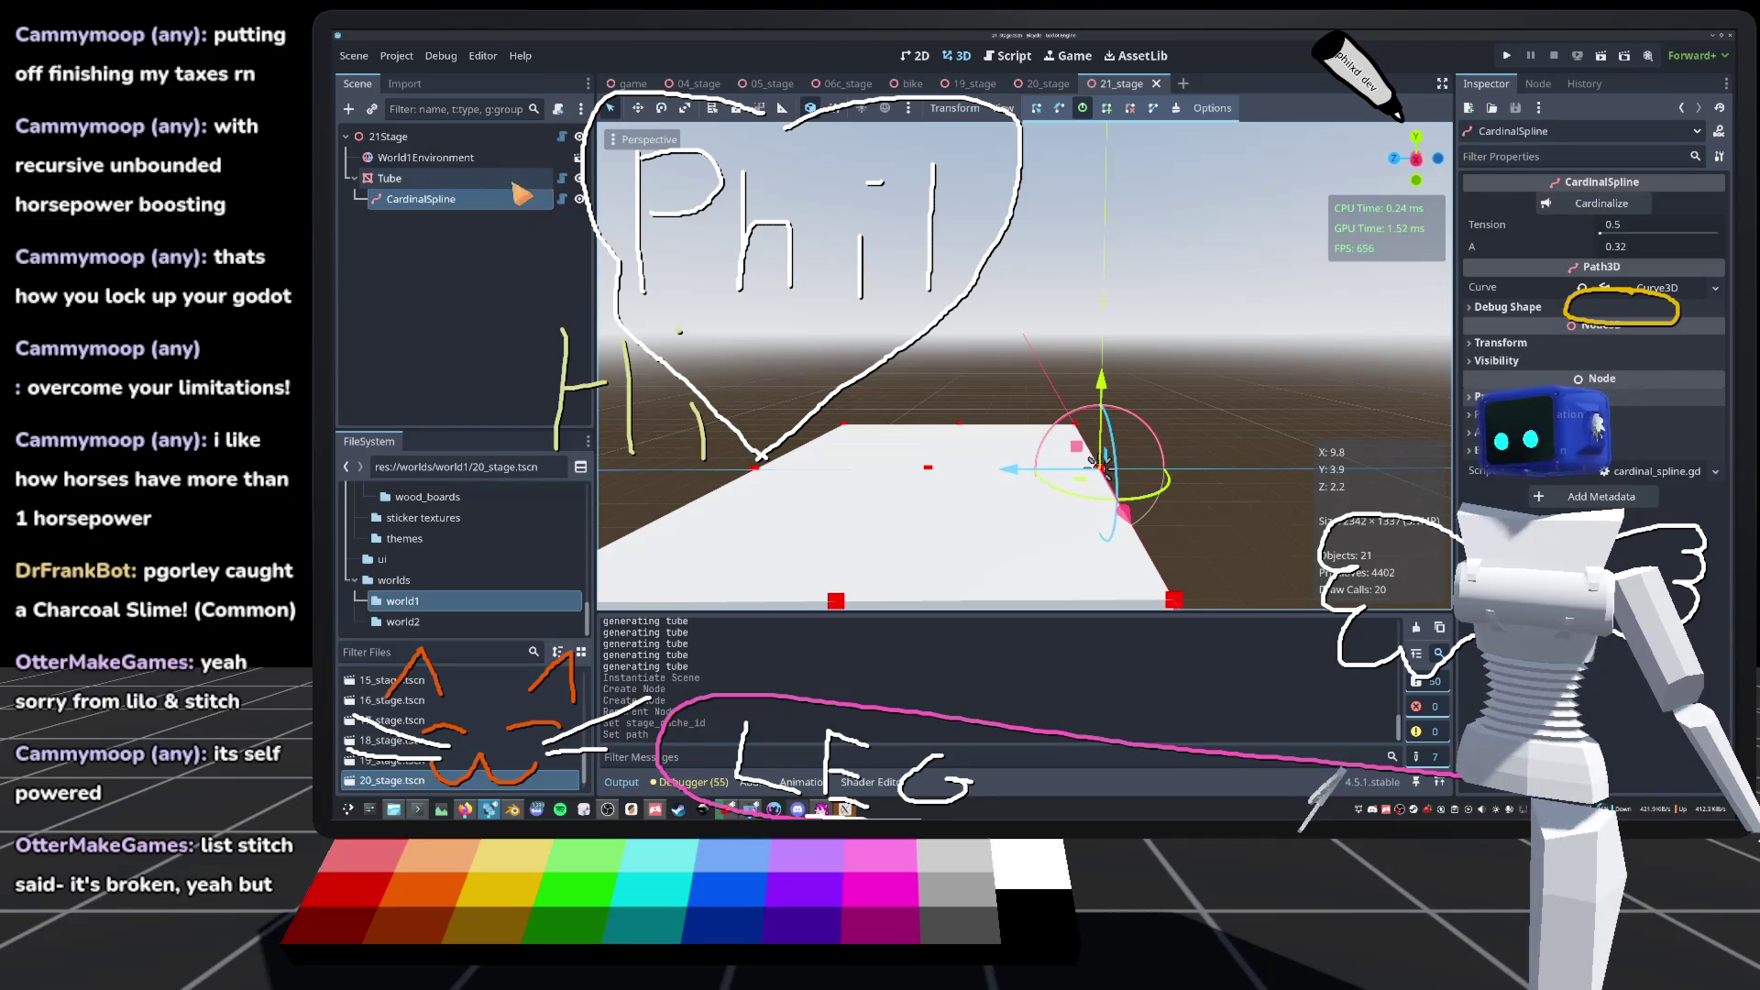
# Step: Select the CardinalSpline and frame the view looking down on the slab
pyautogui.click(515, 183)
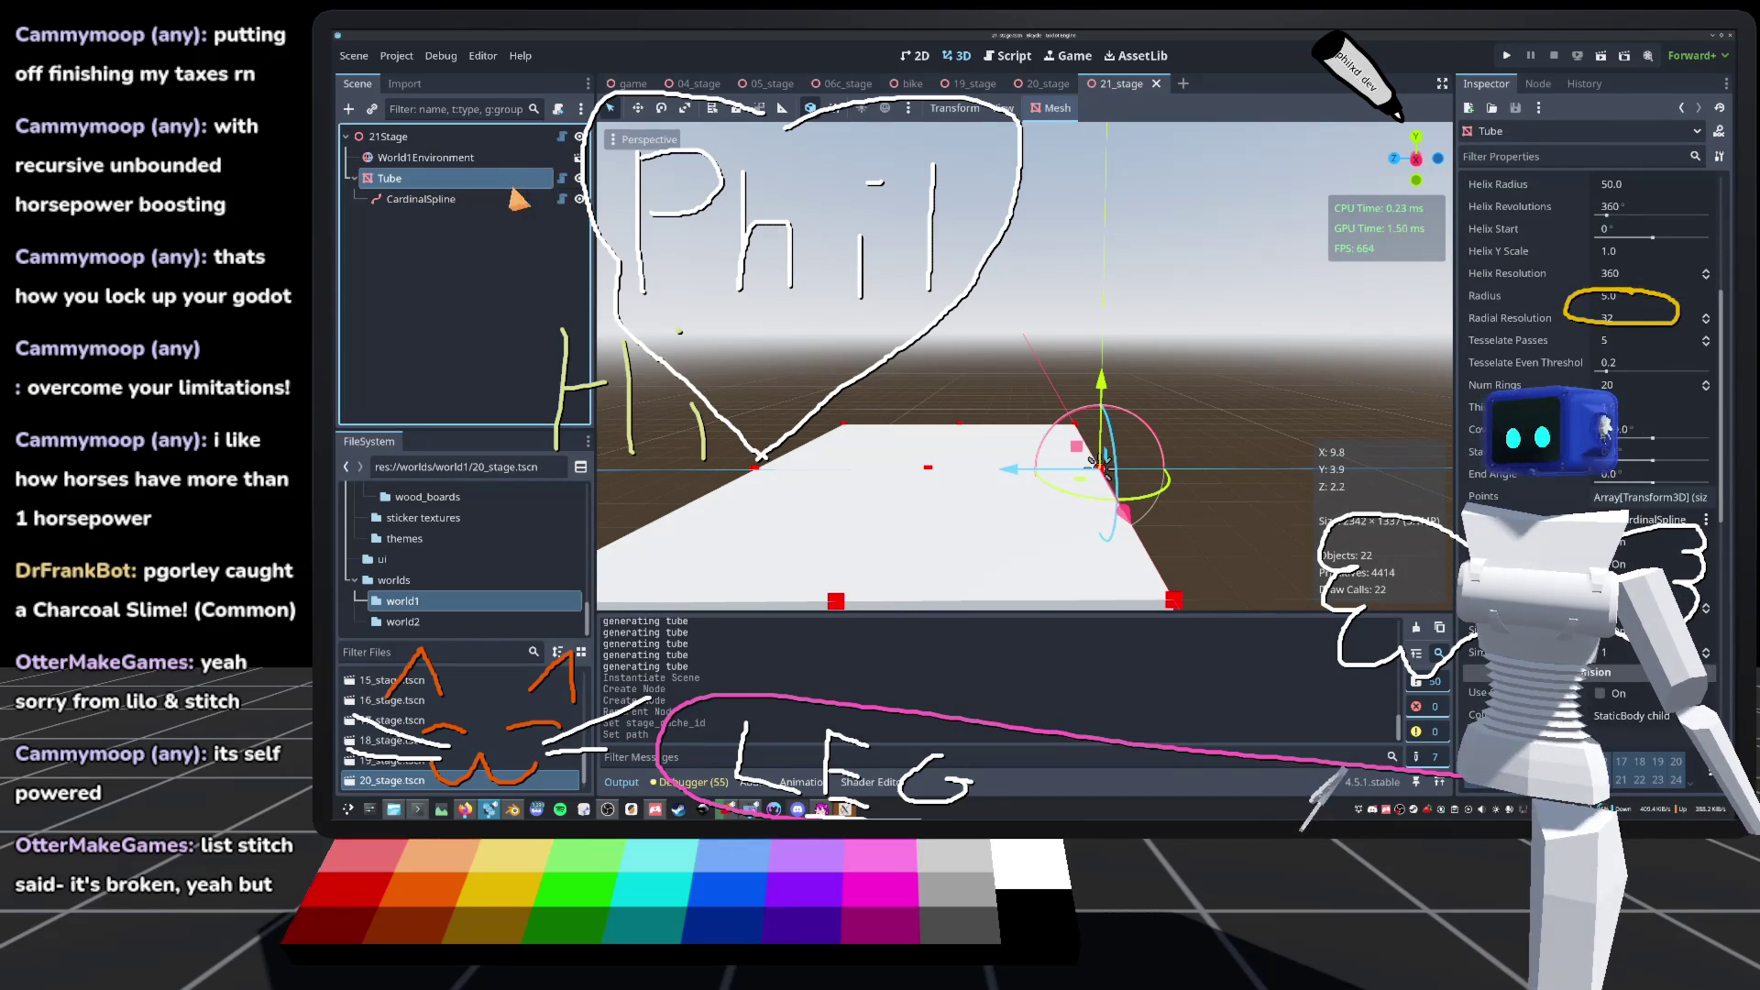
pyautogui.click(507, 196)
pyautogui.press('f')
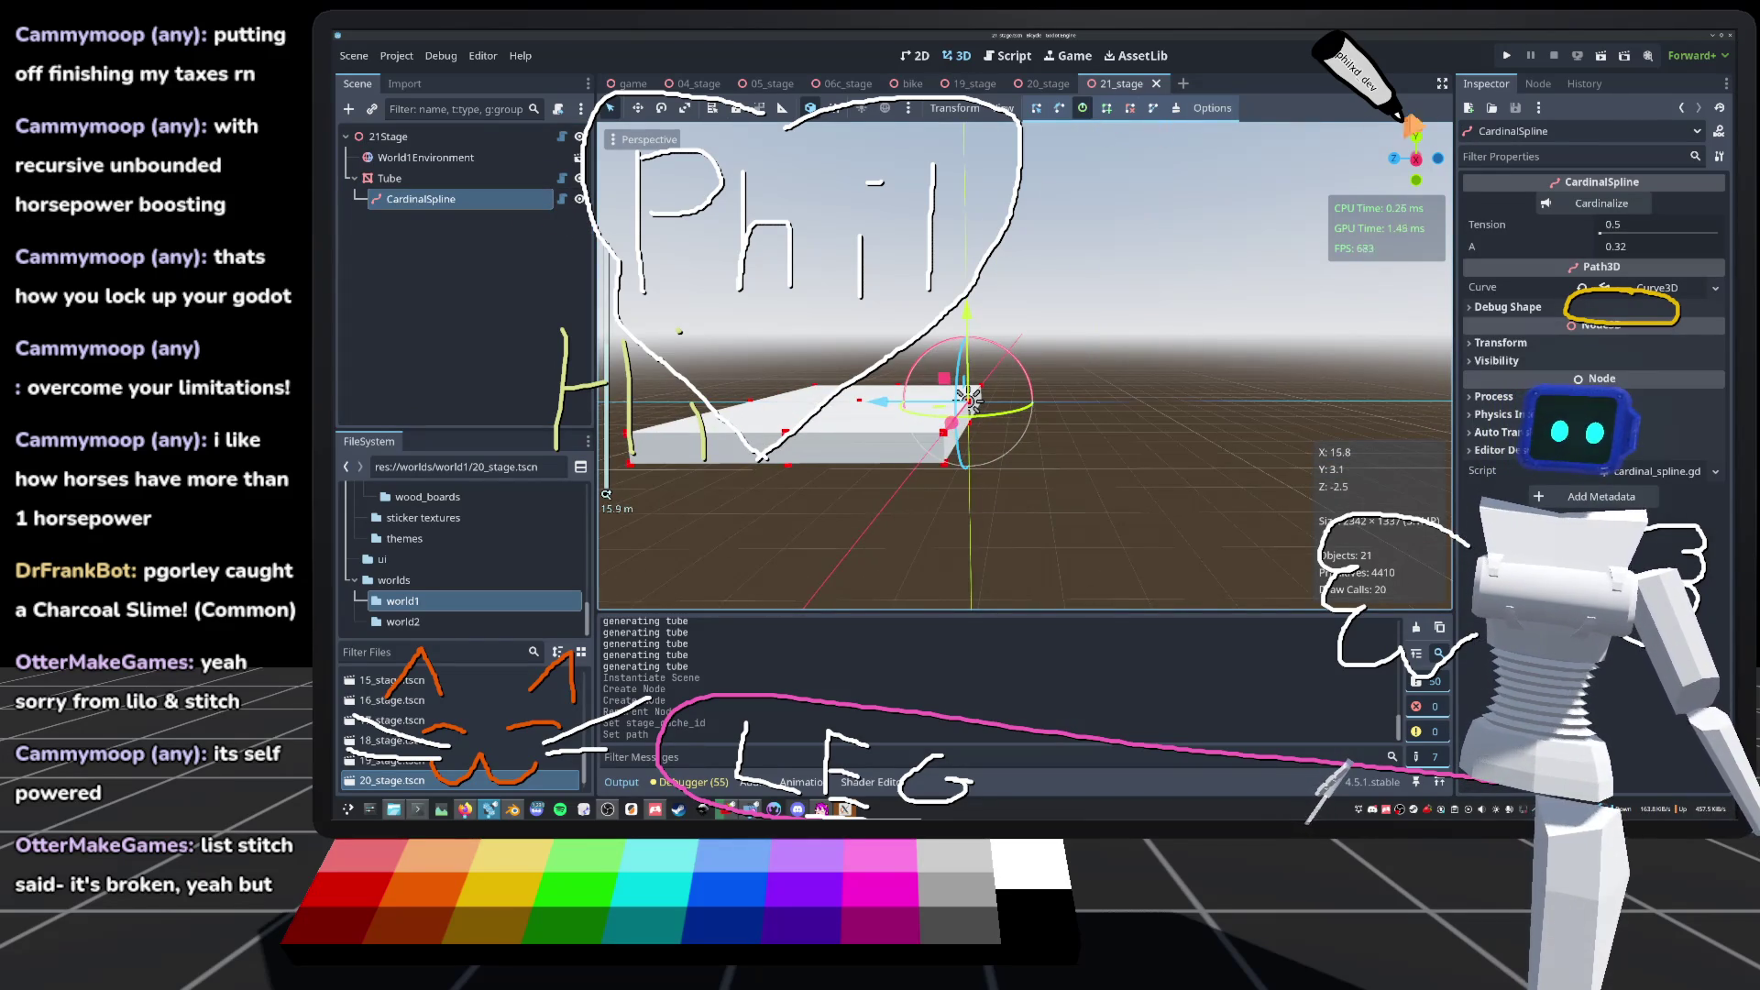
pyautogui.press('KP_8')
pyautogui.press('KP_6')
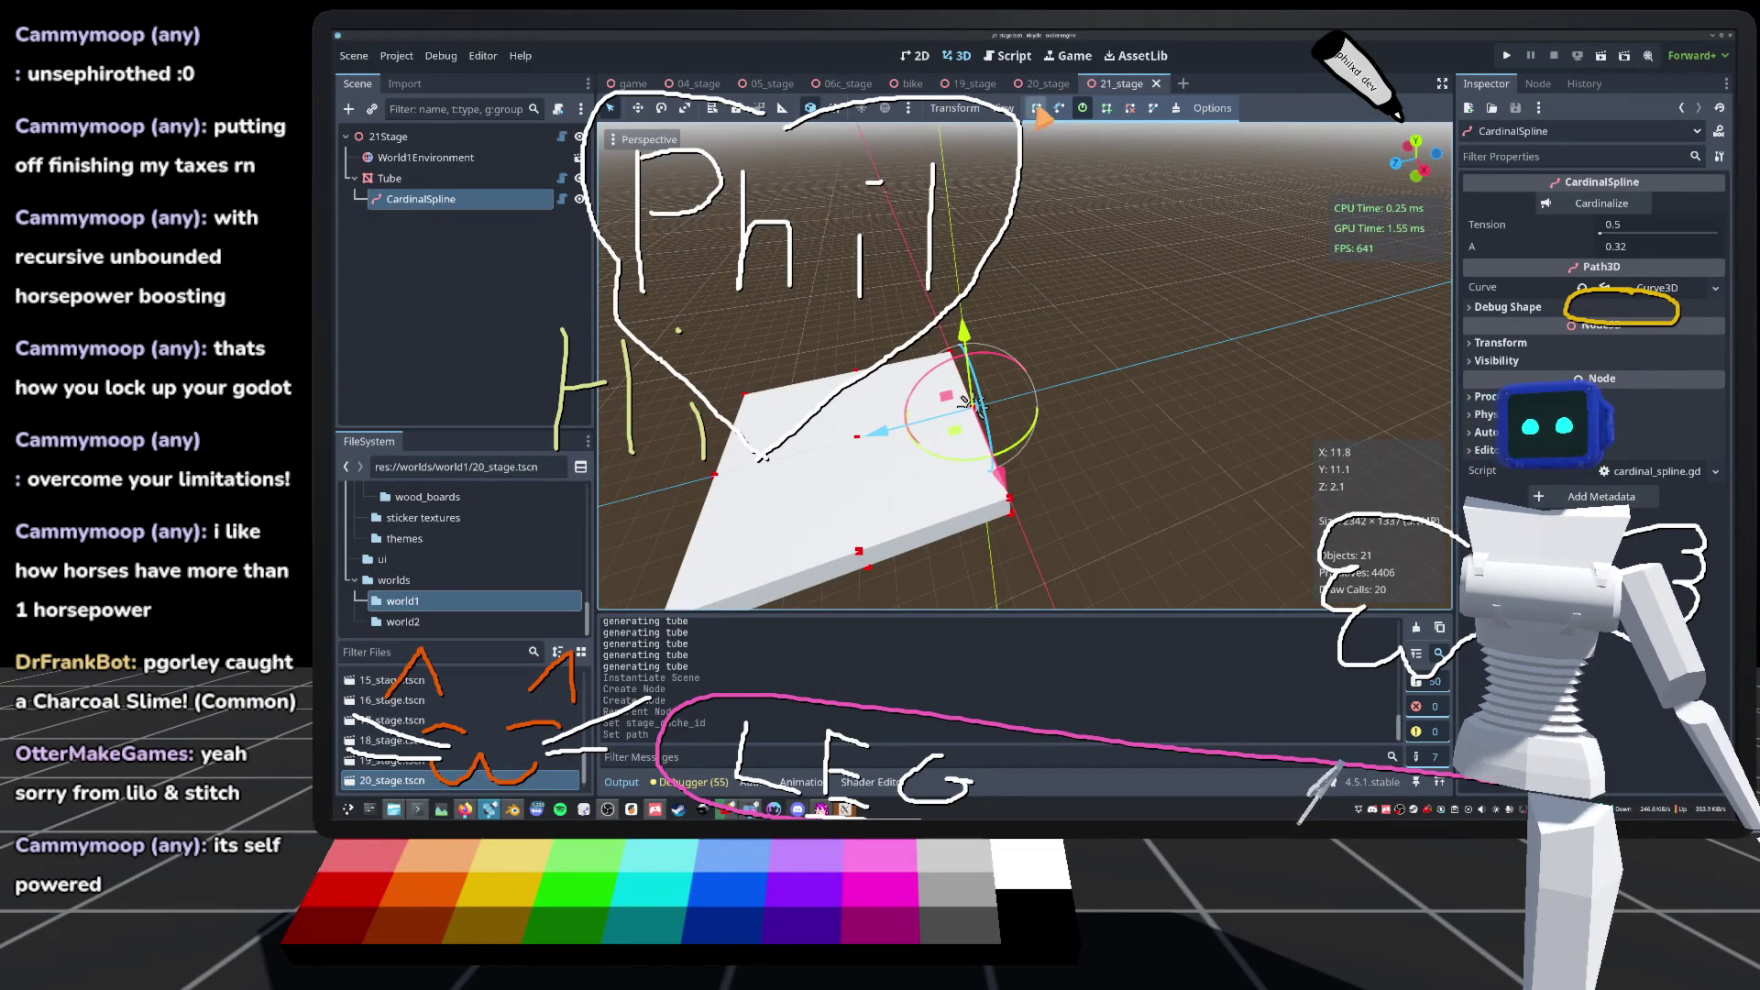
pyautogui.moveTo(1161, 165); pyautogui.dragTo(1129, 183)
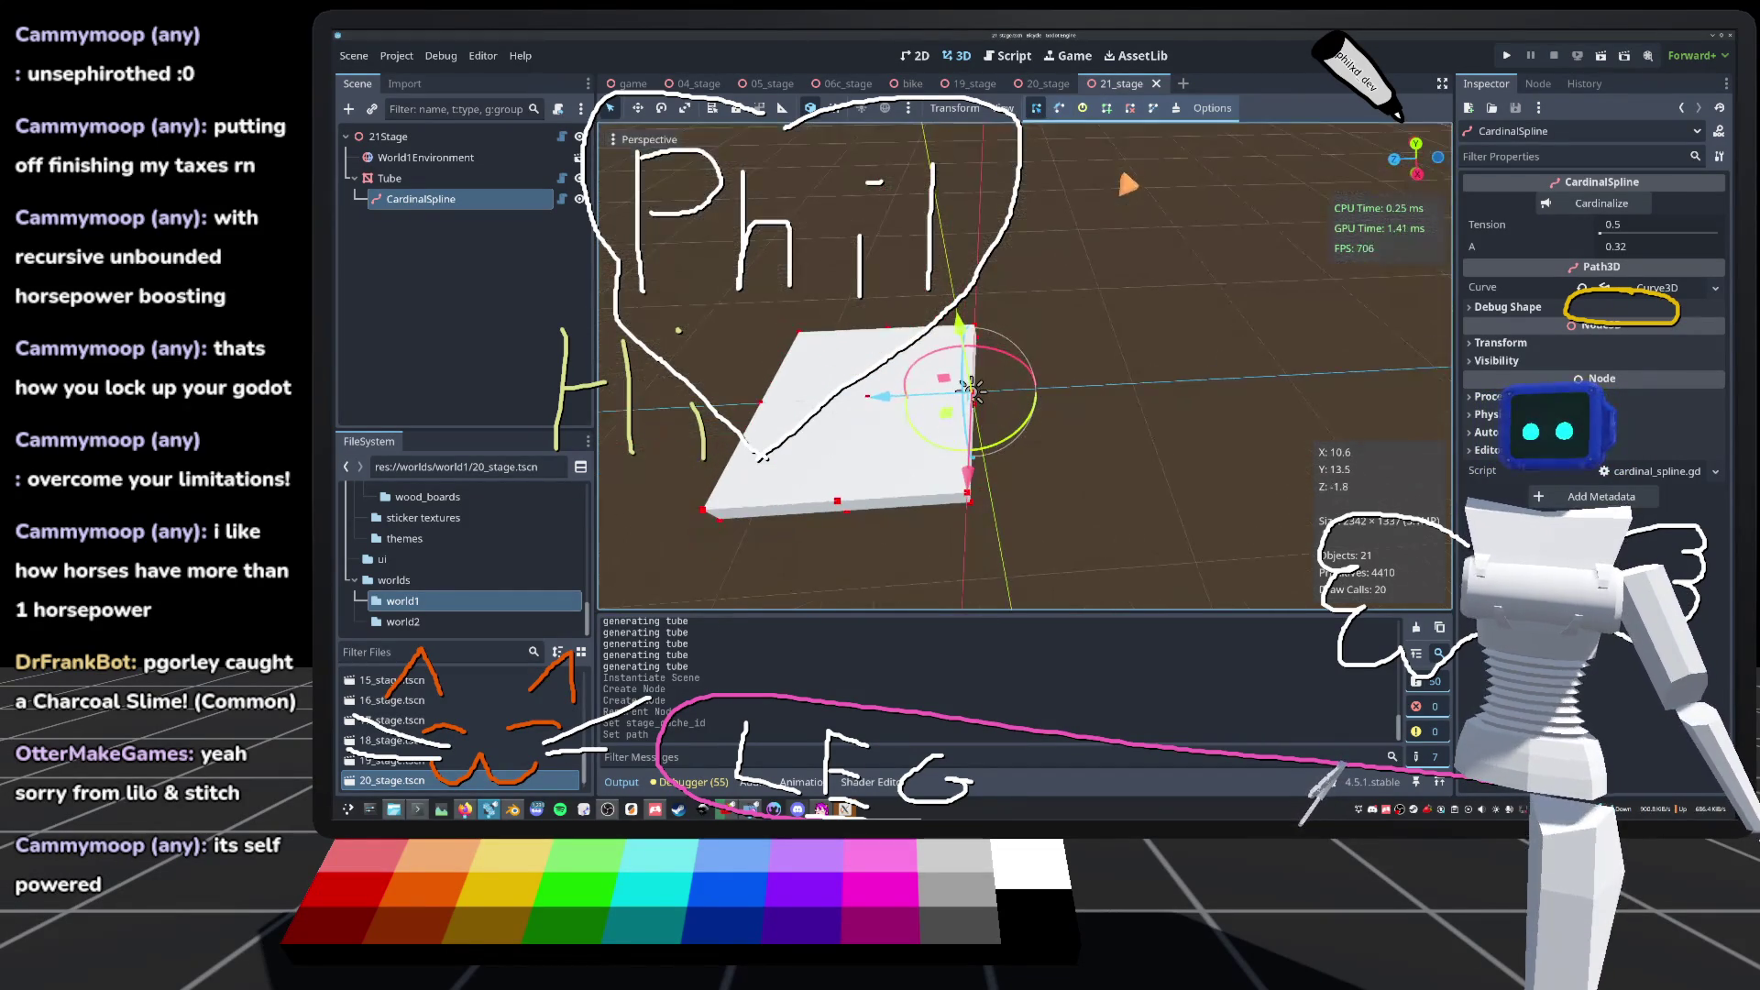
# Step: Add a new curve point, undo the duplicate, and nudge the point slightly lower
pyautogui.click(1107, 110)
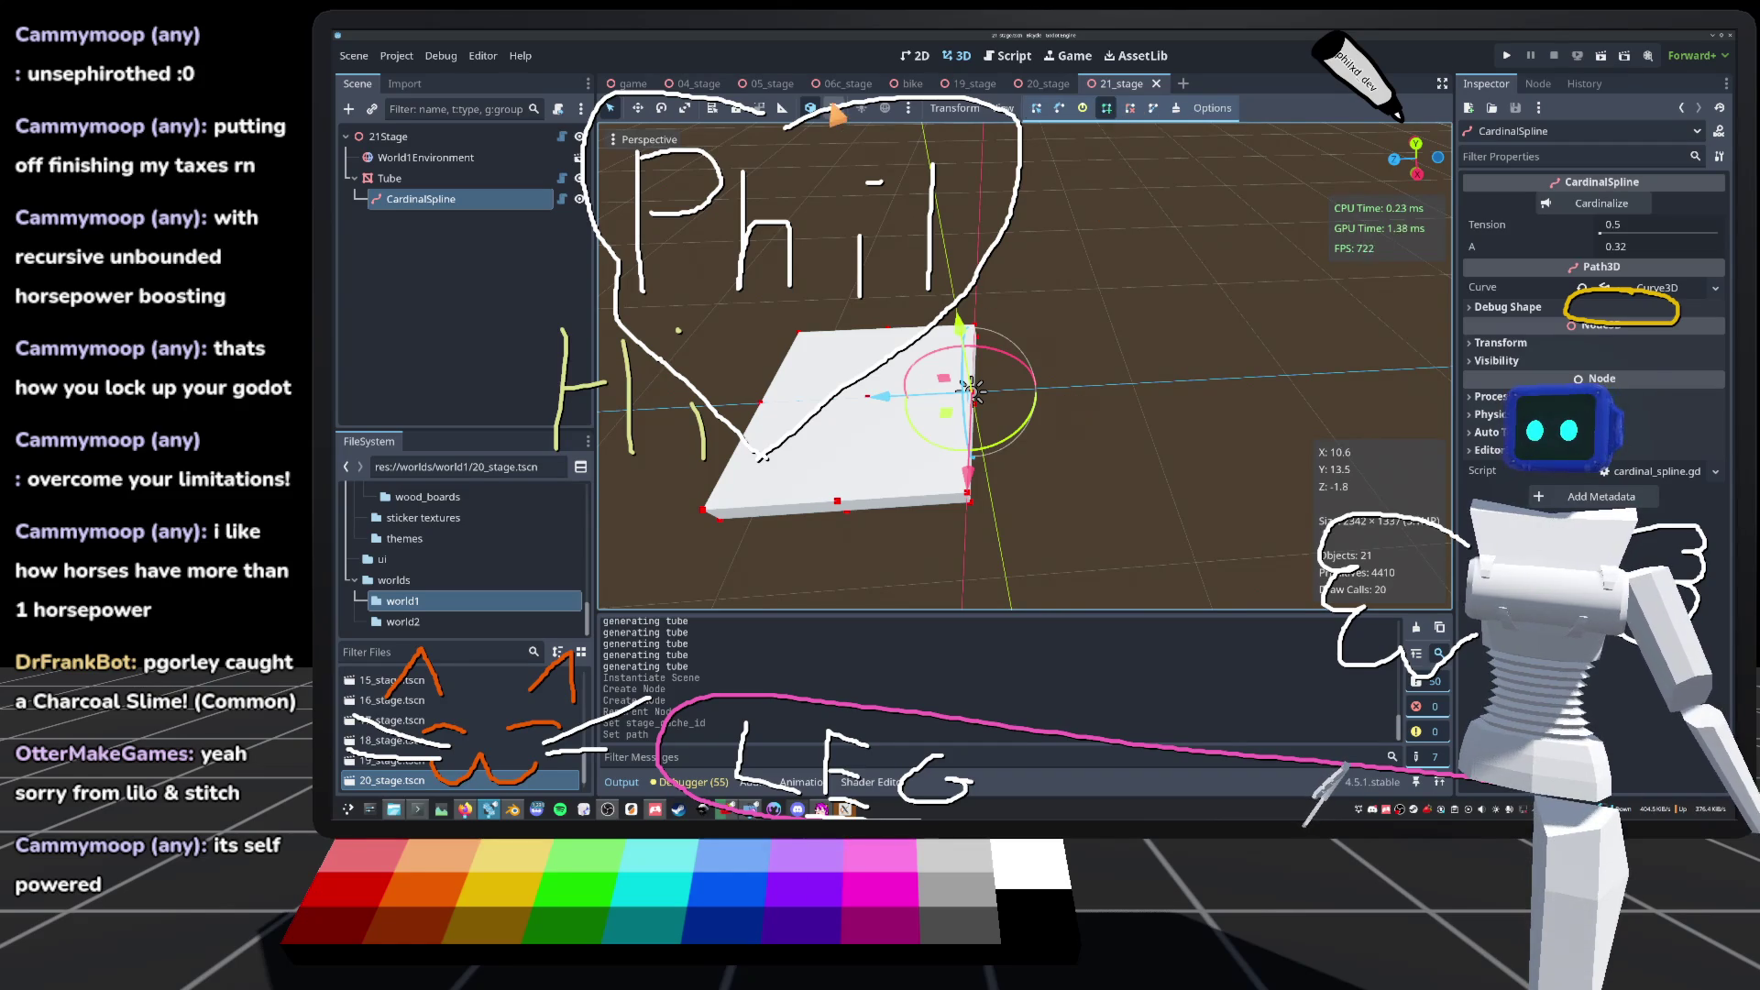
pyautogui.click(1095, 371)
pyautogui.click(1095, 373)
pyautogui.hotkey('ctrl', 'z')
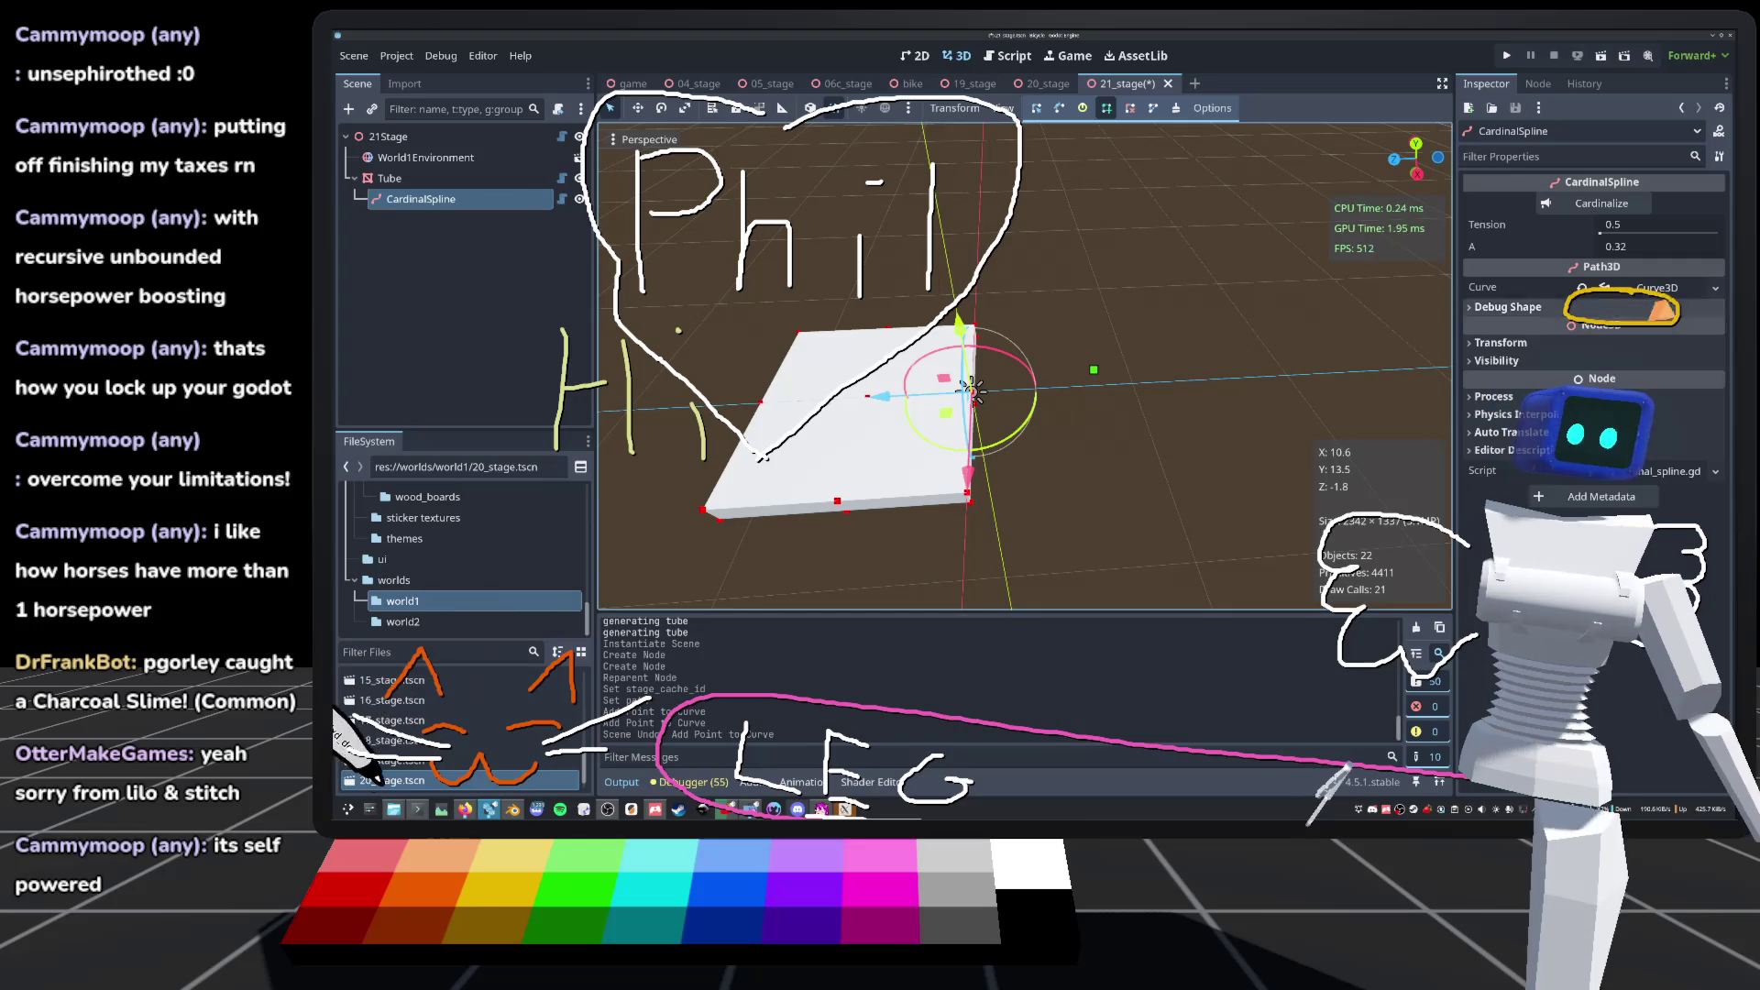
pyautogui.click(1657, 291)
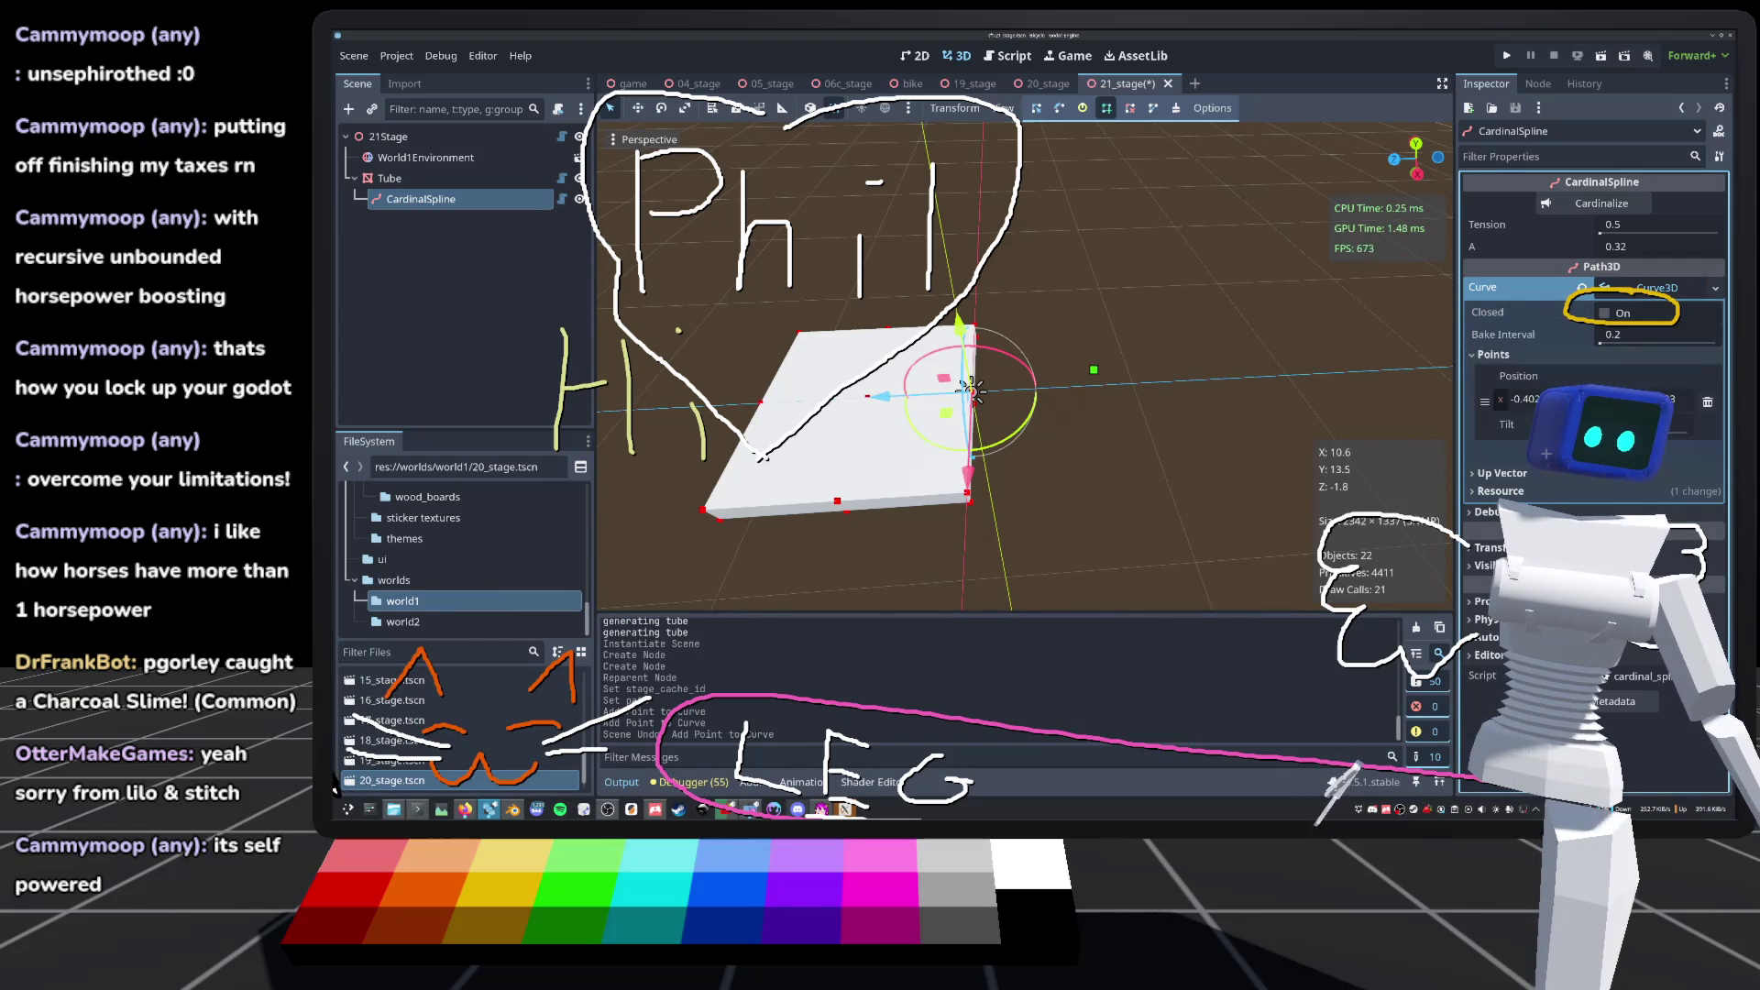
pyautogui.moveTo(1094, 370); pyautogui.dragTo(1095, 375)
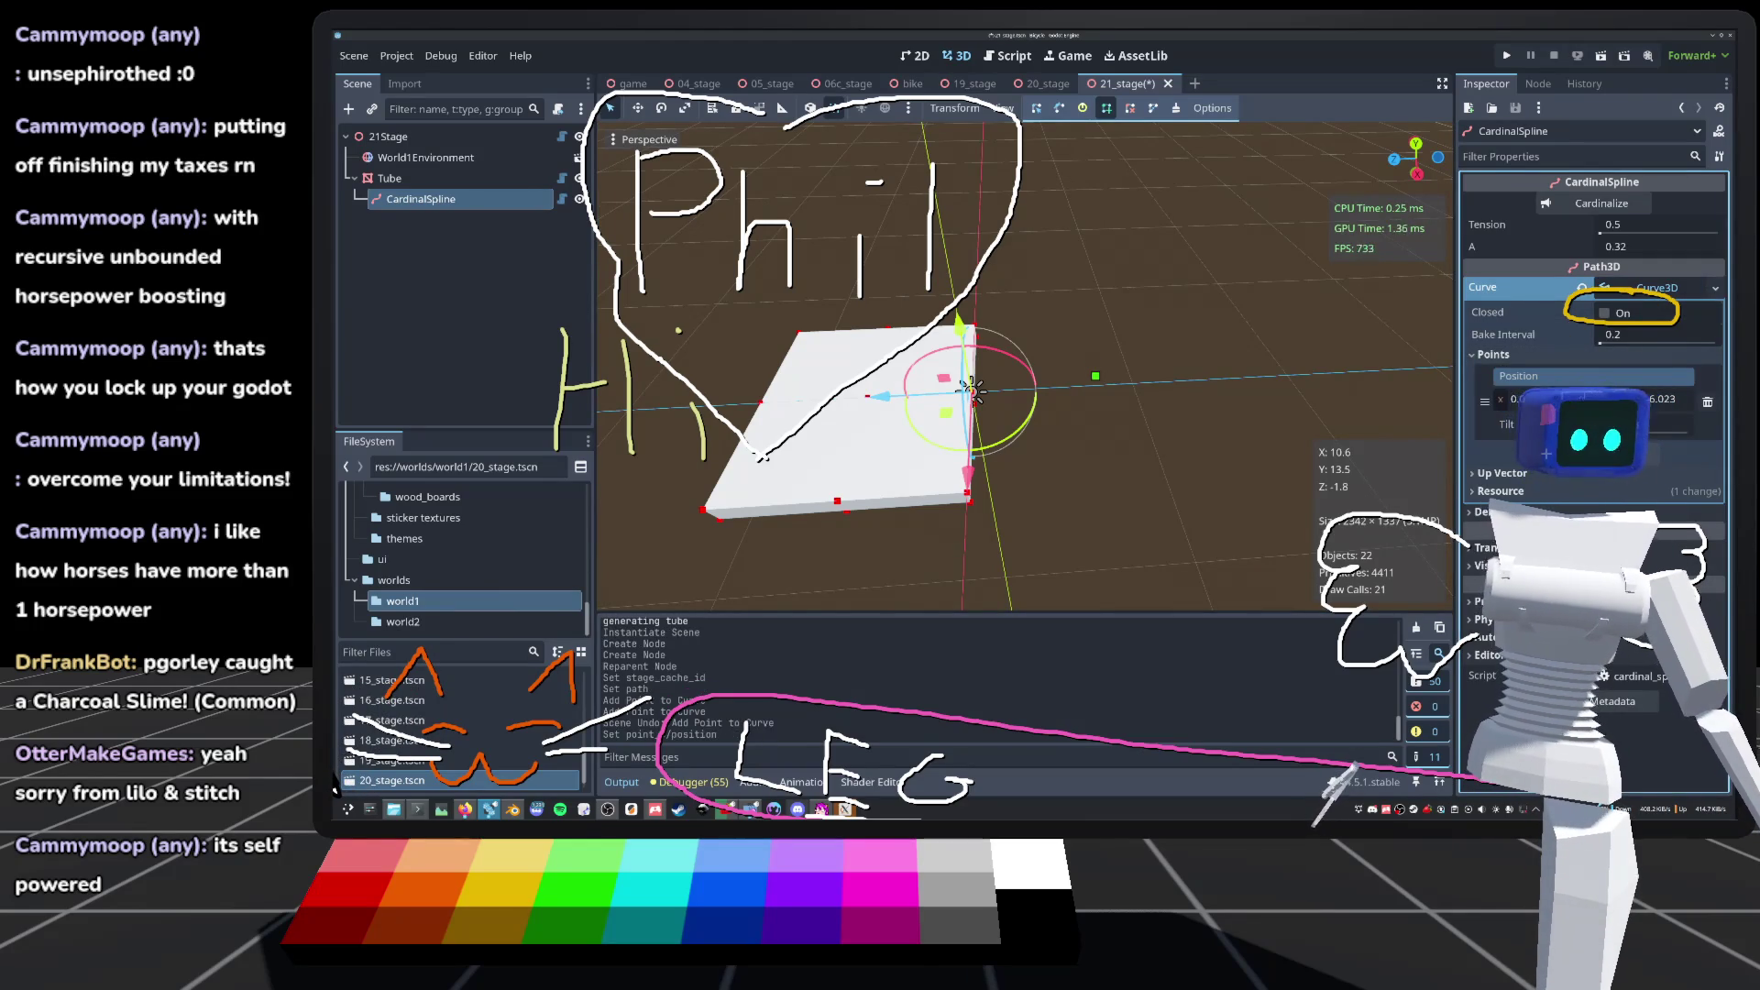
# Step: Add a distant point toward the horizon to extend the spline
pyautogui.scroll(-3, 1024, 366)
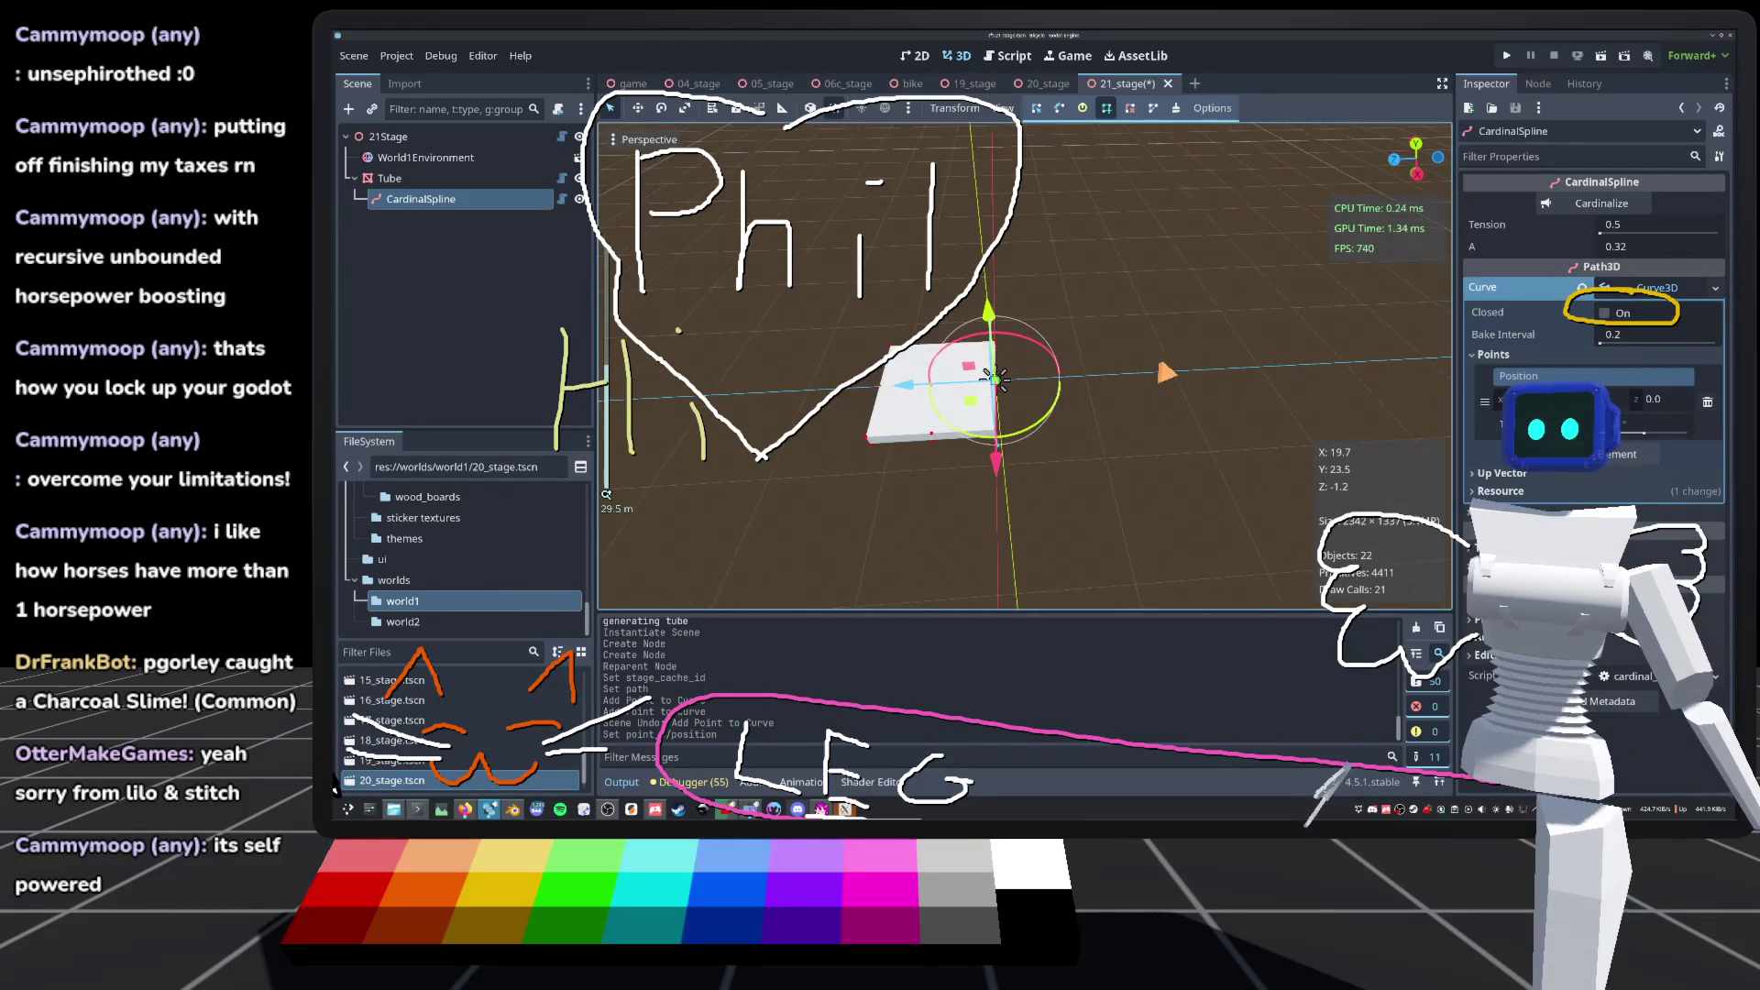
pyautogui.moveTo(907, 392)
pyautogui.mouseDown()
pyautogui.moveTo(950, 380)
pyautogui.moveTo(946, 348)
pyautogui.mouseUp()
pyautogui.click(949, 380)
pyautogui.scroll(-3, 945, 341)
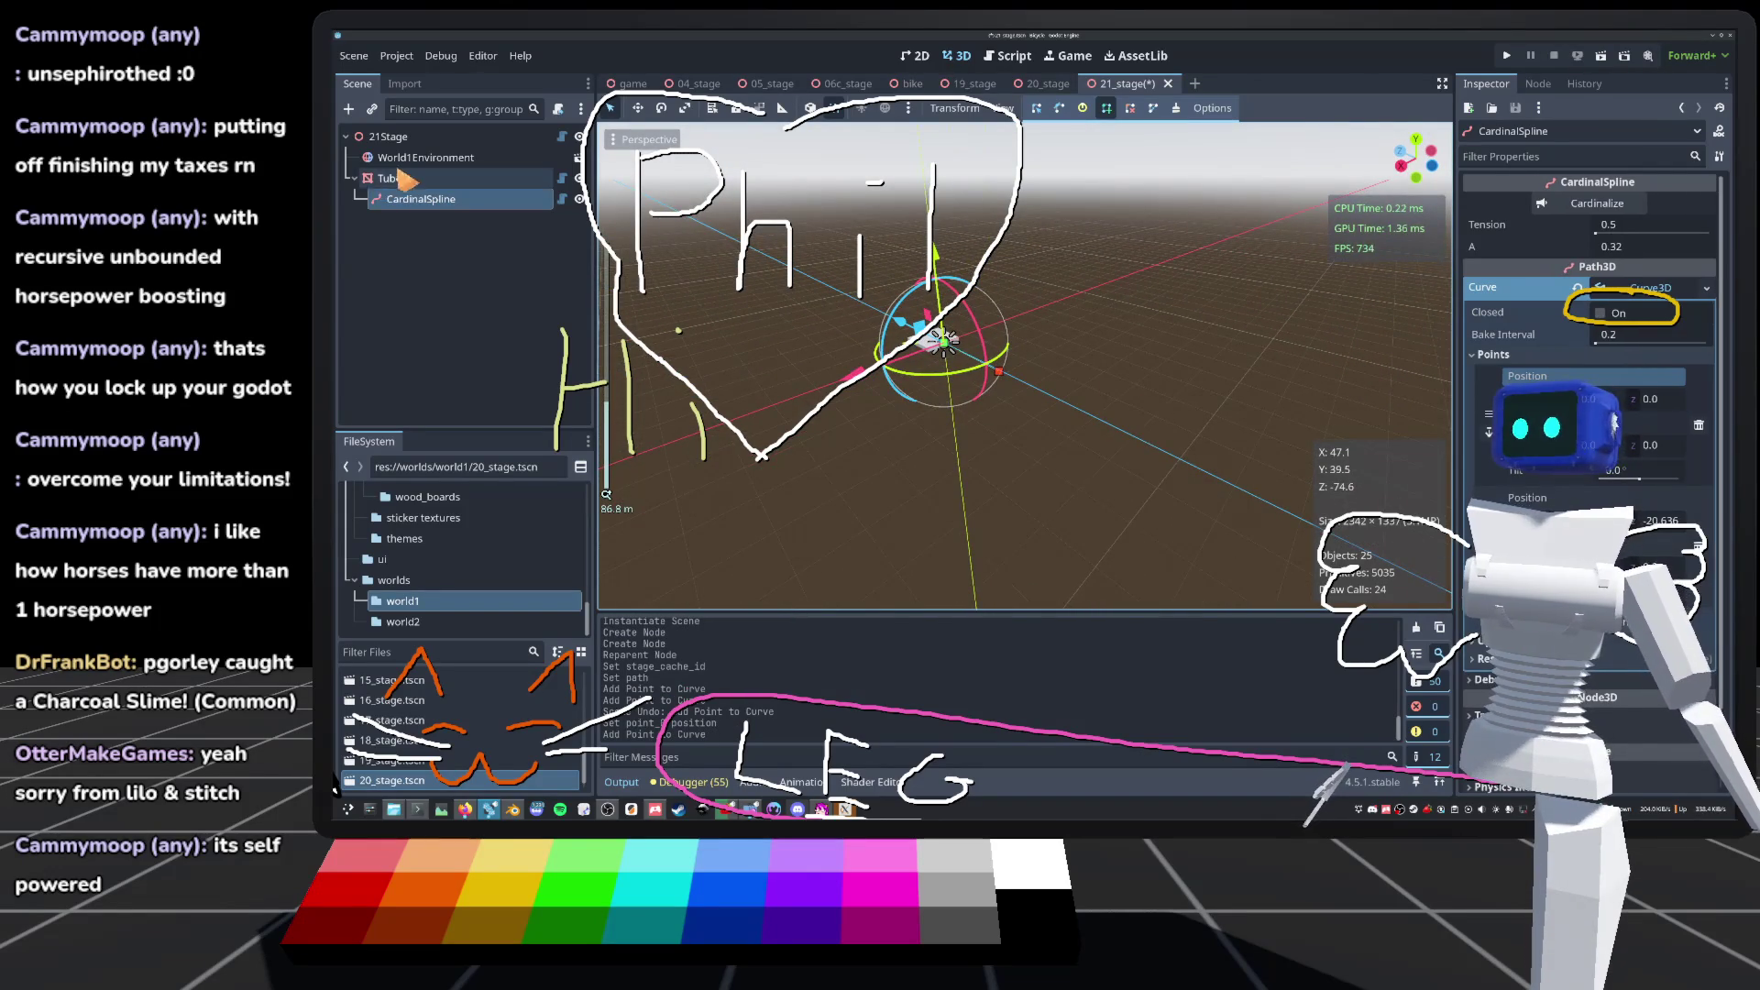
# Step: Turn on Show Points for the Tube
pyautogui.click(389, 179)
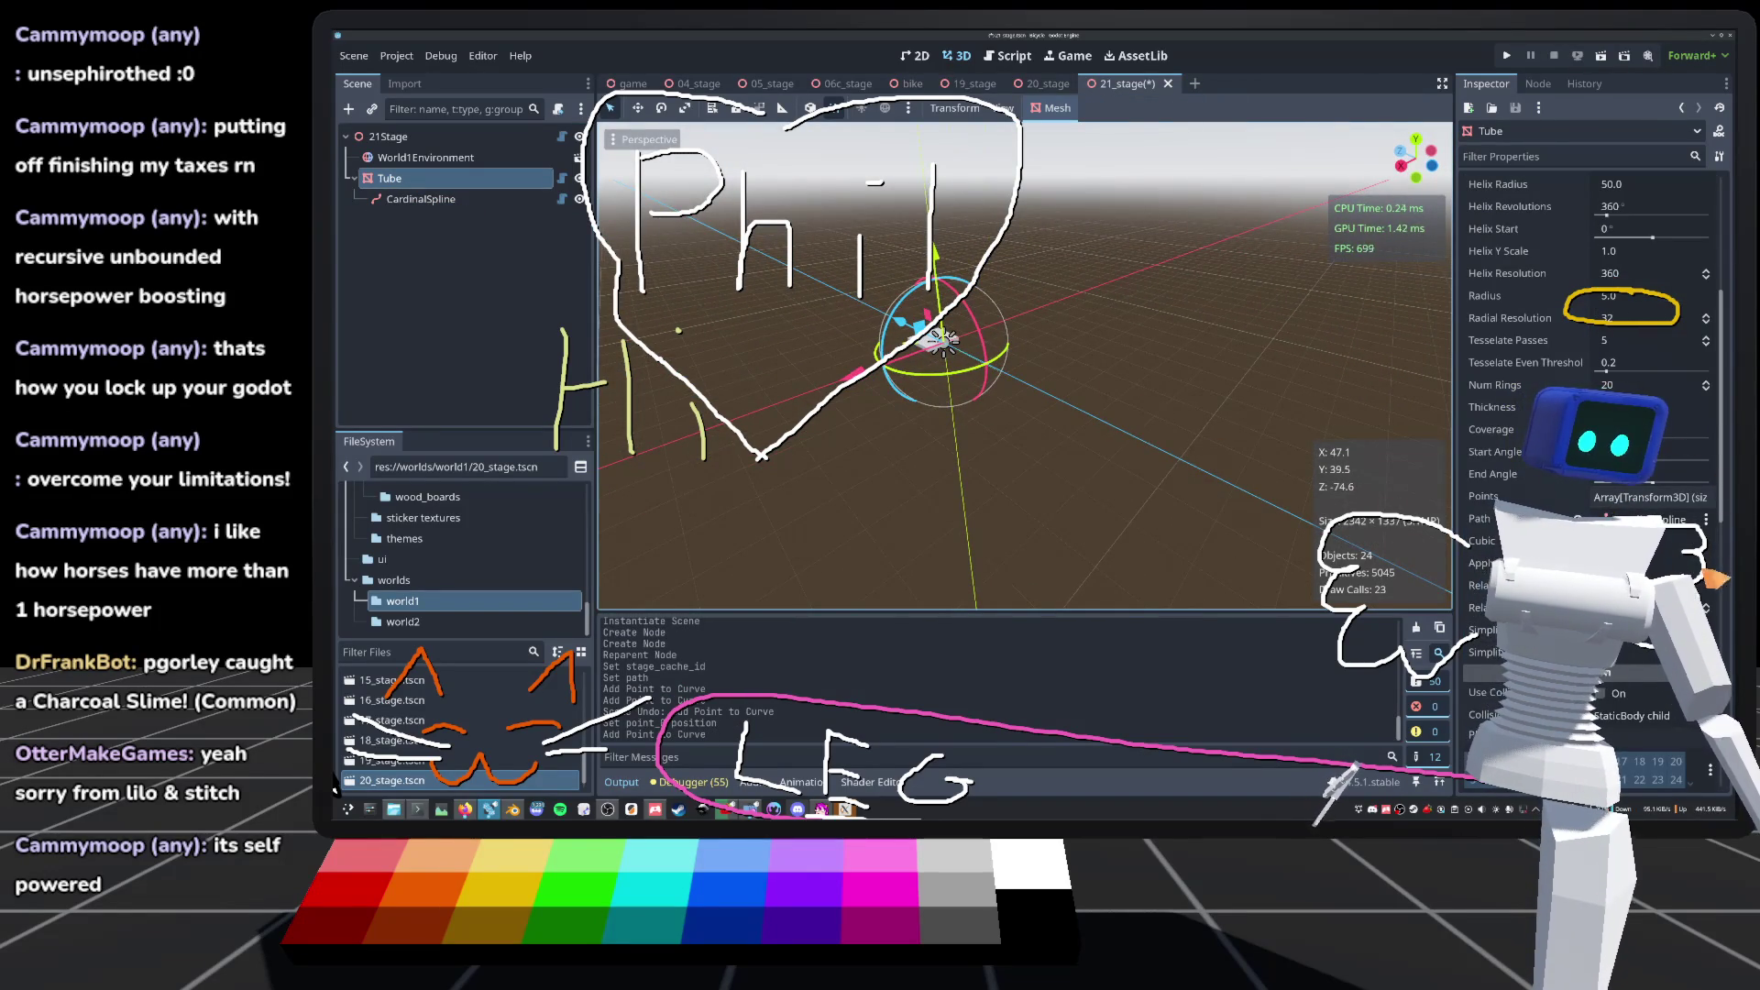
pyautogui.scroll(4, 1496, 477)
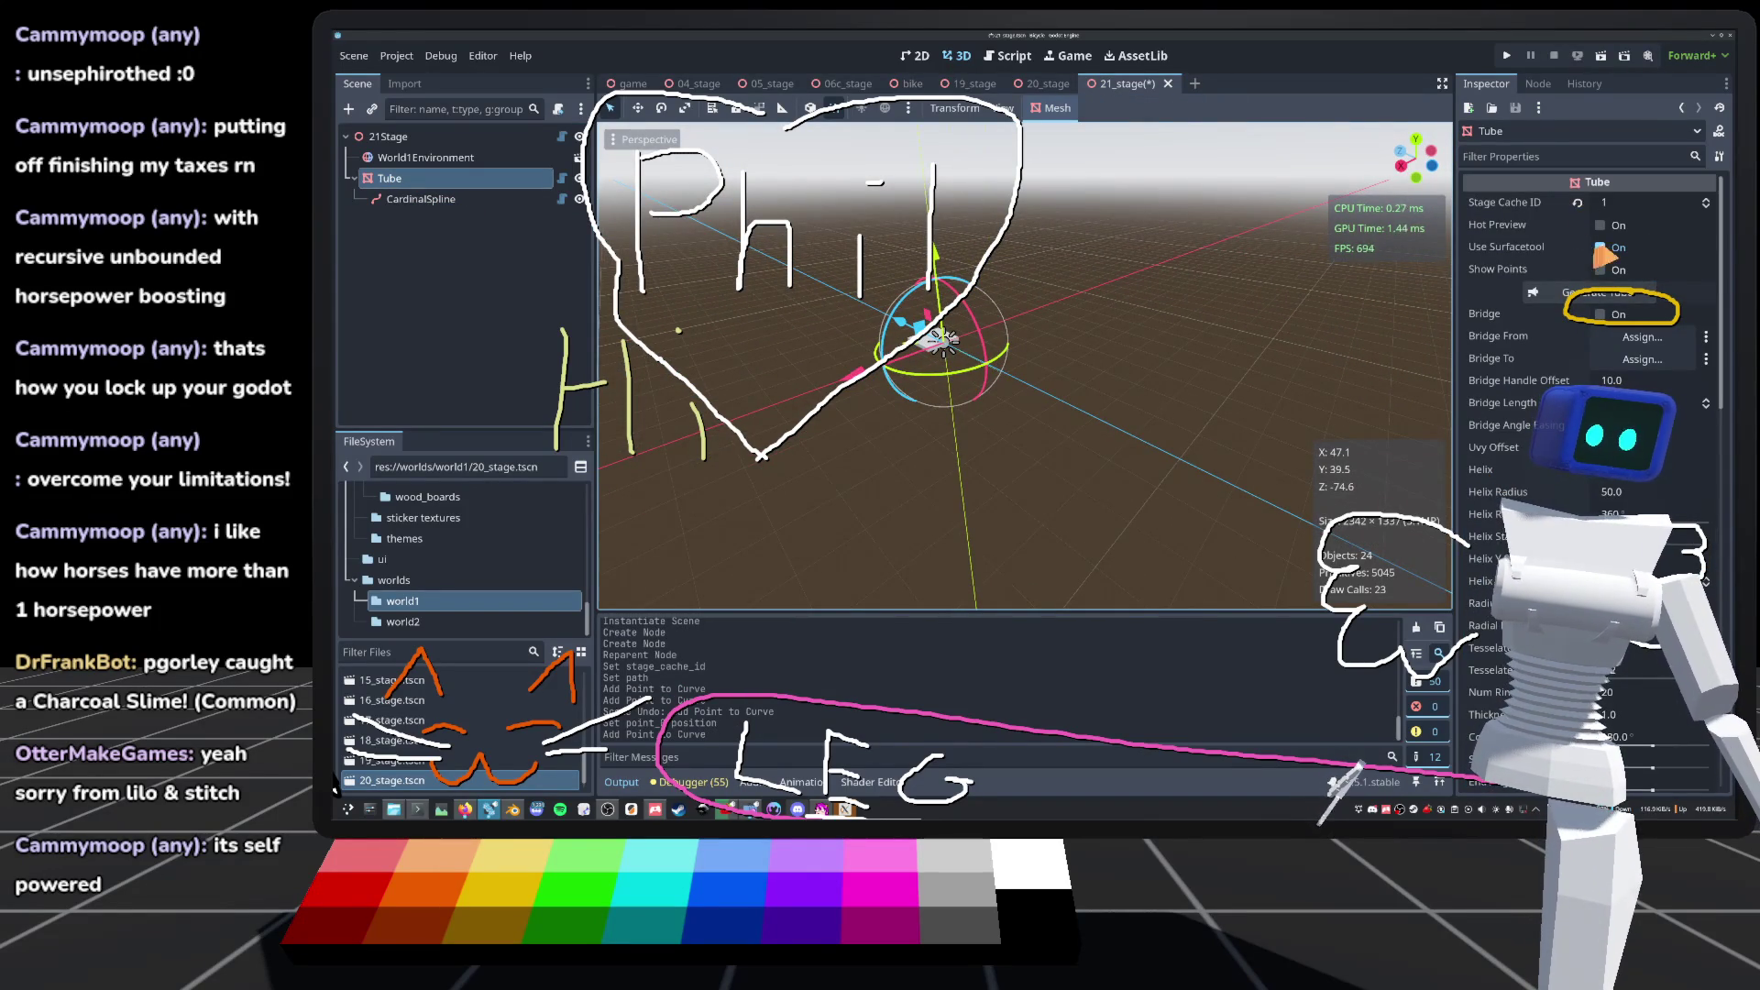
pyautogui.click(1599, 270)
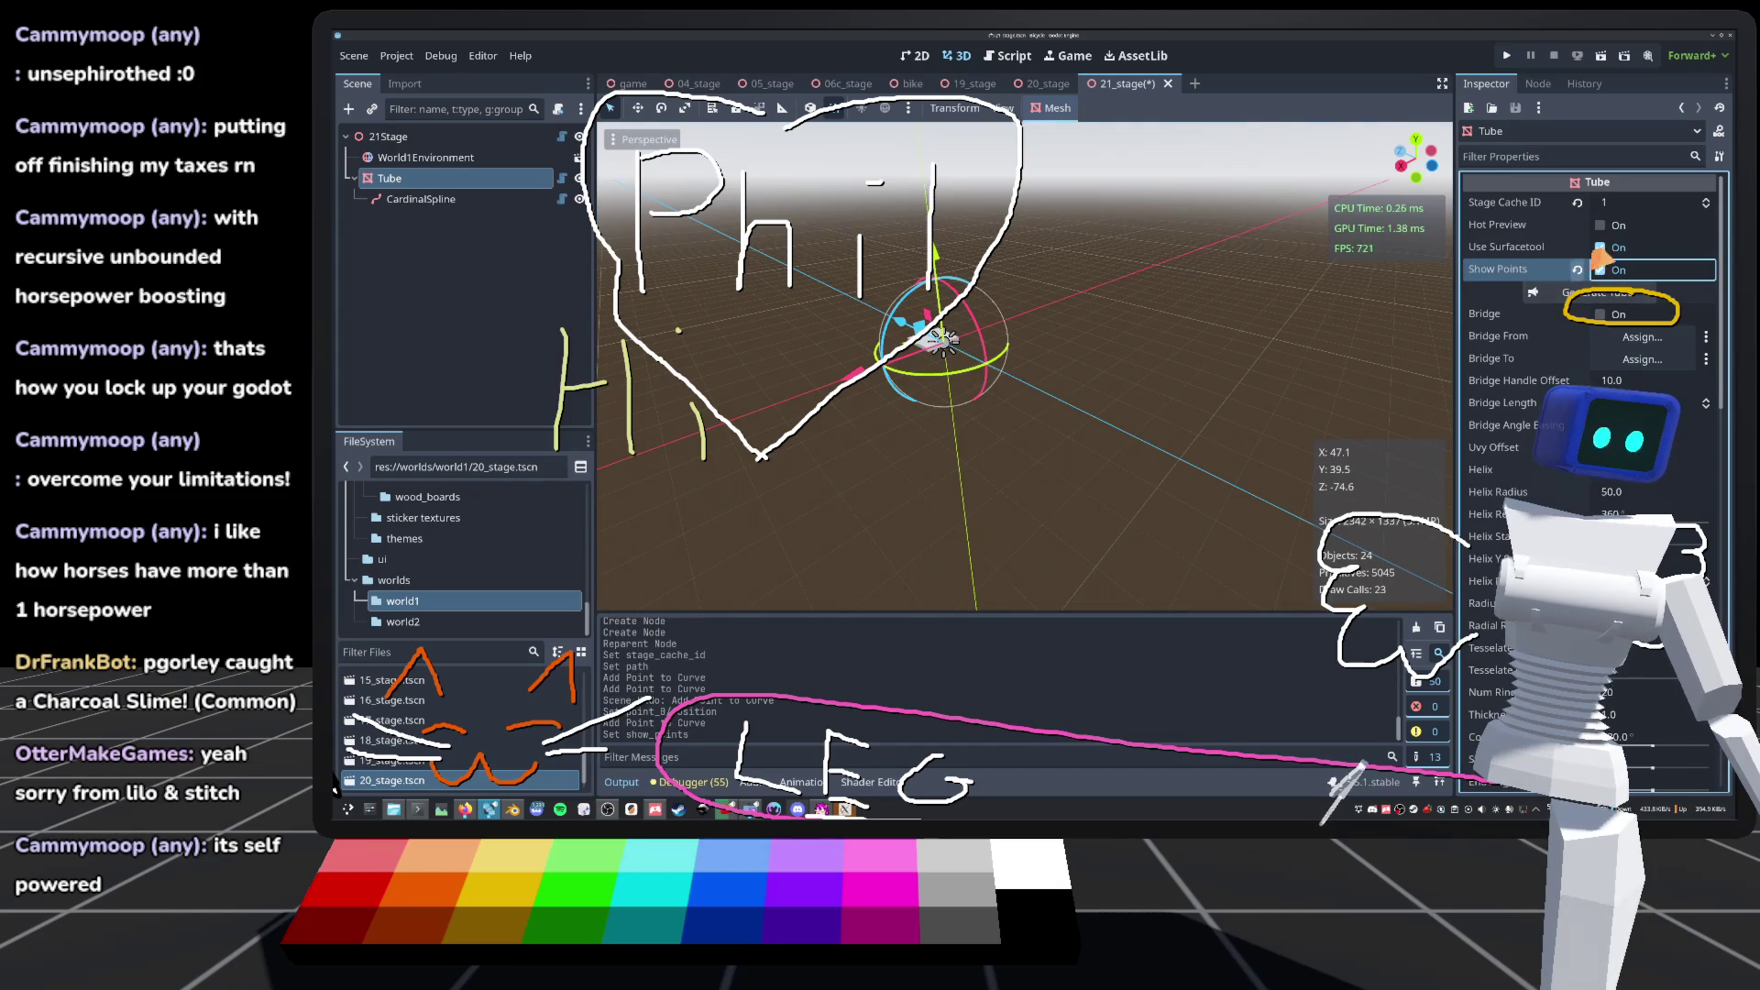
# Step: Enable the Tube's live preview and save the scene
pyautogui.click(1599, 225)
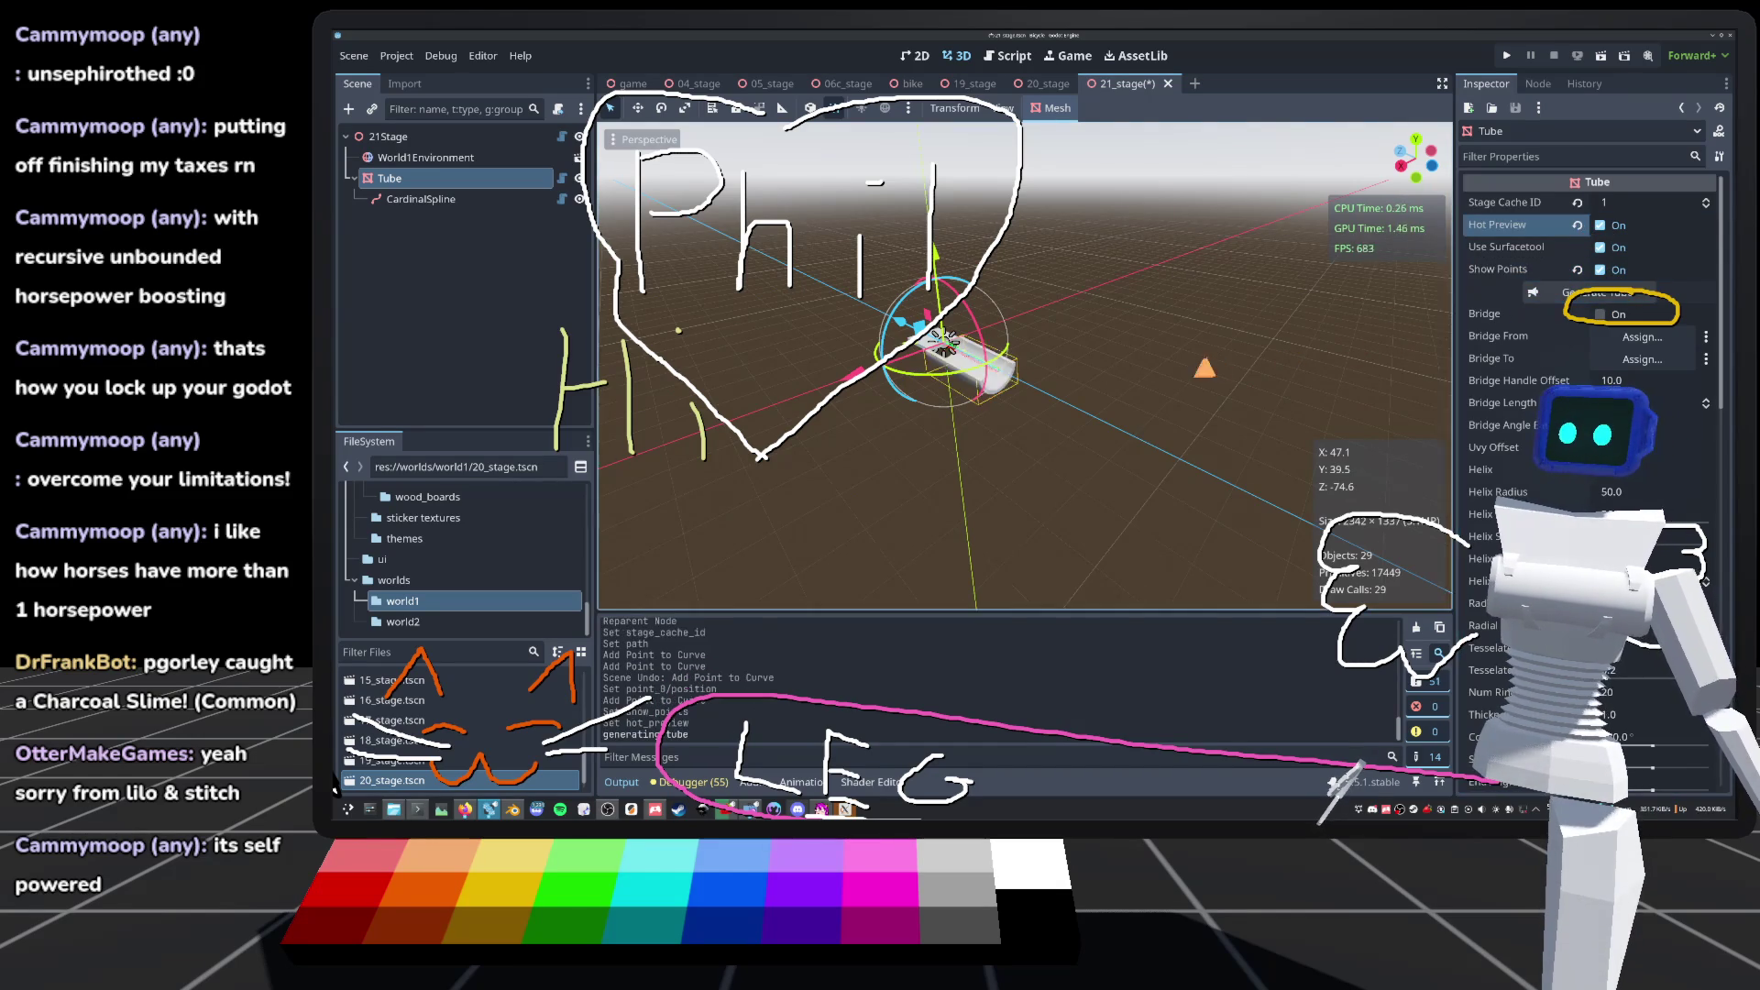
pyautogui.scroll(3, 1025, 366)
pyautogui.hotkey('ctrl', 's')
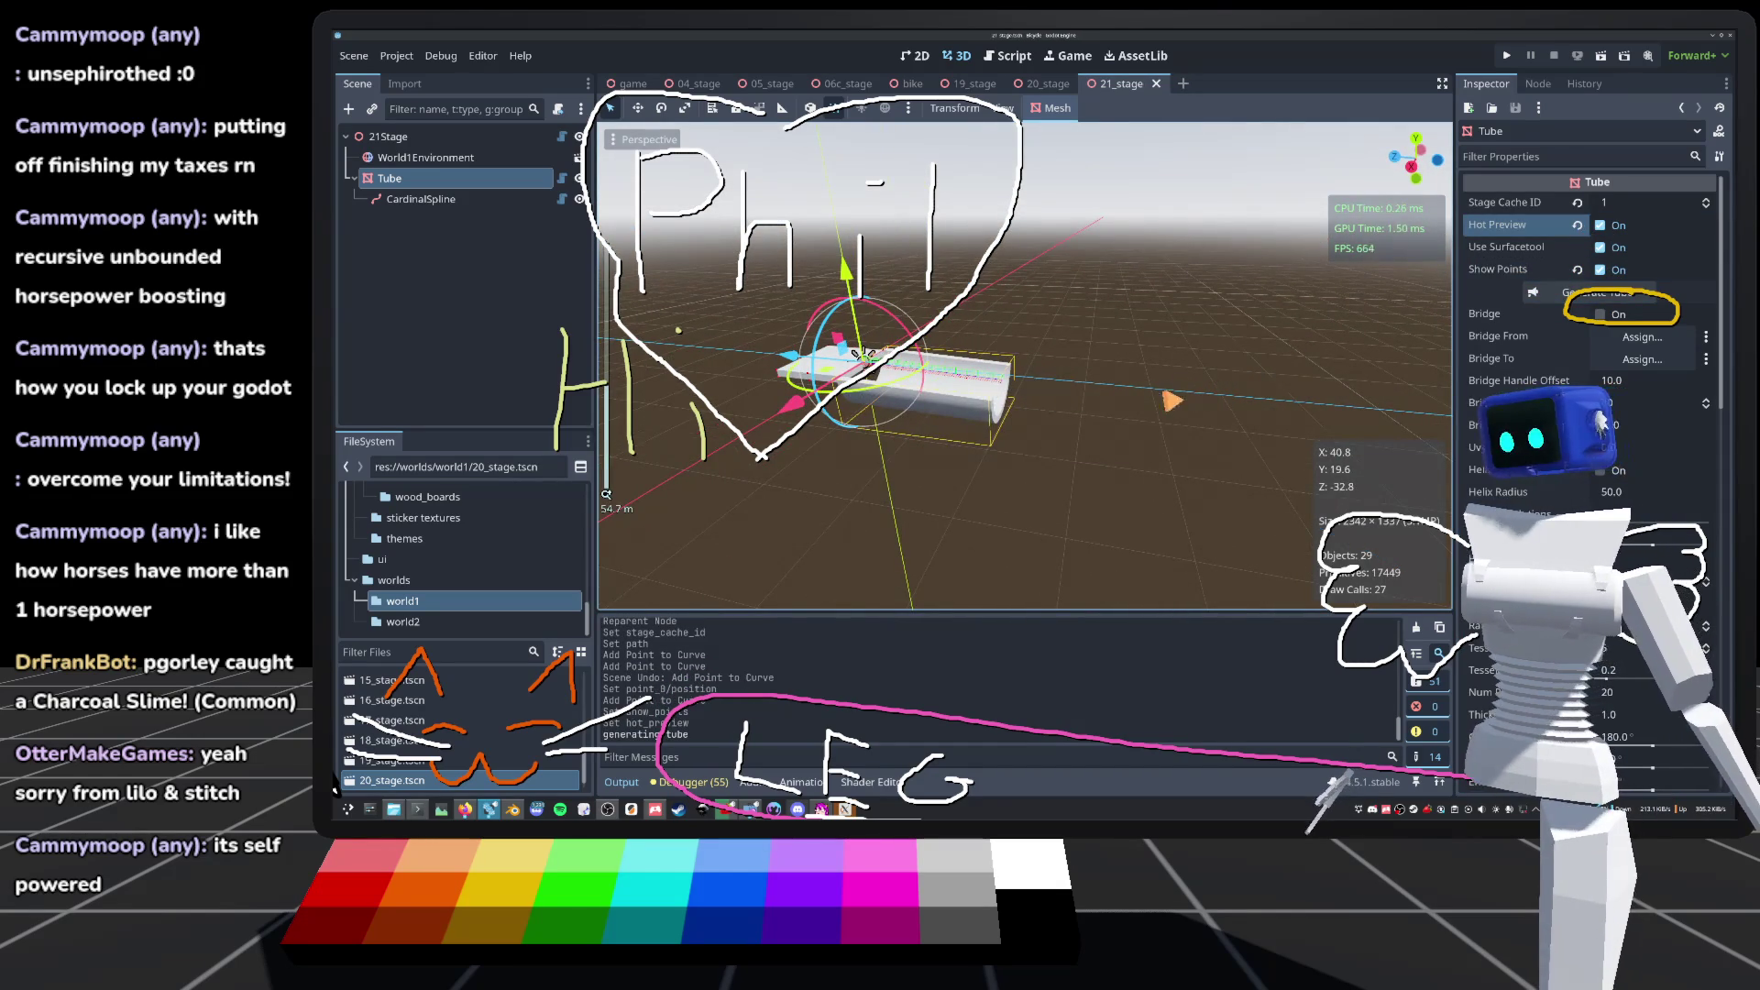
# Step: Add a CardinalSpline point and drag it far out to lengthen the tube
pyautogui.click(435, 202)
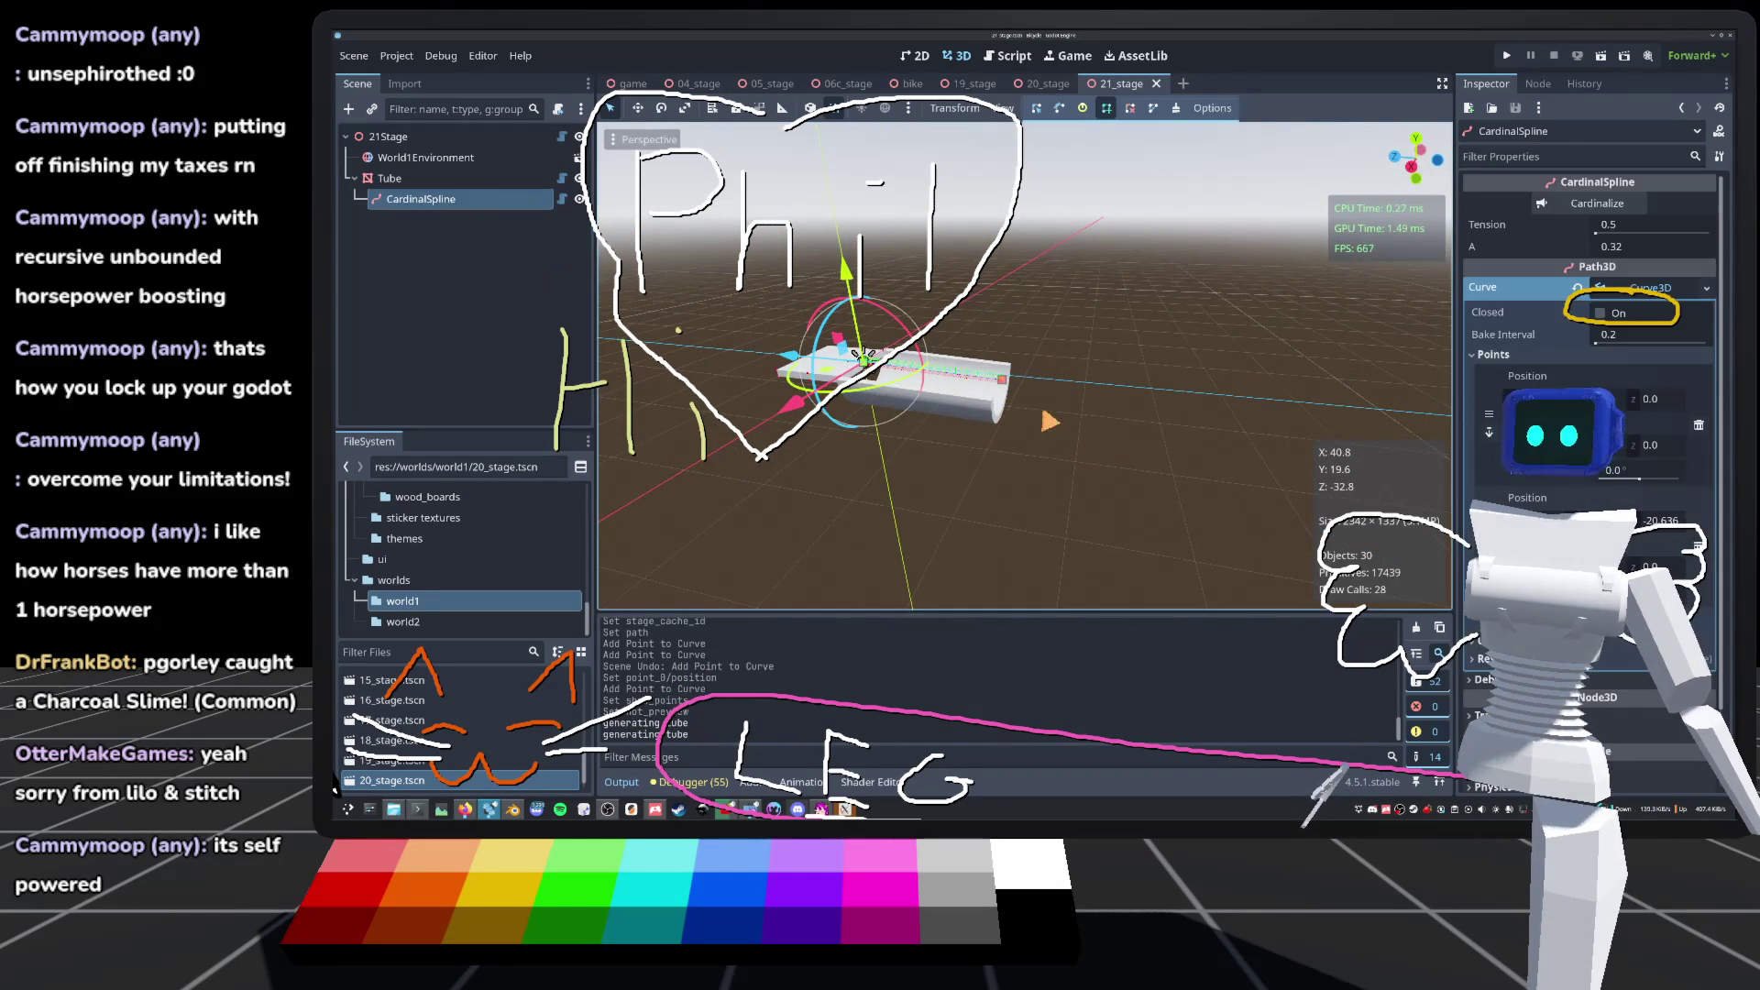
pyautogui.click(1222, 394)
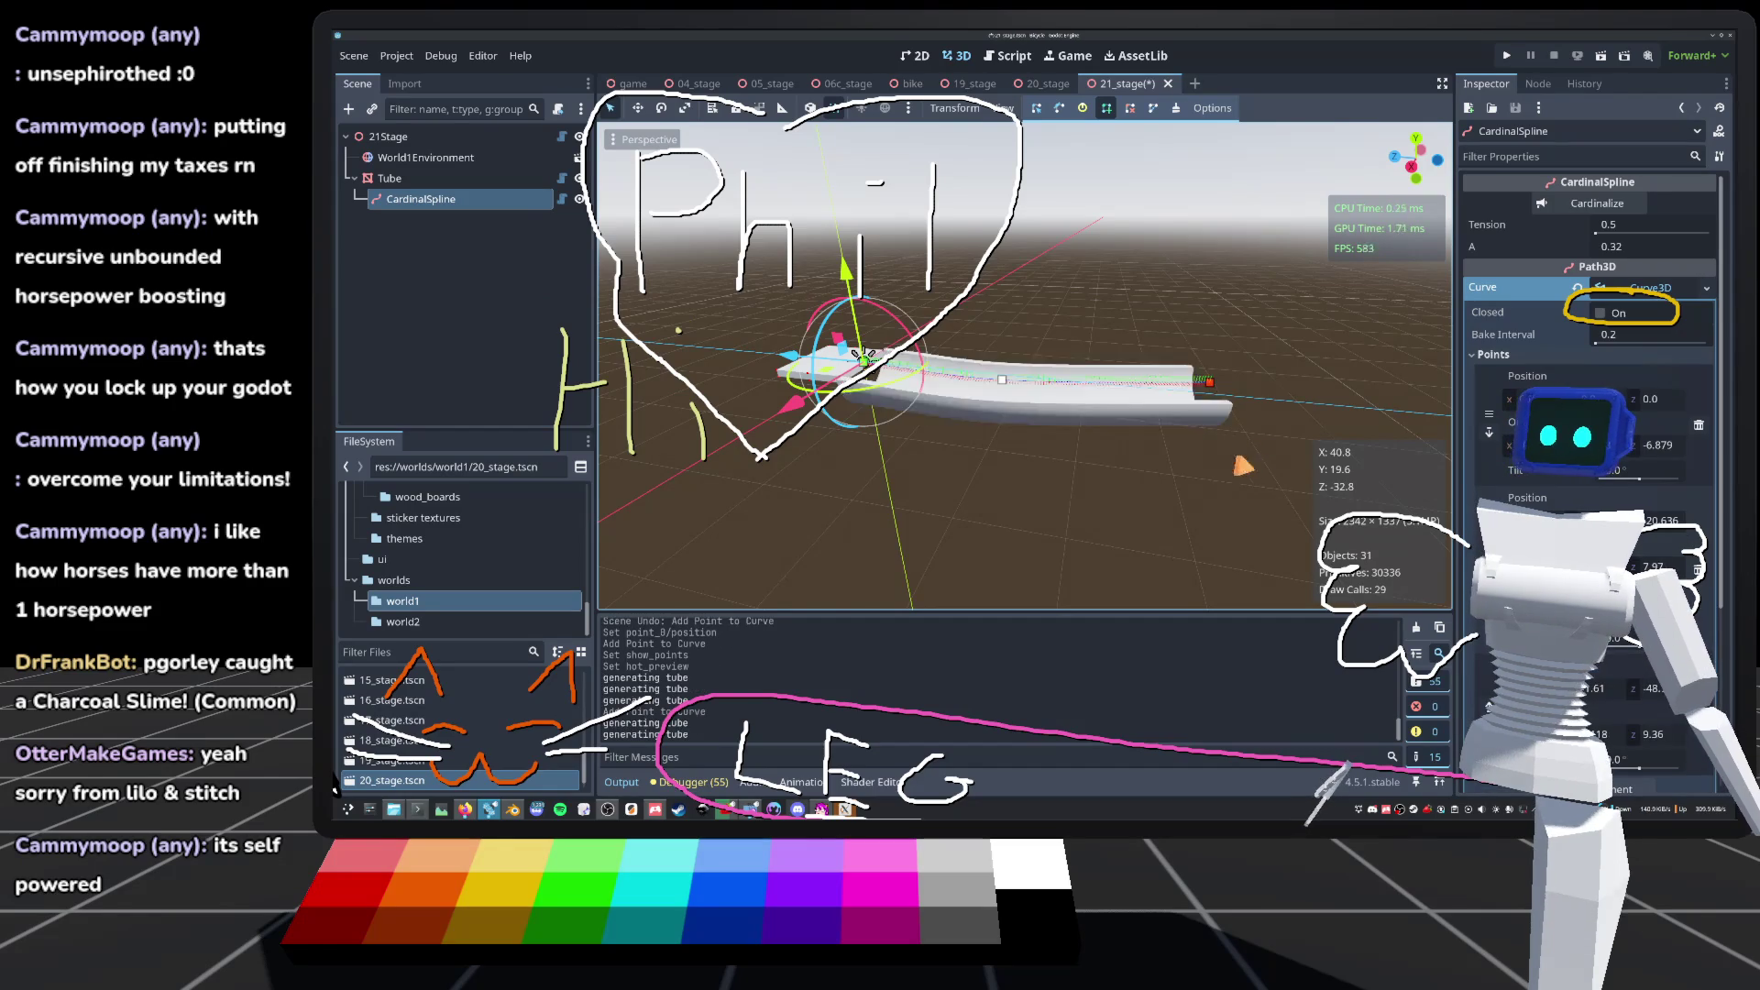
pyautogui.moveTo(1039, 369)
pyautogui.mouseDown()
pyautogui.moveTo(1219, 449)
pyautogui.moveTo(1256, 439)
pyautogui.moveTo(1139, 392)
pyautogui.mouseUp()
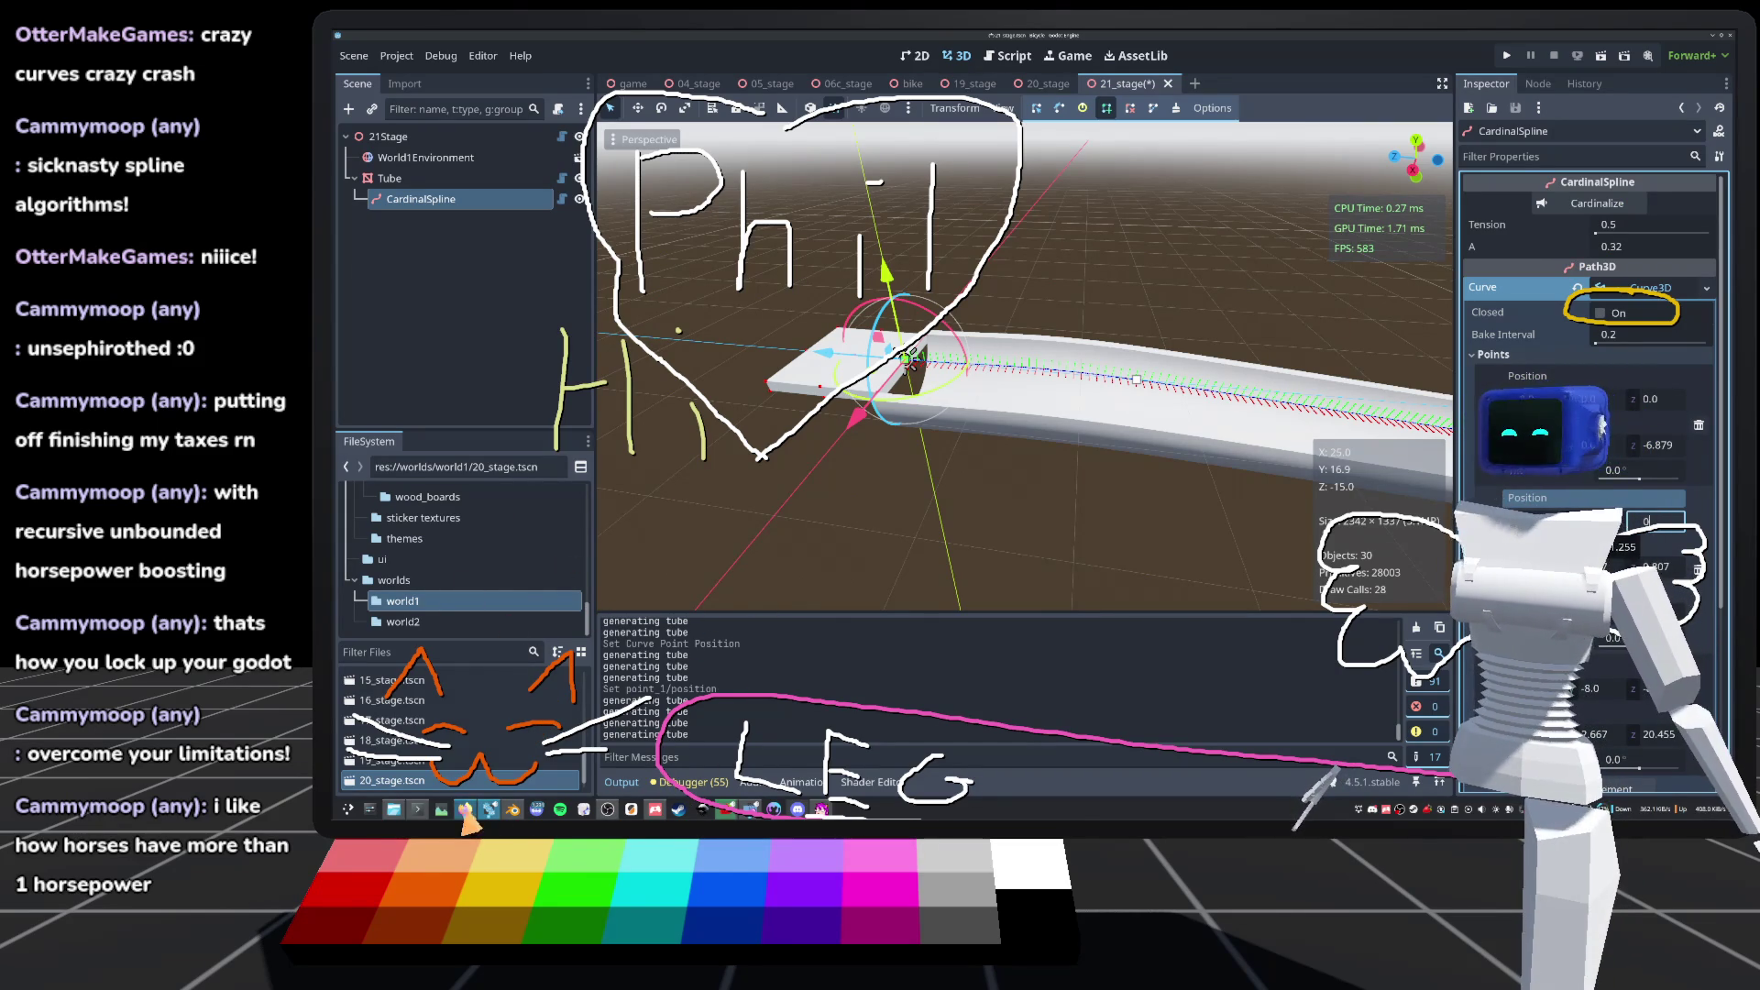
# Step: In System Monitor, select the Godot_v4.5.1 process and confirm End Process to kill it
pyautogui.click(394, 810)
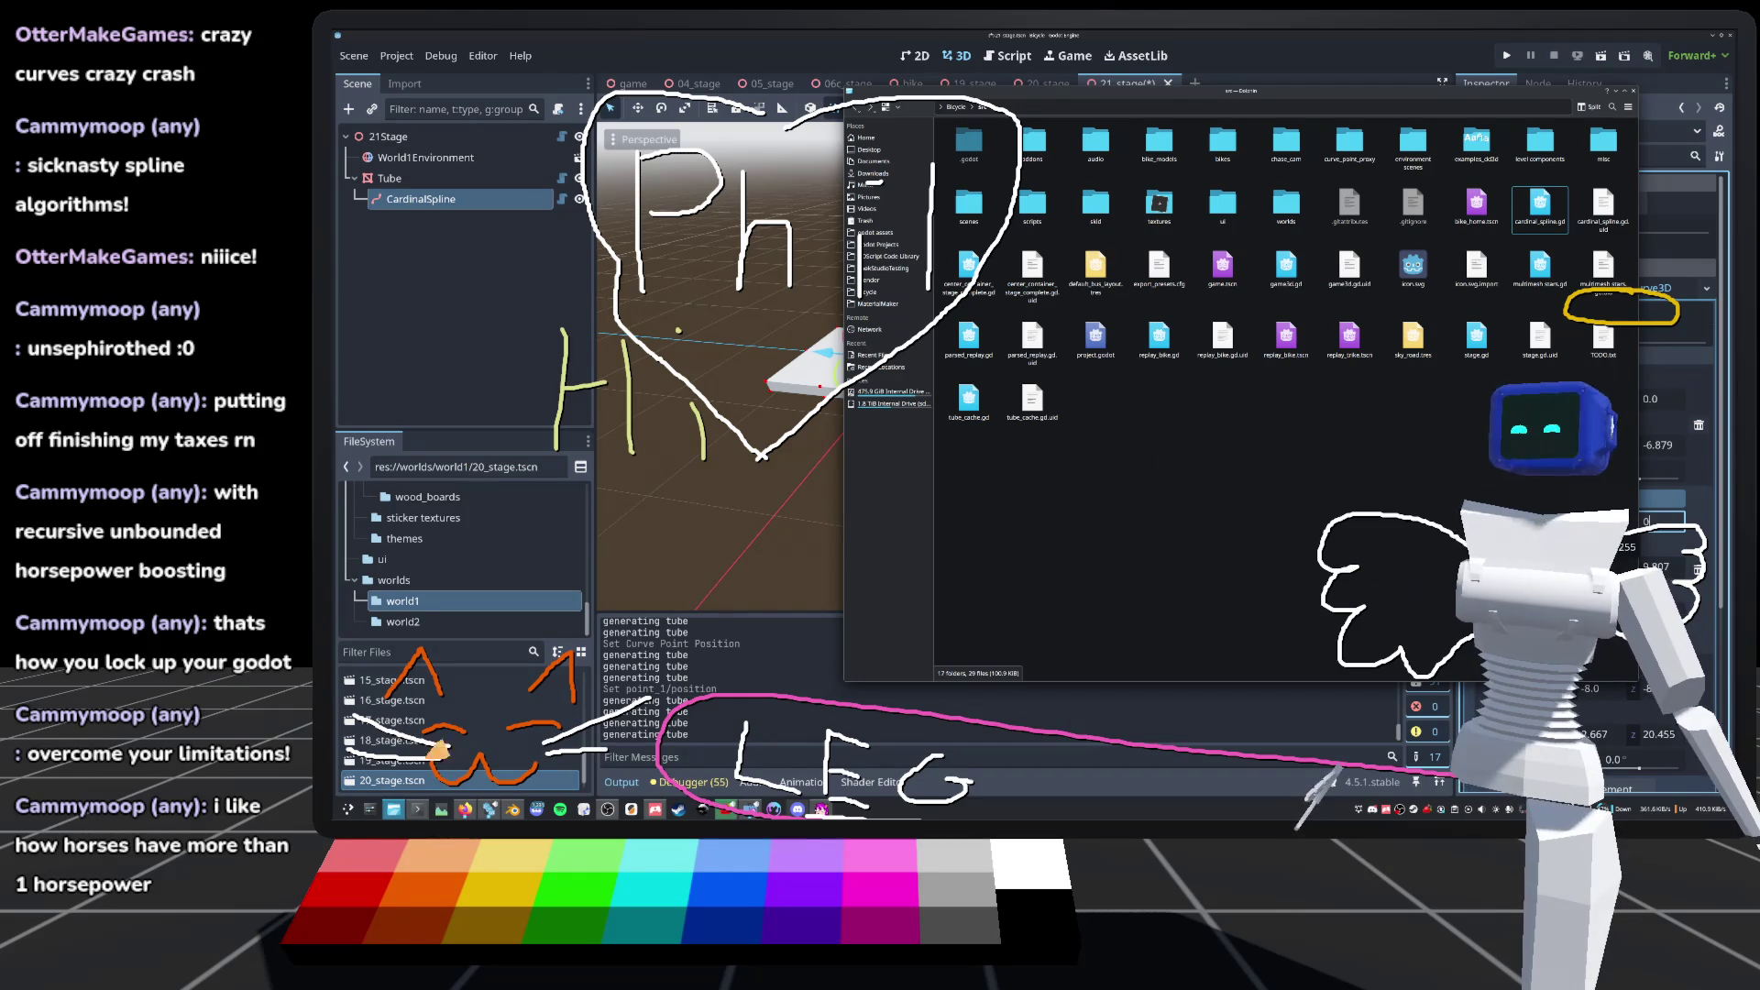
pyautogui.click(441, 810)
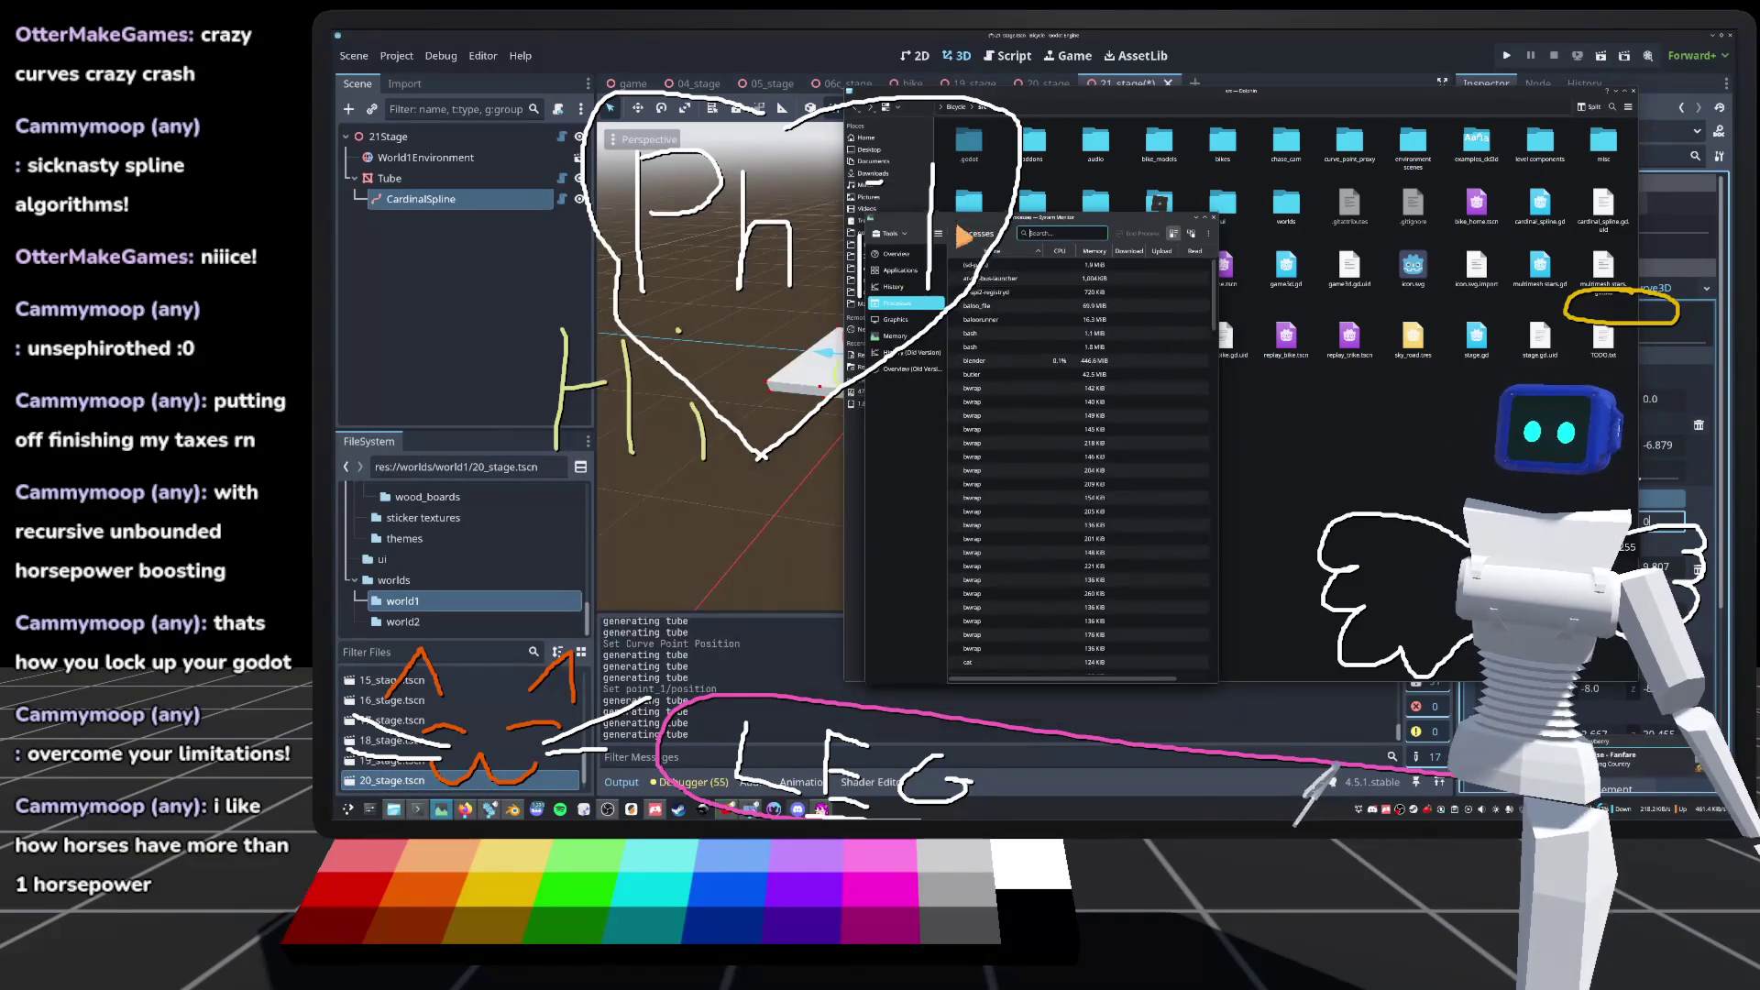
pyautogui.scroll(-10, 1096, 454)
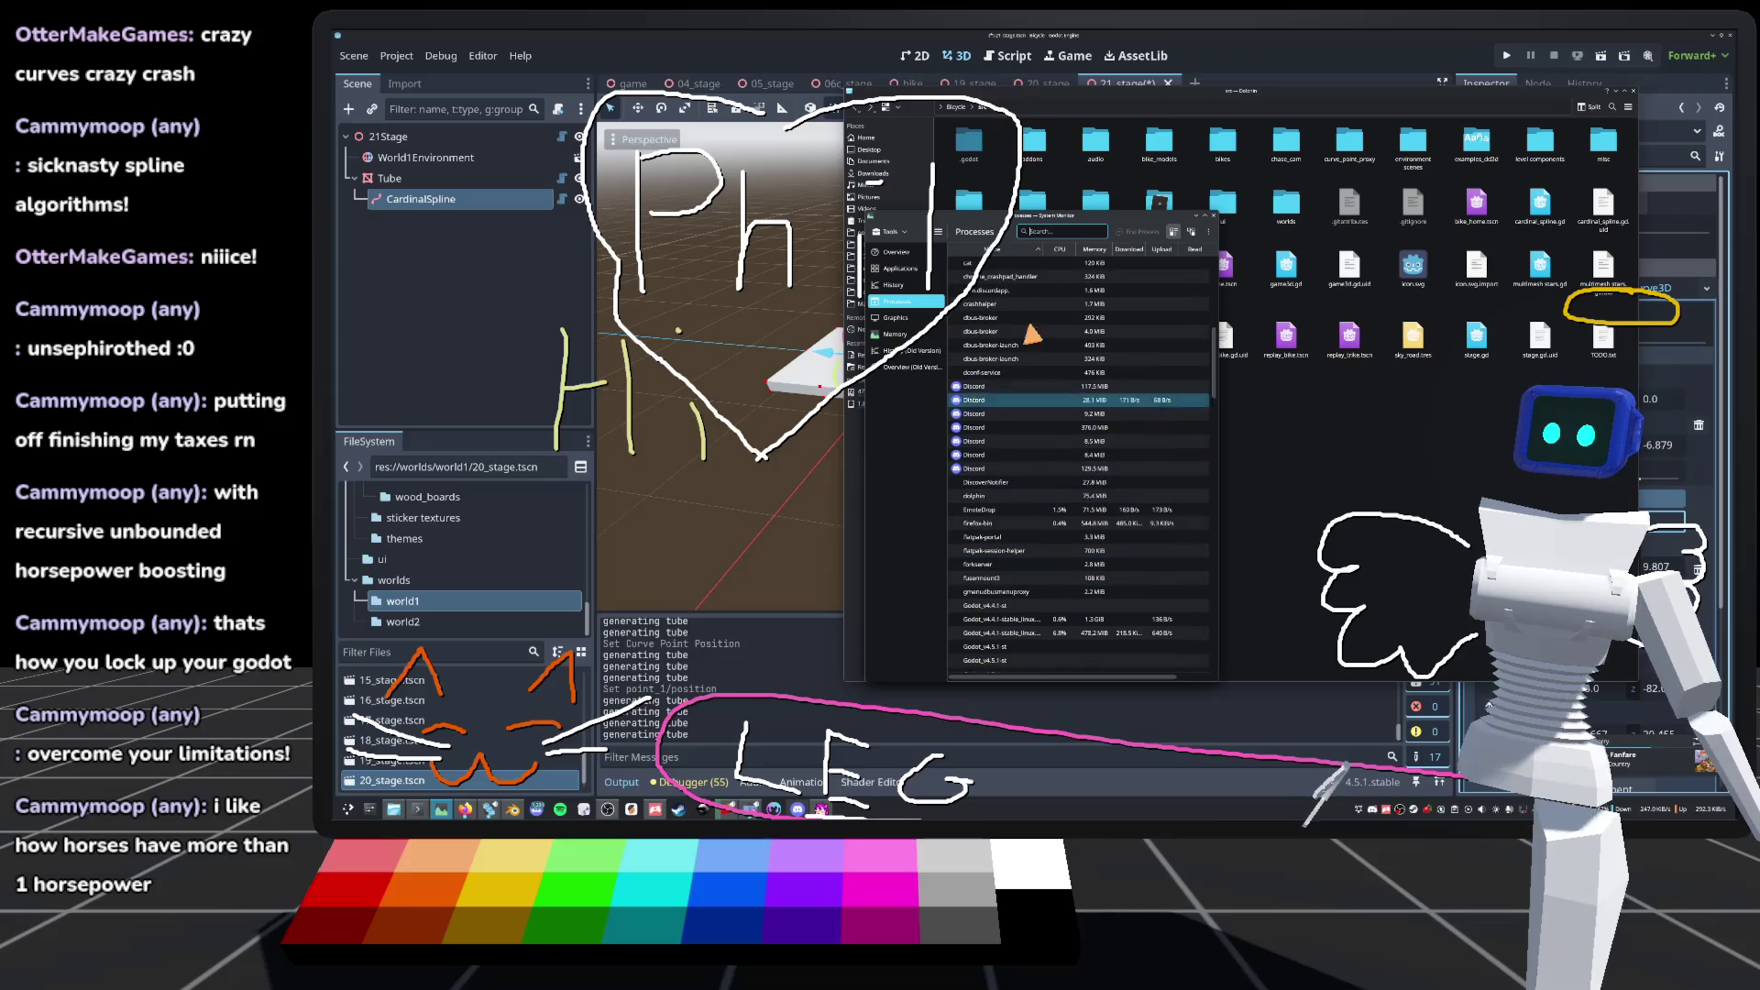
pyautogui.scroll(-6, 1036, 422)
pyautogui.click(1027, 415)
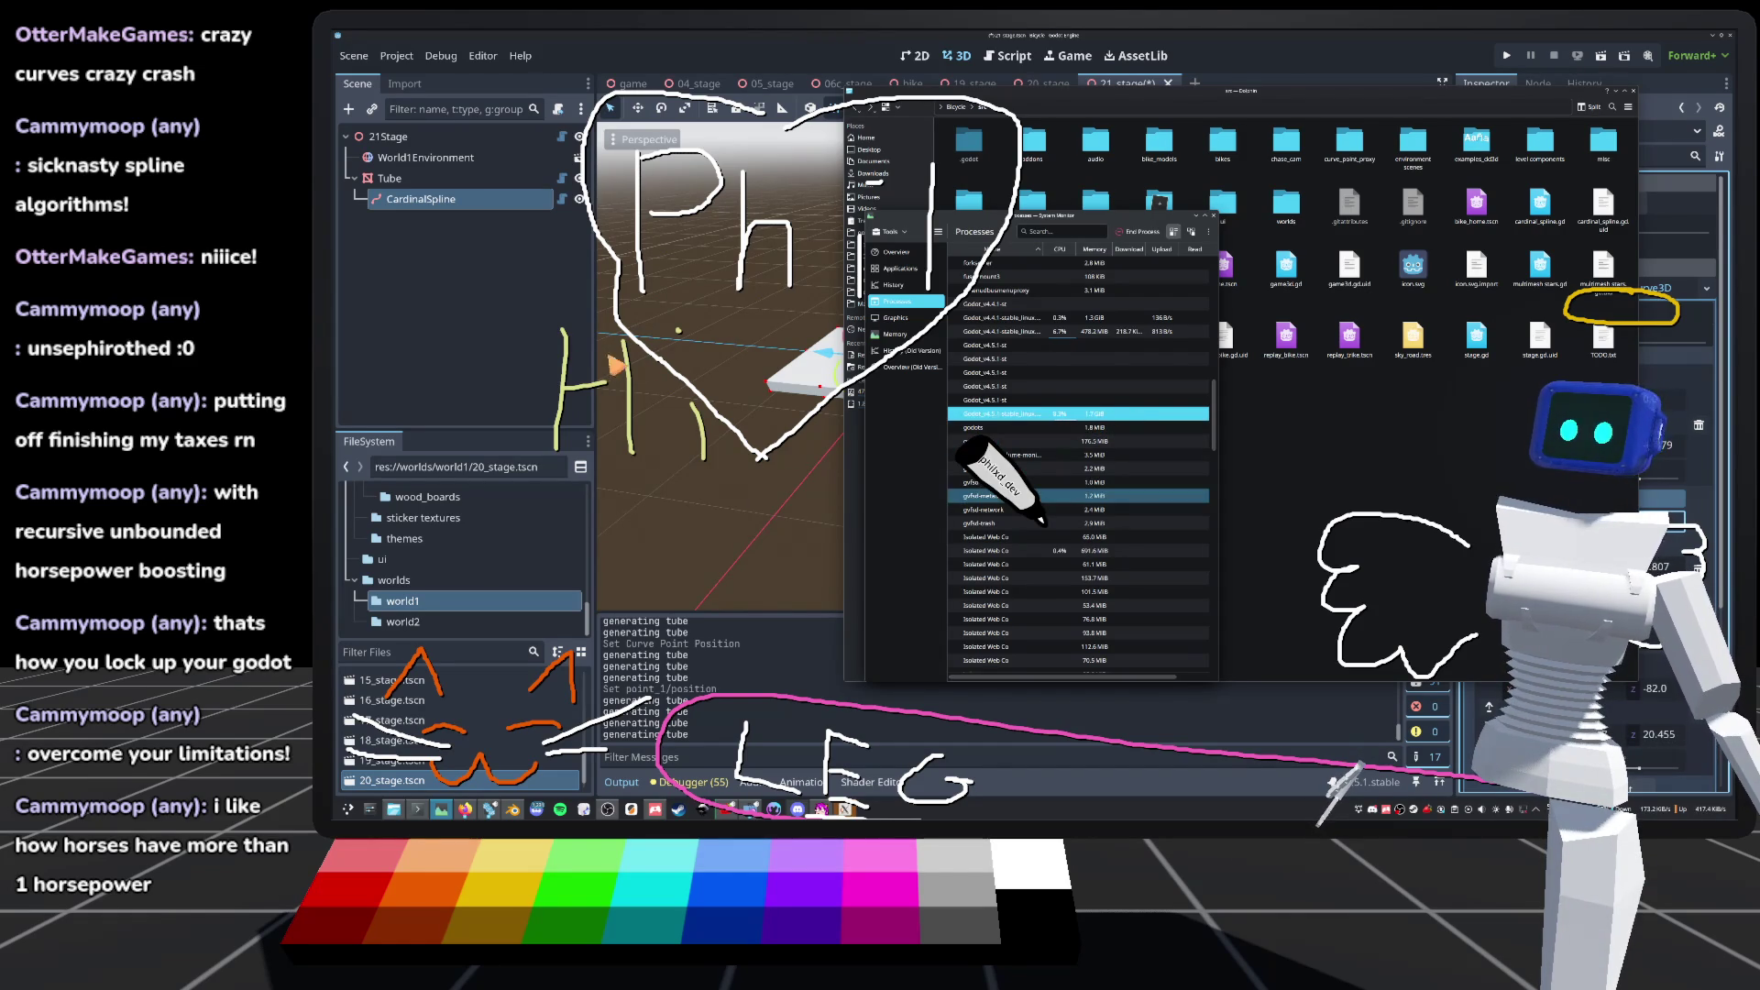
pyautogui.hotkey('alt', 'Tab')
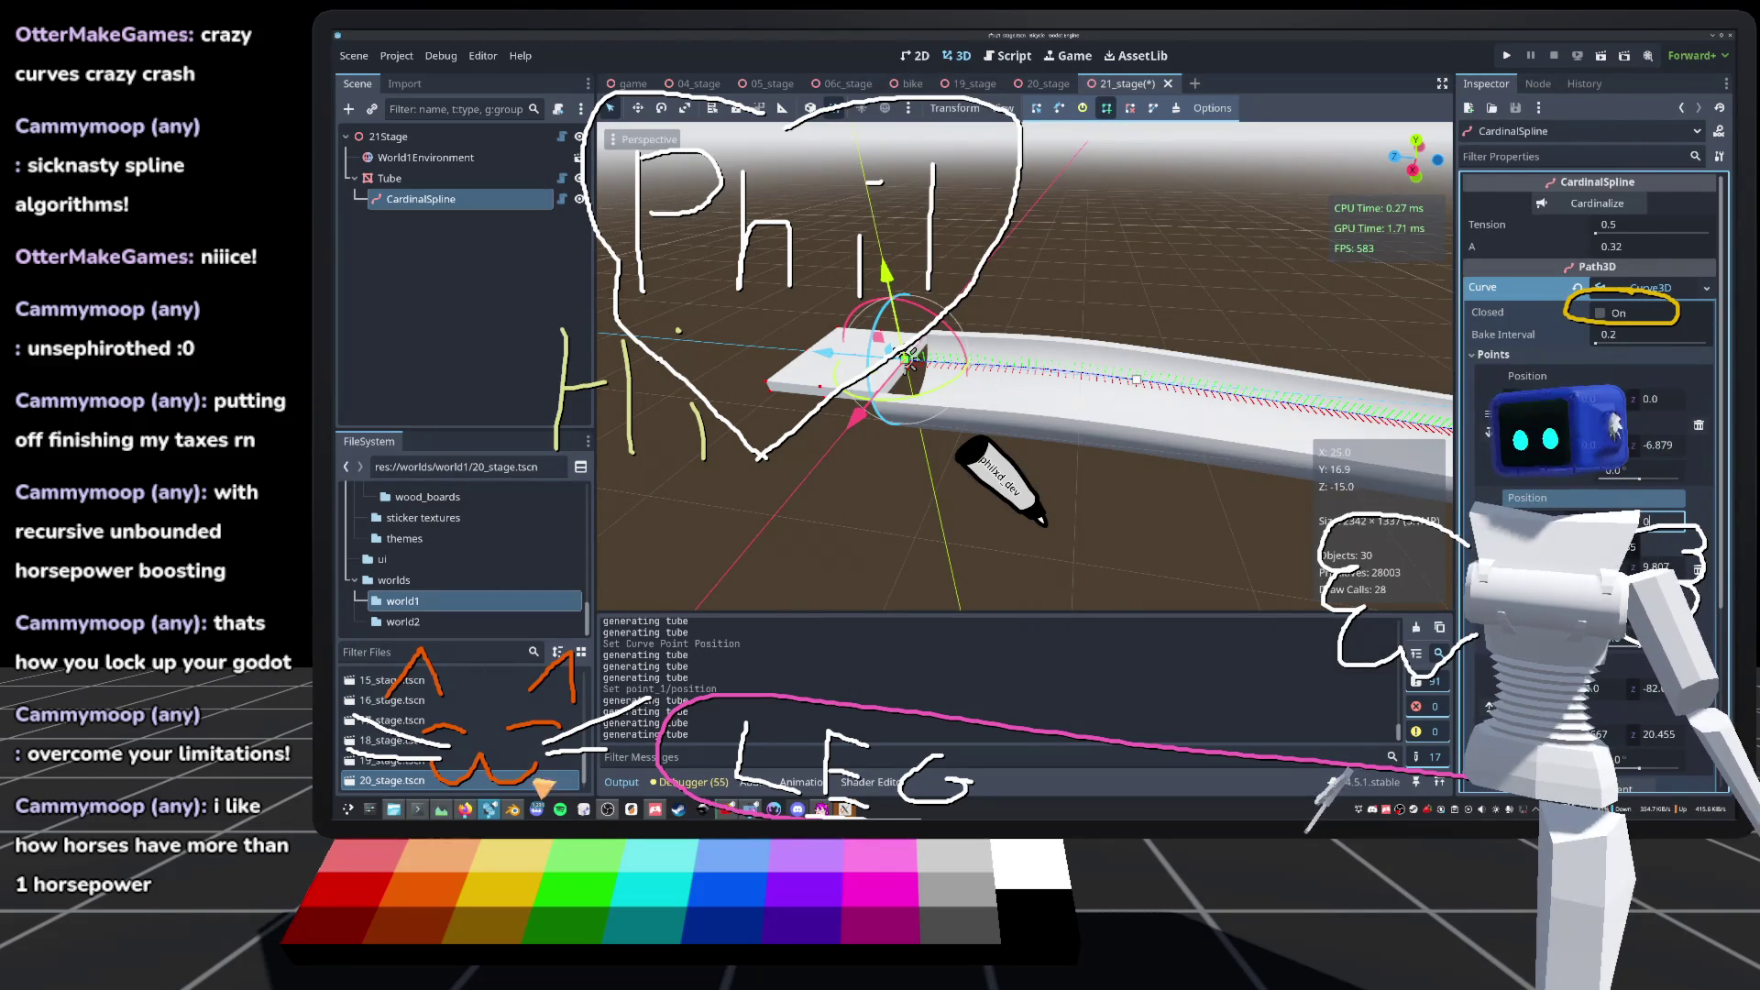
pyautogui.click(442, 810)
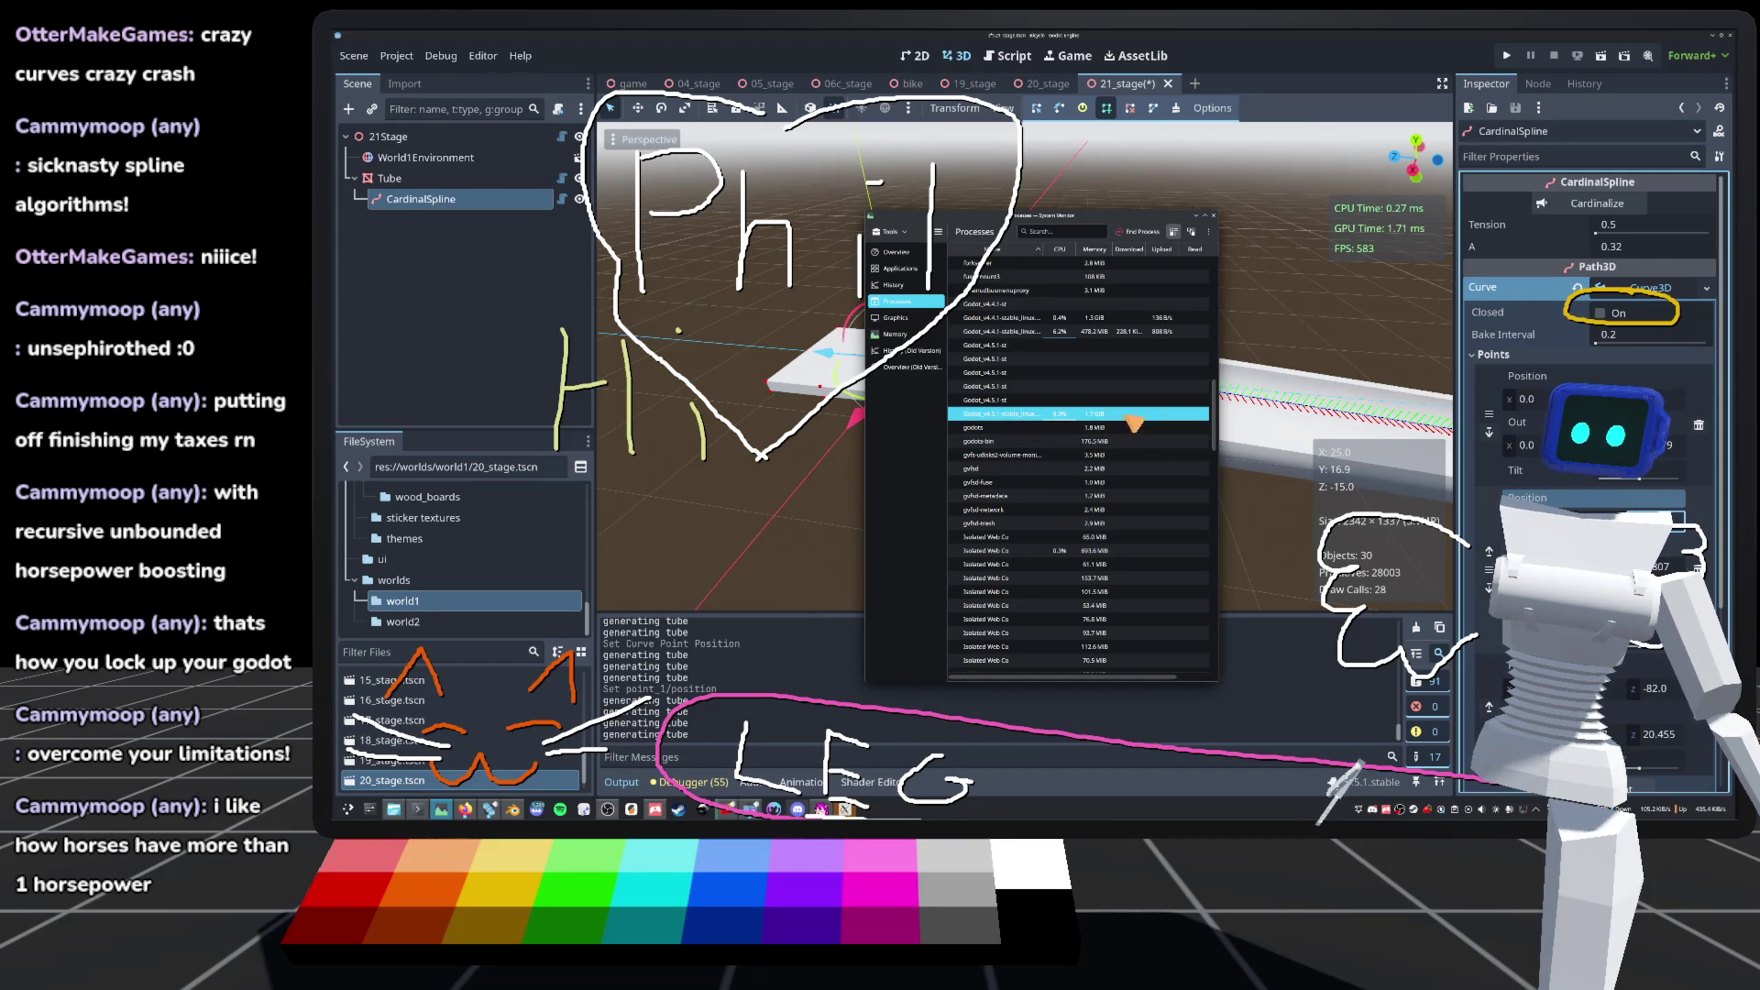
pyautogui.click(1129, 235)
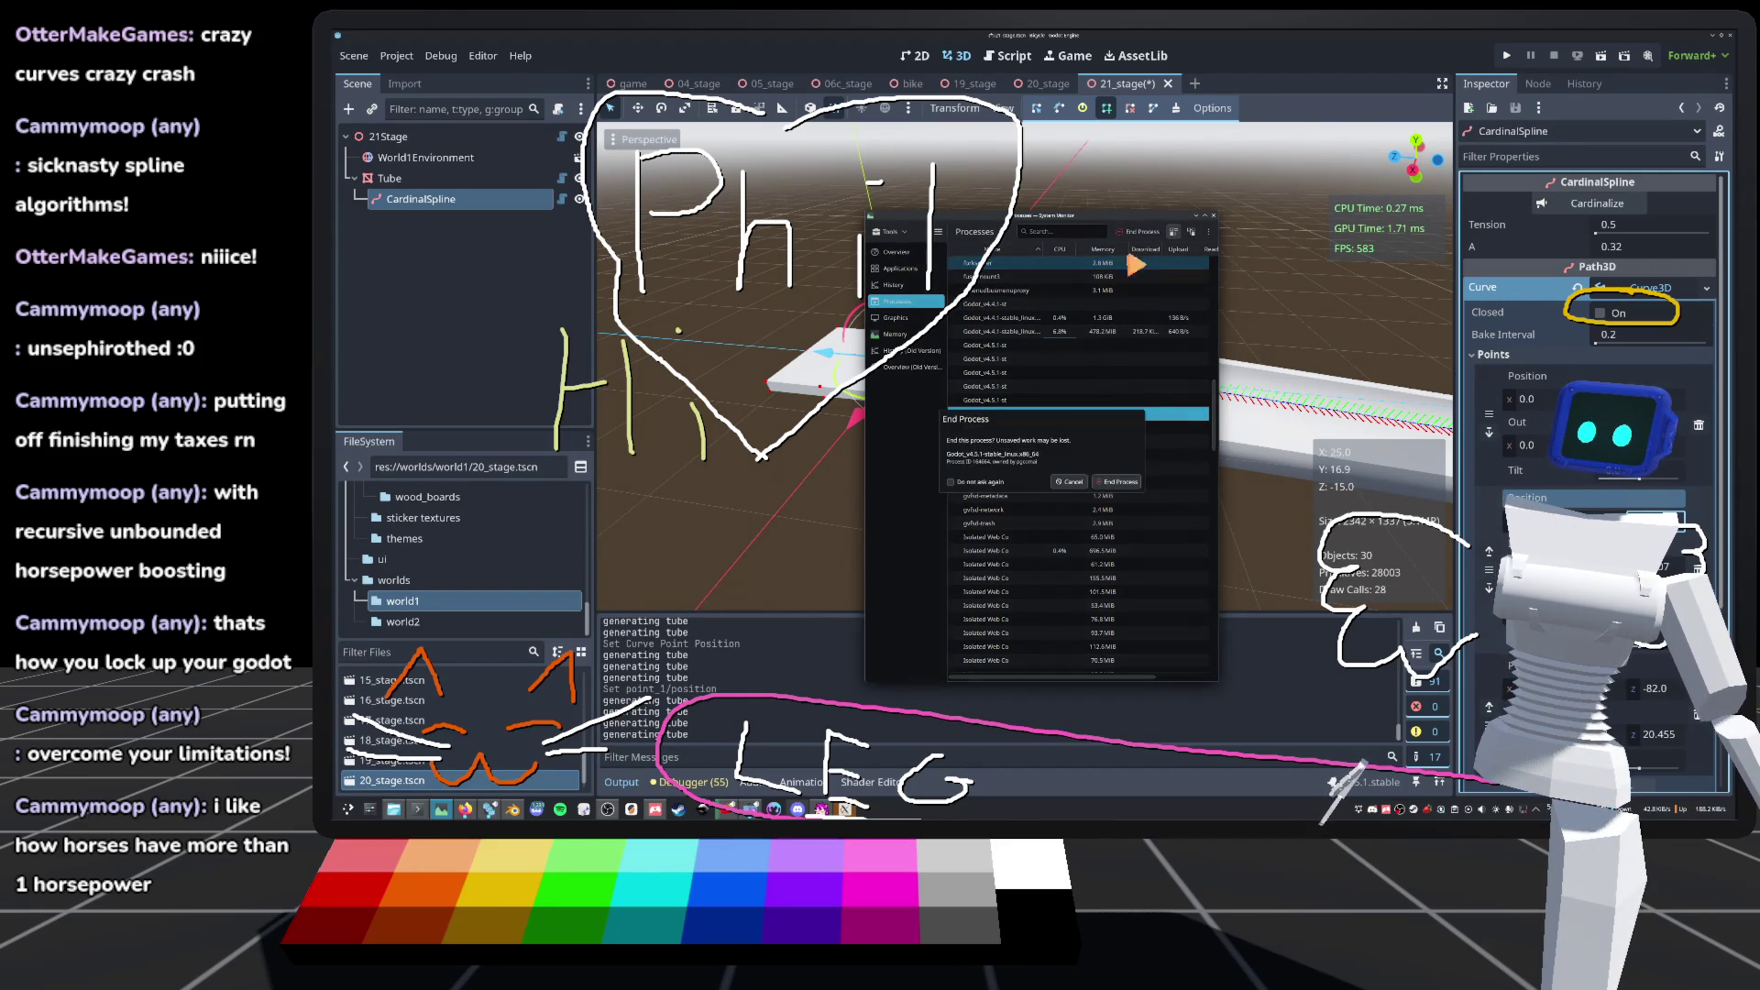
pyautogui.click(1117, 481)
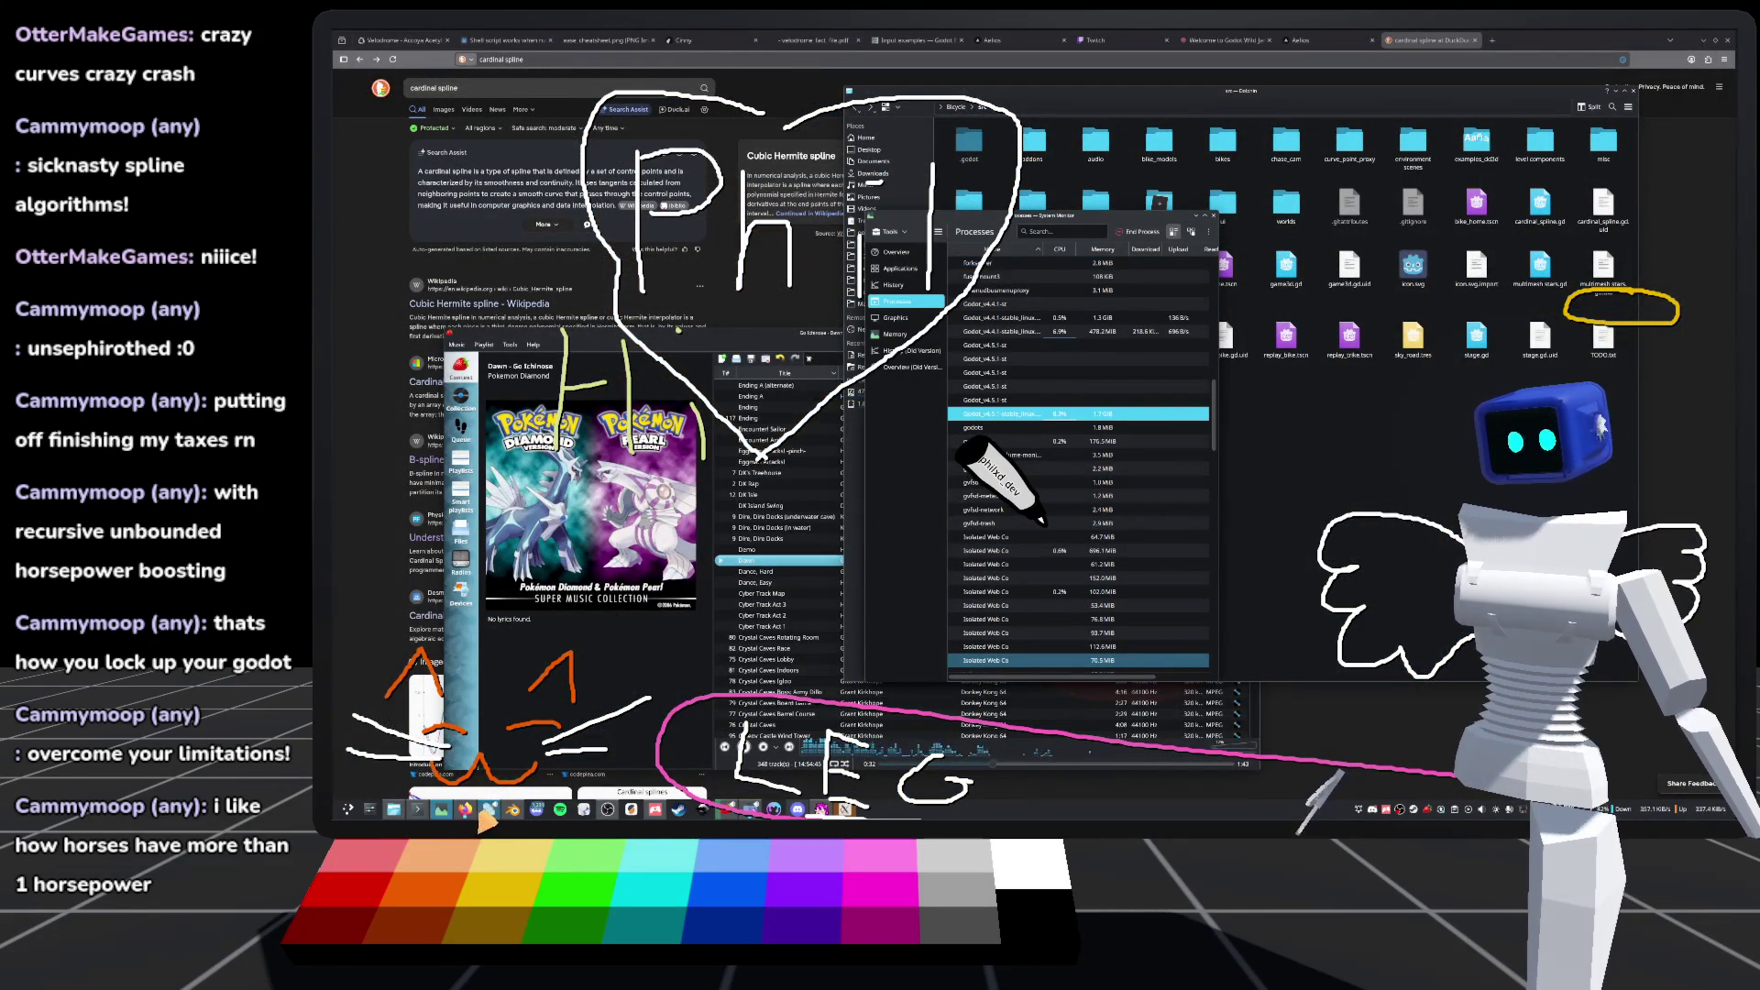
# Step: Launch Godot v4.5.1 from Godots and dismiss the three startup error notifications
pyautogui.click(489, 808)
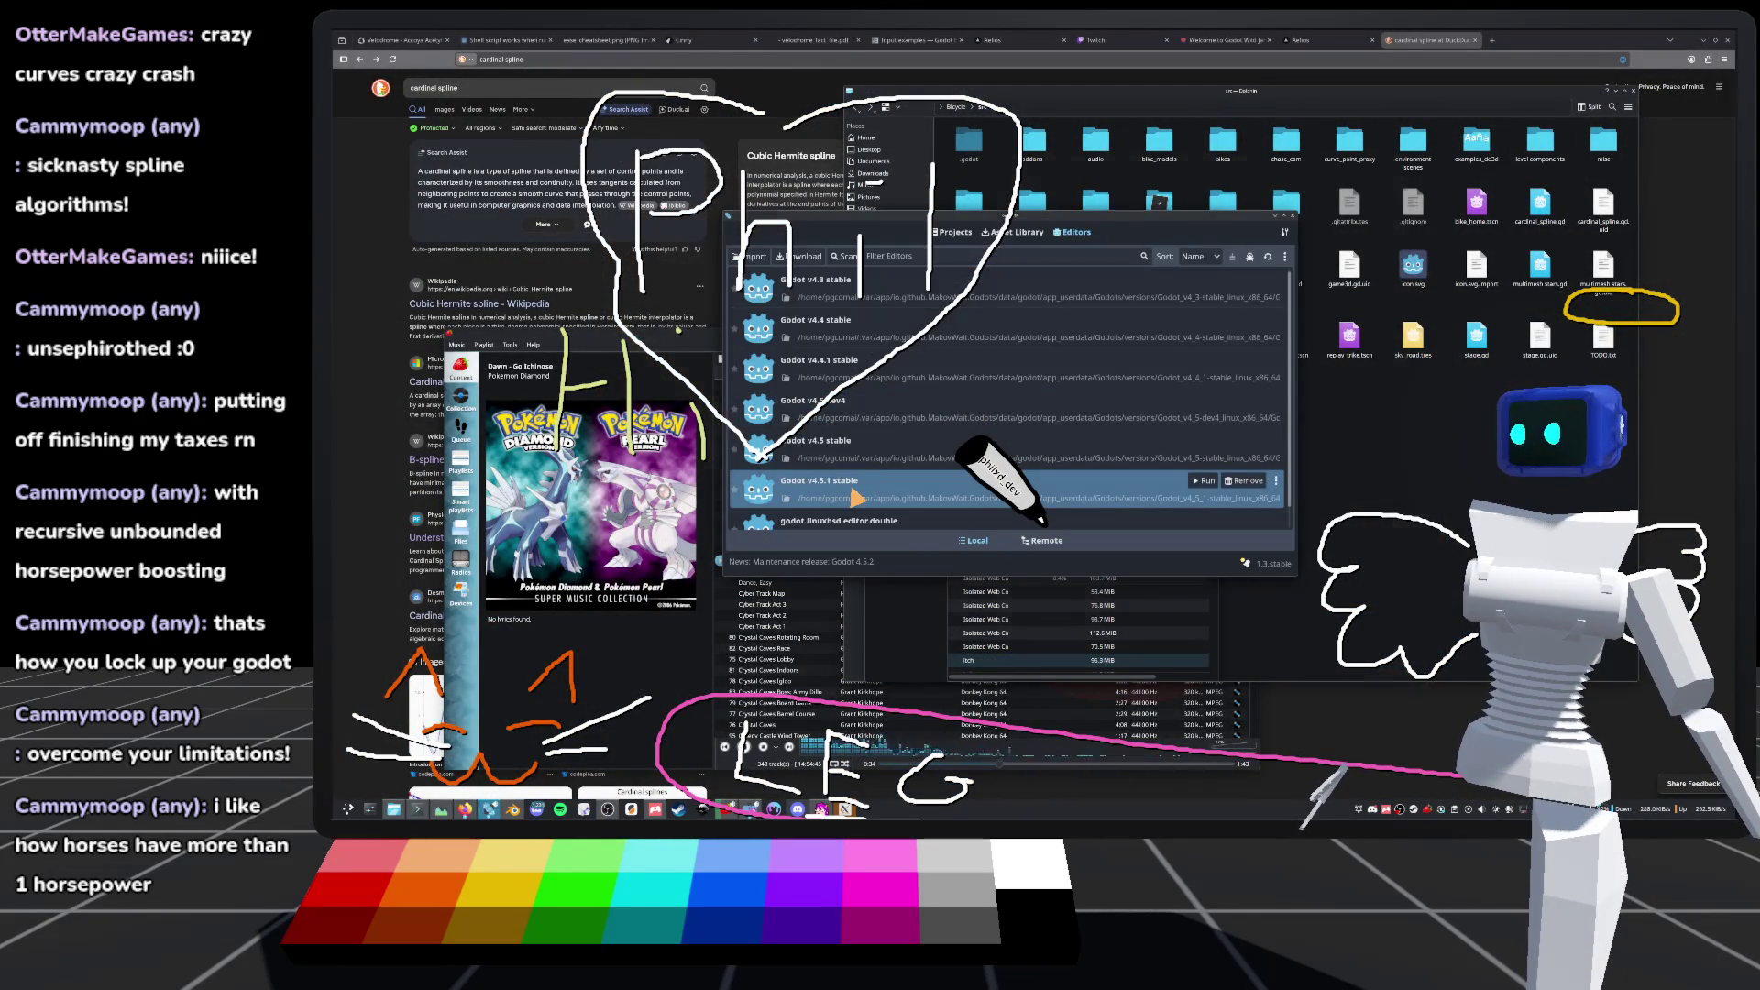
pyautogui.doubleClick(857, 497)
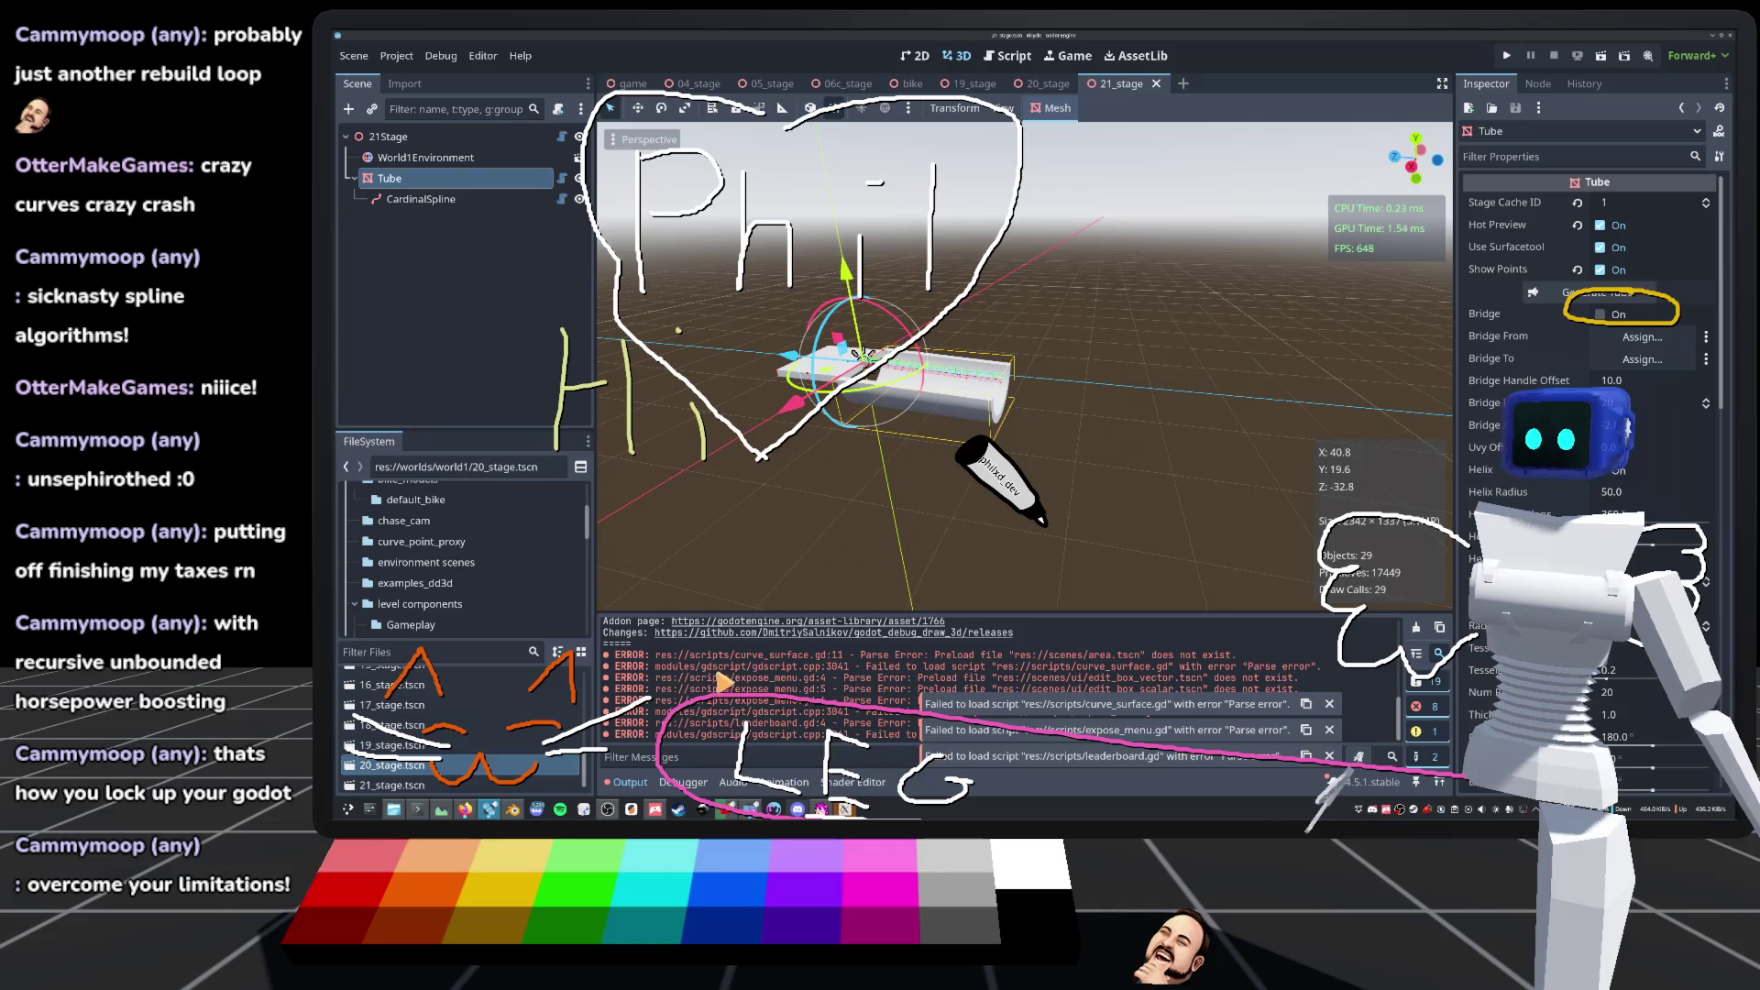
pyautogui.click(1329, 704)
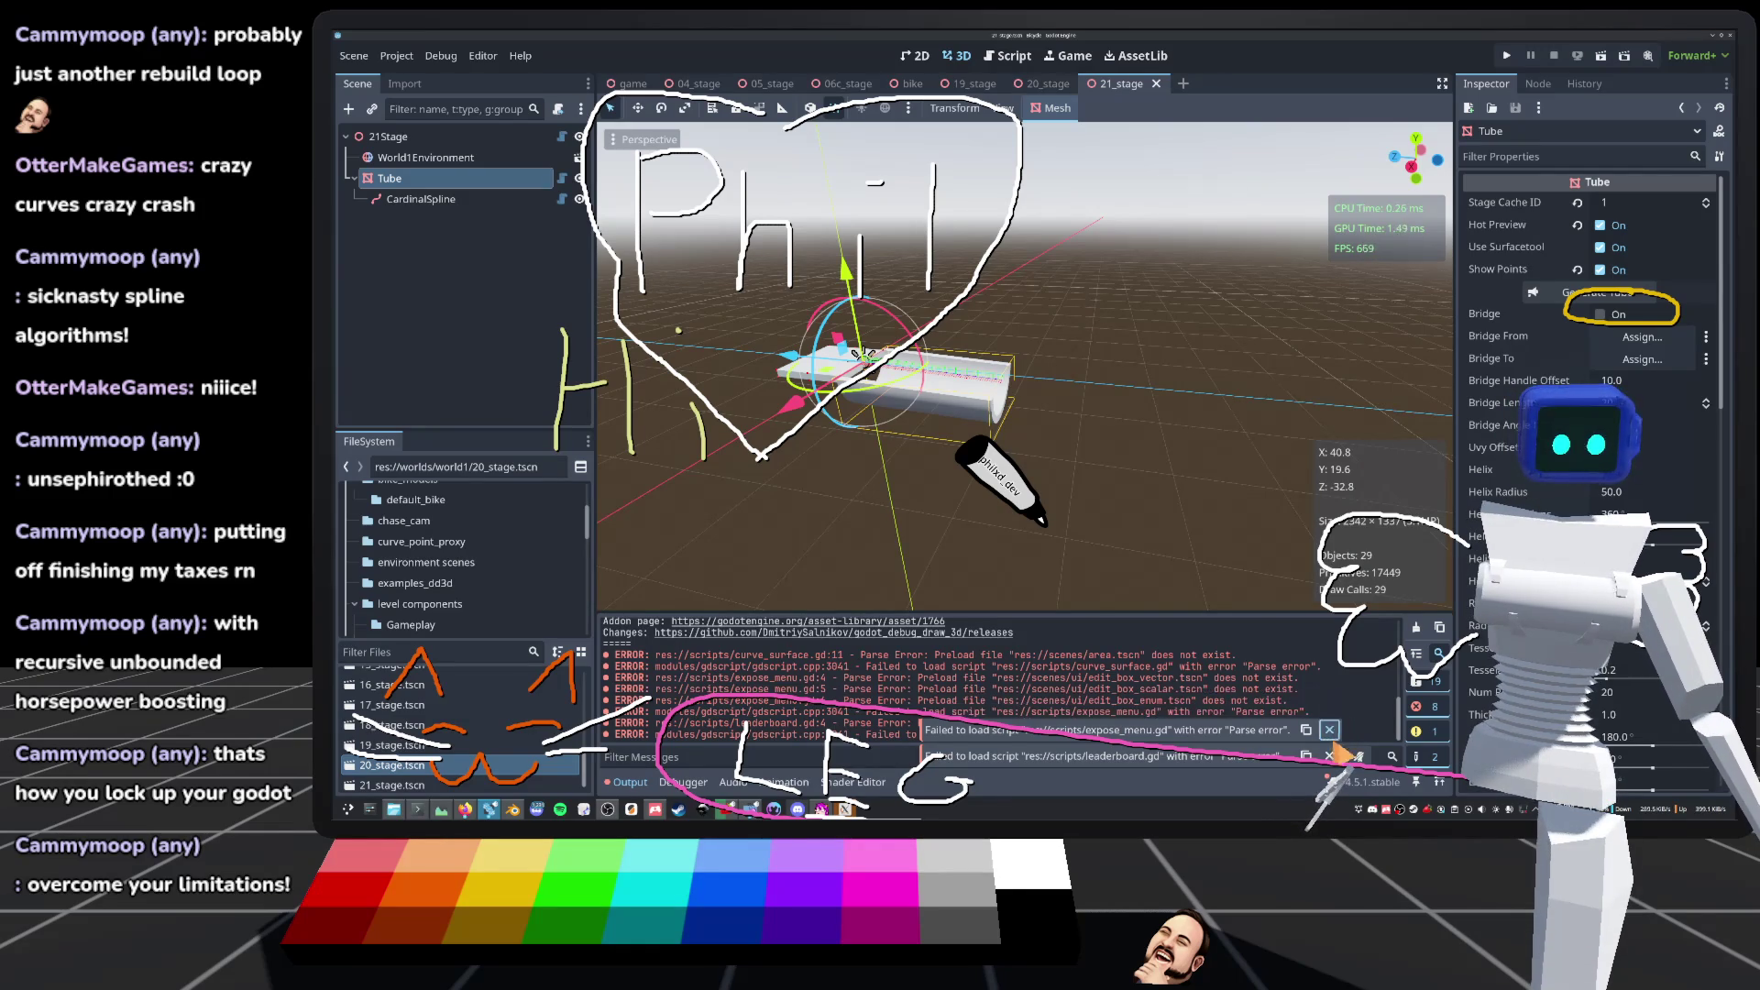
pyautogui.click(1330, 730)
pyautogui.click(1330, 756)
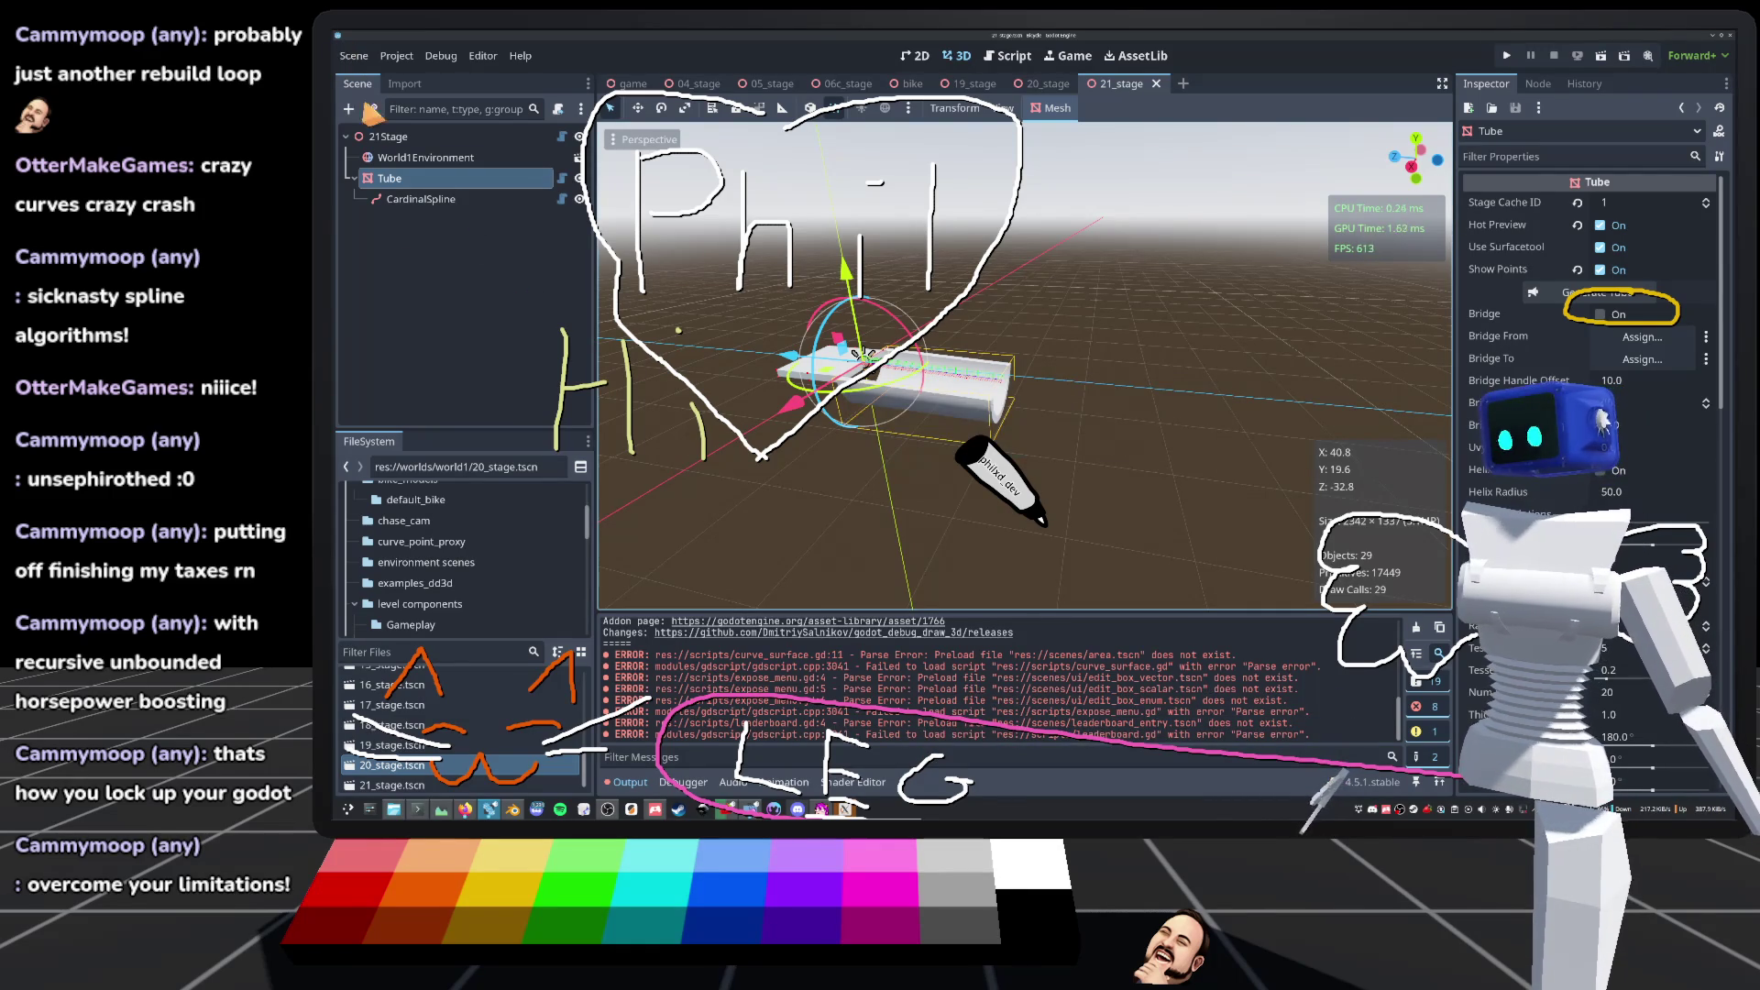
# Step: Clear the output log and select the CardinalSpline node in the Scene tree
pyautogui.click(397, 55)
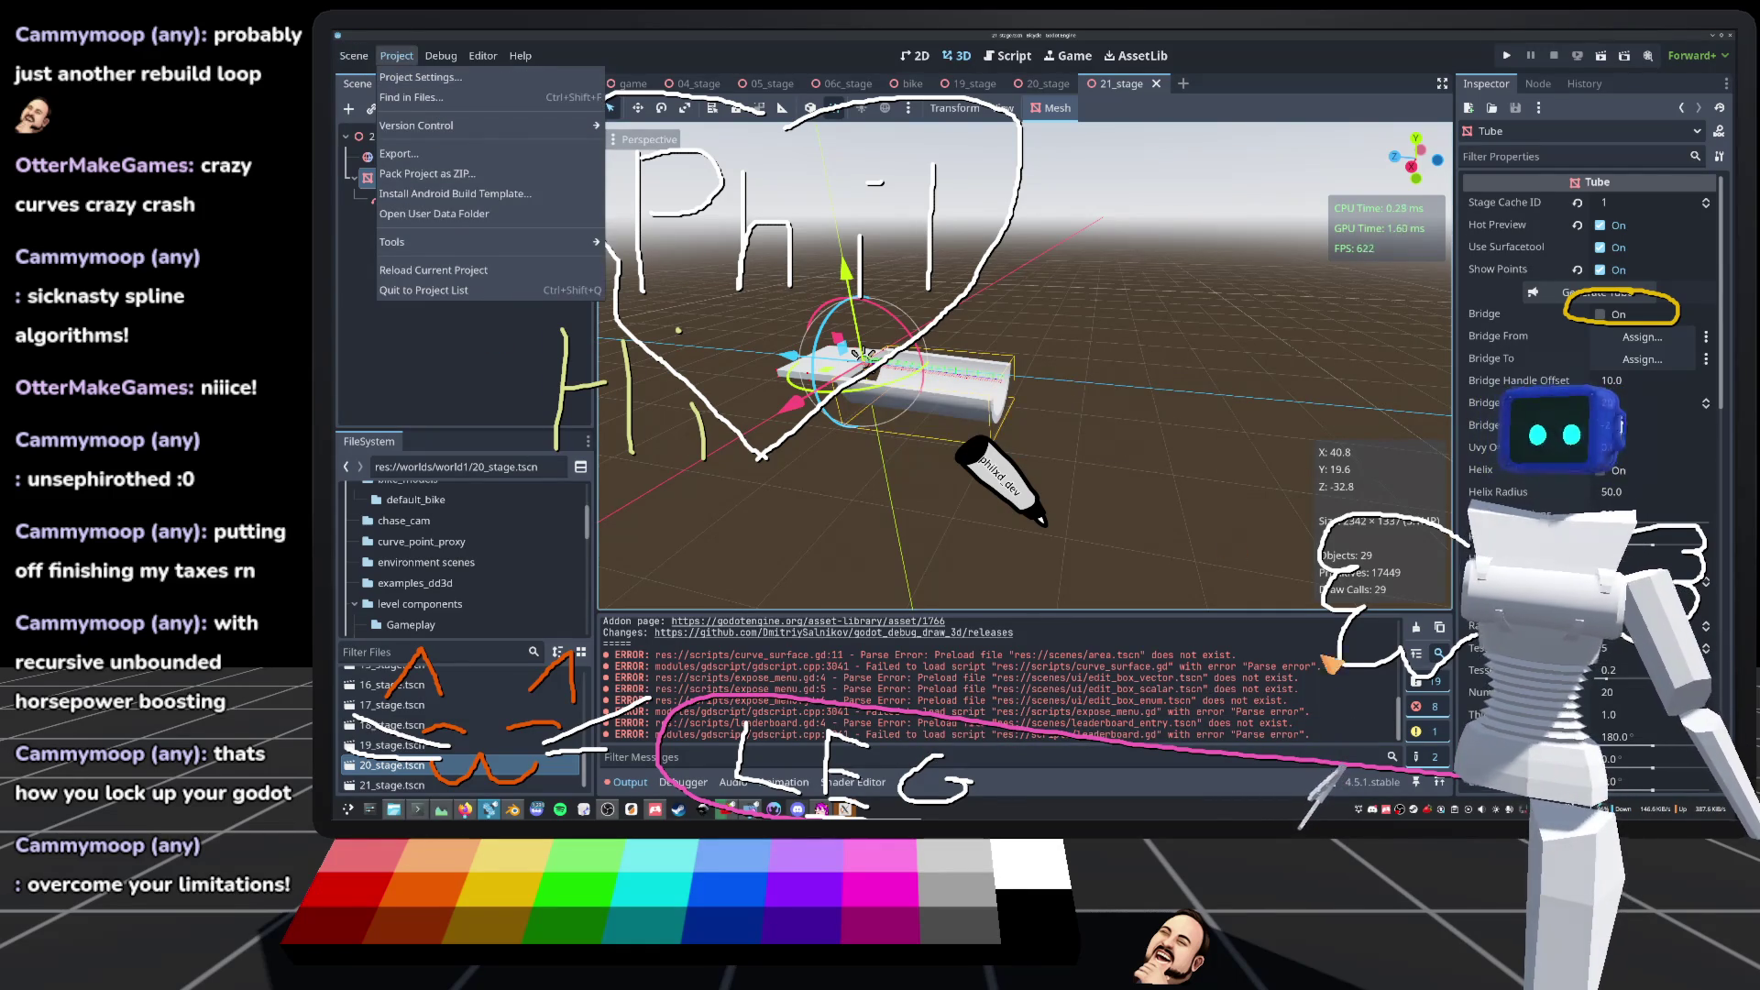
pyautogui.press('Escape')
pyautogui.scroll(3, 1024, 367)
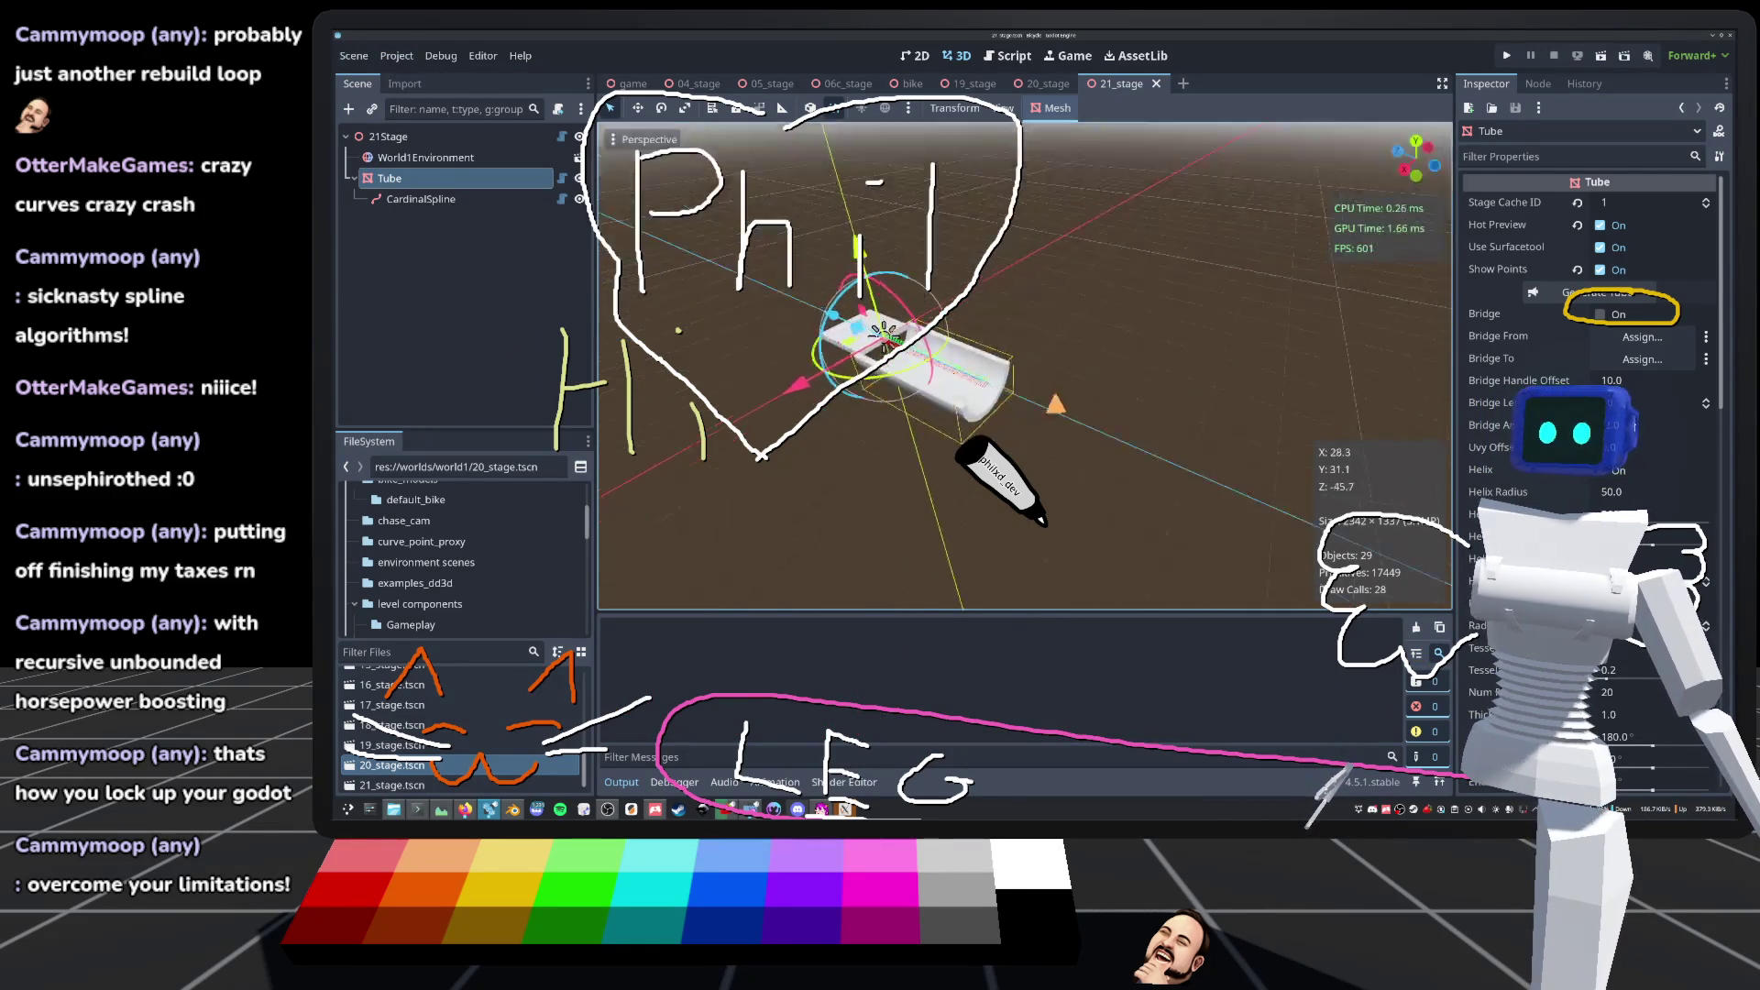
pyautogui.click(421, 199)
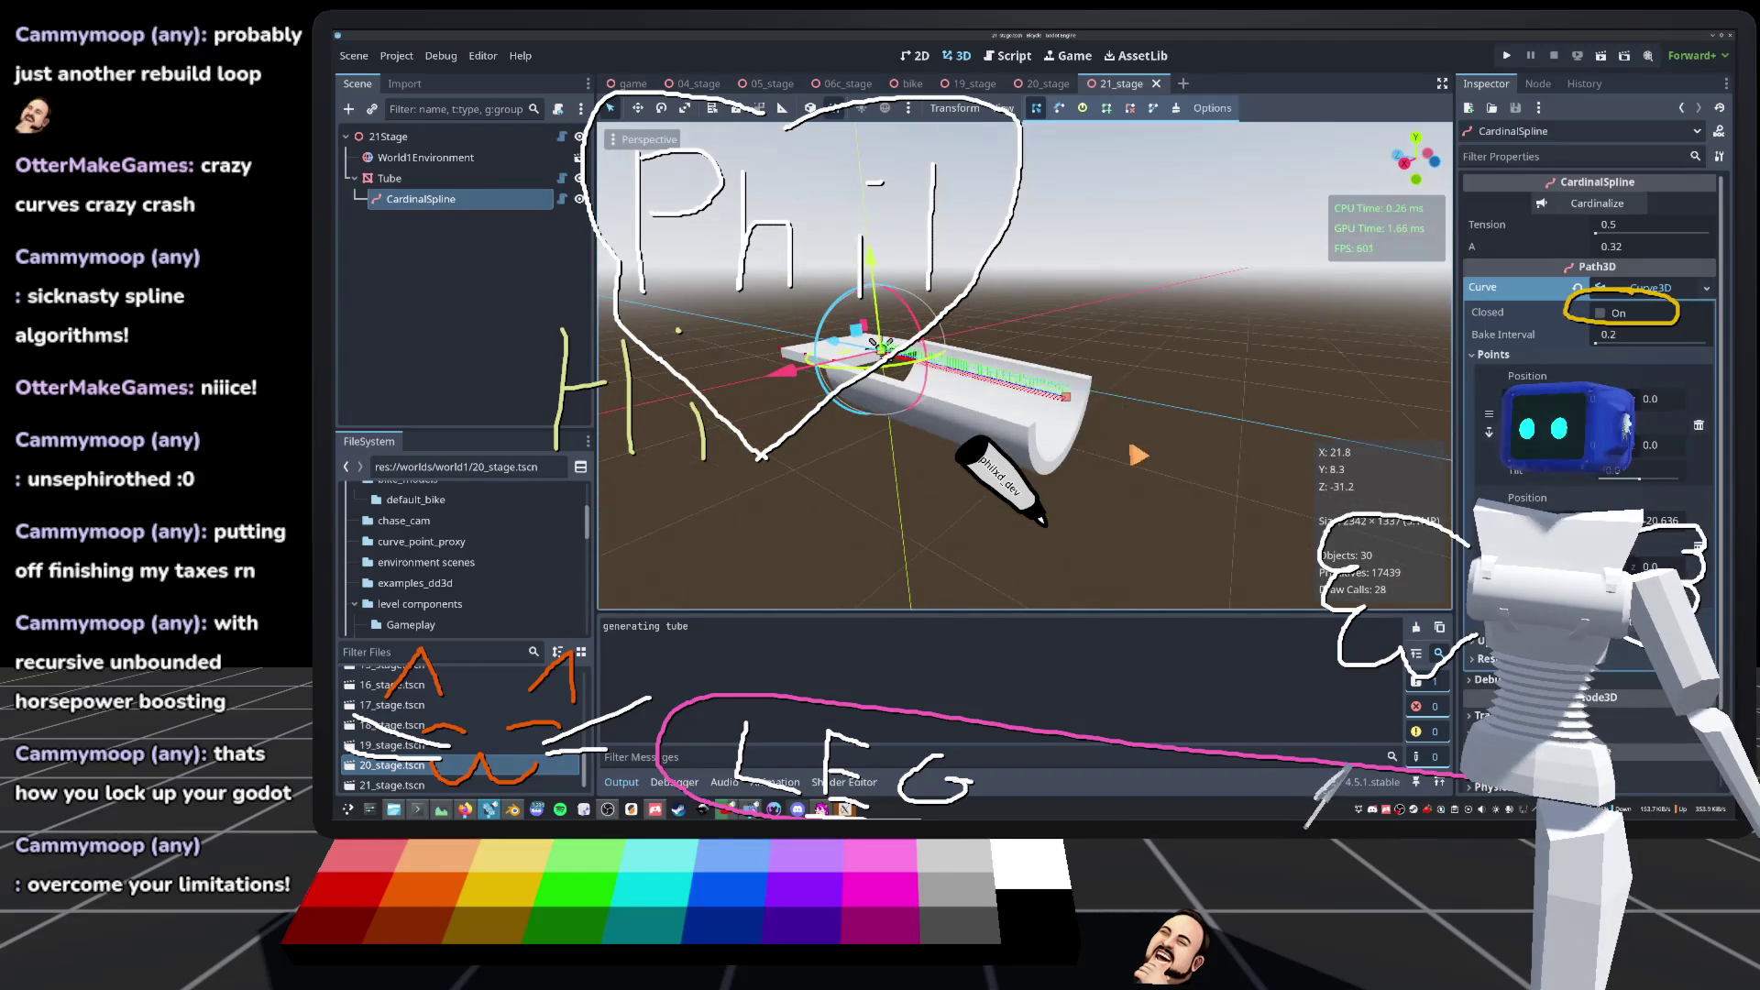
# Step: Try dragging the curve's far end point outward, then undo the point edits
pyautogui.click(1066, 397)
pyautogui.moveTo(1058, 394)
pyautogui.mouseDown()
pyautogui.moveTo(1114, 375)
pyautogui.moveTo(1094, 389)
pyautogui.mouseUp()
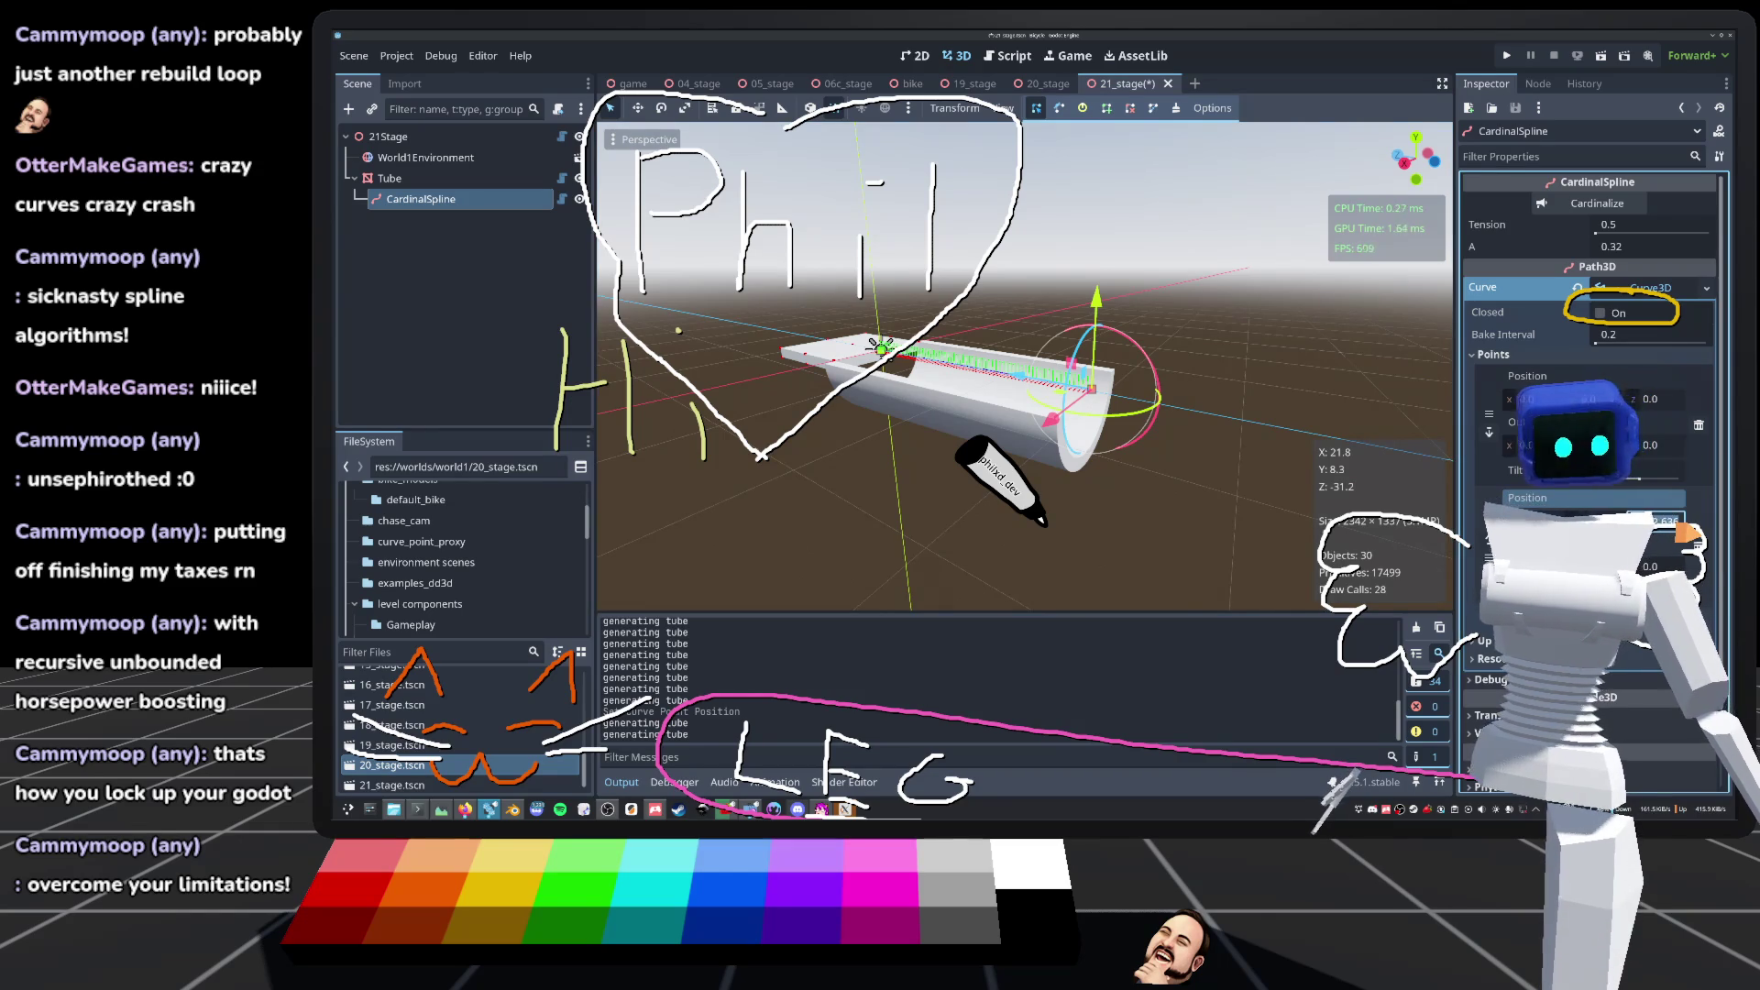
pyautogui.press('Return')
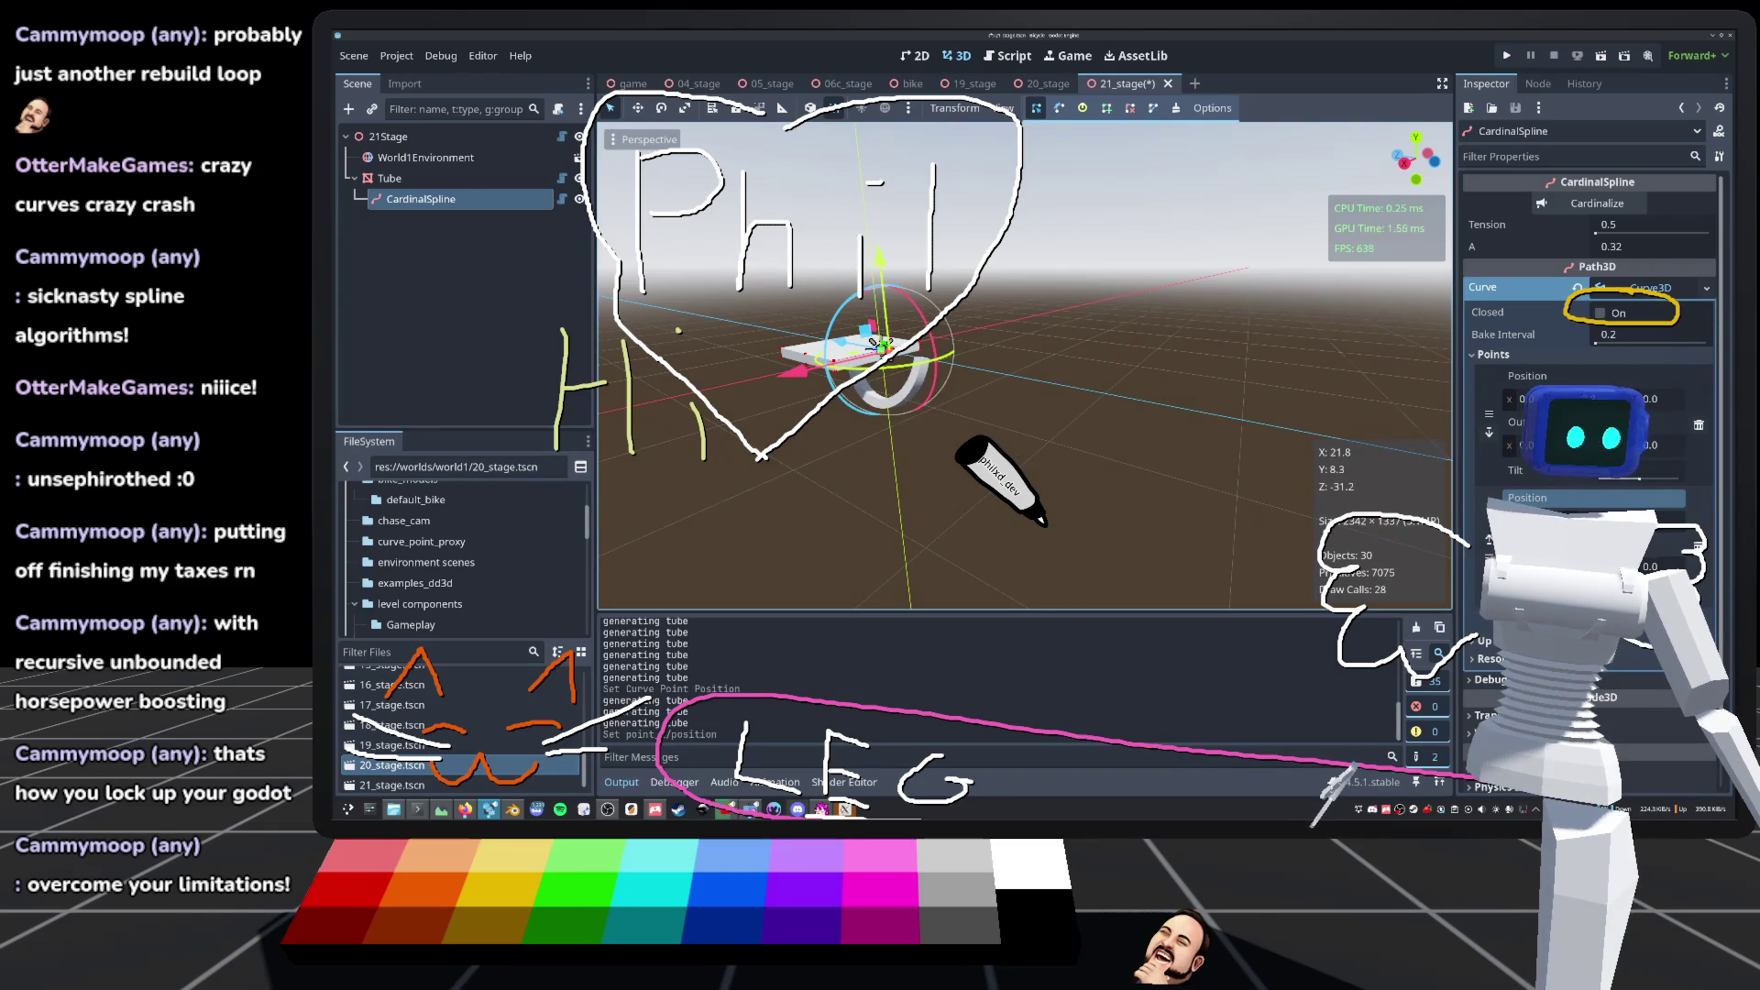
pyautogui.hotkey('ctrl', 'z')
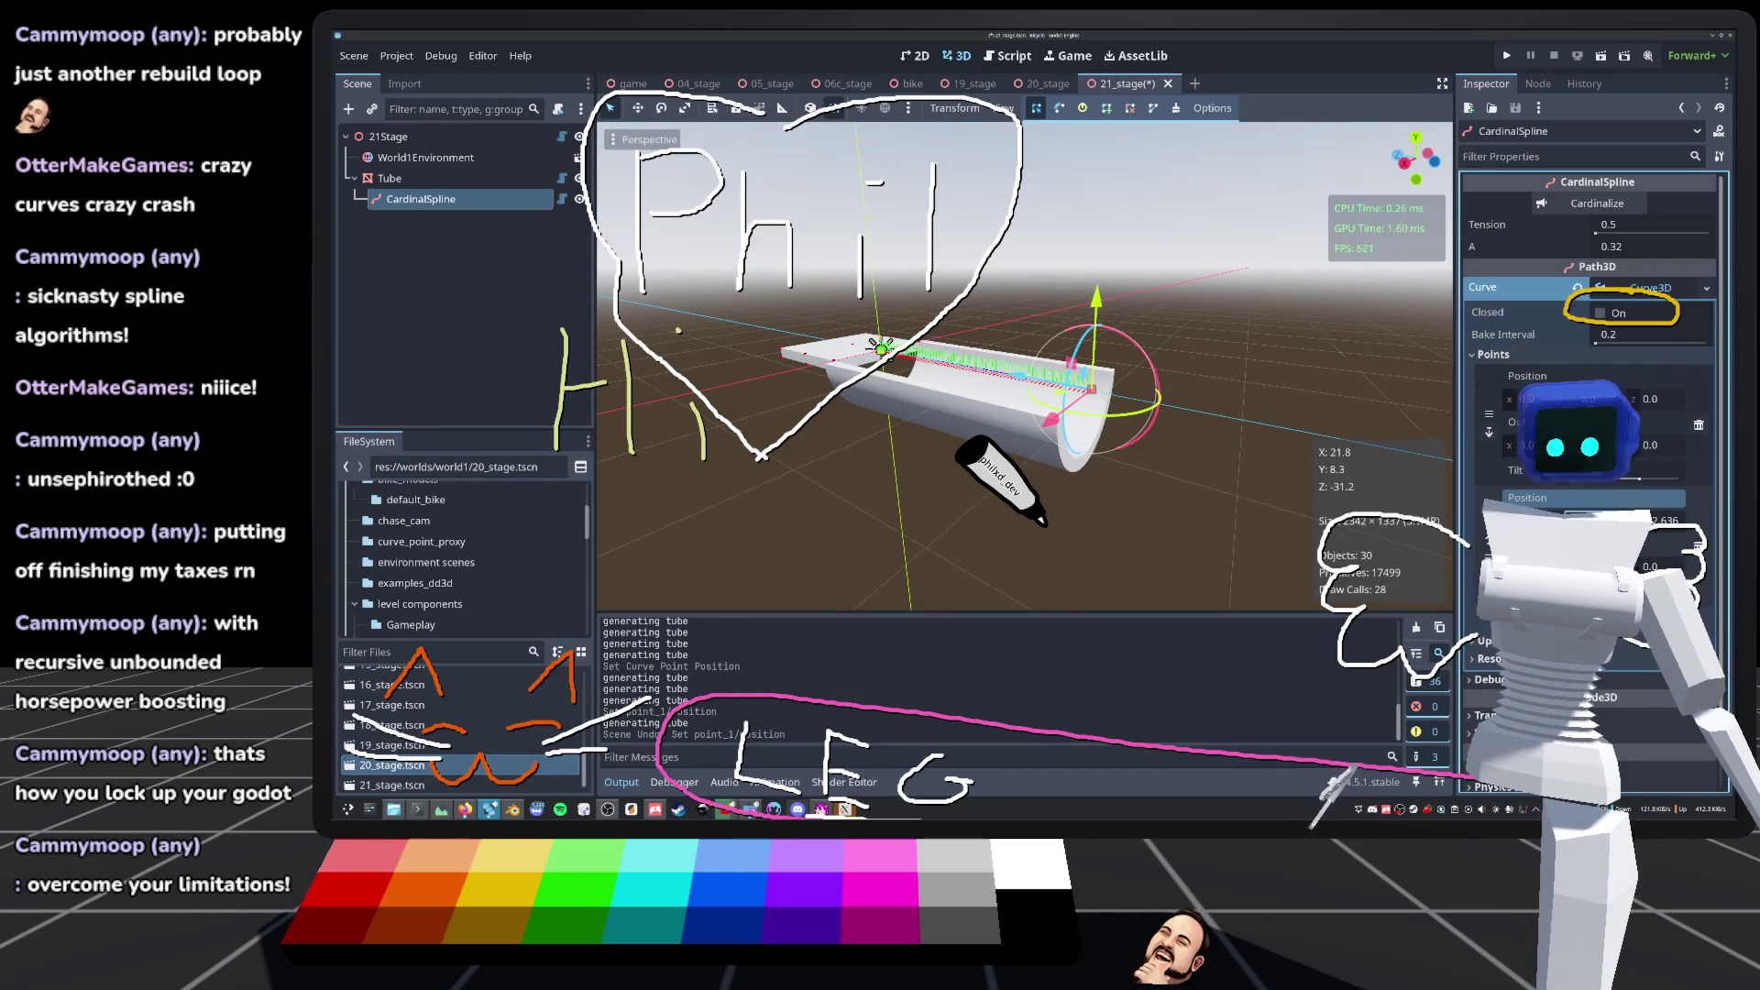
pyautogui.hotkey('ctrl', 'shift', 'z')
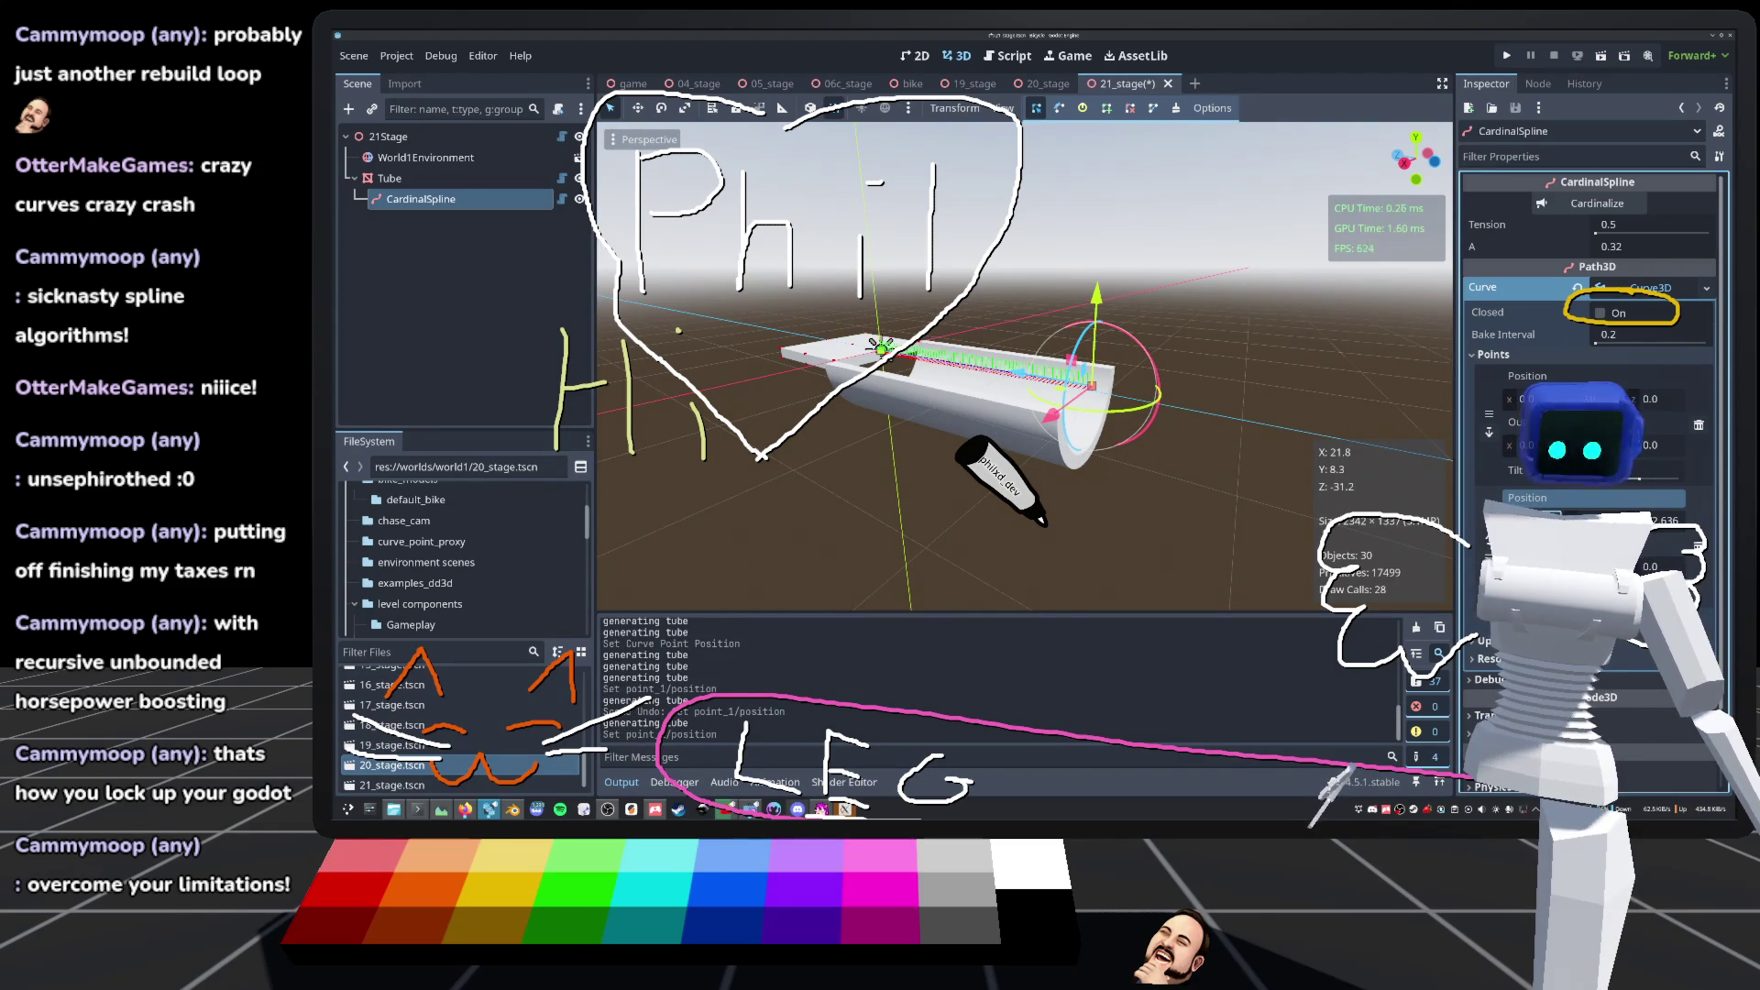
pyautogui.hotkey('ctrl', 'shift', 'z')
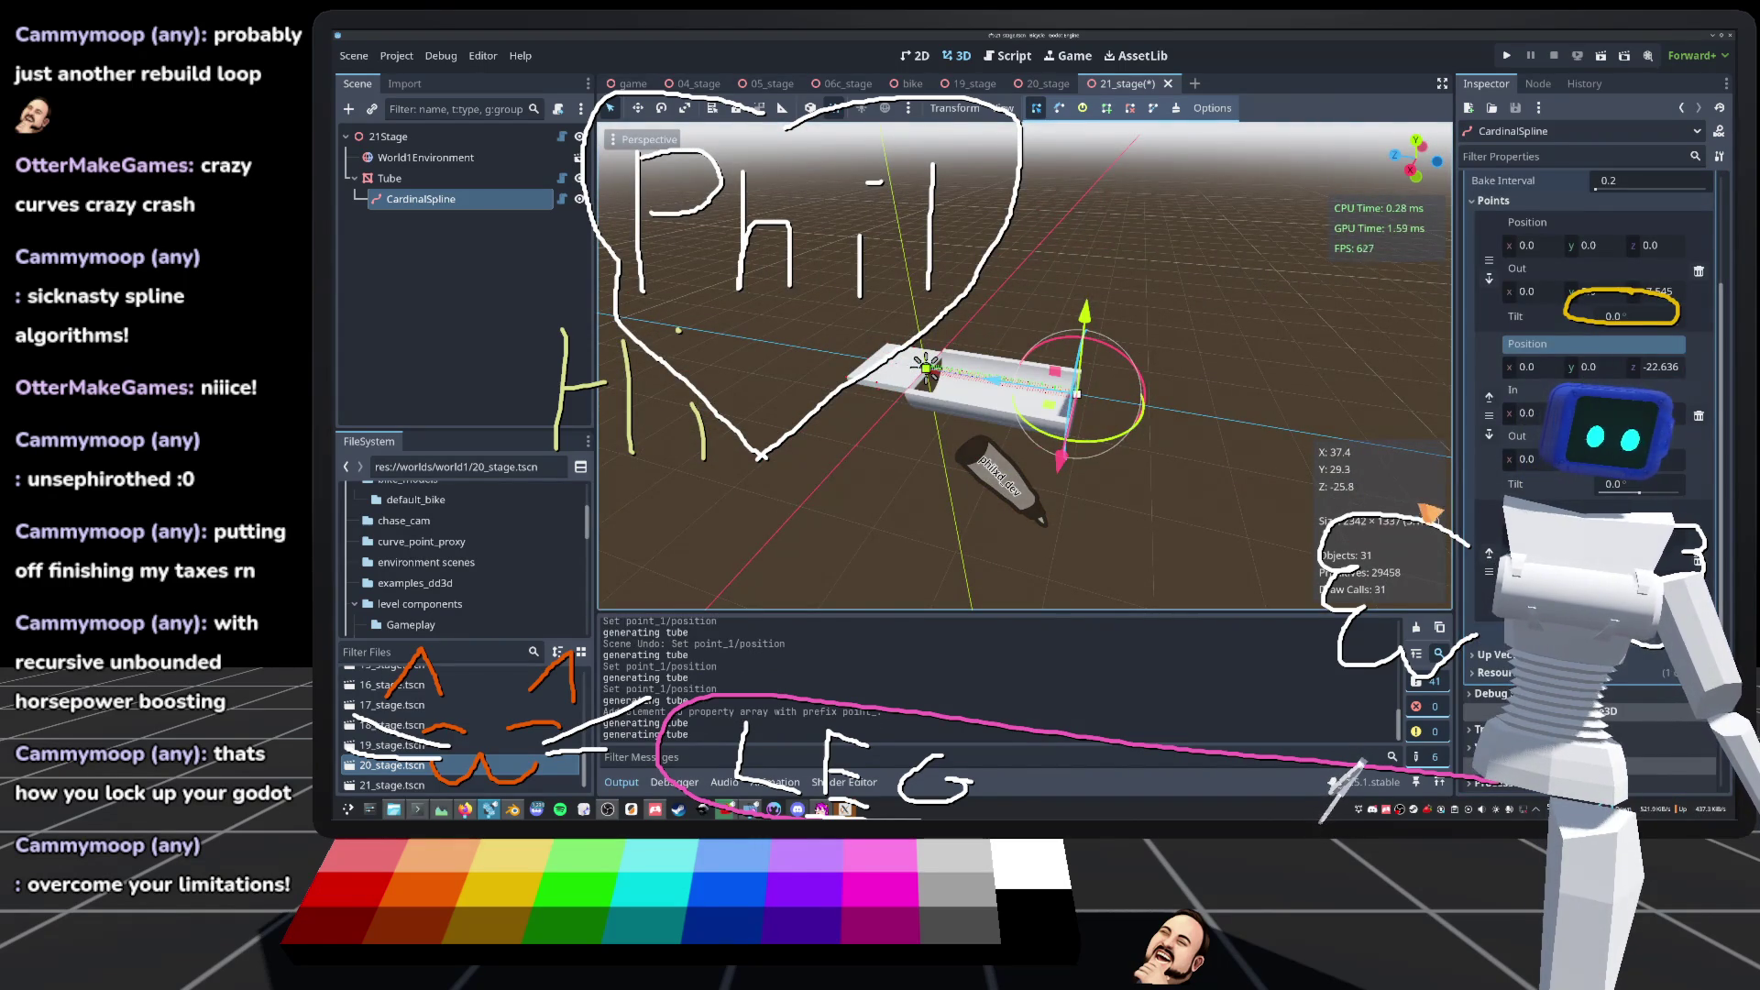
pyautogui.hotkey('ctrl', 'z')
# Step: Add a new end point to the CardinalSpline and drag it outward to lengthen the tube
pyautogui.click(1107, 108)
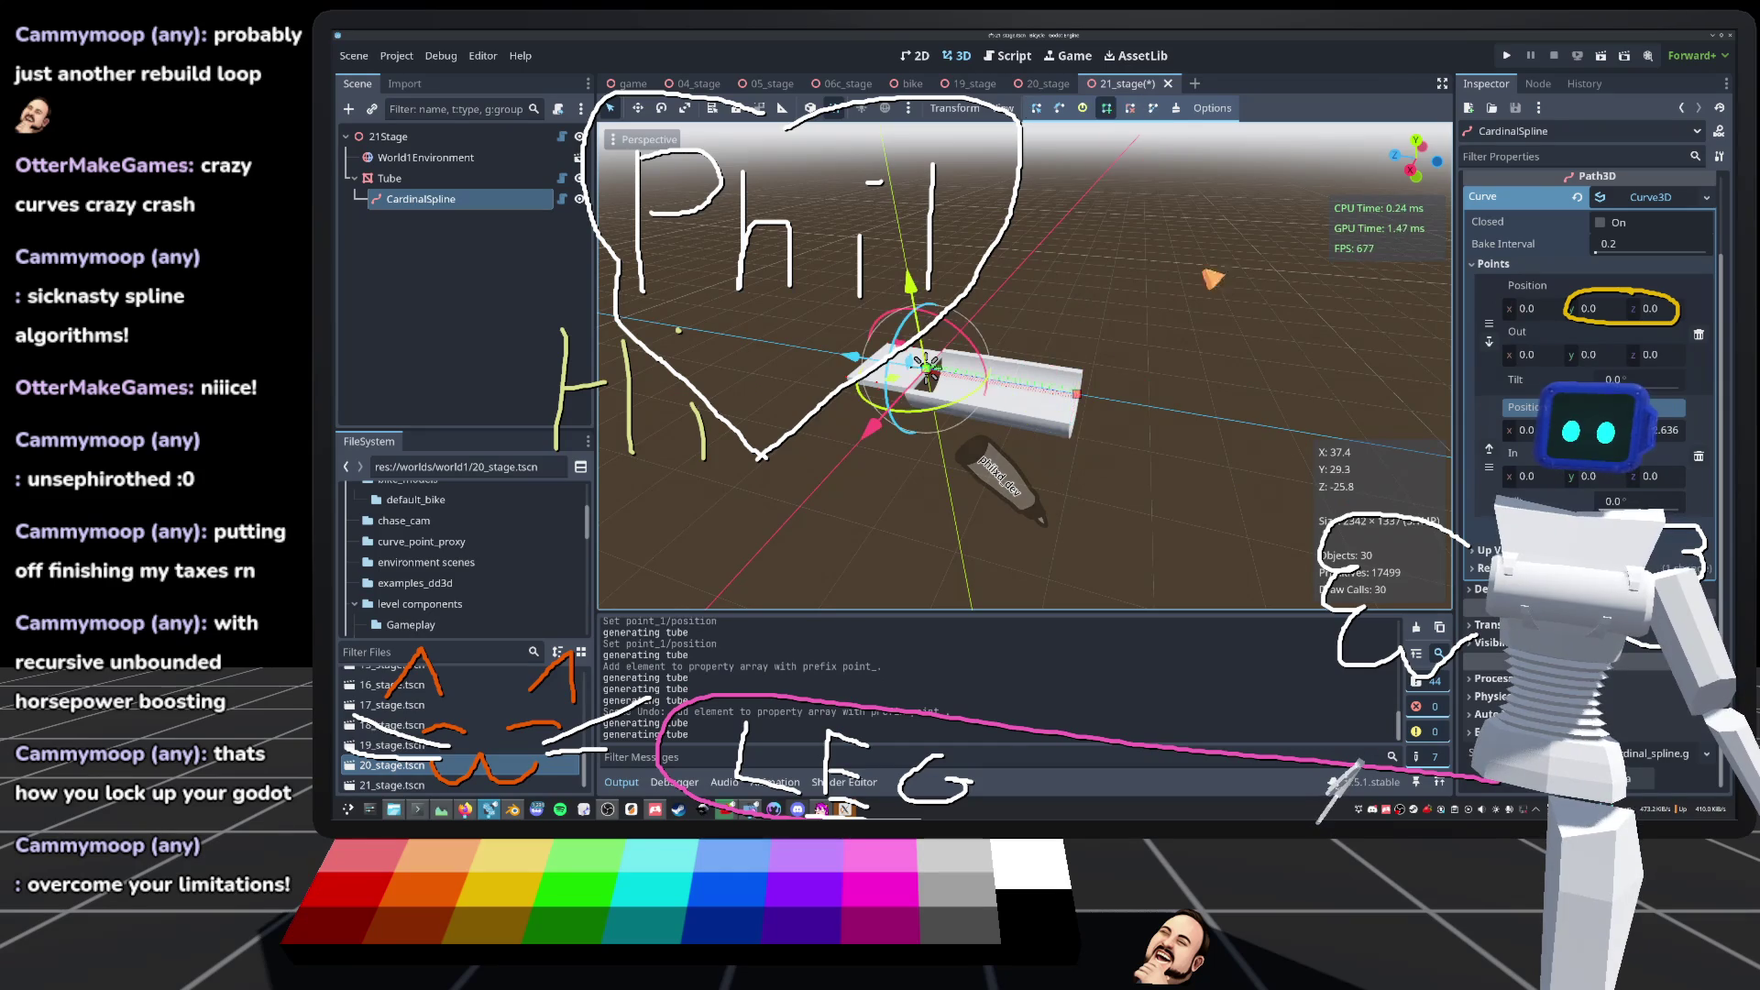
pyautogui.click(1302, 419)
pyautogui.moveTo(1306, 424); pyautogui.dragTo(1376, 449)
pyautogui.scroll(-5, 1025, 367)
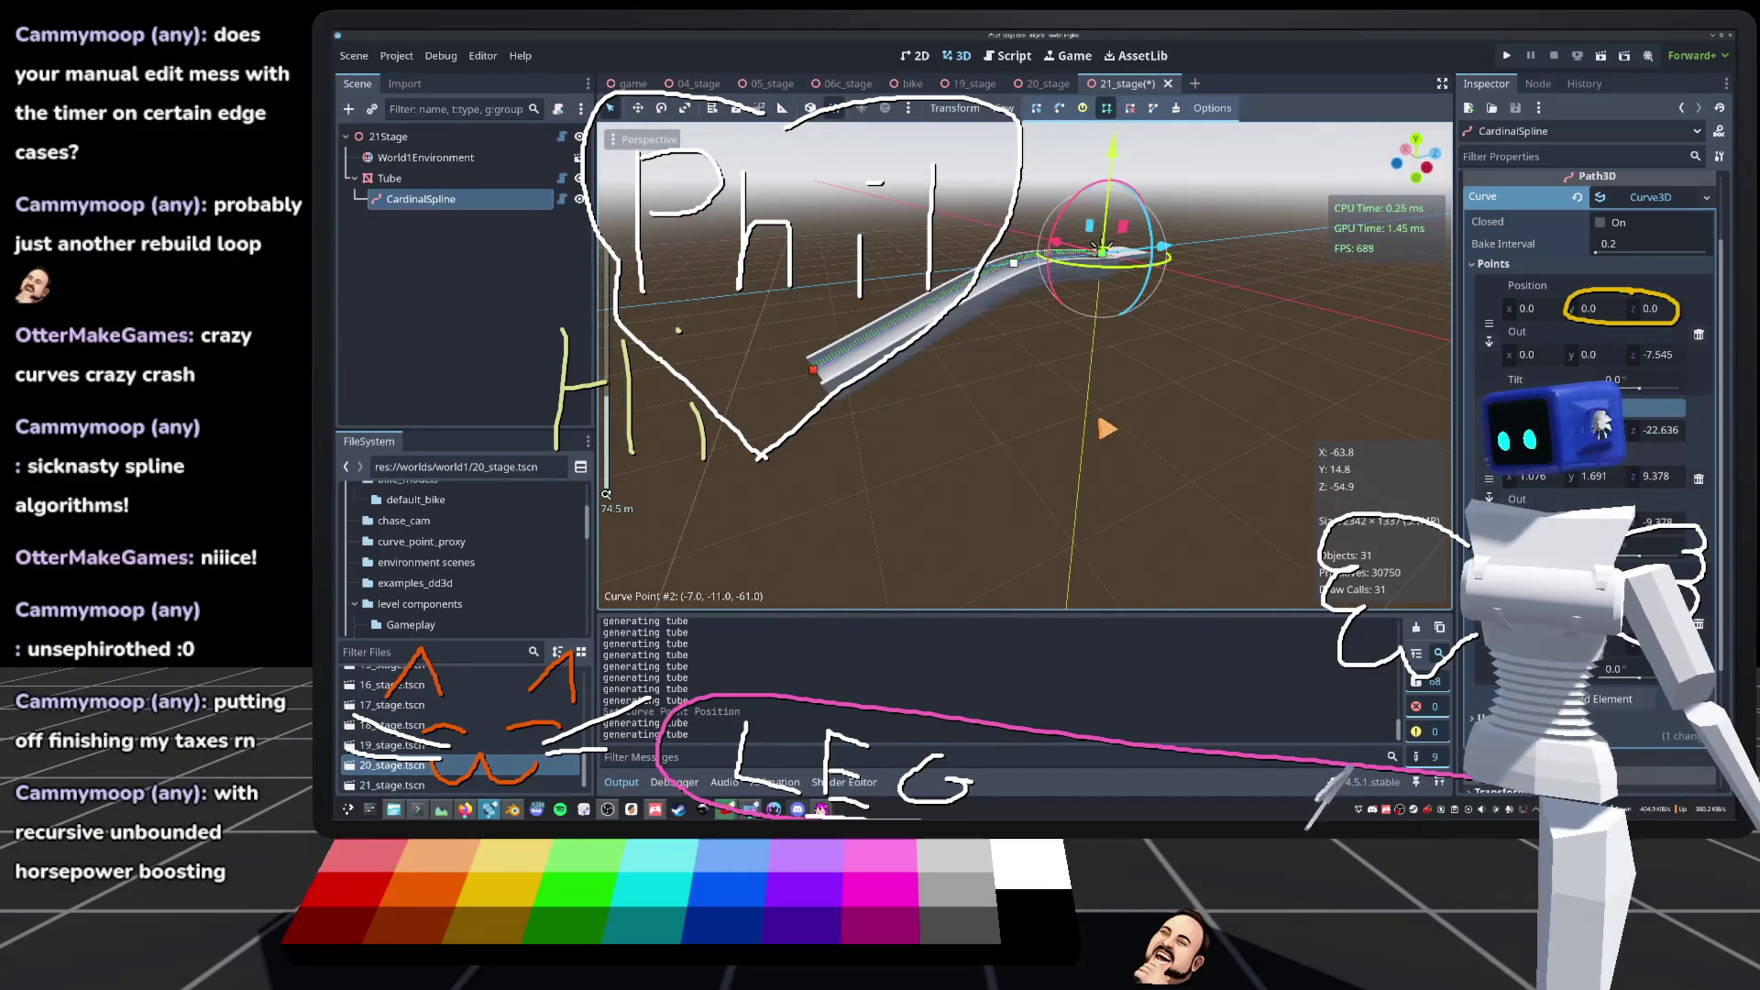
pyautogui.scroll(3, 1025, 366)
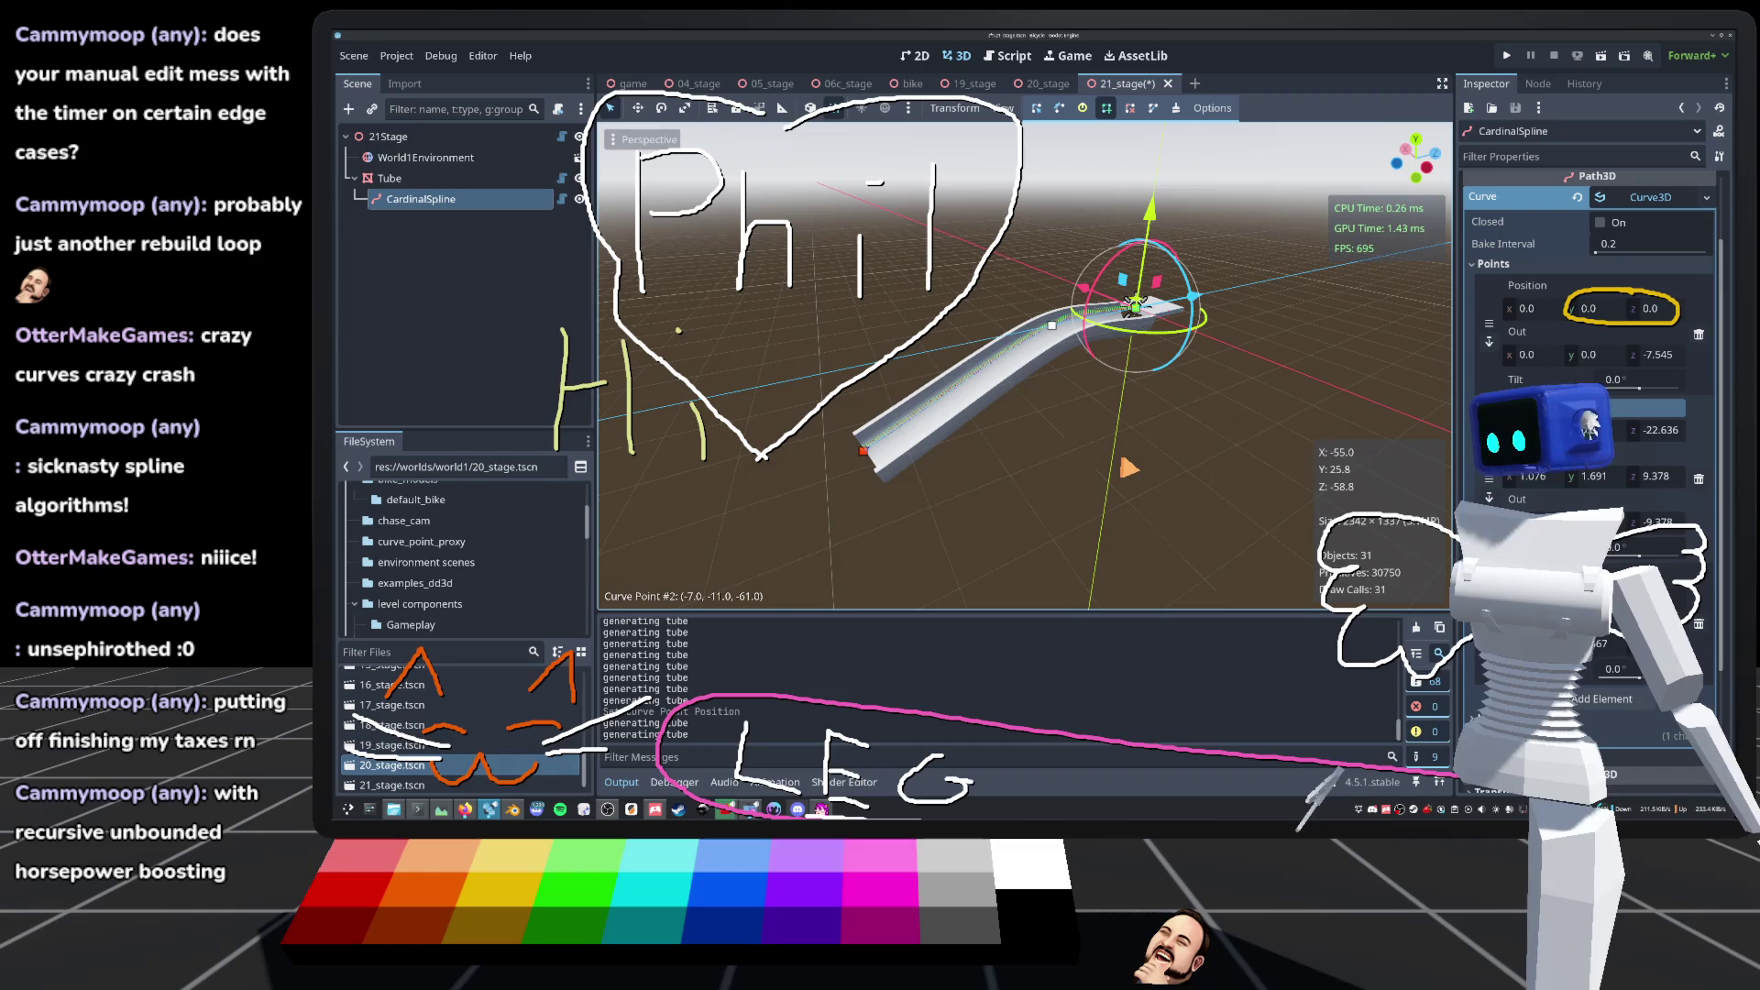
pyautogui.moveTo(1137, 302)
pyautogui.mouseDown()
pyautogui.moveTo(1194, 282)
pyautogui.moveTo(1151, 323)
pyautogui.moveTo(1166, 318)
pyautogui.mouseUp()
pyautogui.scroll(2, 1194, 281)
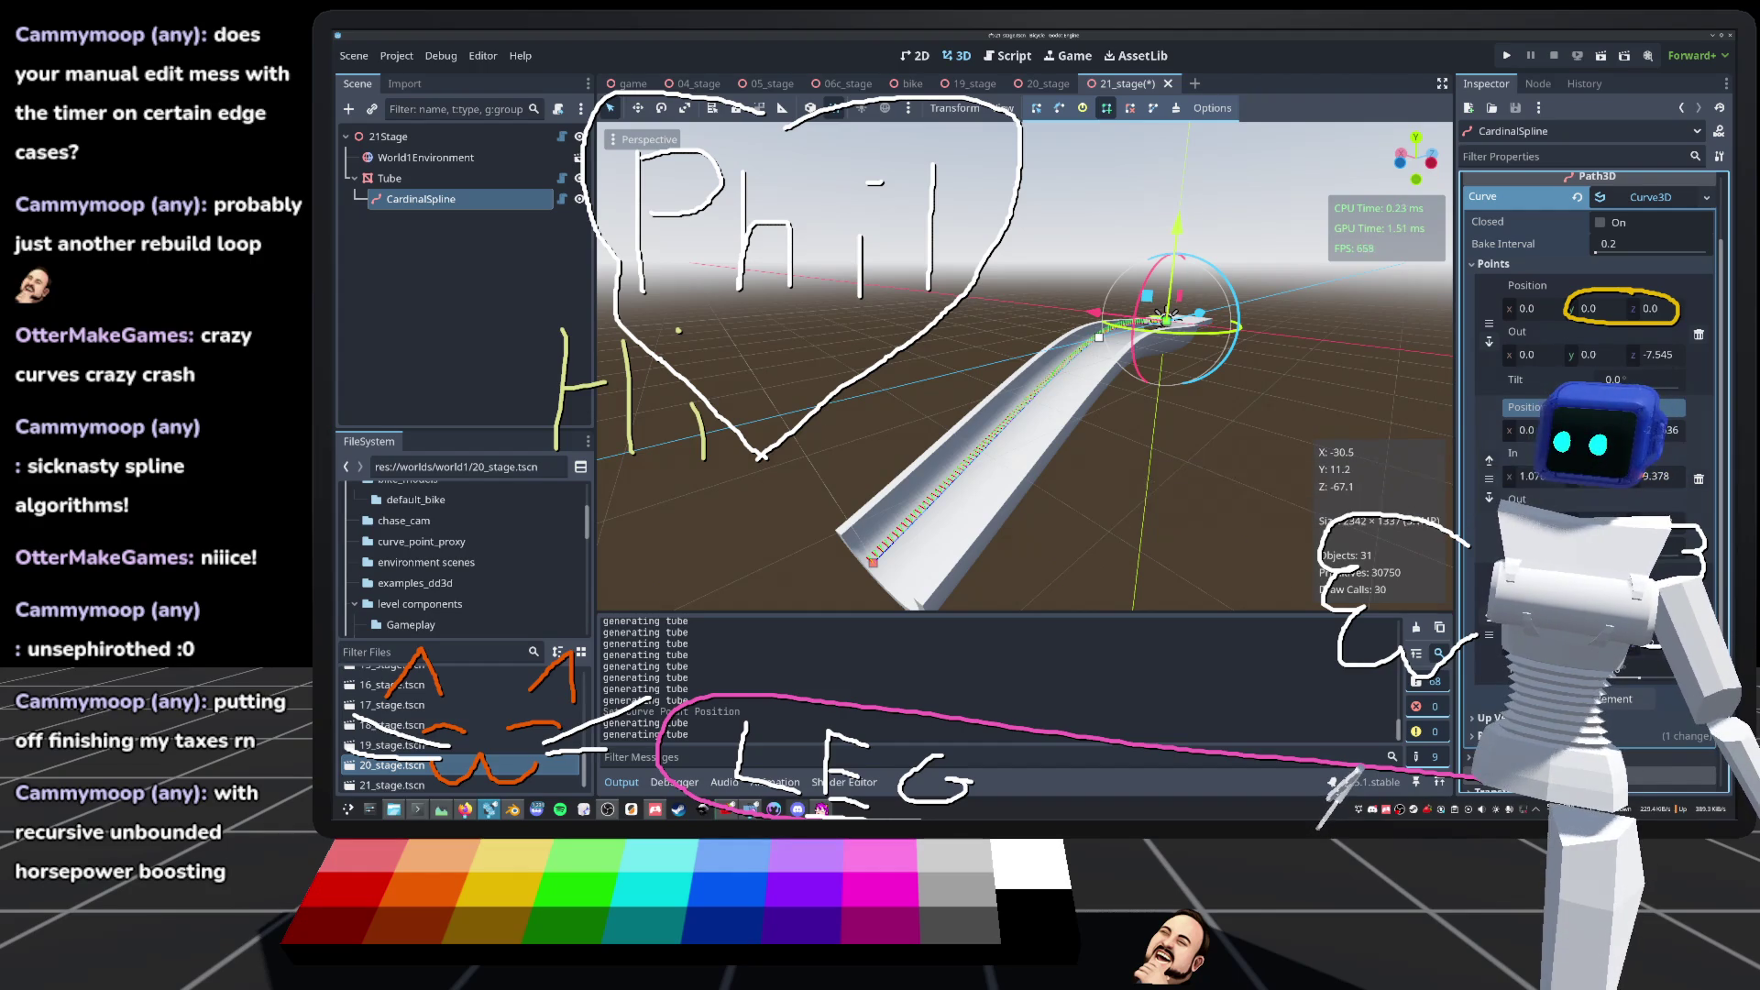
# Step: Try reshaping the curve's handles and end point, undoing stray changes and saving 21_stage
pyautogui.moveTo(1099, 337); pyautogui.dragTo(1100, 325)
pyautogui.hotkey('ctrl', 'z')
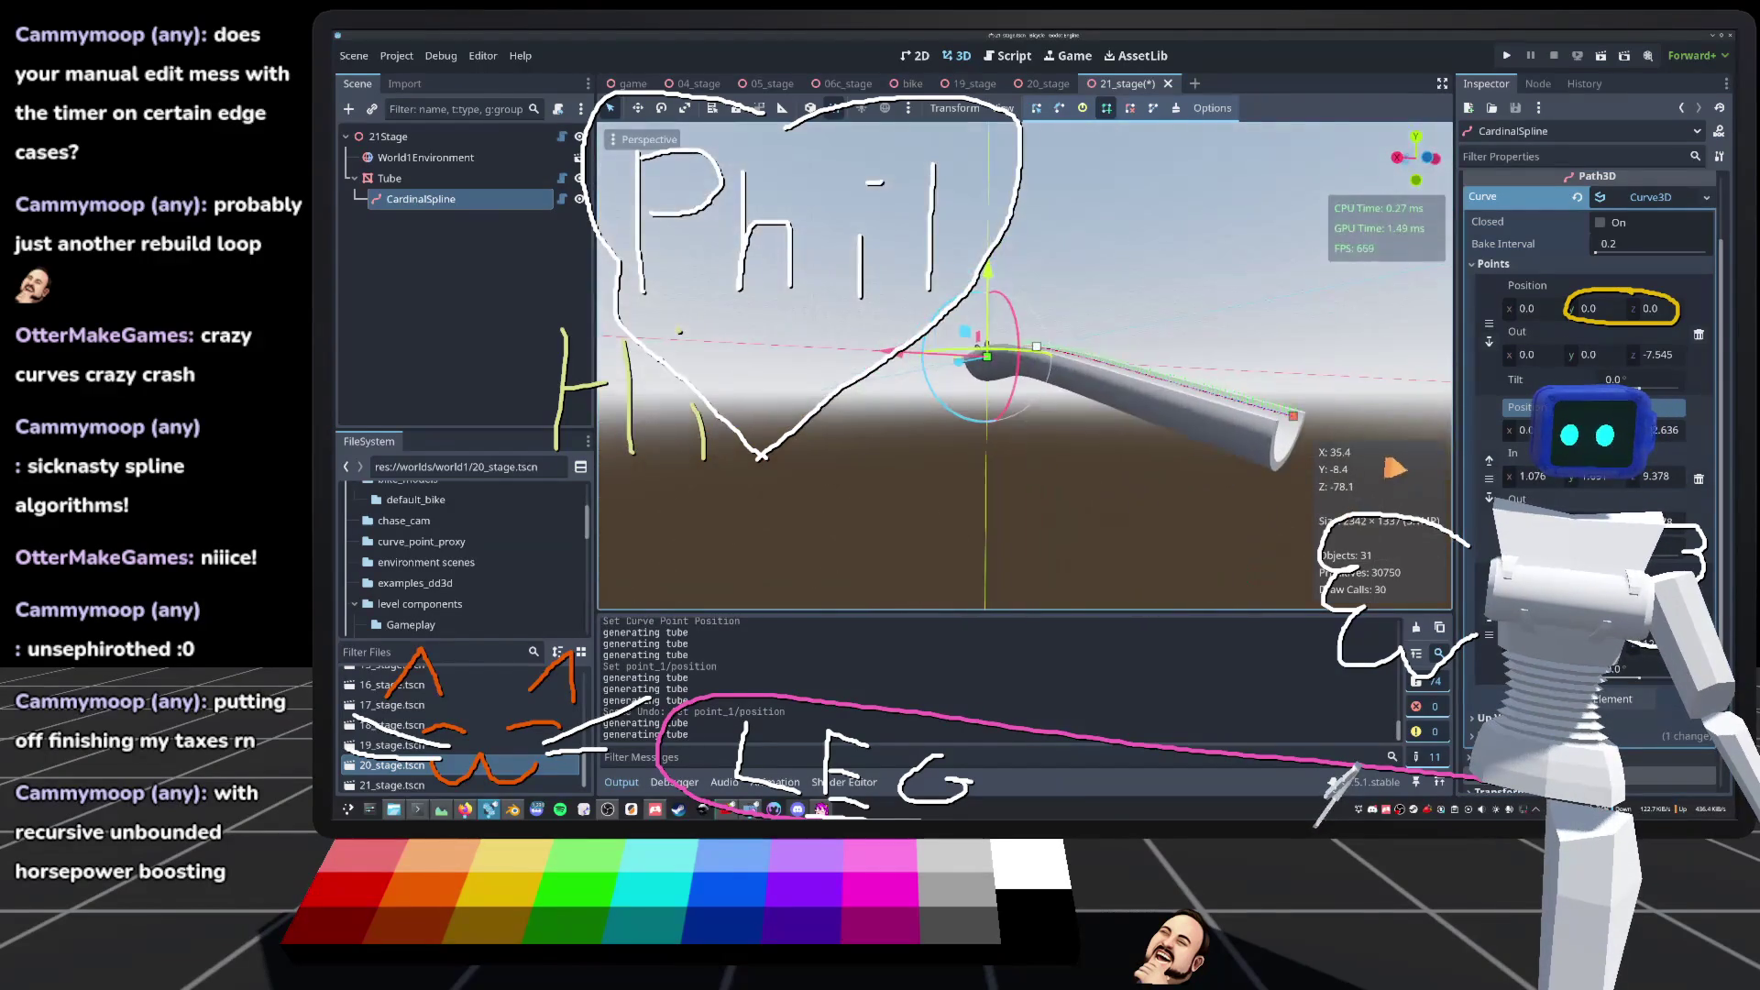
pyautogui.scroll(-2, 1024, 364)
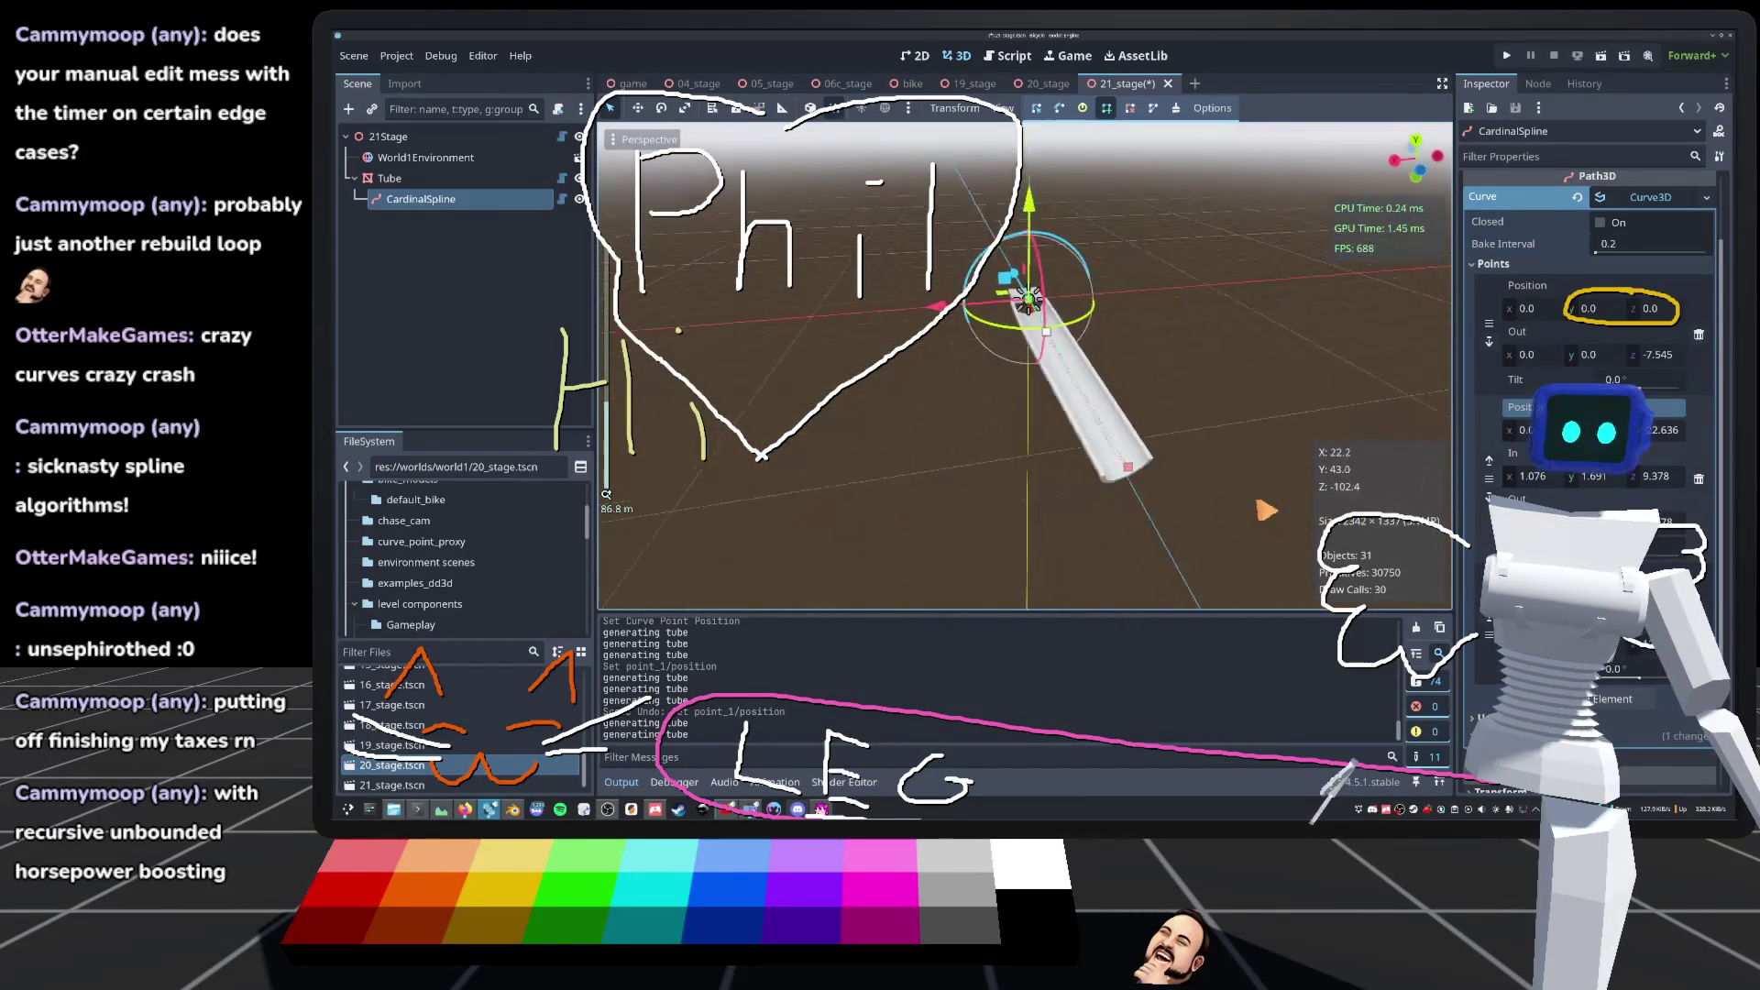
pyautogui.hotkey('ctrl', 's')
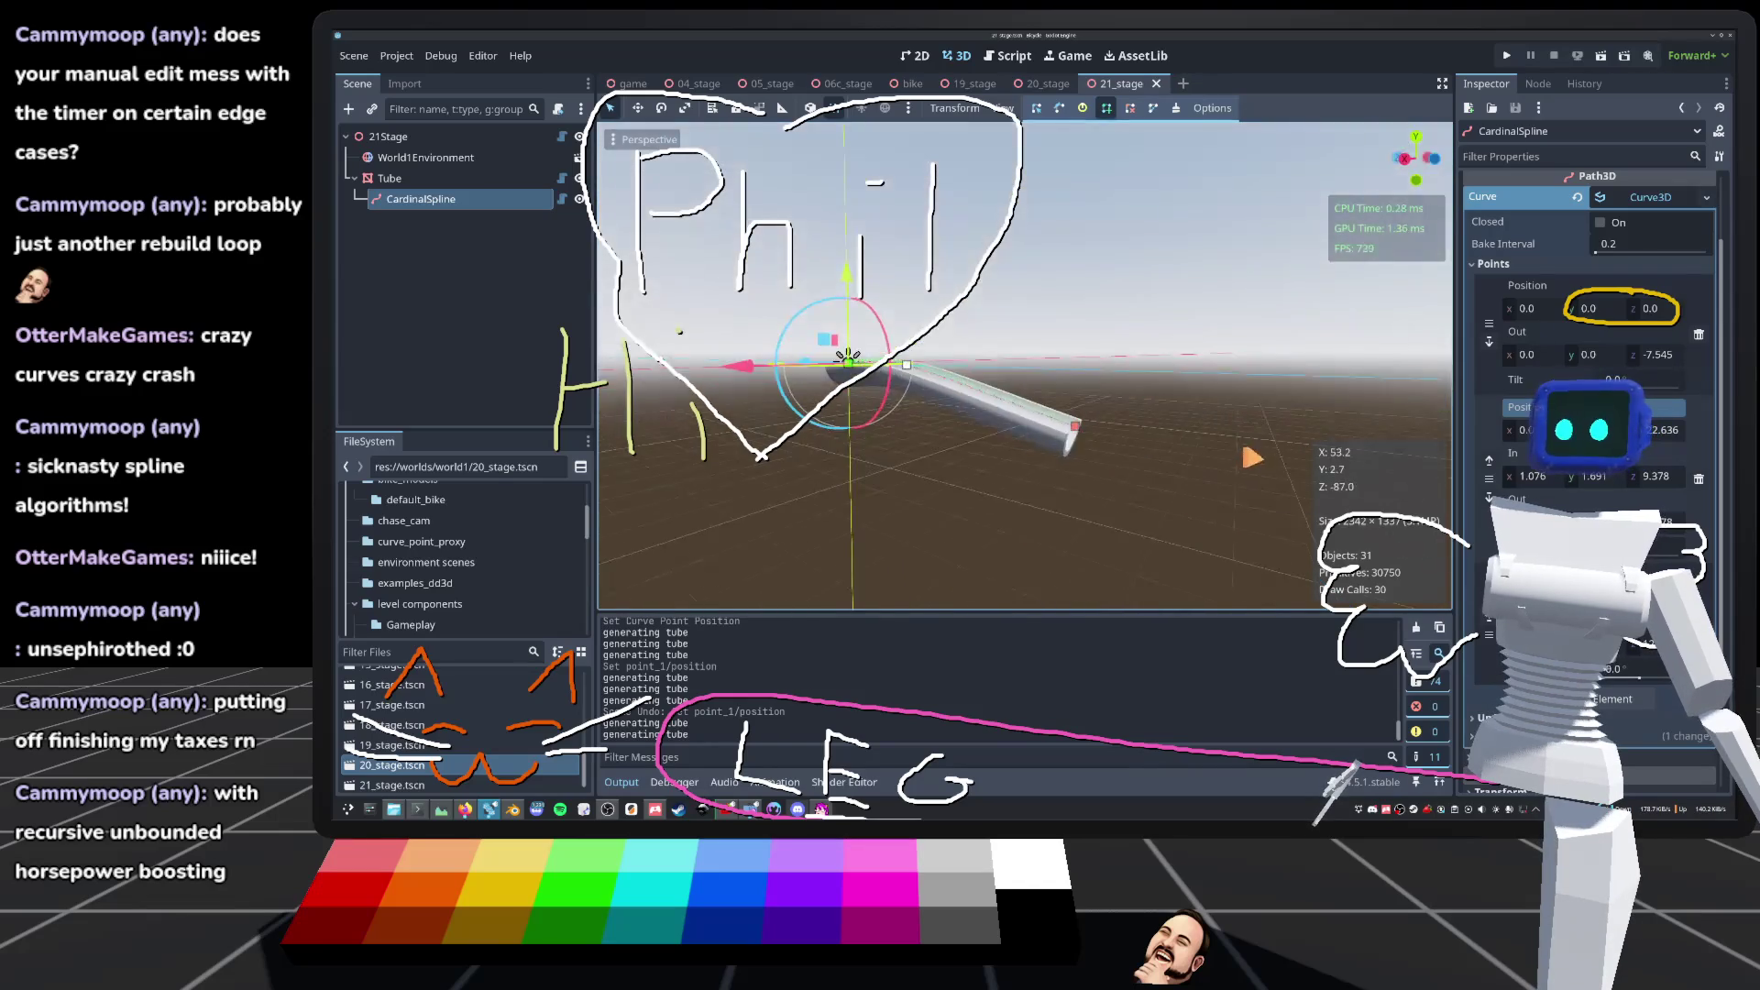
pyautogui.moveTo(930, 419); pyautogui.dragTo(817, 357)
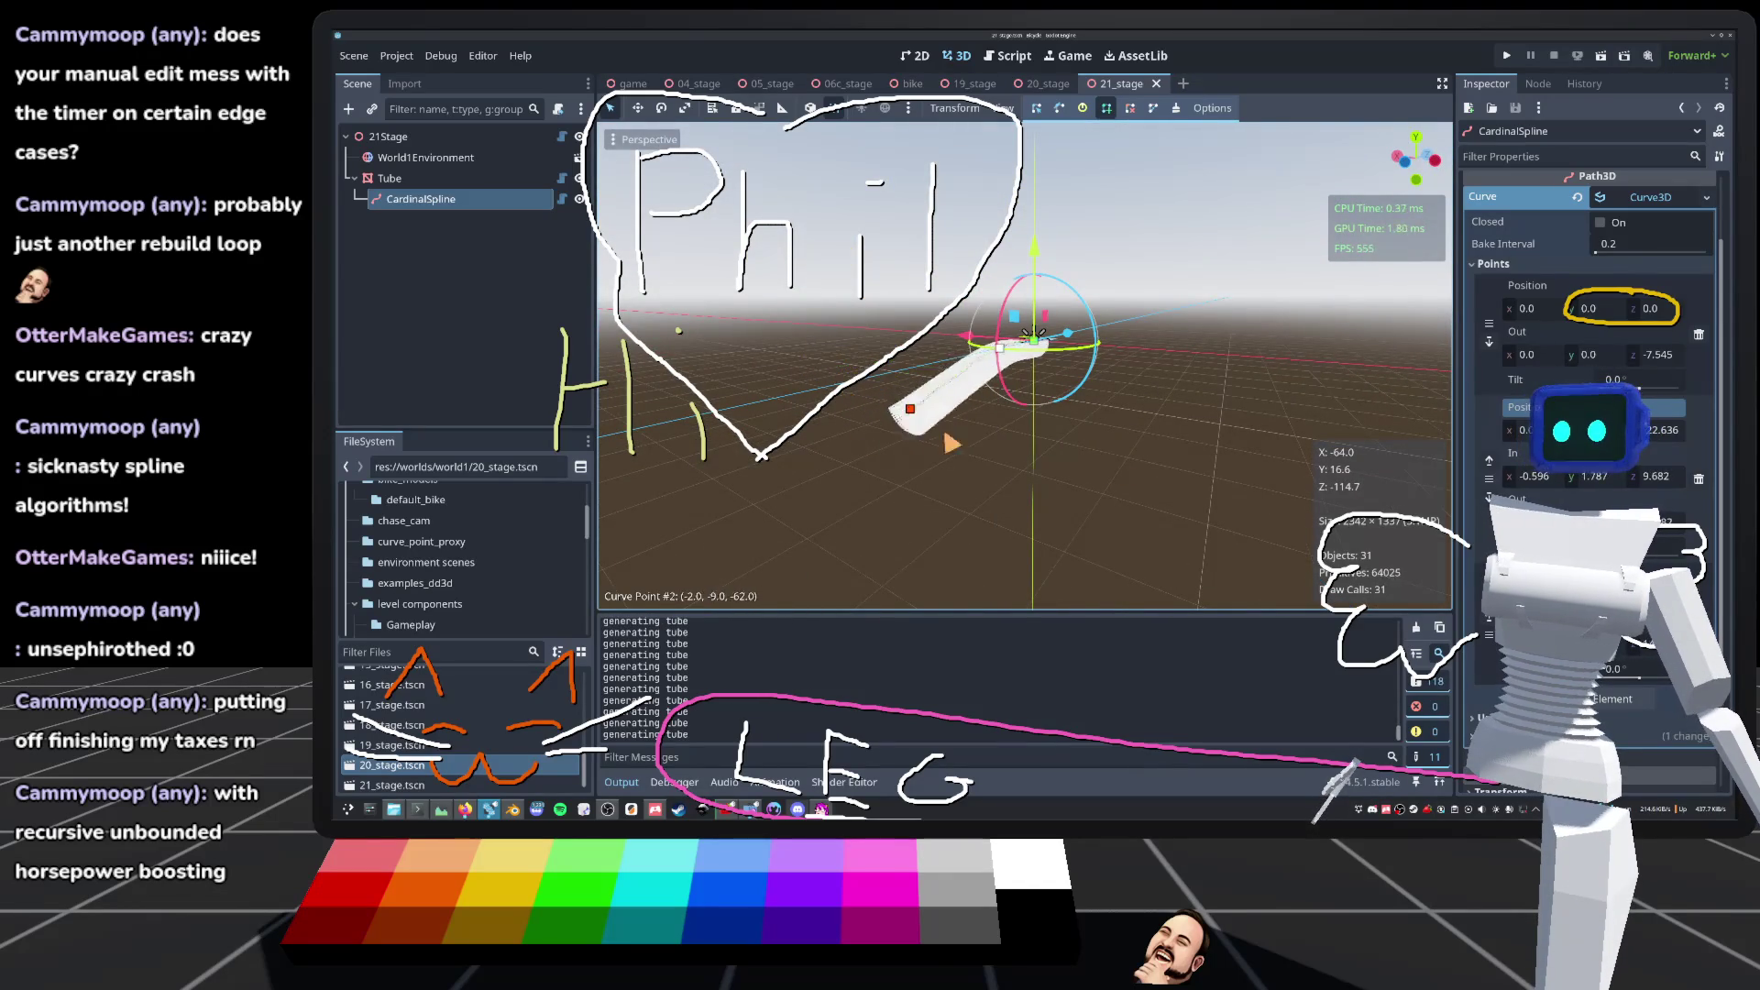
pyautogui.moveTo(954, 462); pyautogui.dragTo(1013, 420)
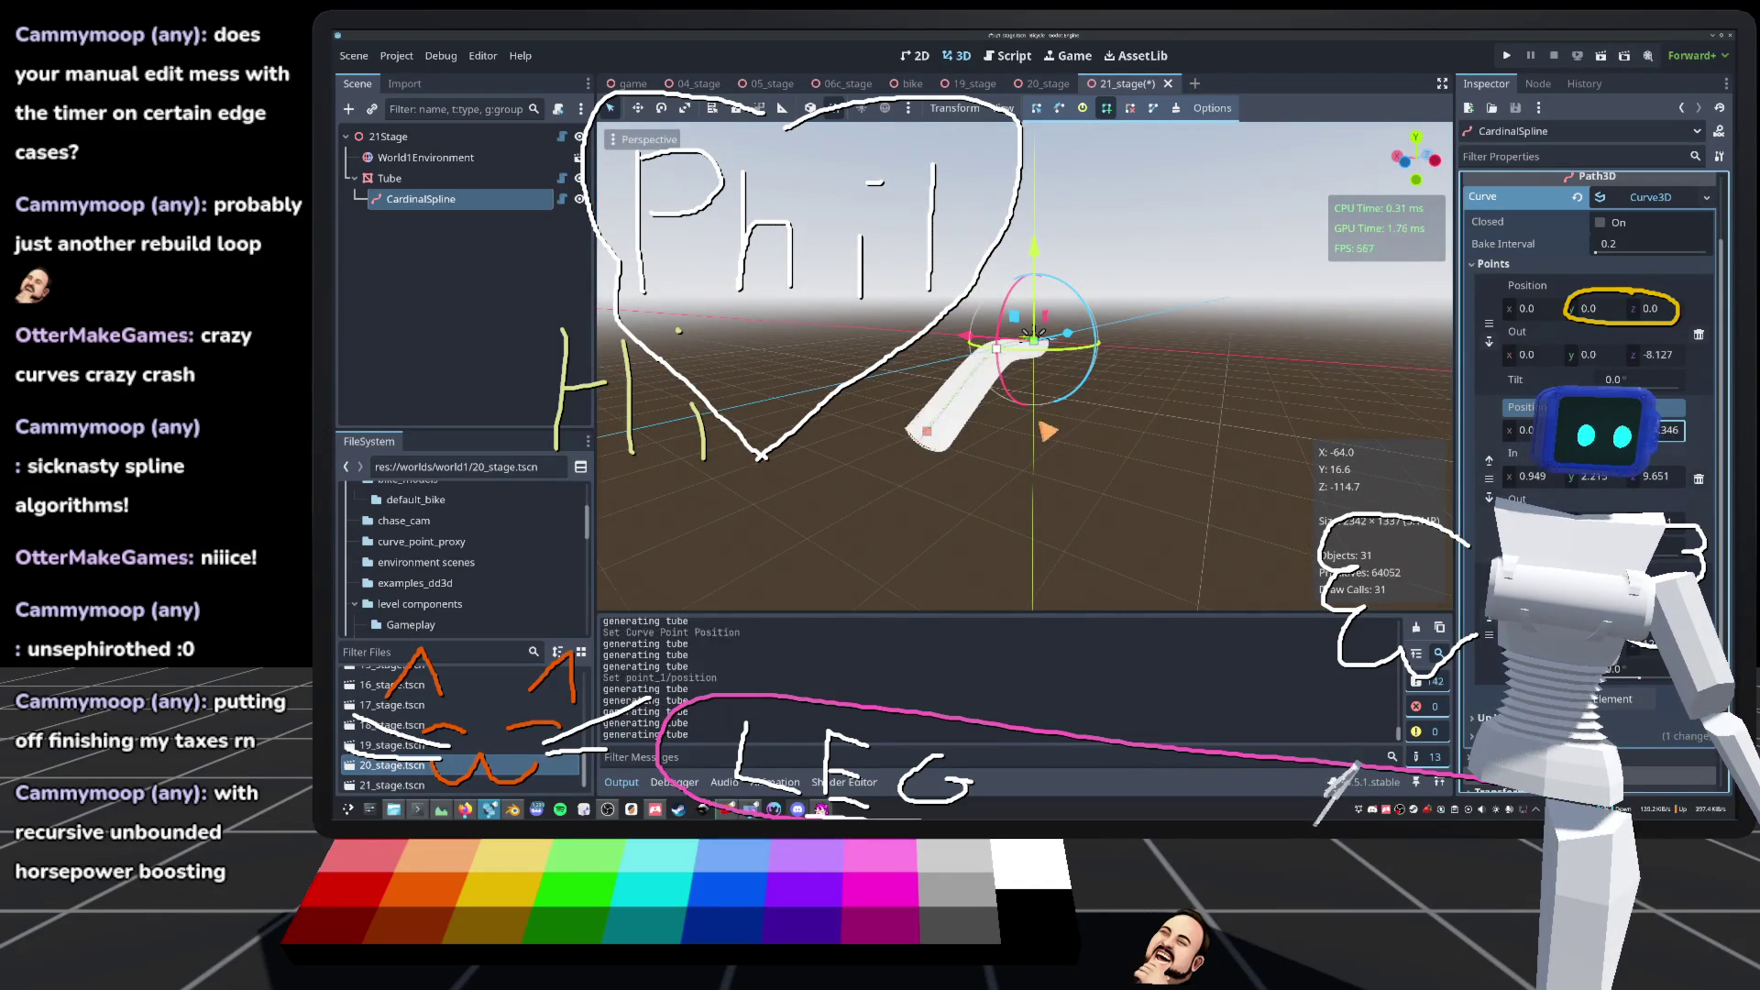
pyautogui.hotkey('ctrl', 'z')
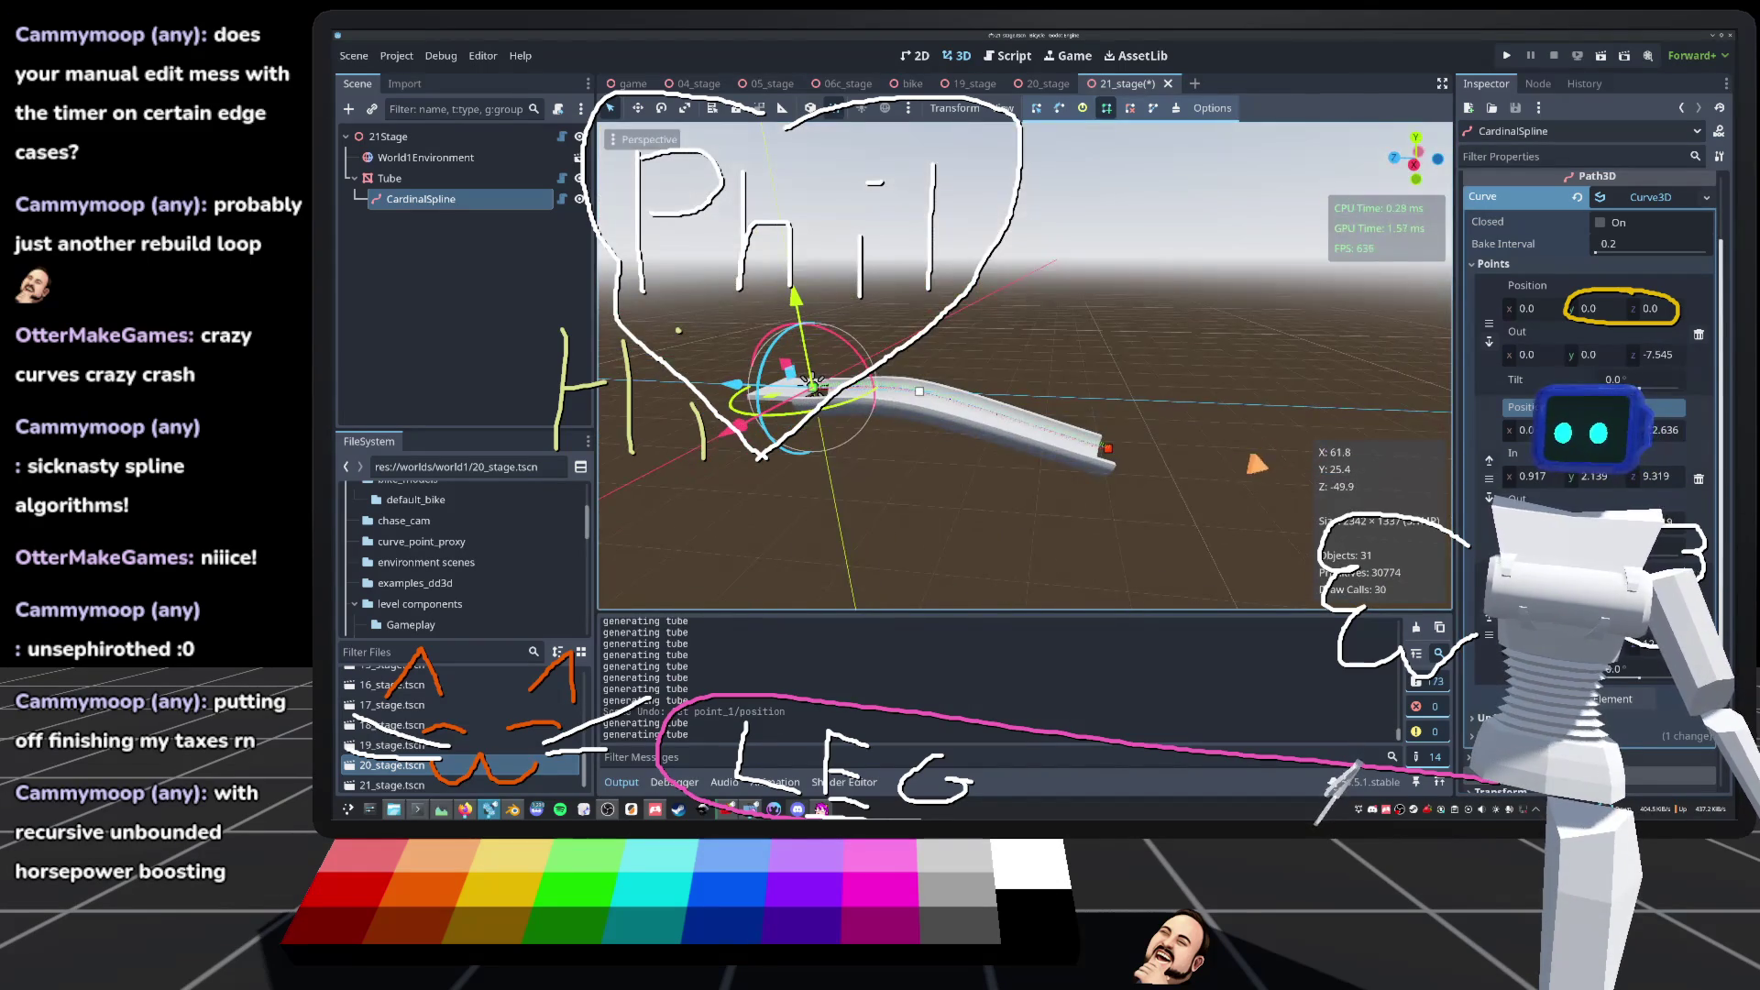
pyautogui.hotkey('ctrl', 's')
# Step: Drag spline point #2 so the tube's far end swings to around (-18, 5, -63)
pyautogui.moveTo(921, 370); pyautogui.dragTo(954, 332)
pyautogui.scroll(5, 953, 332)
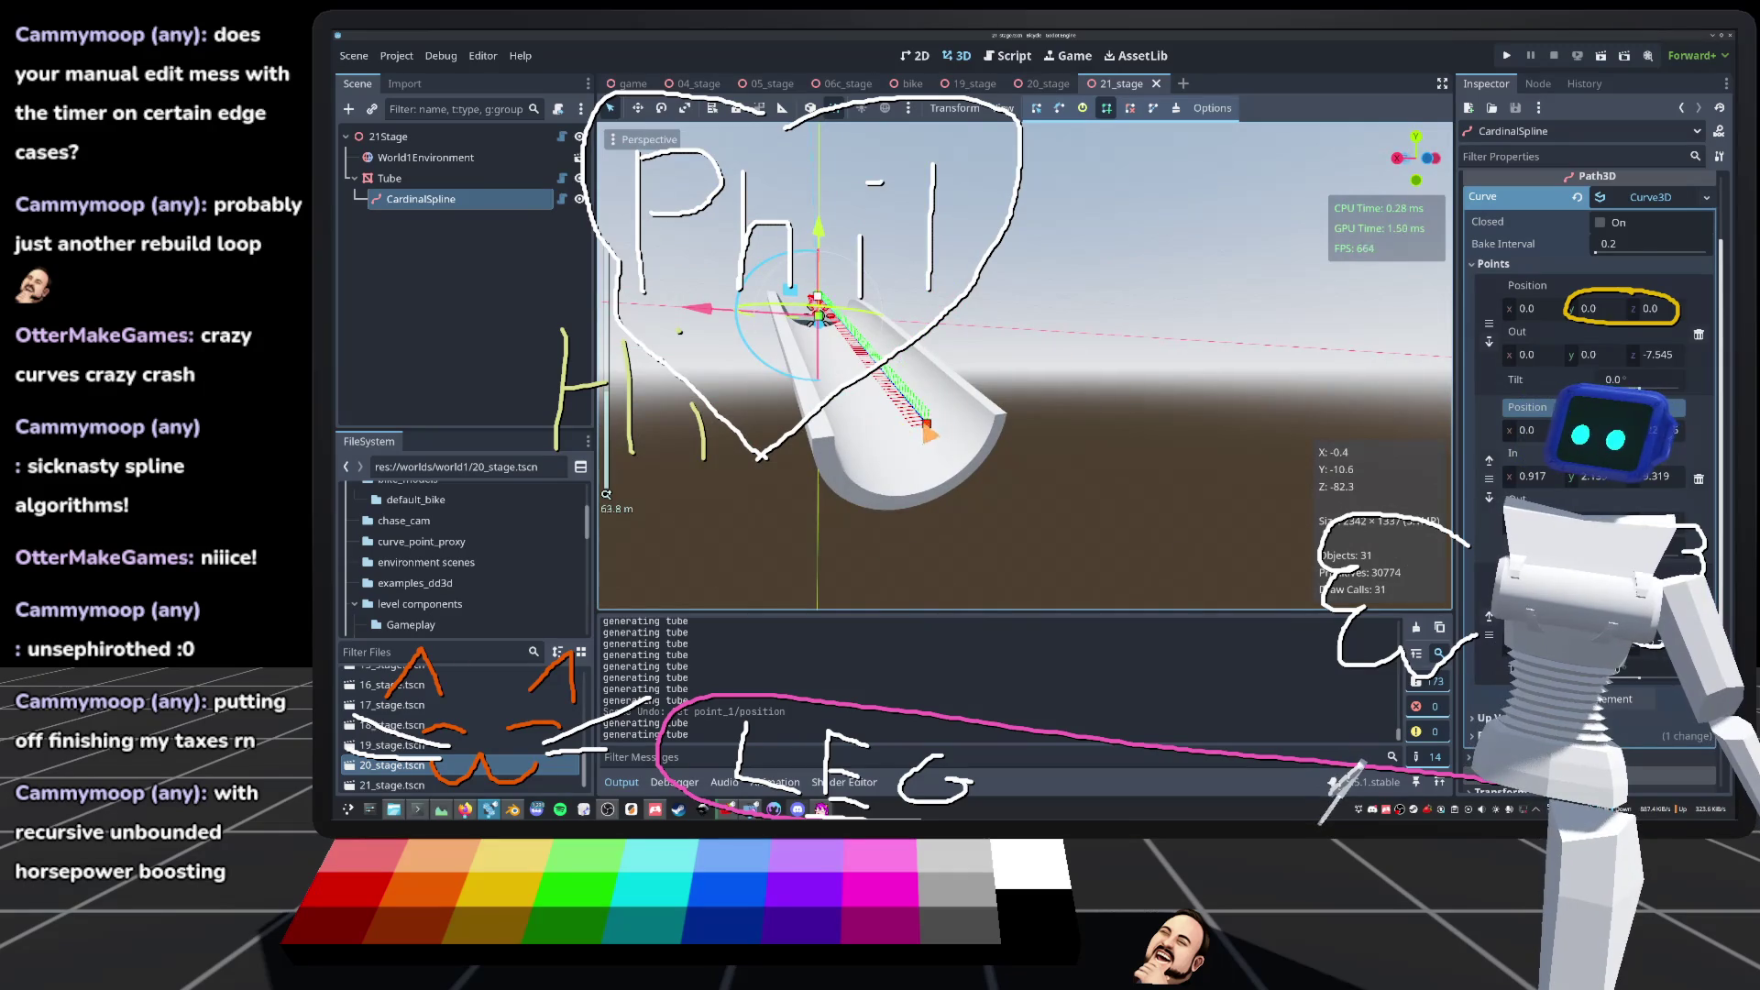
pyautogui.scroll(-5, 816, 307)
pyautogui.moveTo(927, 423)
pyautogui.mouseDown()
pyautogui.moveTo(815, 307)
pyautogui.moveTo(880, 341)
pyautogui.moveTo(825, 367)
pyautogui.mouseUp()
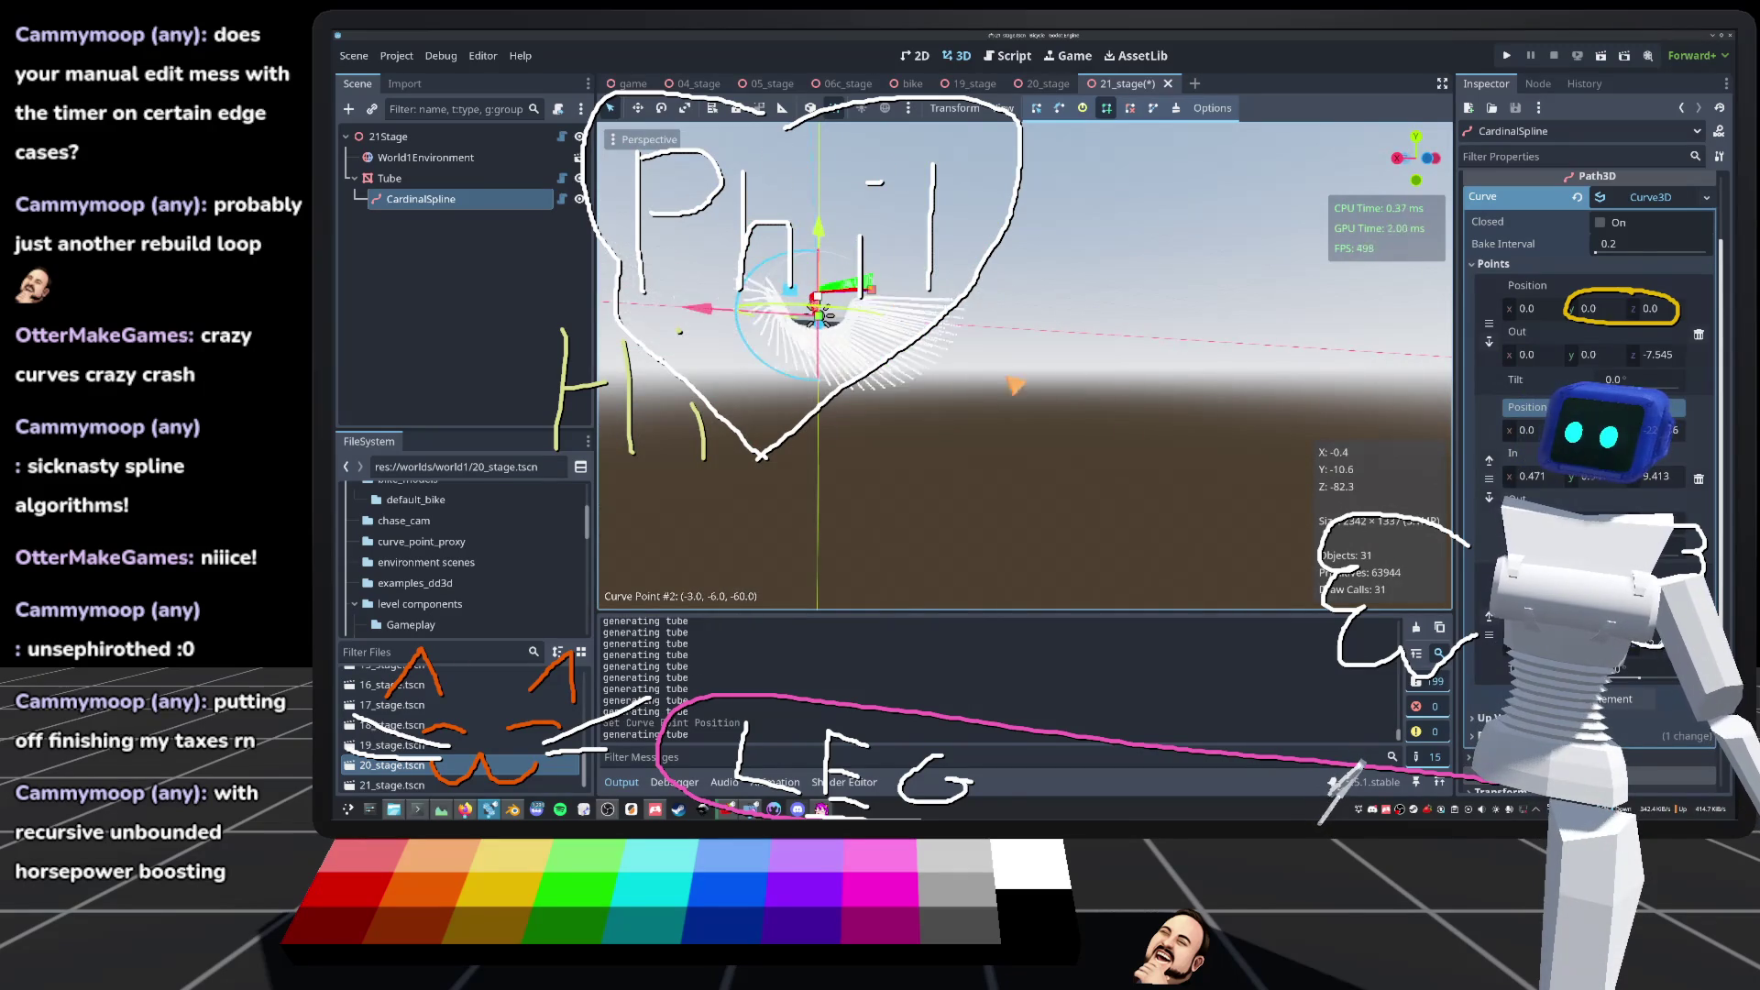
pyautogui.scroll(2, 825, 367)
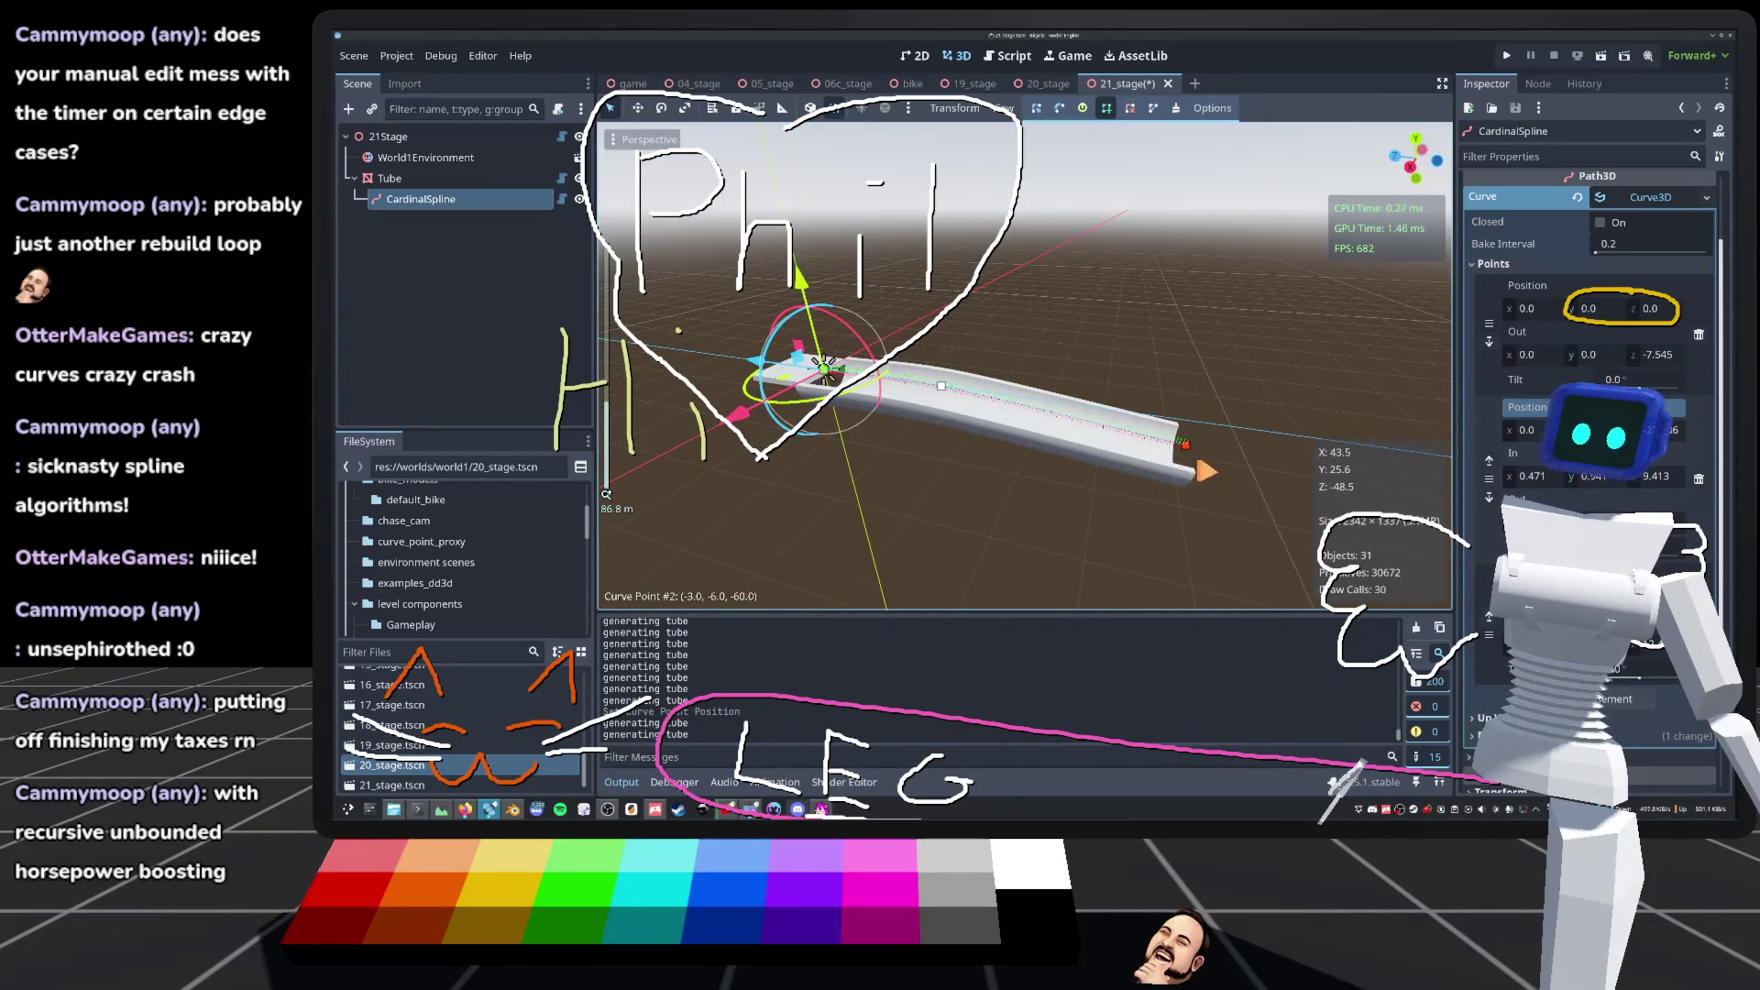
pyautogui.moveTo(1185, 447)
pyautogui.mouseDown()
pyautogui.moveTo(1082, 531)
pyautogui.moveTo(1182, 367)
pyautogui.moveTo(1220, 550)
pyautogui.moveTo(1403, 372)
pyautogui.moveTo(1338, 541)
pyautogui.moveTo(1356, 514)
pyautogui.moveTo(1301, 380)
pyautogui.moveTo(1508, 486)
pyautogui.moveTo(1320, 412)
pyautogui.moveTo(1283, 366)
pyautogui.moveTo(1358, 432)
pyautogui.mouseUp()
pyautogui.moveTo(1065, 144)
pyautogui.mouseDown()
pyautogui.moveTo(1018, 146)
pyautogui.moveTo(1100, 275)
pyautogui.mouseUp()
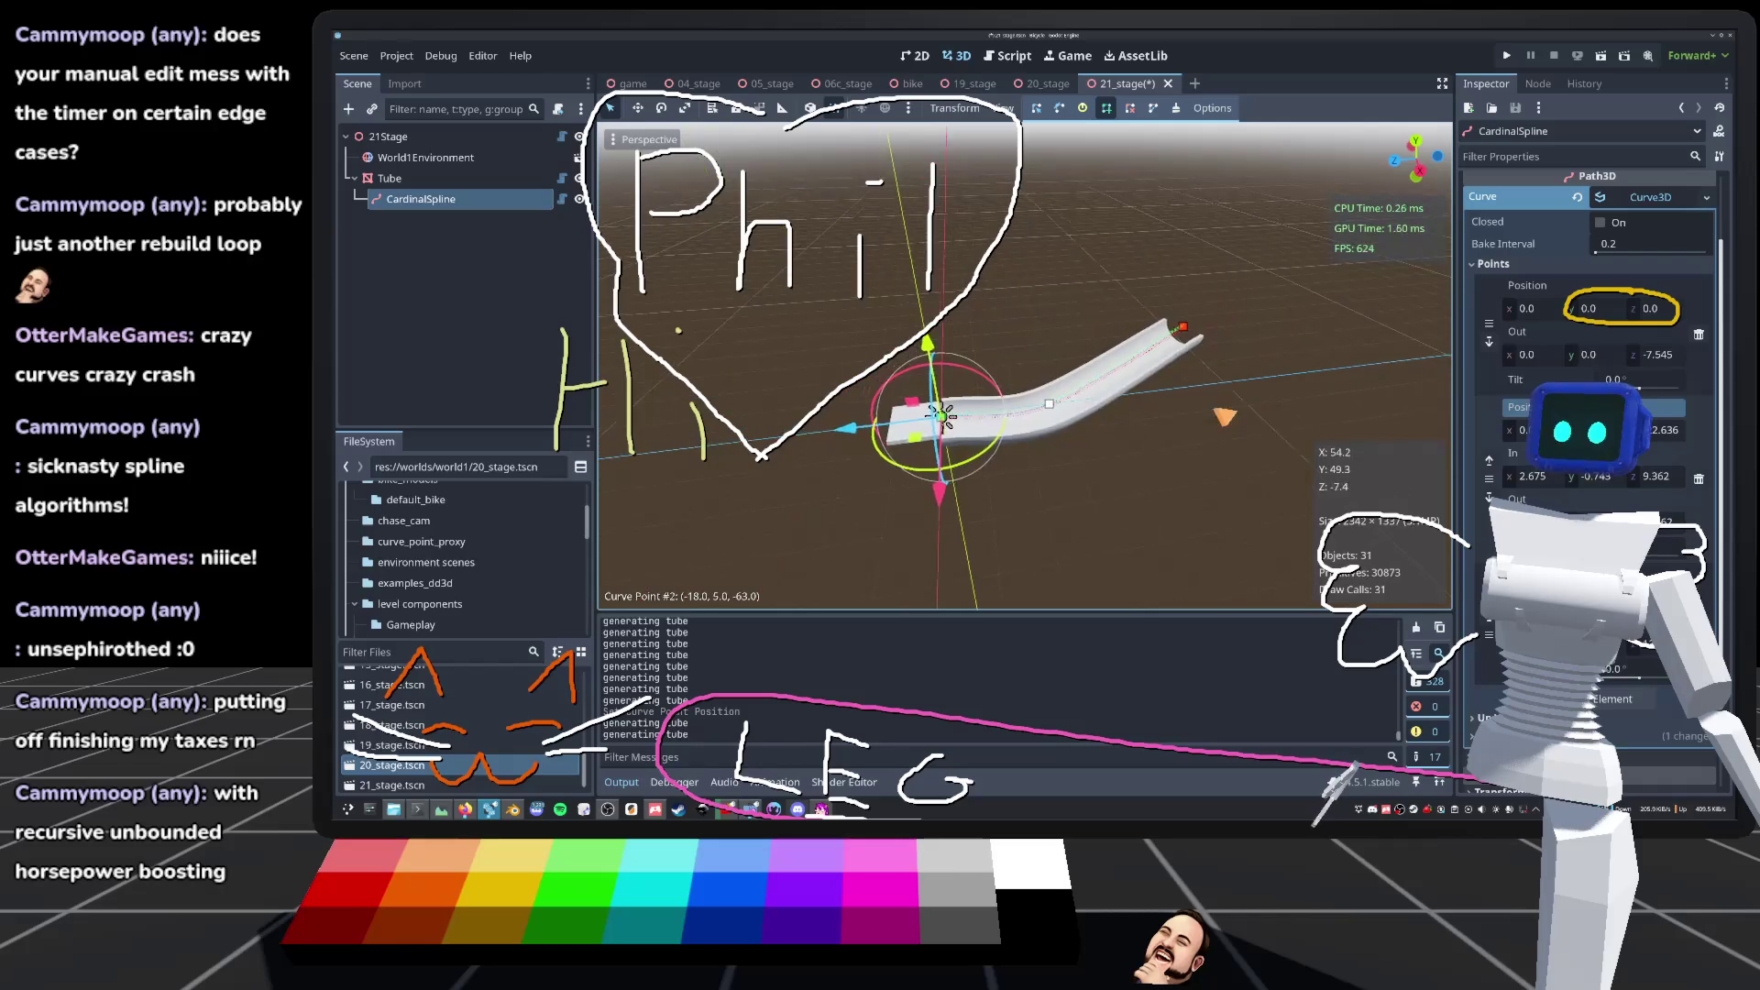
pyautogui.scroll(5, 1024, 365)
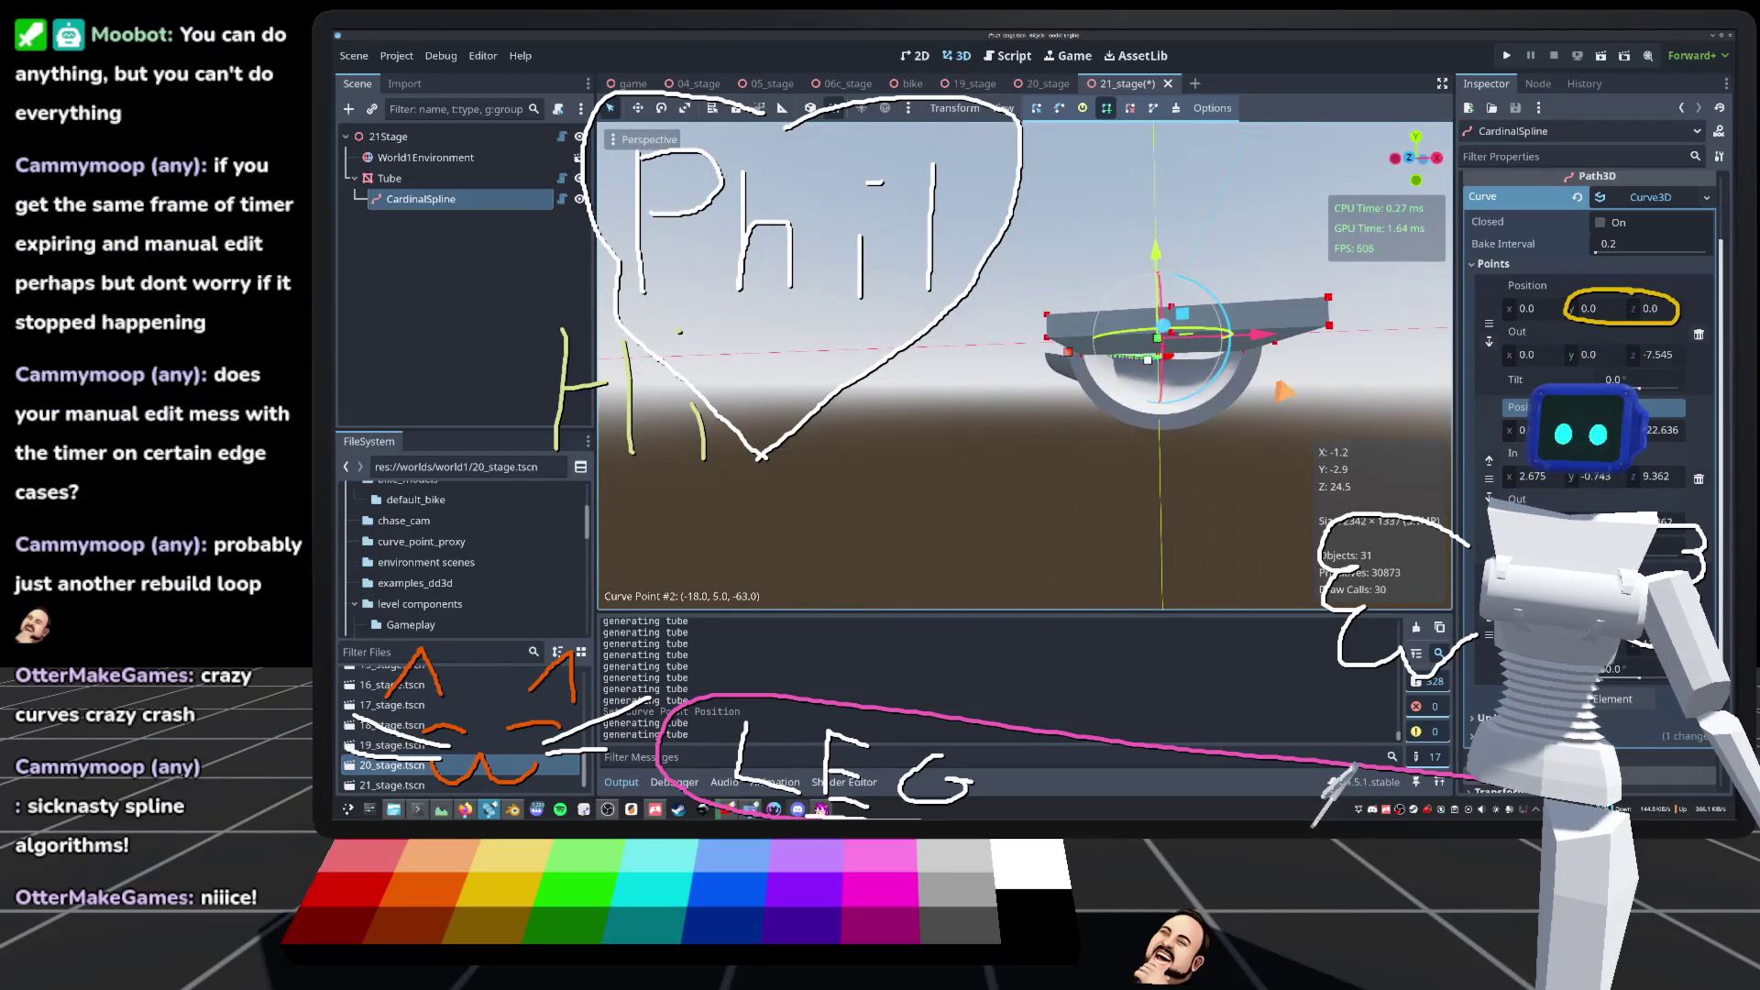
pyautogui.moveTo(1024, 365); pyautogui.dragTo(954, 348)
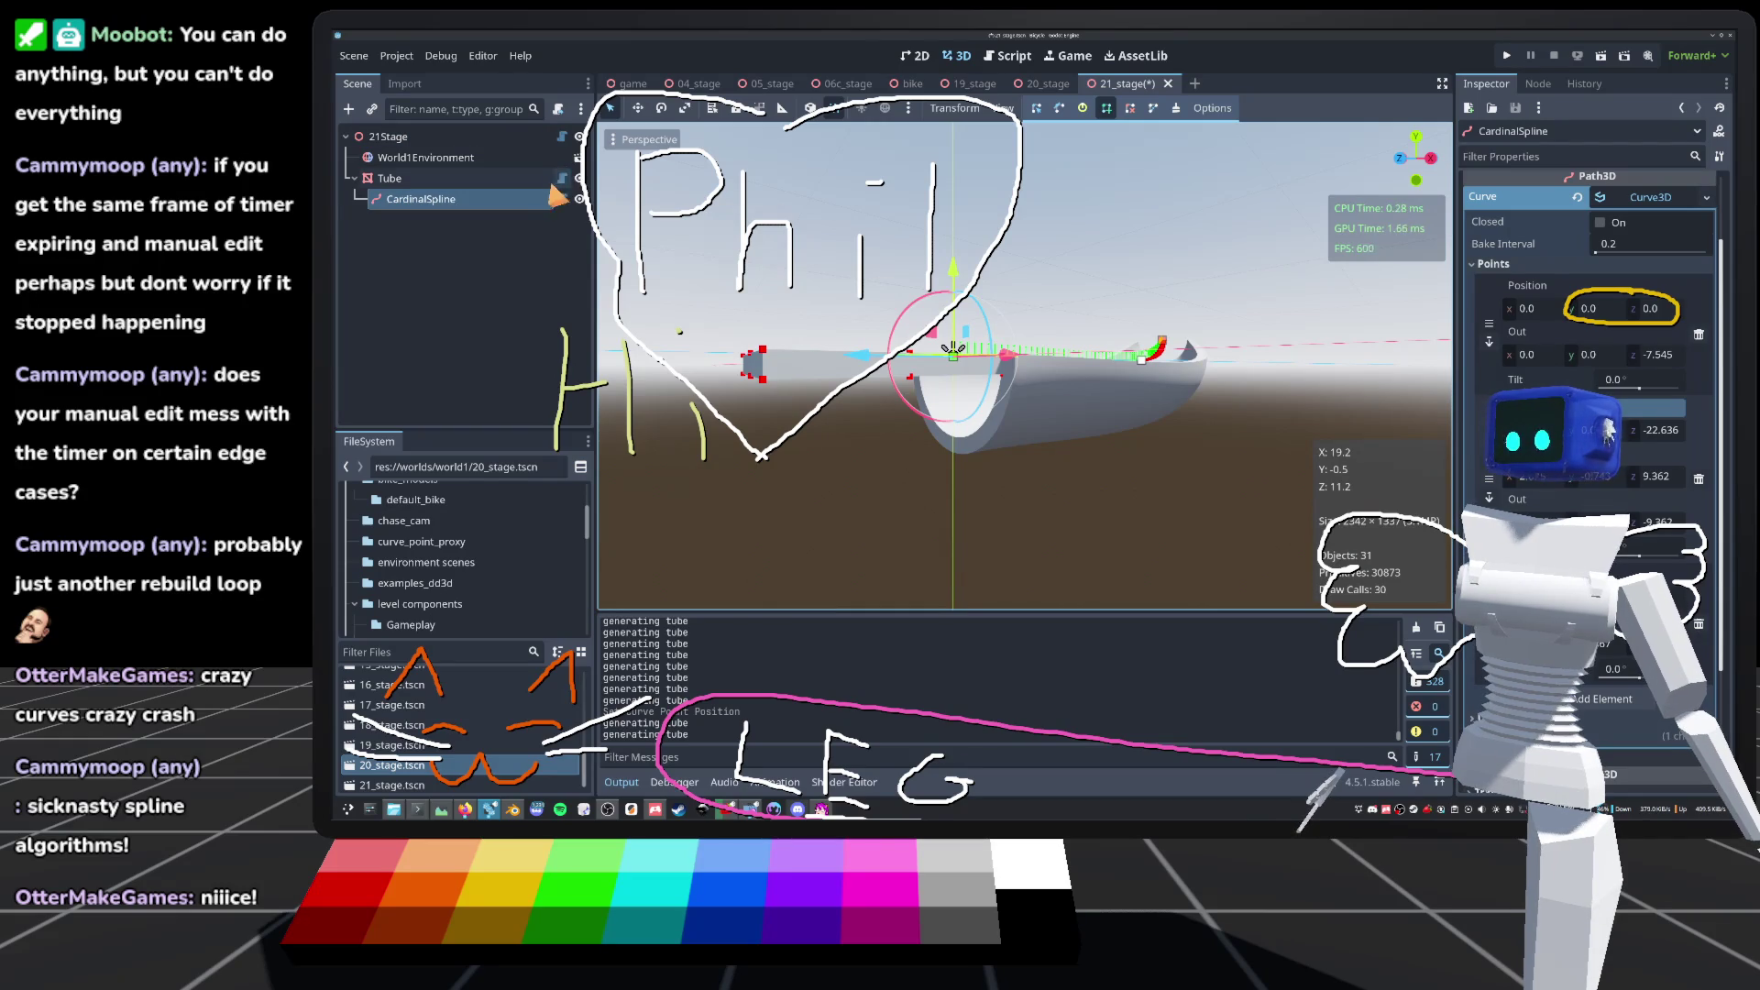
pyautogui.click(562, 178)
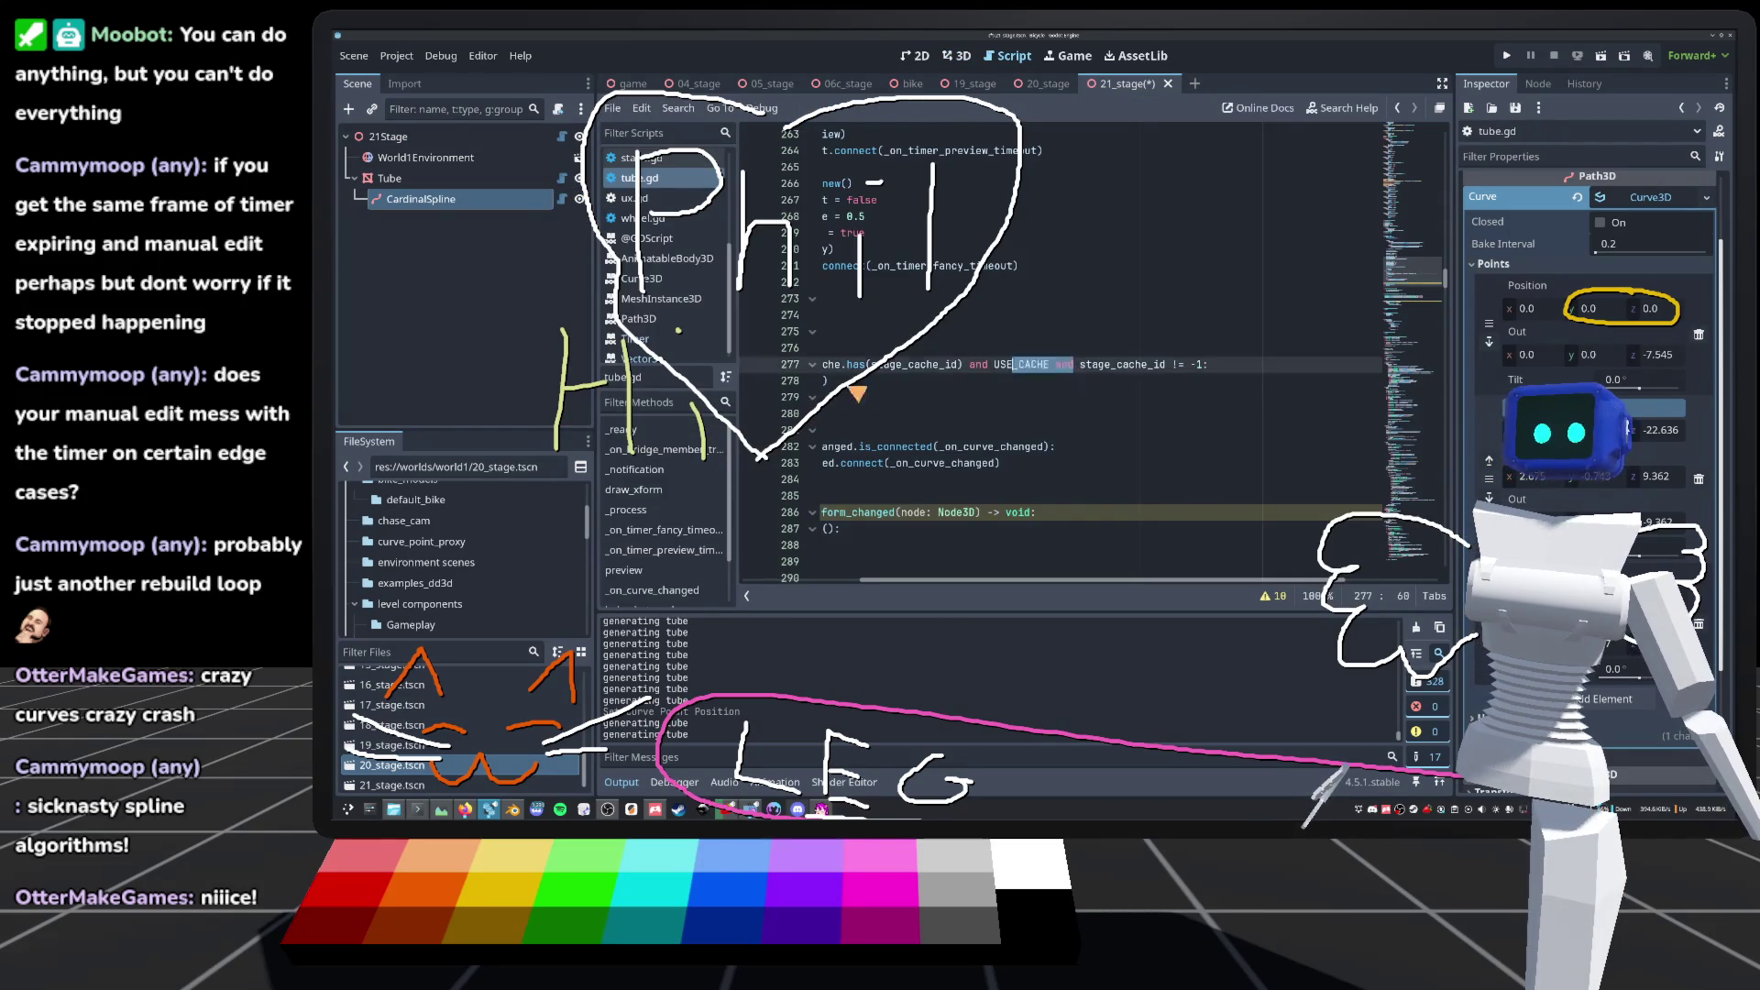
# Step: Scroll through the tube.gd code, save 21_stage, and switch back to the 3D view
pyautogui.scroll(-3, 856, 394)
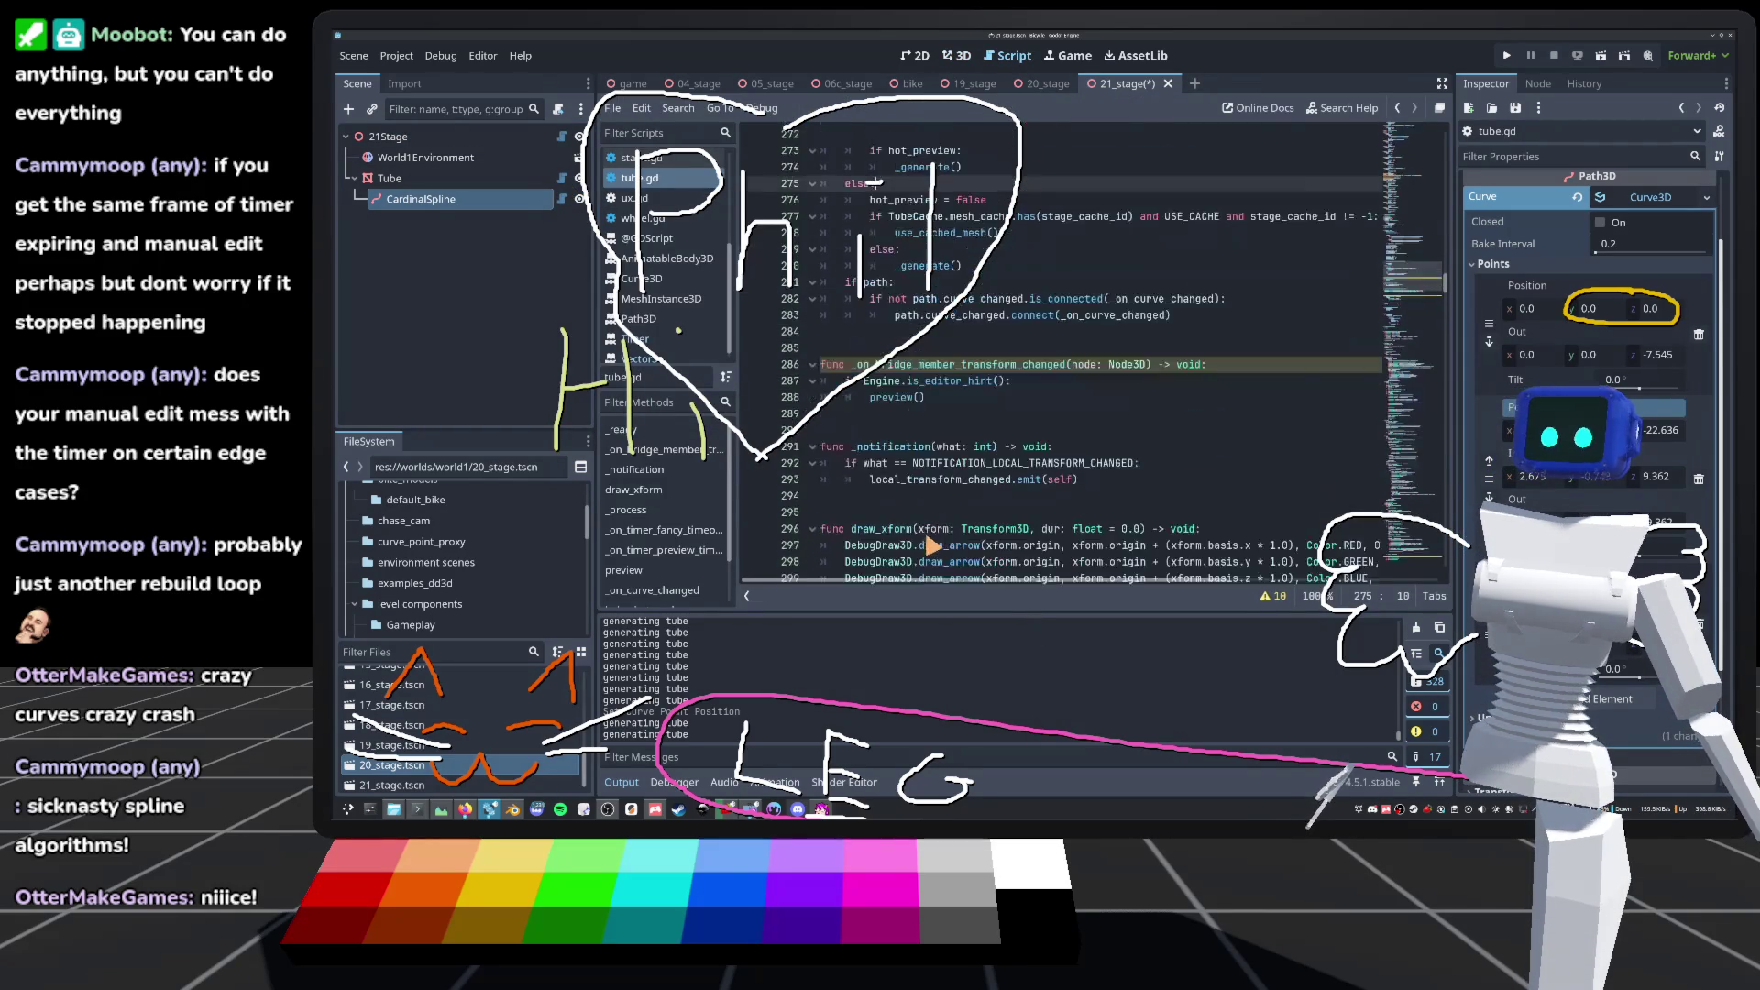
pyautogui.scroll(-2, 926, 402)
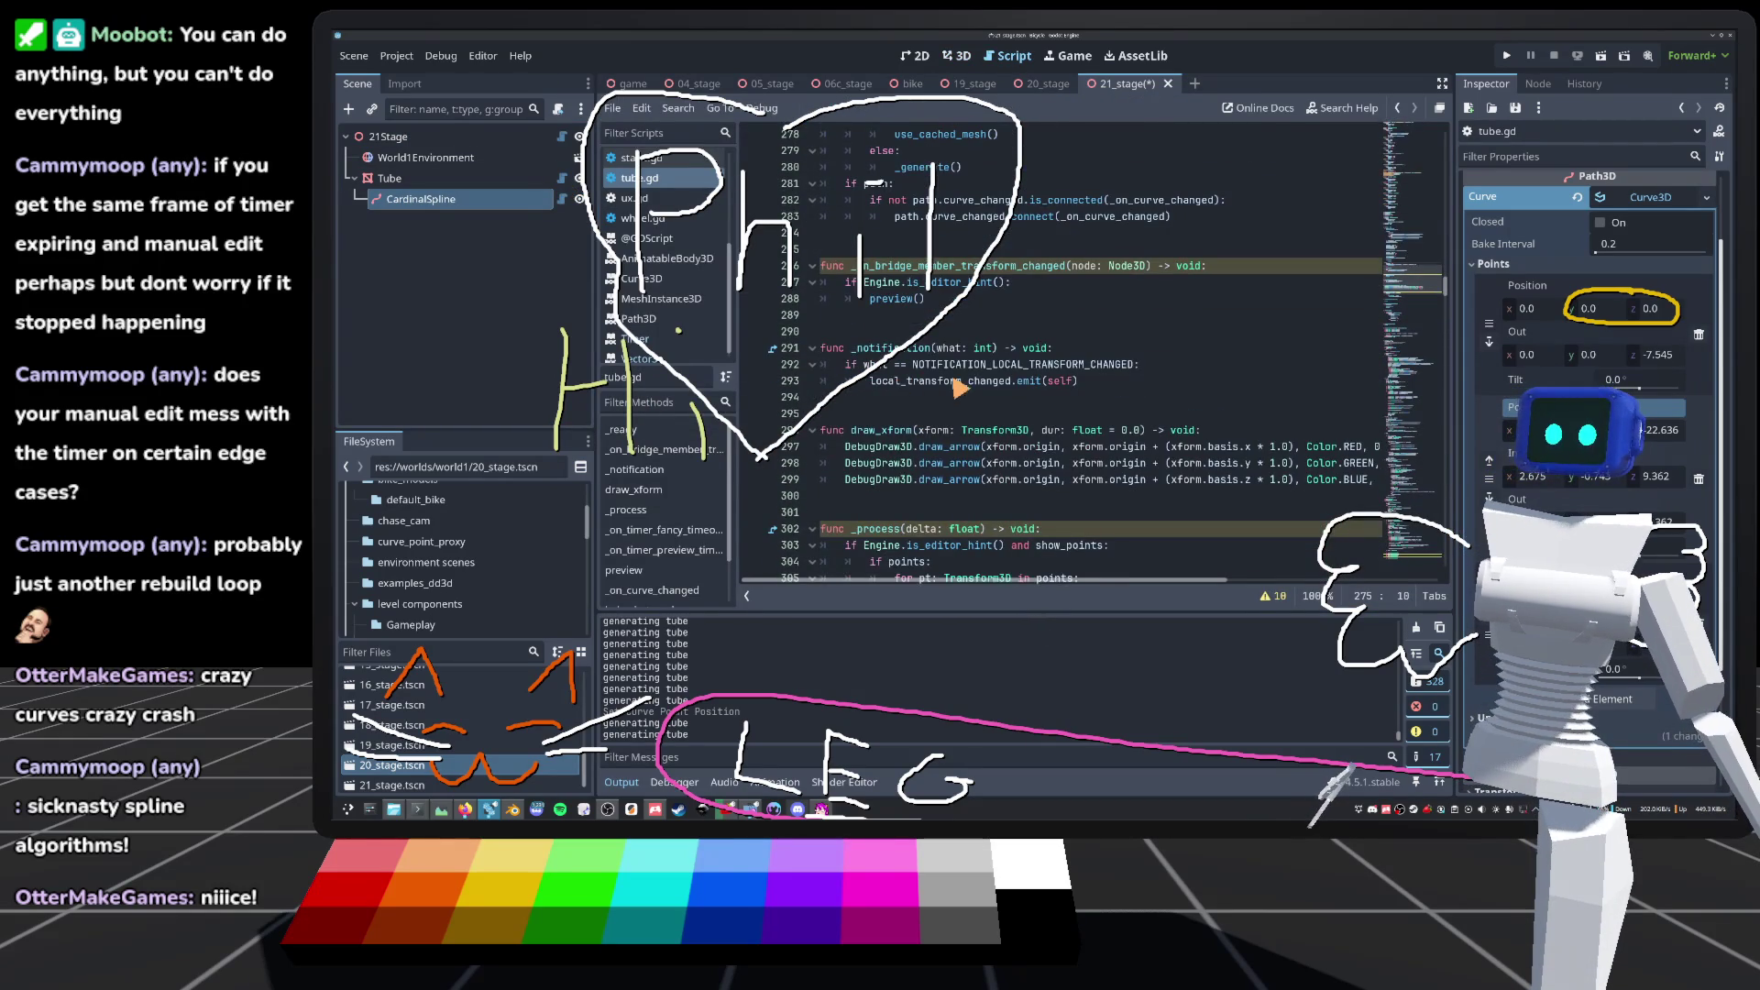
pyautogui.scroll(-2, 963, 389)
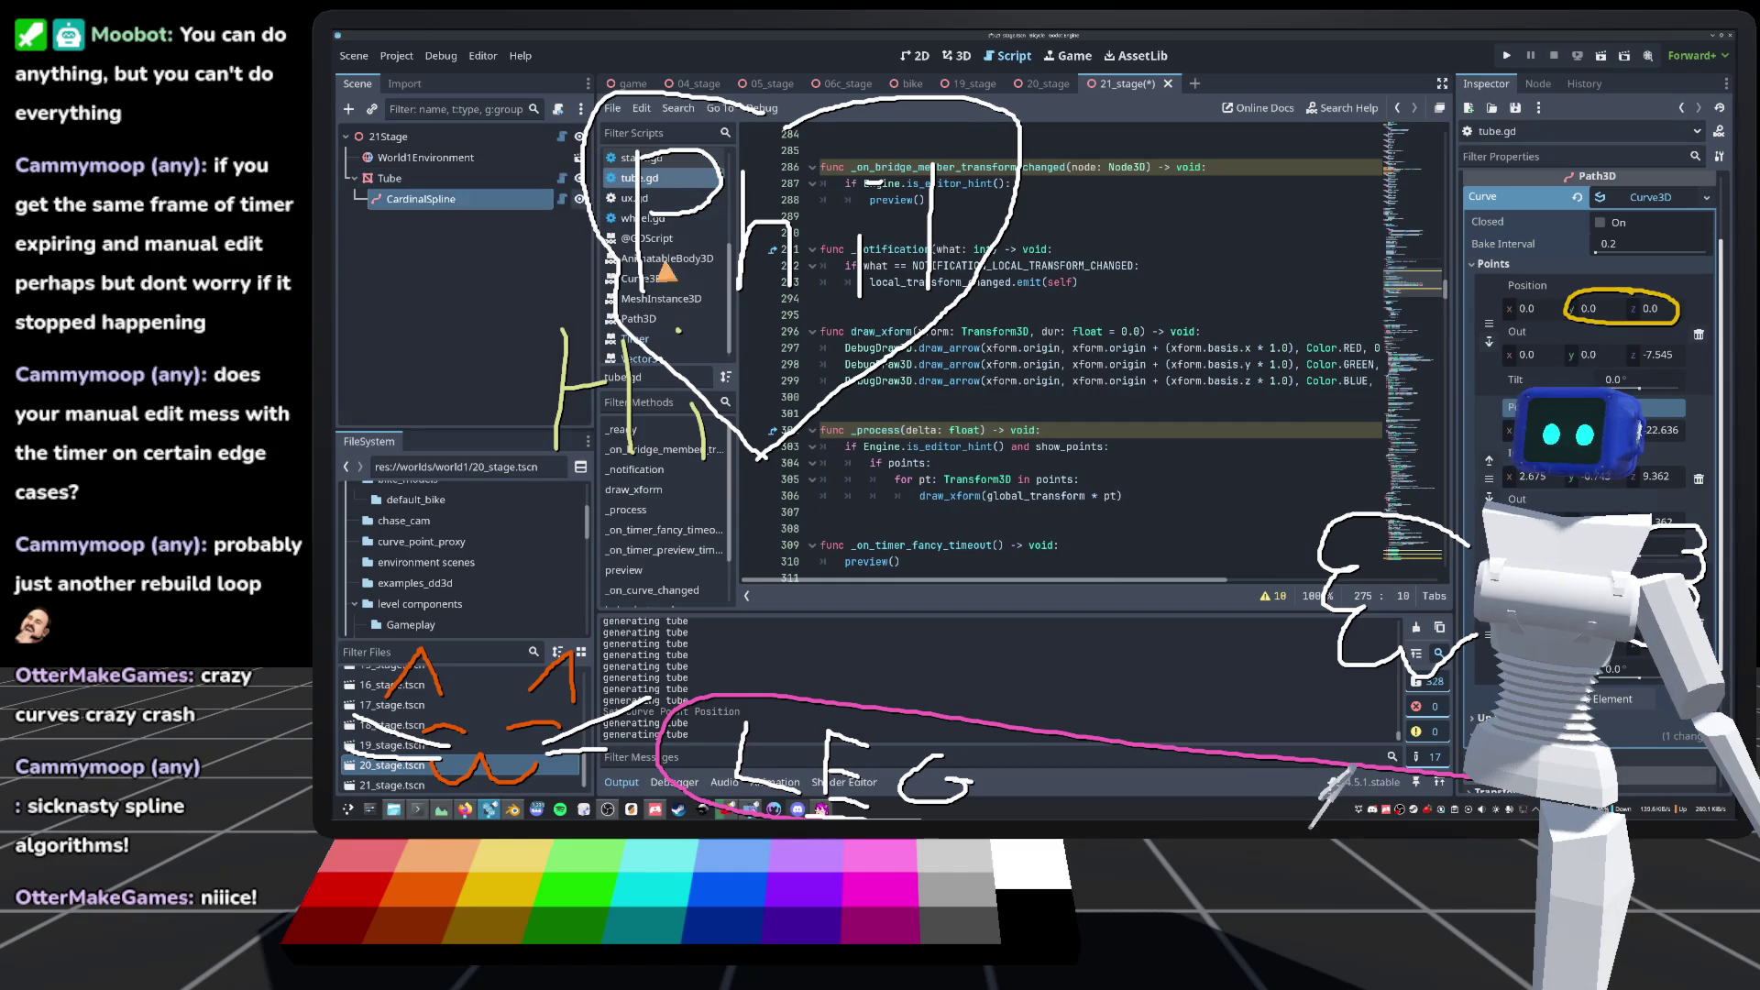
pyautogui.scroll(-8, 1017, 461)
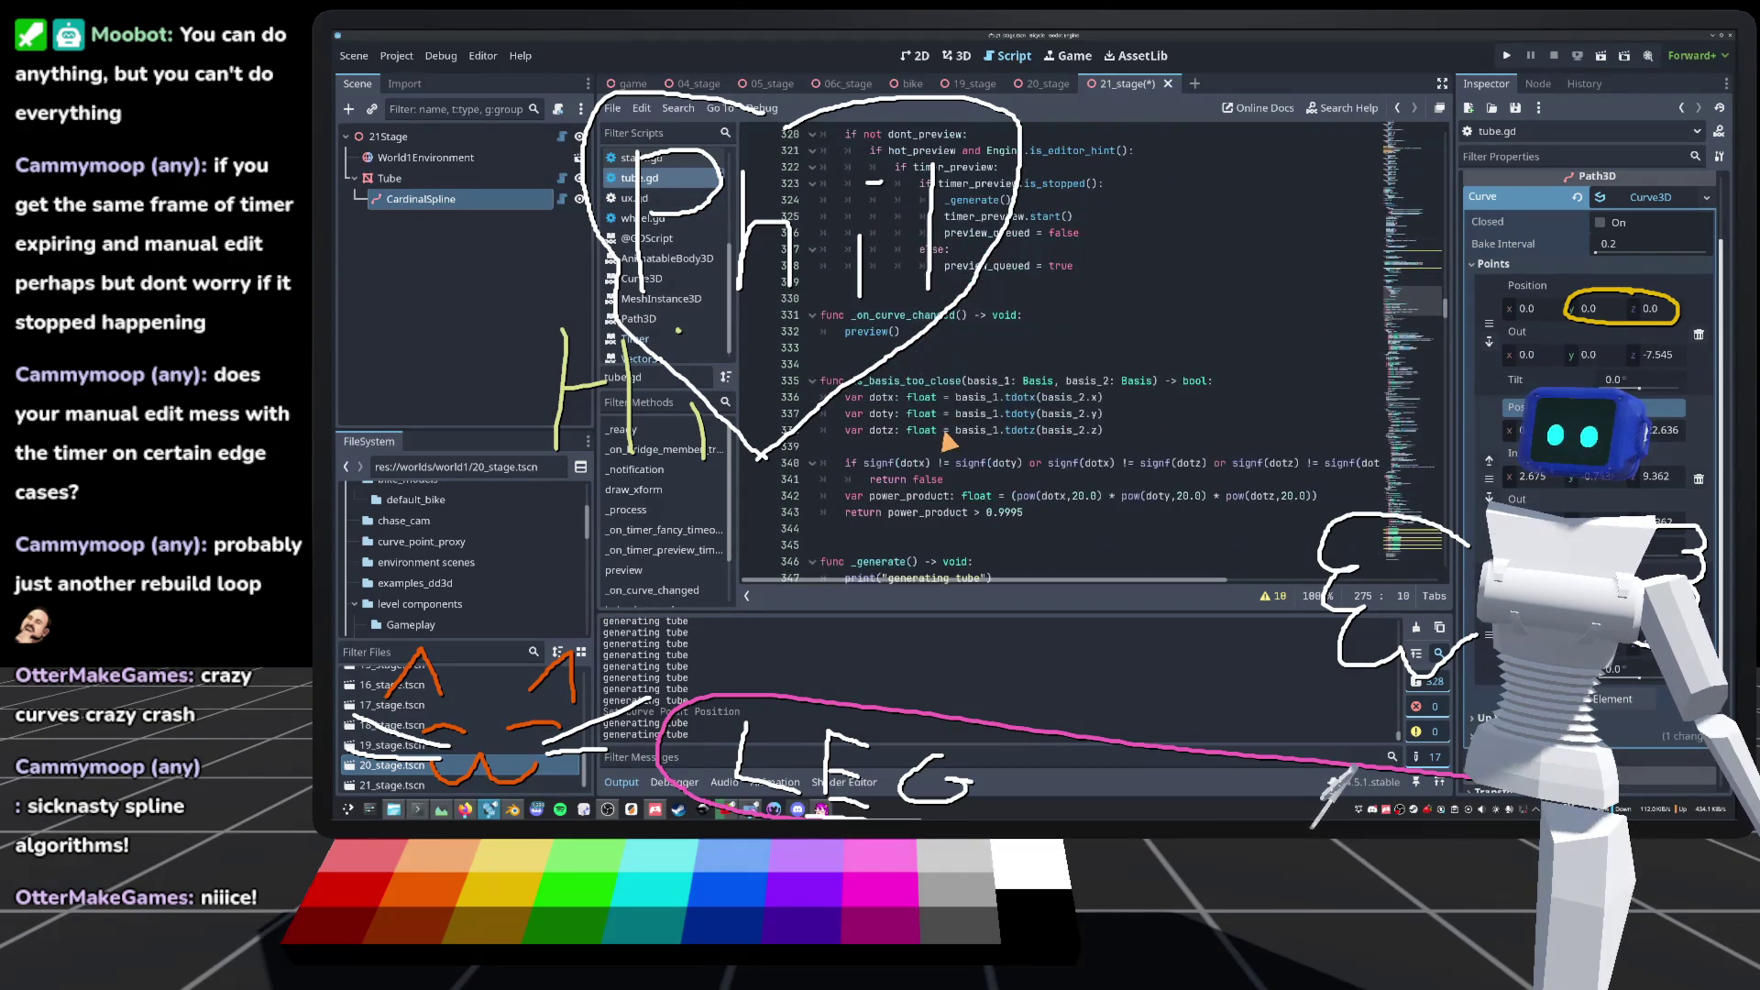
pyautogui.scroll(2, 937, 420)
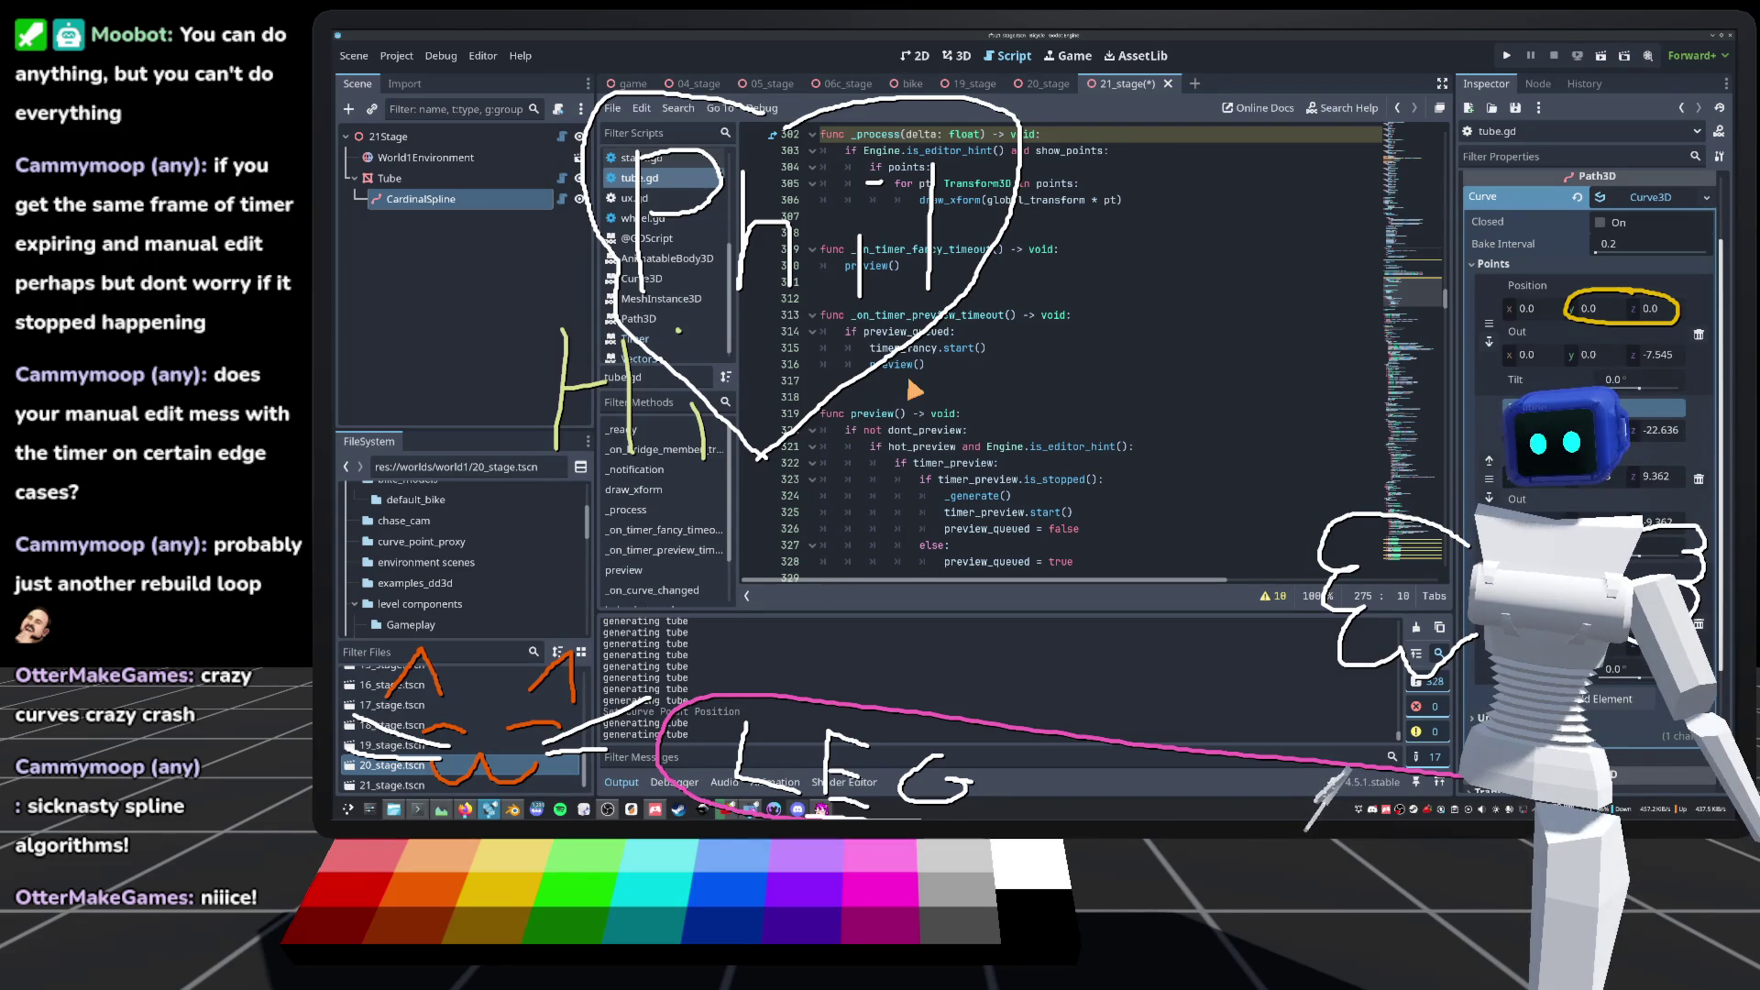
pyautogui.hotkey('ctrl', 's')
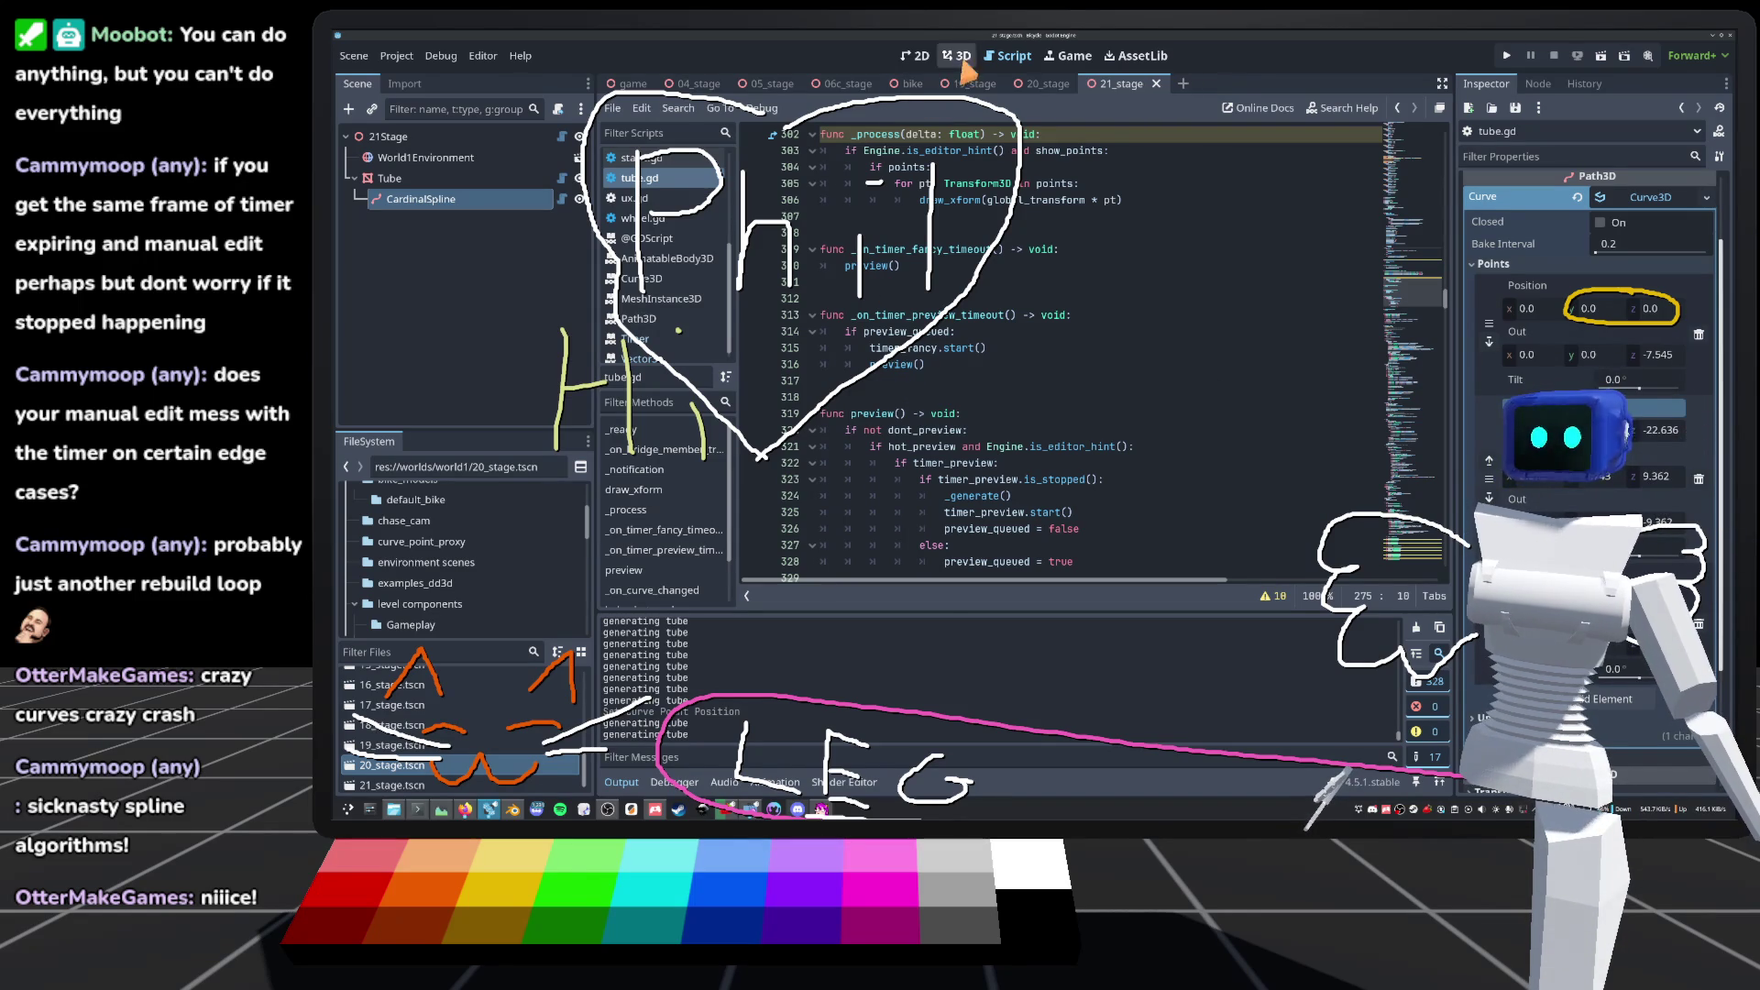
pyautogui.click(963, 60)
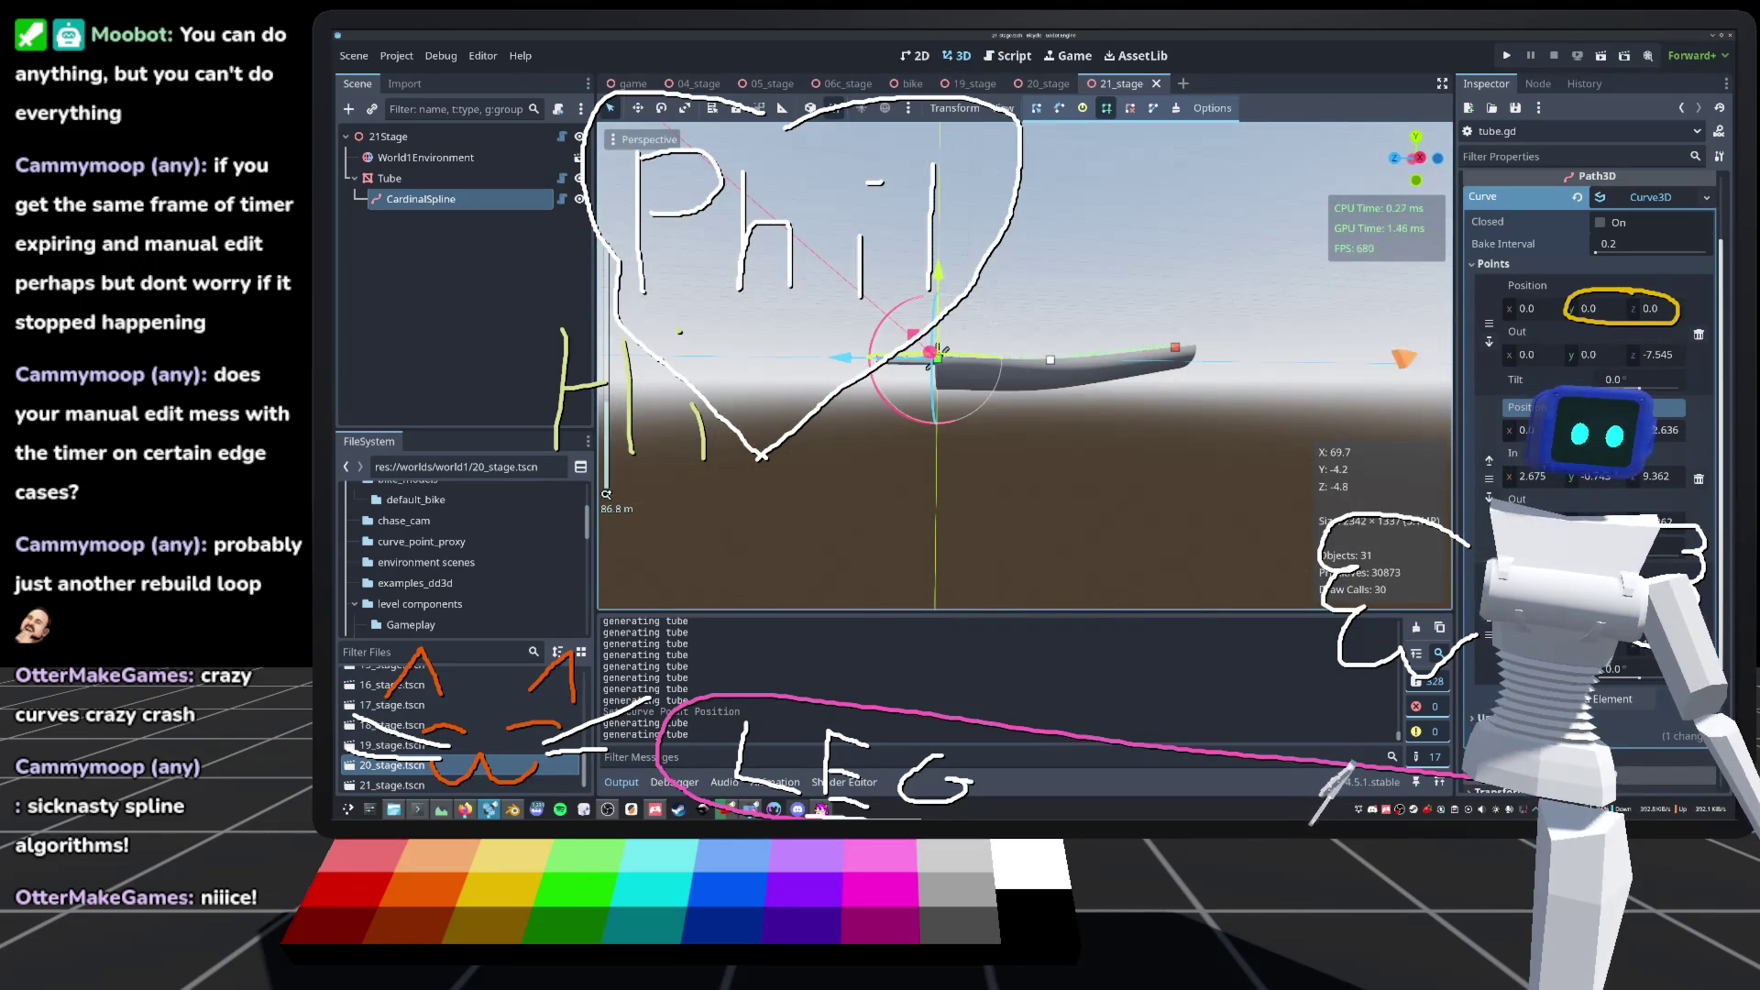
# Step: Select the Tube, undo its two accidental translations, and save the scene
pyautogui.moveTo(940, 351); pyautogui.dragTo(924, 452)
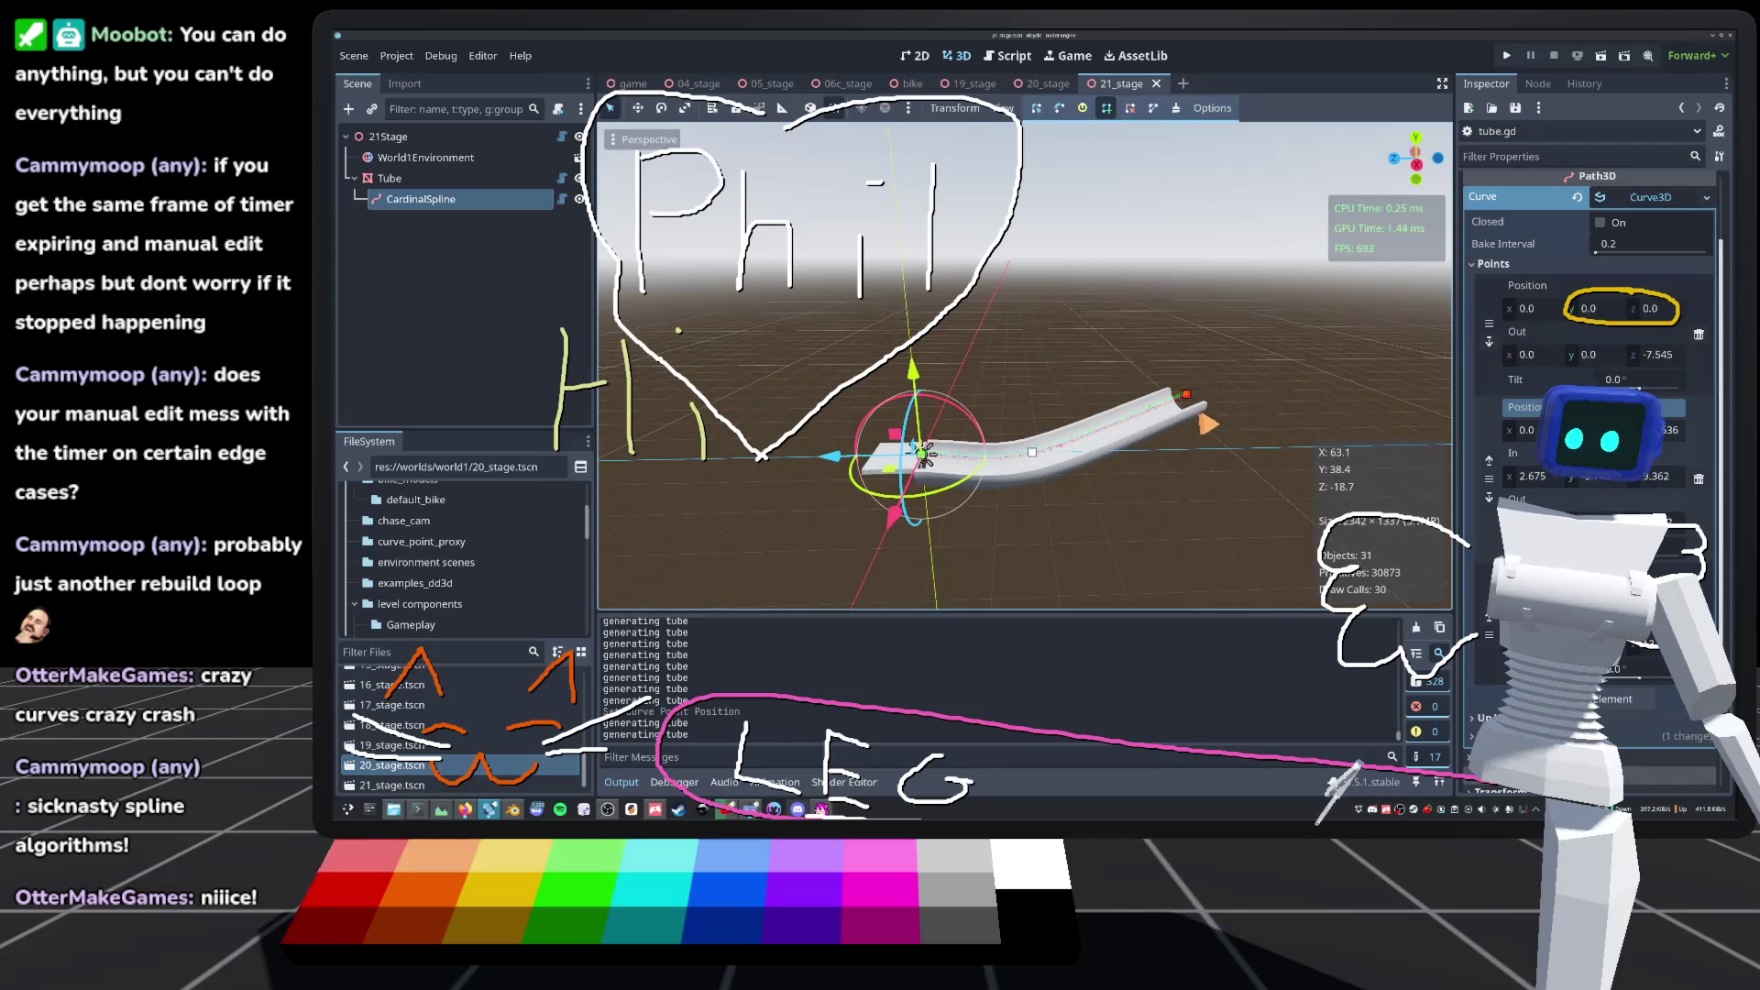
pyautogui.click(389, 178)
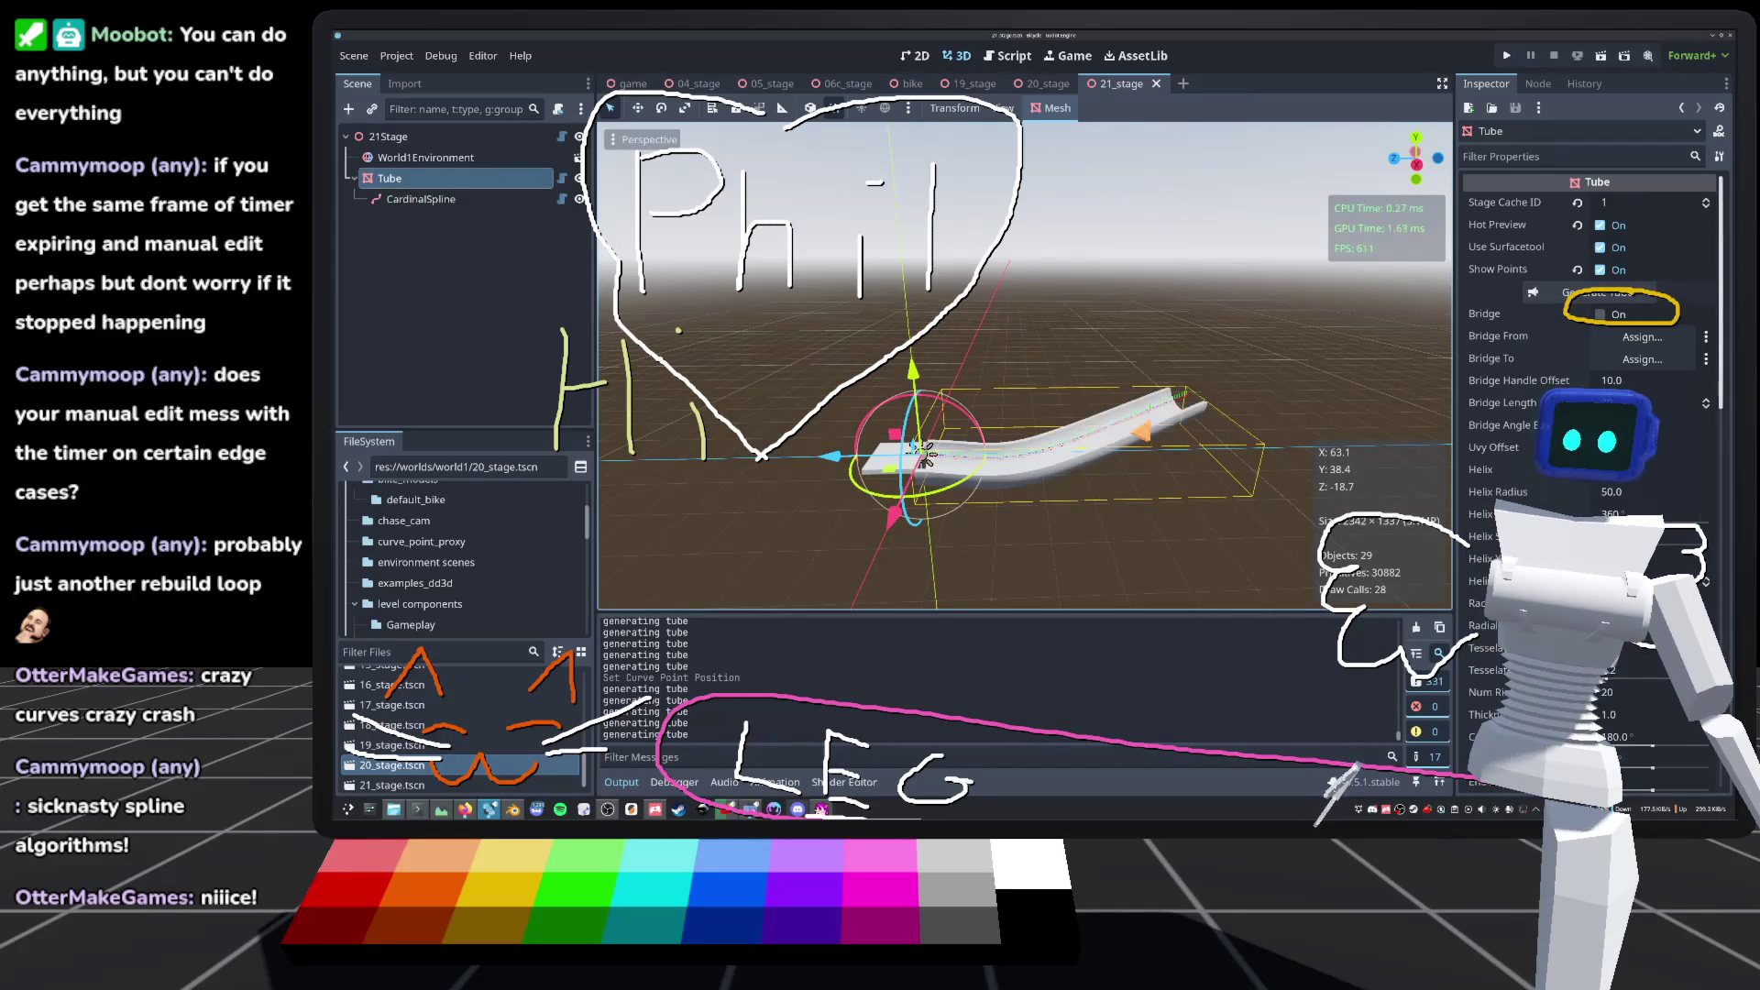
pyautogui.press('f')
pyautogui.moveTo(894, 554)
pyautogui.mouseDown()
pyautogui.moveTo(926, 472)
pyautogui.moveTo(1057, 386)
pyautogui.moveTo(912, 413)
pyautogui.mouseUp()
pyautogui.hotkey('ctrl', 'z')
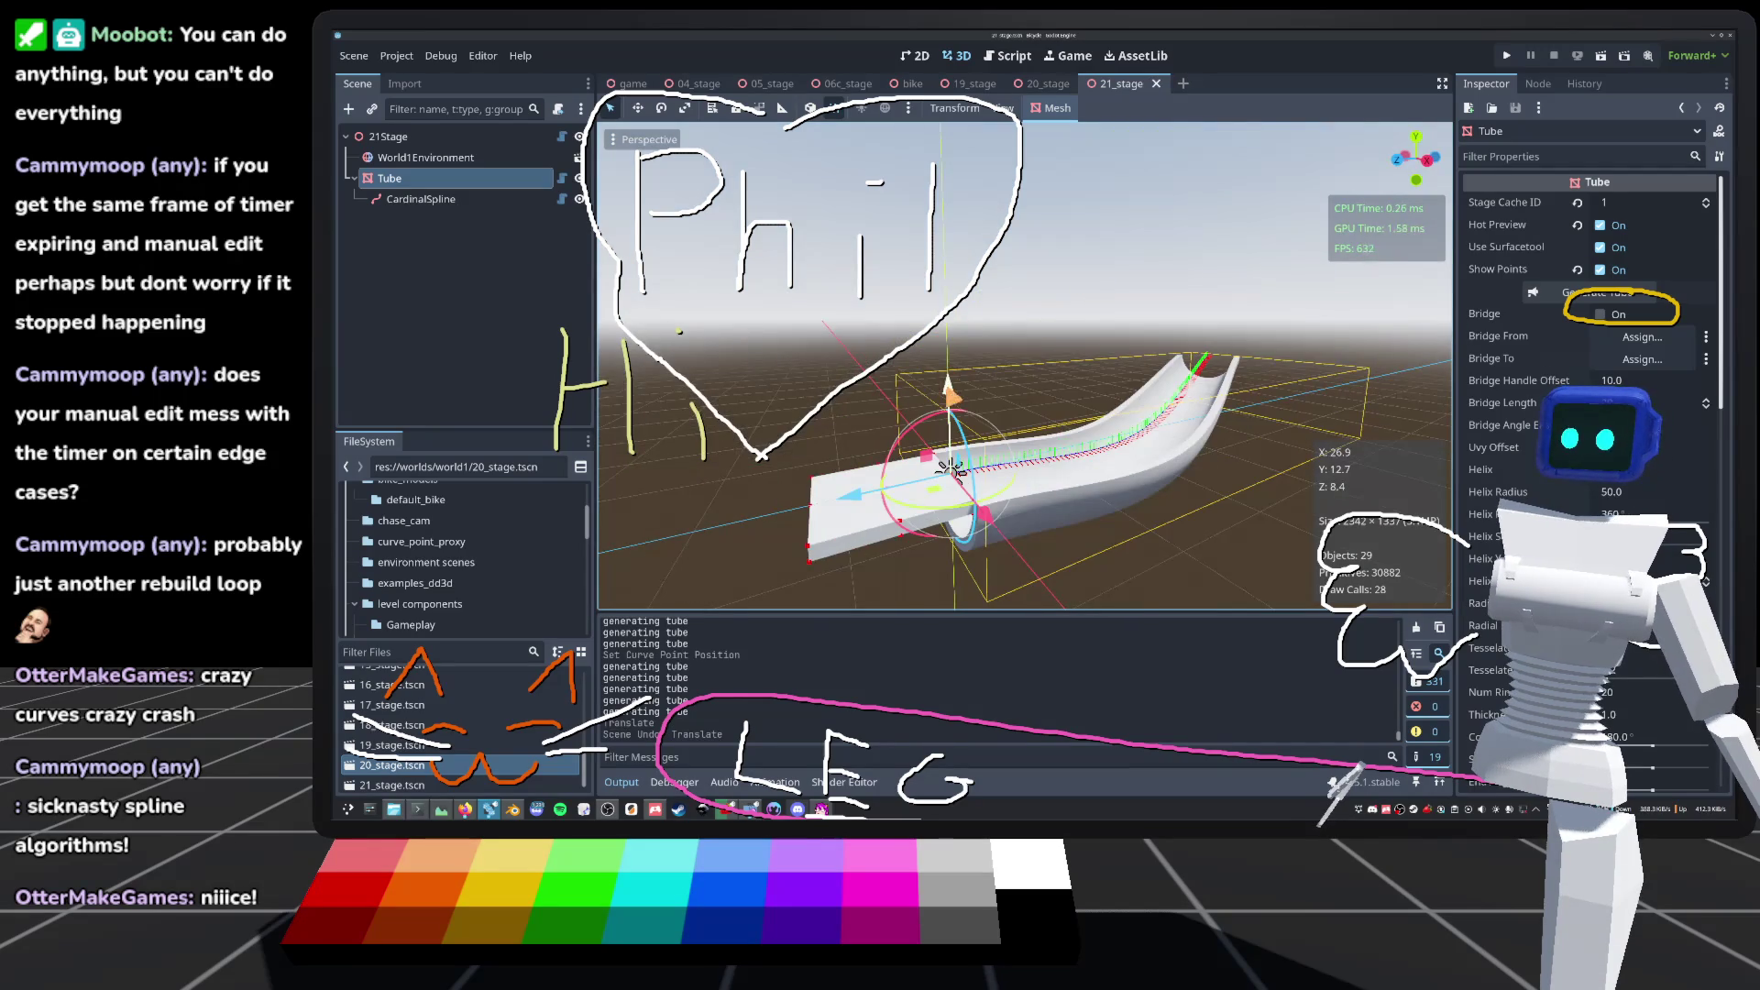
pyautogui.scroll(5, 1025, 367)
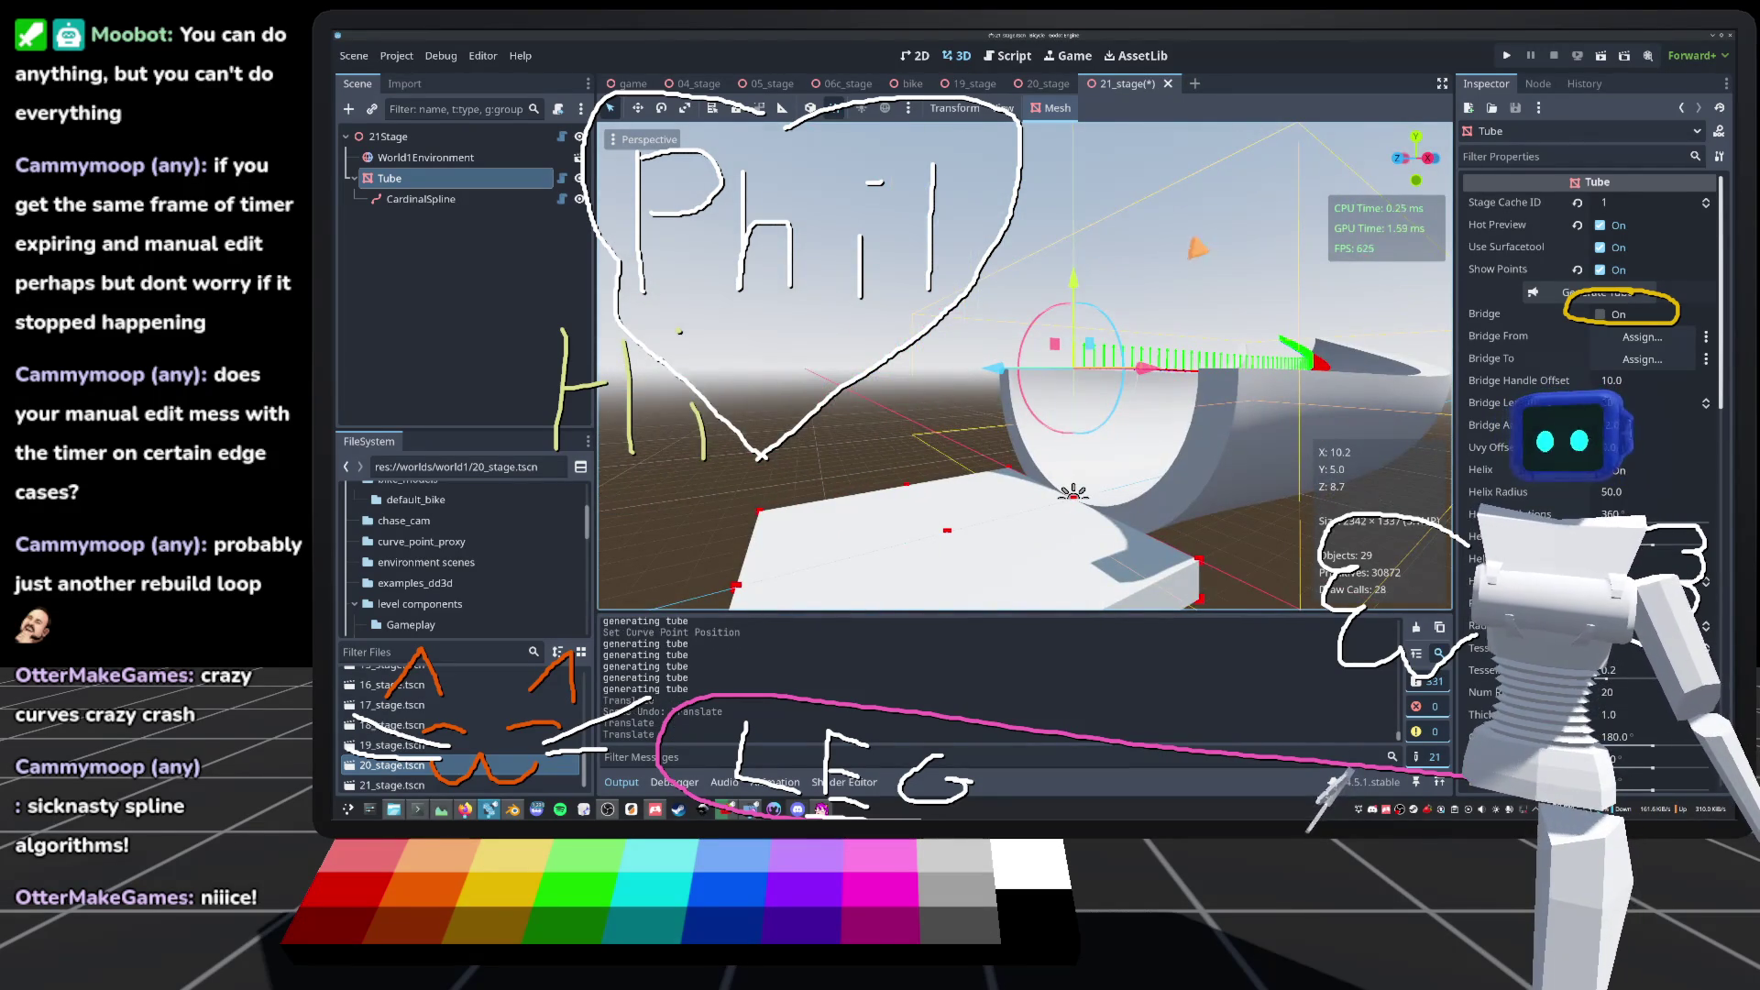
pyautogui.moveTo(1073, 495); pyautogui.dragTo(999, 431)
pyautogui.hotkey('ctrl', 'z')
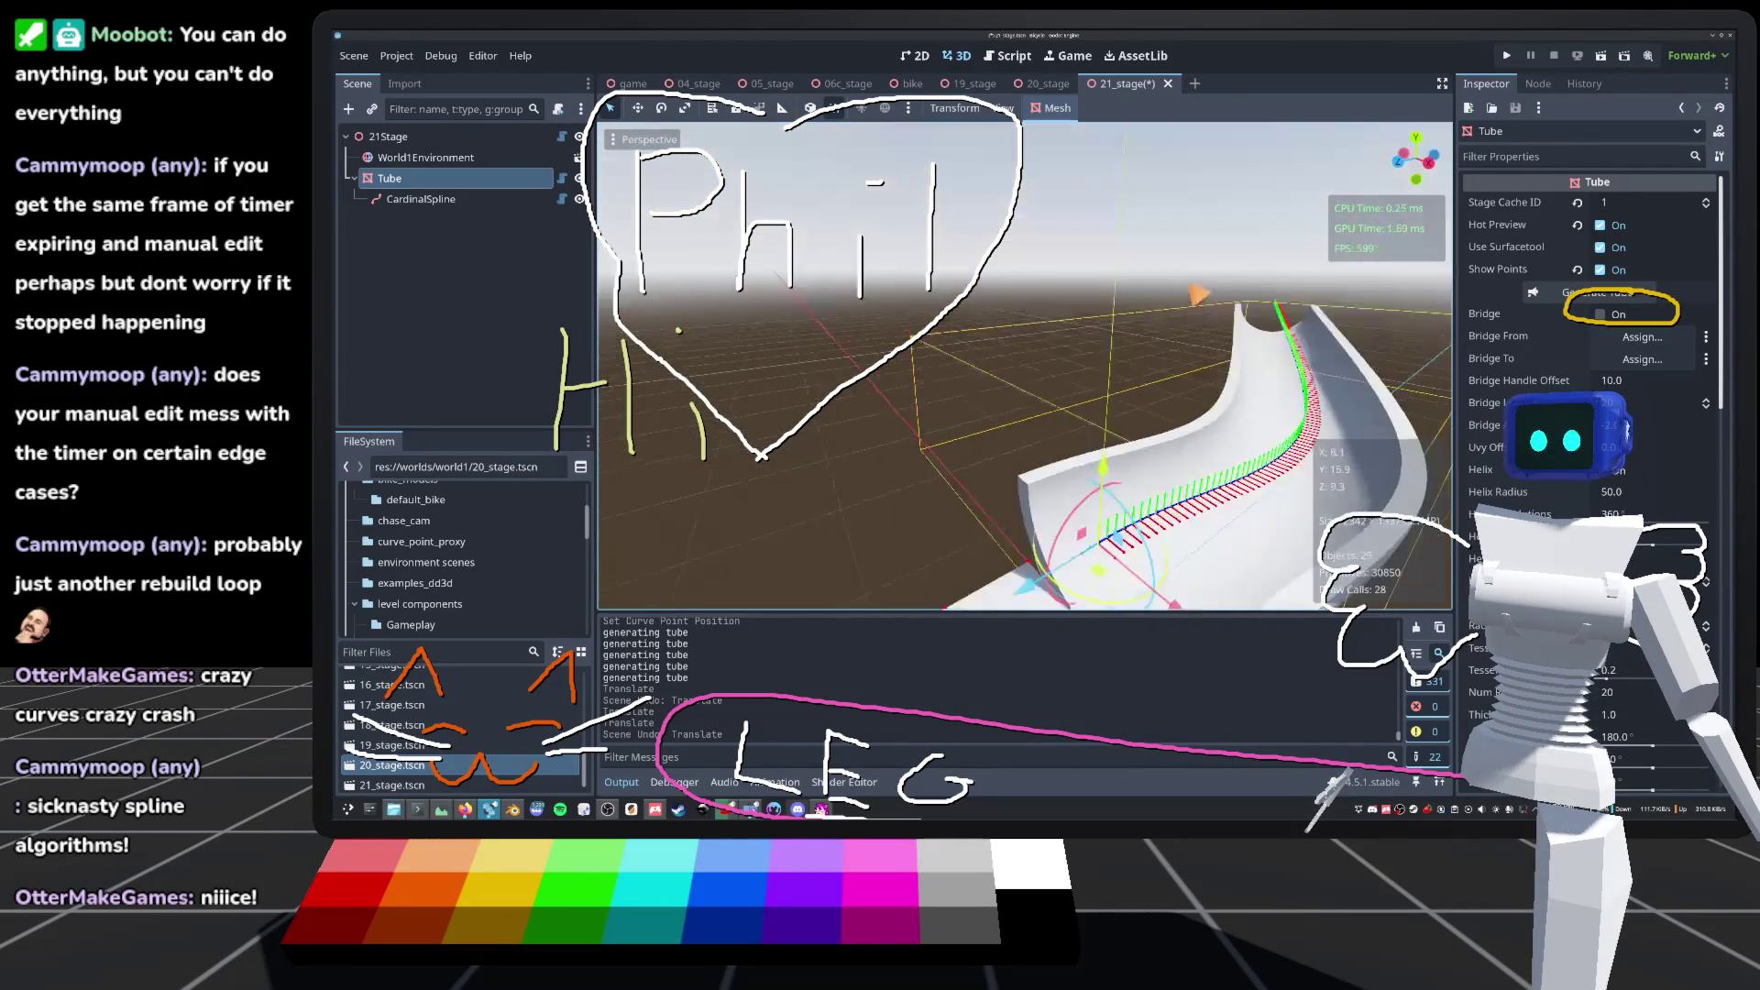
pyautogui.press('Escape')
pyautogui.scroll(-8, 1025, 367)
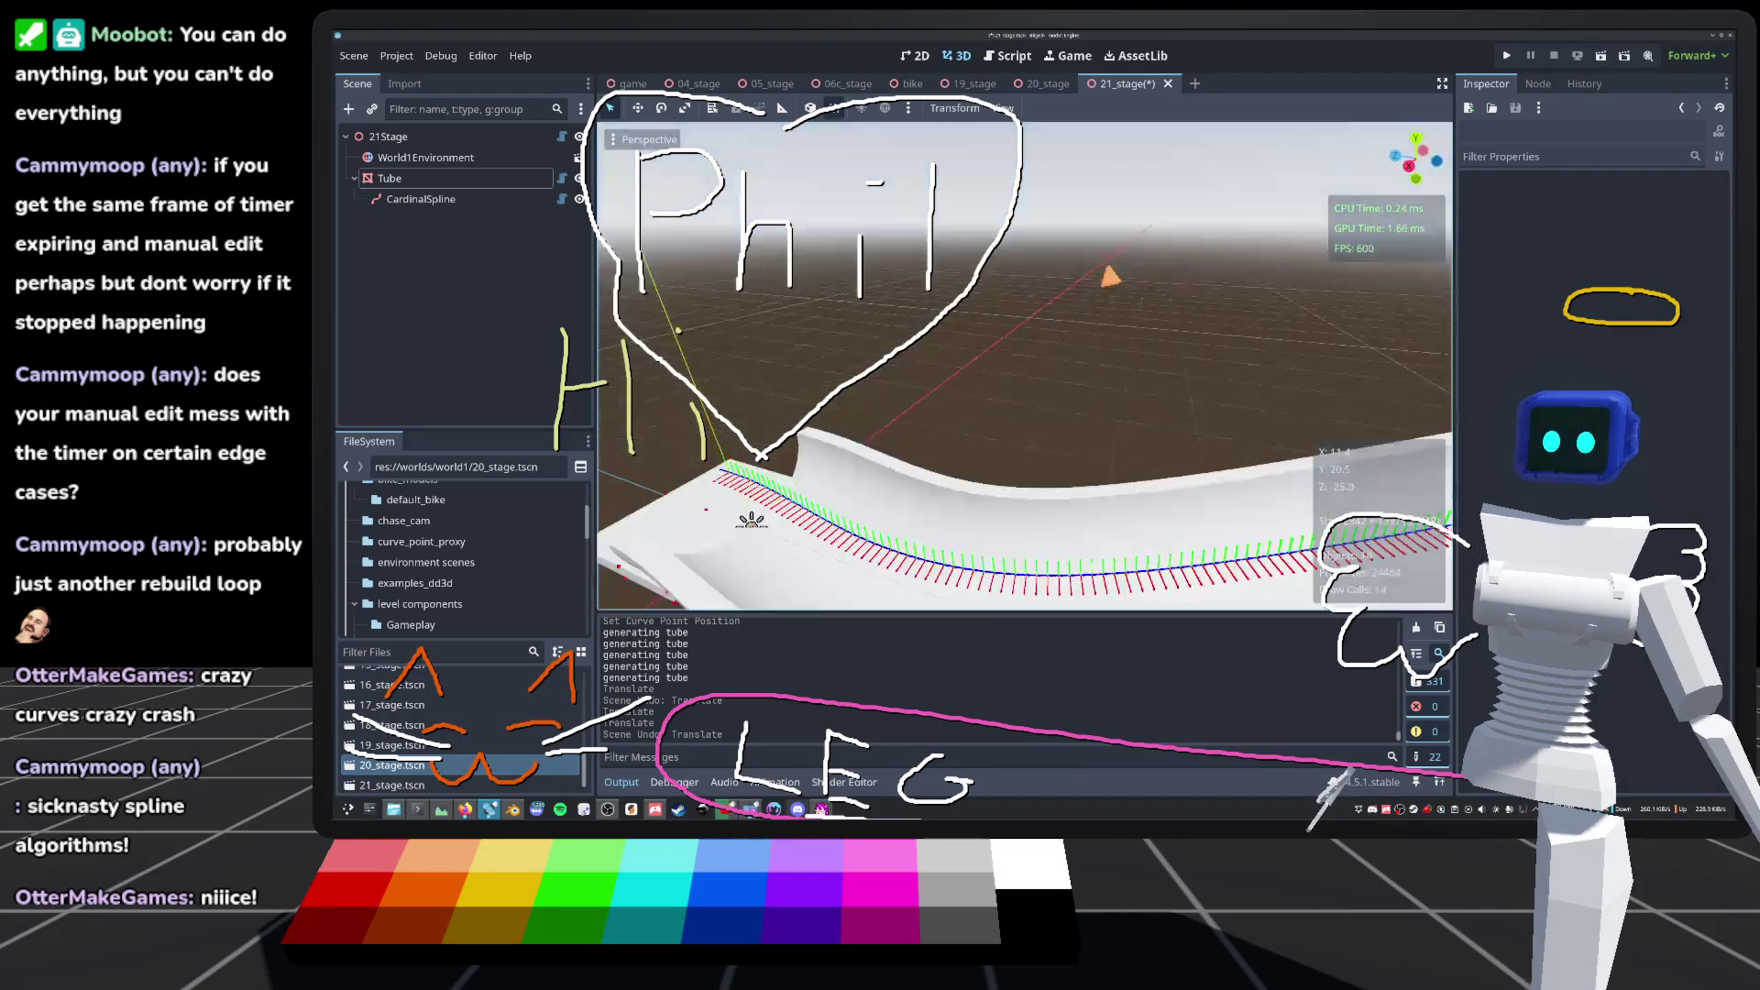
pyautogui.hotkey('ctrl', 's')
# Step: Drag CardinalSpline point #2 to (-11, -13, -62)
pyautogui.moveTo(1110, 300)
pyautogui.mouseDown()
pyautogui.moveTo(1167, 287)
pyautogui.moveTo(1099, 297)
pyautogui.mouseUp()
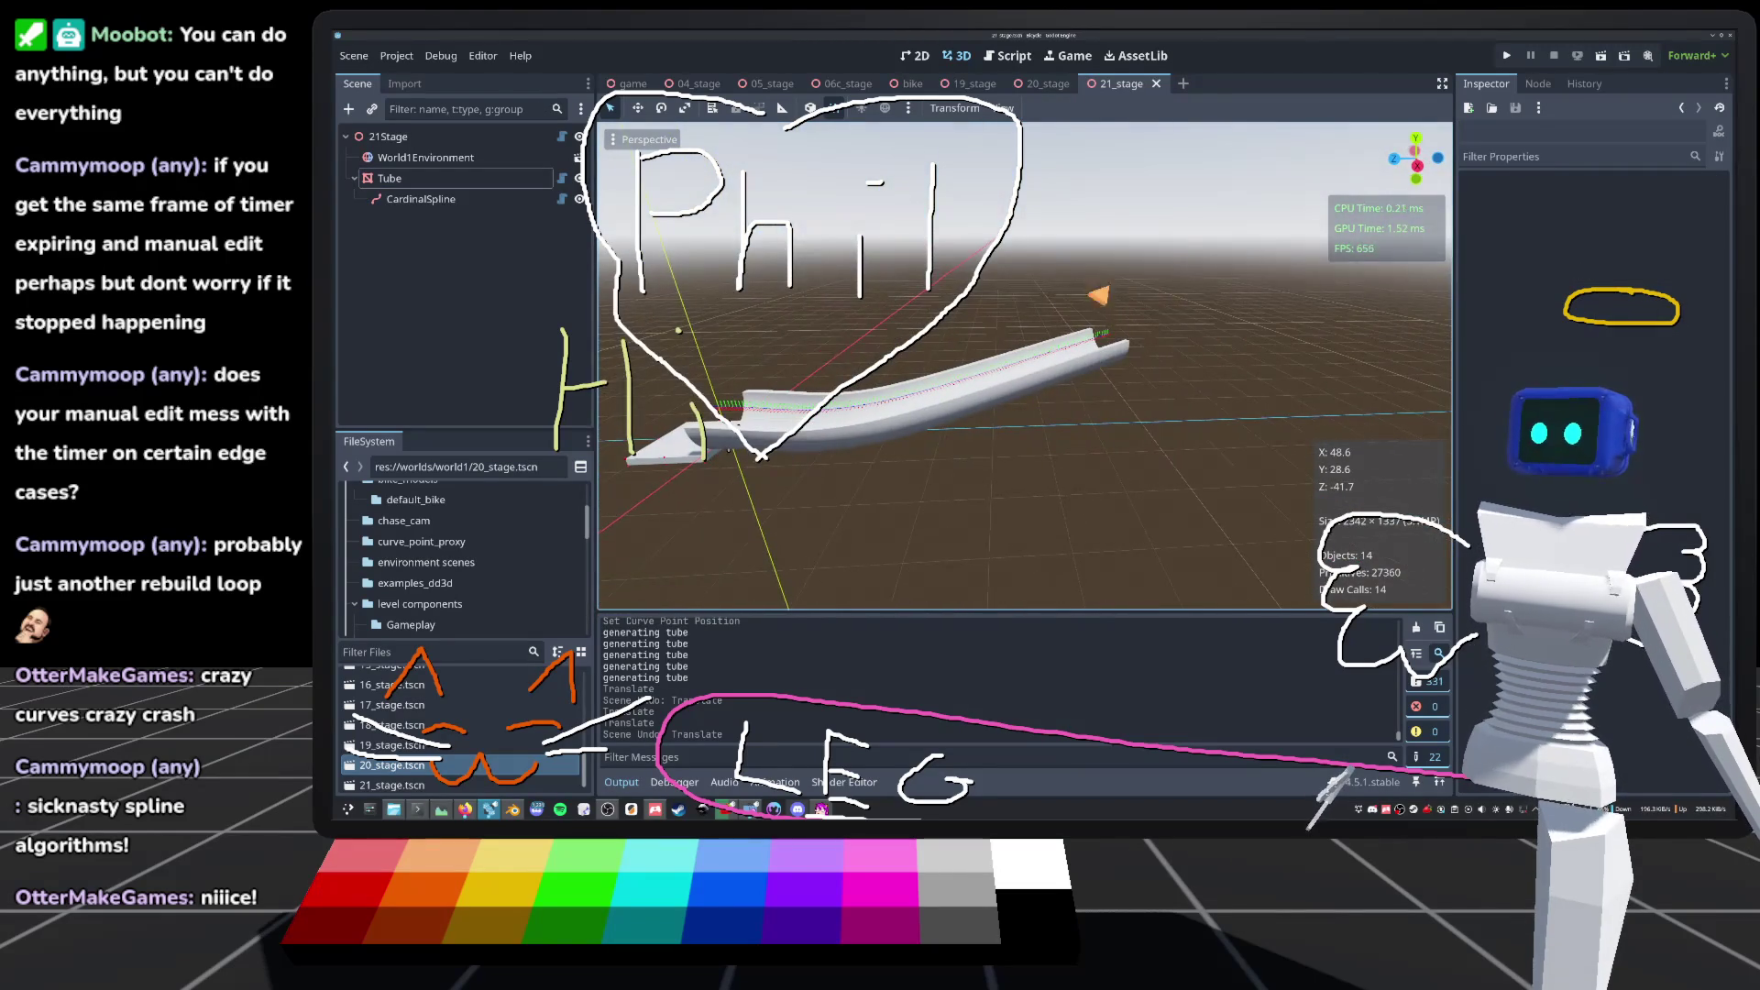
pyautogui.click(454, 198)
pyautogui.moveTo(825, 385)
pyautogui.mouseDown()
pyautogui.moveTo(903, 300)
pyautogui.moveTo(921, 486)
pyautogui.moveTo(1009, 385)
pyautogui.moveTo(1112, 352)
pyautogui.moveTo(1223, 392)
pyautogui.moveTo(1218, 311)
pyautogui.moveTo(1293, 317)
pyautogui.moveTo(963, 175)
pyautogui.mouseUp()
# Step: Add a new end point to the CardinalSpline beyond the tube's current end
pyautogui.press('w')
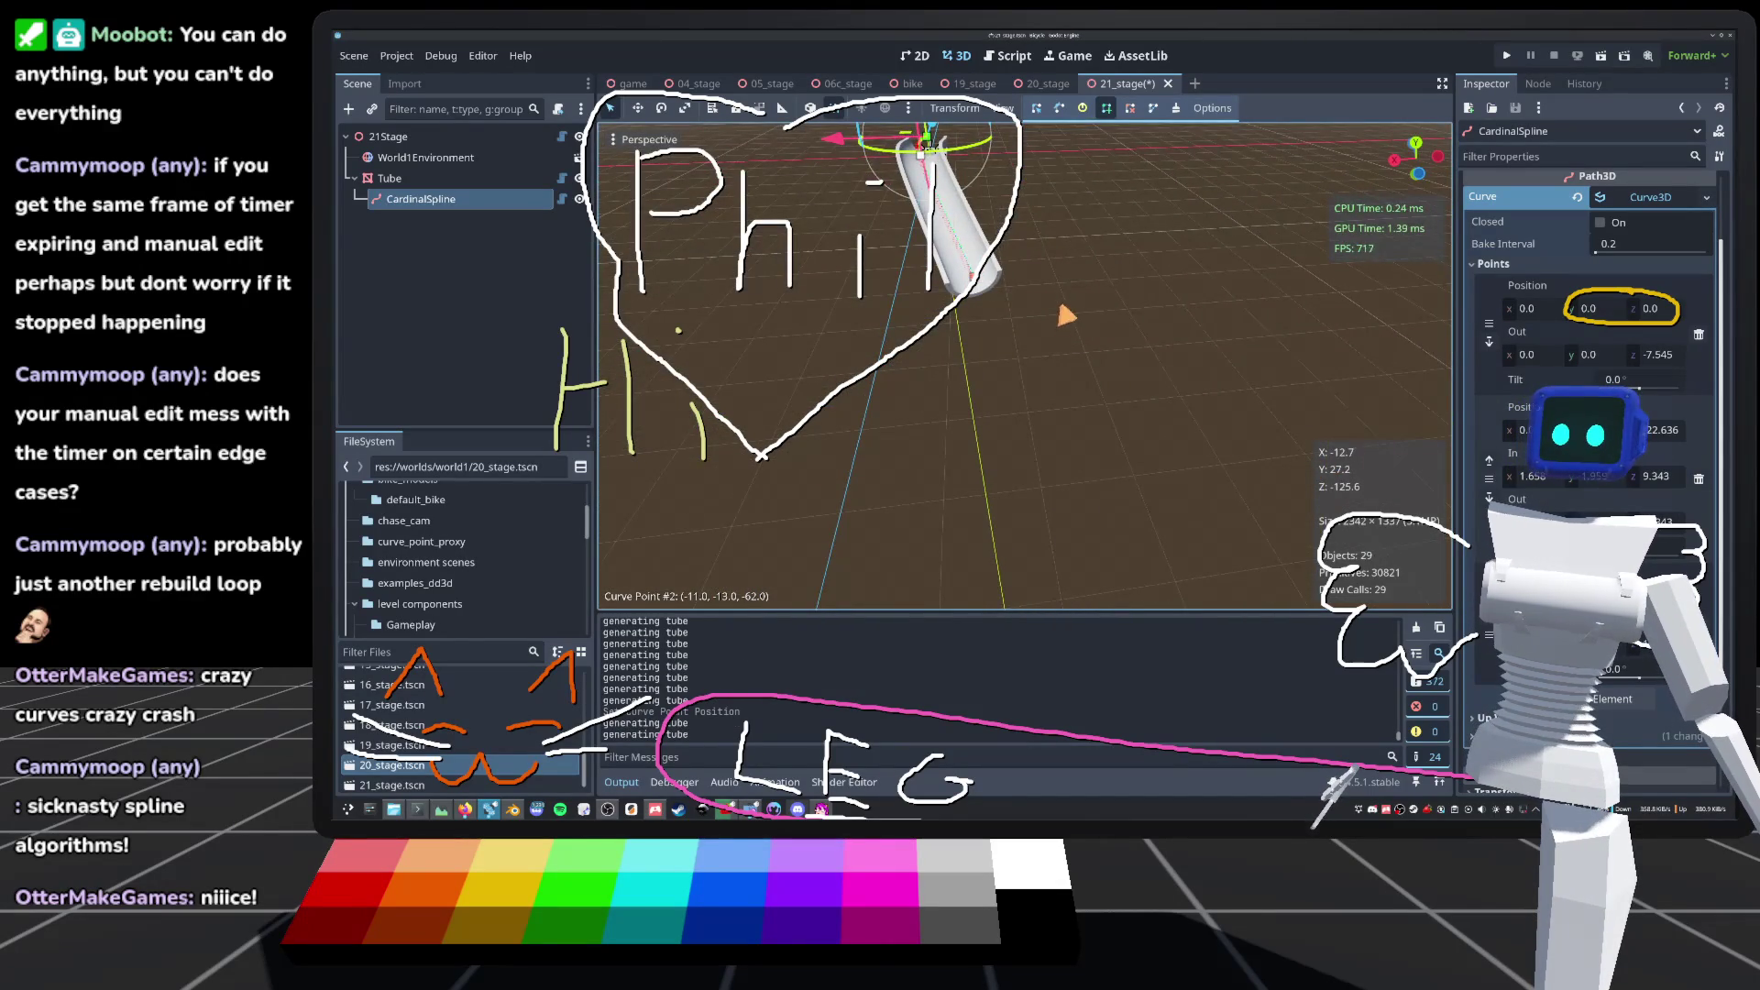
pyautogui.press('w')
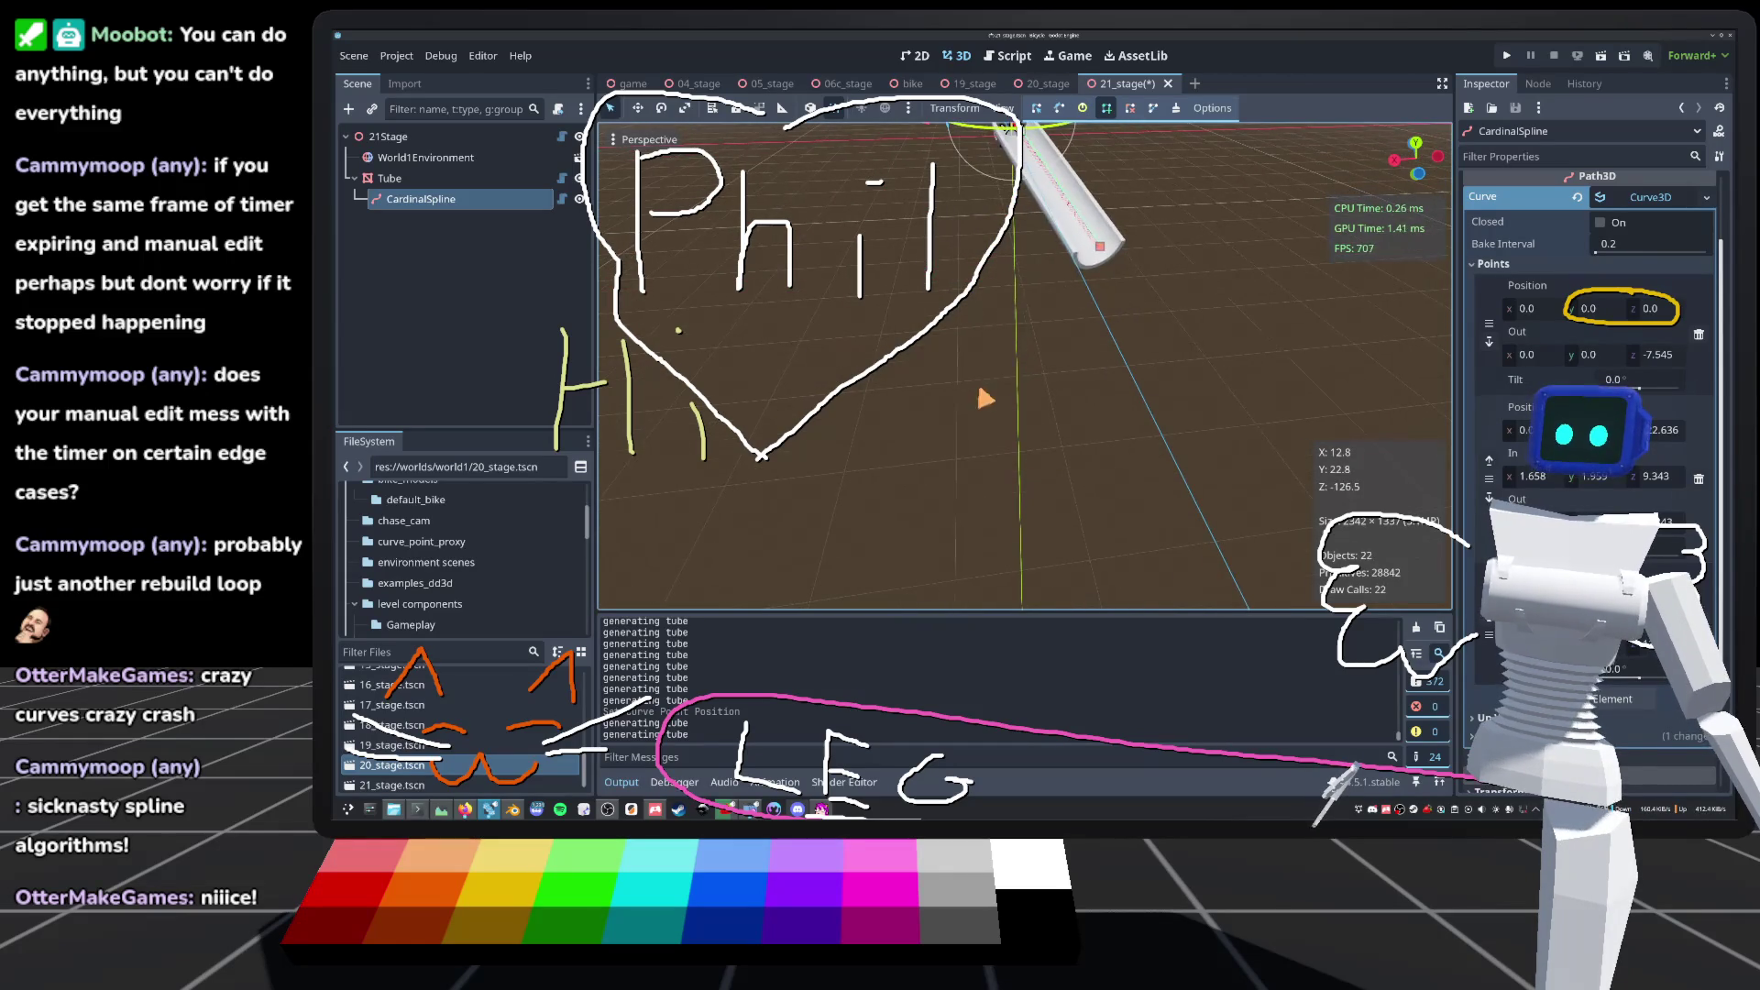
pyautogui.click(698, 341)
pyautogui.press('s')
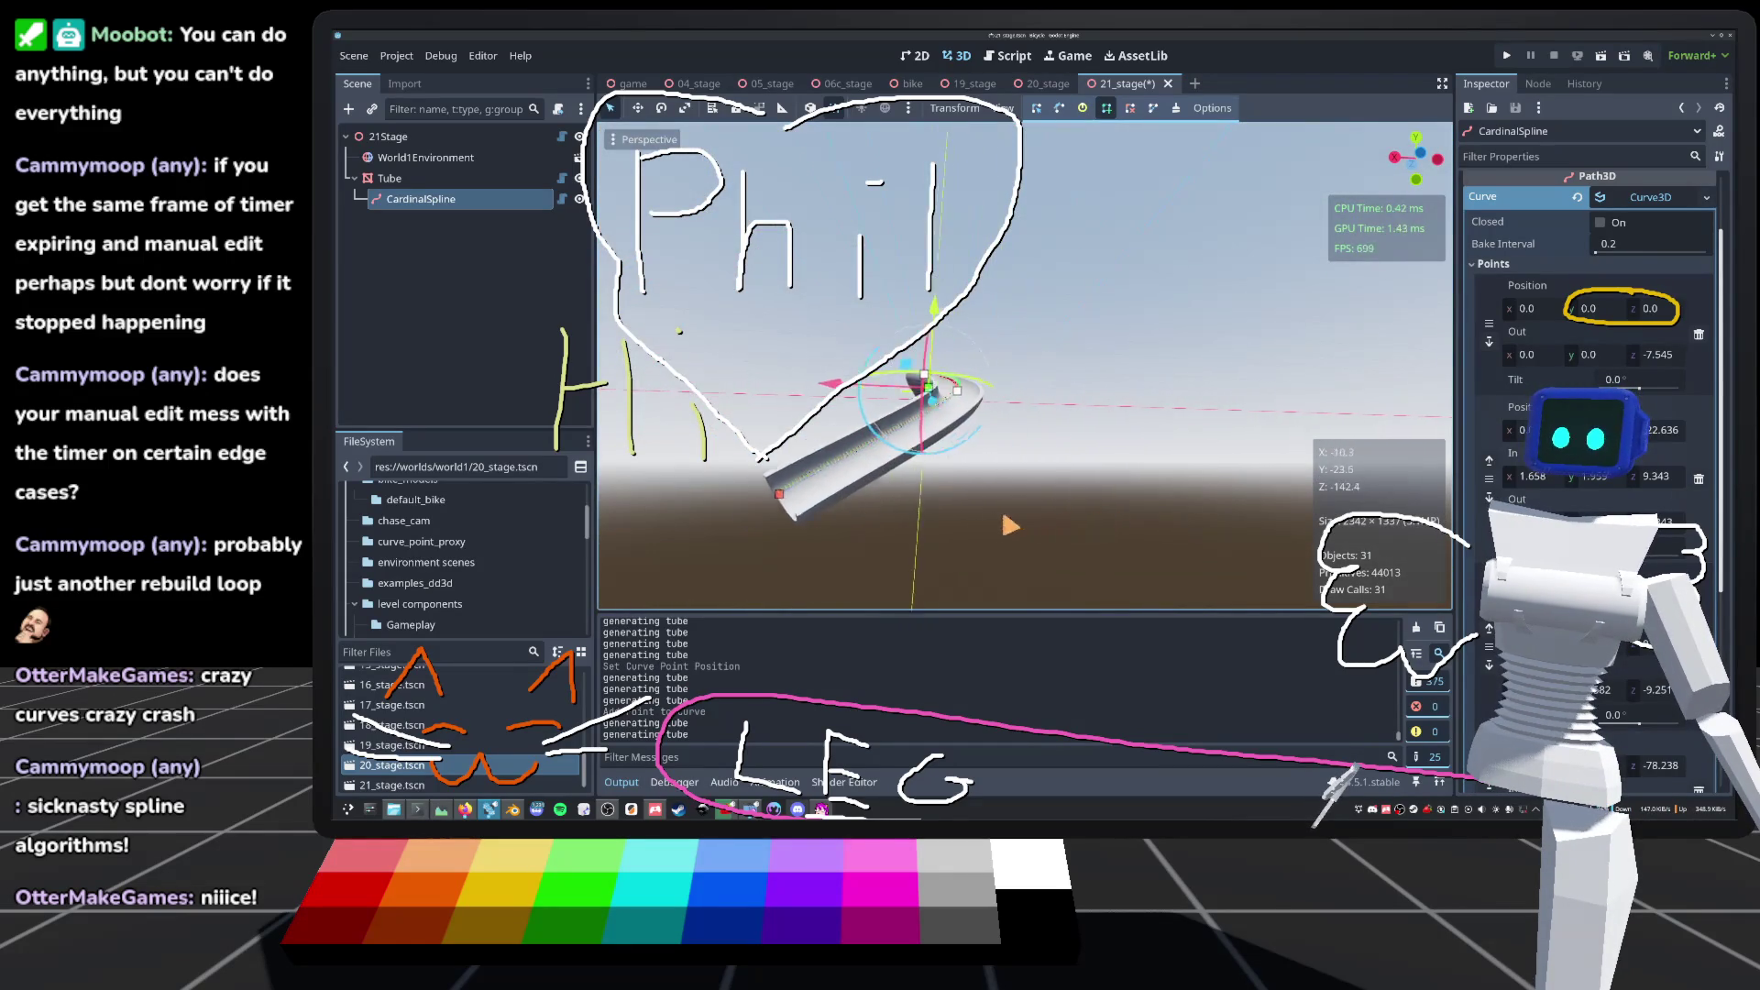
pyautogui.press('e')
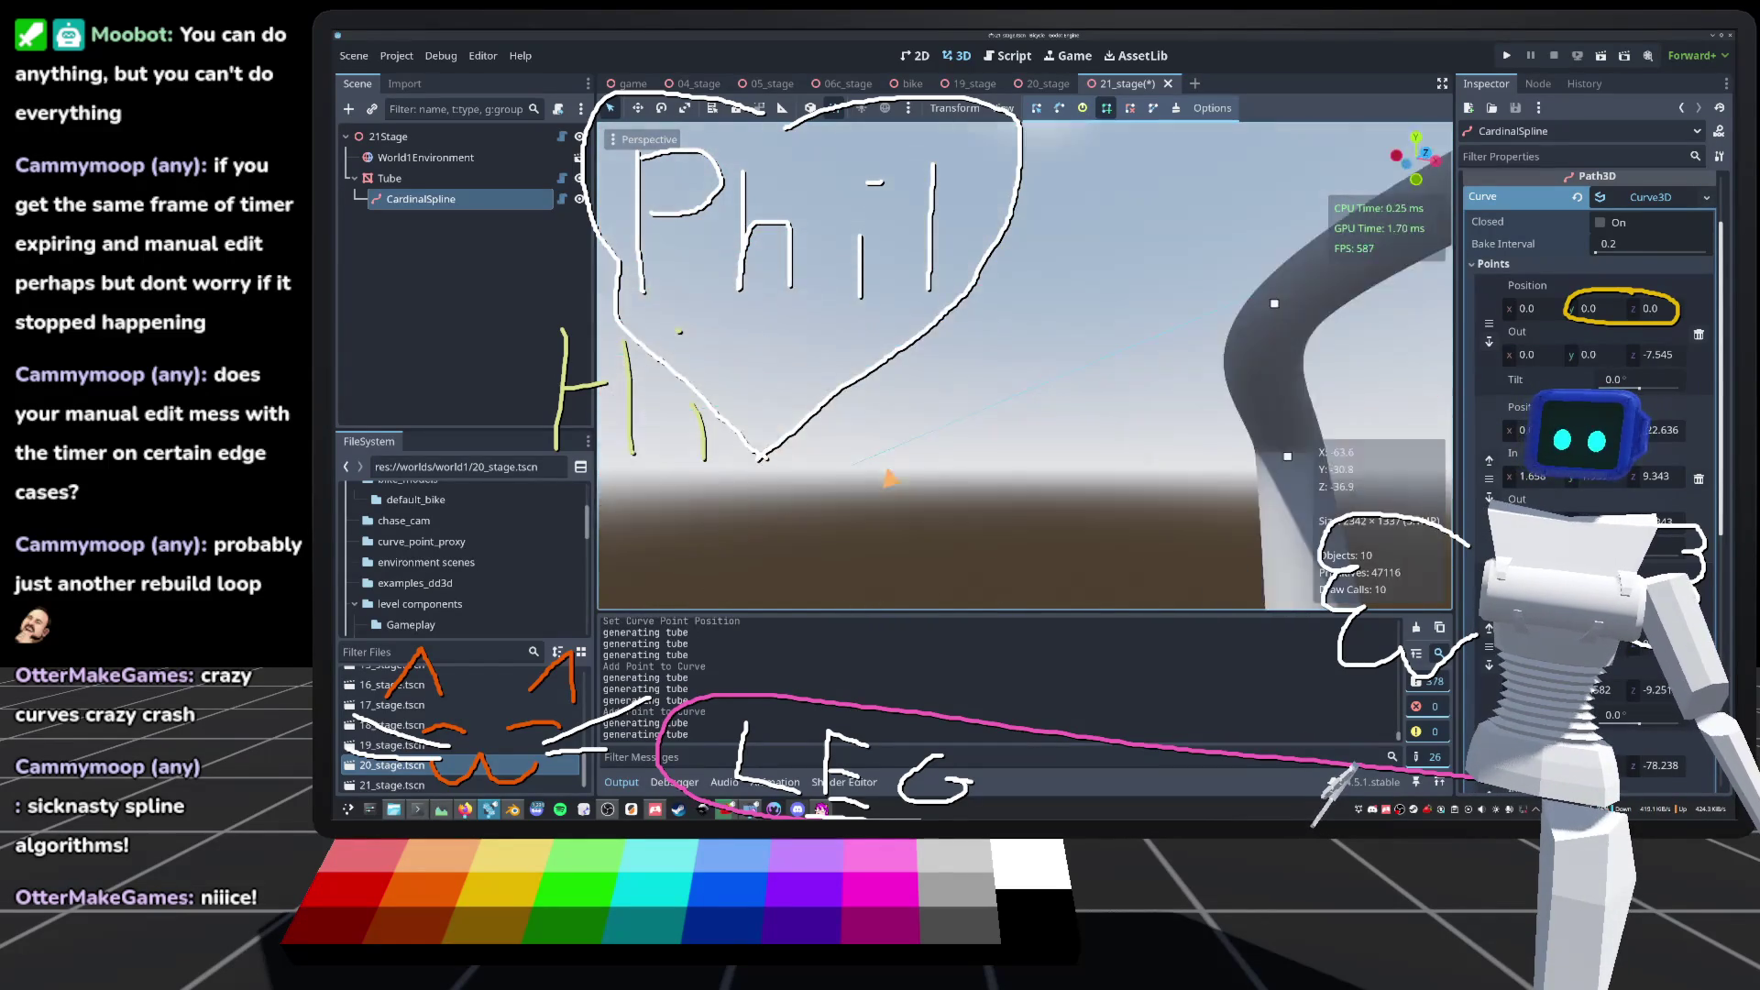
pyautogui.scroll(5, 1302, 213)
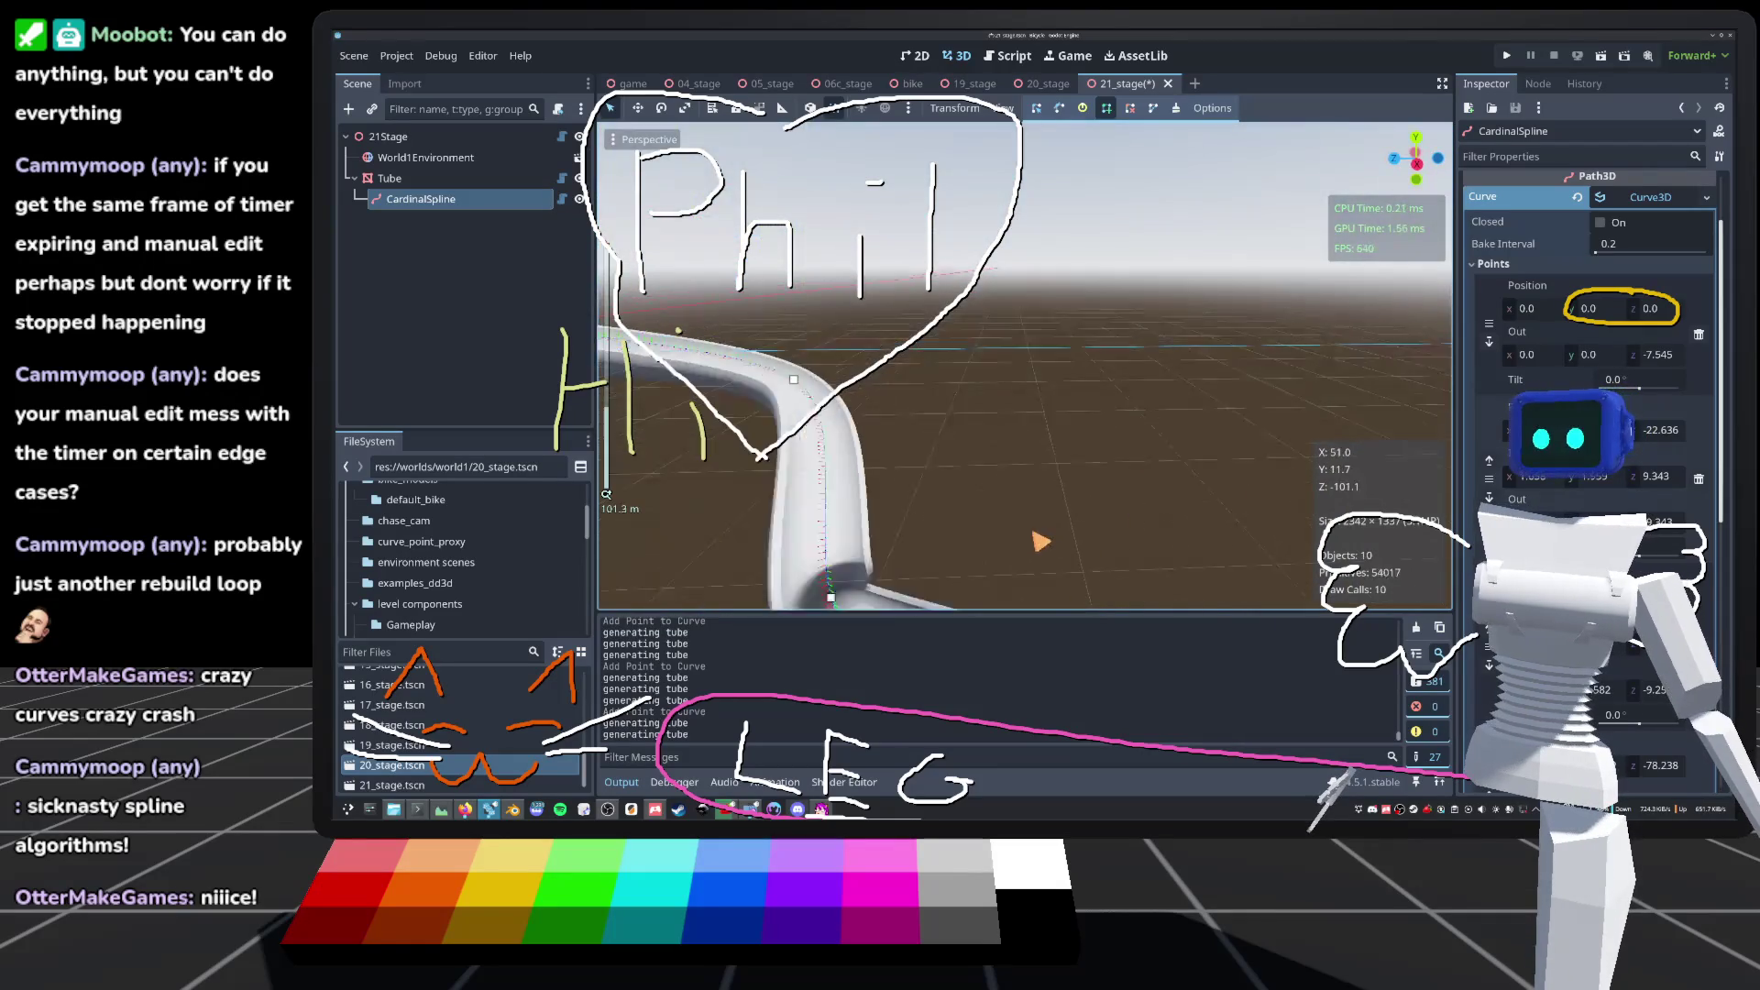
pyautogui.scroll(-5, 1040, 541)
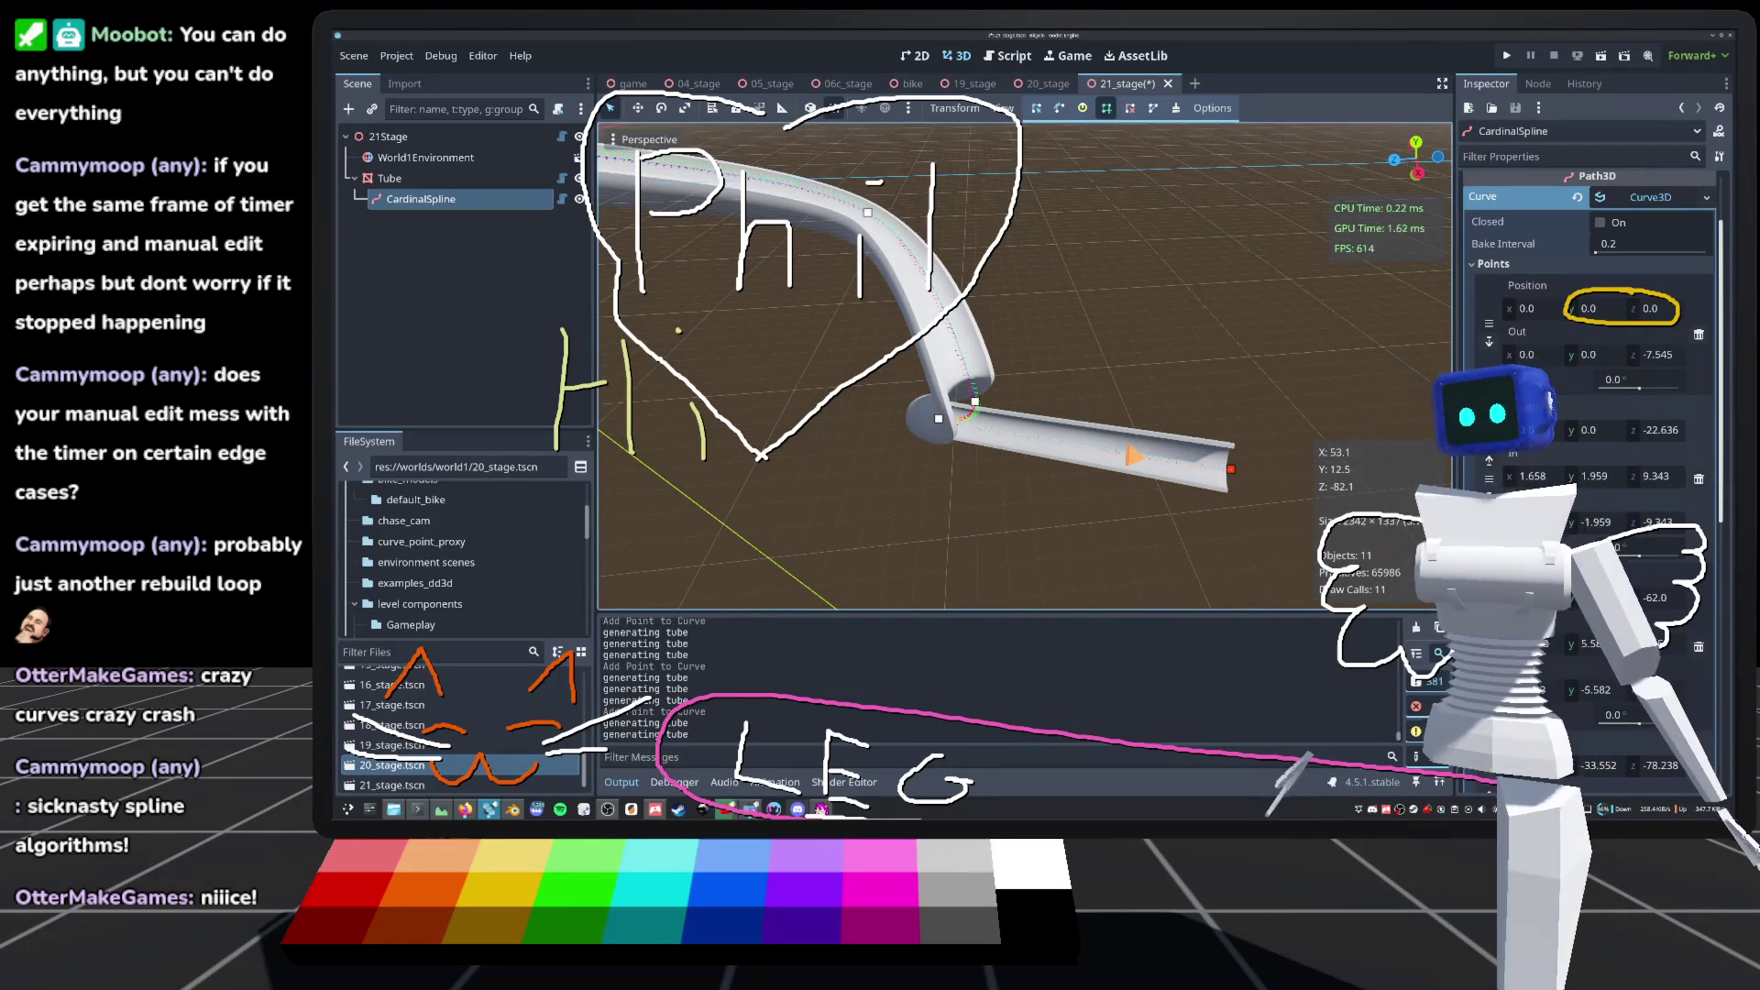
# Step: Enable tilt handles and tilt spline point #2 by 45° to twist the tube
pyautogui.click(1082, 109)
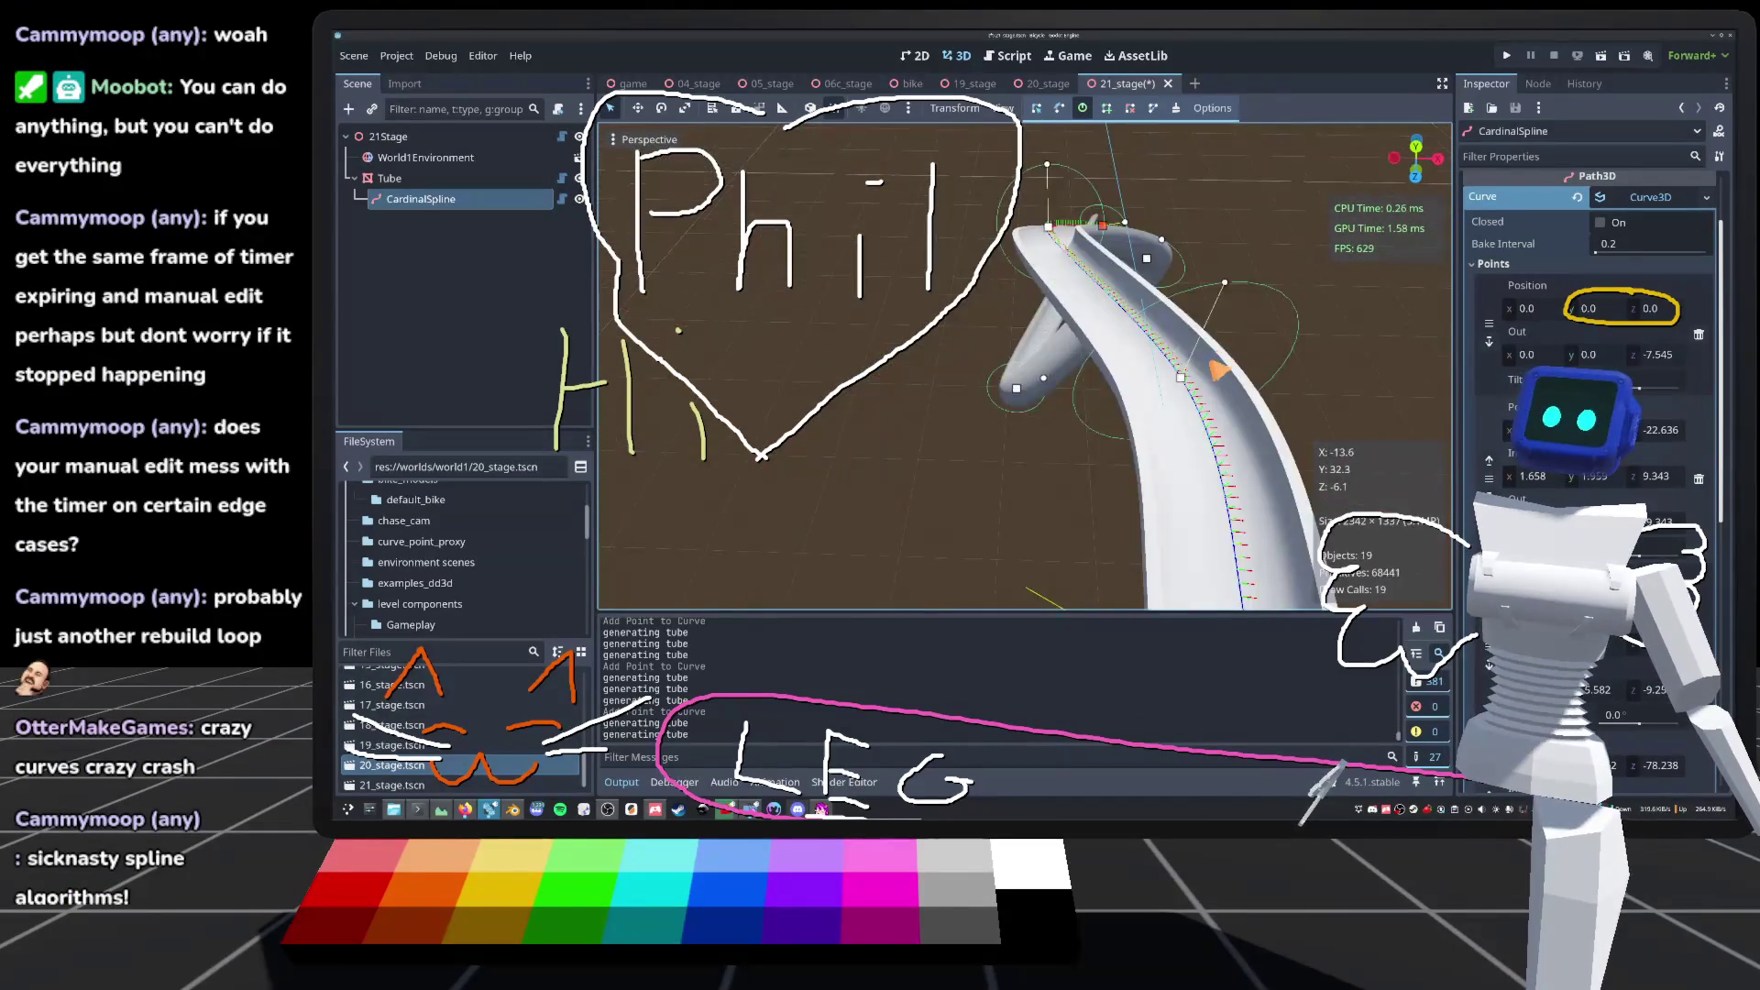
pyautogui.moveTo(1117, 363); pyautogui.dragTo(1129, 409)
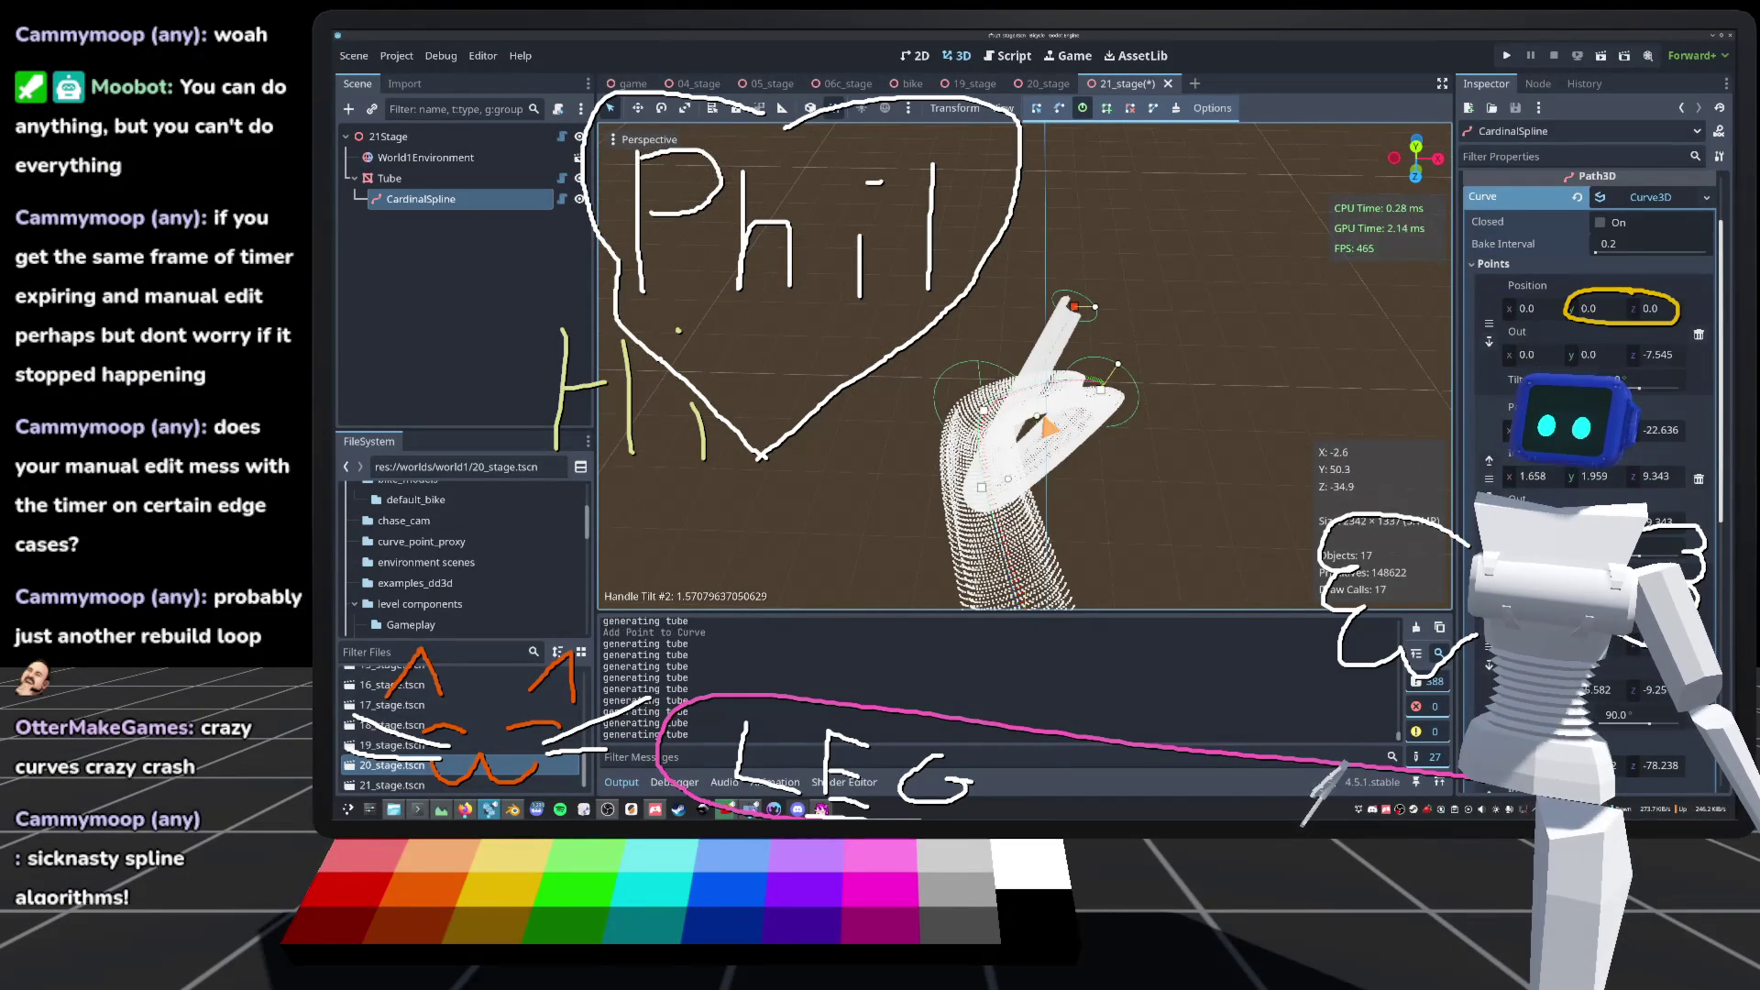
pyautogui.click(390, 178)
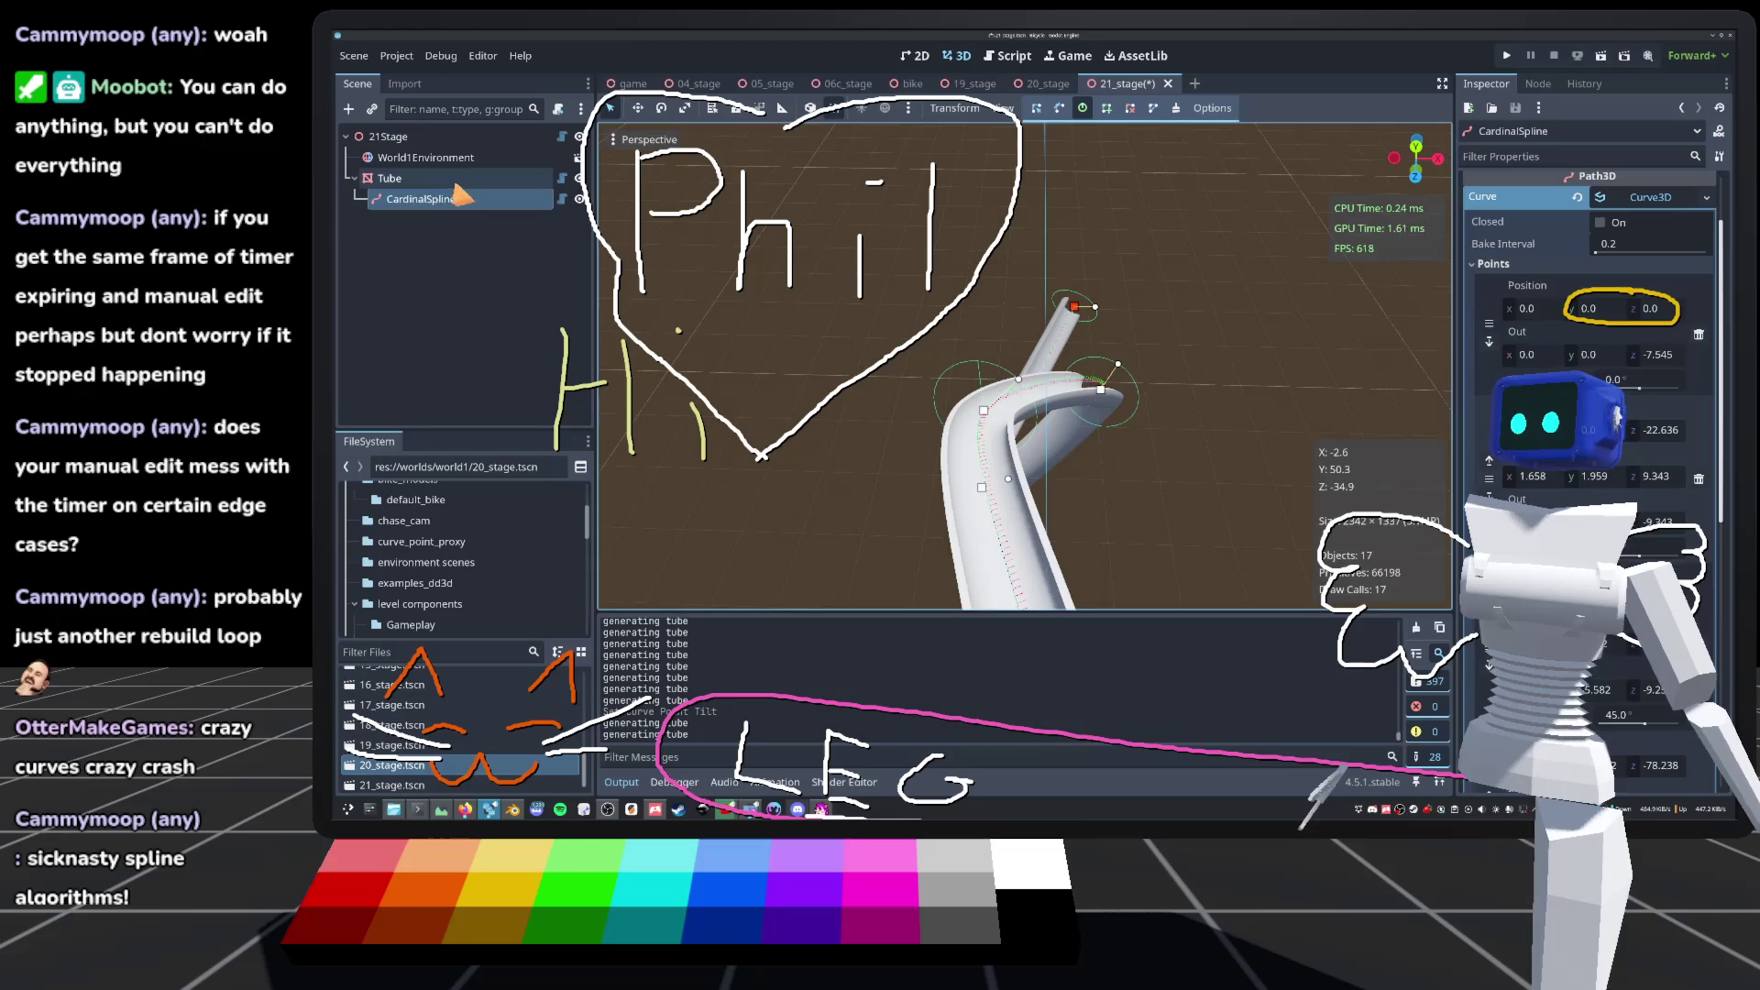
pyautogui.scroll(-5, 1591, 458)
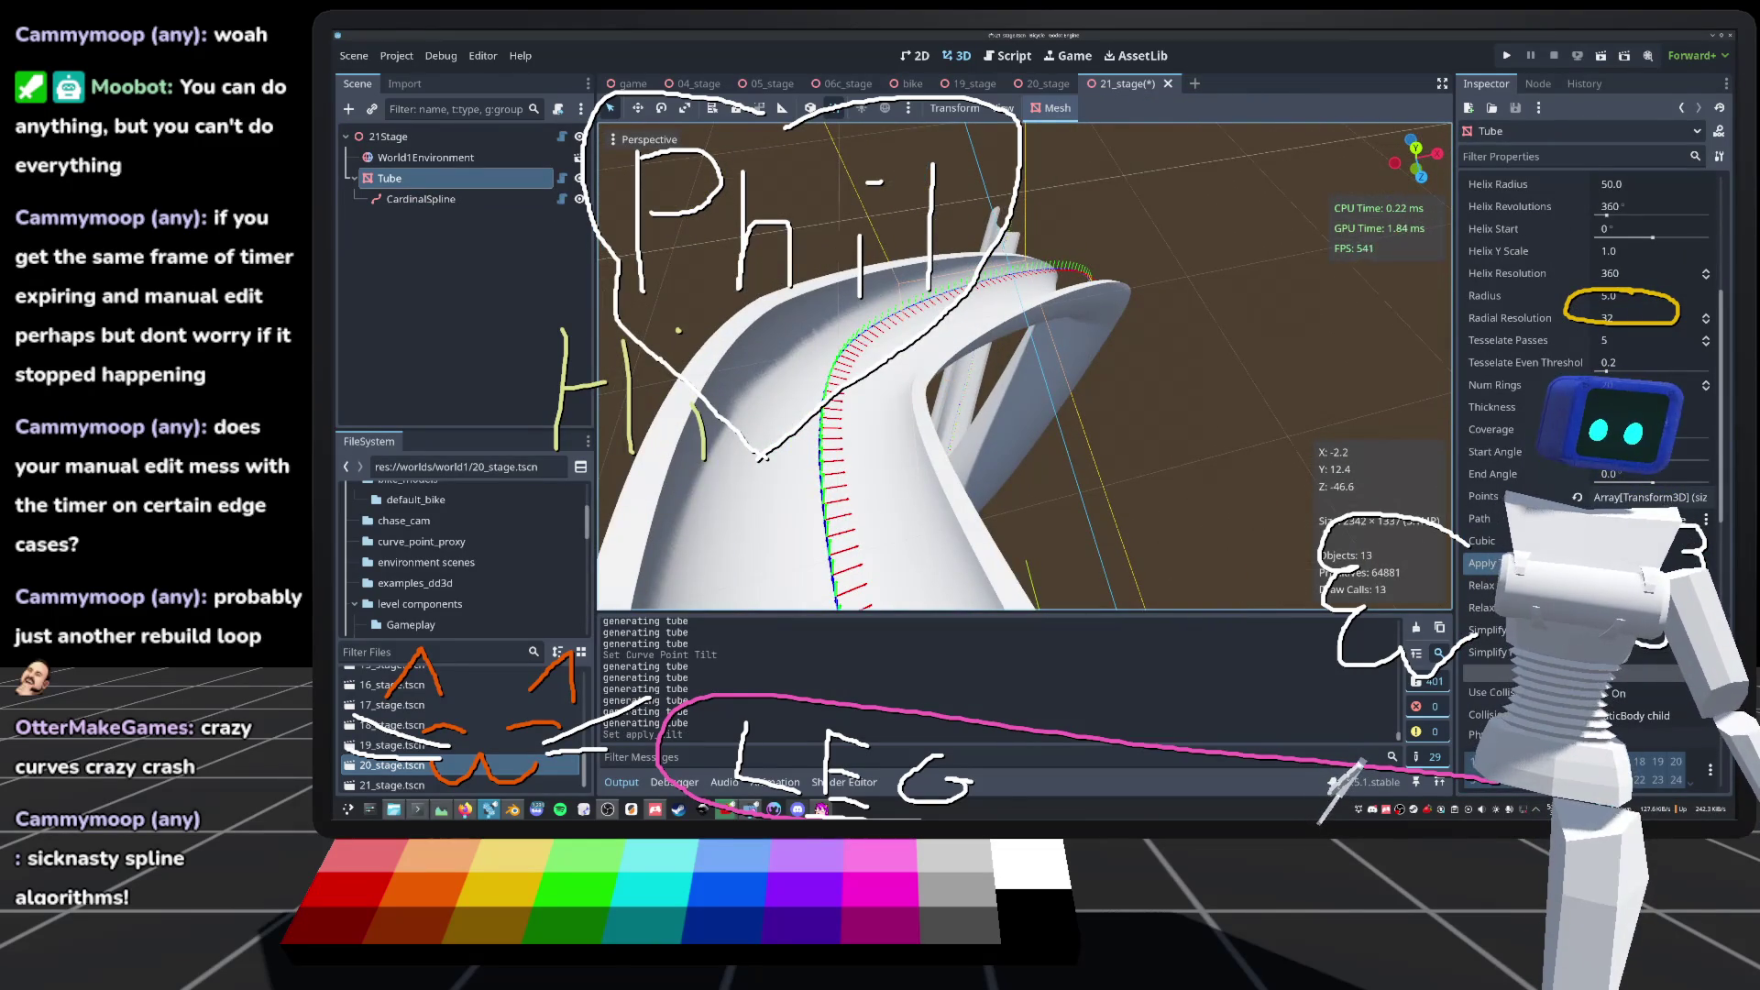
# Step: Turn on relaxing for the Tube and adjust its number of relax passes
pyautogui.click(1503, 585)
pyautogui.click(1481, 606)
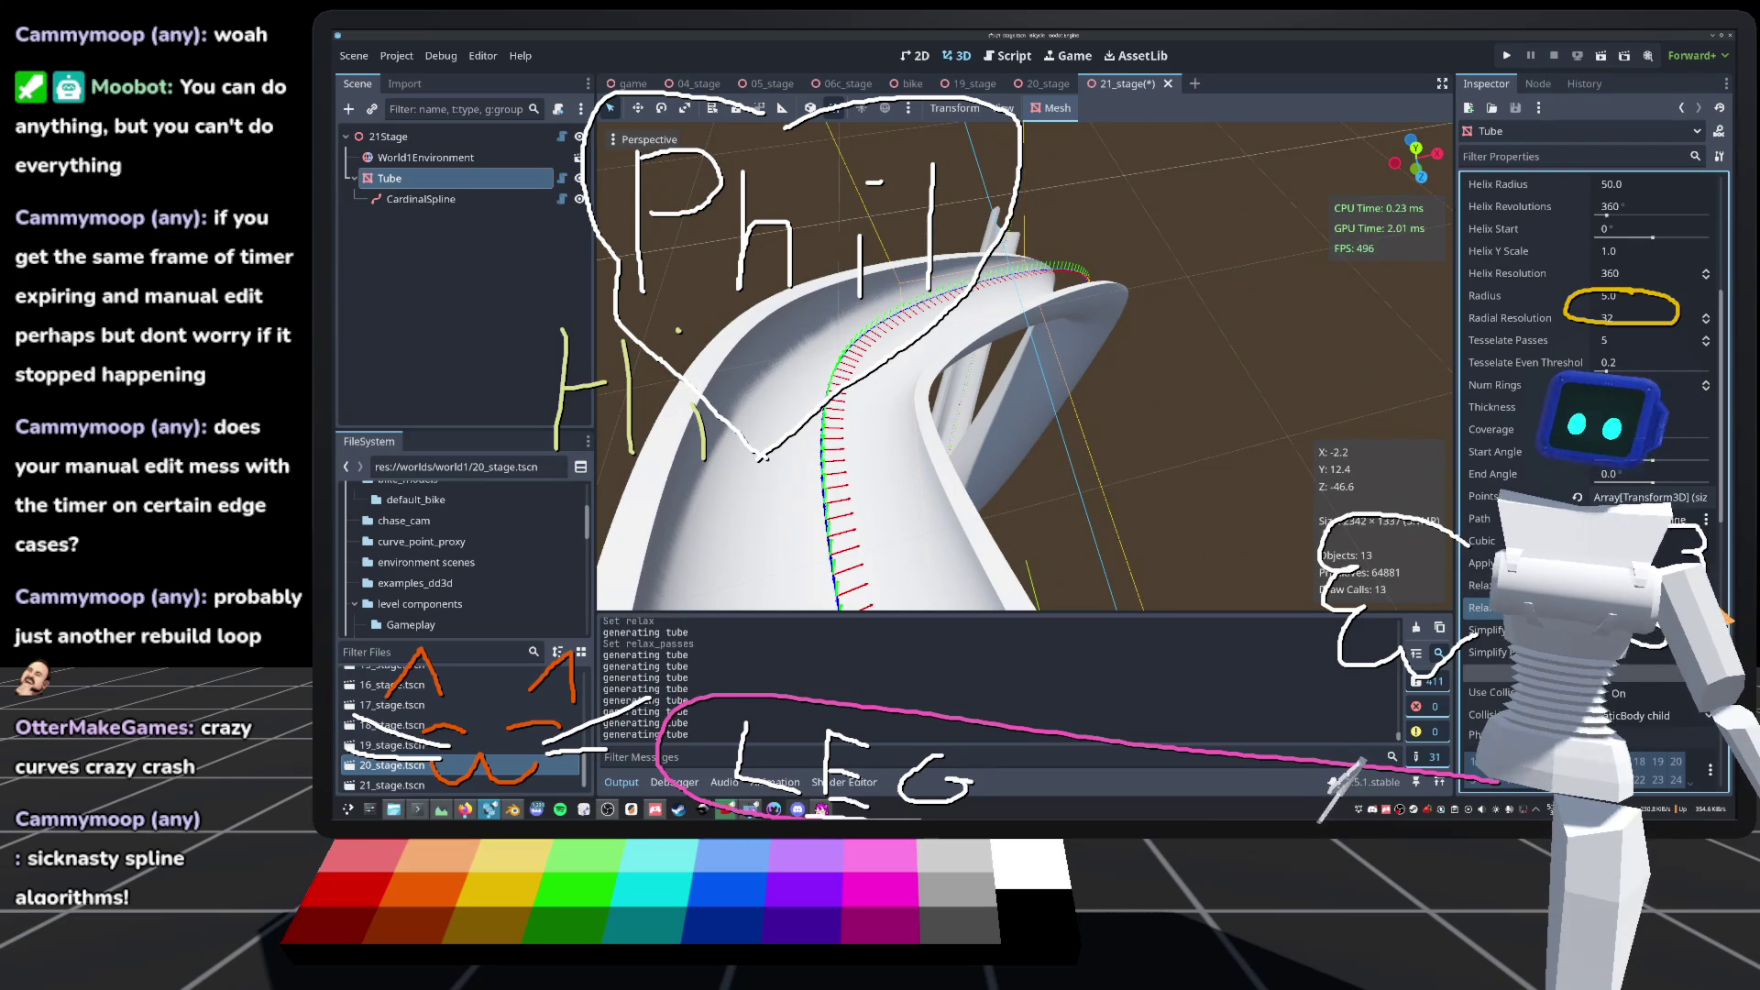
pyautogui.scroll(-5, 916, 367)
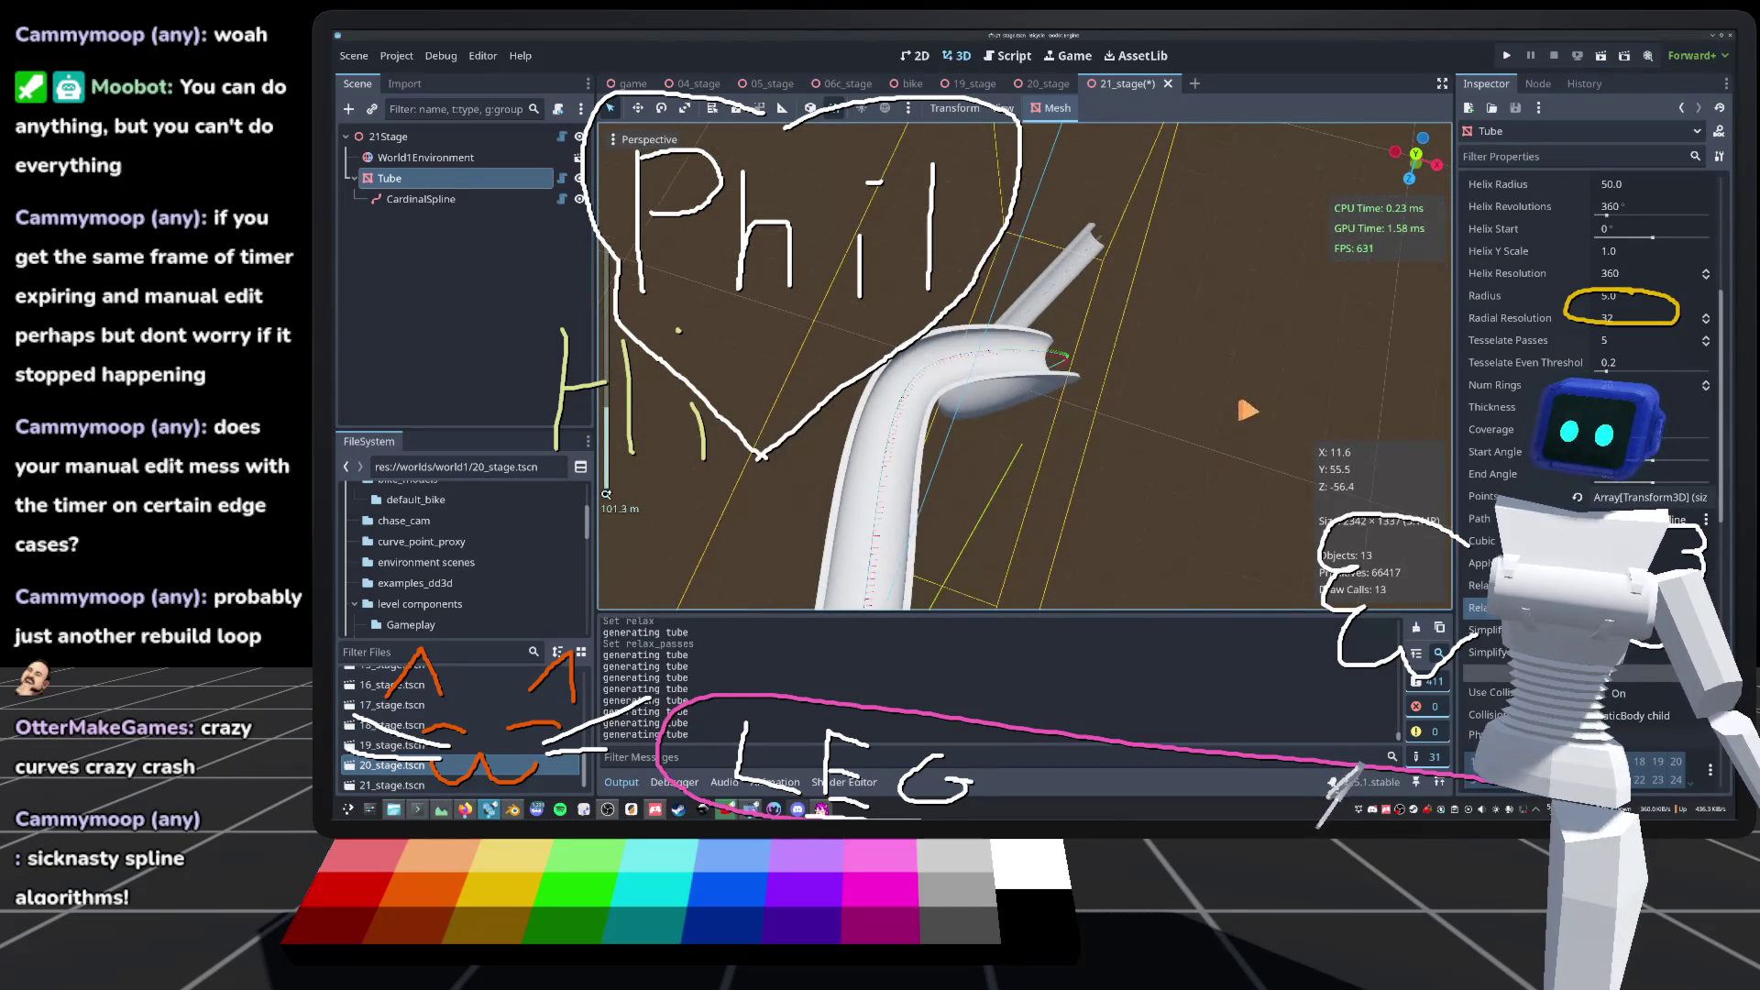
# Step: Set spline point #2's tilt to 90 degrees
pyautogui.click(421, 199)
pyautogui.scroll(3, 1021, 295)
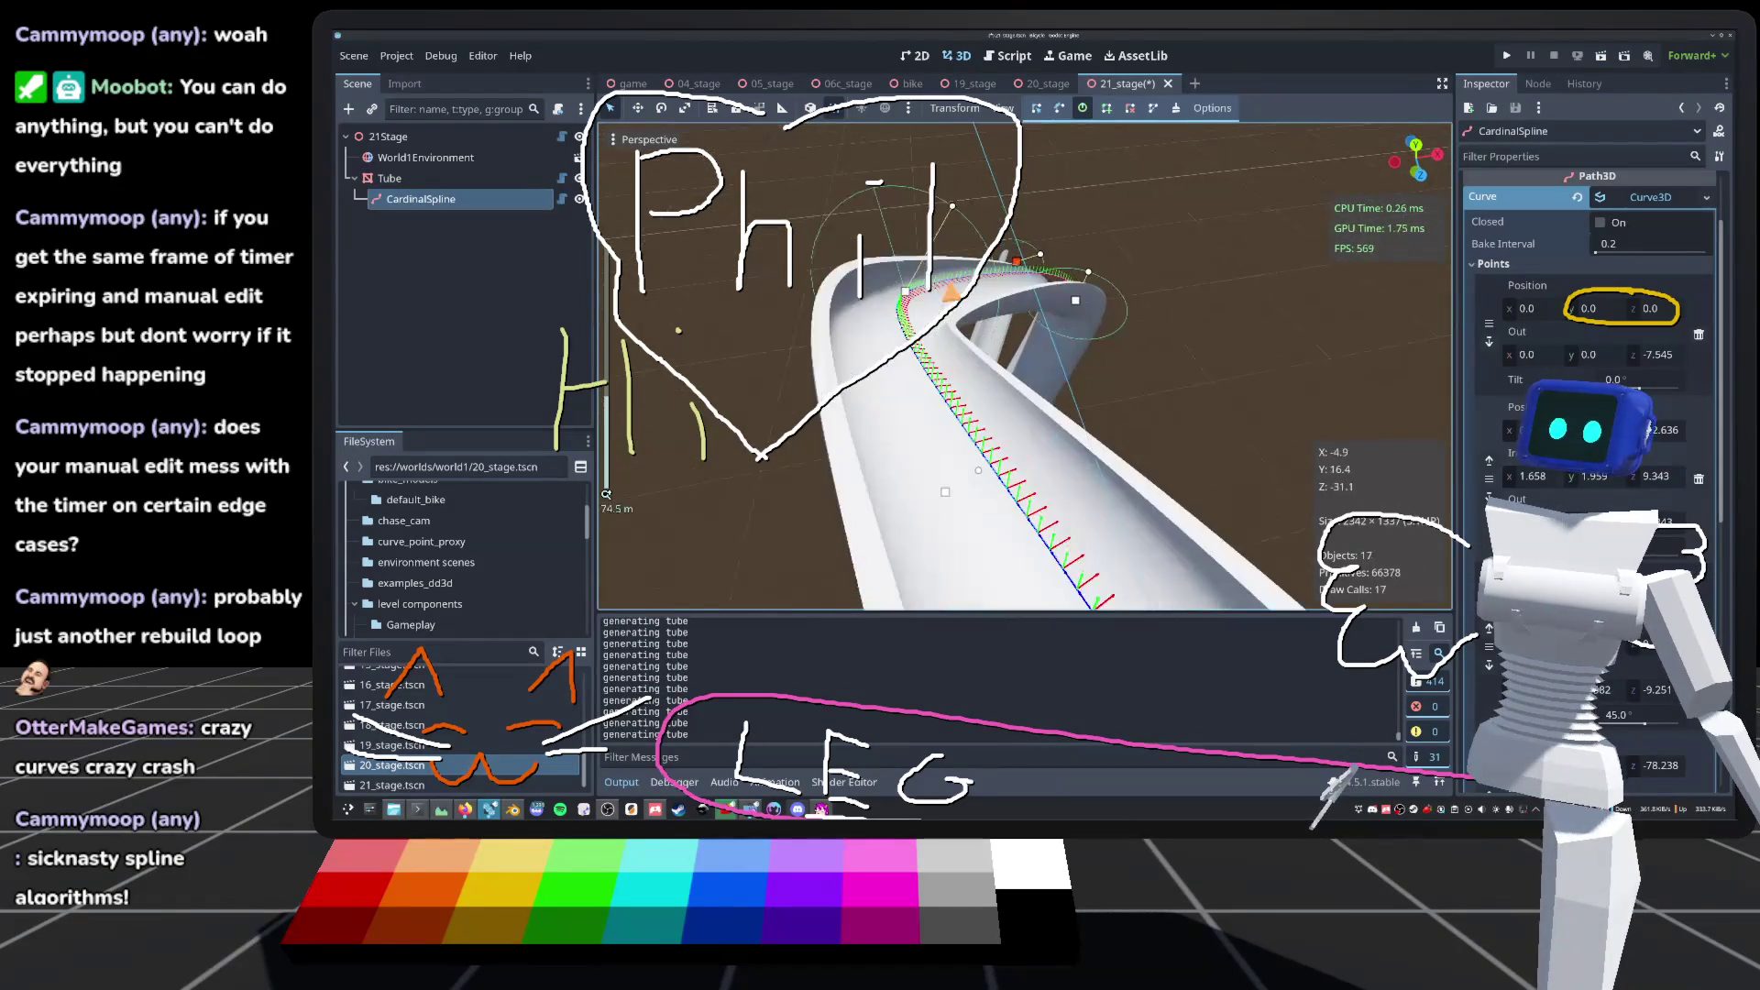
pyautogui.moveTo(953, 208); pyautogui.dragTo(1036, 330)
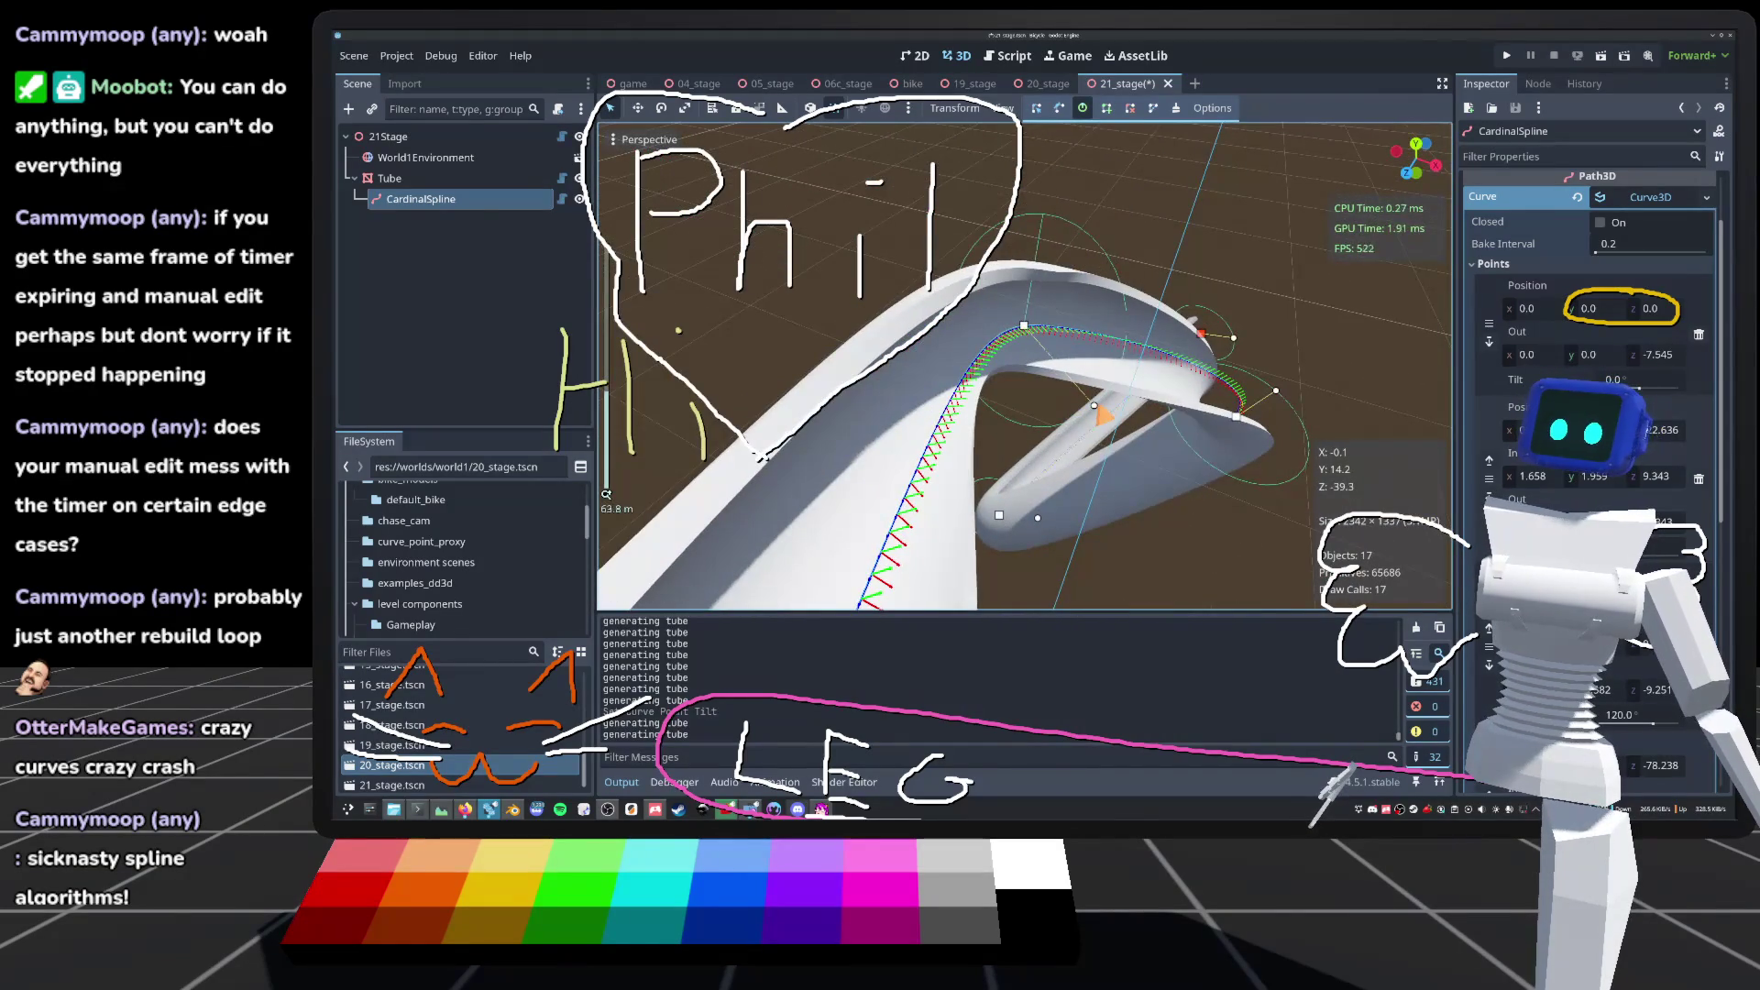
pyautogui.moveTo(1107, 403); pyautogui.dragTo(1118, 356)
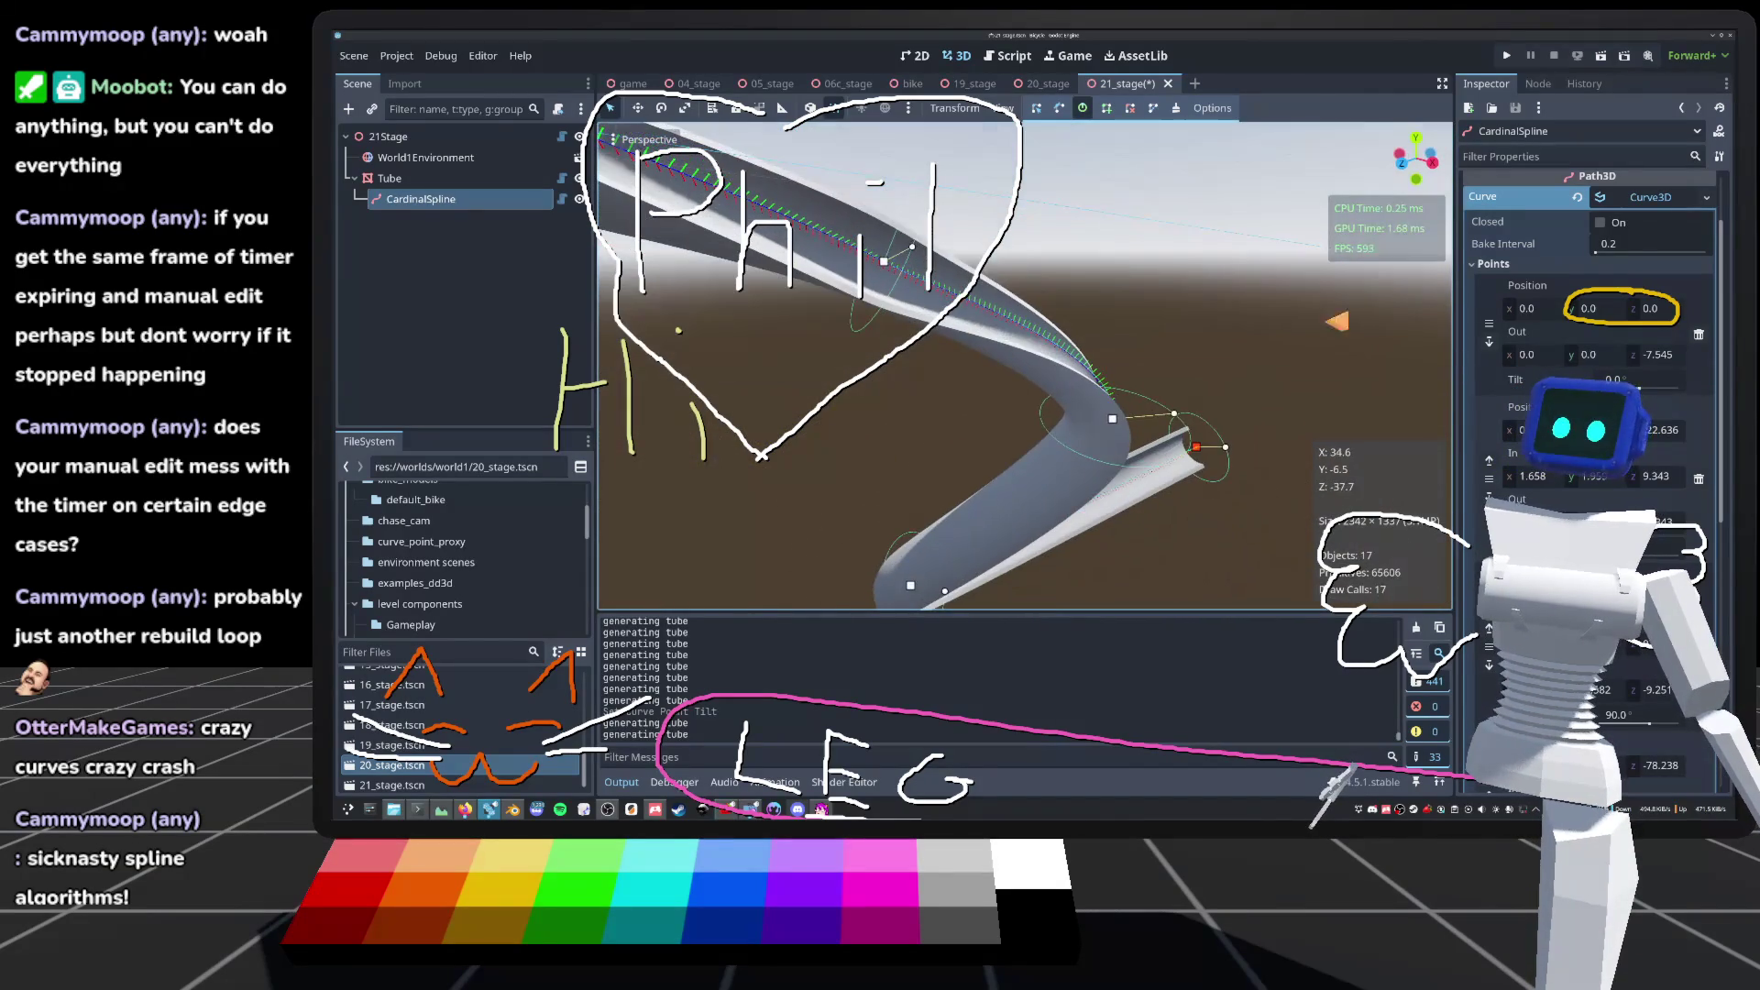
pyautogui.scroll(3, 1025, 365)
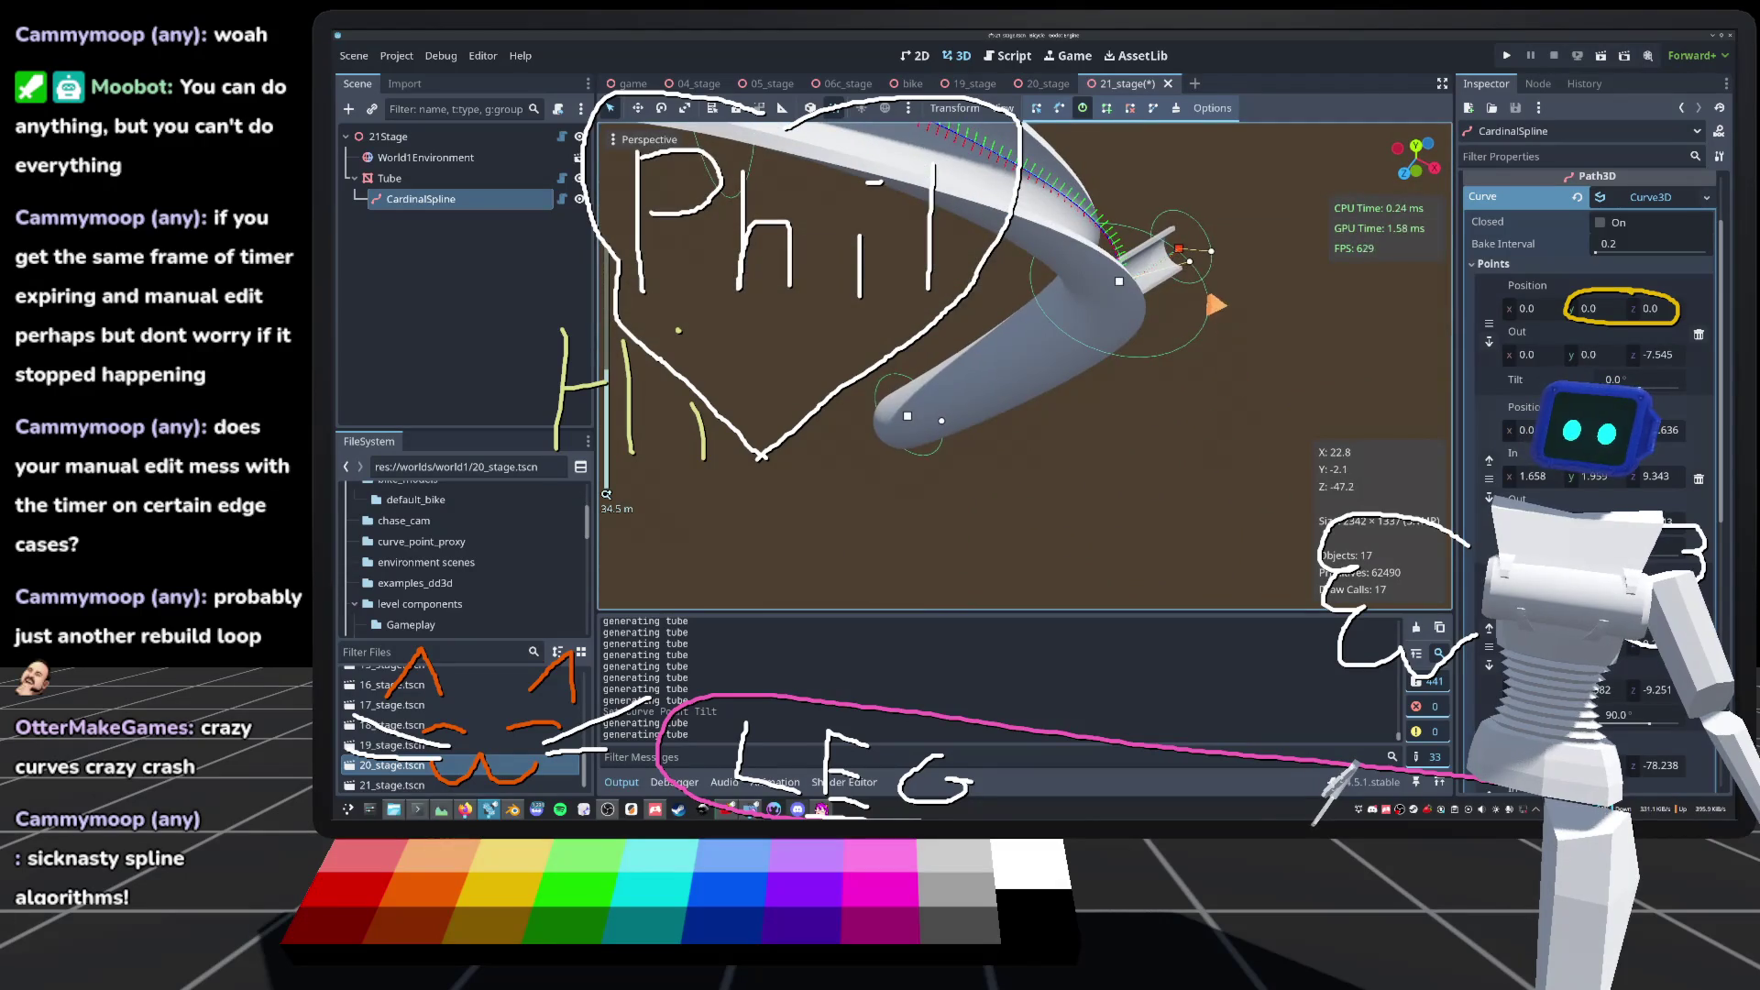
# Step: Tilt spline points #3 and #4, leaving point #4 at about -1.57 for a tight corkscrew
pyautogui.moveTo(1210, 290)
pyautogui.mouseDown()
pyautogui.moveTo(1029, 511)
pyautogui.moveTo(880, 480)
pyautogui.mouseUp()
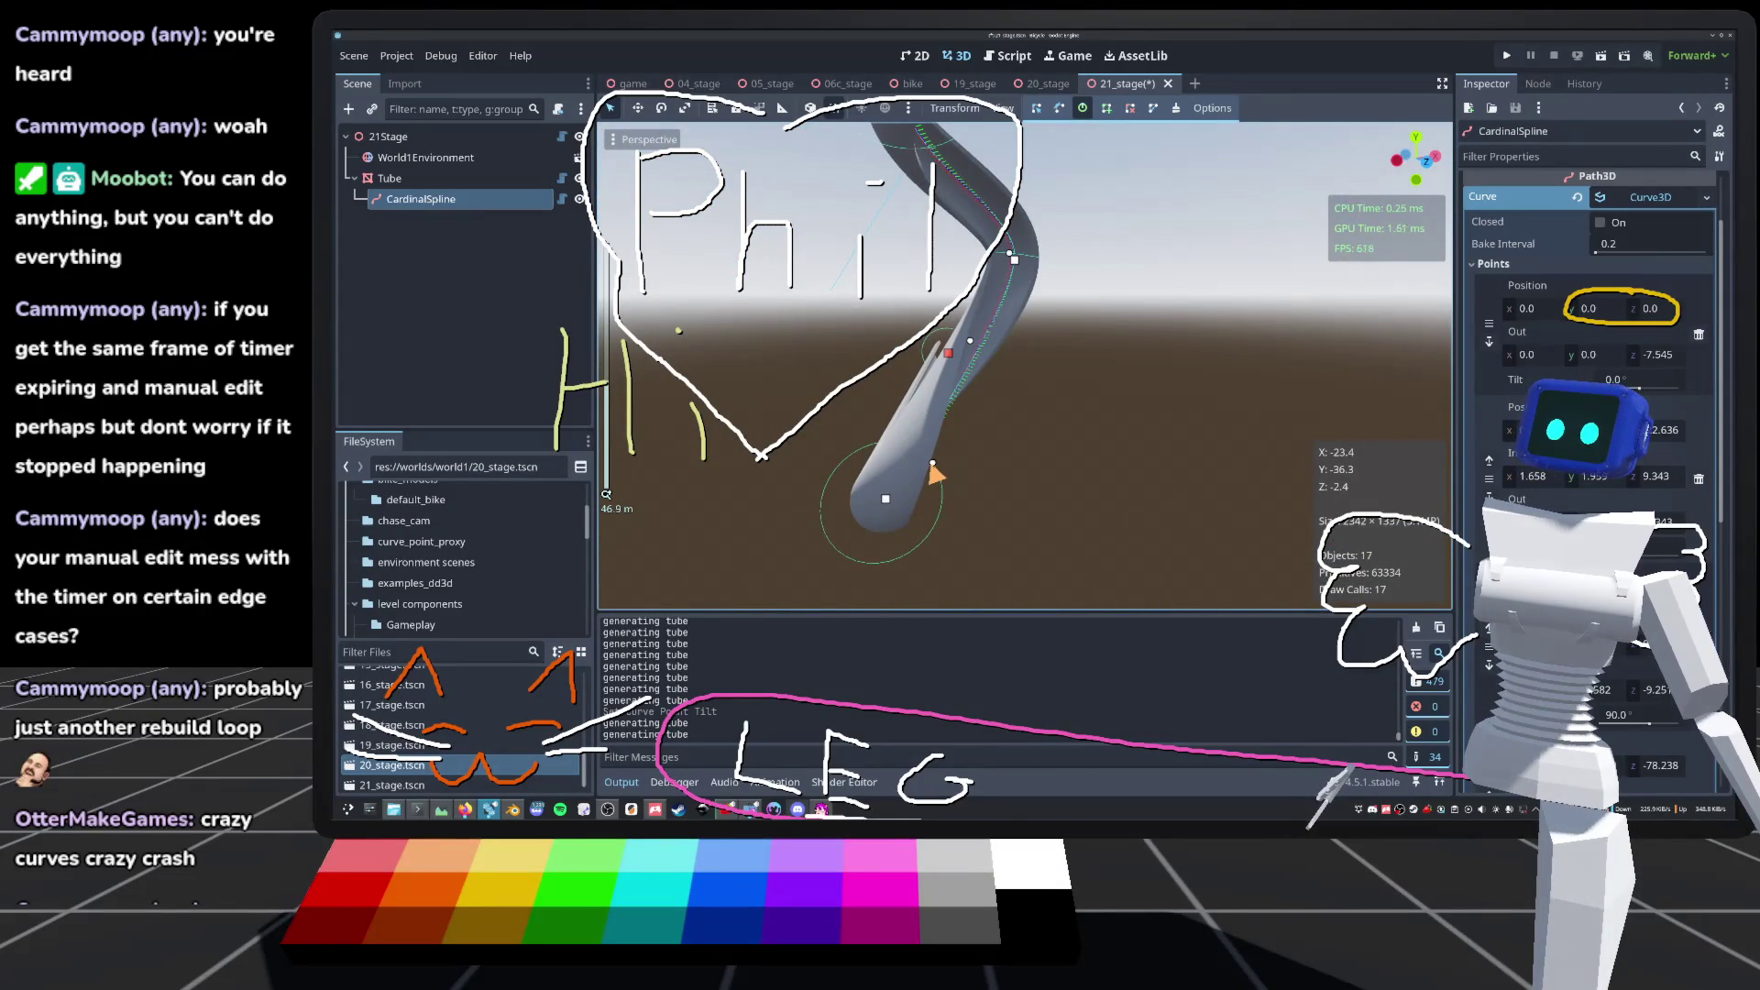
pyautogui.moveTo(936, 464)
pyautogui.mouseDown()
pyautogui.moveTo(944, 585)
pyautogui.moveTo(783, 588)
pyautogui.moveTo(682, 530)
pyautogui.moveTo(886, 574)
pyautogui.moveTo(862, 500)
pyautogui.moveTo(786, 545)
pyautogui.moveTo(795, 555)
pyautogui.mouseUp()
pyautogui.press('w')
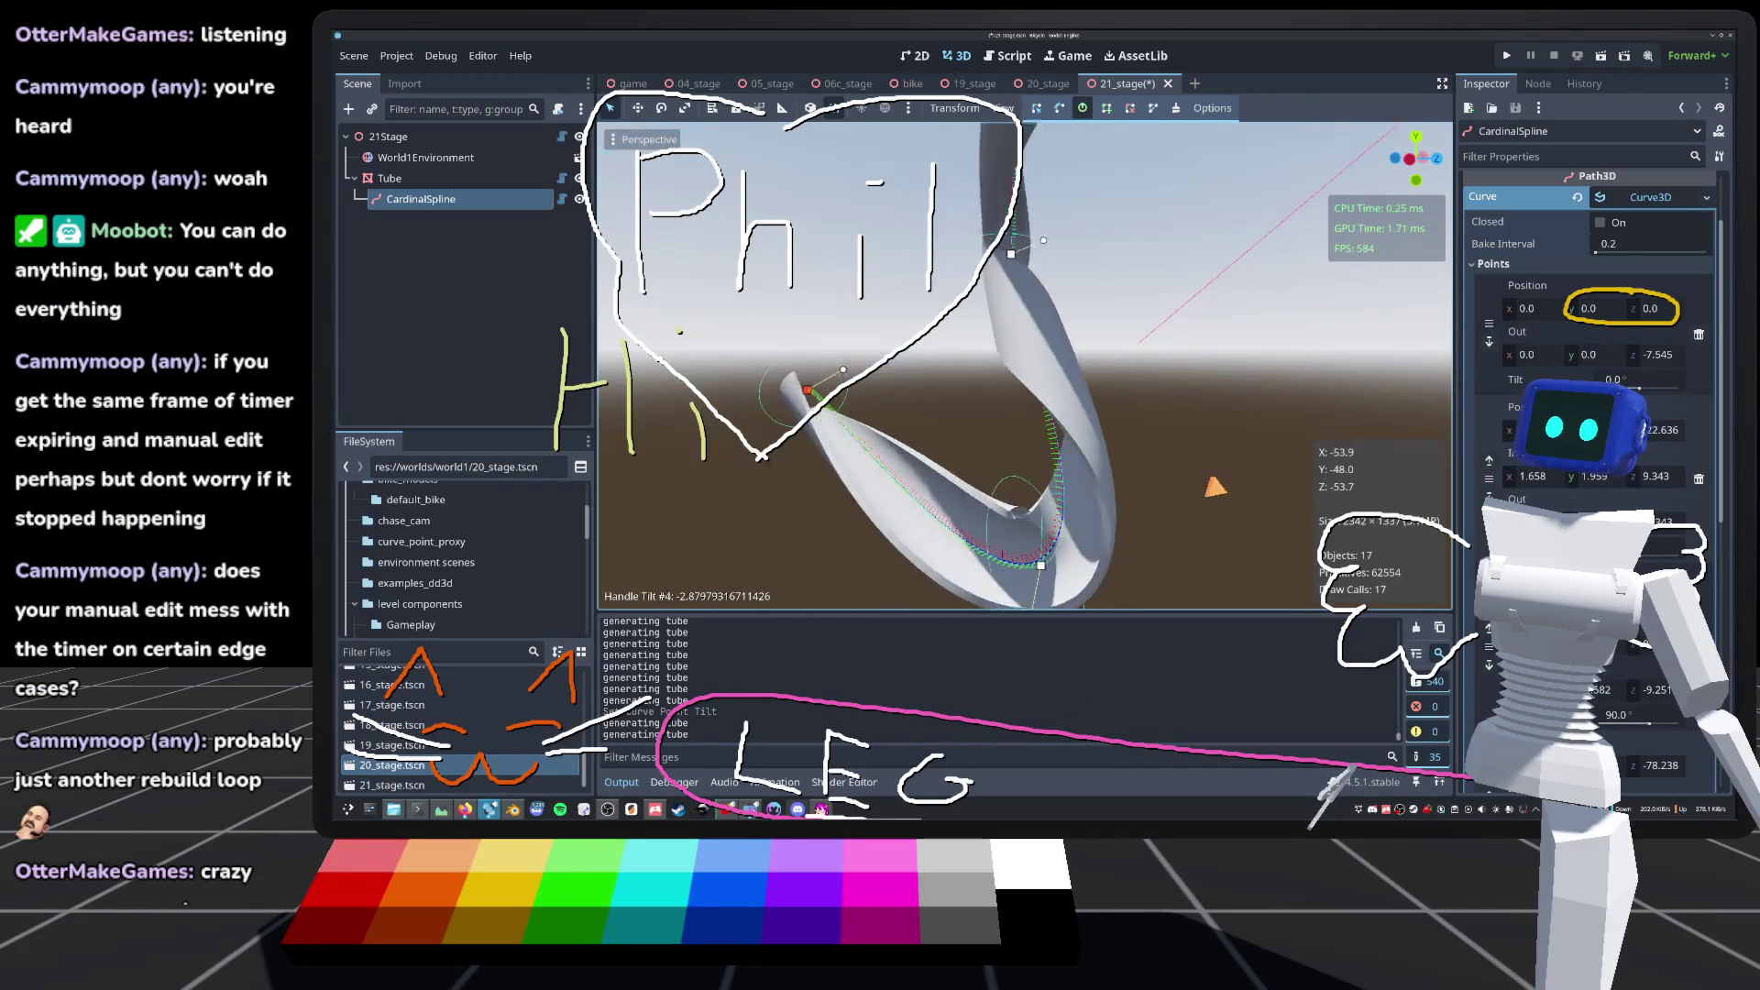
pyautogui.press('w')
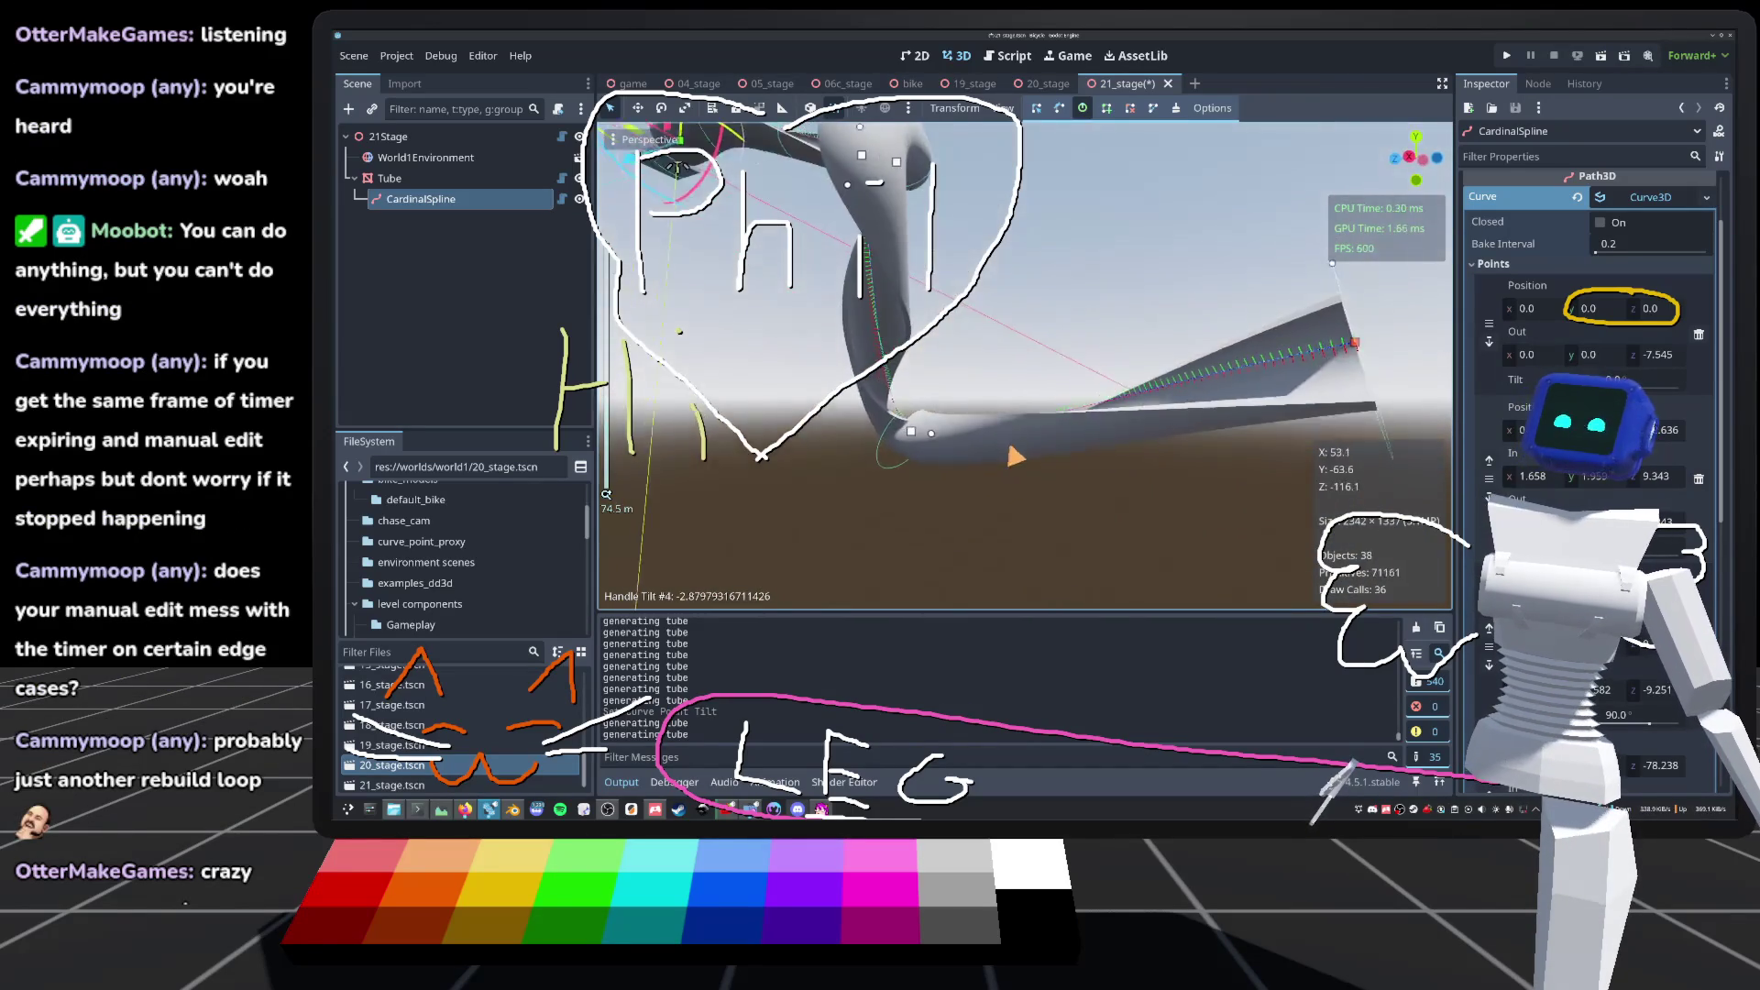
pyautogui.moveTo(961, 473); pyautogui.dragTo(1064, 488)
pyautogui.press('w')
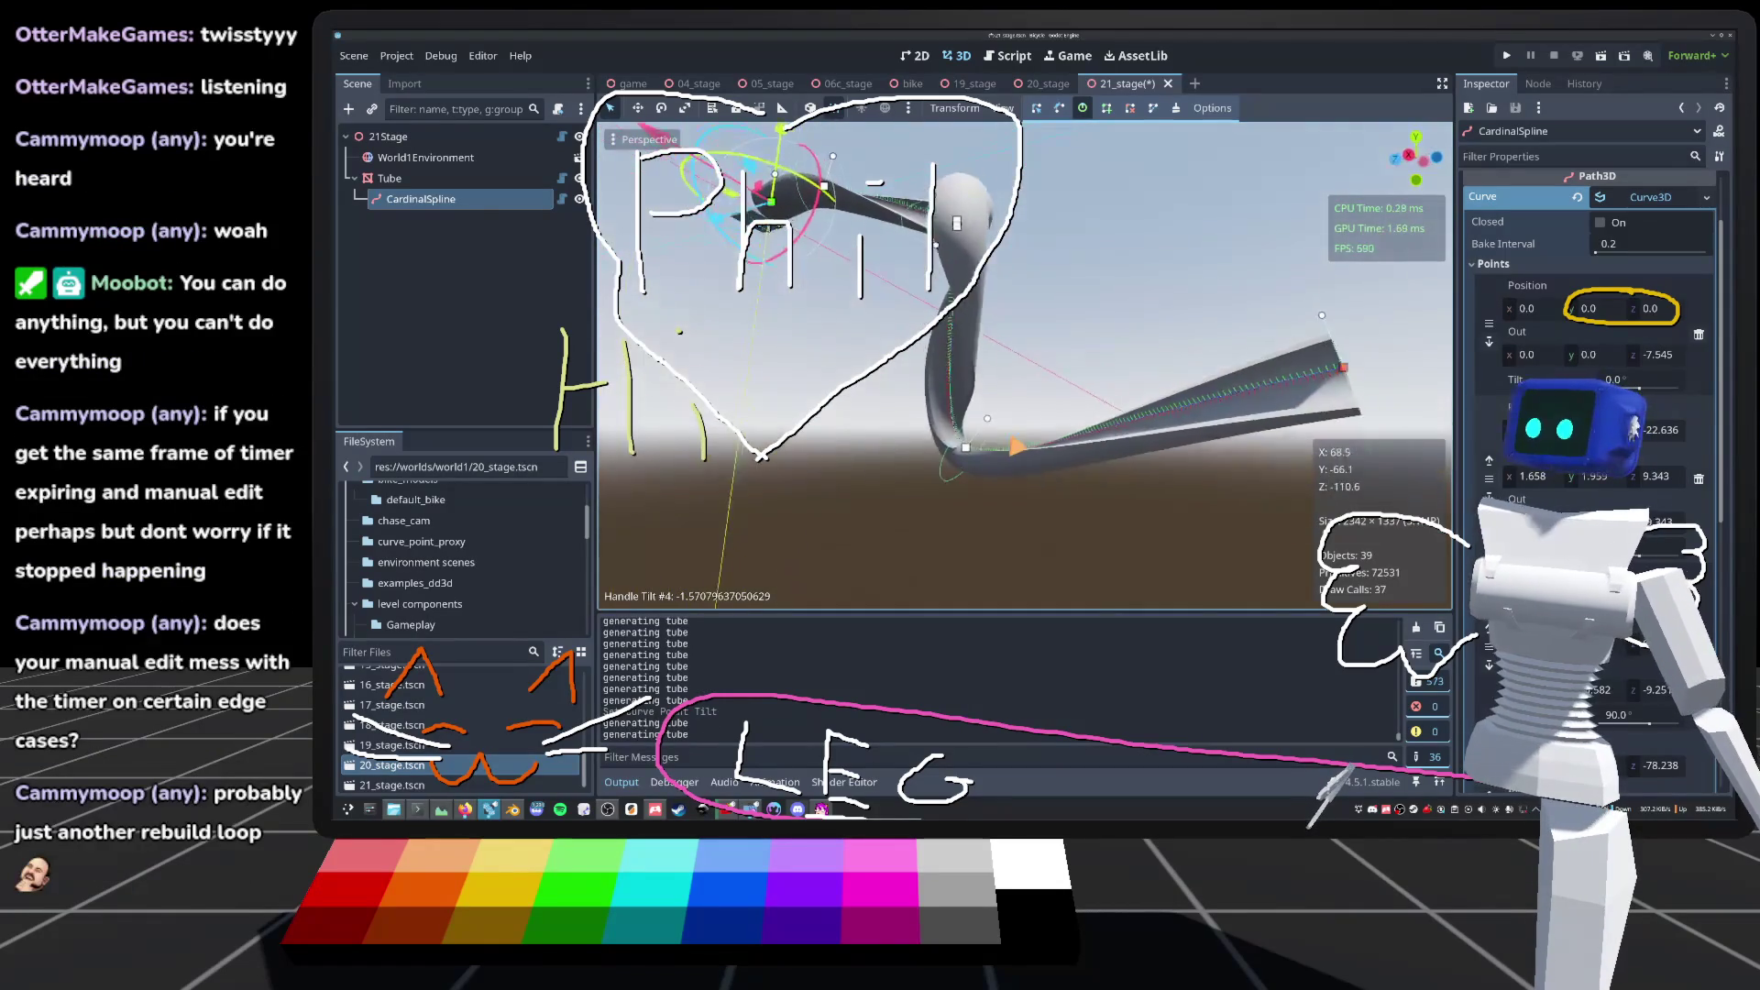
pyautogui.scroll(5, 1025, 365)
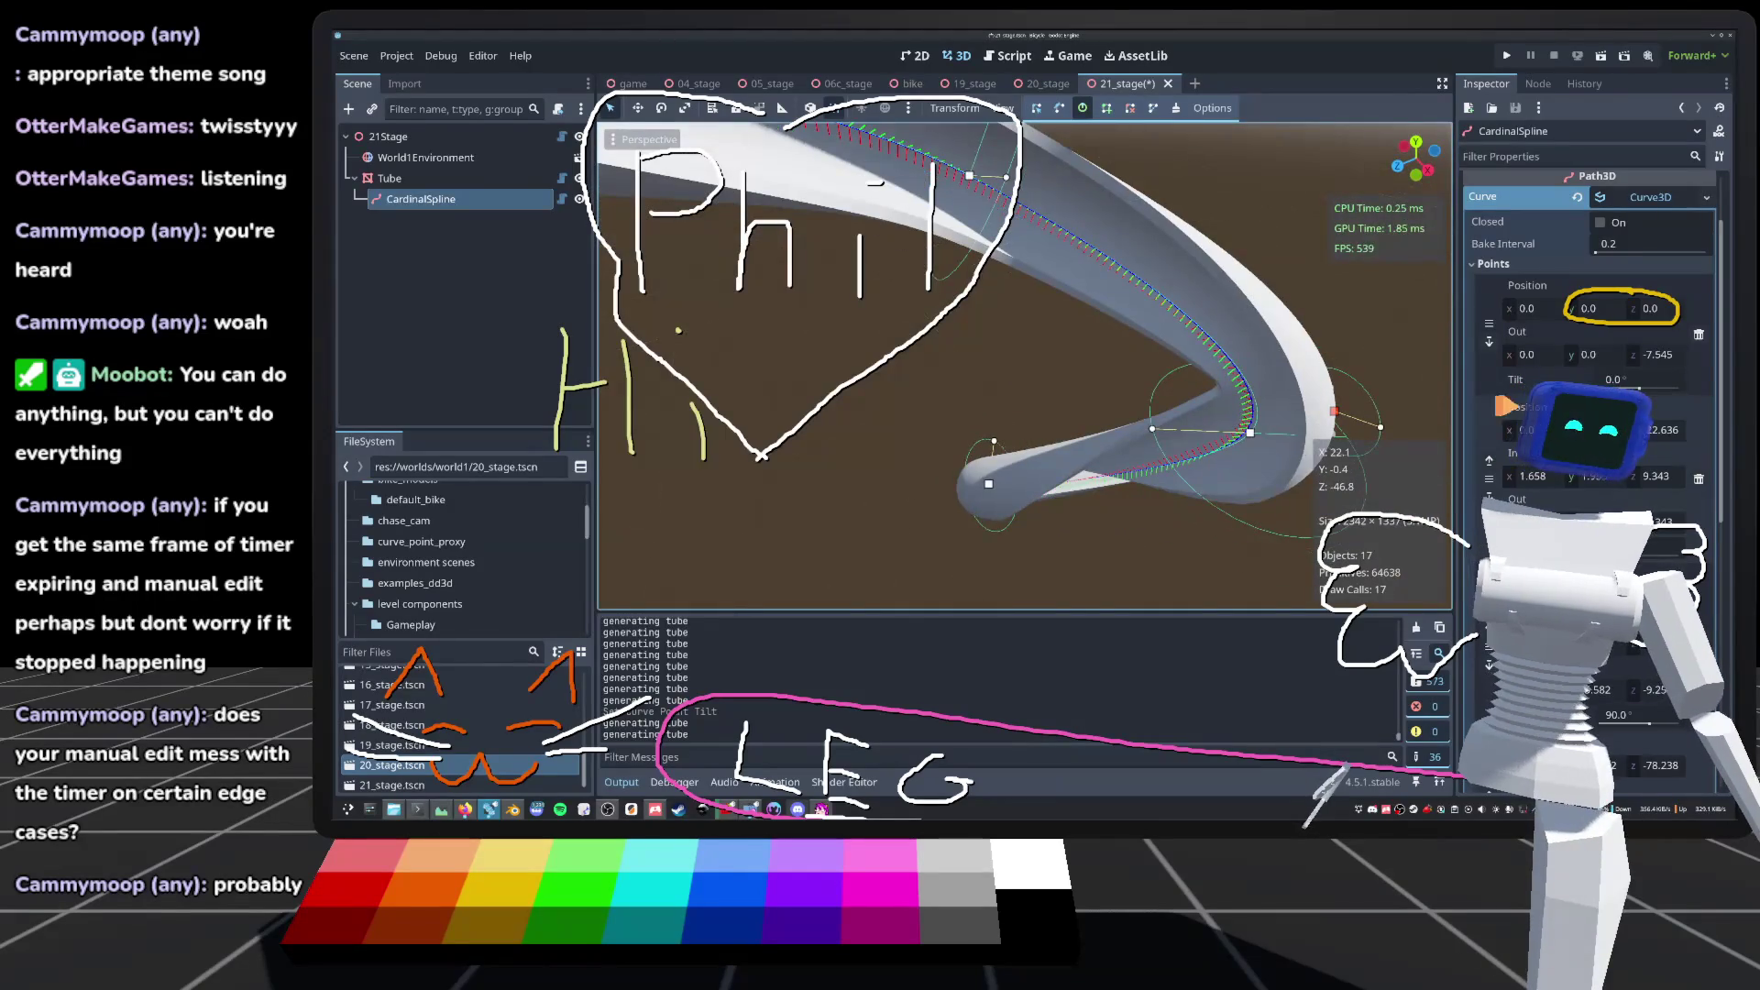
pyautogui.click(1650, 197)
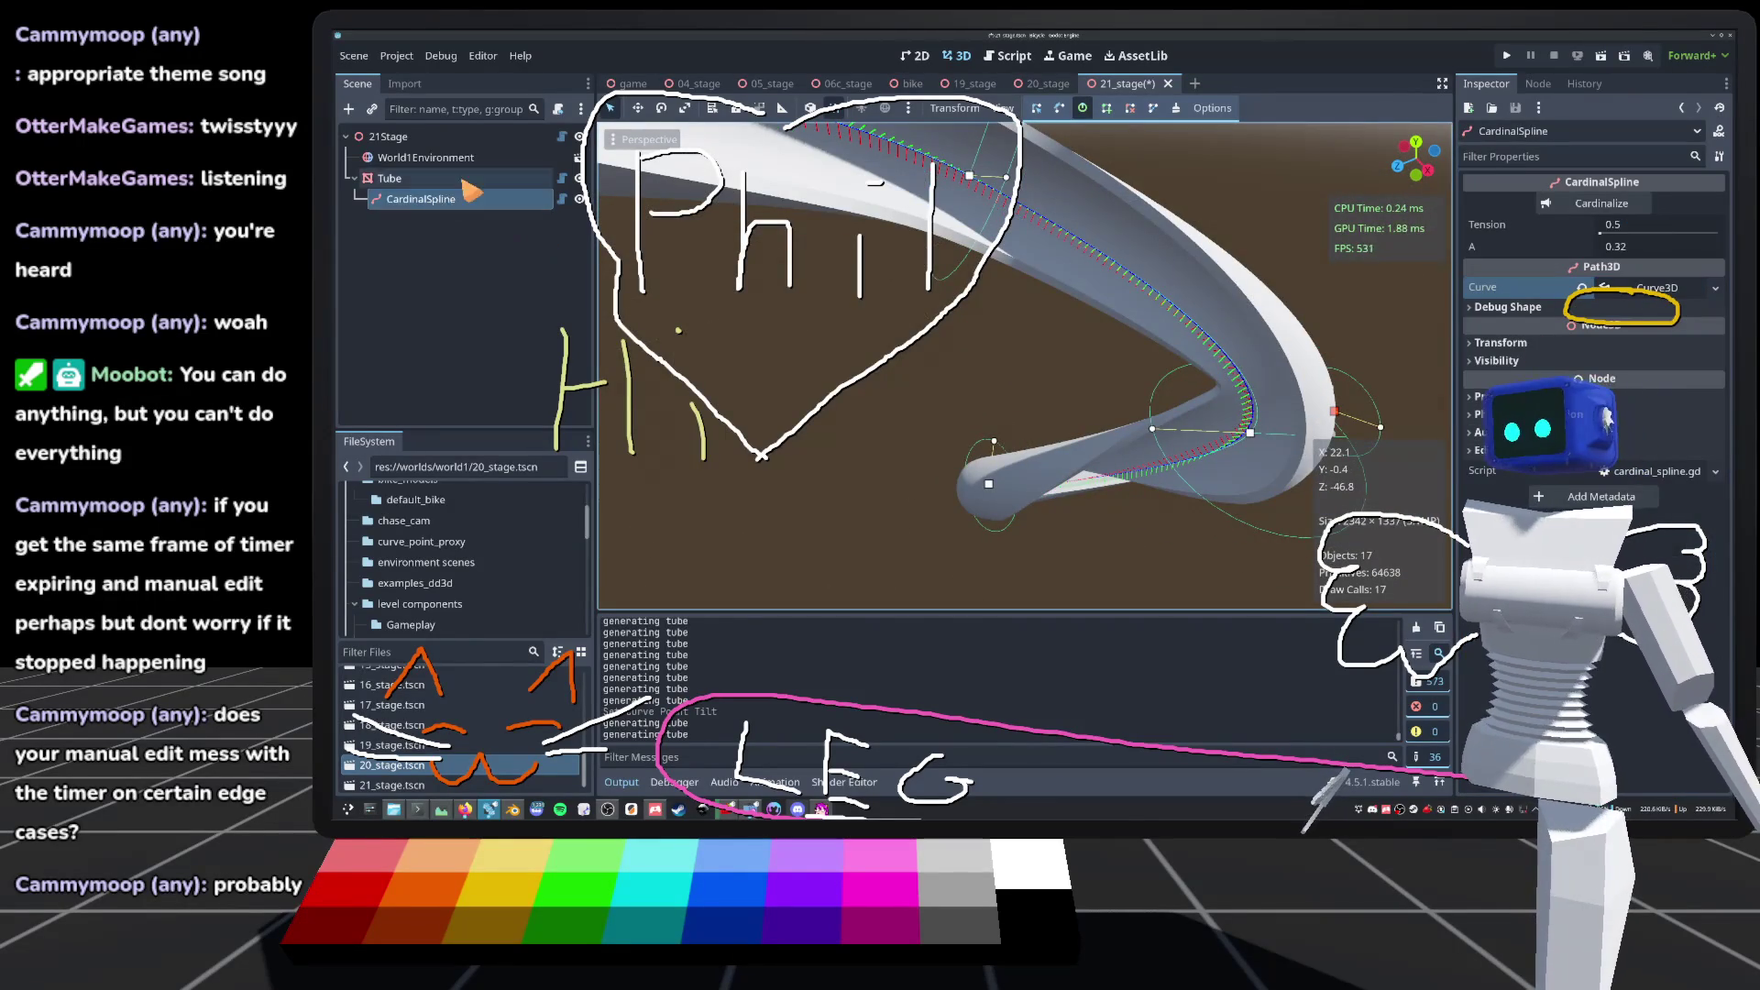
# Step: Toggle Use Collision on the Tube, apply wood_boards.tres as its material, save, and run the game
pyautogui.click(462, 179)
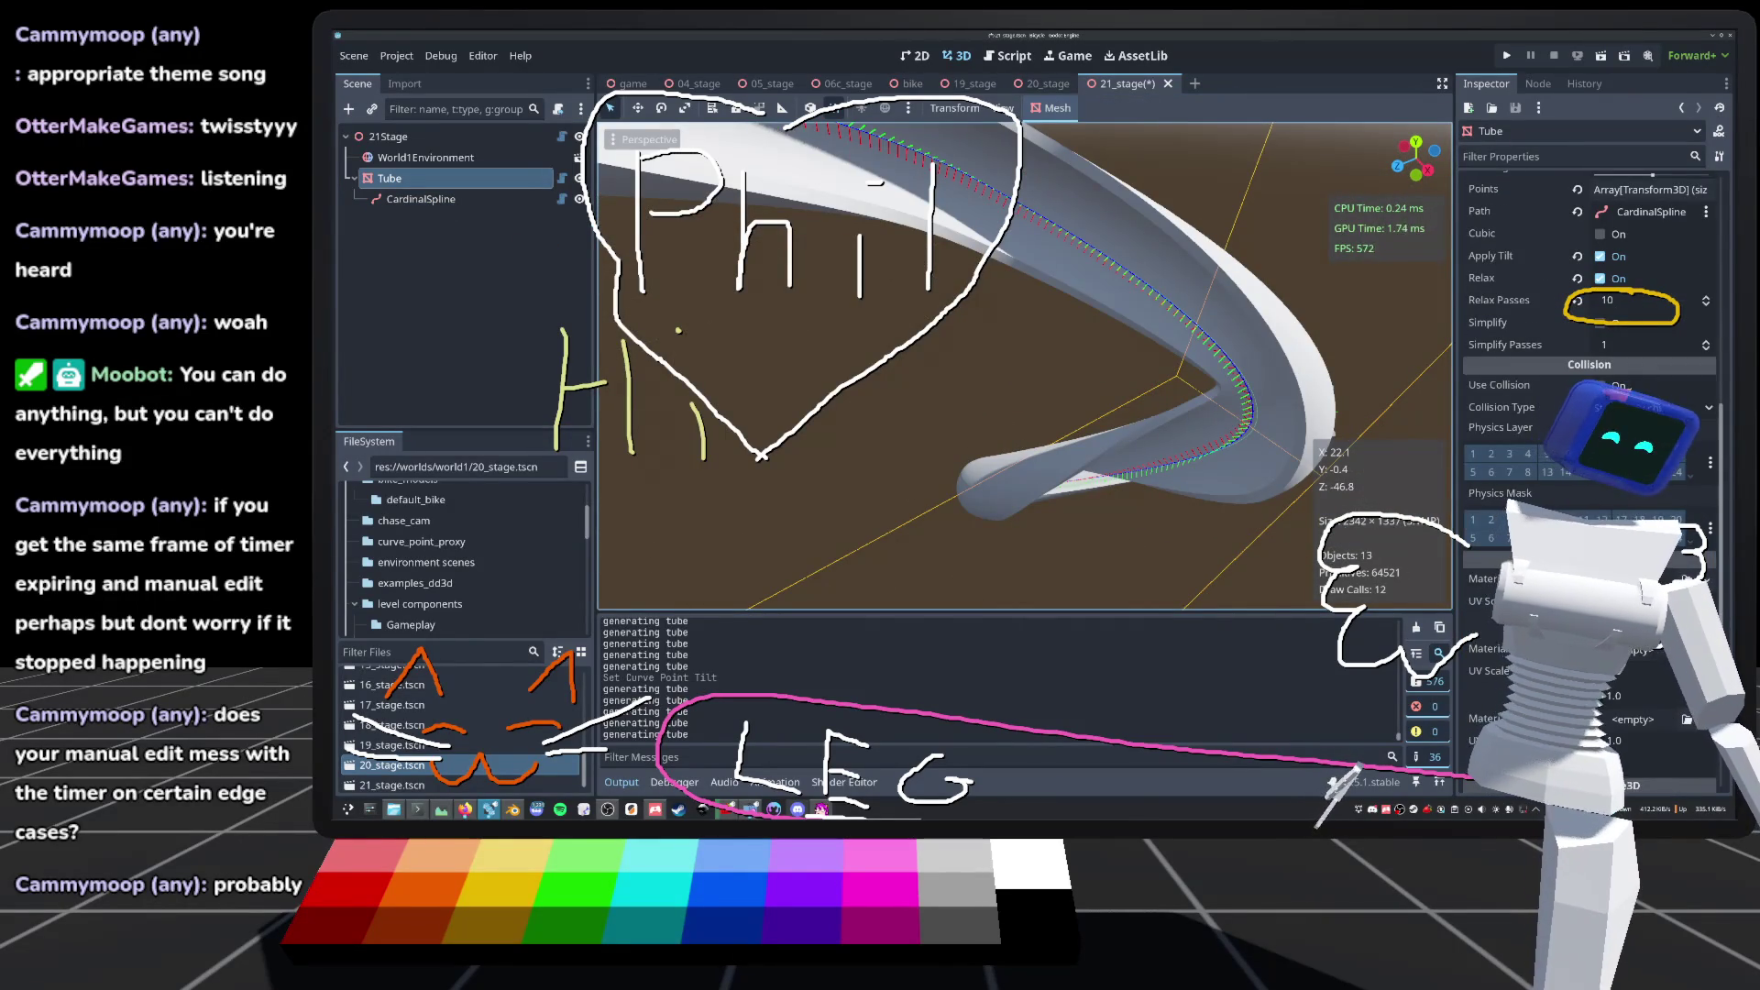
pyautogui.click(1602, 386)
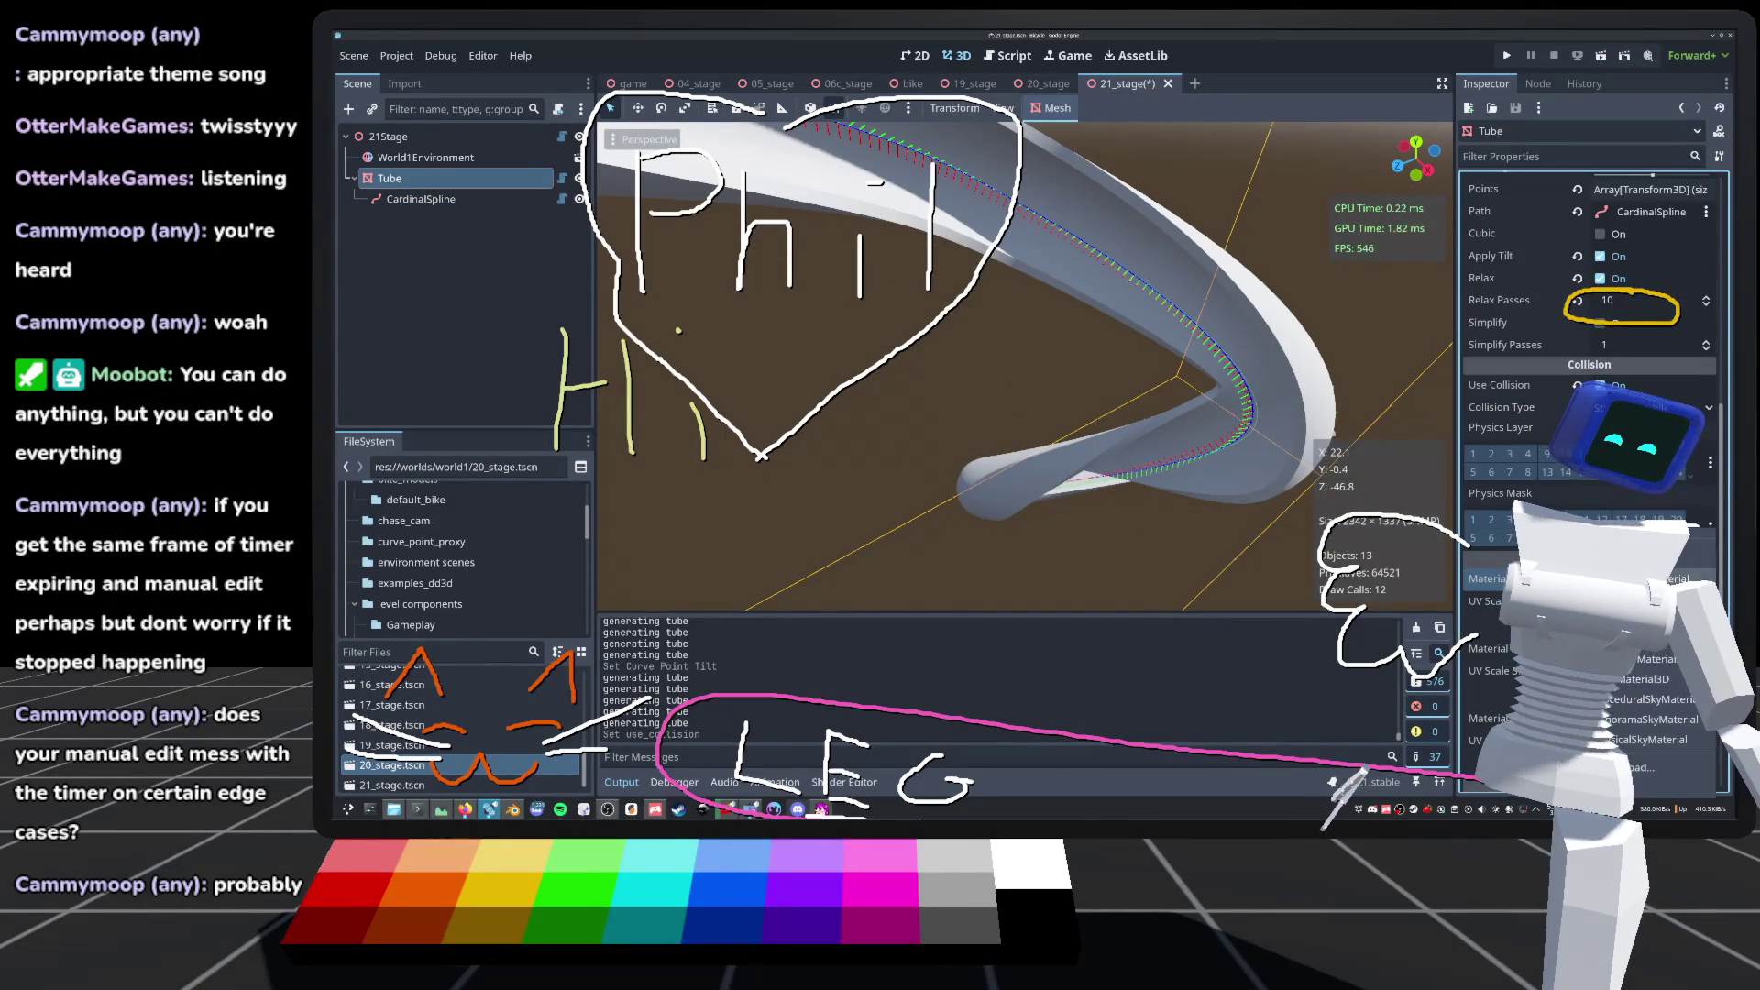
pyautogui.click(1641, 578)
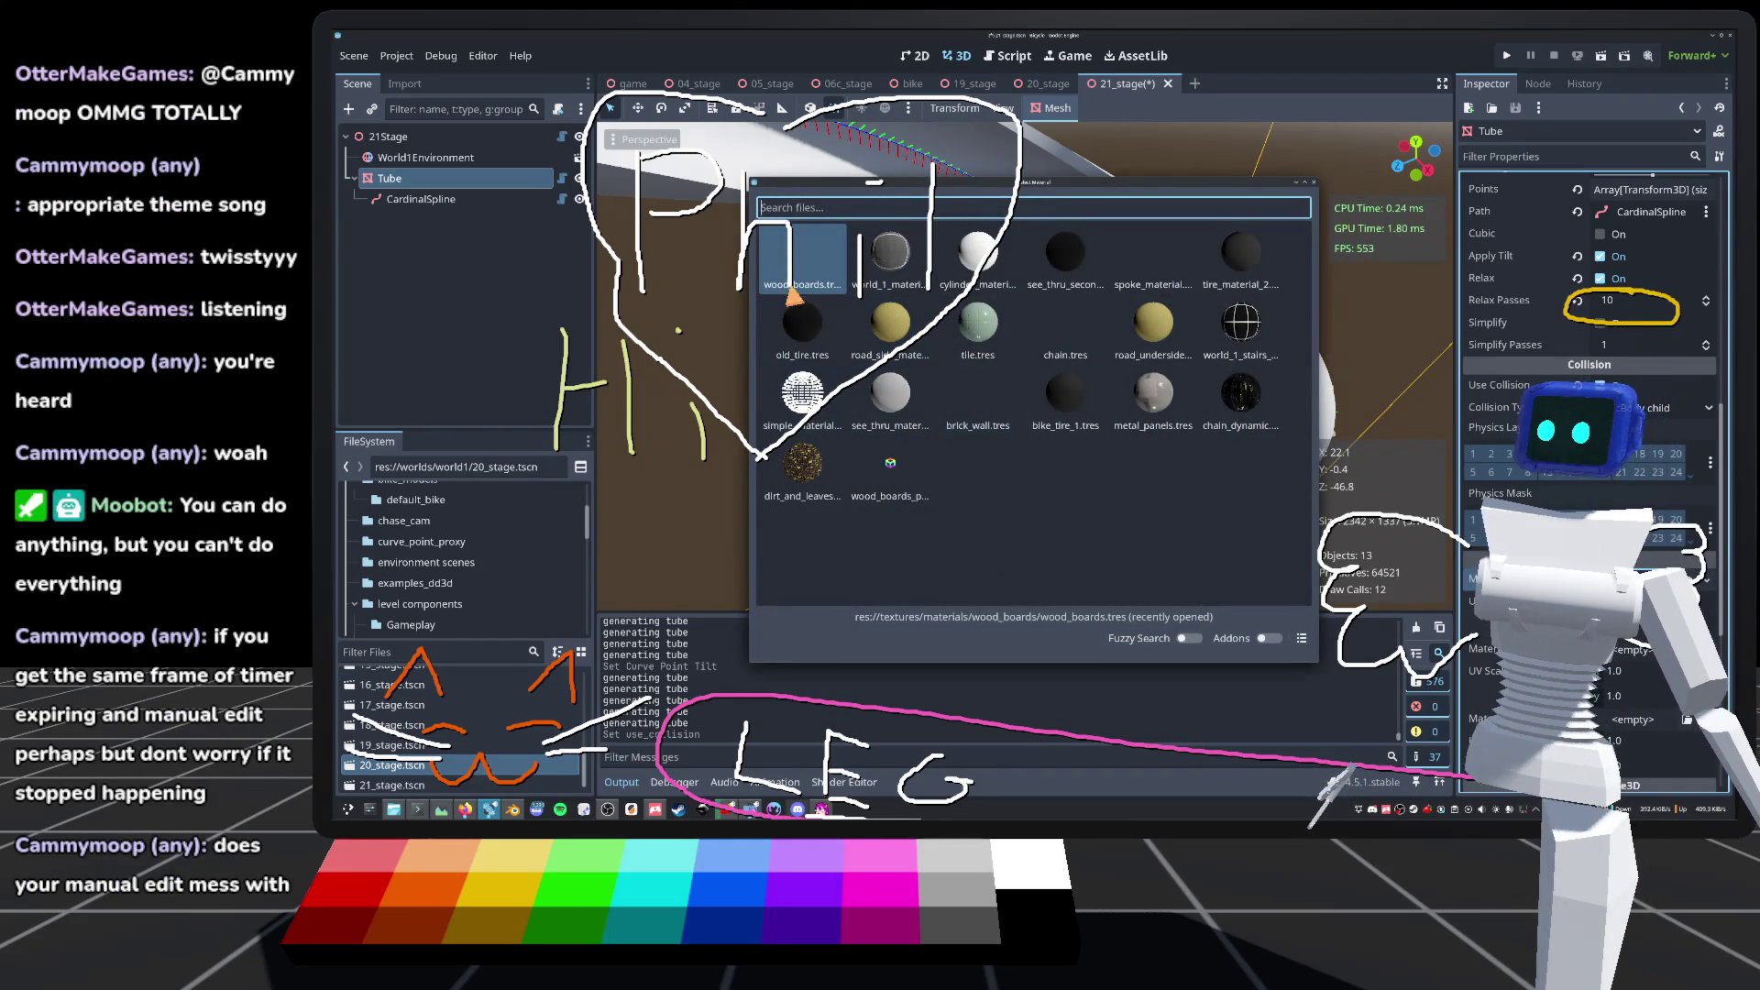
pyautogui.click(812, 279)
pyautogui.doubleClick(812, 279)
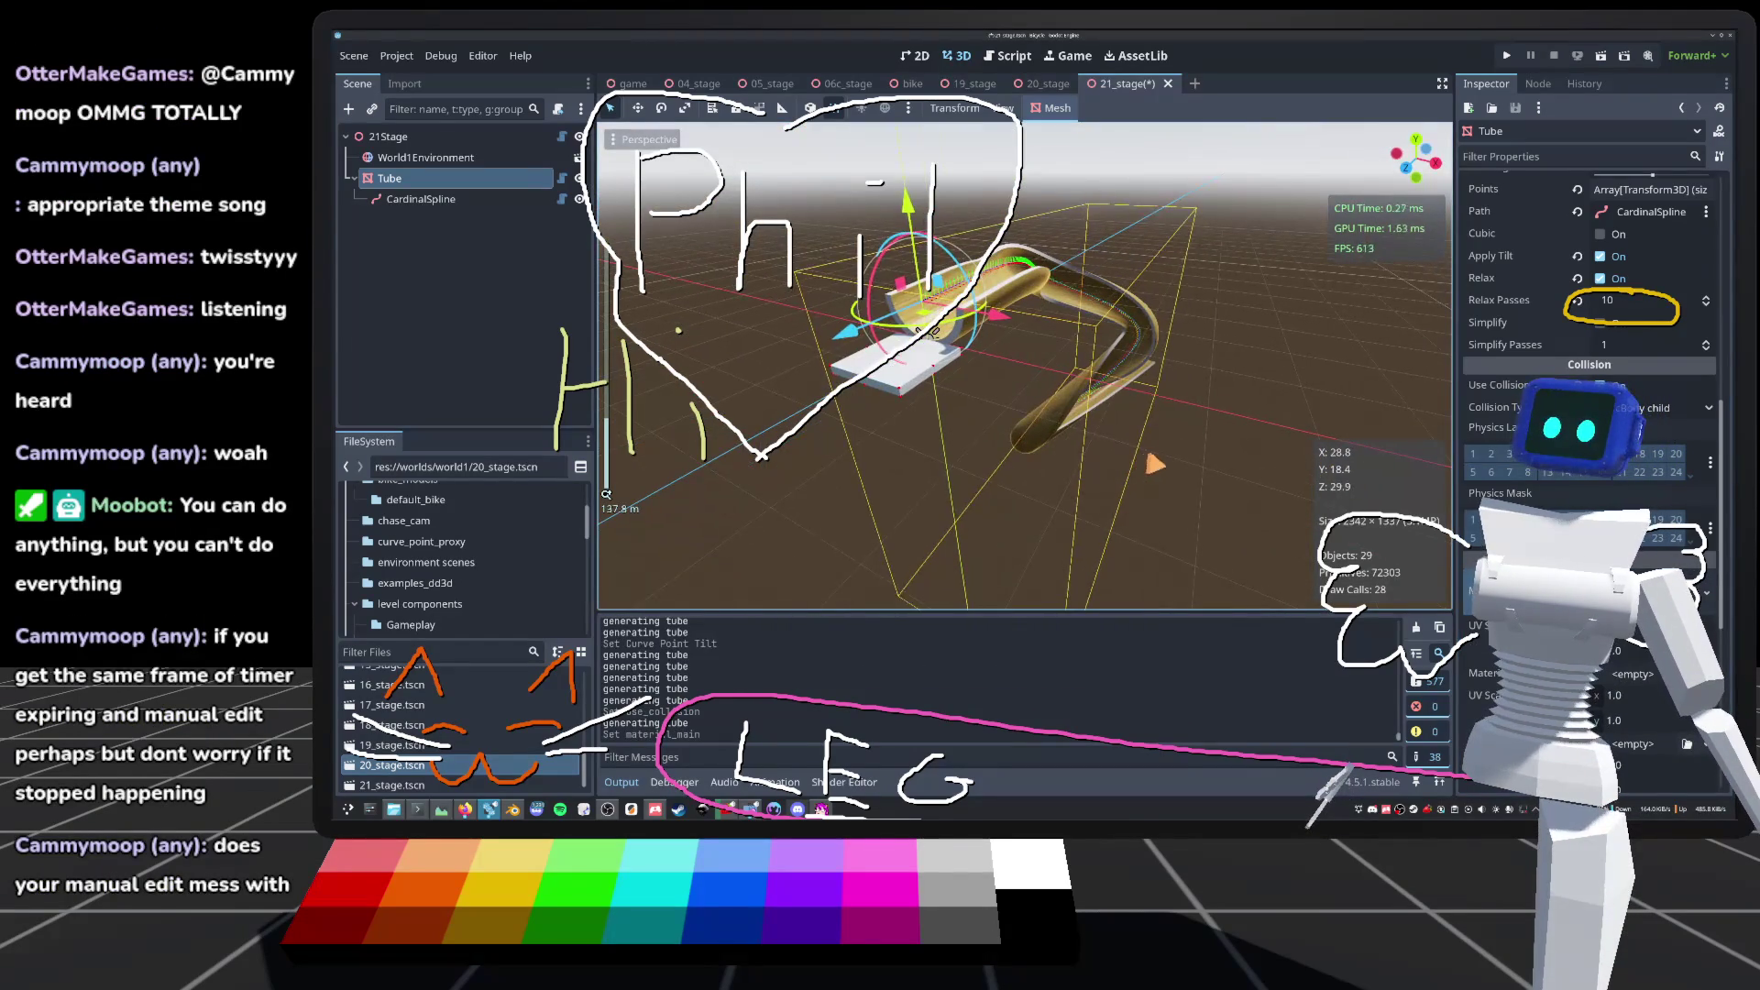
pyautogui.click(1327, 484)
pyautogui.hotkey('ctrl', 's')
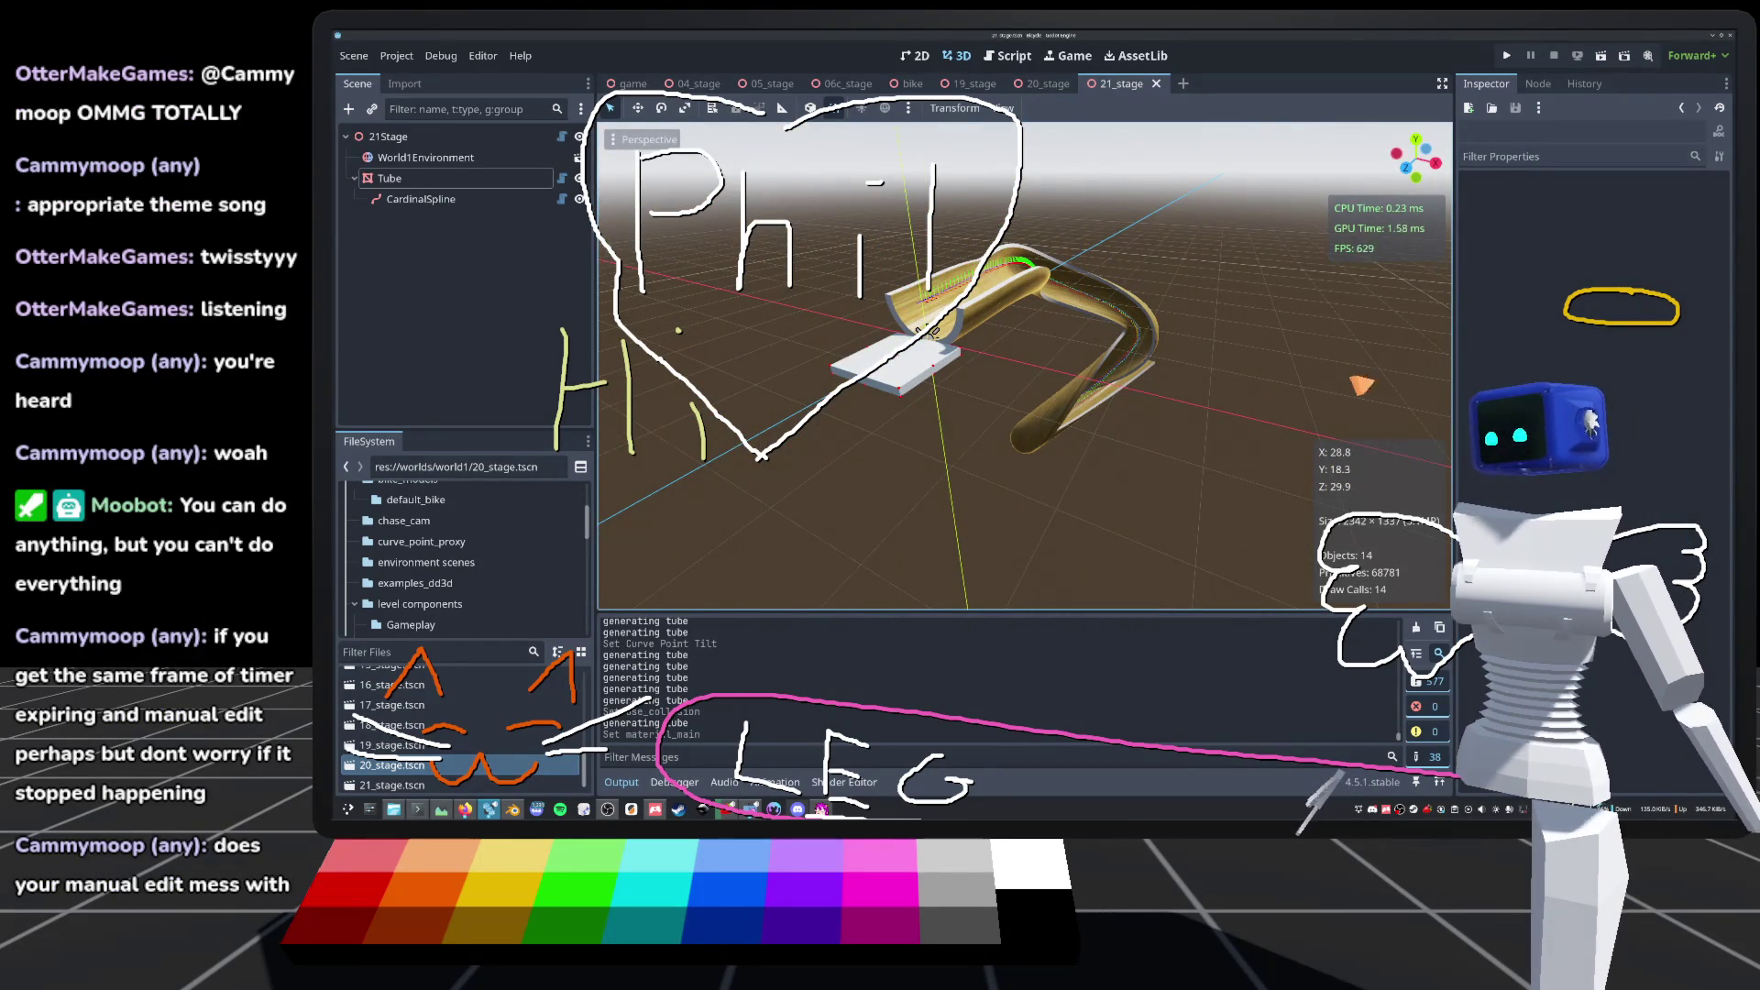
pyautogui.click(1506, 55)
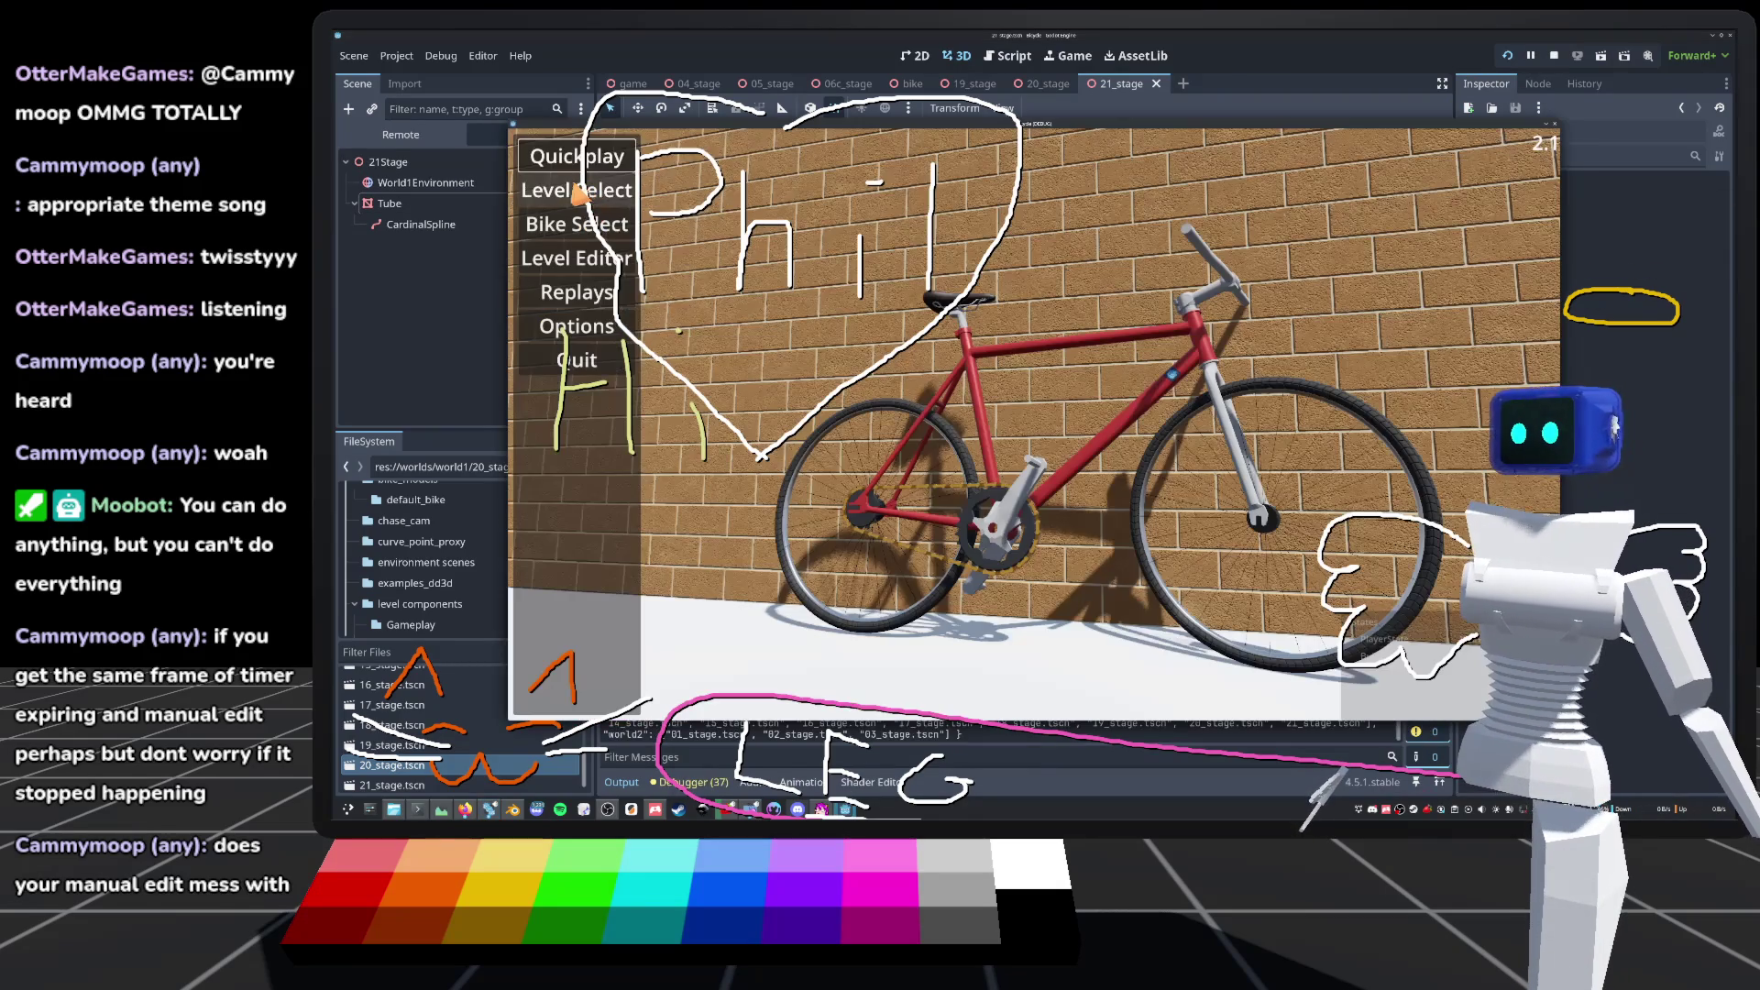
# Step: Load 21_stage from the game's Level Select grid
pyautogui.click(576, 190)
pyautogui.scroll(-3, 1100, 504)
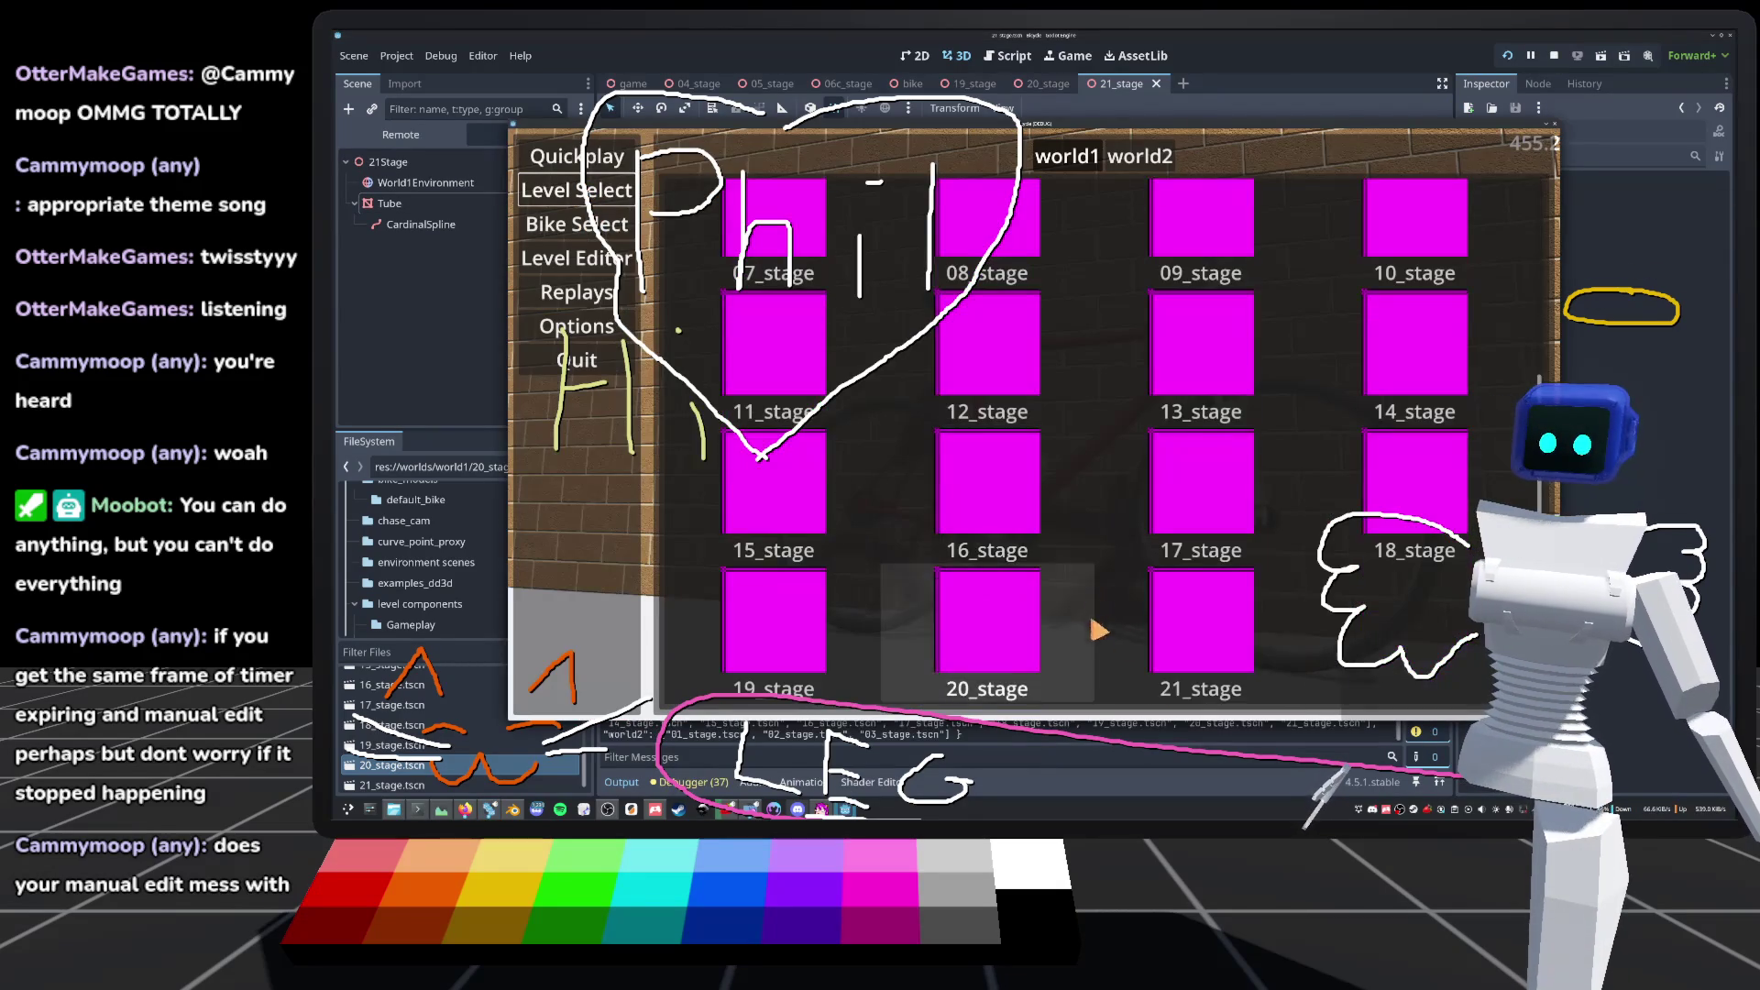
pyautogui.click(1210, 623)
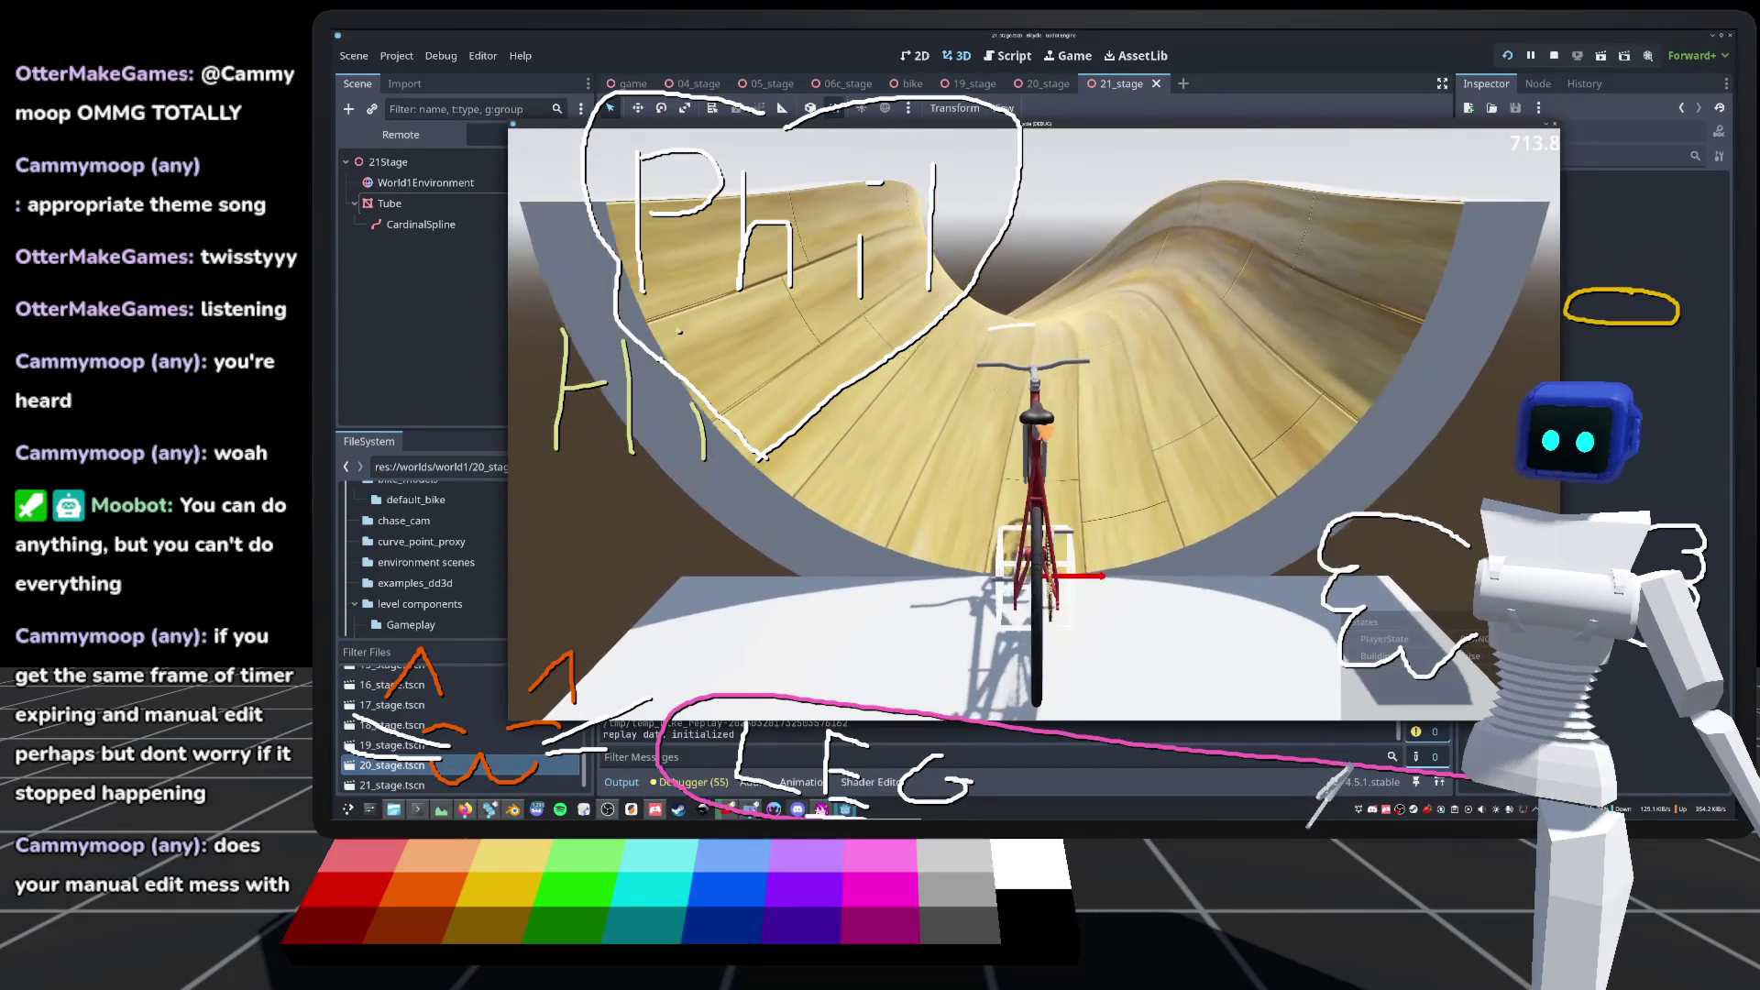
# Step: Ride the bike through the twisting wooden tube, resetting and toggling camera lock while testing
pyautogui.press('c')
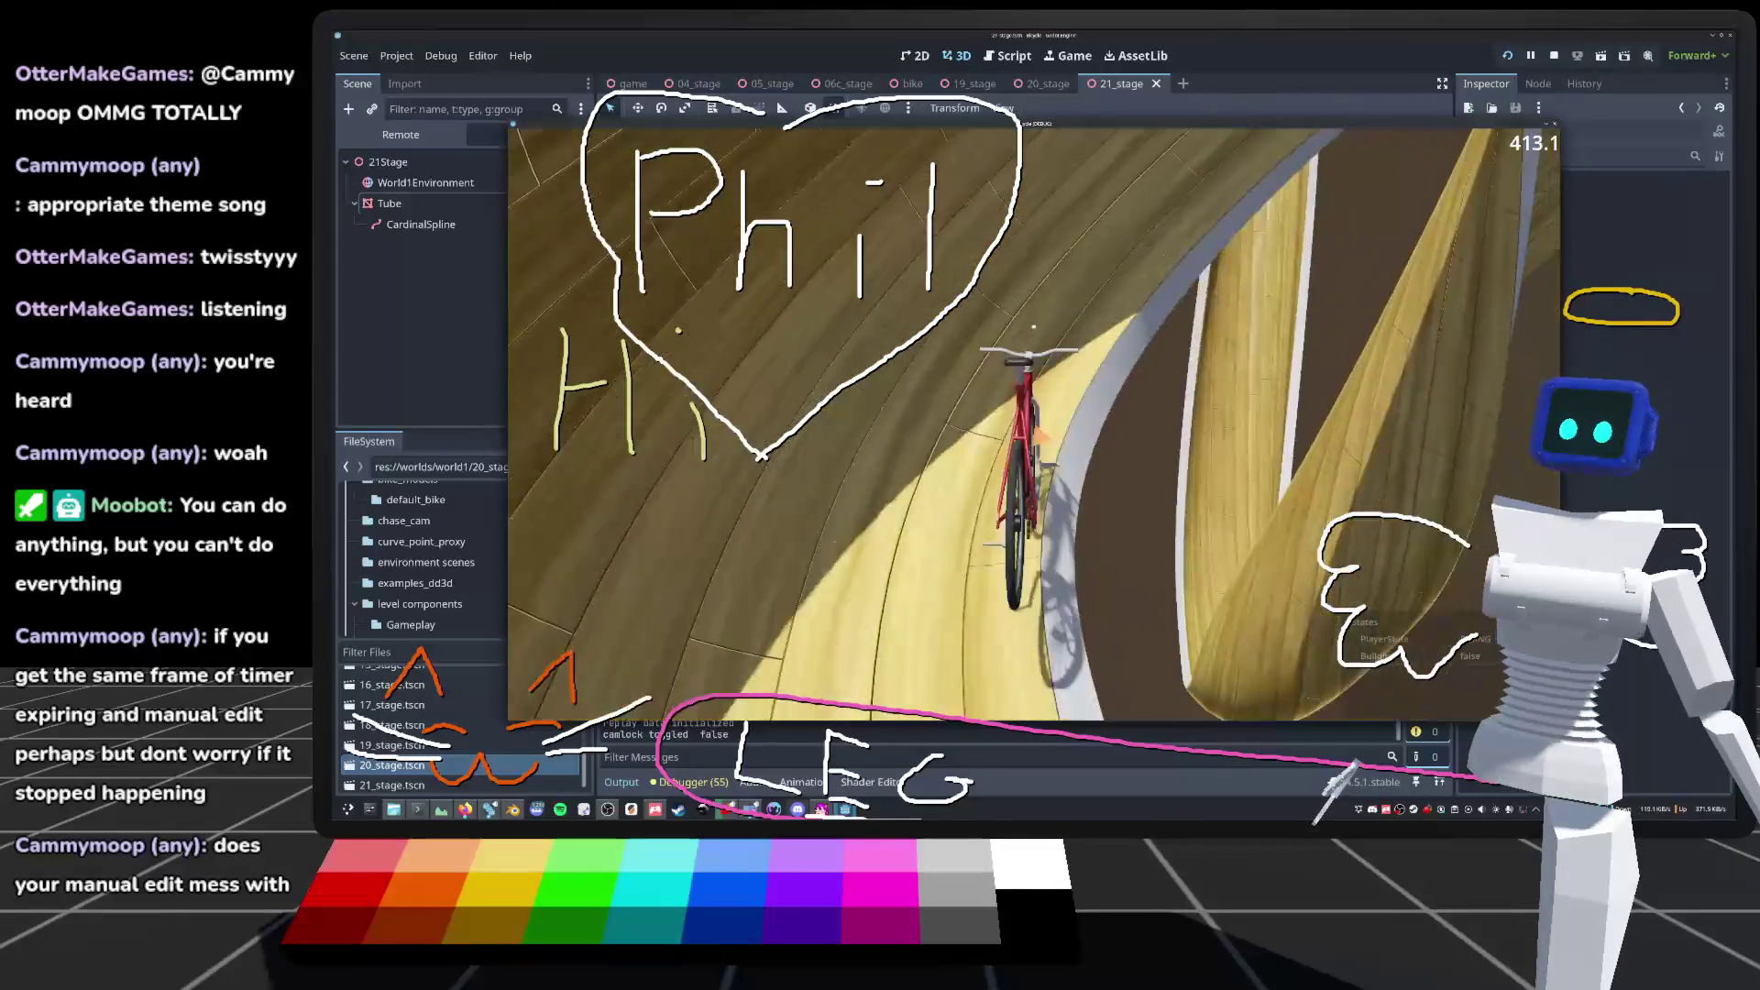
pyautogui.press('r')
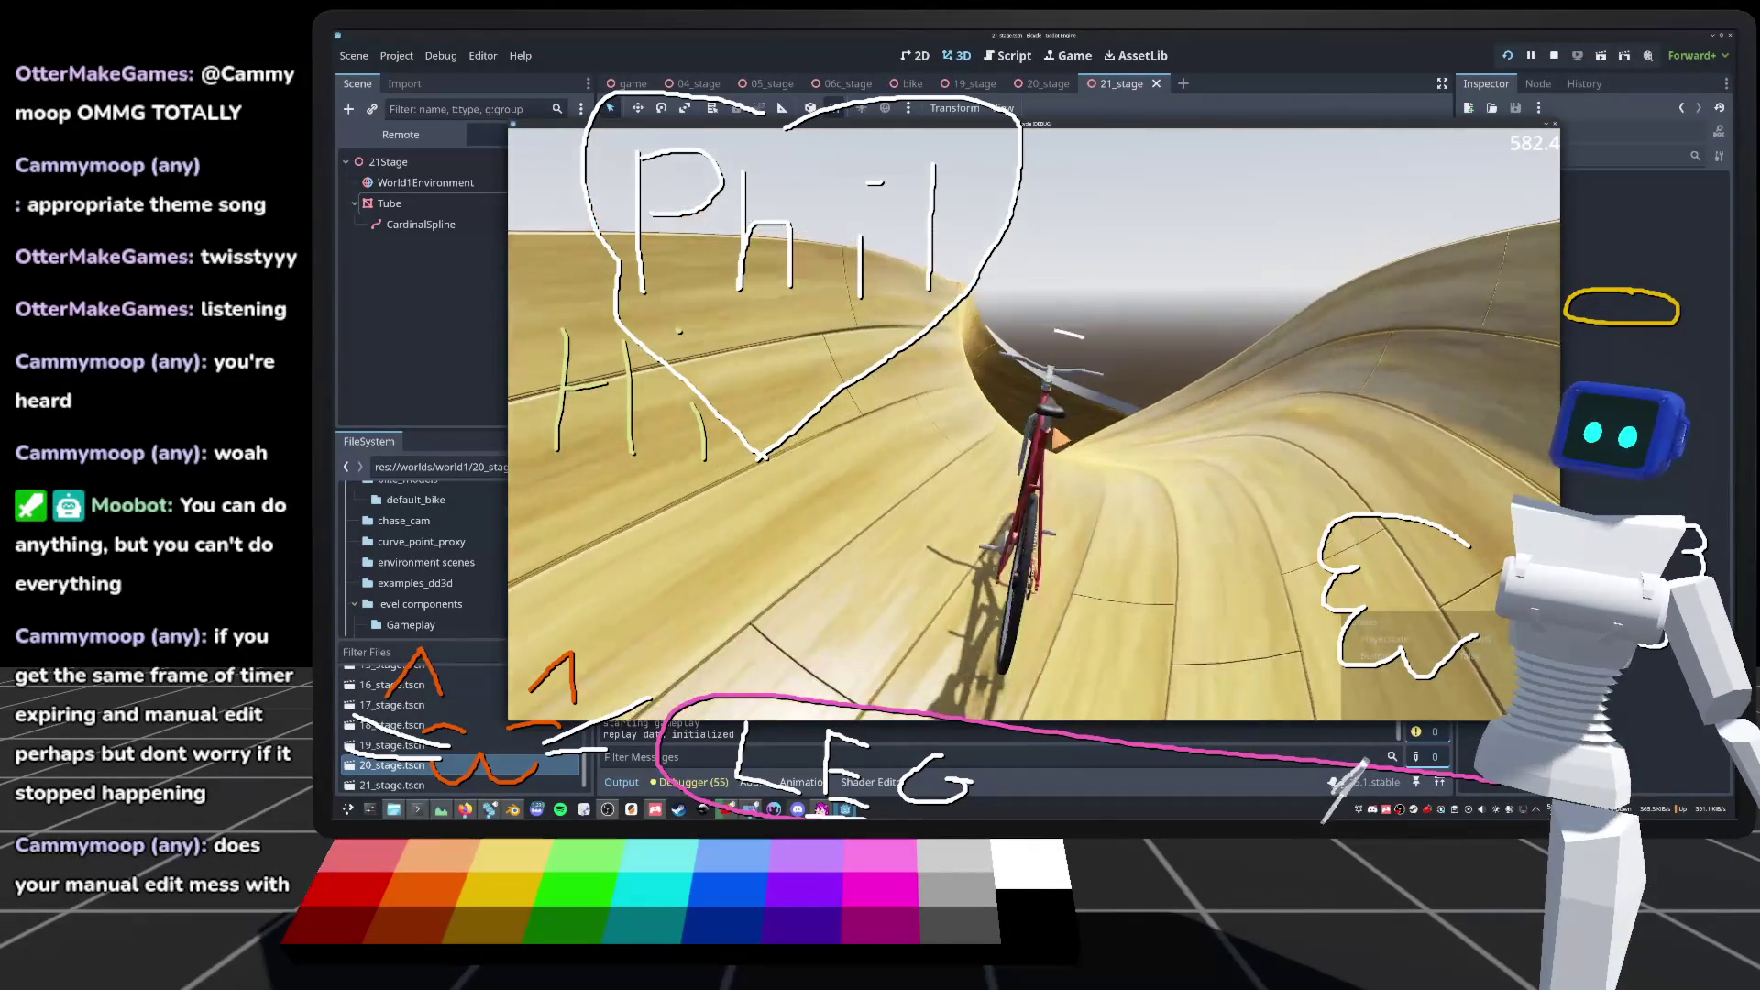
pyautogui.press('c')
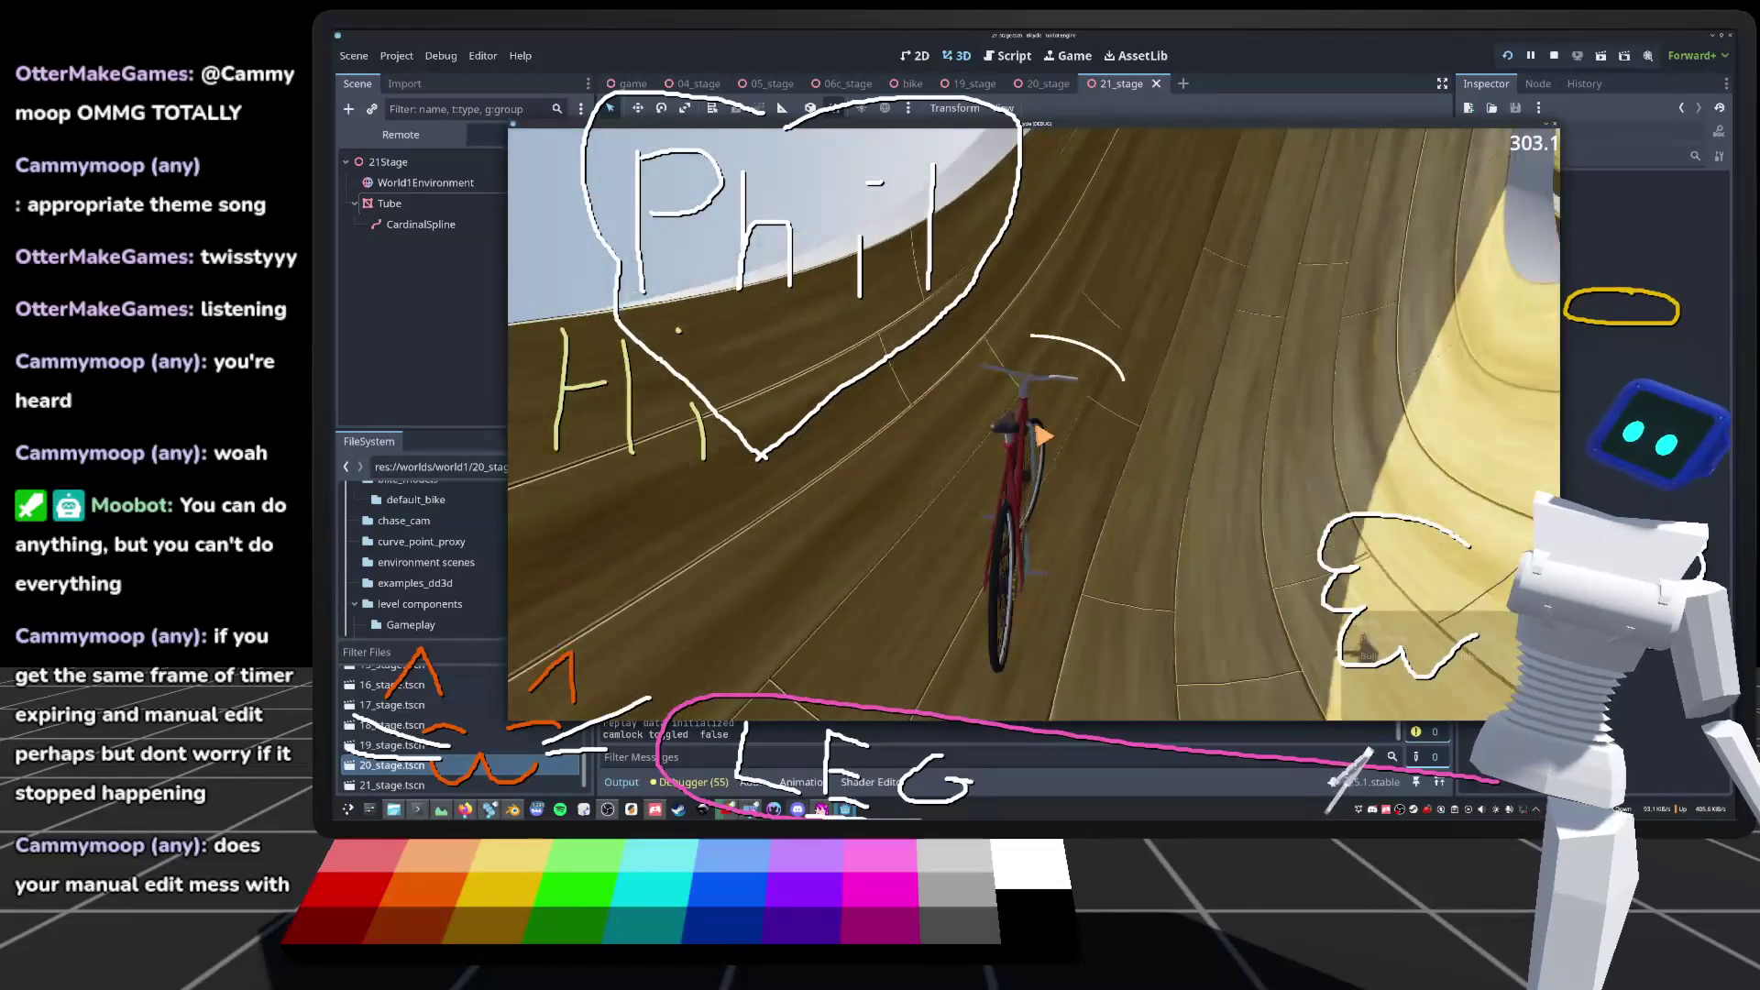
pyautogui.press('r')
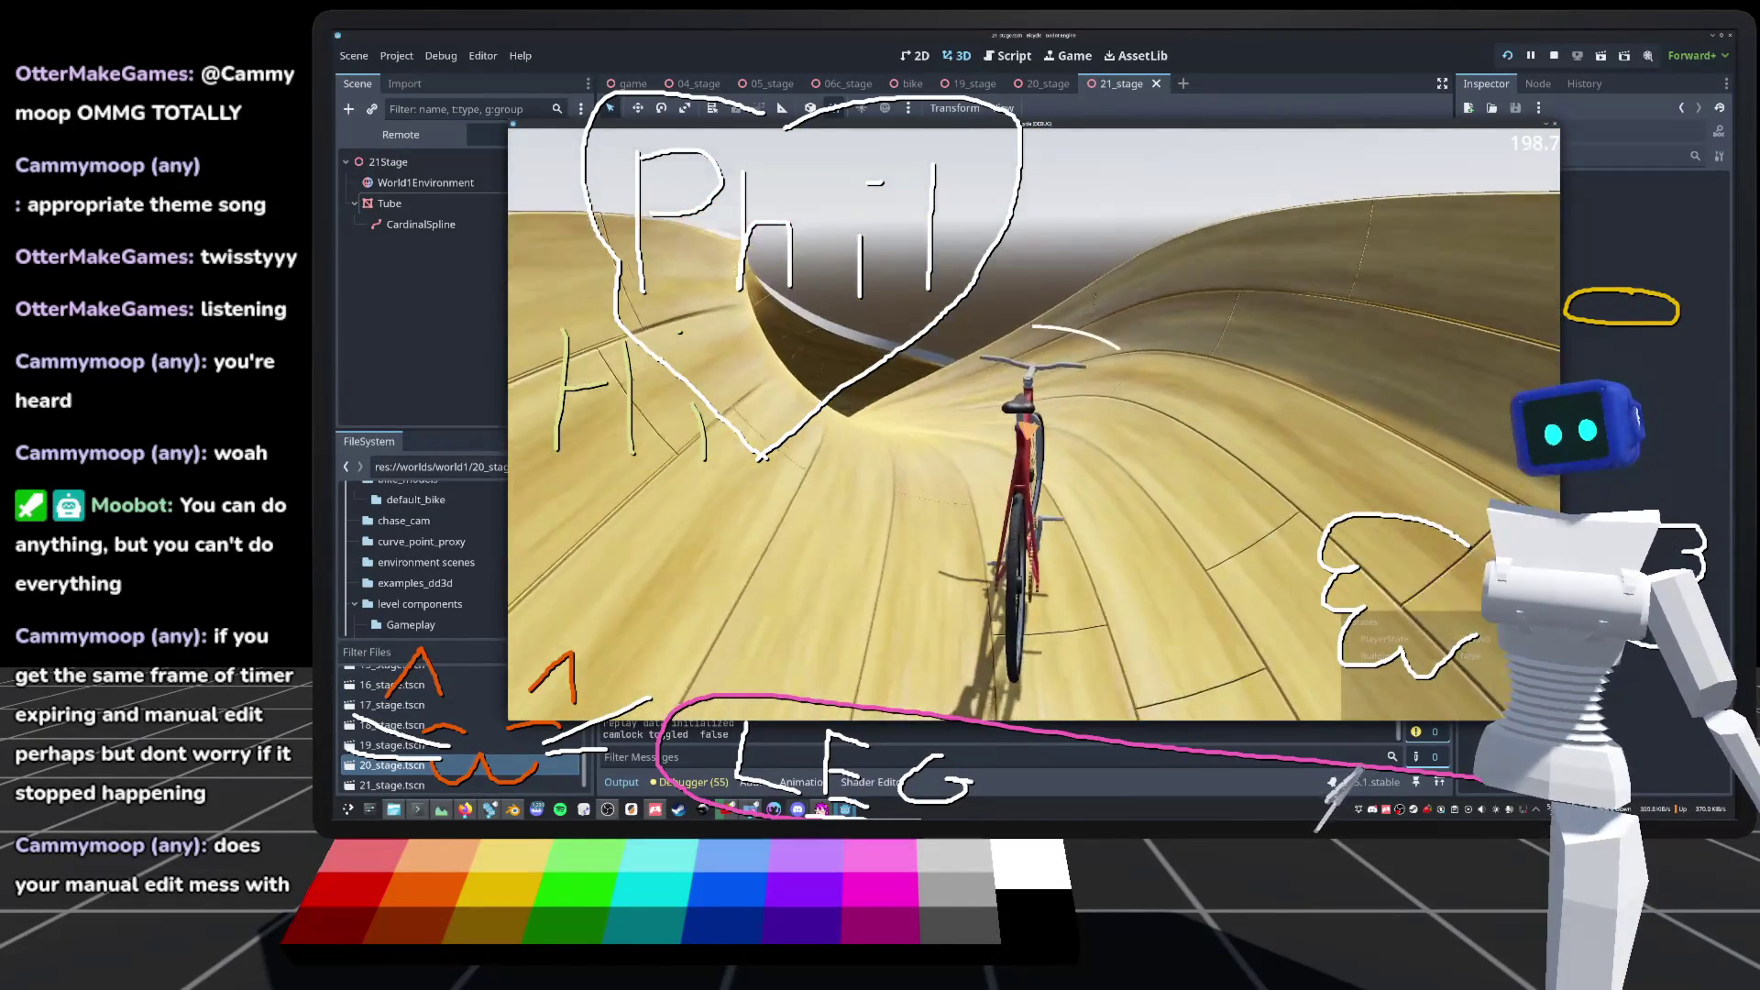
pyautogui.press('r')
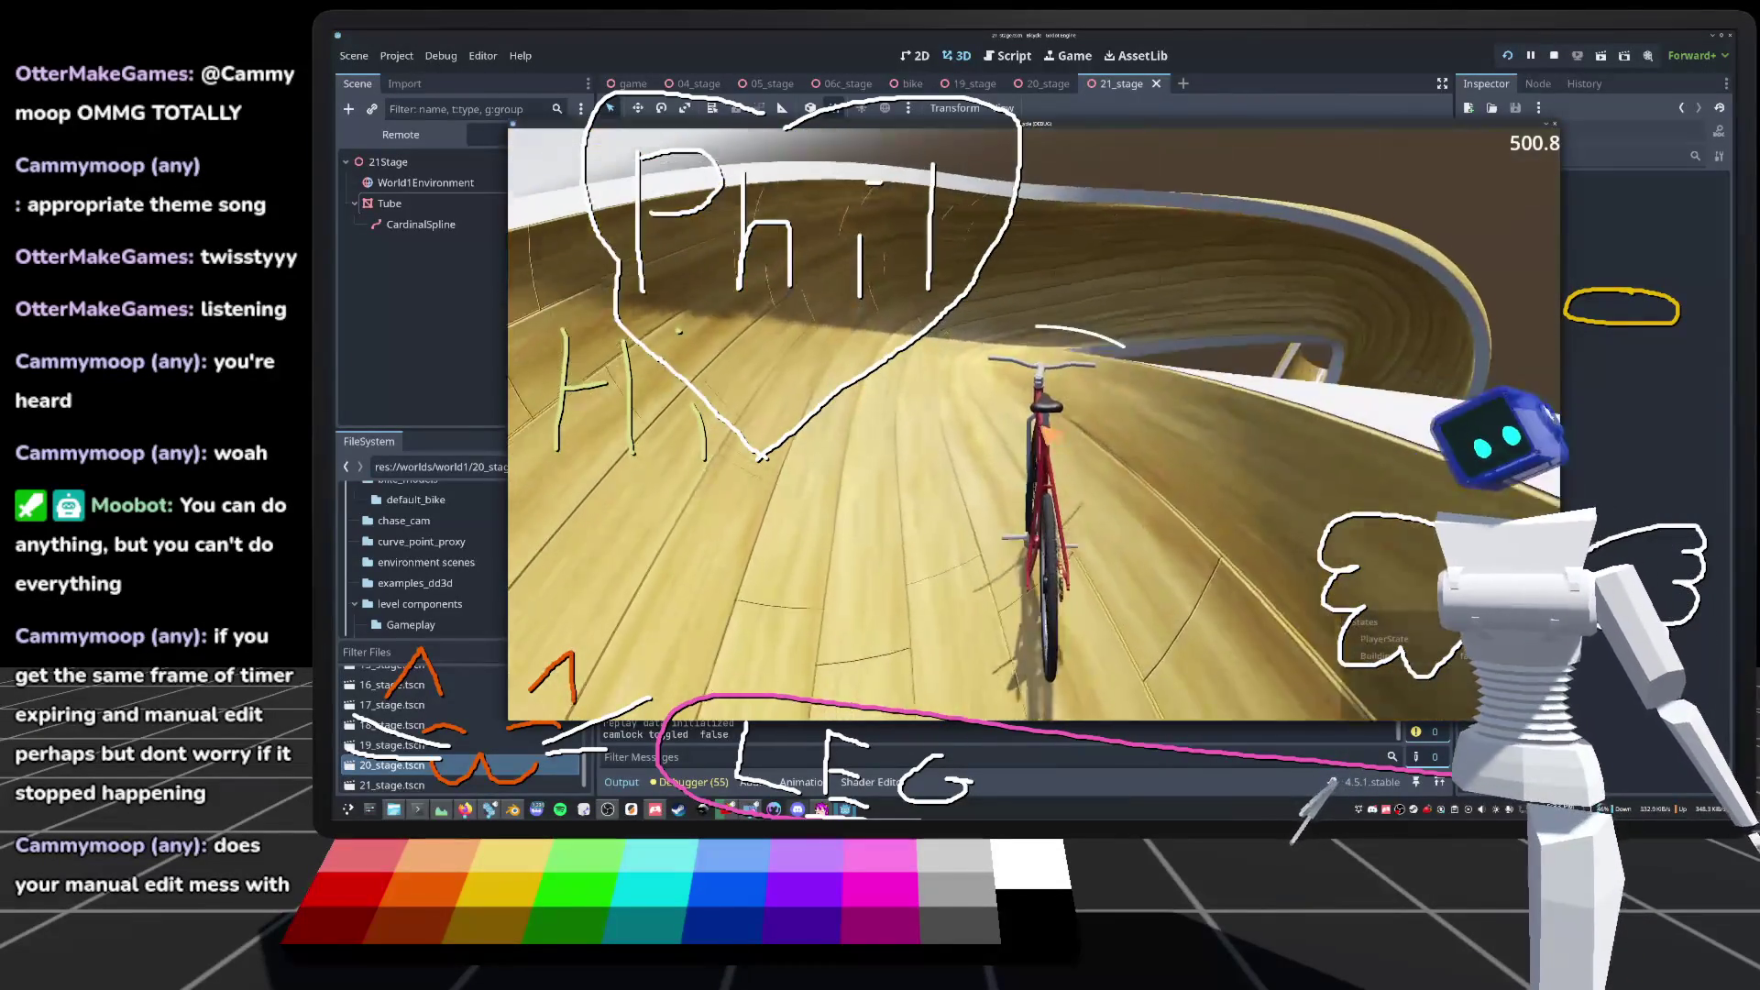
pyautogui.press('c')
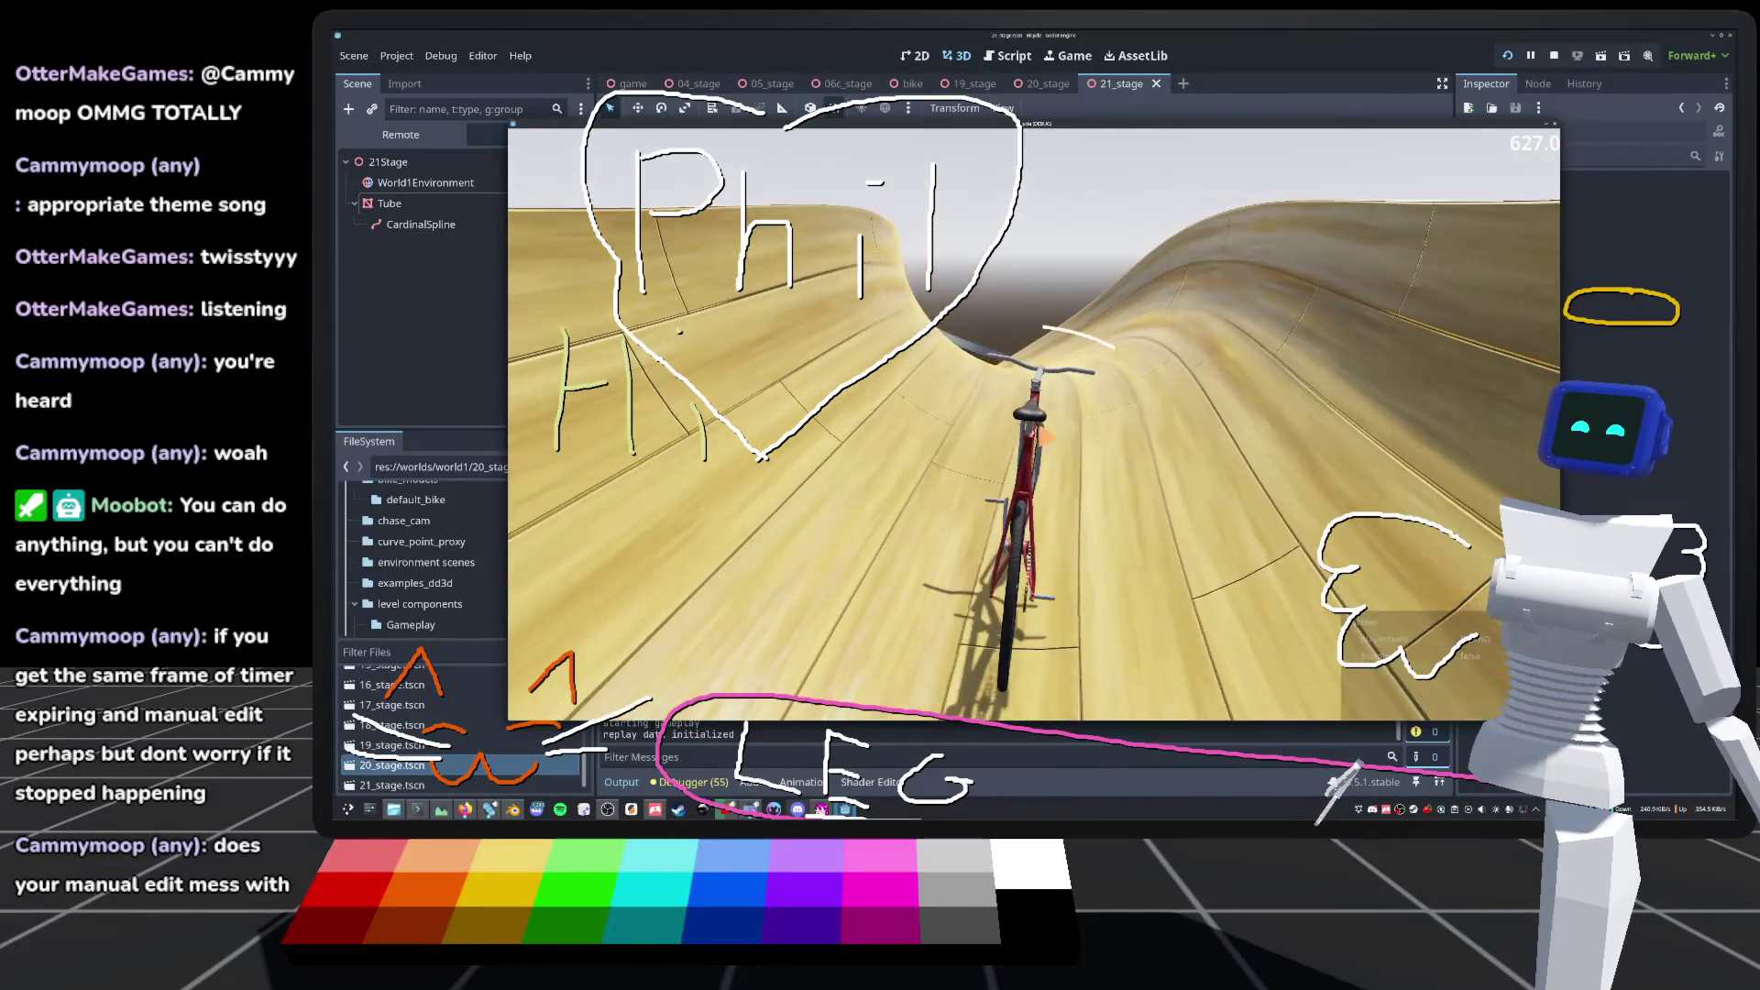
pyautogui.press('c')
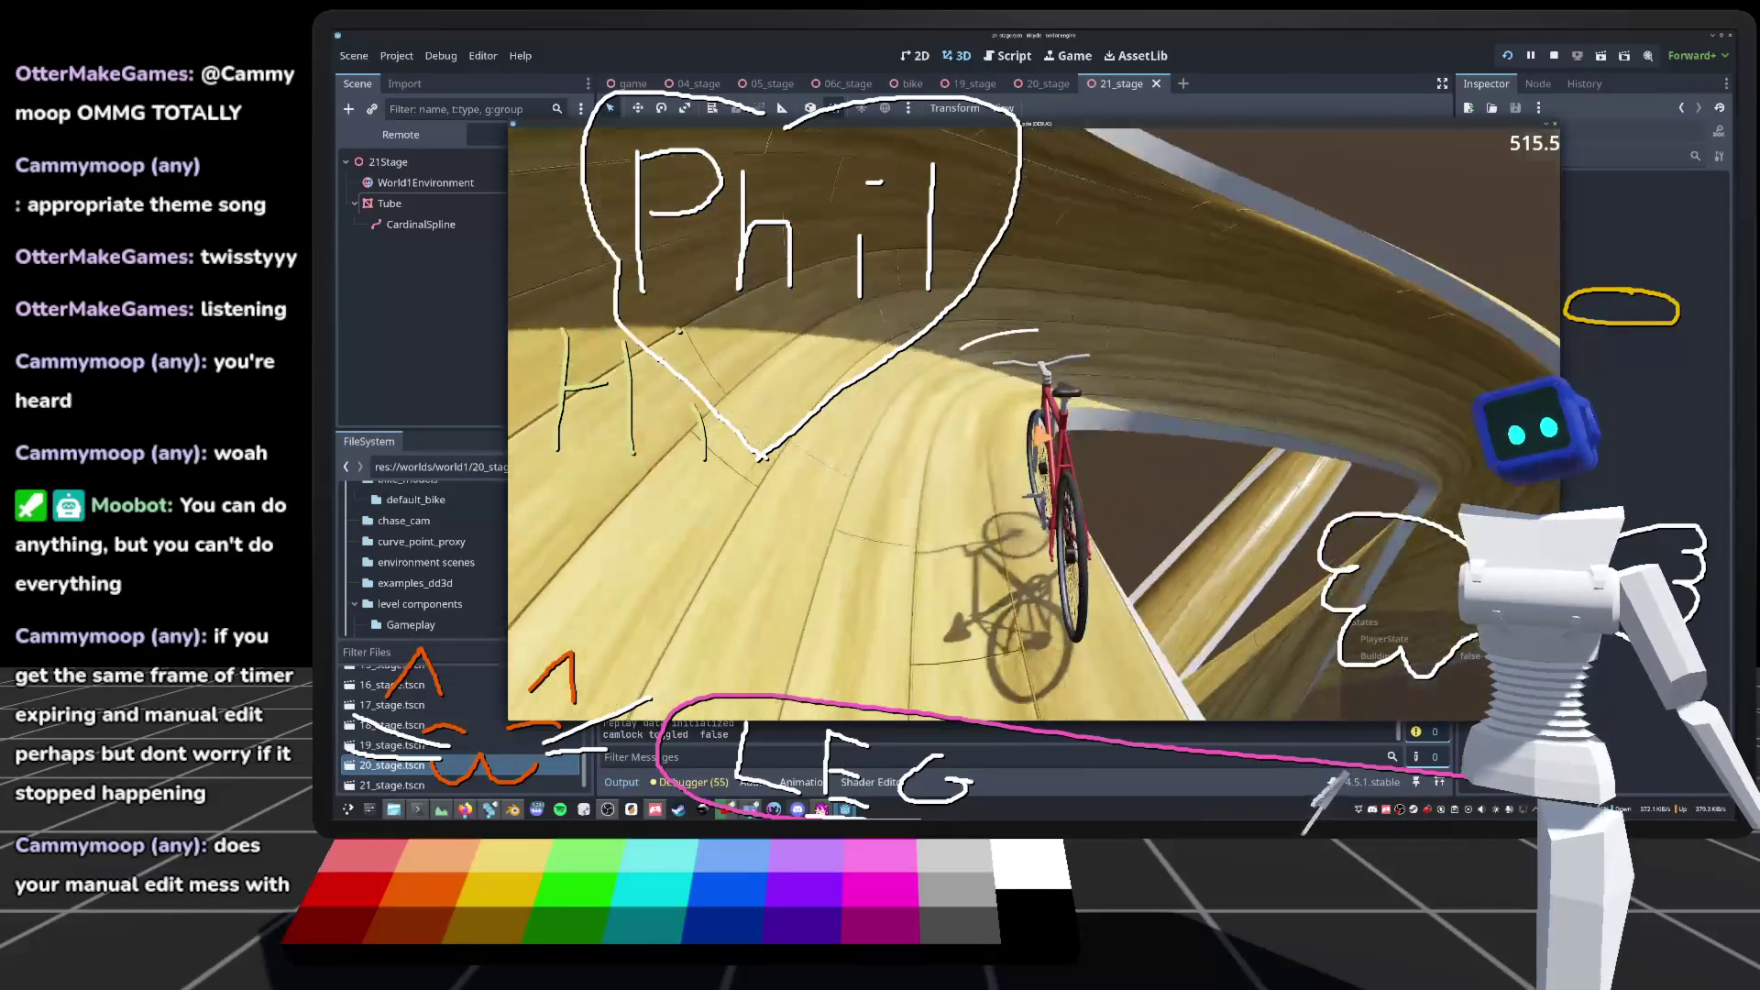
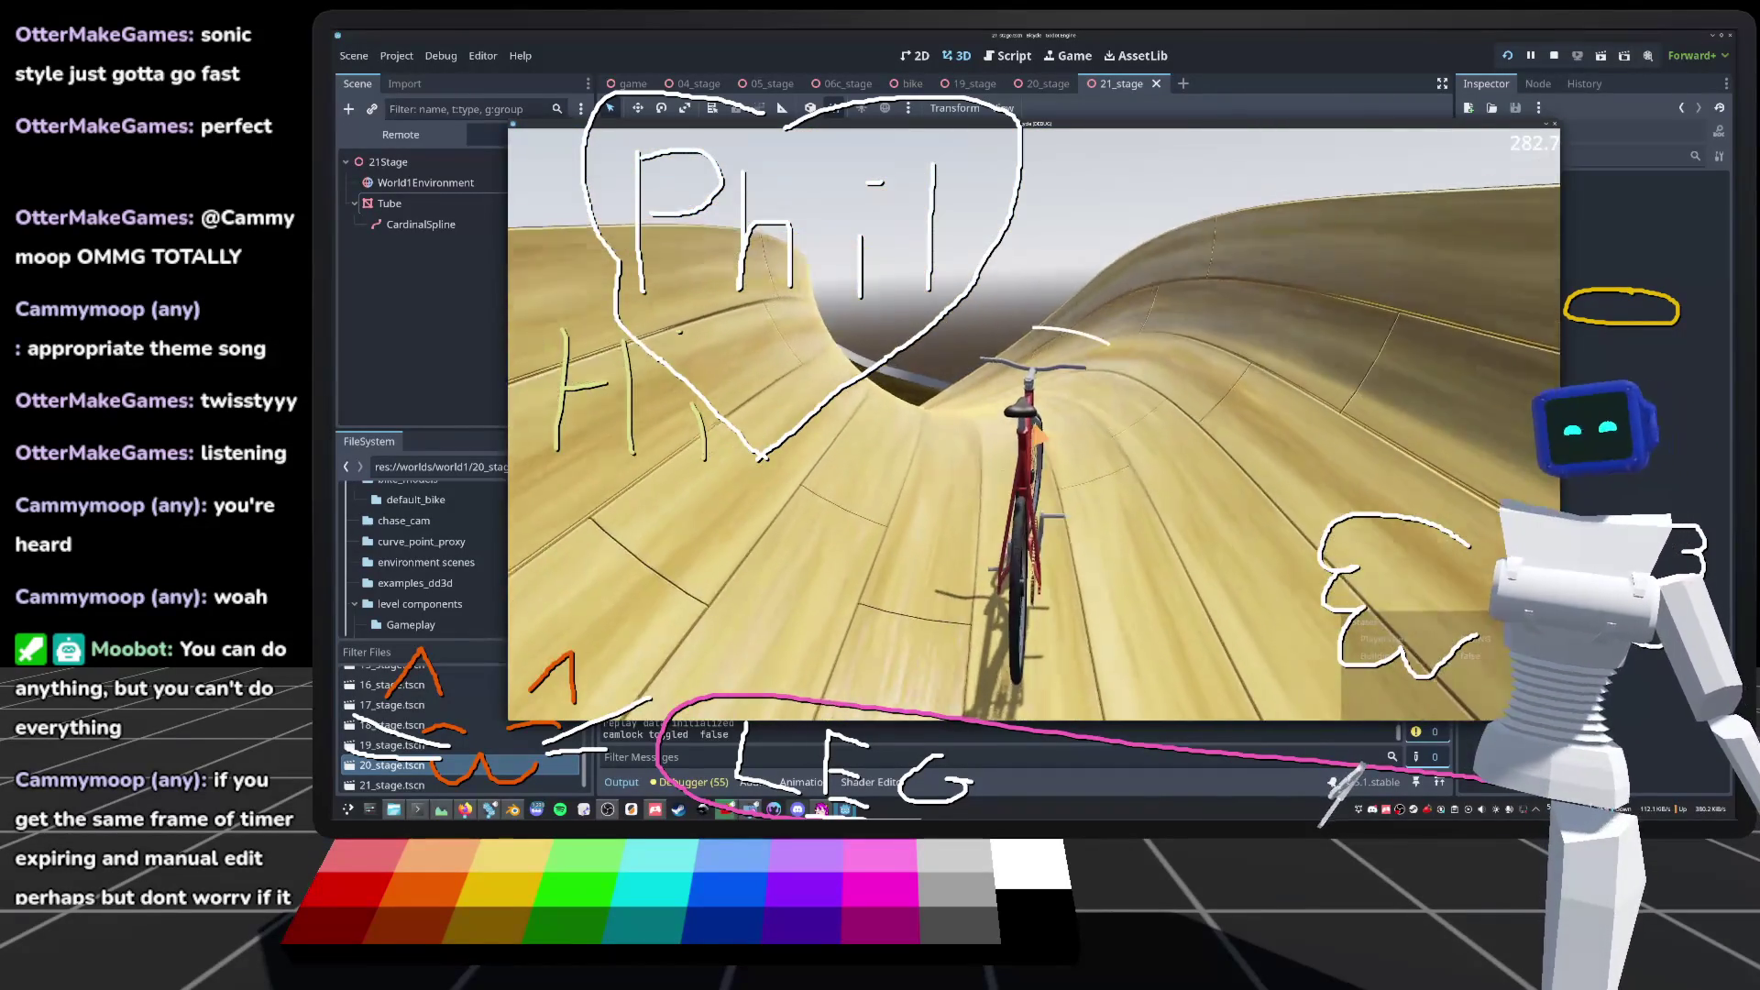
# Step: Ride the bike through the wooden tube, resetting it to the start with R after each run
pyautogui.press('r')
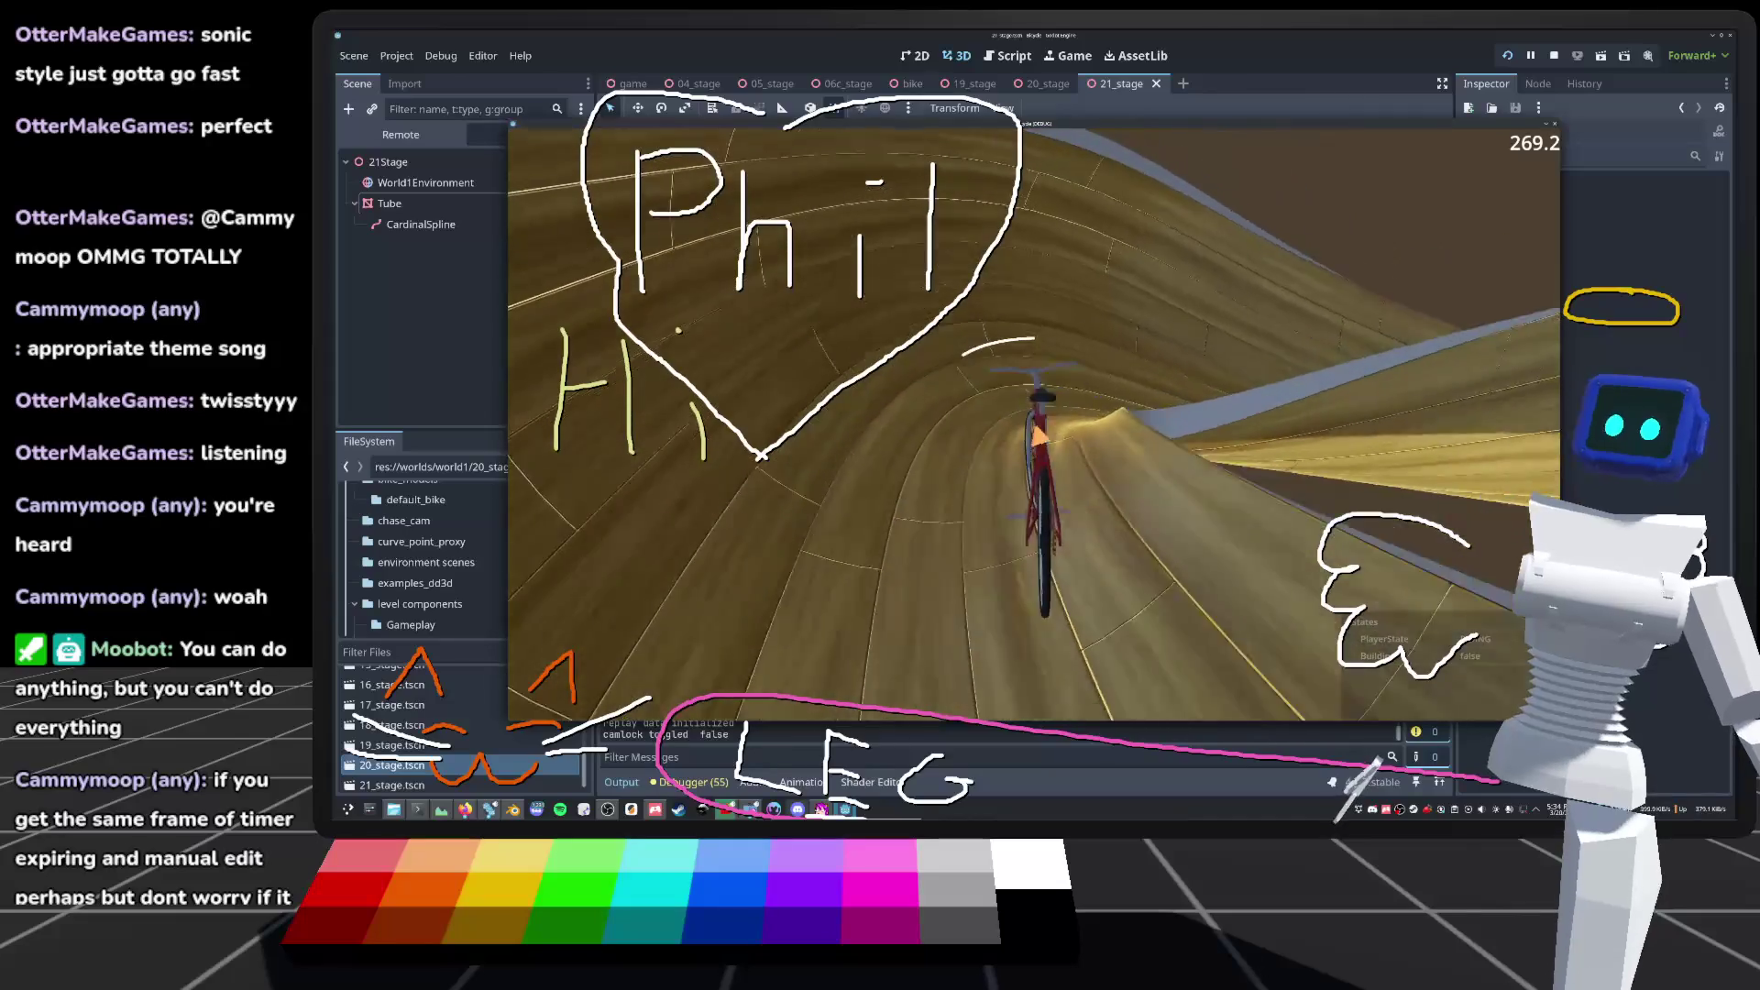
pyautogui.press('r')
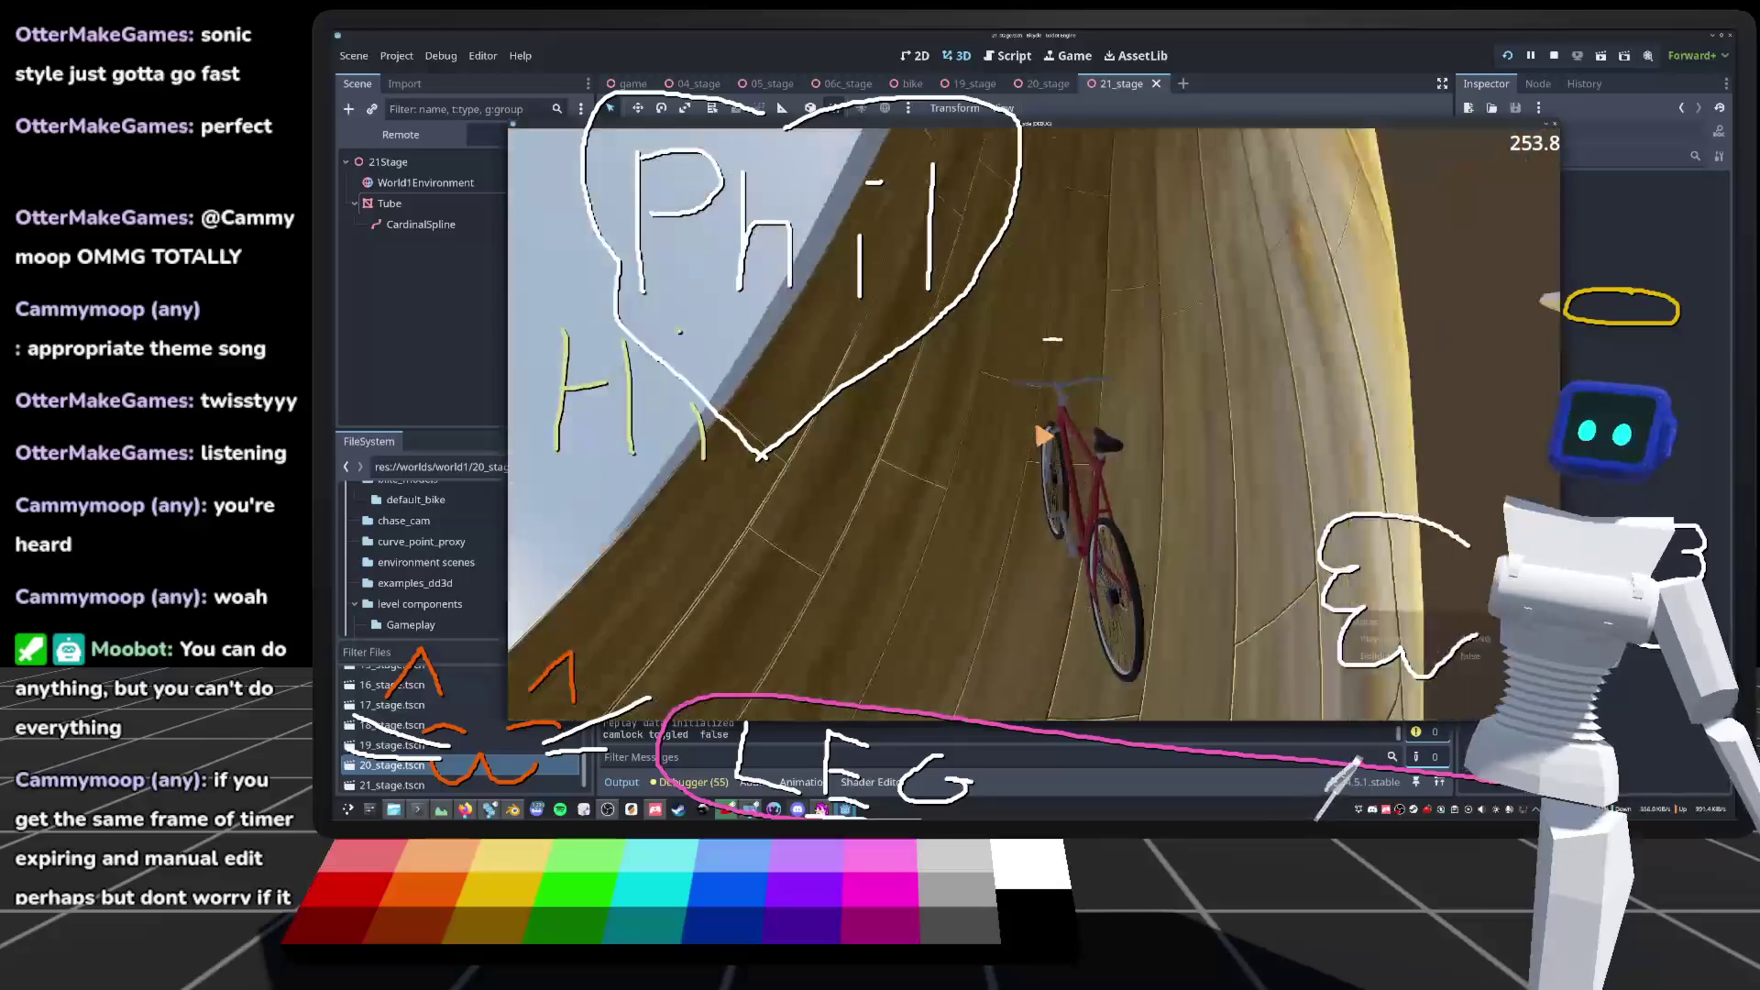
pyautogui.press('r')
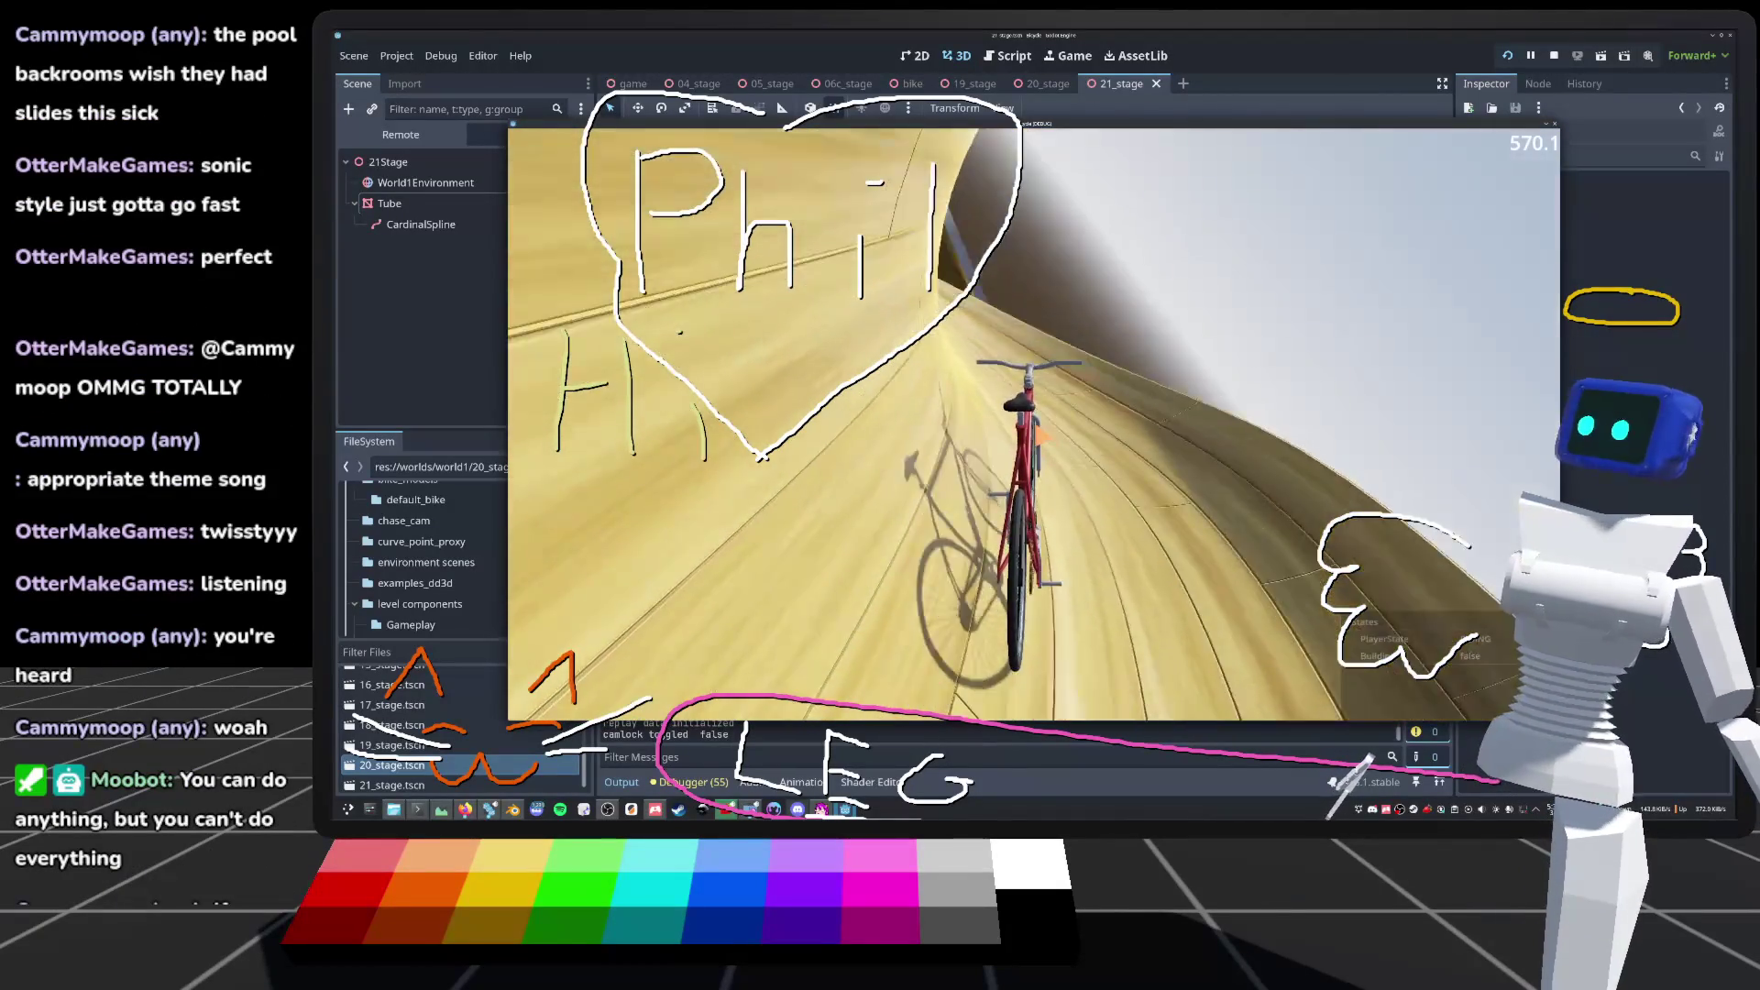
pyautogui.press('r')
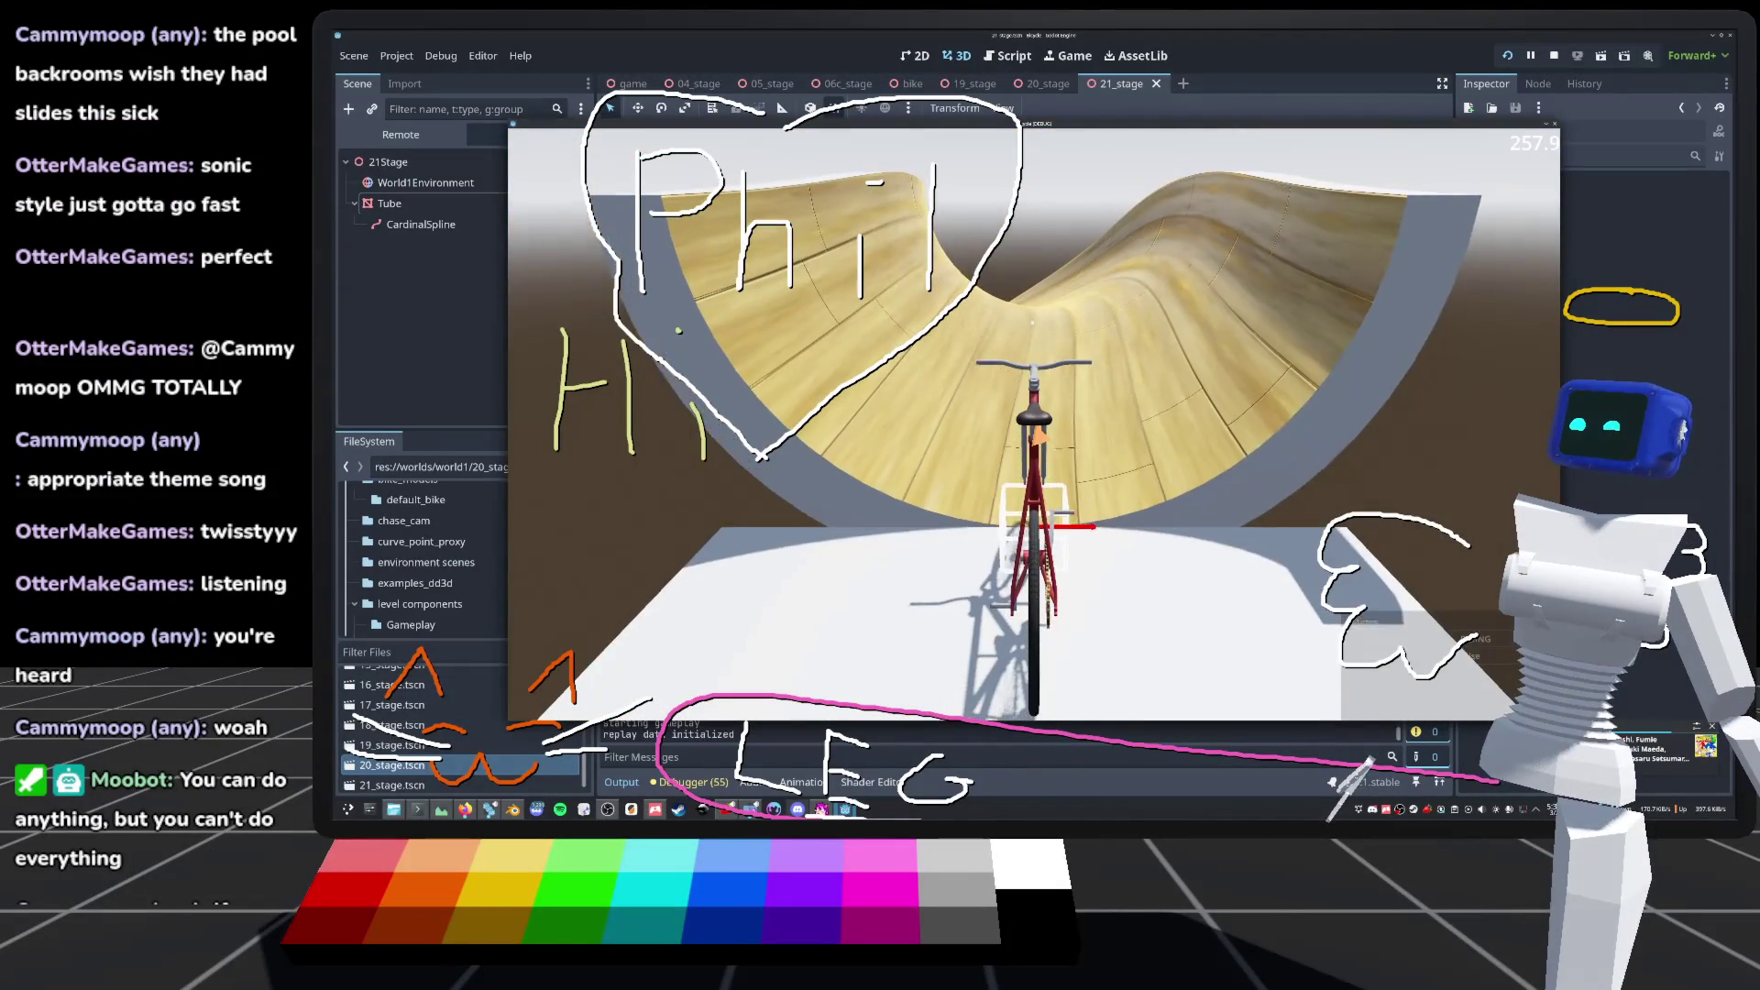
# Step: Unlock the game camera with C, restart the game with F5, and reset the bike again
pyautogui.press('c')
pyautogui.press('F5')
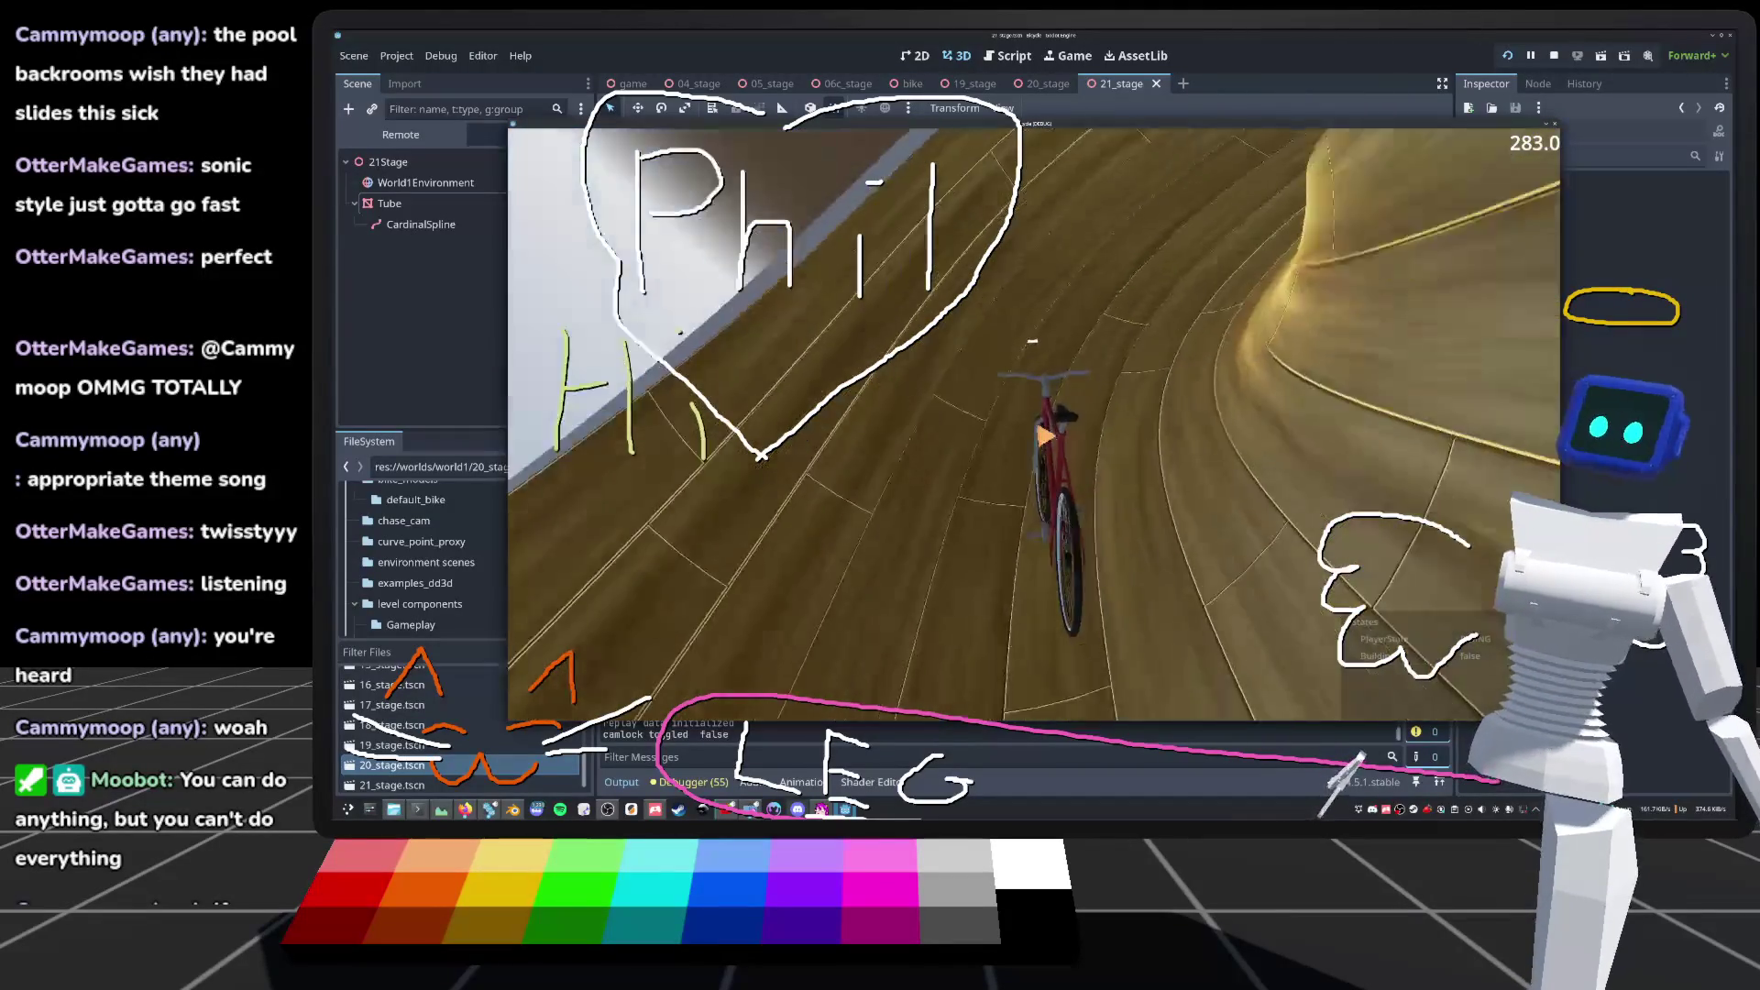
pyautogui.press('r')
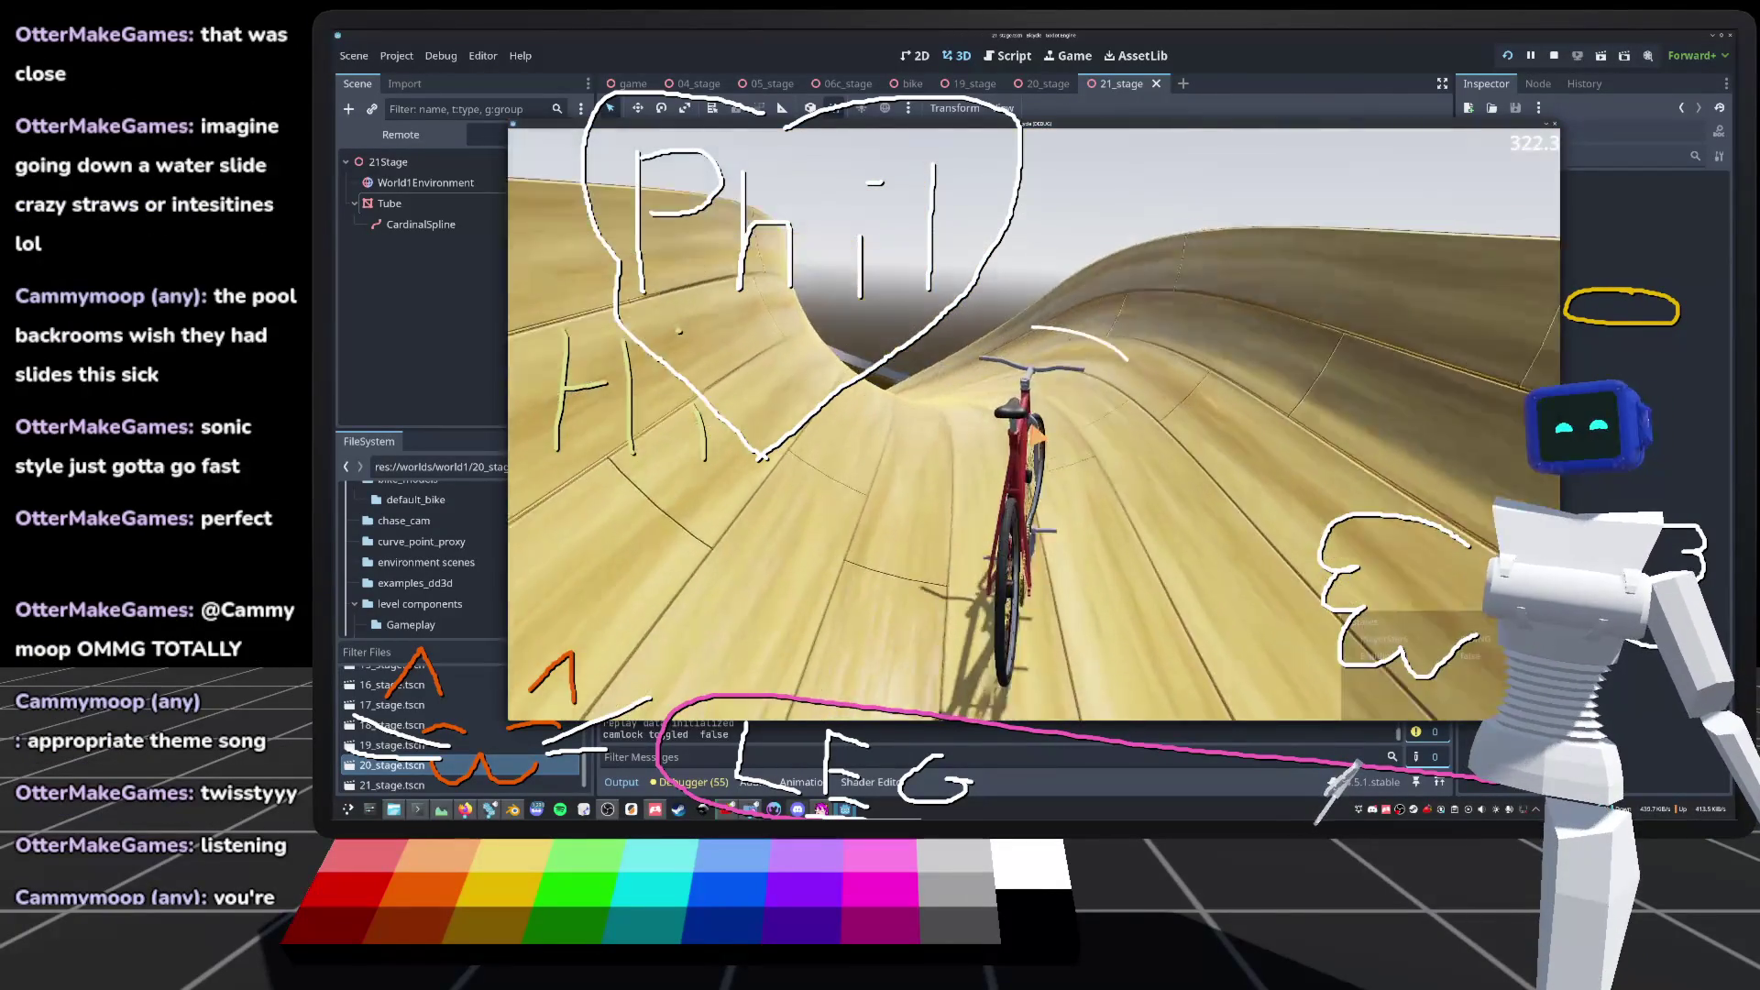
# Step: Ride the tube several more times, resetting with R and trying other camera angles with Escape and C
pyautogui.press('r')
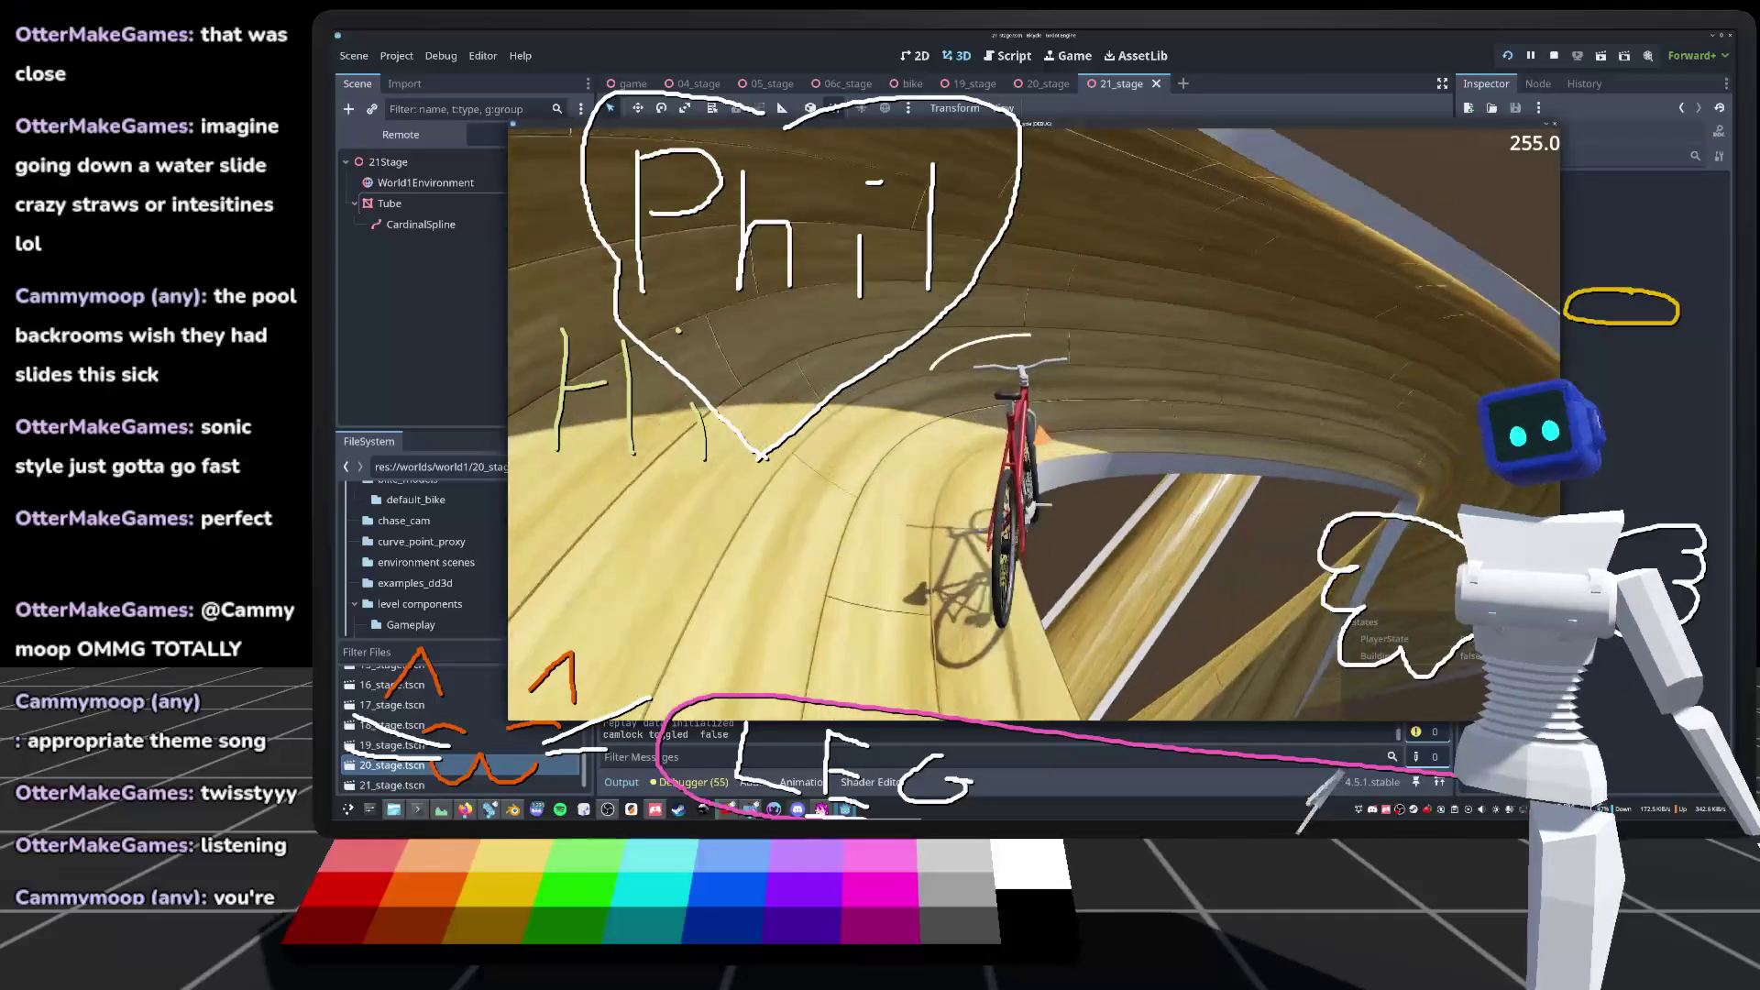
pyautogui.press('Escape')
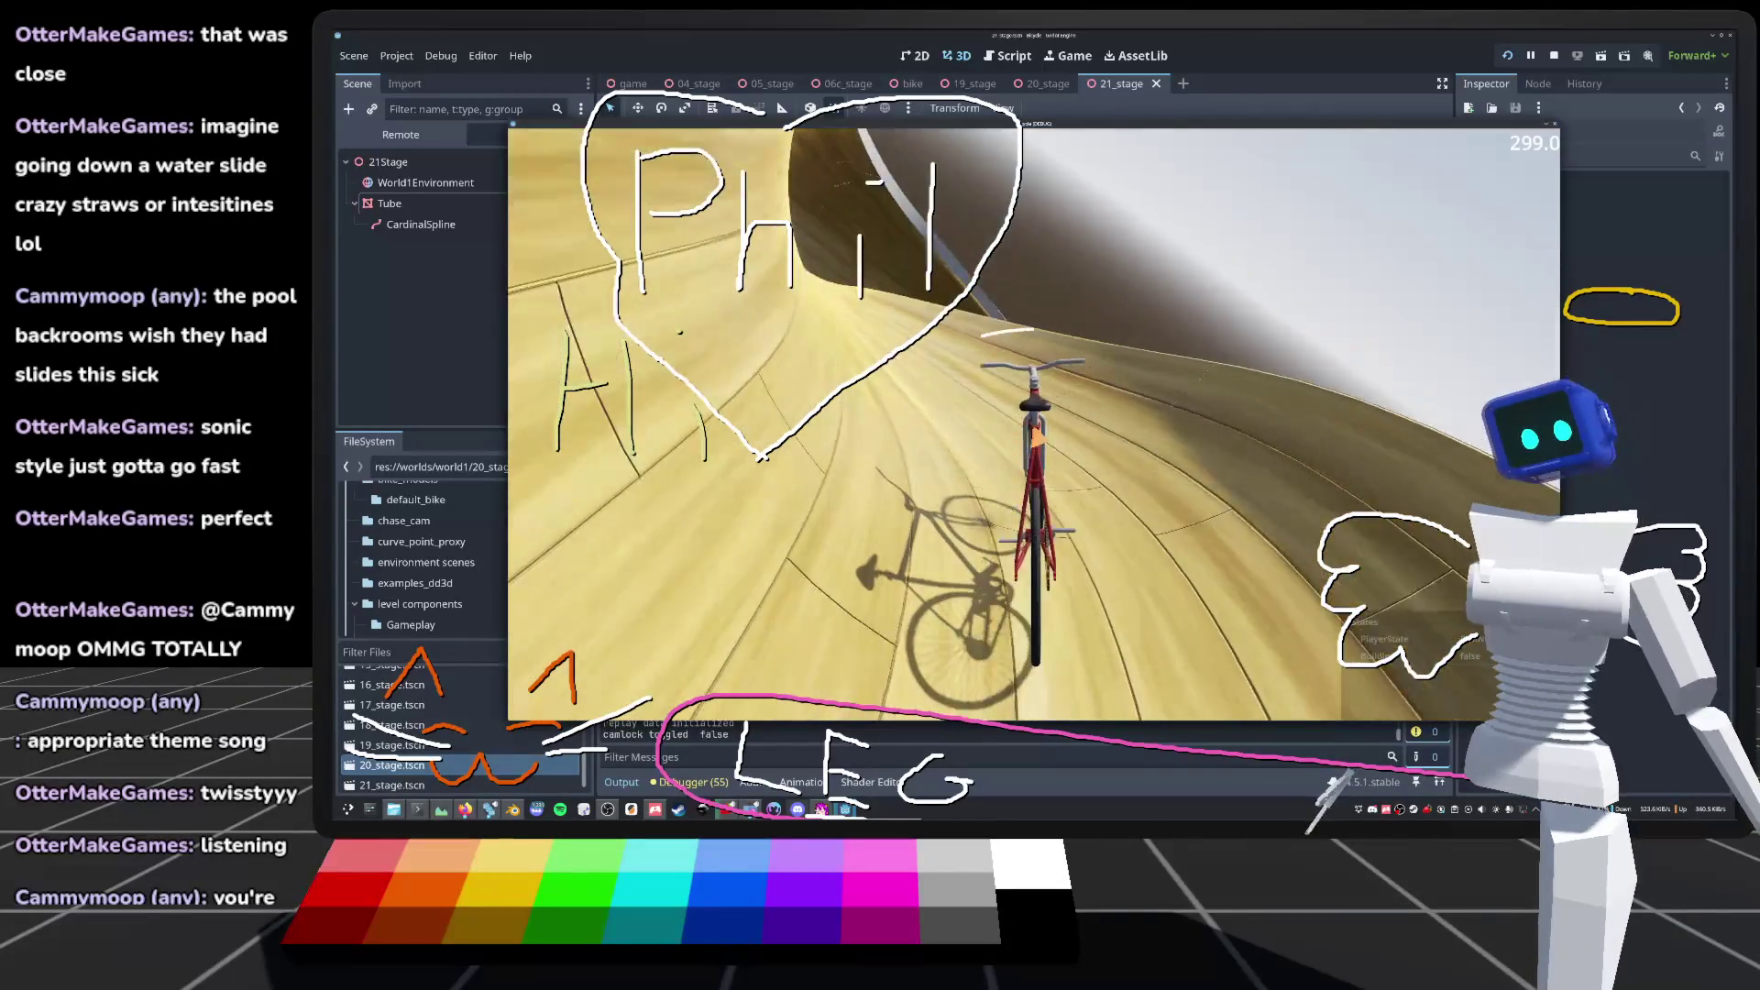
pyautogui.press('r')
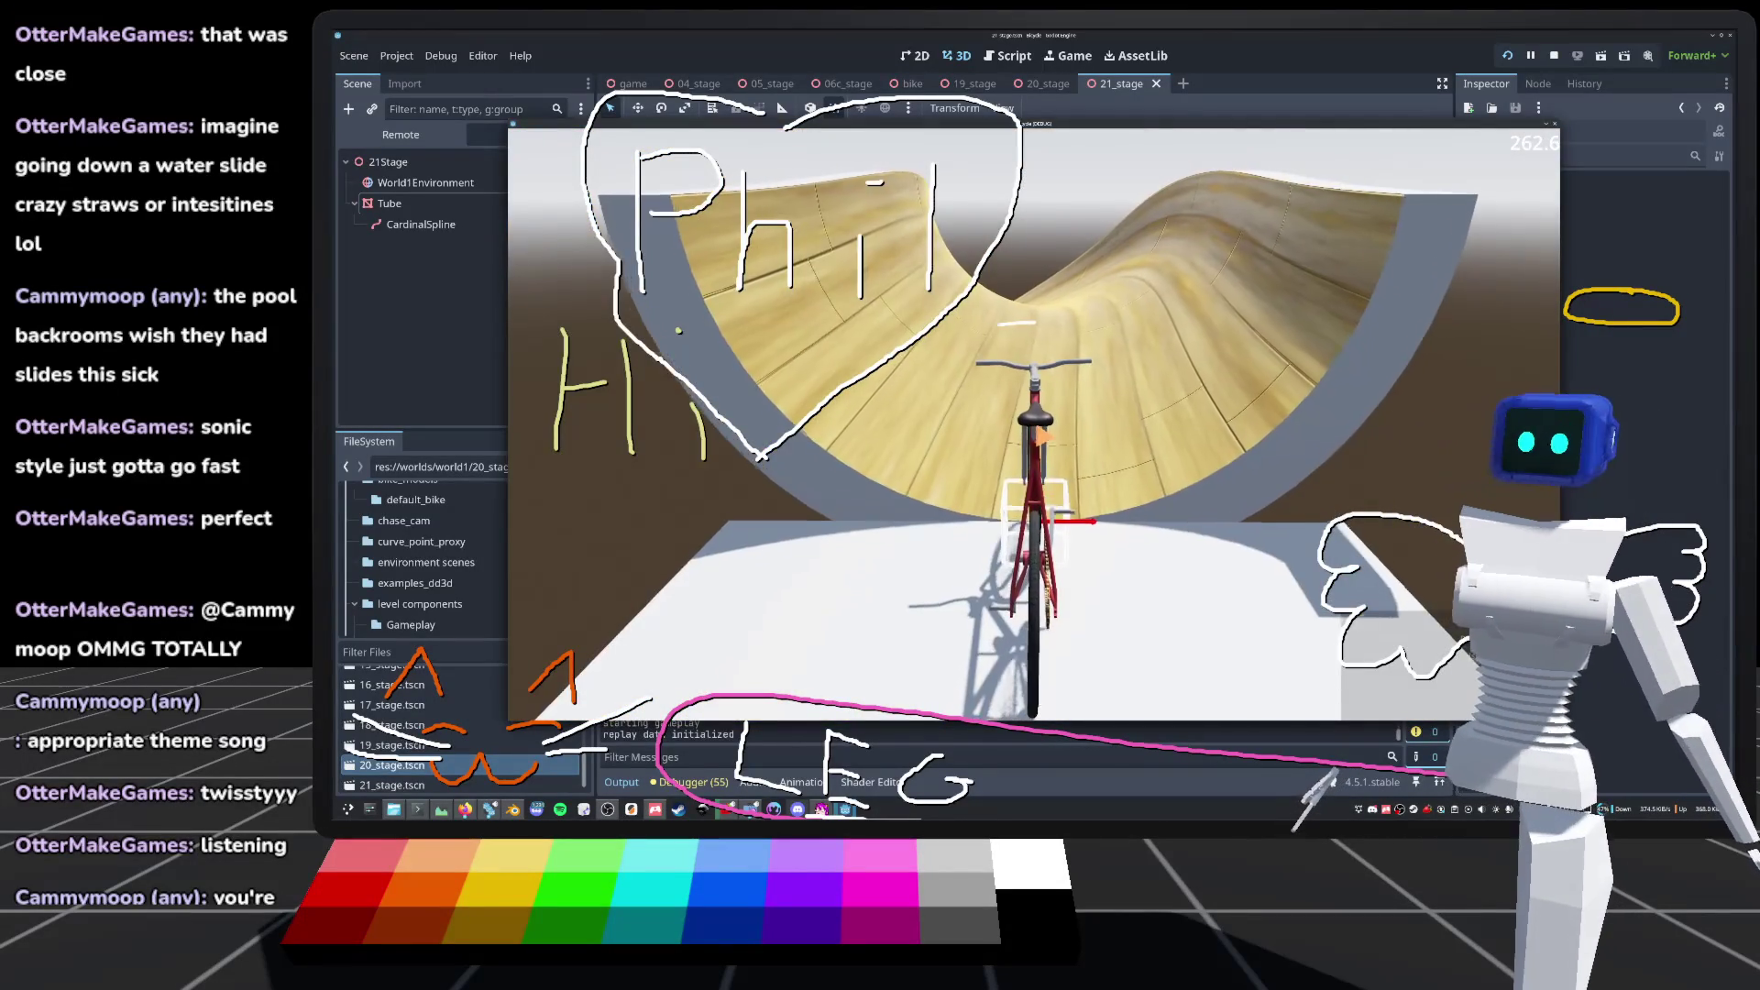
pyautogui.press('Escape')
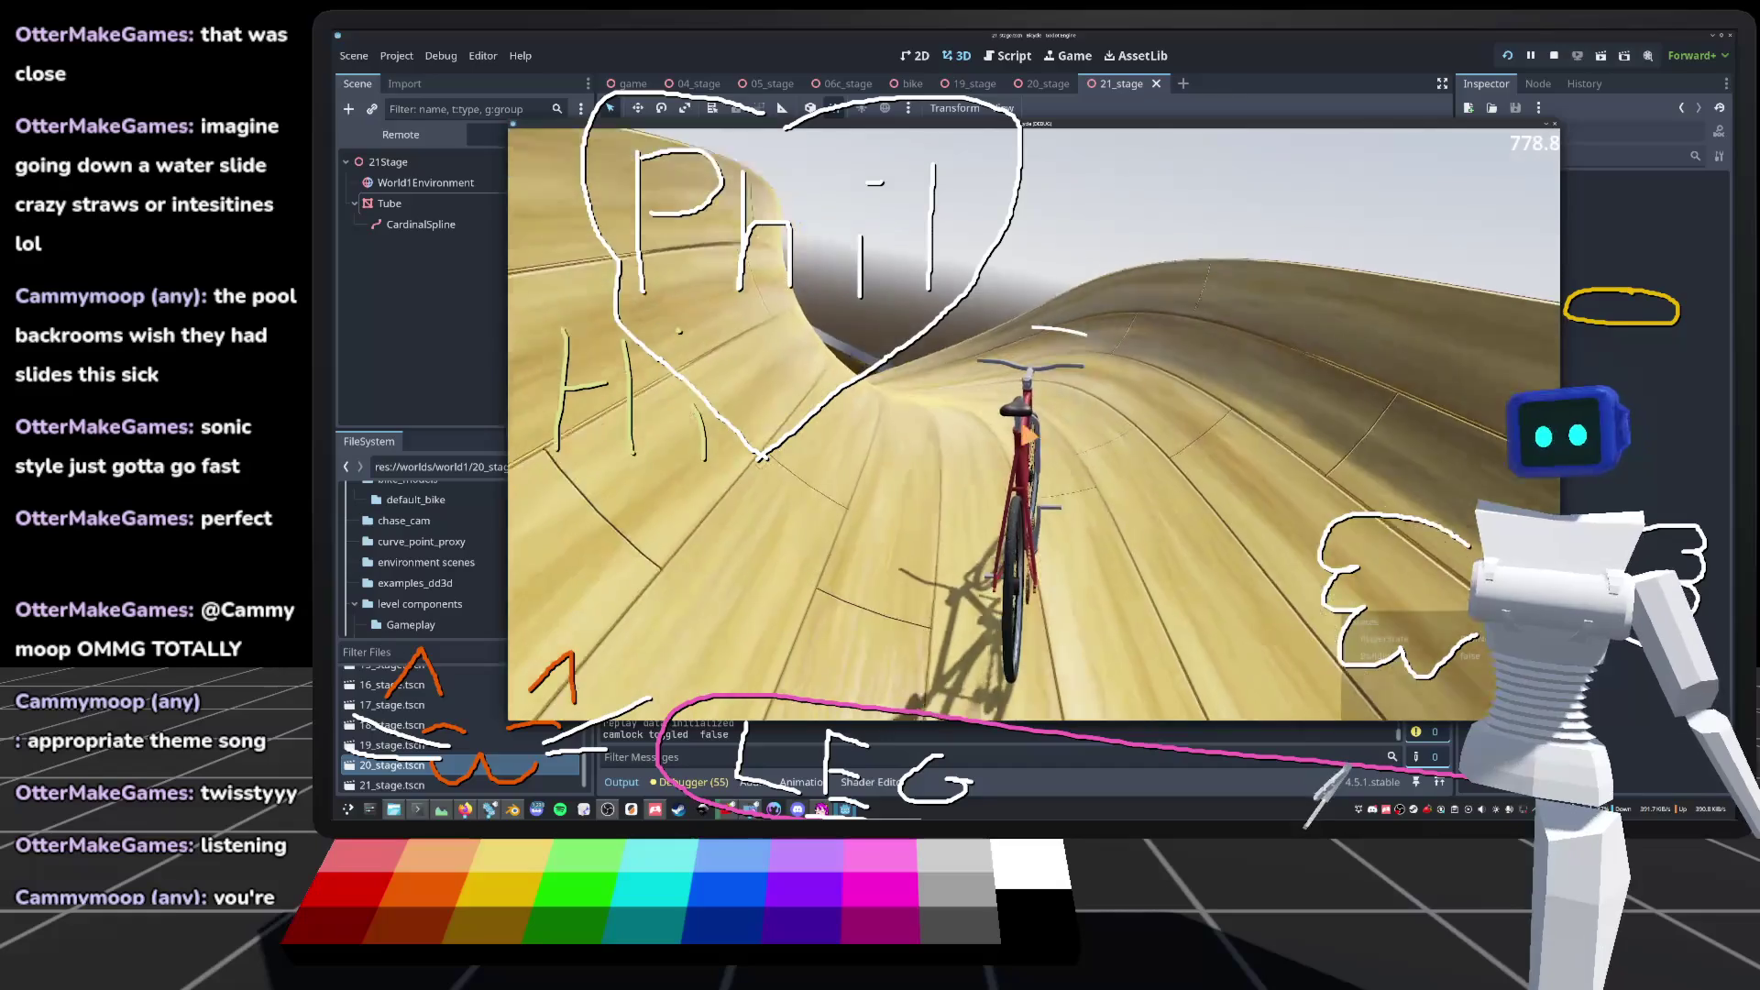
pyautogui.press('r')
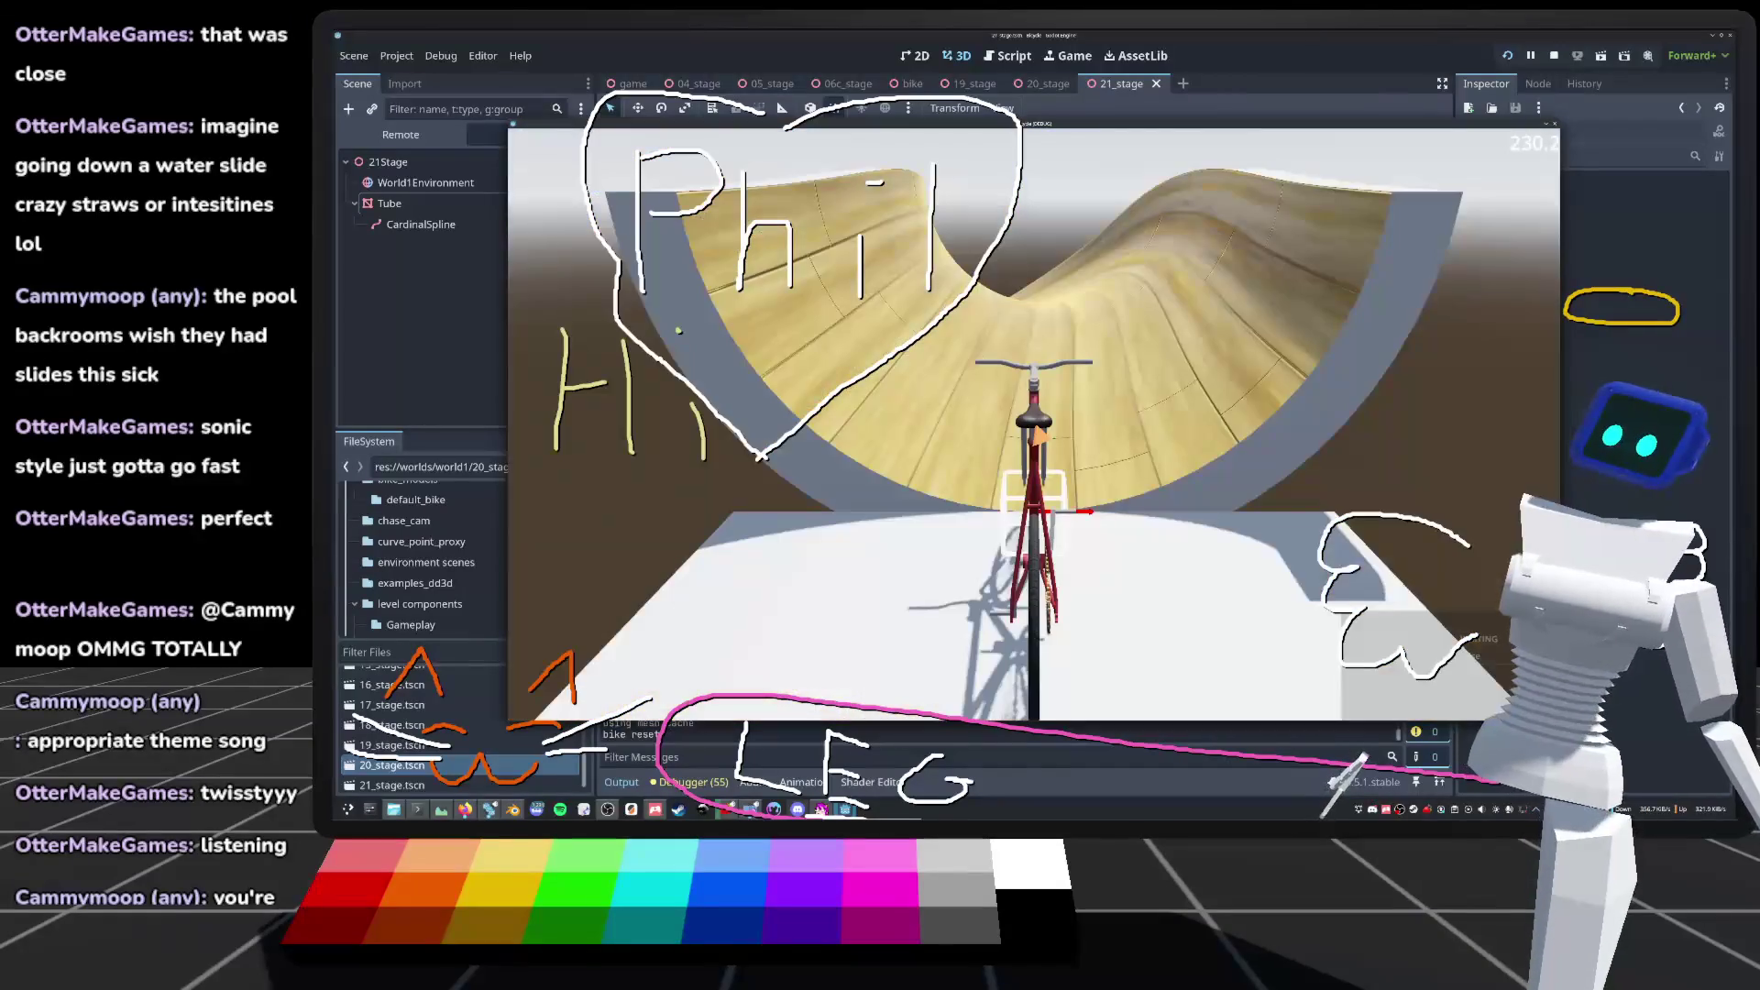
pyautogui.press('Escape')
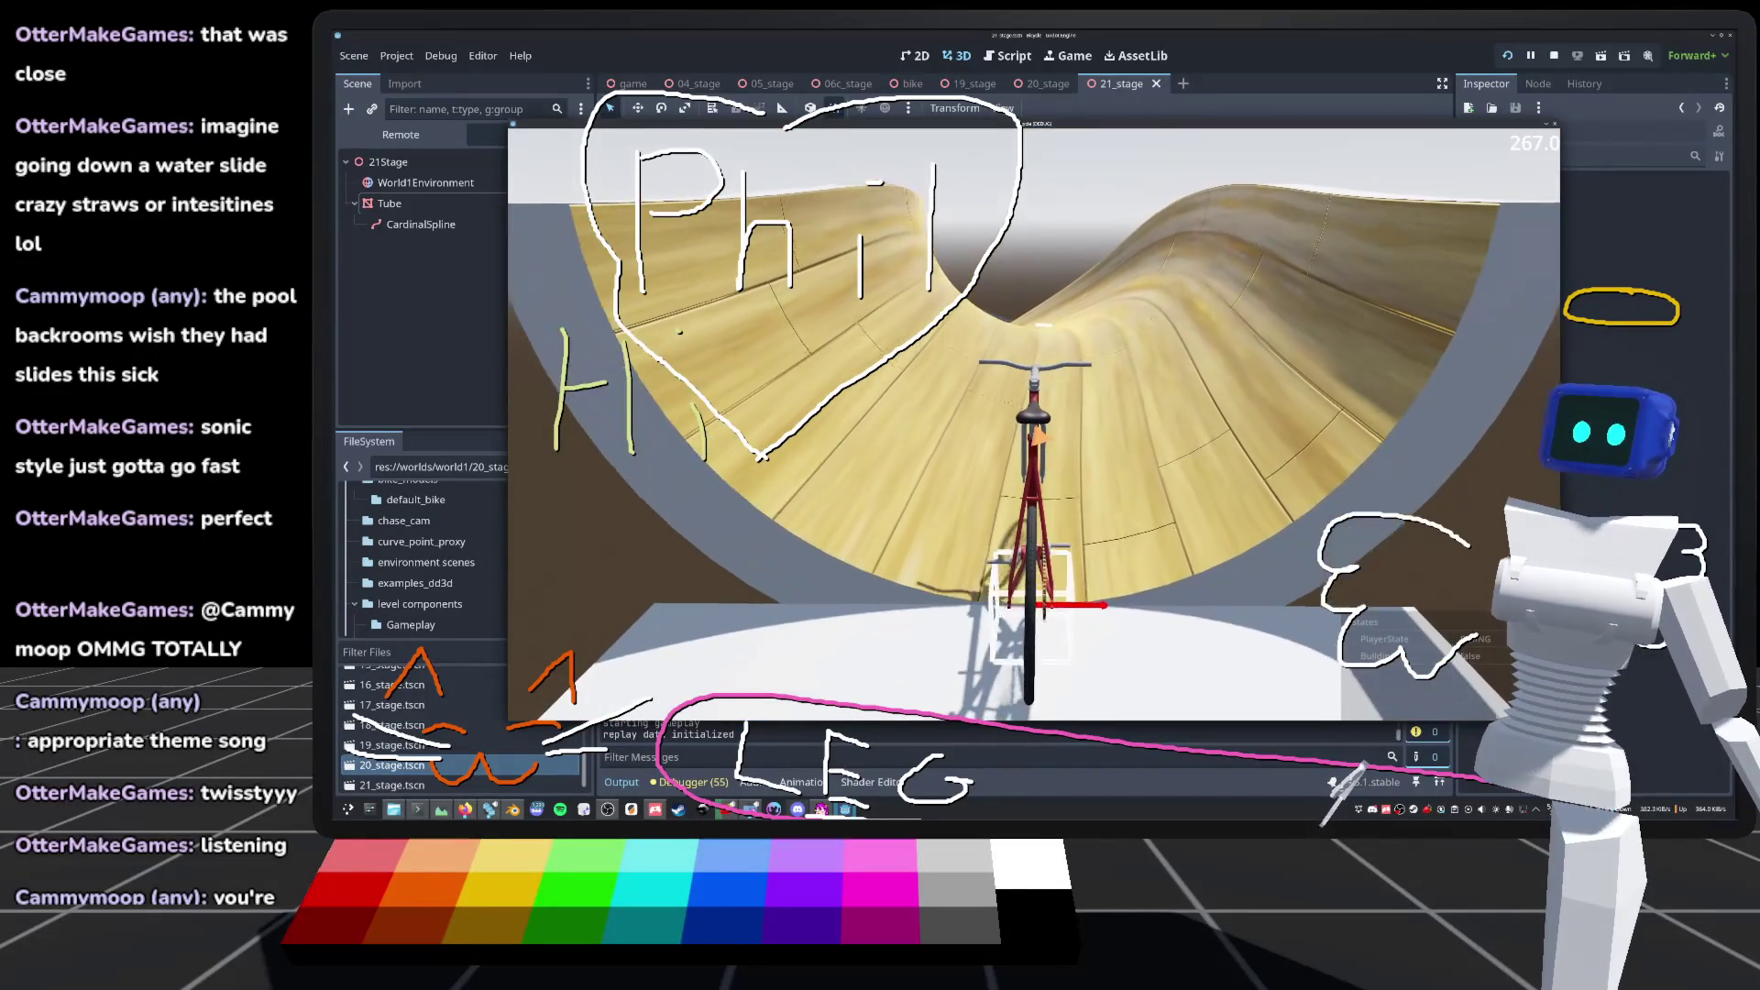
pyautogui.press('c')
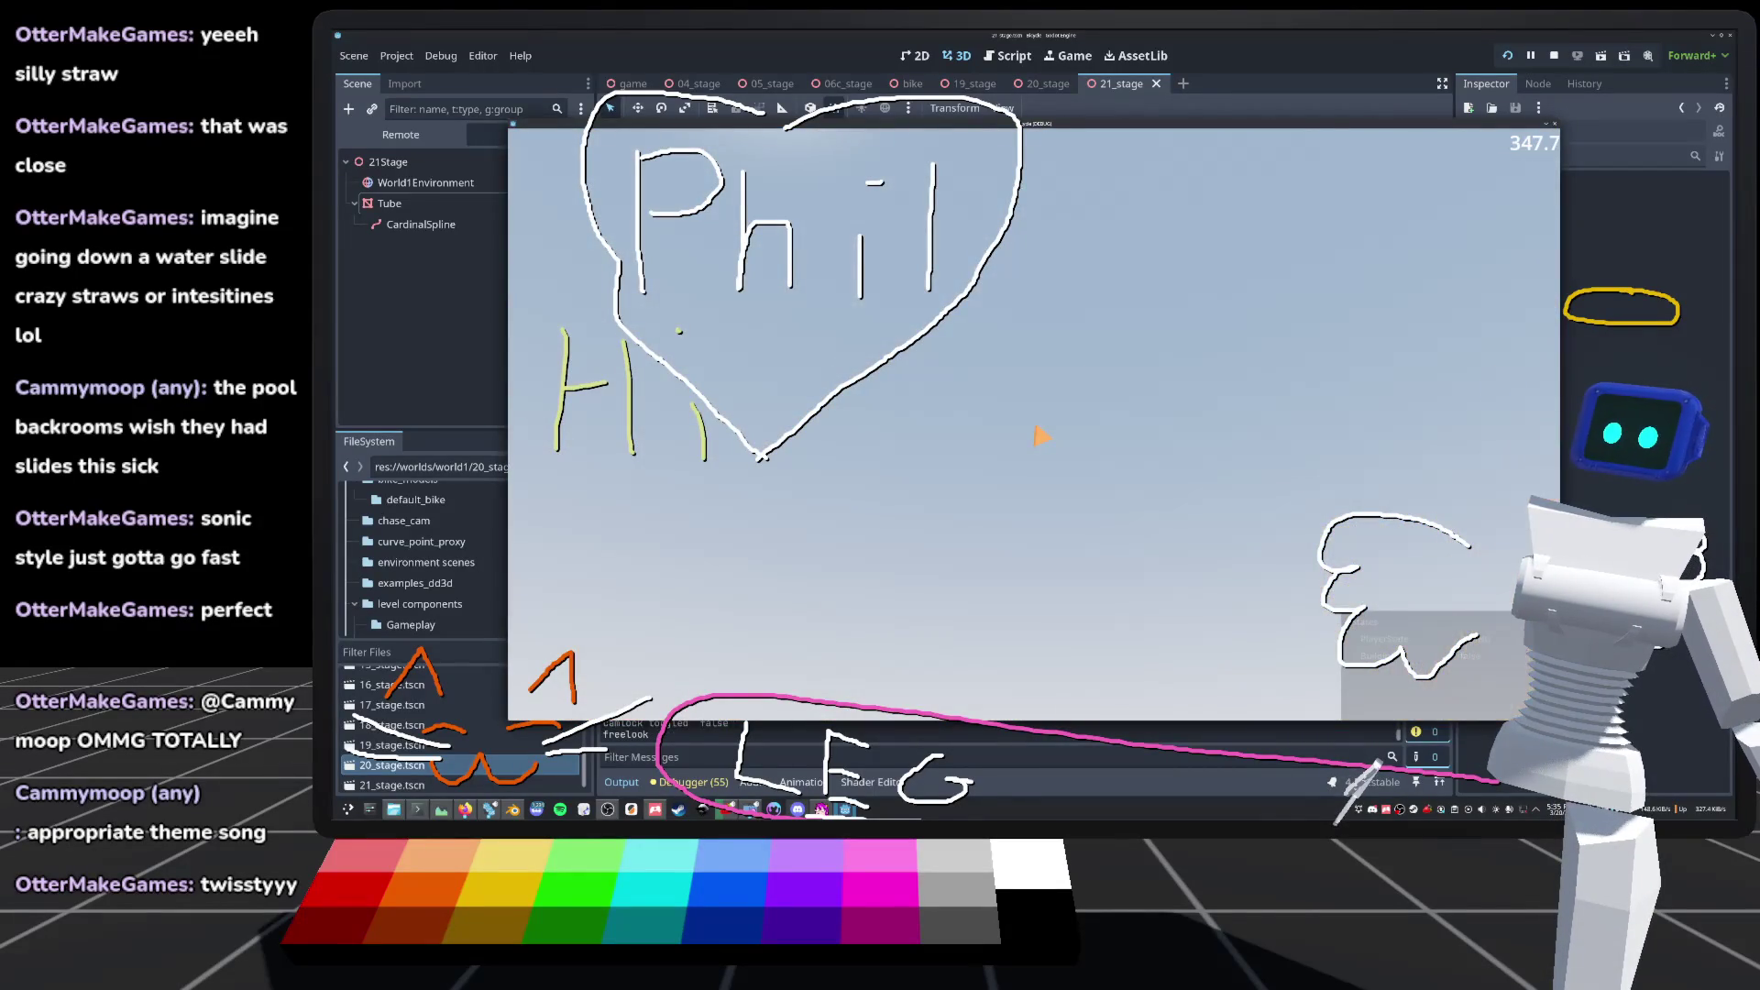
pyautogui.press('c')
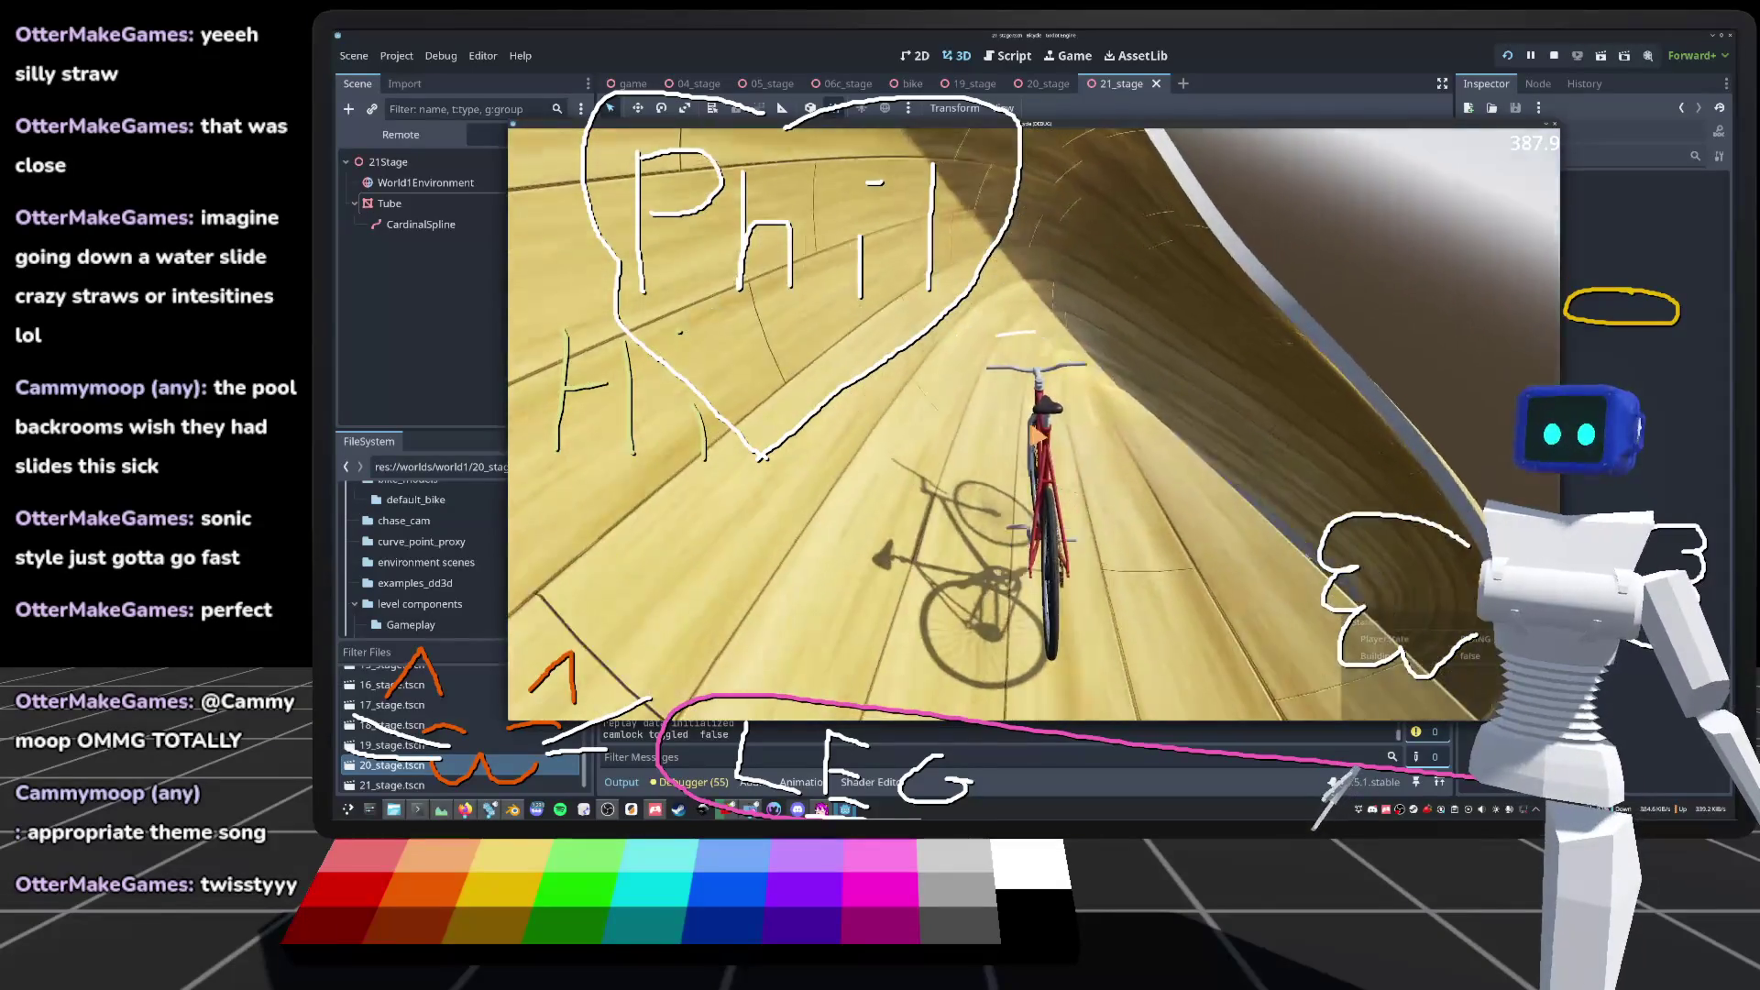
# Step: Stop the game with F8, zoom around the tube, and select the CardinalSpline node
pyautogui.press('r')
pyautogui.press('F8')
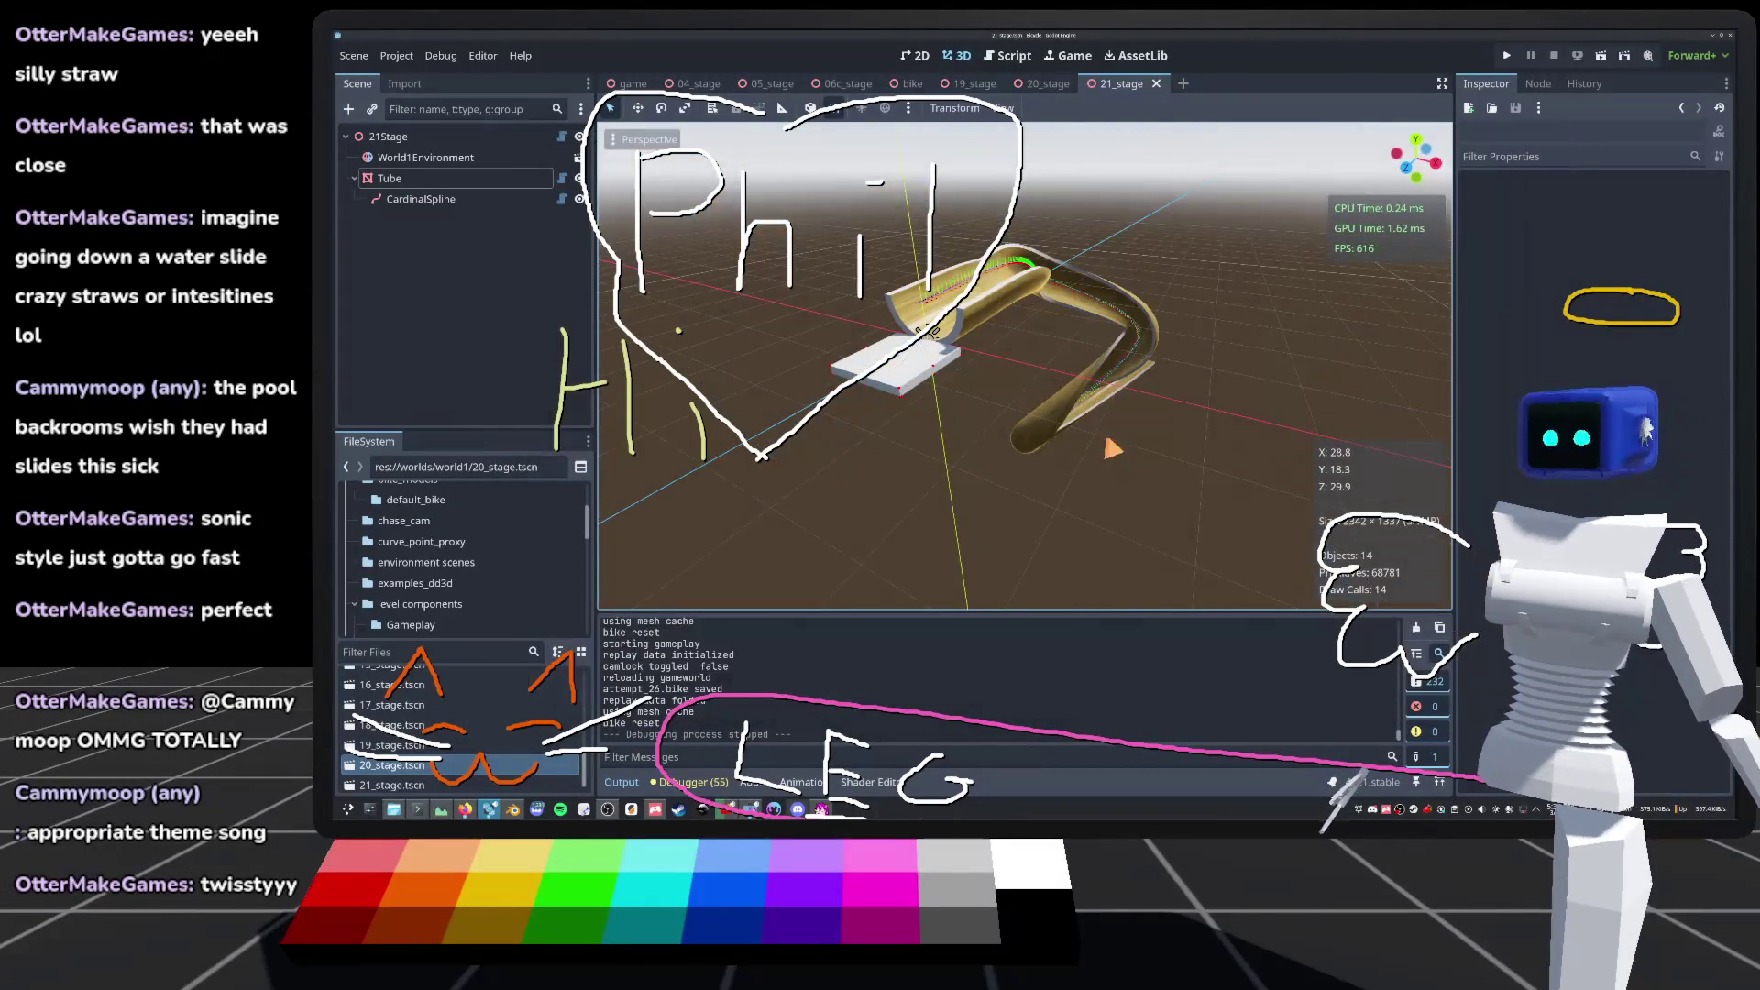
pyautogui.scroll(5, 606, 494)
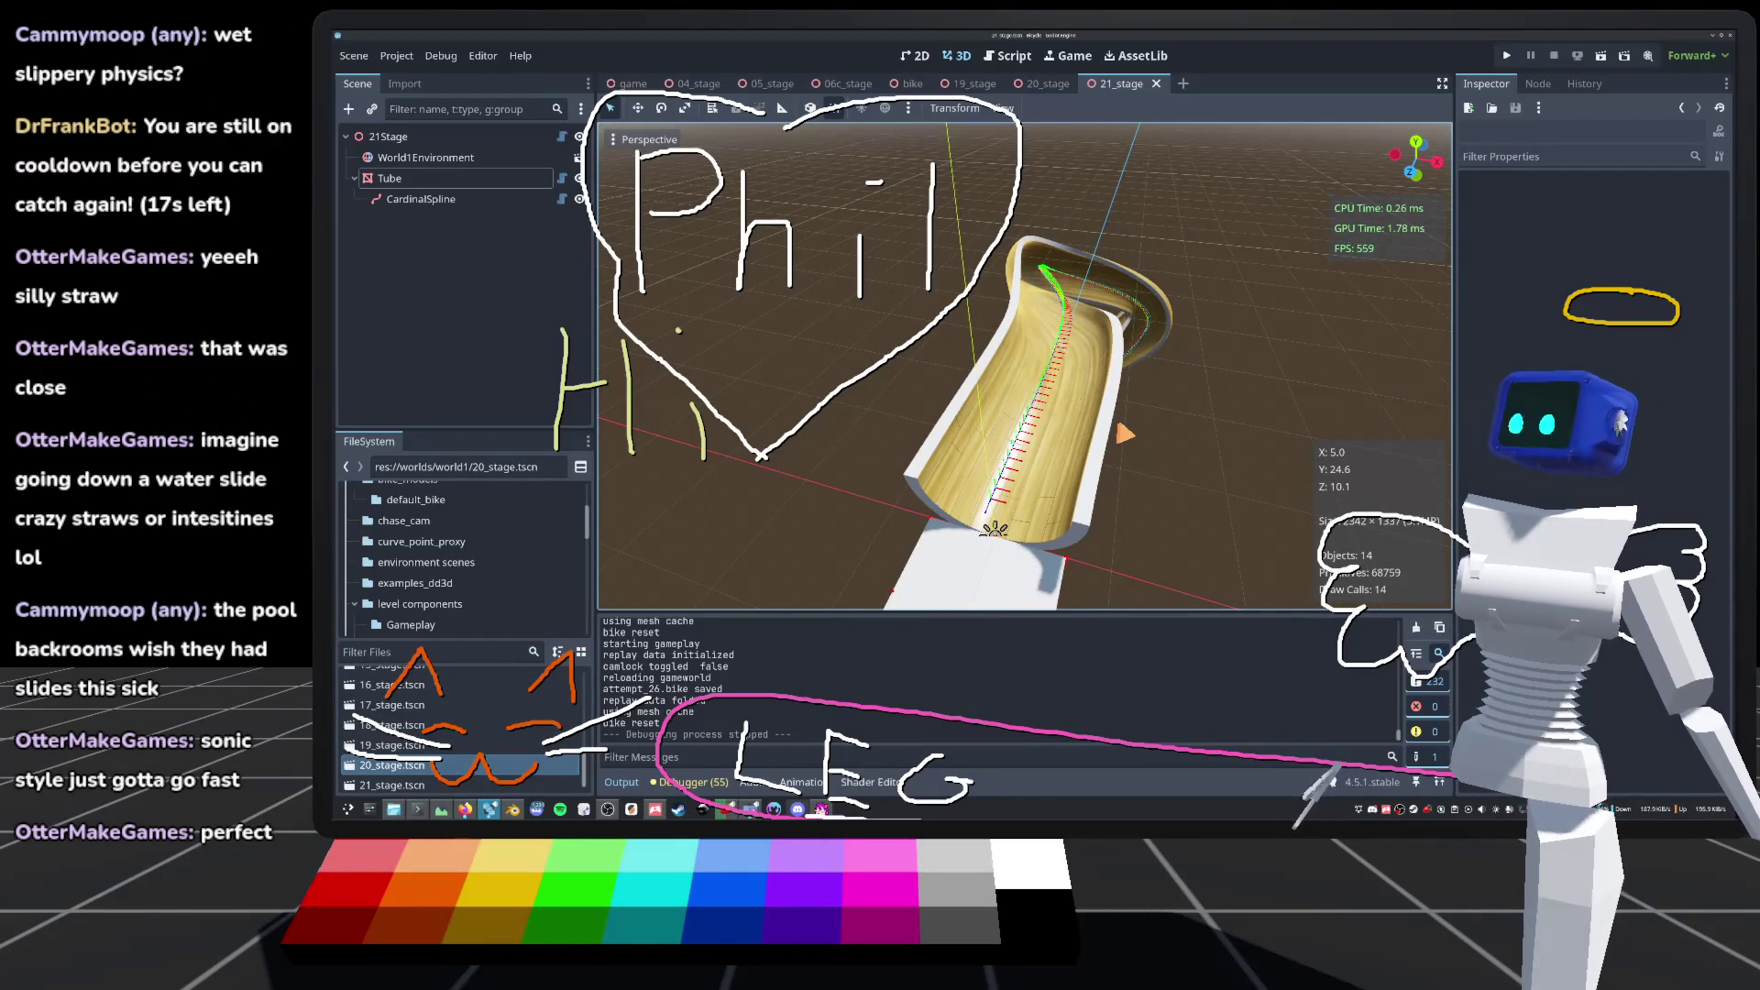
pyautogui.scroll(5, 606, 494)
pyautogui.scroll(-5, 606, 494)
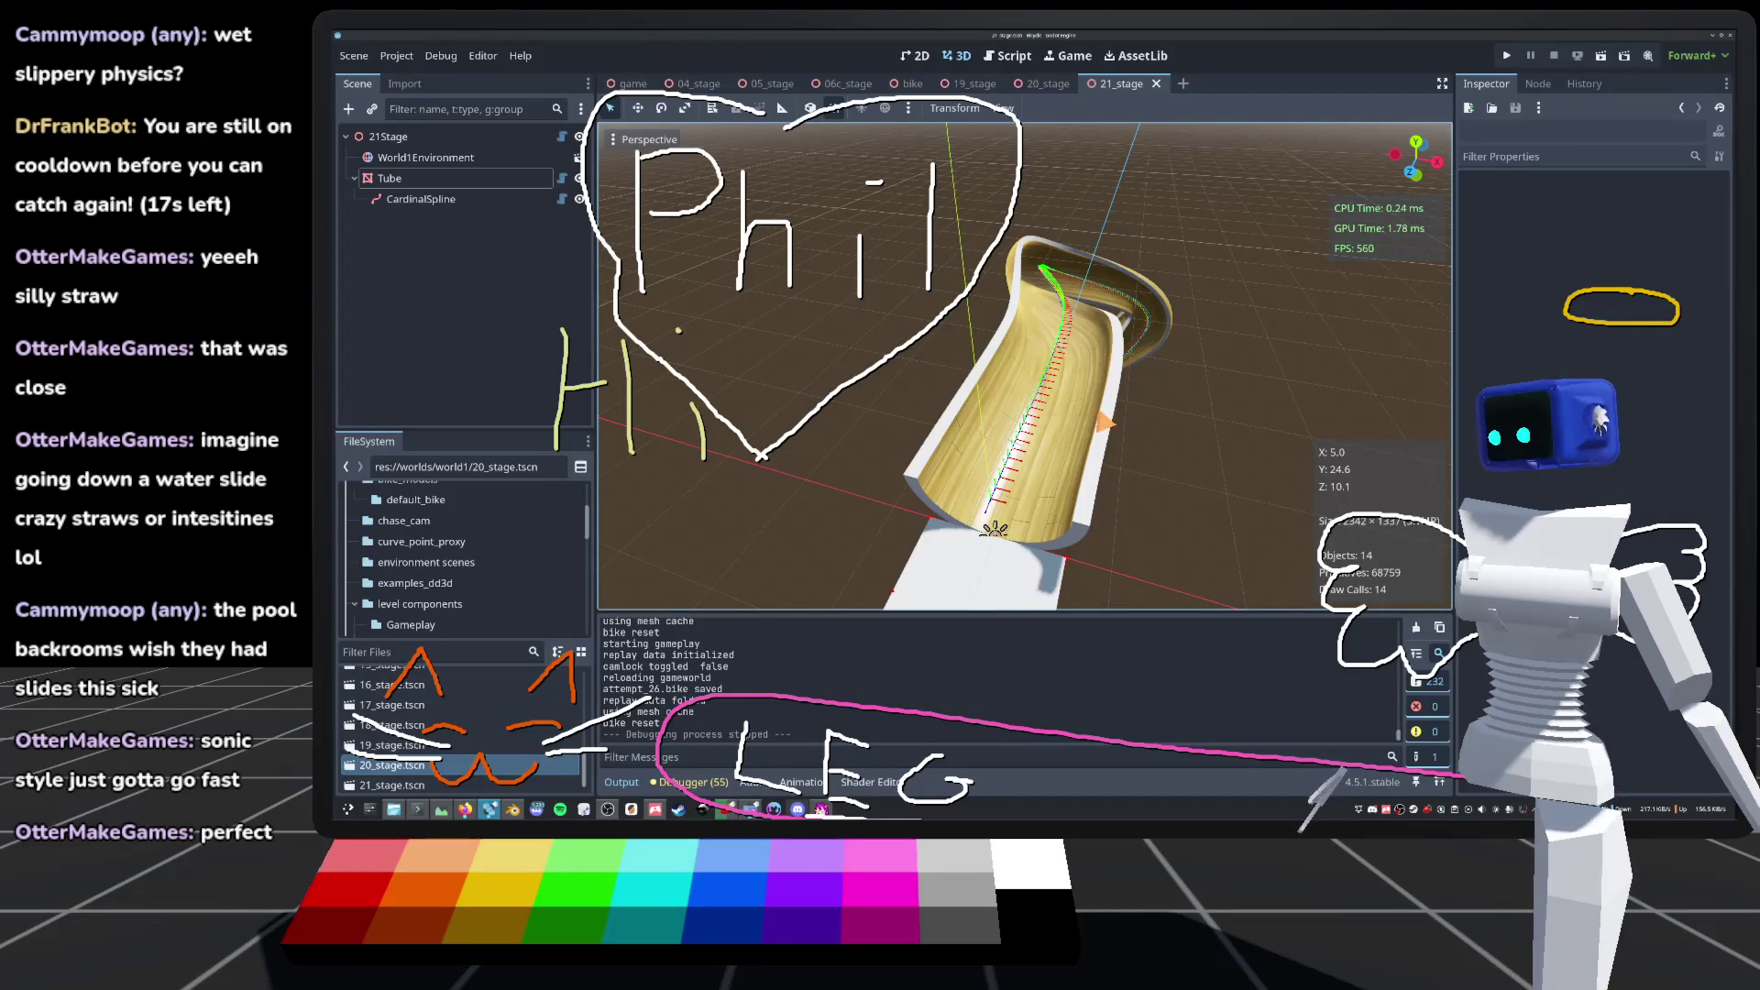
pyautogui.scroll(5, 606, 495)
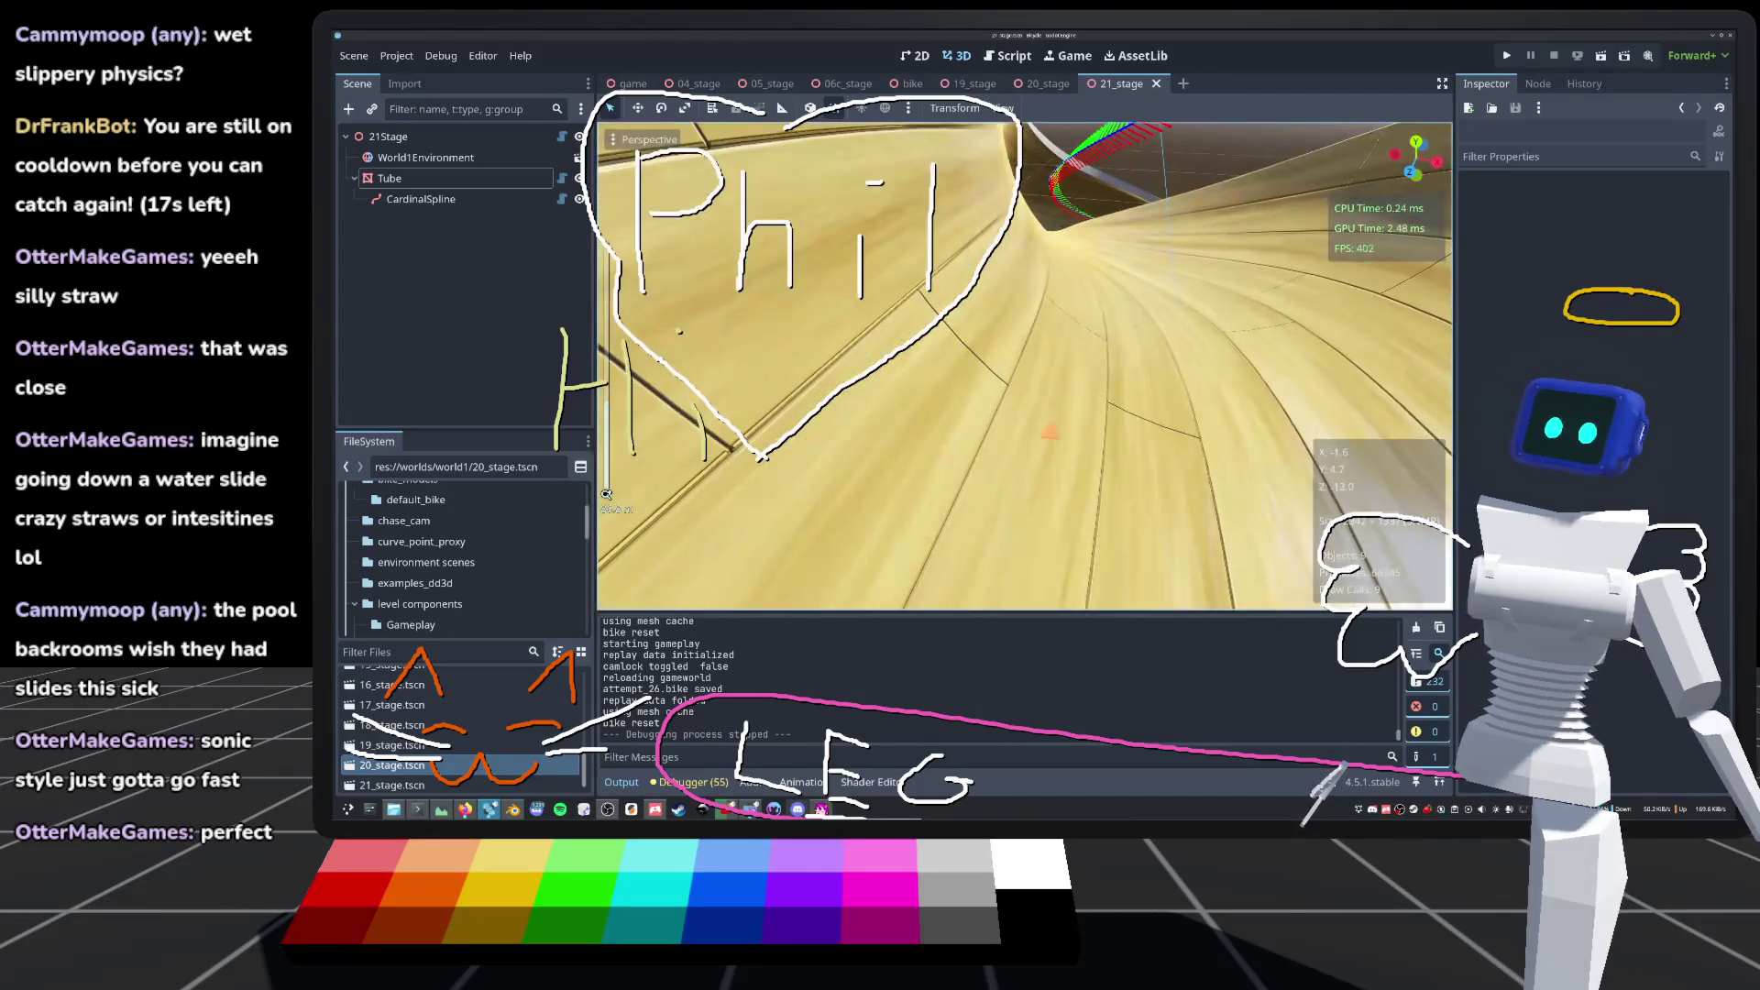
pyautogui.scroll(-6, 606, 494)
pyautogui.click(504, 199)
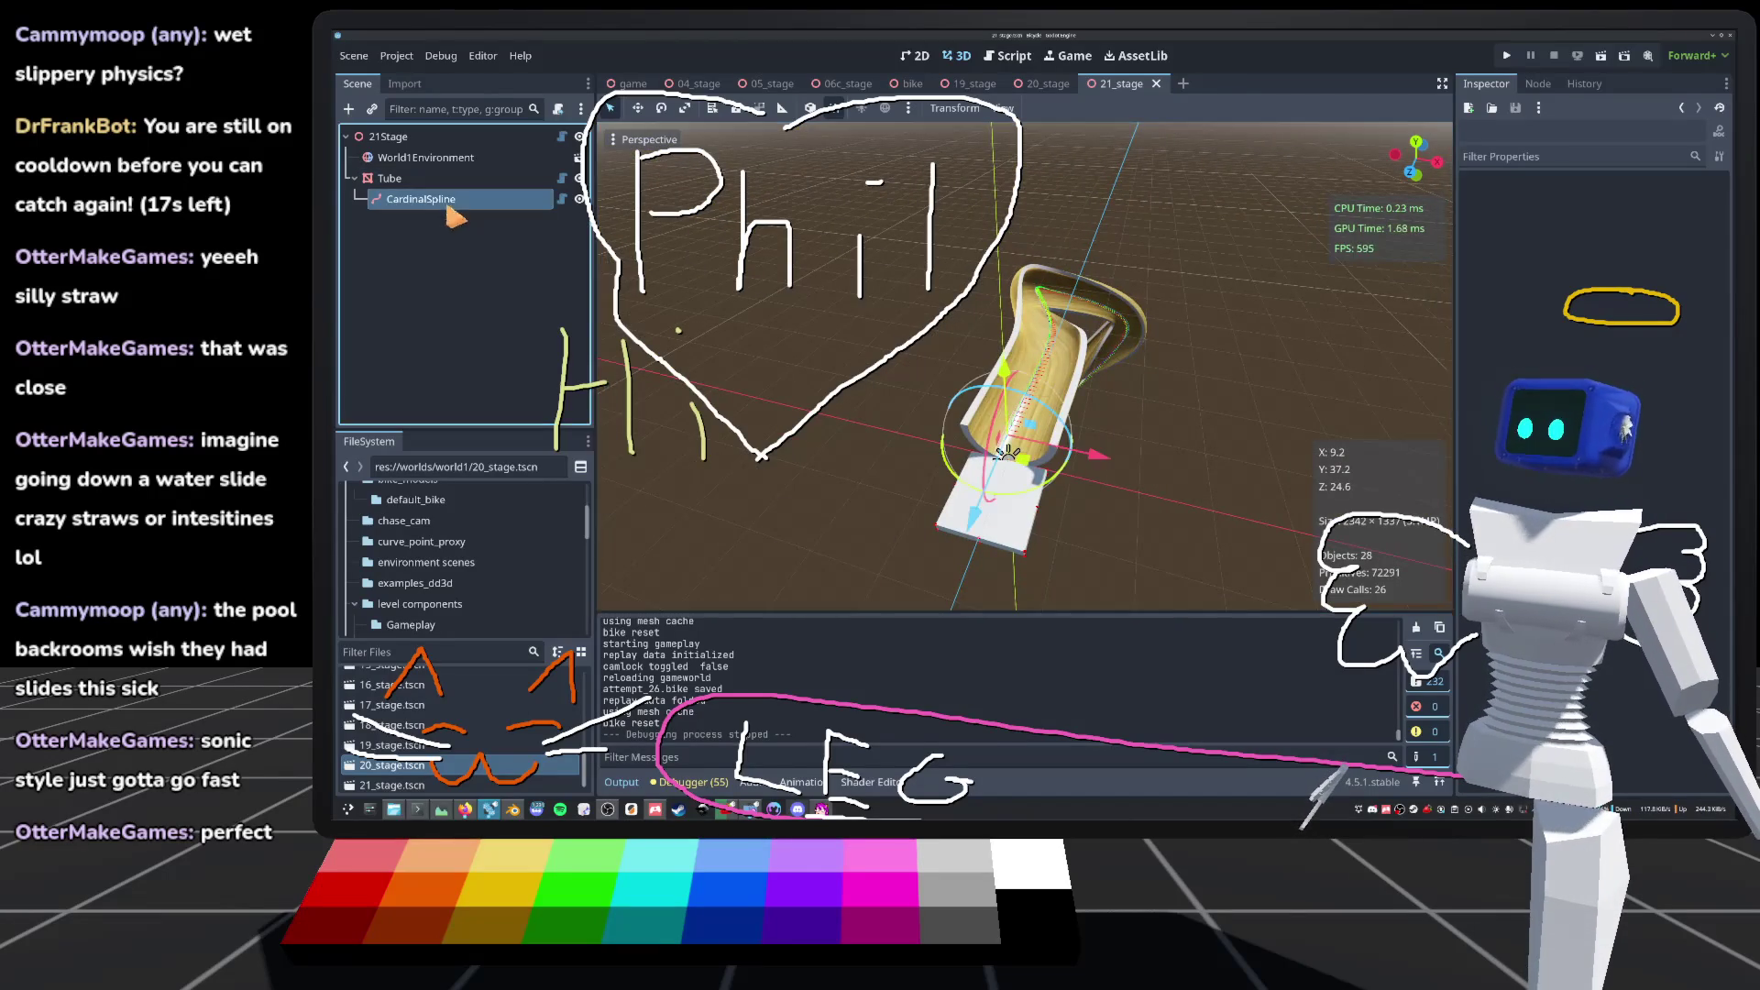
# Step: Tilt the first spline point to about -0.52 to twist the tube top, checking from another angle
pyautogui.scroll(3, 1057, 422)
pyautogui.moveTo(1024, 367); pyautogui.dragTo(1059, 431)
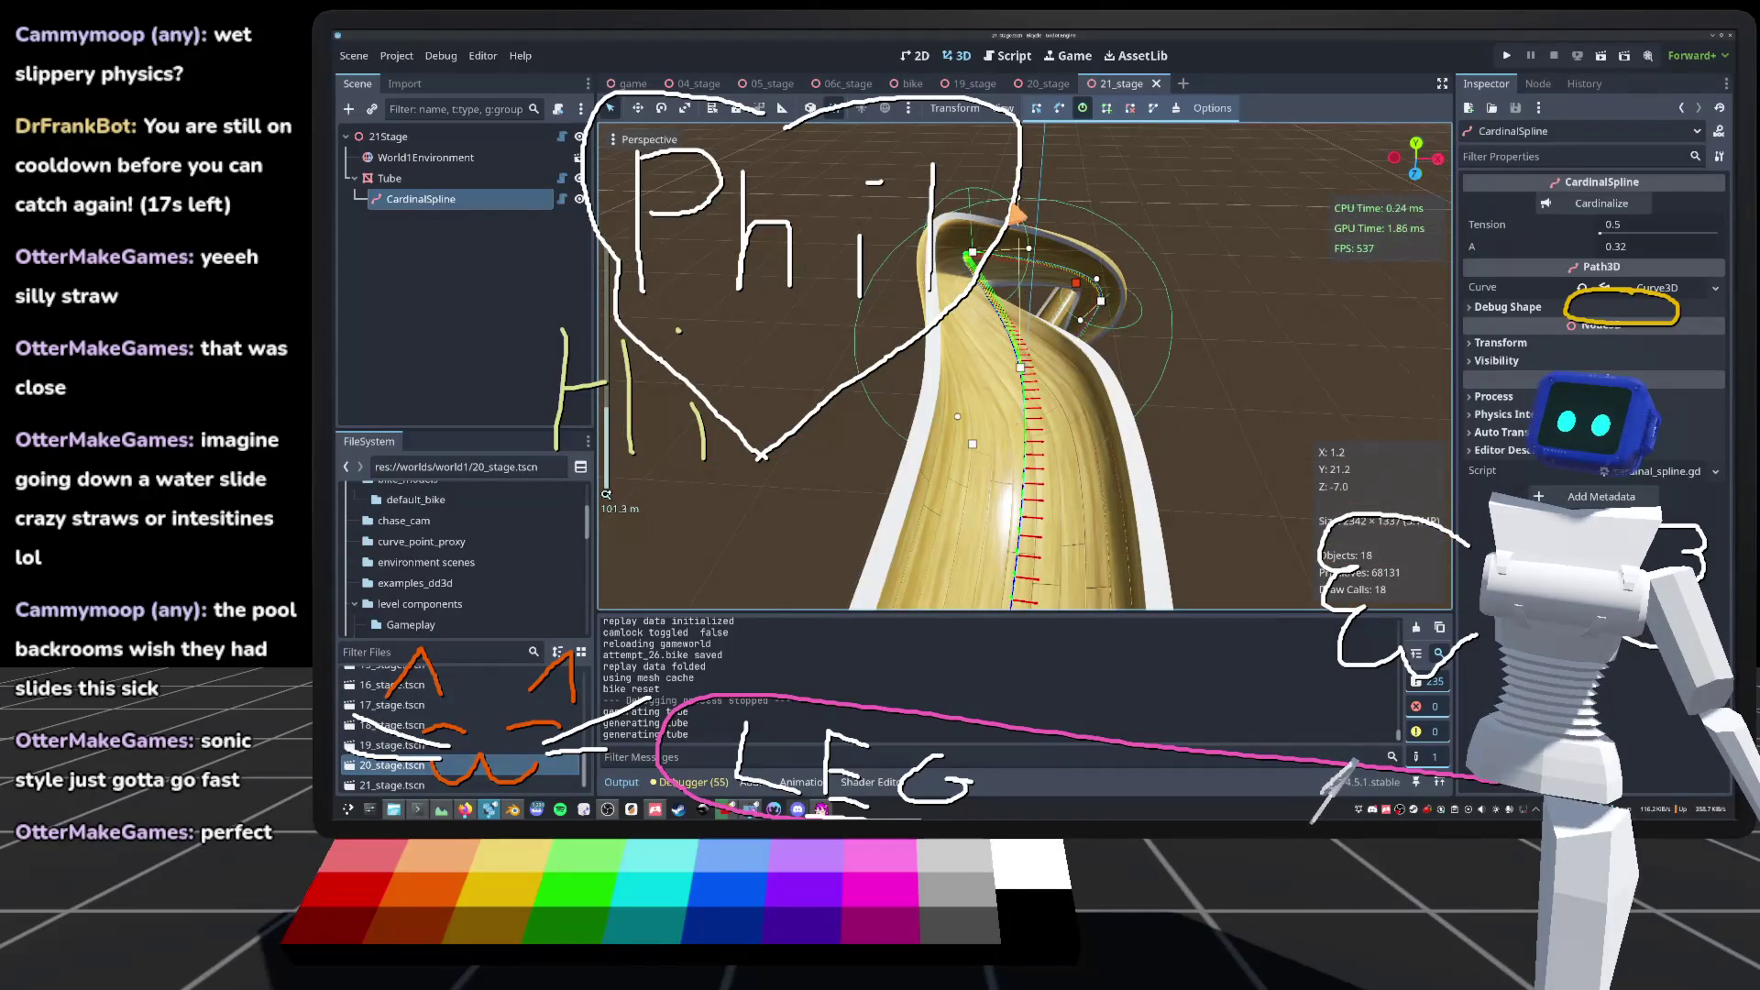
pyautogui.moveTo(1027, 209); pyautogui.dragTo(1019, 213)
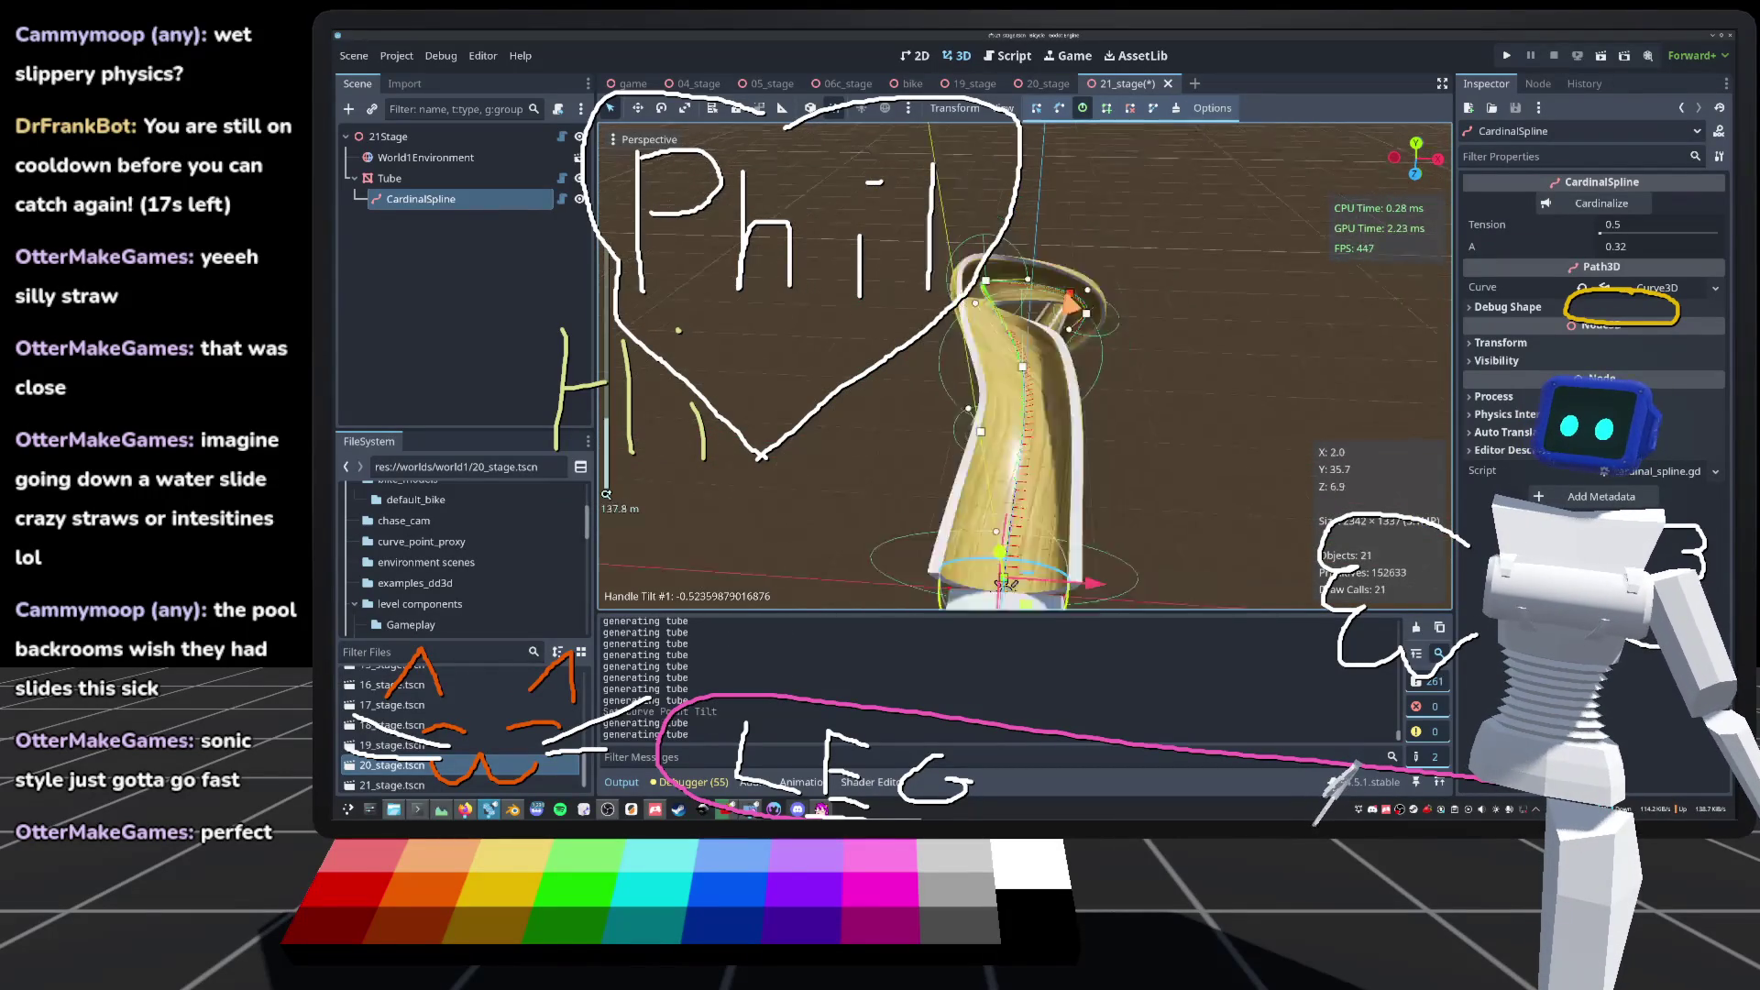
pyautogui.moveTo(1025, 367)
pyautogui.mouseDown()
pyautogui.moveTo(1123, 431)
pyautogui.moveTo(1088, 441)
pyautogui.moveTo(1115, 414)
pyautogui.moveTo(639, 134)
pyautogui.mouseUp()
# Step: Select the Tube node and bring its Helix and Radius settings into view in the Inspector
pyautogui.scroll(3, 1025, 367)
pyautogui.scroll(2, 1025, 366)
pyautogui.scroll(-5, 1025, 366)
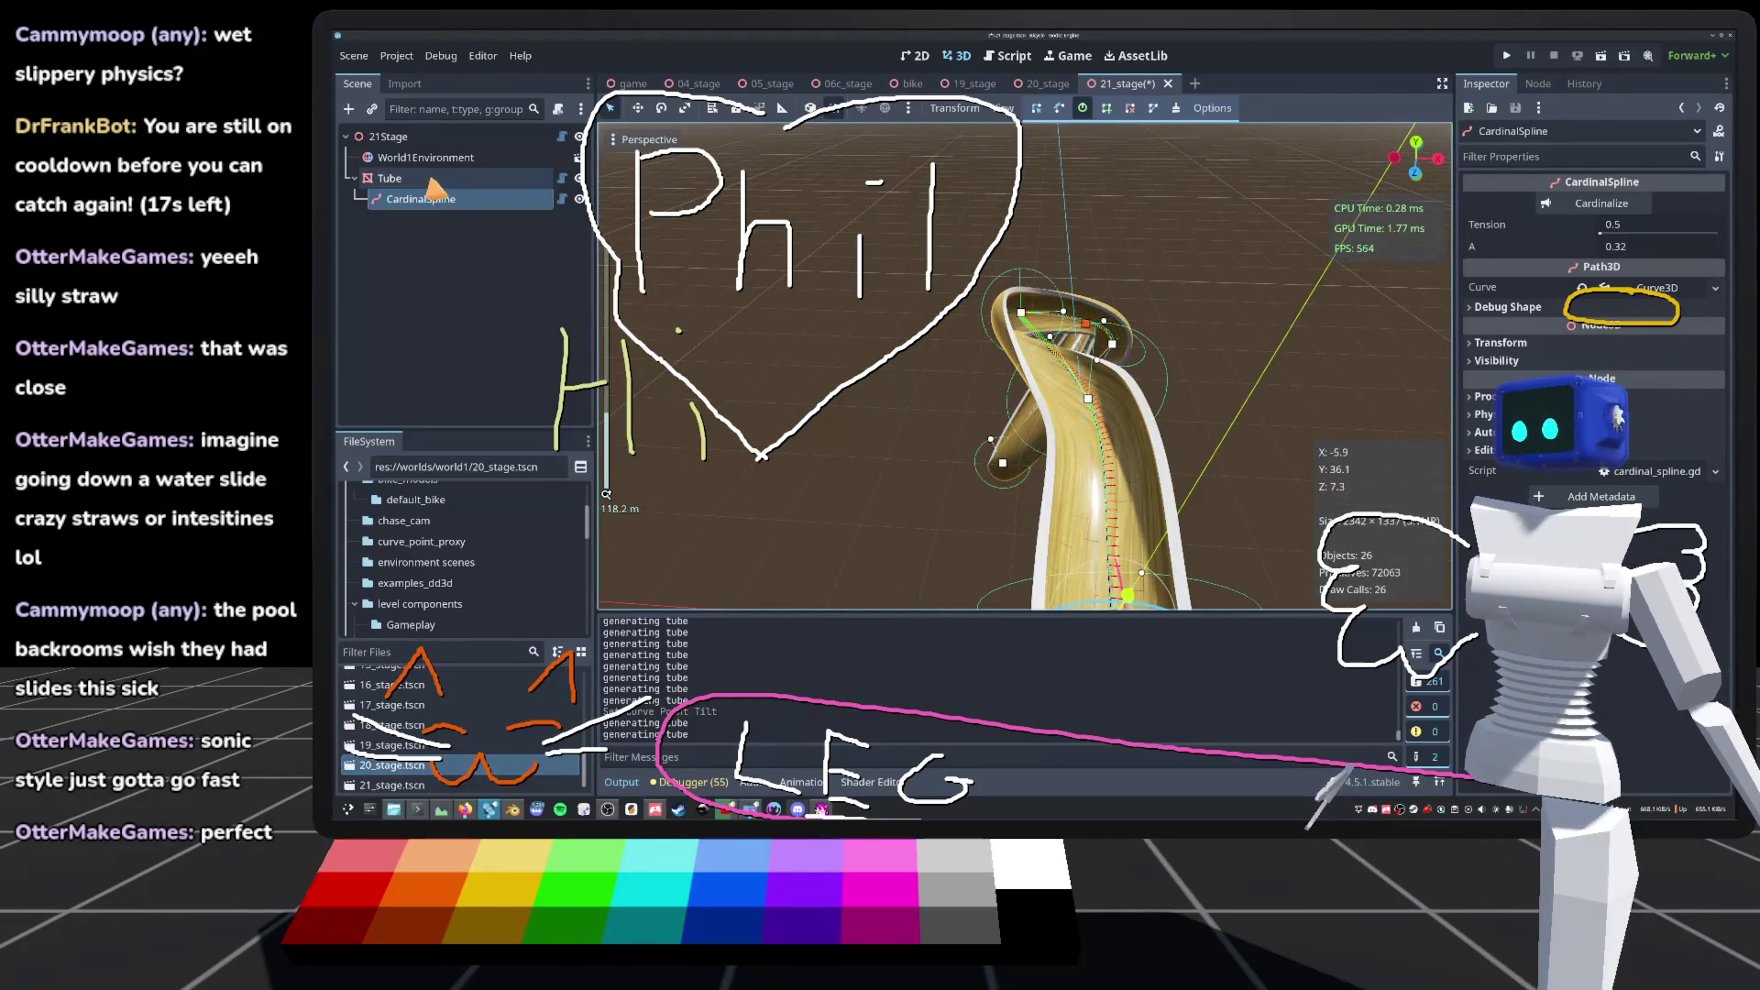
pyautogui.click(429, 179)
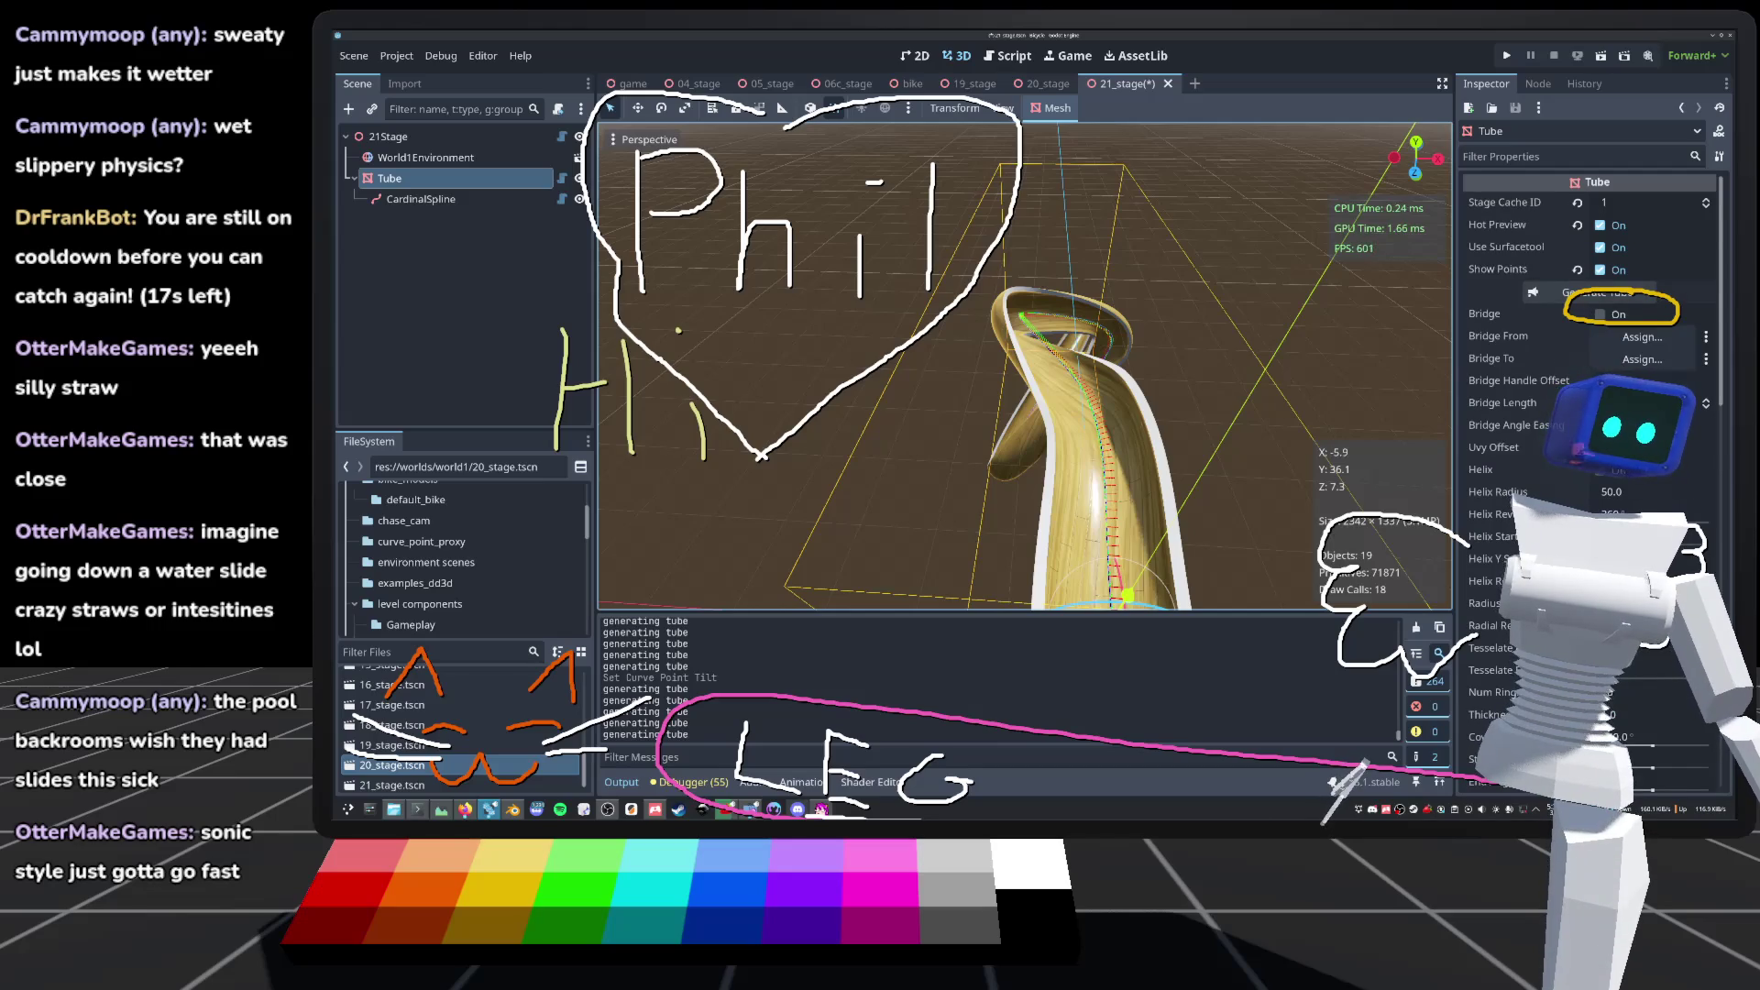
pyautogui.scroll(-3, 1591, 412)
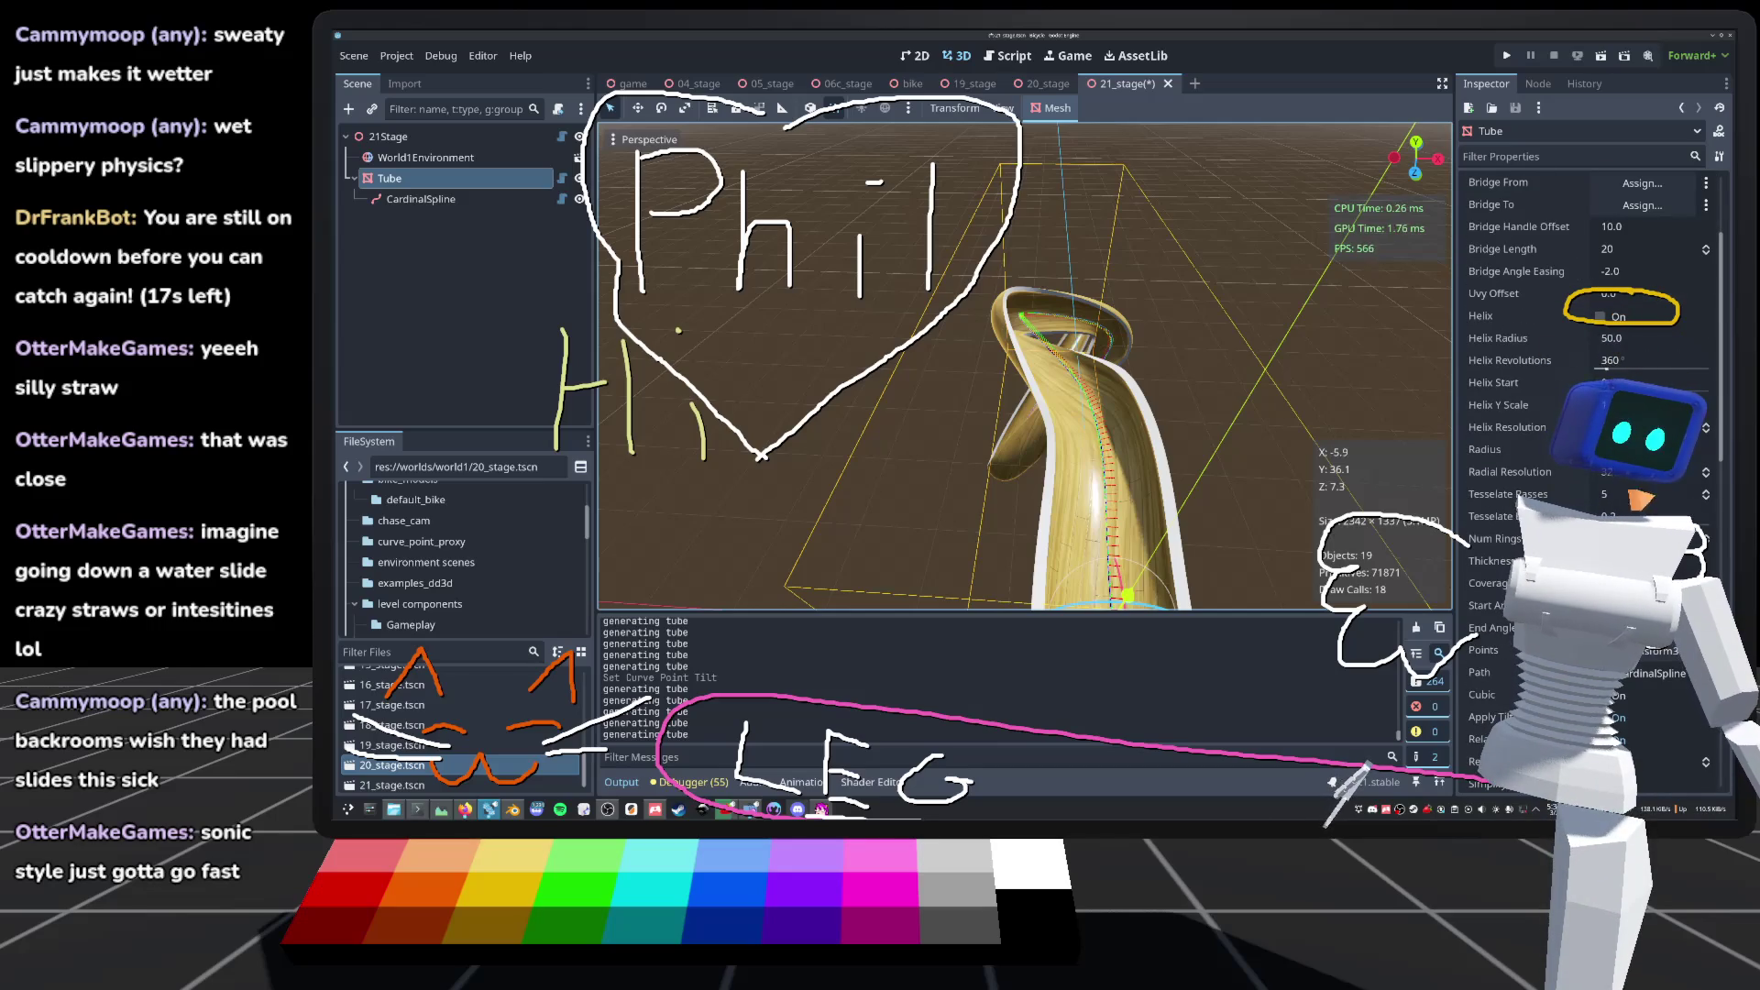